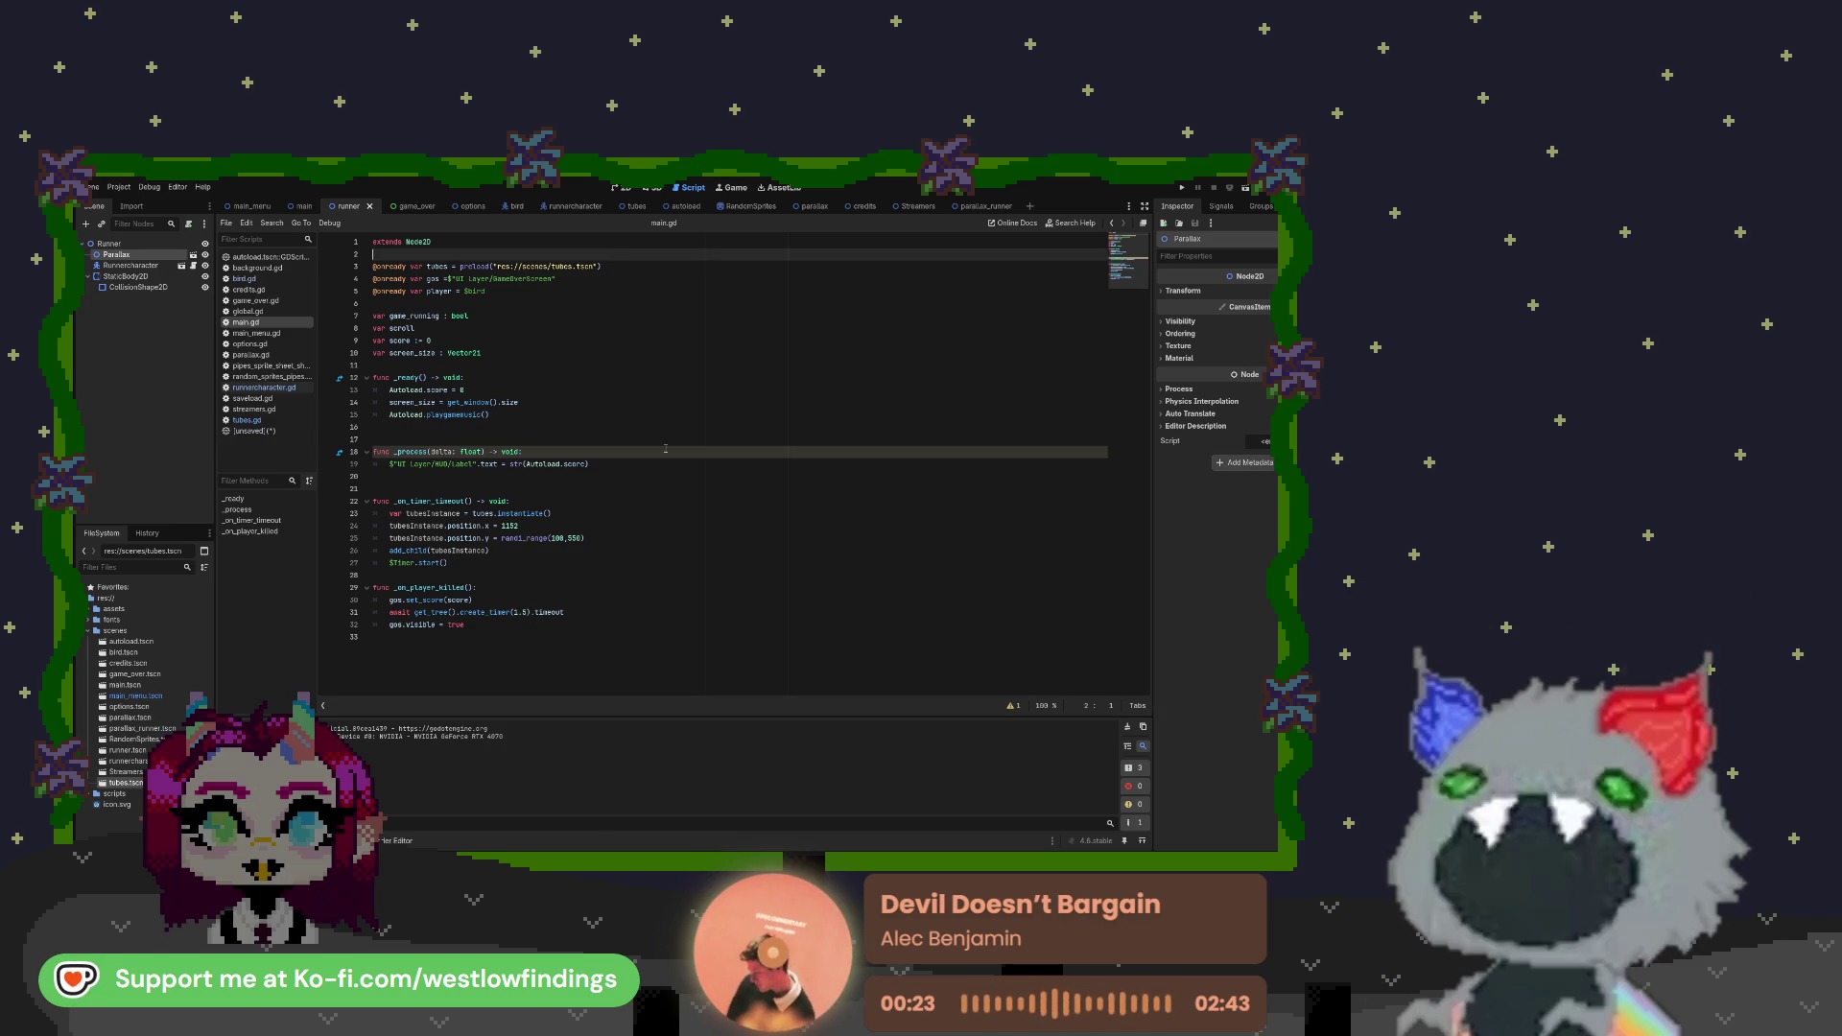
Show the runner scene's cave level in the 2D view and select Runnercharacter to list its CharacterBody2D properties
key("ctrl+F1")
scroll(661, 496, "up", 3)
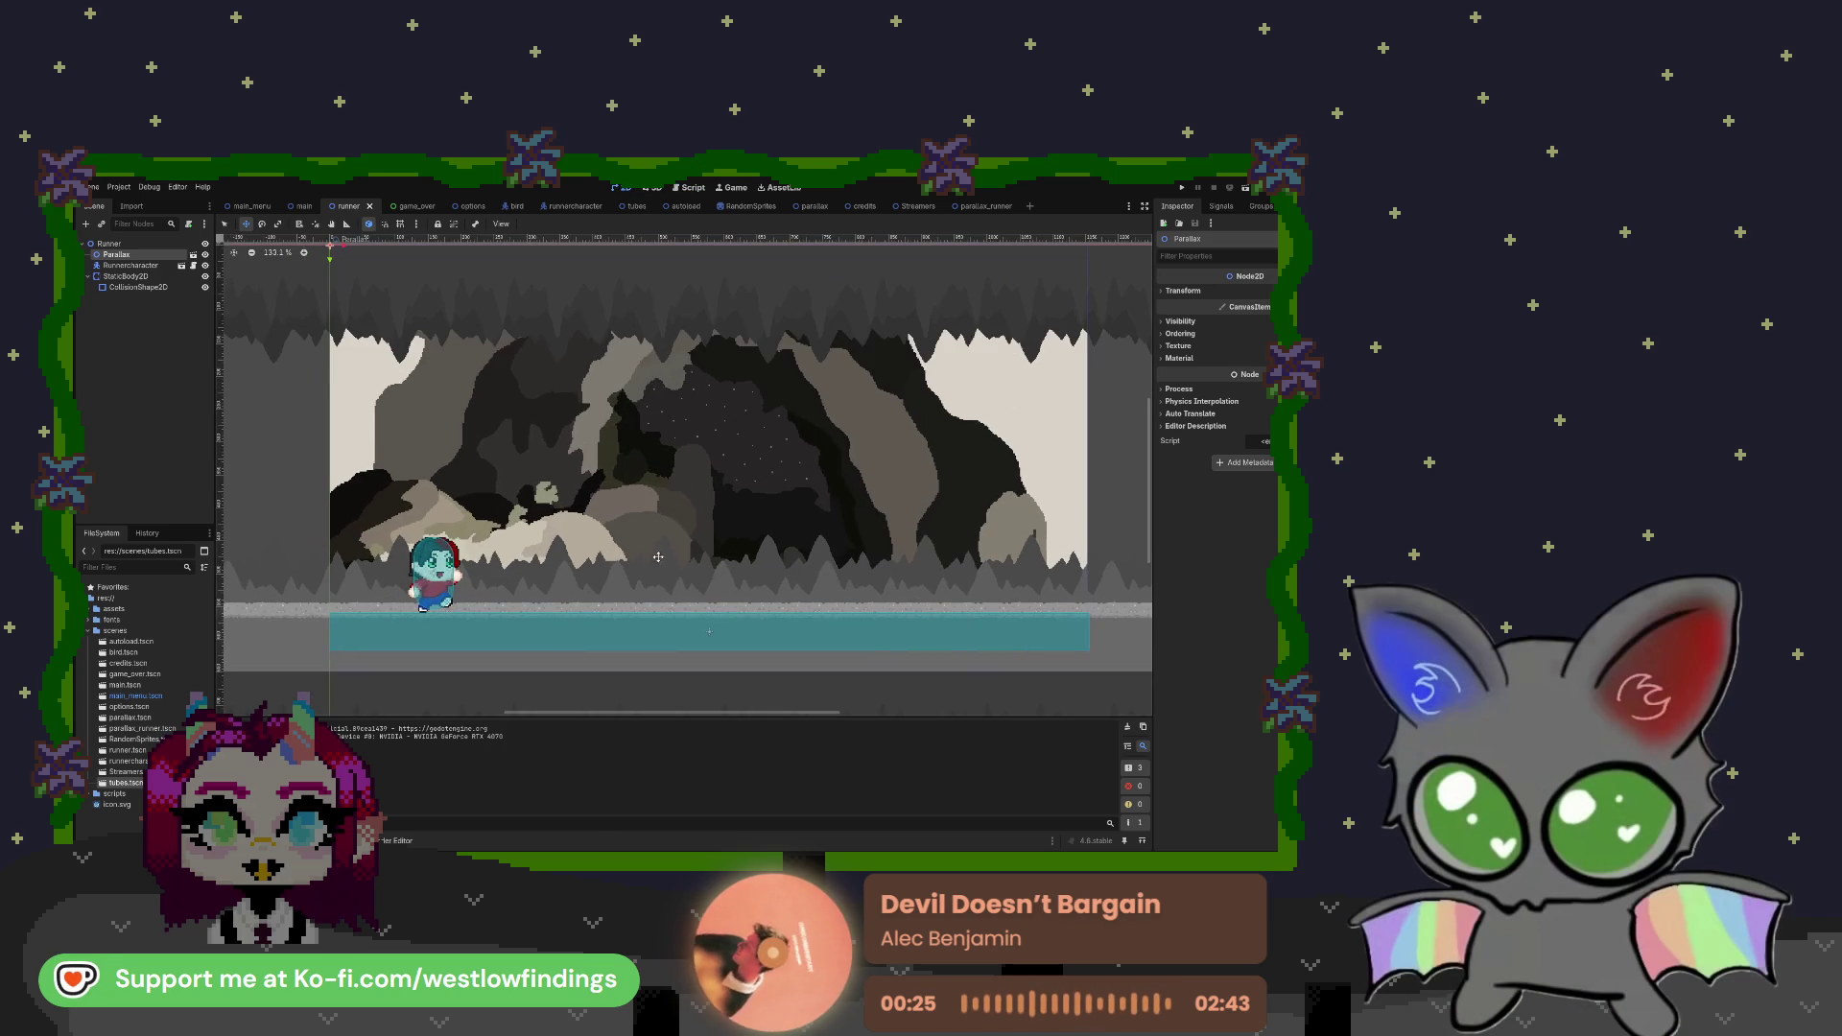
scroll(669, 518, "up", 1)
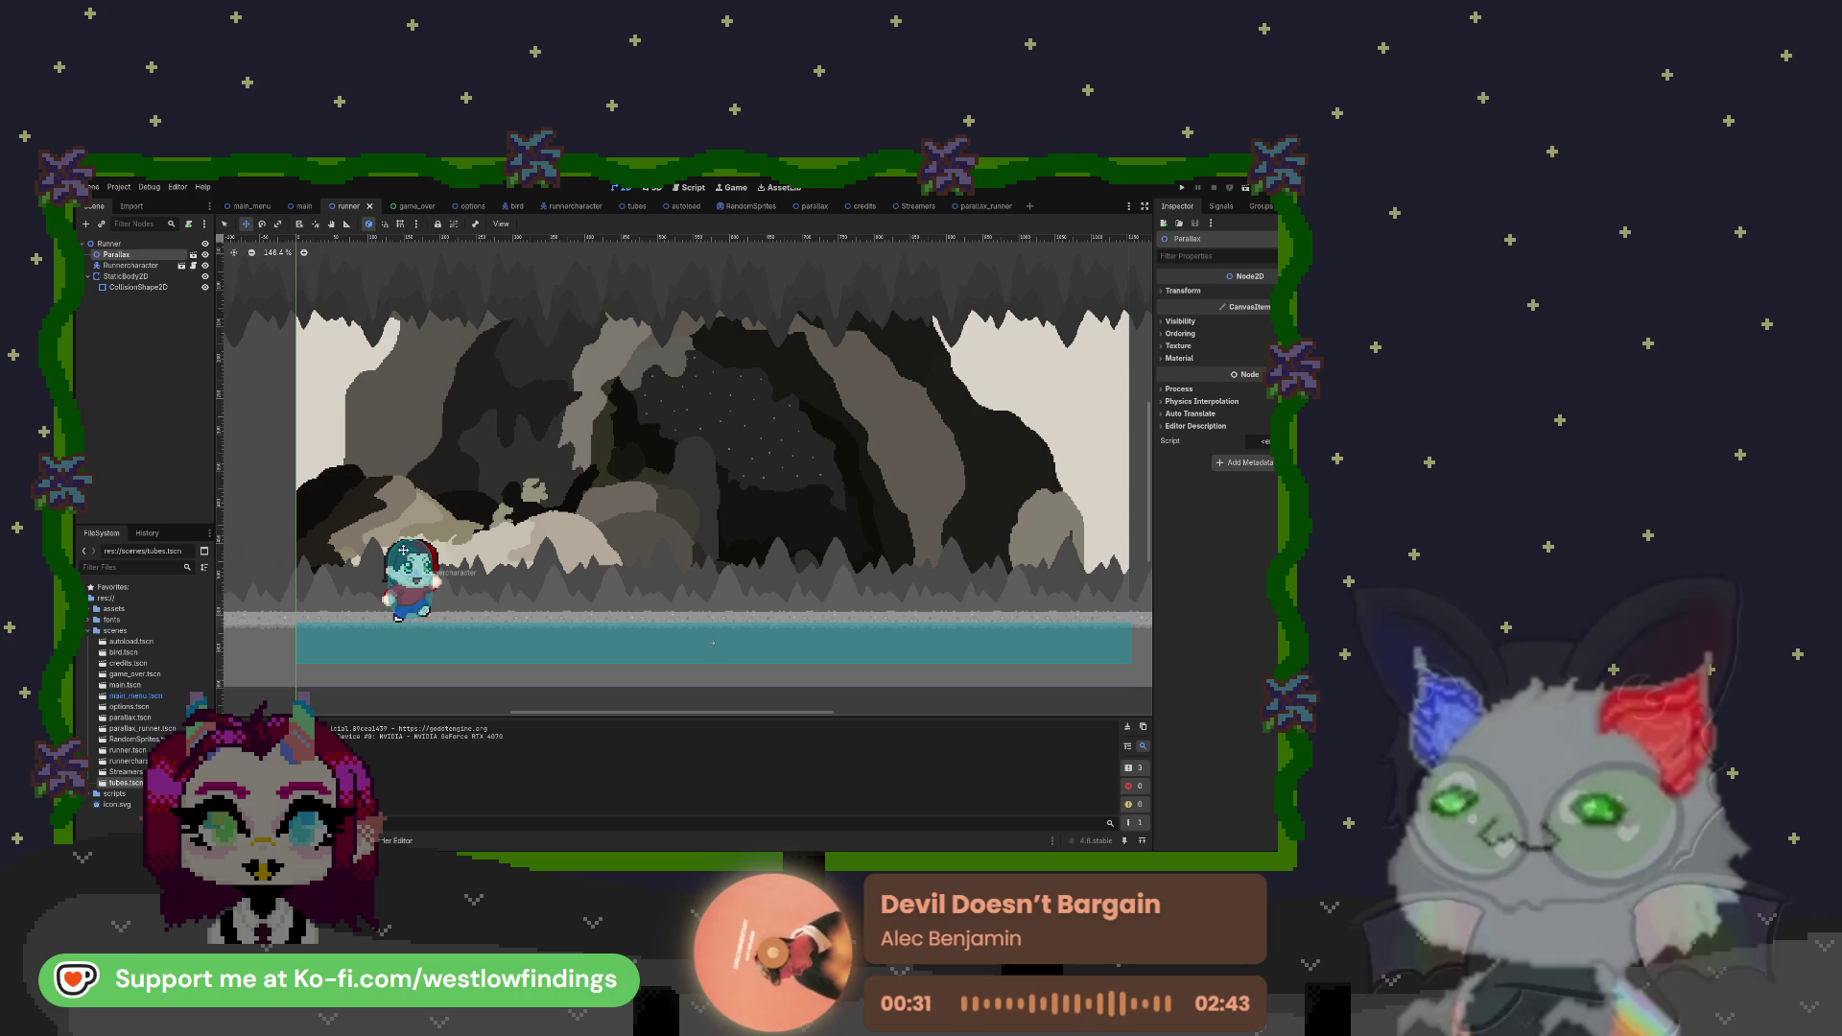
left_click(149, 266)
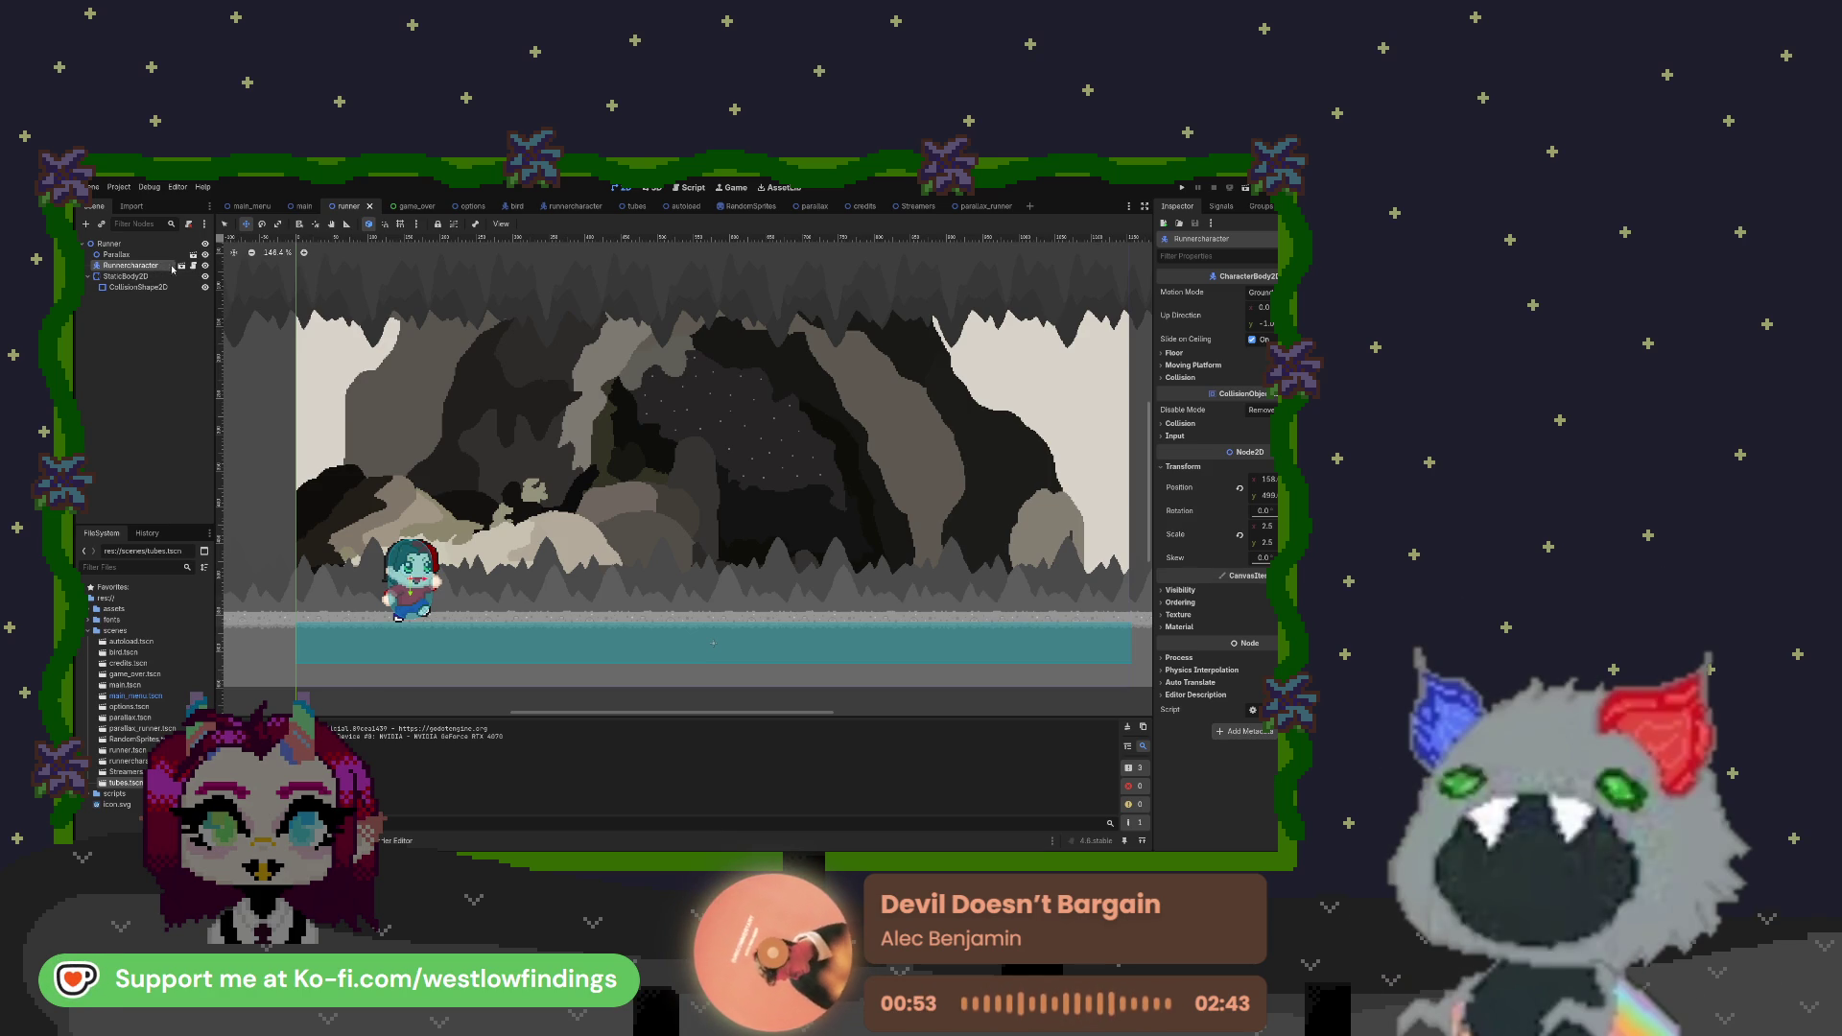
scroll(582, 540, "down", 4)
Leave the Godot runner scene for Aseprite, which shows the red gem badge labelled 100
scroll(582, 540, "up", 4)
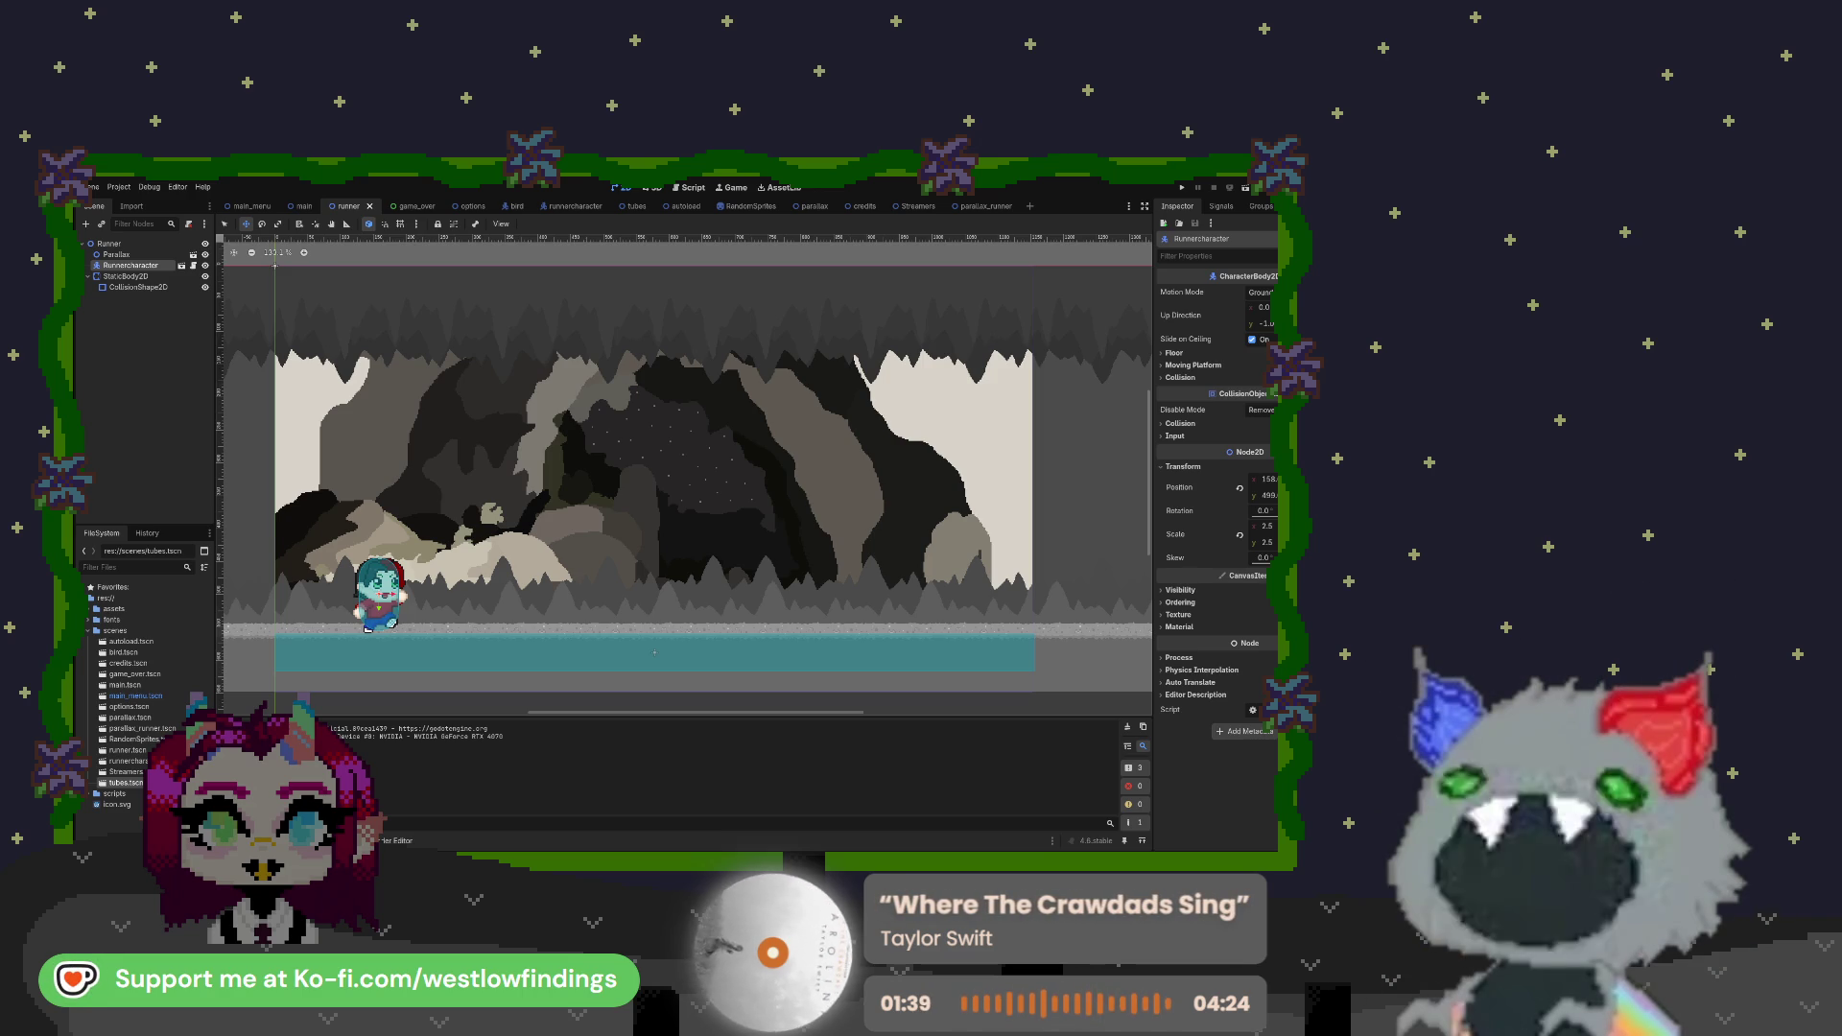
key("alt+Tab")
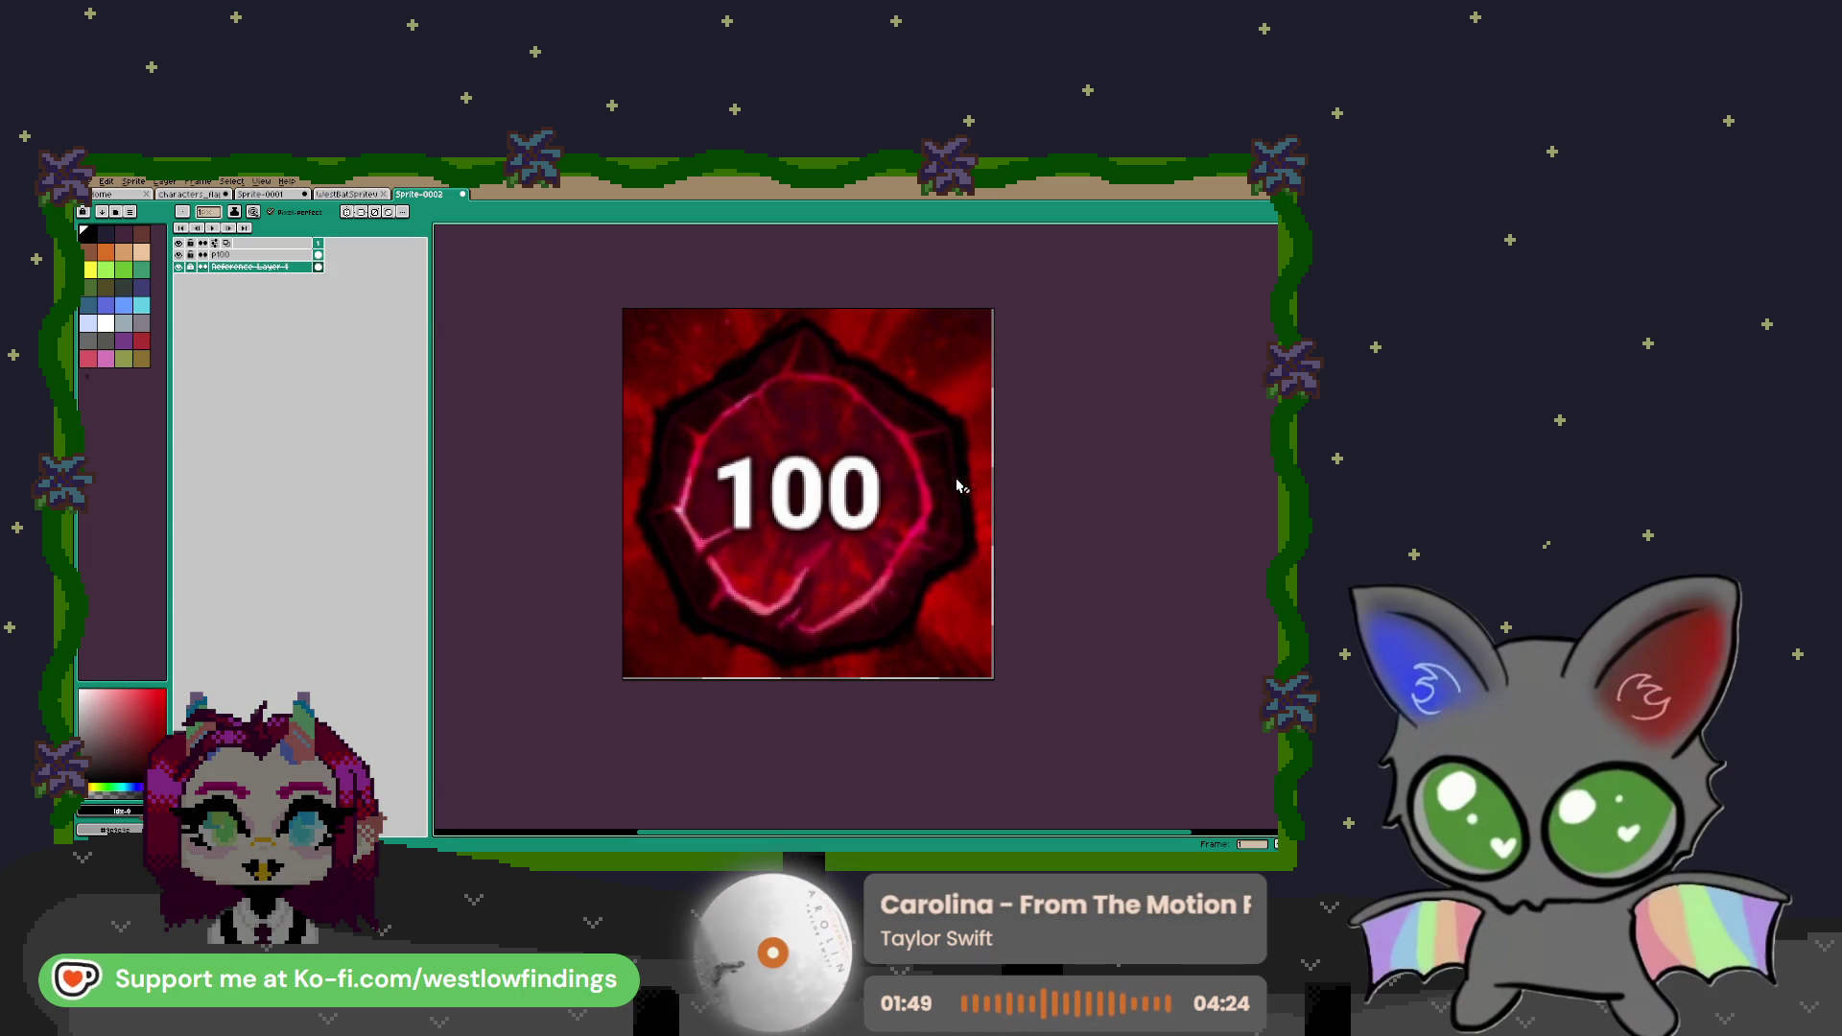
Make p100 the active layer and set white as the drawing colour
scroll(902, 471, "up", 1)
scroll(873, 465, "up", 1)
scroll(837, 462, "down", 1)
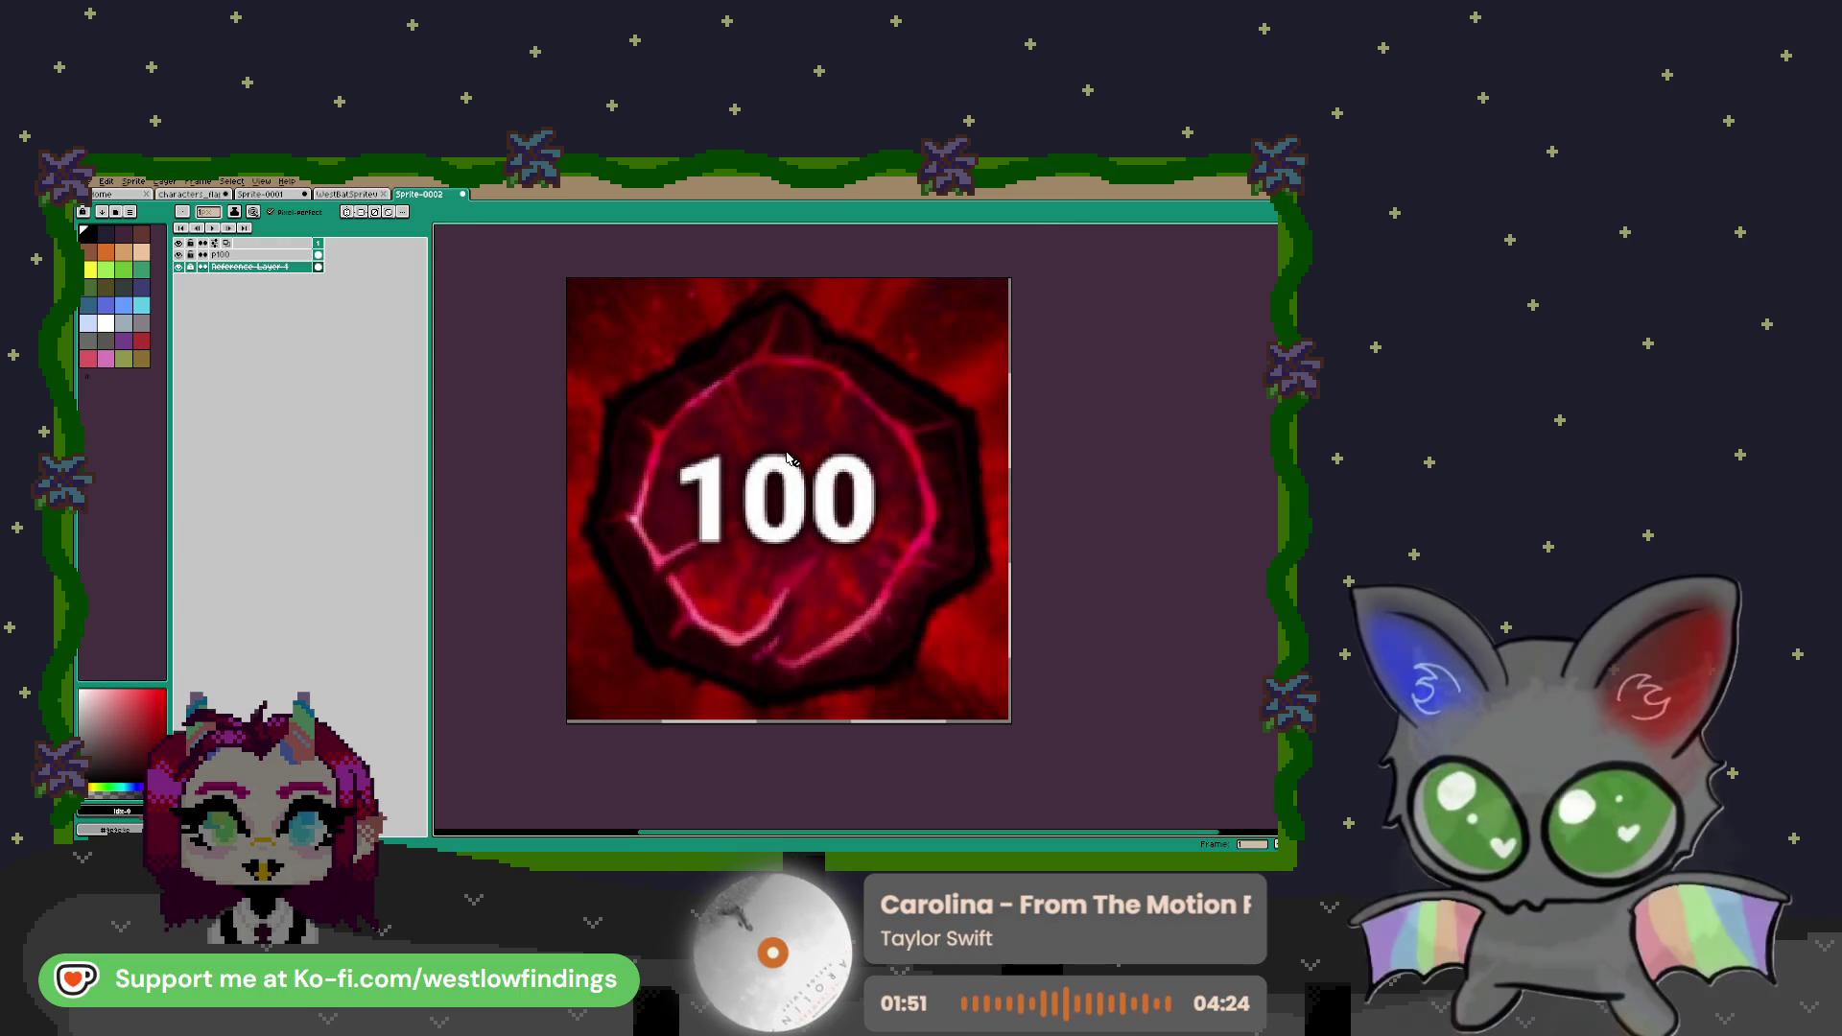
left_click(215, 255)
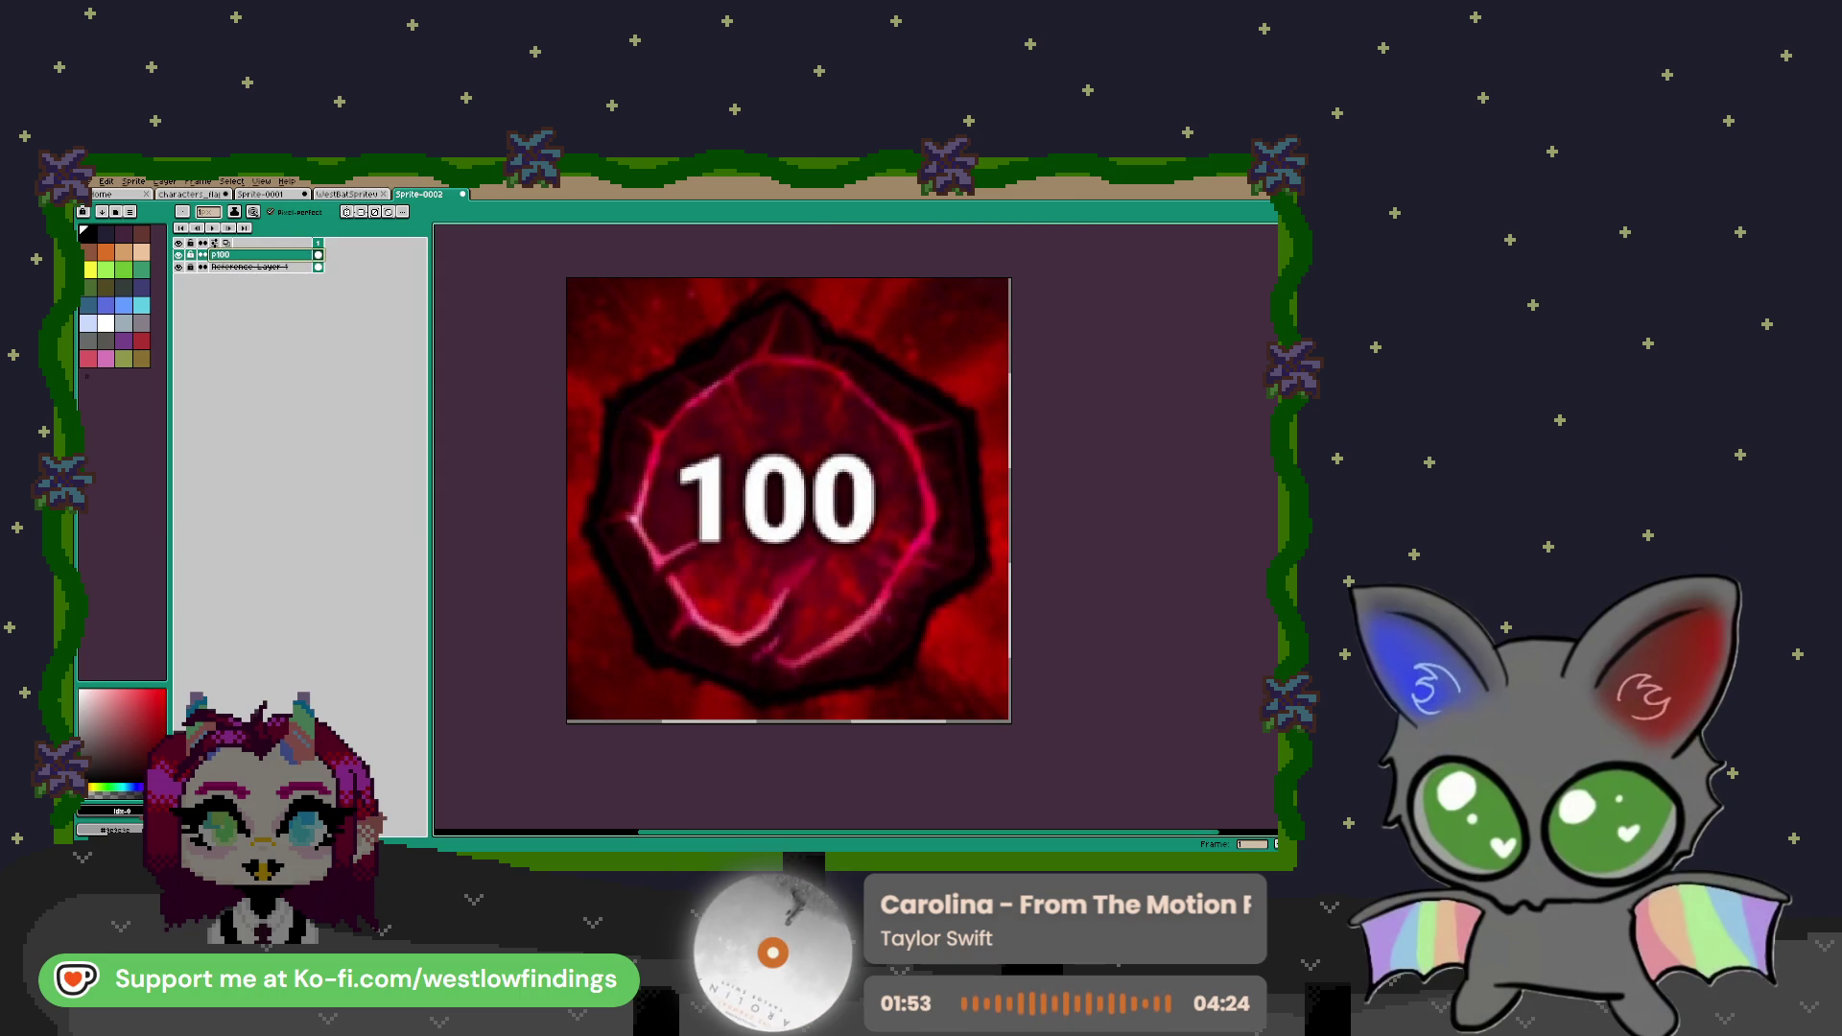
left_click(106, 324)
Lower Reference Layer 1's opacity, then paint the 1's white serif on p100
scroll(628, 473, "up", 3)
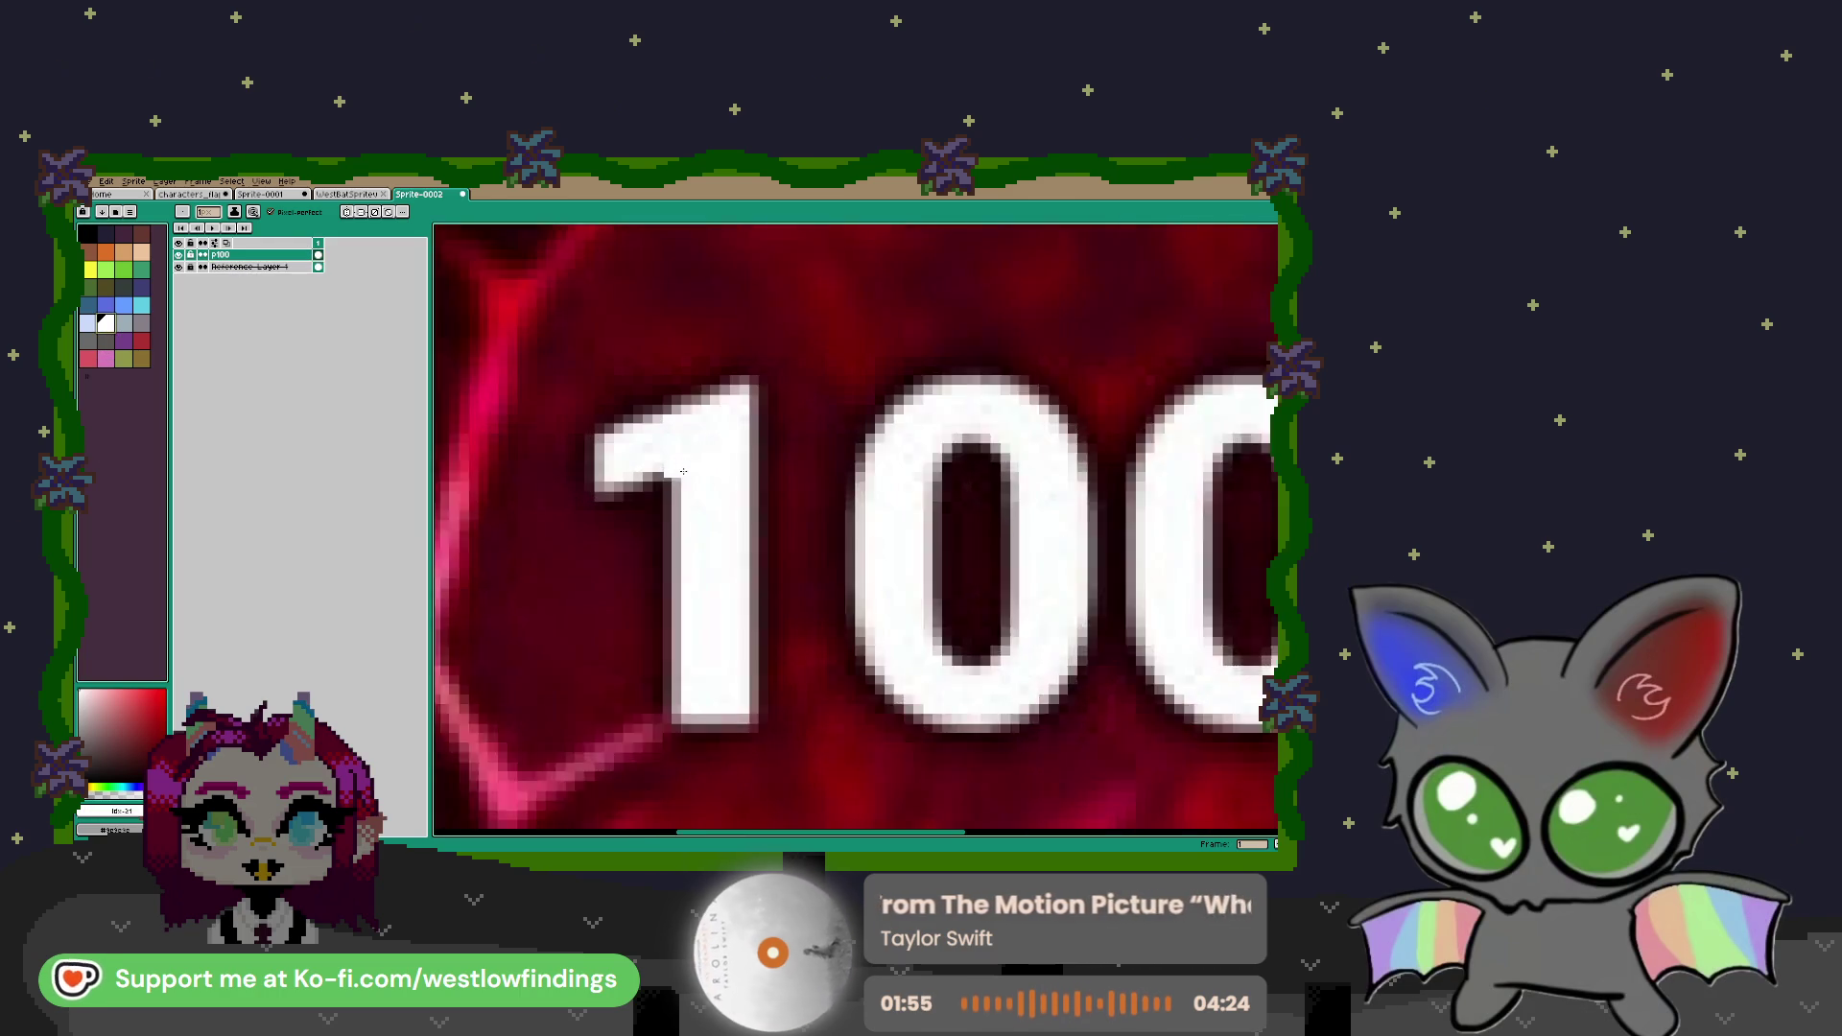
left_click_drag(628, 474, 714, 483)
double_click(288, 267)
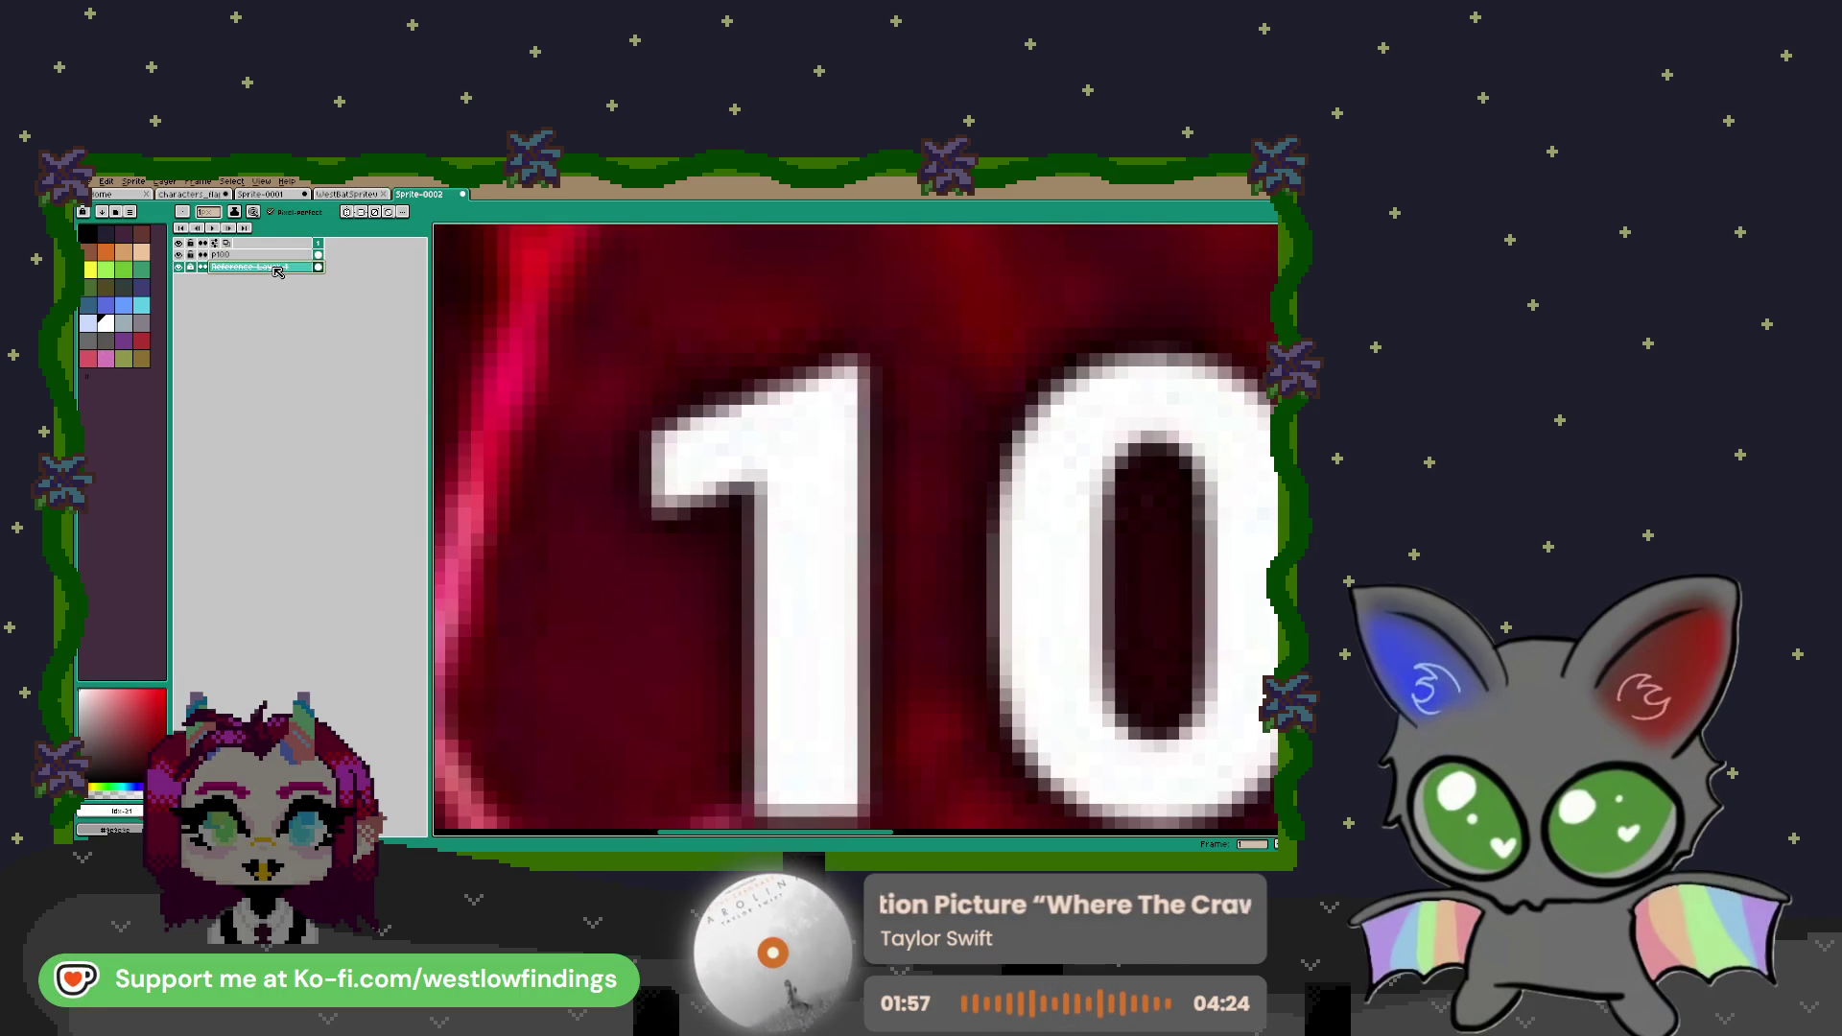
left_click(999, 627)
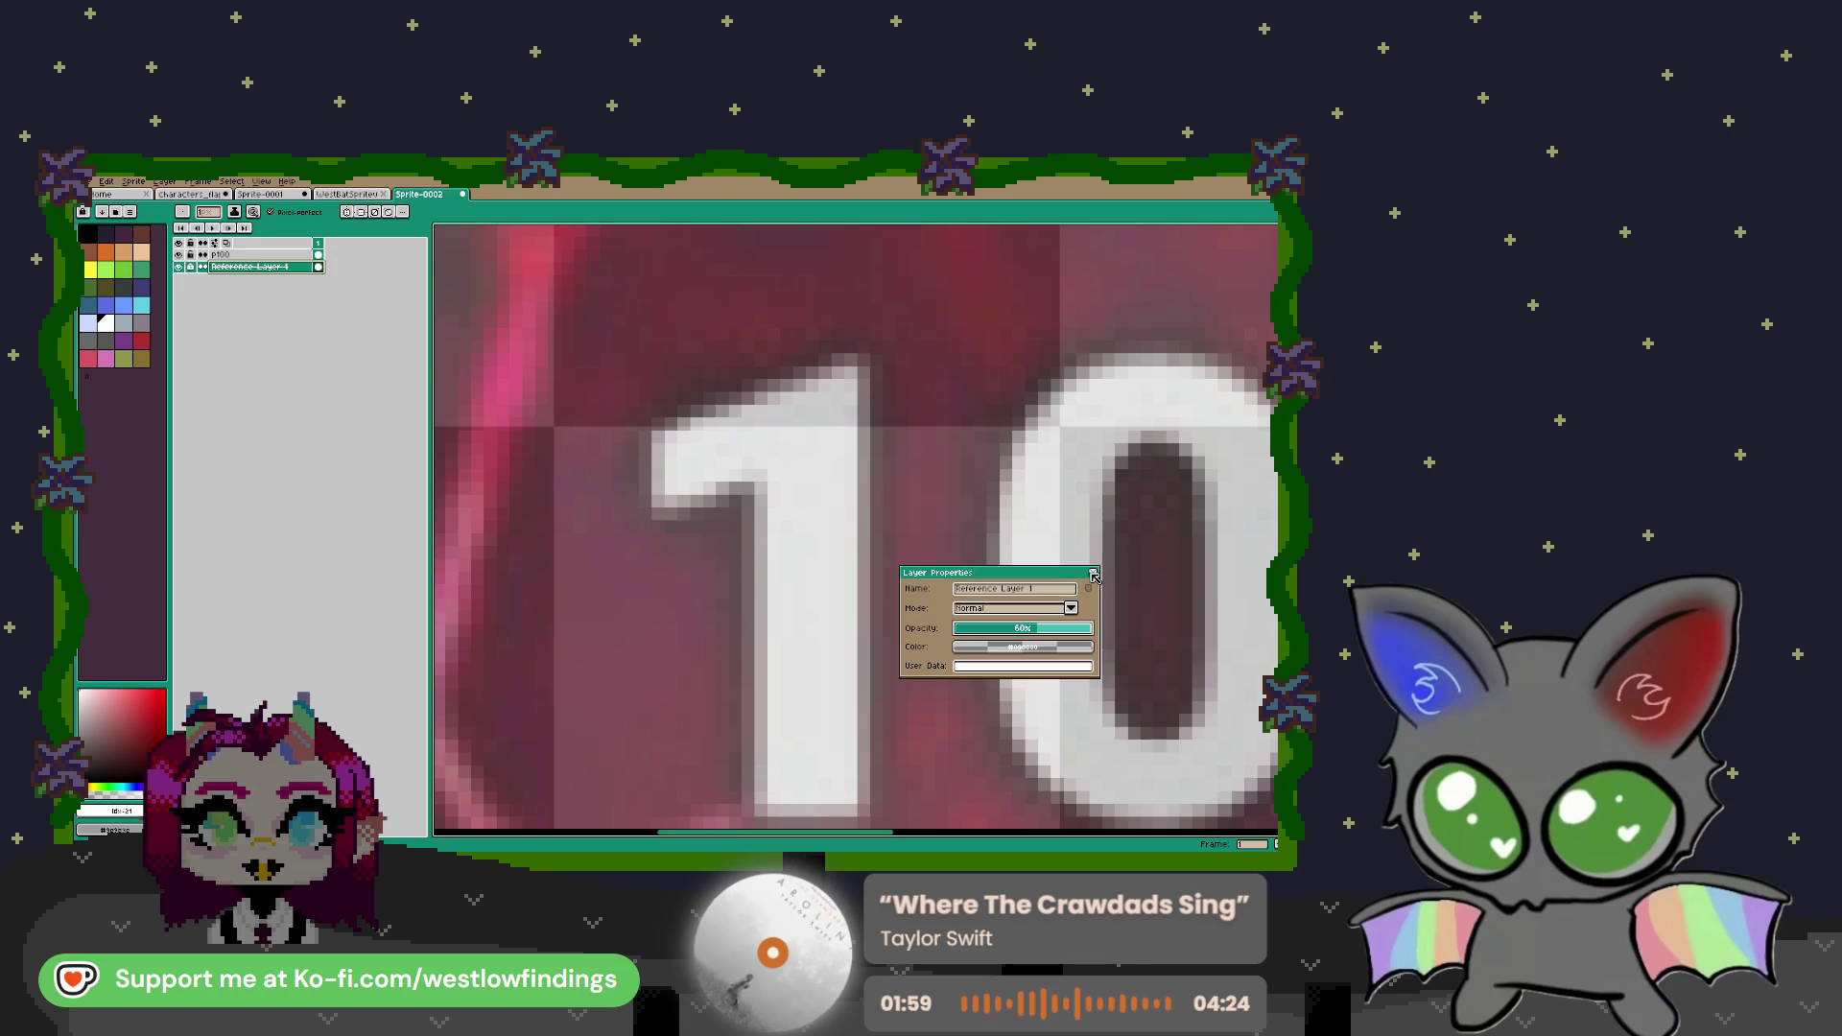
left_click(1092, 572)
left_click(231, 255)
mouse_move(671, 448)
left_mouse_down()
mouse_move(664, 506)
mouse_move(839, 411)
mouse_move(781, 379)
mouse_move(695, 441)
mouse_move(791, 410)
mouse_move(822, 359)
left_mouse_up()
Paint the white stem of the 1 over the reference
mouse_move(823, 440)
left_mouse_down()
mouse_move(791, 506)
mouse_move(792, 633)
left_mouse_up()
mouse_move(825, 474)
left_mouse_down()
mouse_move(823, 677)
mouse_move(855, 619)
mouse_move(855, 676)
left_mouse_up()
mouse_move(855, 676)
left_mouse_down()
mouse_move(819, 328)
mouse_move(819, 511)
mouse_move(744, 561)
mouse_move(769, 583)
mouse_move(809, 413)
mouse_move(775, 561)
mouse_move(750, 579)
left_mouse_up()
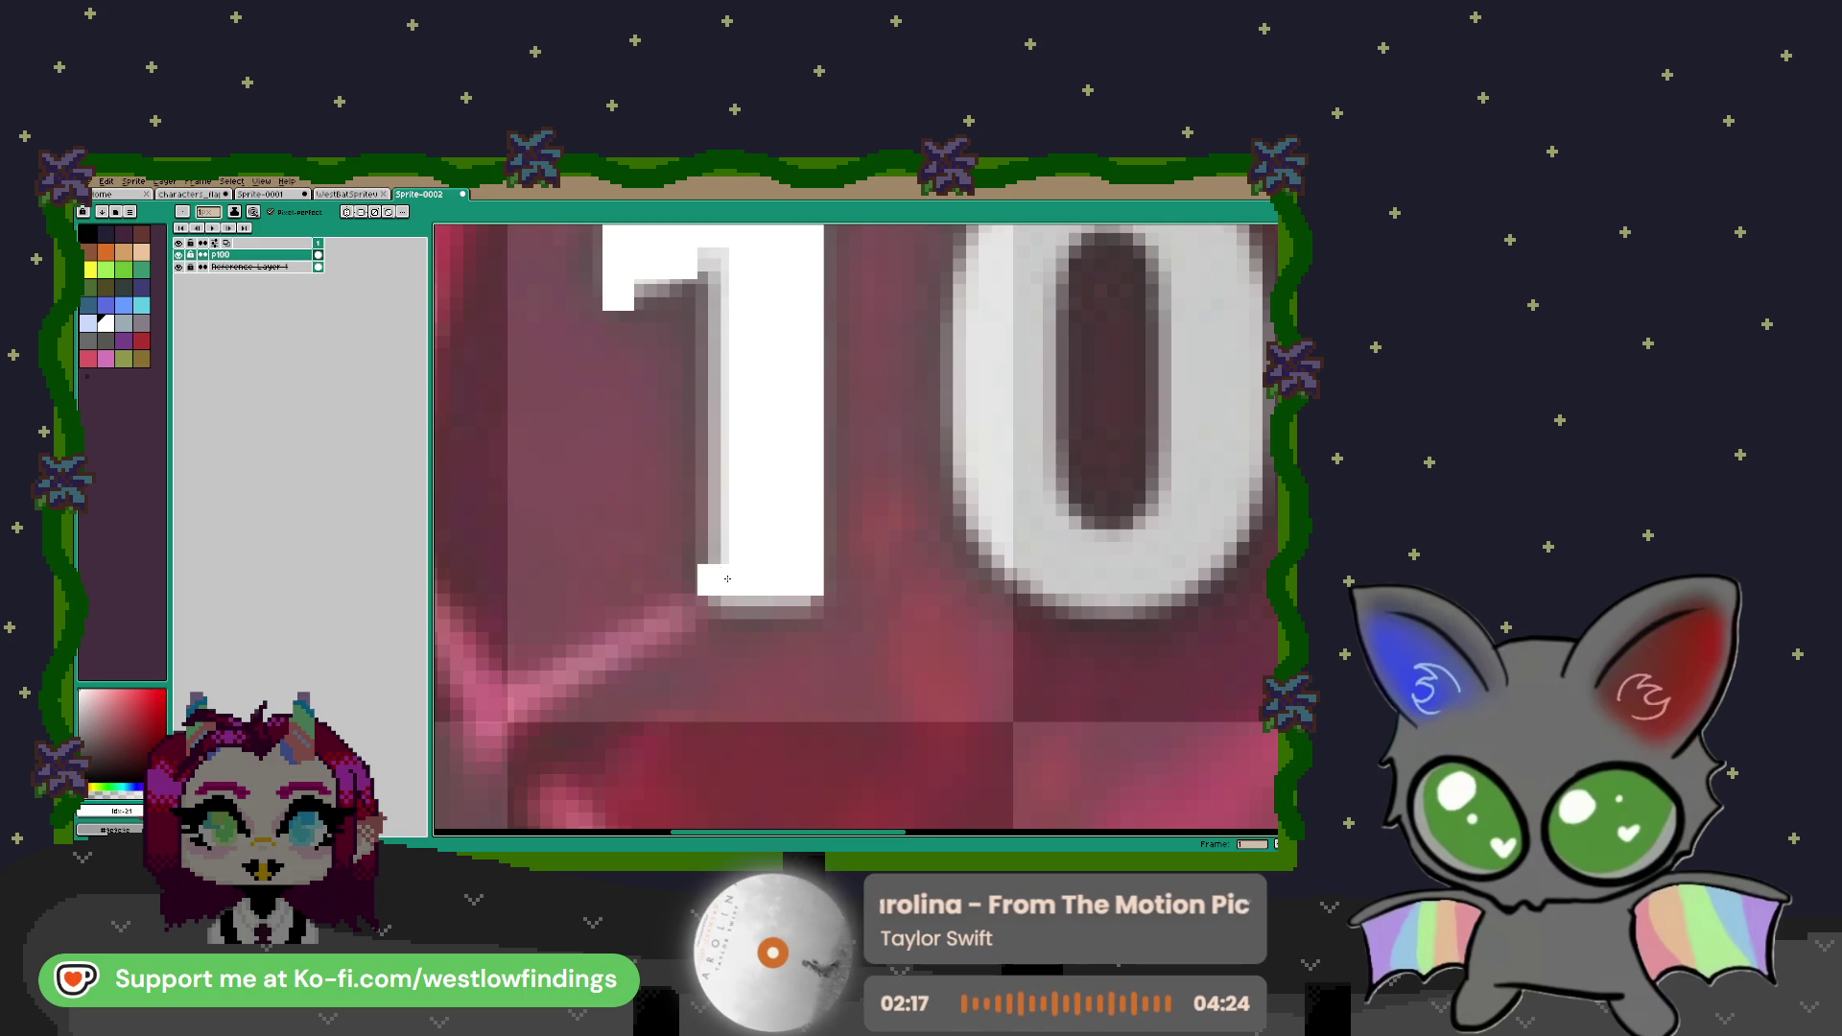
left_click_drag(708, 278, 714, 597)
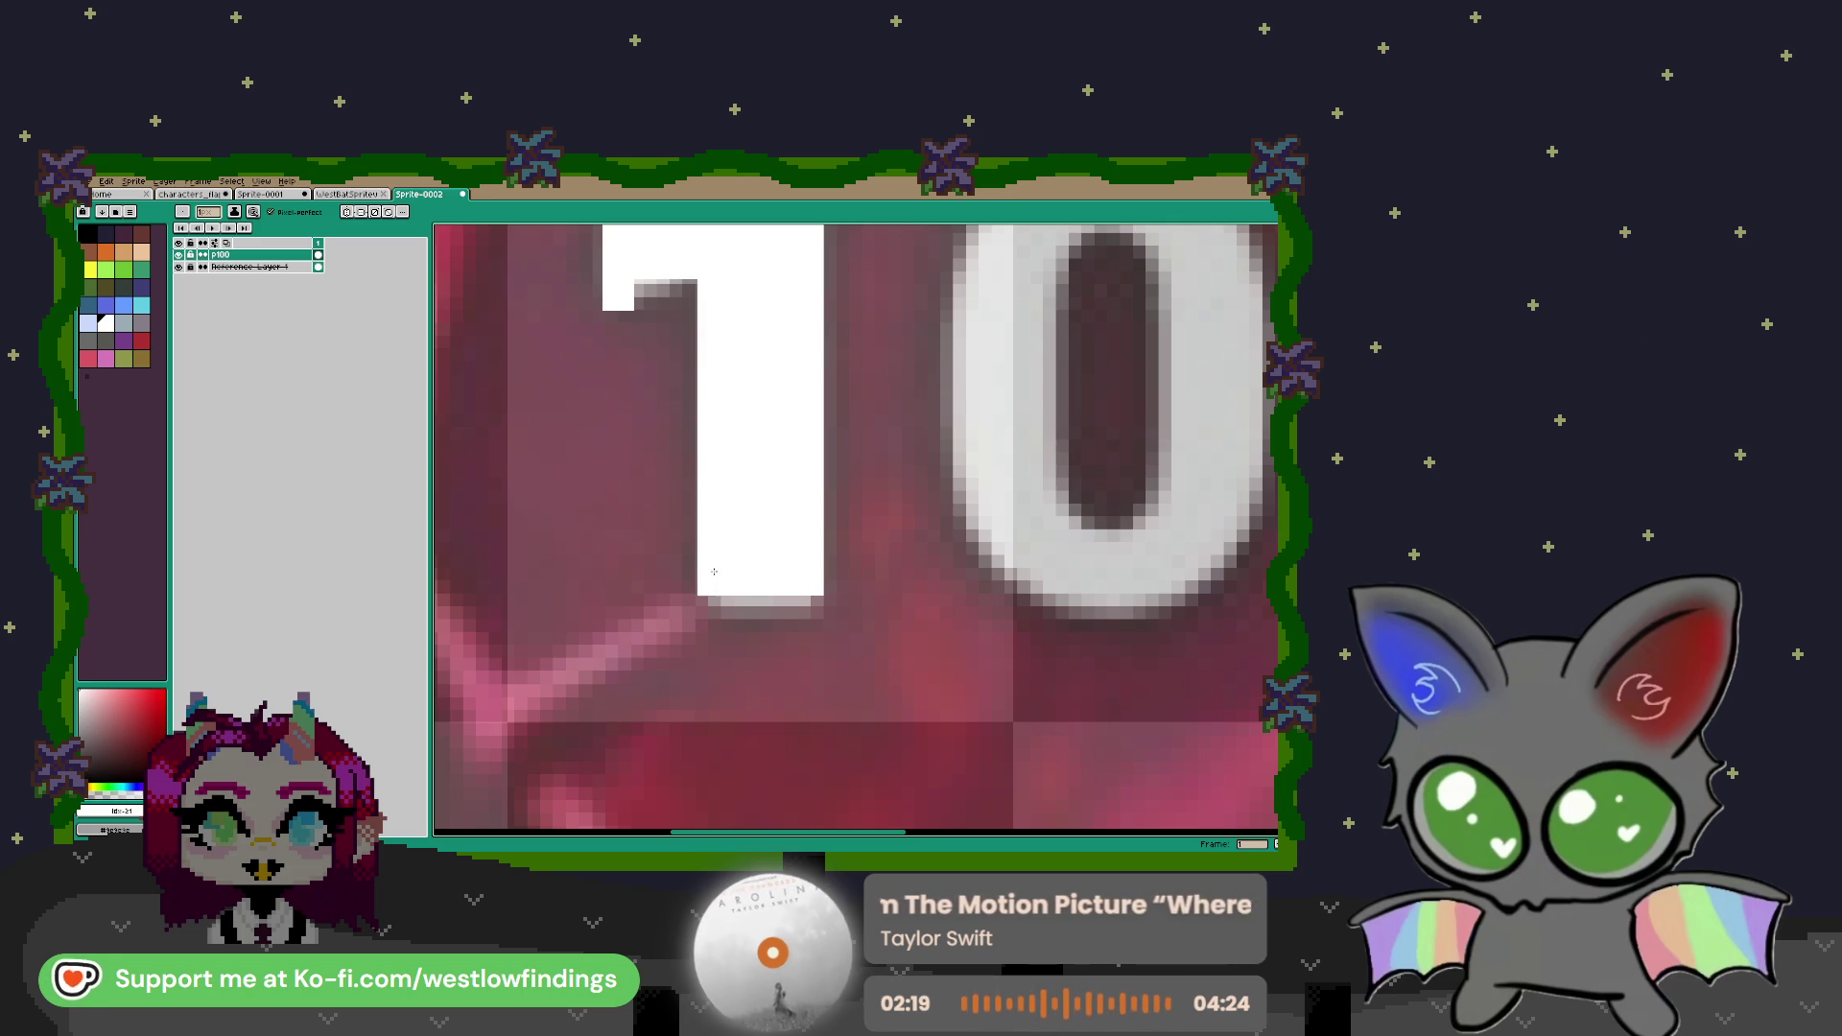
scroll(725, 494, "down", 1)
scroll(710, 435, "down", 2)
scroll(763, 419, "right", 2)
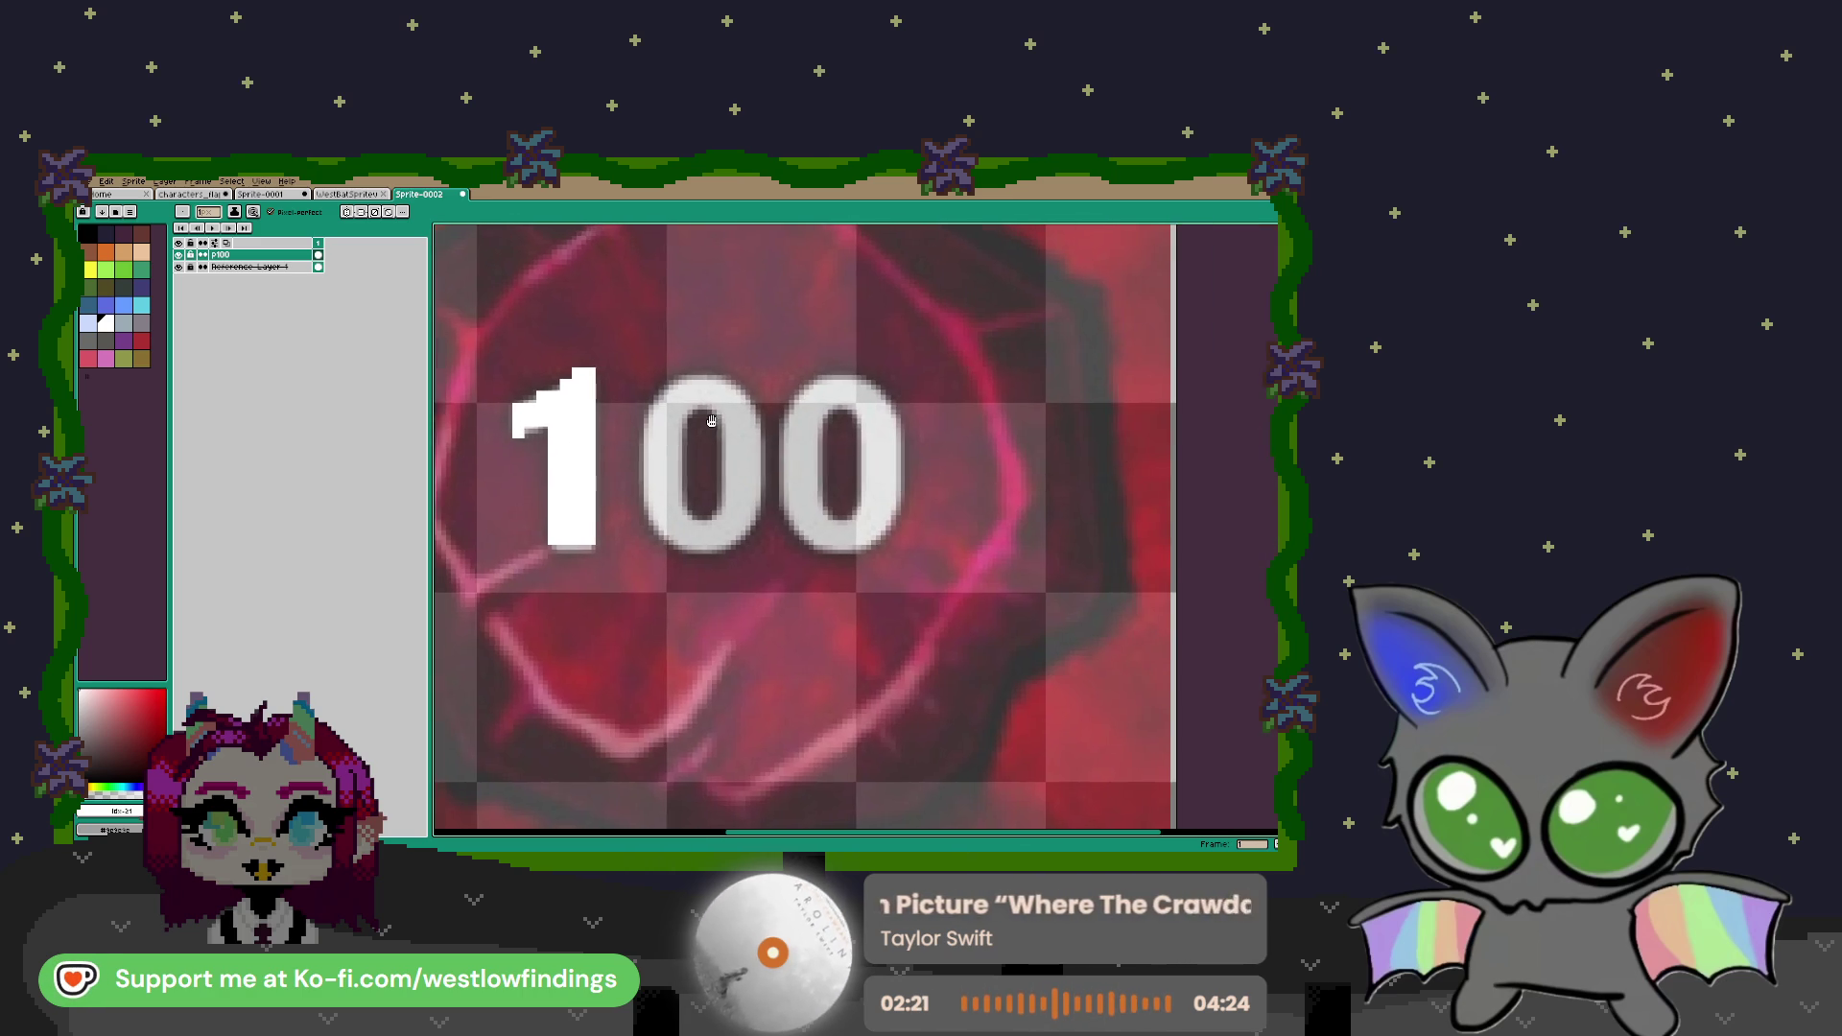
scroll(662, 474, "up", 2)
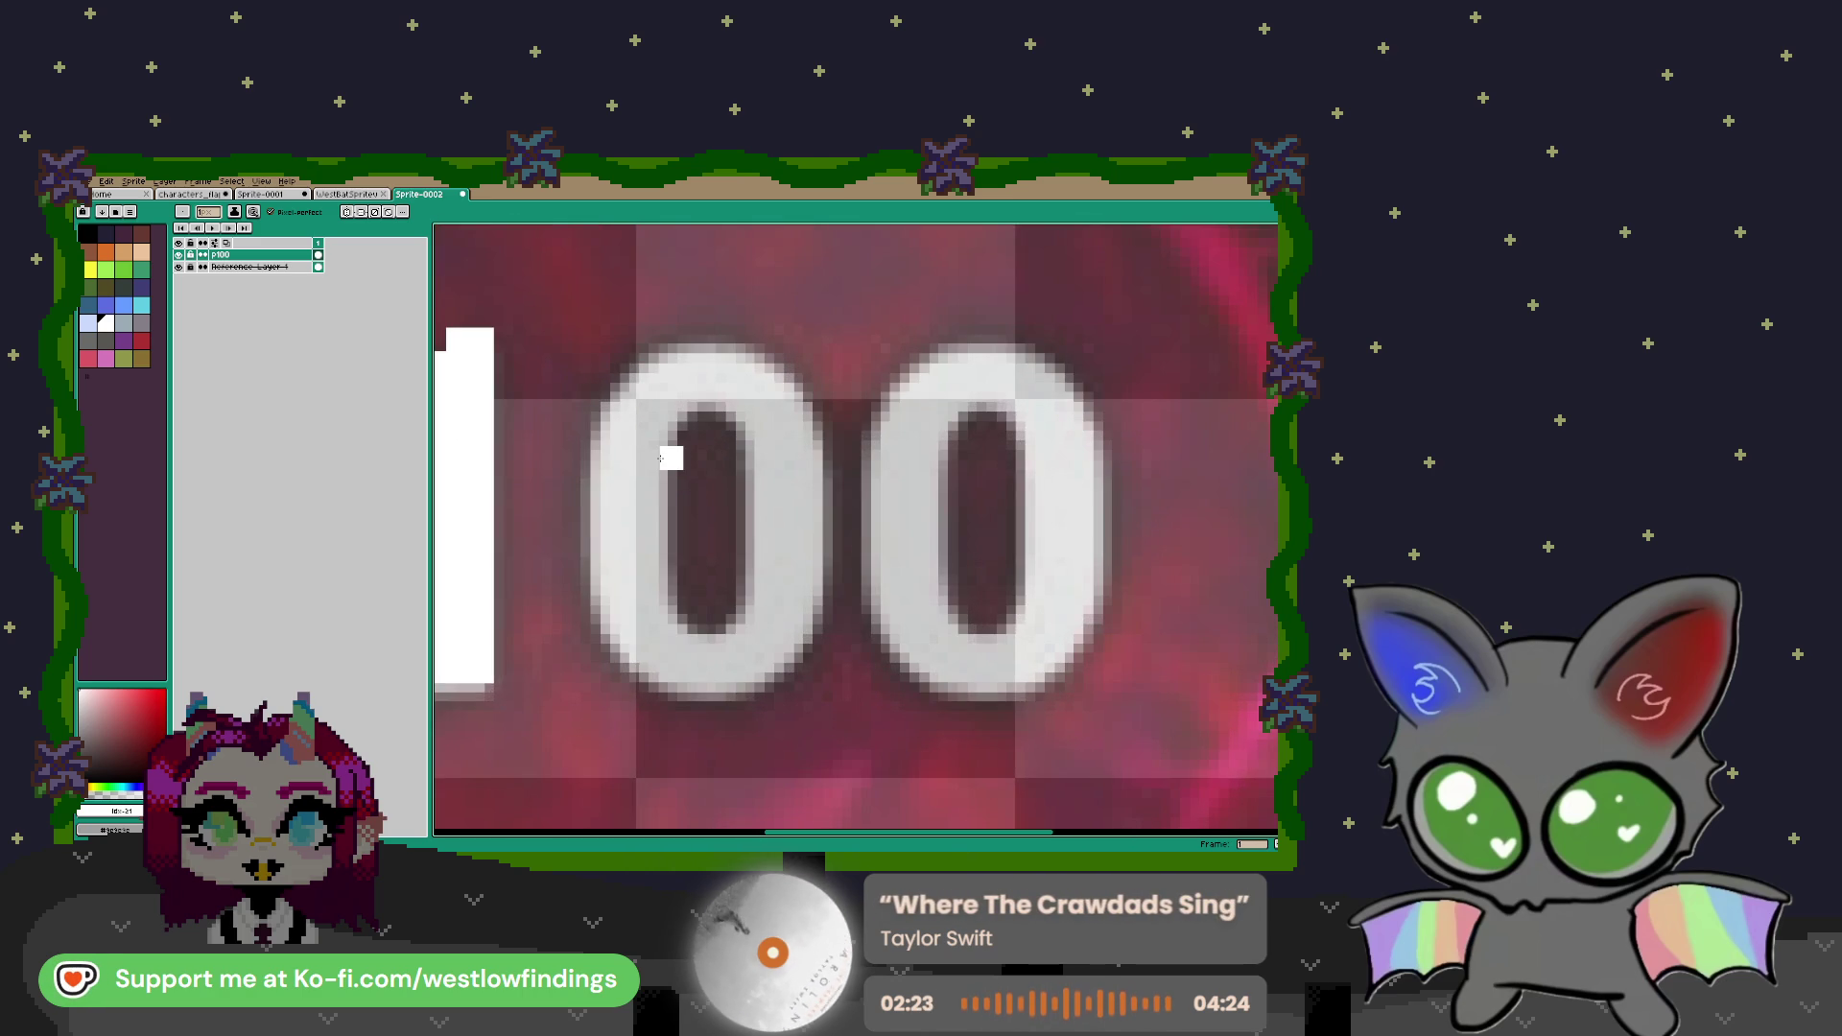
Draw the first 0's inner white lines and its top and bottom pixels
key("l")
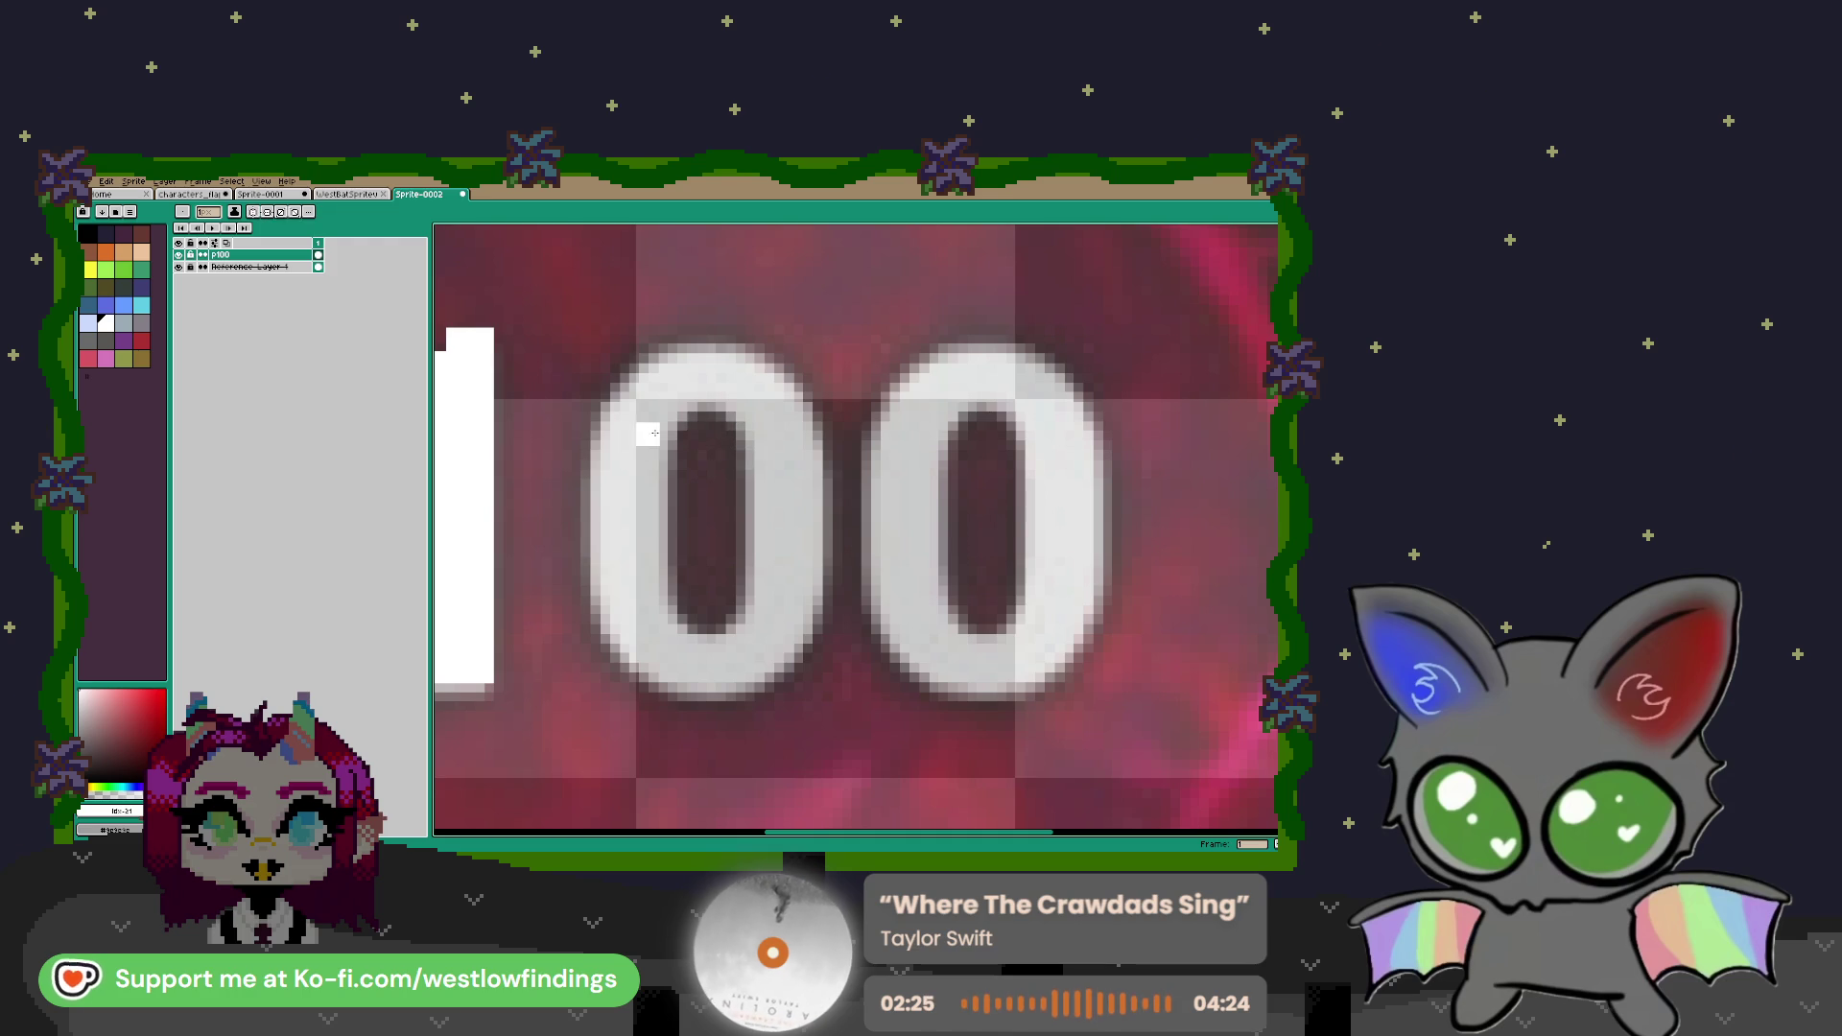
left_click_drag(672, 494, 672, 625)
left_click_drag(742, 449, 747, 600)
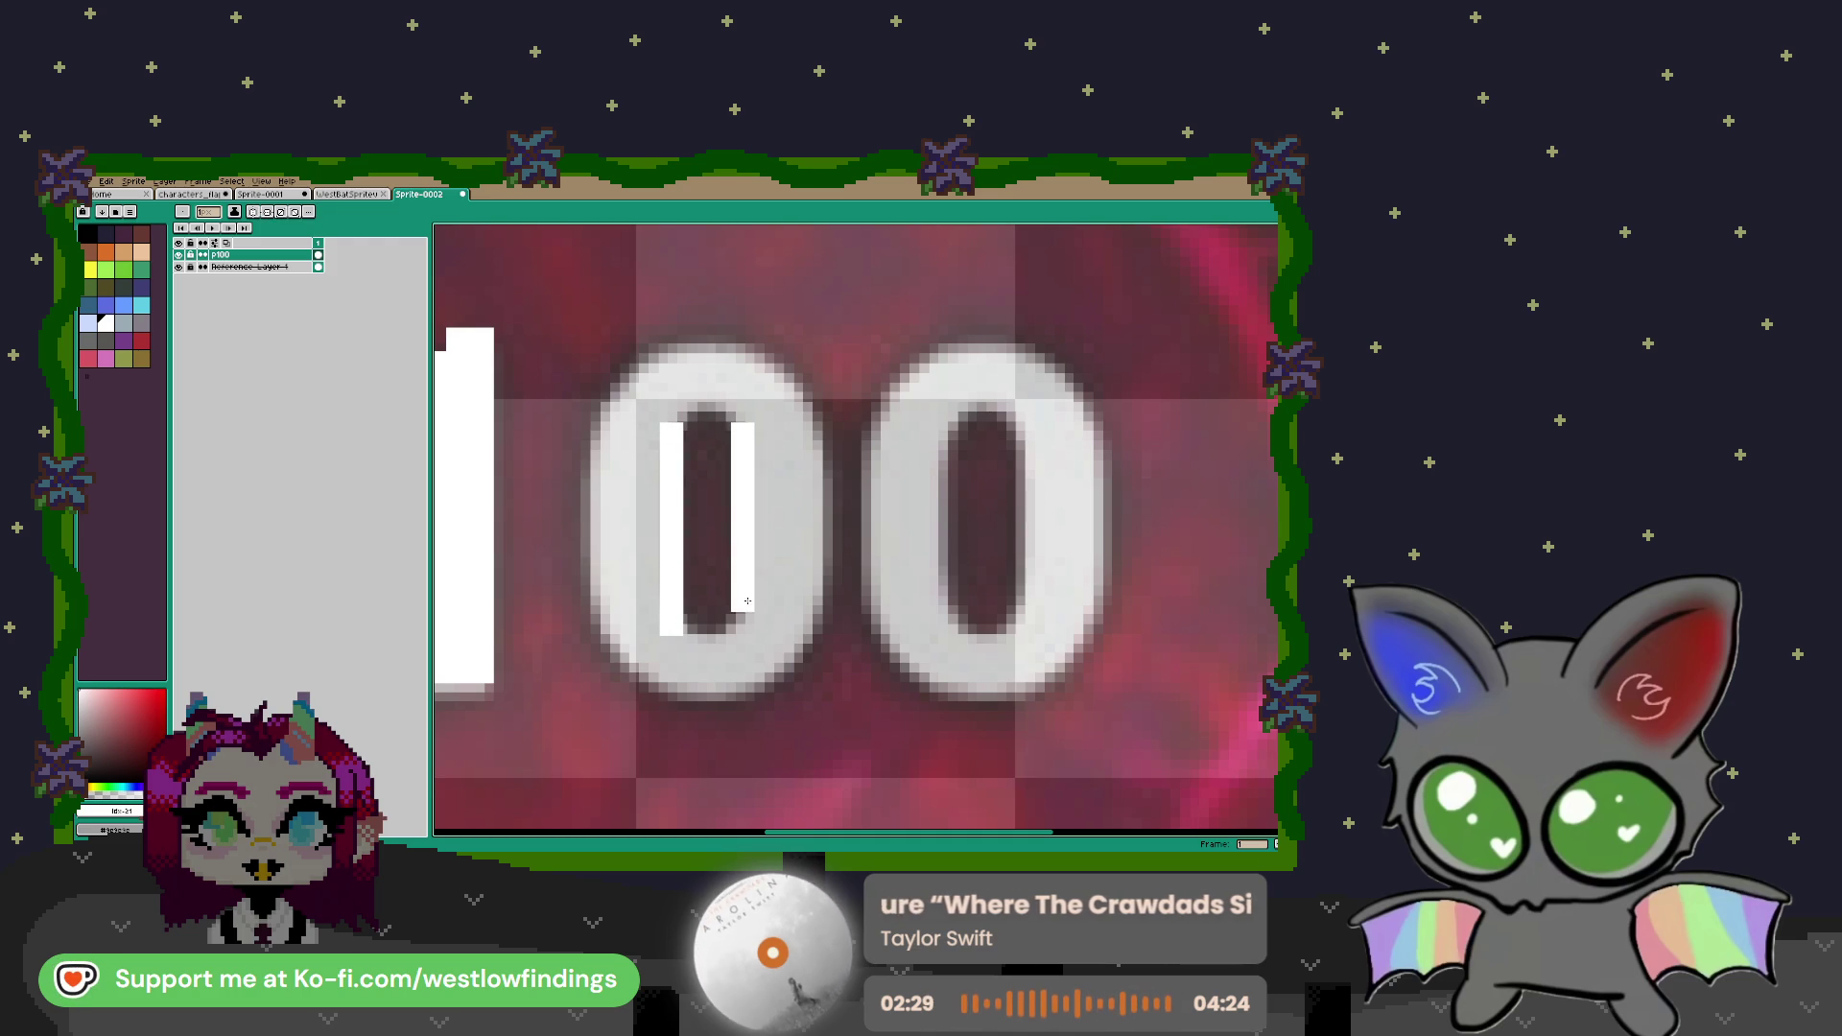
left_click(694, 647)
left_click(718, 649)
left_click(702, 405)
left_click(718, 411)
left_click(684, 336)
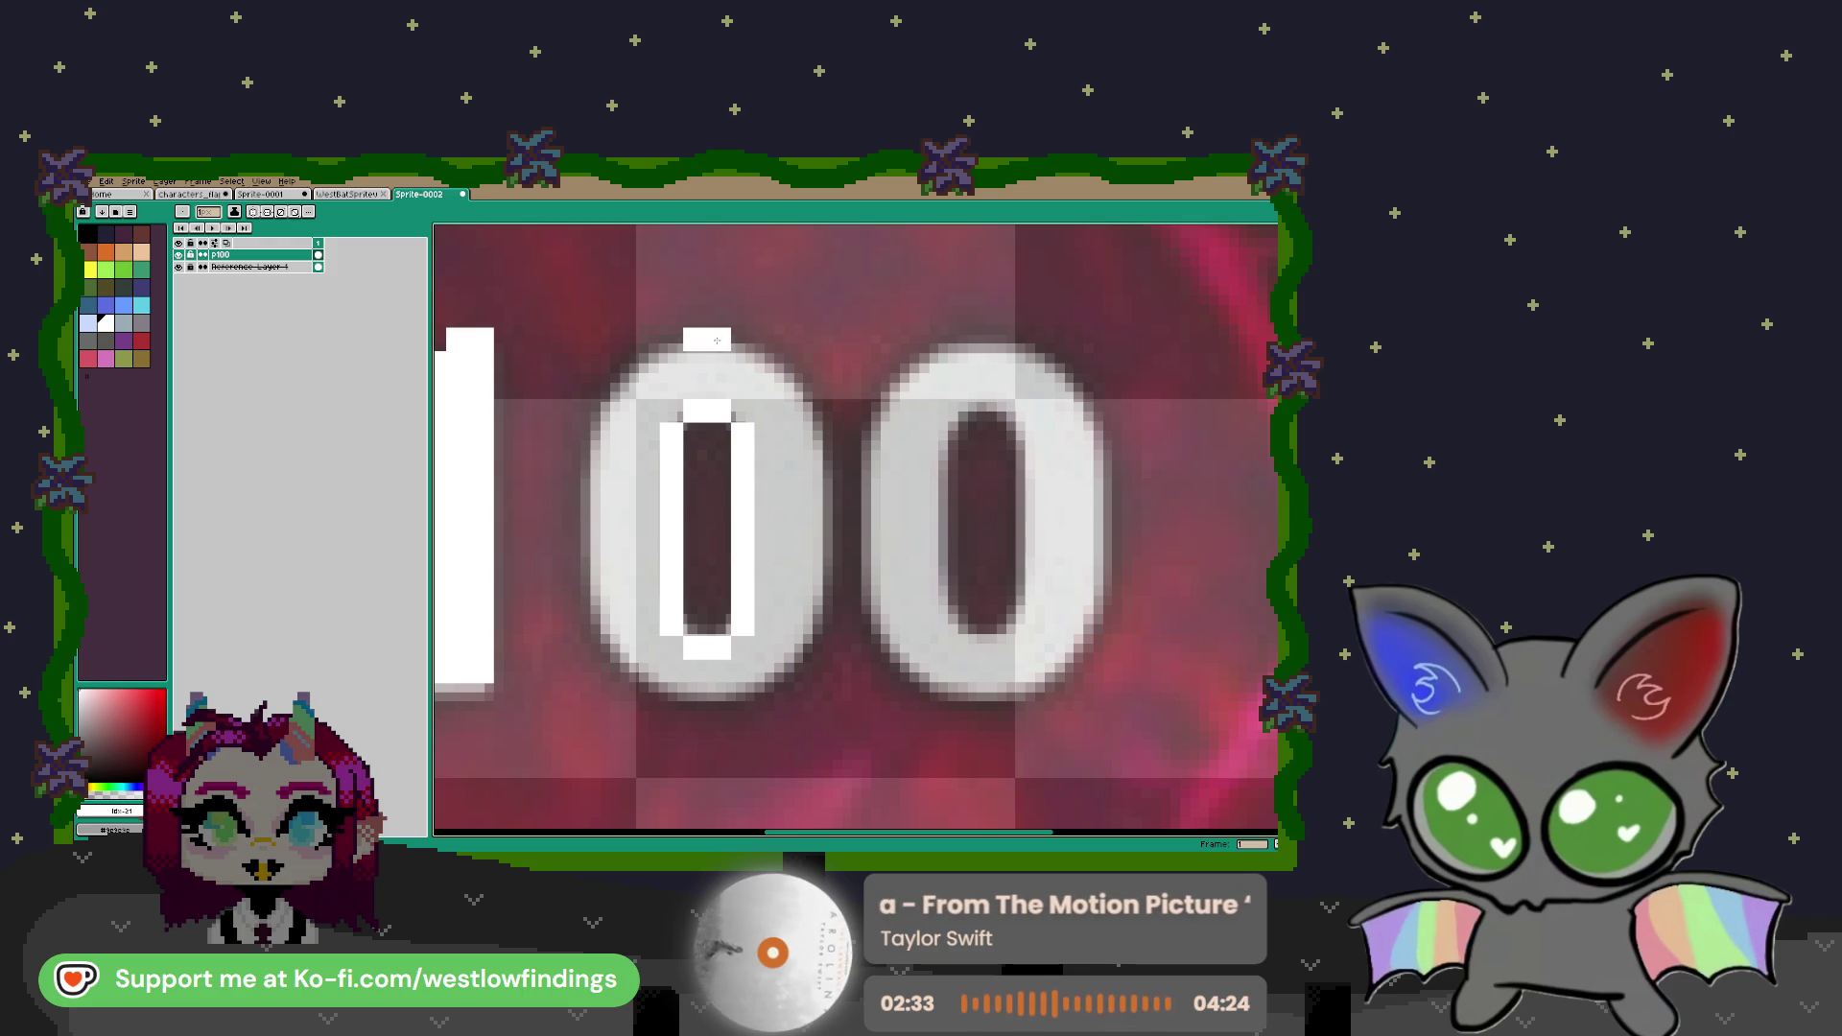
left_click(674, 339)
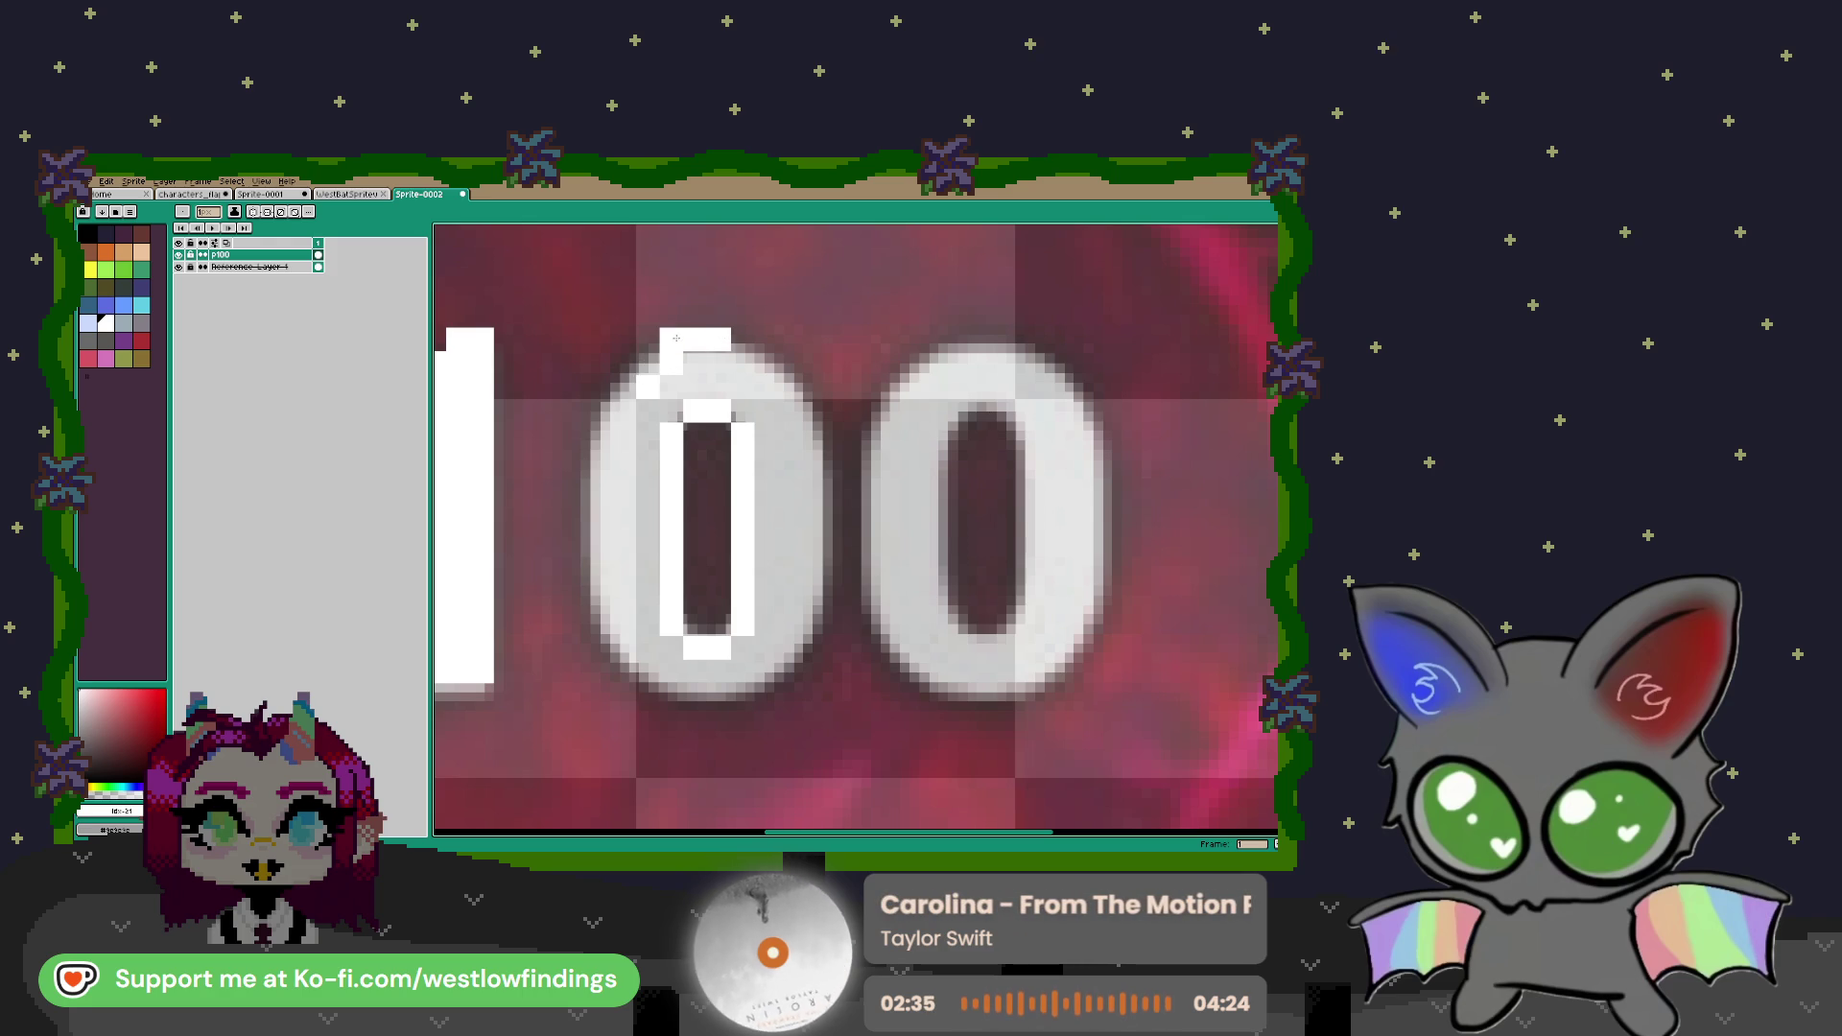
Paint the first 0's top-left curve, top-right row, and right side in white
mouse_move(719, 316)
left_mouse_down()
mouse_move(605, 413)
mouse_move(596, 619)
left_mouse_up()
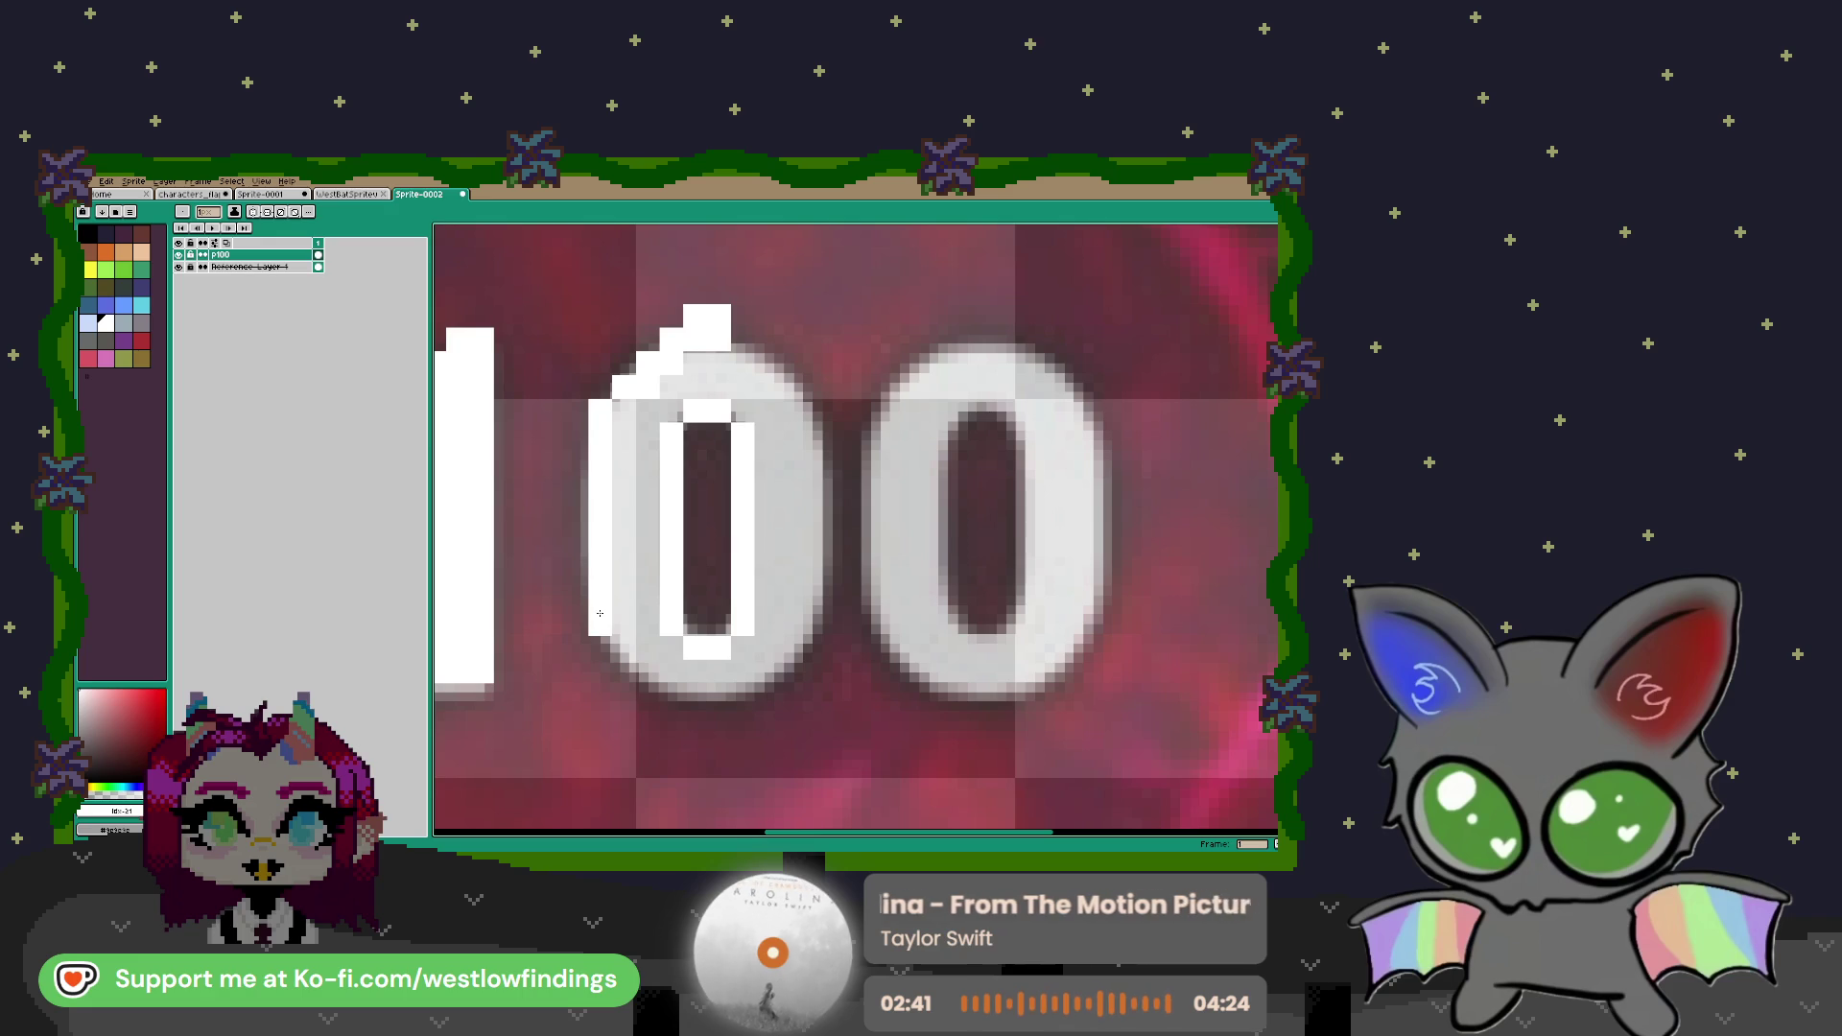
left_click(744, 338)
mouse_move(695, 363)
left_mouse_down()
mouse_move(768, 362)
mouse_move(625, 411)
mouse_move(808, 410)
mouse_move(810, 477)
left_mouse_up()
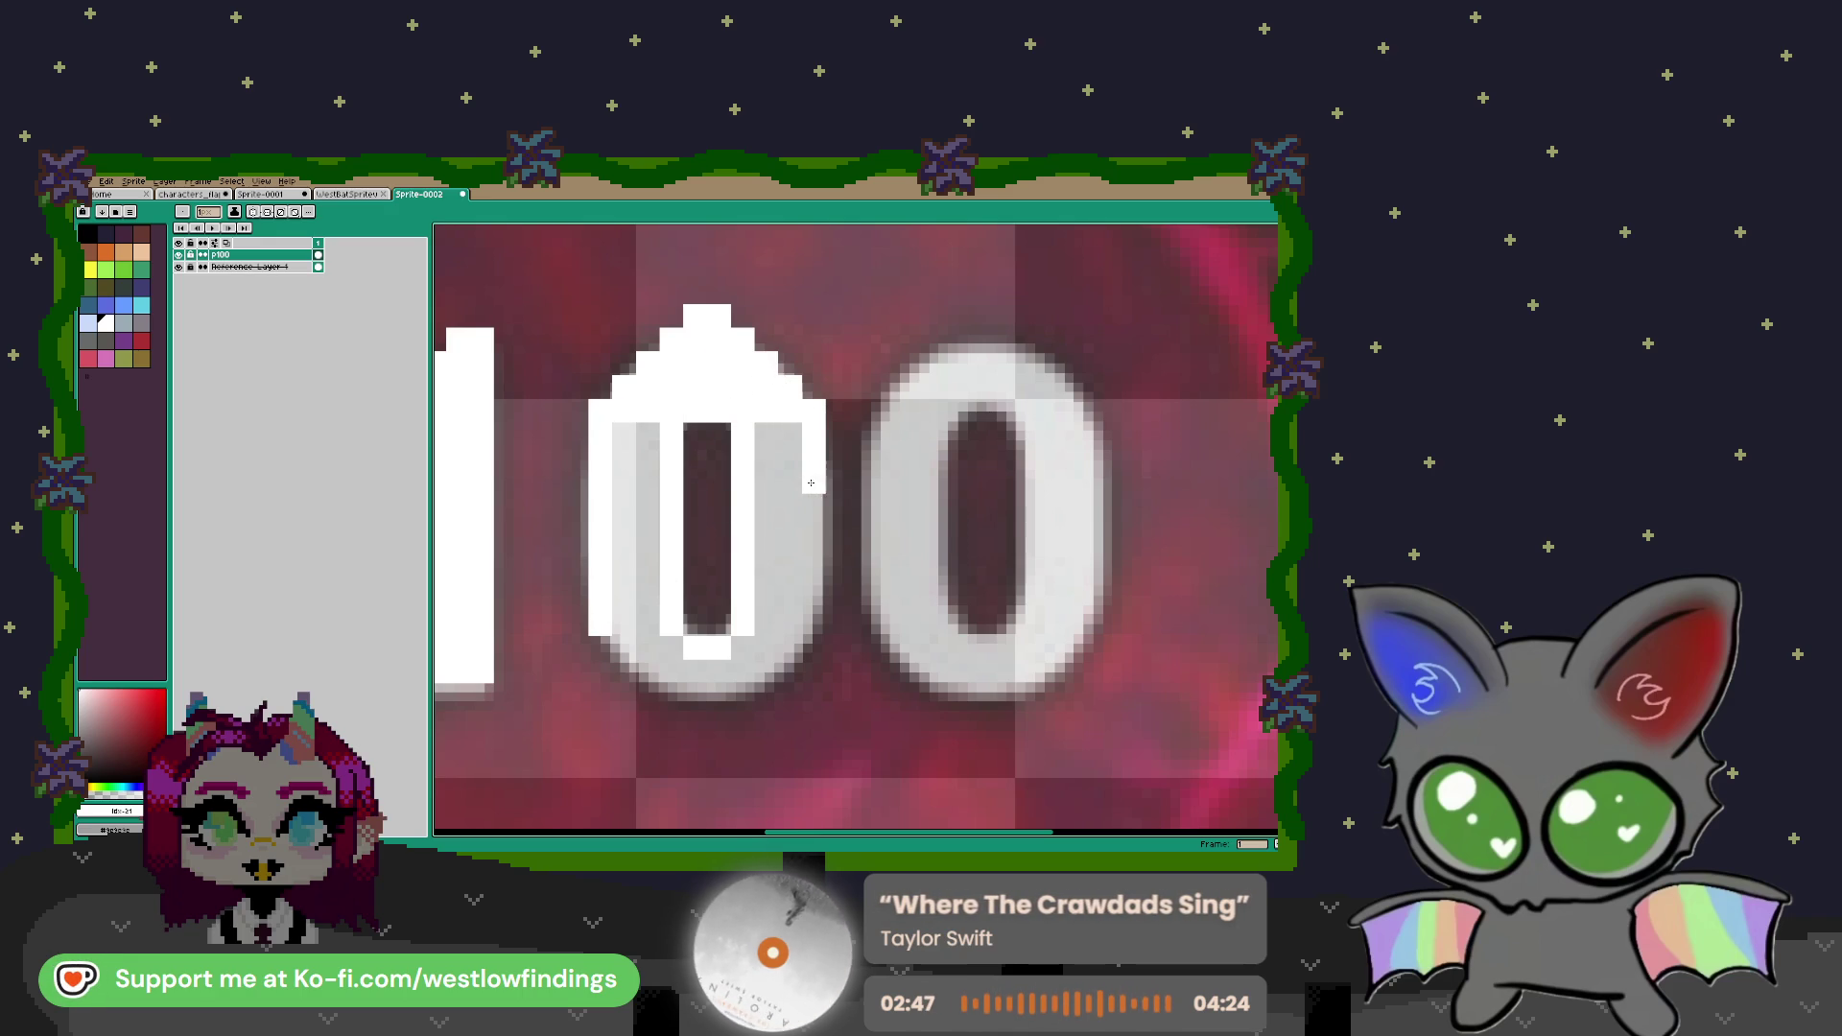
mouse_move(811, 573)
left_mouse_down()
mouse_move(814, 624)
mouse_move(621, 623)
mouse_move(779, 629)
left_mouse_up()
Bucket-fill the 0's two grey columns white and erase the stray pixels atop the 1
key("g")
left_click(784, 528)
left_click(623, 528)
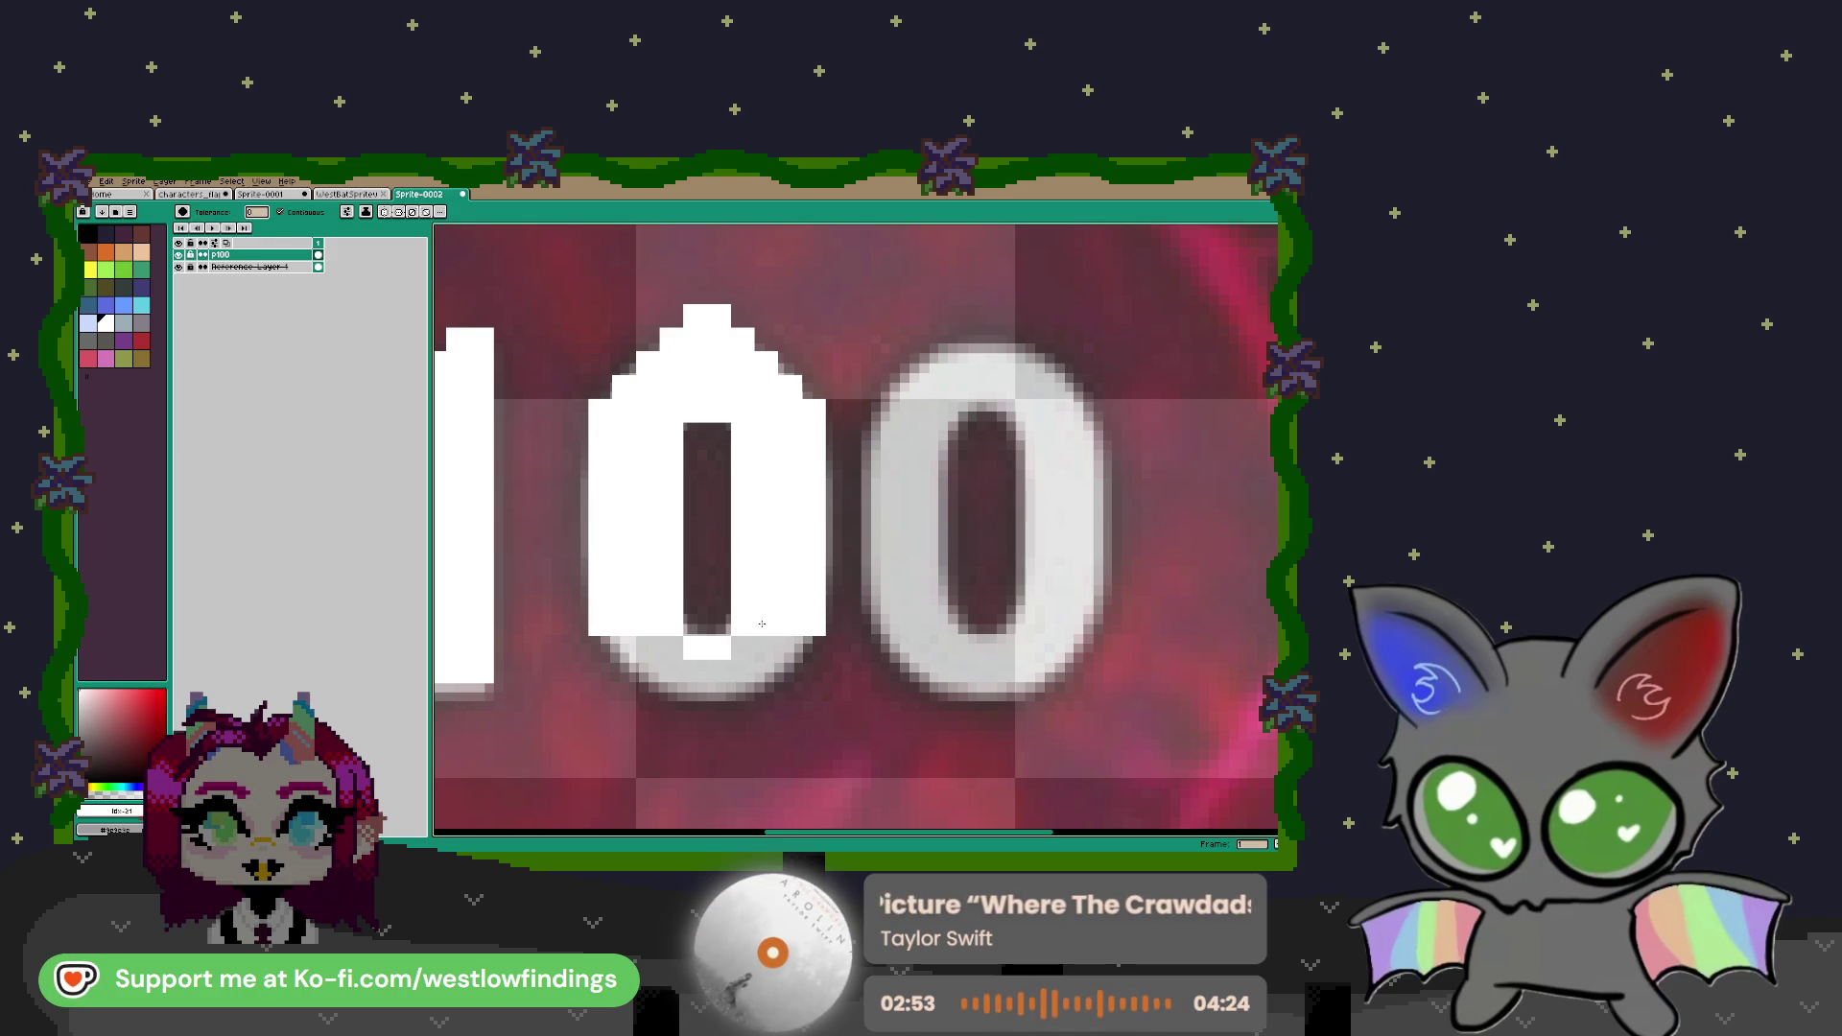
key("e")
left_click(720, 316)
left_click(696, 316)
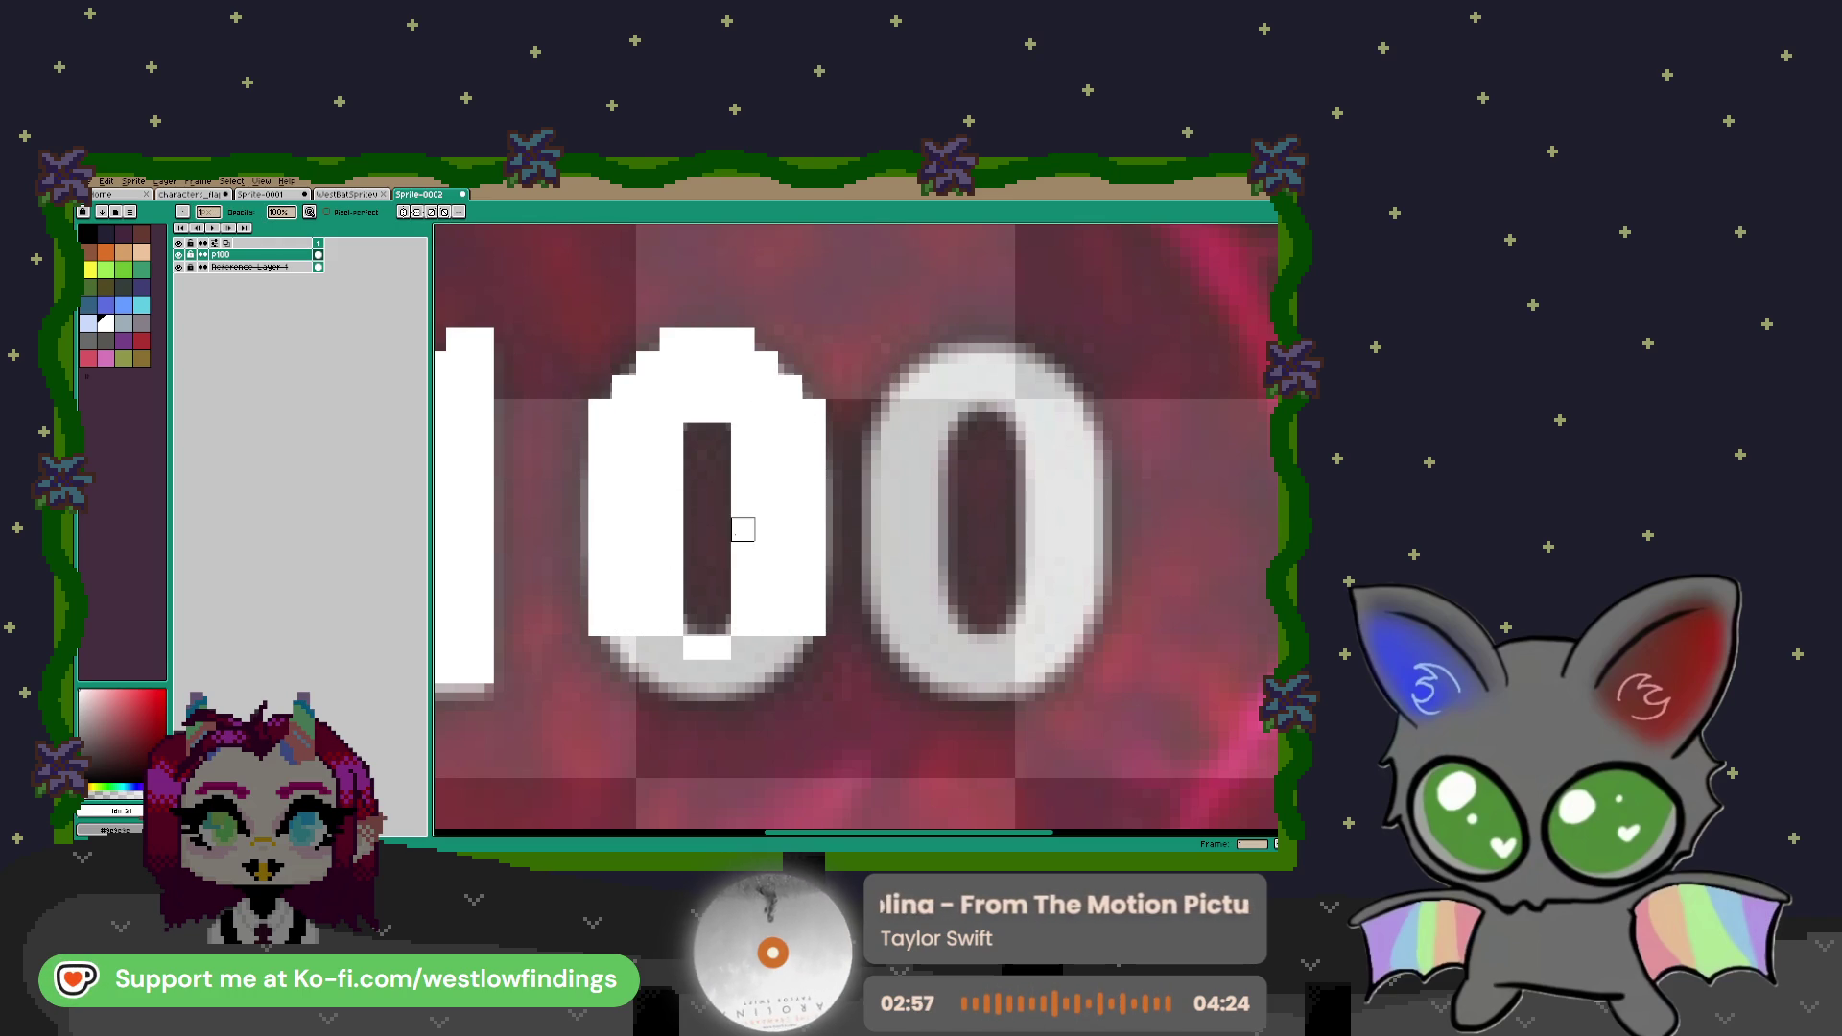
Copy the first 0's top cap, flip it vertically, and attach it as the bottom
key("m")
mouse_move(803, 393)
left_mouse_down()
mouse_move(779, 369)
mouse_move(809, 386)
left_mouse_up()
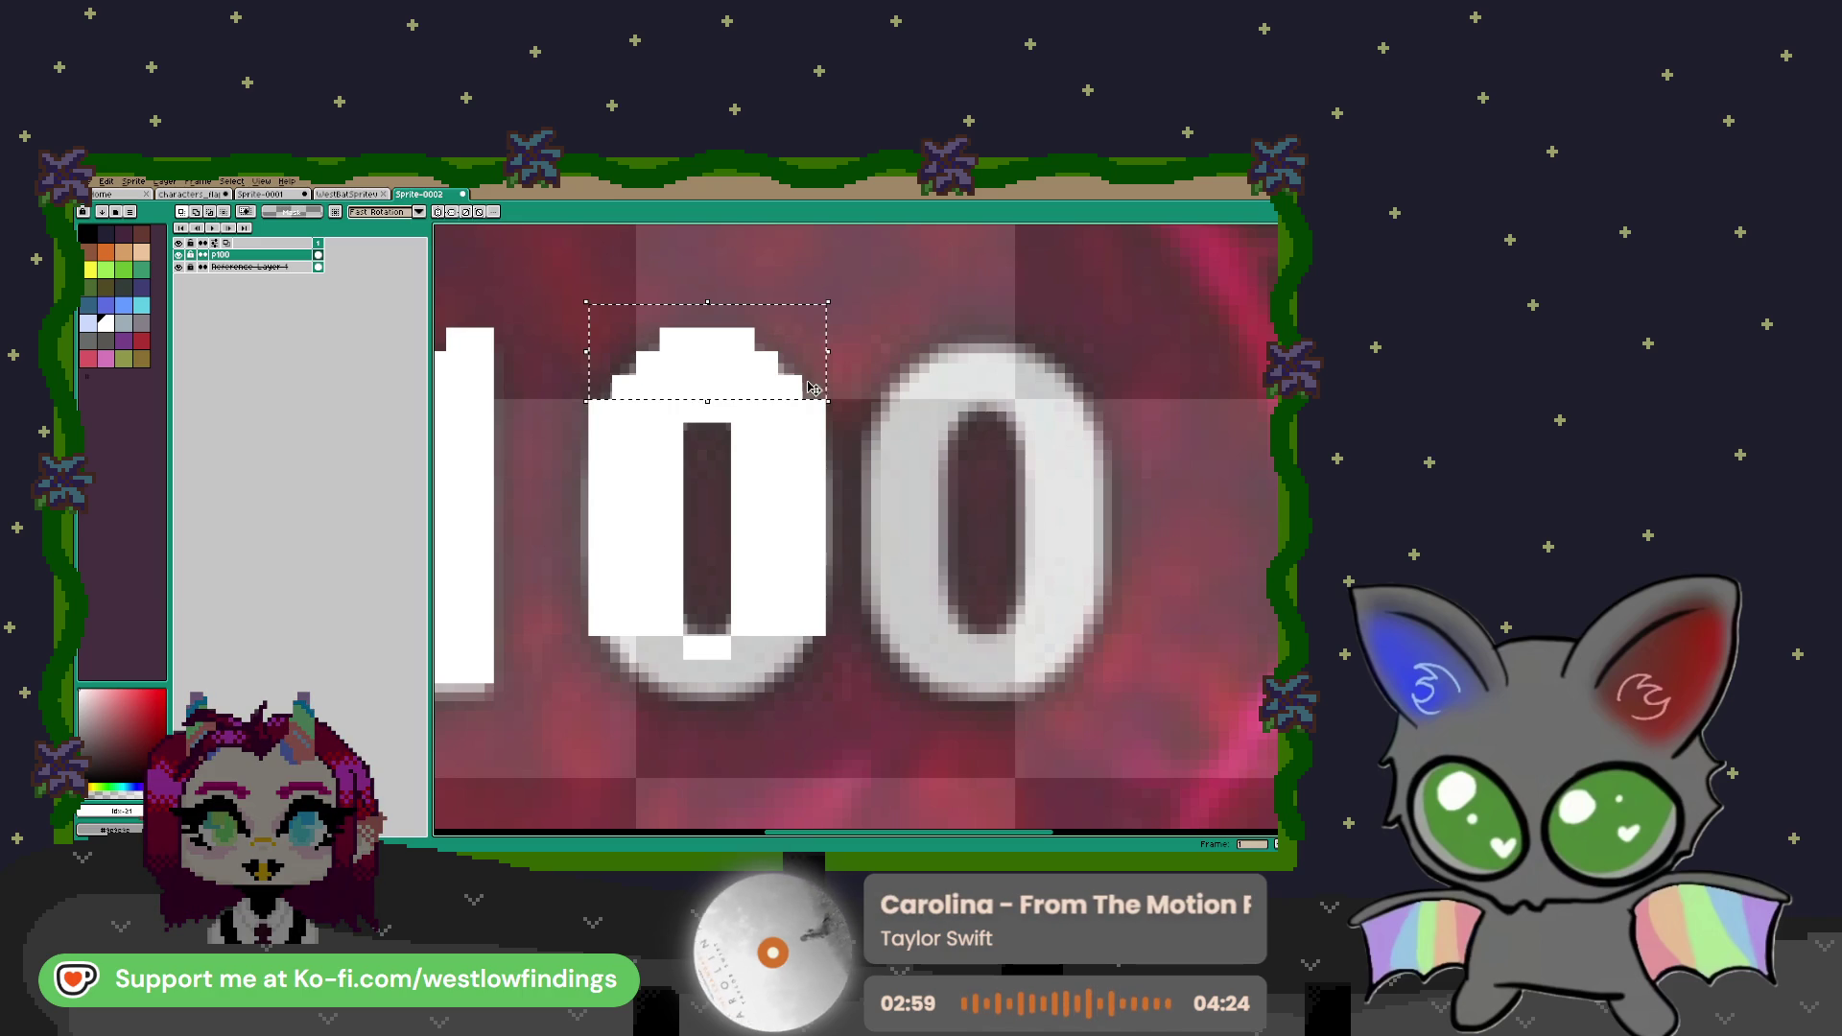
left_click(767, 382)
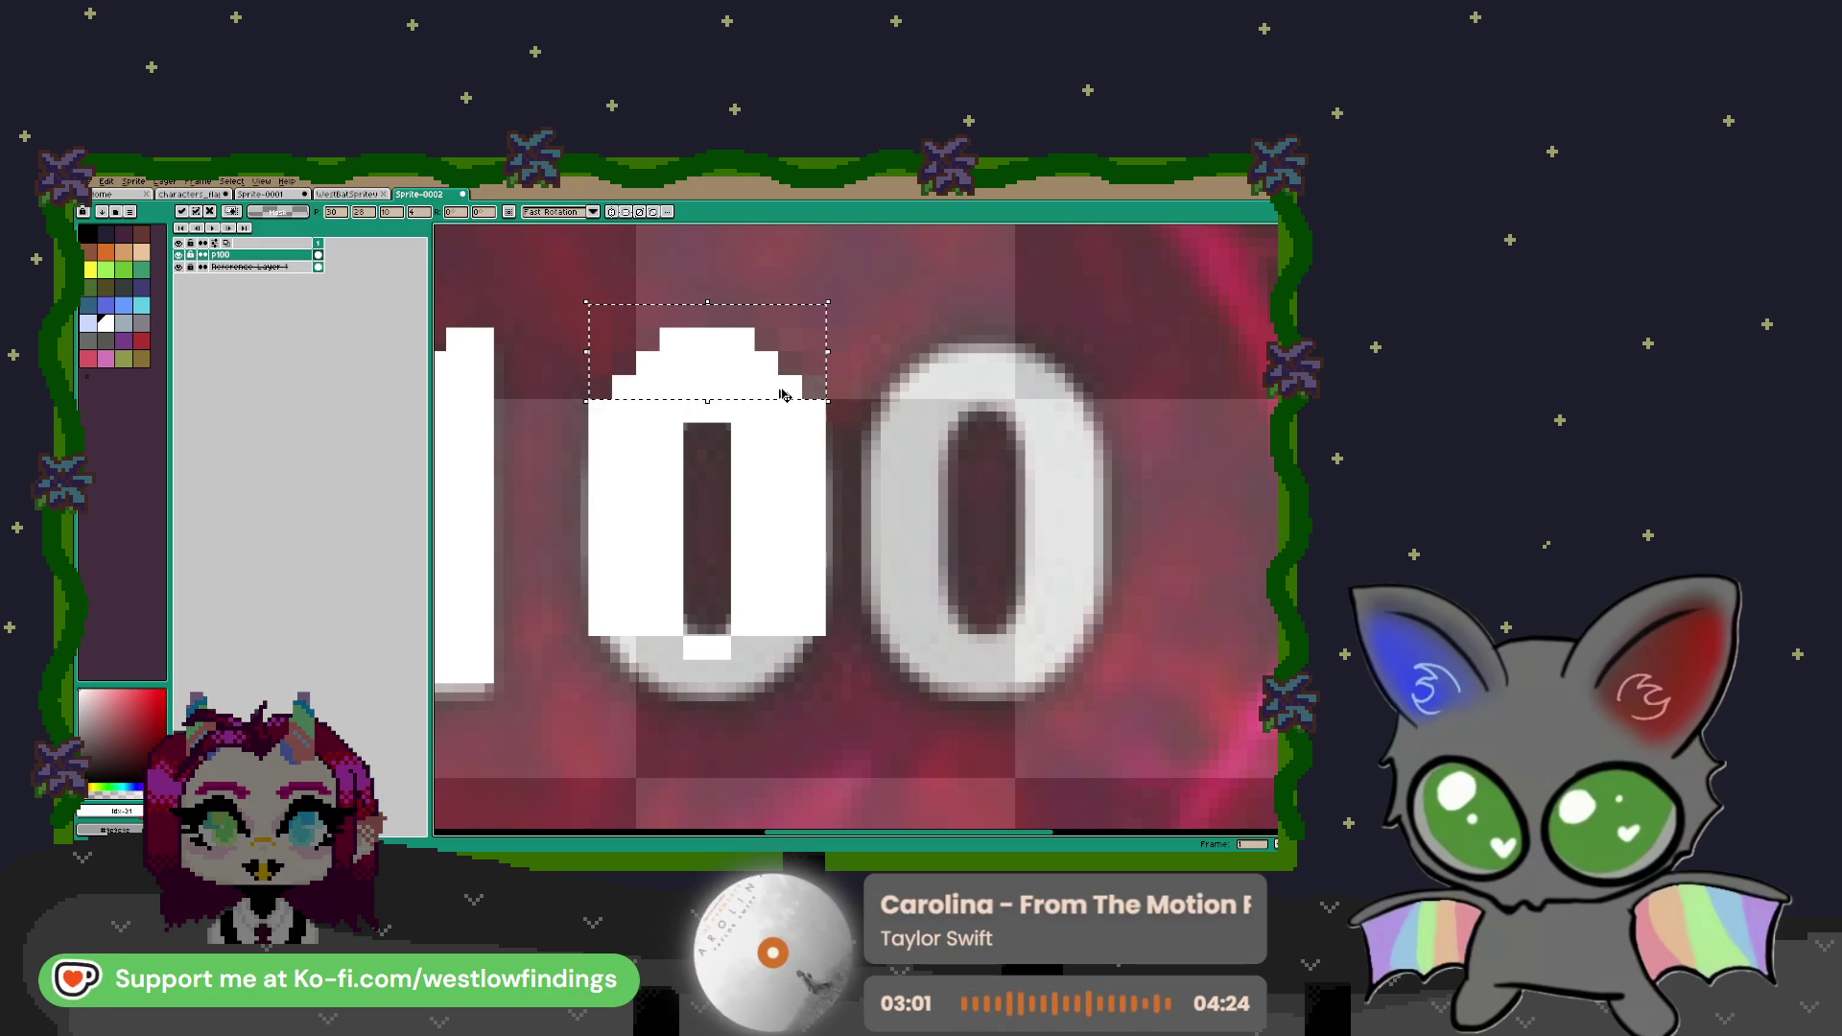
left_click_drag(763, 376, 763, 733)
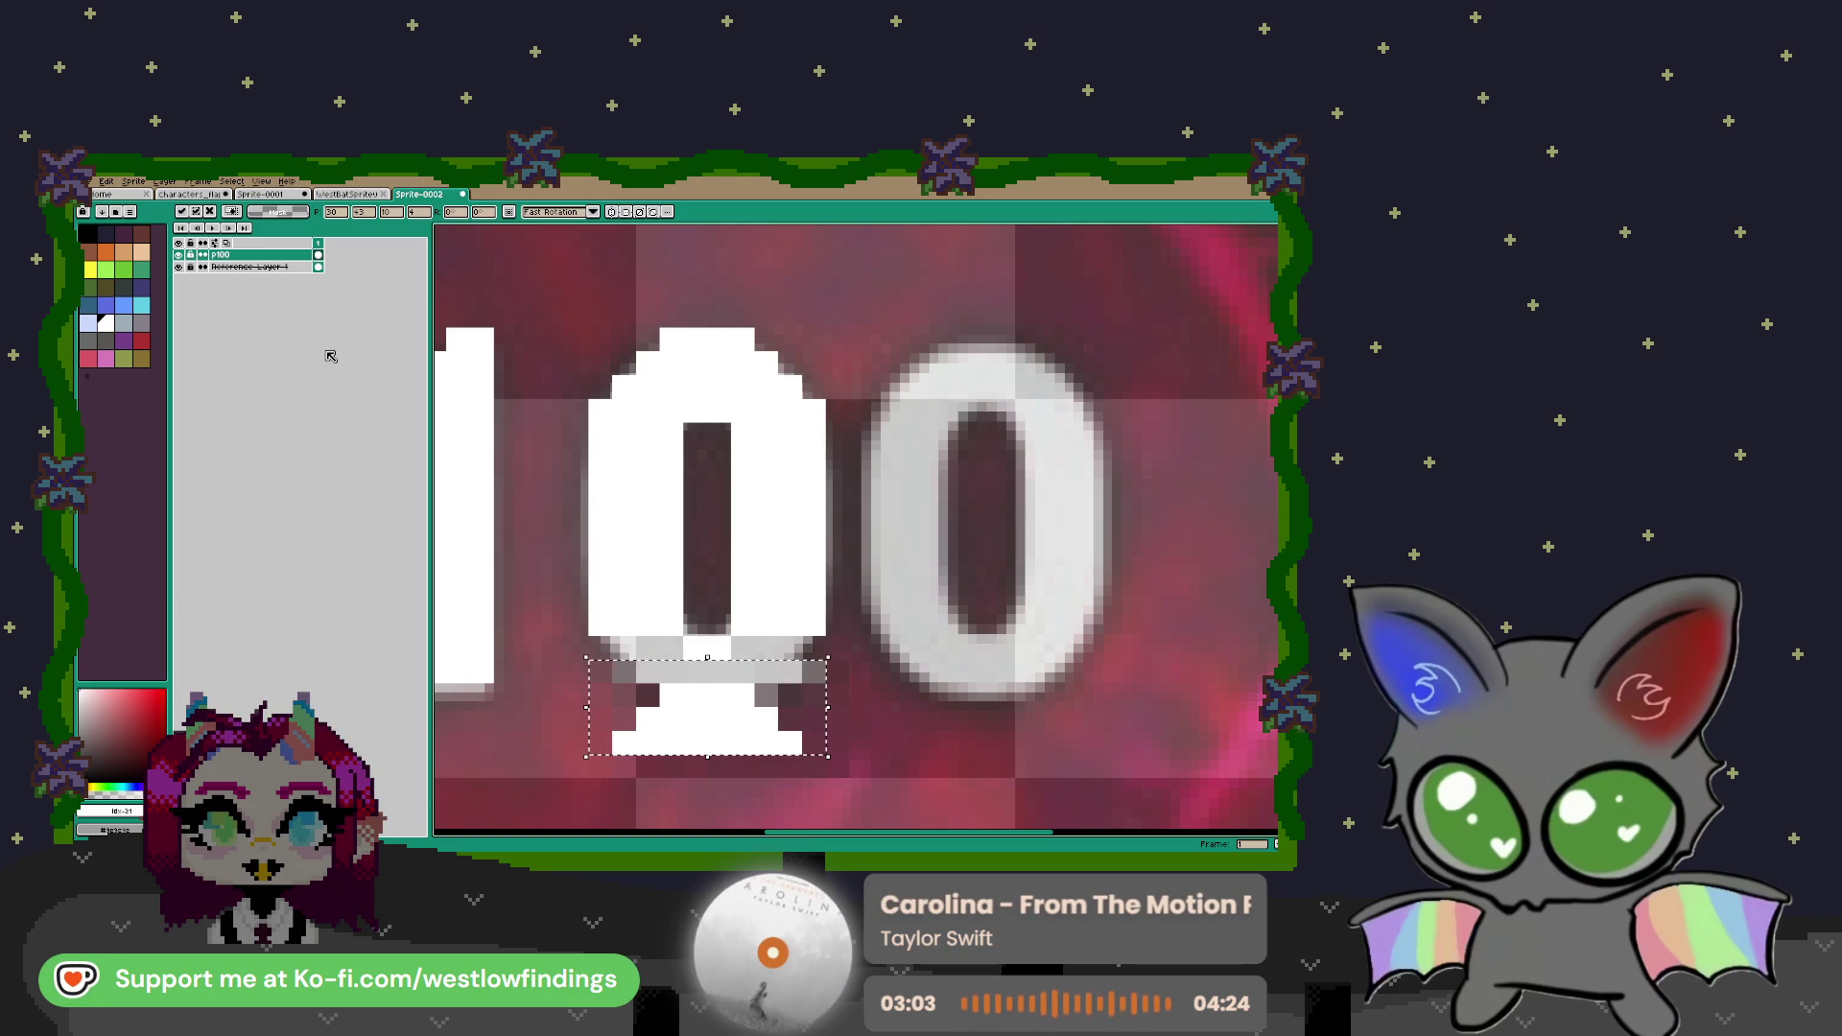
left_click(106, 181)
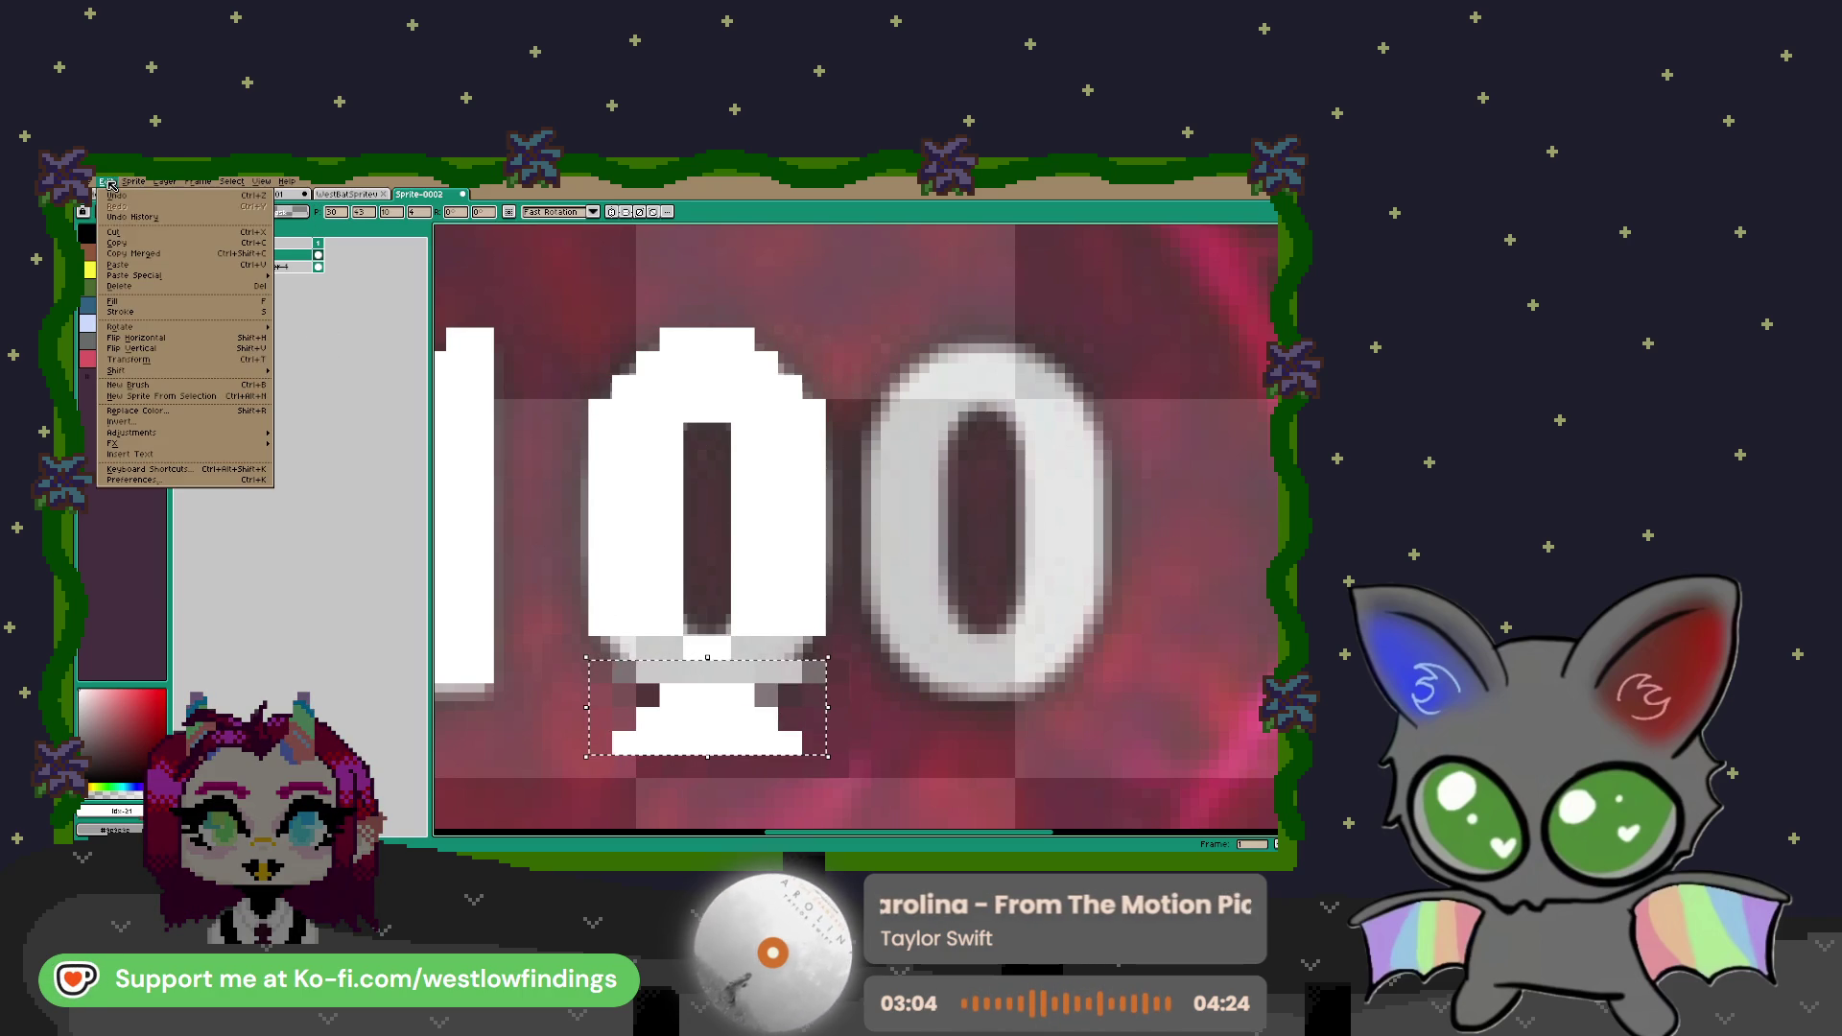
left_click(237, 352)
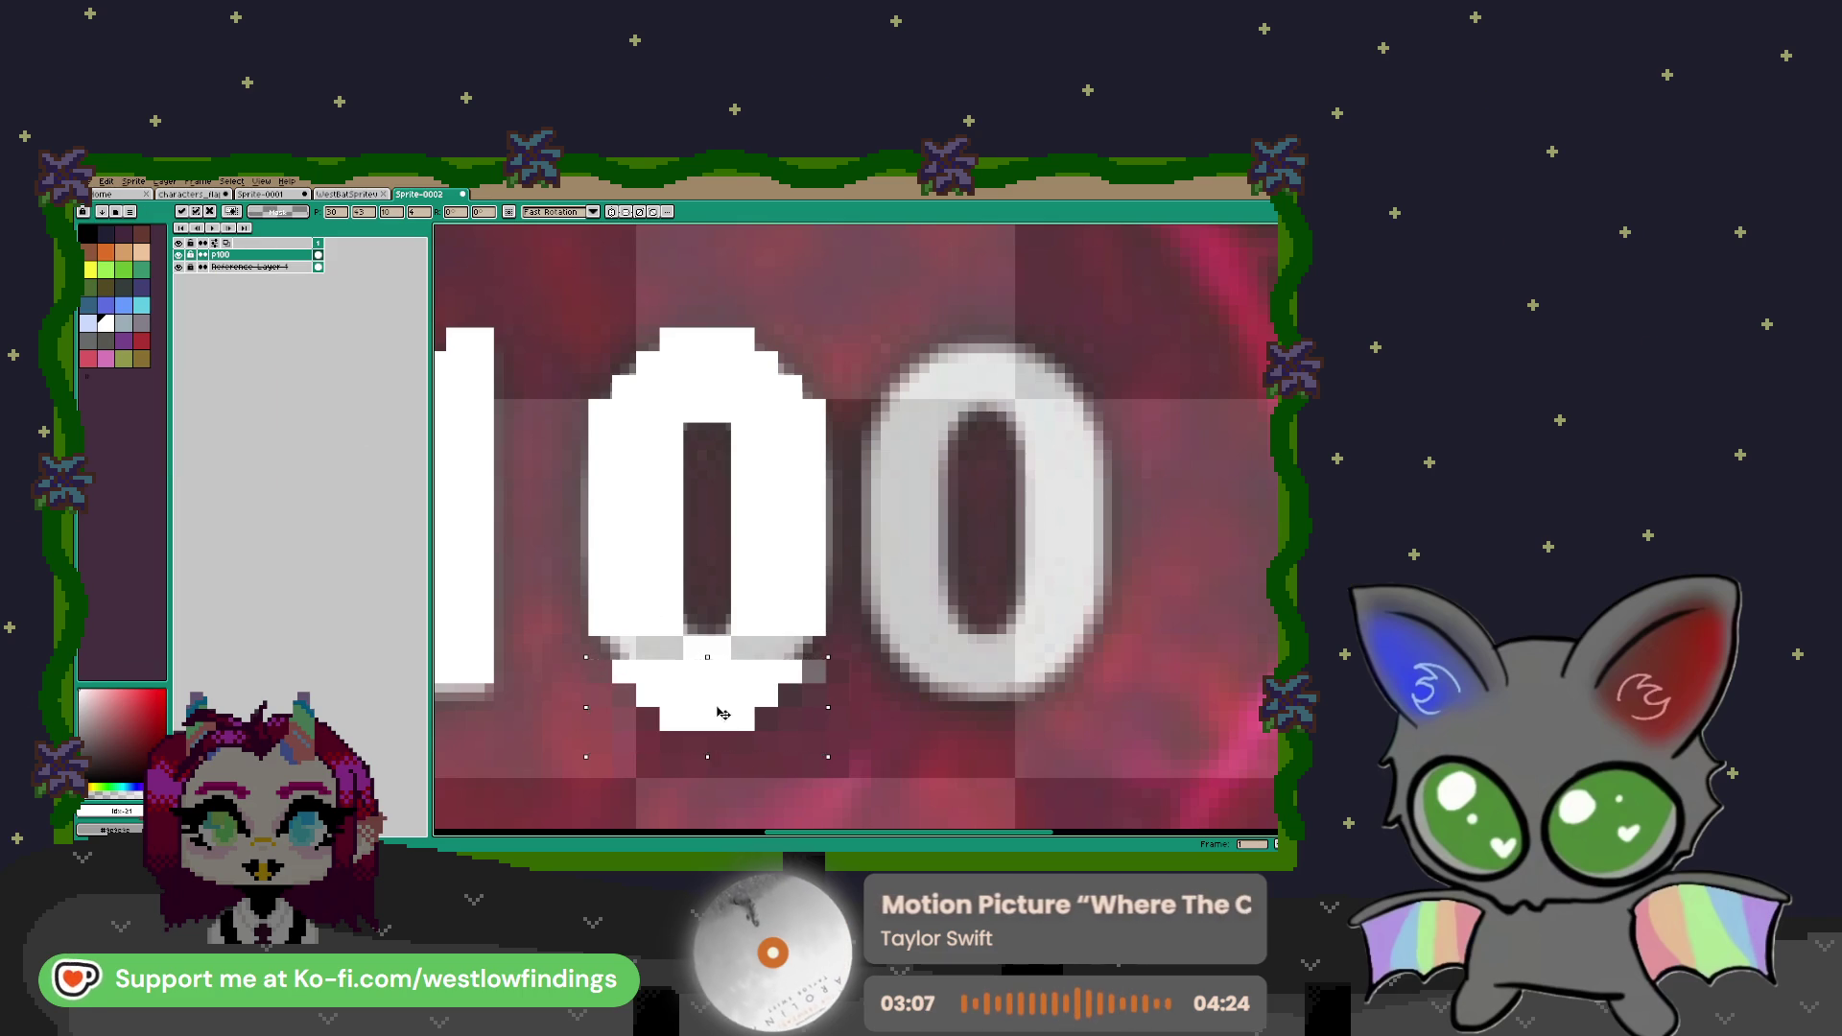
left_click_drag(722, 692, 721, 681)
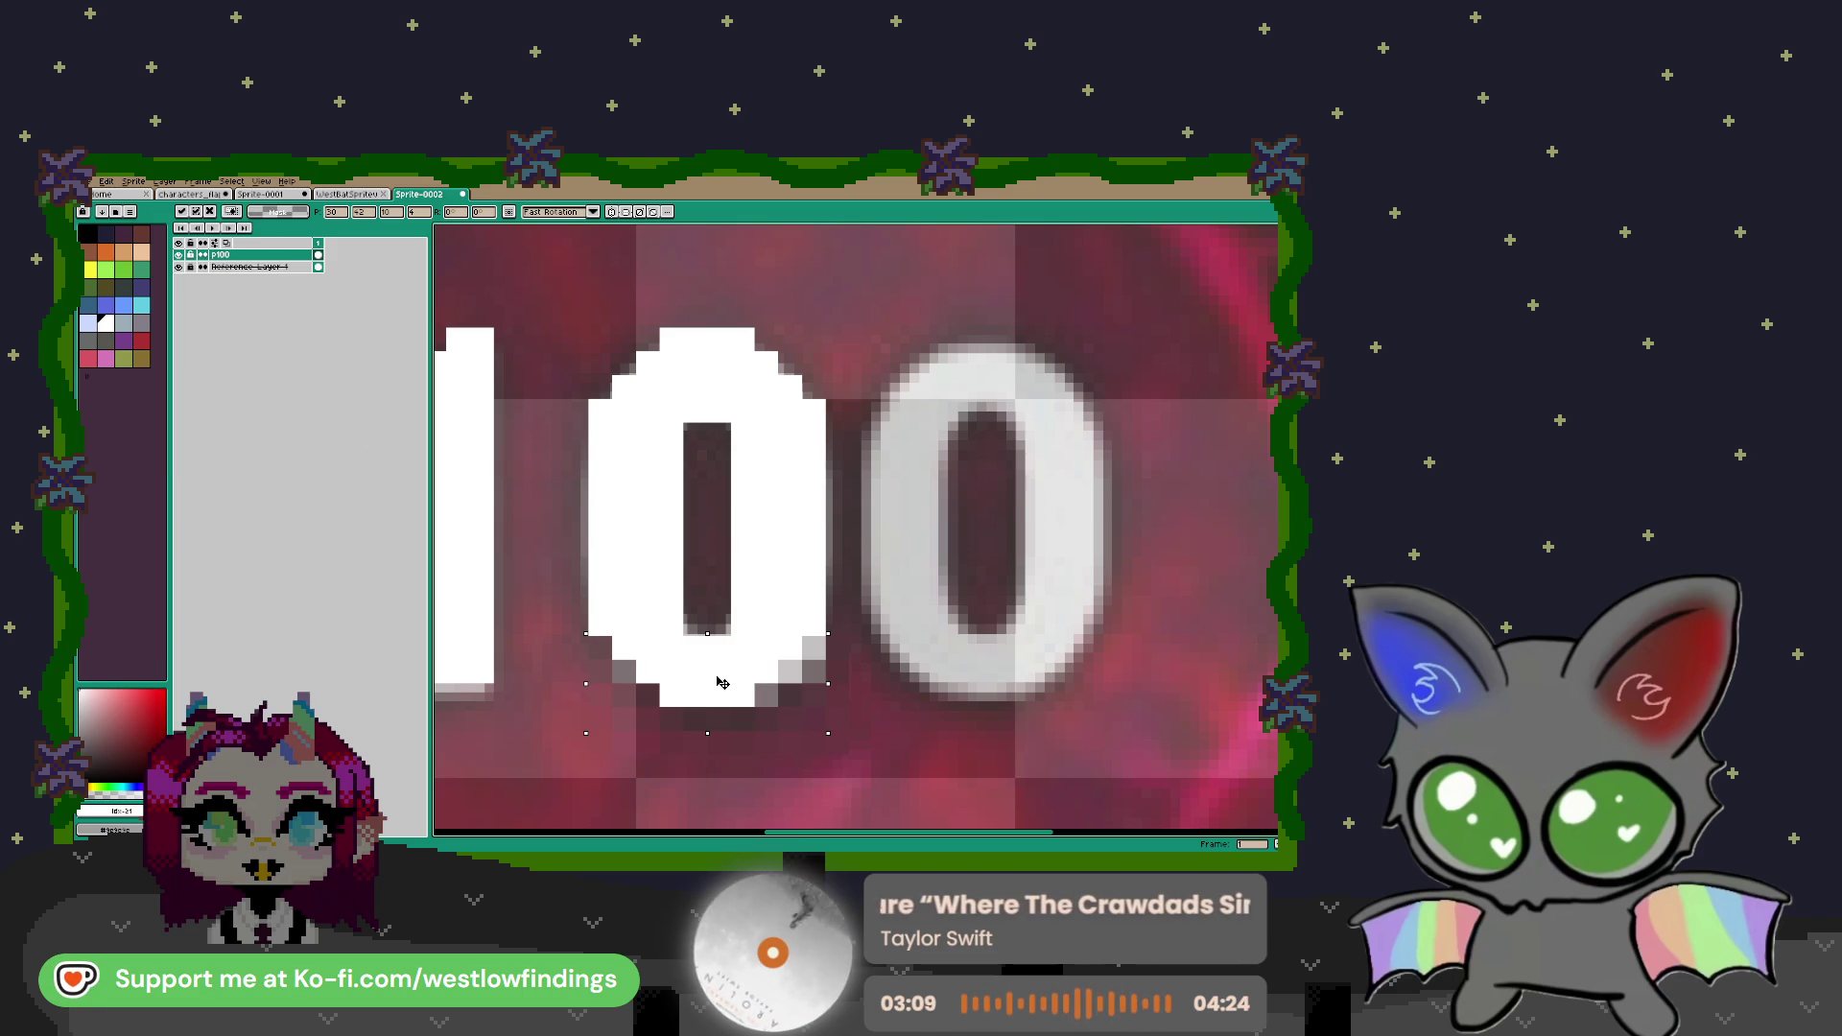
key("Return")
key("ctrl+d")
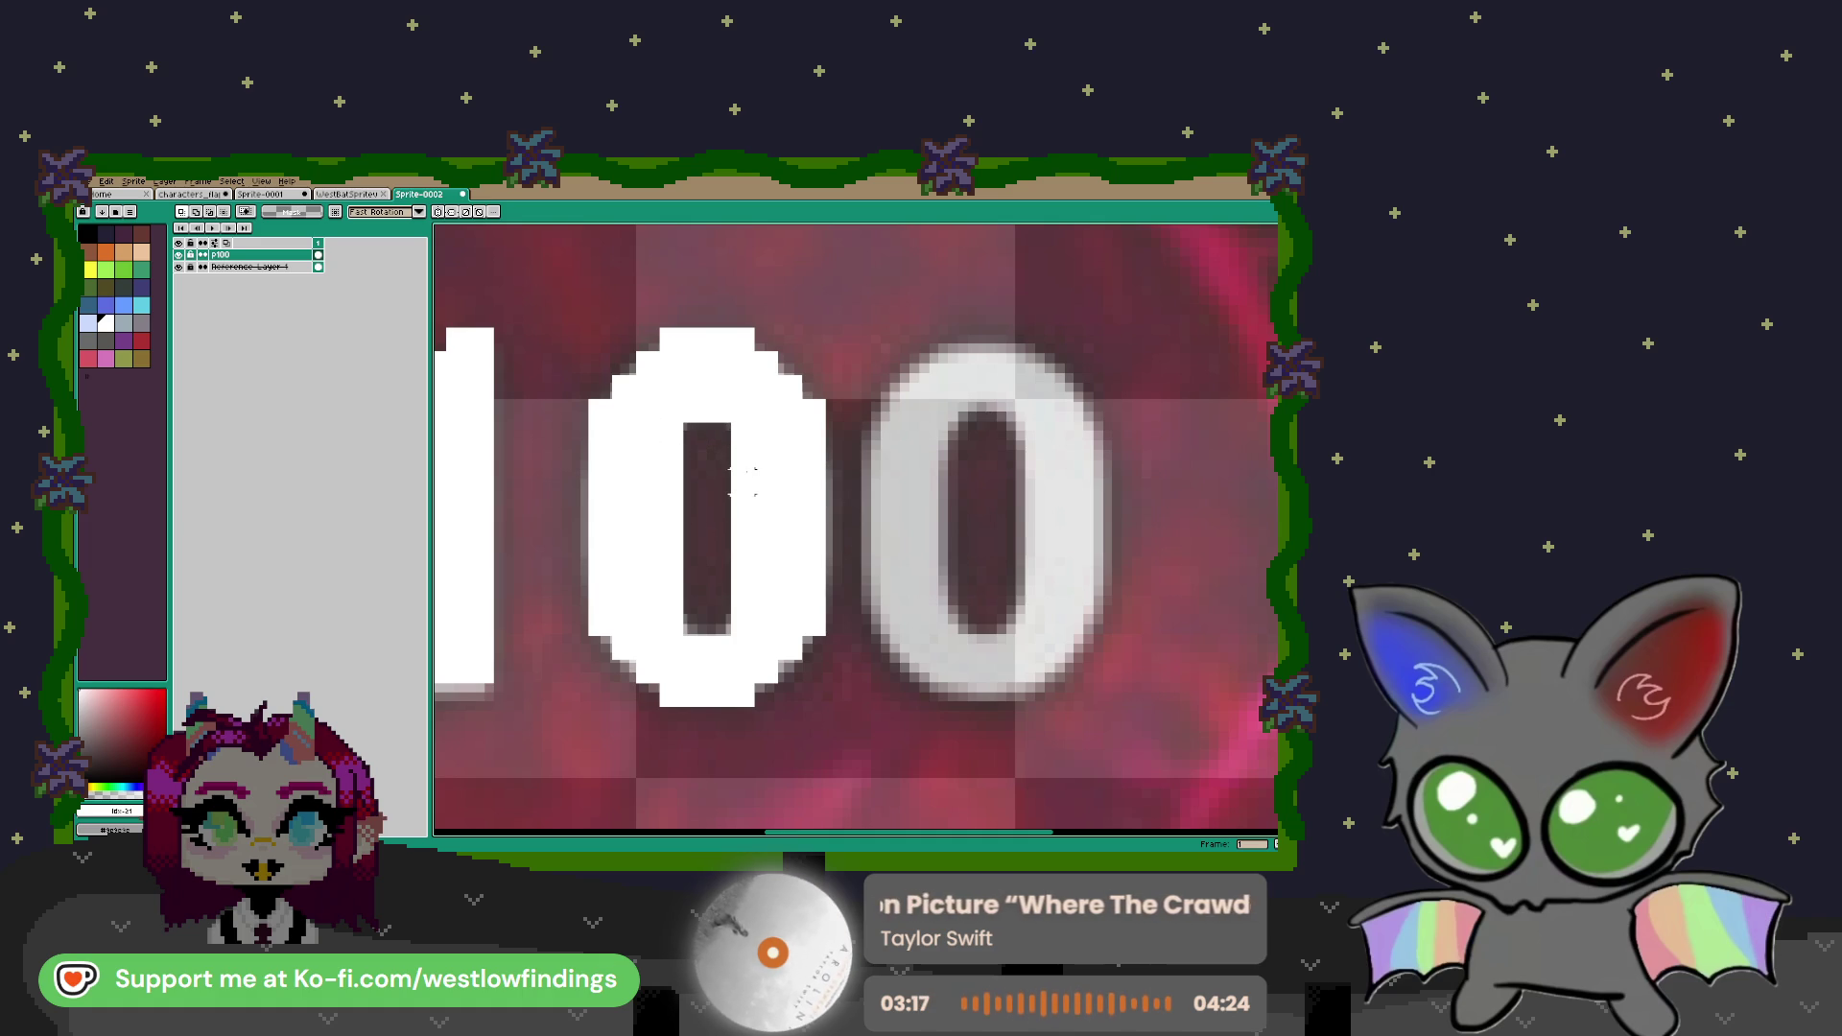
Sharpen the first 0's left inner edge, then copy the whole 0 over the blurry second 0
key("b")
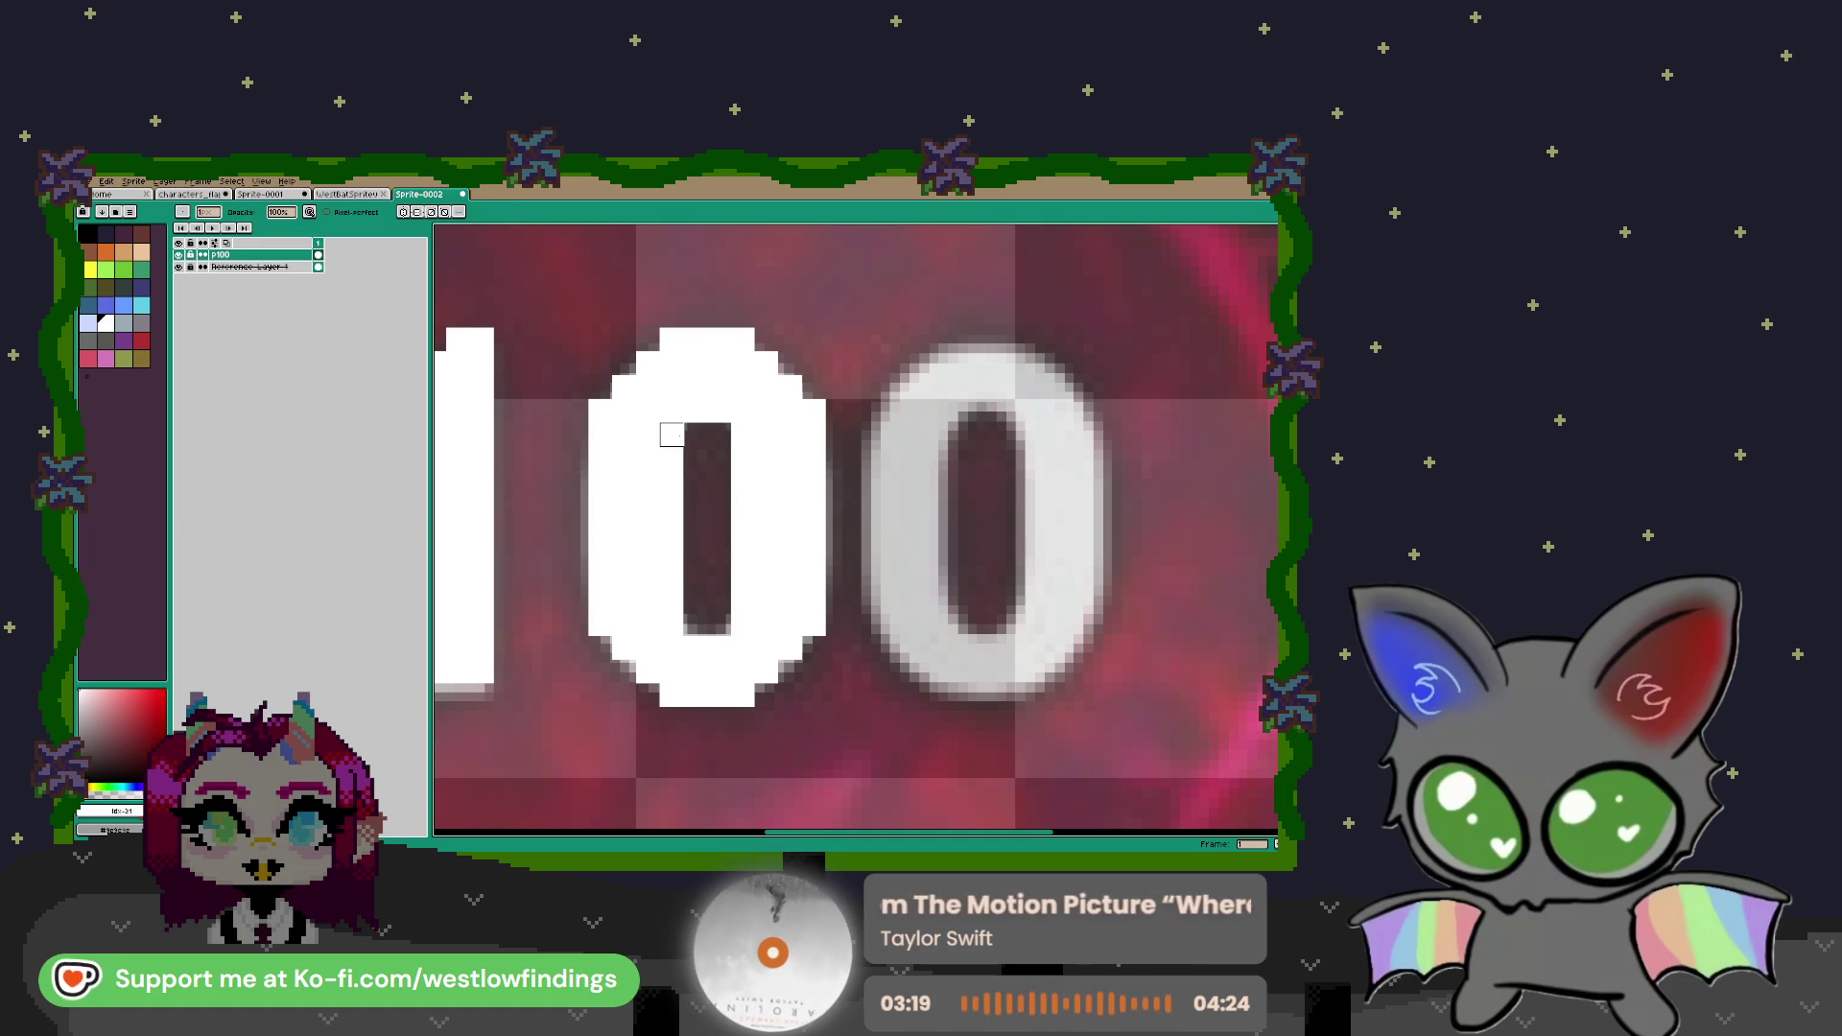
left_click_drag(671, 481, 671, 601)
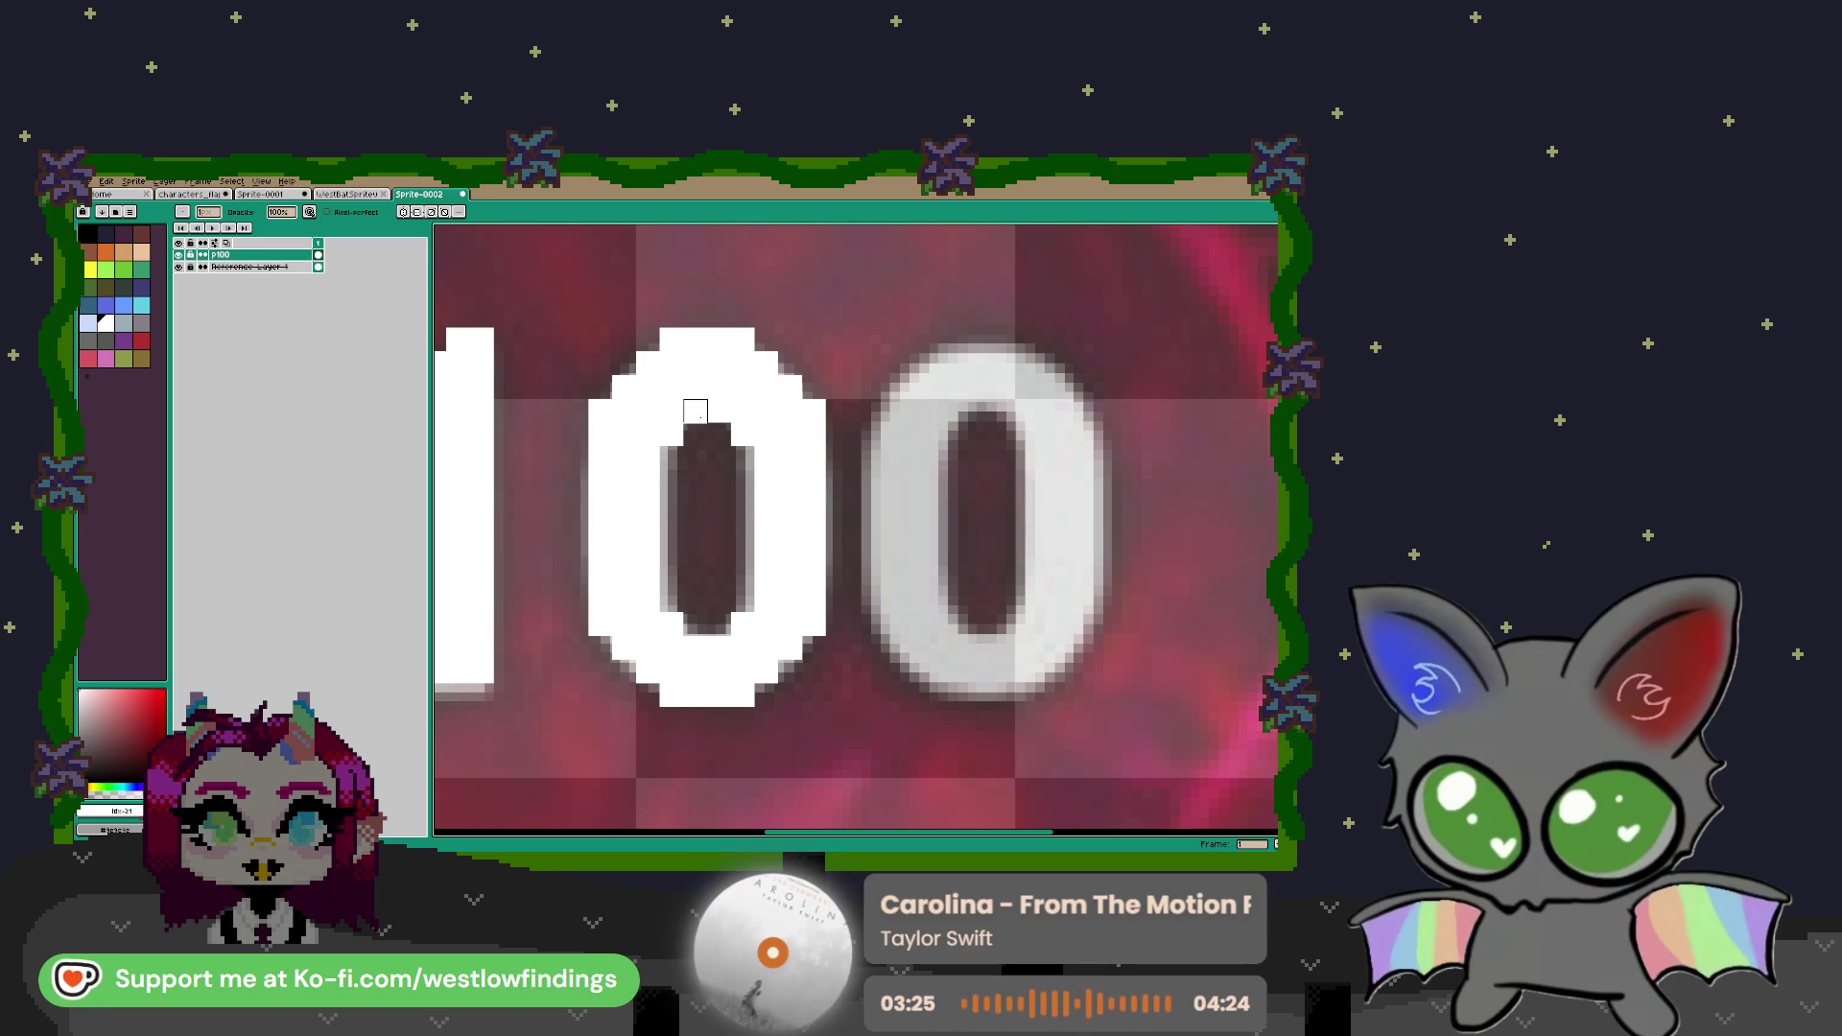
key("m")
mouse_move(562, 302)
left_mouse_down()
mouse_move(734, 518)
mouse_move(851, 708)
left_mouse_up()
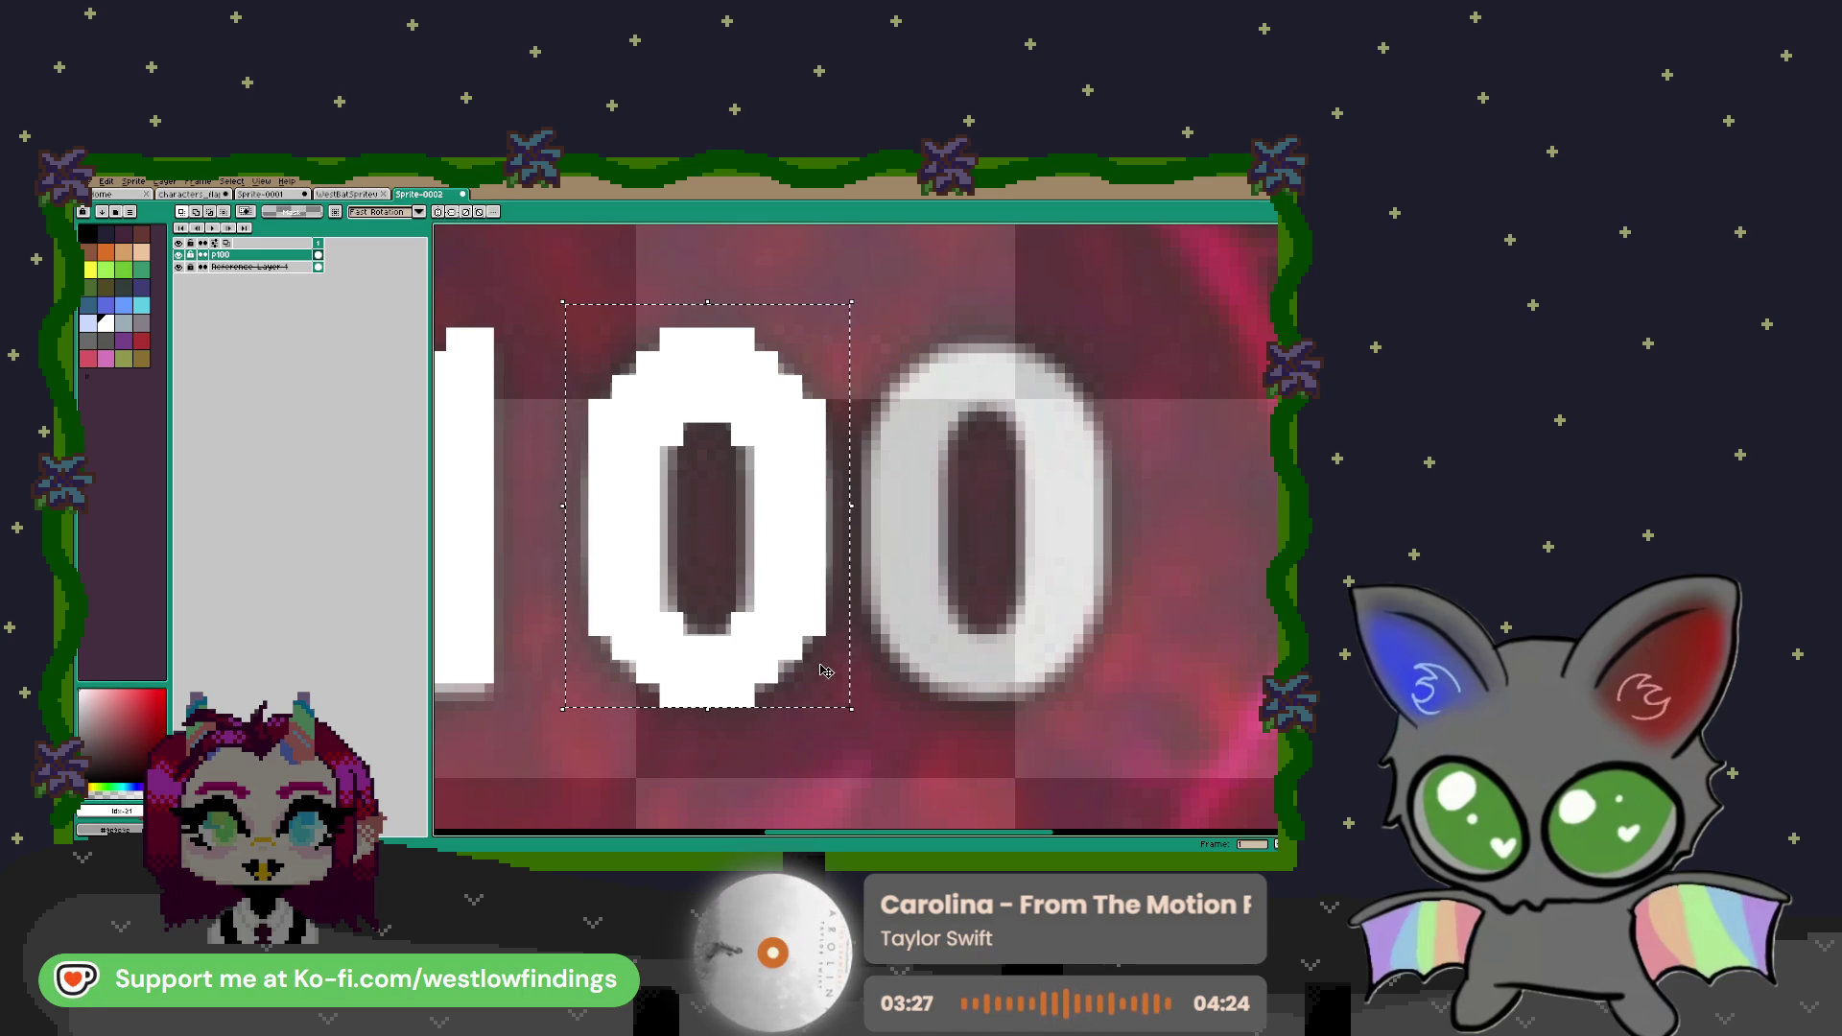
left_click_drag(718, 653, 1009, 647)
Commit the copied 0, then pencil a dark red outline along the gem's edge around the 100
scroll(883, 572, "down", 4)
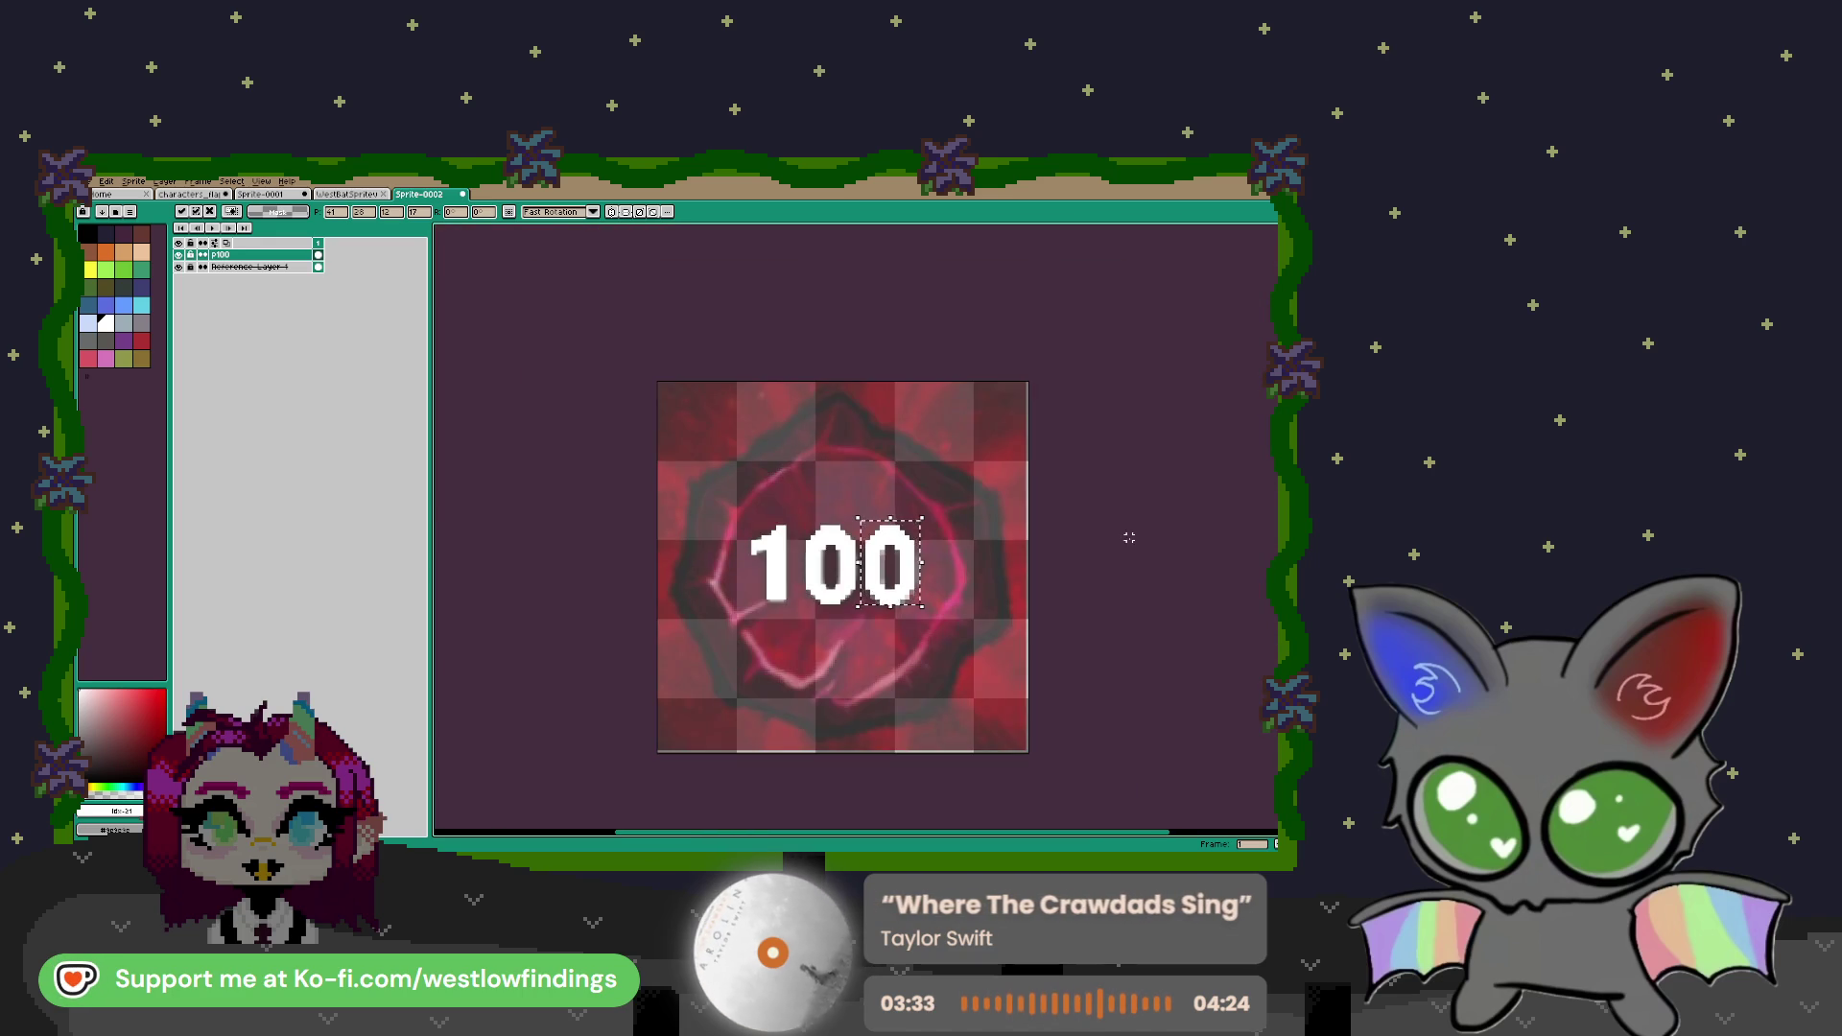
key("w")
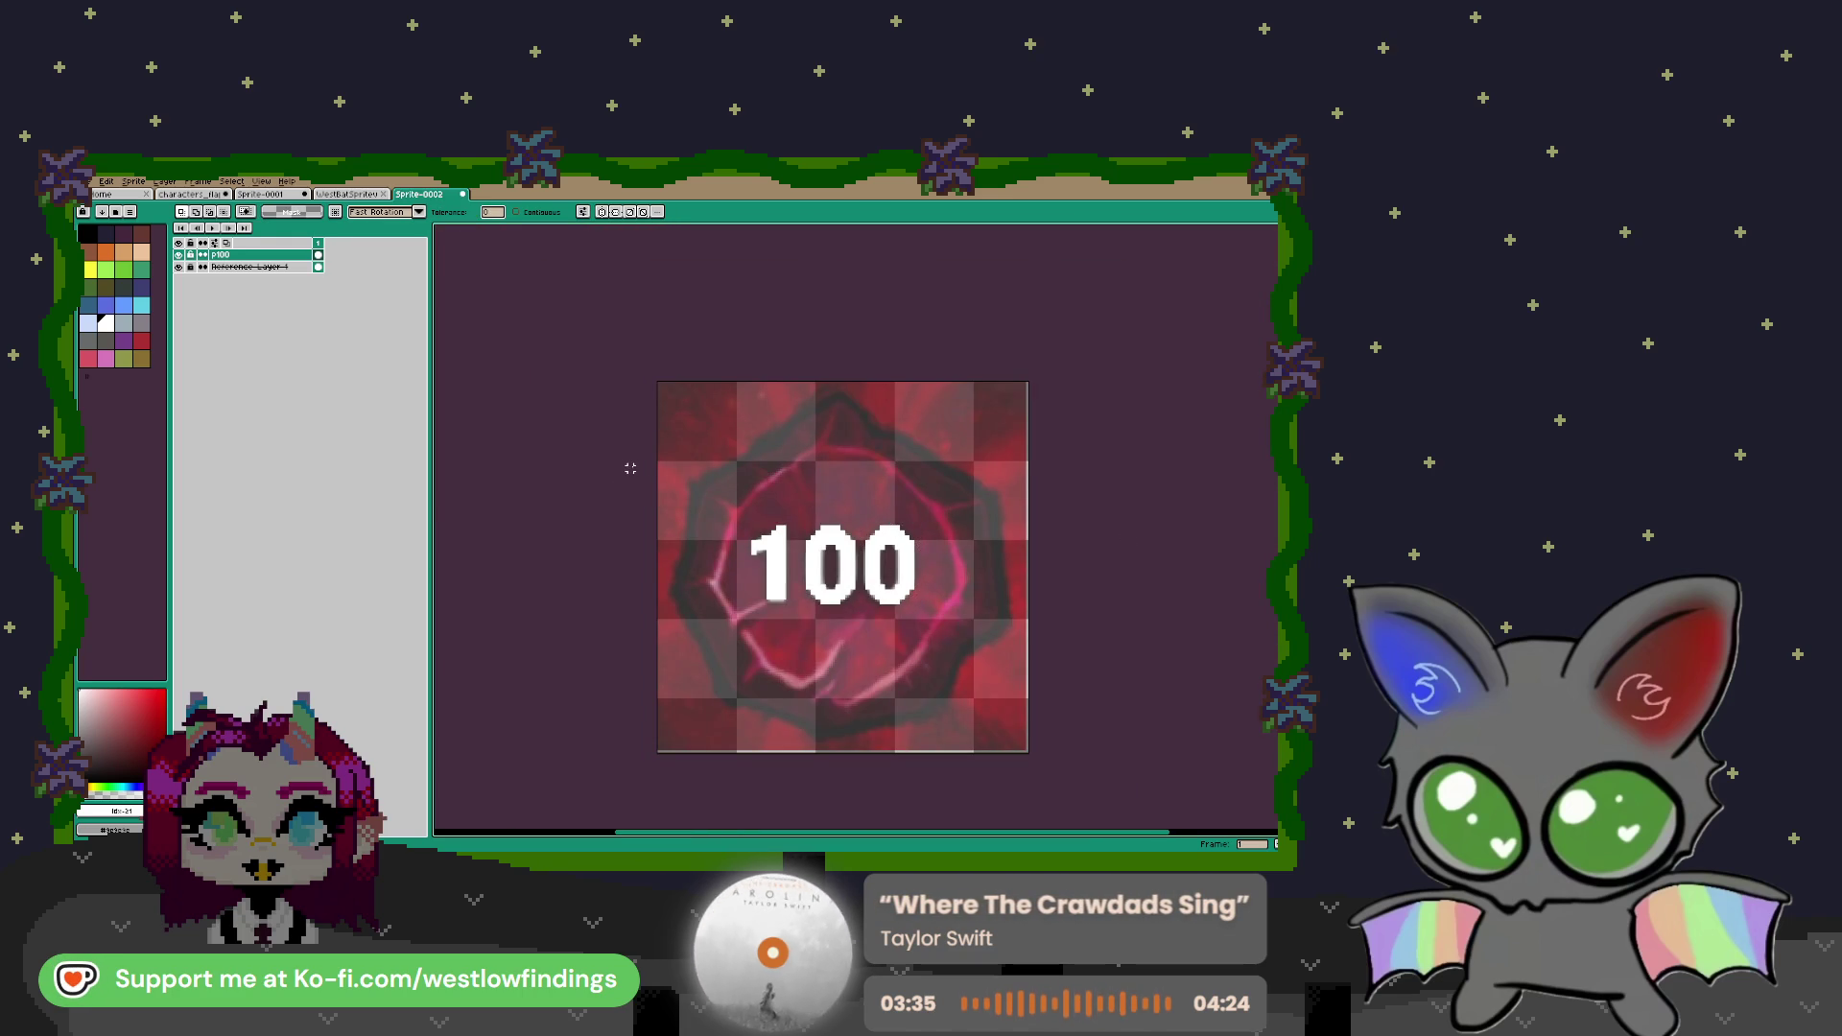
key("b")
left_click(144, 341)
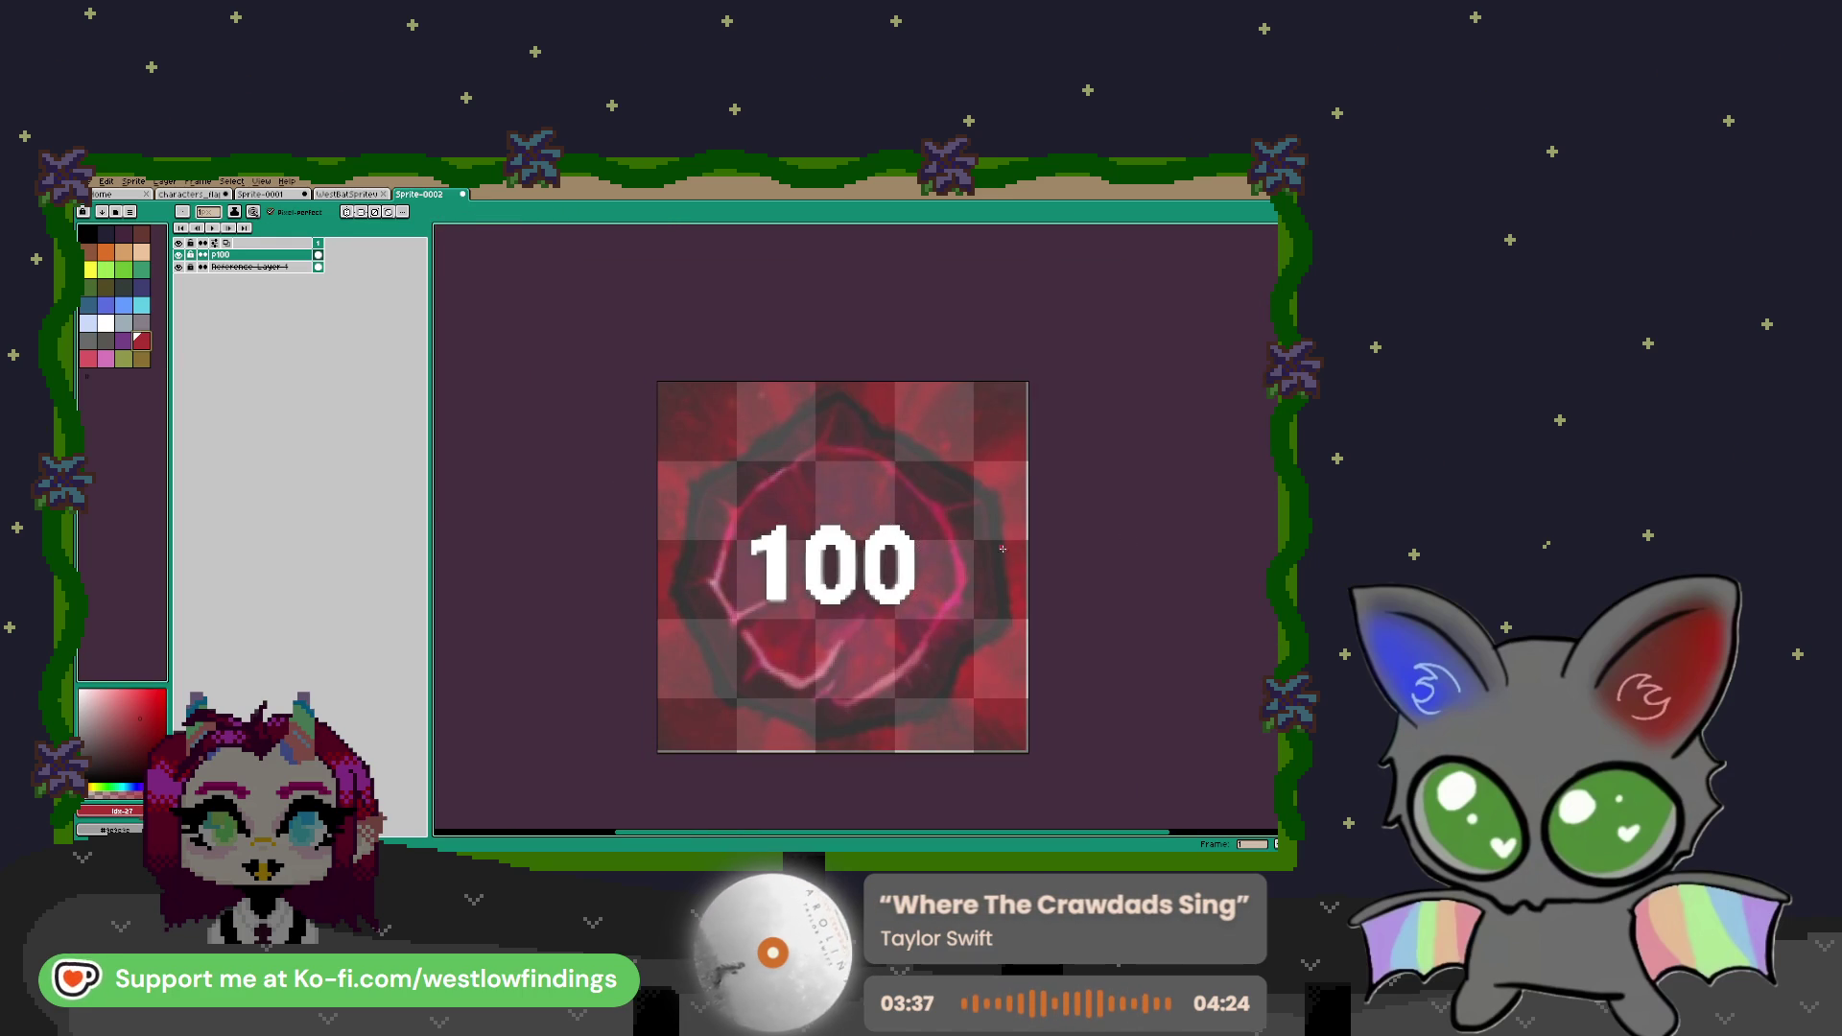
scroll(831, 486, "up", 1)
left_click_drag(831, 486, 771, 410)
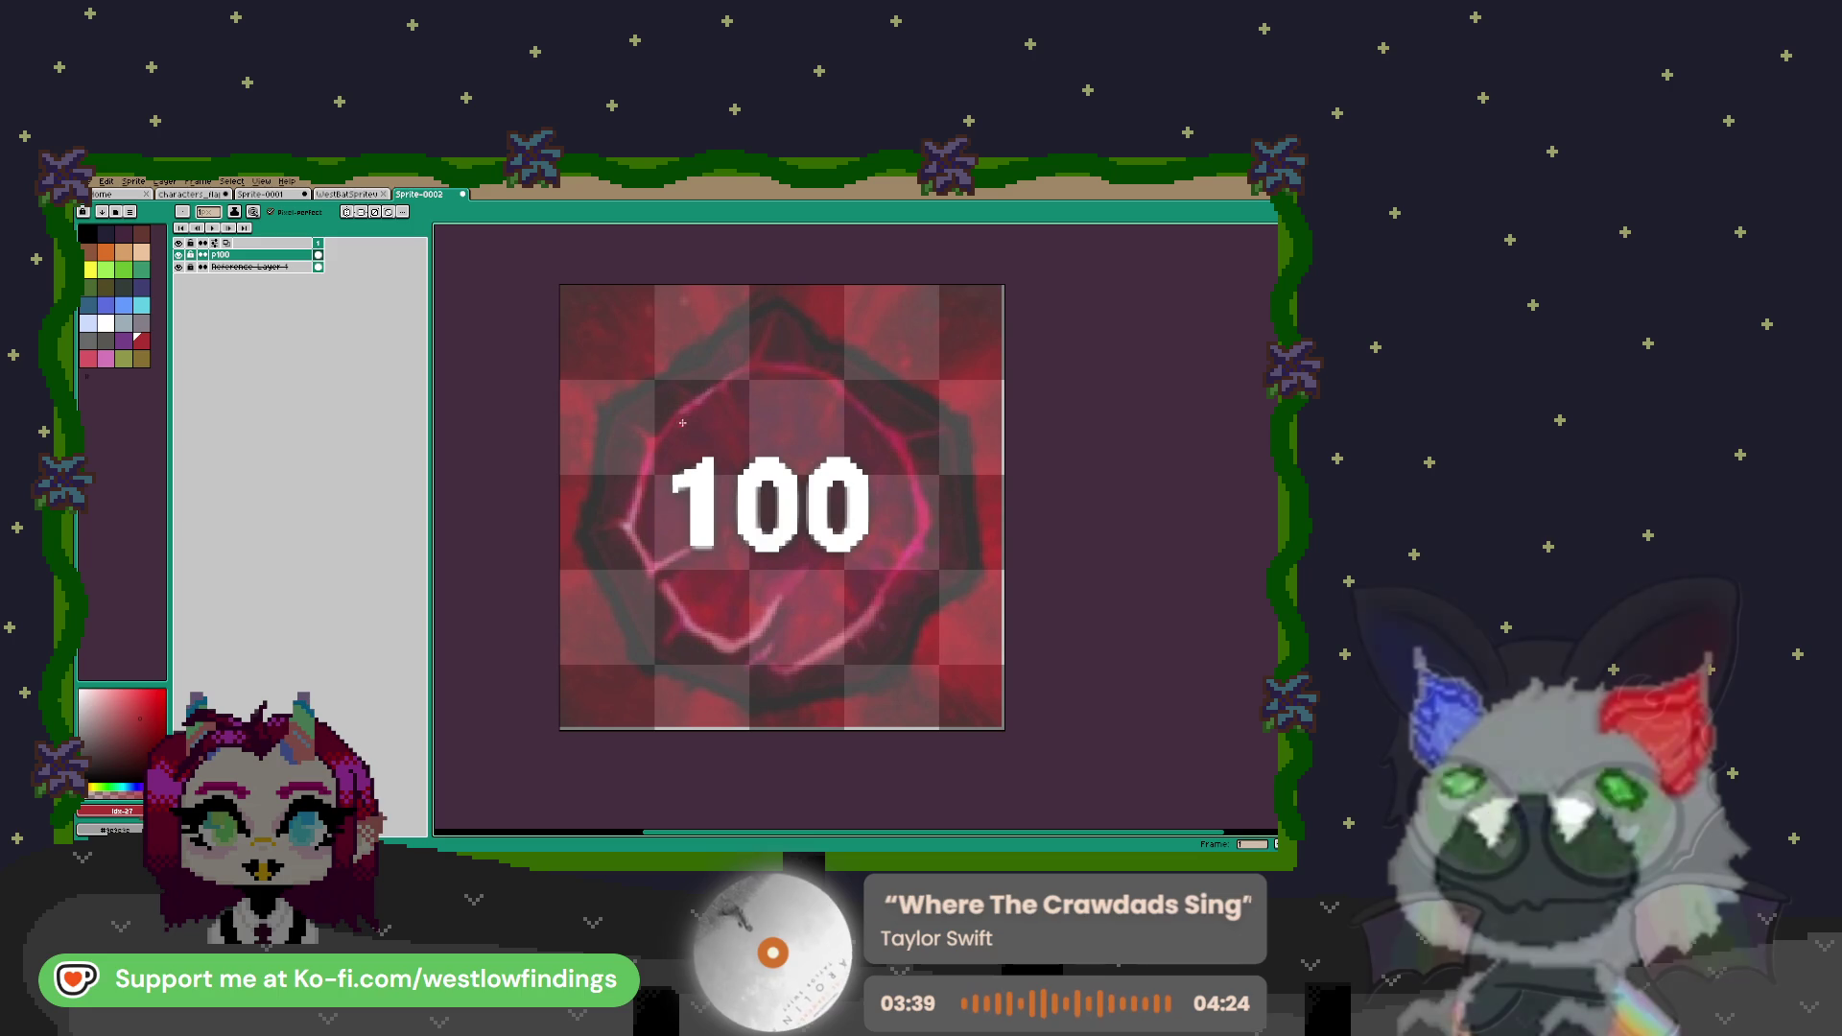
scroll(709, 414, "up", 2)
scroll(799, 337, "down", 2)
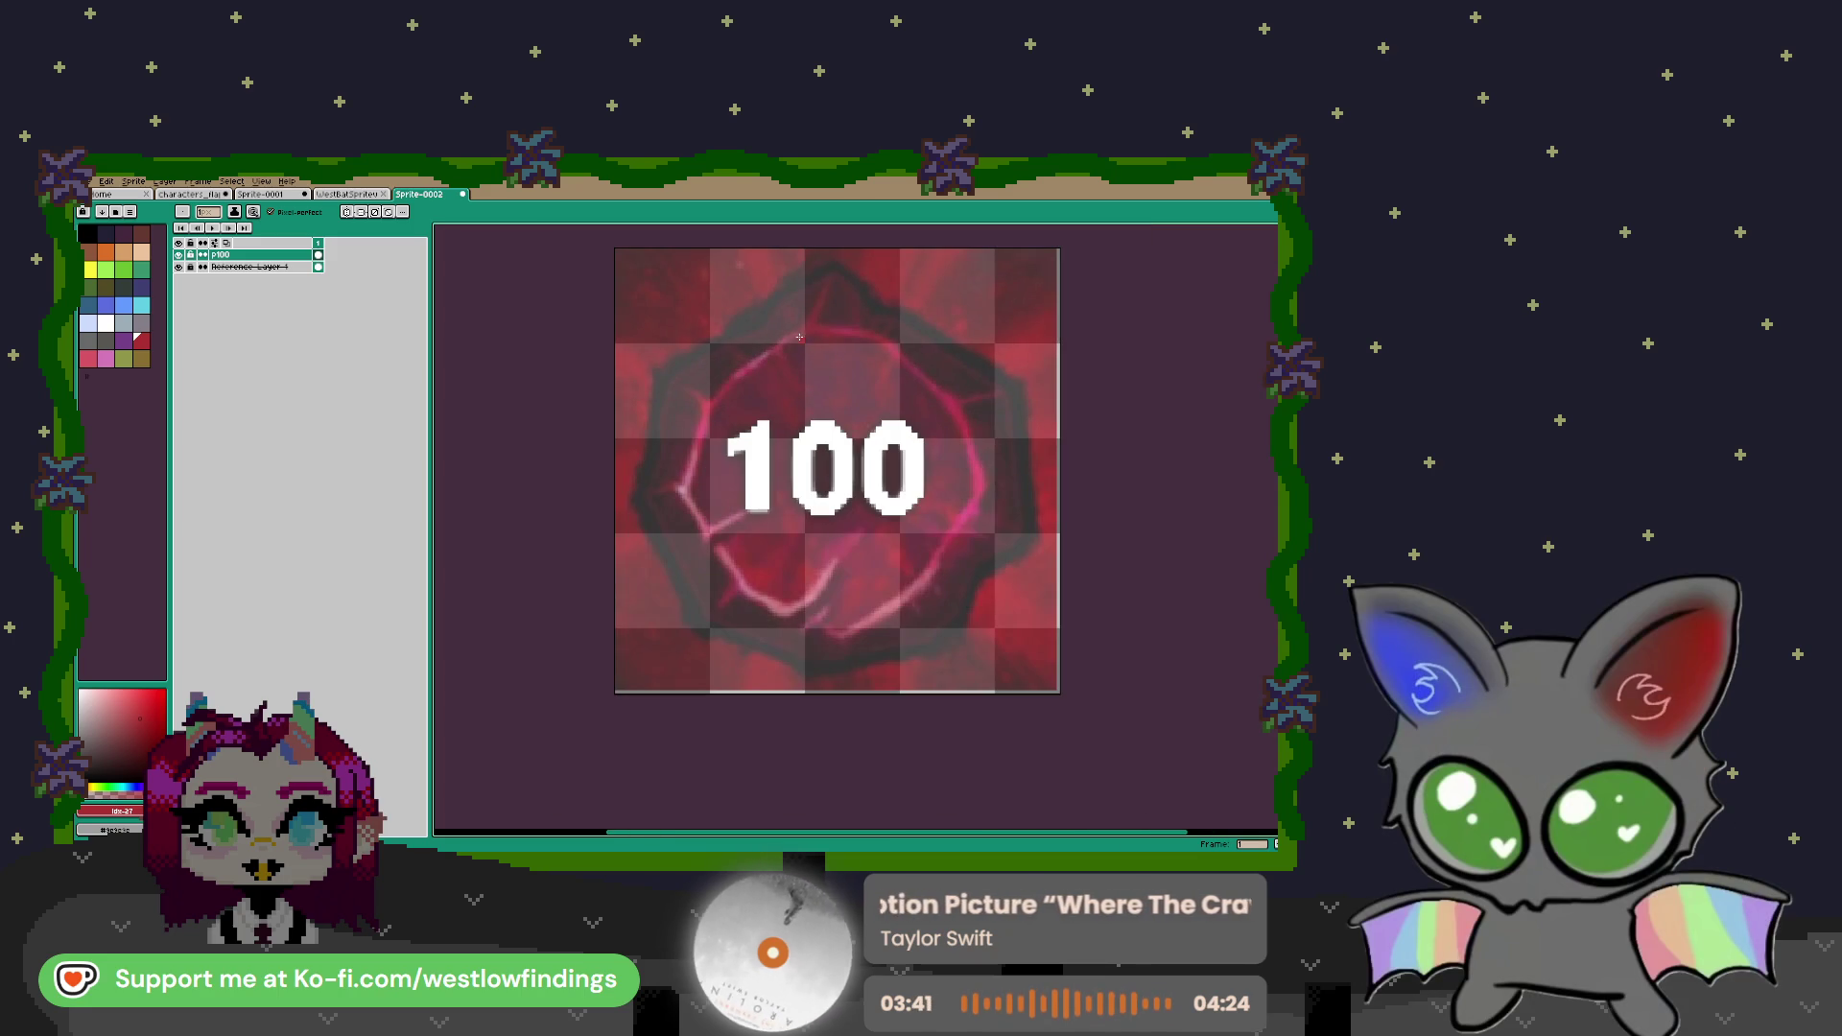
mouse_move(805, 327)
left_mouse_down()
mouse_move(718, 401)
mouse_move(686, 489)
mouse_move(709, 533)
mouse_move(738, 516)
mouse_move(743, 582)
mouse_move(768, 605)
mouse_move(796, 604)
mouse_move(833, 562)
mouse_move(868, 624)
mouse_move(927, 570)
mouse_move(975, 480)
mouse_move(935, 392)
mouse_move(867, 337)
left_mouse_up()
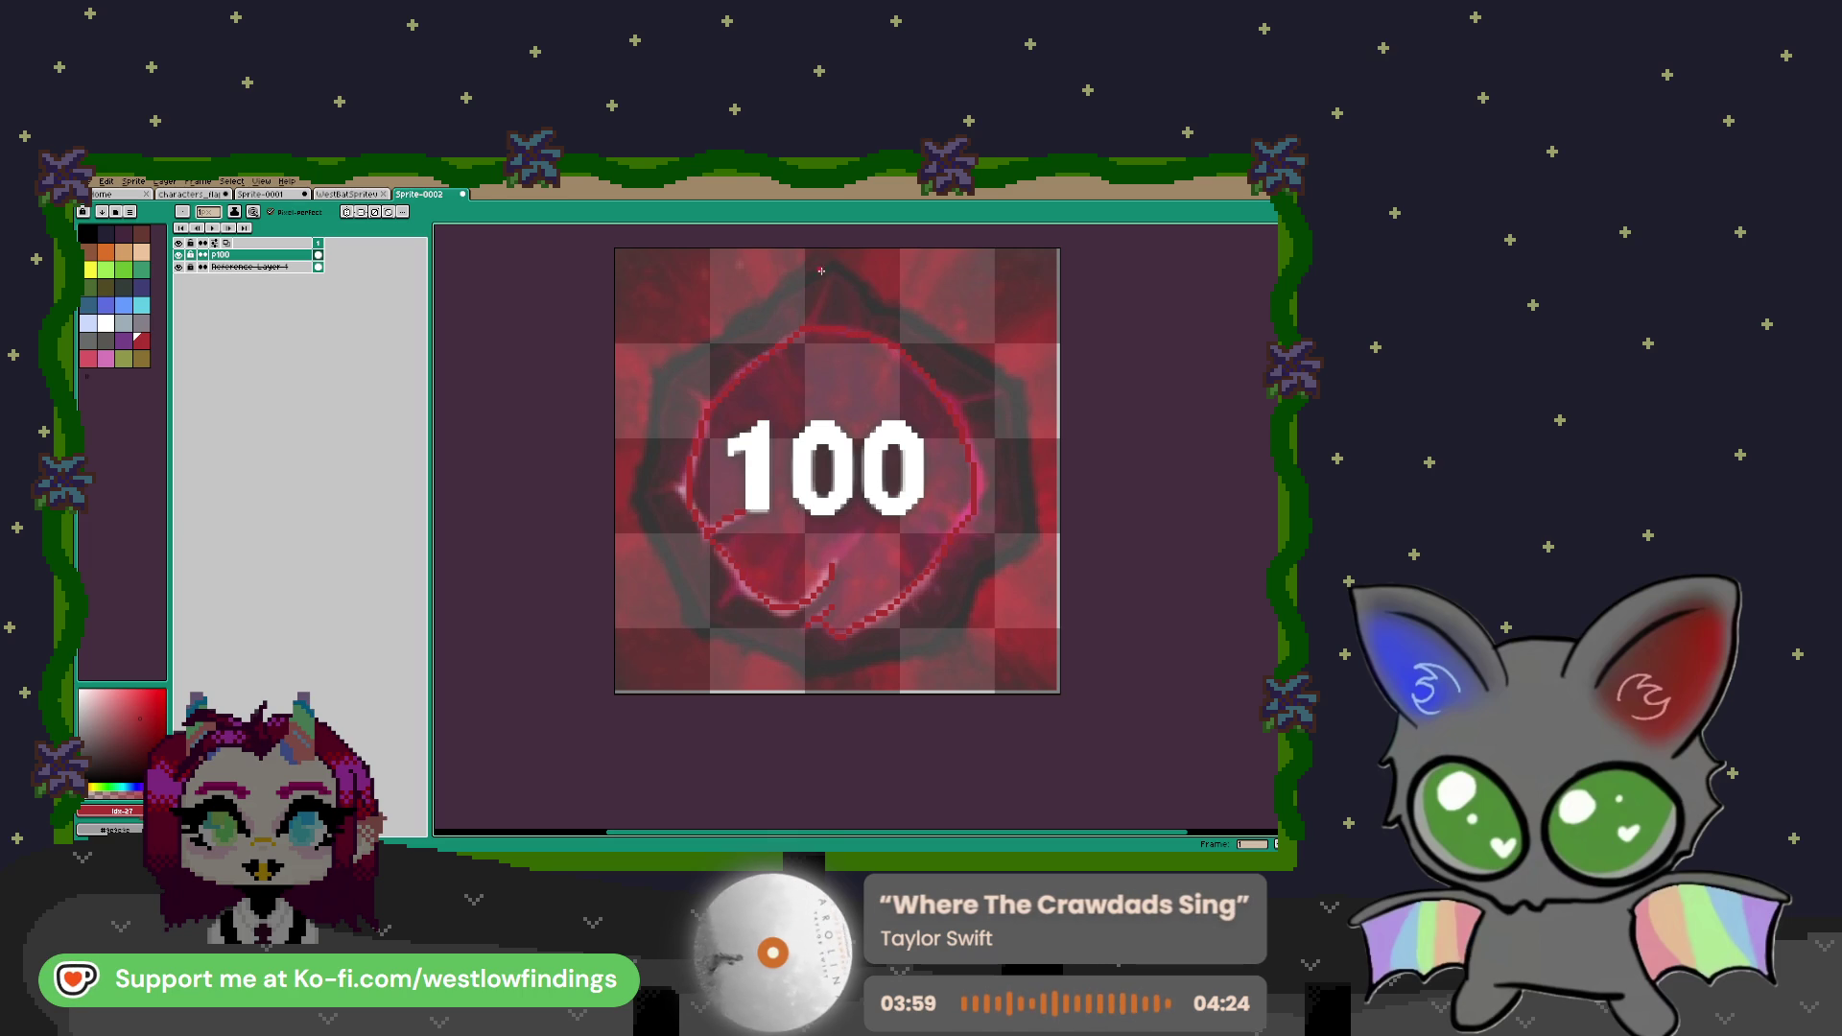
mouse_move(825, 264)
left_mouse_down()
mouse_move(664, 371)
mouse_move(637, 523)
mouse_move(699, 631)
mouse_move(781, 662)
mouse_move(945, 631)
mouse_move(1033, 499)
mouse_move(978, 357)
mouse_move(827, 268)
left_mouse_up()
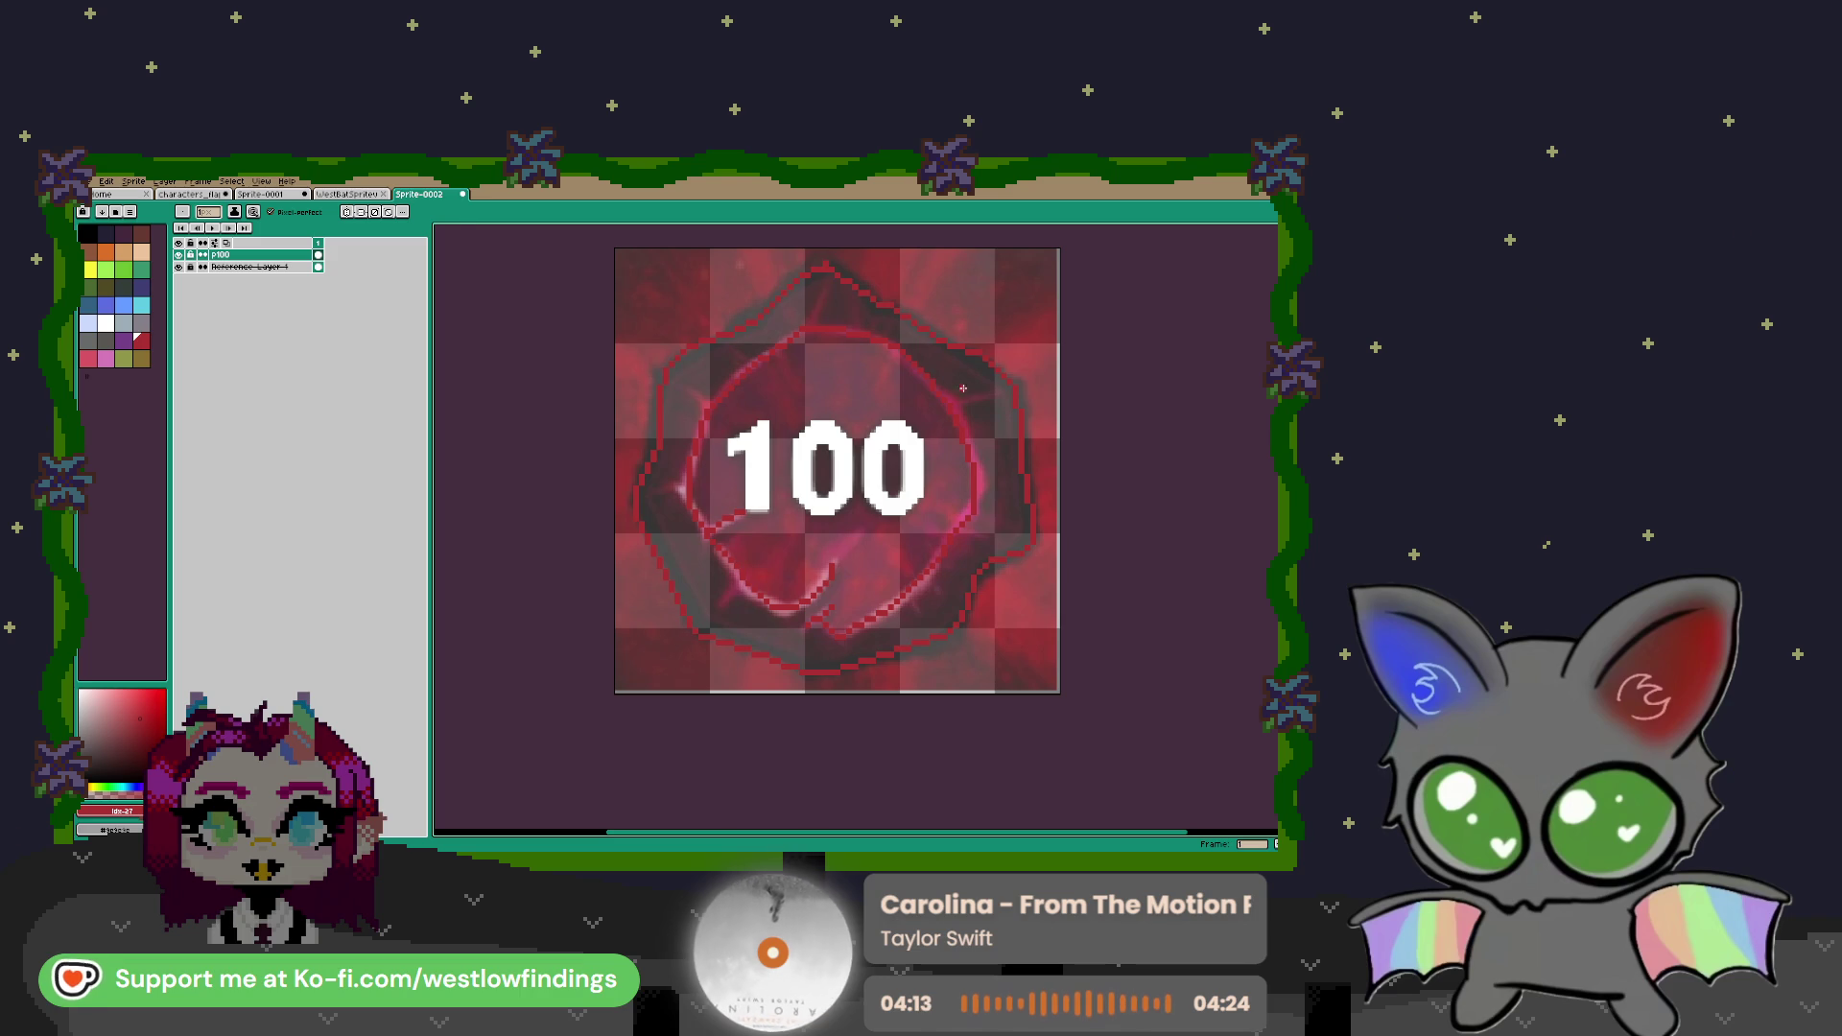
key("e")
scroll(985, 381, "up", 1)
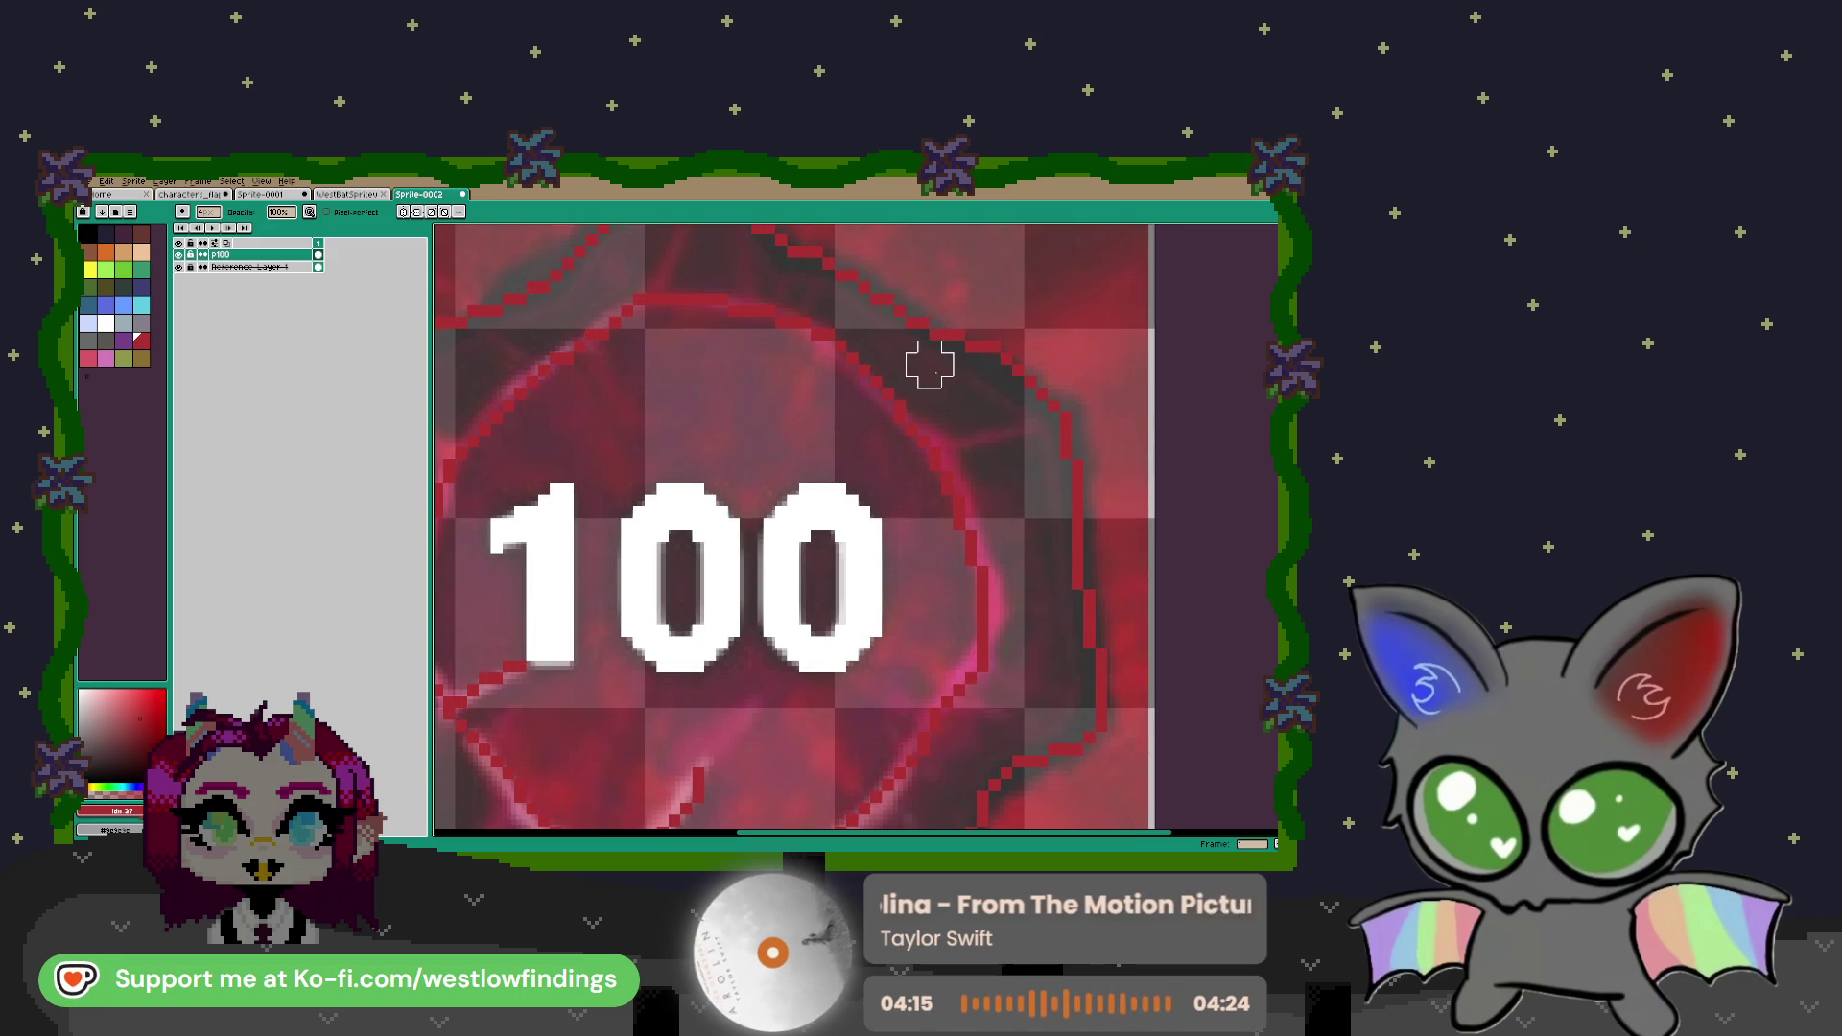
scroll(926, 384, "down", 1)
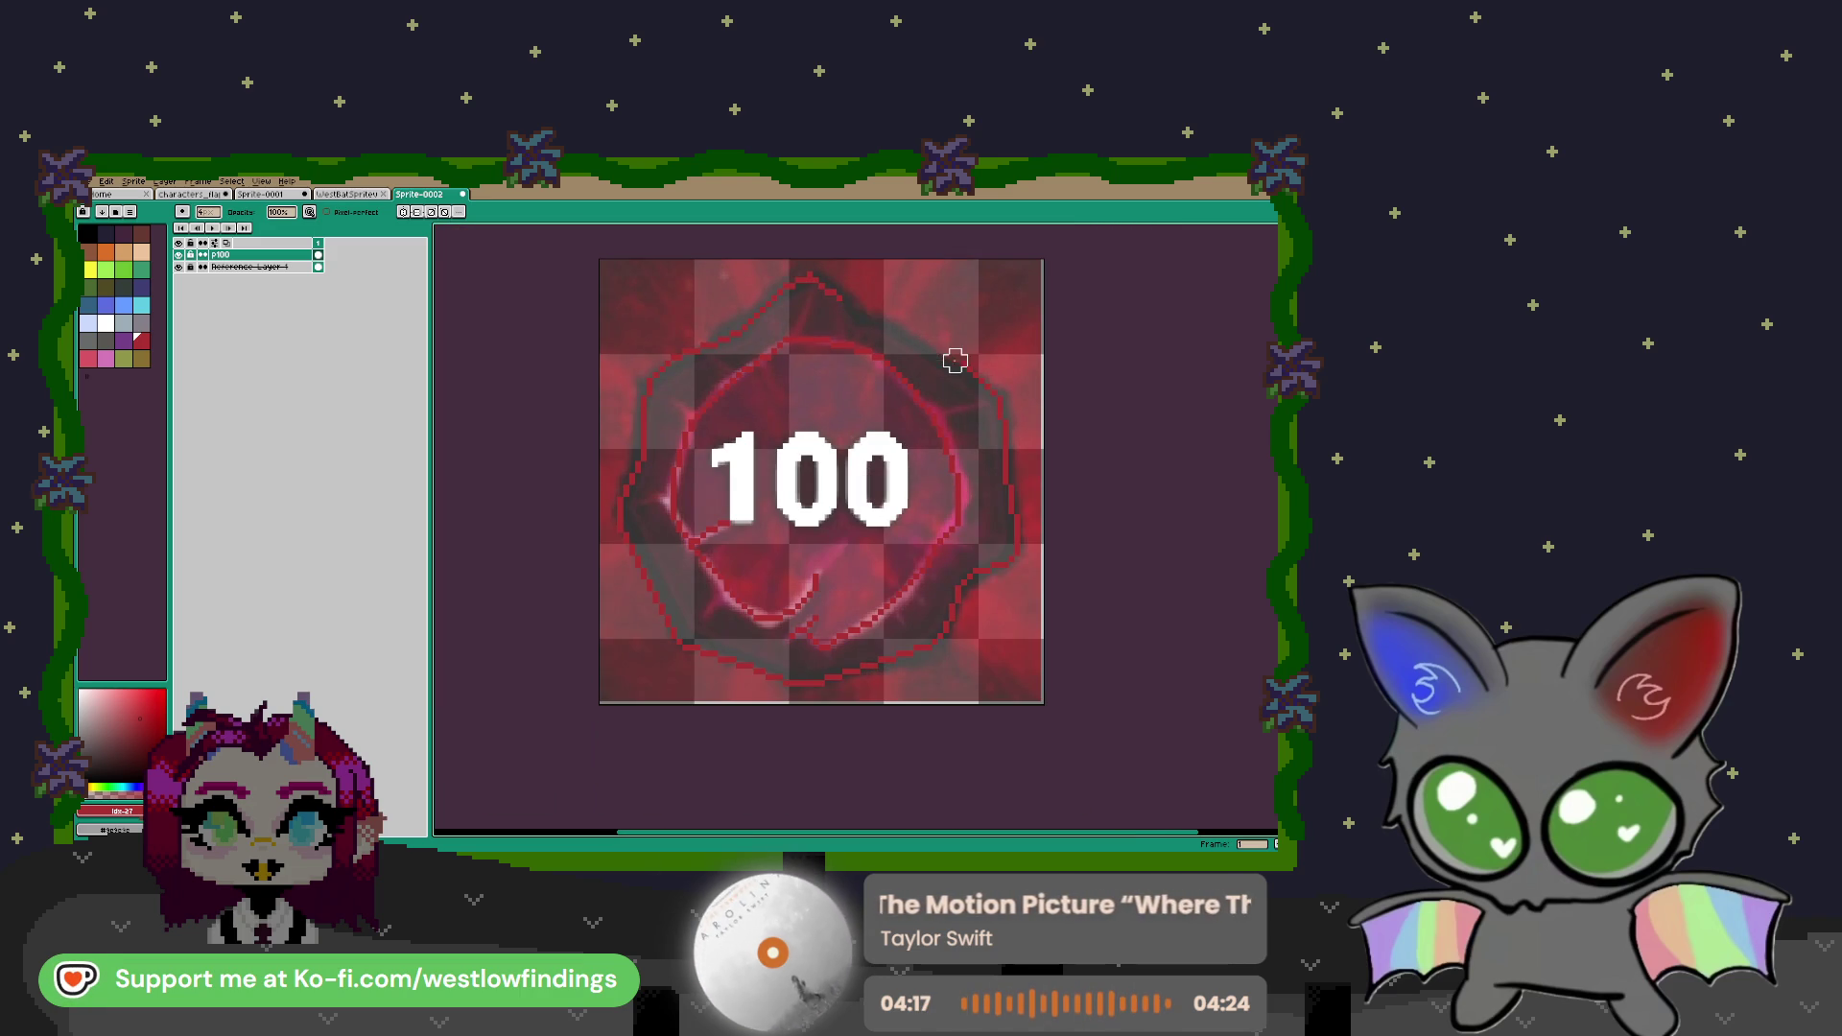
key("m")
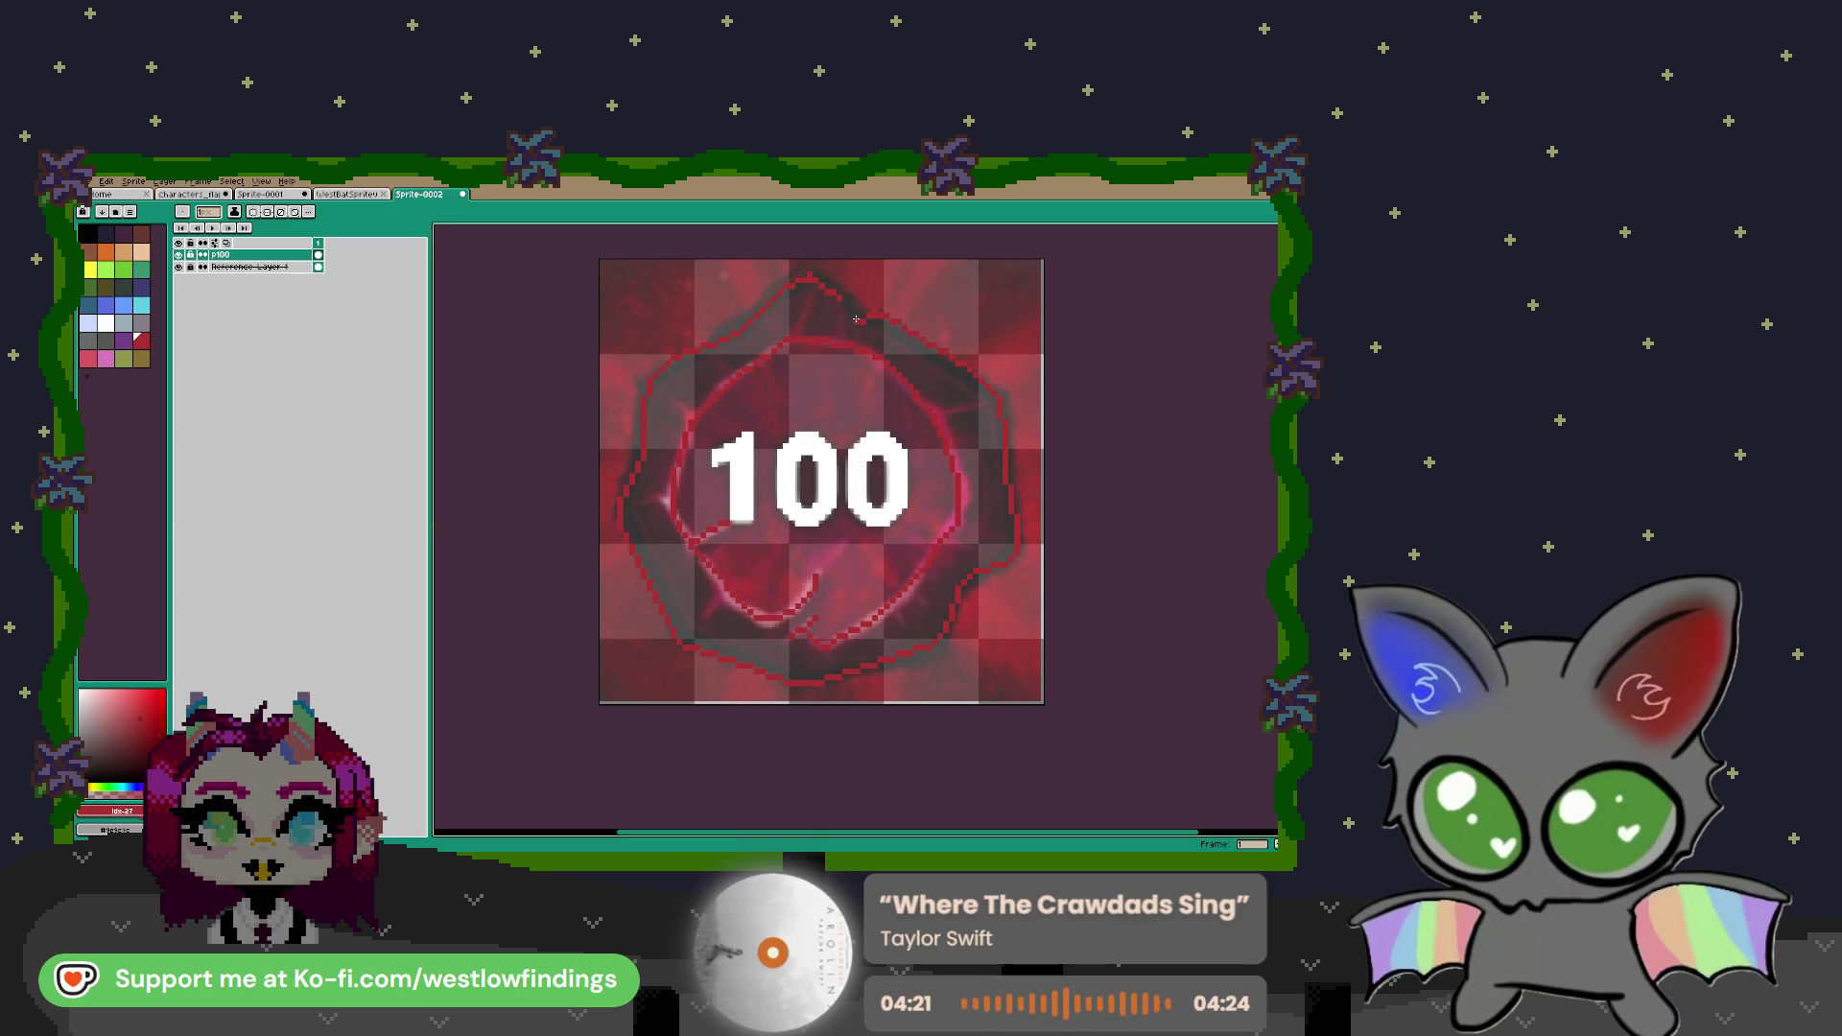
scroll(883, 303, "down", 3)
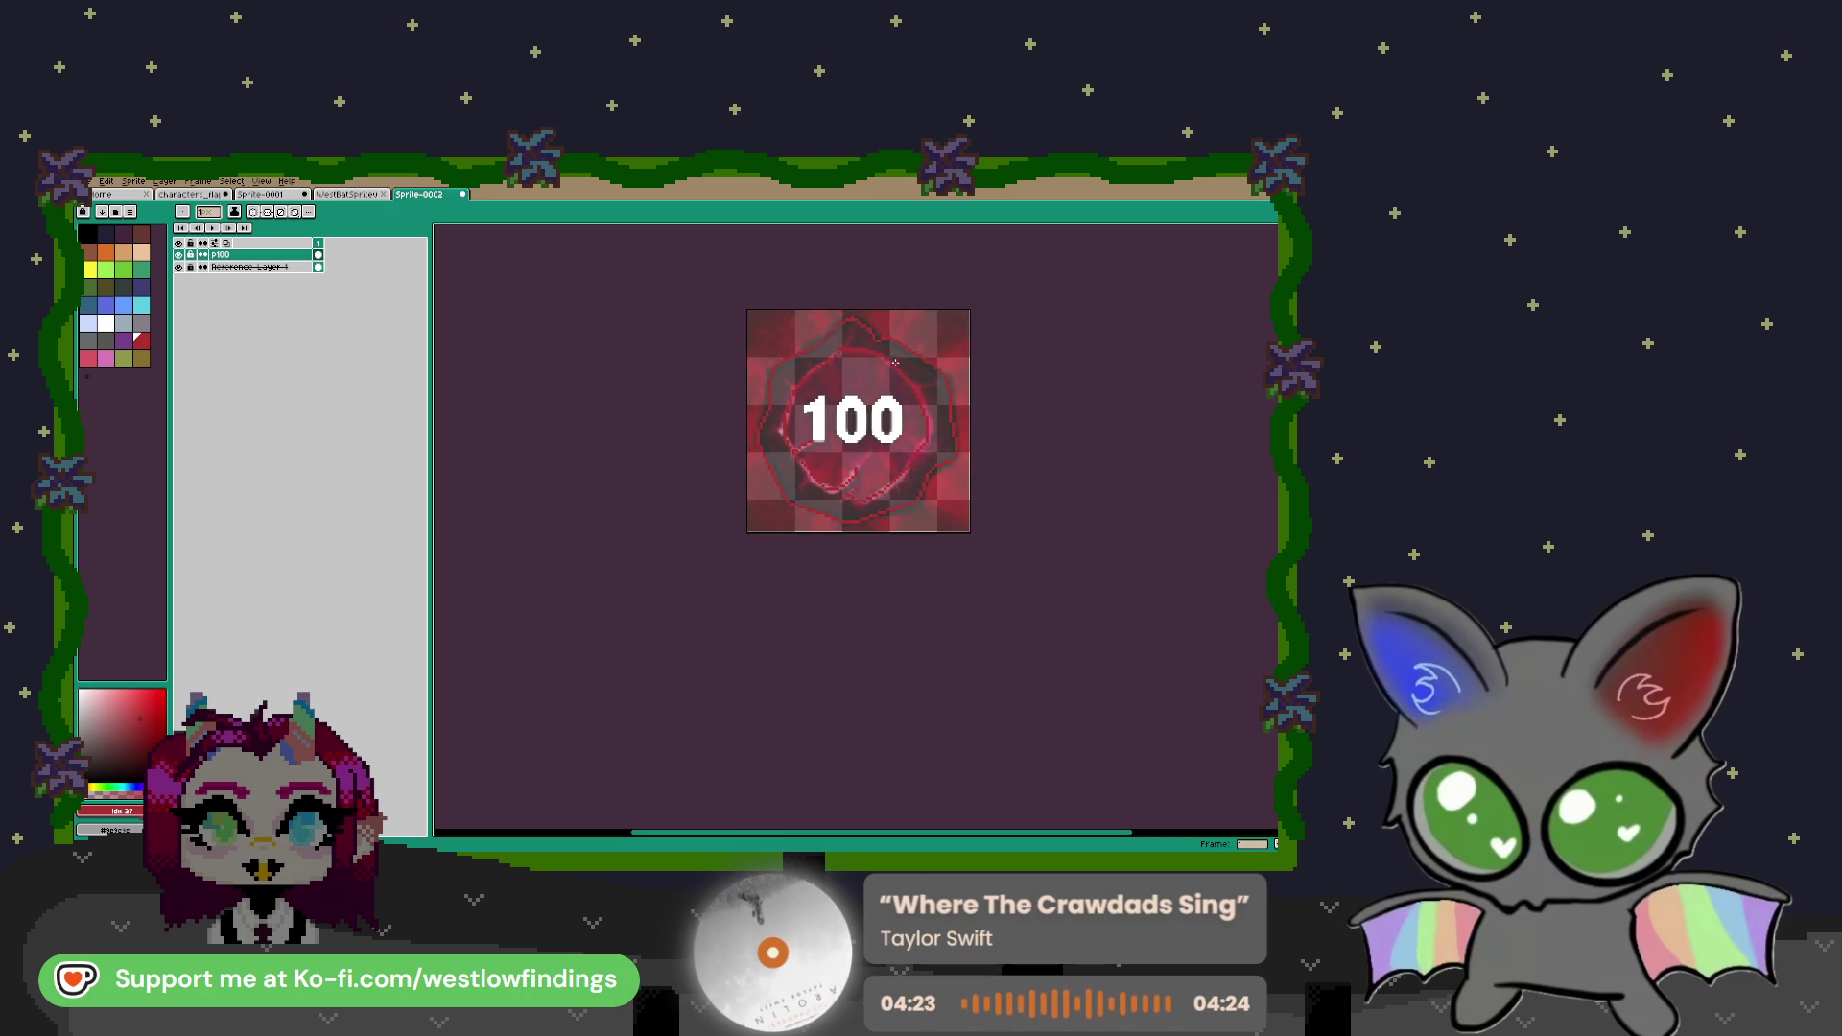
Undo a trial red fill and raise Reference Layer 1's opacity to 100%
scroll(917, 373, "up", 2)
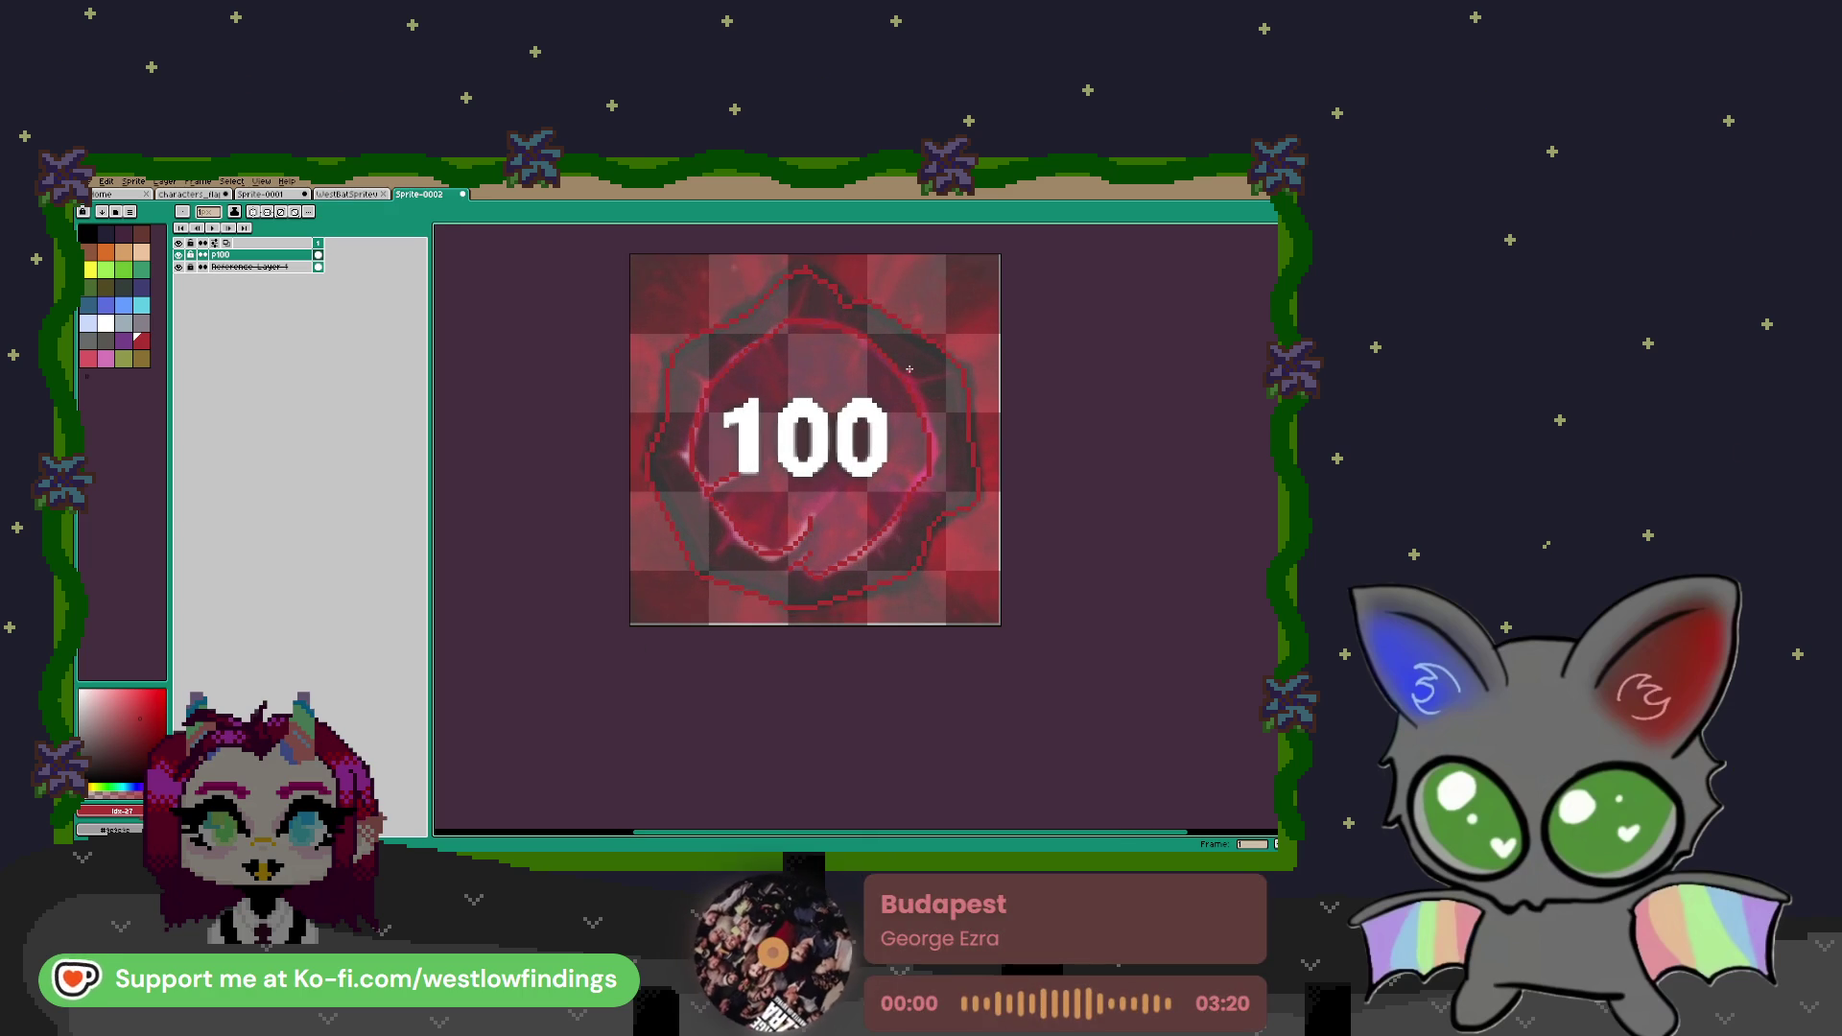
key("g")
left_click(746, 568)
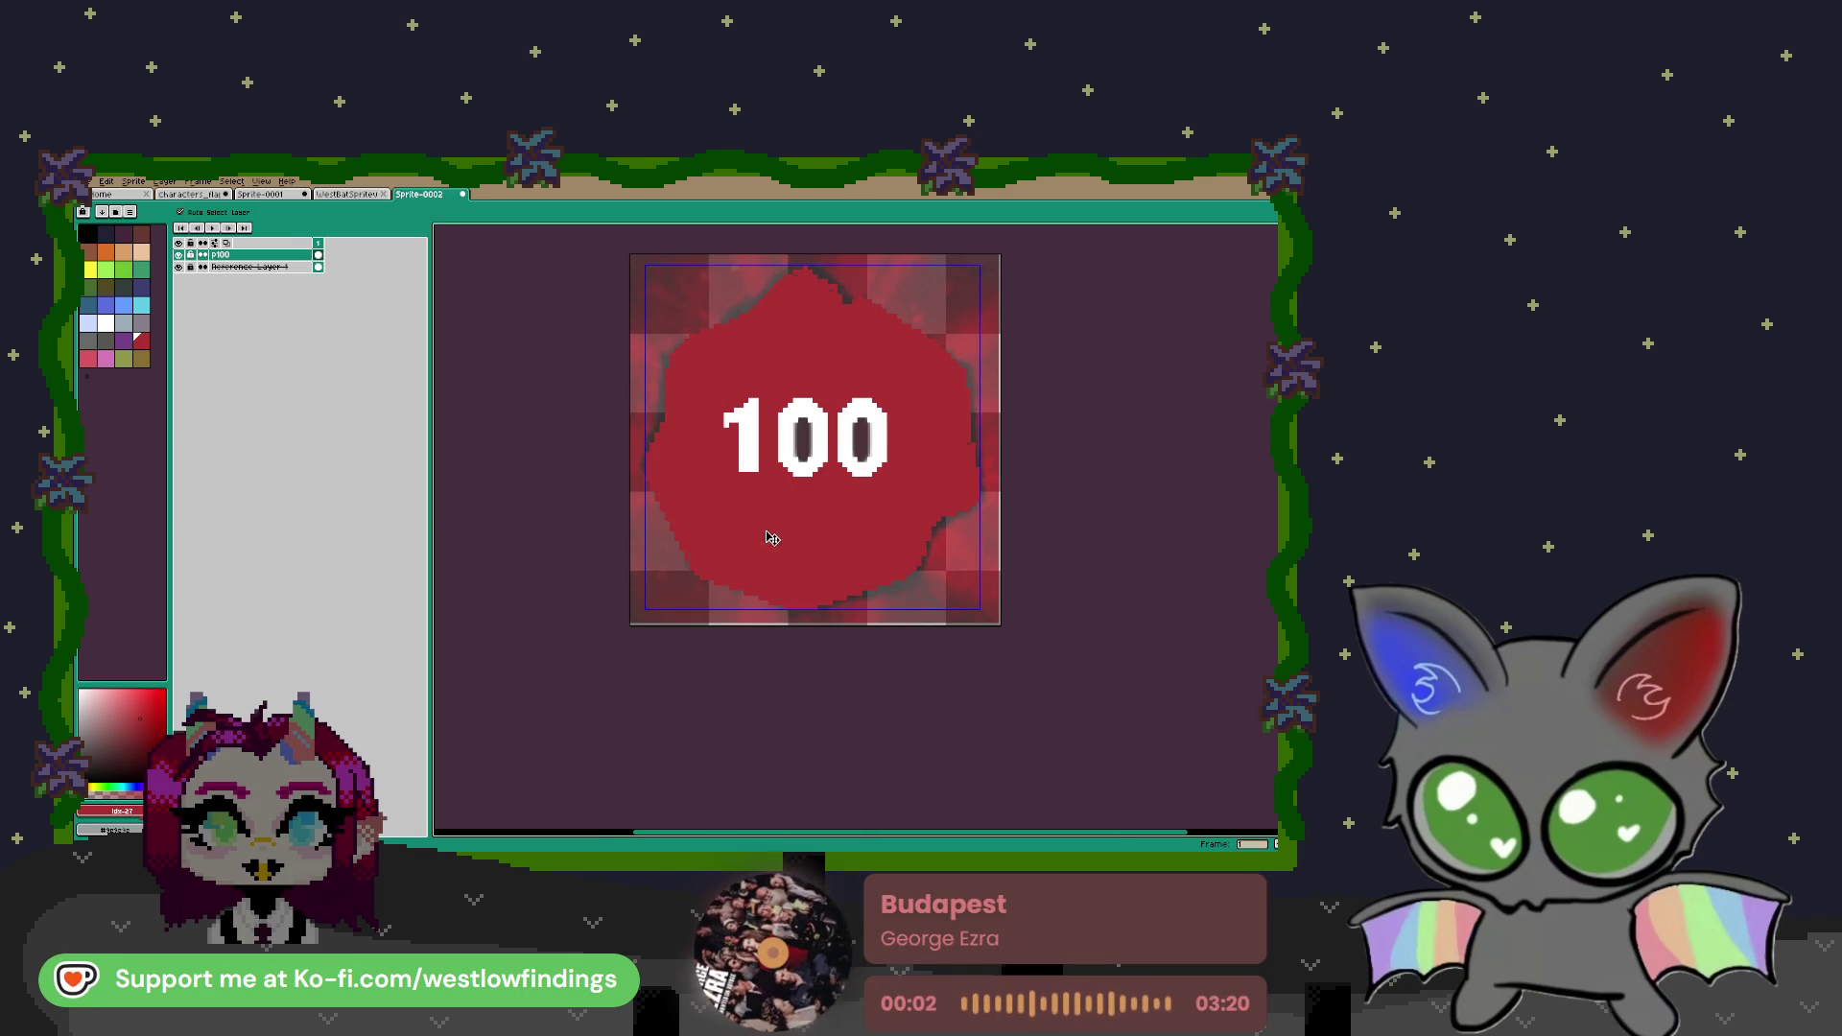
key("ctrl+z")
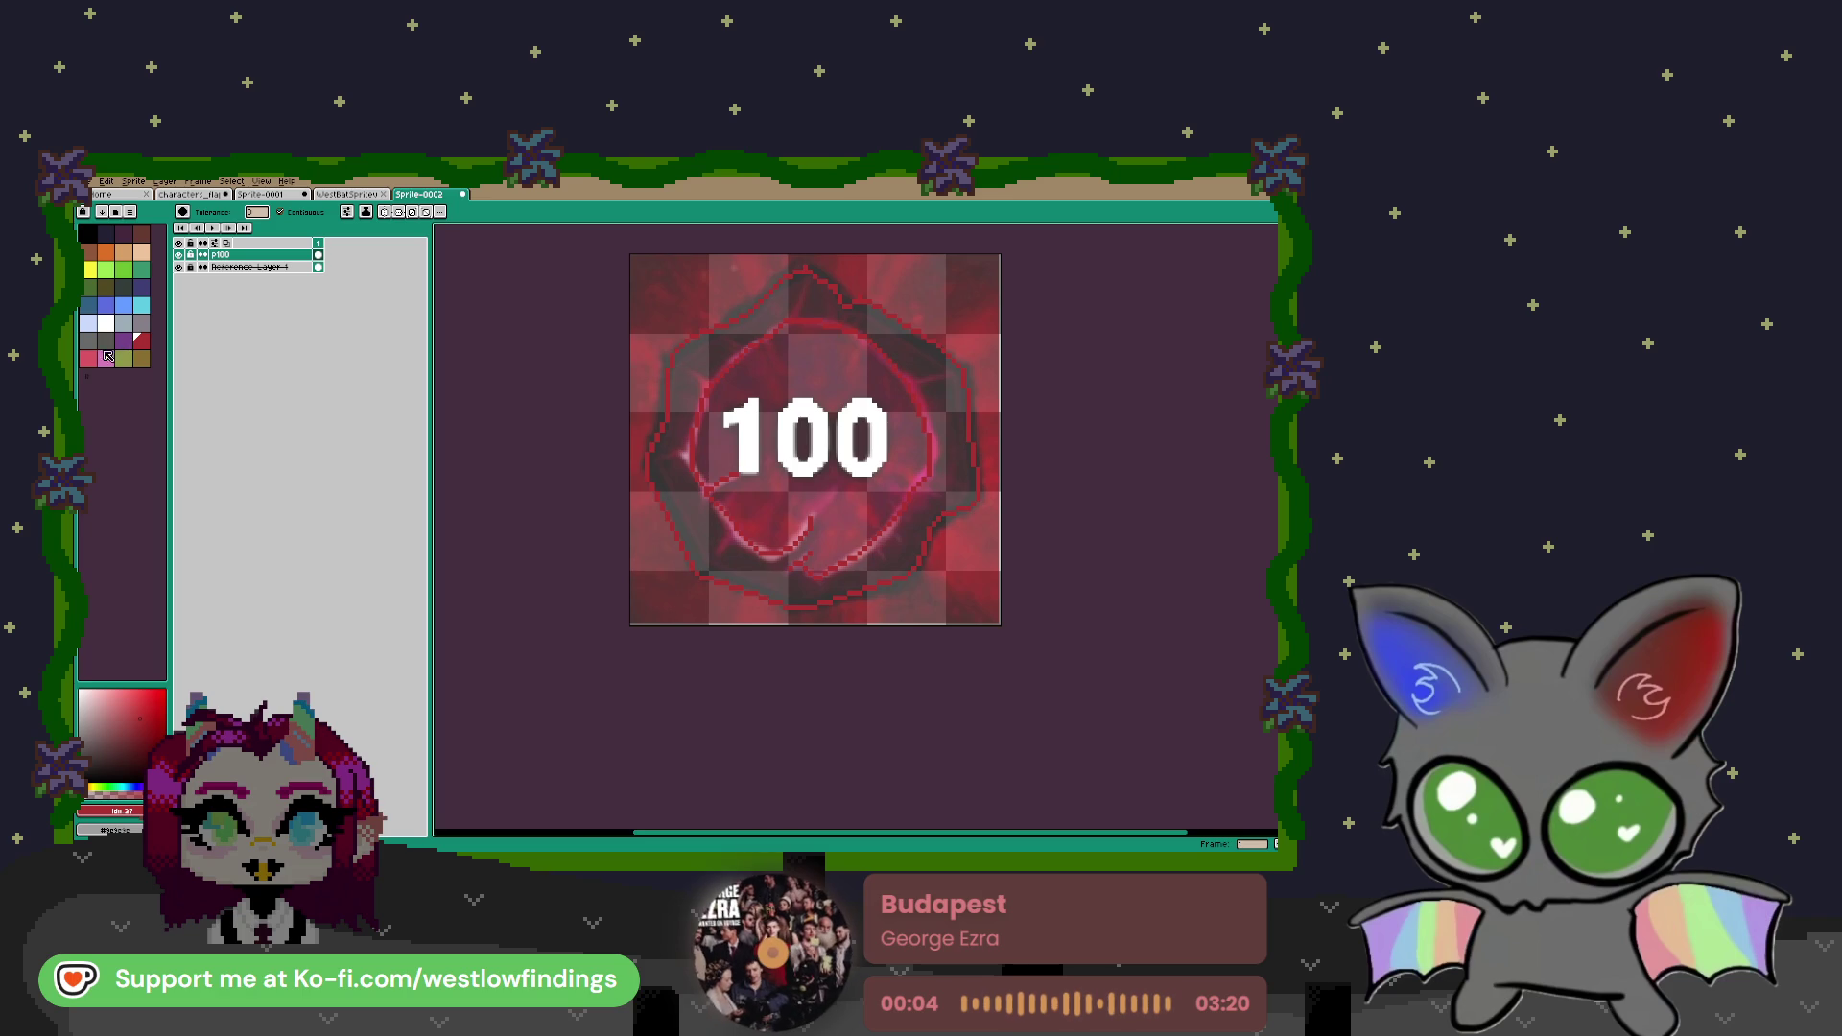
double_click(247, 267)
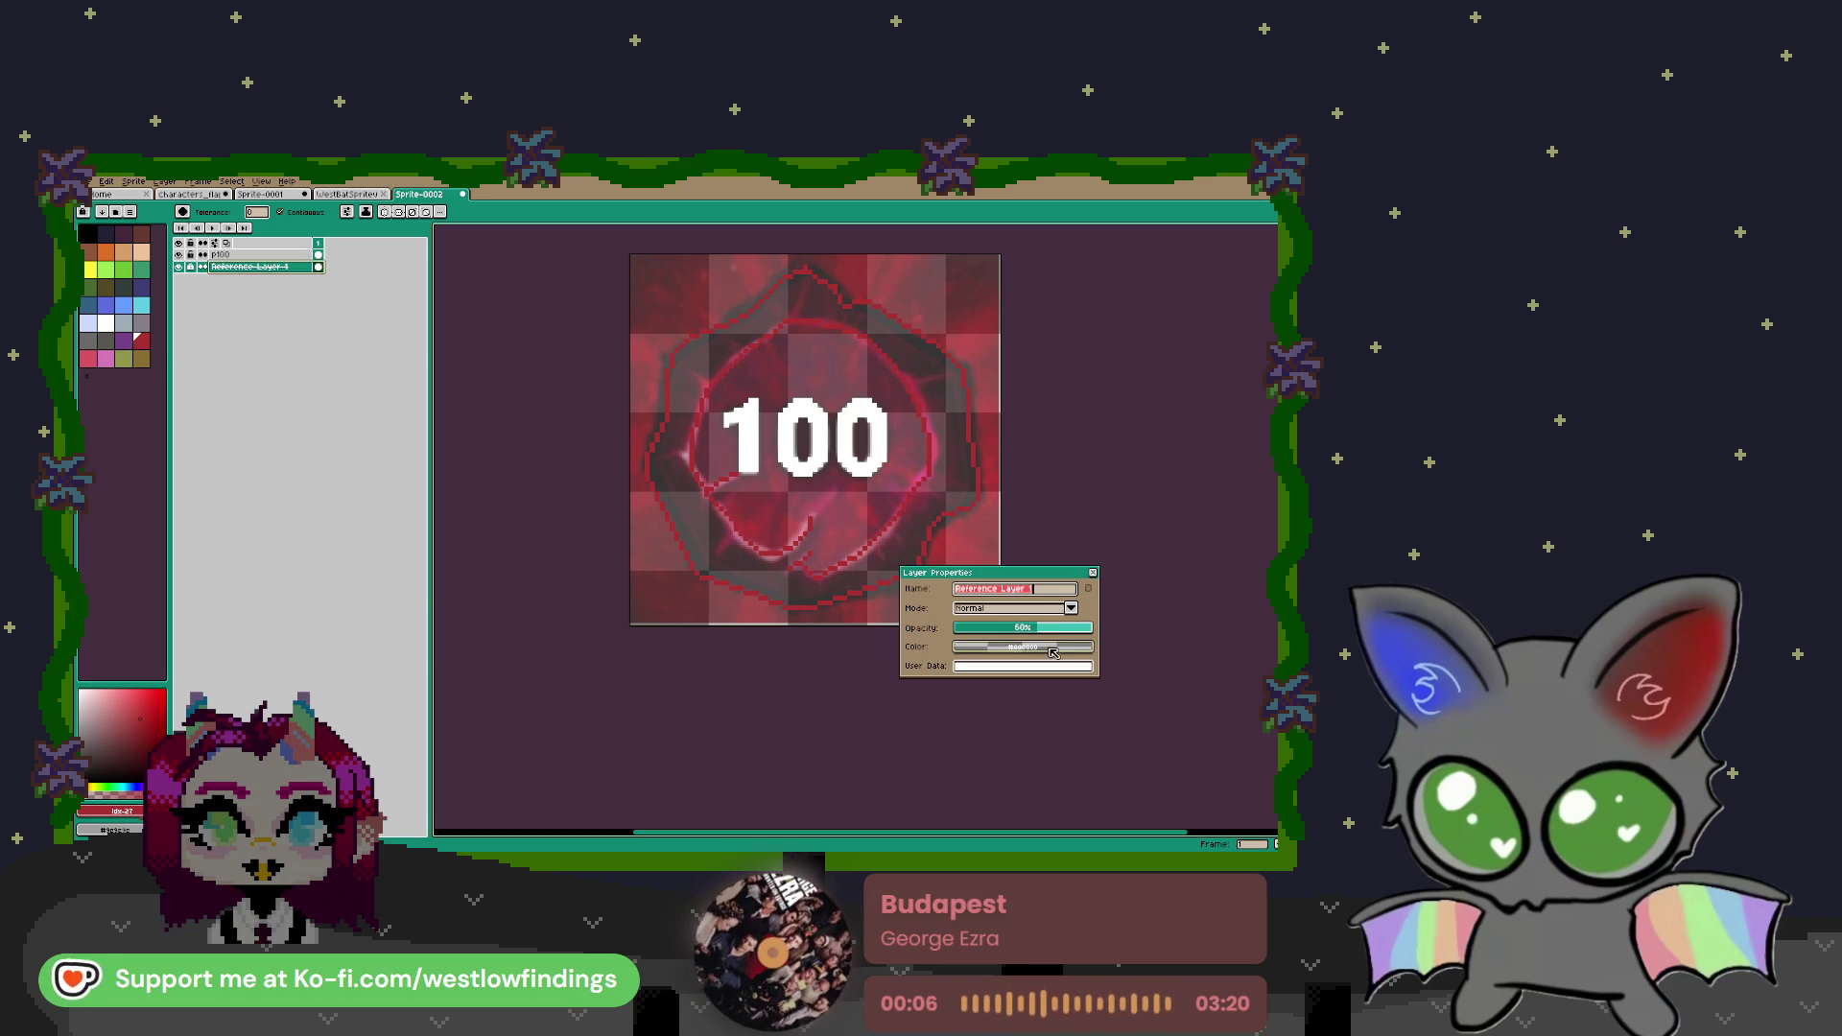
left_click_drag(1047, 636, 1093, 629)
left_click(1095, 574)
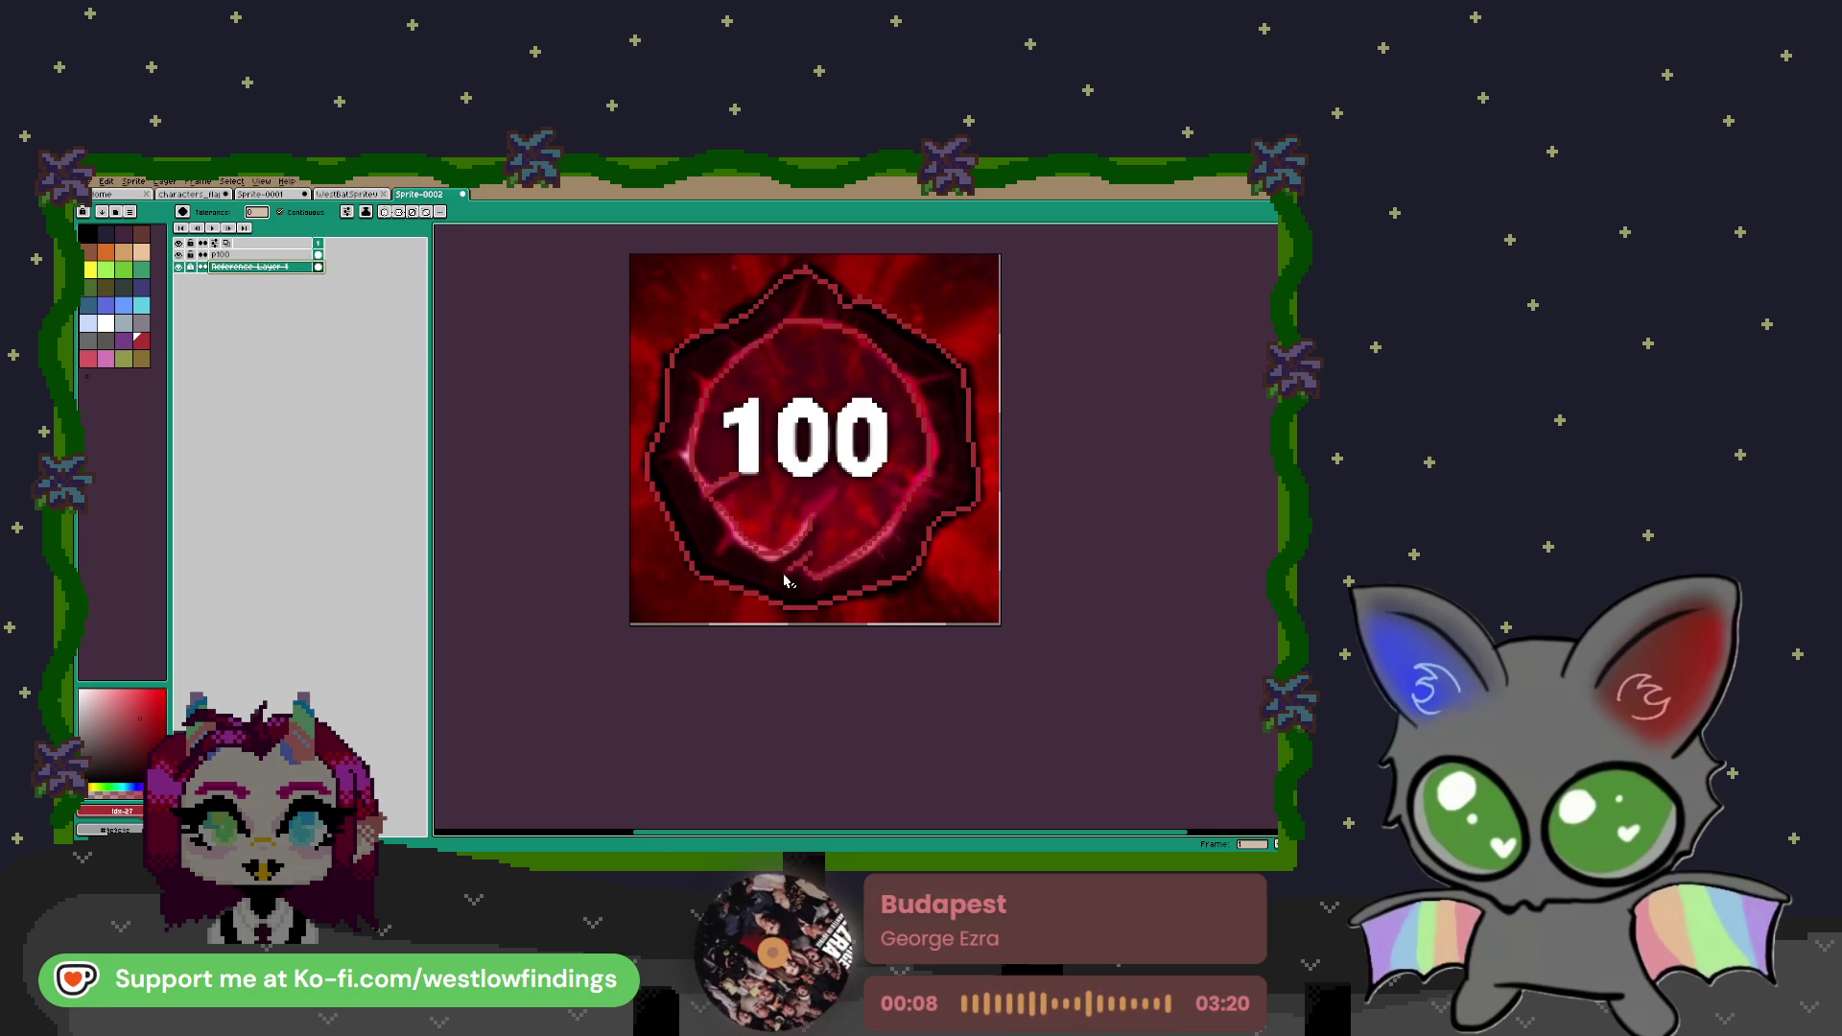
Sample near-black from the reference and fill the band inside the outline on p100
key("i")
left_click(758, 567)
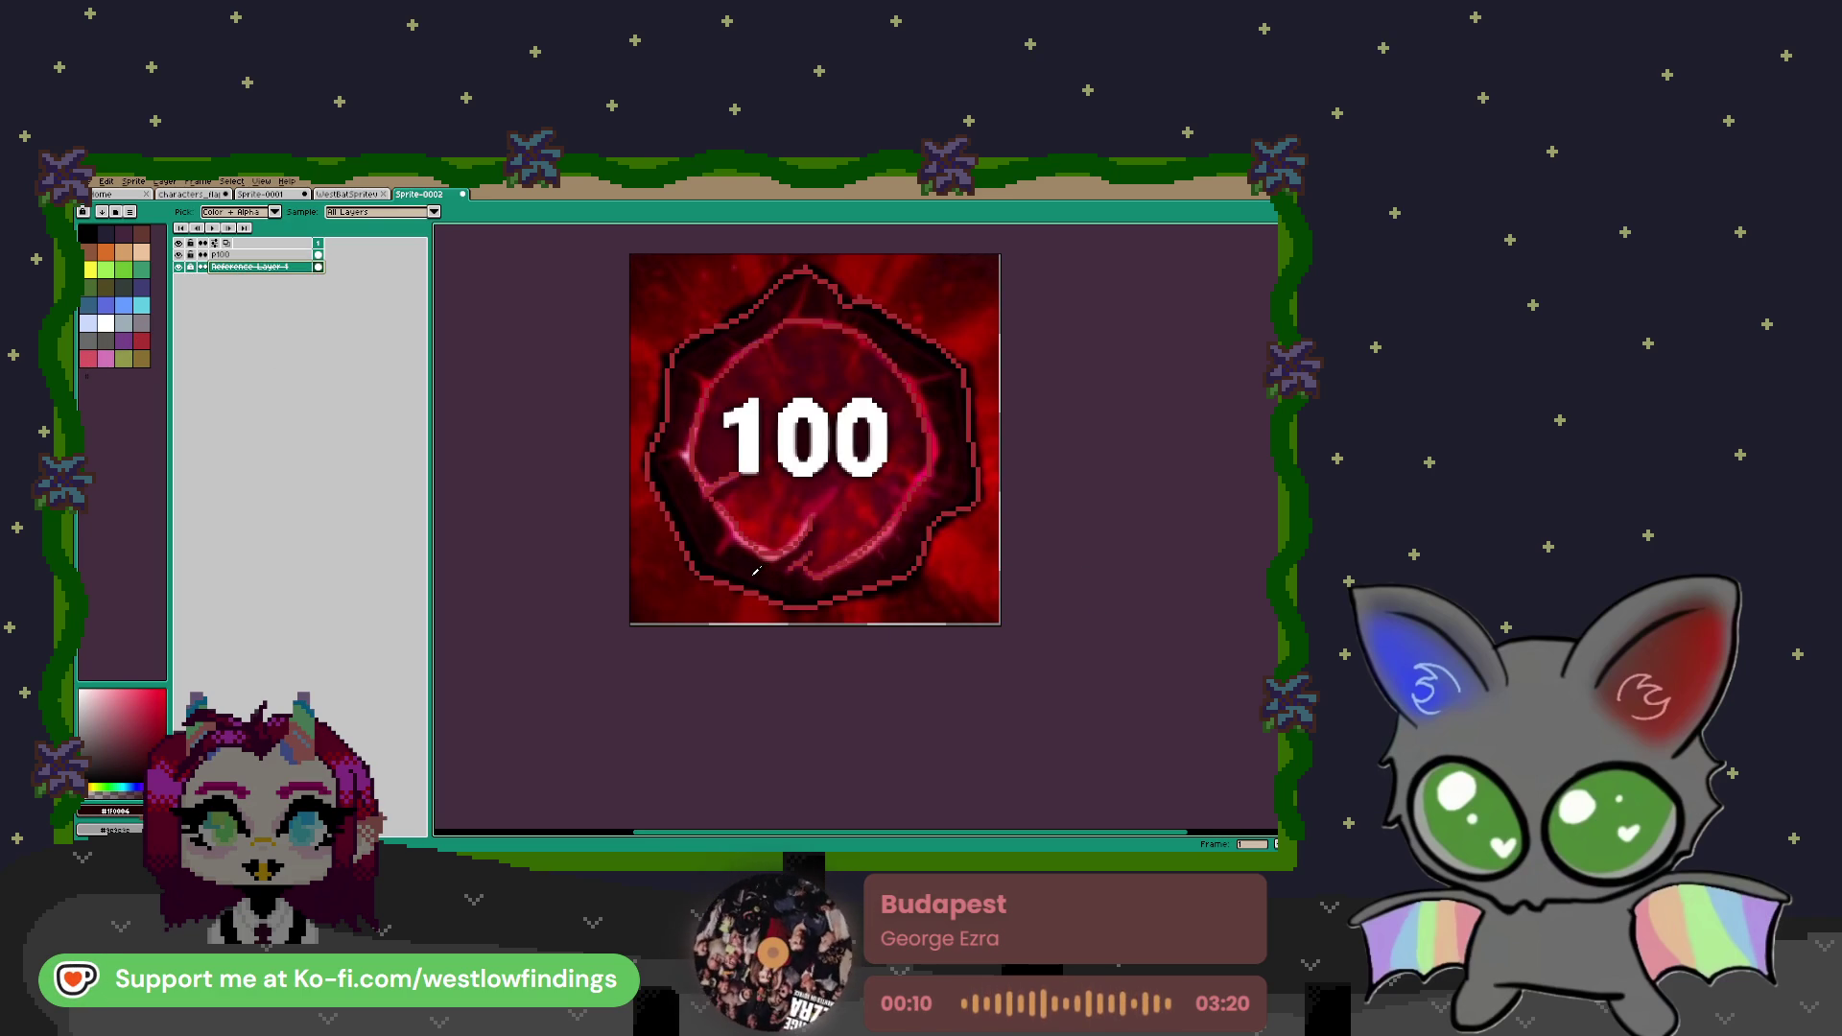
key("b")
scroll(757, 568, "up", 5)
left_click(278, 256)
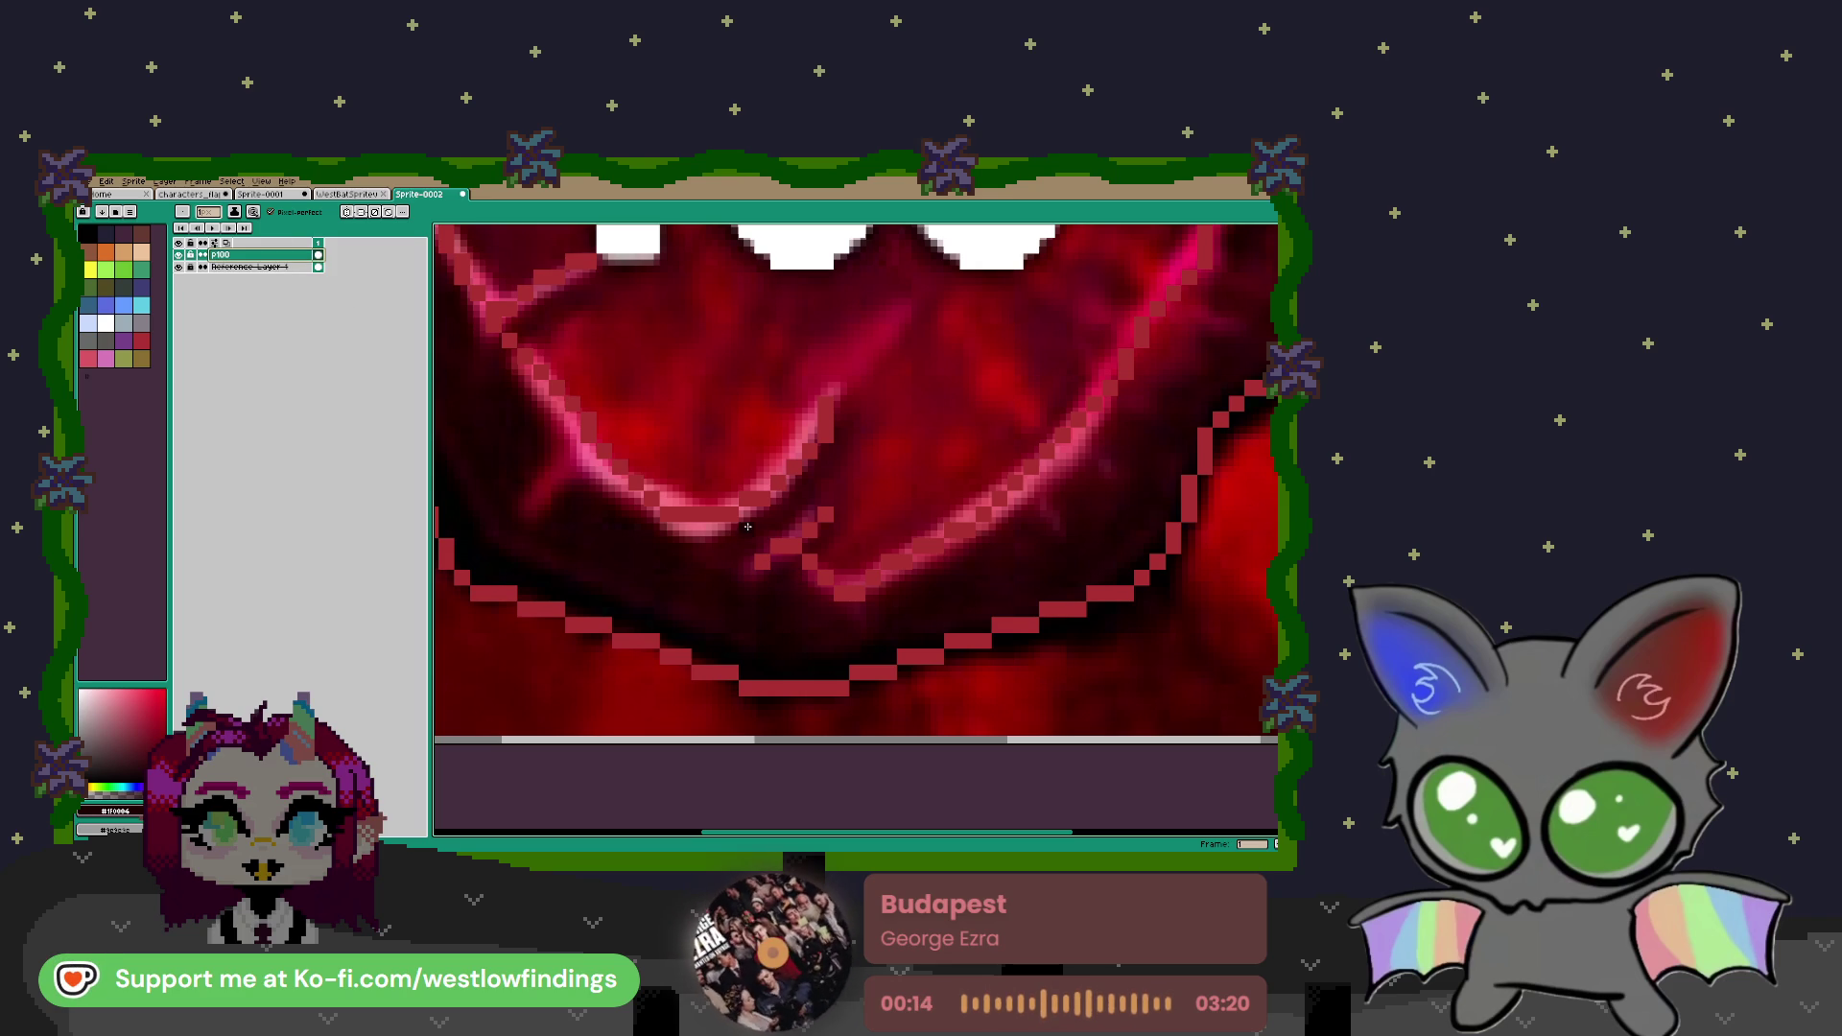
scroll(826, 465, "down", 5)
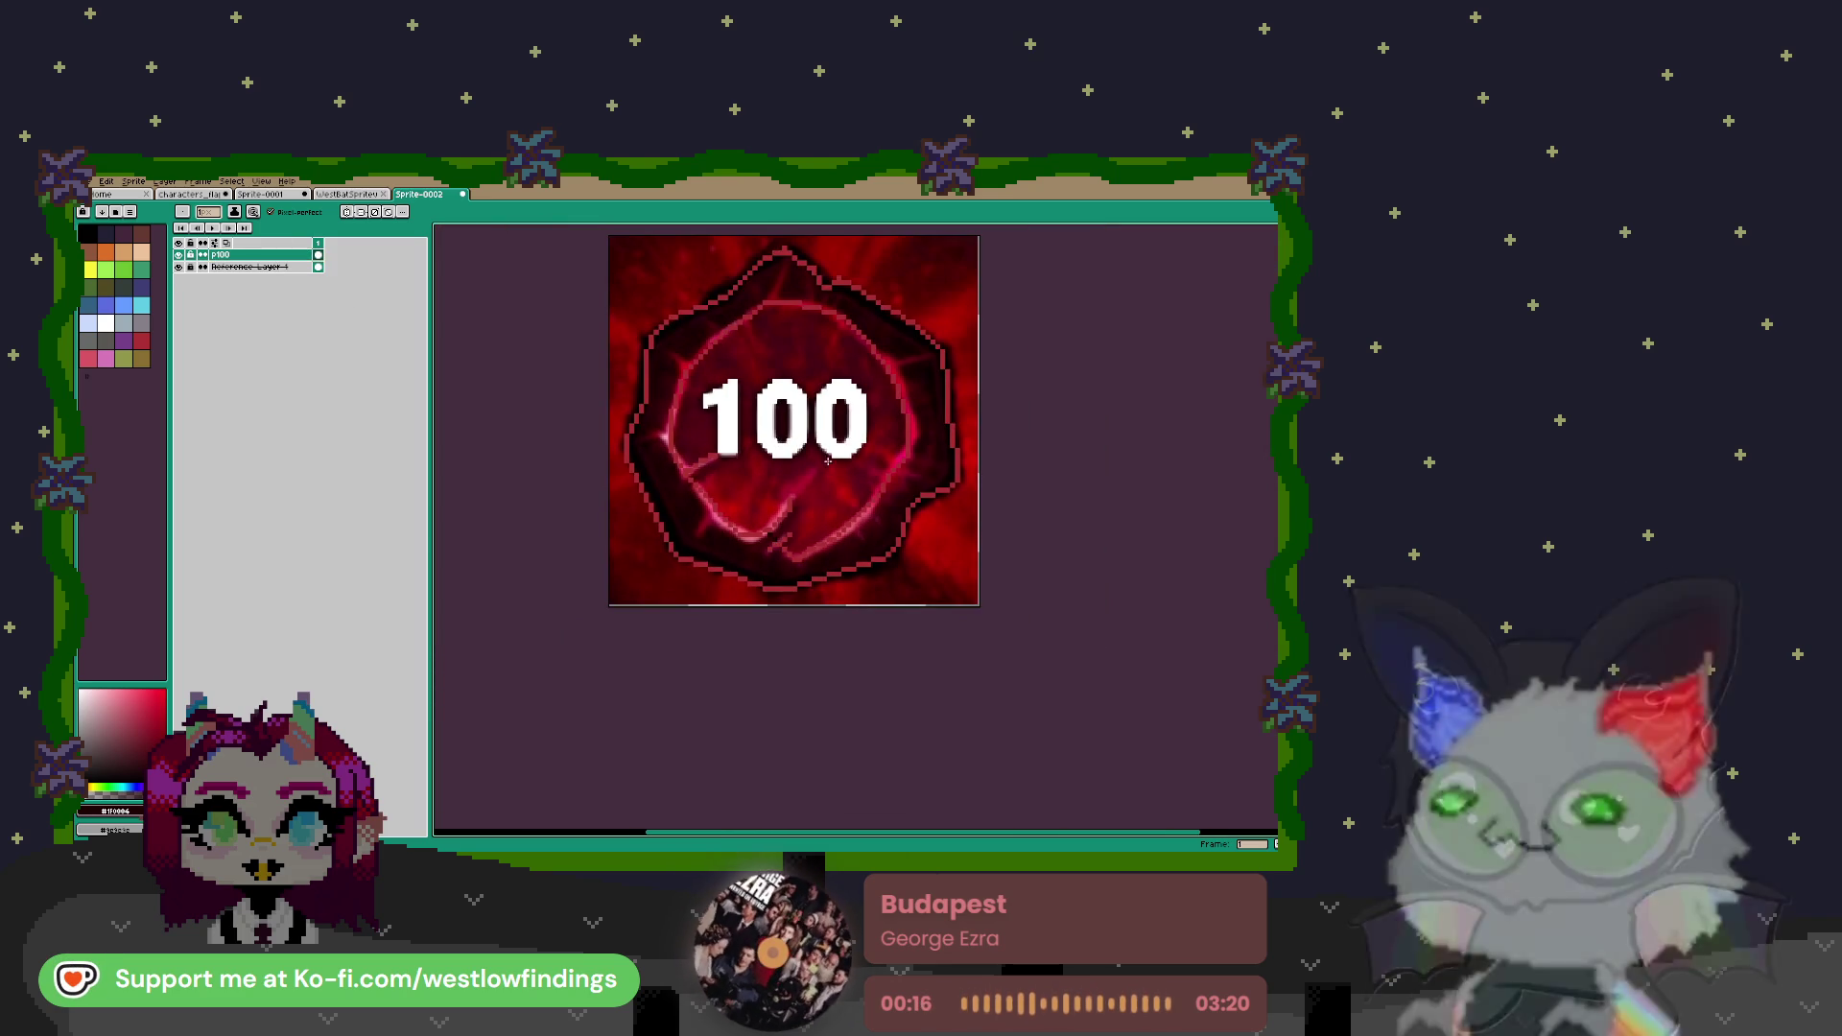
left_click_drag(827, 465, 822, 491)
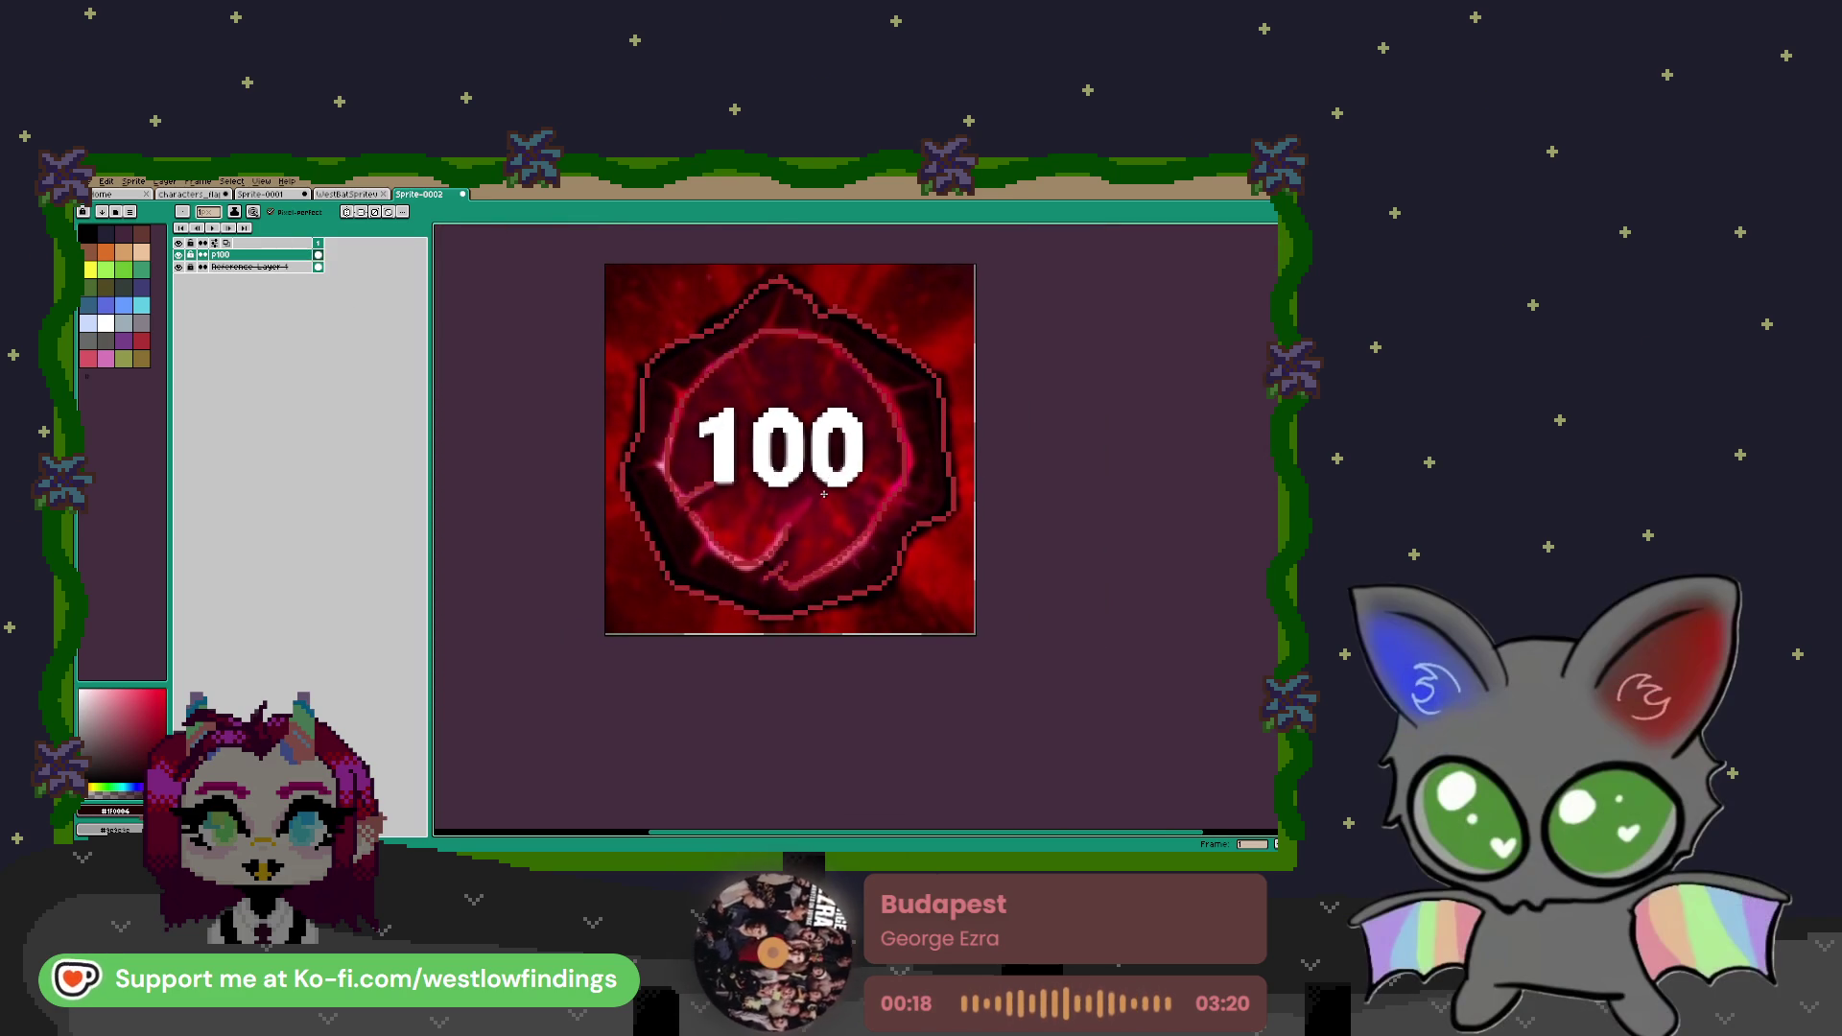
key("g")
left_click(904, 519)
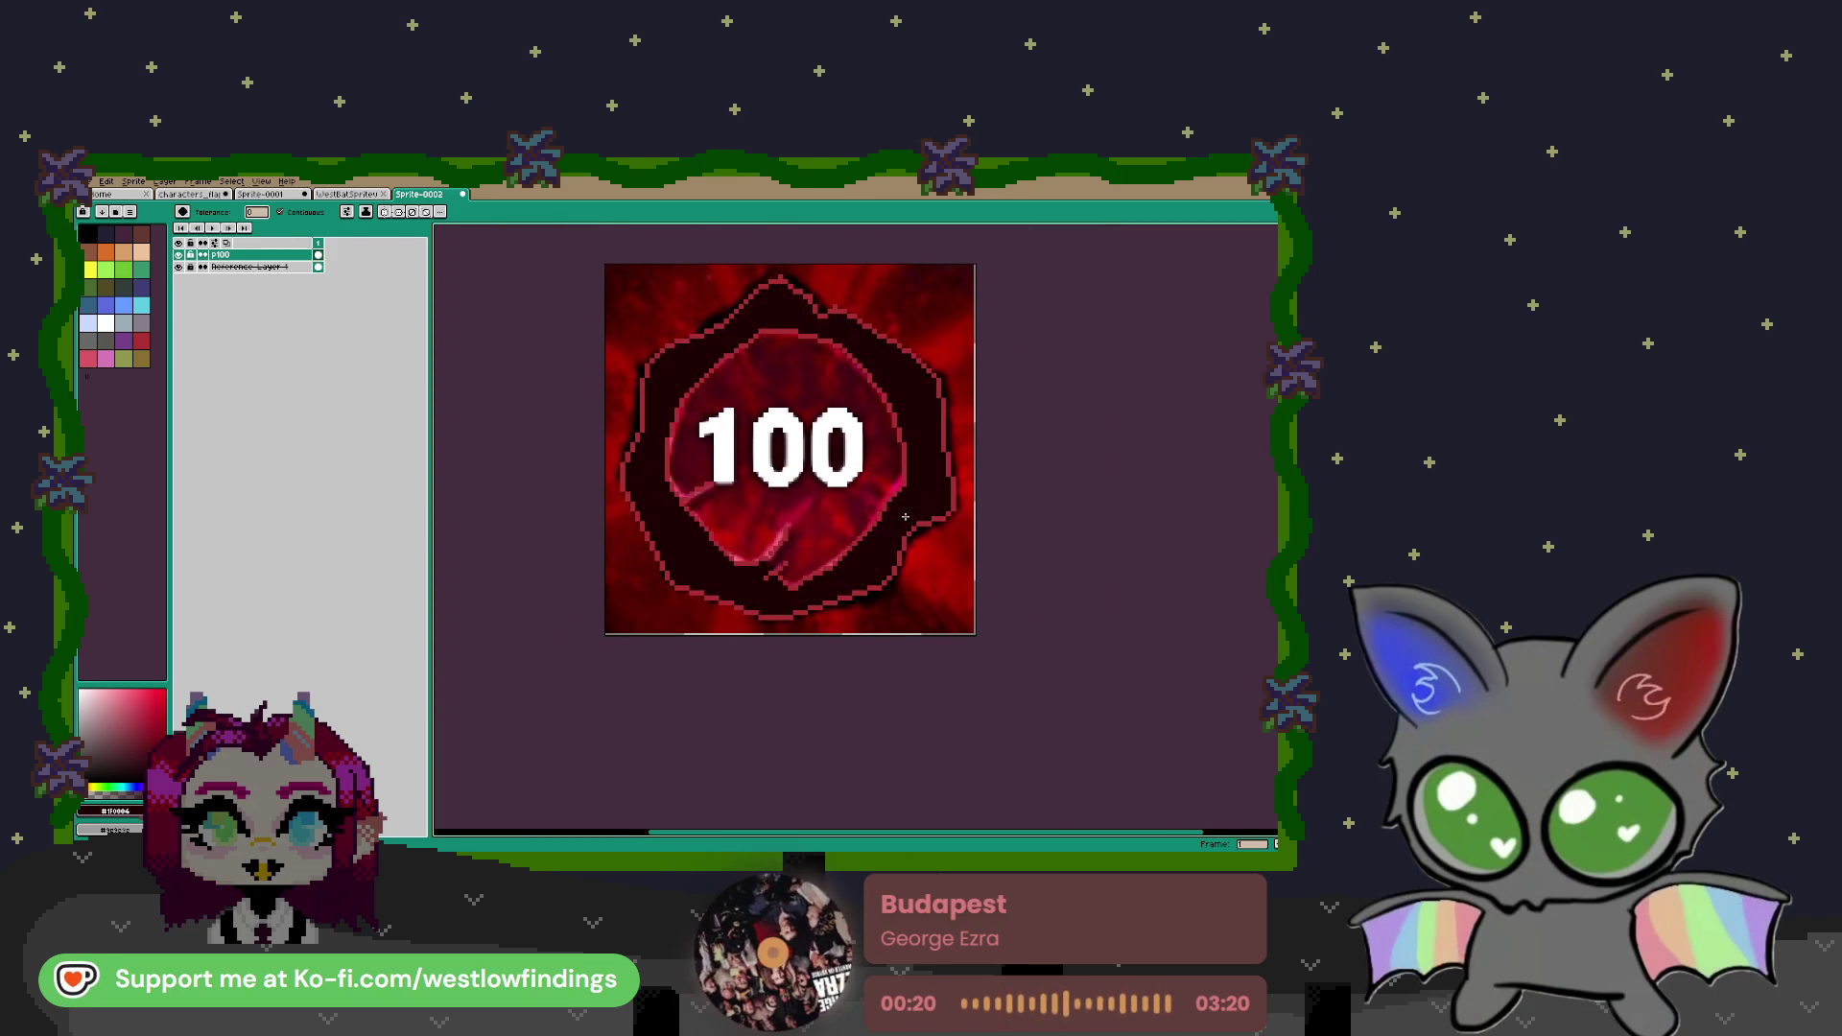
Sample bright red from the reference and fill the inner circle with it
key("i")
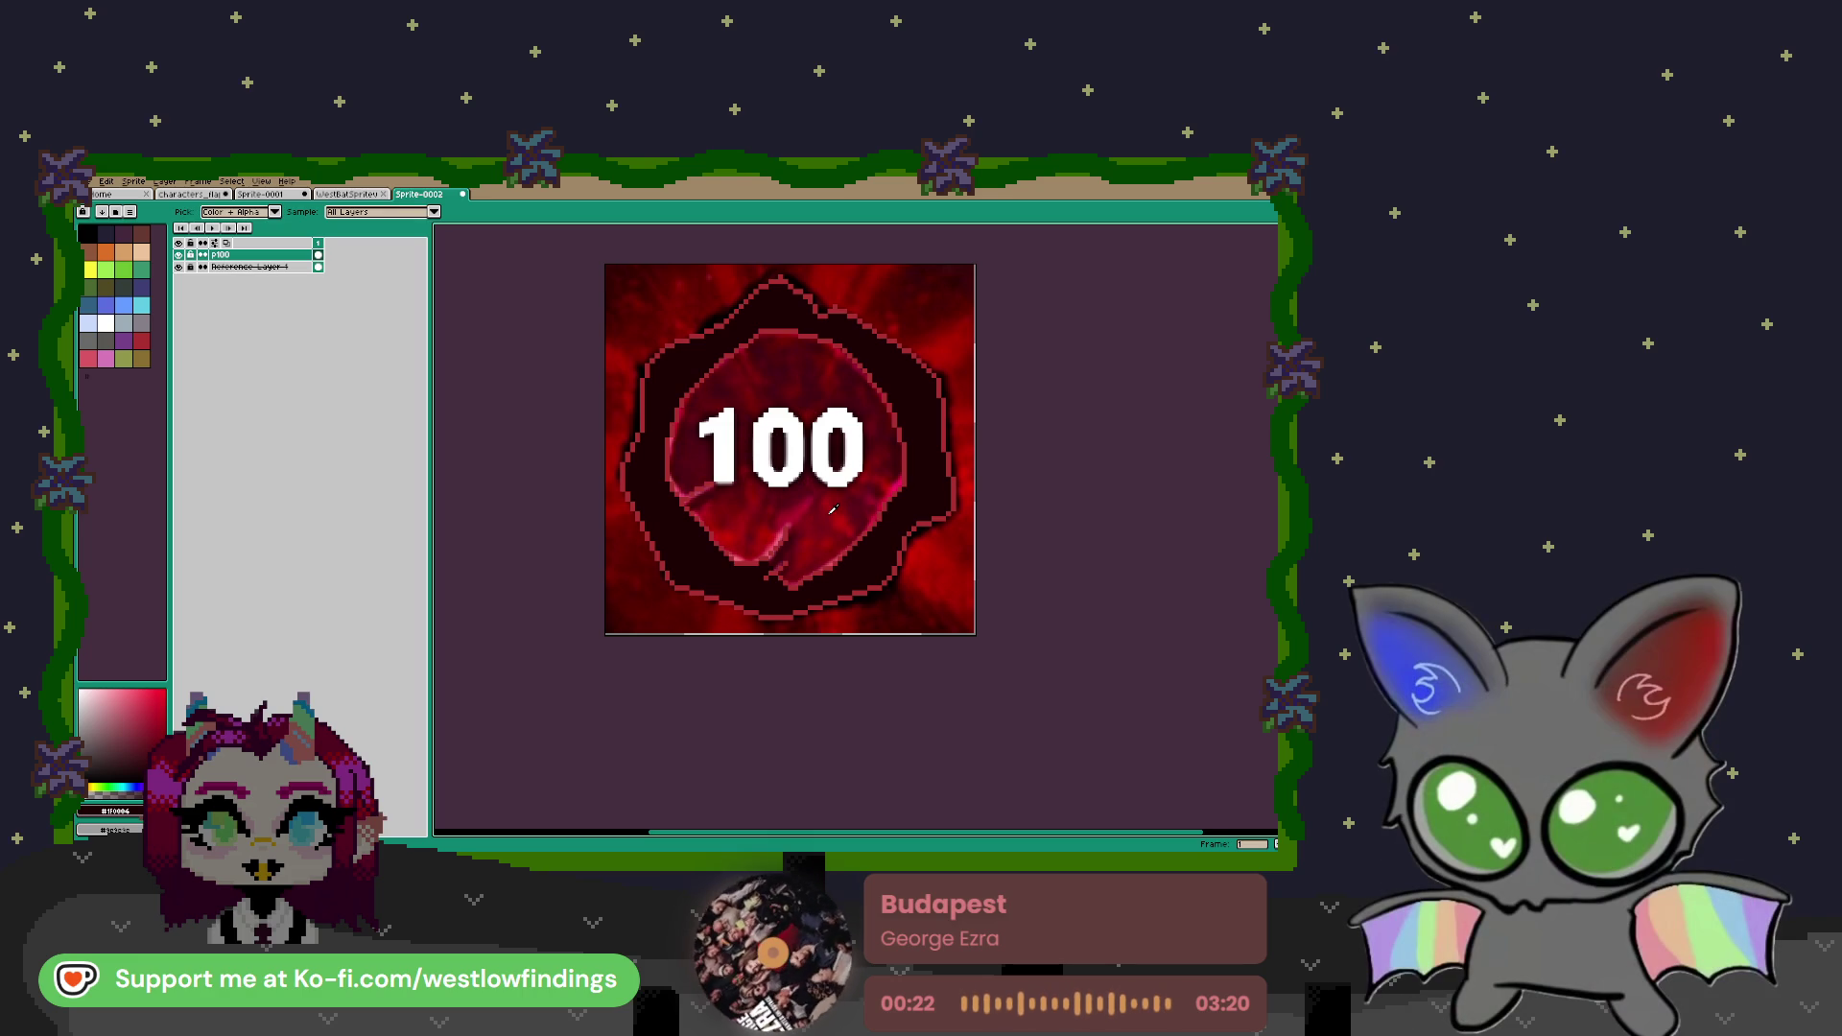
left_click(843, 517)
key("g")
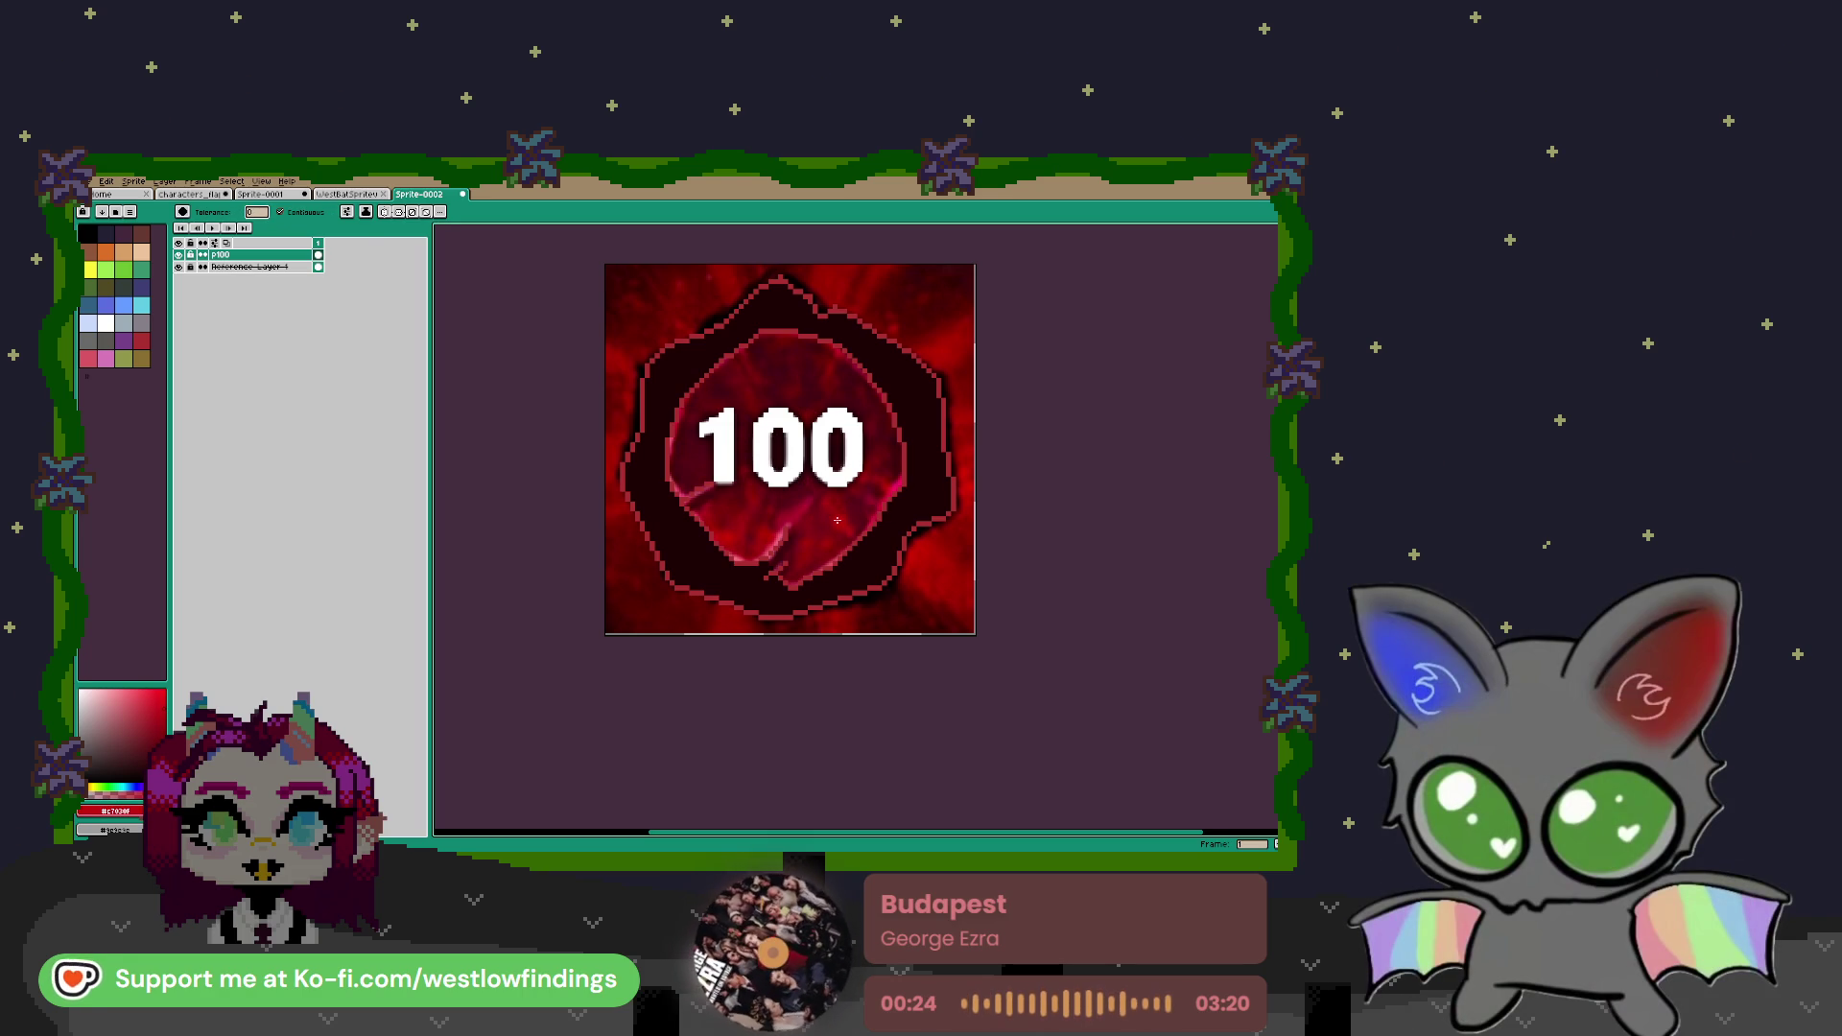
left_click(836, 520)
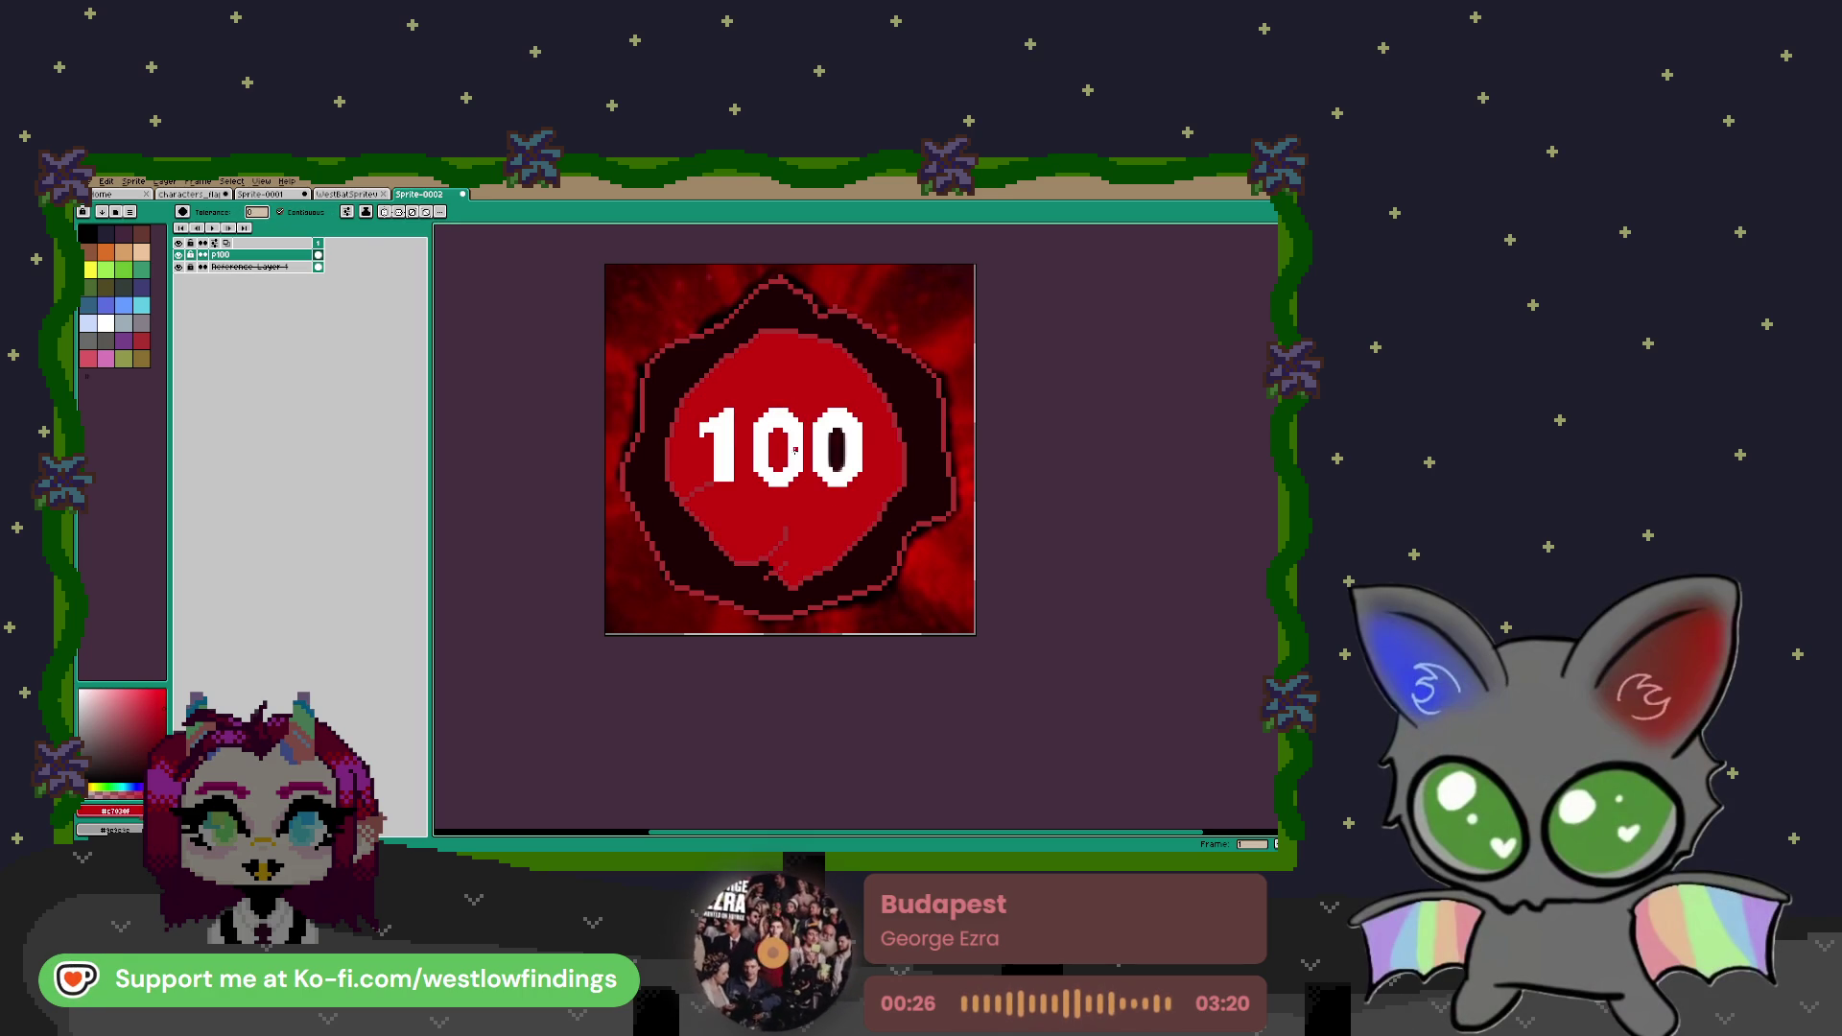
Hide the p100 layer and add a new empty Layer 1
scroll(756, 497, "down", 1)
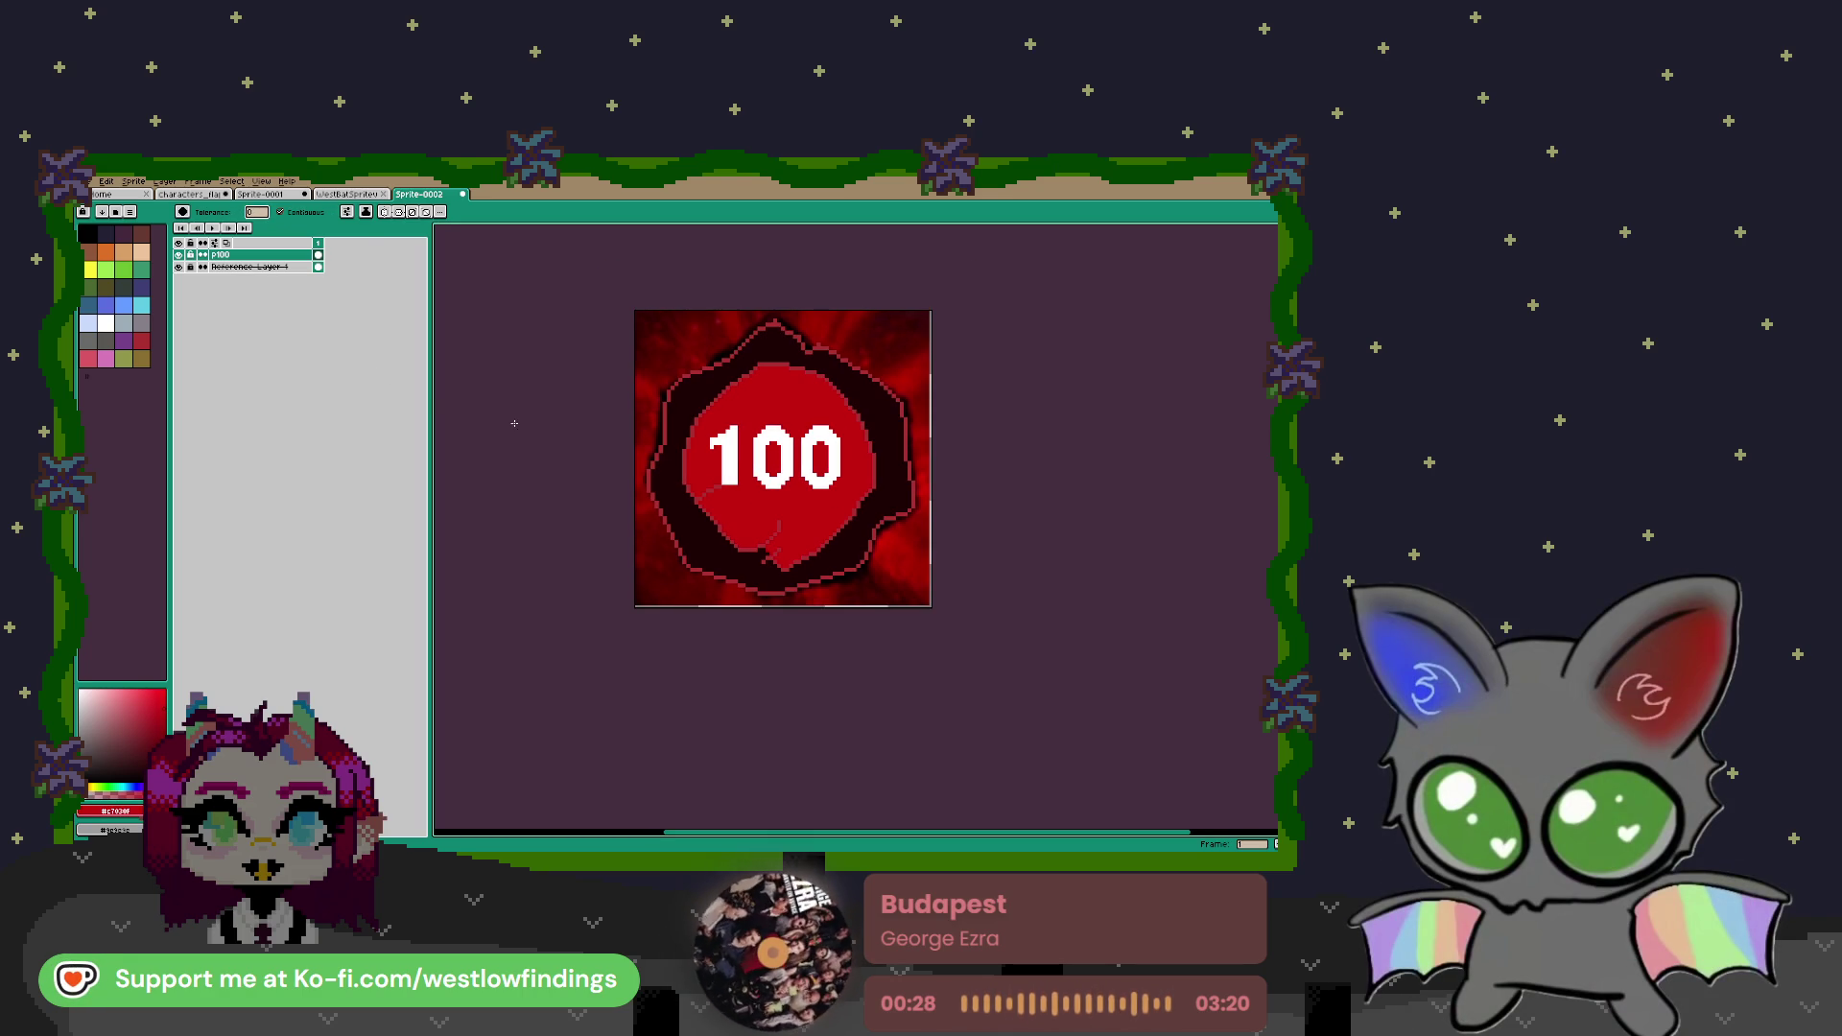
left_click(178, 255)
key("shift+n")
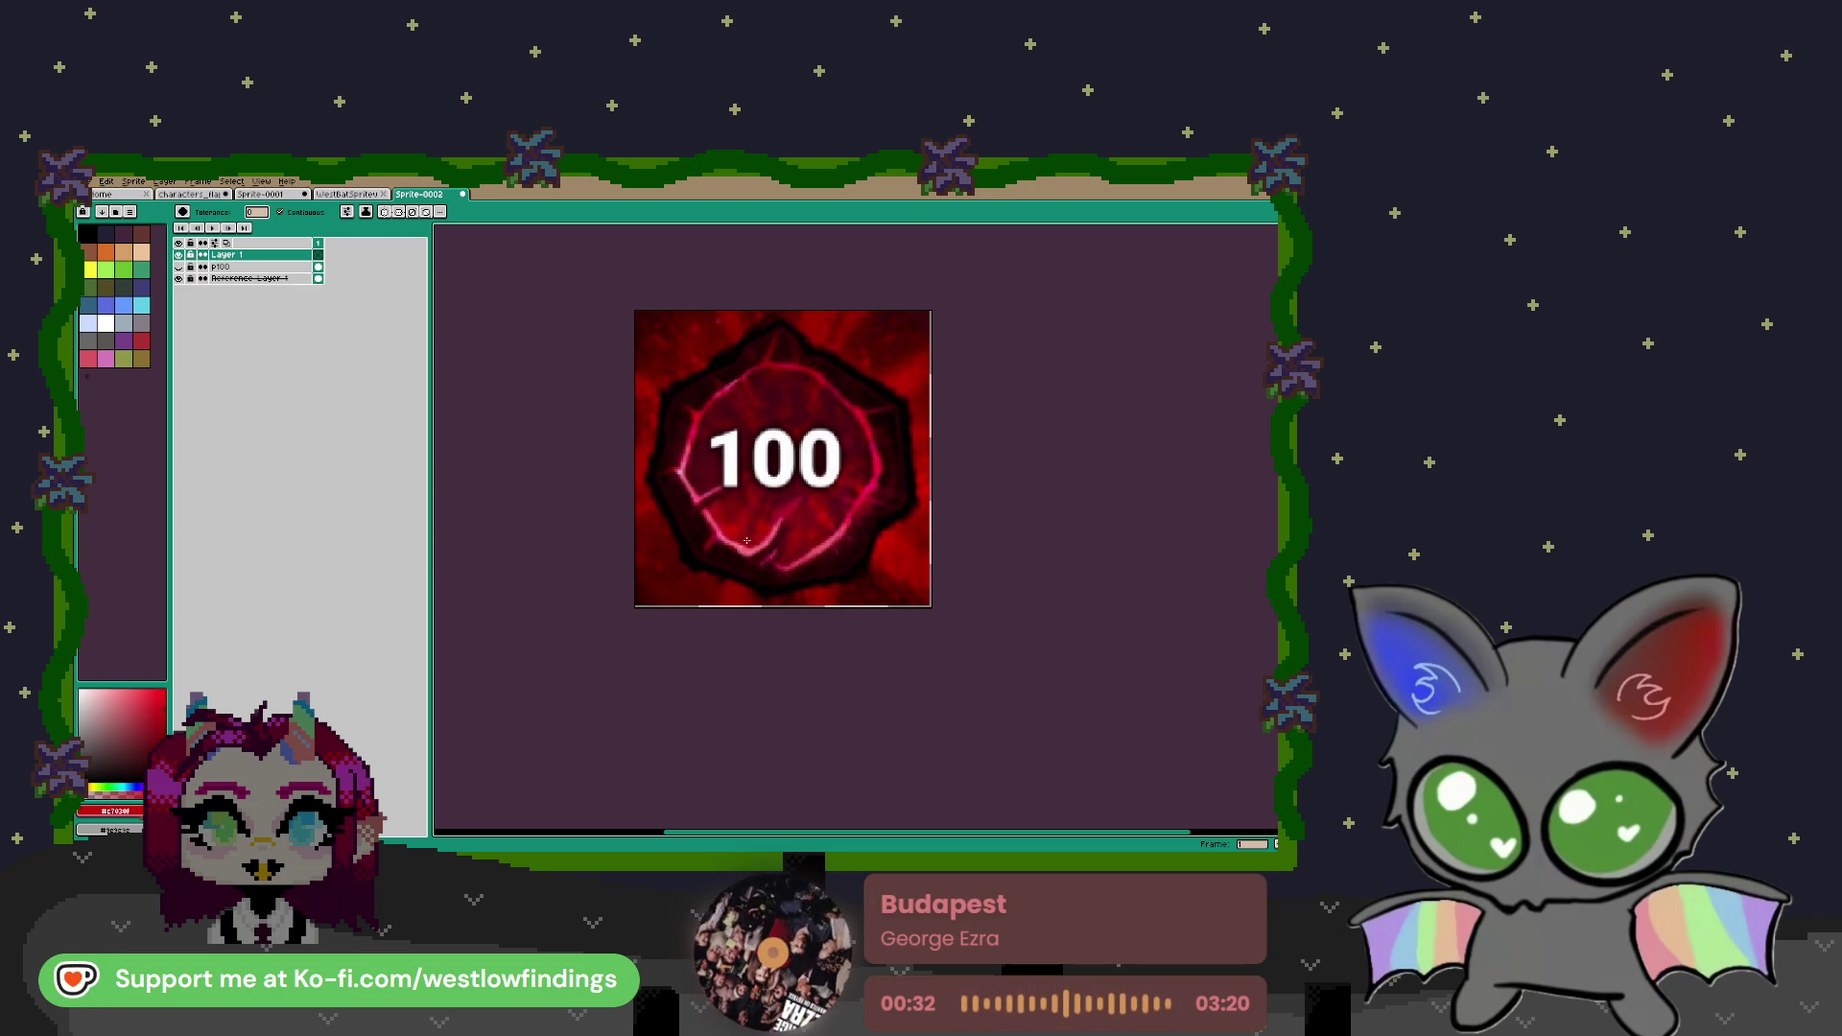
Show p100 again, delete a colour-selected area of the badge, and clear the selection
key("i")
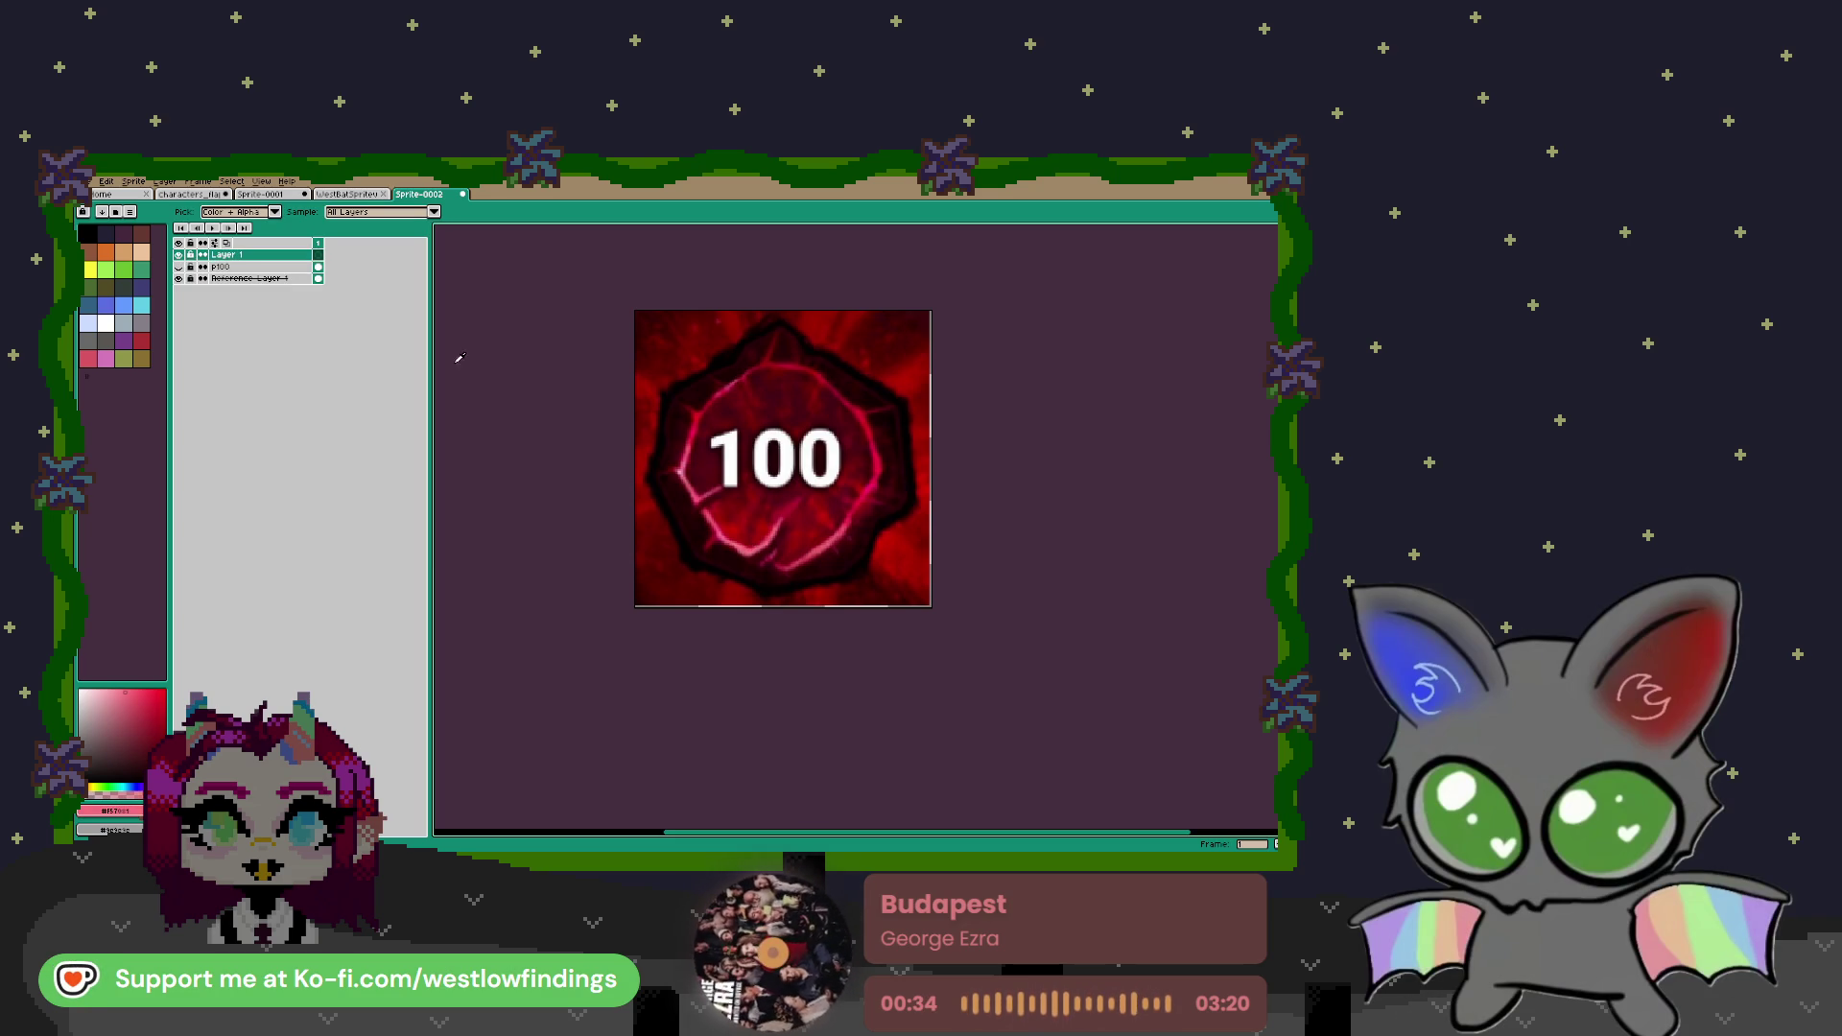
left_click(178, 267)
key("w")
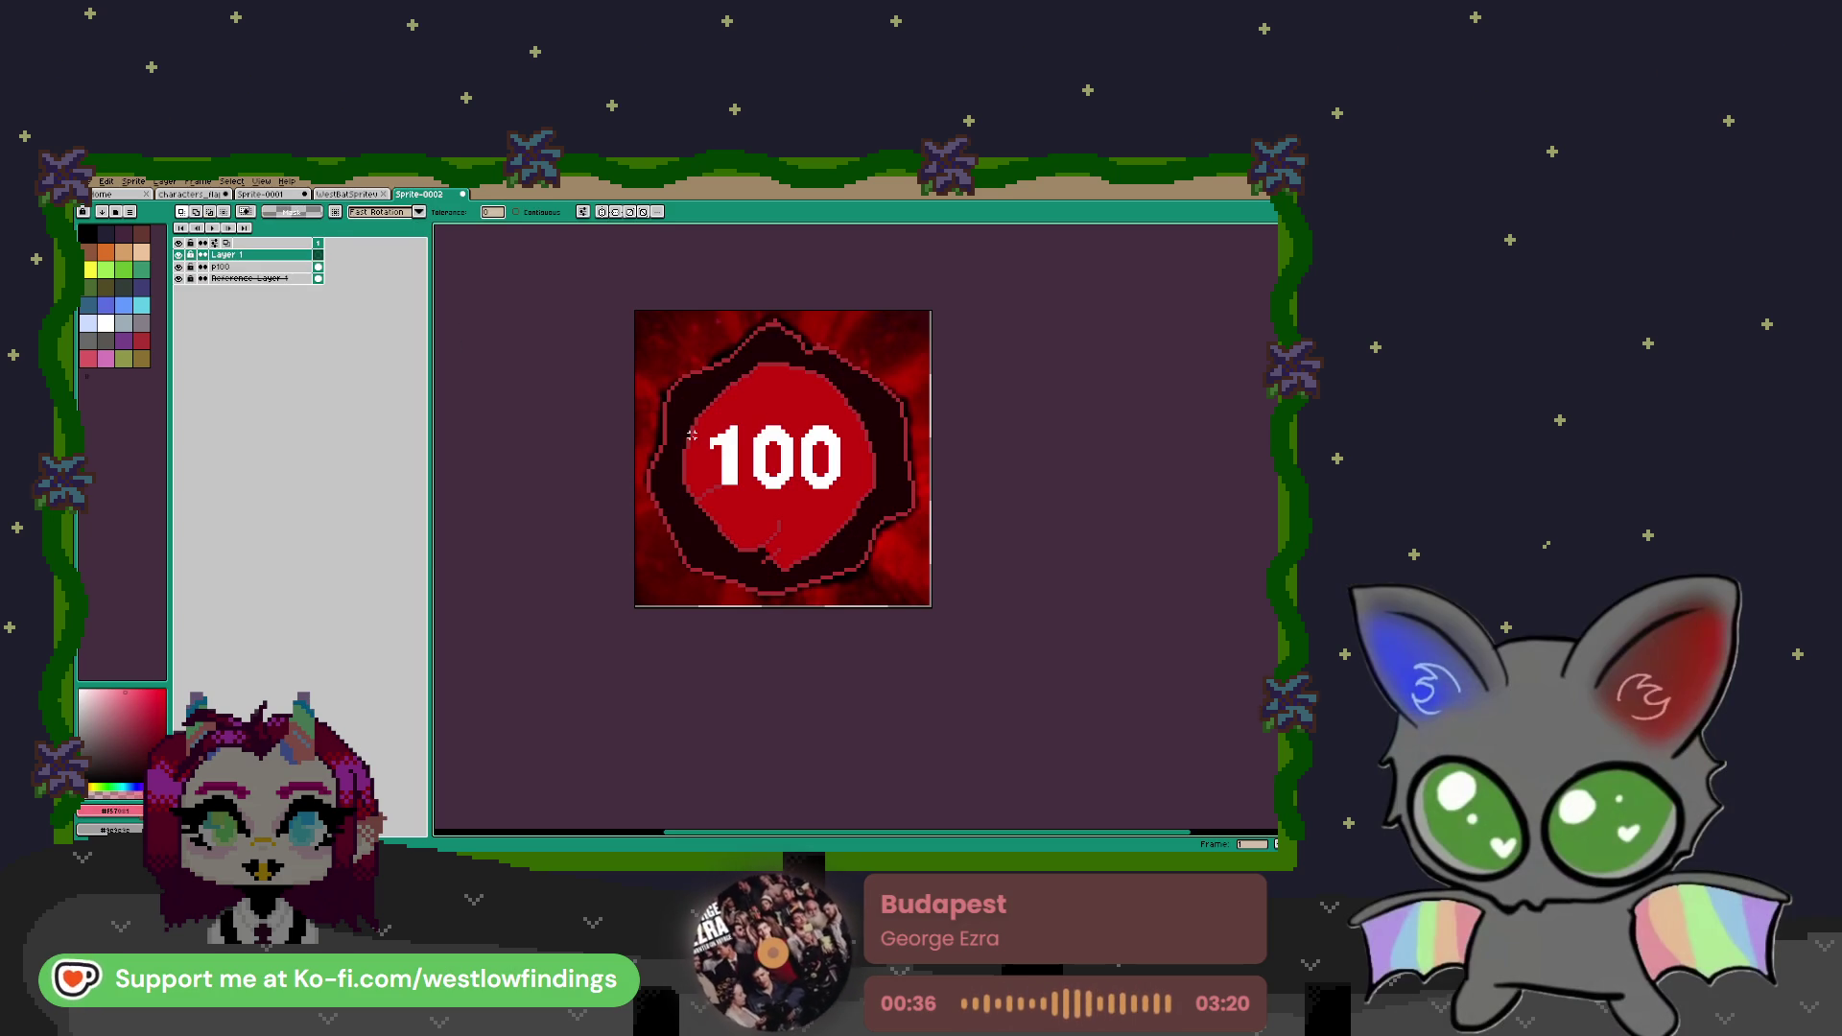
left_click(687, 439)
key("Delete")
left_click(288, 267)
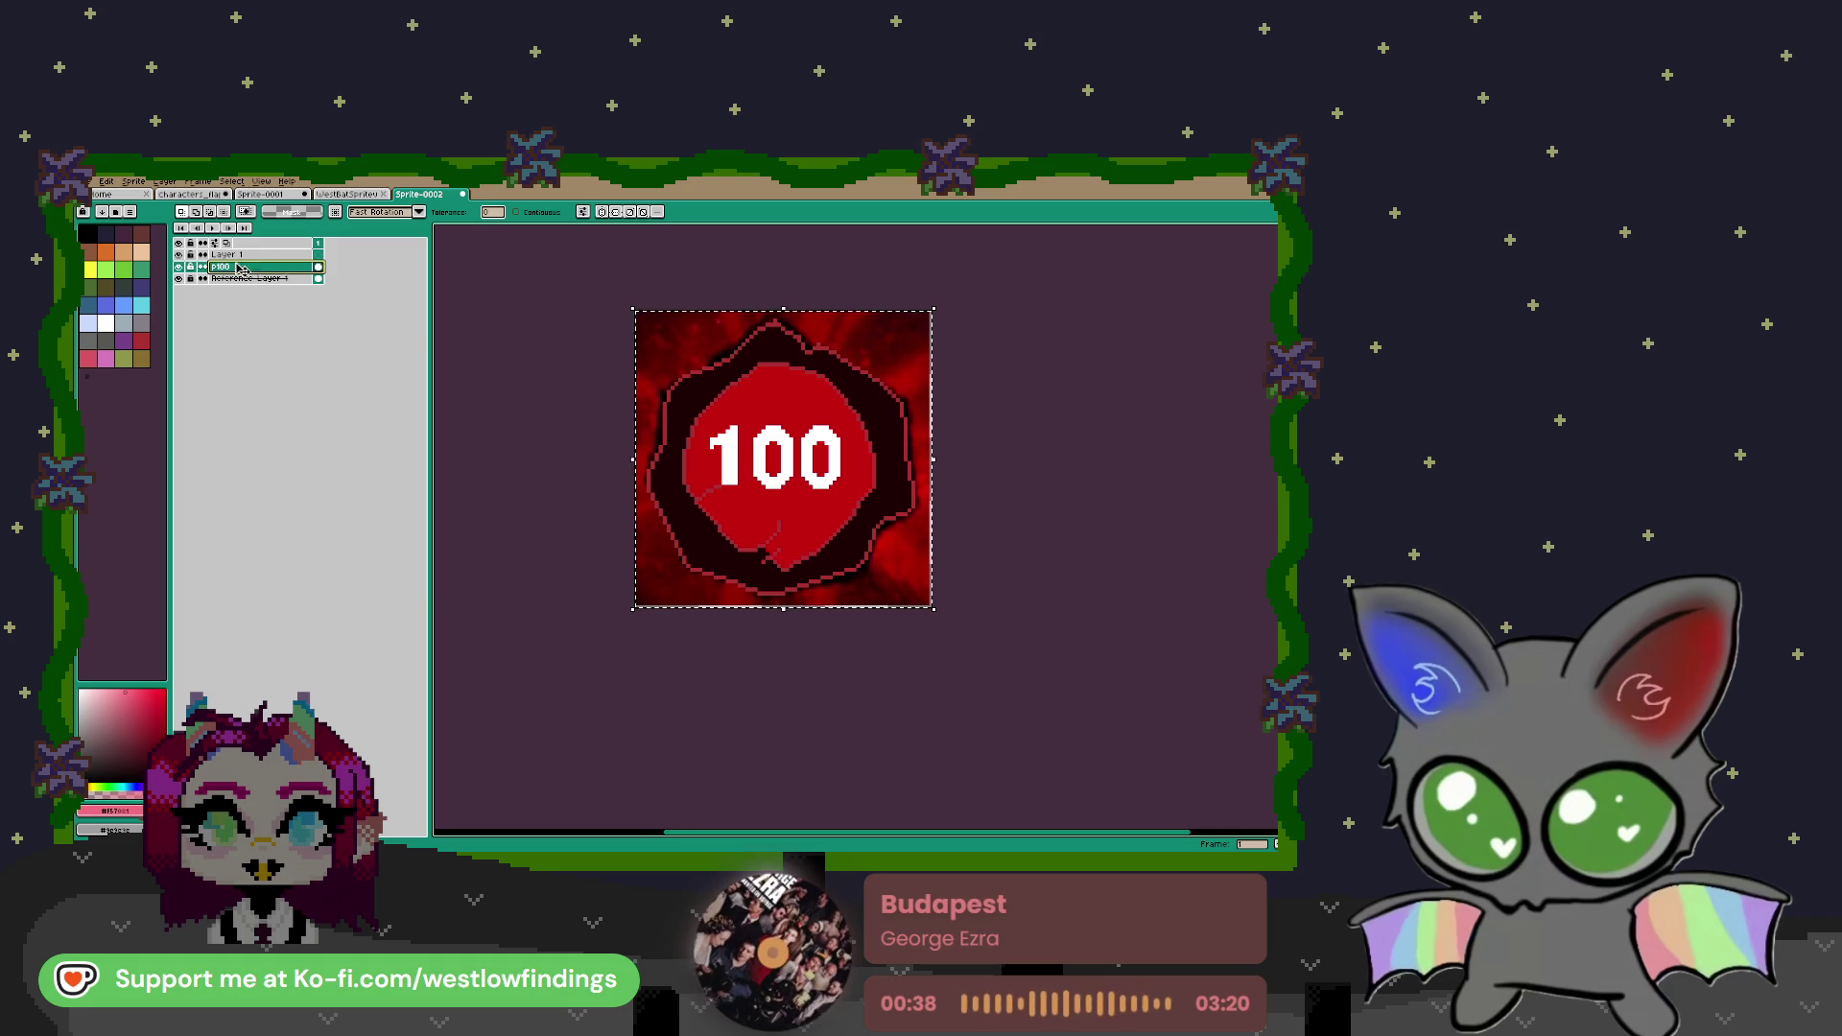
key("ctrl+d")
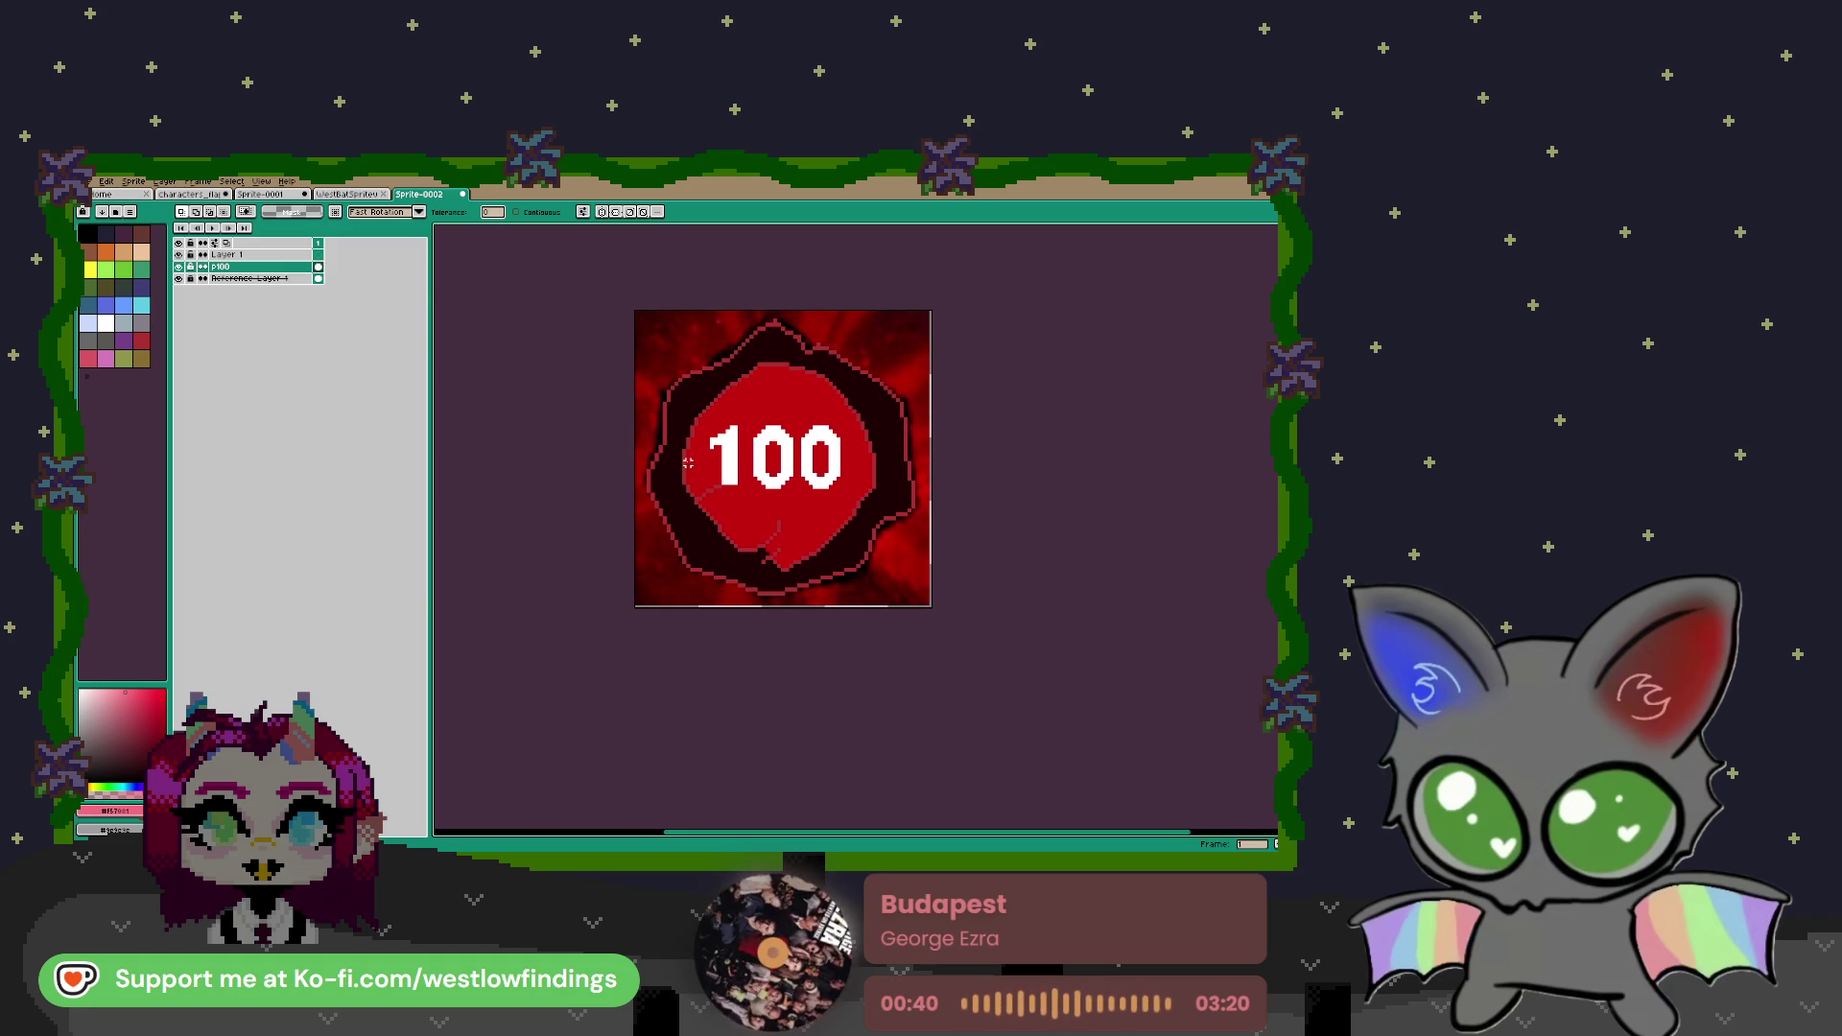
key("b")
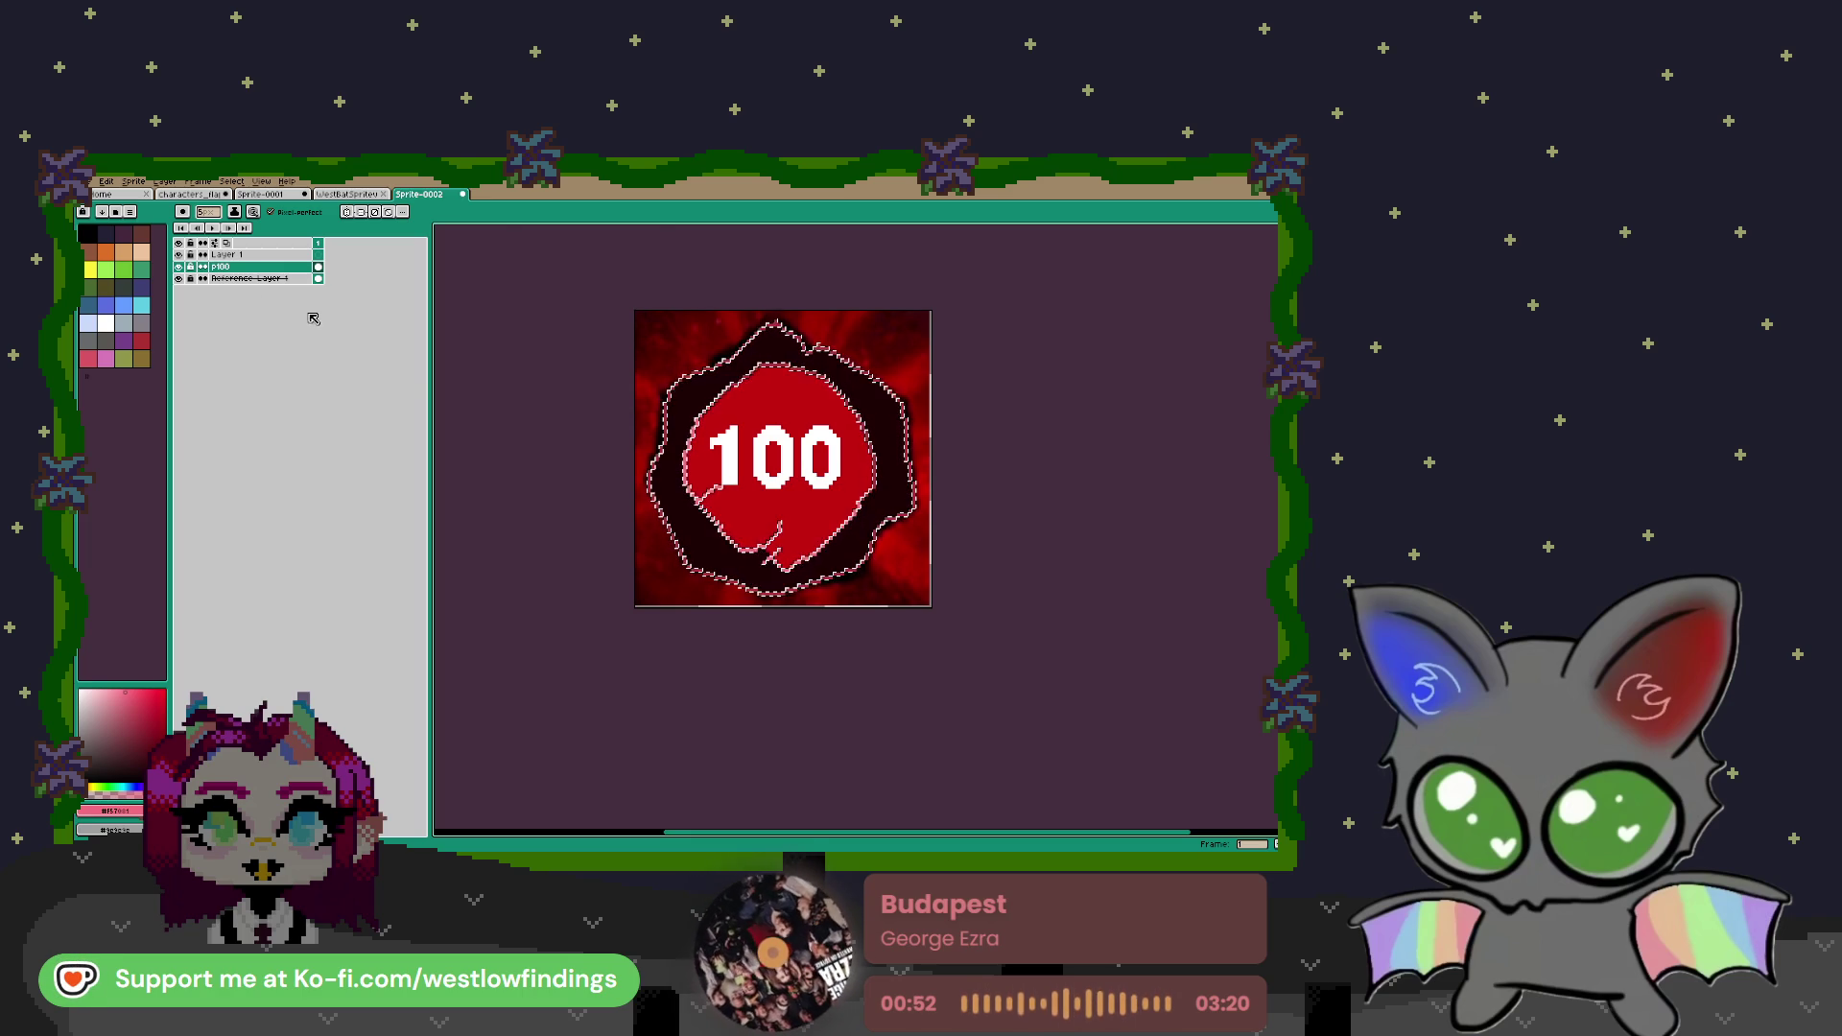
key("w")
key("ctrl+d")
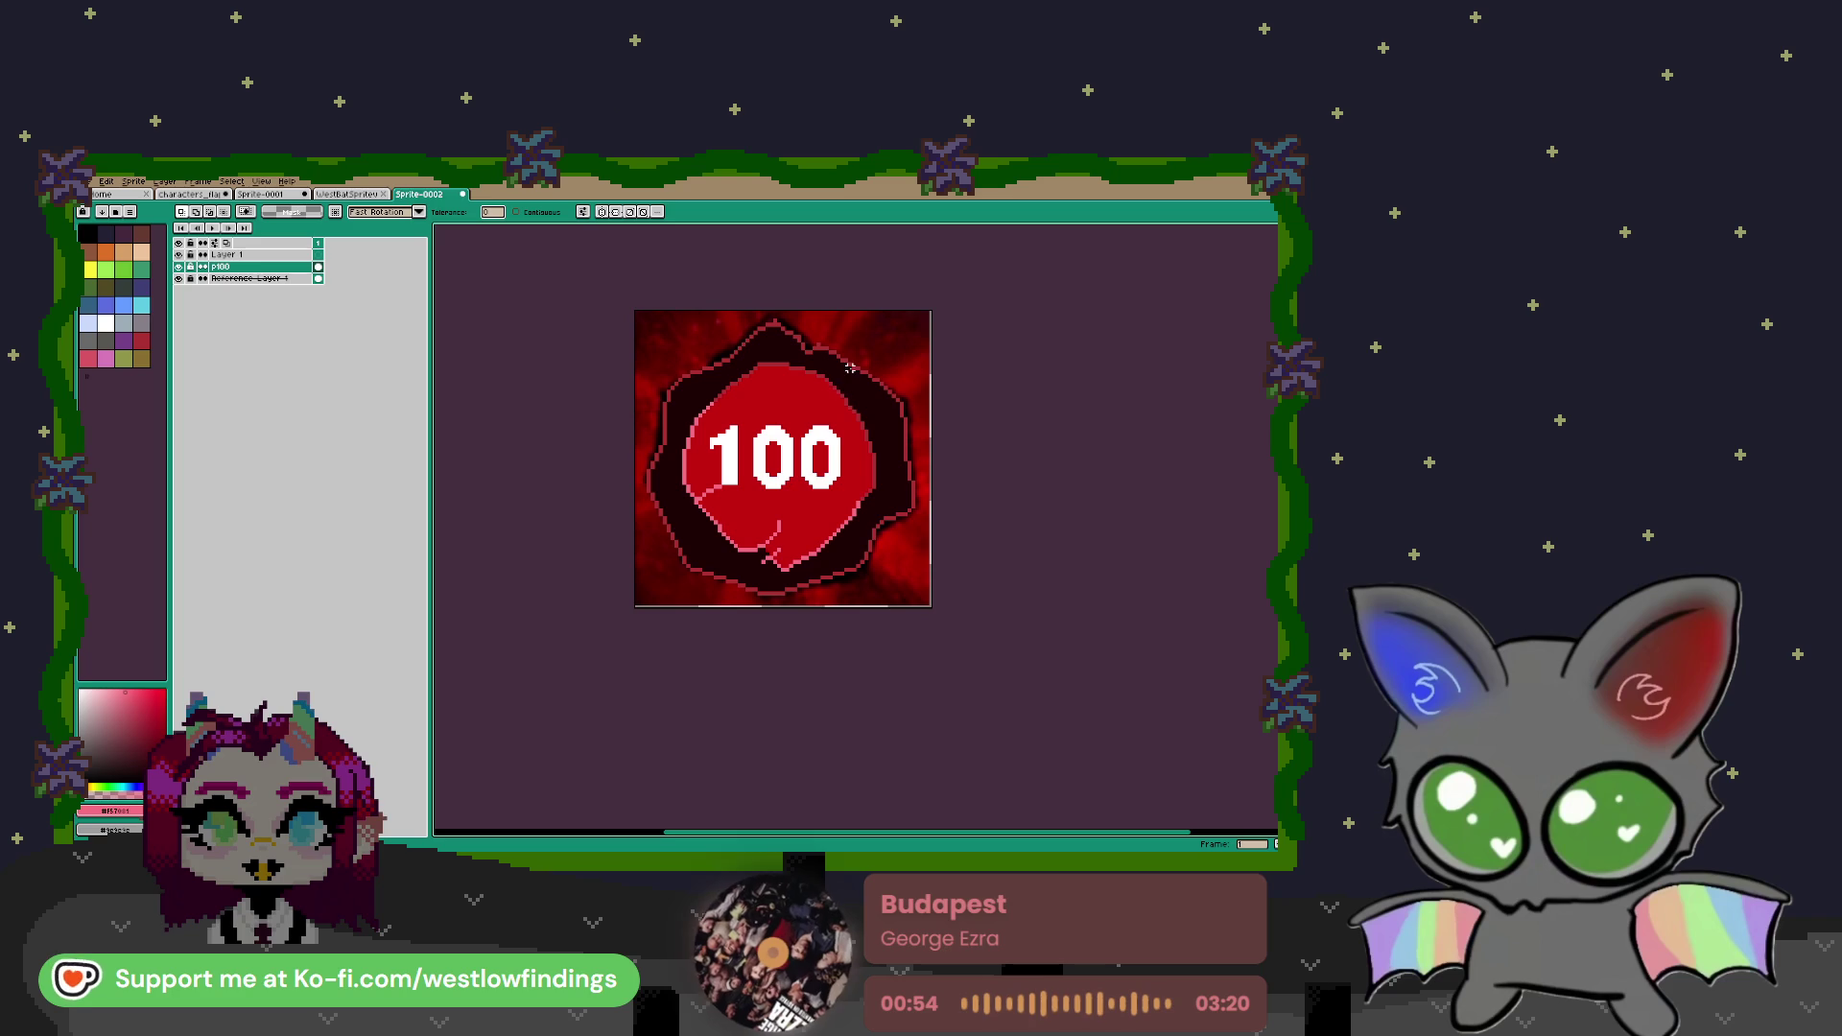
Sample dark maroon from the reference and draw a short 1-pixel line inside the red centre
left_click(178, 266)
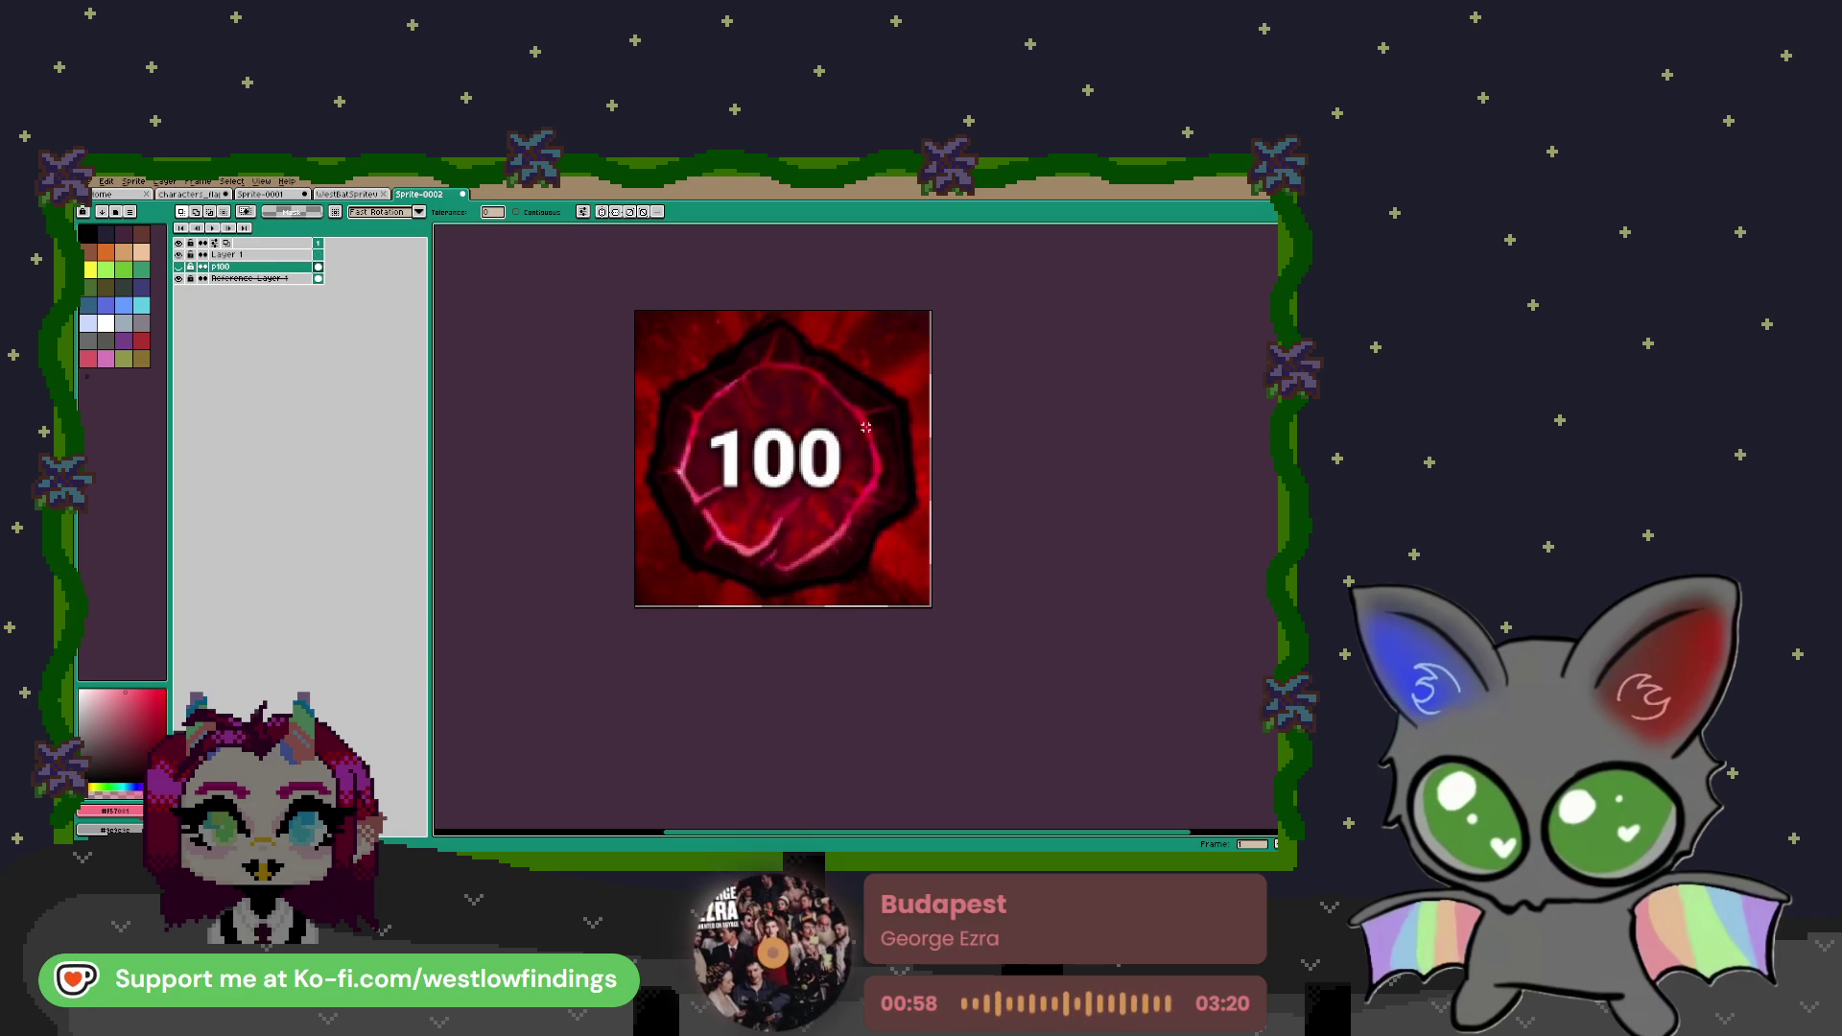
key("i")
left_click(790, 400)
left_click(178, 267)
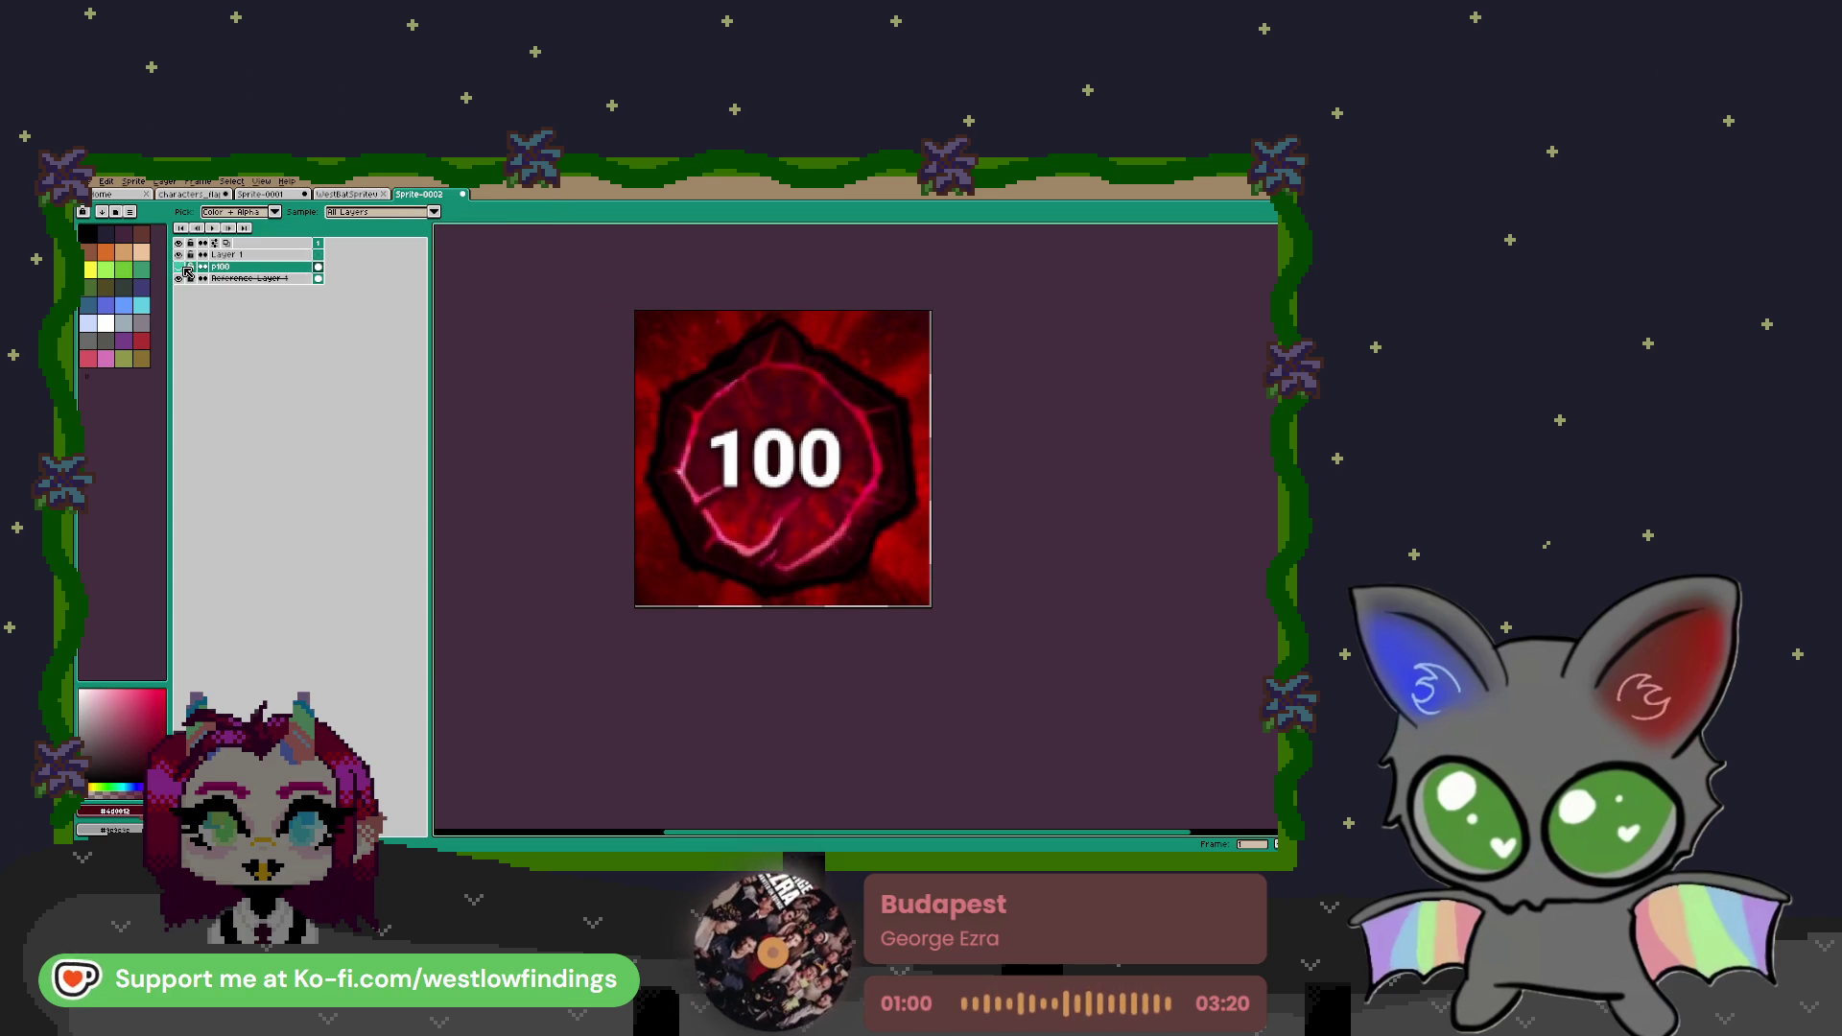
key("b")
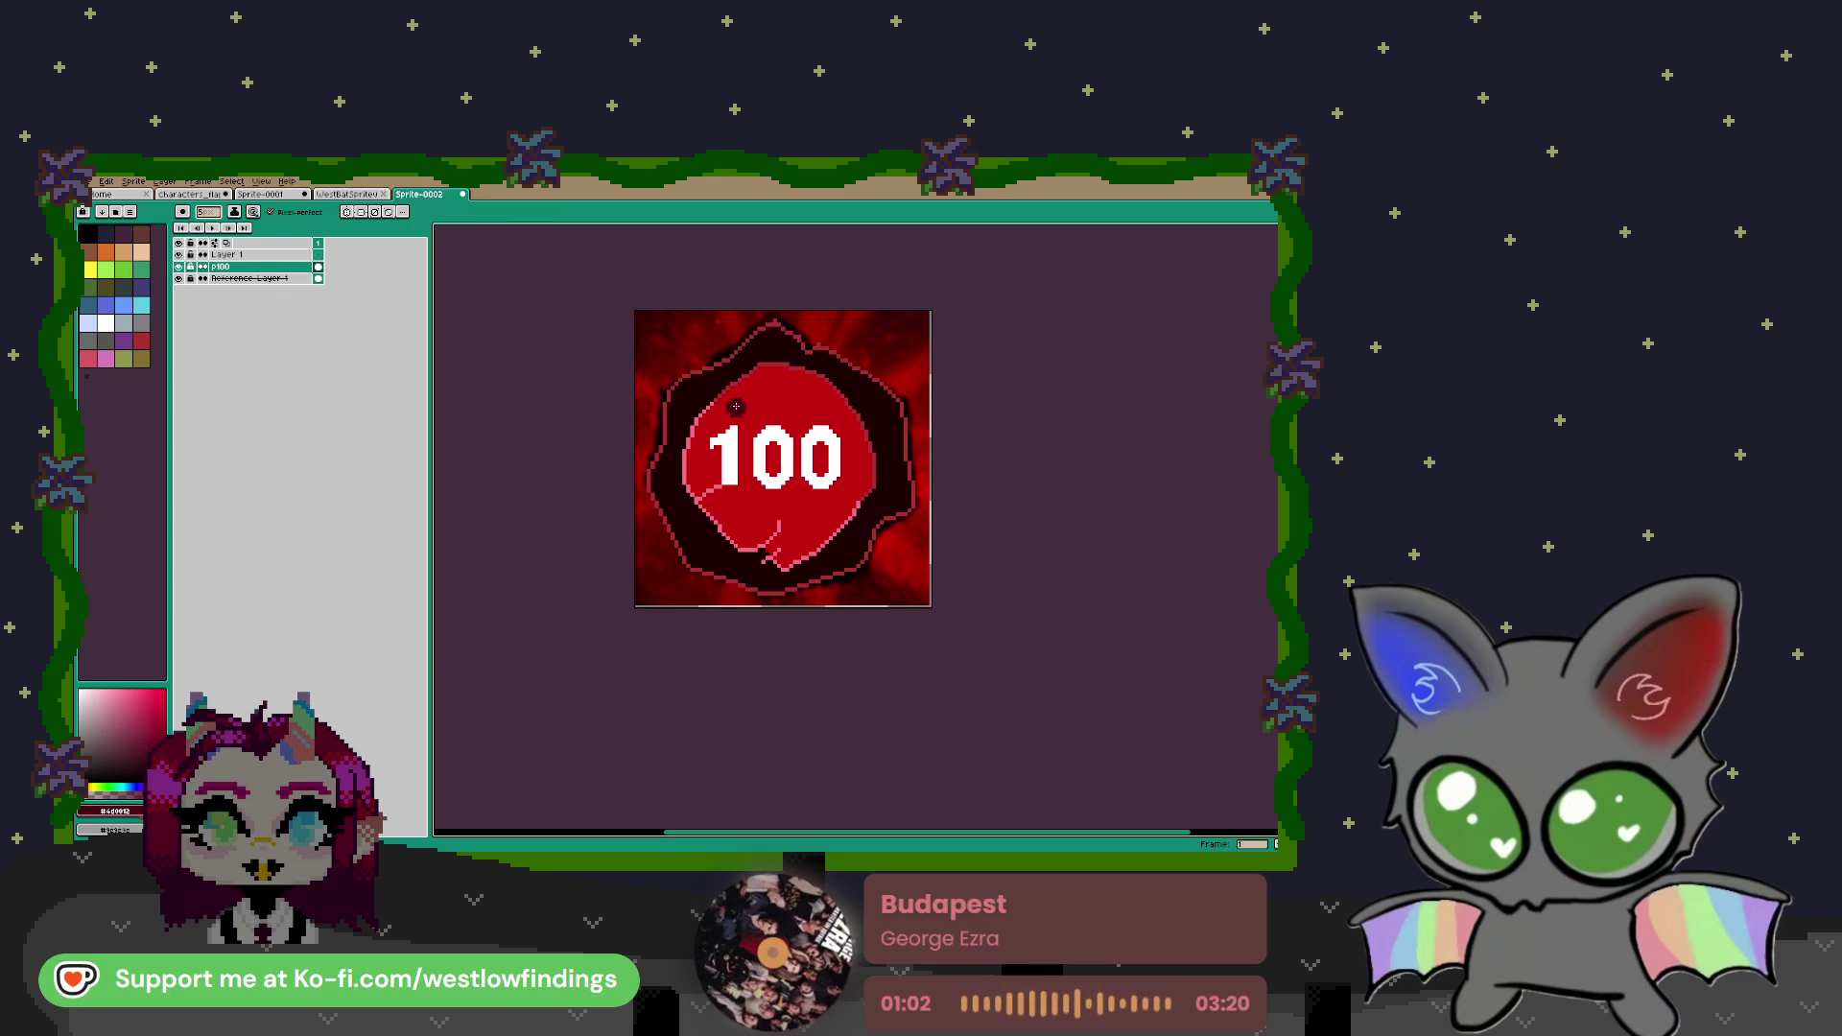
key("minus")
key("minus")
key("minus")
left_click_drag(720, 402, 748, 428)
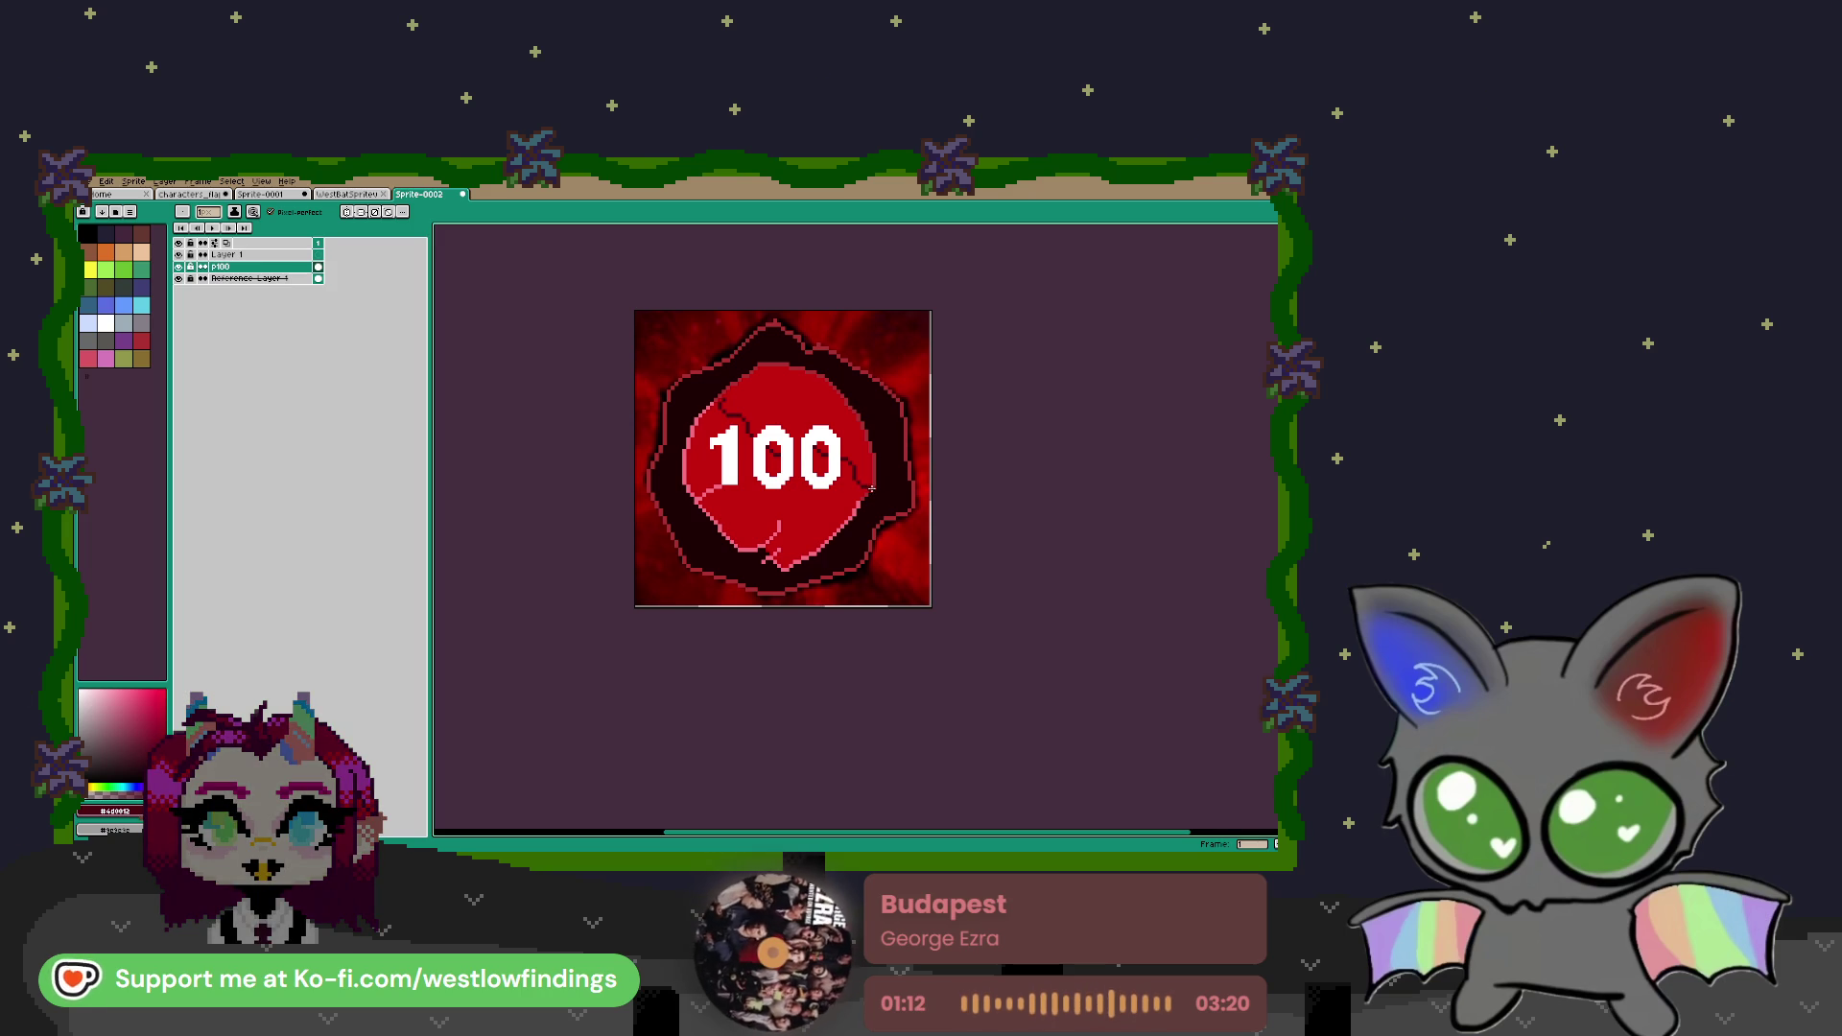
Fill the upper red area behind the 100 dark maroon, undoing the fills of the circle and middle 0
key("g")
left_click(866, 460)
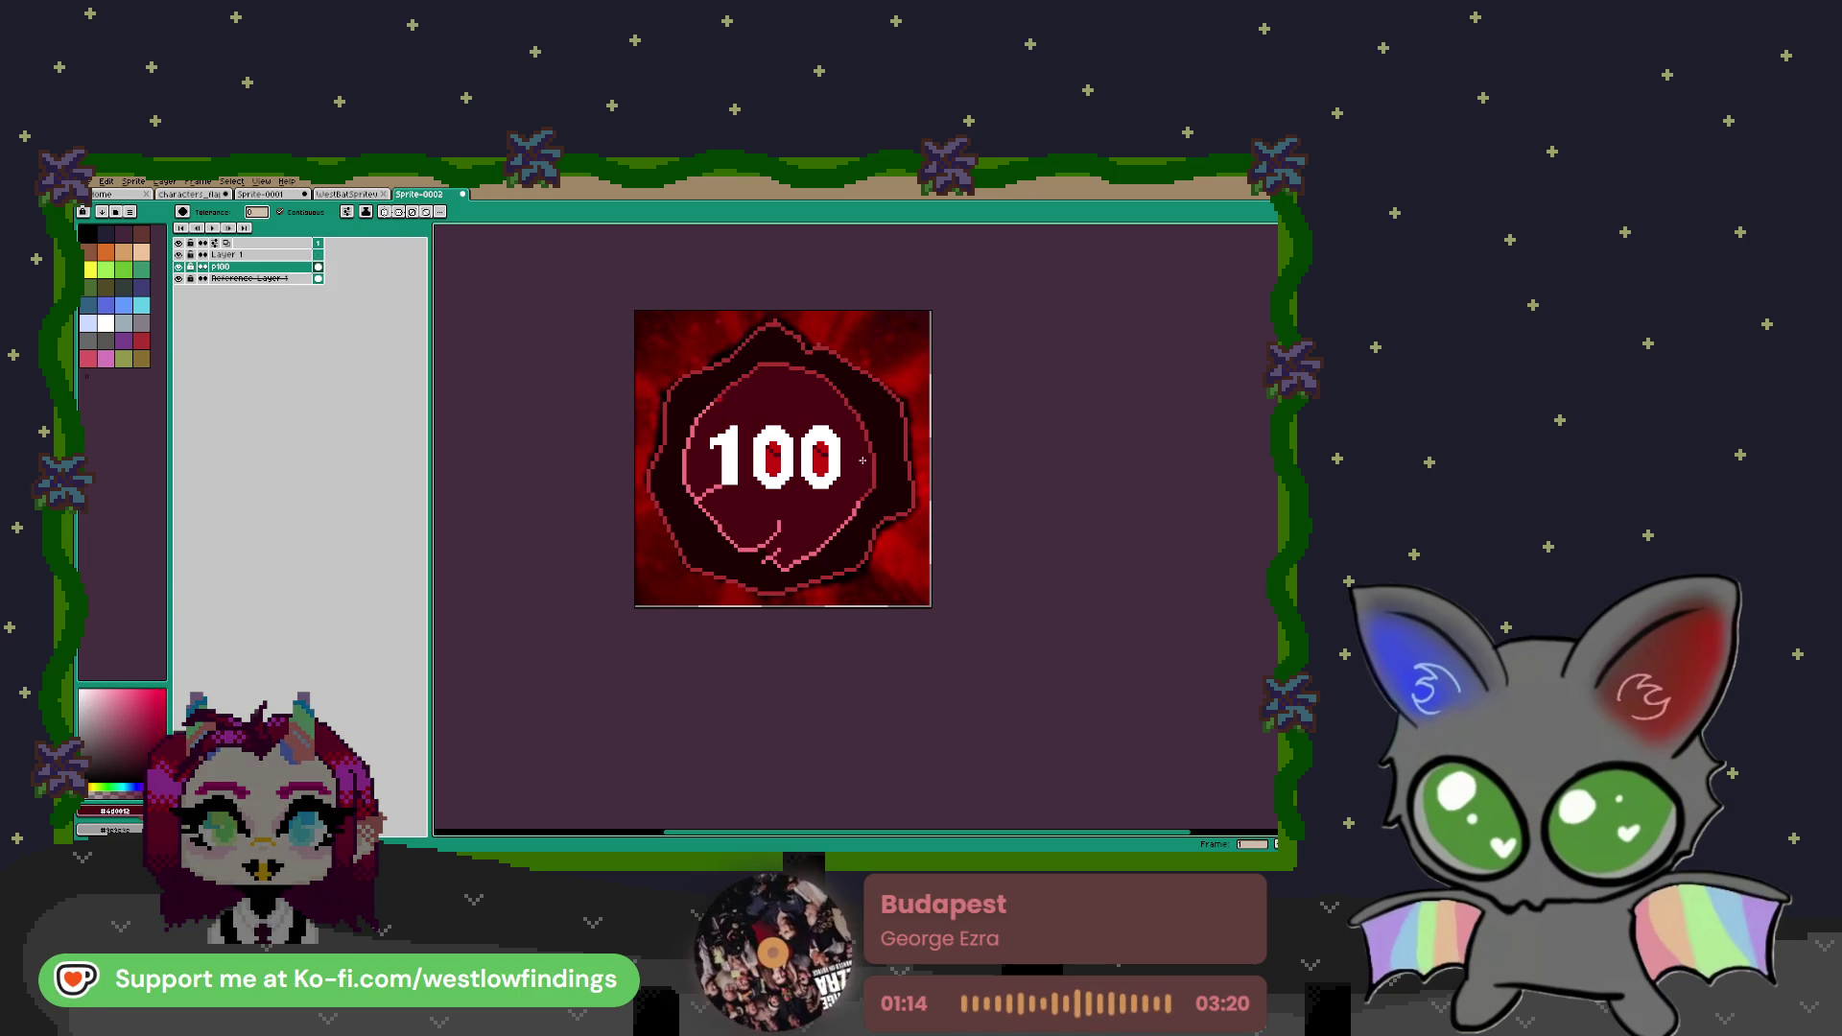
key("ctrl+z")
scroll(852, 424, "up", 2)
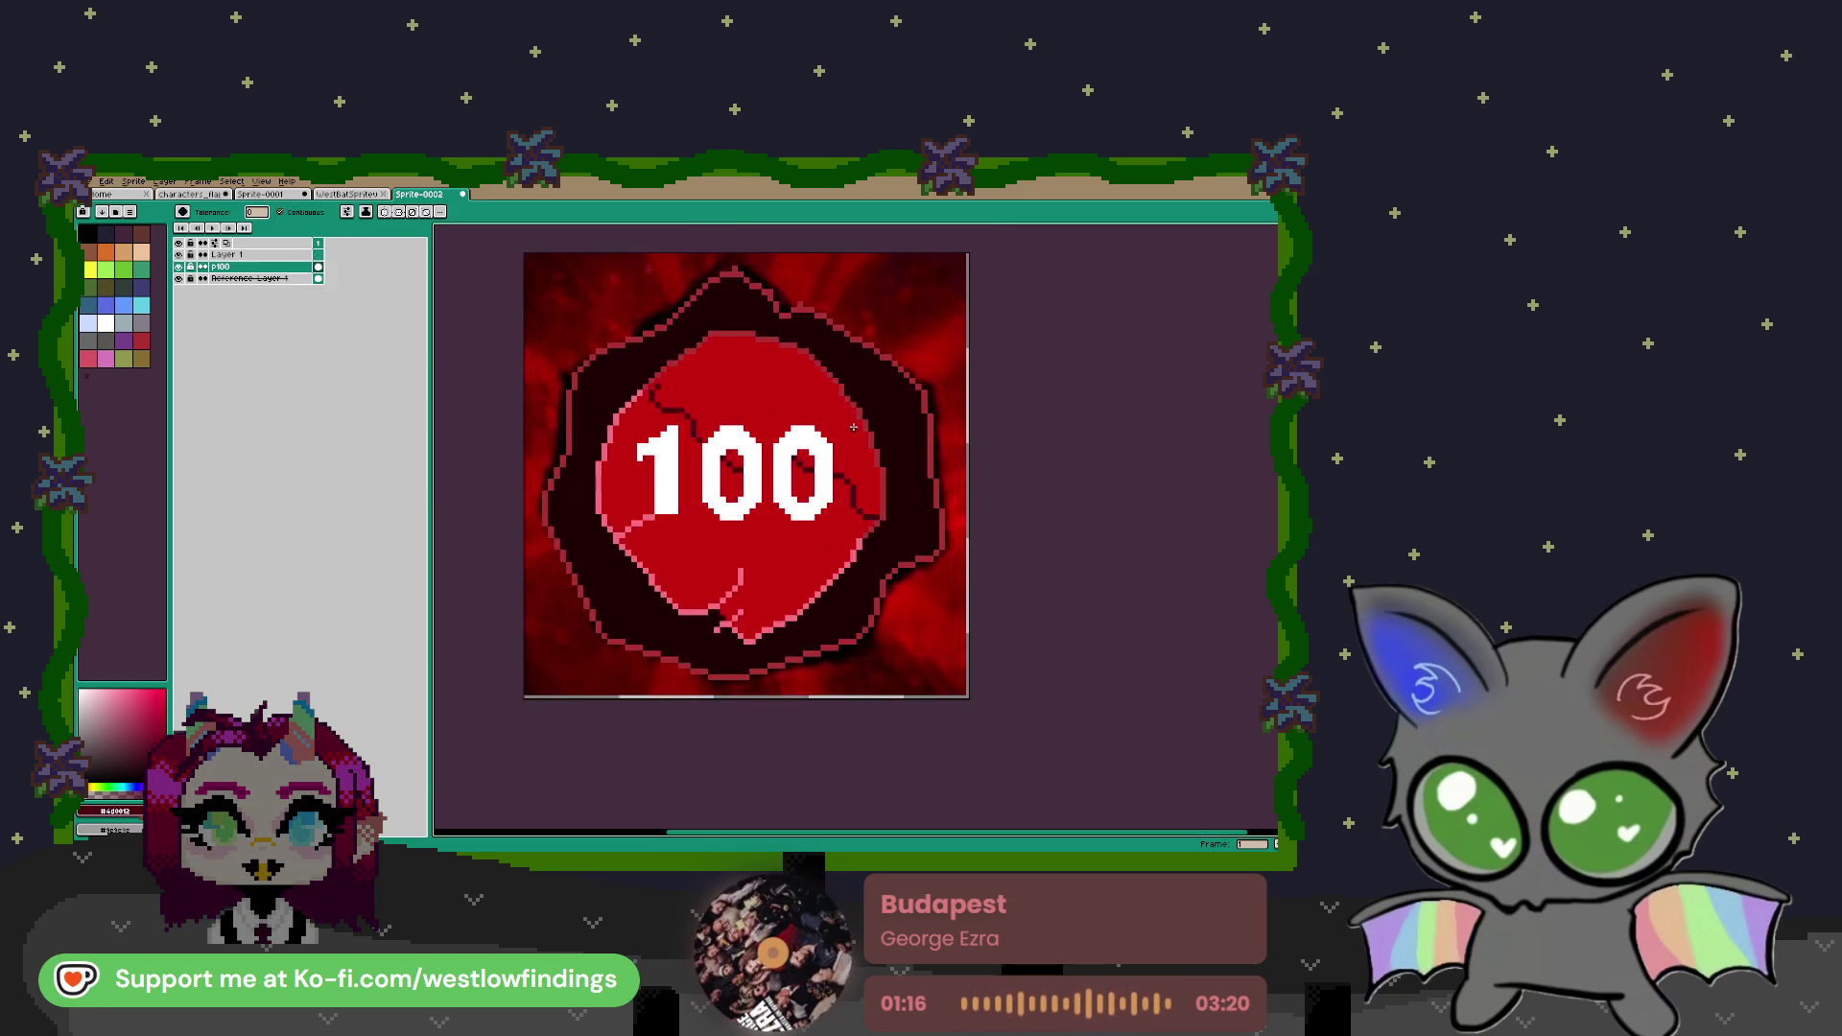
key("b")
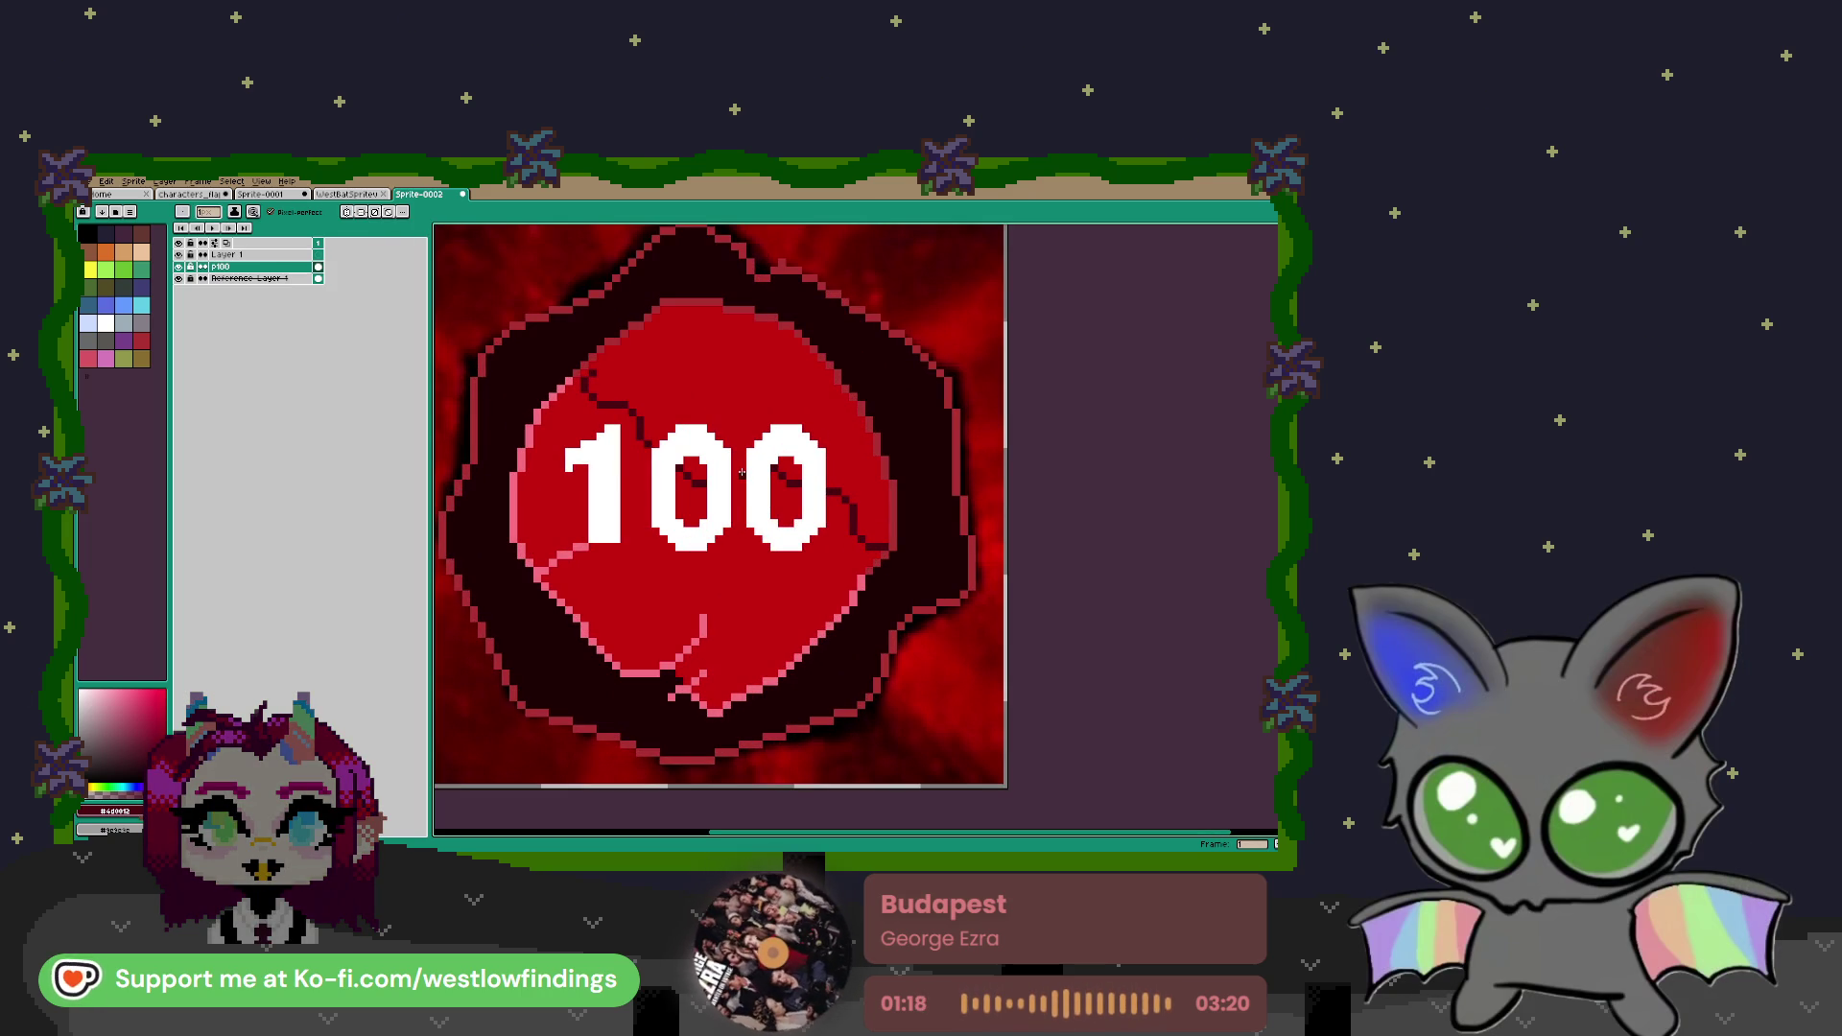
left_click(737, 405)
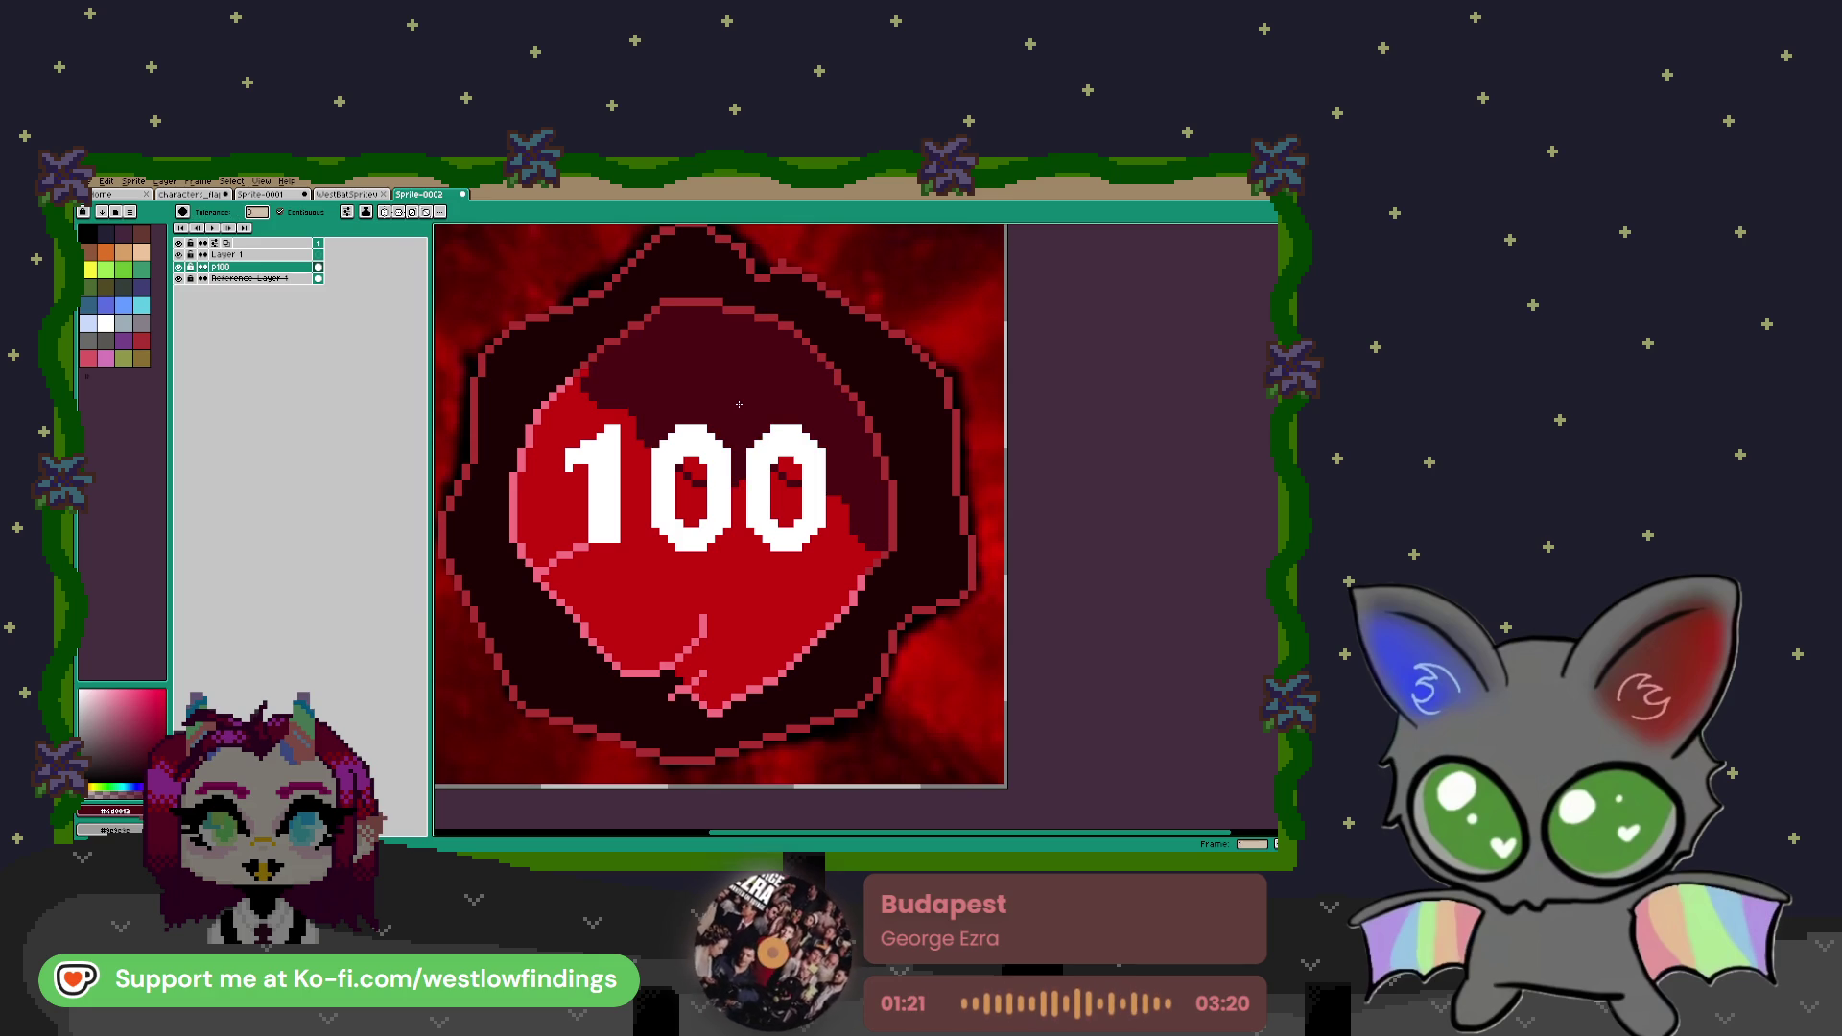
left_click(709, 474)
key("ctrl+z")
scroll(719, 470, "down", 2)
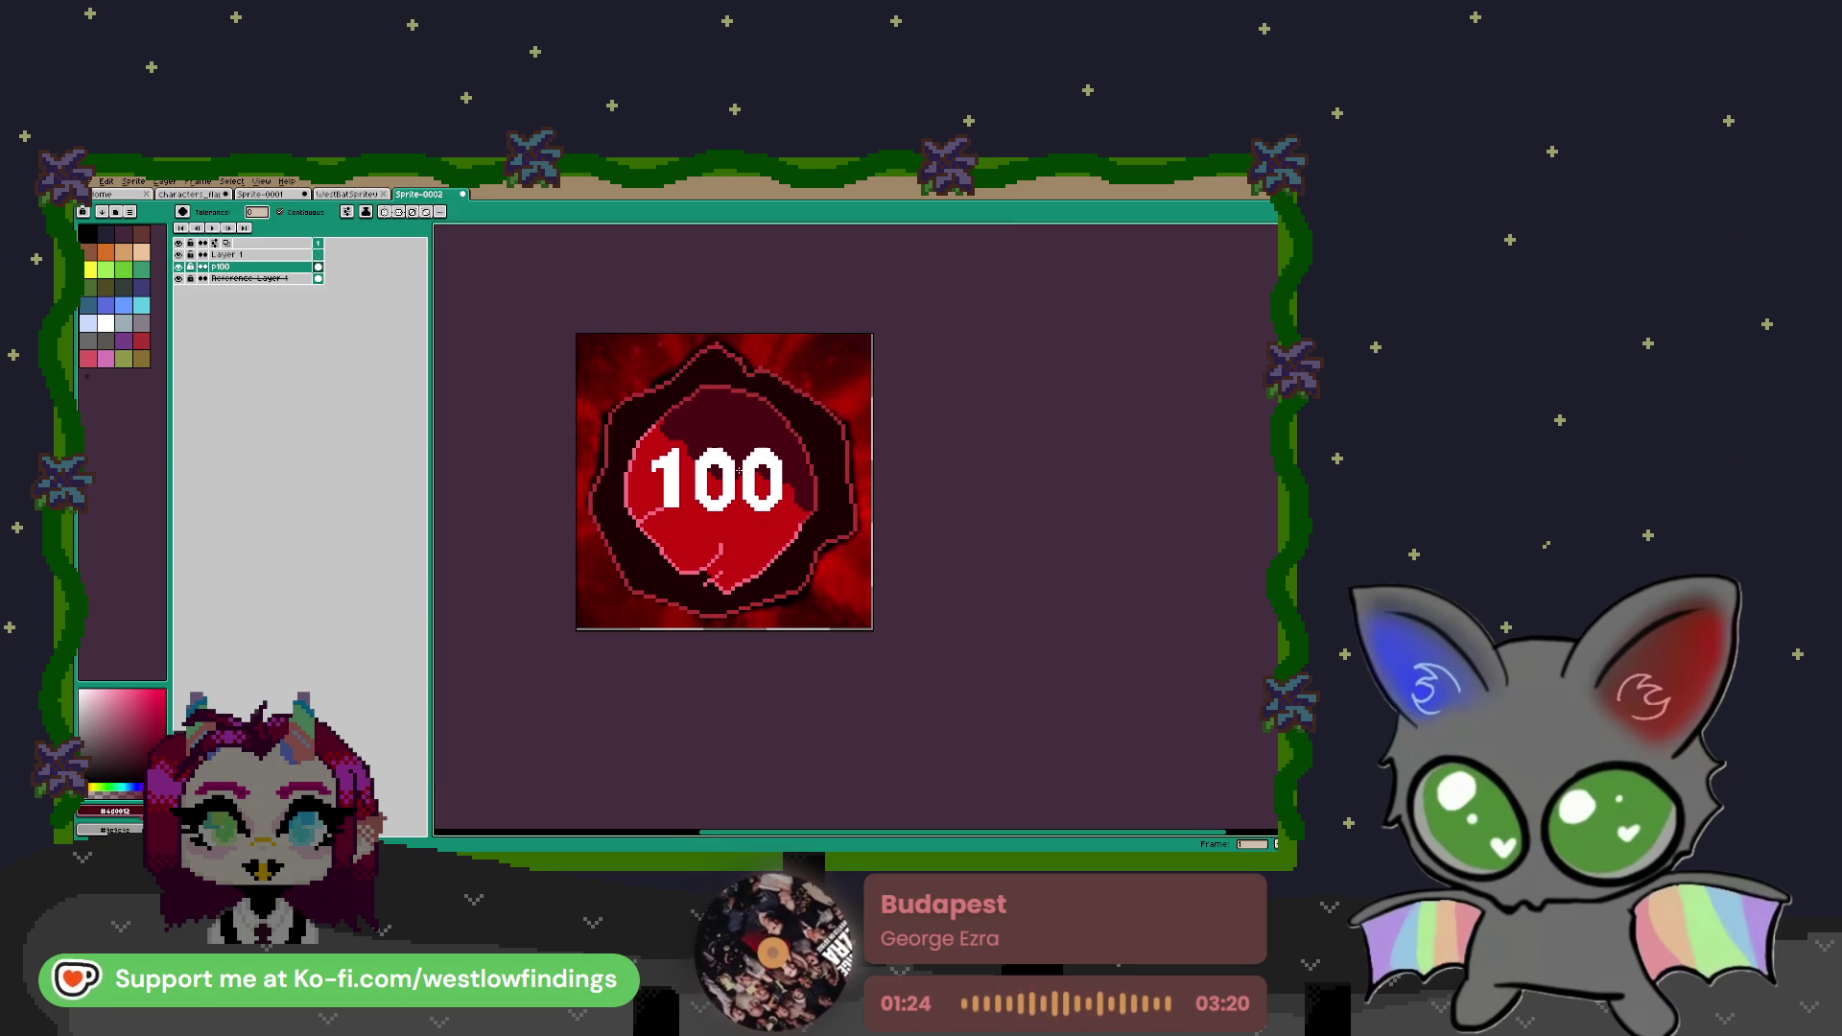
Magic-wand the dark ring around the red centre and repaint it in the darkest palette colour
key("w")
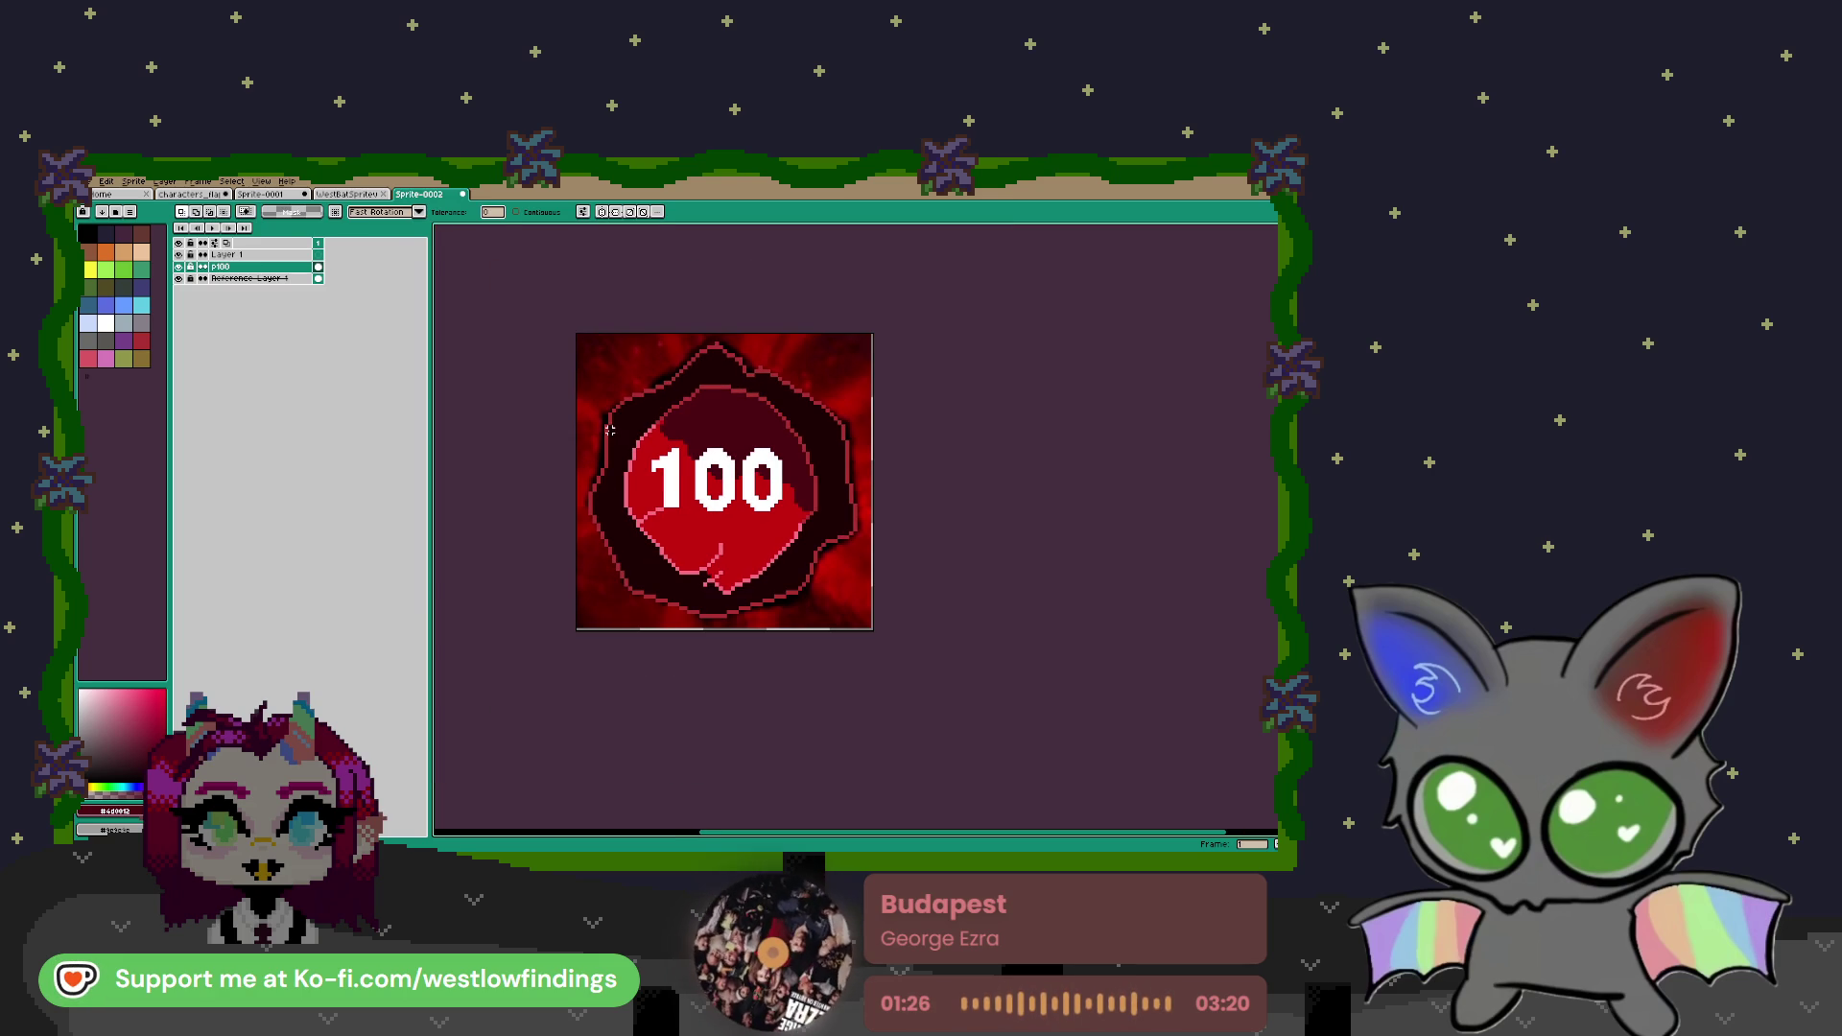
left_click(185, 268)
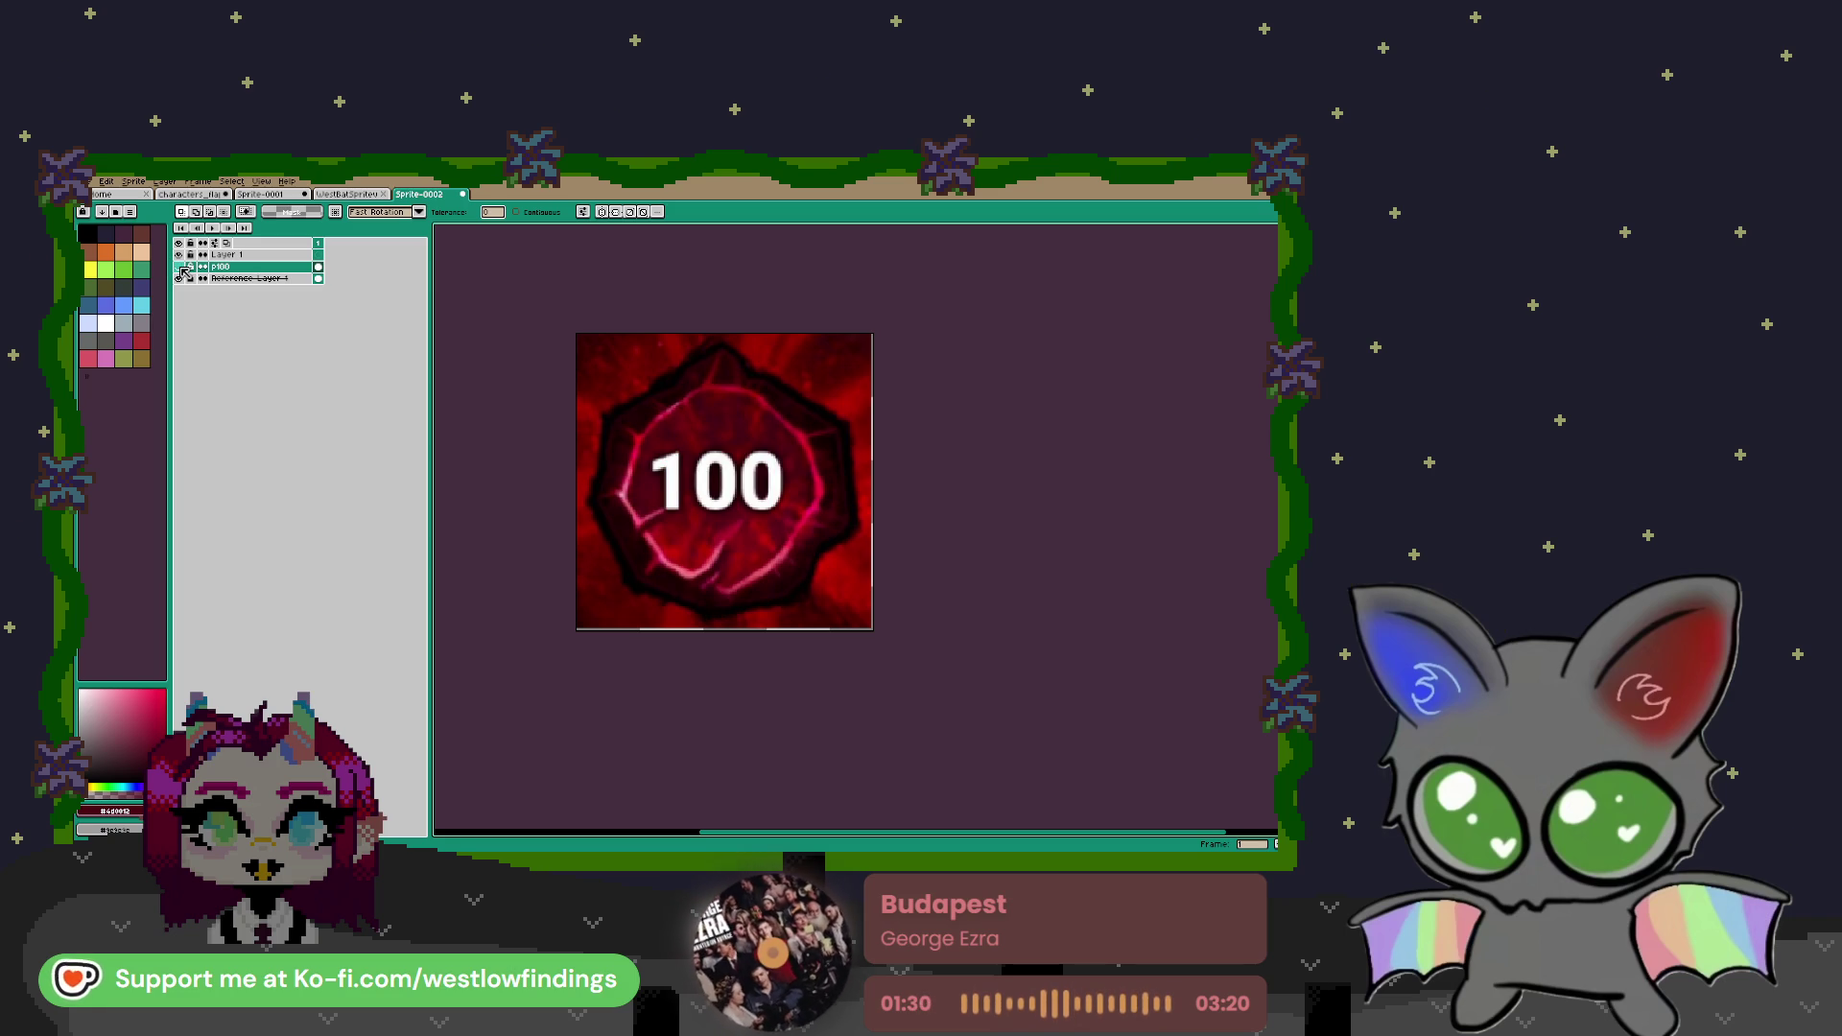
left_click(184, 269)
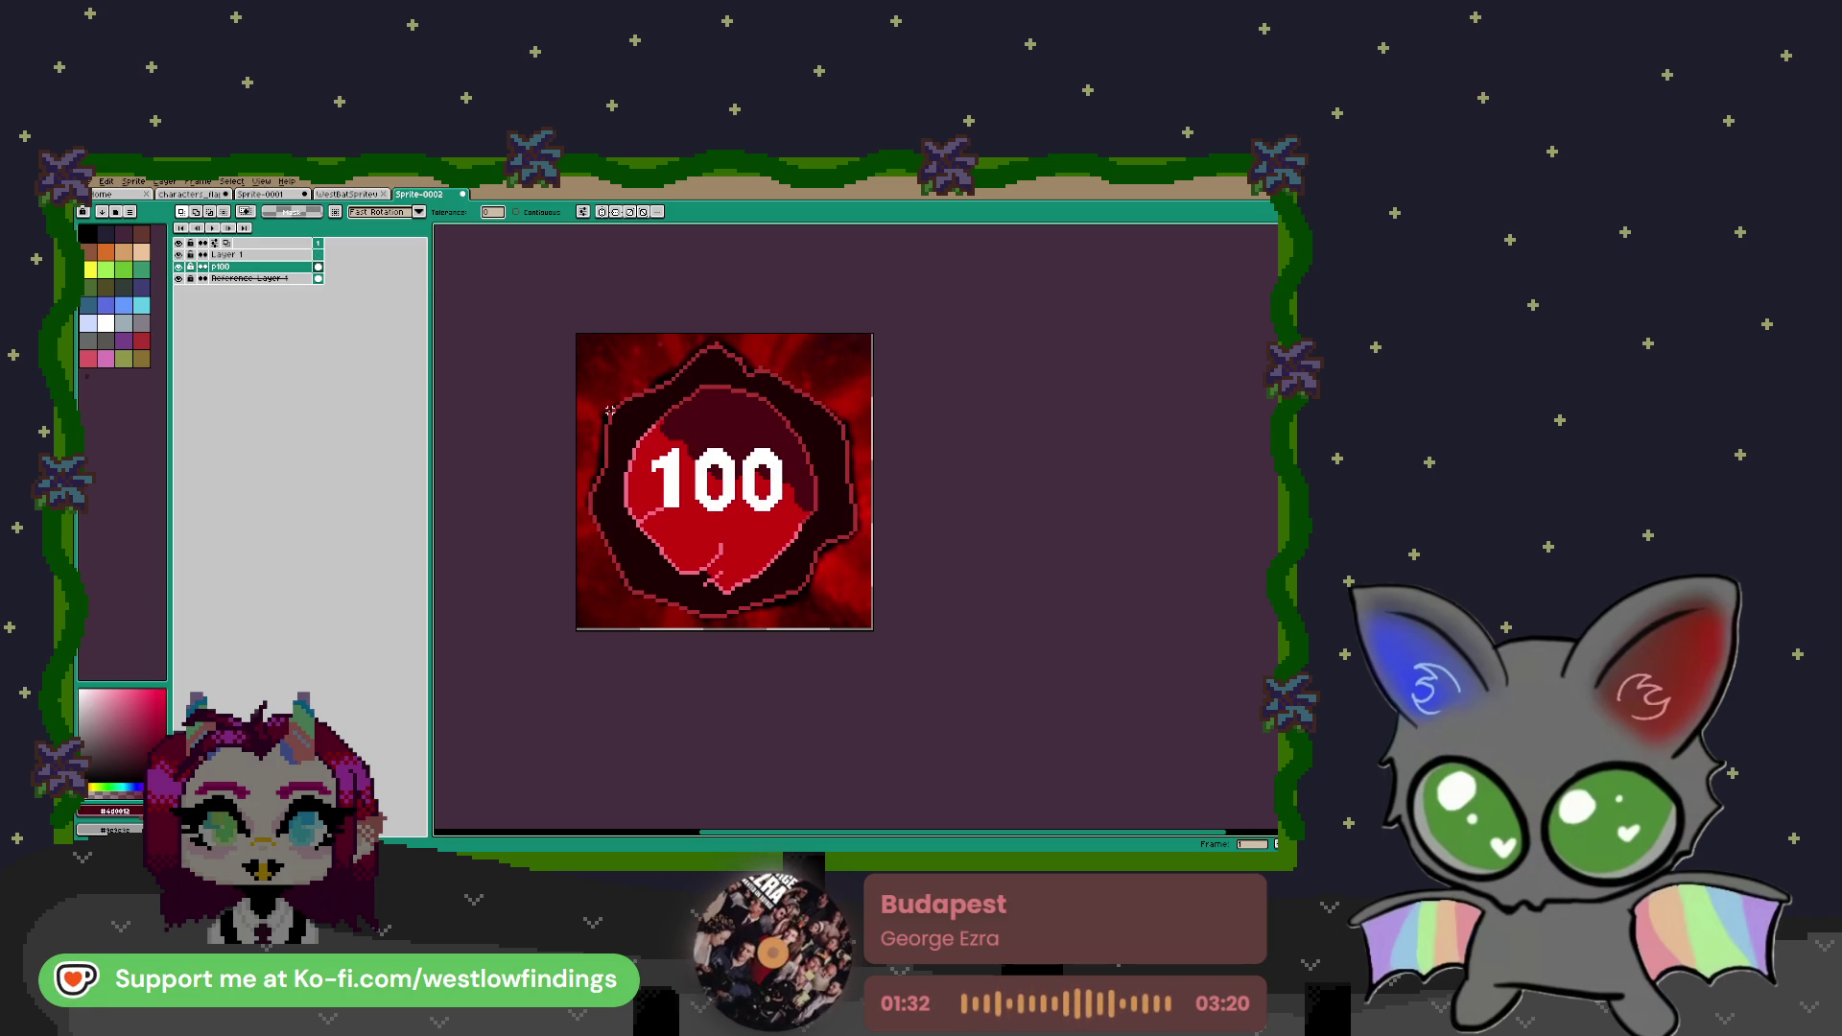
left_click(87, 233)
left_click(681, 407)
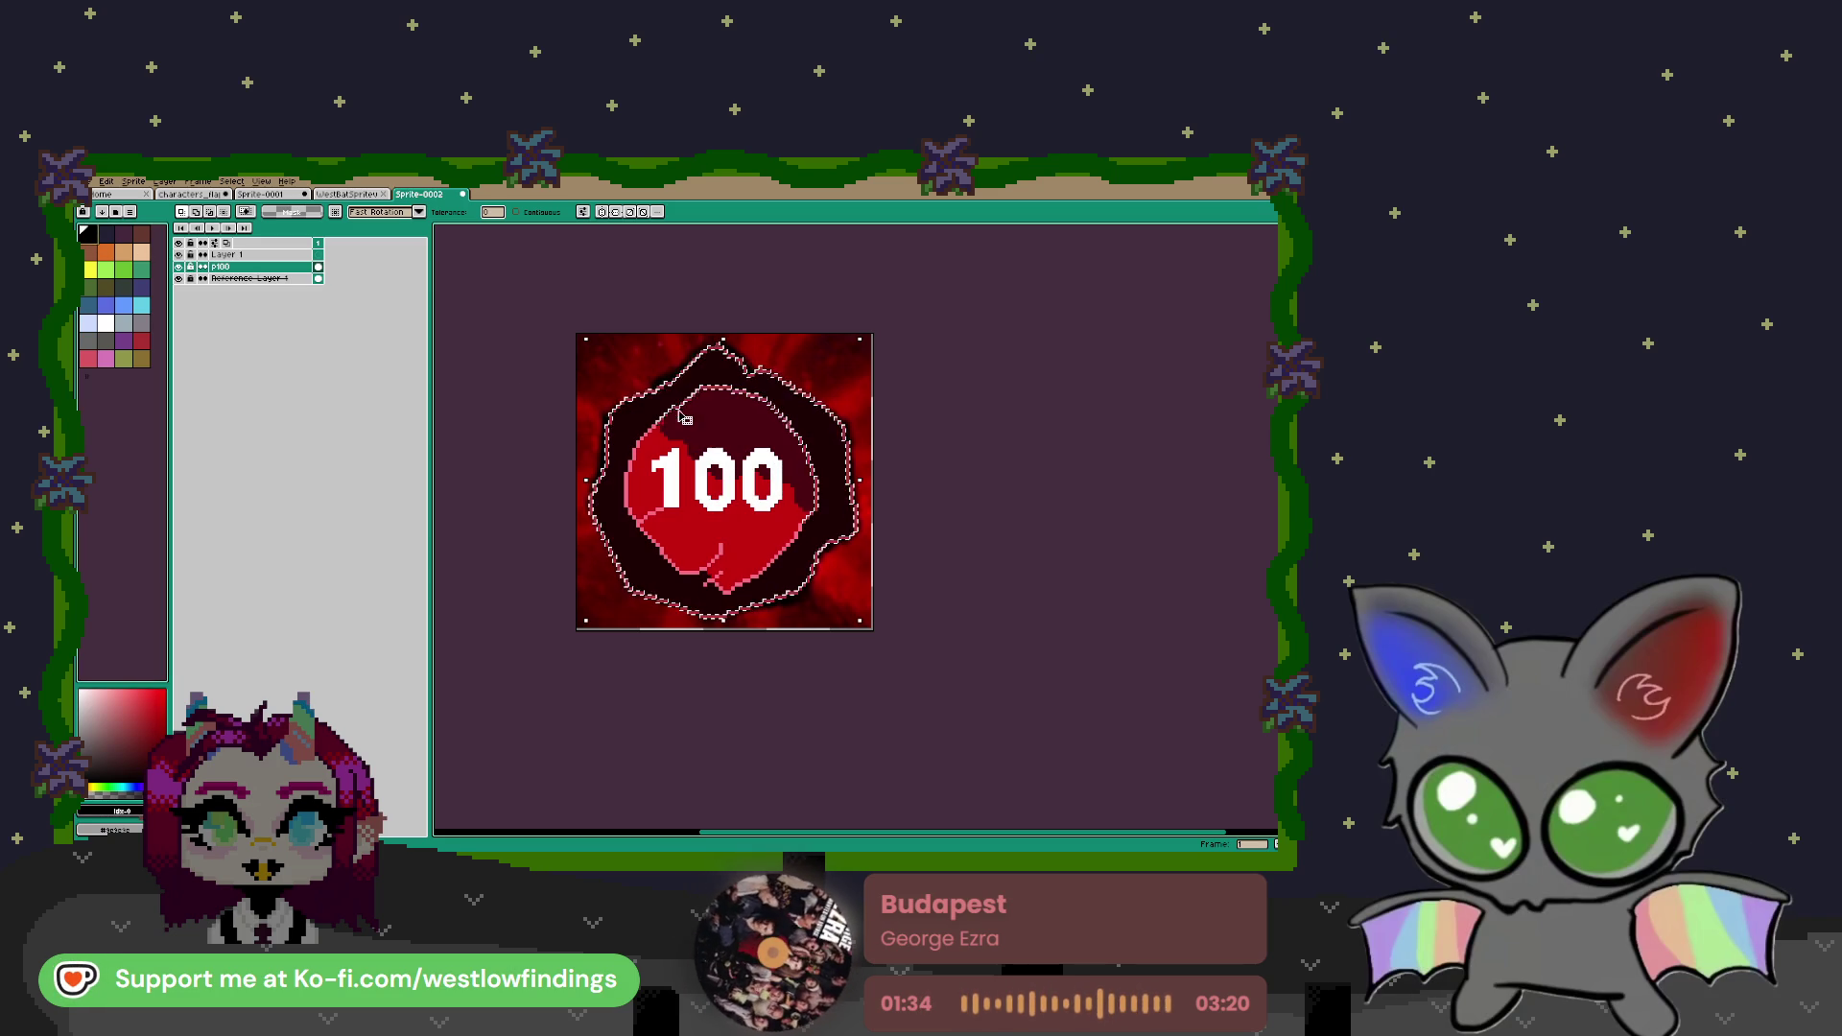
key("b")
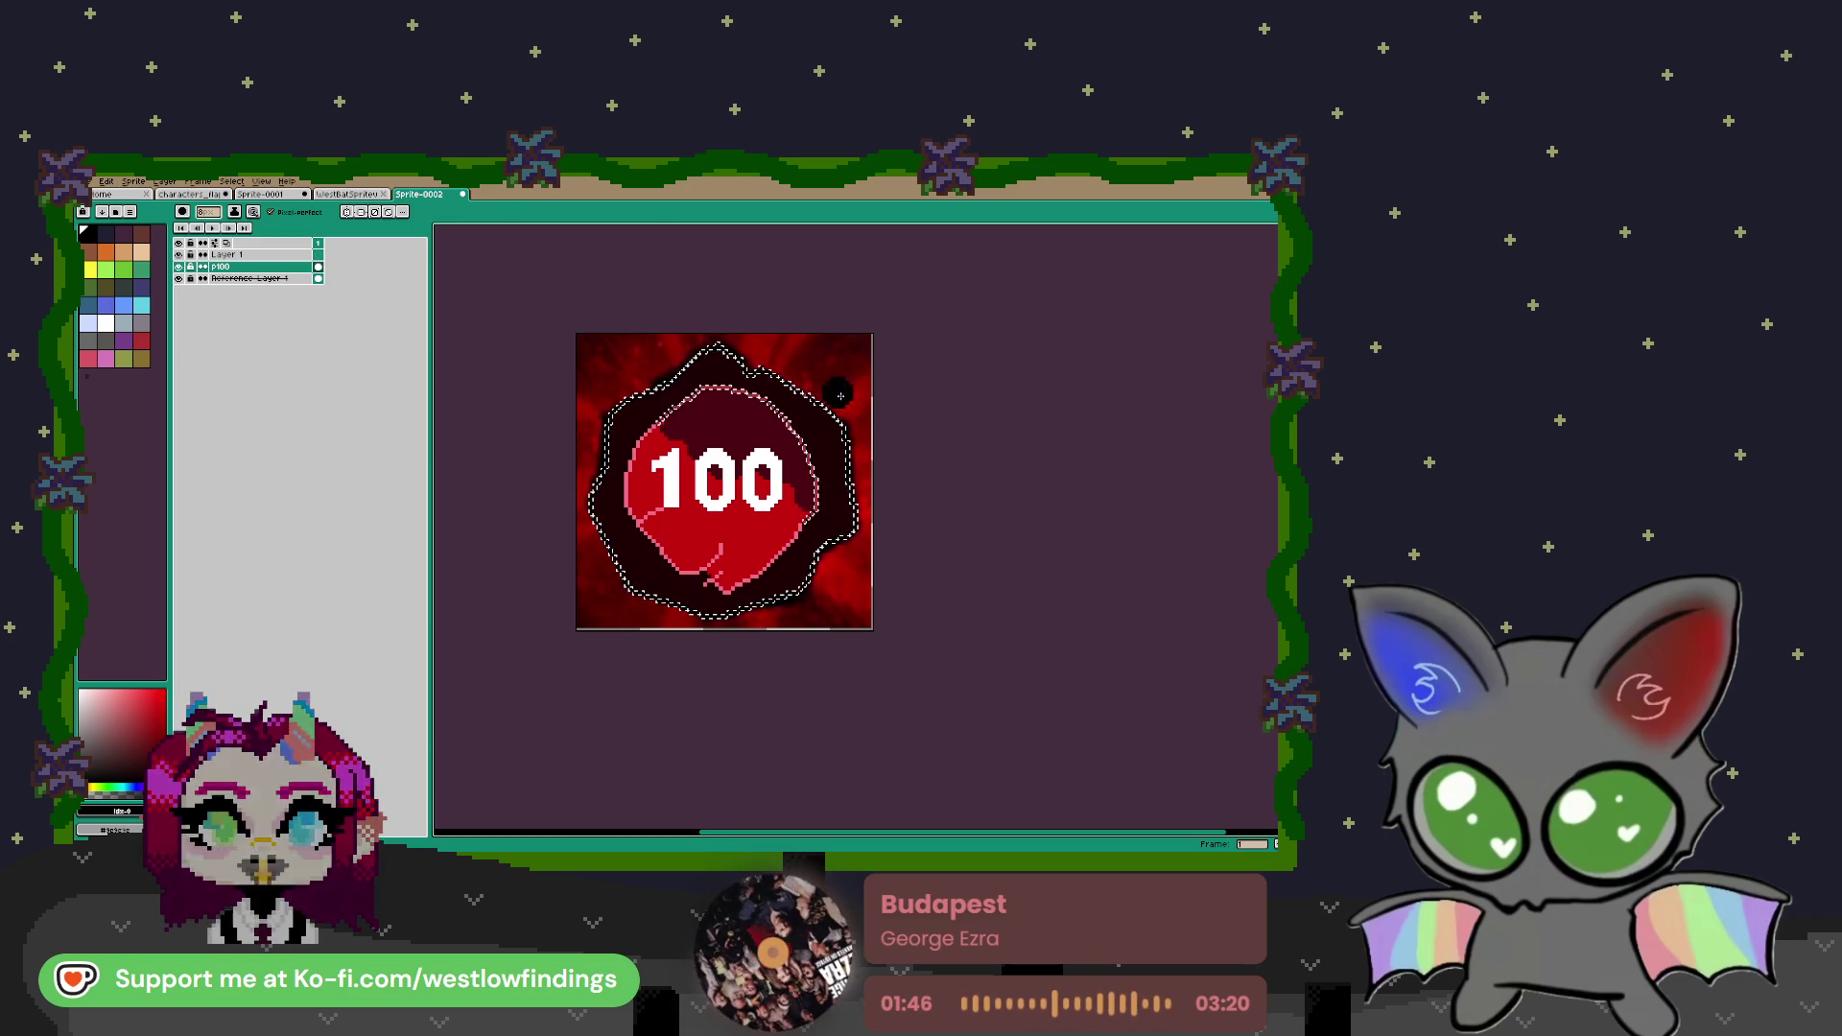
key("ctrl+d")
Select the white 100 digits by colour, then paste and commit a copy on Layer 1
key("w")
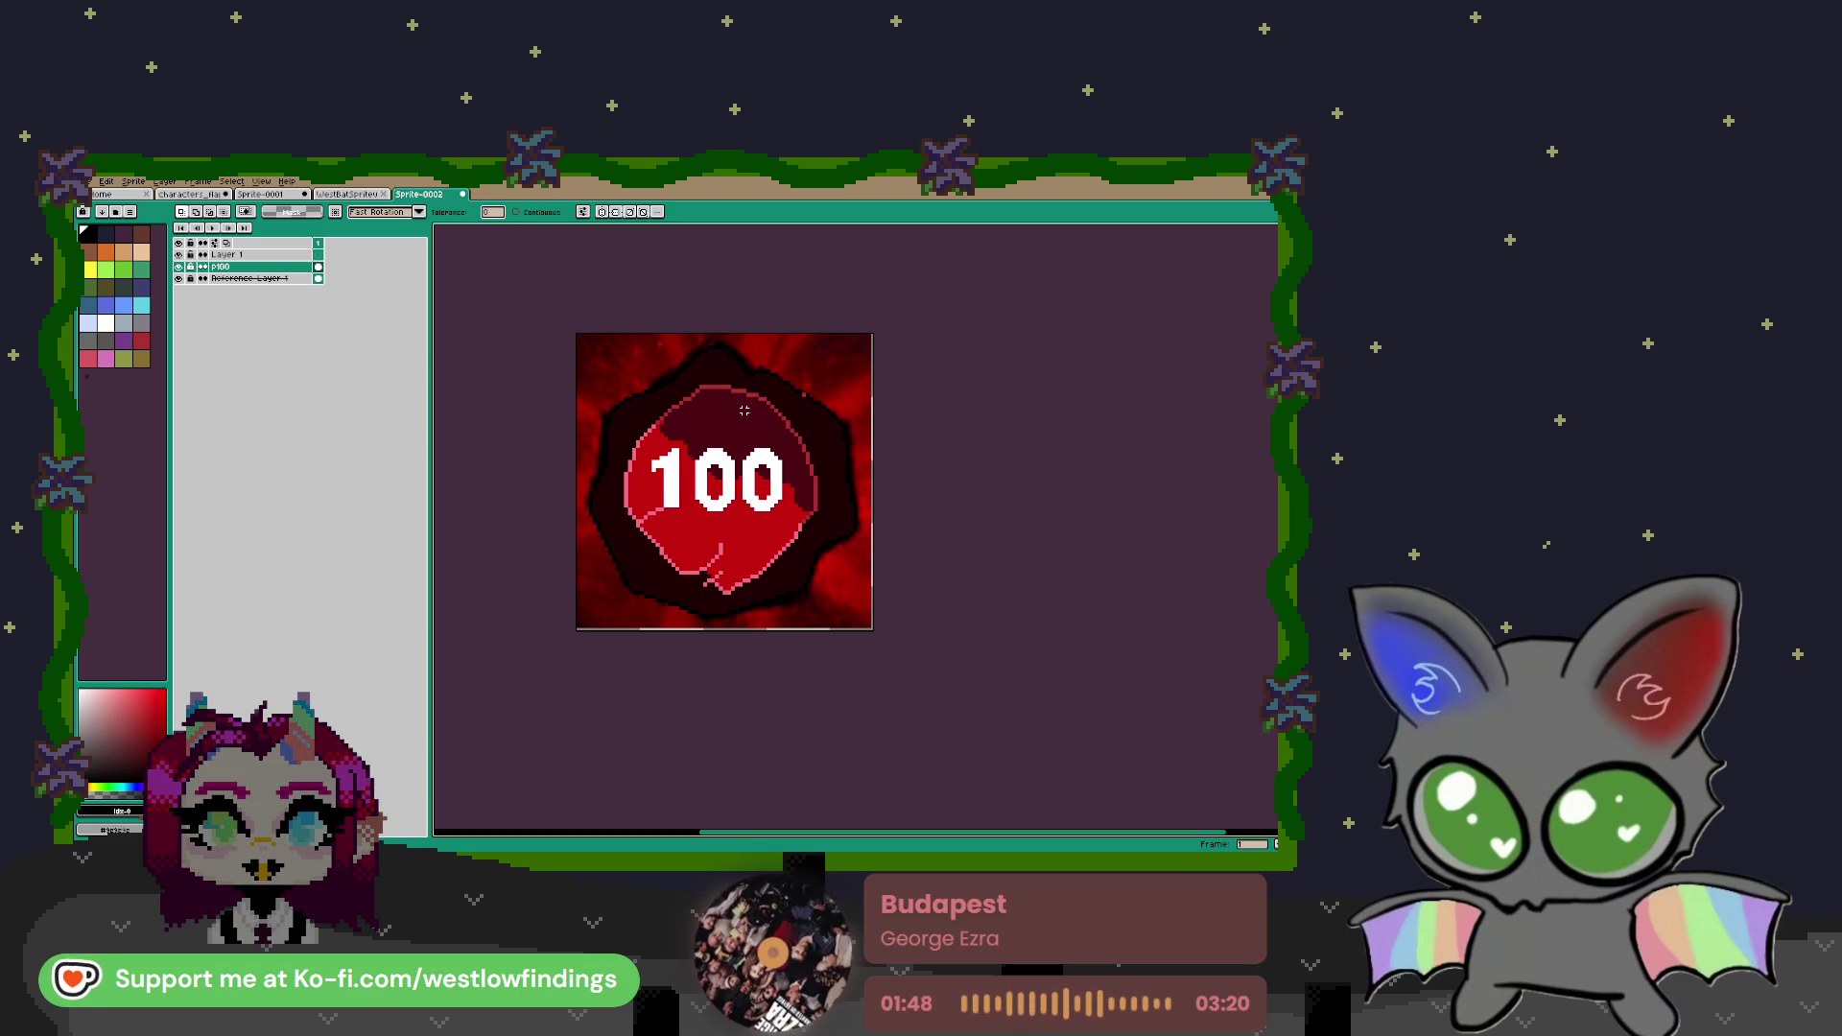
scroll(797, 389, "up", 8)
key("b")
key("minus")
key("minus")
key("minus")
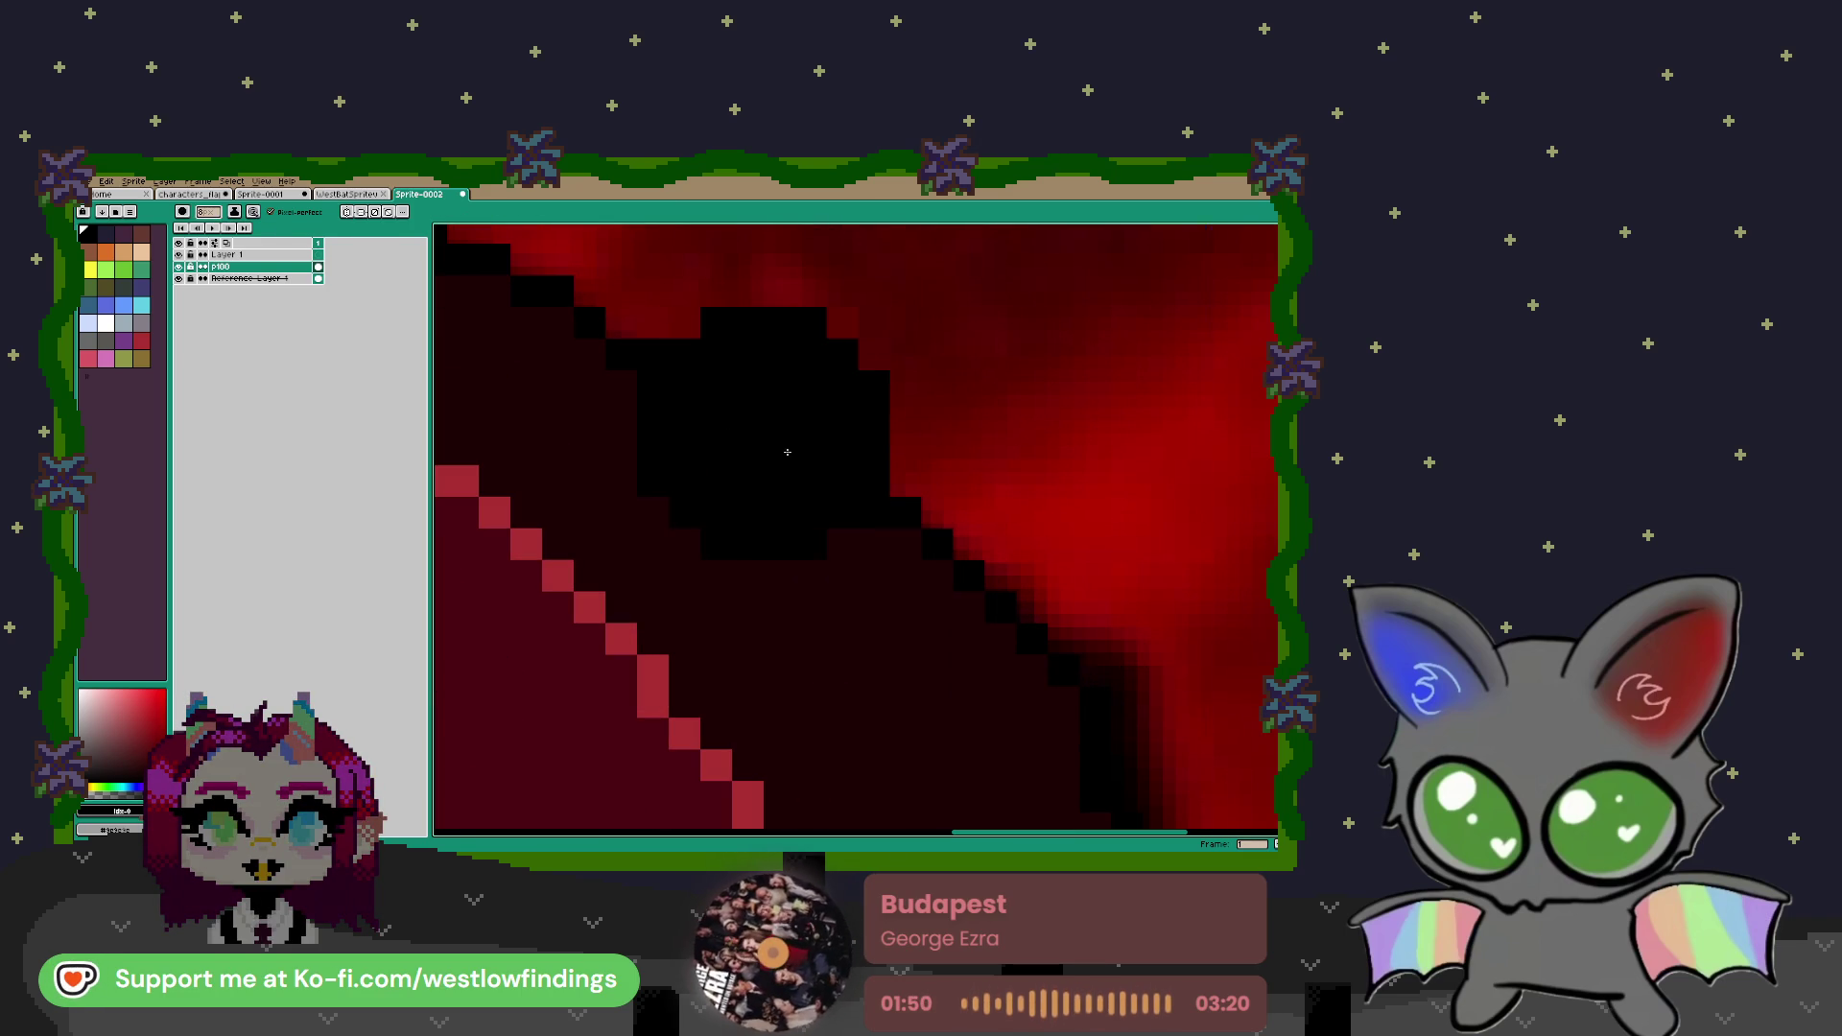
scroll(808, 483, "down", 8)
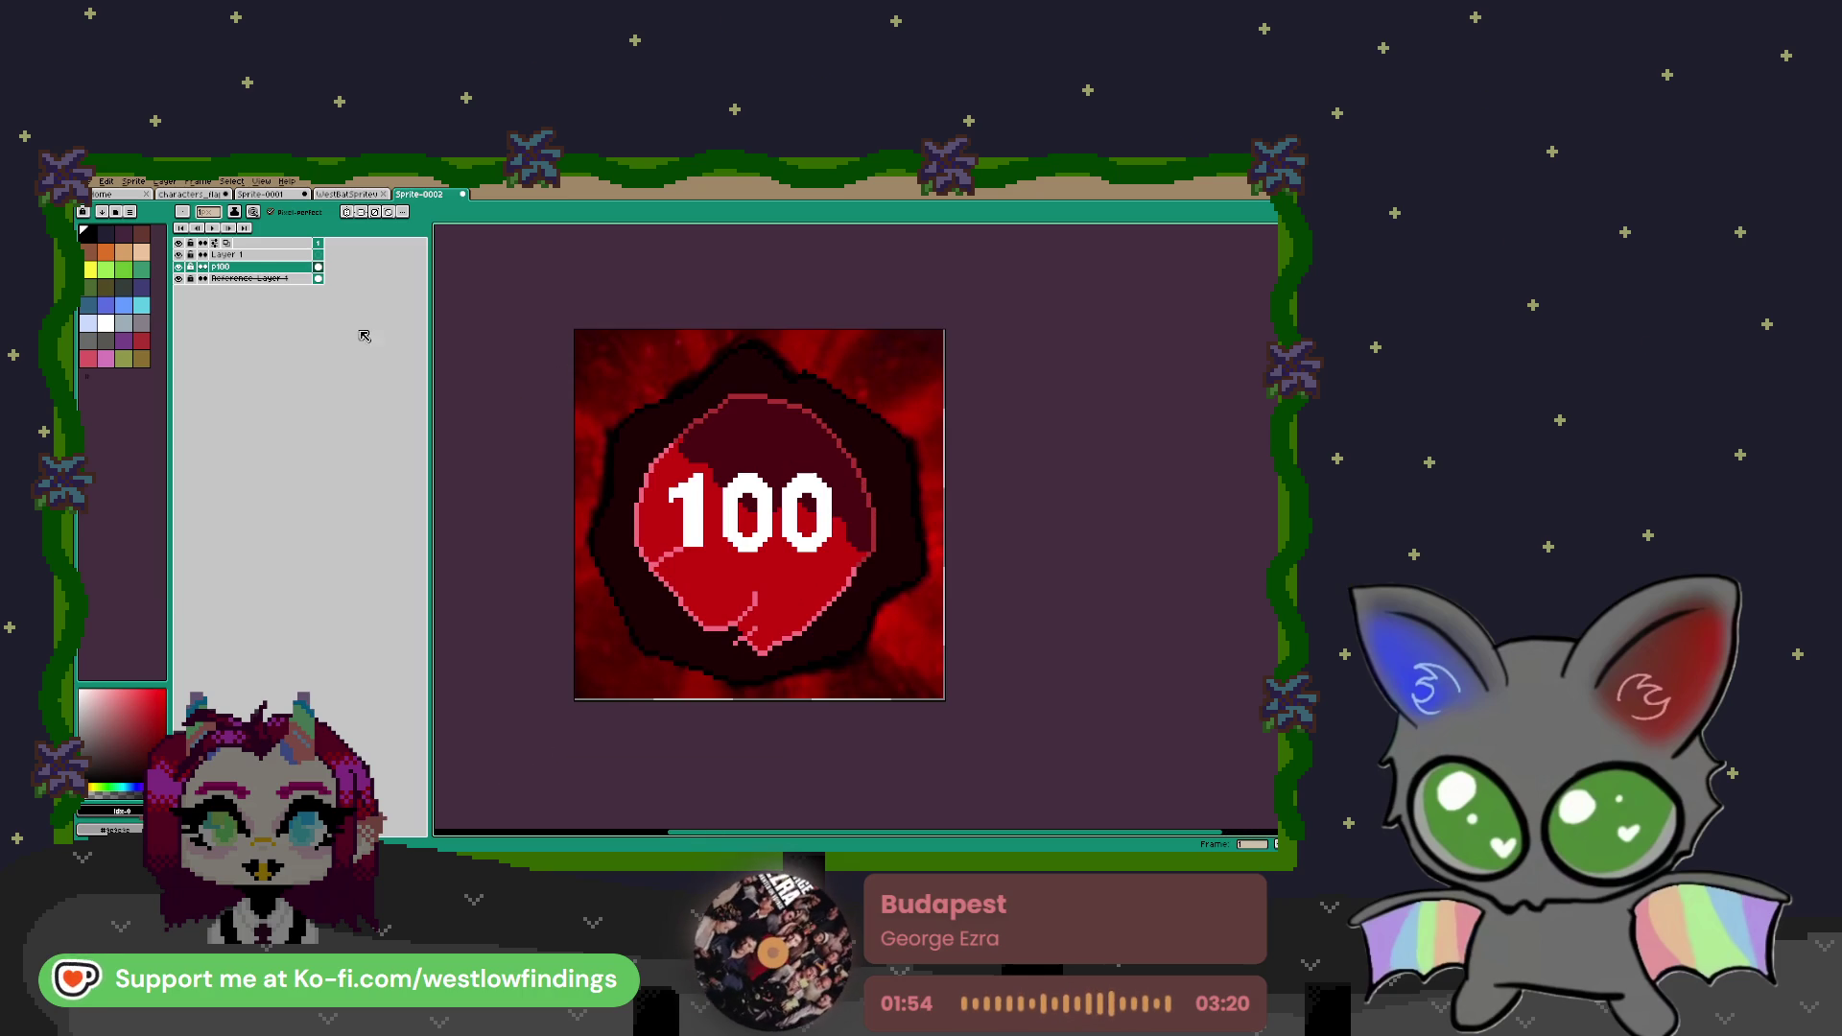
scroll(688, 509, "up", 2)
key("w")
left_click(689, 511)
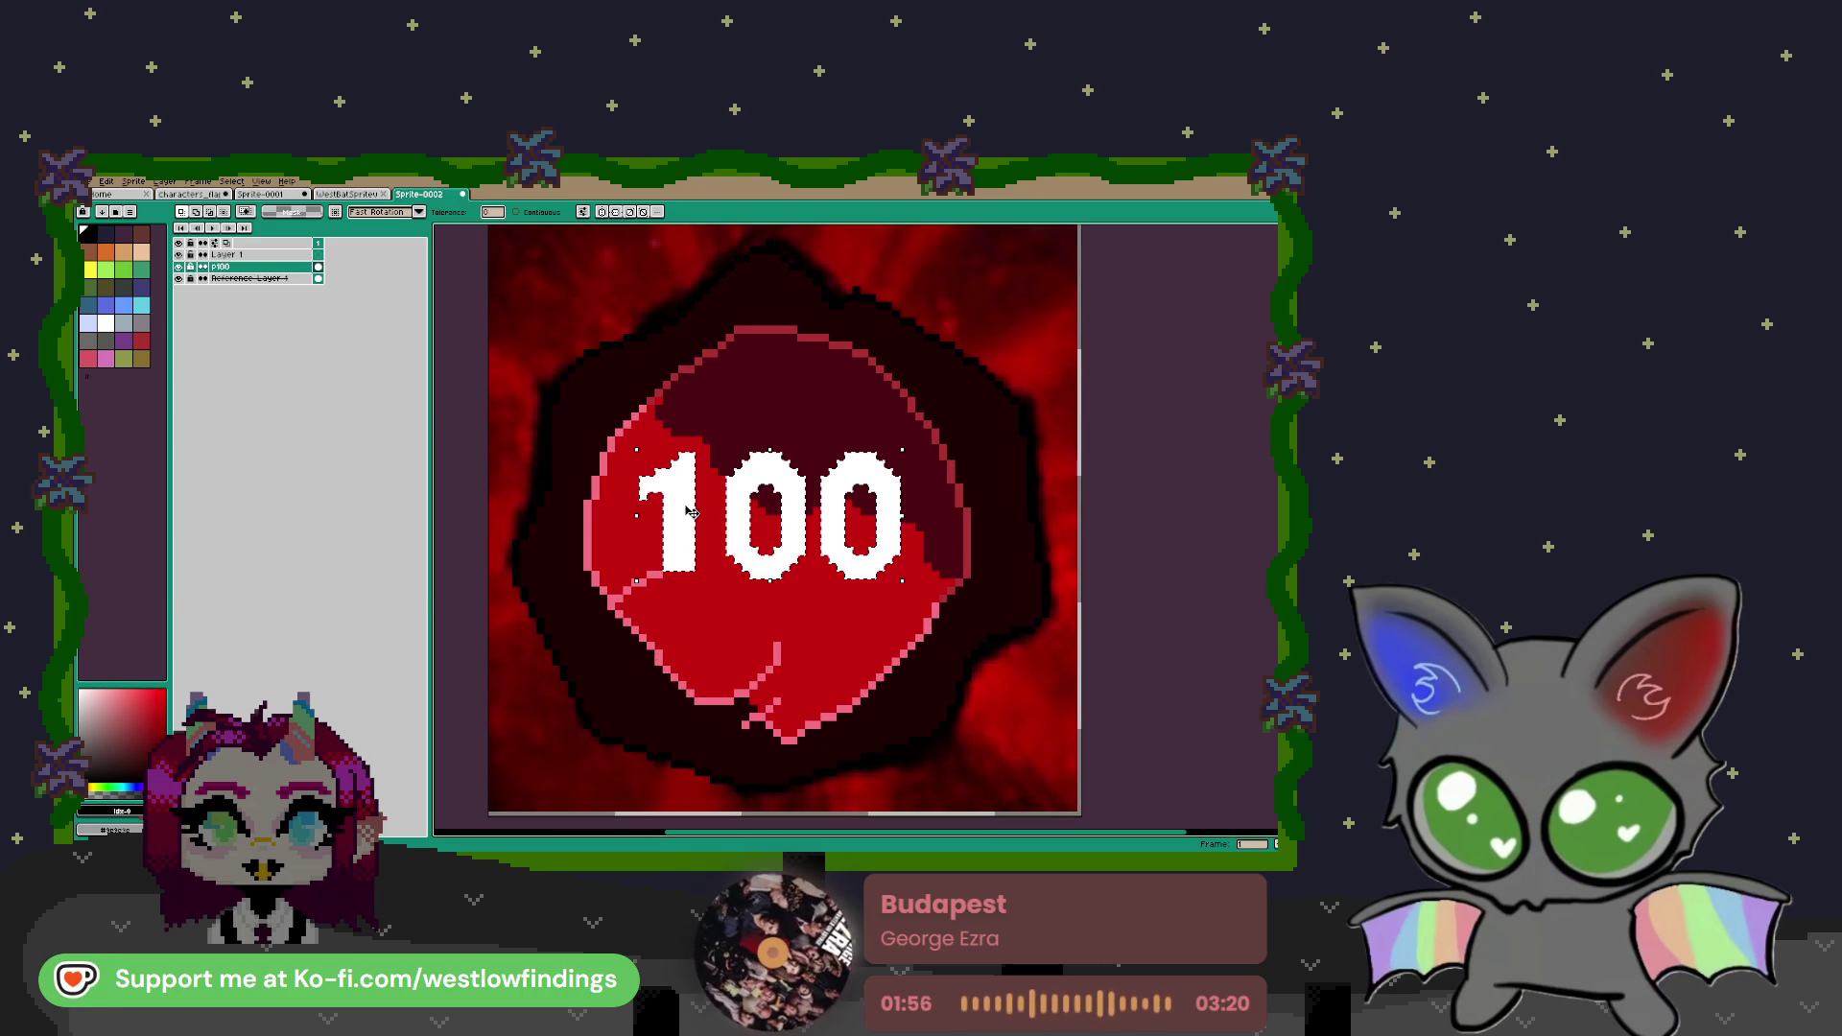
left_click(281, 255)
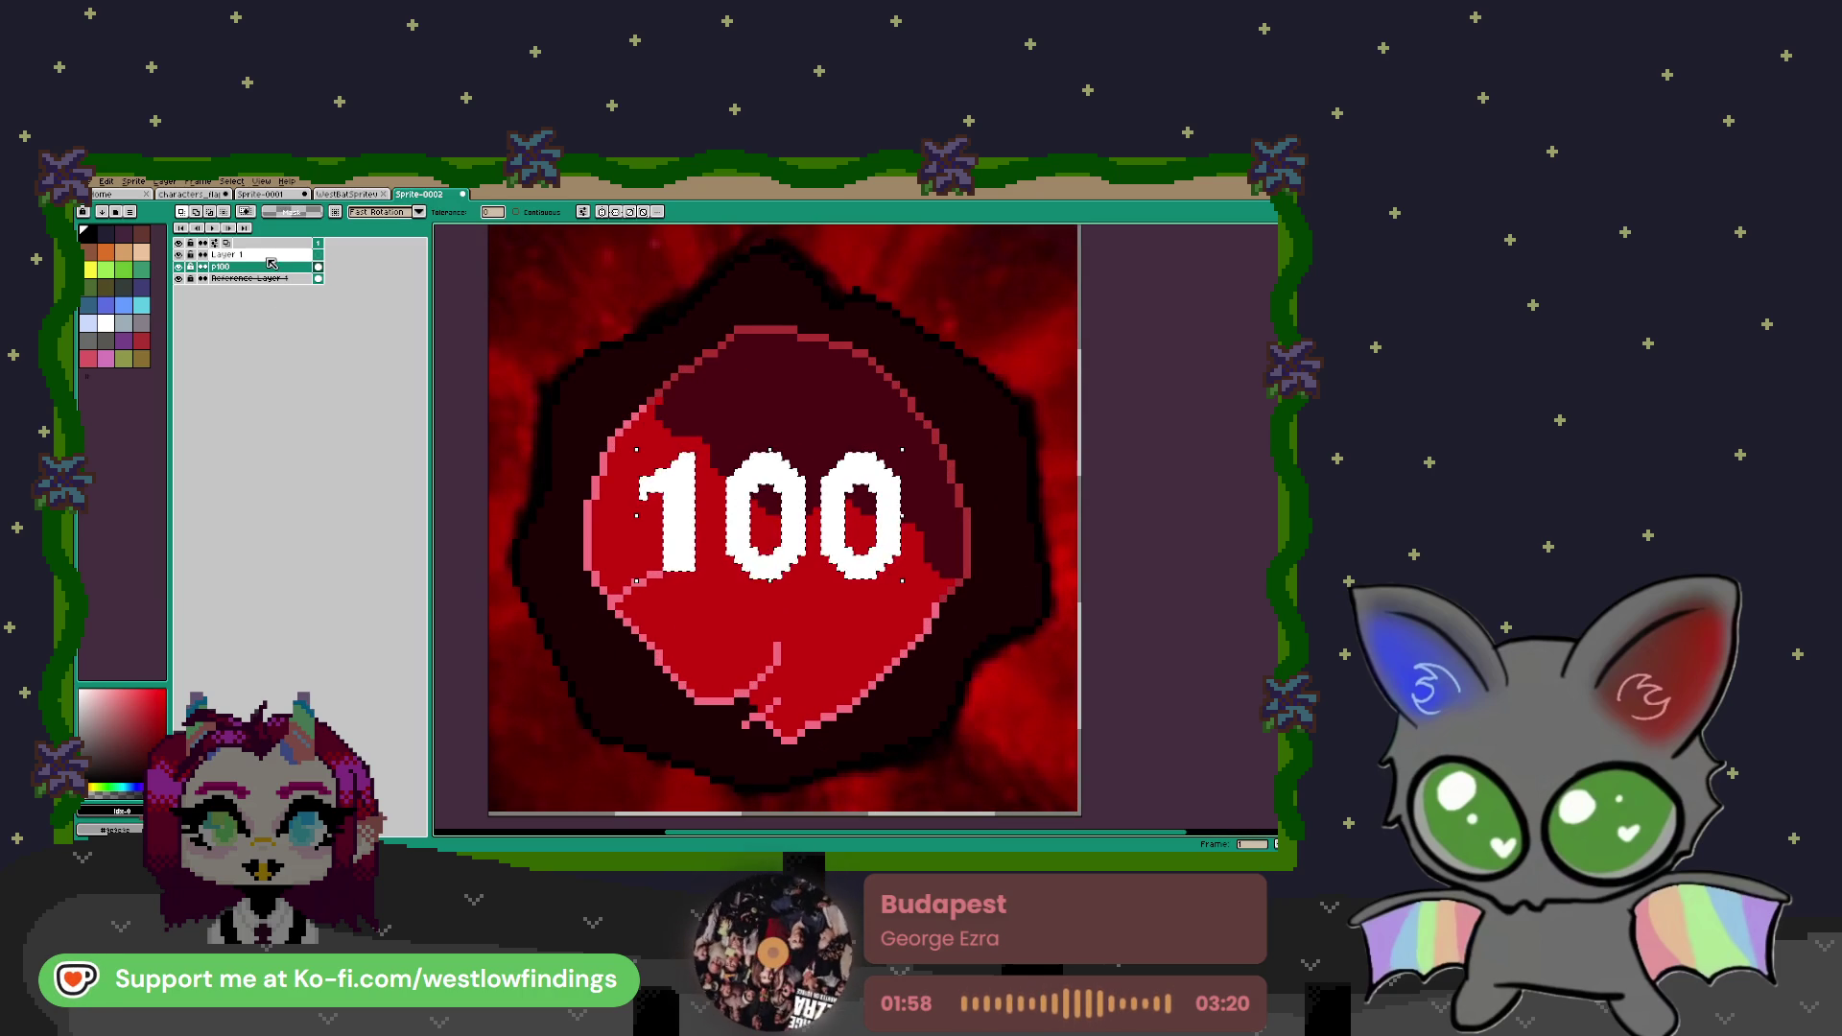
key("ctrl+v")
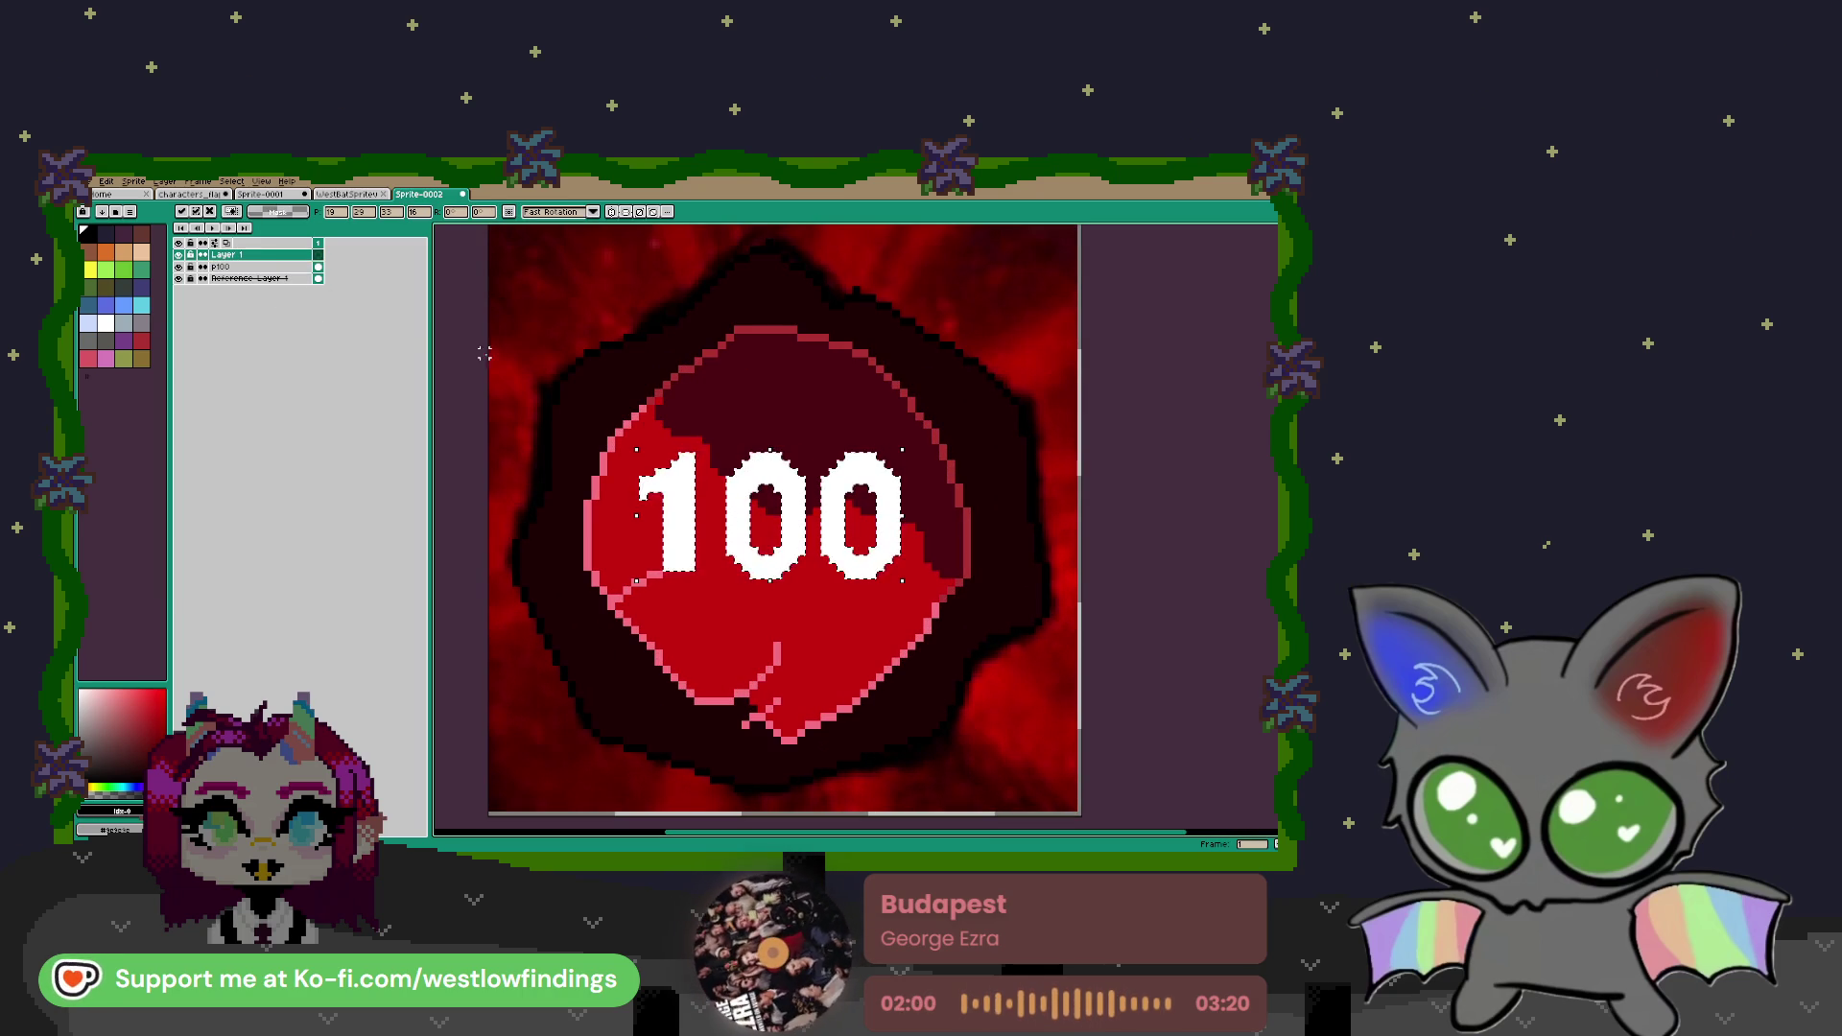
scroll(665, 415, "down", 2)
key("Return")
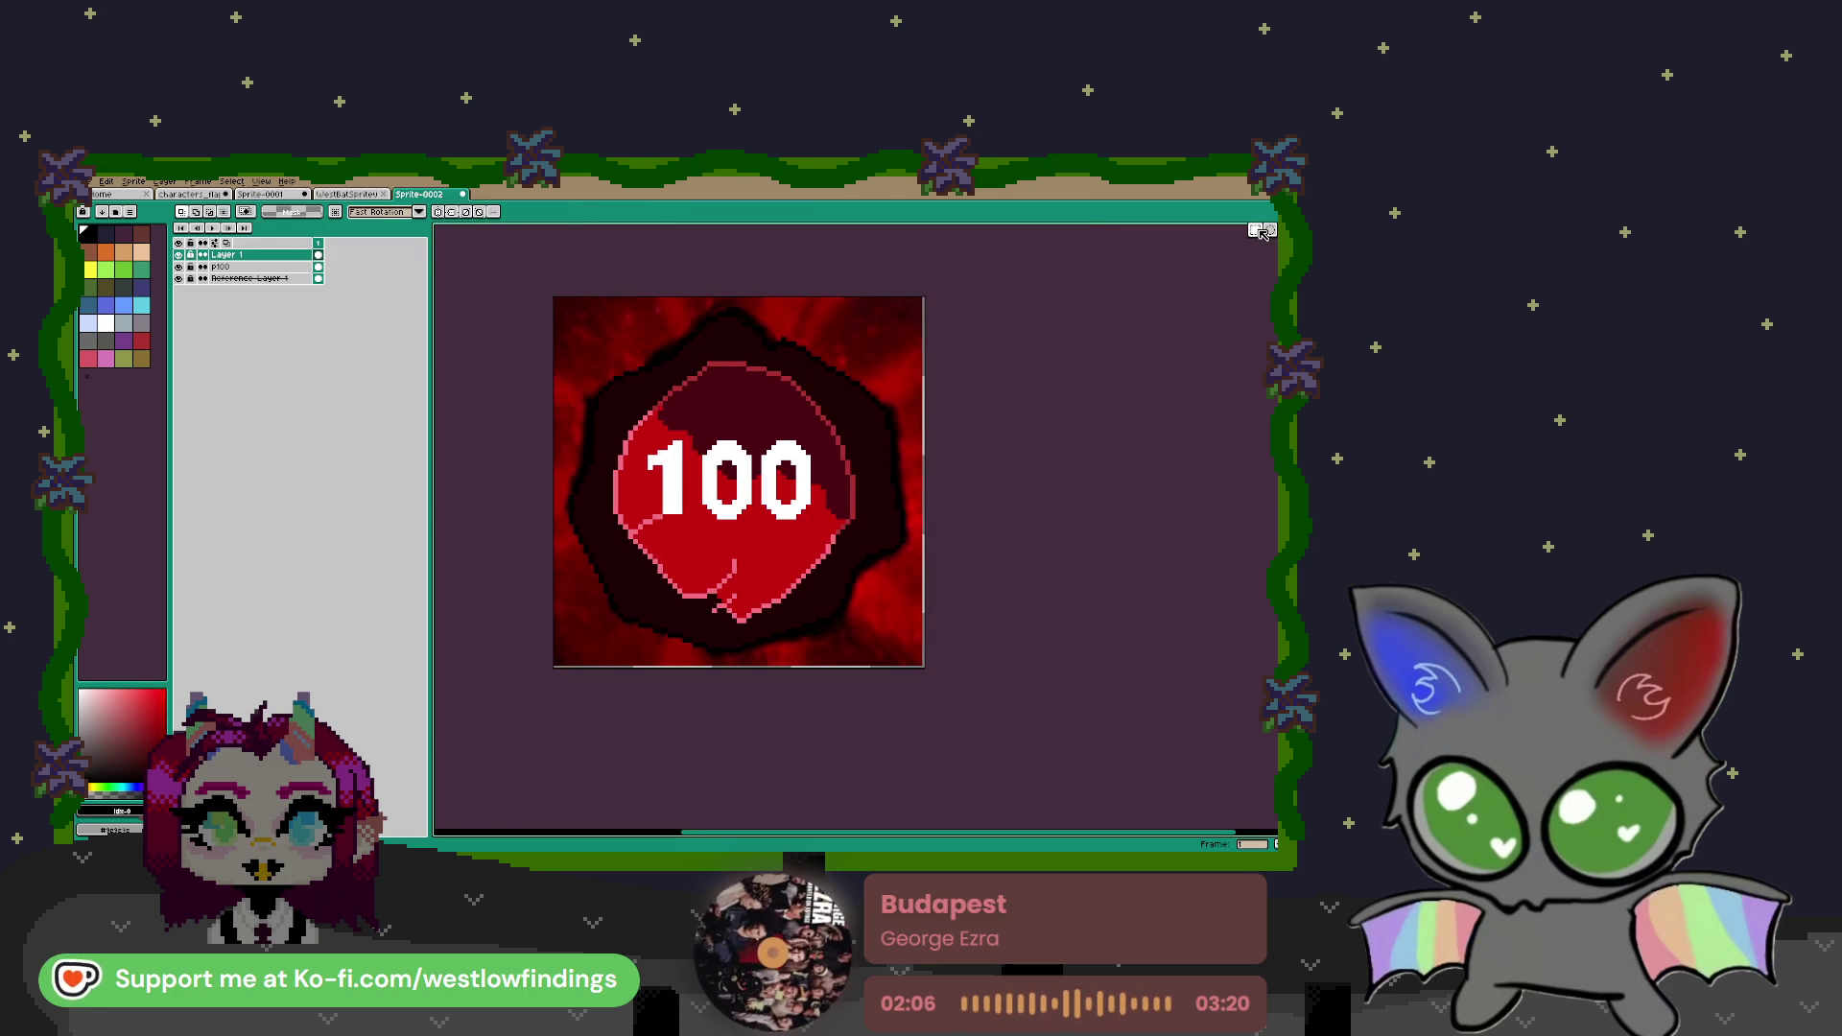
scroll(721, 390, "up", 5)
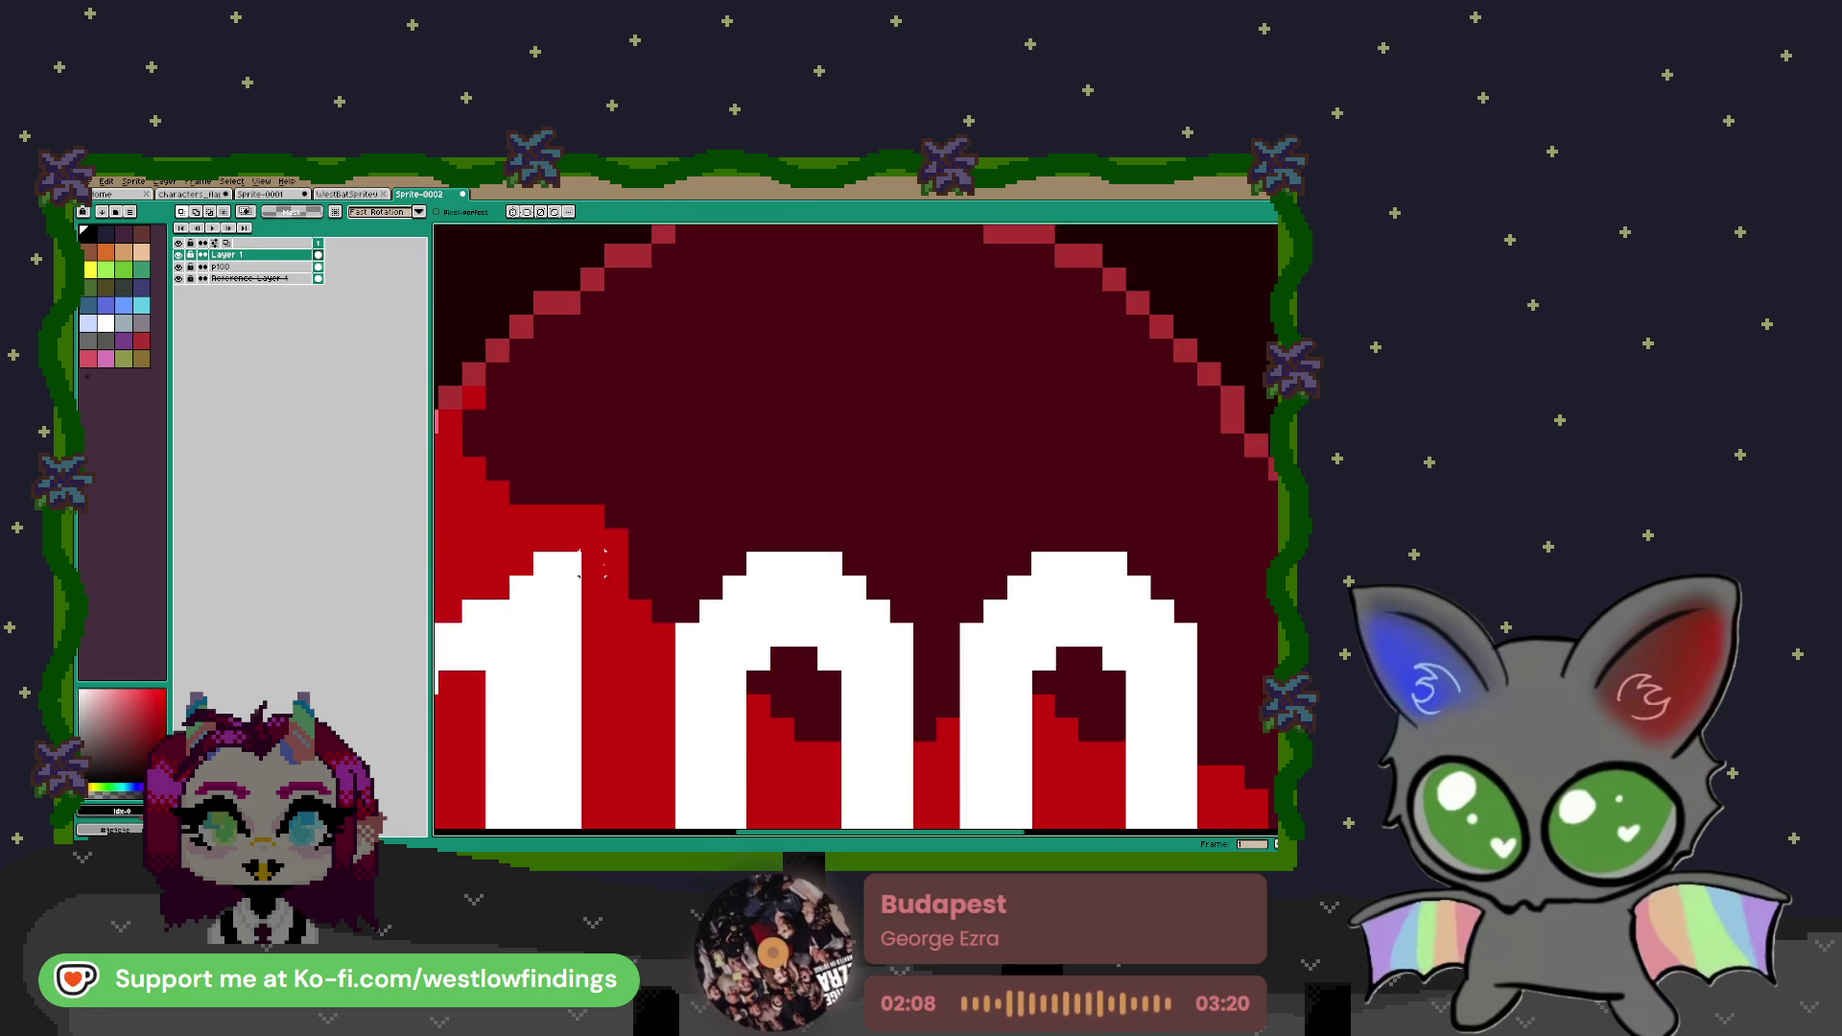
Trace black pixel outlines along the 1 and around the first 0, redoing the serif once
left_click_drag(722, 390, 712, 369)
left_click(489, 487)
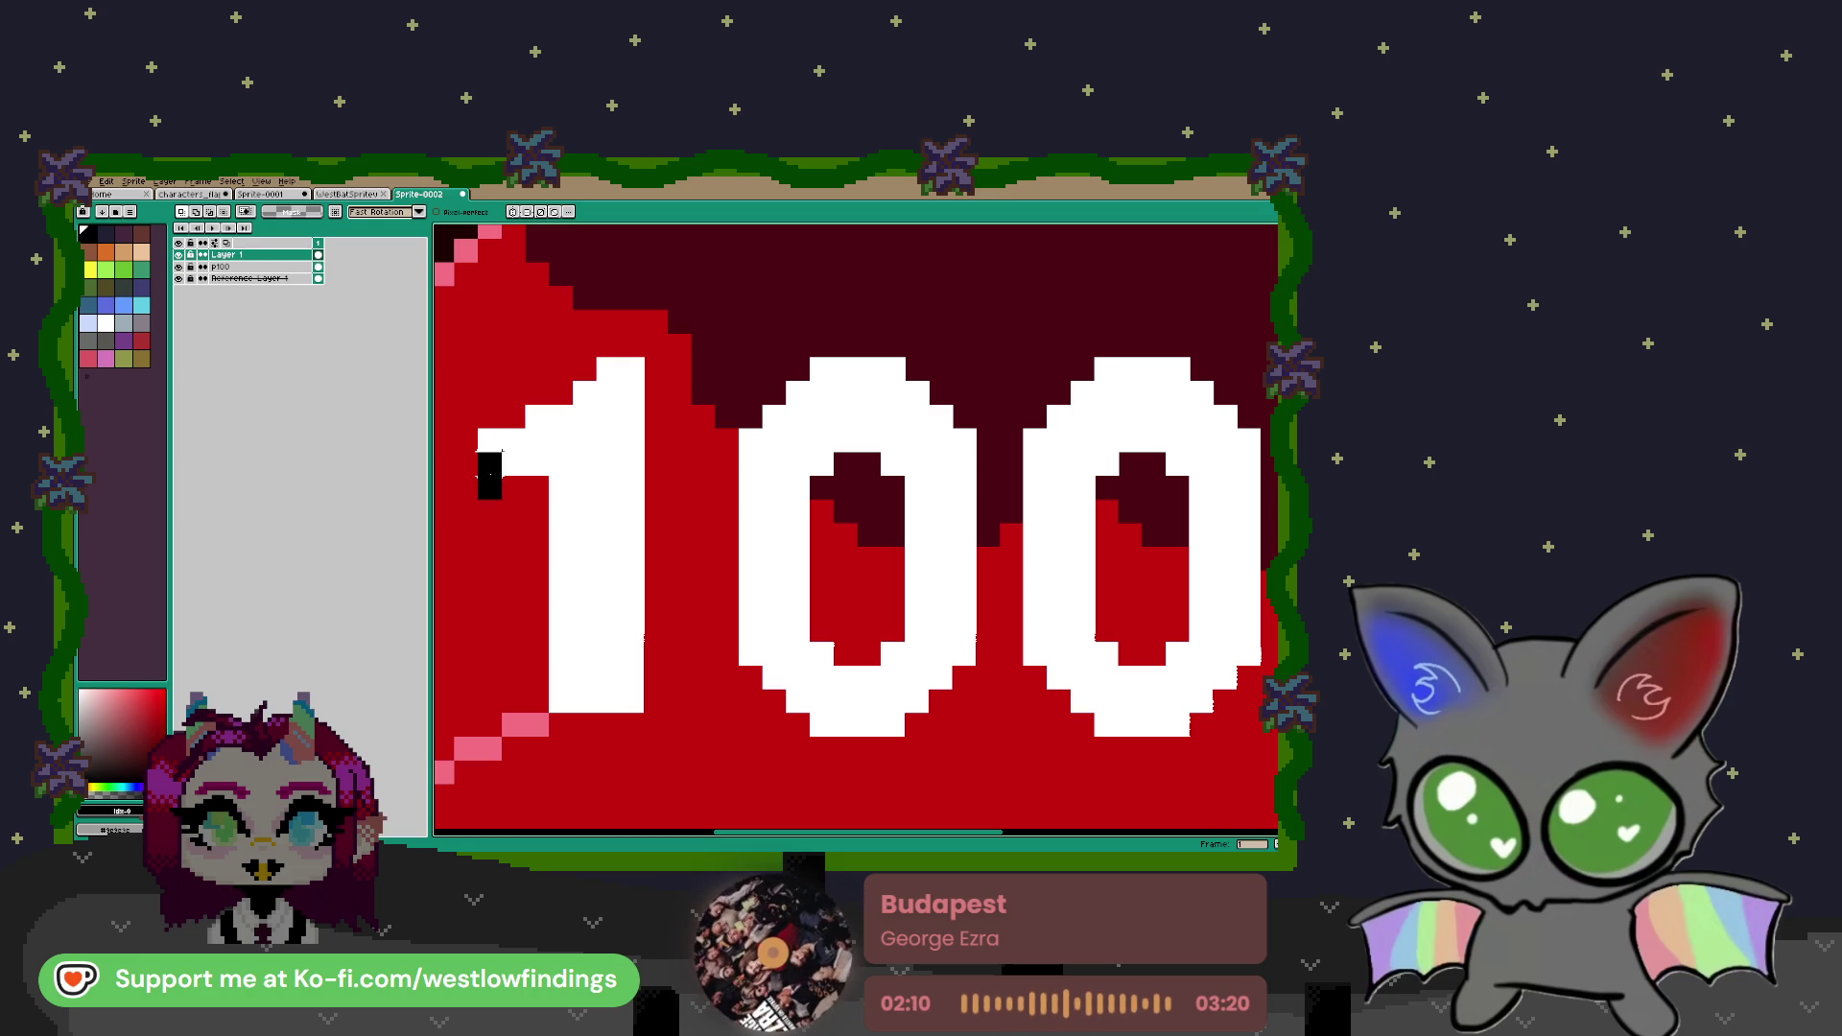
mouse_move(501, 430)
left_mouse_down()
mouse_move(561, 413)
mouse_move(607, 370)
left_mouse_up()
key("ctrl+z")
key("ctrl+z")
key("ctrl+z")
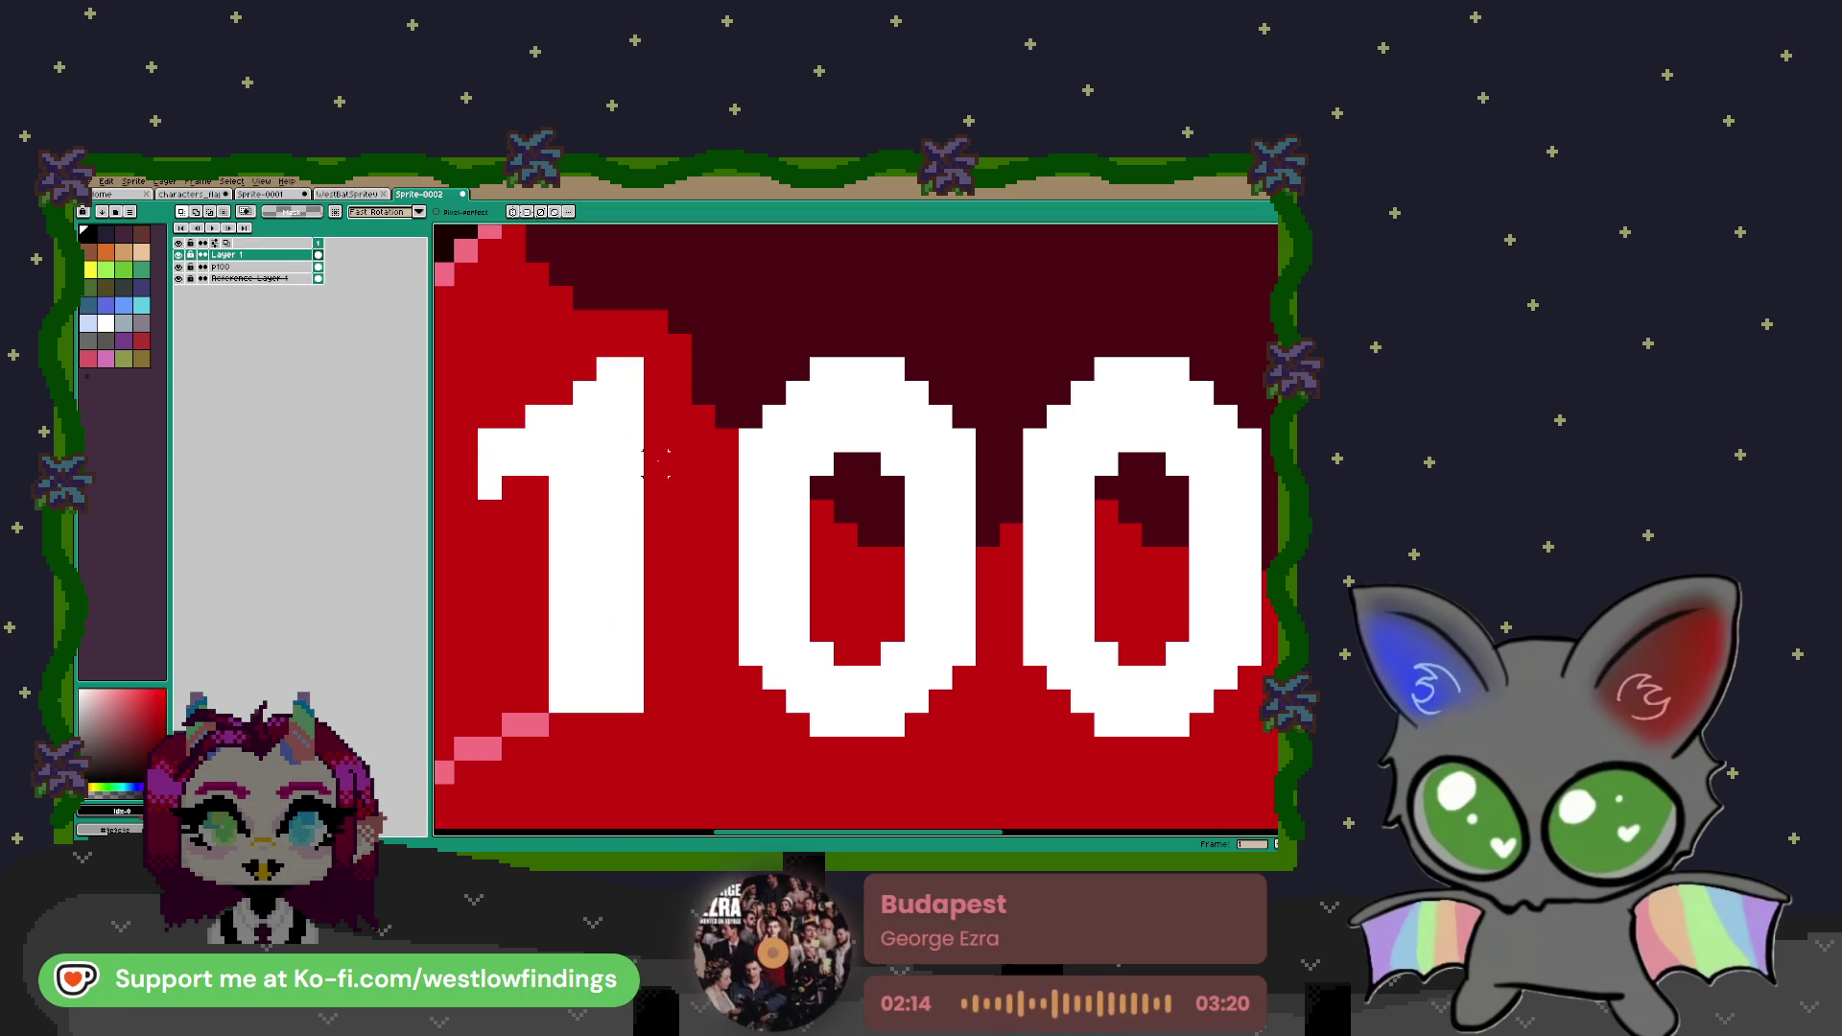
mouse_move(489, 488)
left_mouse_down()
mouse_move(537, 422)
mouse_move(587, 414)
mouse_move(610, 370)
mouse_move(632, 484)
left_mouse_up()
mouse_move(622, 555)
left_mouse_down()
mouse_move(629, 687)
mouse_move(572, 701)
mouse_move(560, 484)
mouse_move(514, 467)
left_mouse_up()
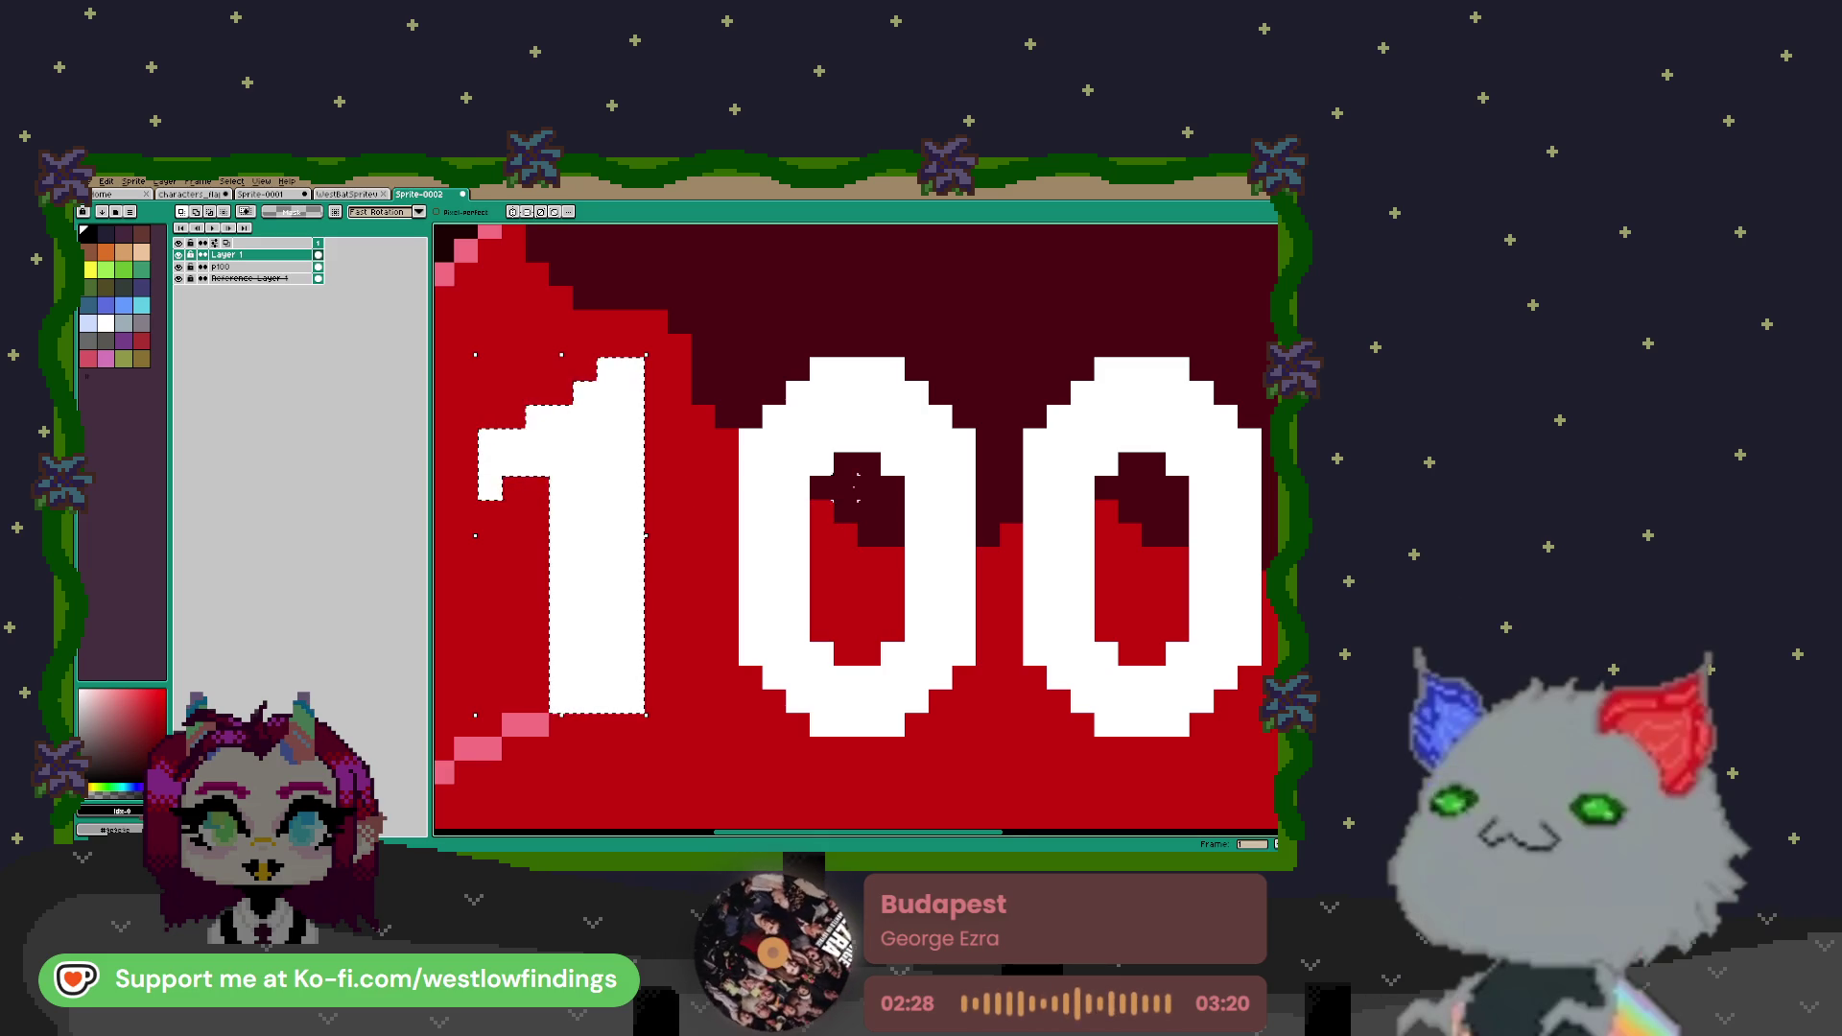
scroll(878, 446, "right", 2)
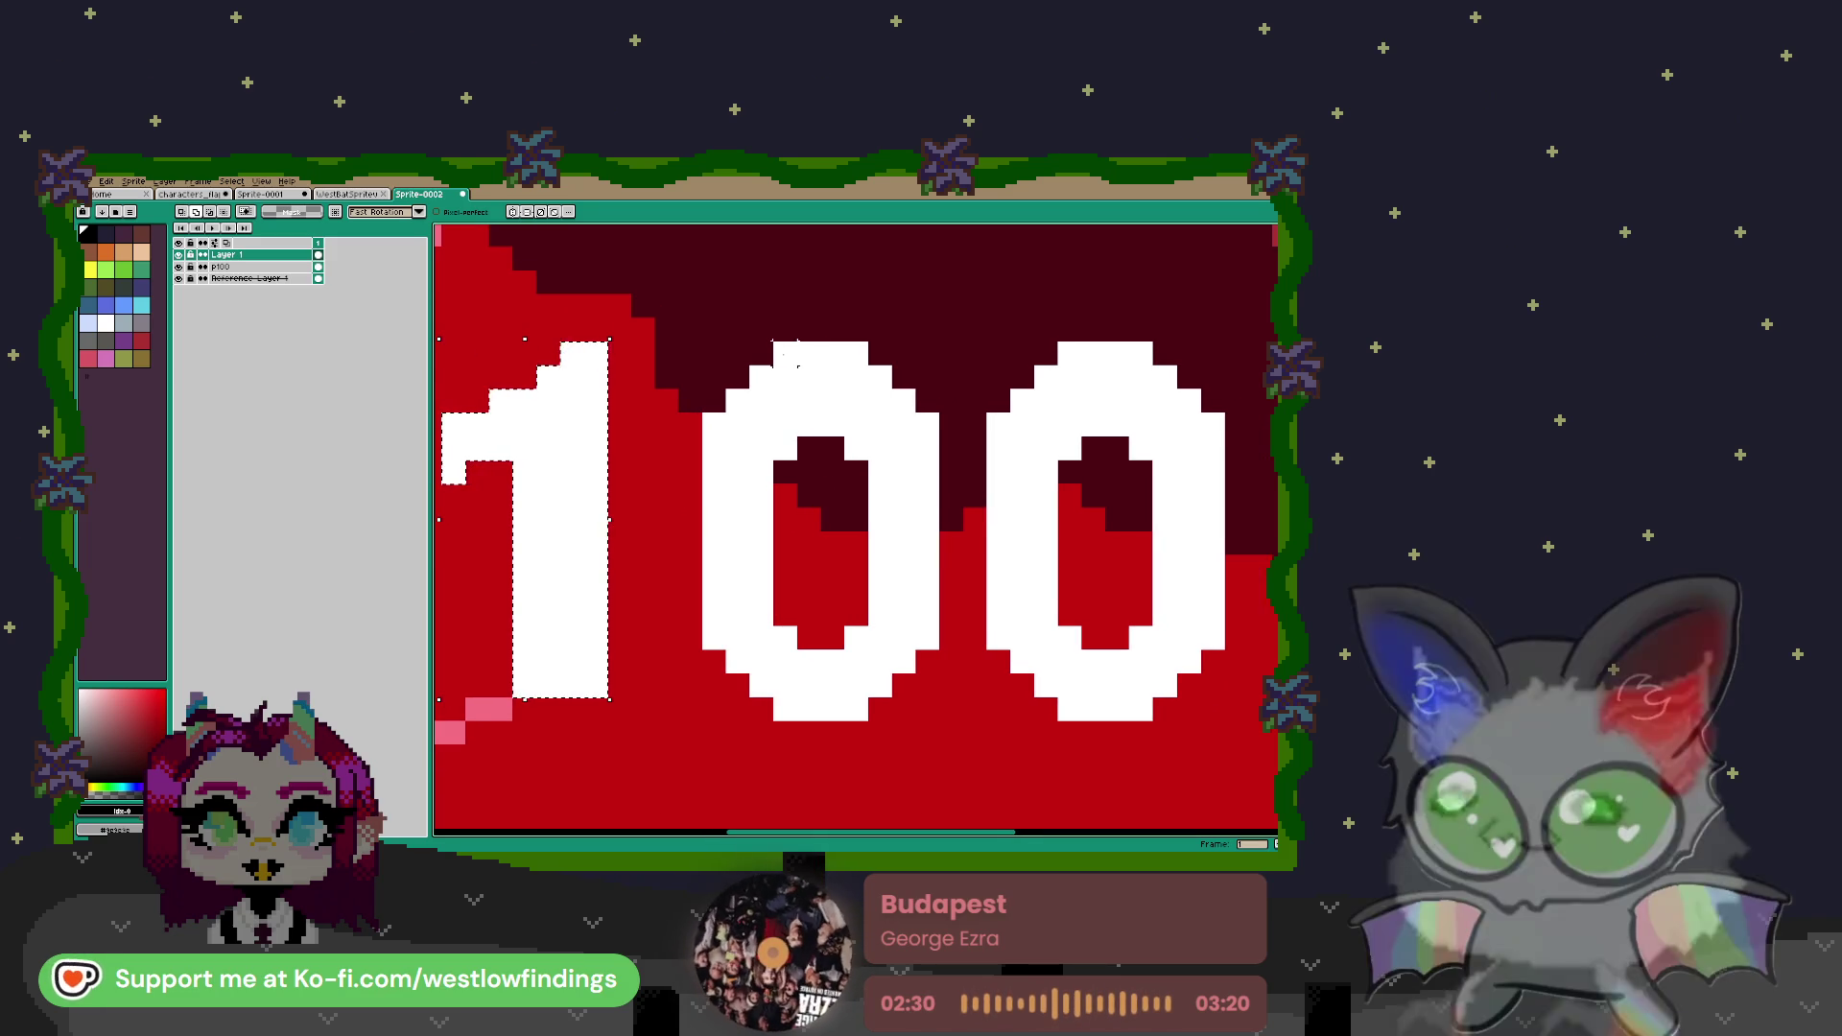
mouse_move(805, 353)
left_mouse_down()
mouse_move(877, 379)
mouse_move(921, 458)
mouse_move(904, 662)
mouse_move(830, 710)
mouse_move(782, 708)
mouse_move(739, 635)
mouse_move(714, 633)
mouse_move(715, 423)
mouse_move(758, 399)
left_mouse_up()
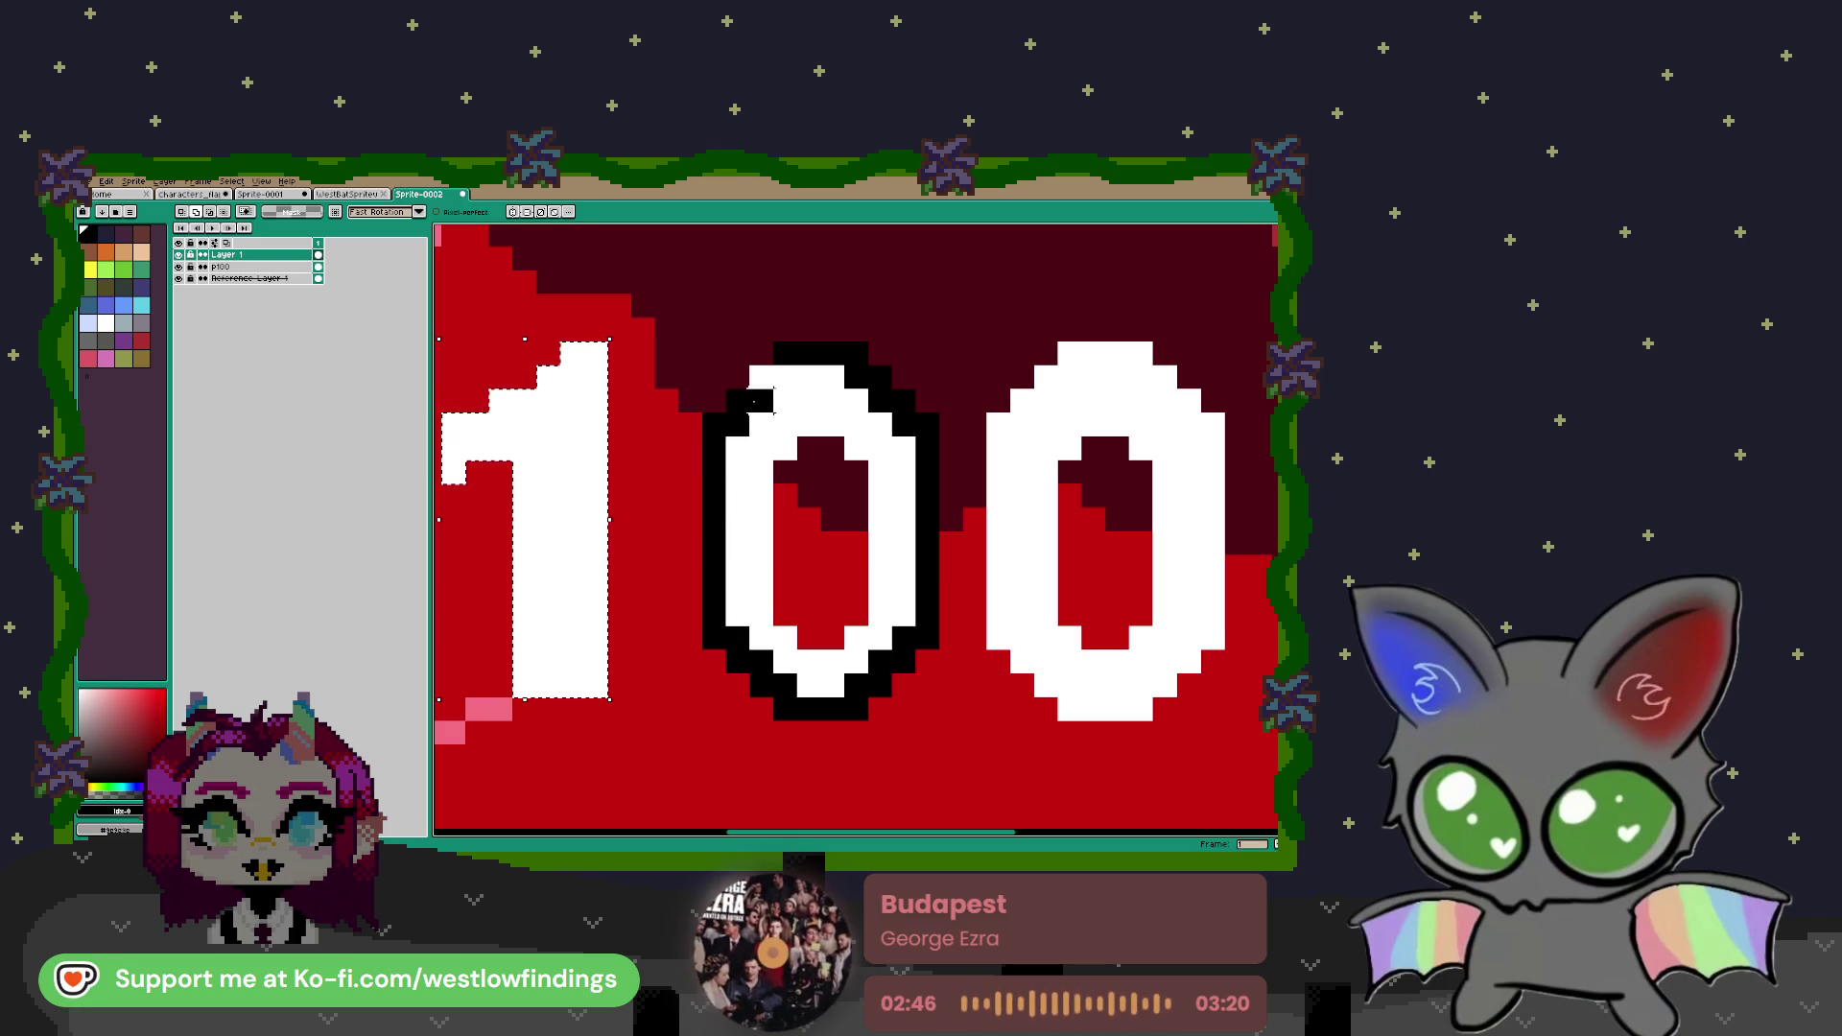
Undo the first 0's outline, trial a black outline on the second 0, then undo it too
key("ctrl+z")
key("ctrl+z")
scroll(820, 398, "right", 3)
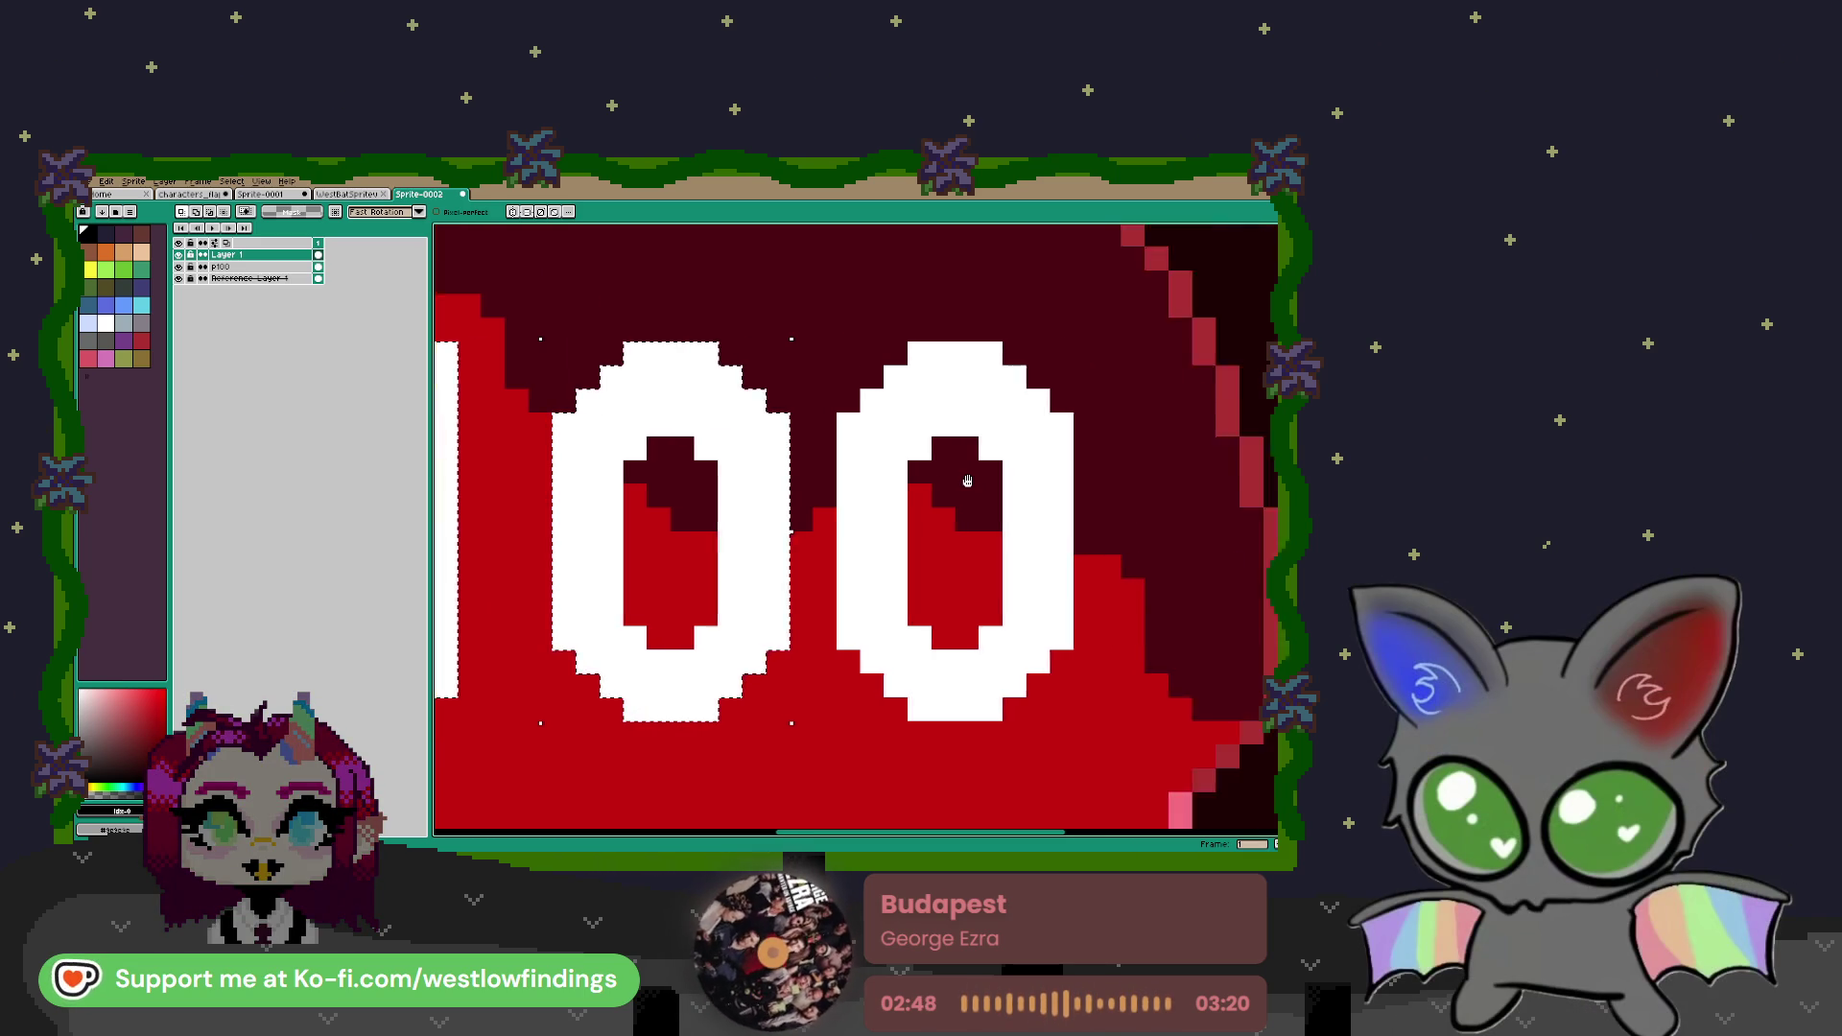
mouse_move(901, 355)
left_mouse_down()
mouse_move(964, 432)
mouse_move(988, 642)
mouse_move(964, 641)
mouse_move(894, 709)
mouse_move(836, 715)
mouse_move(805, 657)
mouse_move(777, 432)
mouse_move(801, 424)
left_mouse_up()
left_click(823, 377)
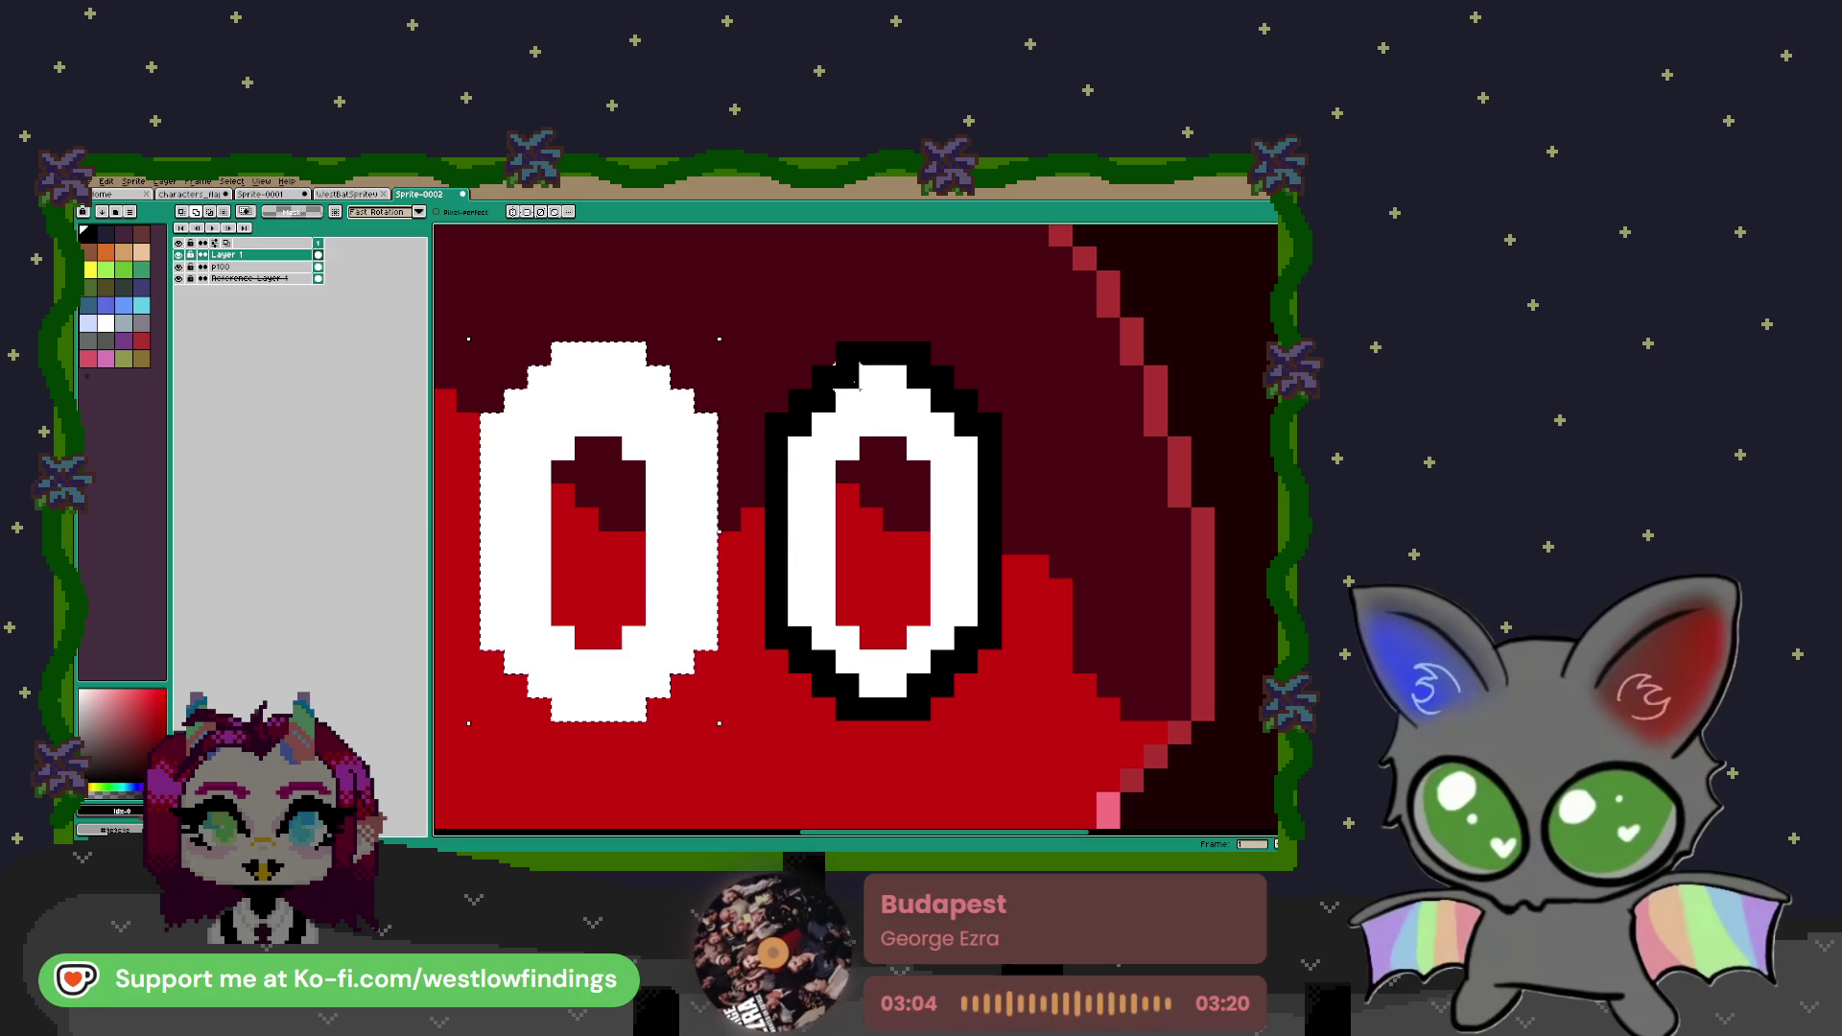
key("ctrl+z")
scroll(844, 422, "down", 3)
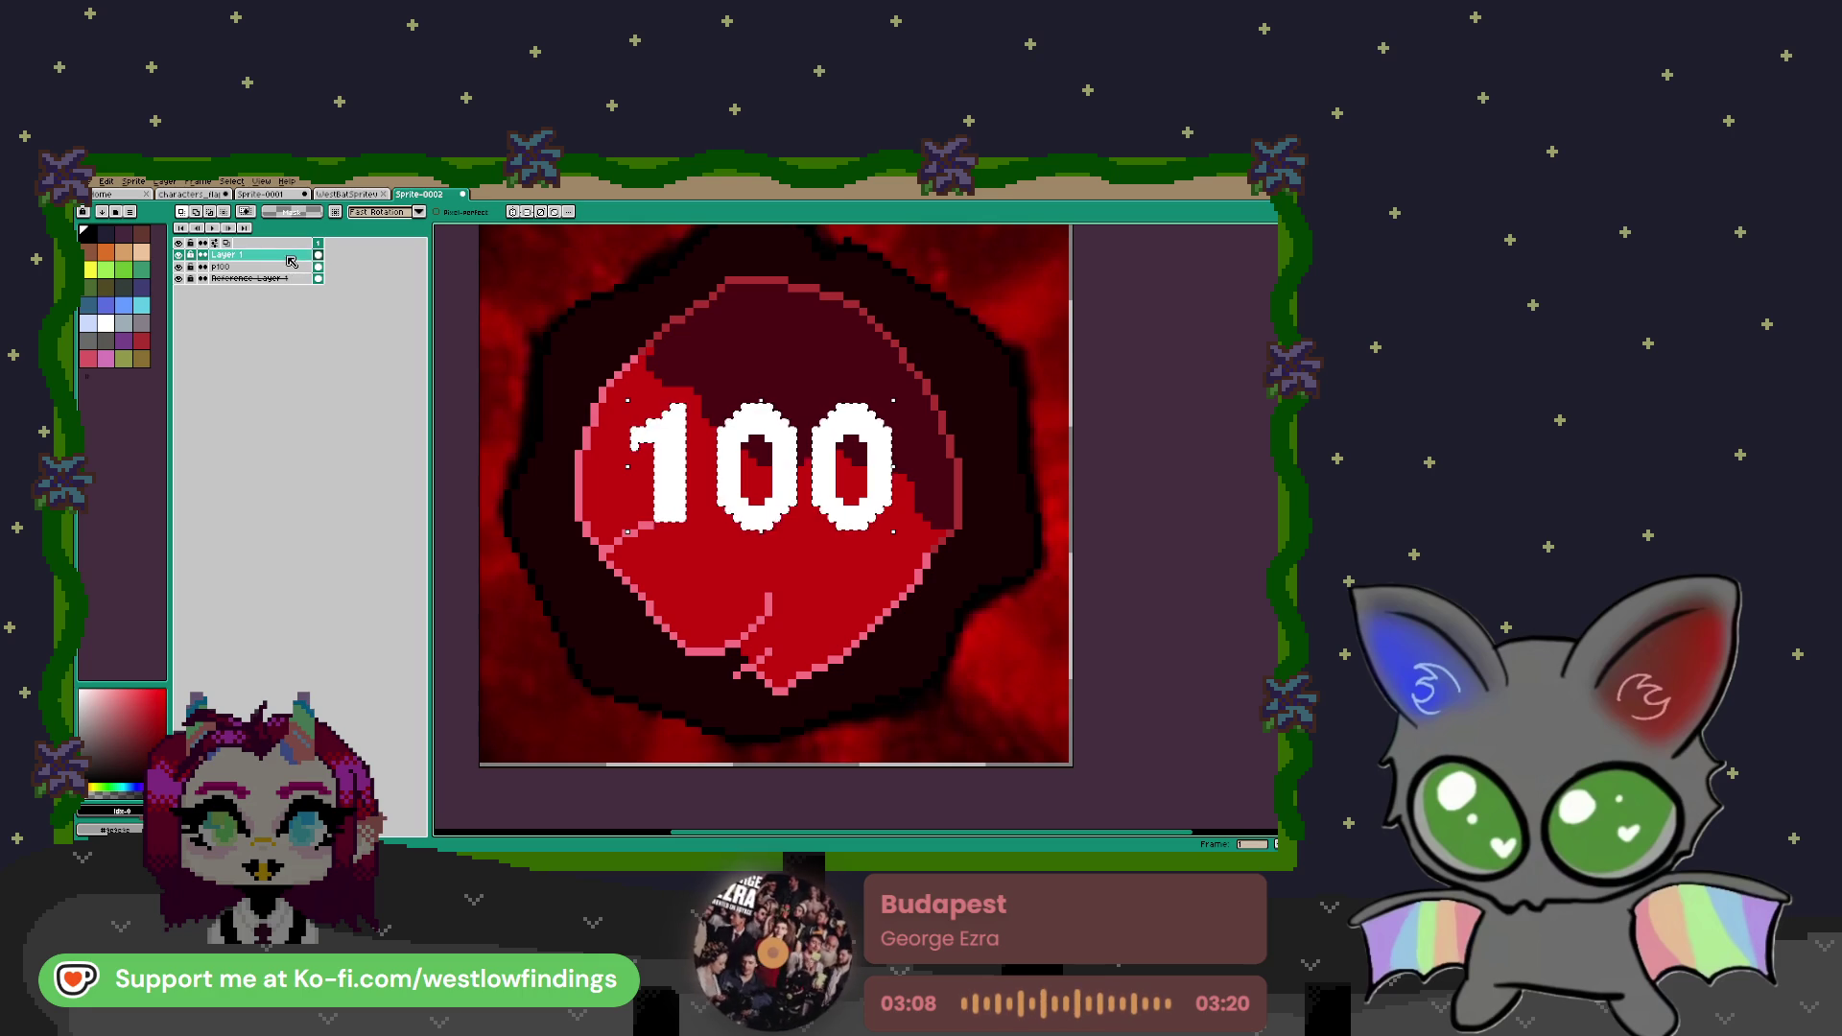
Add an empty Layer 2, compare layers by toggling their visibility, then delete Layer 2
key("shift+ctrl+n")
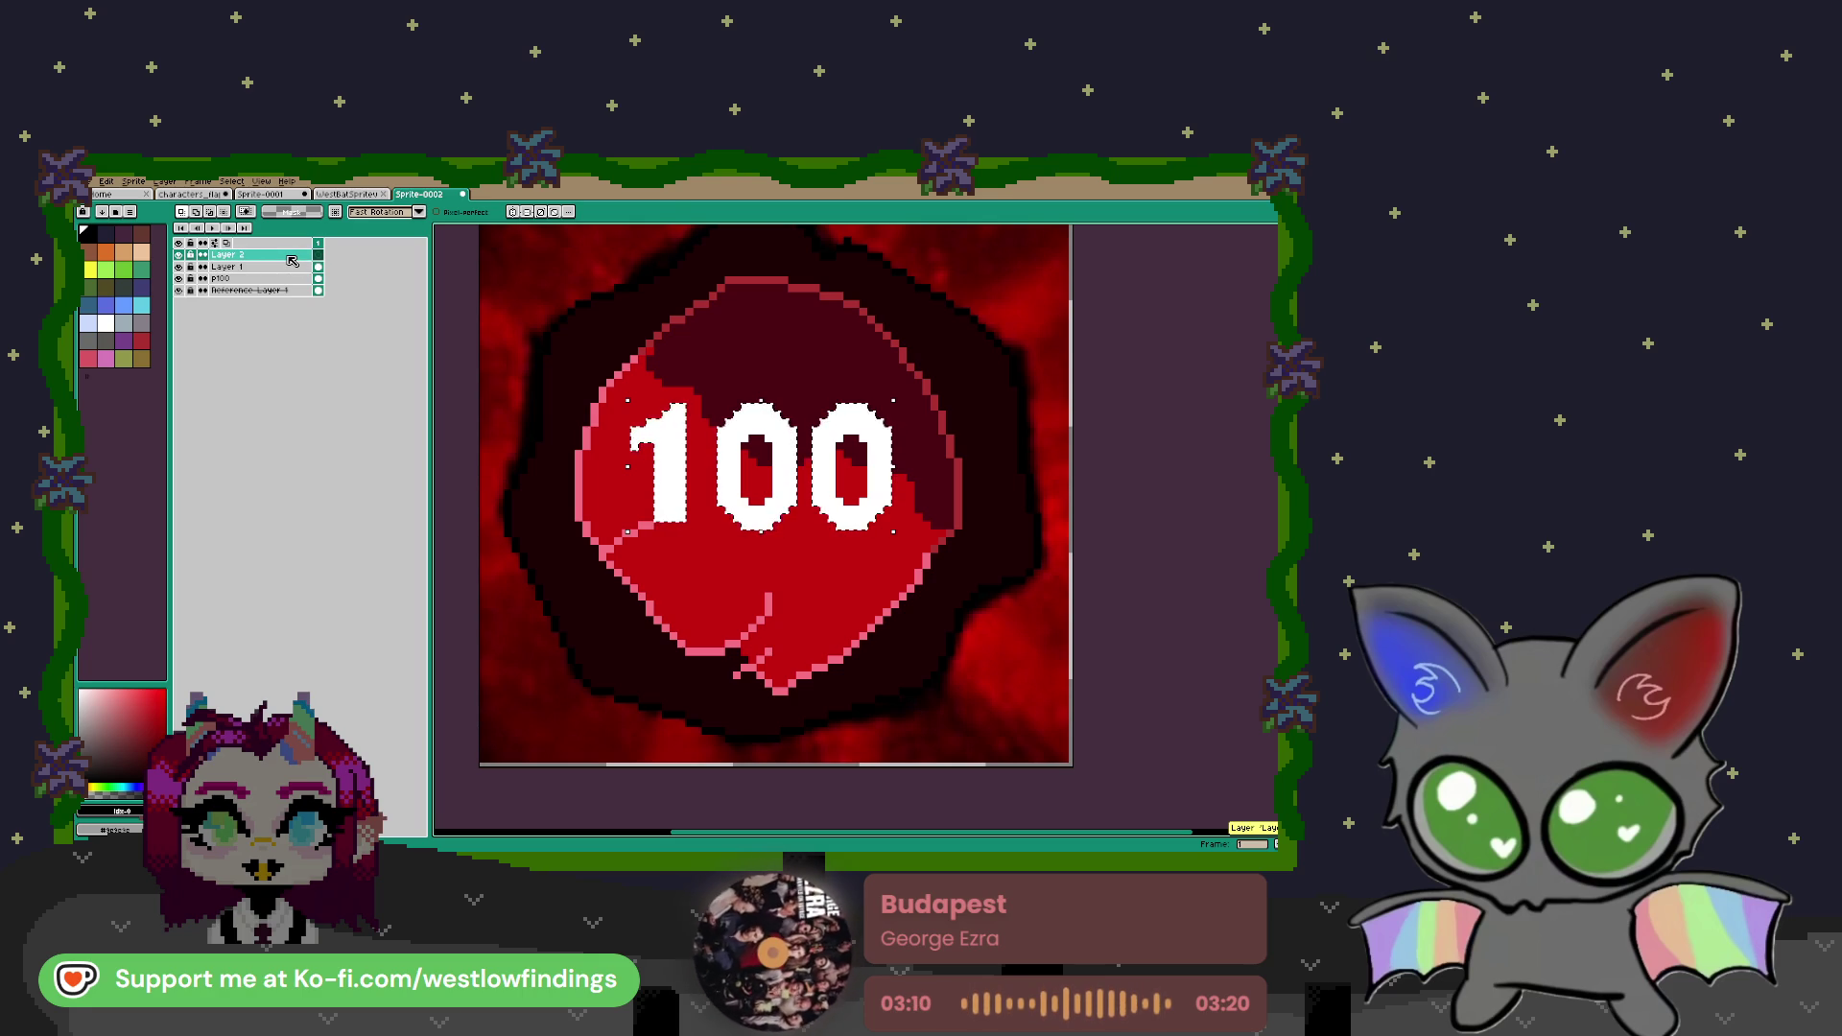
key("m")
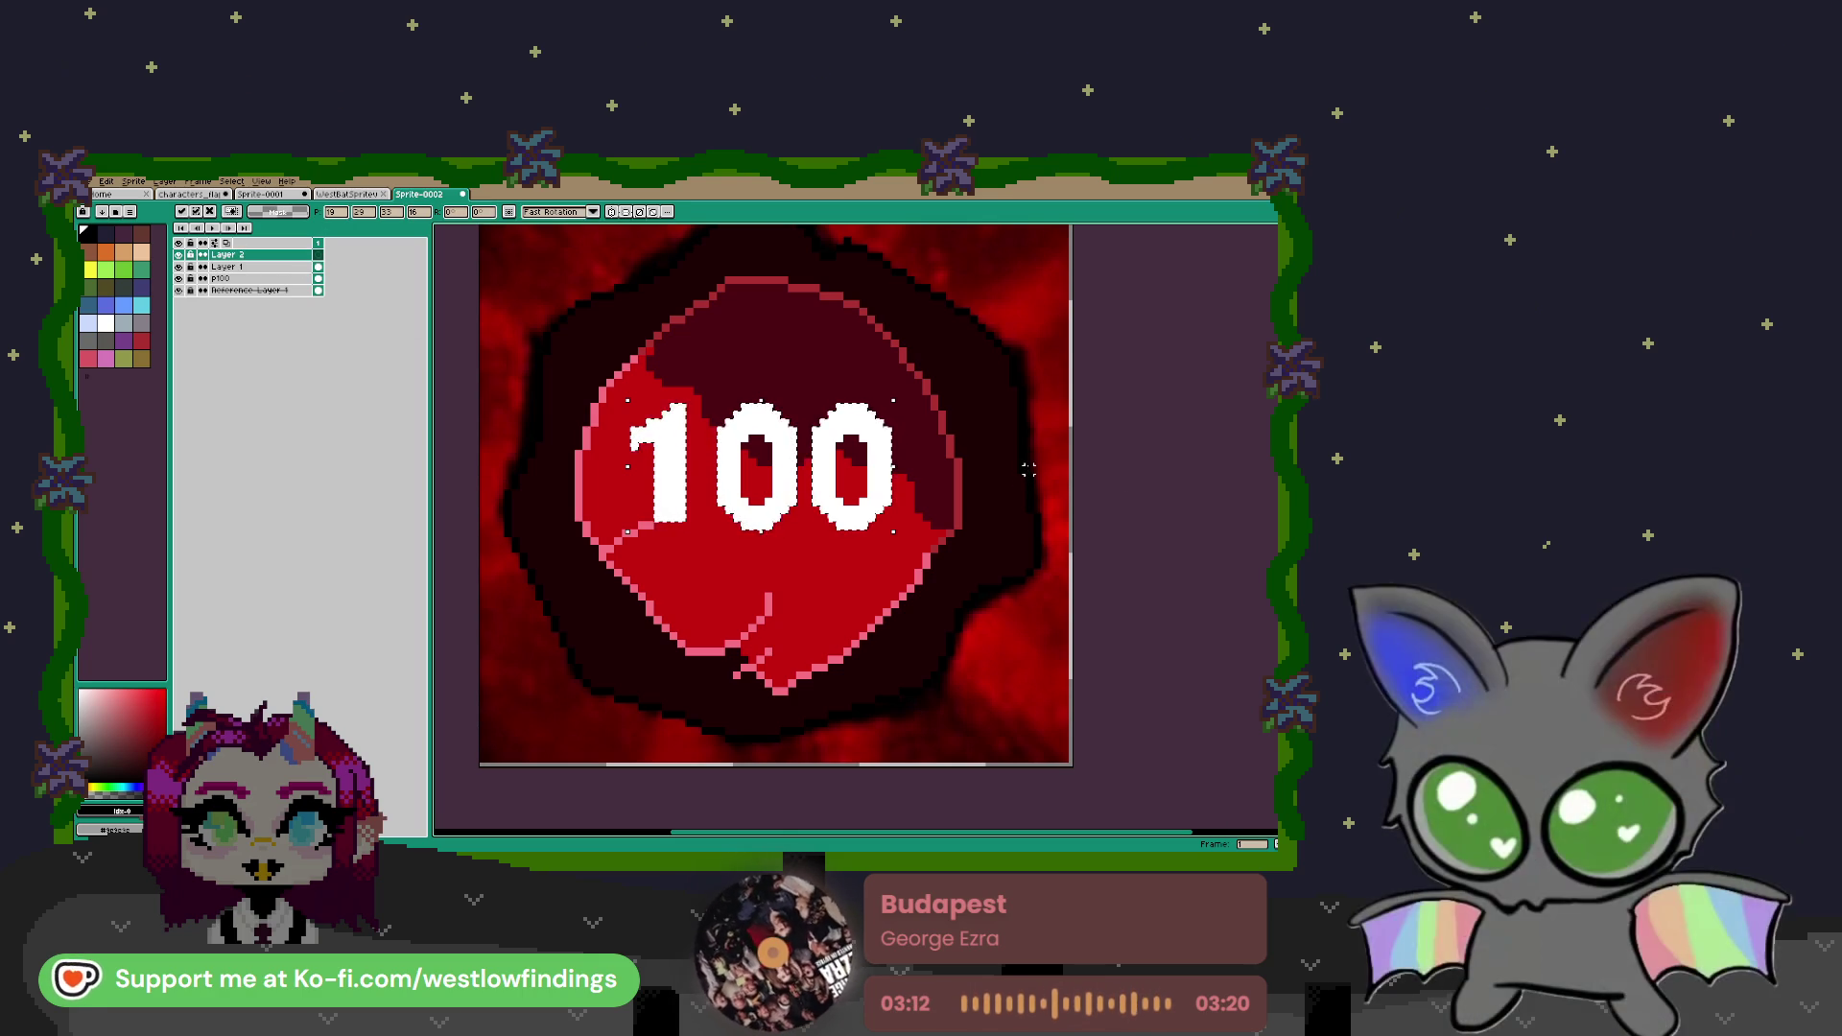
key("b")
key("ctrl+t")
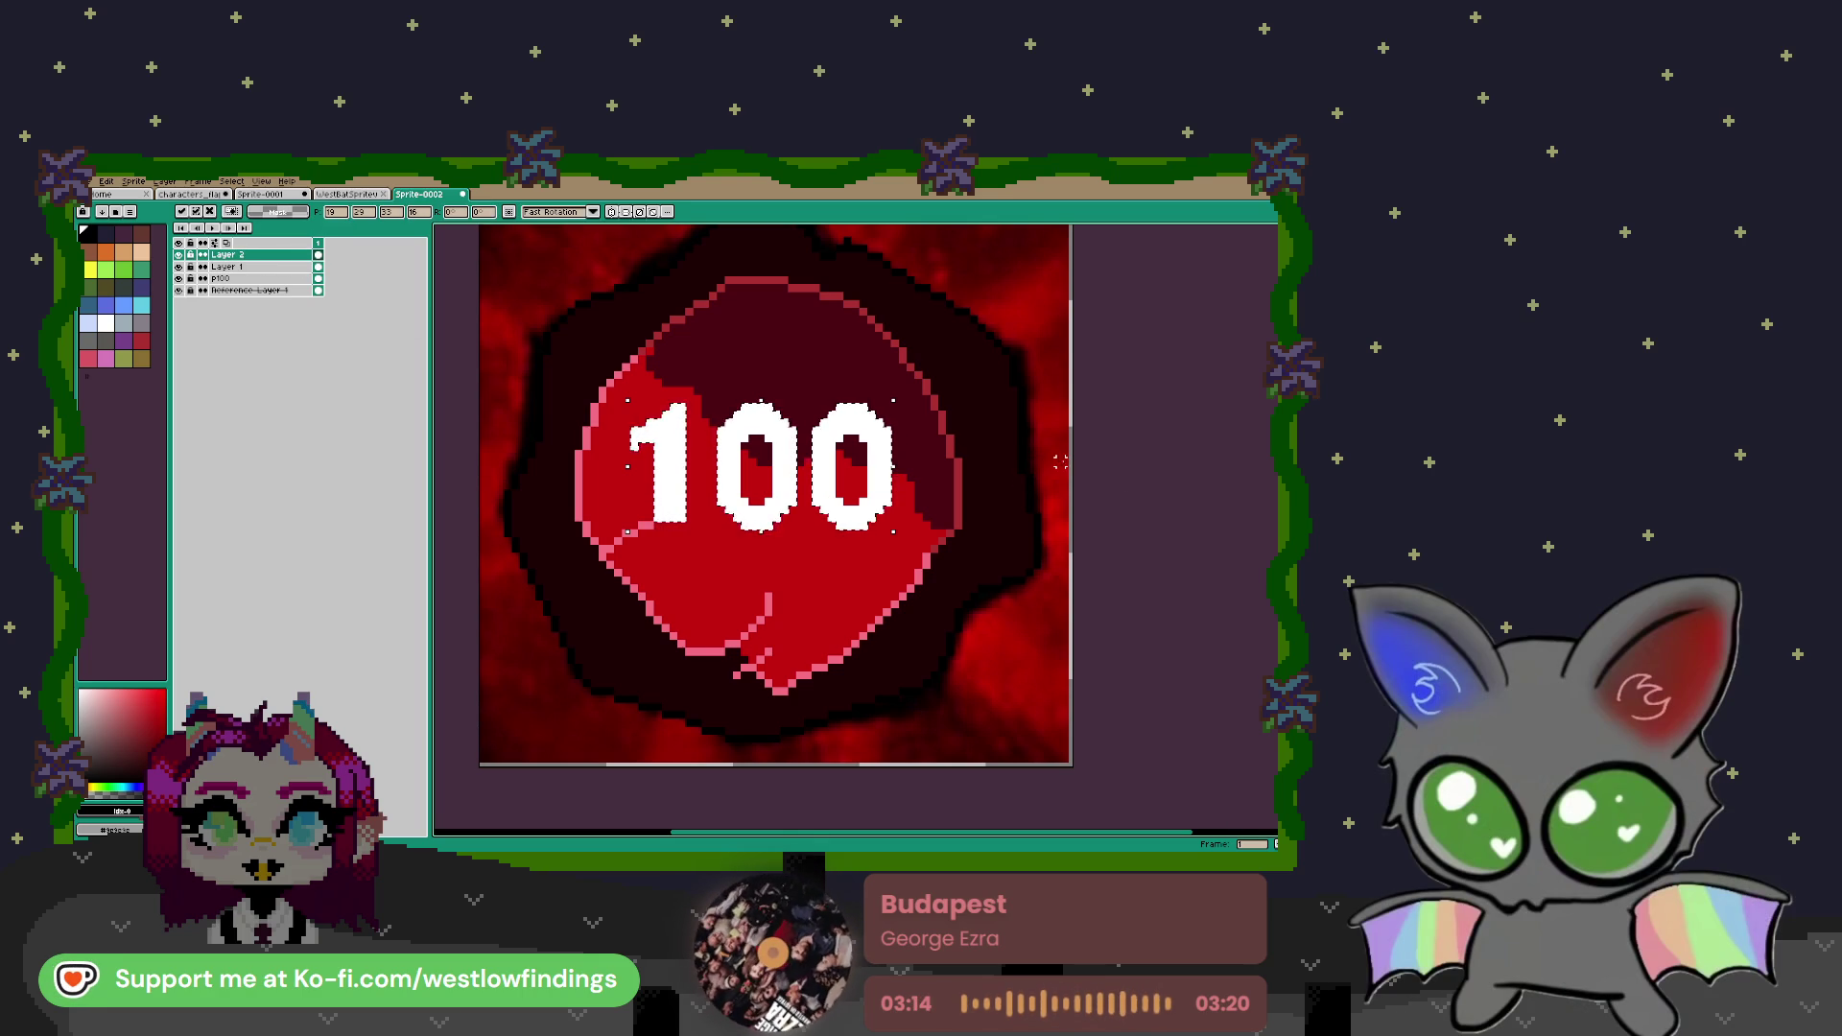
key("w")
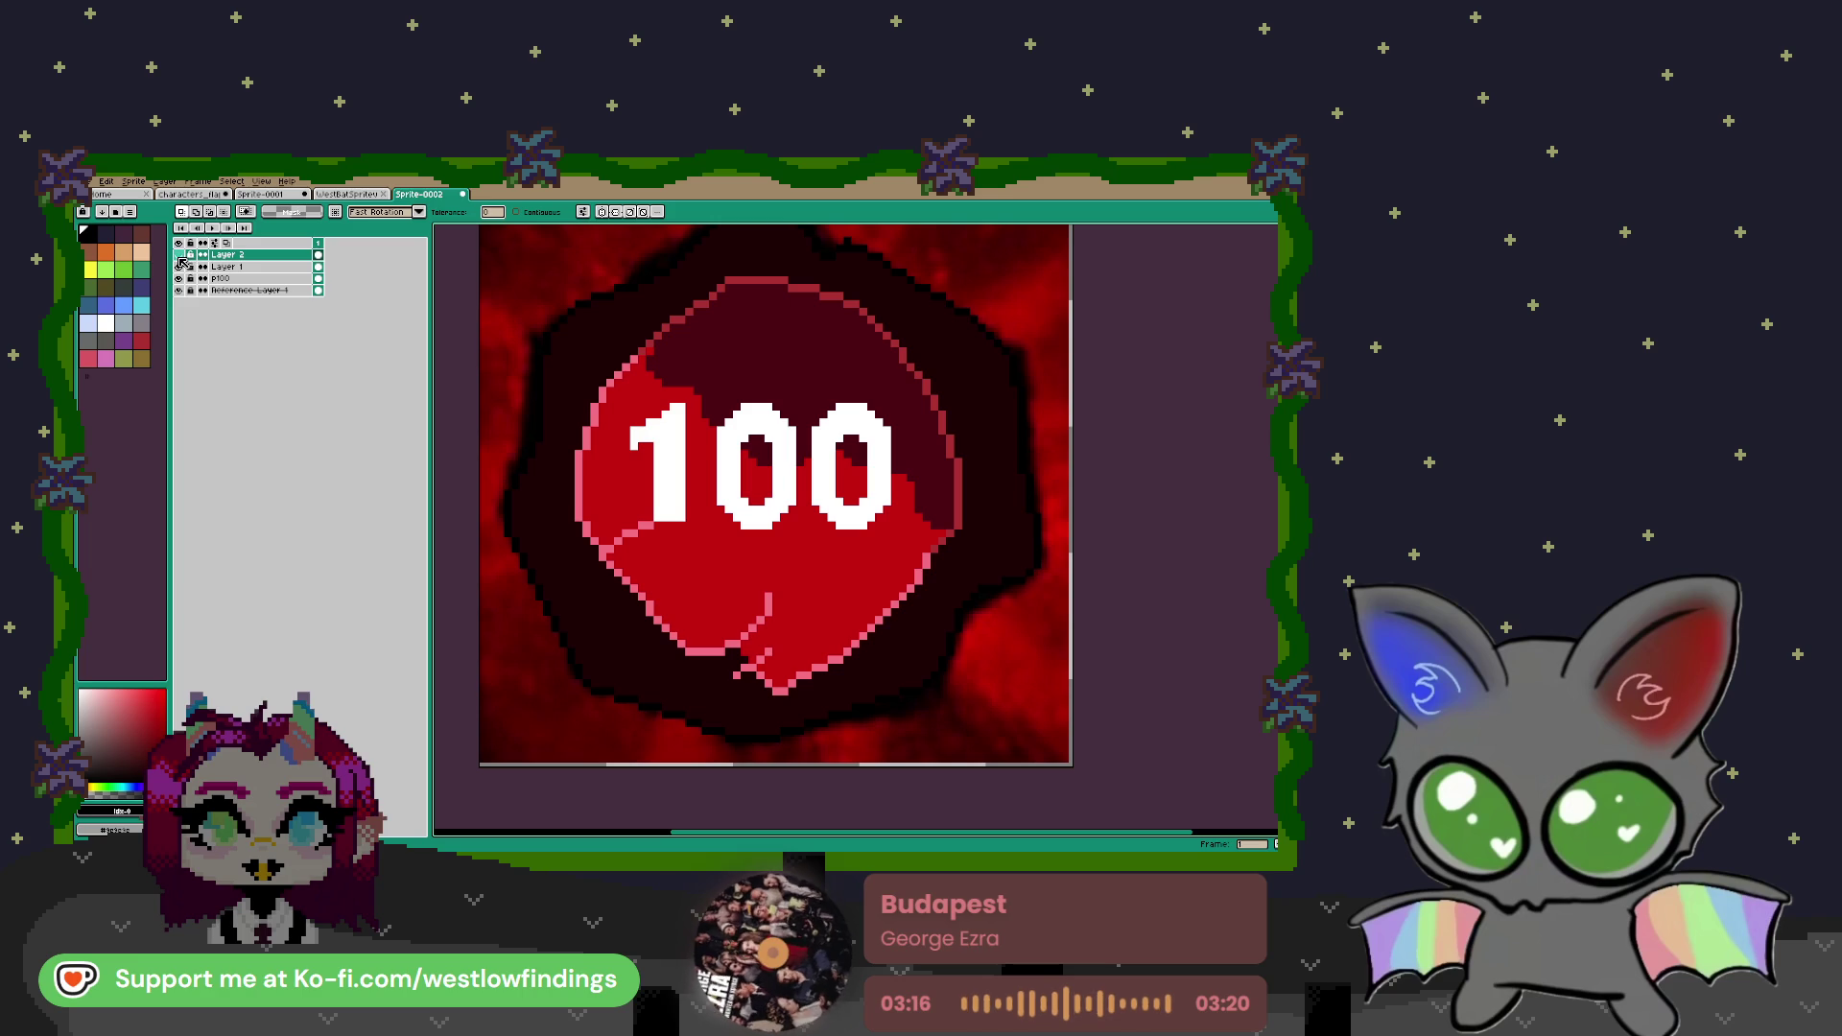
left_click(179, 267)
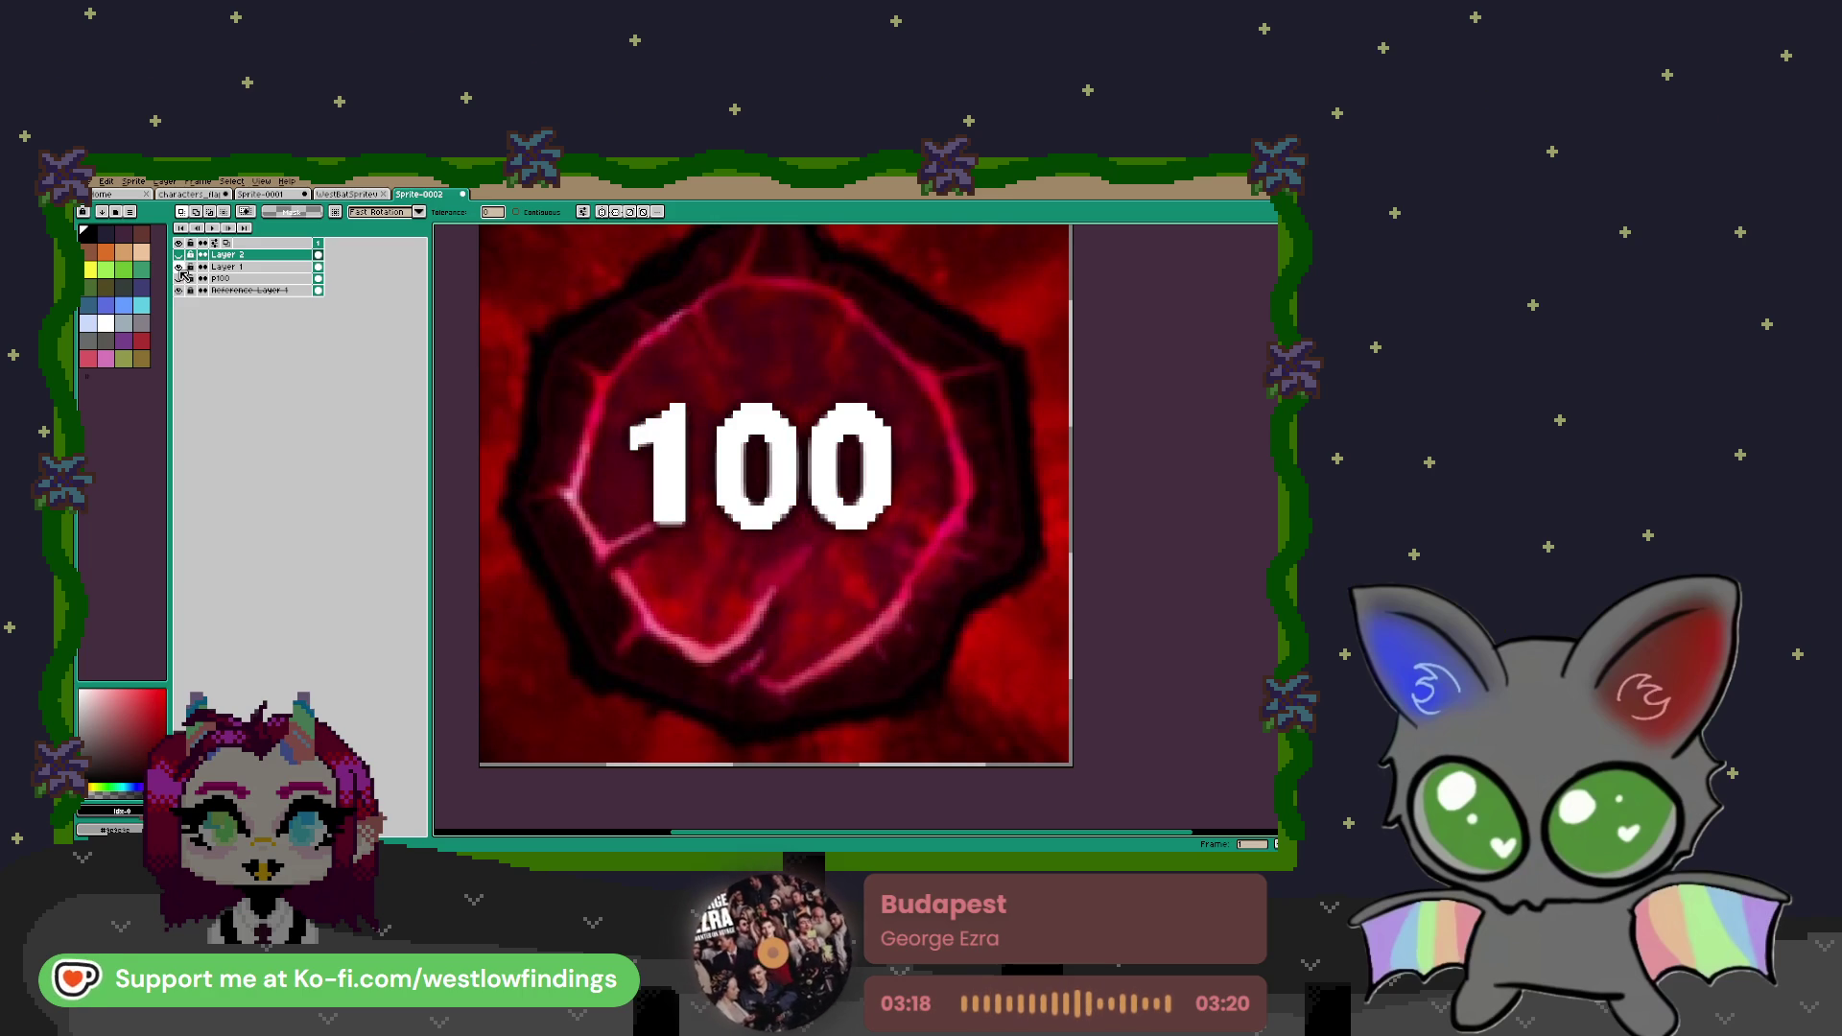
left_click(180, 268)
left_click(179, 278)
left_click(179, 255)
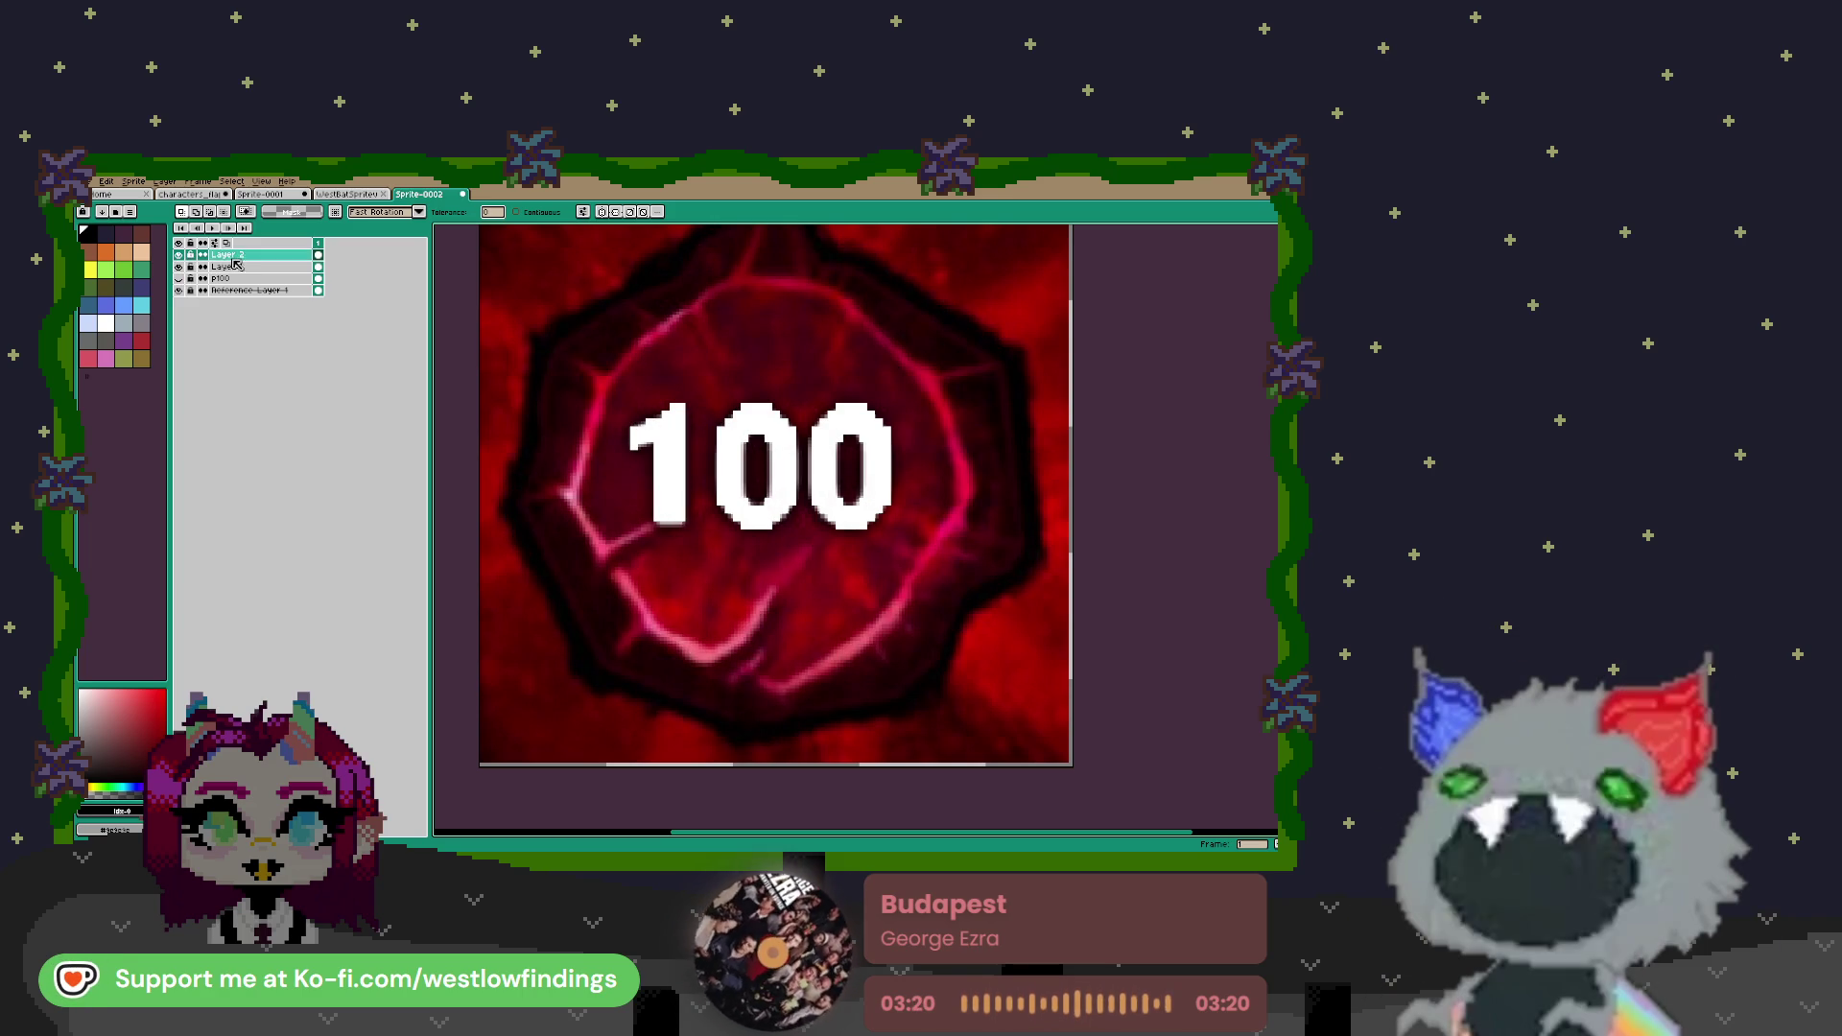
key("ctrl+z")
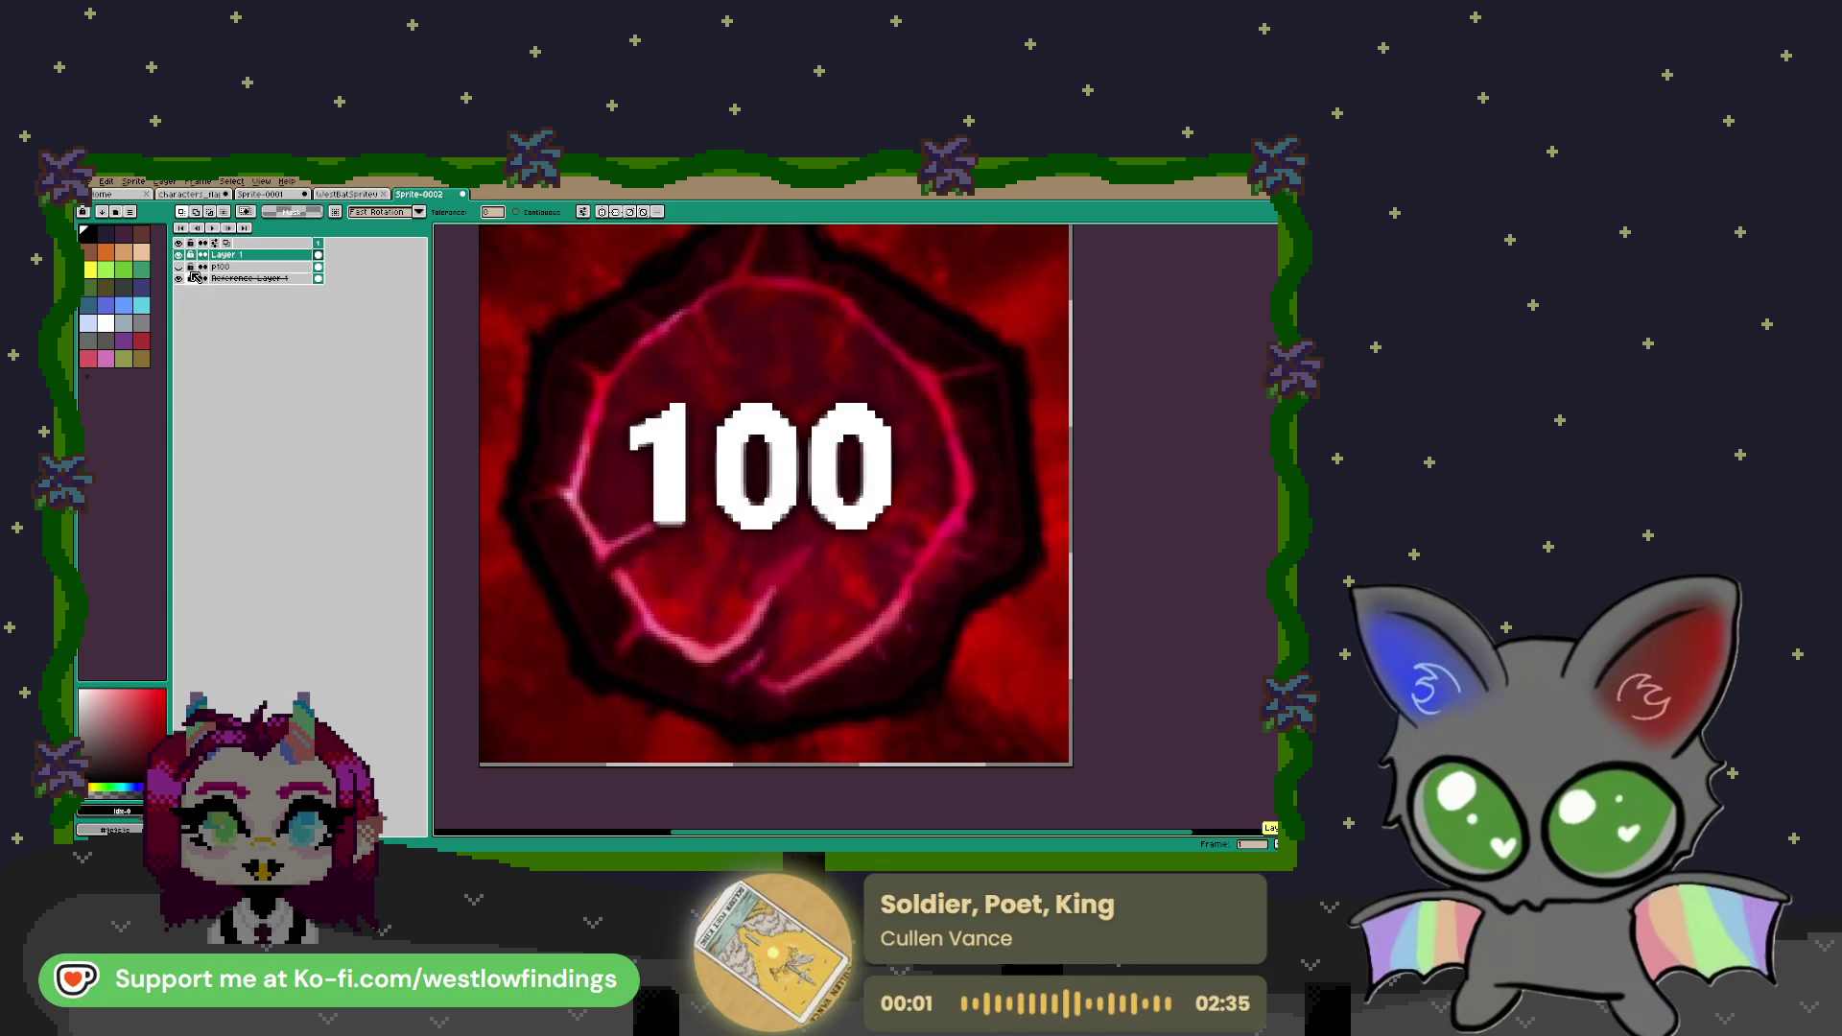
left_click(178, 267)
Hide Layer 1, make p100 the active layer and sample the badge's red
left_click(179, 255)
left_click(230, 267)
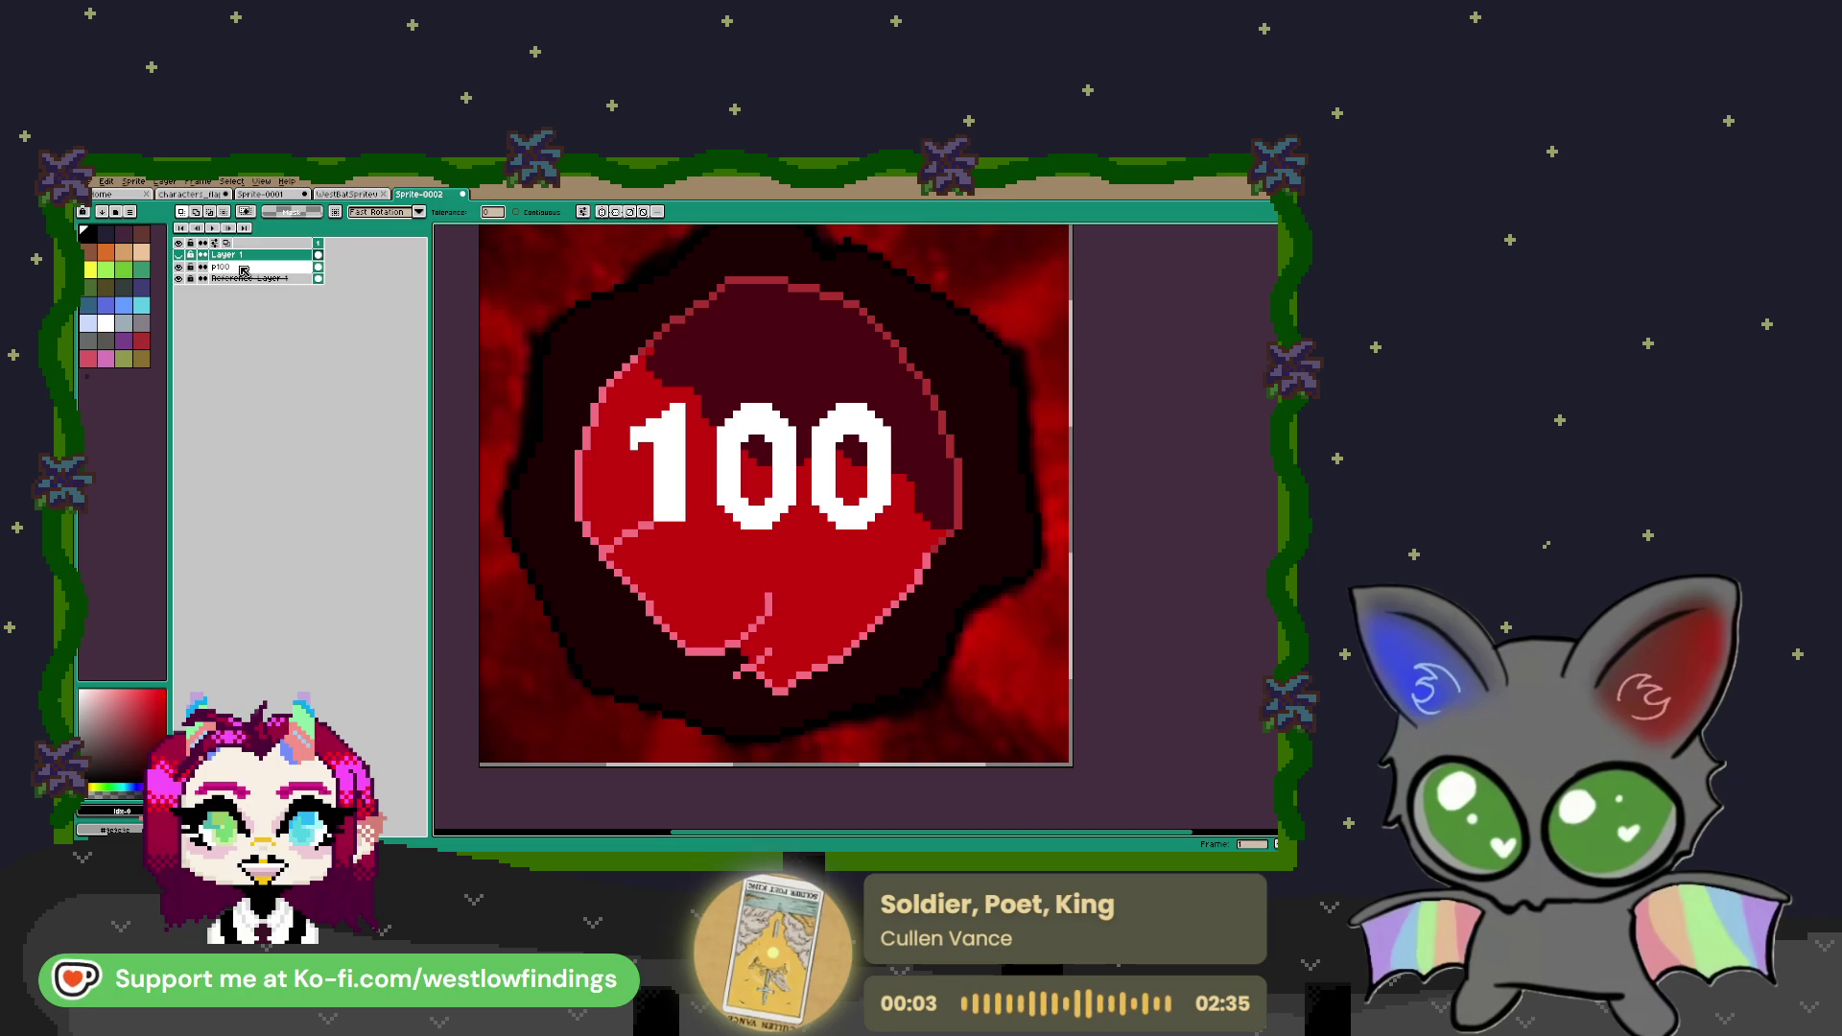
key("i")
left_click(817, 558)
key("b")
scroll(868, 525, "up", 2)
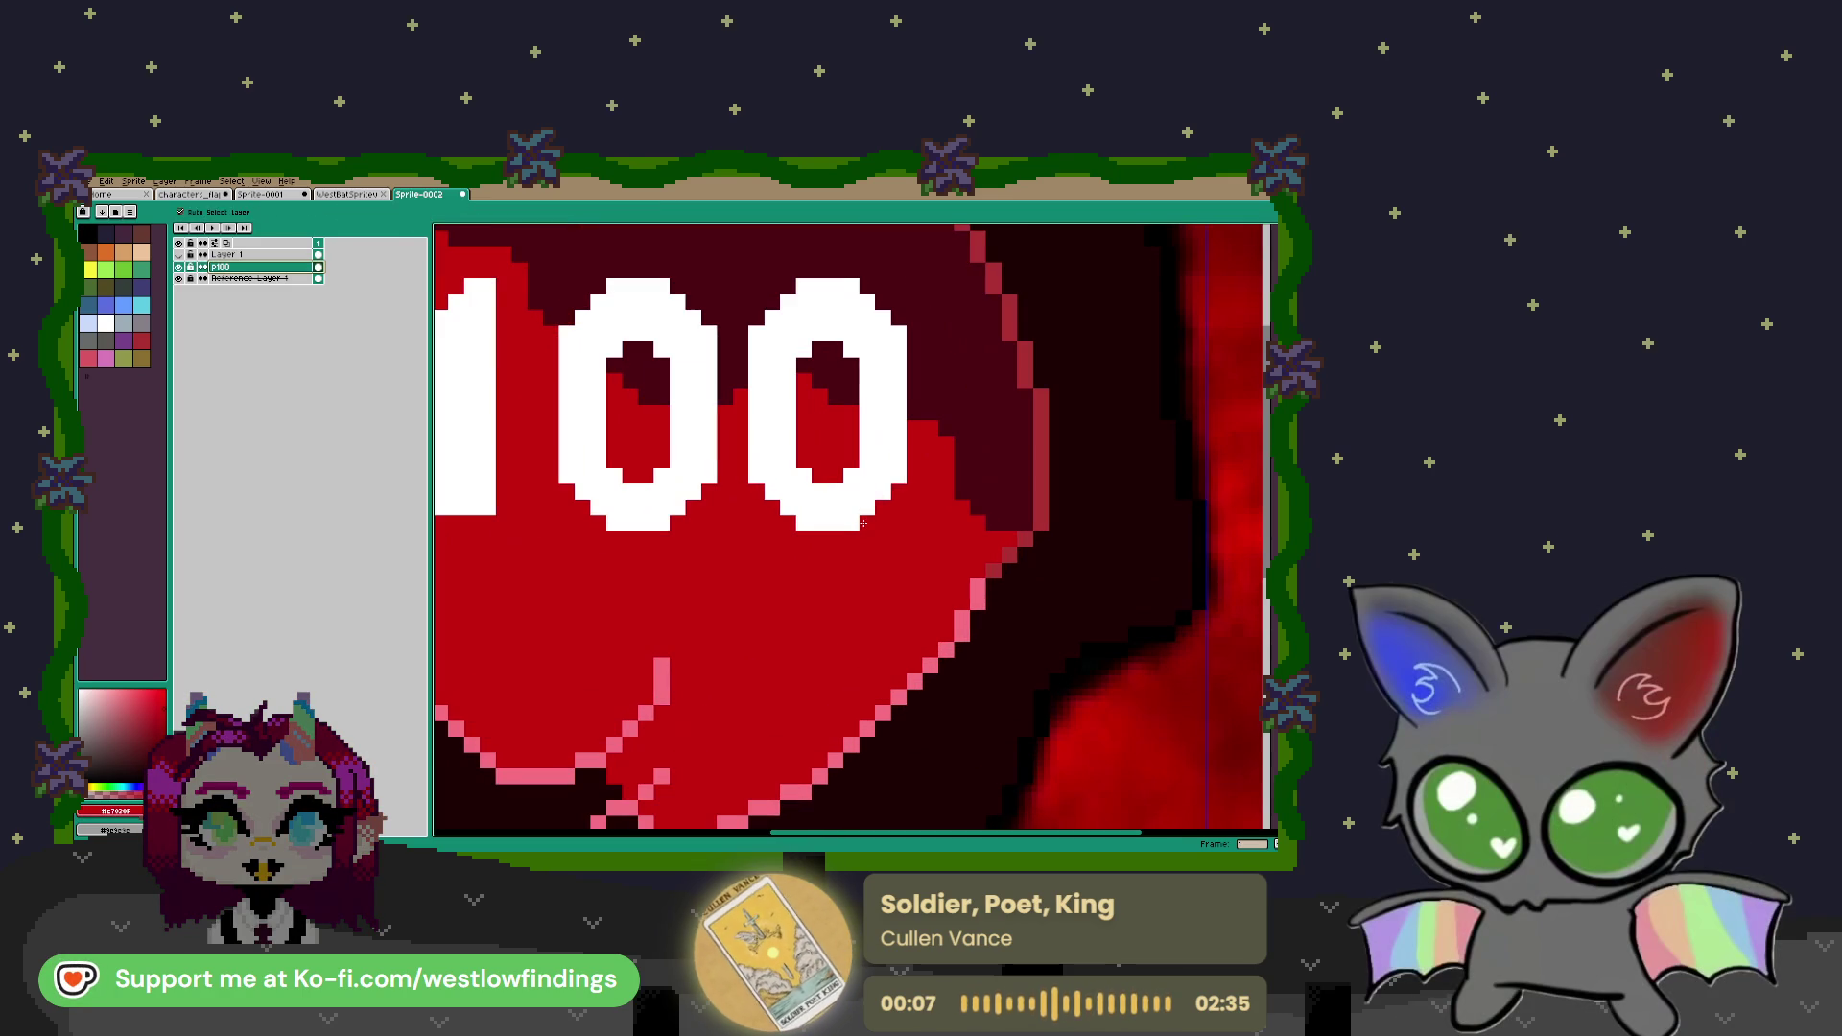
Paint over the white 1 and zeros on p100 with the sampled red and dark red
mouse_move(894, 519)
left_mouse_down()
mouse_move(883, 413)
mouse_move(857, 457)
mouse_move(772, 494)
mouse_move(768, 393)
mouse_move(604, 508)
mouse_move(764, 467)
mouse_move(598, 414)
mouse_move(598, 366)
mouse_move(554, 363)
mouse_move(953, 485)
left_mouse_up()
mouse_move(877, 357)
left_mouse_down()
mouse_move(877, 461)
mouse_move(815, 402)
mouse_move(874, 551)
left_mouse_up()
scroll(917, 566, "down", 3)
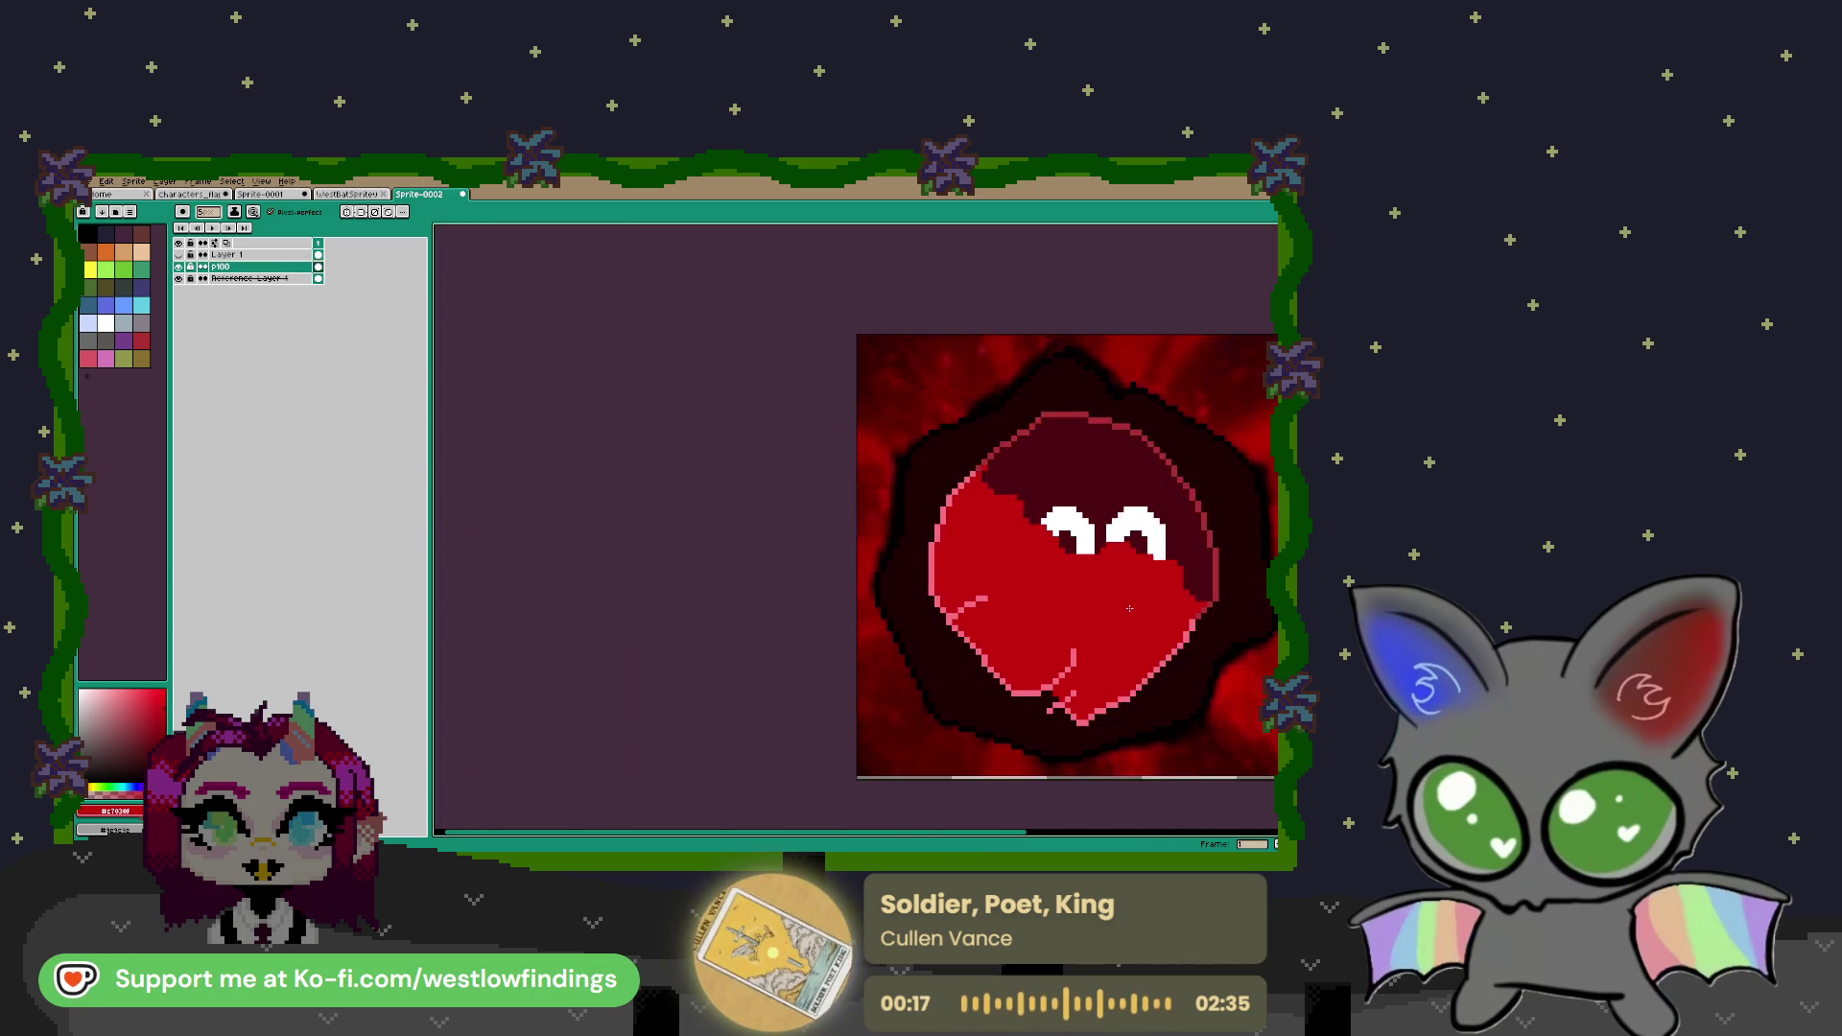
left_click(879, 448, "alt")
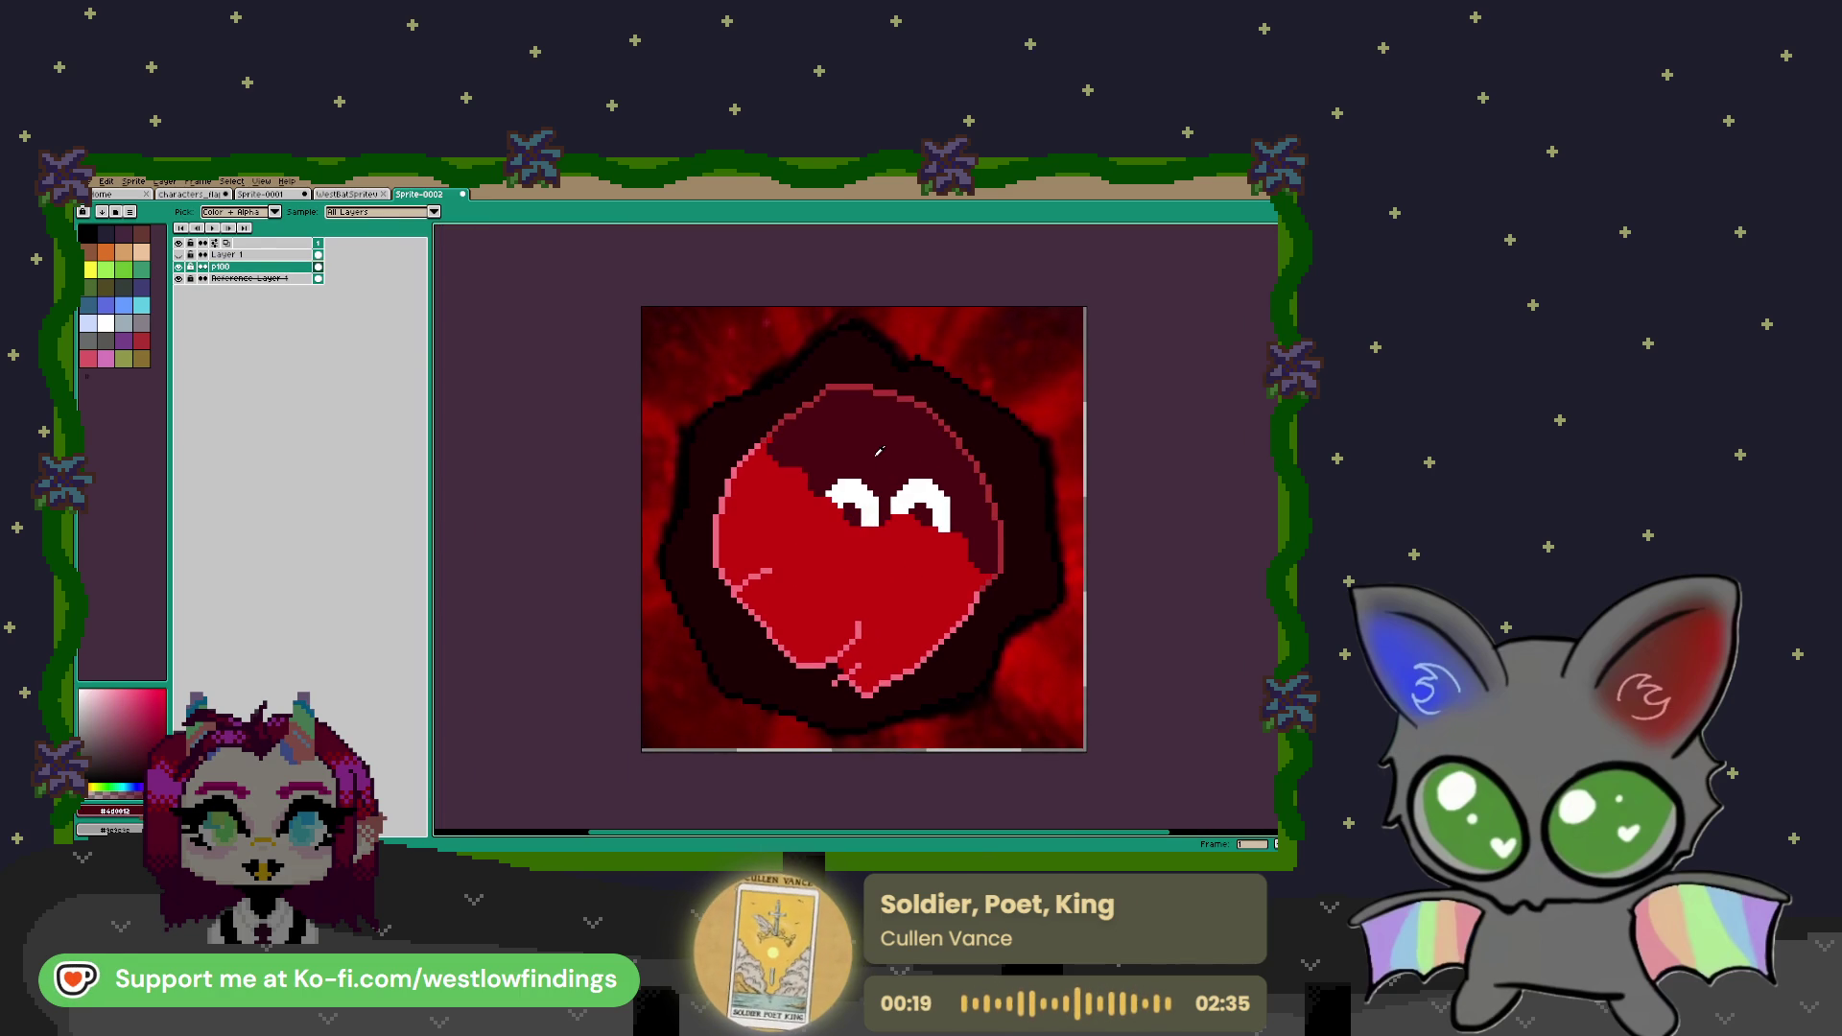
mouse_move(827, 485)
left_mouse_down()
mouse_move(875, 523)
mouse_move(923, 497)
mouse_move(948, 514)
left_mouse_up()
left_click(899, 508)
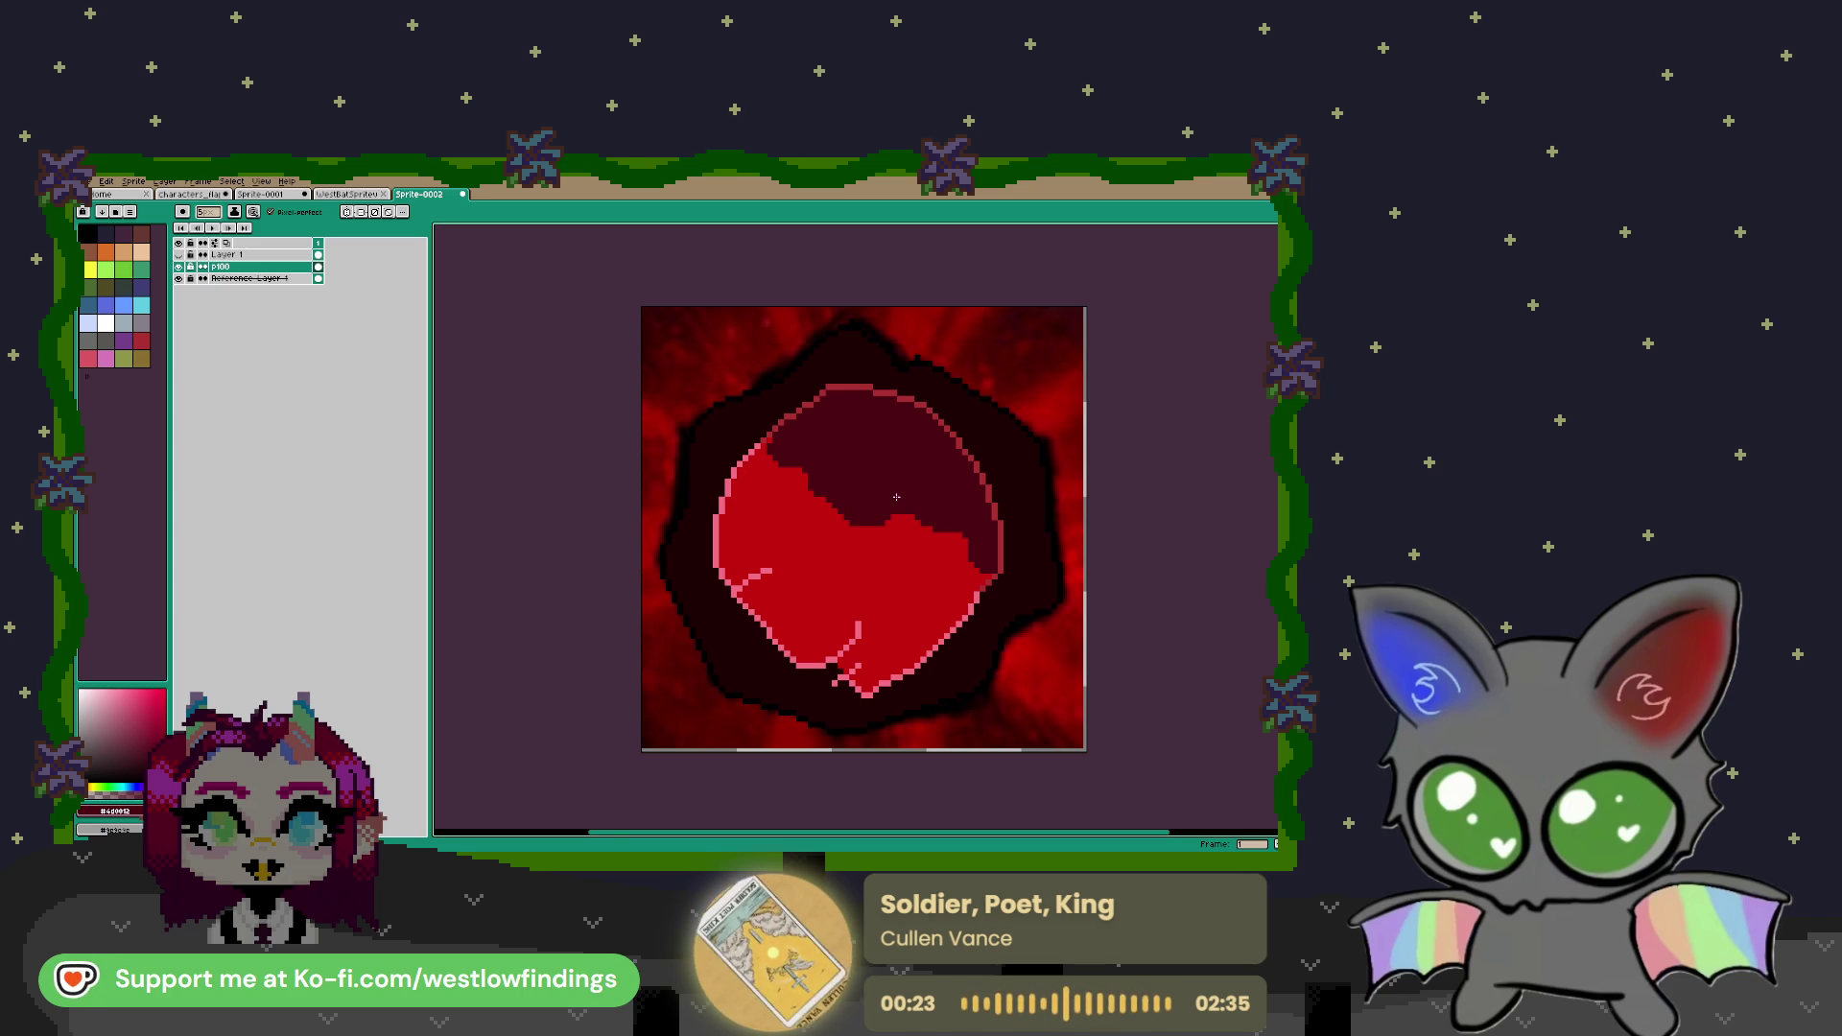
scroll(874, 481, "down", 1)
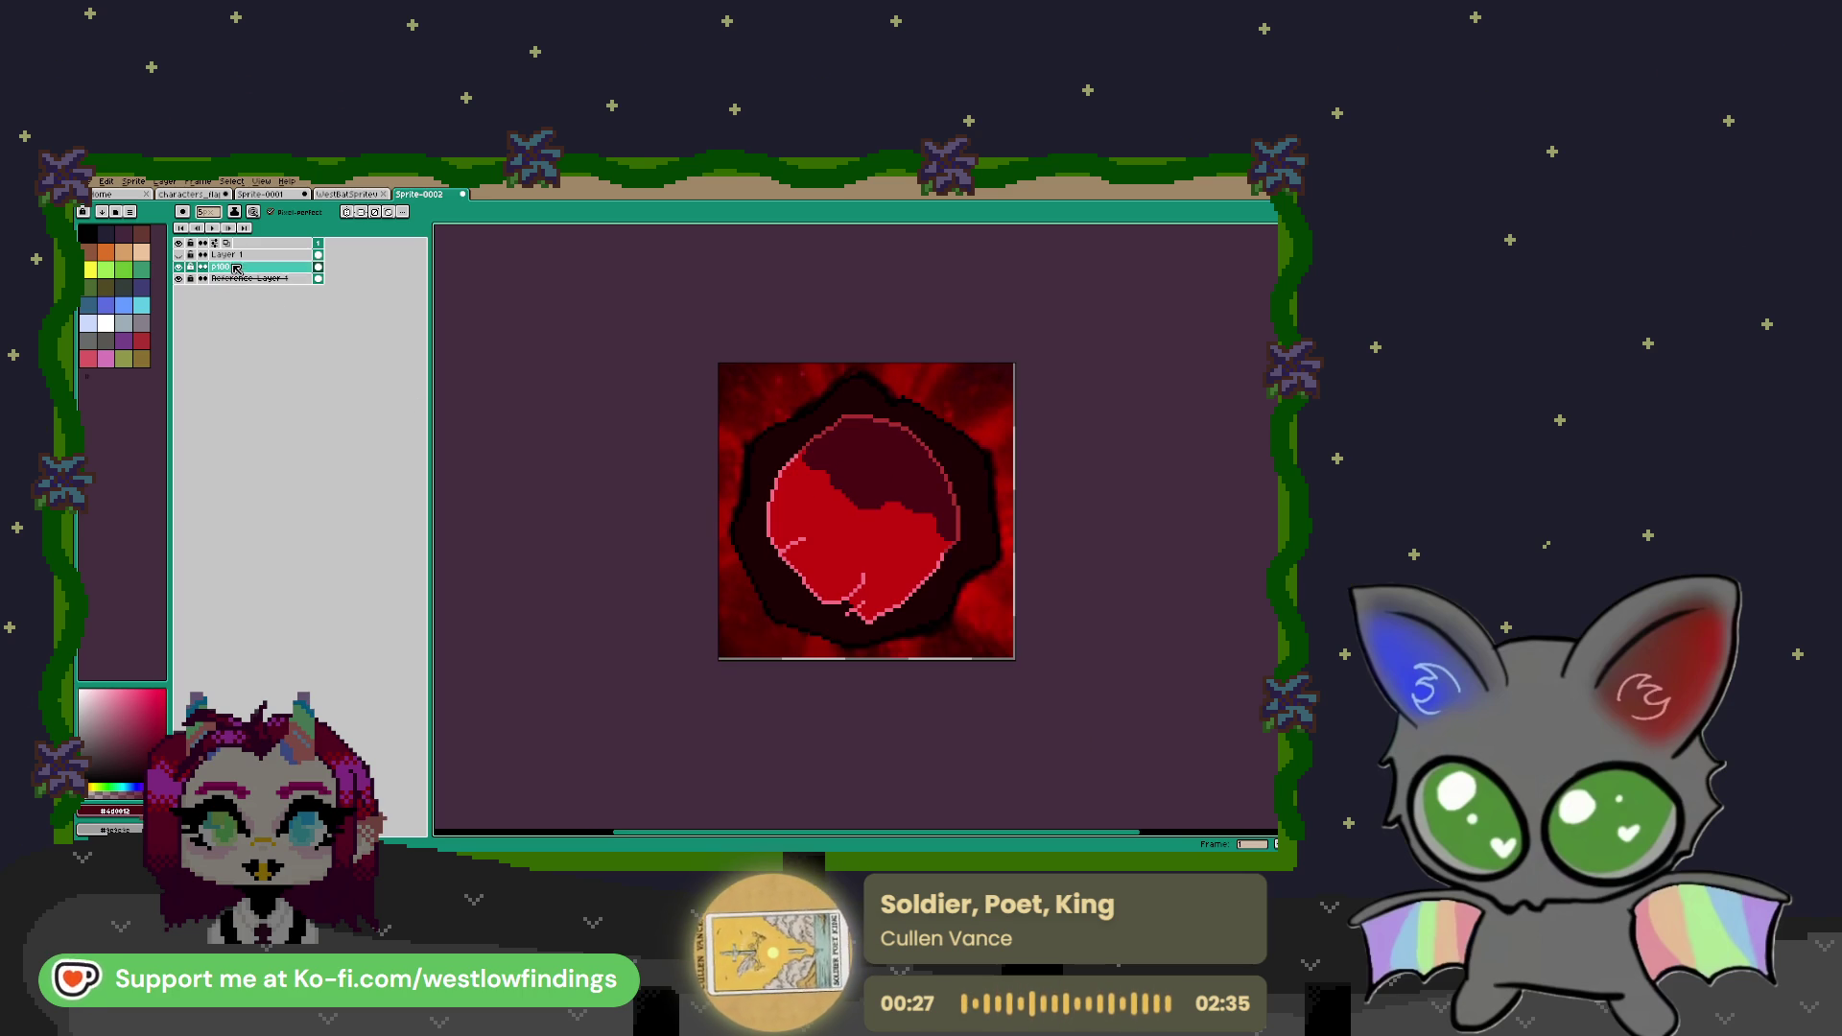
left_click(180, 255)
left_click(179, 255)
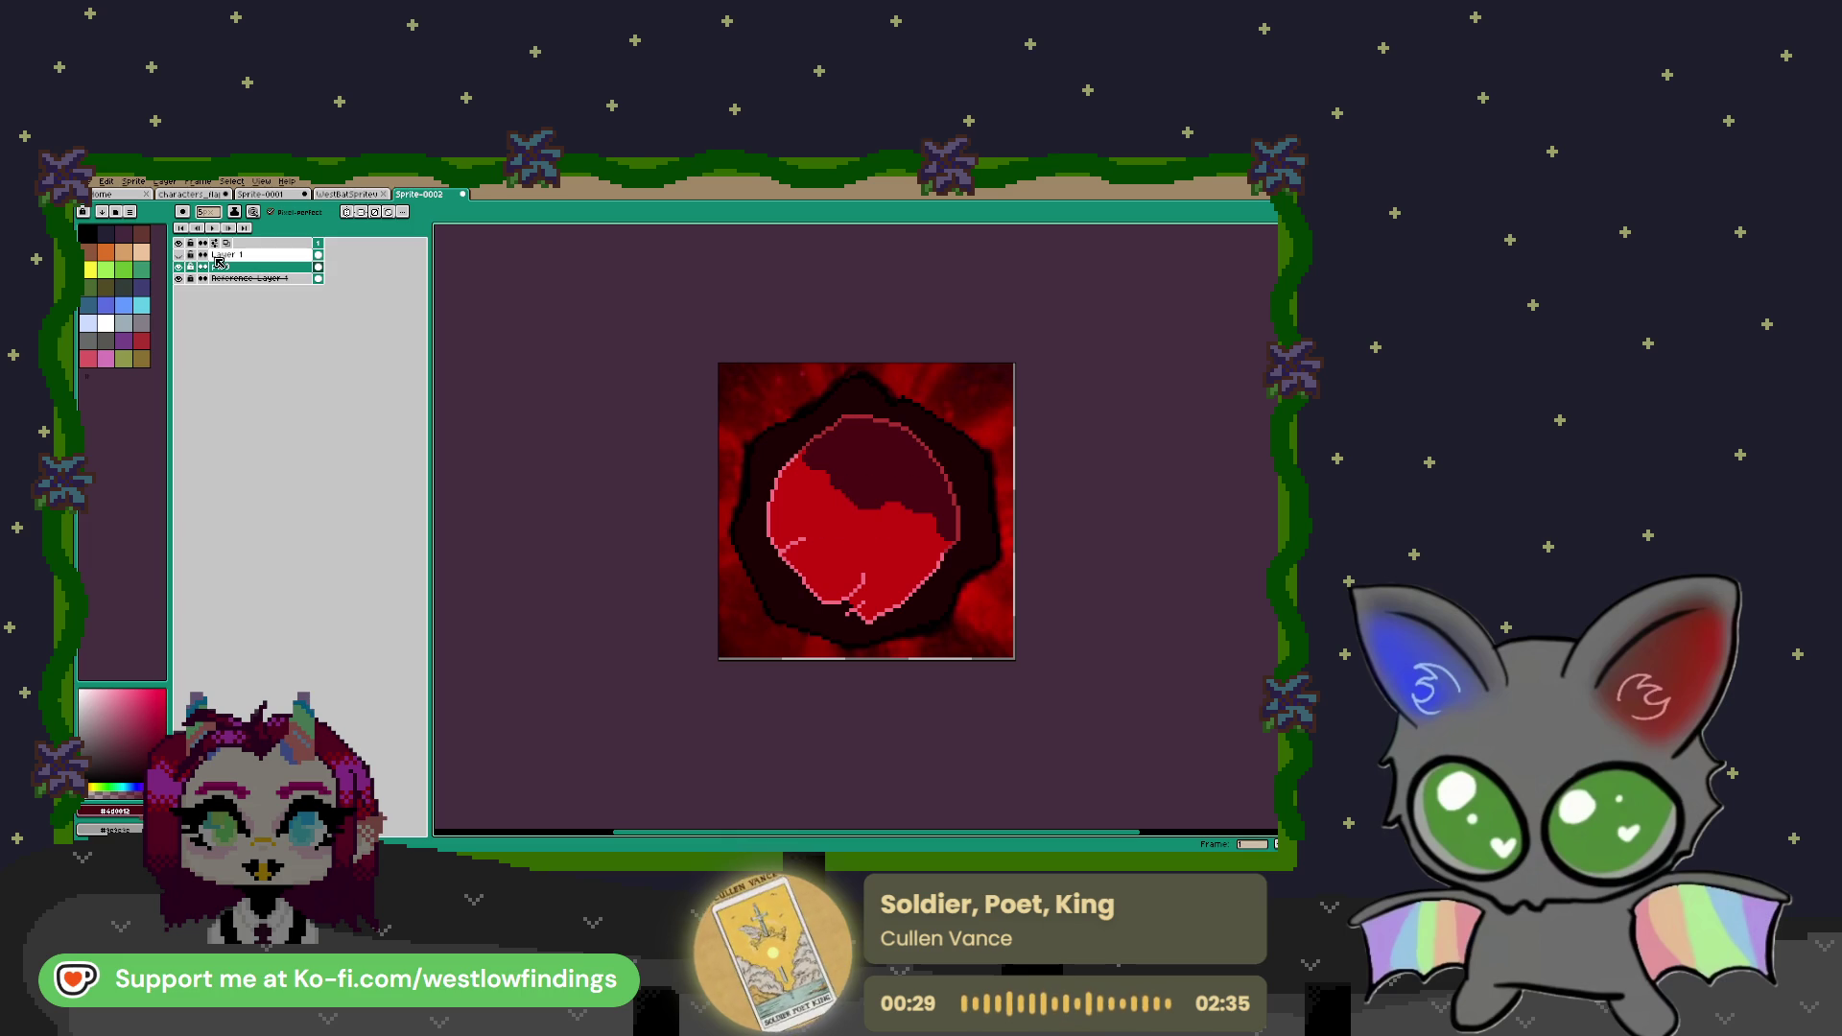
Add Layer 2 above p100, hide the red reference background, and choose blue for drawing
key("shift+n")
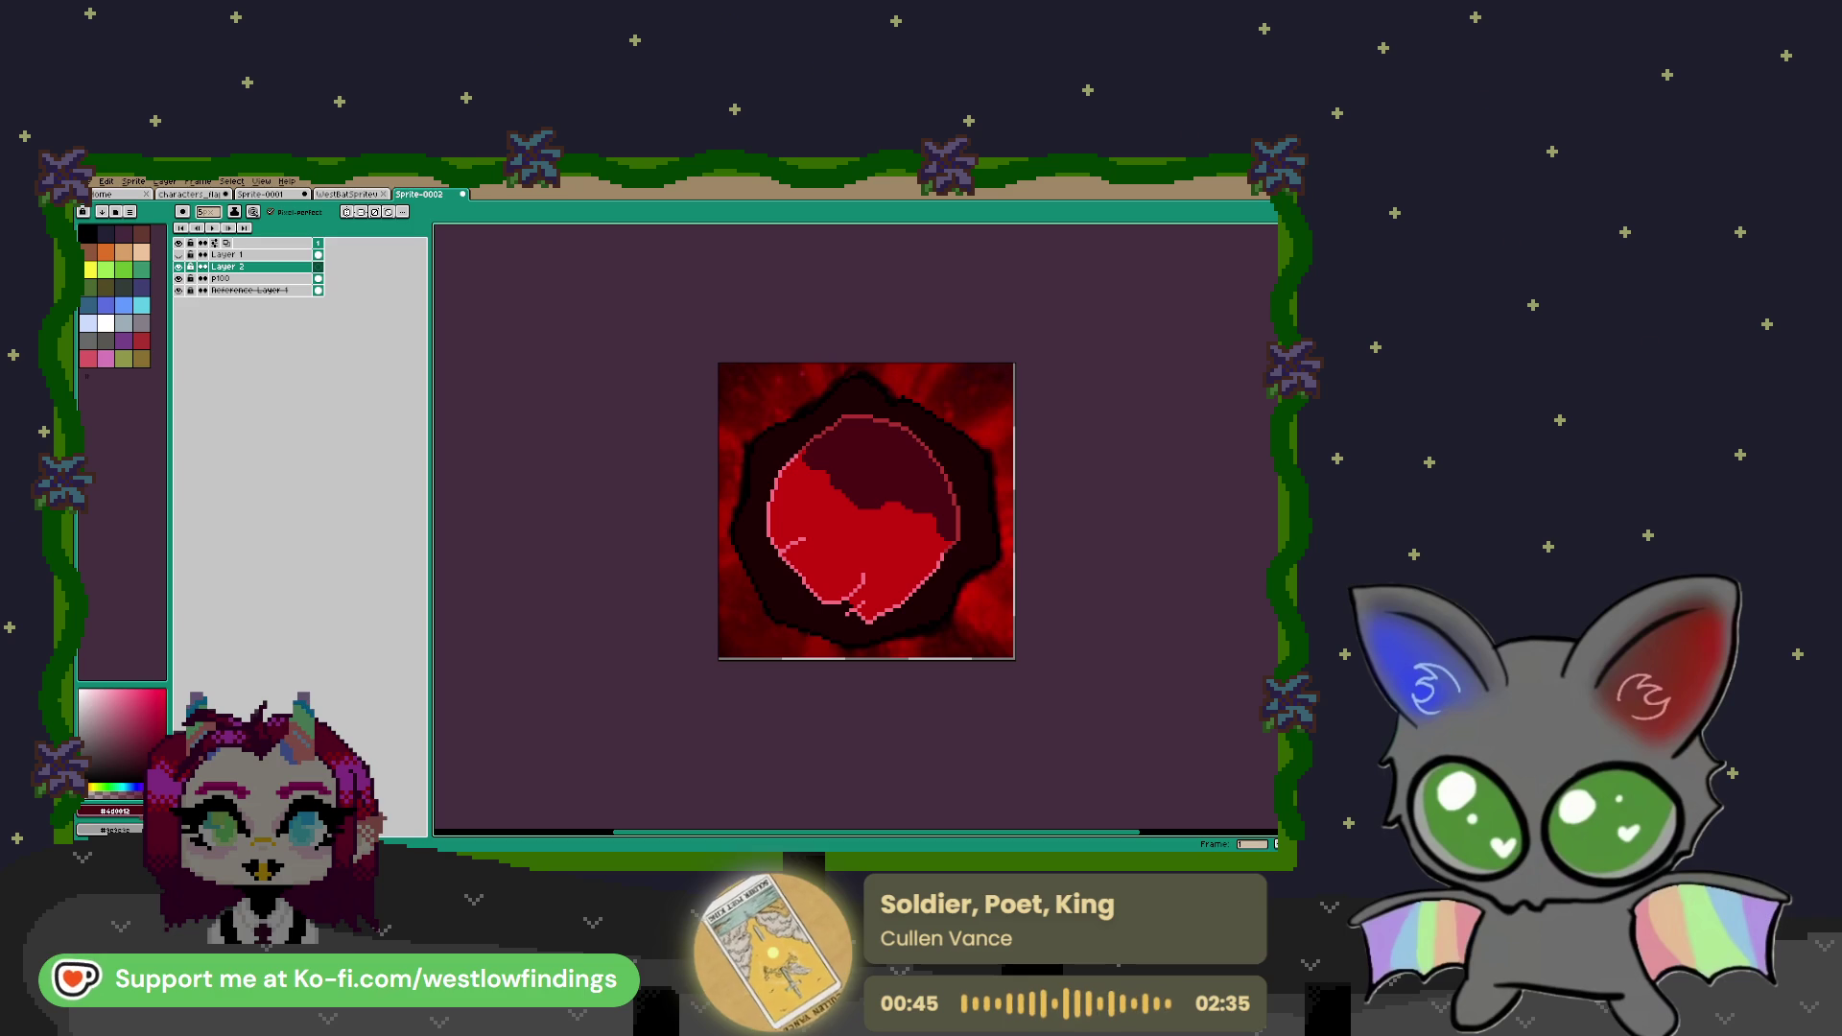
scroll(915, 483, "up", 2)
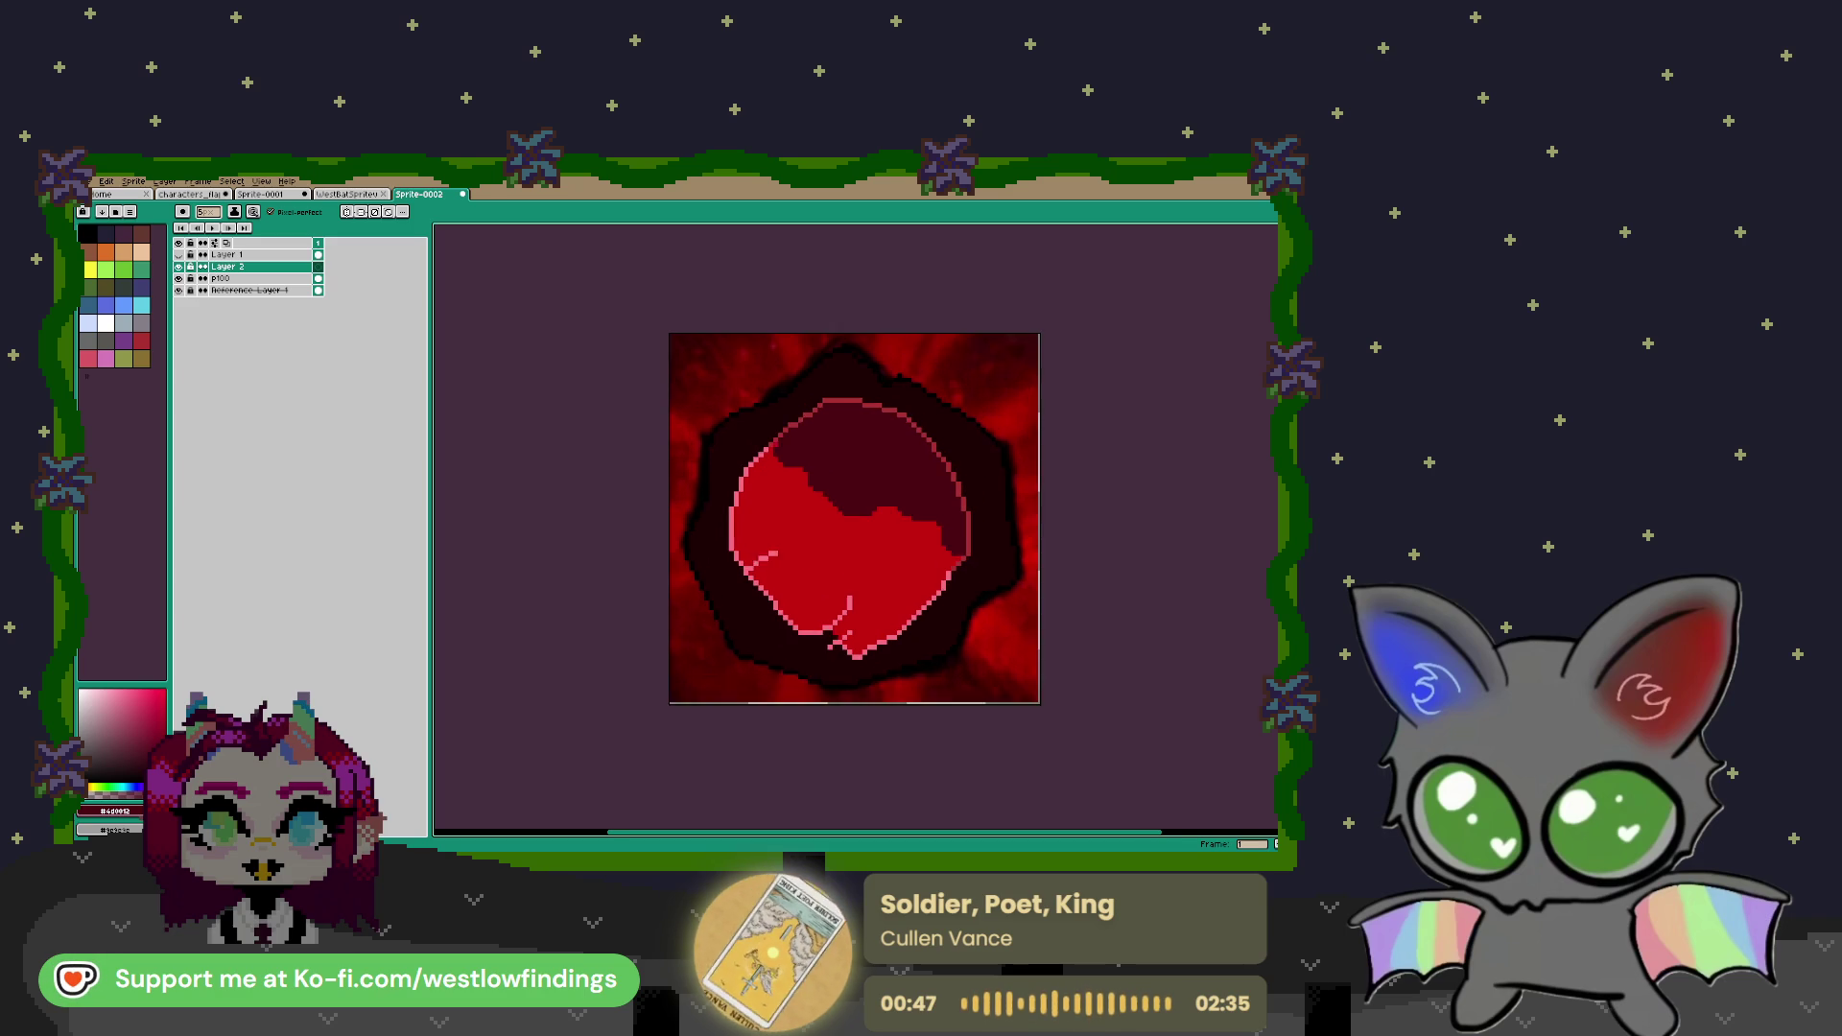
left_click(178, 290)
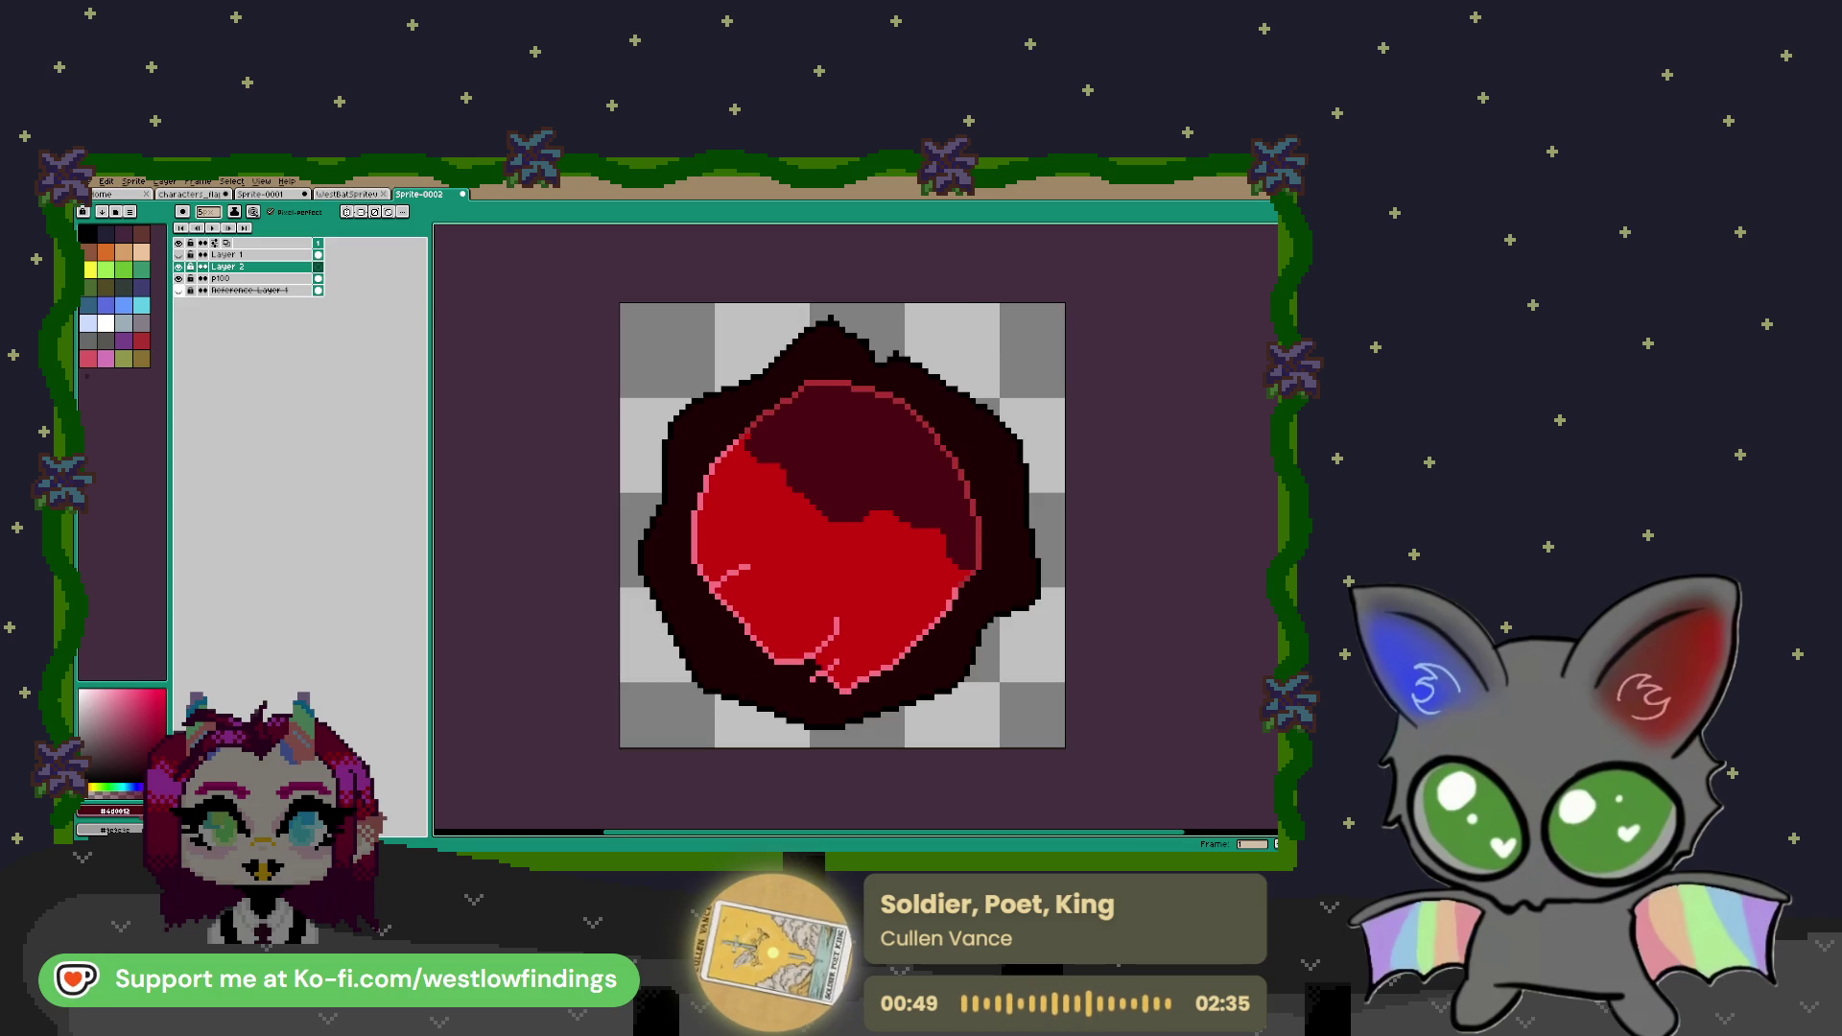
left_click(181, 278)
left_click(181, 279)
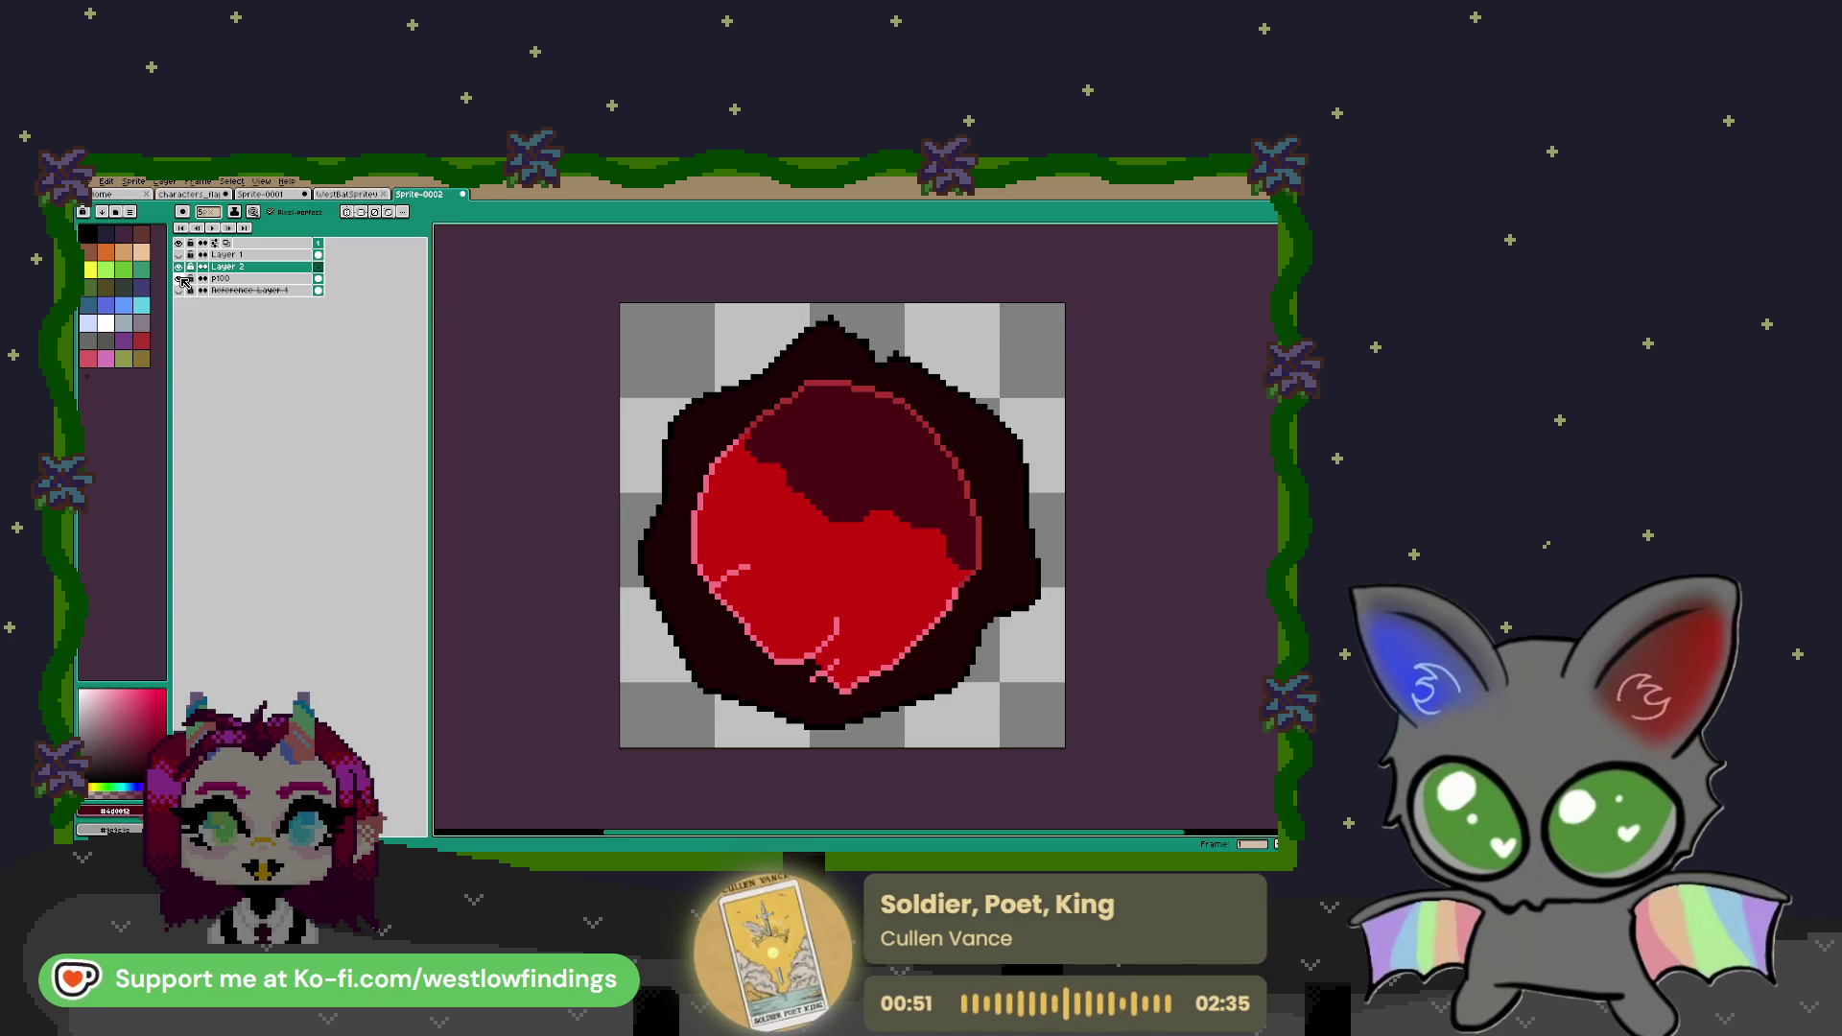
scroll(884, 529, "up", 1)
key("v")
key("b")
left_click(105, 305)
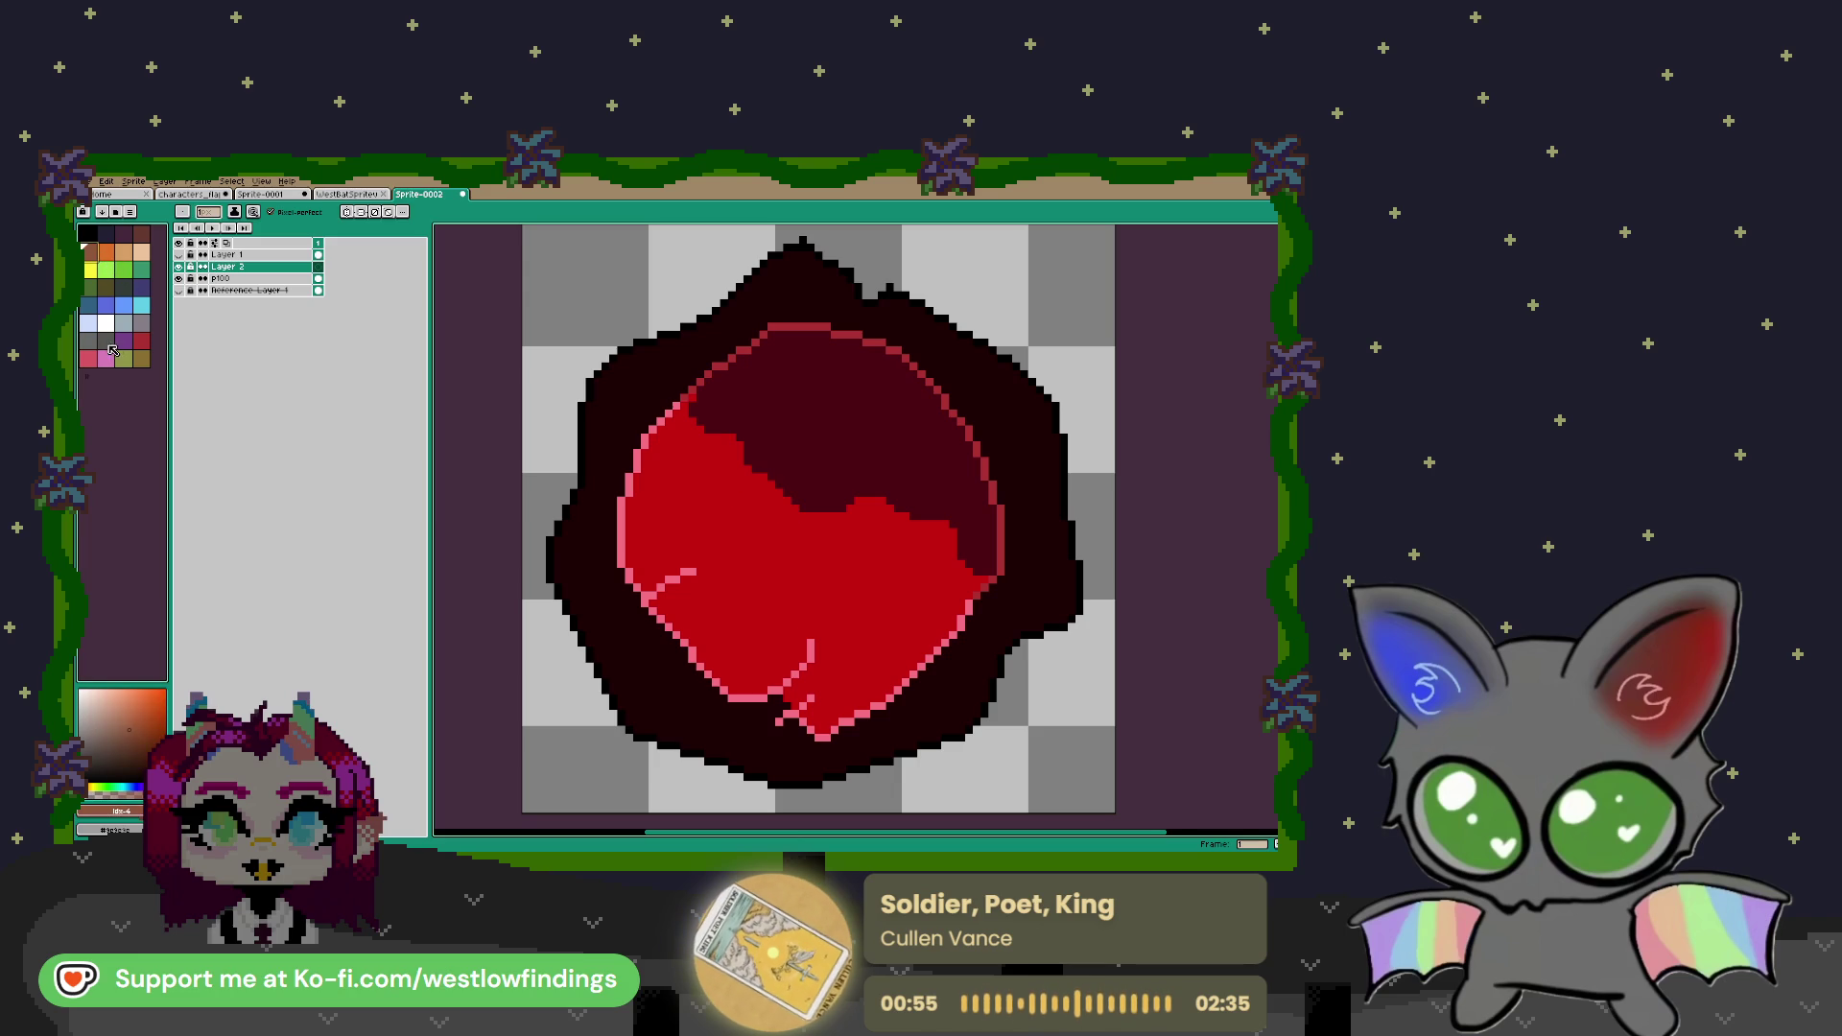
Sketch a blue ear loop with a short base line on the gem's dark red top
scroll(829, 535, "up", 2)
scroll(781, 534, "down", 1)
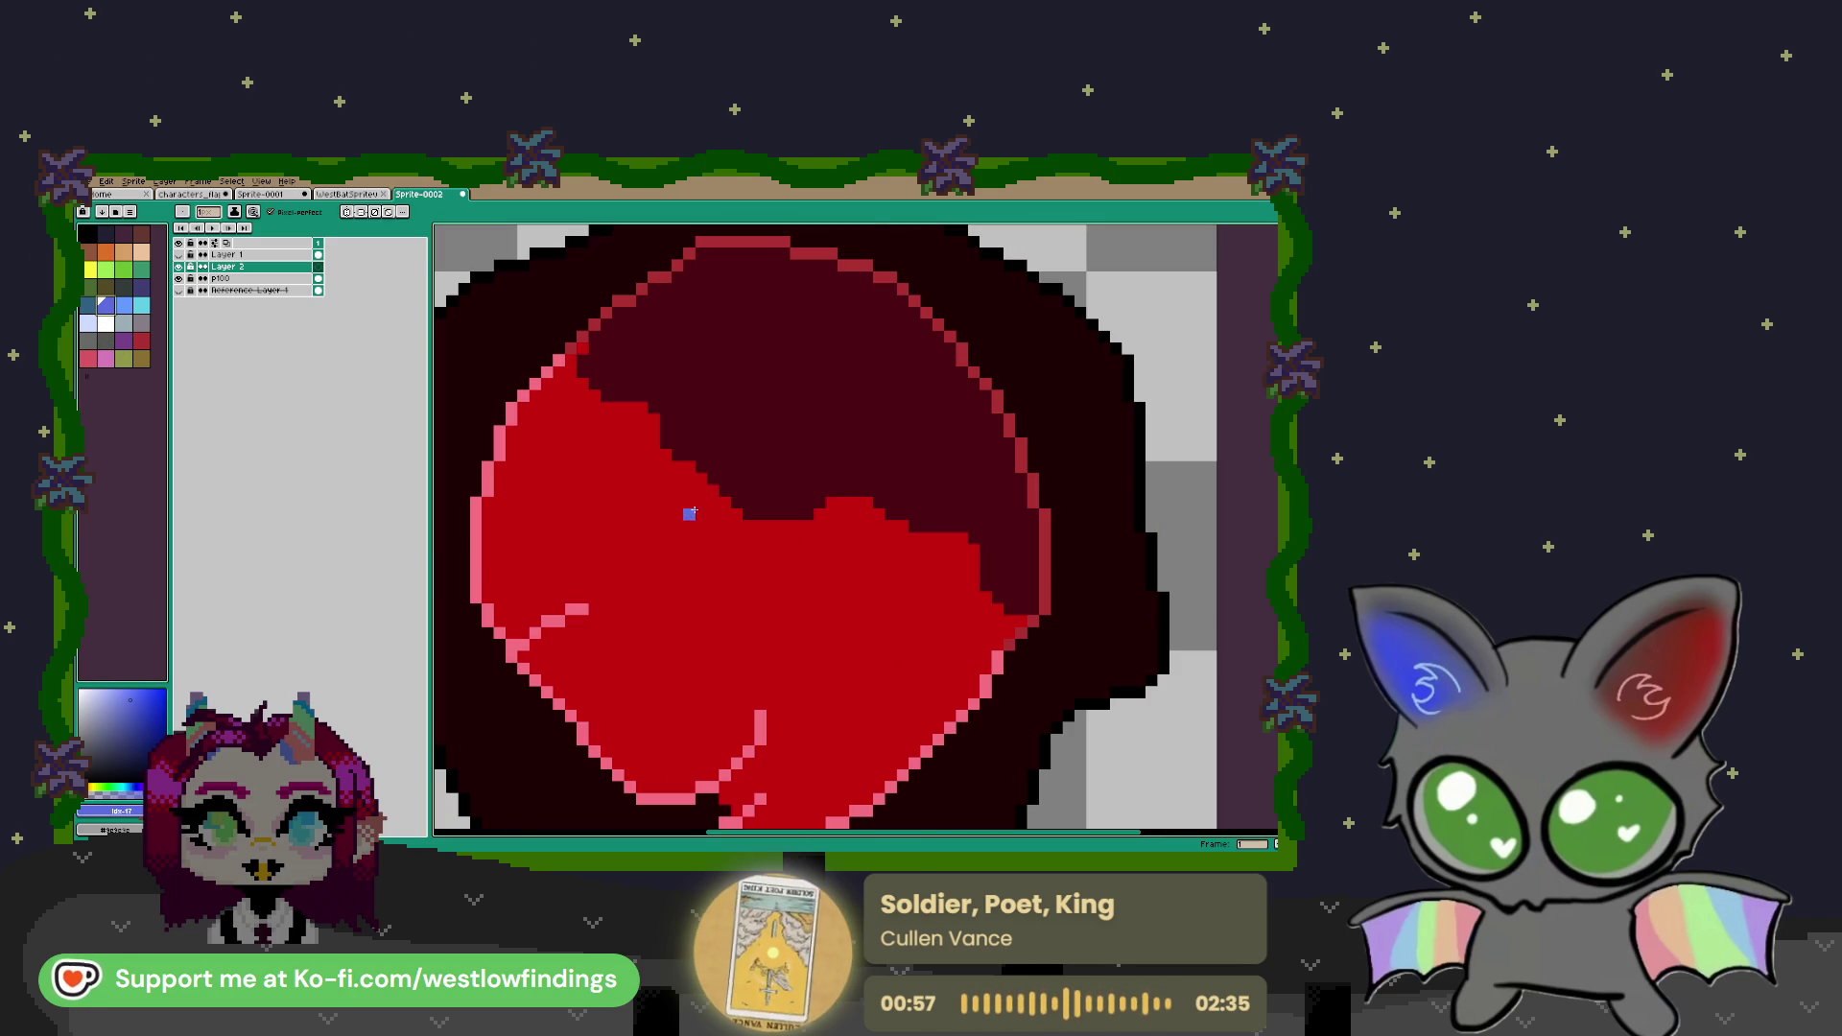
mouse_move(689, 395)
left_mouse_down()
mouse_move(709, 394)
mouse_move(736, 457)
left_mouse_up()
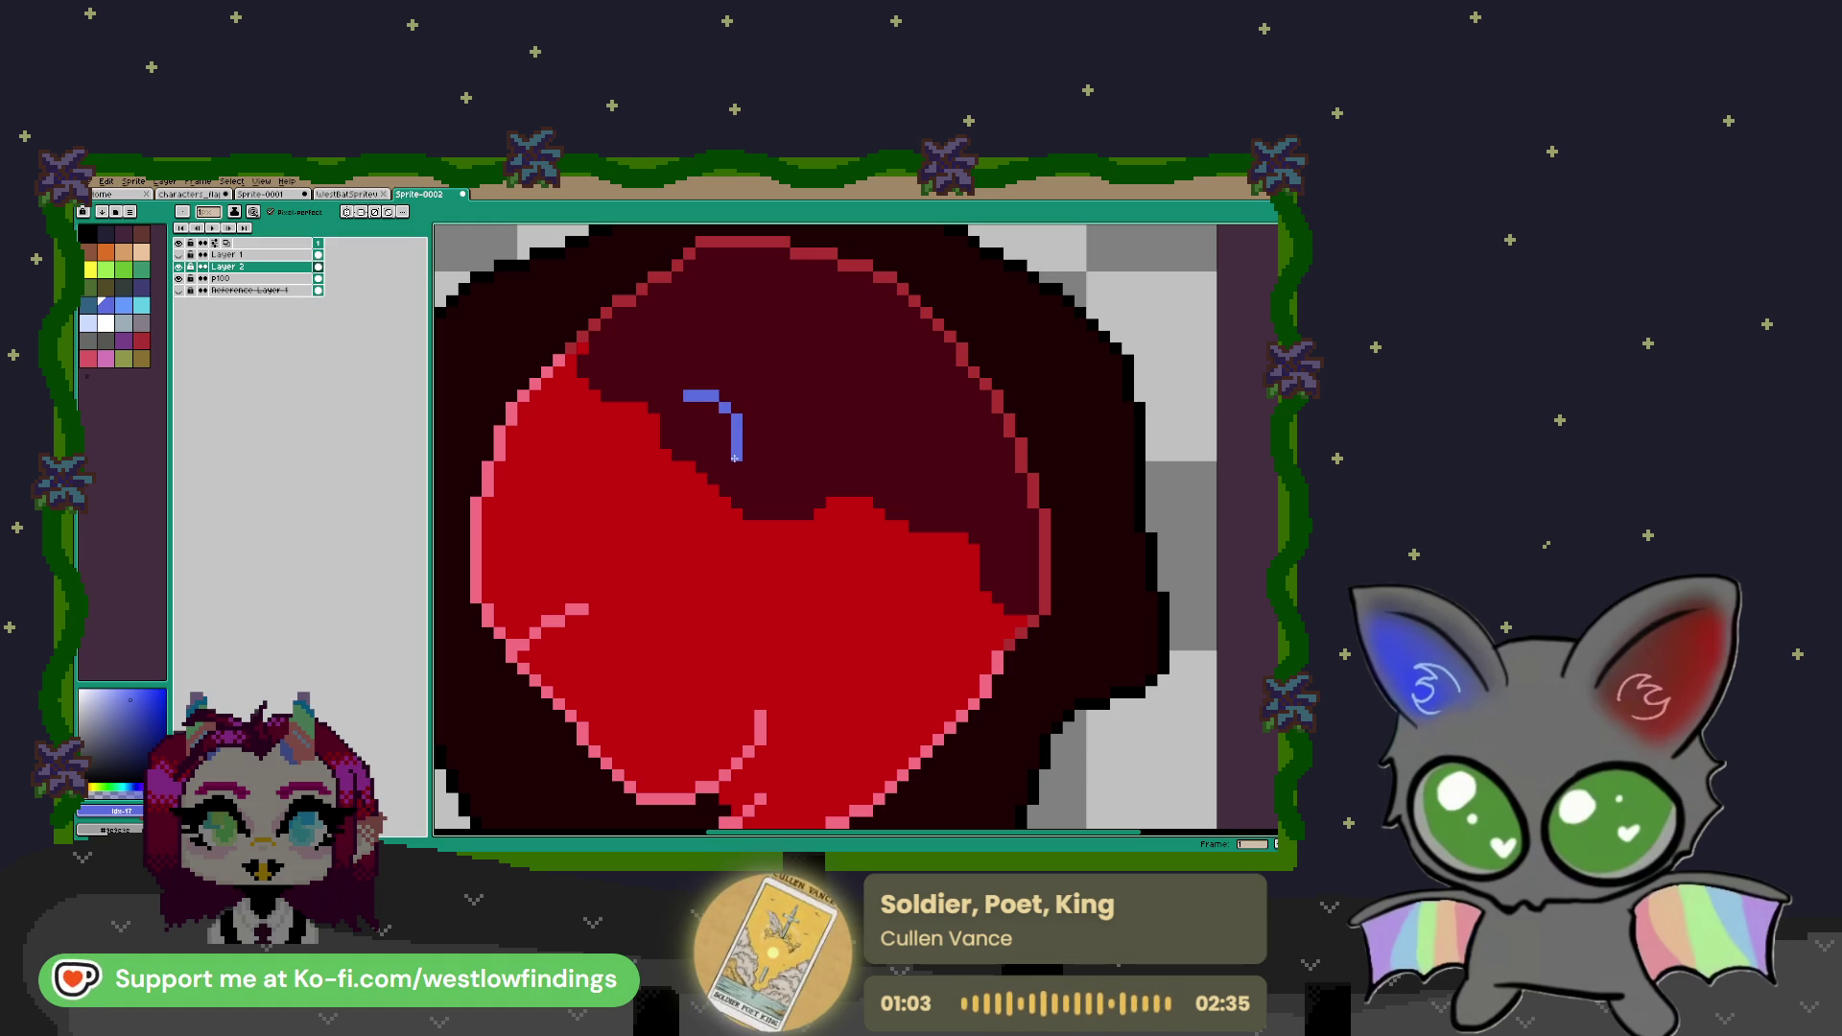
left_click_drag(664, 419, 665, 458)
left_click(664, 466)
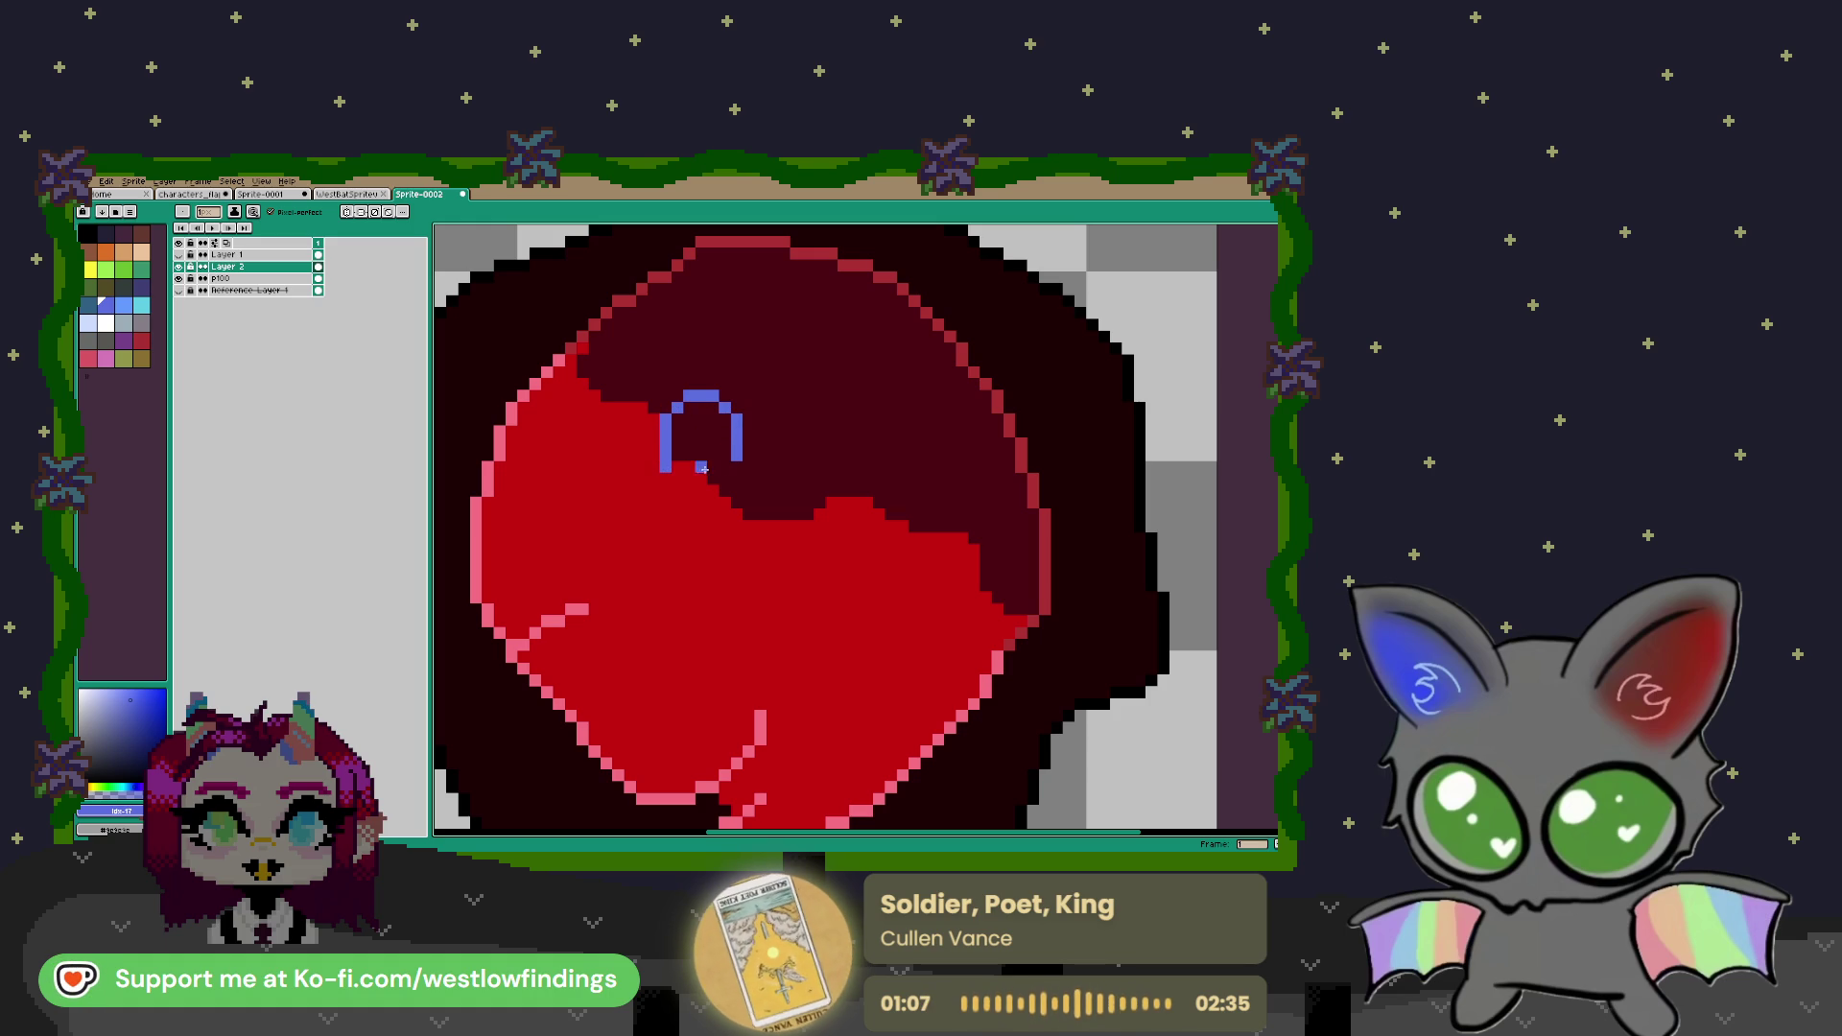
left_click(724, 479)
left_click(678, 478)
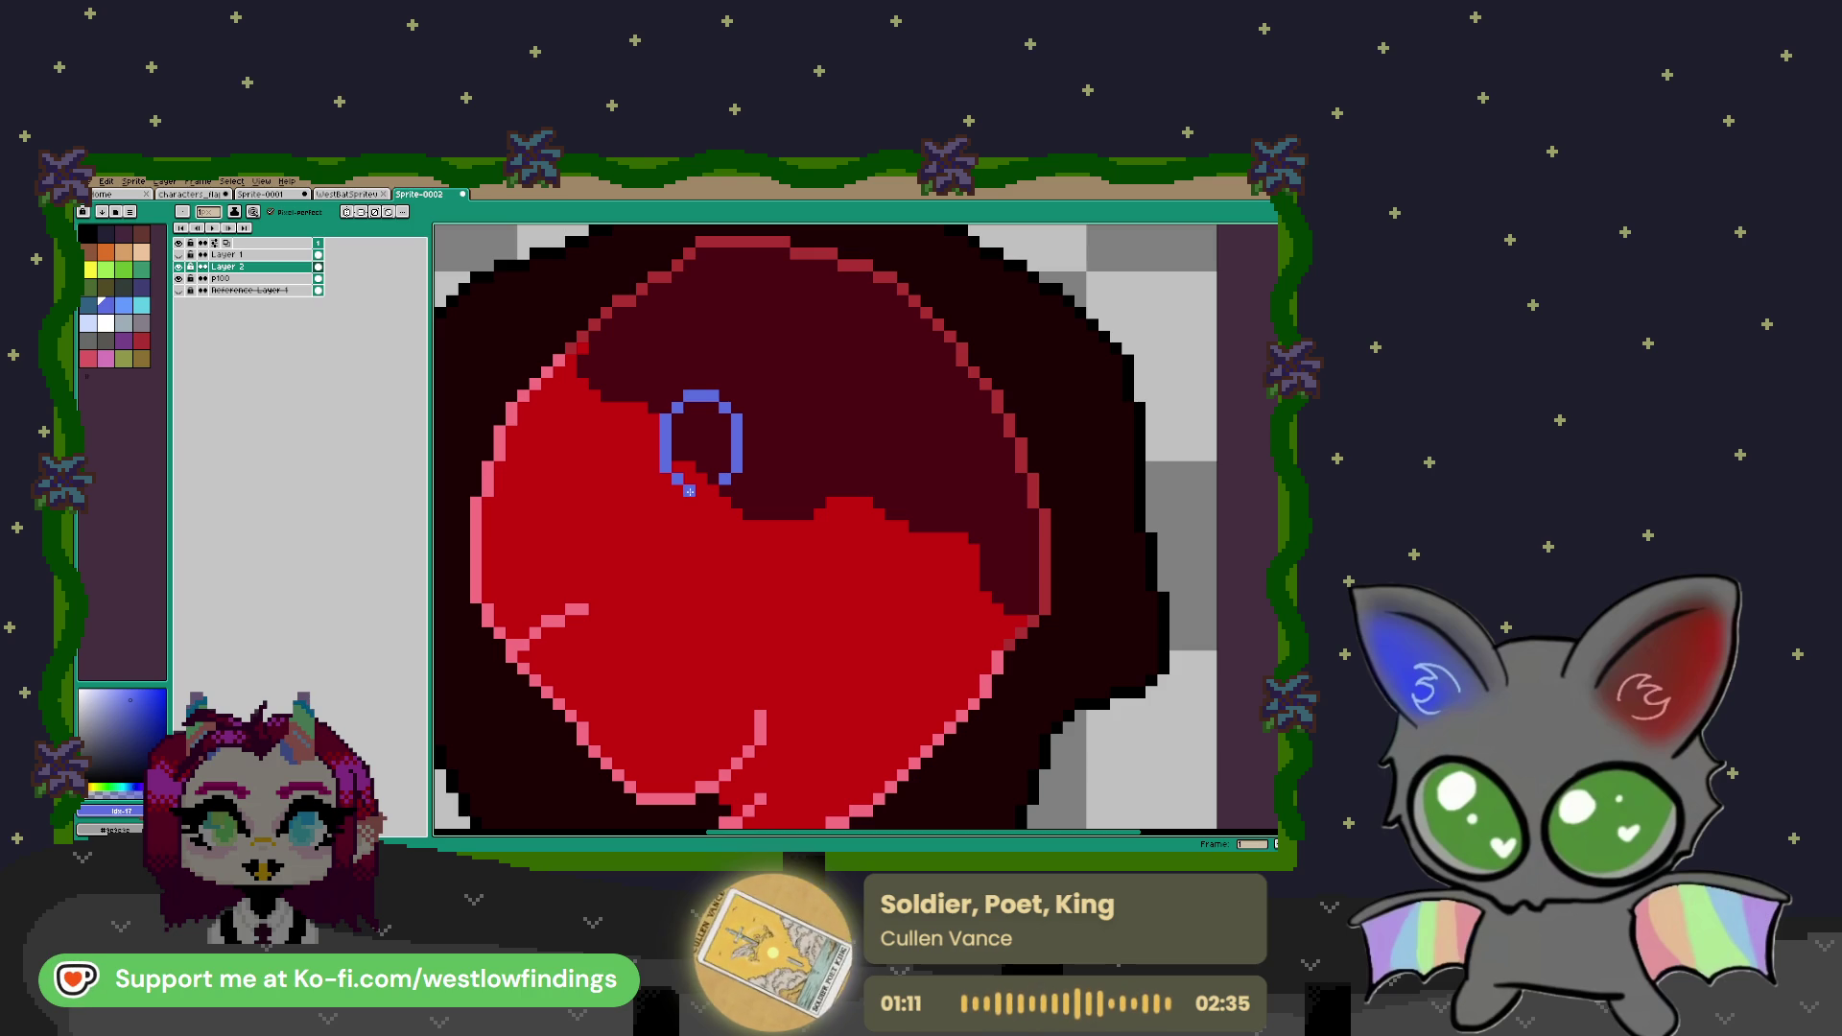
left_click(689, 491)
left_click(712, 490)
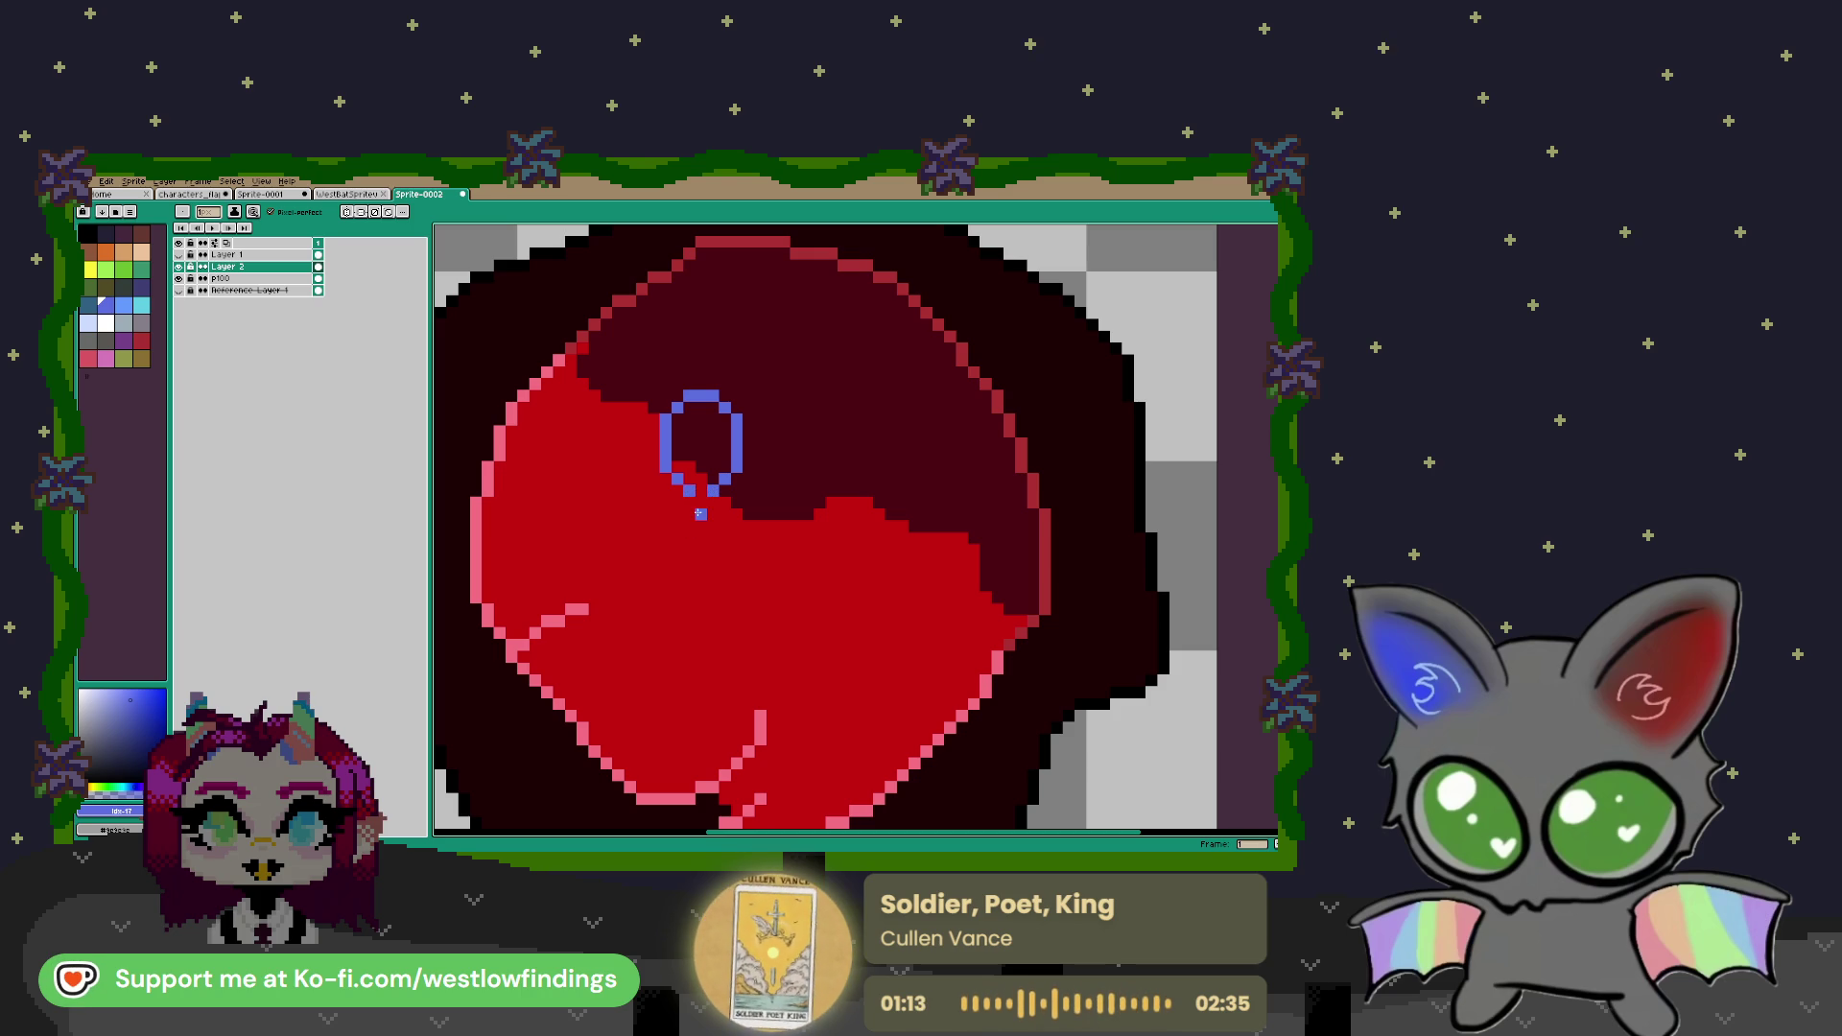
left_click_drag(677, 501, 716, 505)
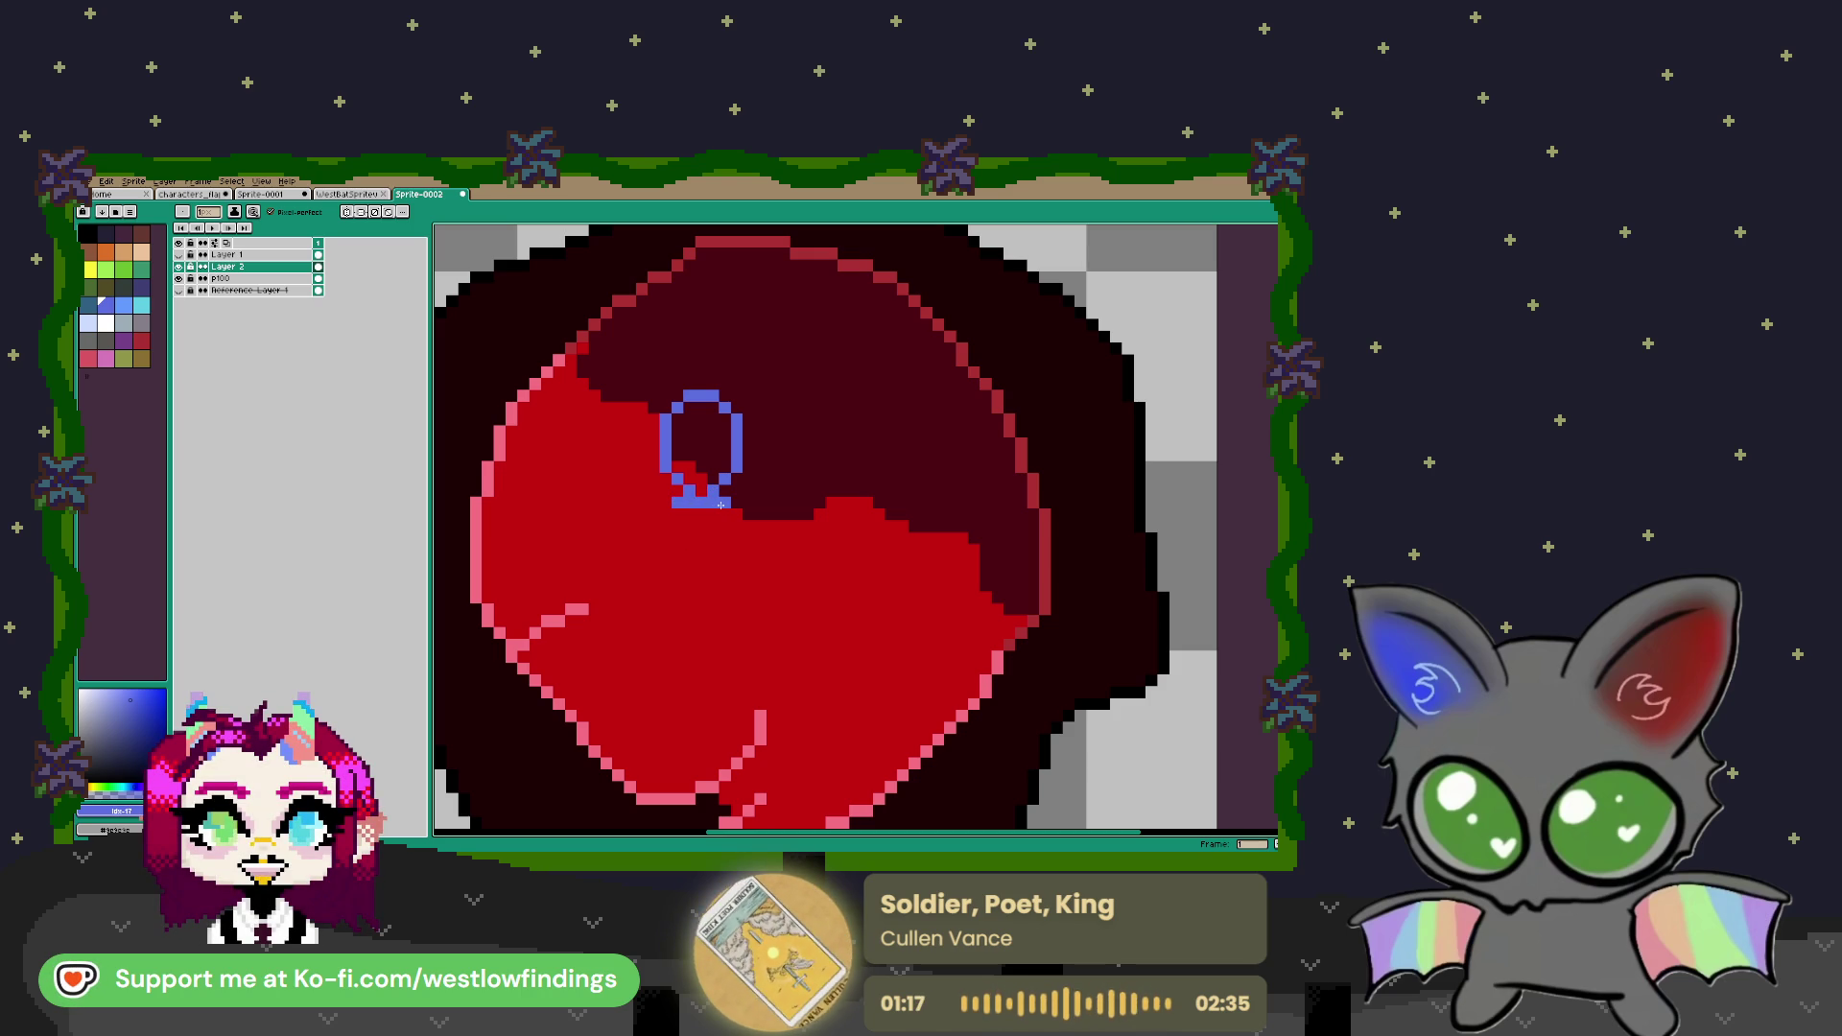
left_click(731, 499)
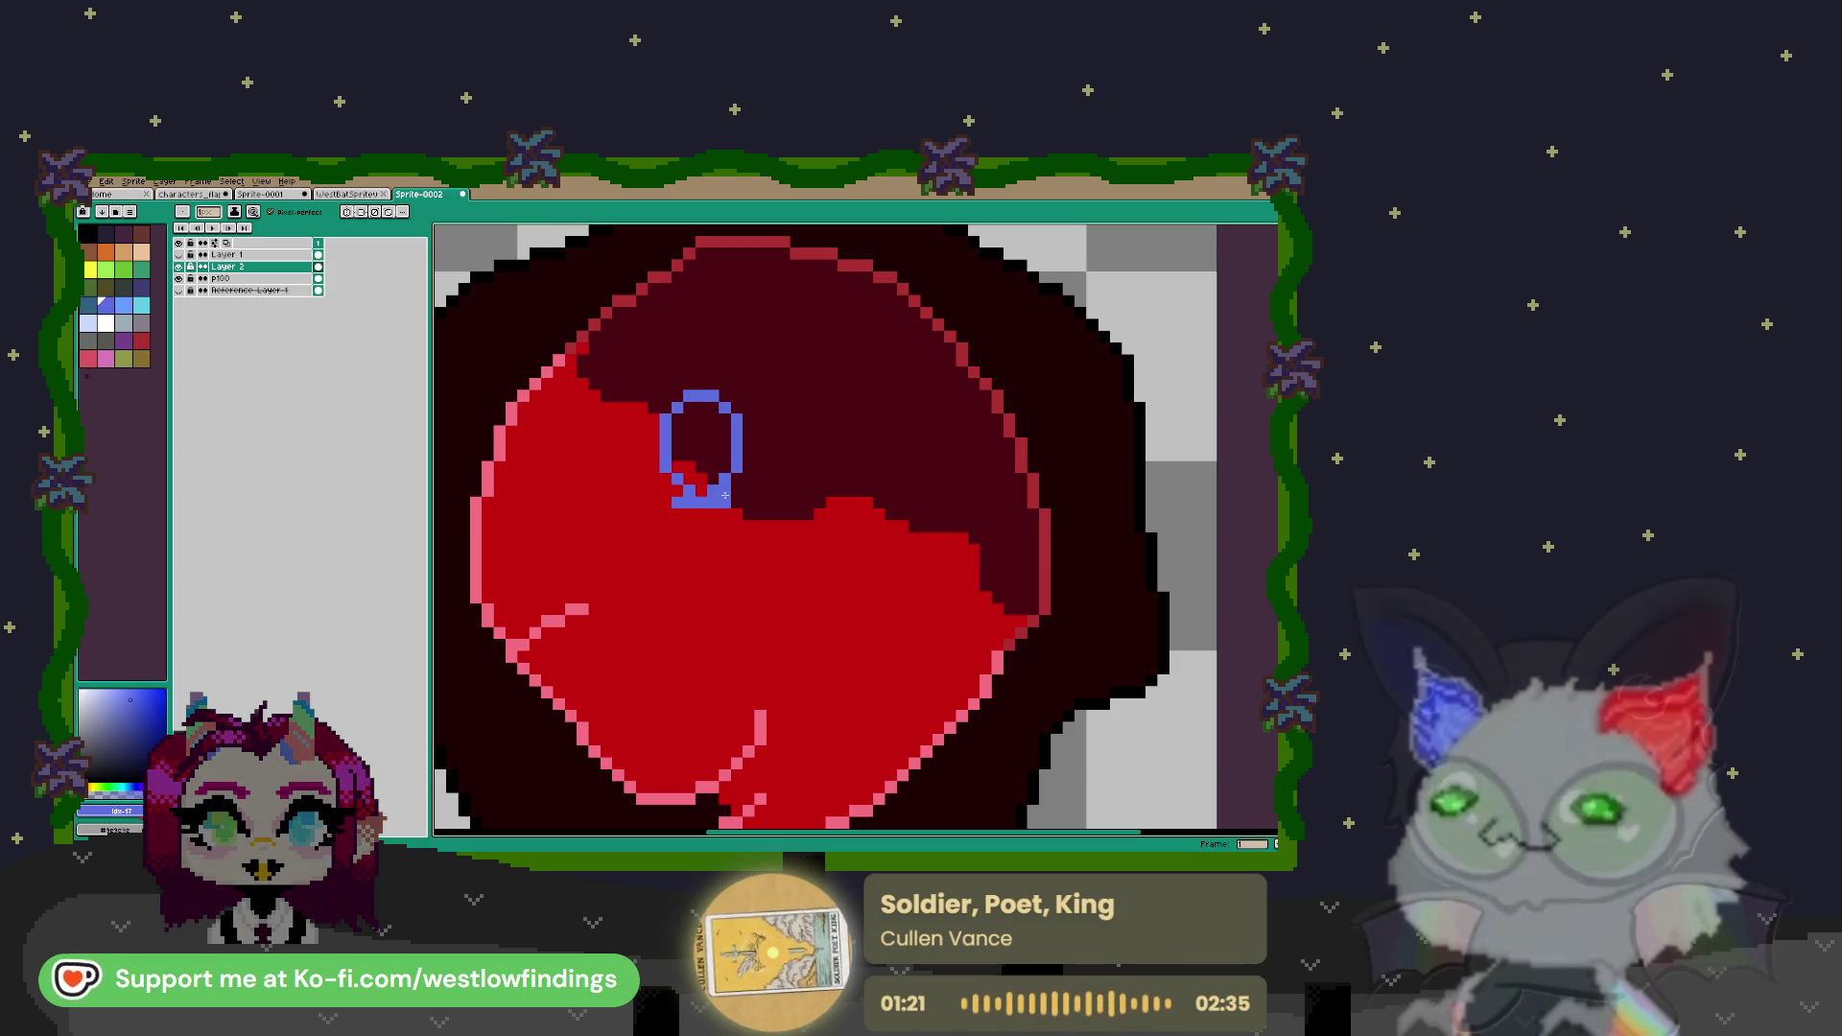
Extend a blue line rightward from the ear's base, trimming its overlong end
left_click_drag(733, 500, 796, 500)
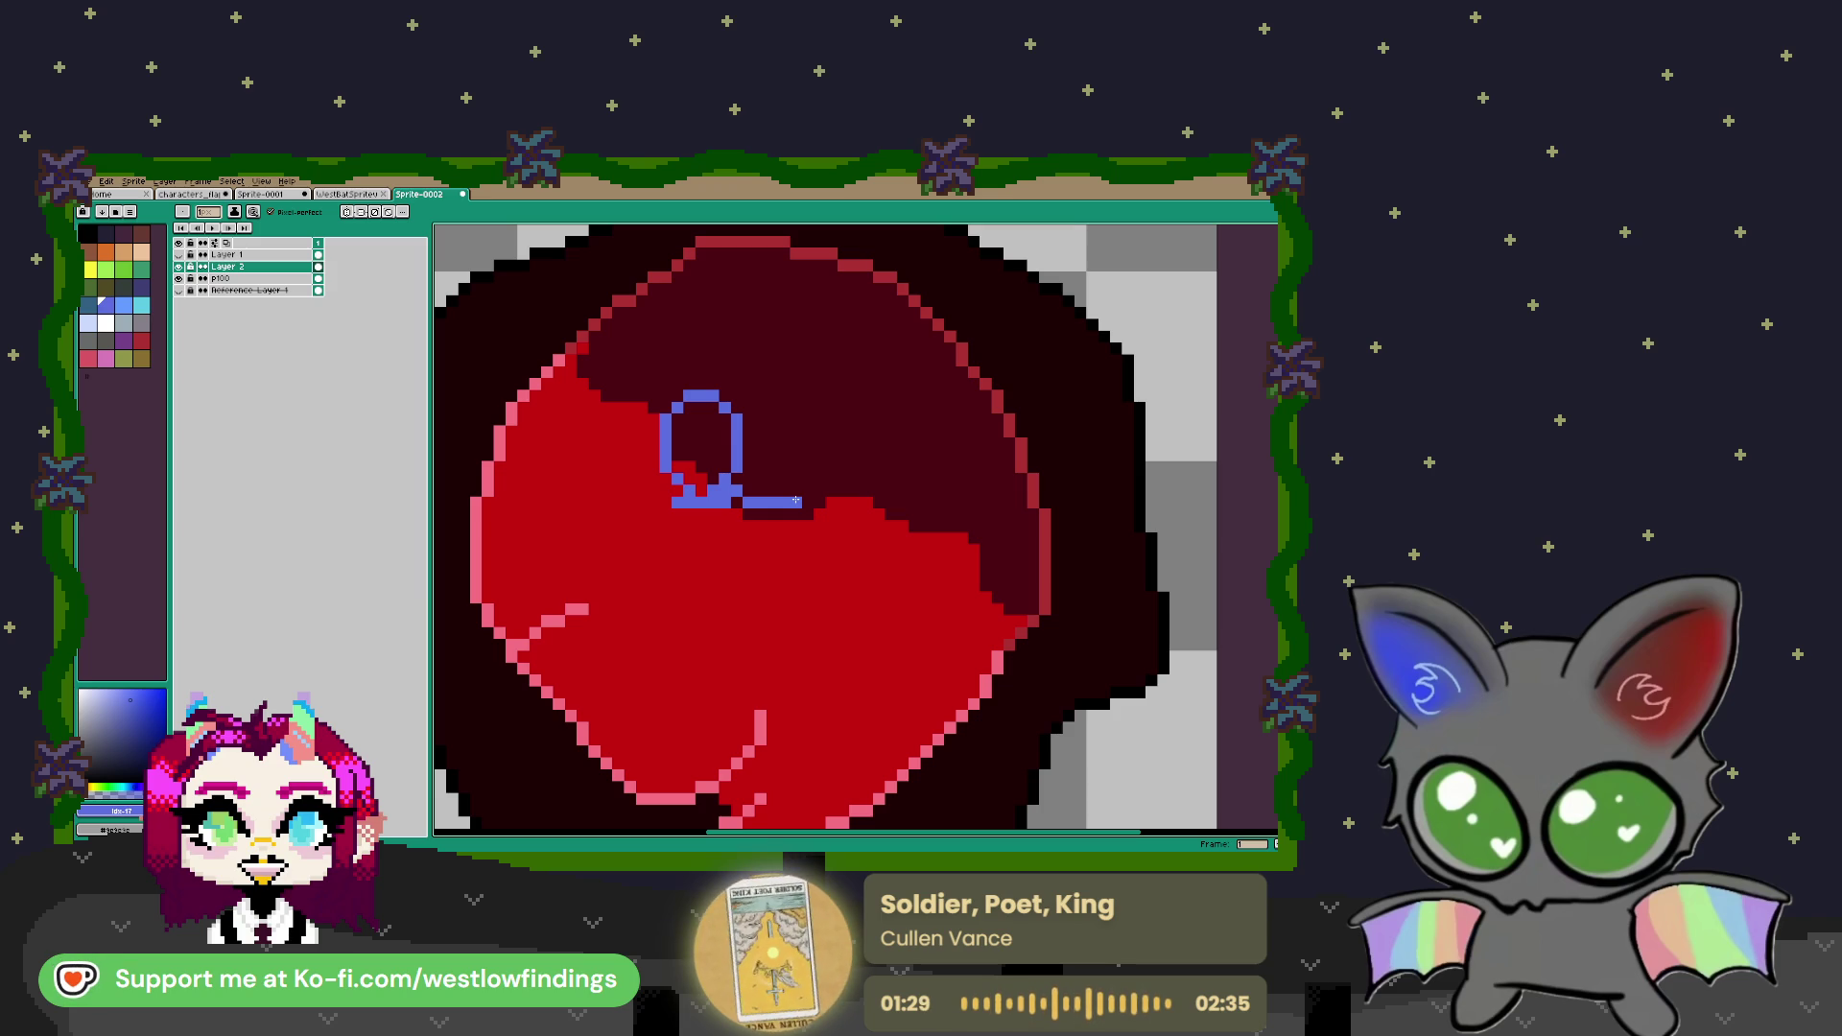
key("v")
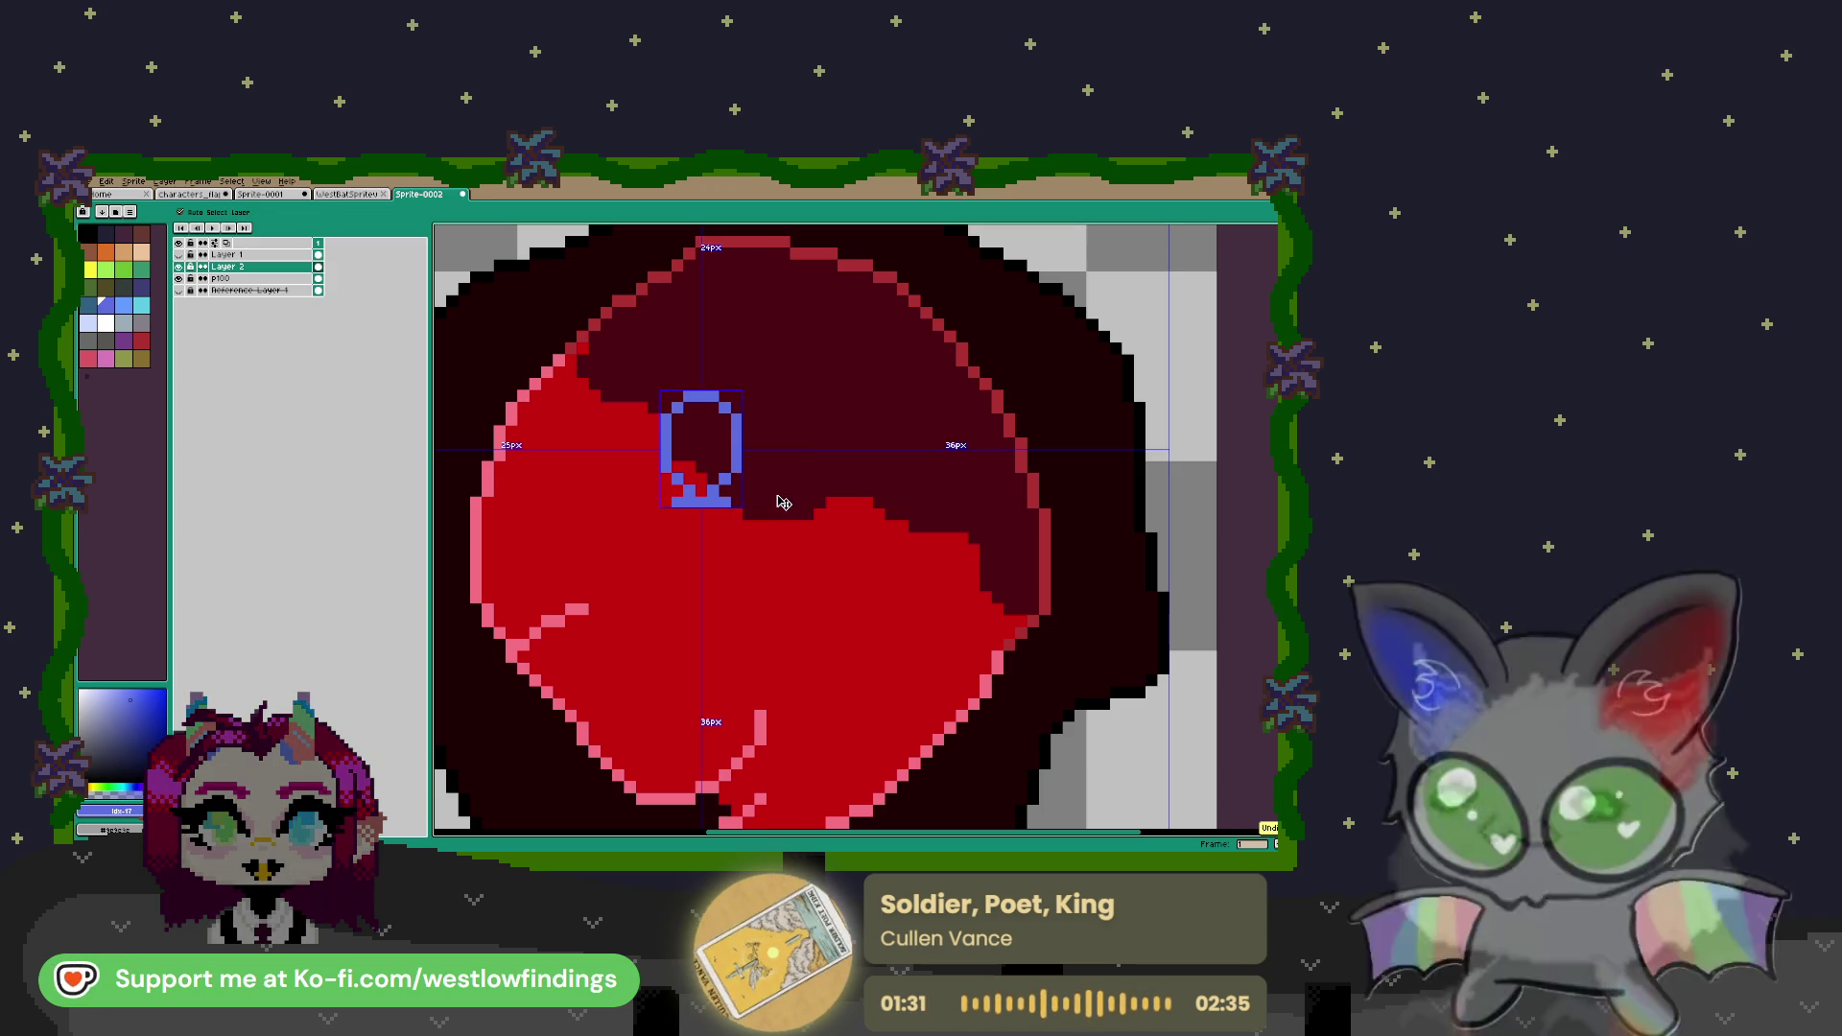
key("b")
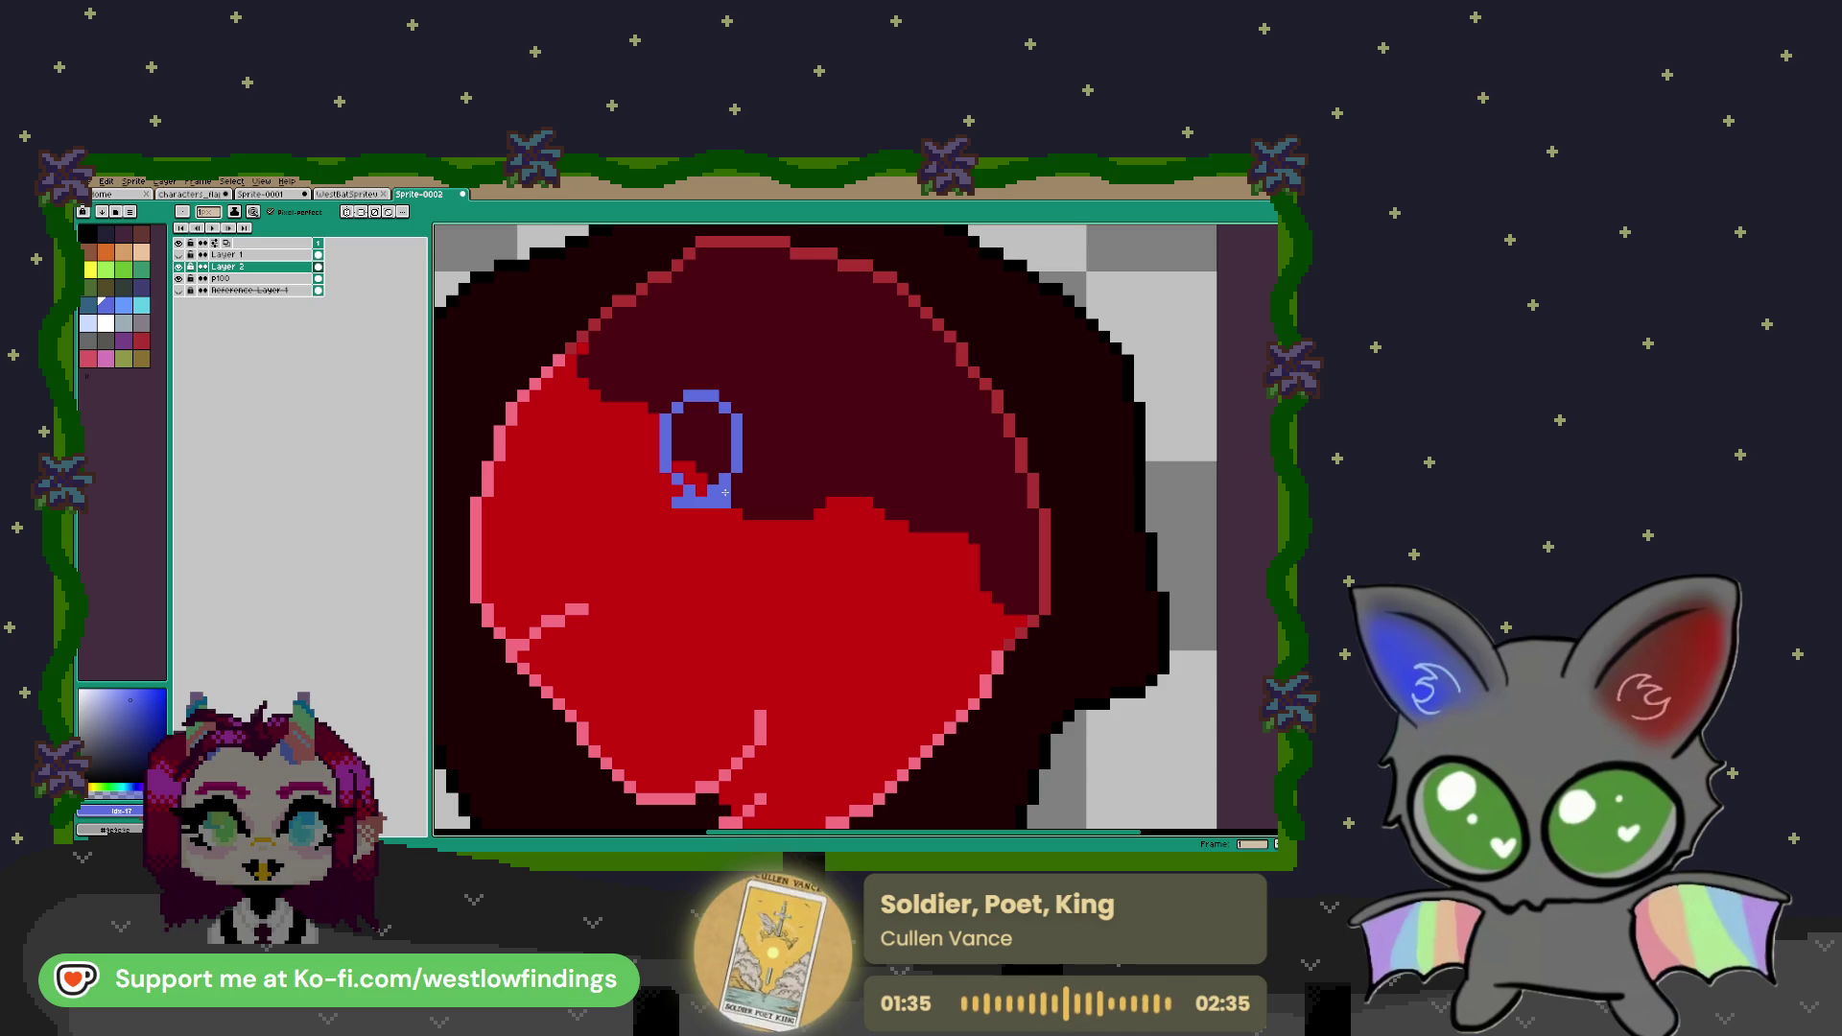
left_click_drag(724, 492, 775, 498)
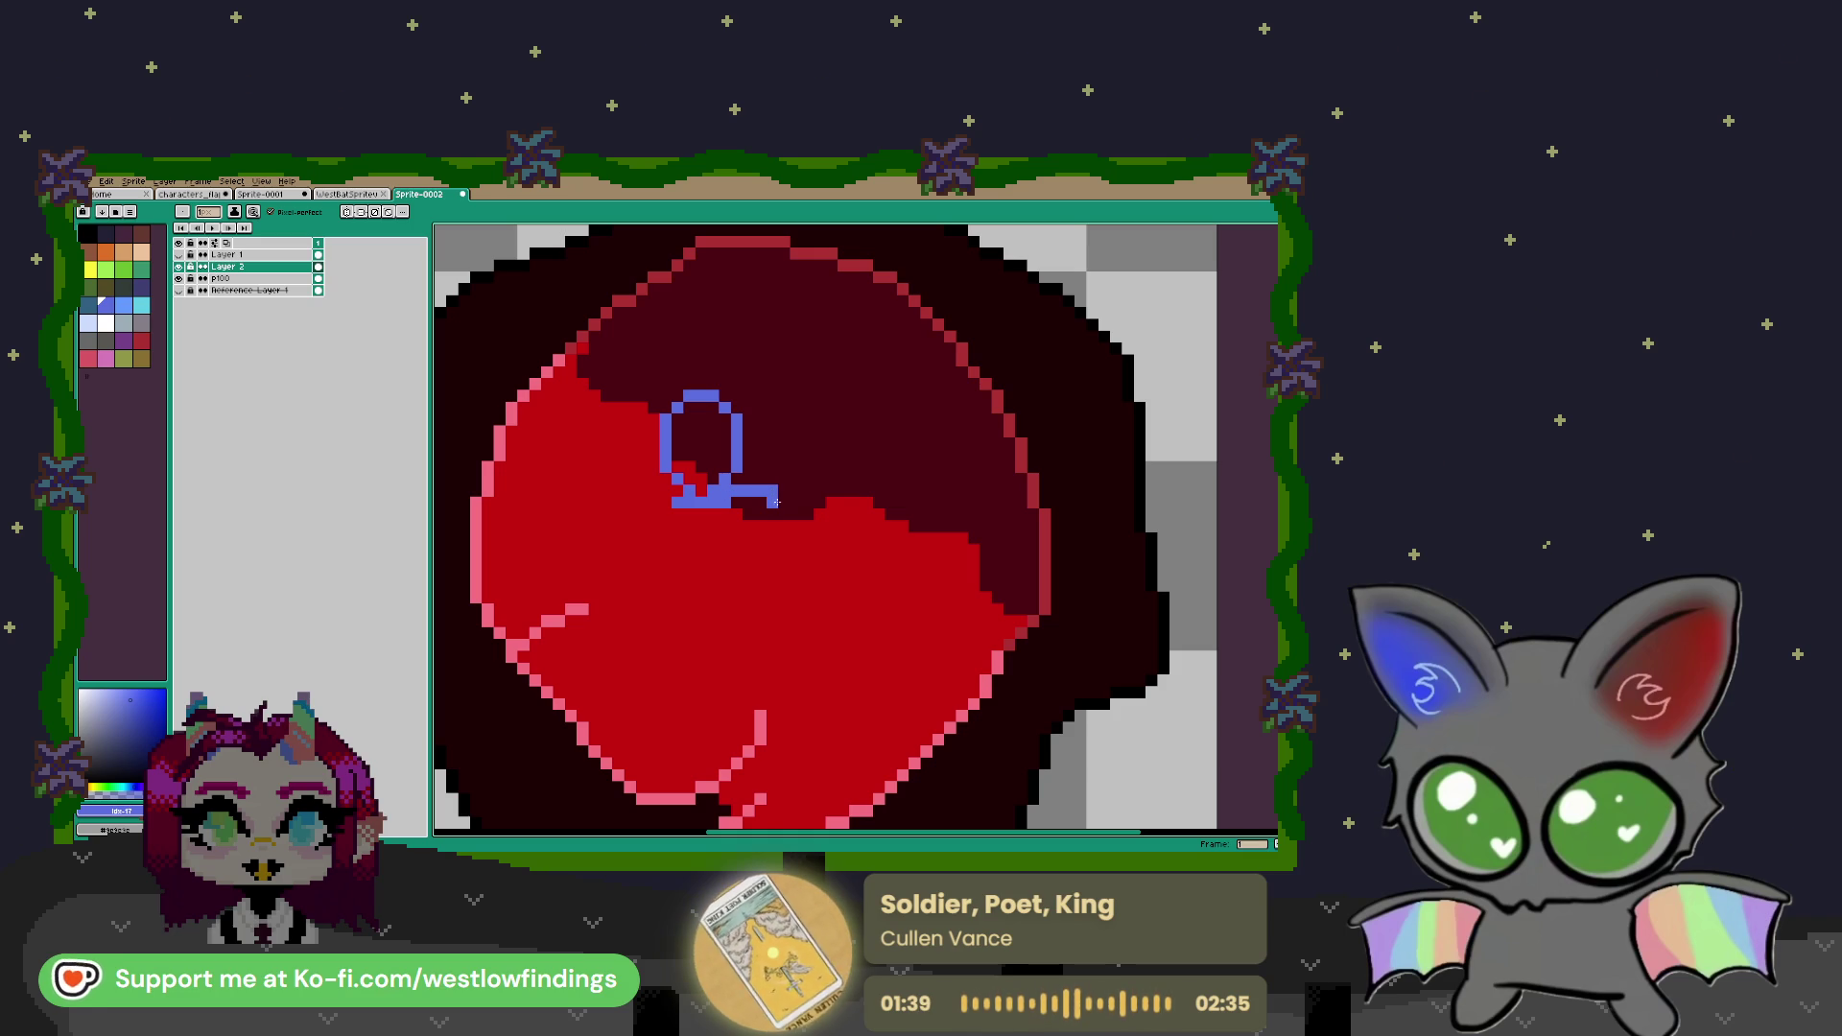
key("ctrl+z")
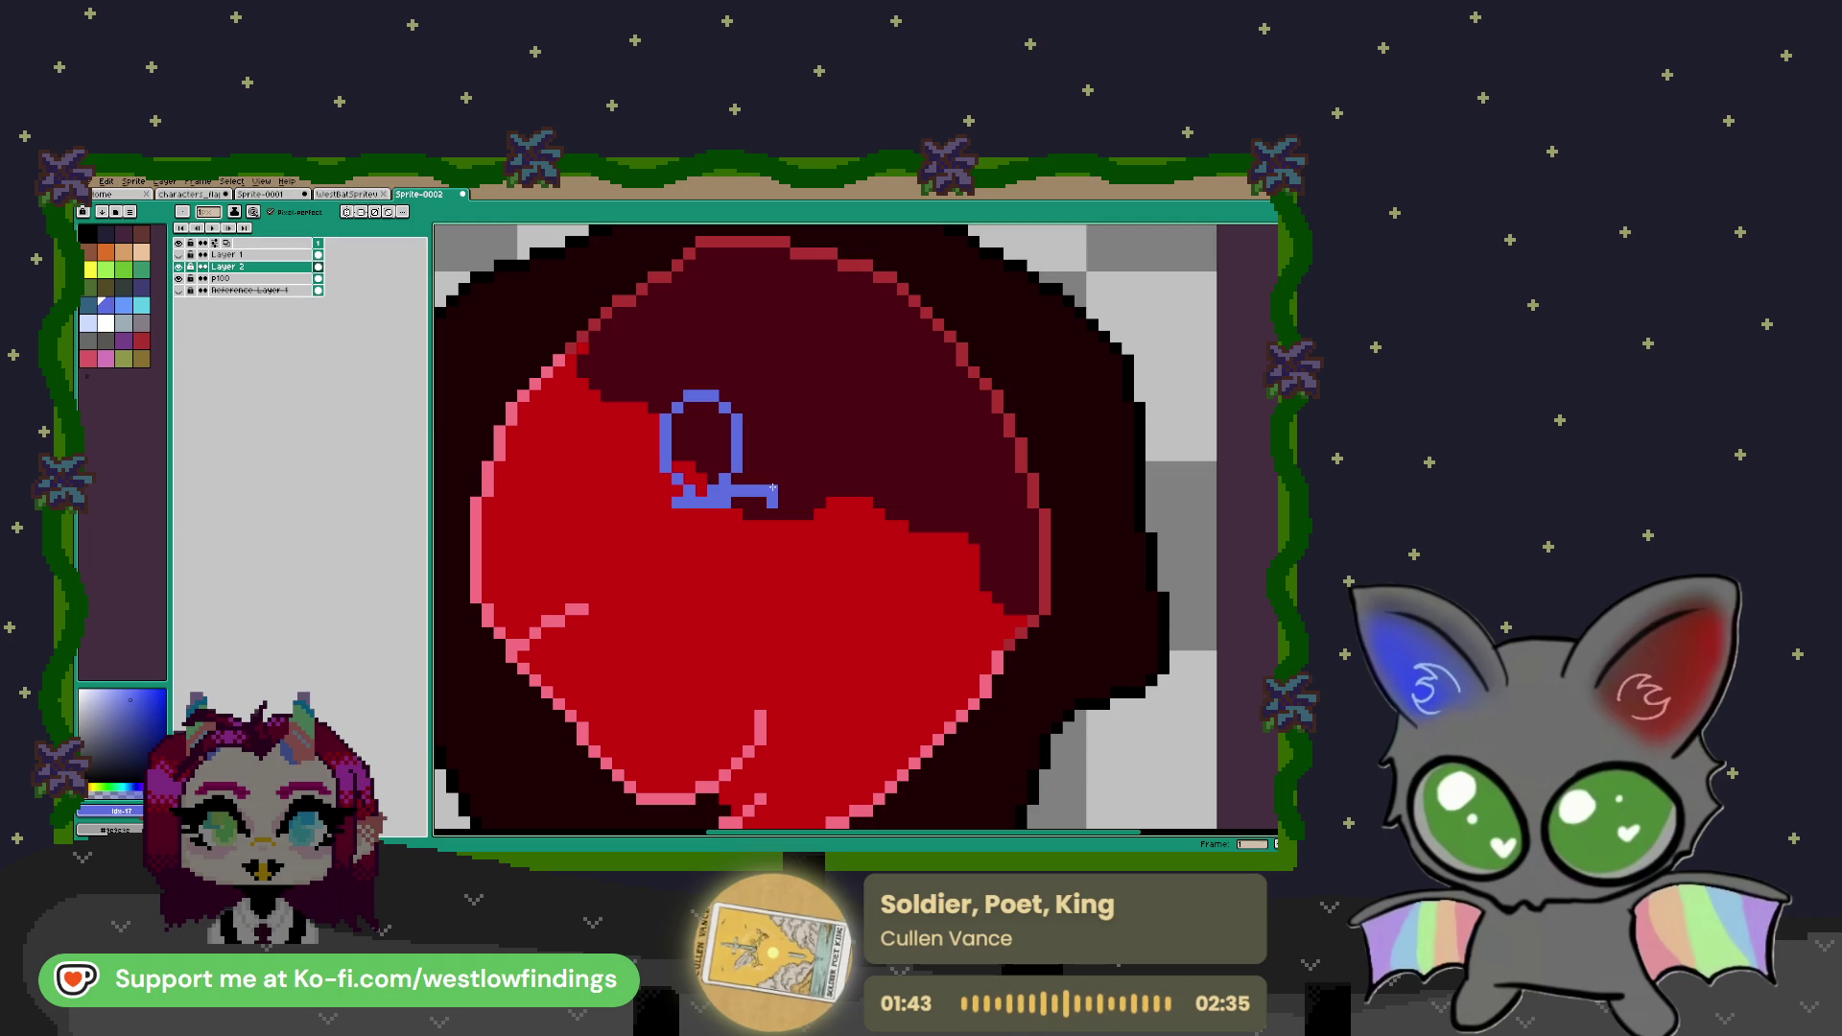
left_click_drag(772, 478, 789, 490)
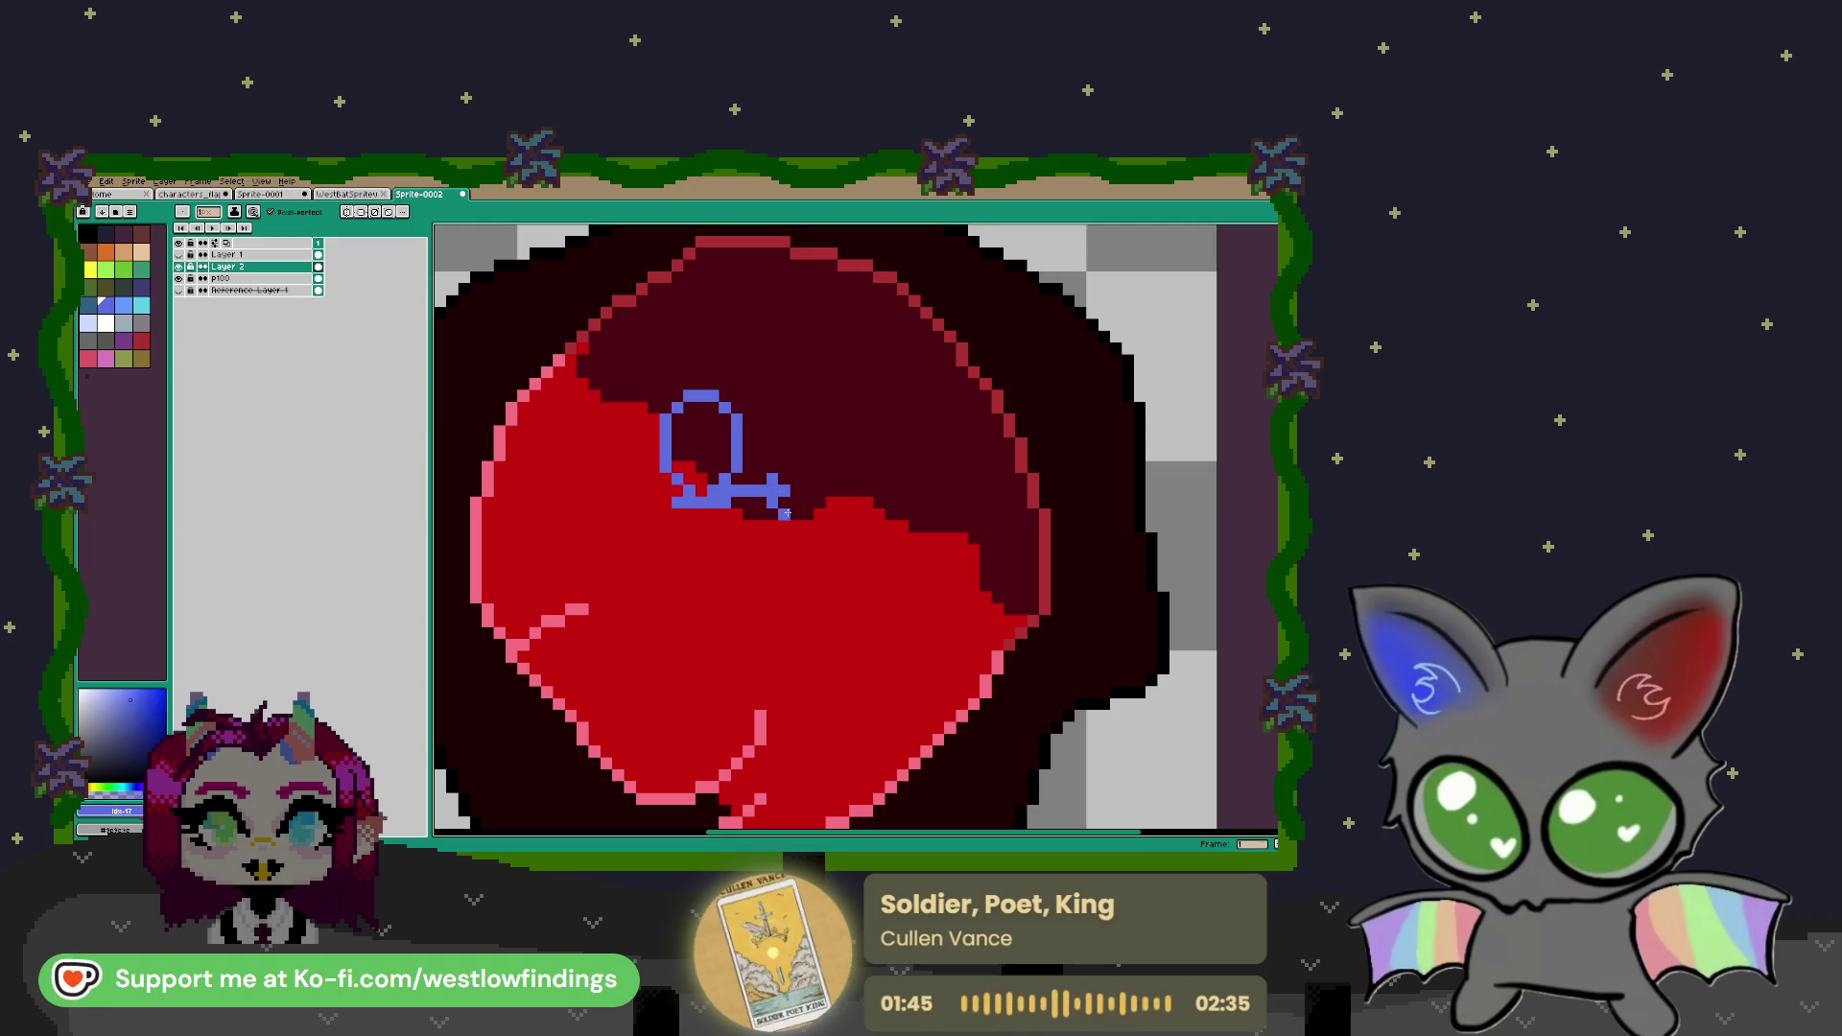
left_click(783, 502)
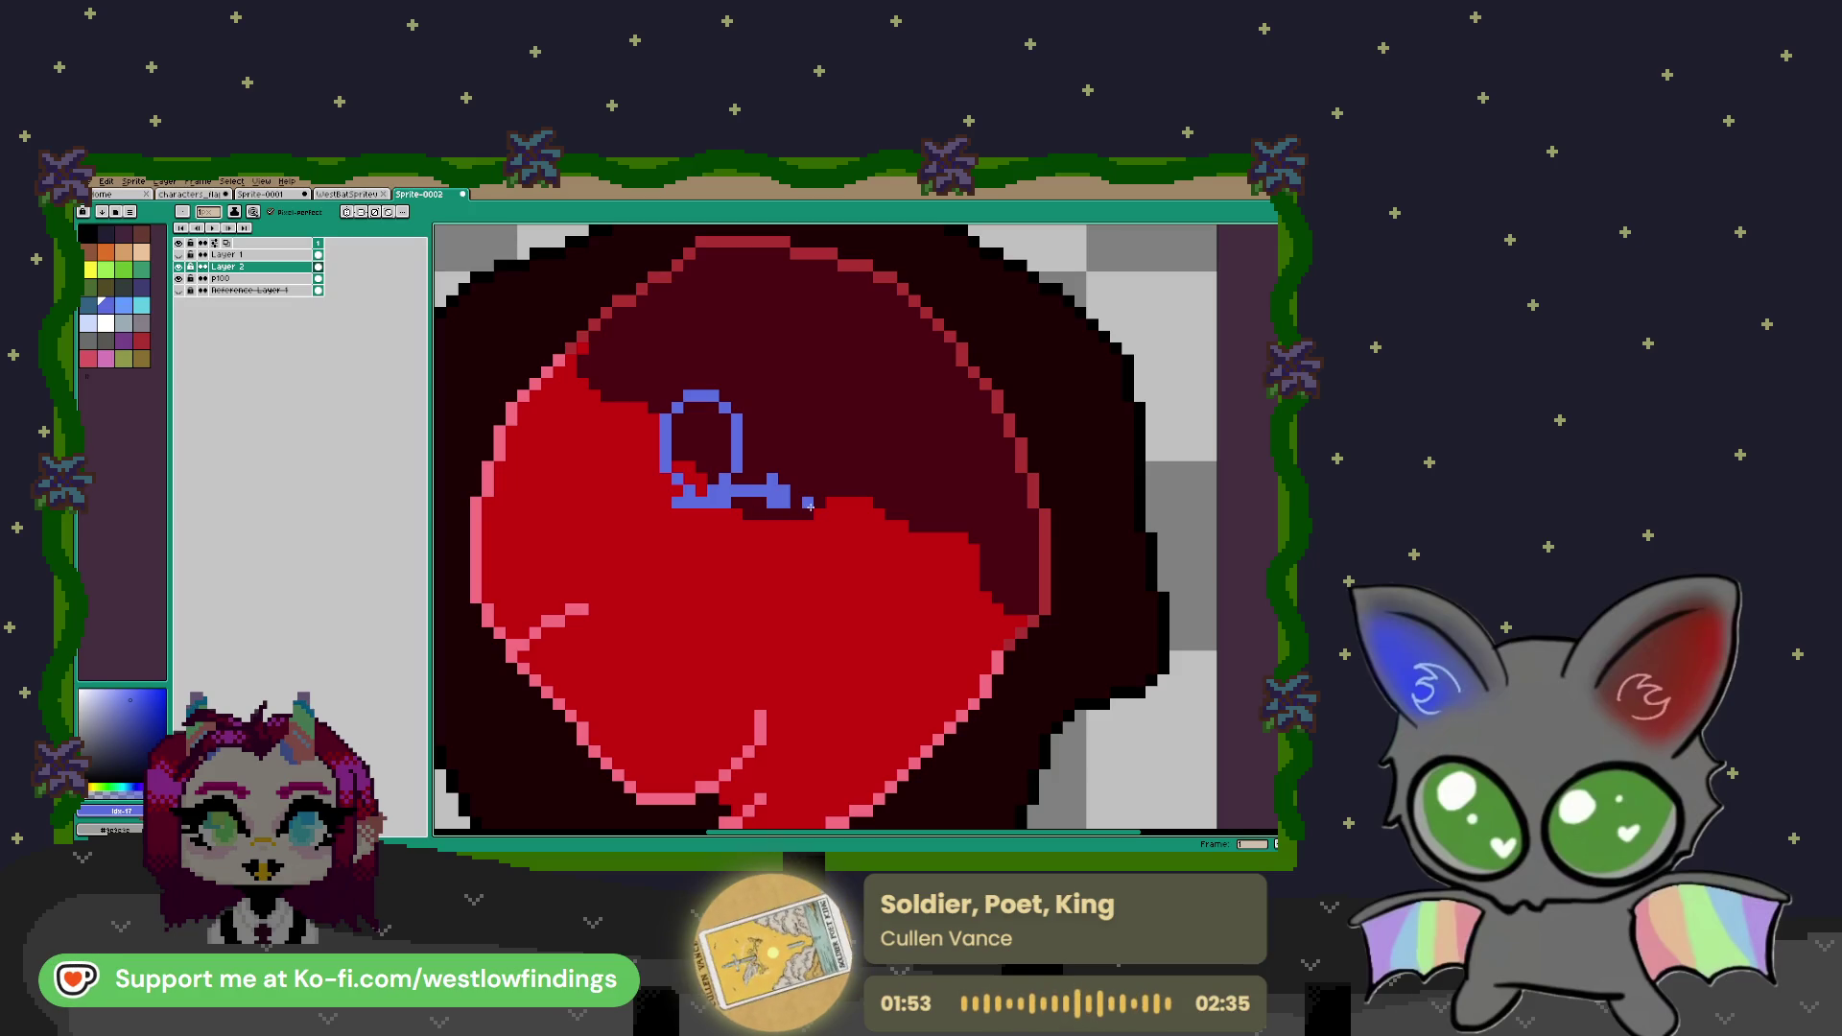
left_click_drag(805, 502, 811, 485)
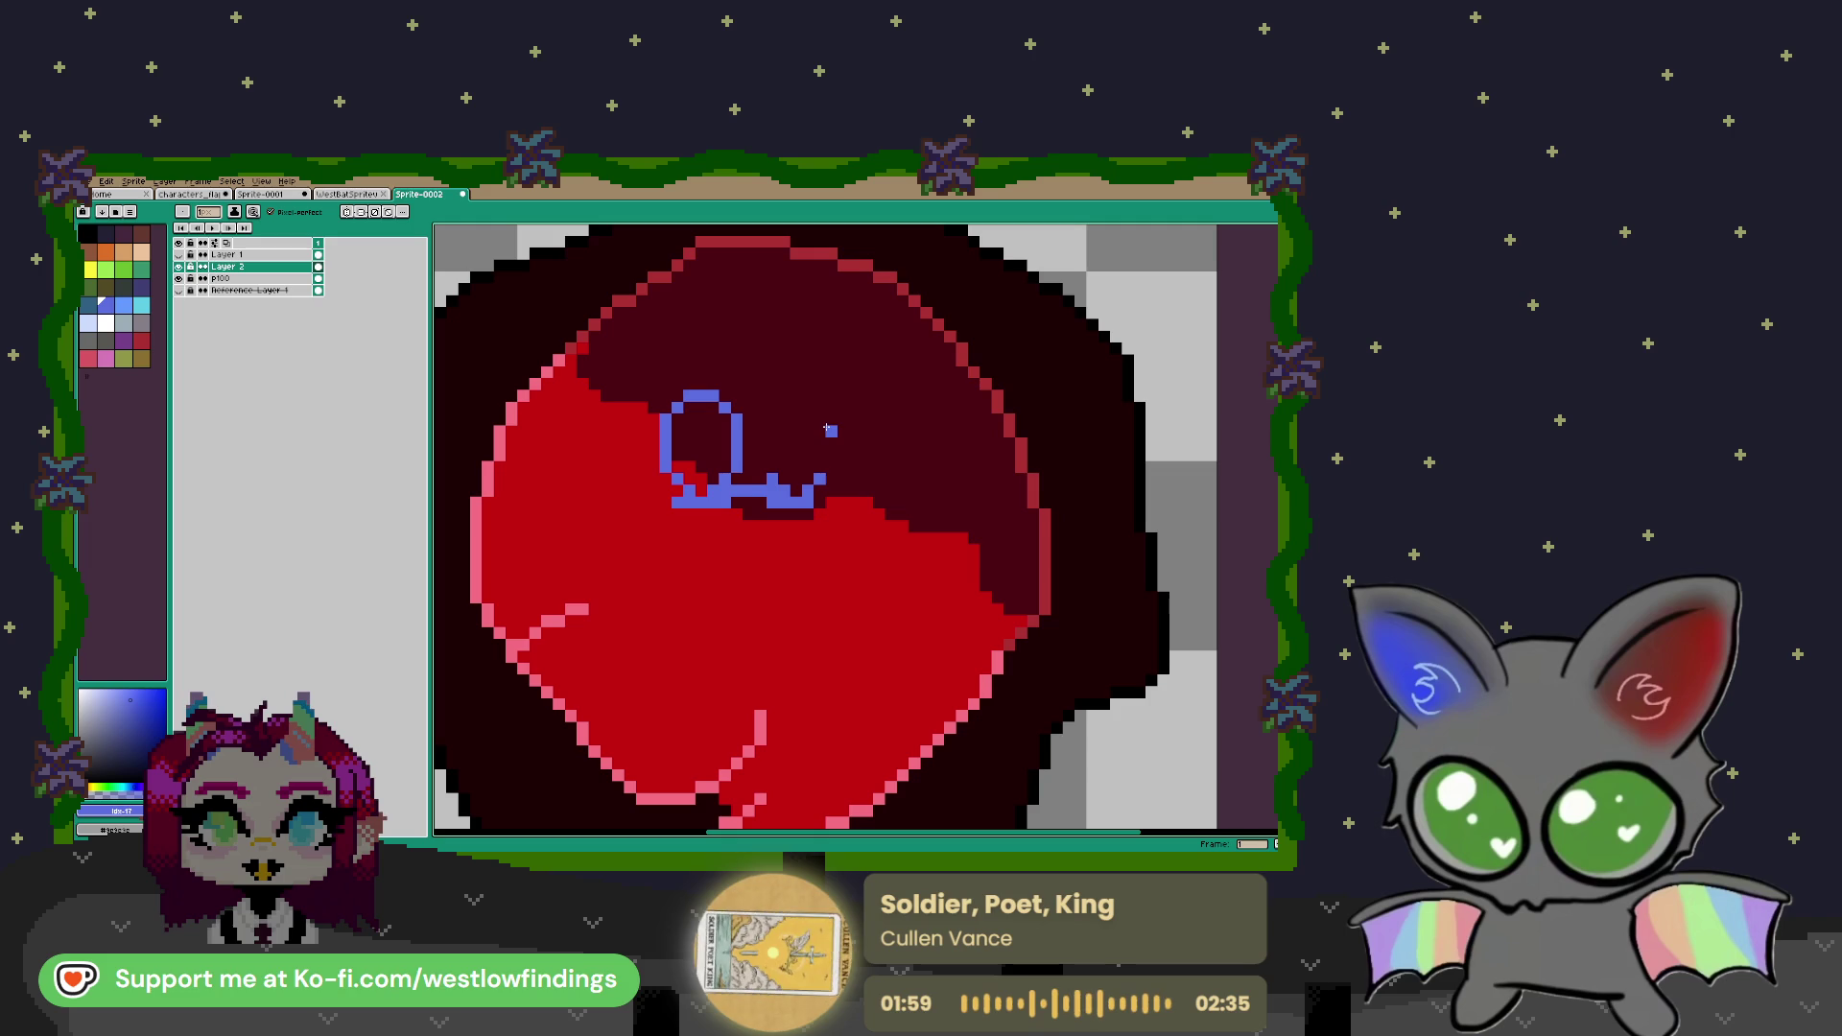
Draw a small heart-shaped bow beside the ear
left_click_drag(831, 421, 831, 470)
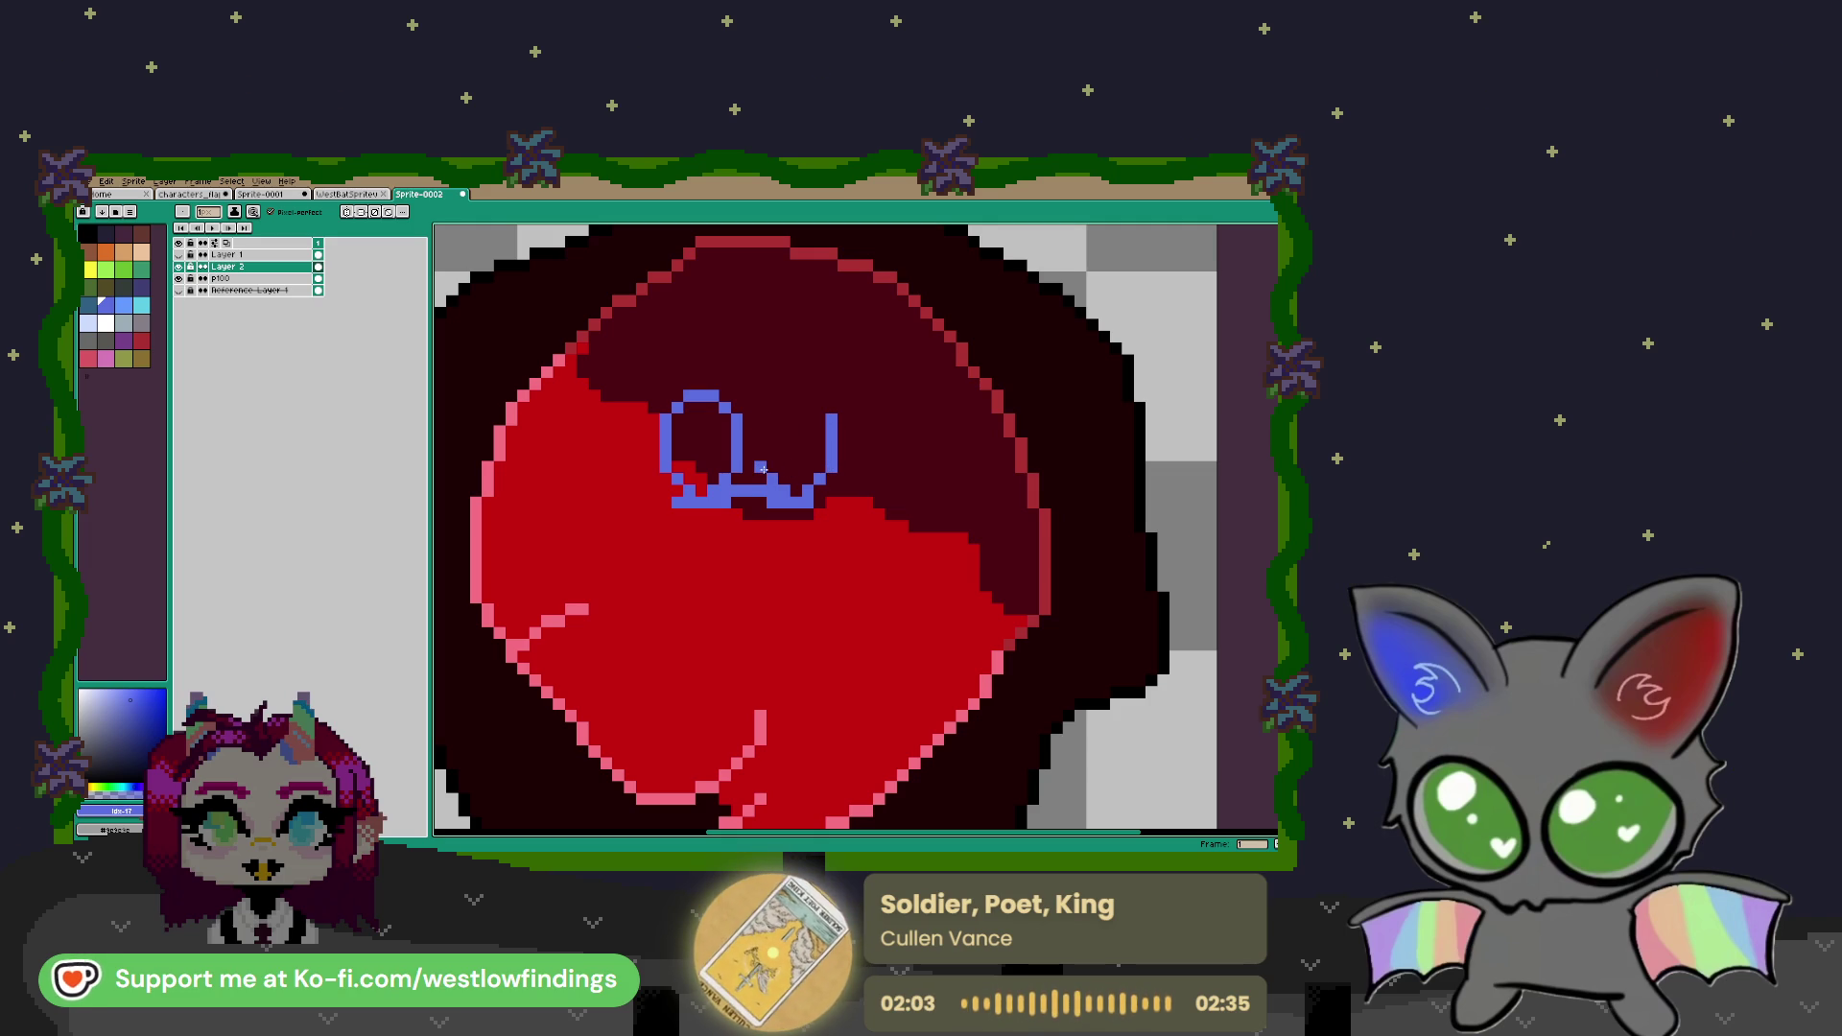
left_click_drag(761, 450, 761, 417)
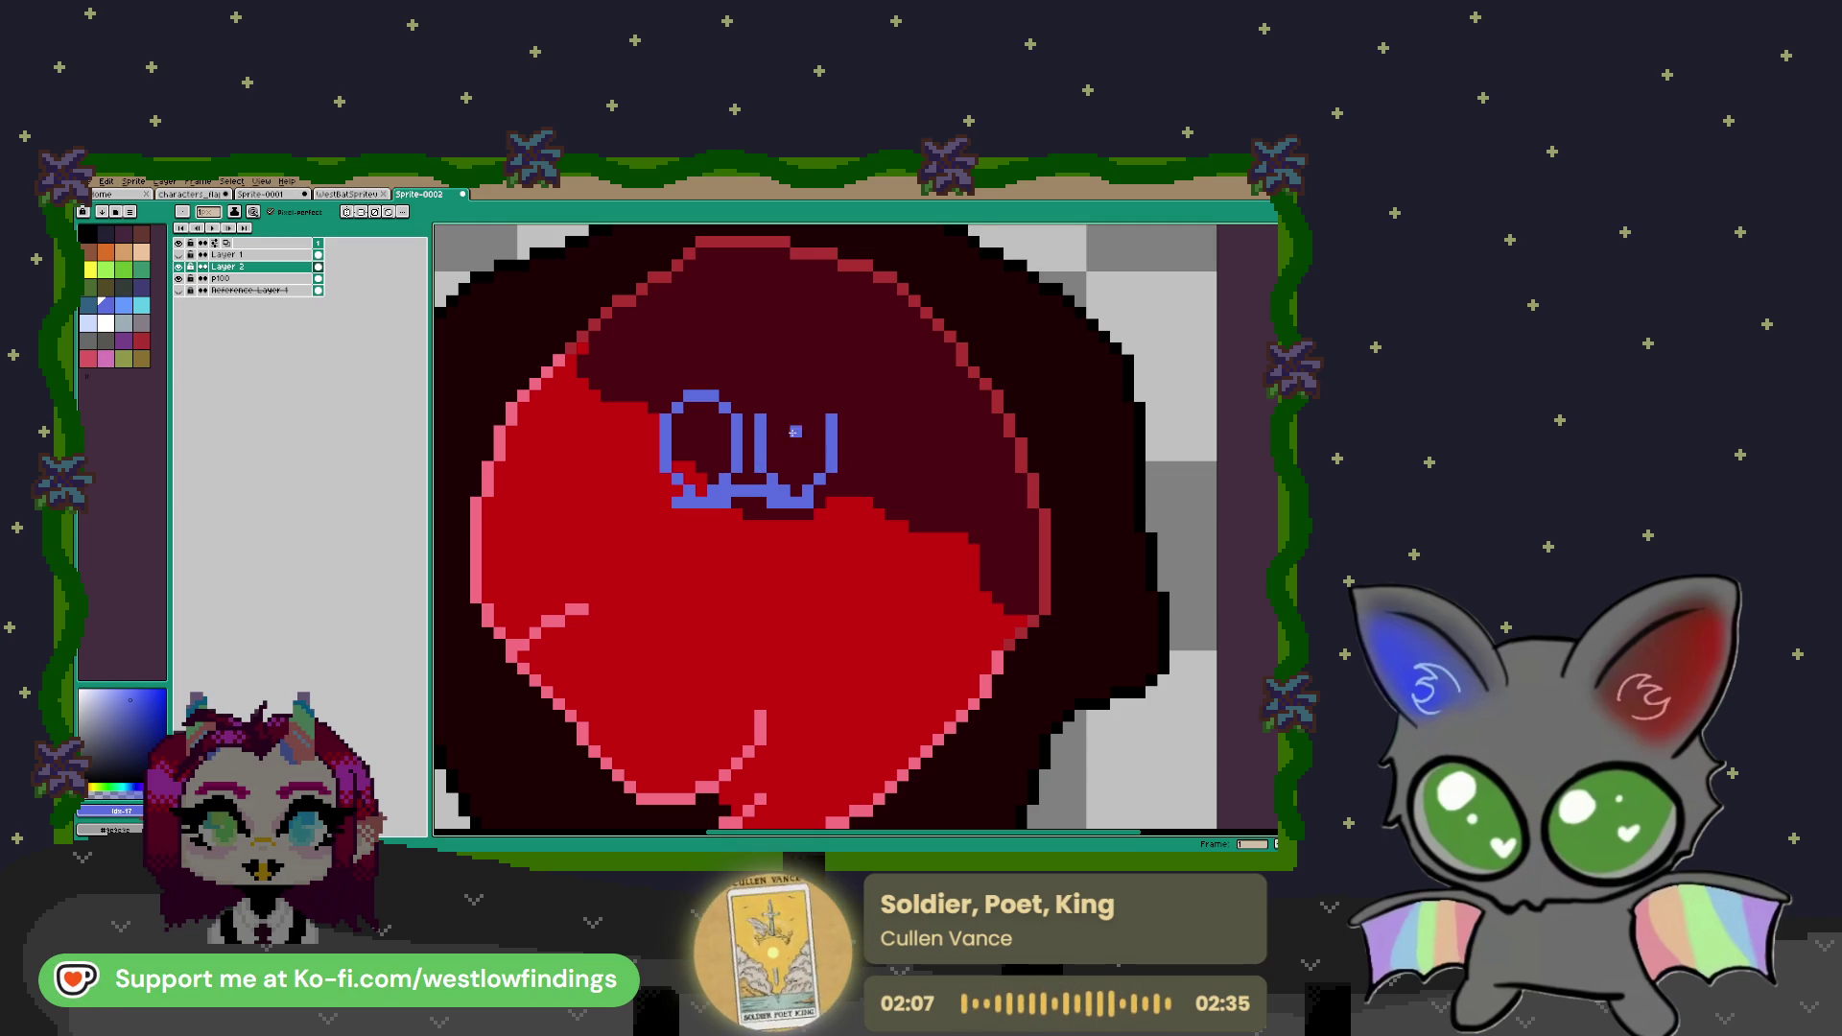
left_click_drag(768, 420, 830, 420)
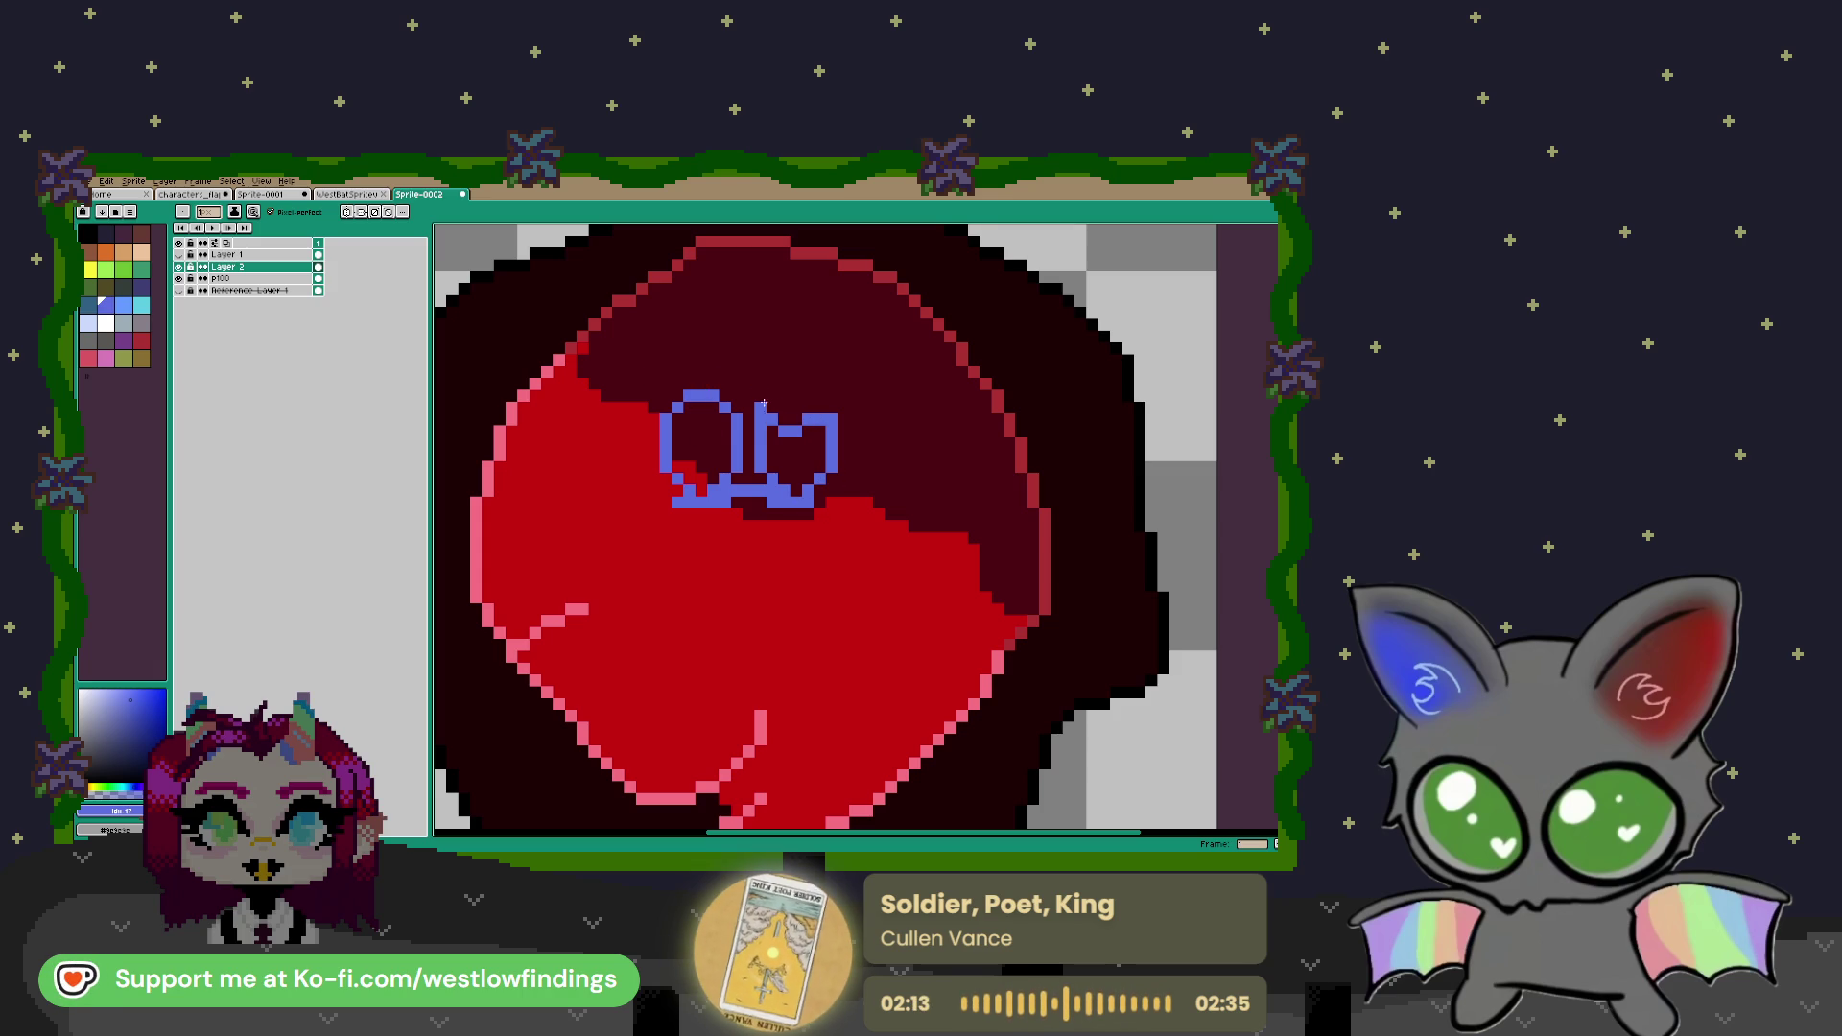
Erase the ear loop's top row and redraw it as a taller ear loop
key("e")
left_click(705, 394)
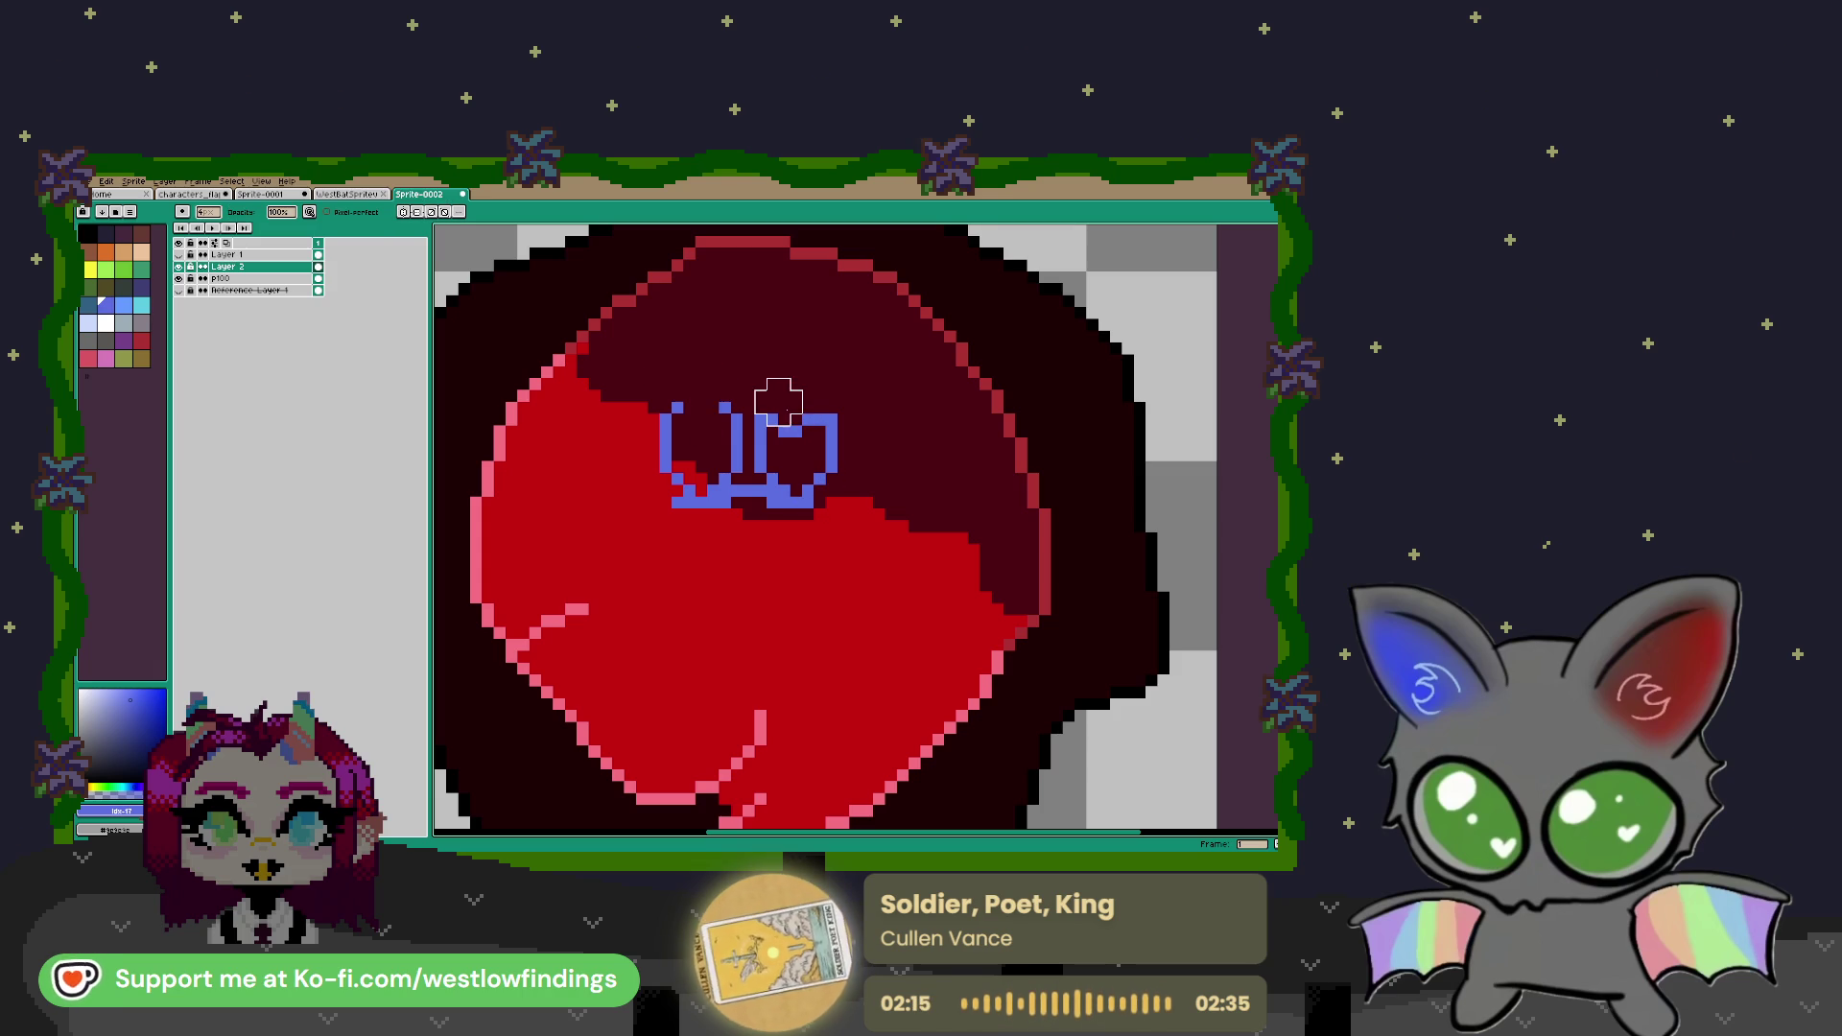
key("b")
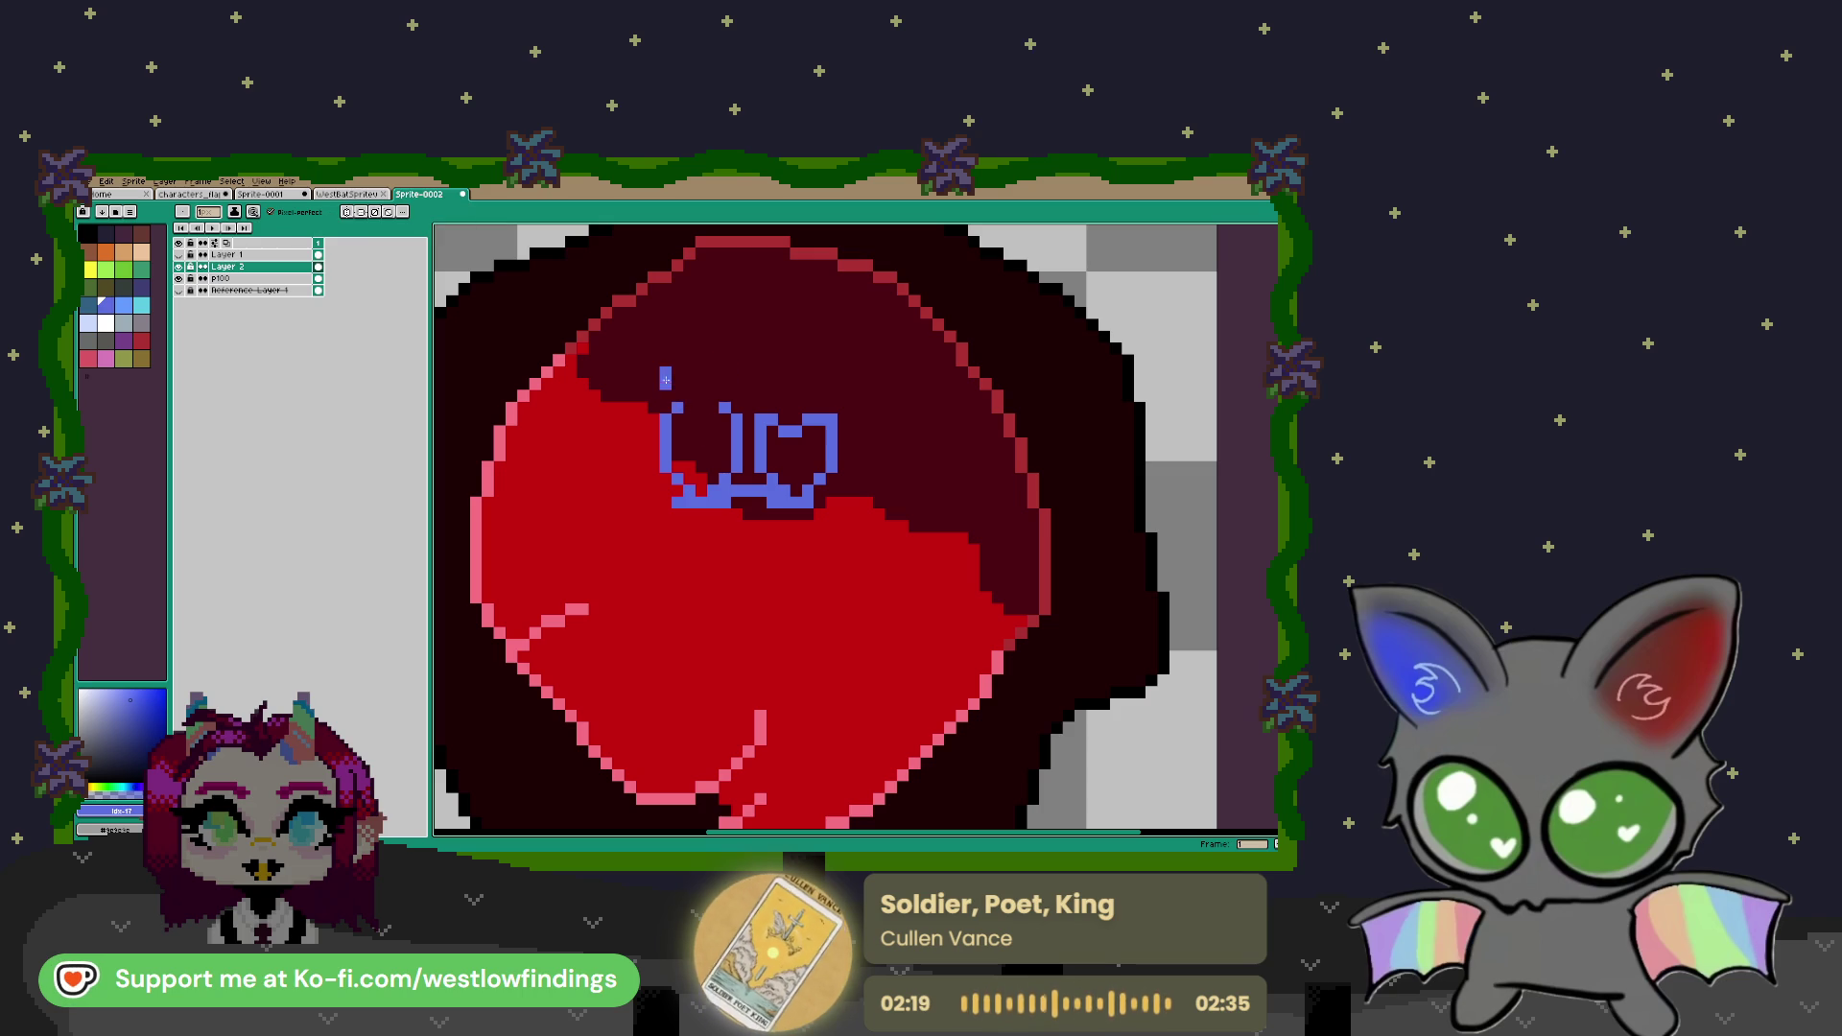
left_click_drag(736, 370, 736, 404)
left_click(676, 357)
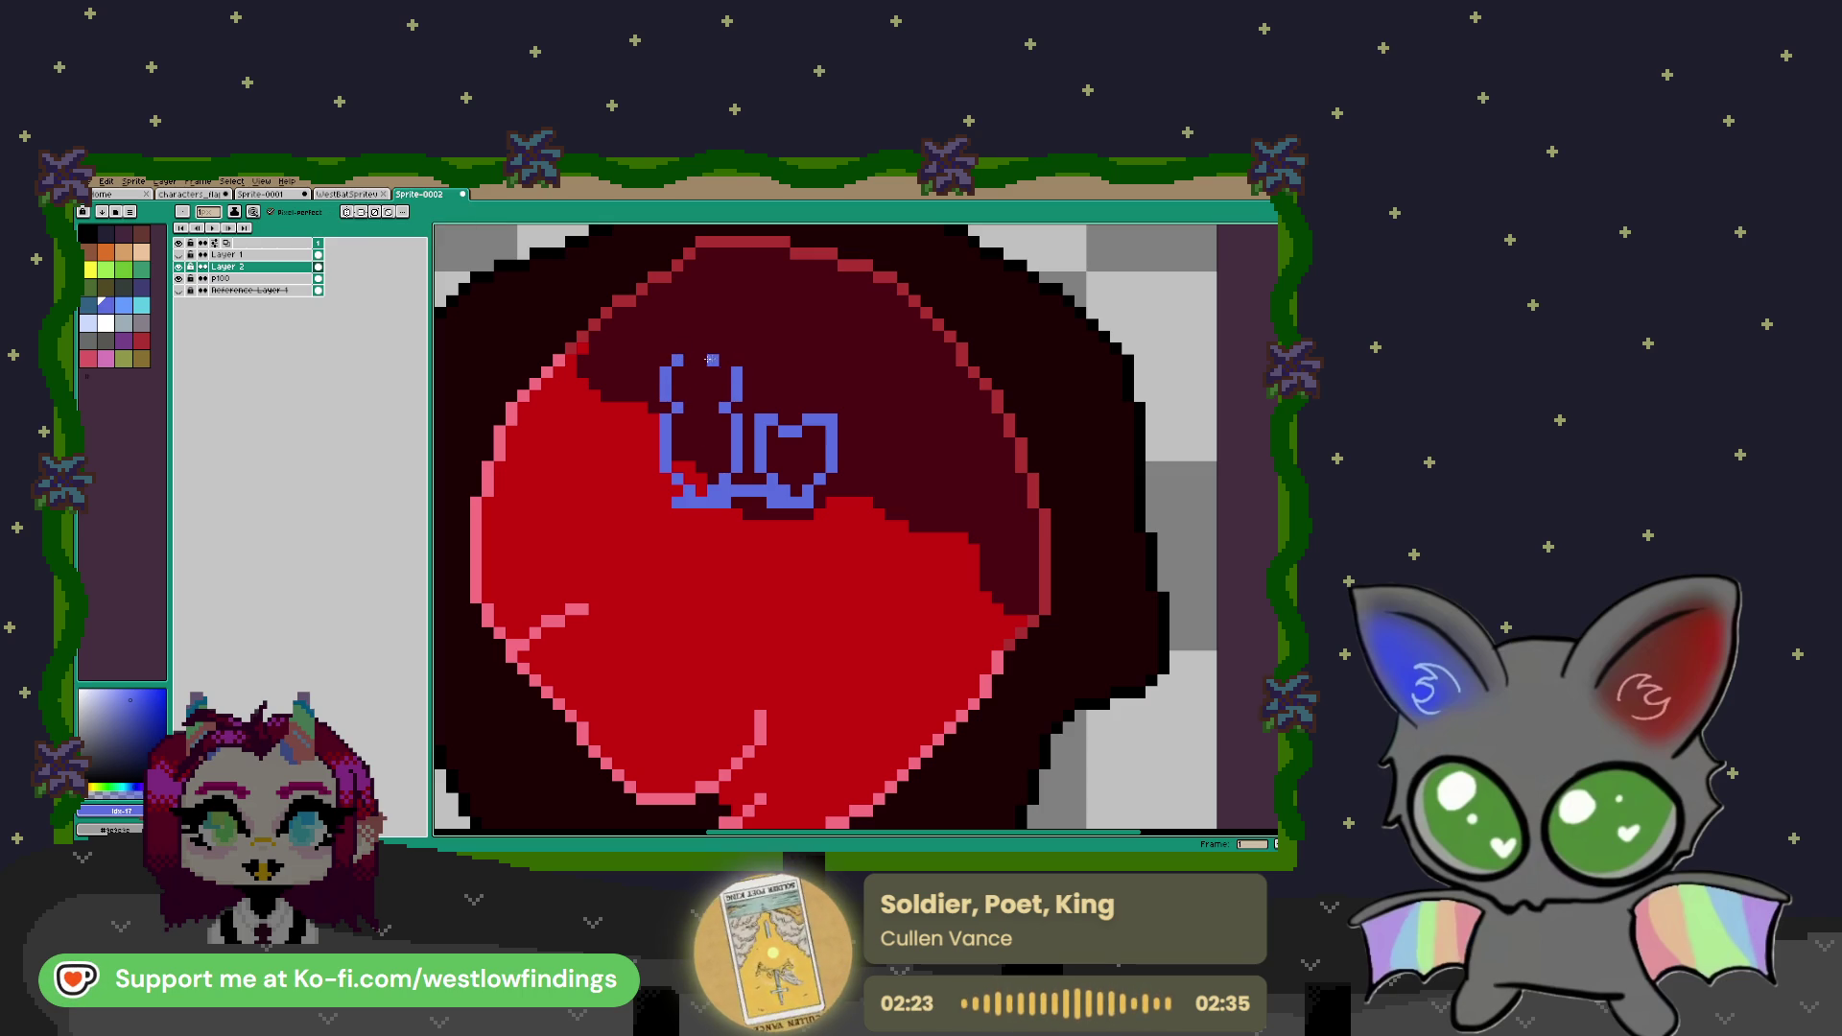
left_click_drag(692, 344, 719, 353)
Draw the head's right outline from below the bow, curving down toward the chin
left_click_drag(807, 550, 781, 442)
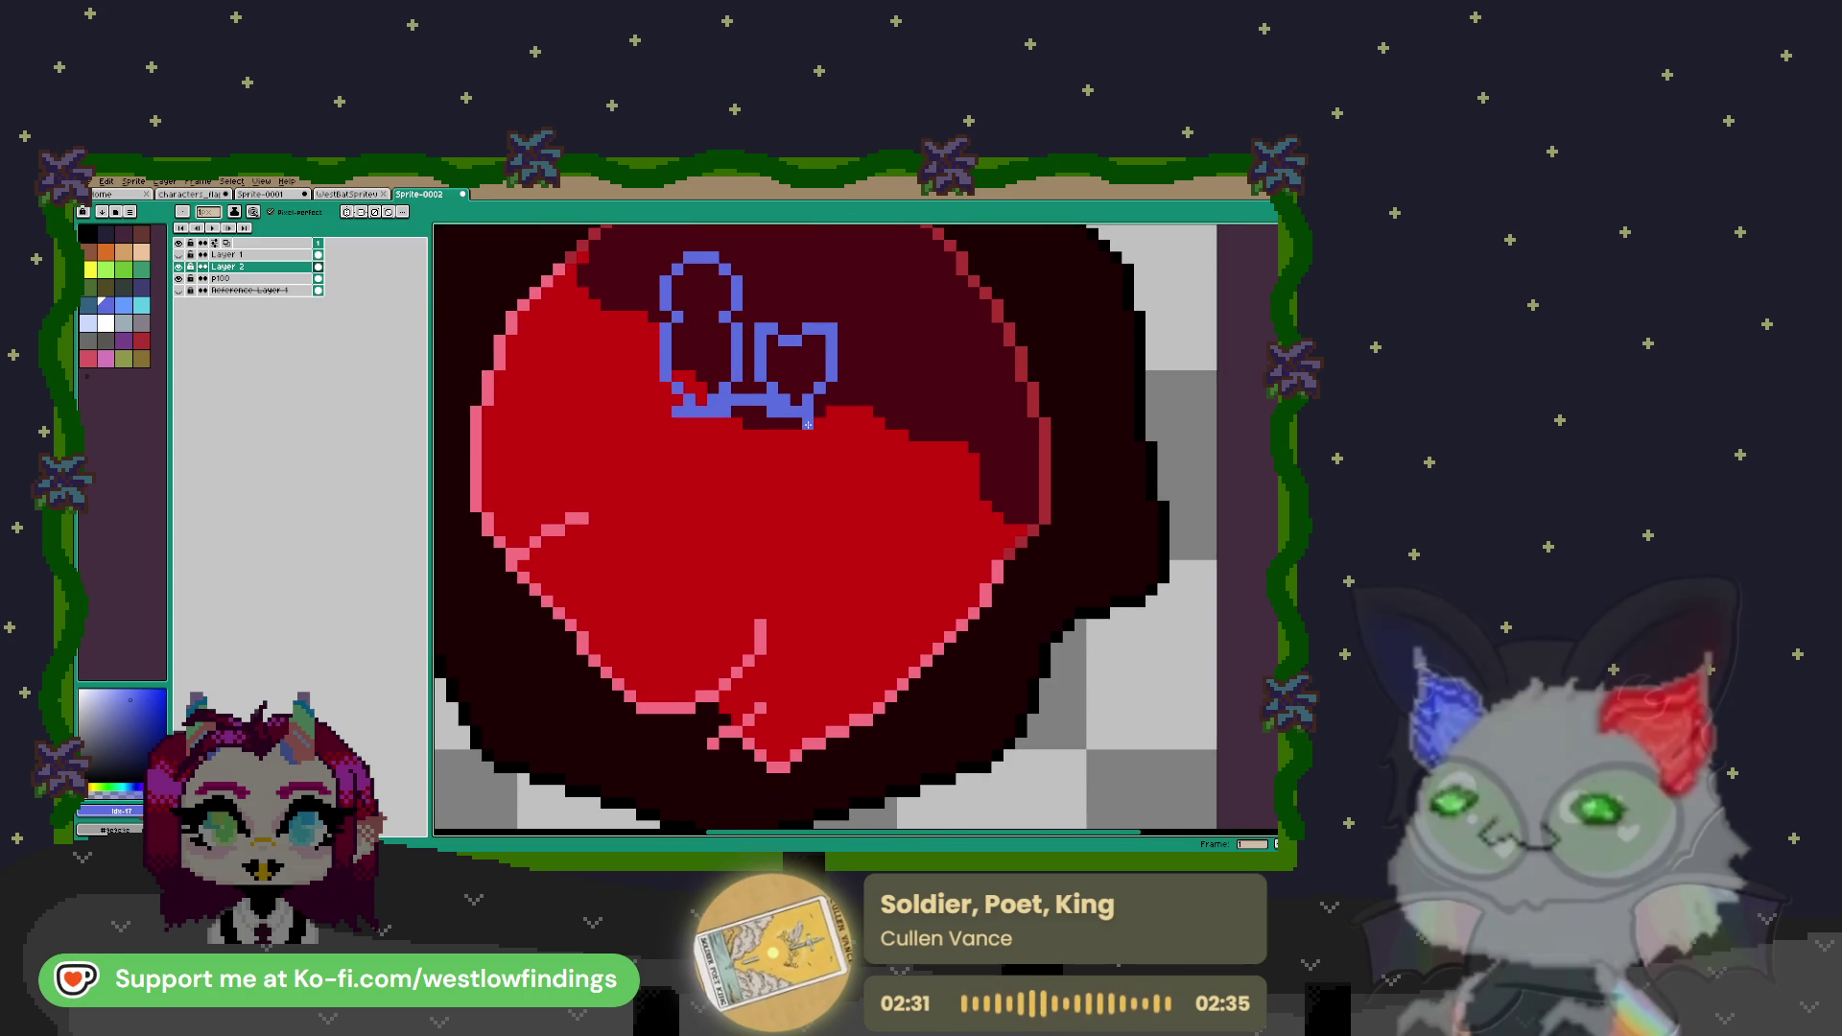
left_click_drag(810, 429, 831, 458)
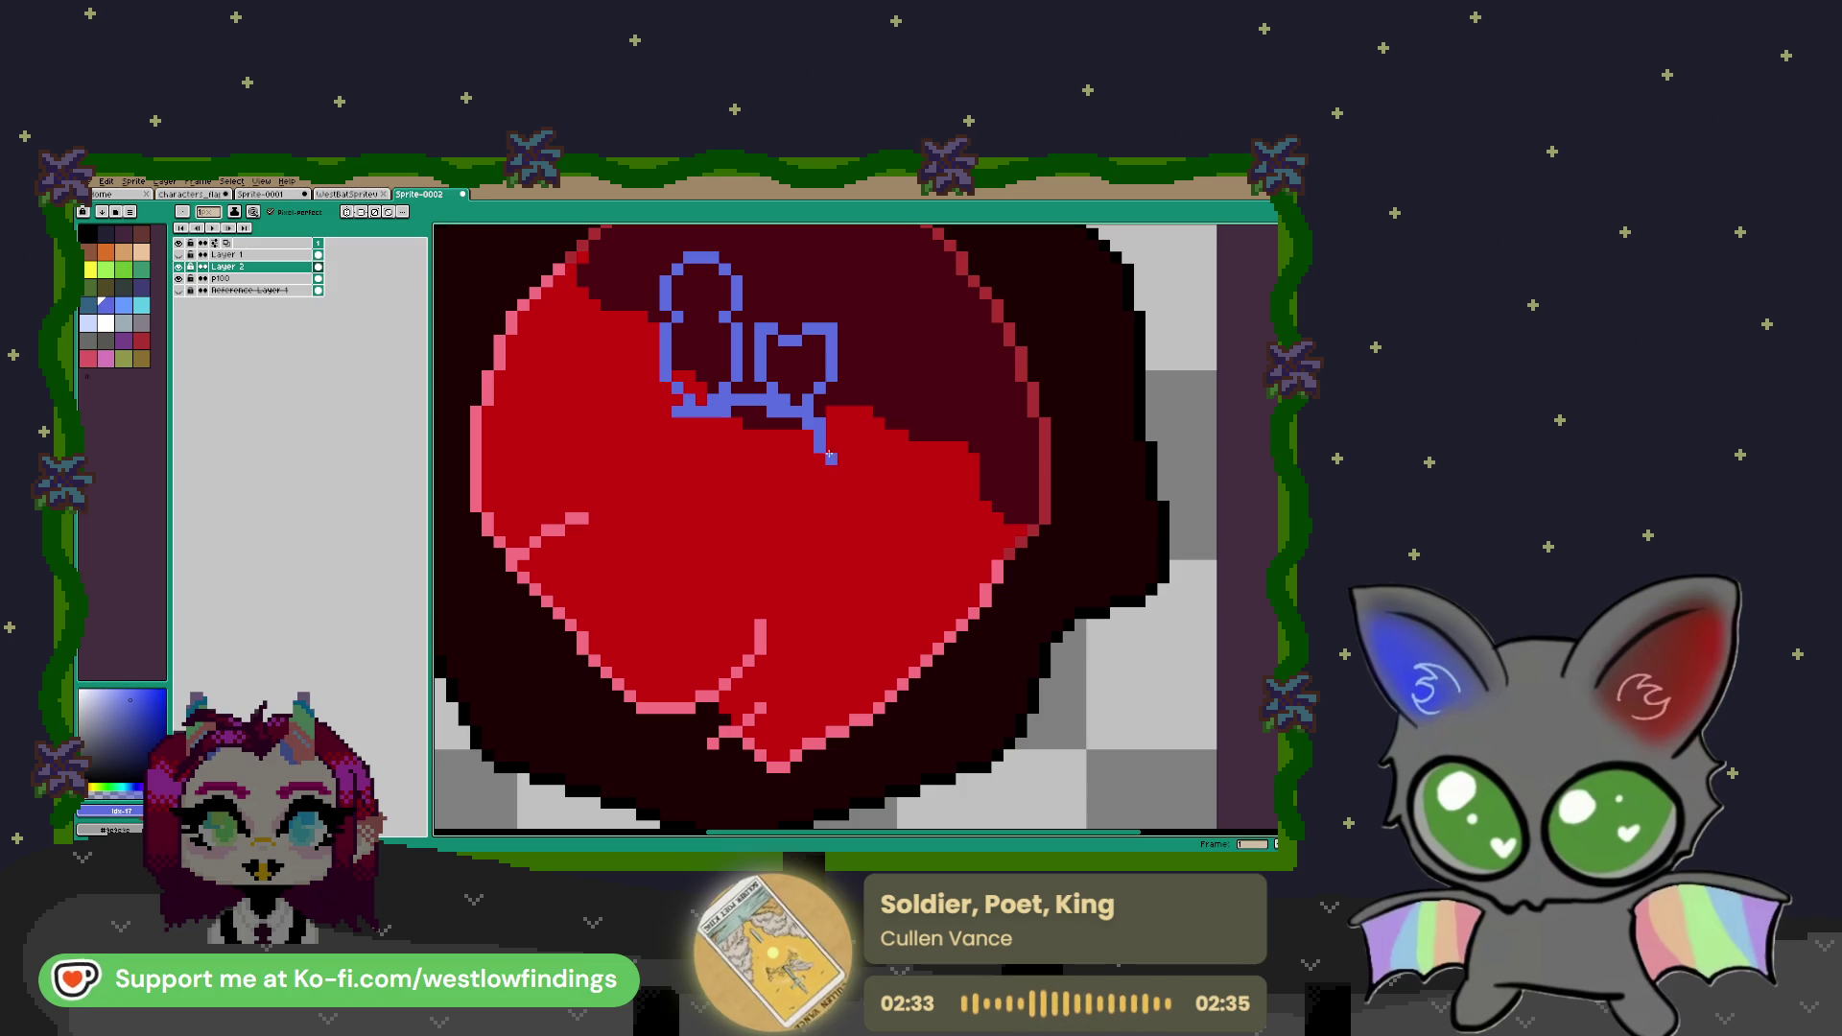
left_click(831, 468)
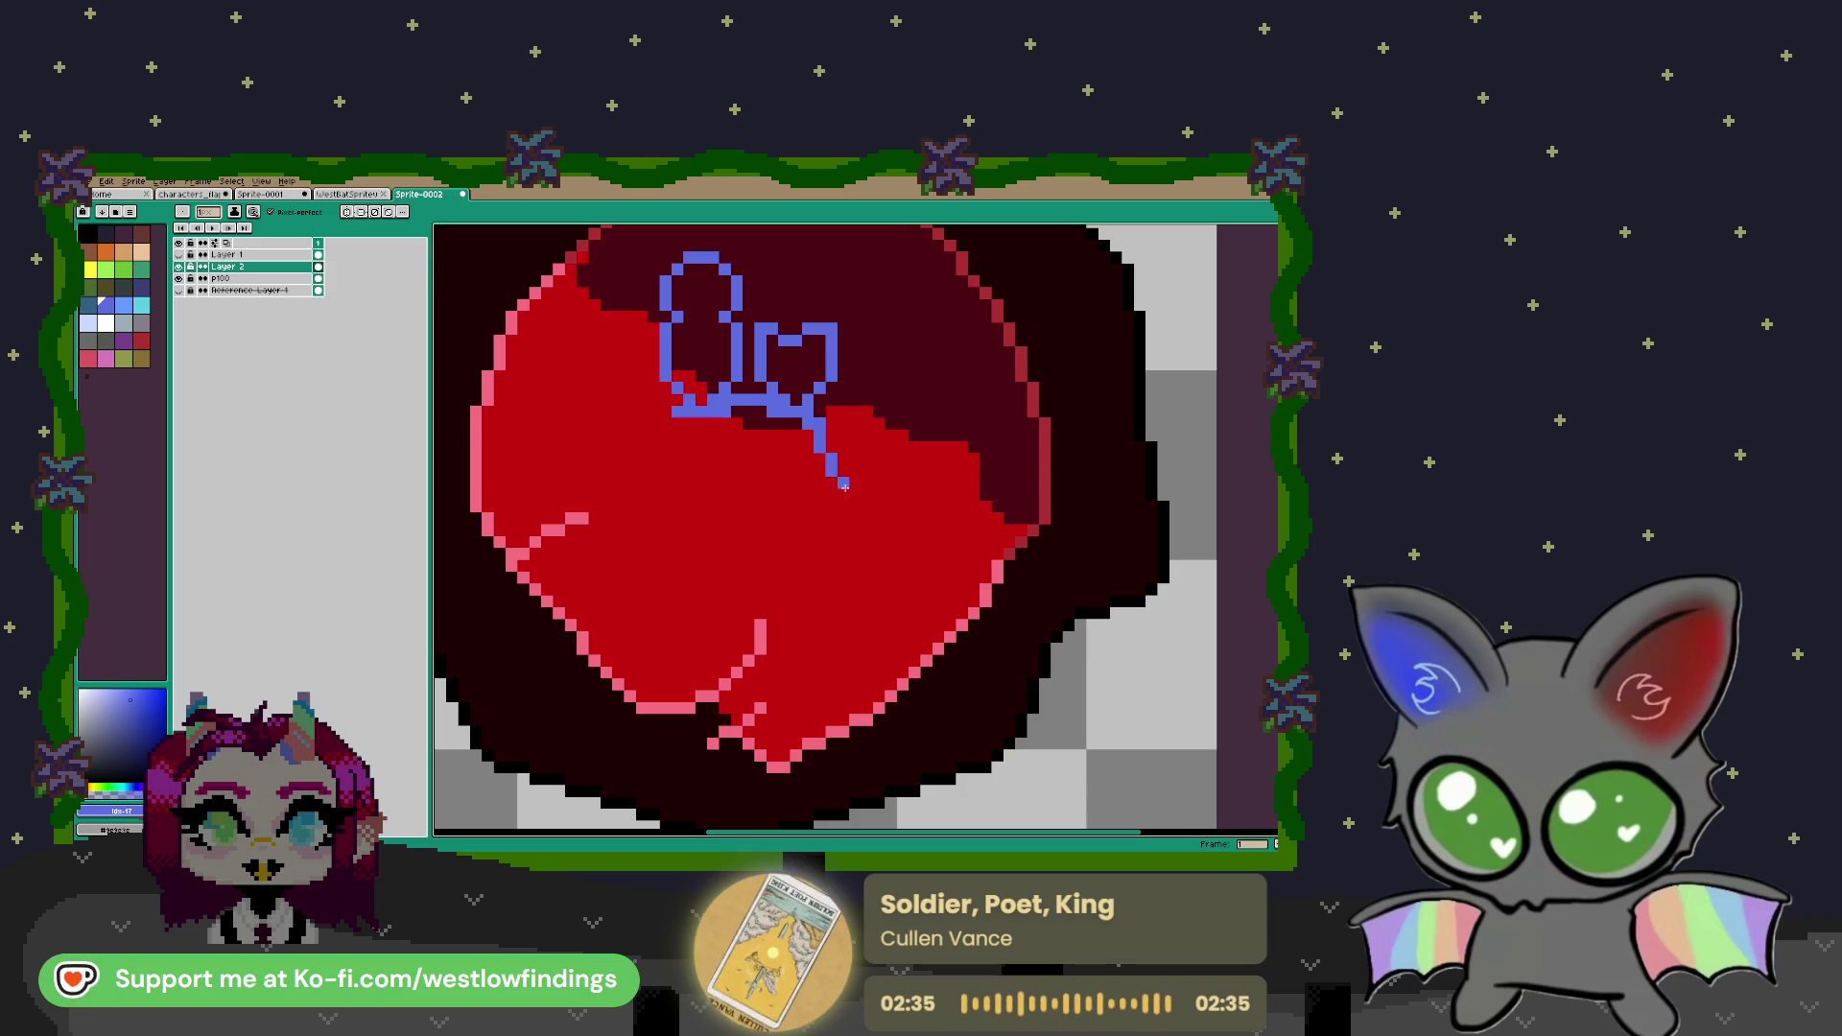
left_click_drag(843, 483, 843, 496)
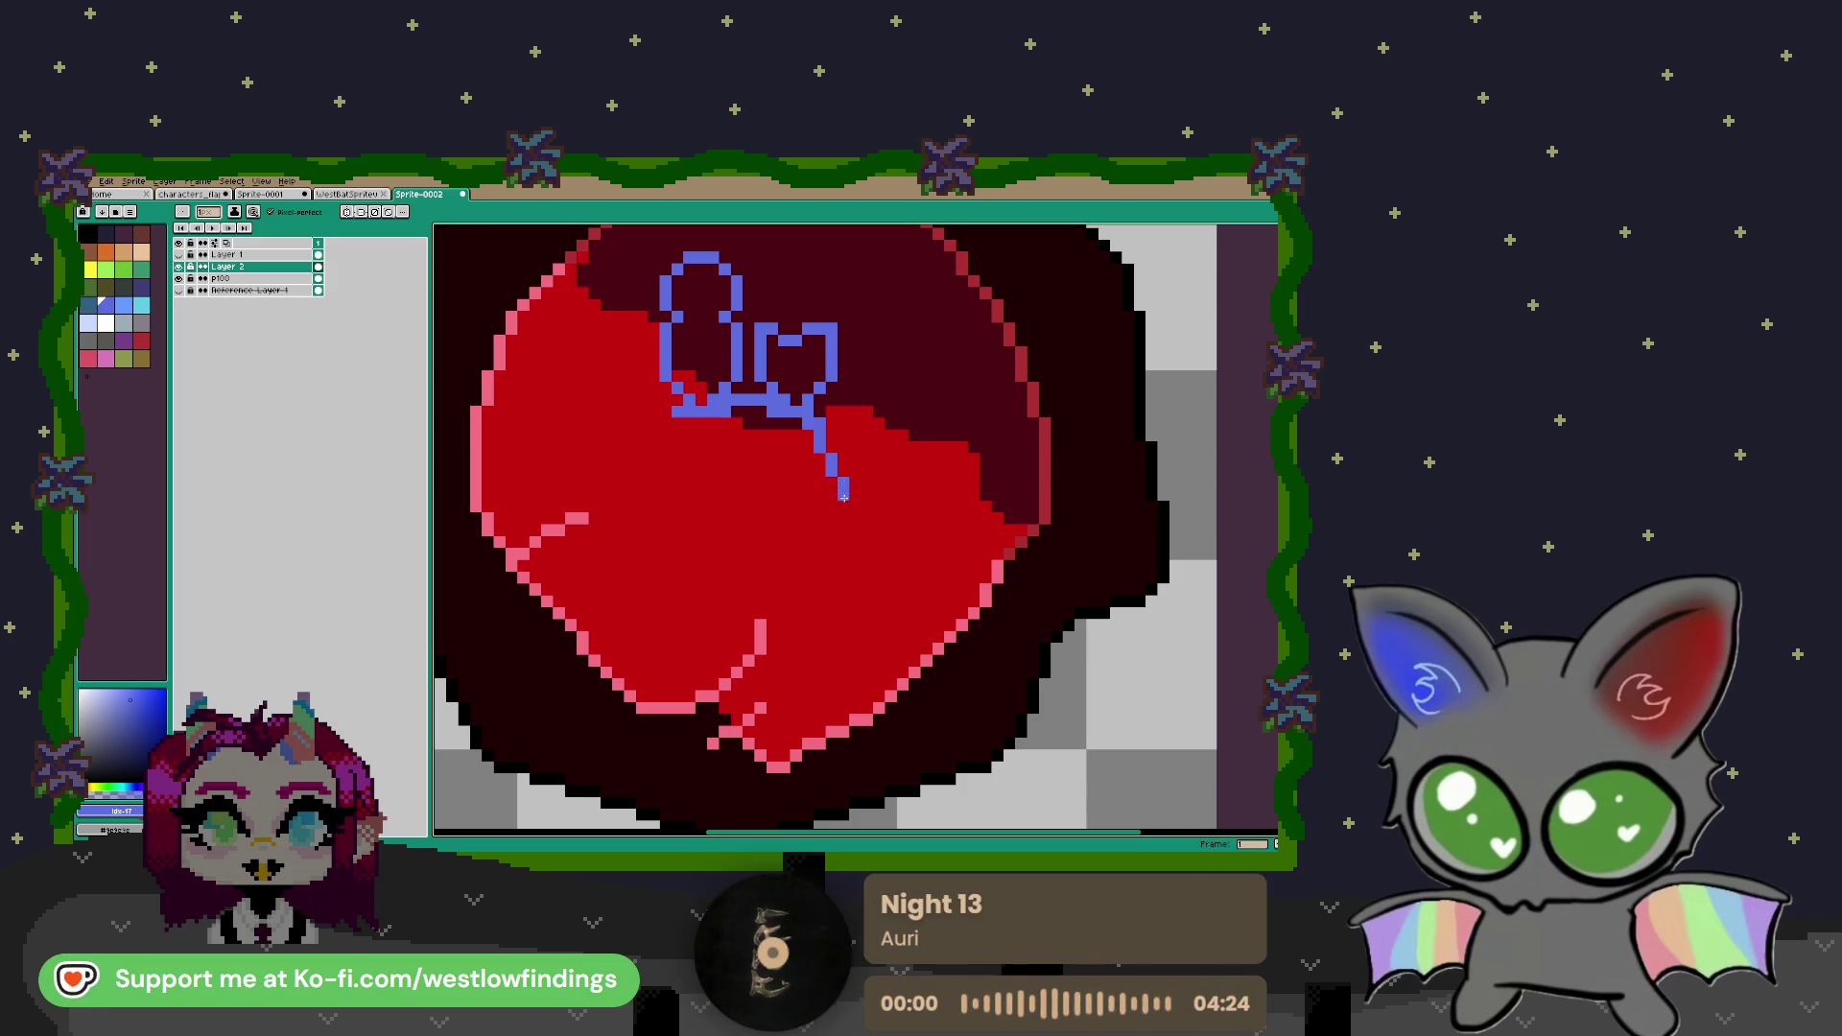
left_click(831, 519)
left_click(830, 553)
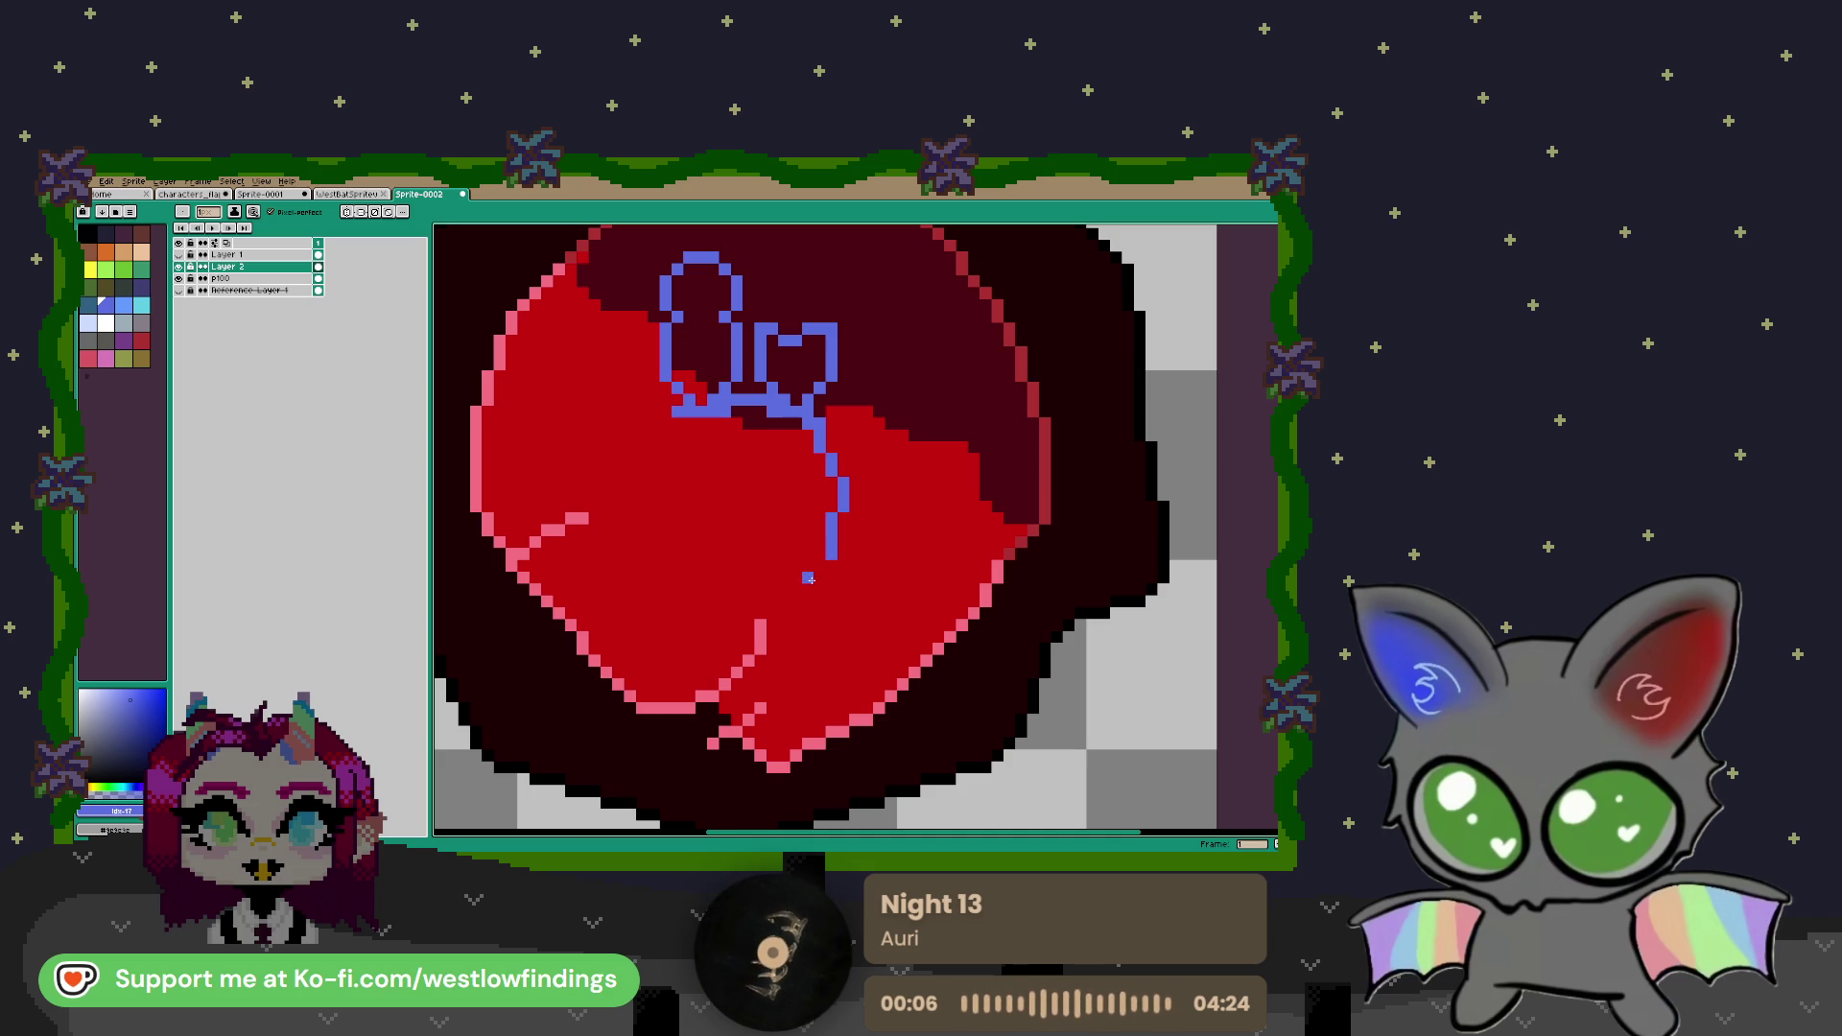
left_click(819, 567)
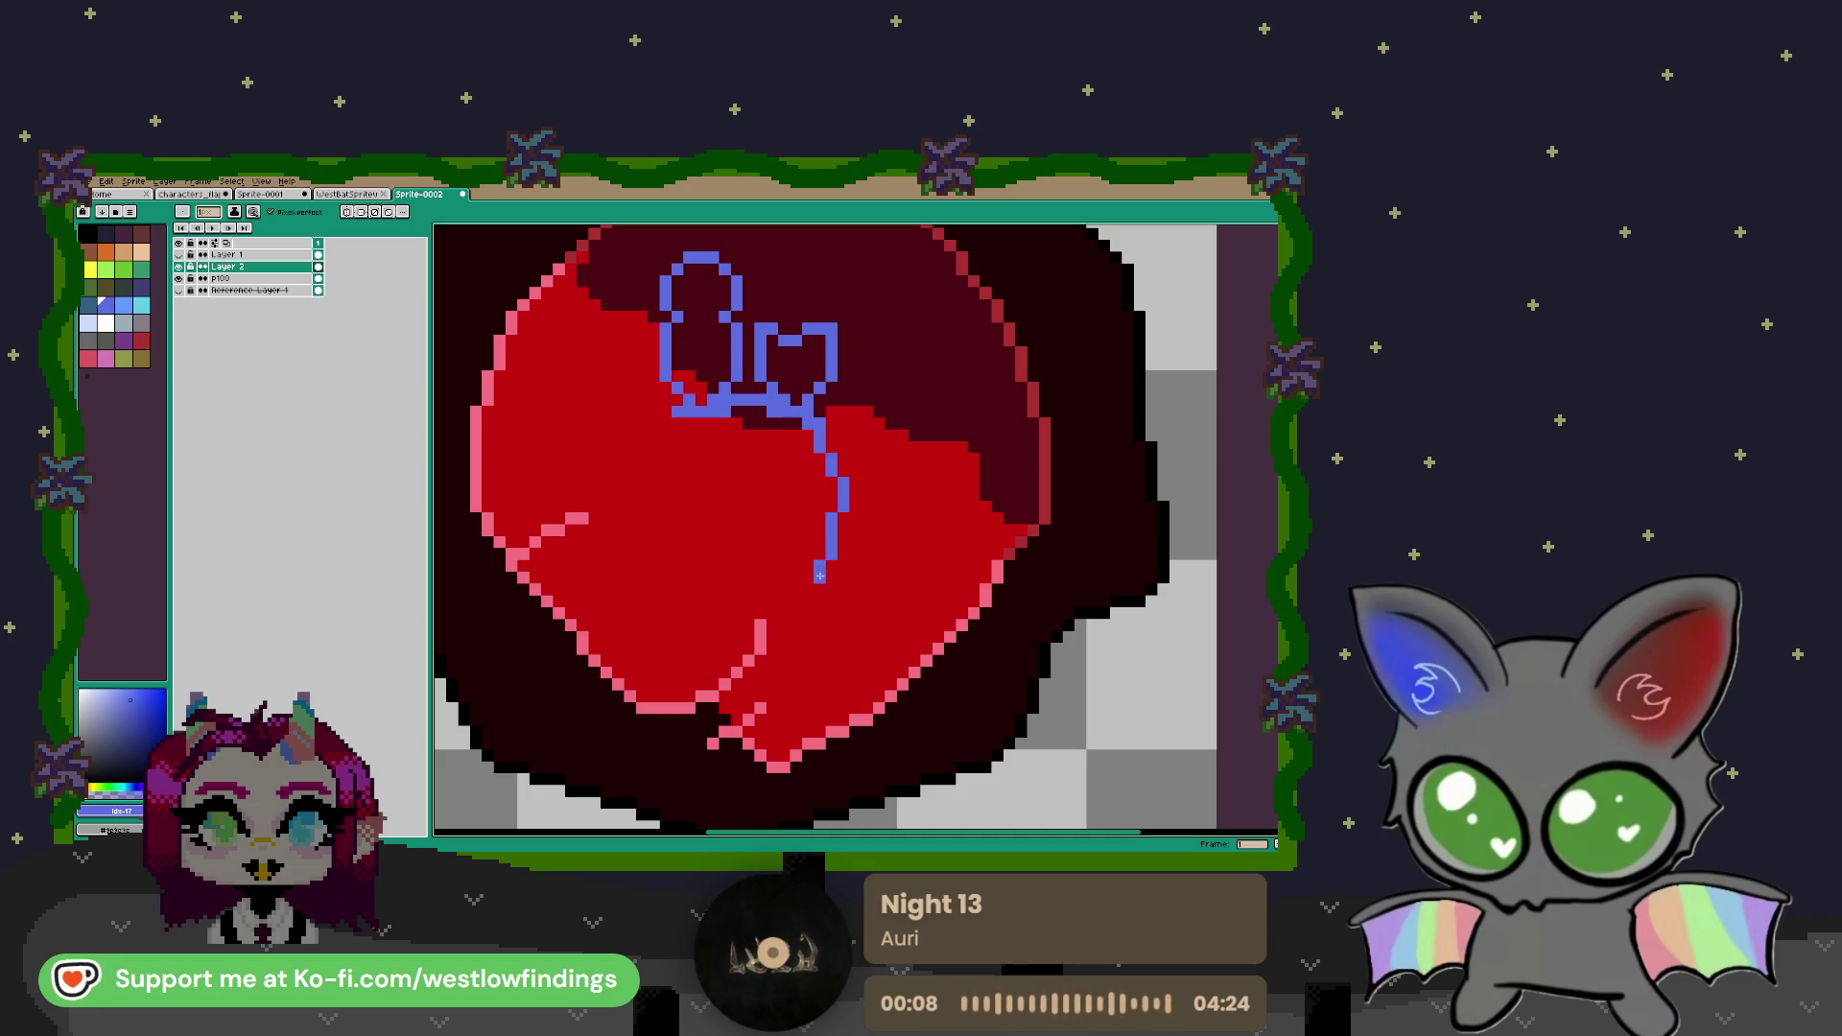
left_click(809, 579)
left_click(797, 595)
left_click(786, 613)
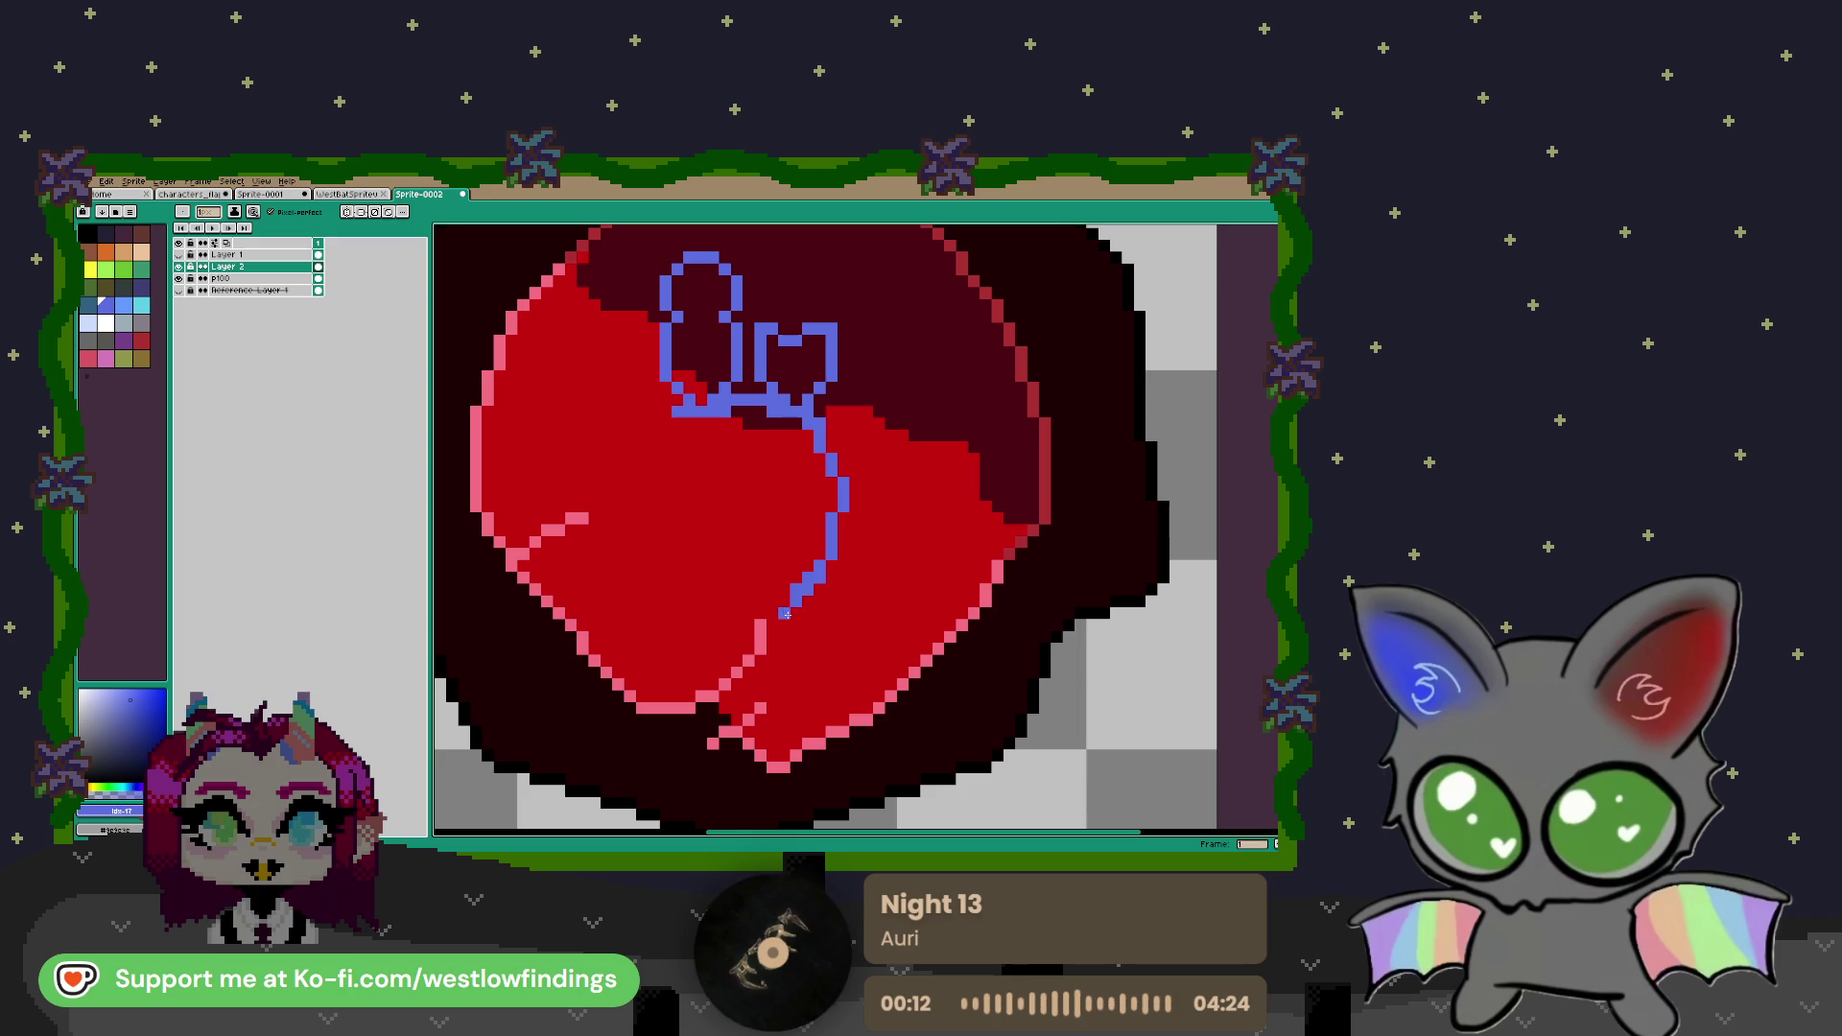
key("ctrl+z")
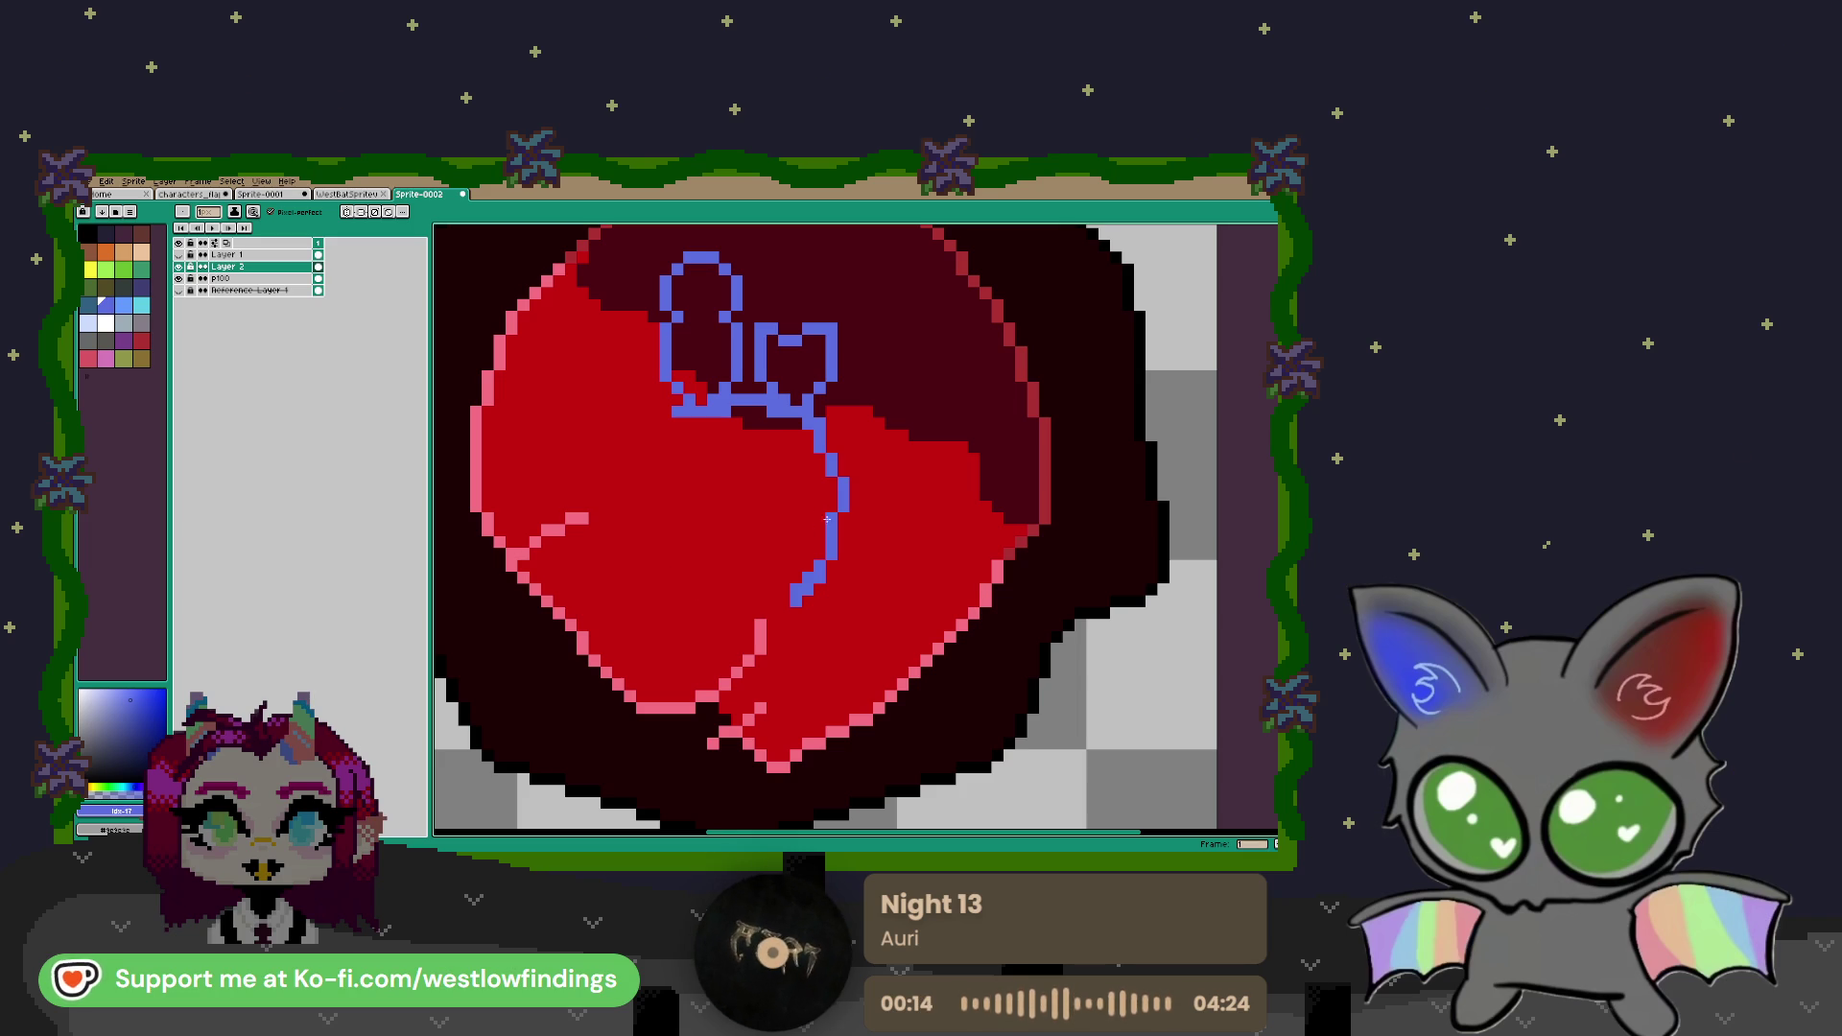
Copy the head's right outline and flip it horizontally to form the left outline
key("m")
left_click_drag(814, 429, 875, 608)
mouse_move(831, 548)
left_mouse_down()
mouse_move(713, 560)
mouse_move(737, 537)
mouse_move(656, 531)
left_mouse_up()
key("shift+h")
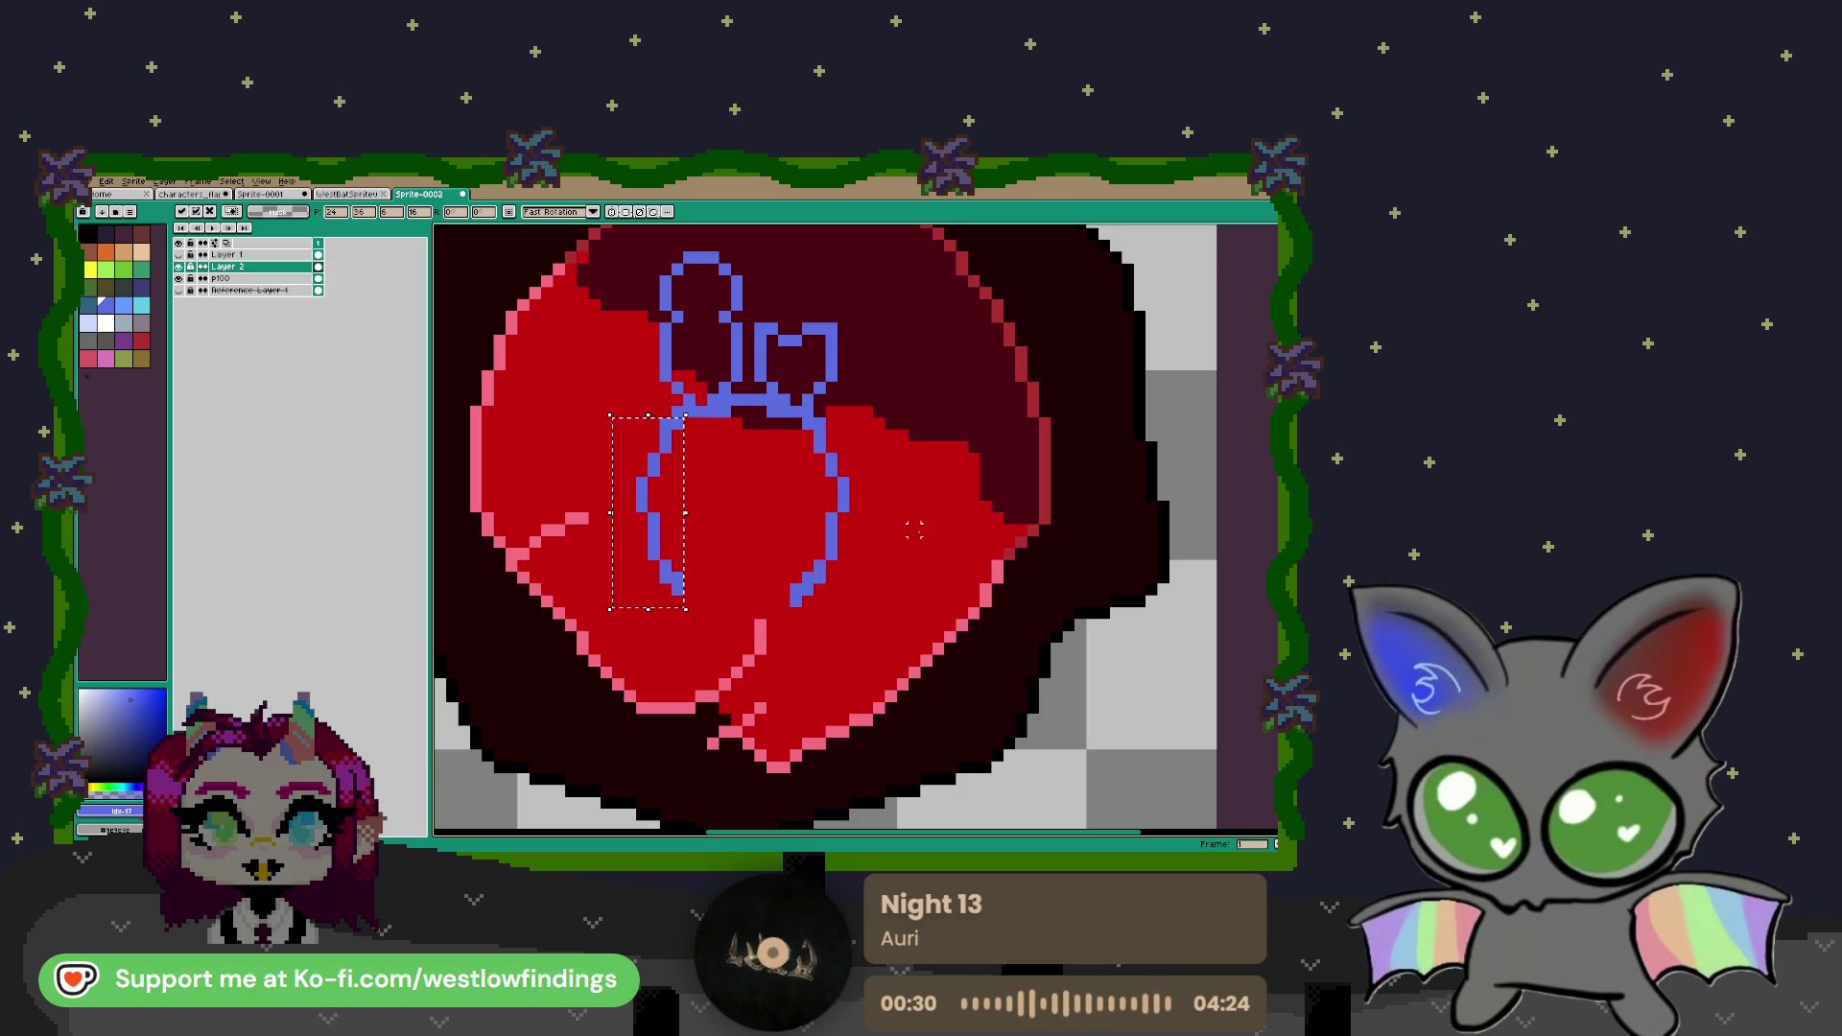
key("ctrl+d")
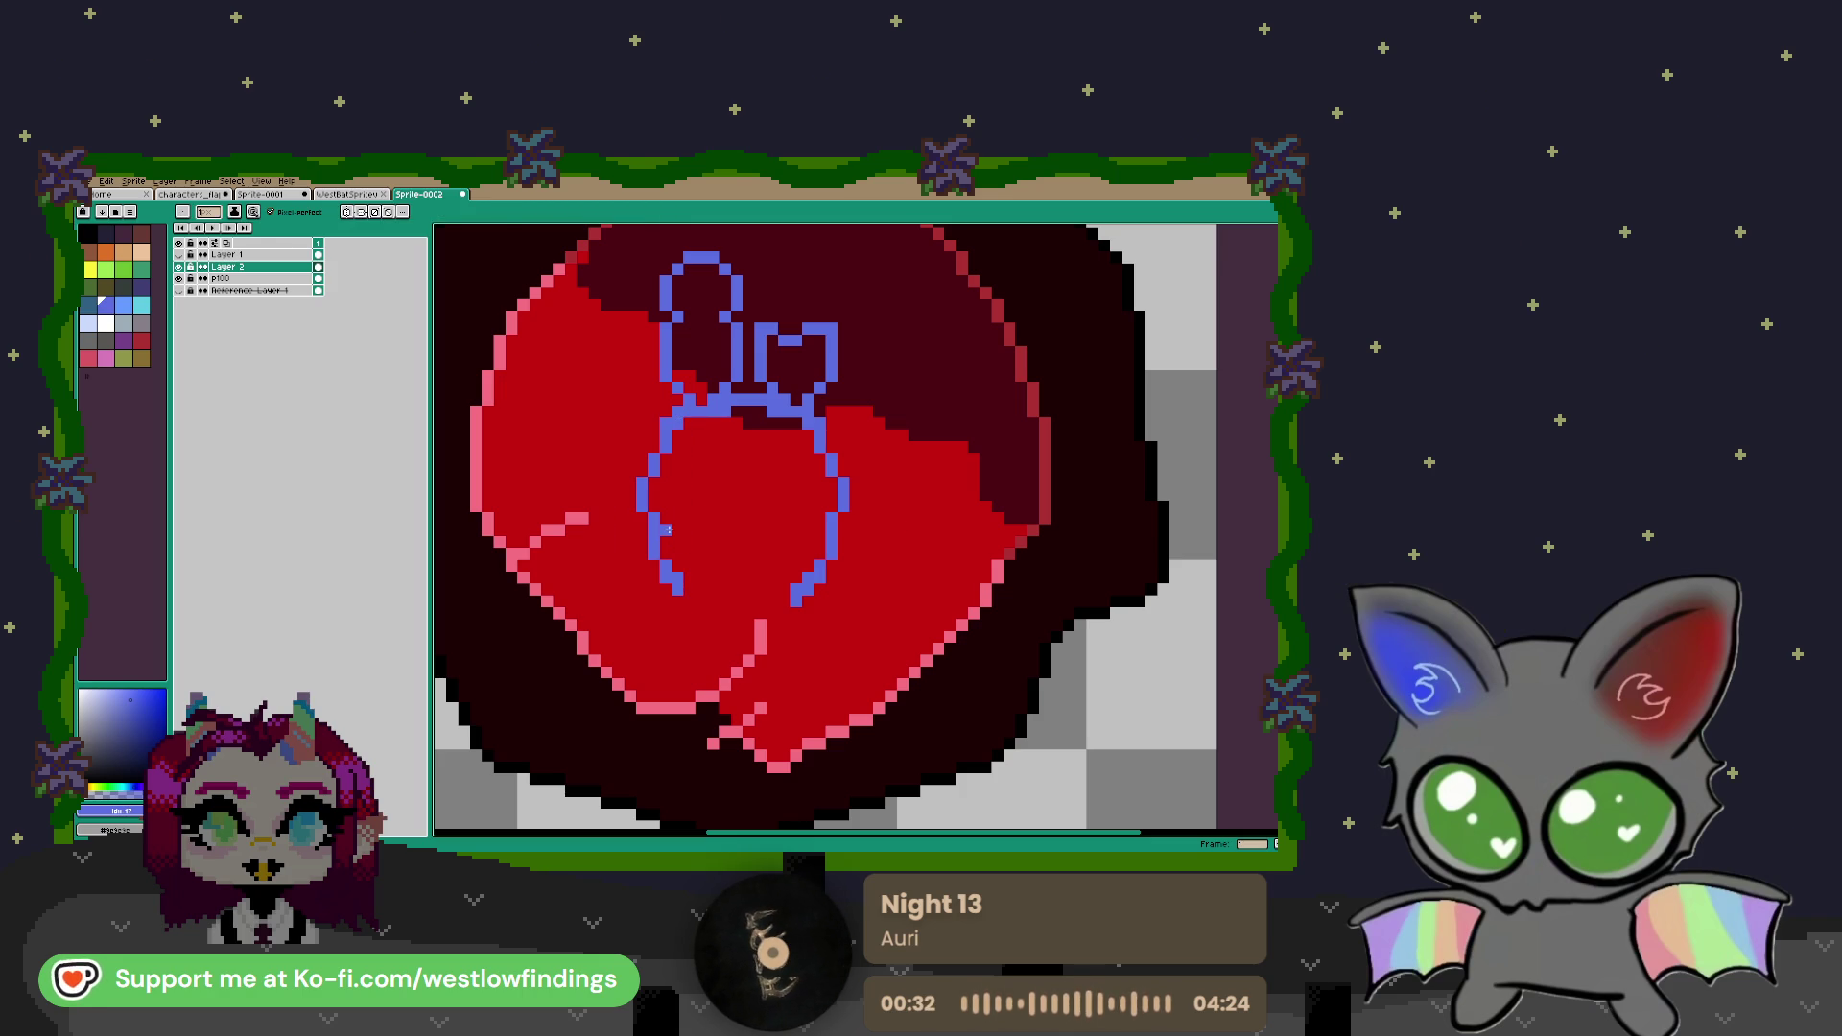
left_click_drag(664, 529, 679, 518)
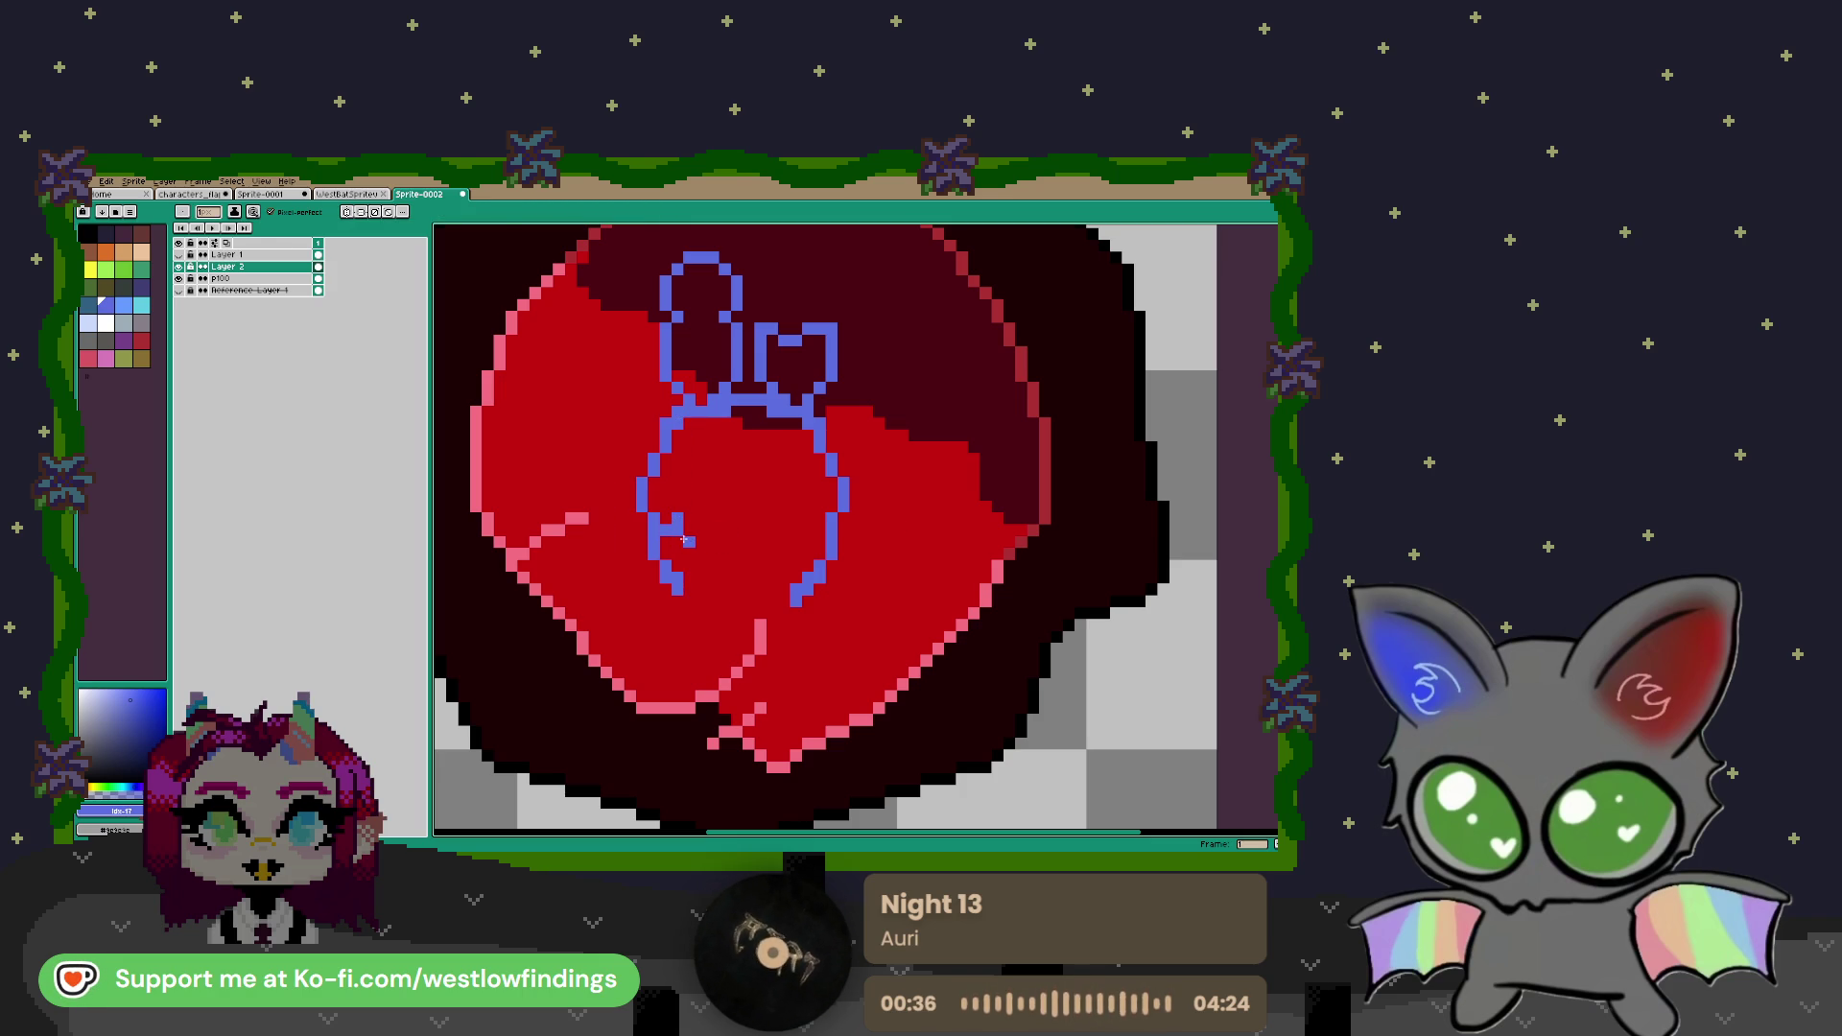
Draw the mouth line with four small teeth beneath it and close the jaw's bottom
left_click_drag(804, 515, 808, 538)
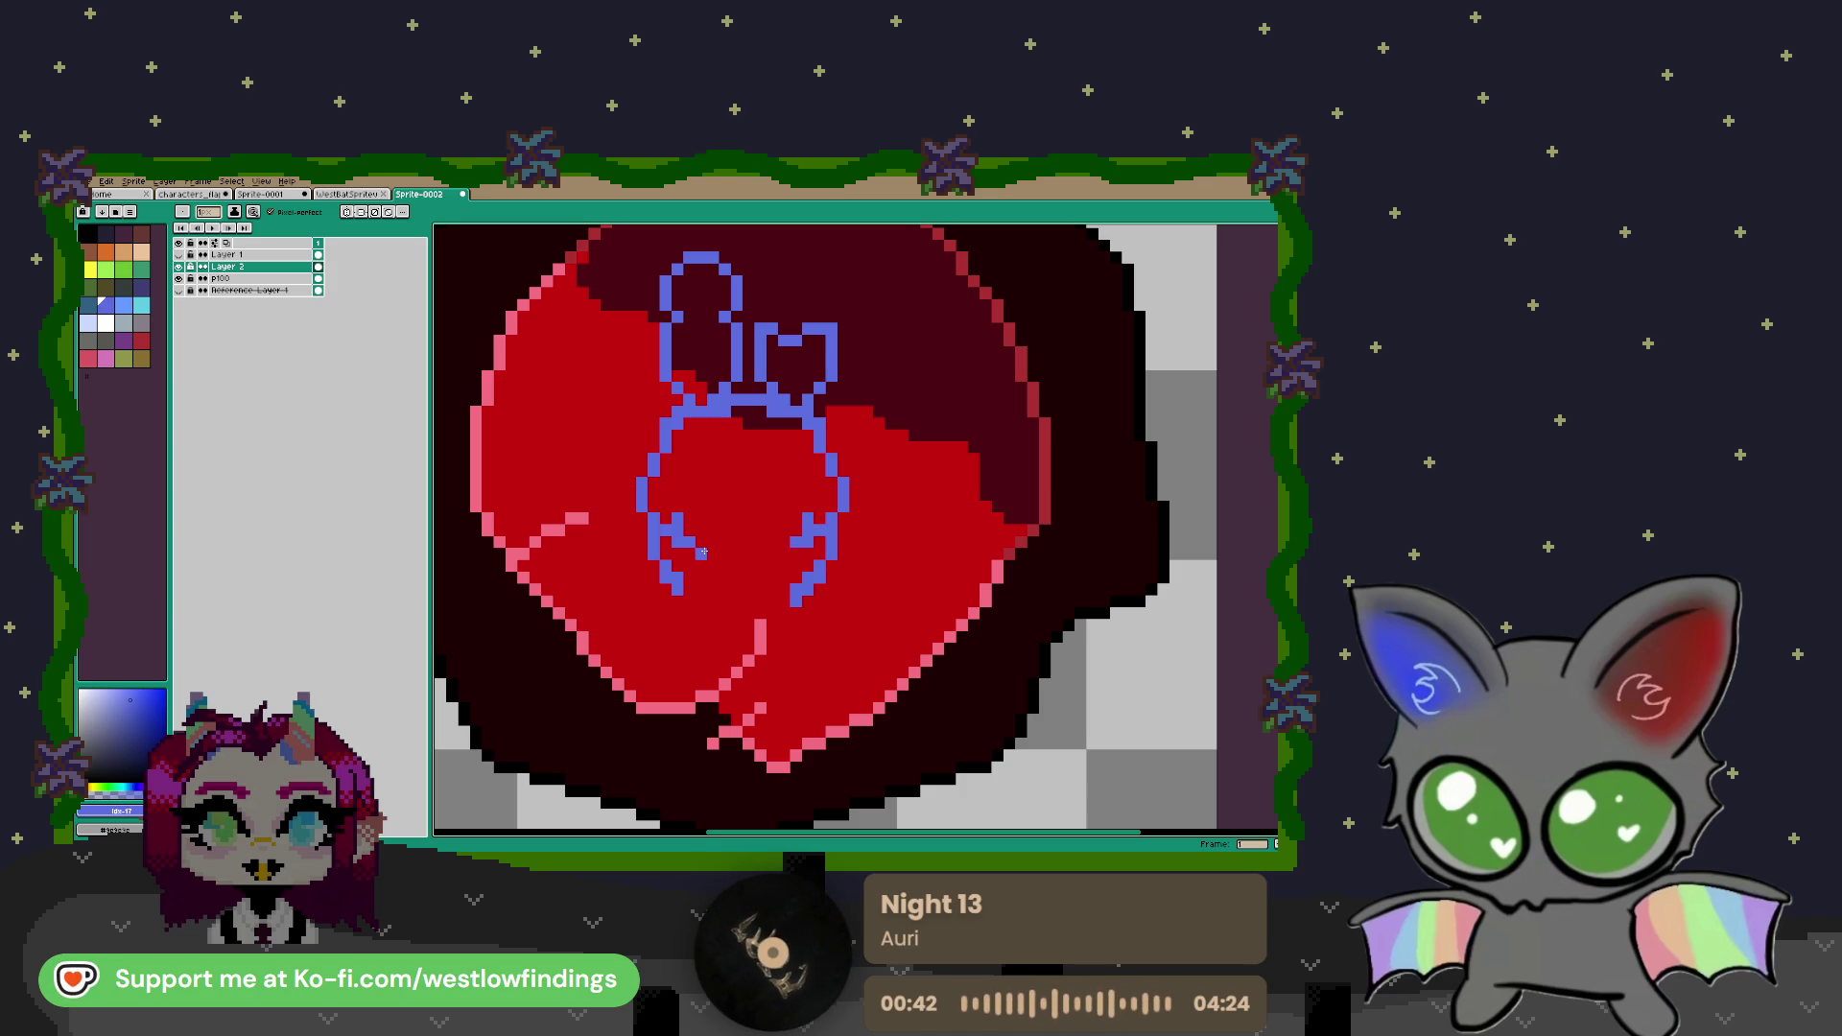
left_click_drag(761, 554, 783, 553)
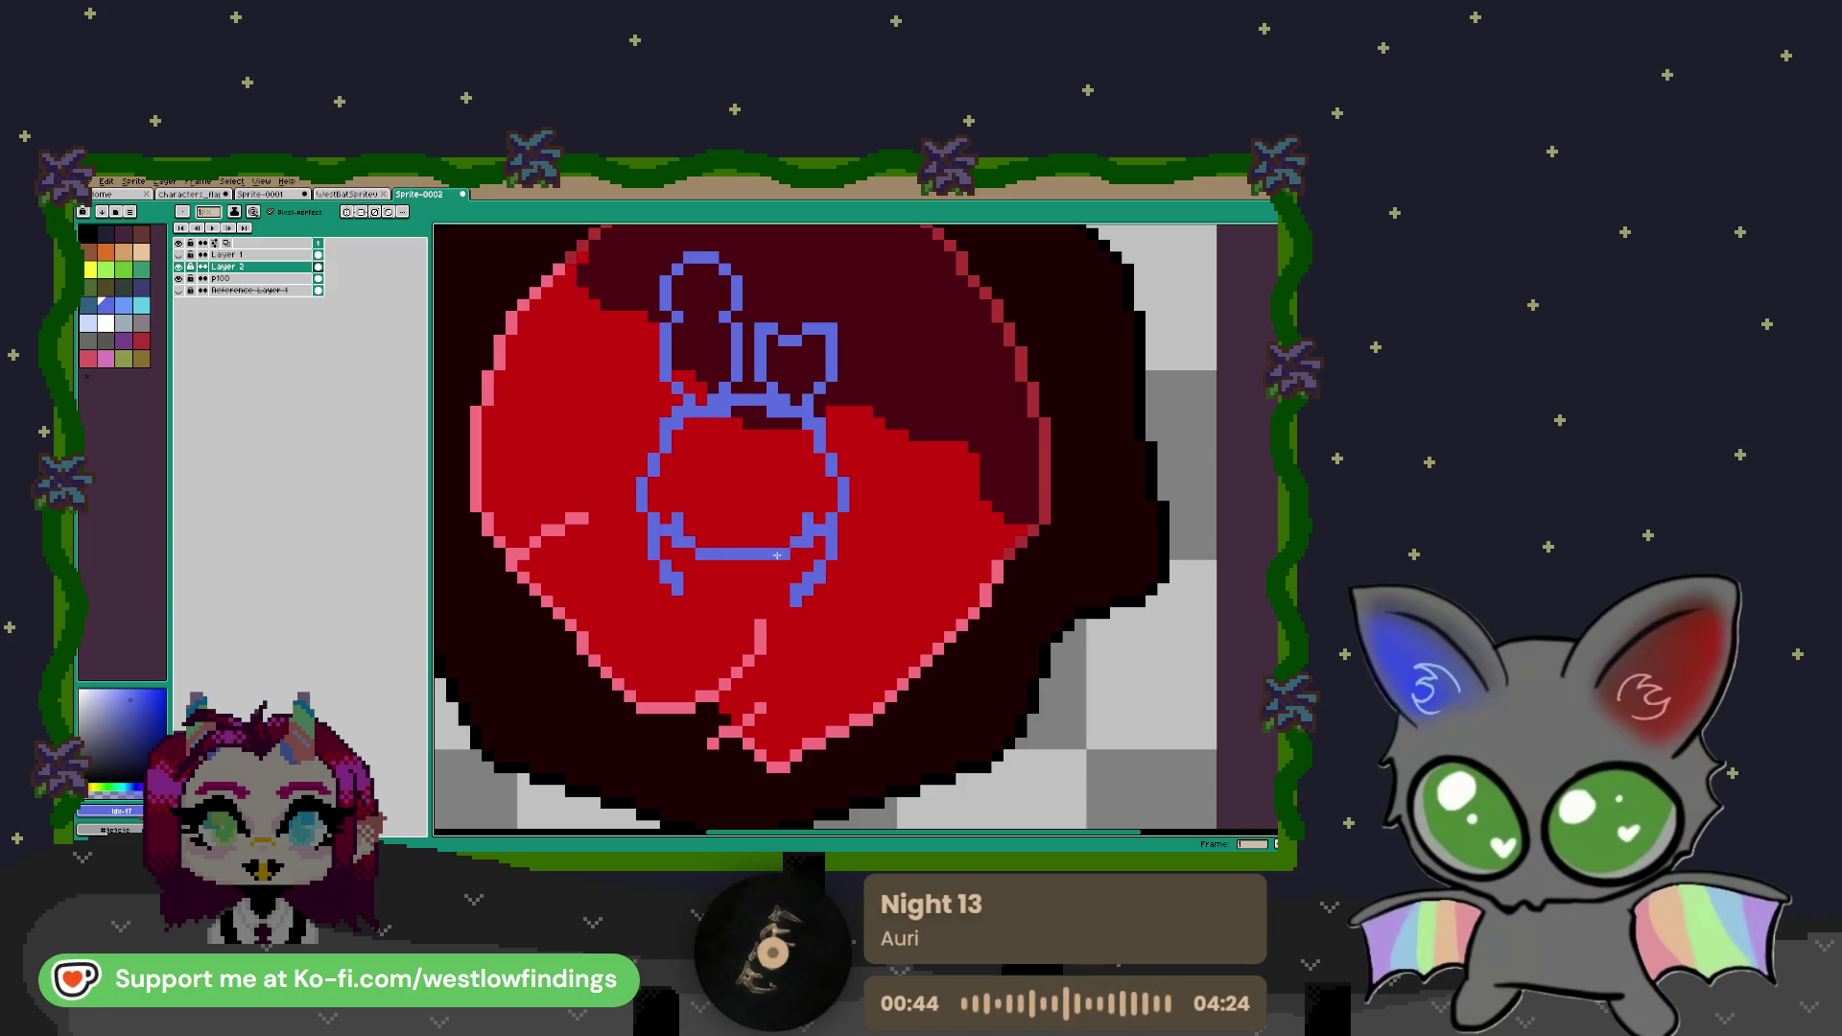
left_click(725, 564)
left_click(746, 564)
left_click(782, 564)
left_click(764, 564)
left_click(688, 588)
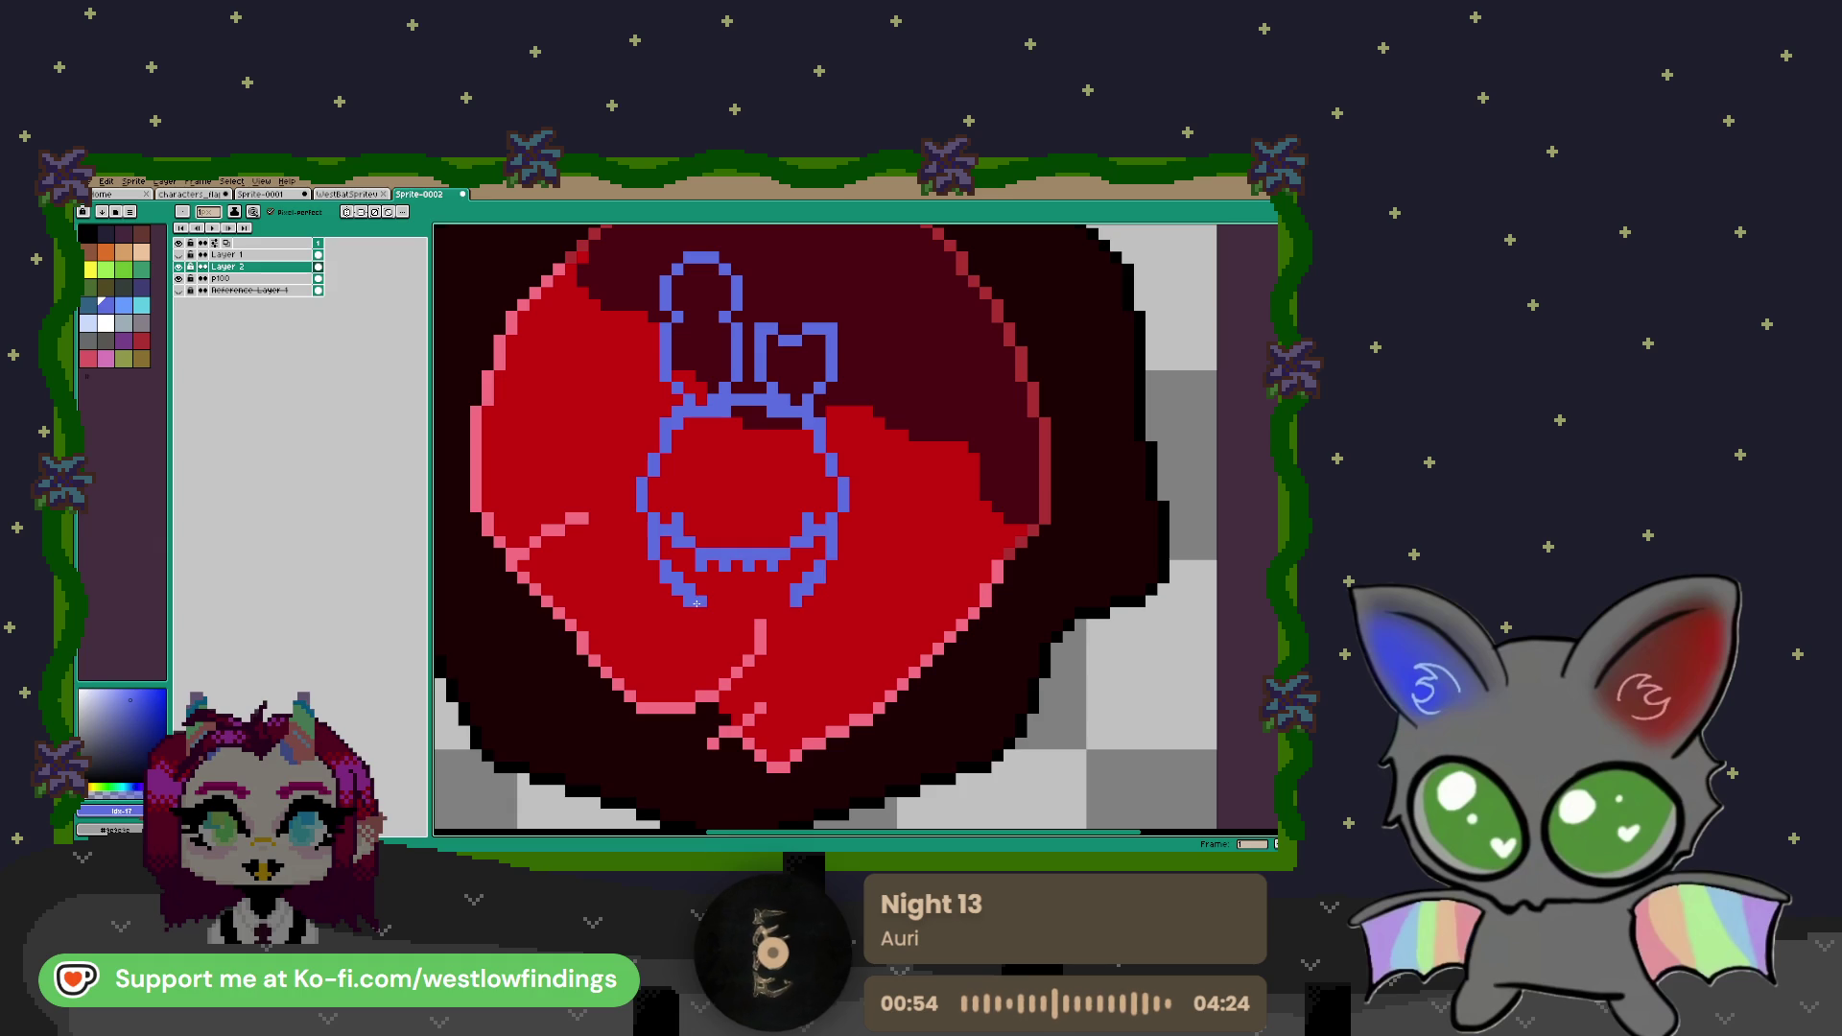
left_click_drag(700, 602, 792, 602)
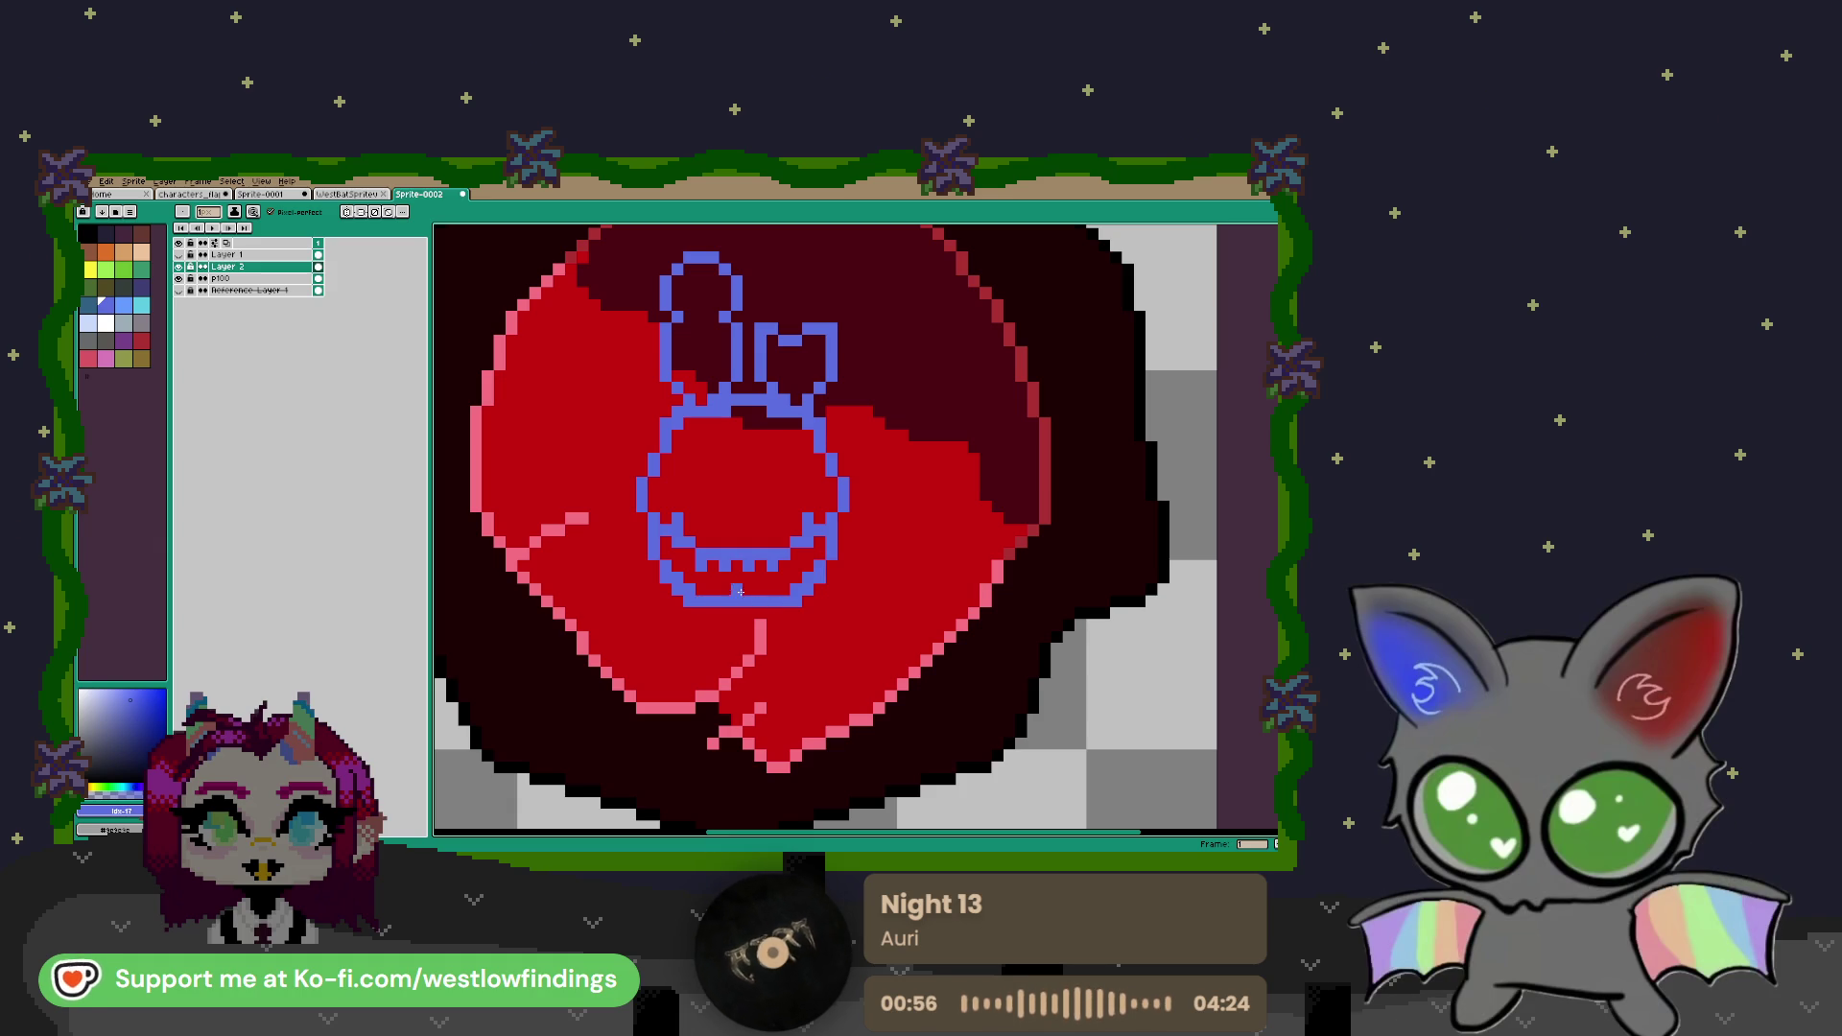
left_click_drag(726, 470, 737, 530)
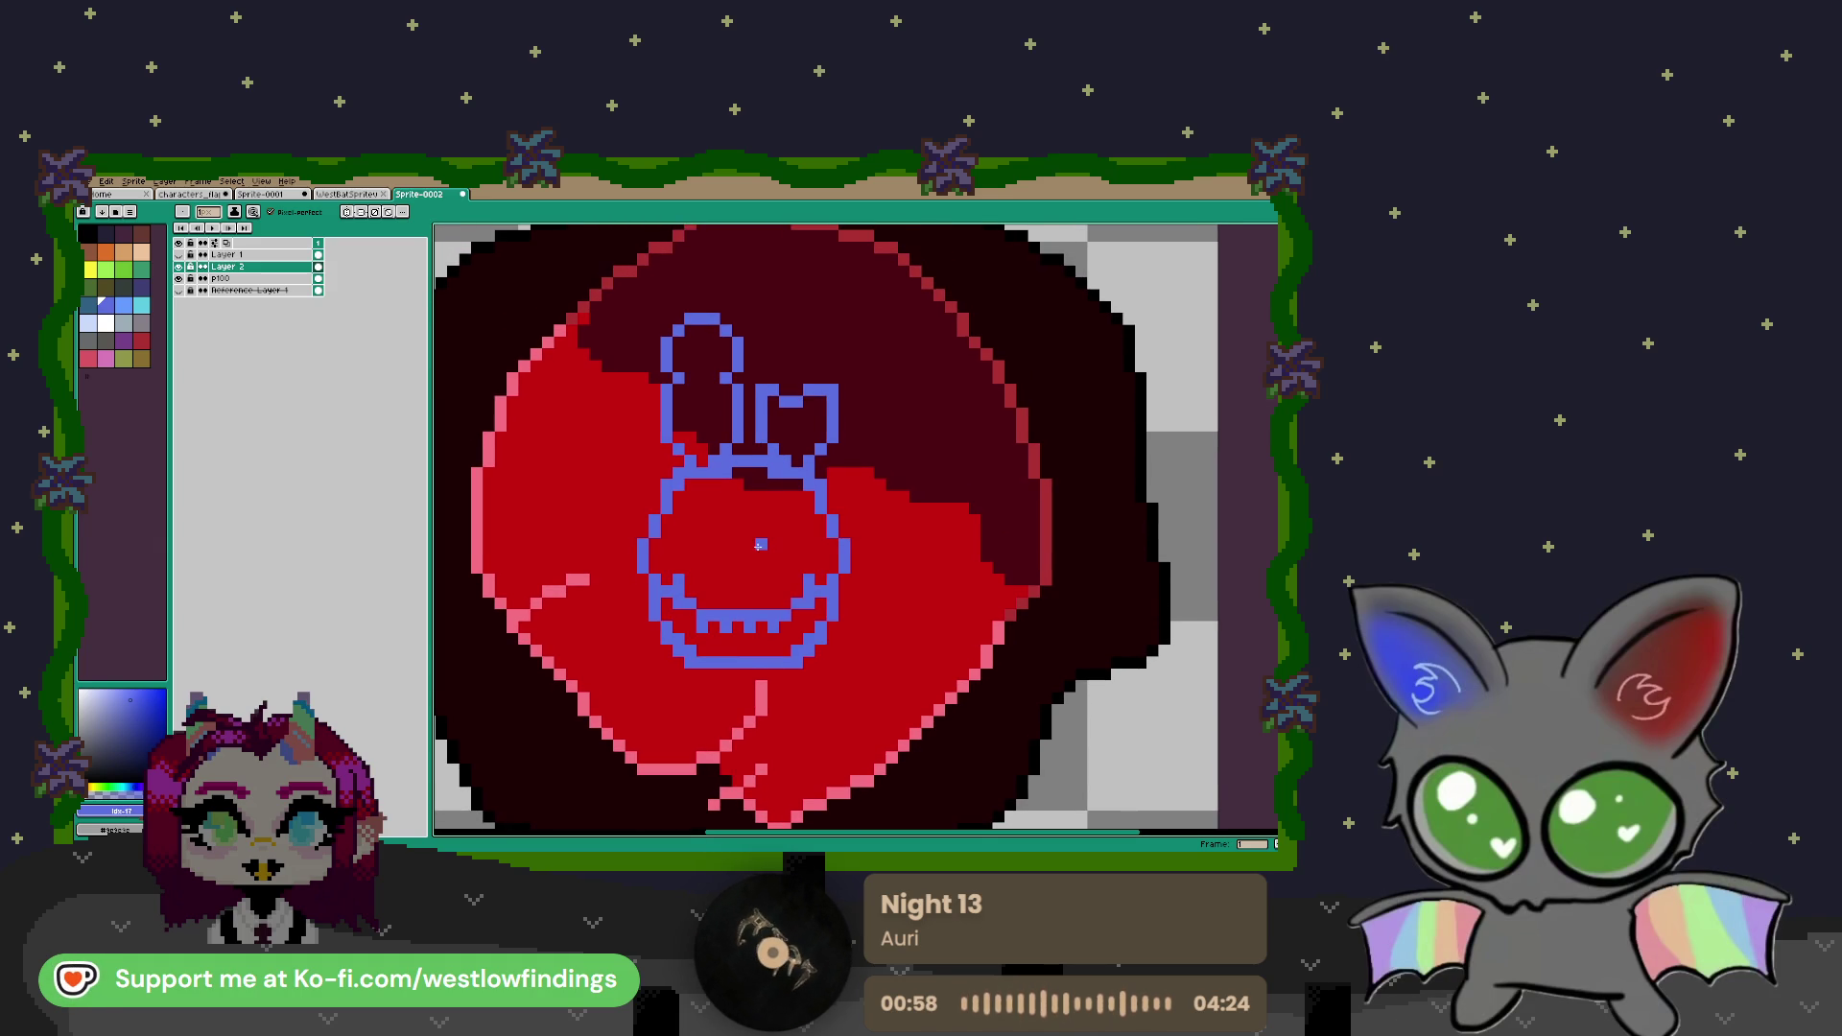
Marquee-select the blue head sketch and move it slightly up and right on the gem
key("m")
left_click_drag(587, 275, 911, 703)
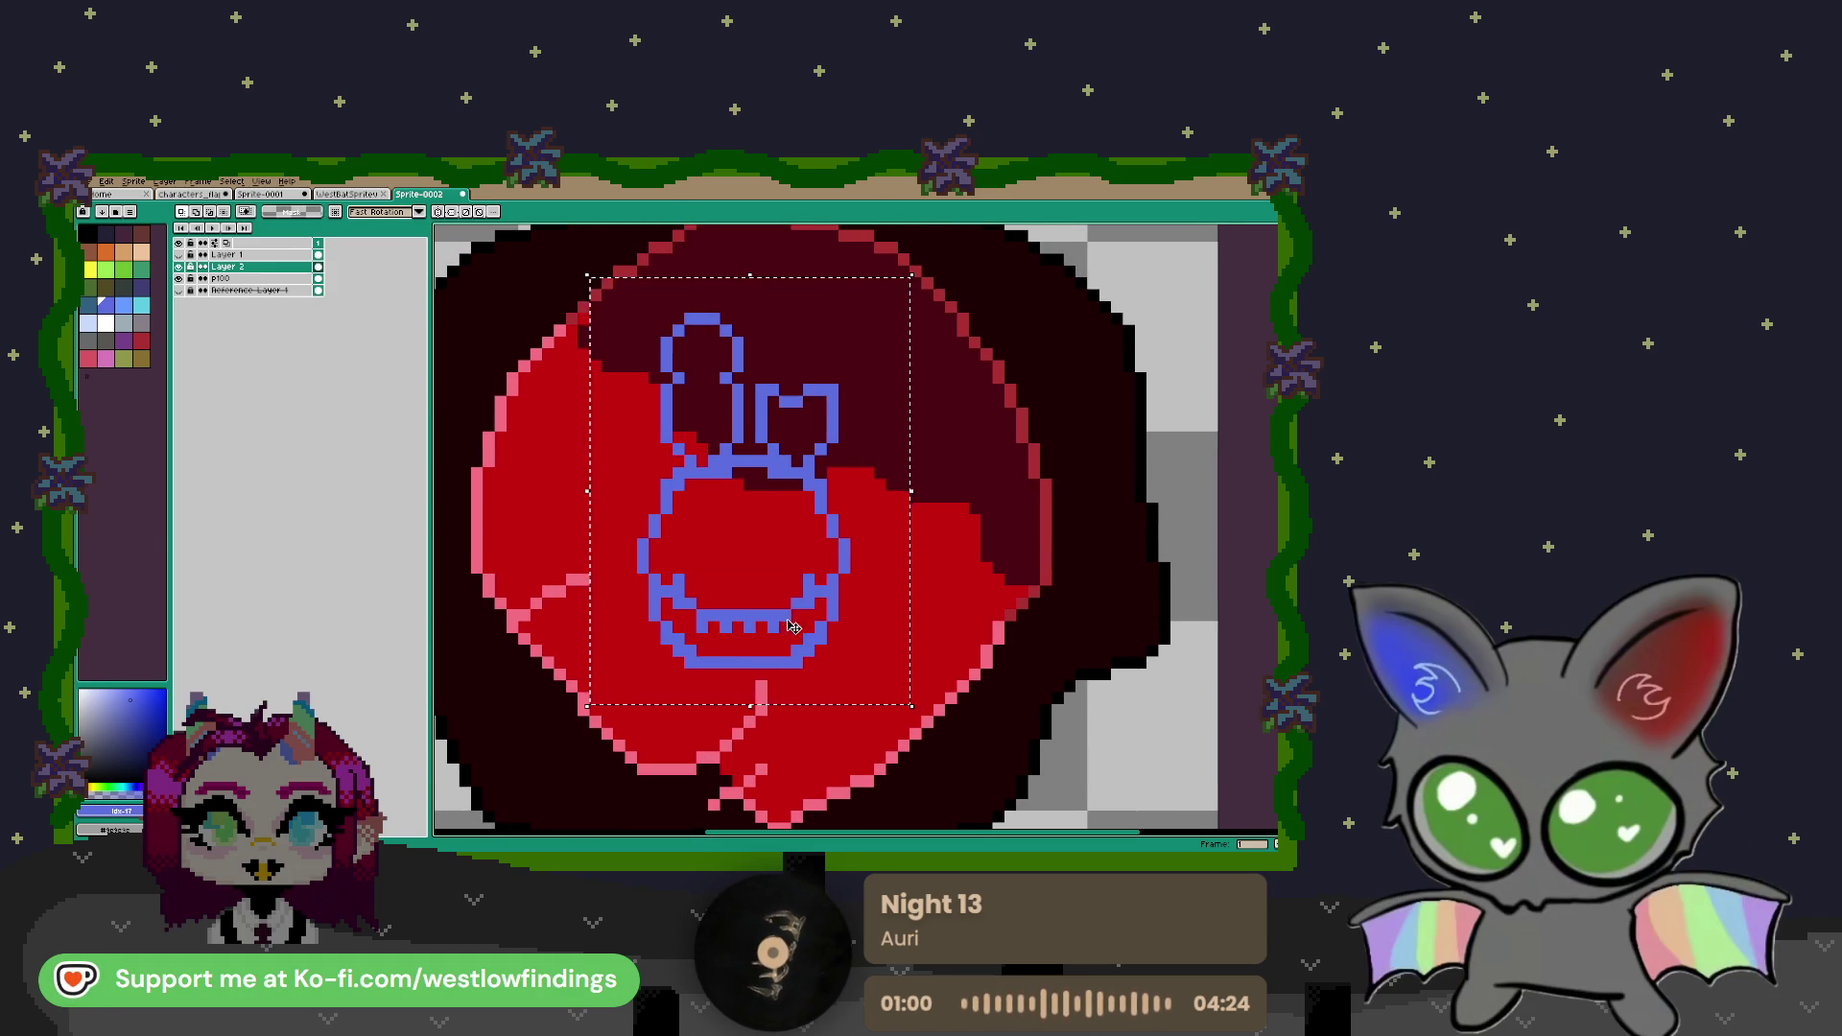
left_click_drag(785, 616, 832, 606)
key("Left")
key("Return")
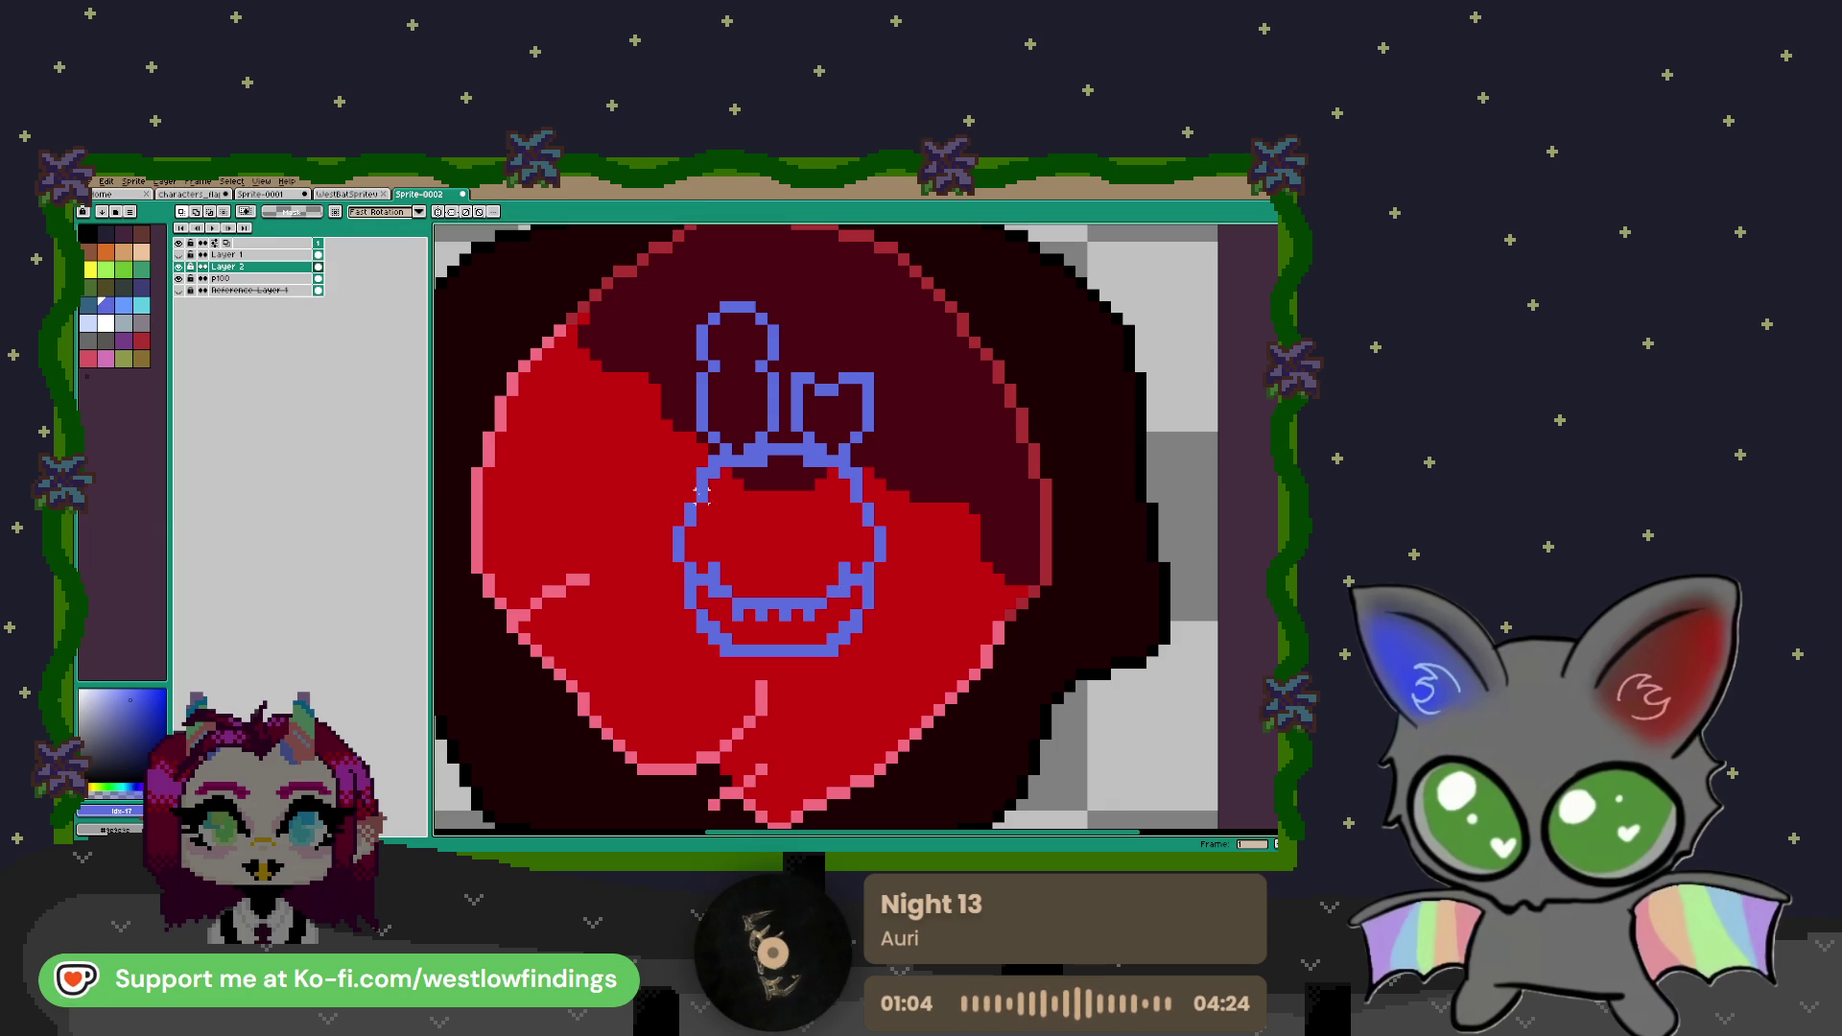
scroll(737, 519, "down", 2)
scroll(791, 560, "up", 1)
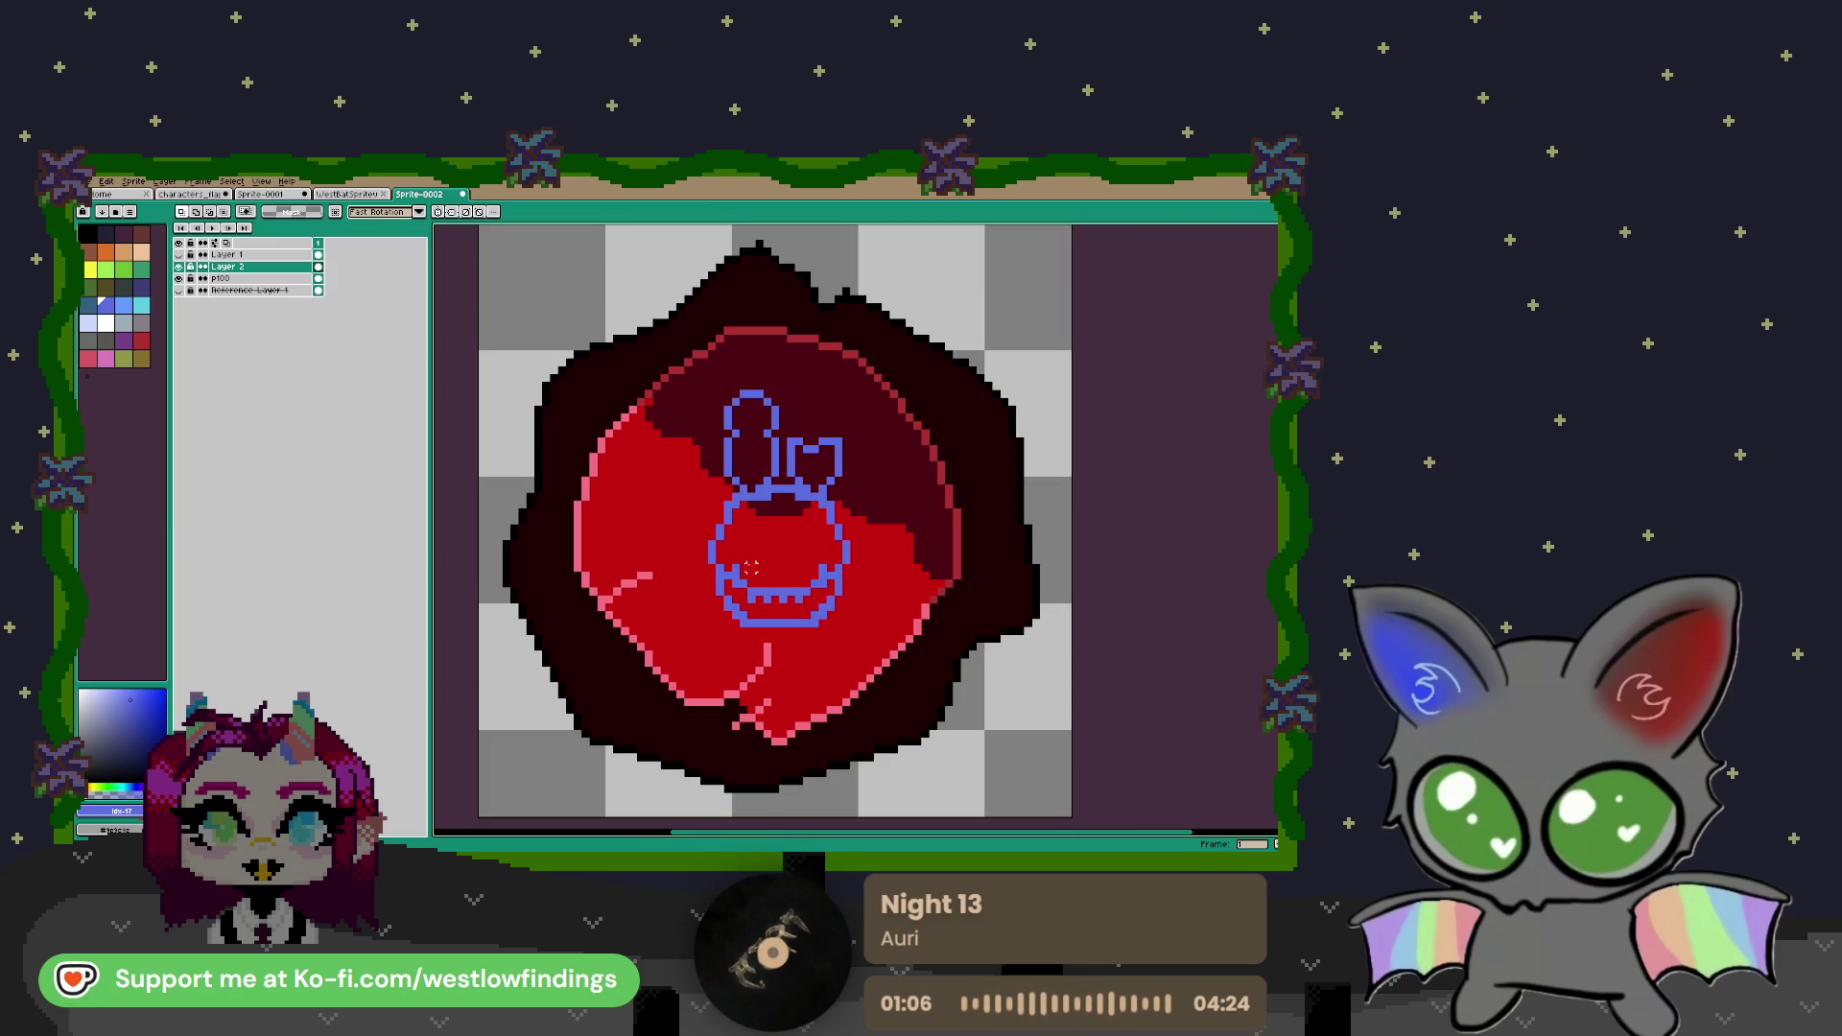
scroll(758, 534, "up", 1)
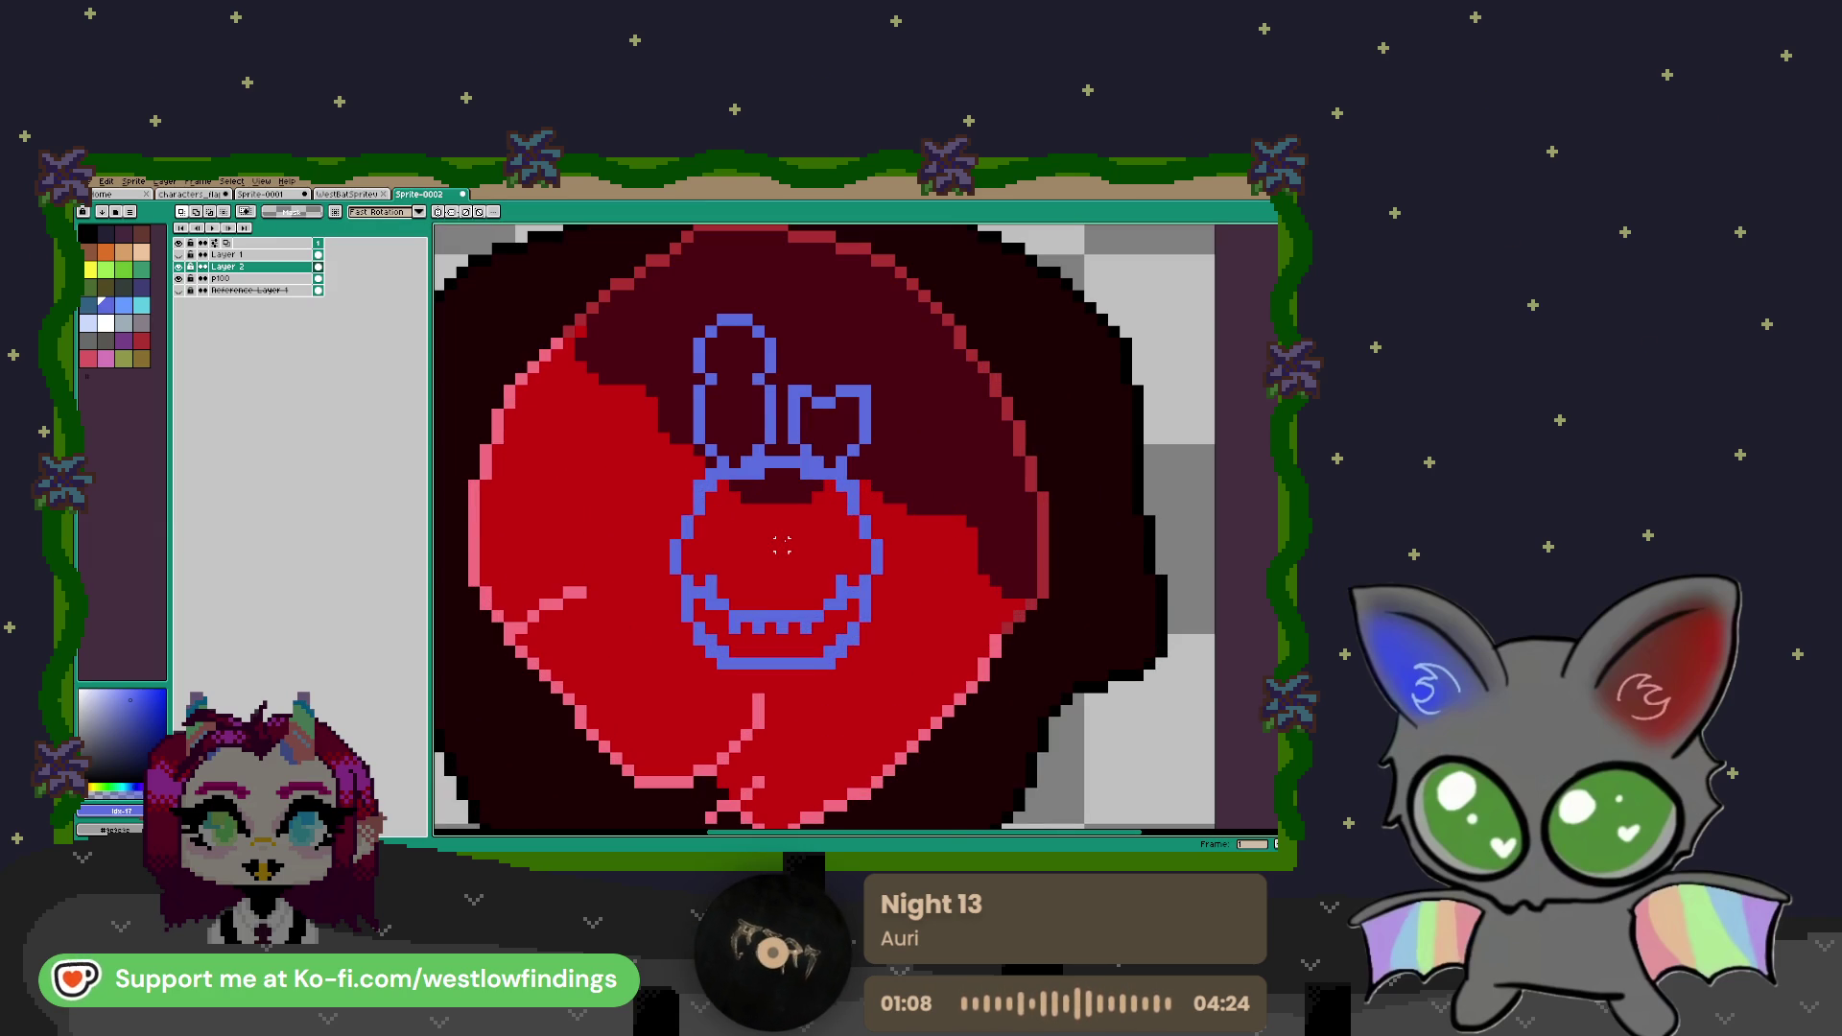
Magic-wand the blue outline and fill it with black from the palette
key("w")
left_click(750, 470)
left_click(95, 235)
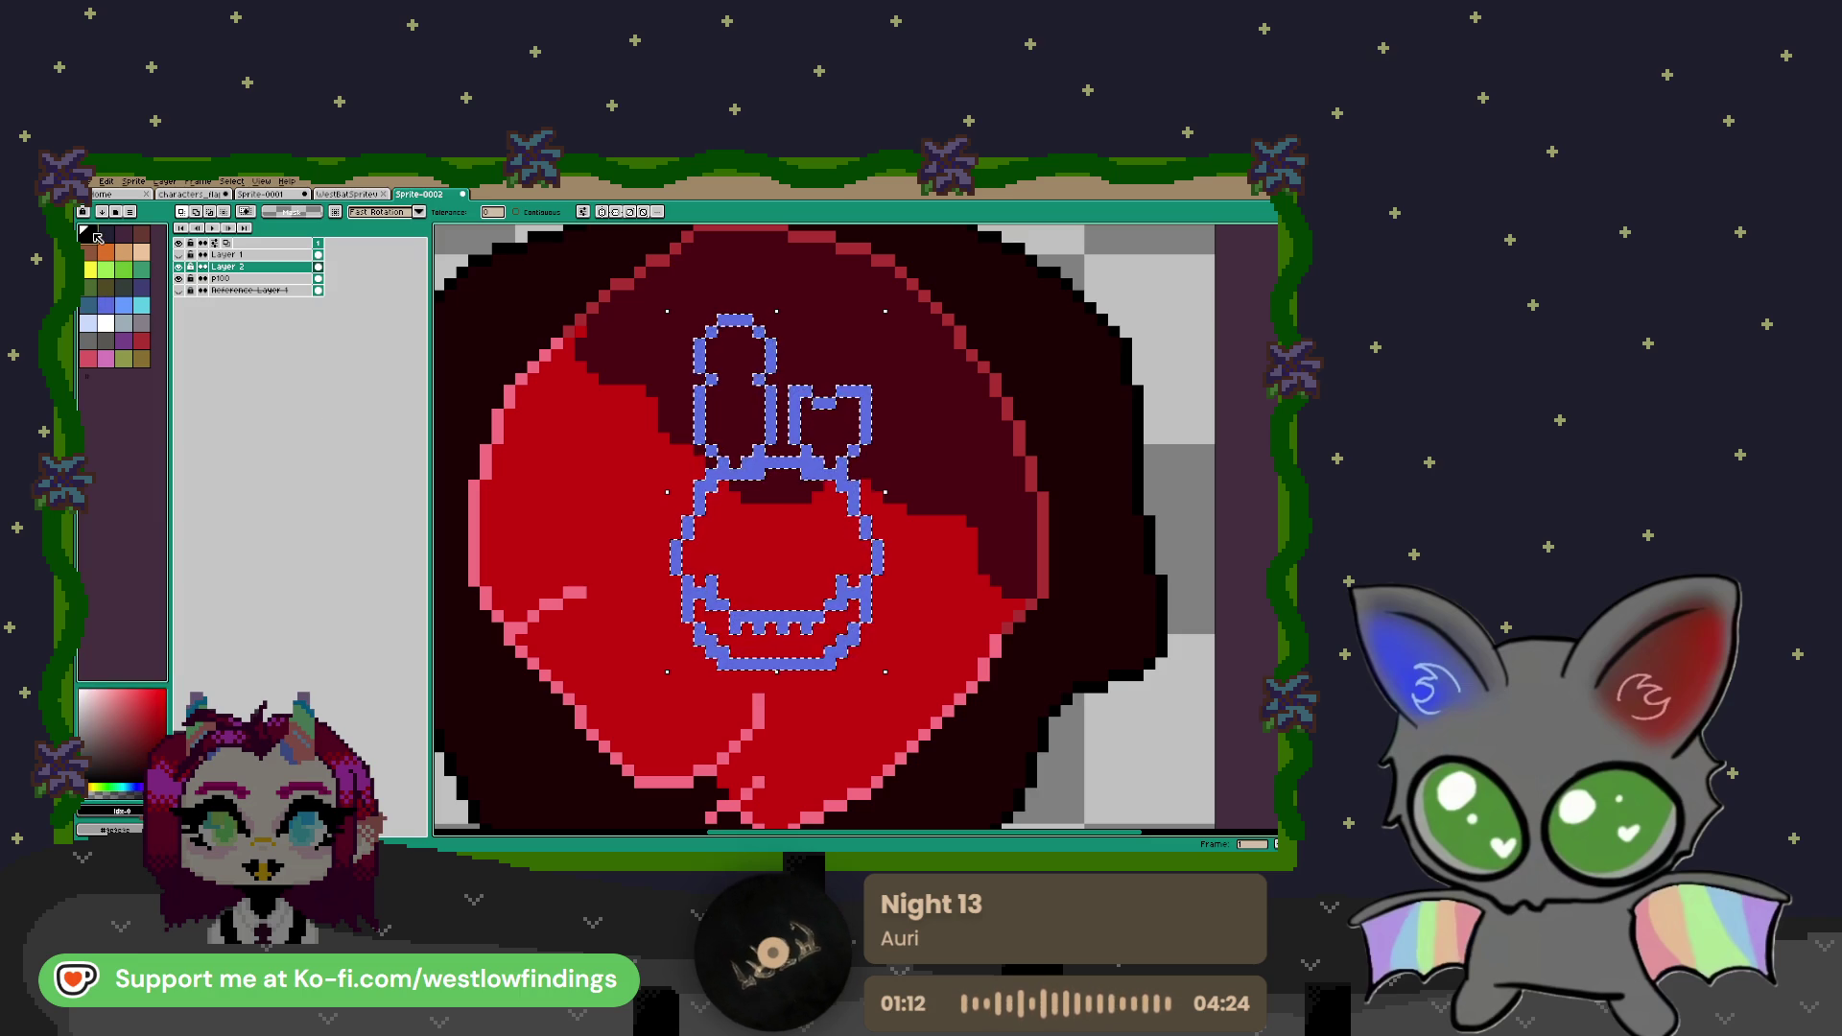
key("f")
key("ctrl+d")
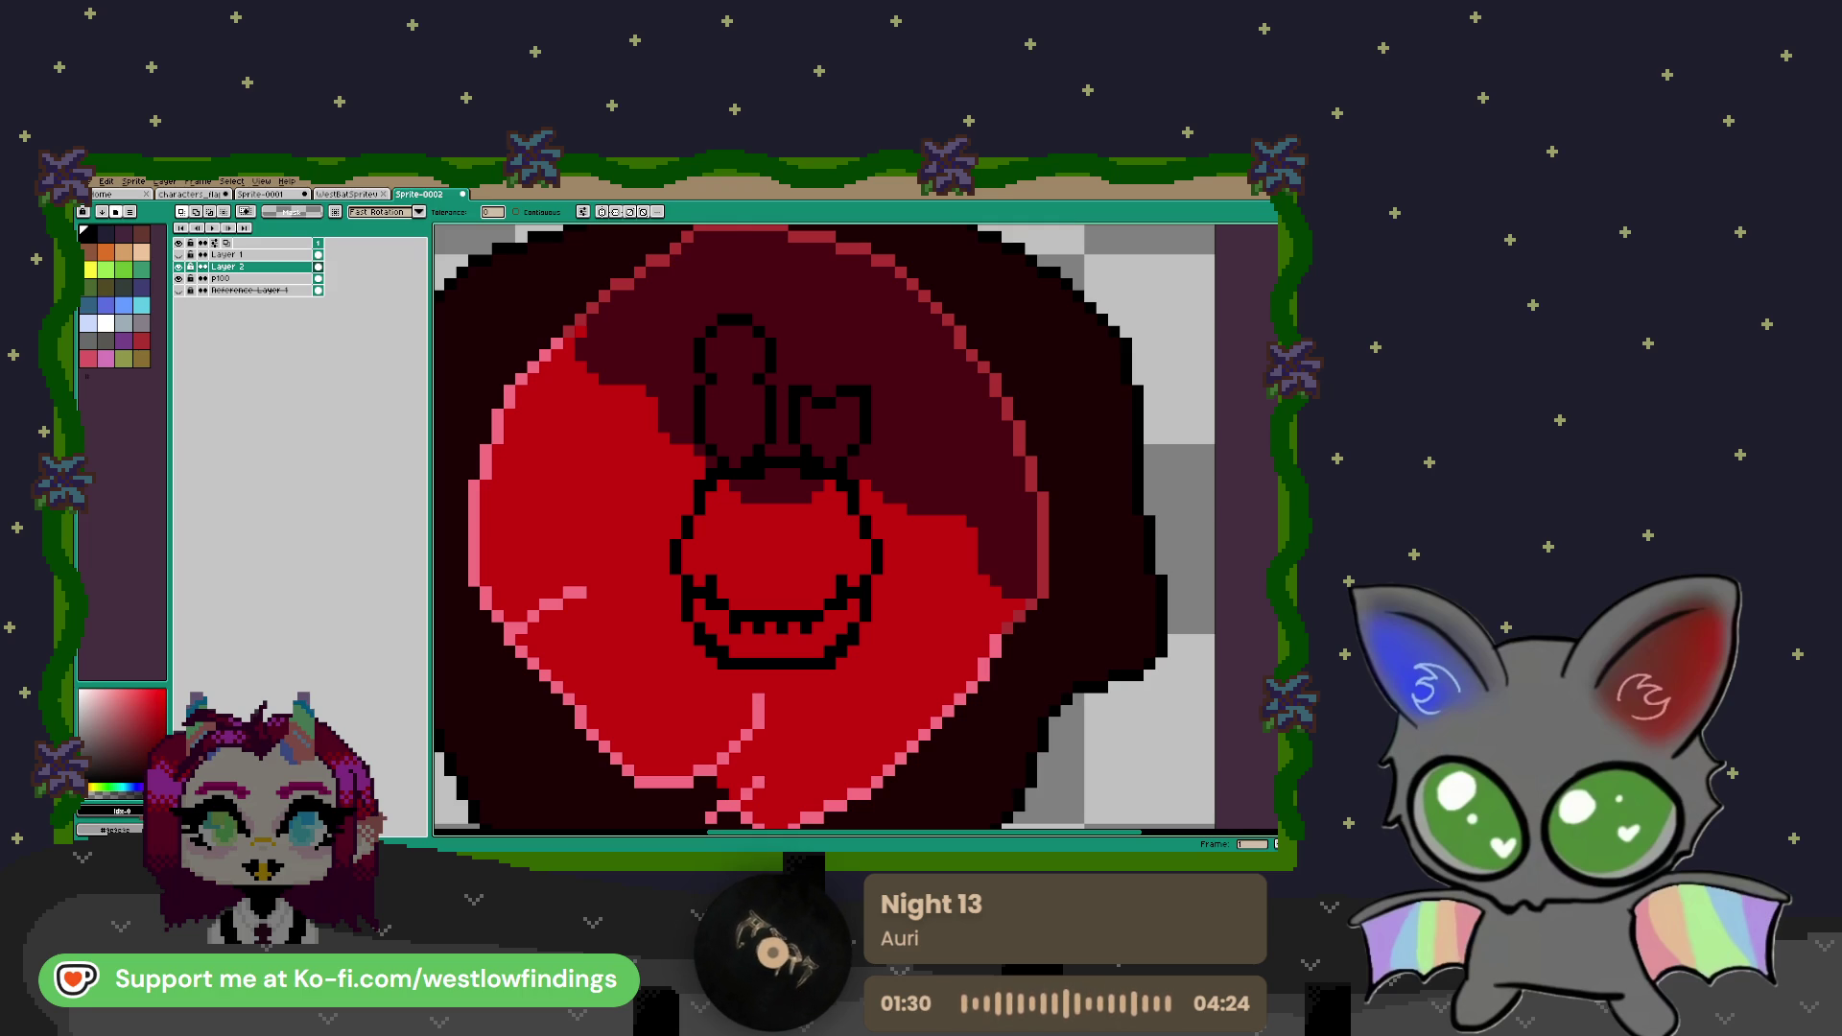
Load a larger multi-hue palette from Palette Presets and pick a yellow-green swatch for the head
key("F4")
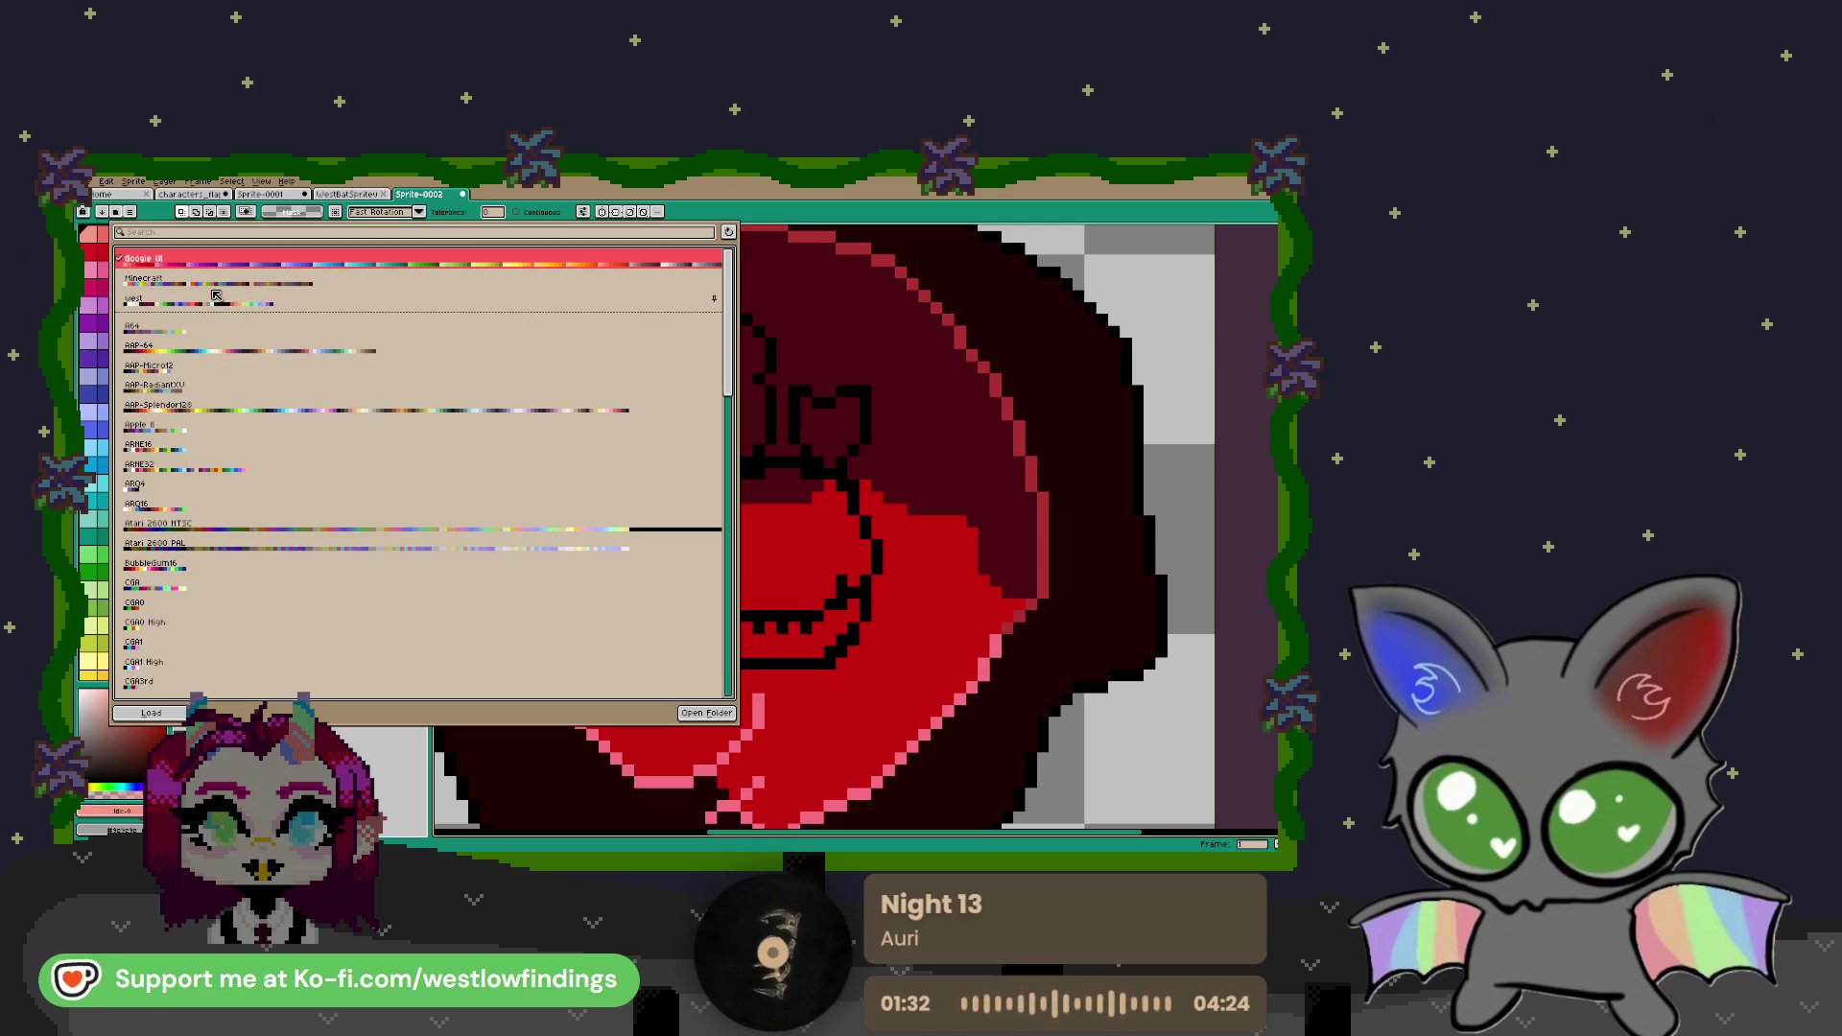
key("F4")
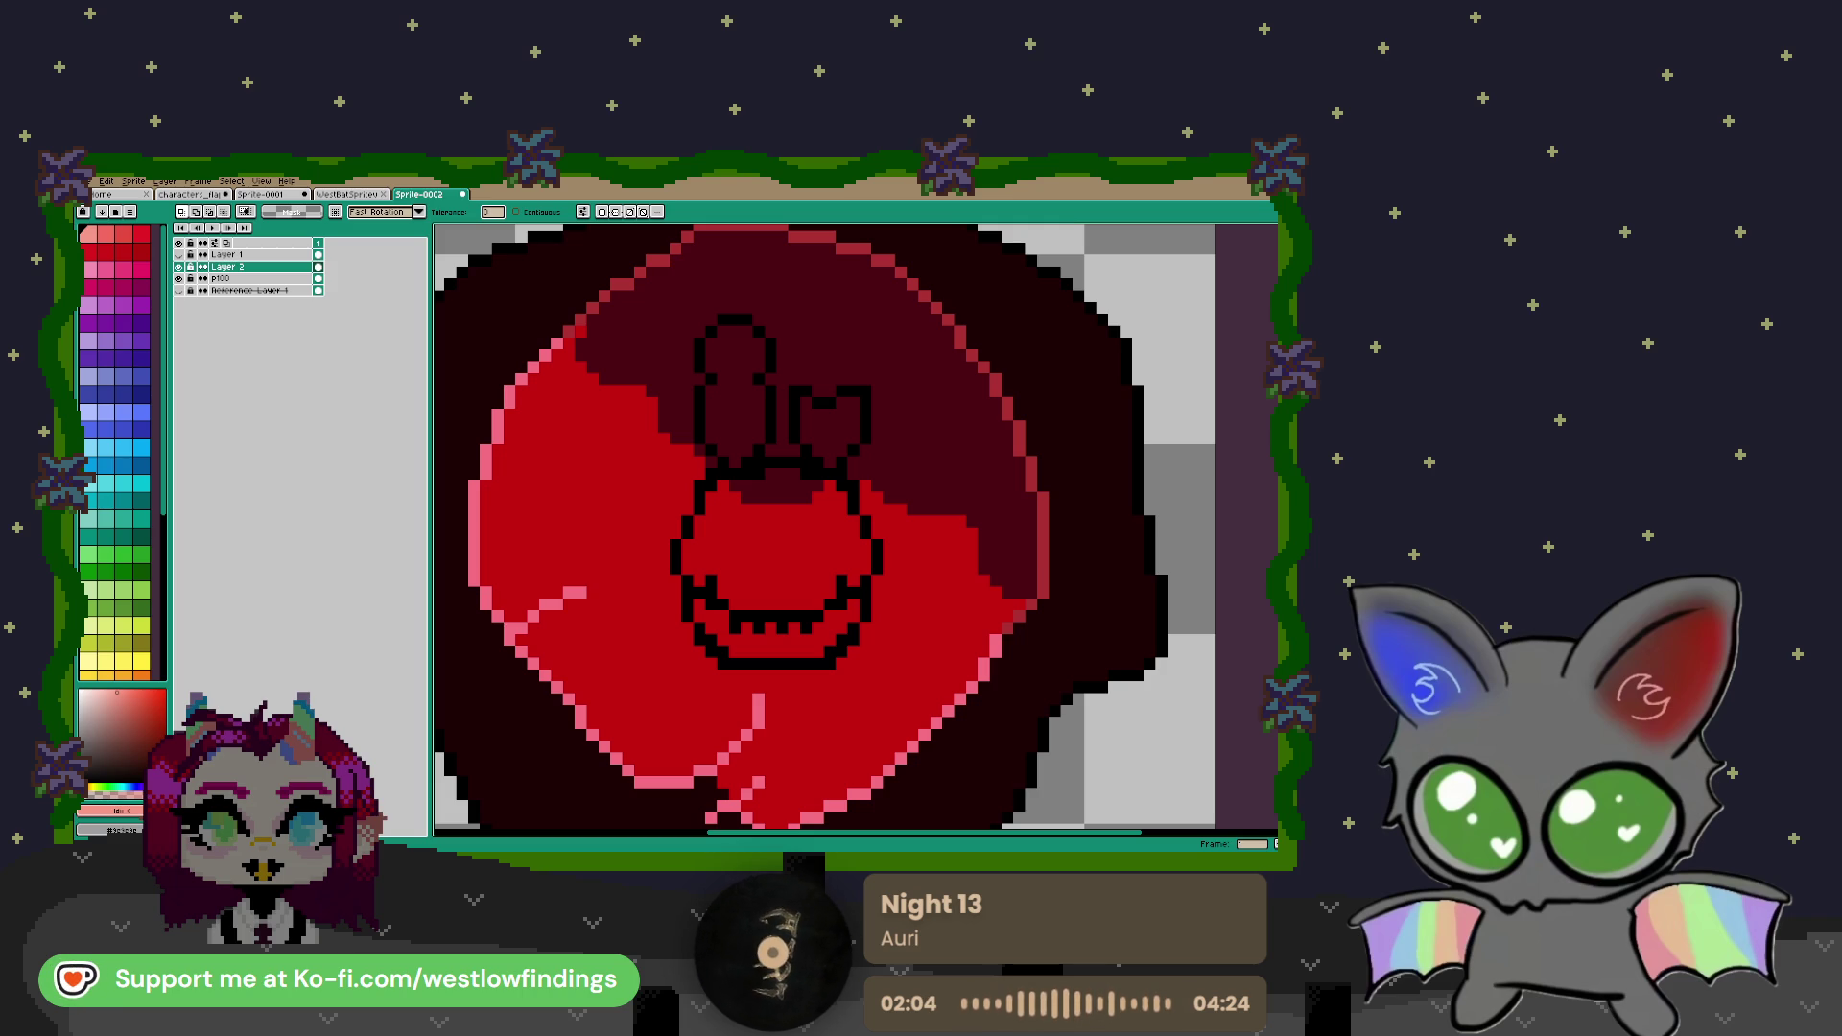
scroll(115, 451, "down", 3)
left_click(105, 442)
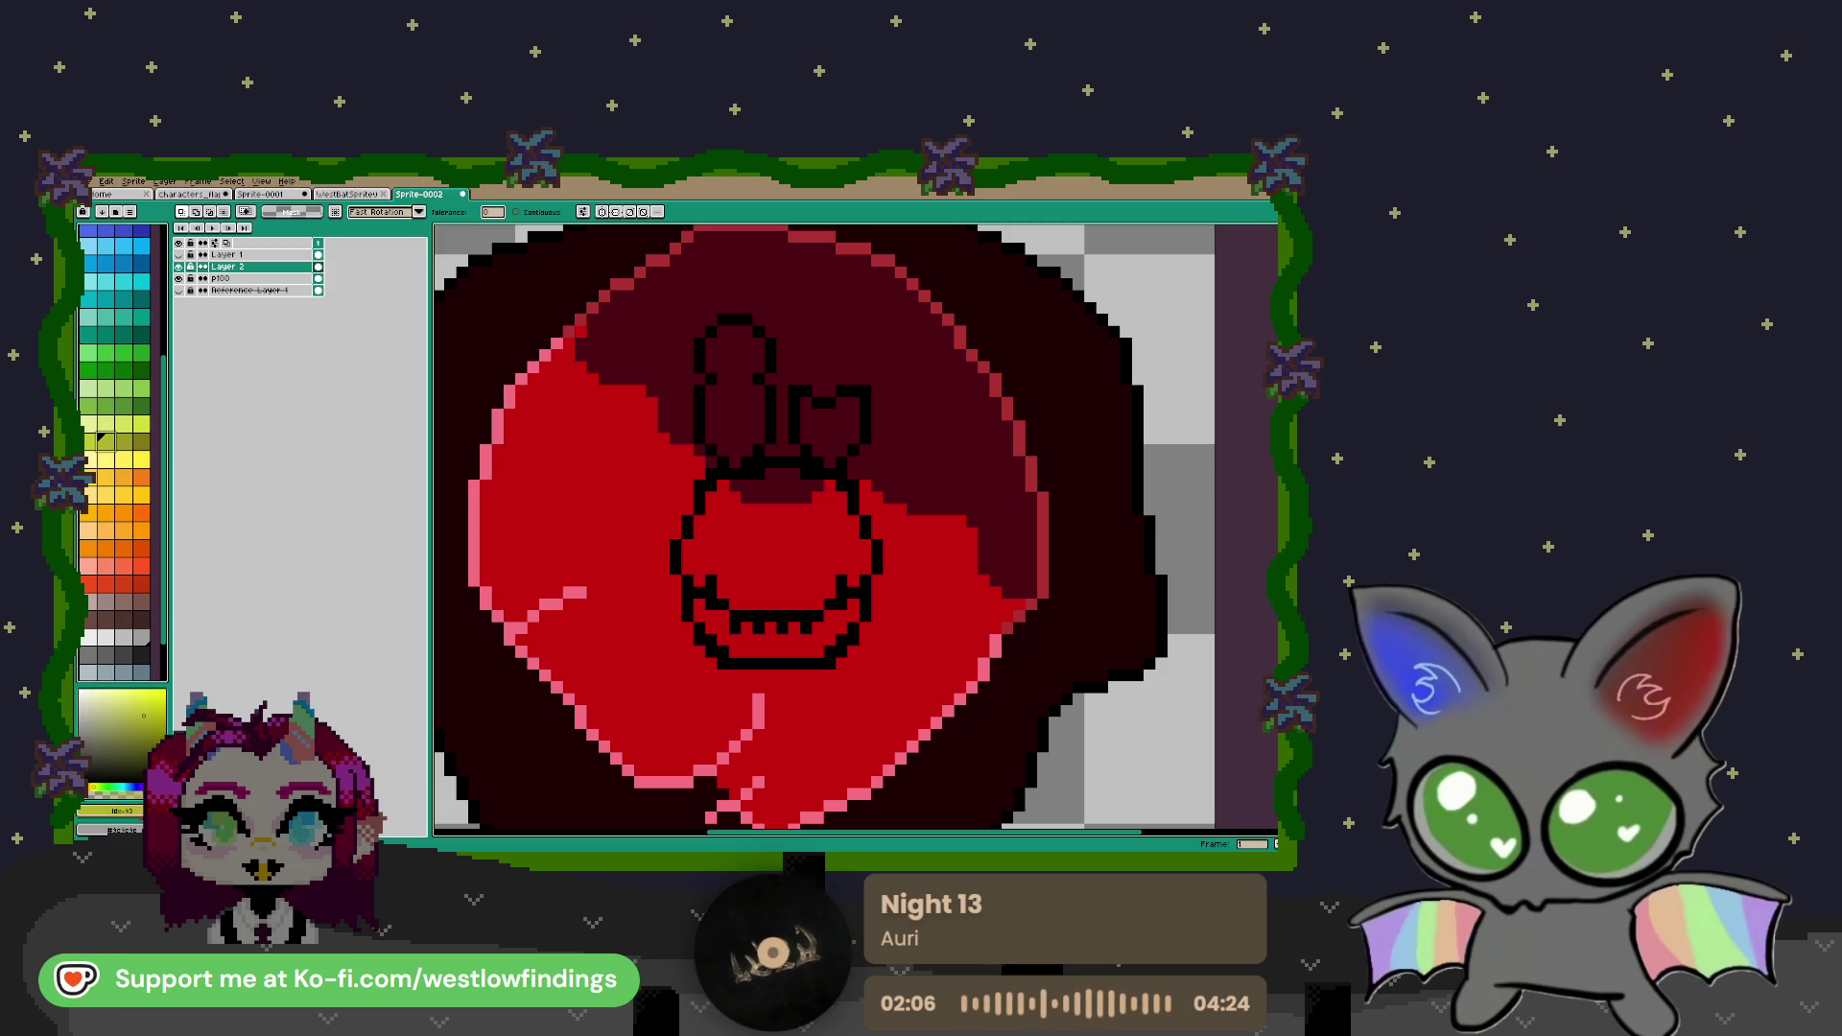
Bucket-fill the rabbit's face, head, bow and mouth area with yellow-green
key("g")
left_click(793, 568)
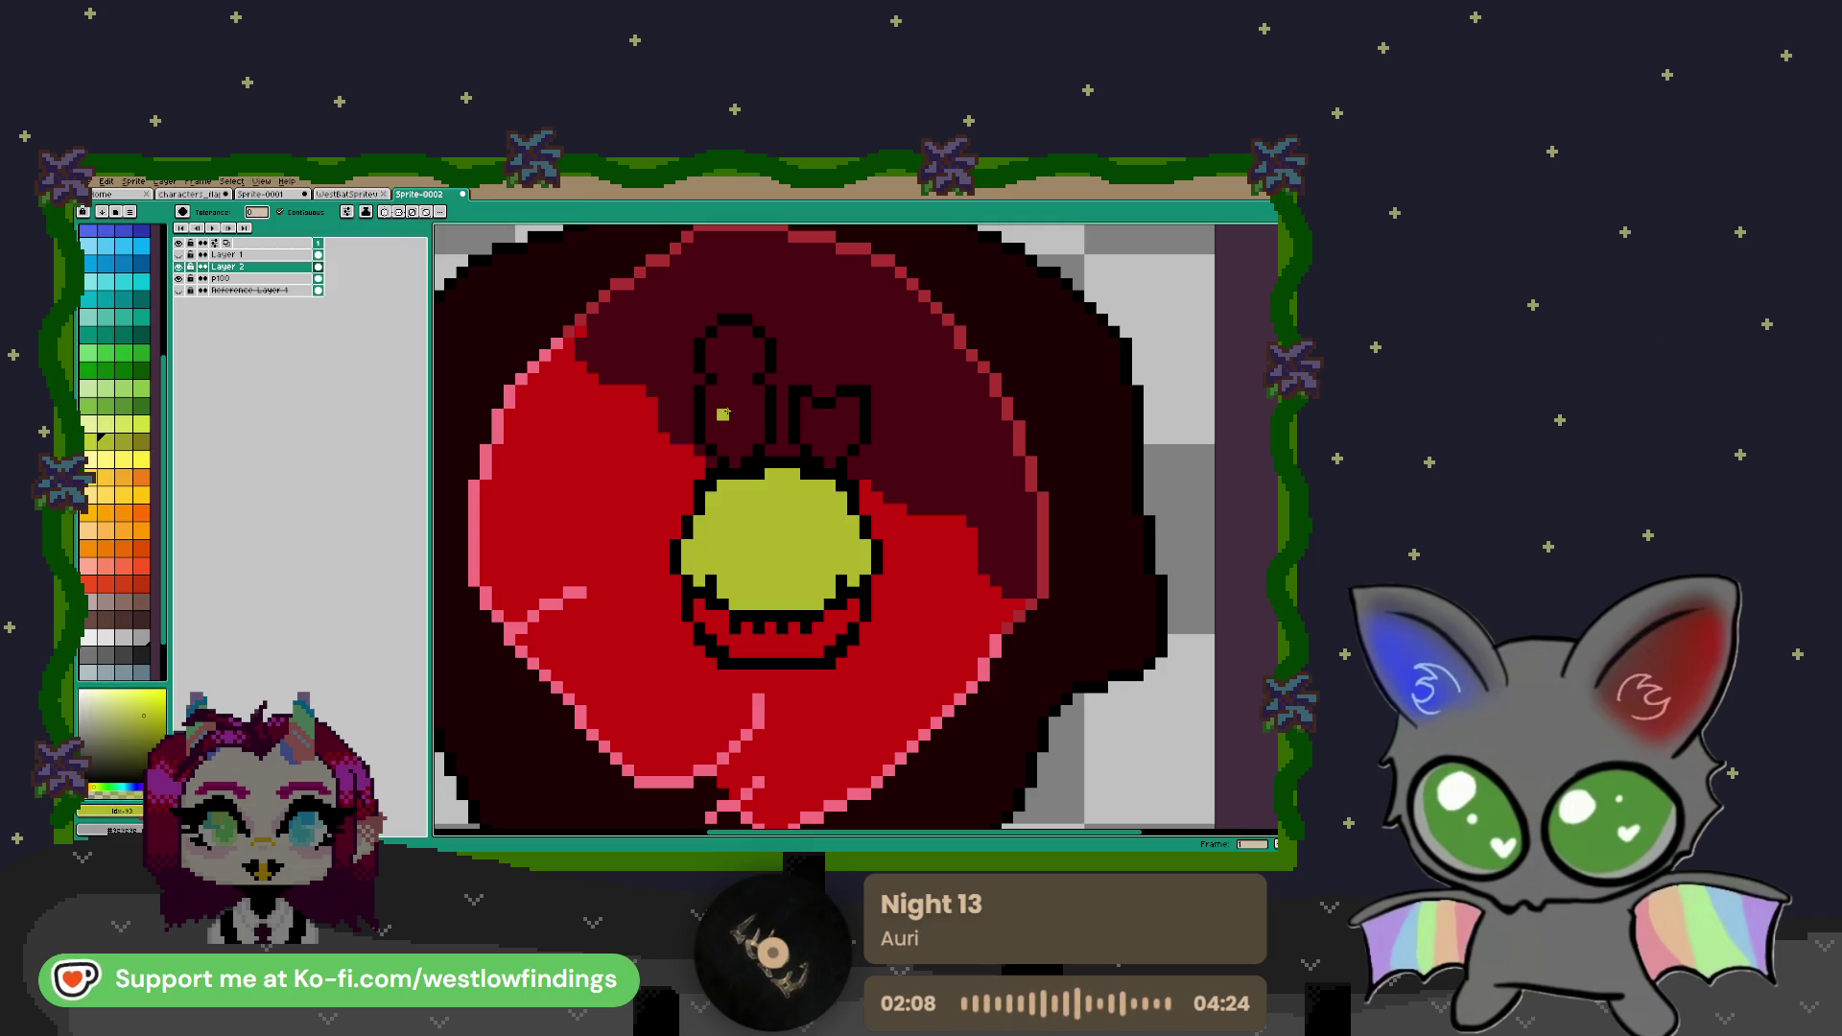
left_click(735, 449)
left_click(828, 438)
left_click(829, 438)
left_click(792, 628)
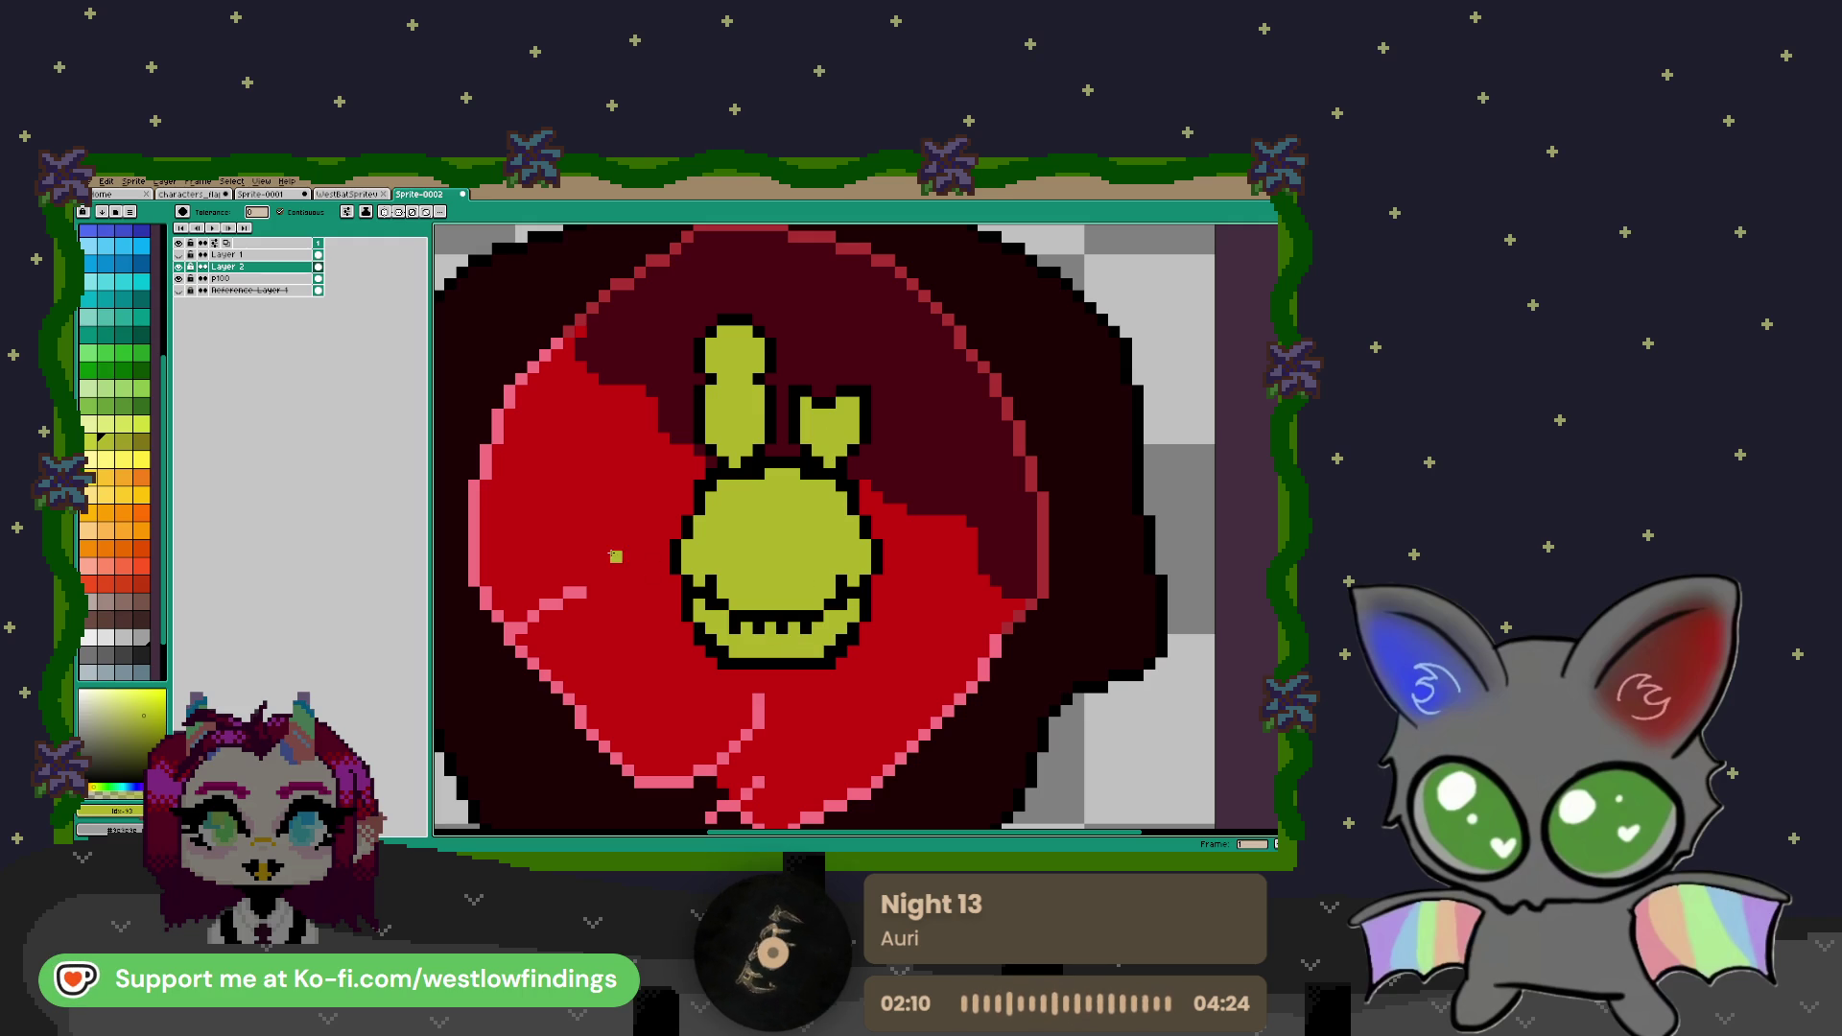
Shade the head's left side and the chin below the teeth in a darker yellow-green
left_click(122, 442)
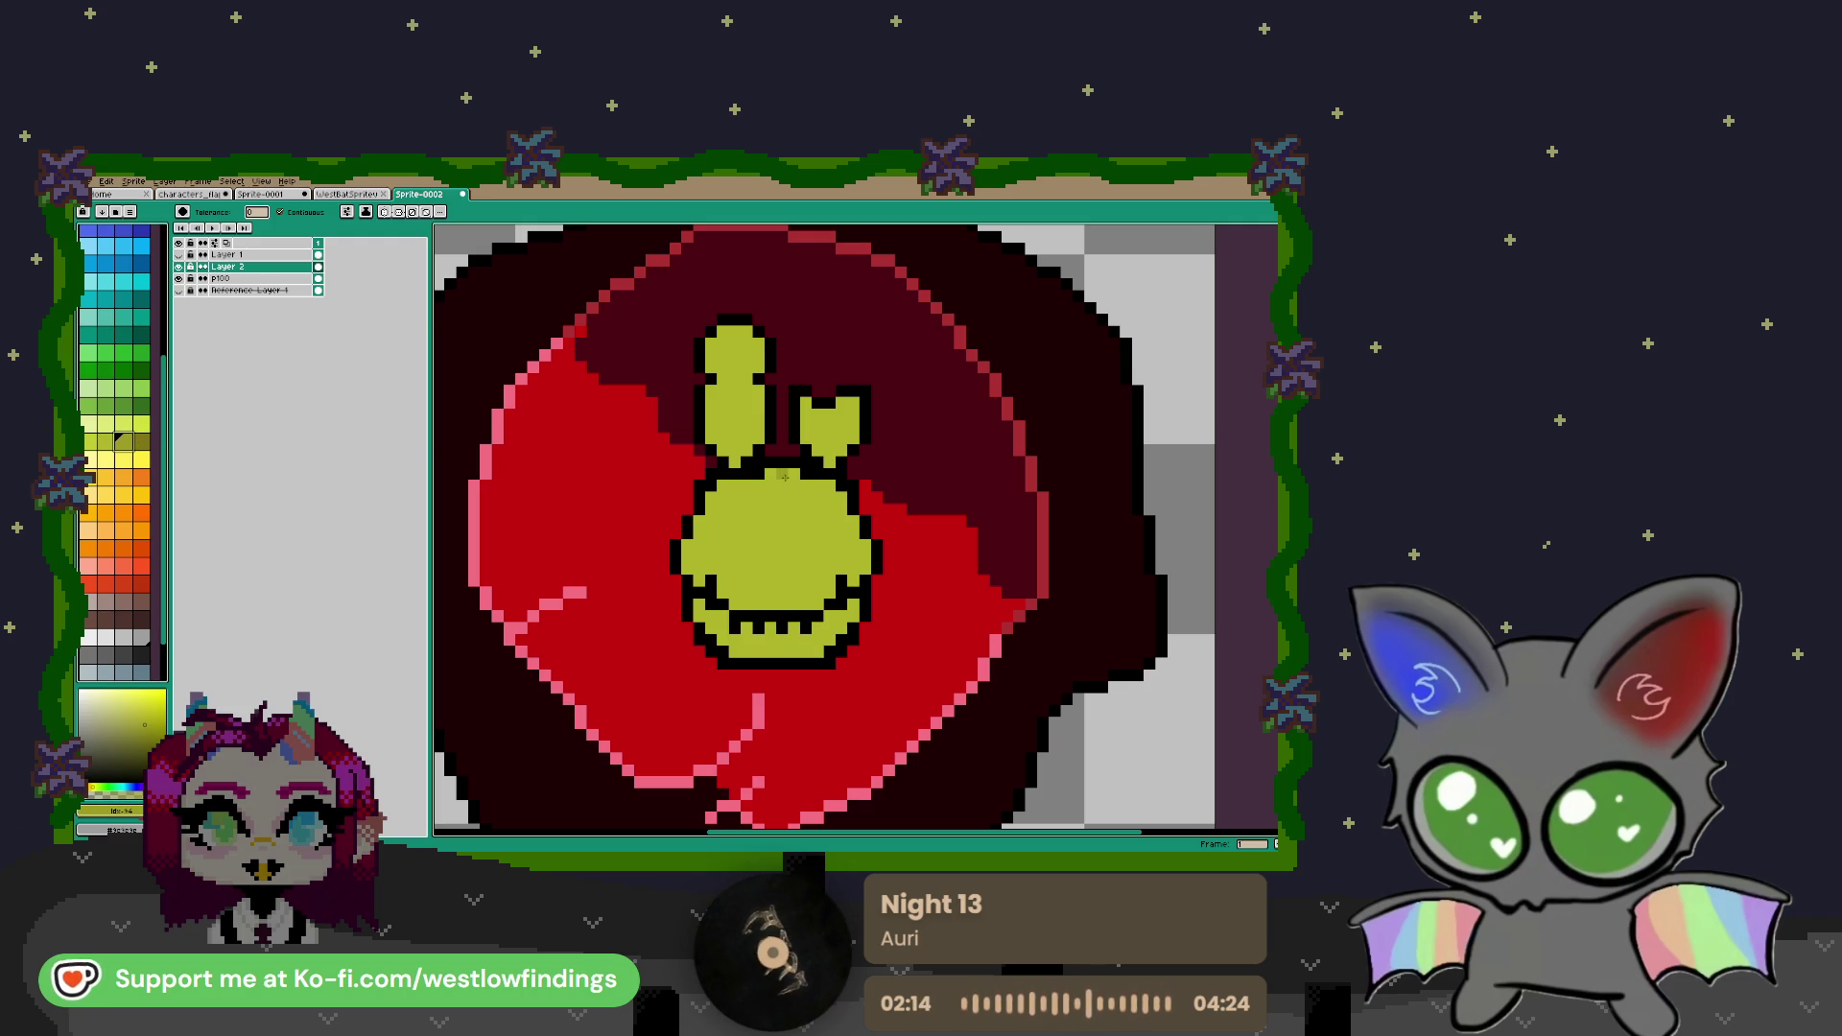
key("b")
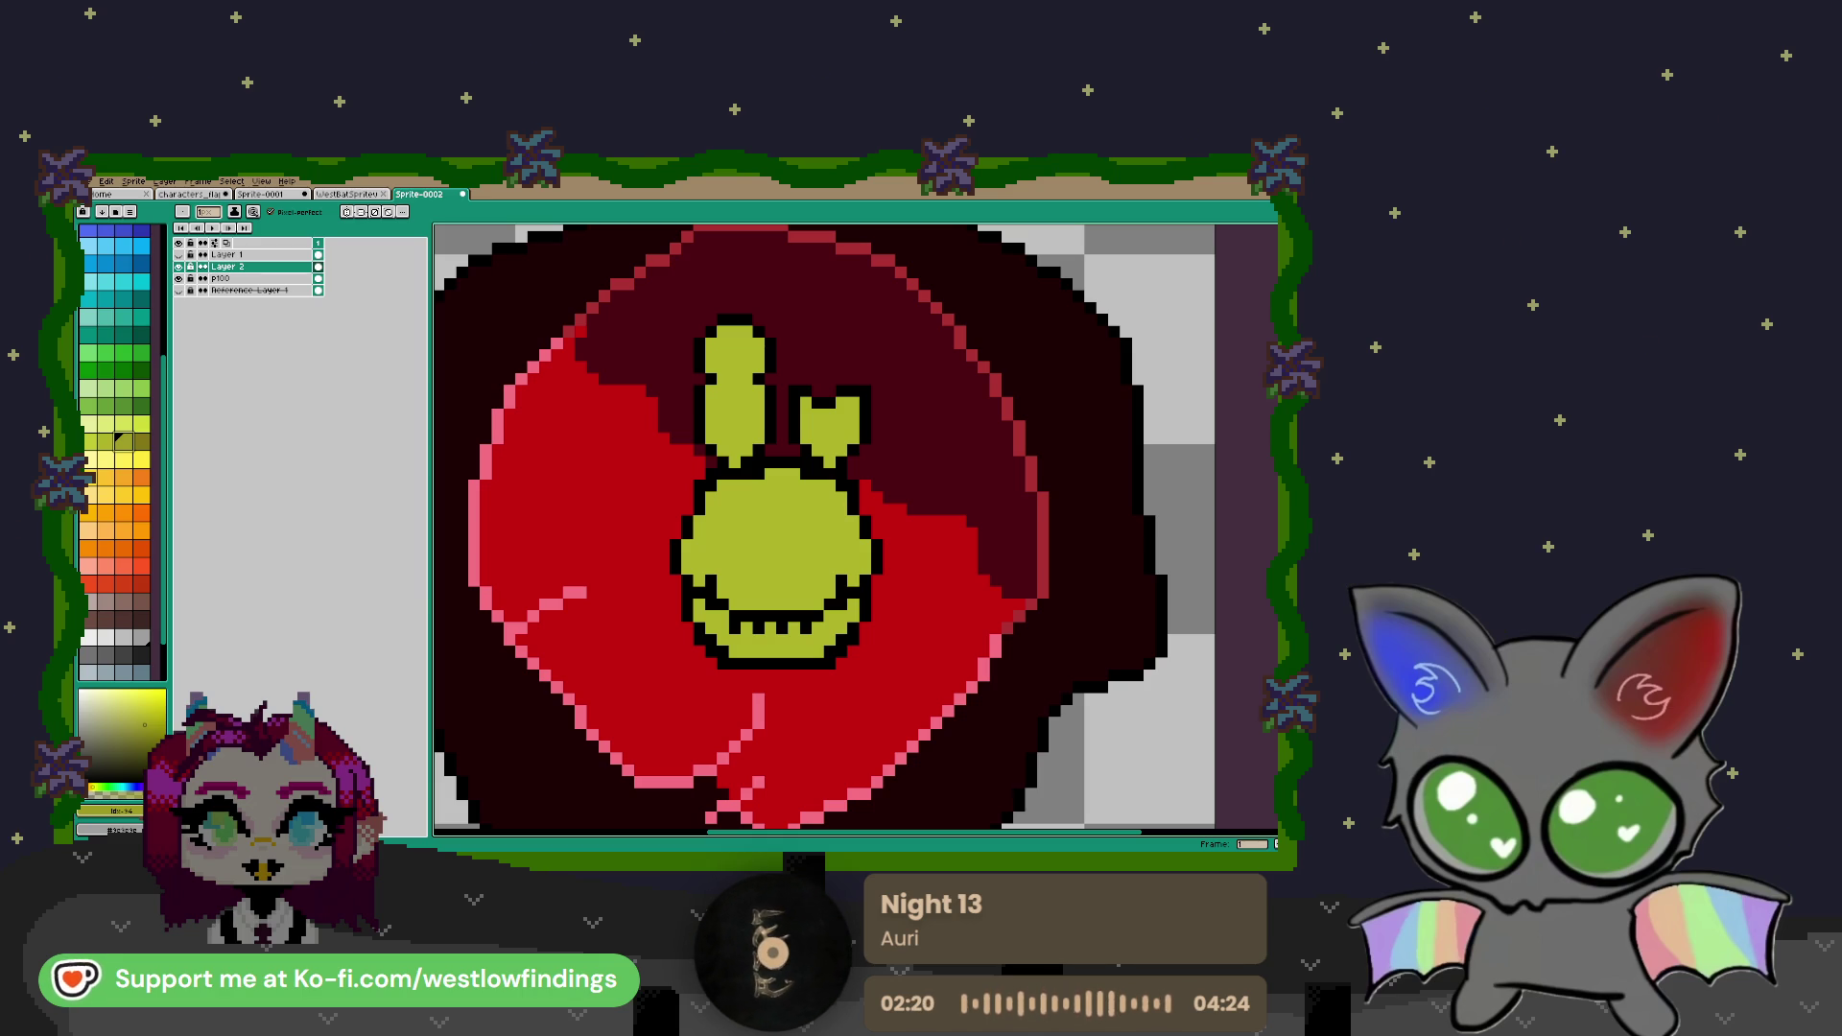
left_click(521, 461)
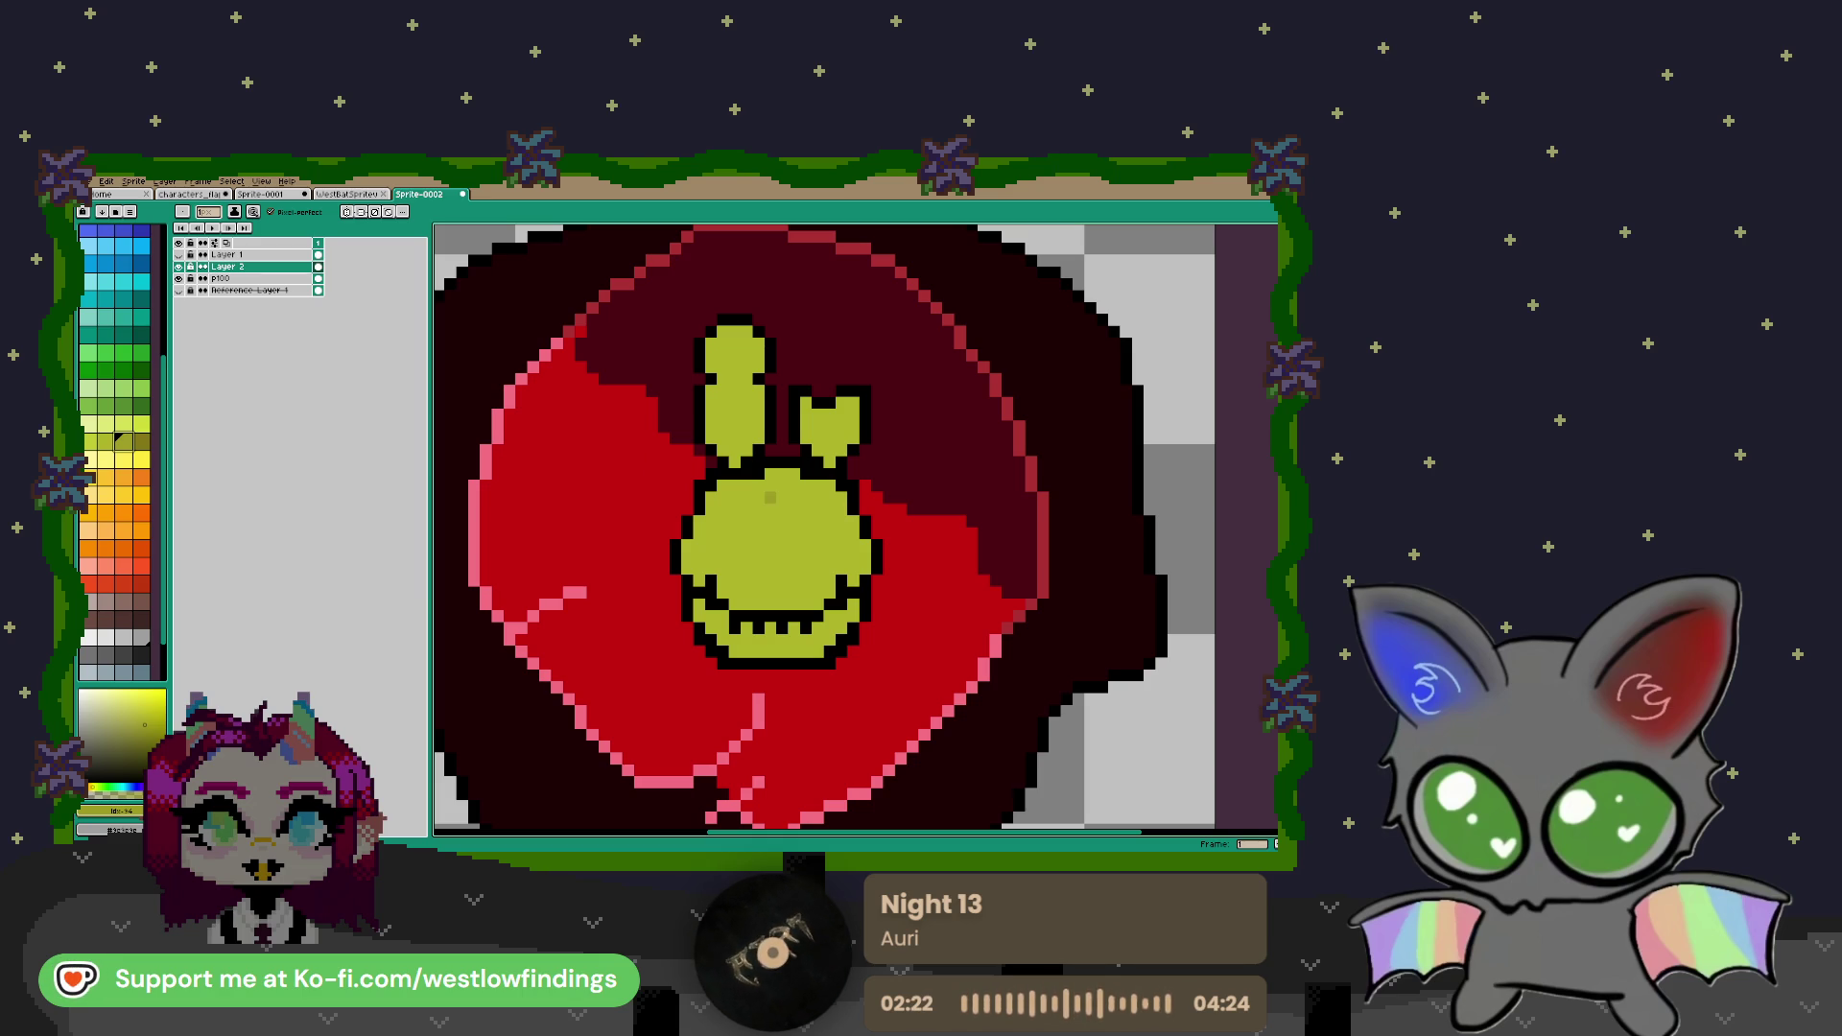
left_click(767, 476)
left_click_drag(766, 485, 712, 561)
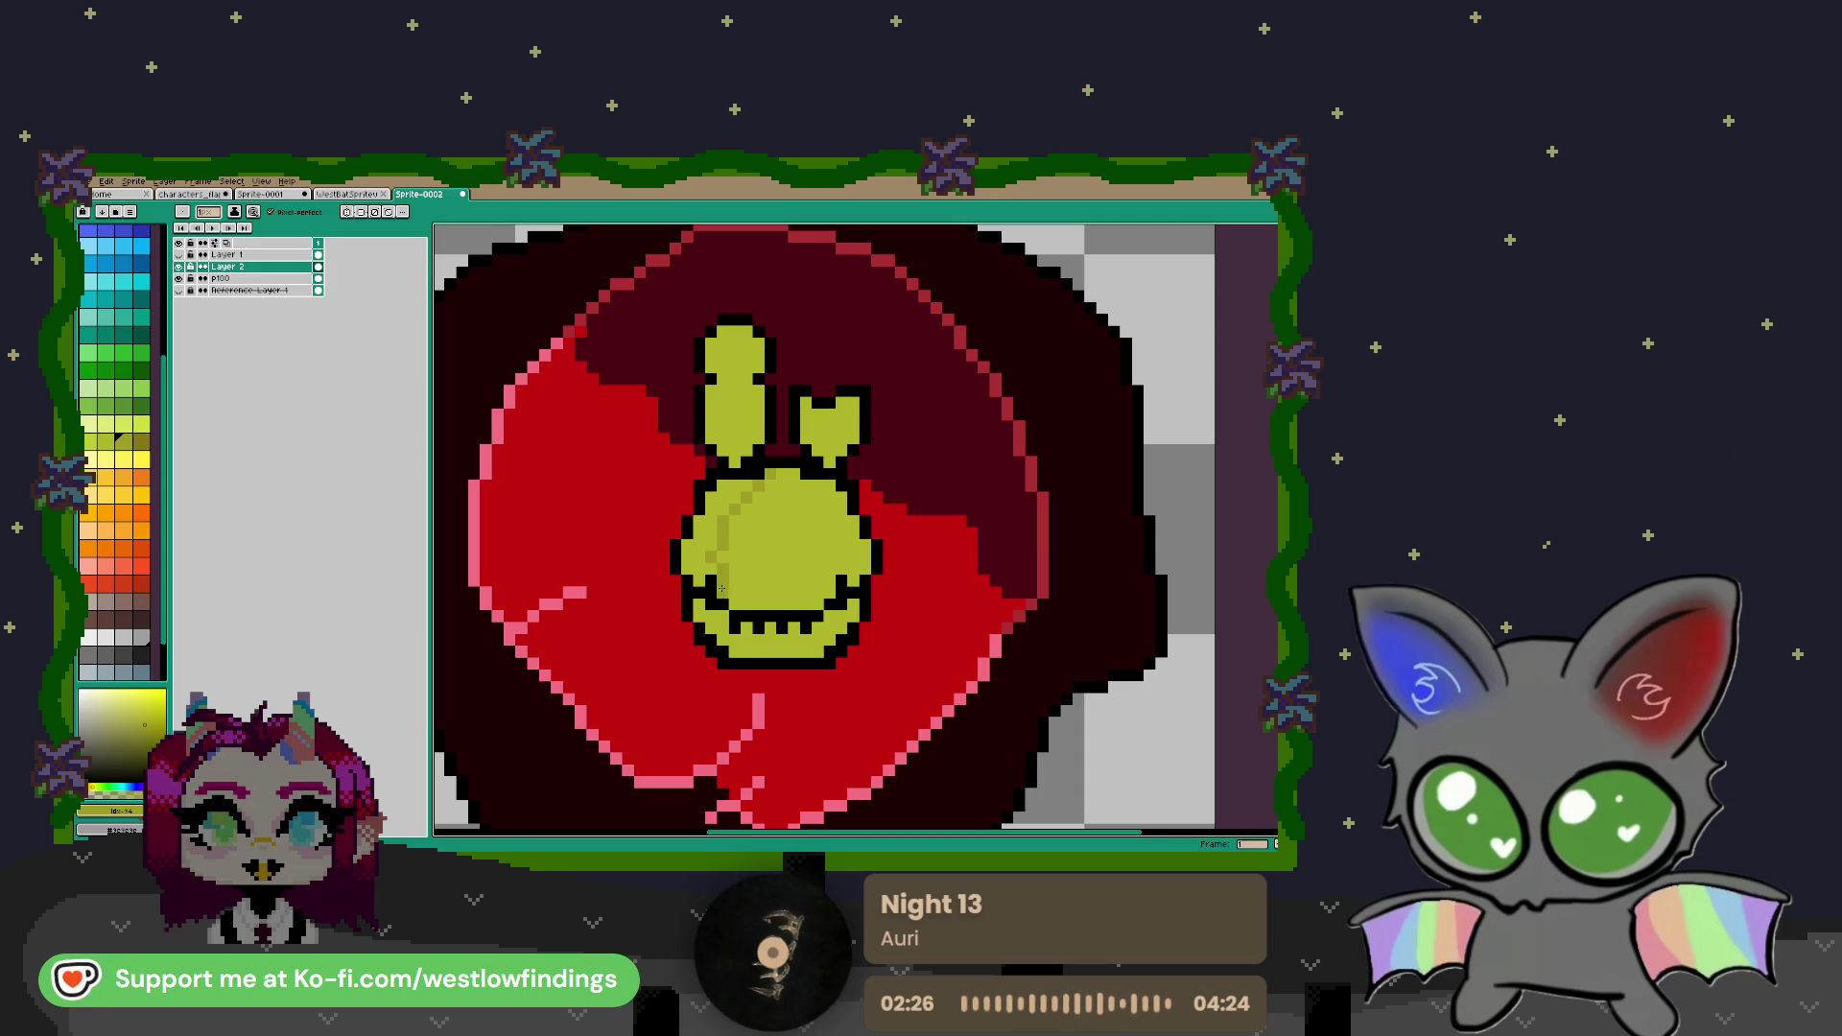
key("g")
left_click(705, 551)
key("b")
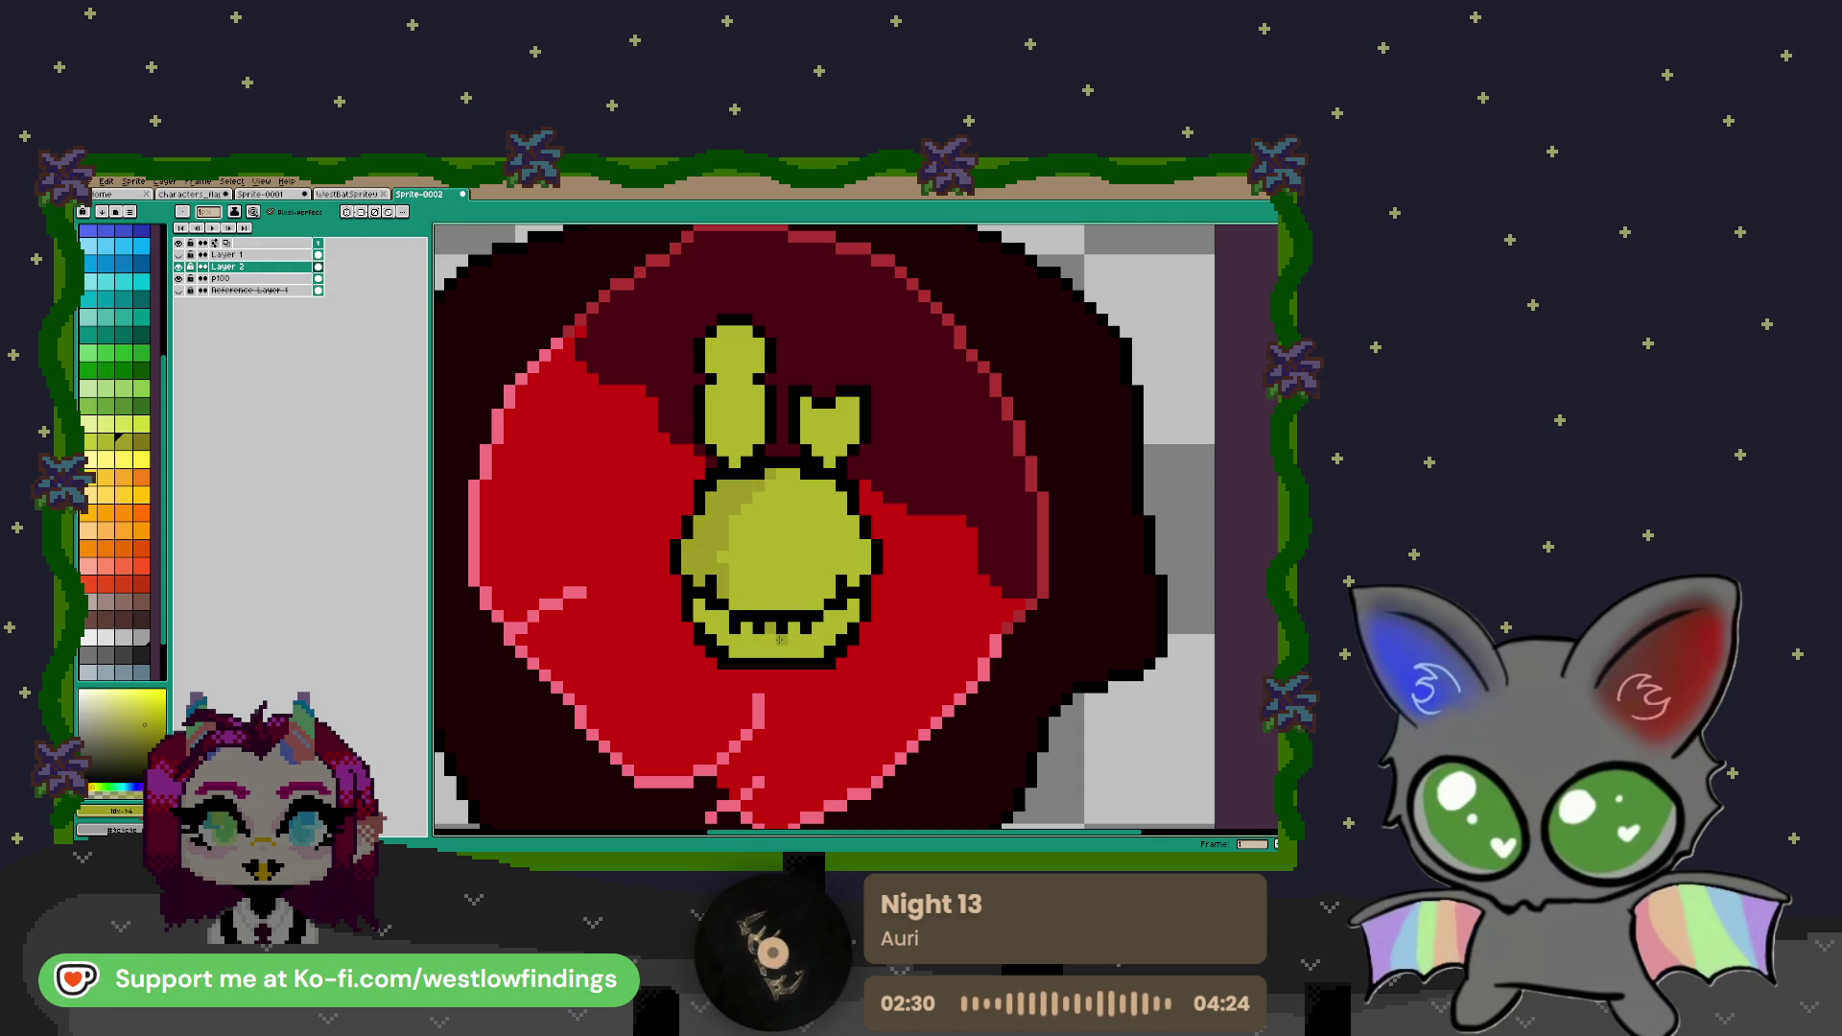
key("g")
left_click(747, 641)
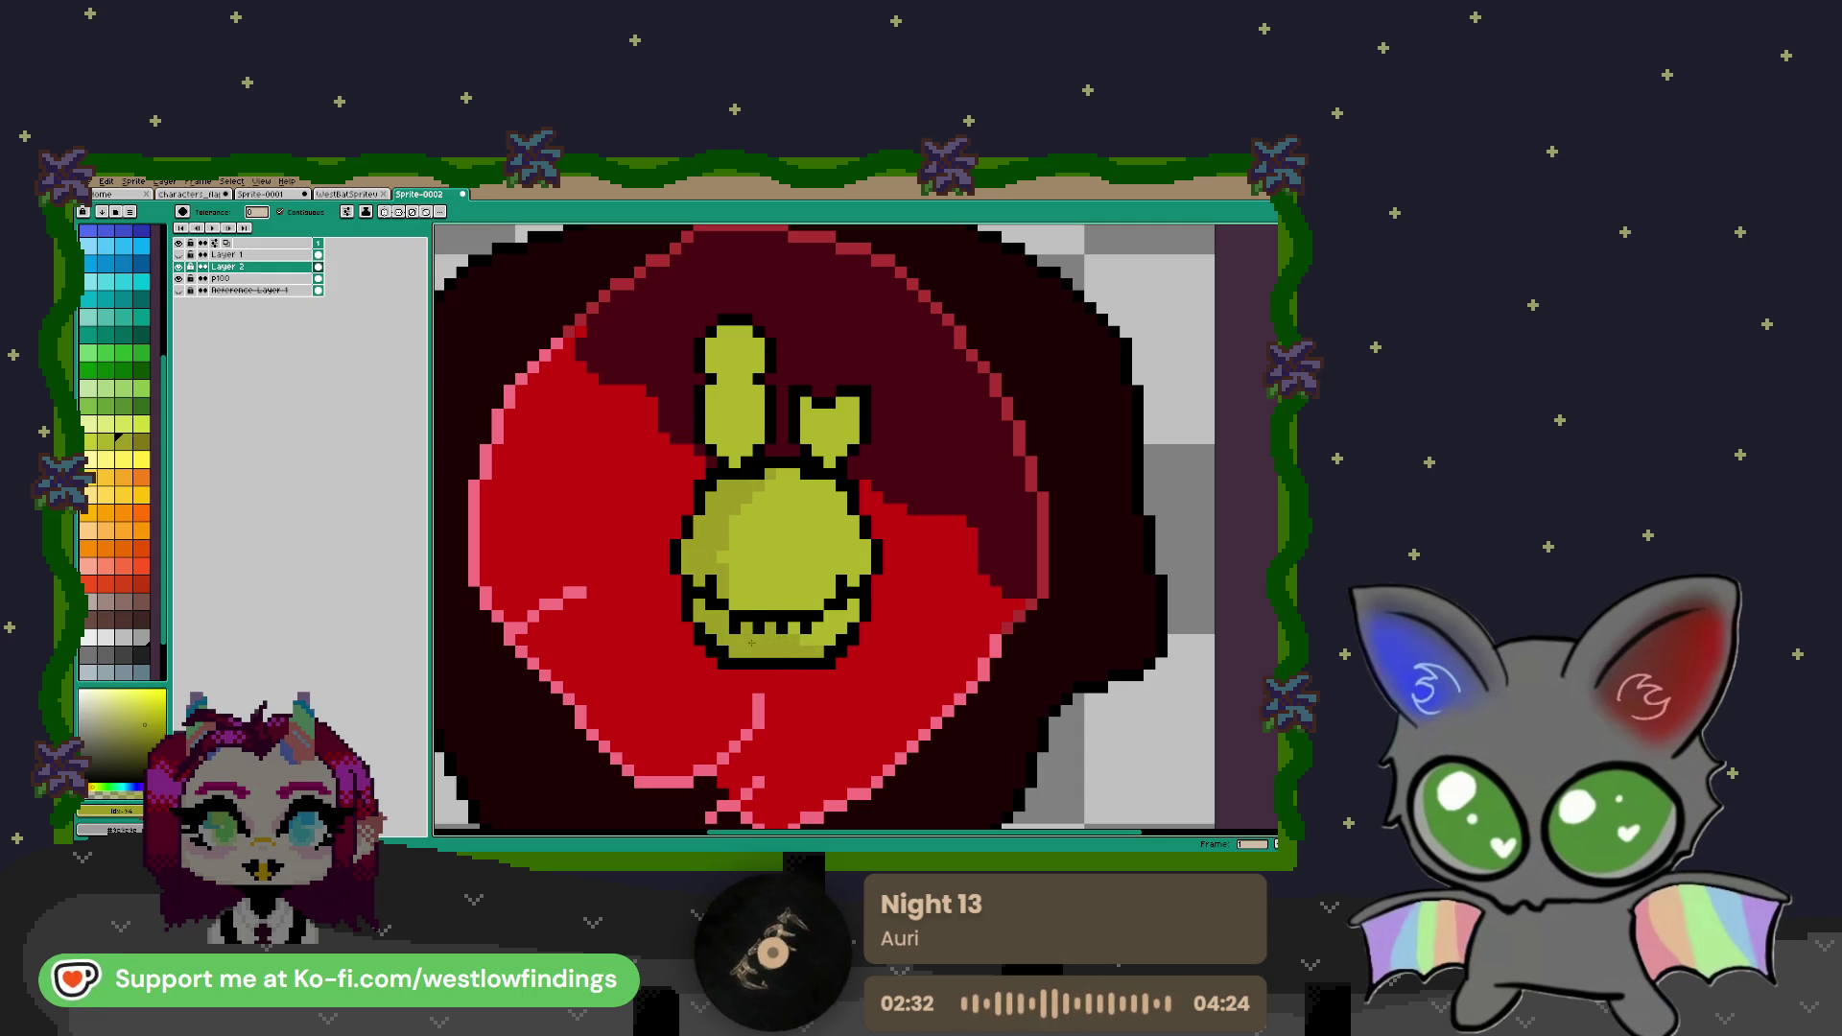
Add olive shading along the head's left edge, undoing the extra stroke
left_click(141, 441)
key("b")
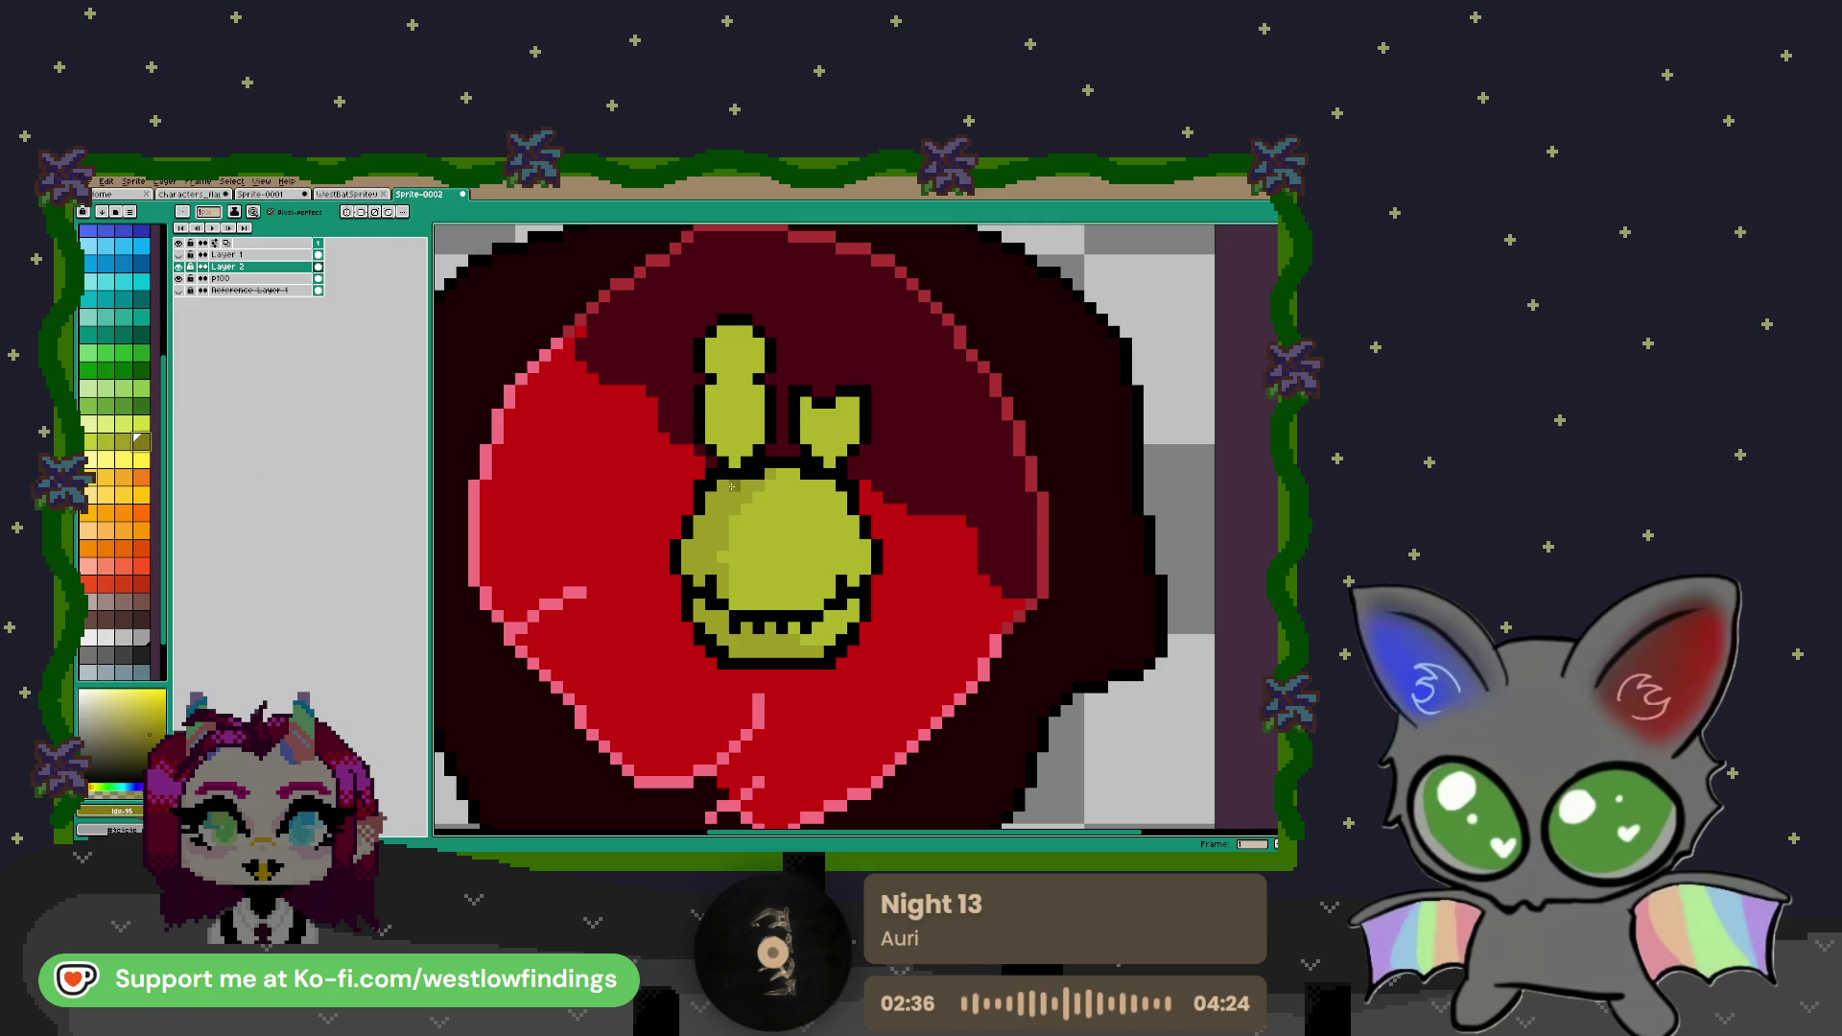
mouse_move(714, 496)
left_mouse_down()
mouse_move(694, 544)
mouse_move(706, 624)
mouse_move(739, 652)
mouse_move(796, 652)
left_mouse_up()
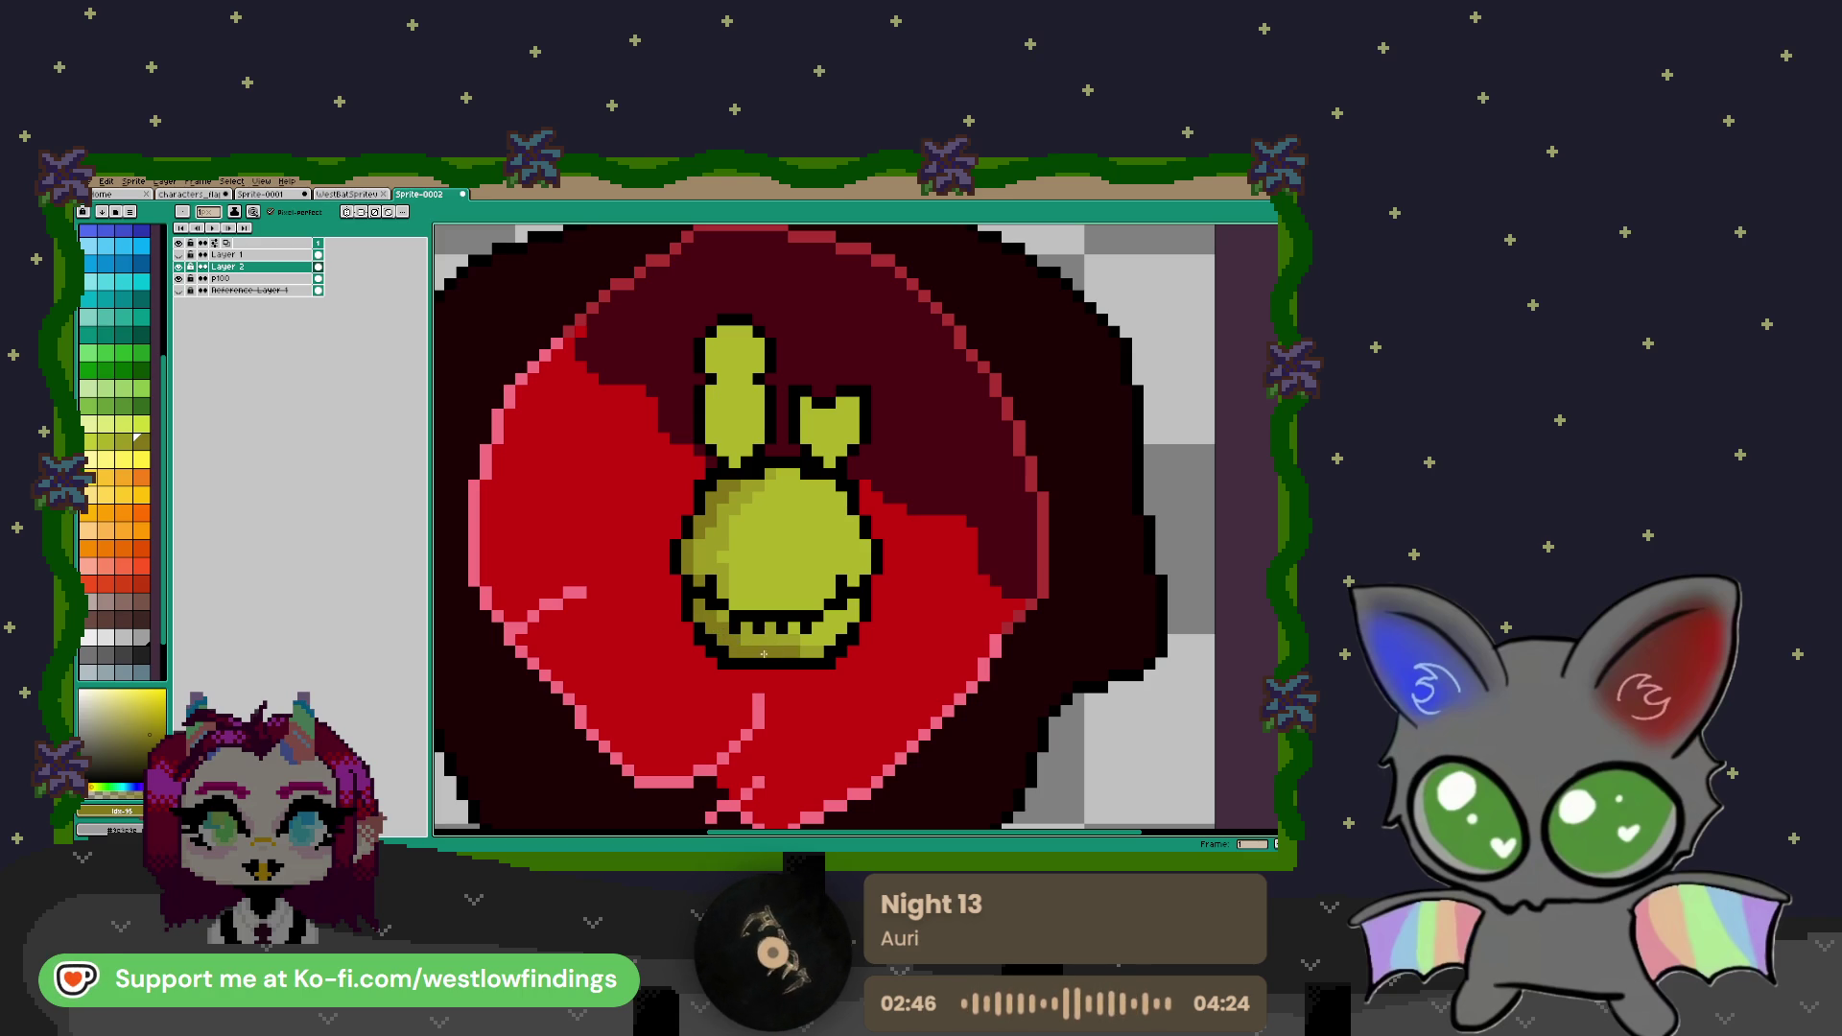
scroll(806, 563, "down", 1)
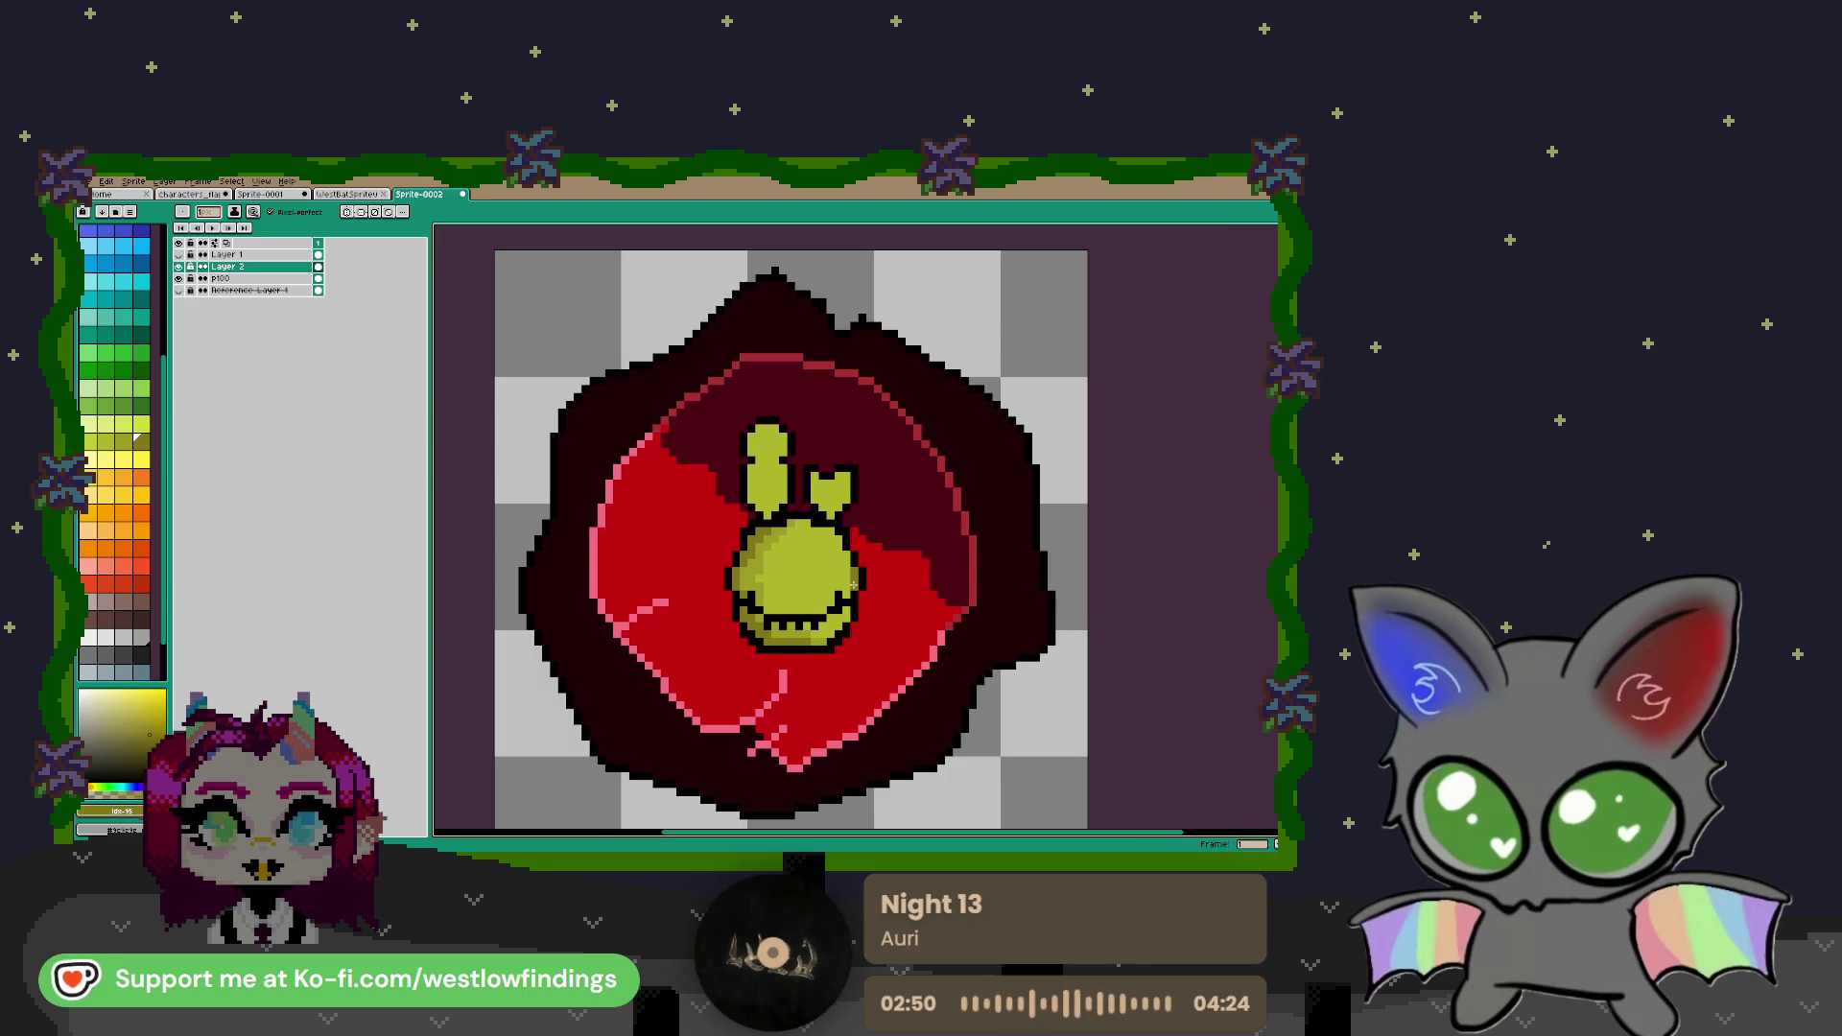
scroll(863, 575, "up", 3)
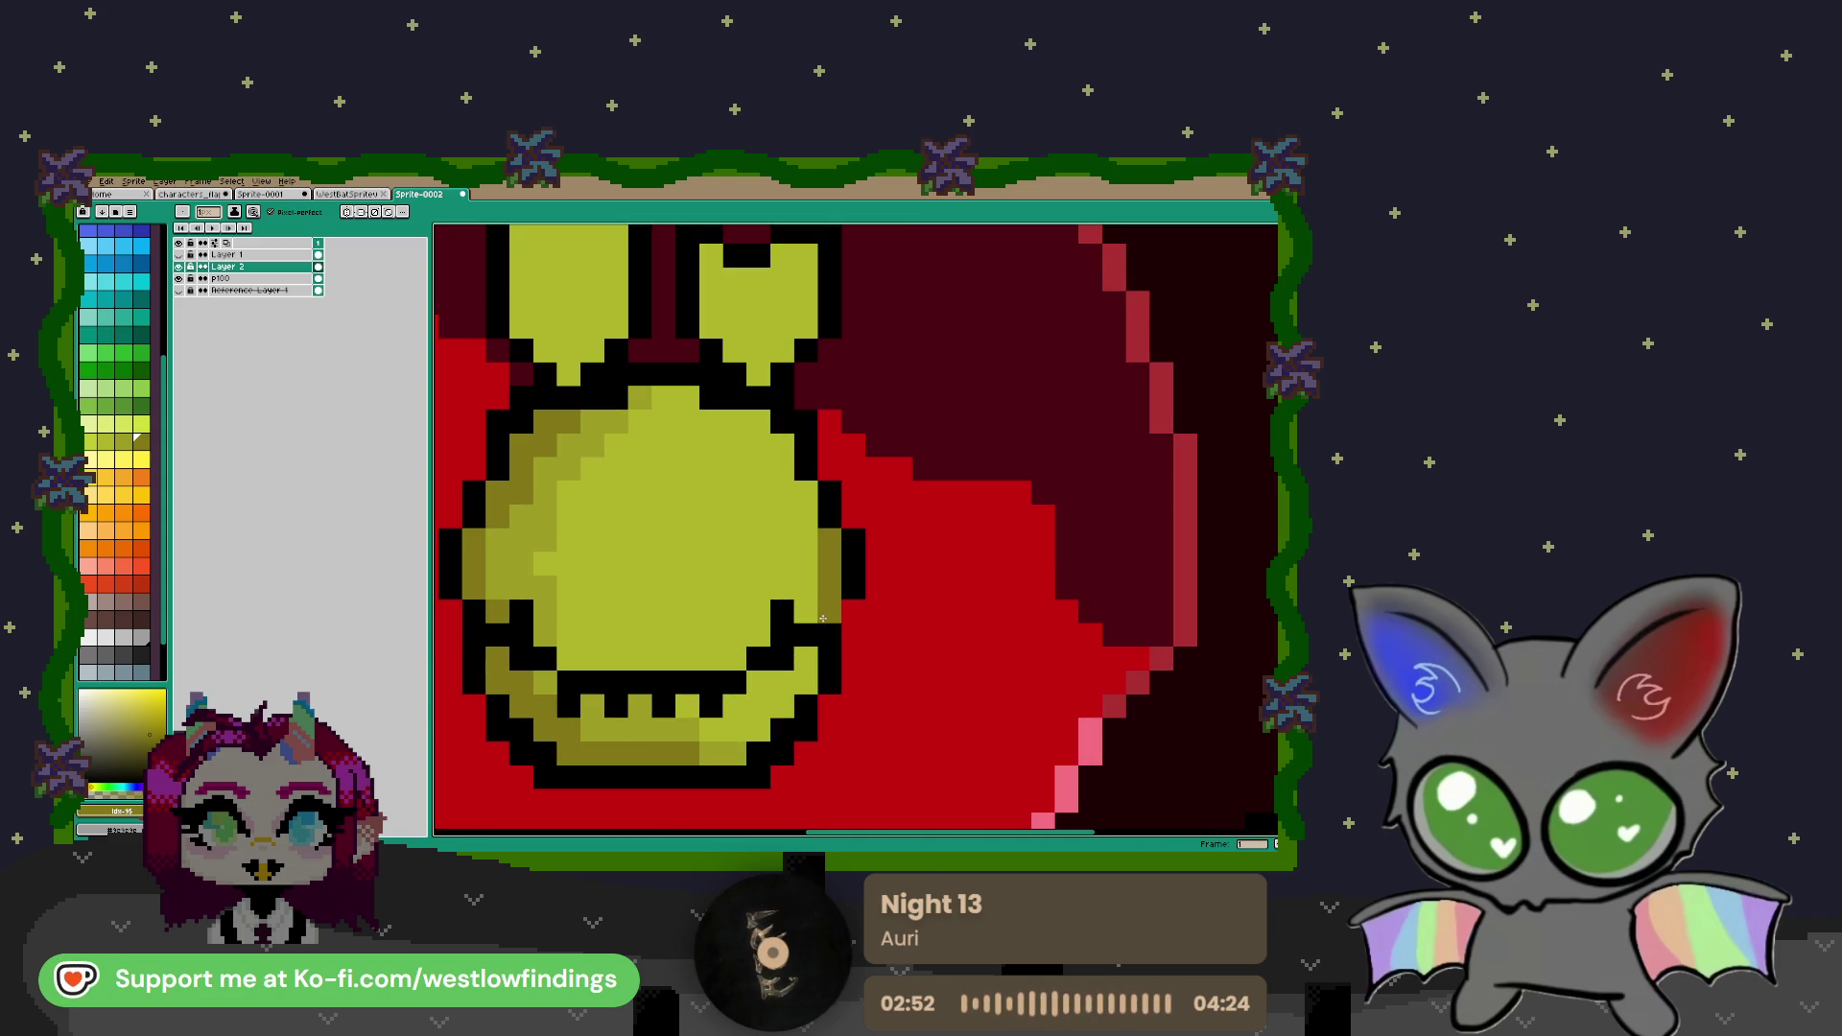
key("i")
left_click(689, 715)
key("b")
left_click_drag(806, 588, 811, 610)
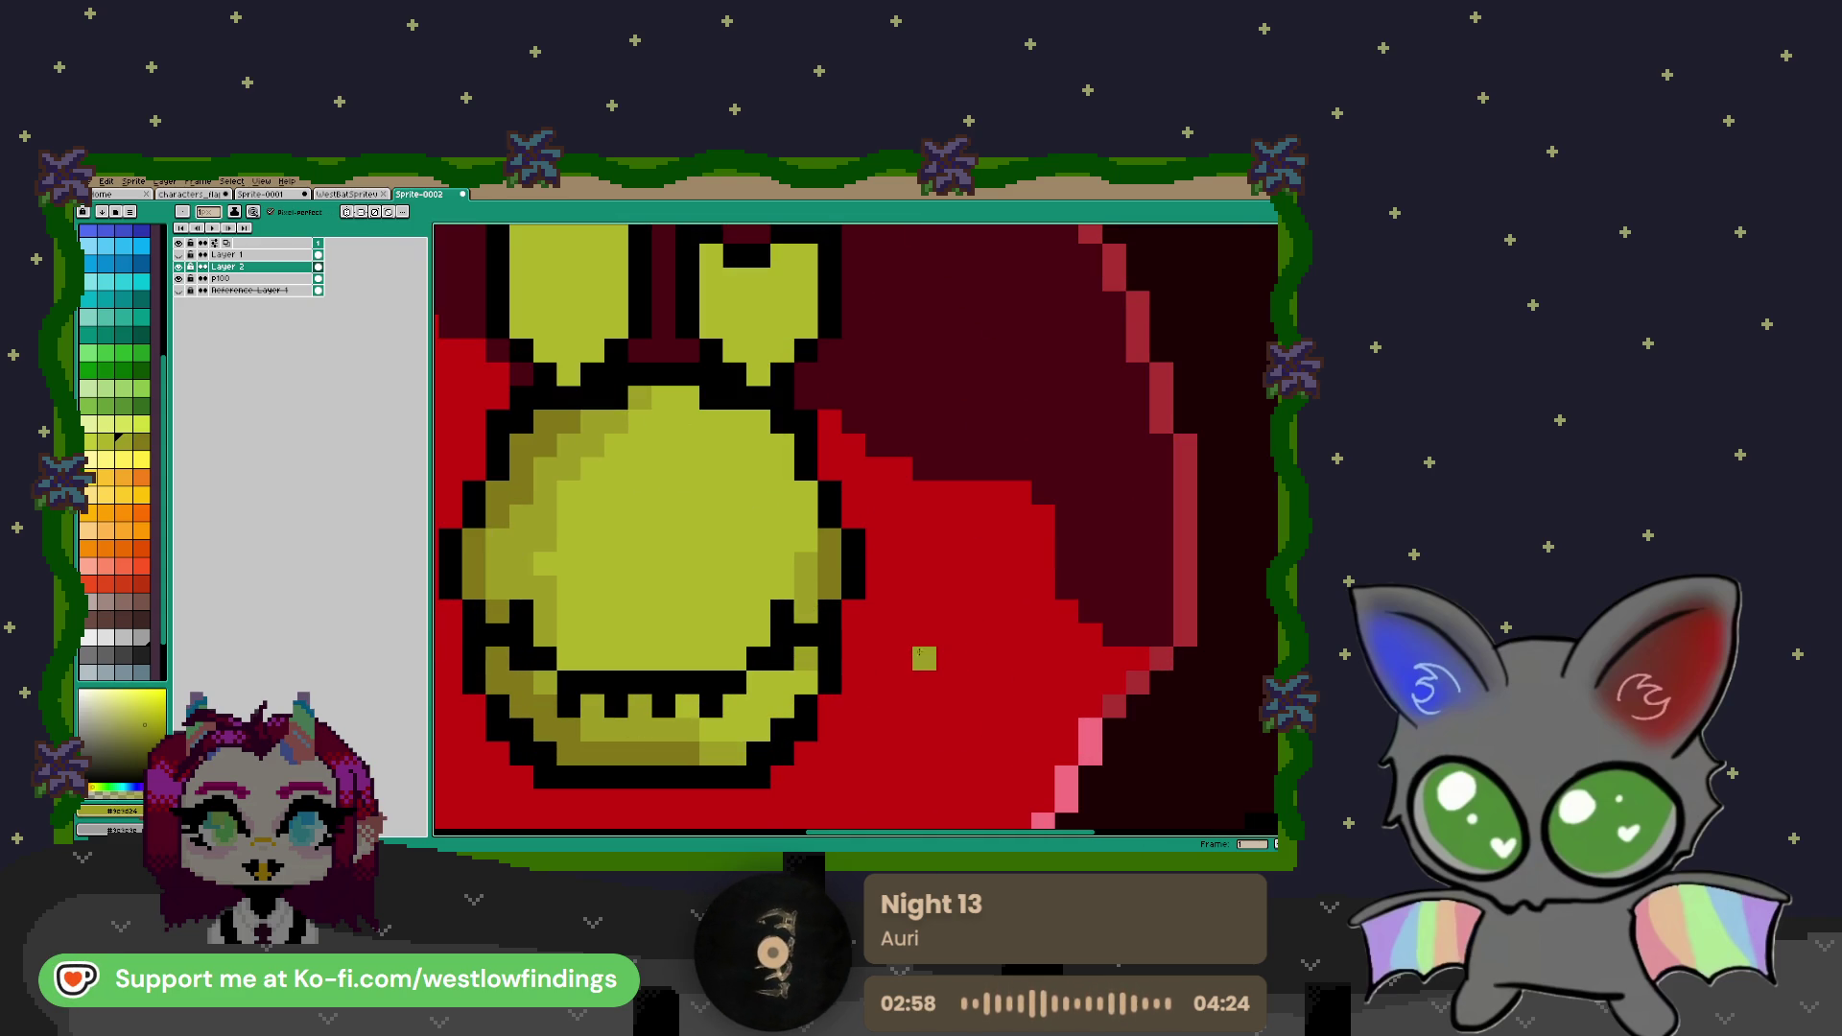
scroll(873, 655, "down", 2)
key("ctrl+z")
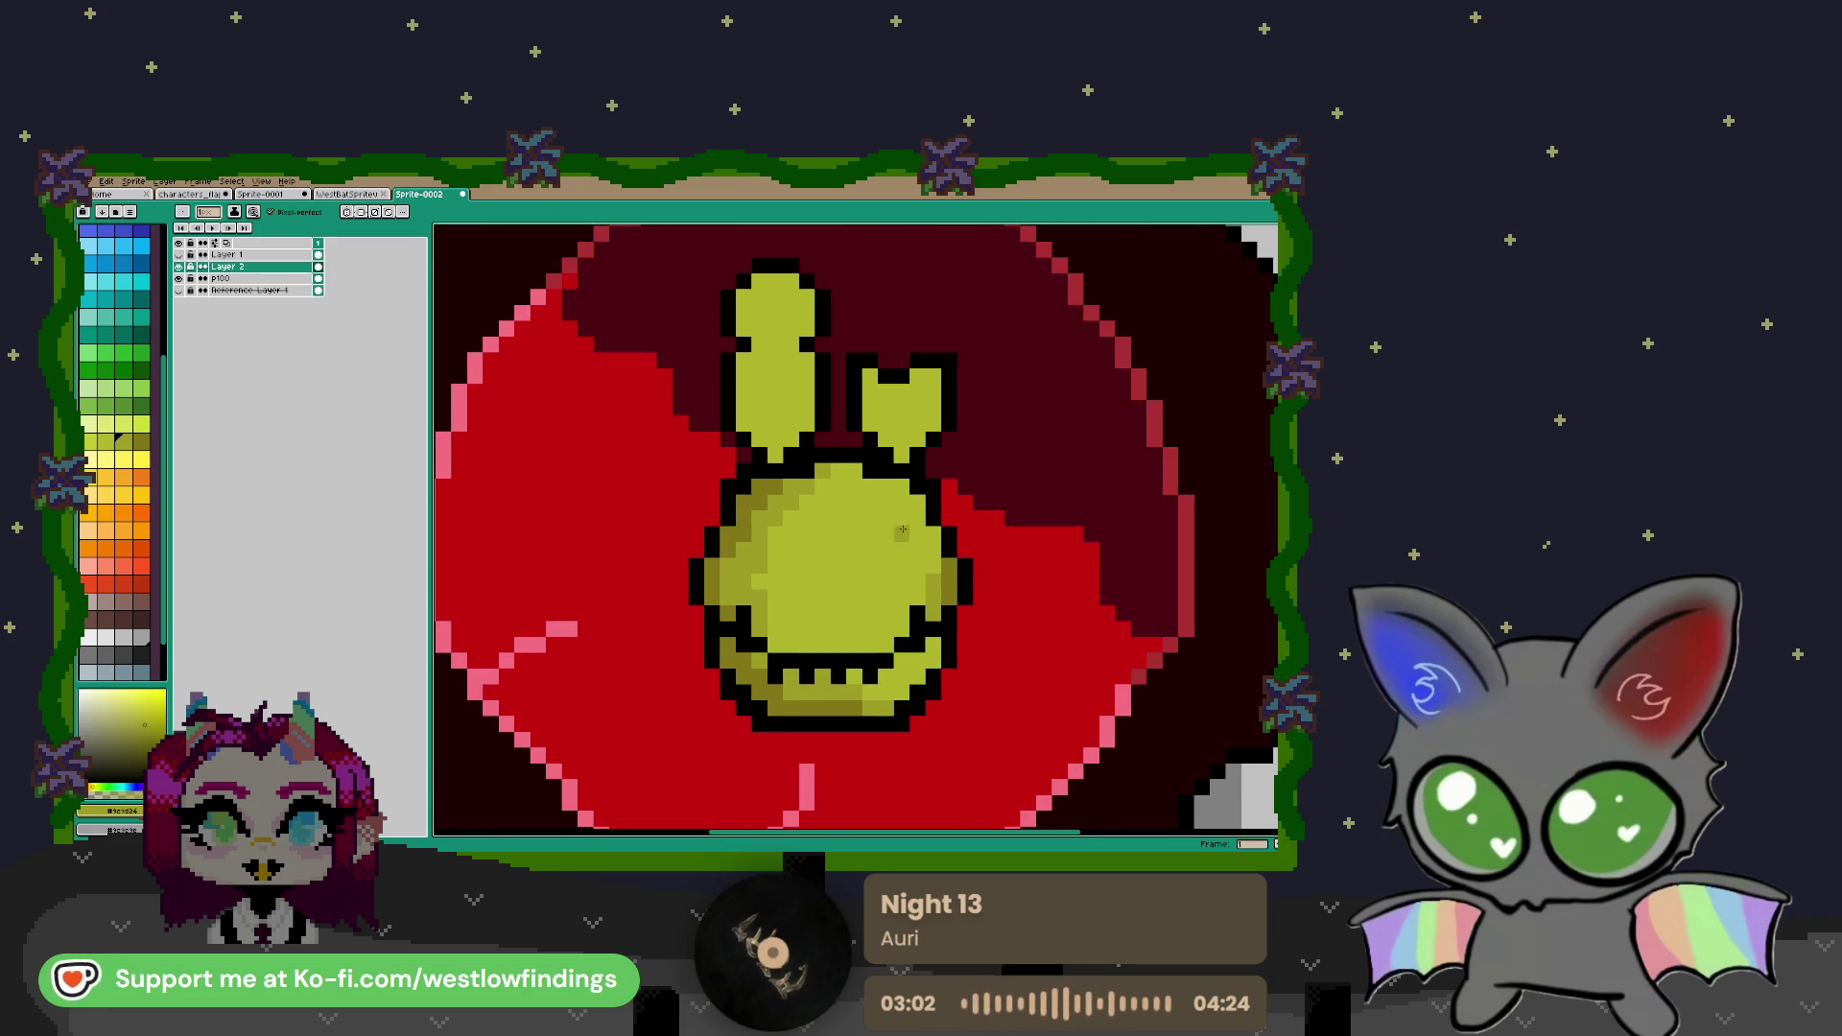
Place black eye pixels on the face, widening the left eye, and draw a mouth line
key("i")
left_click(719, 534)
key("b")
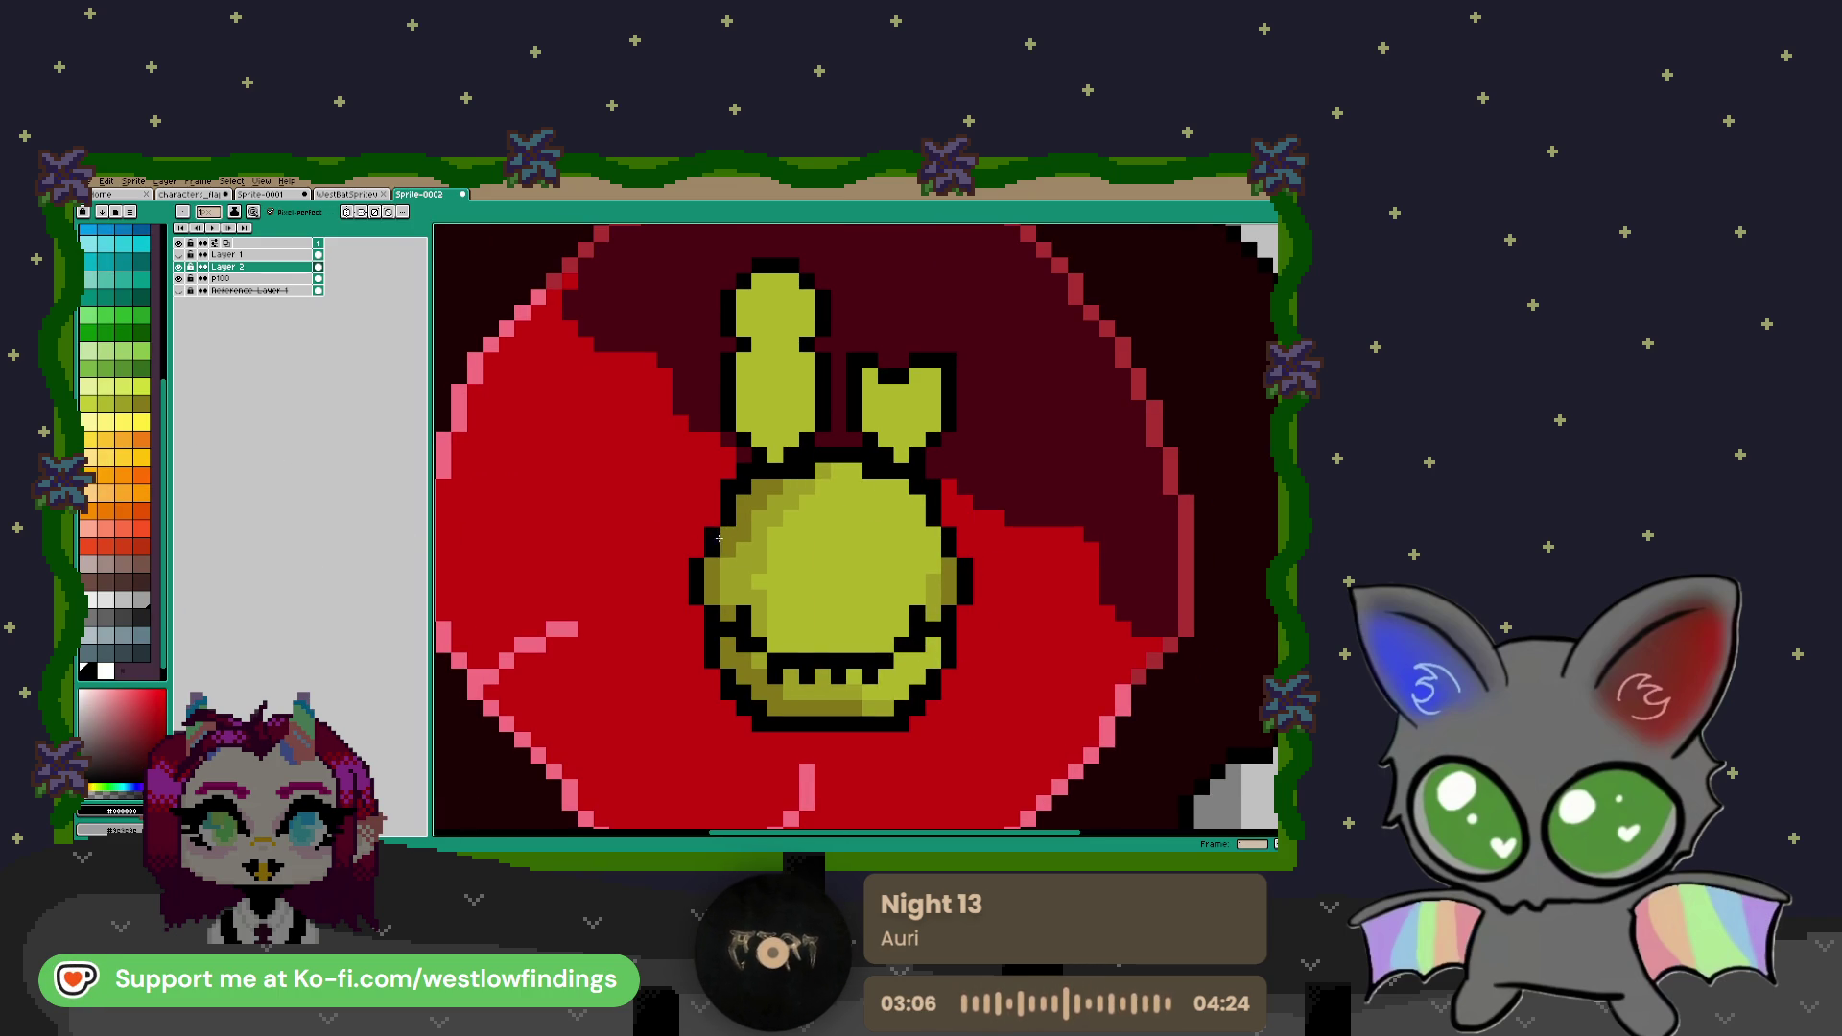
left_click(758, 596)
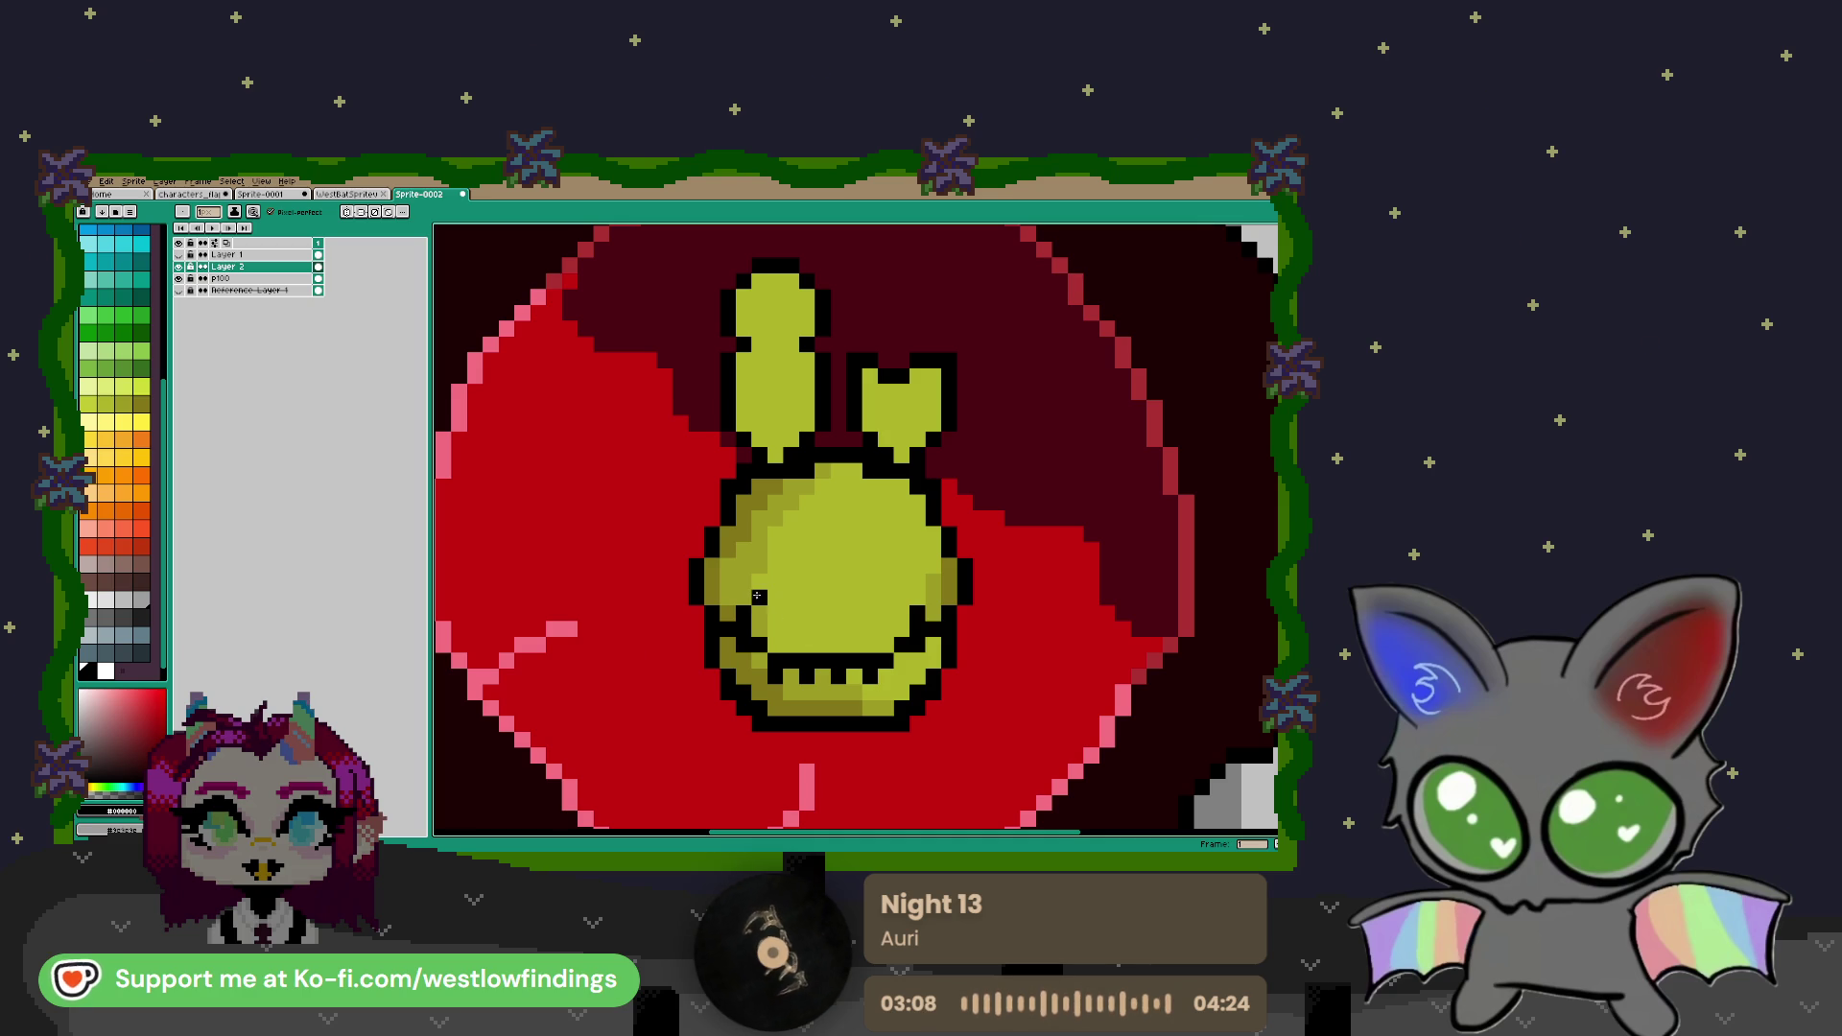
left_click(902, 596)
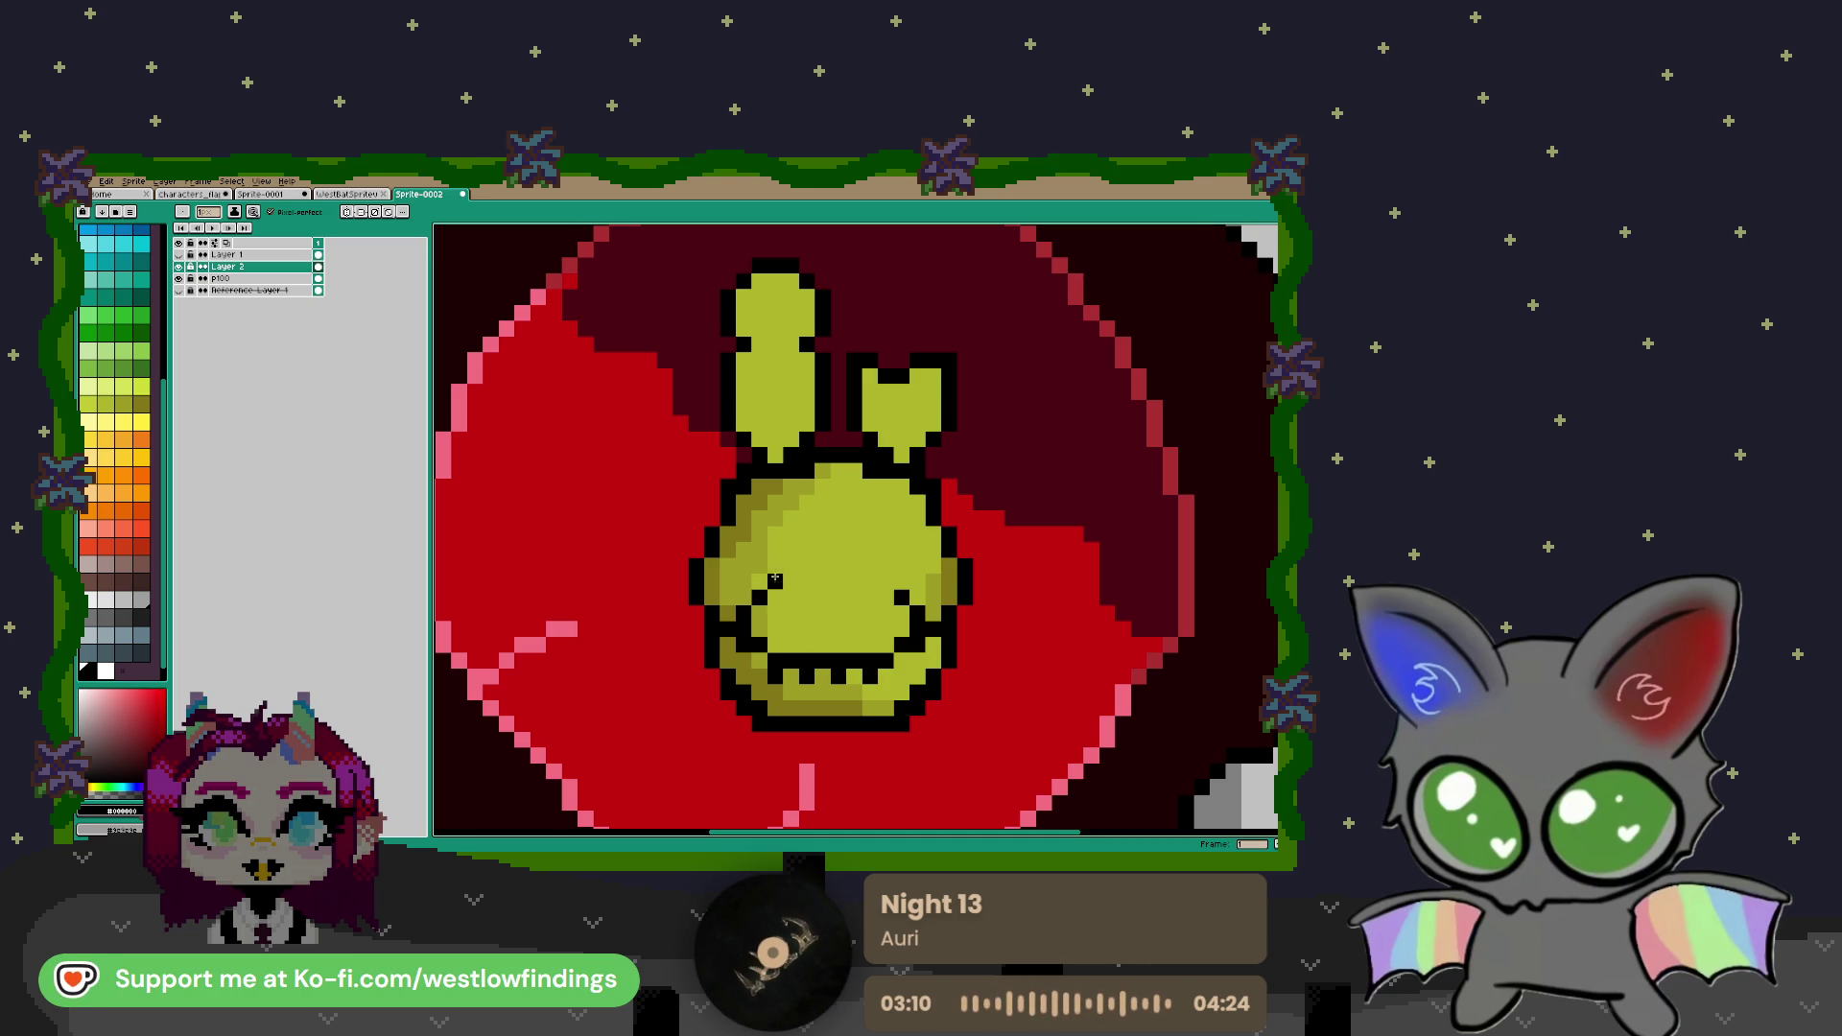
left_click(775, 598)
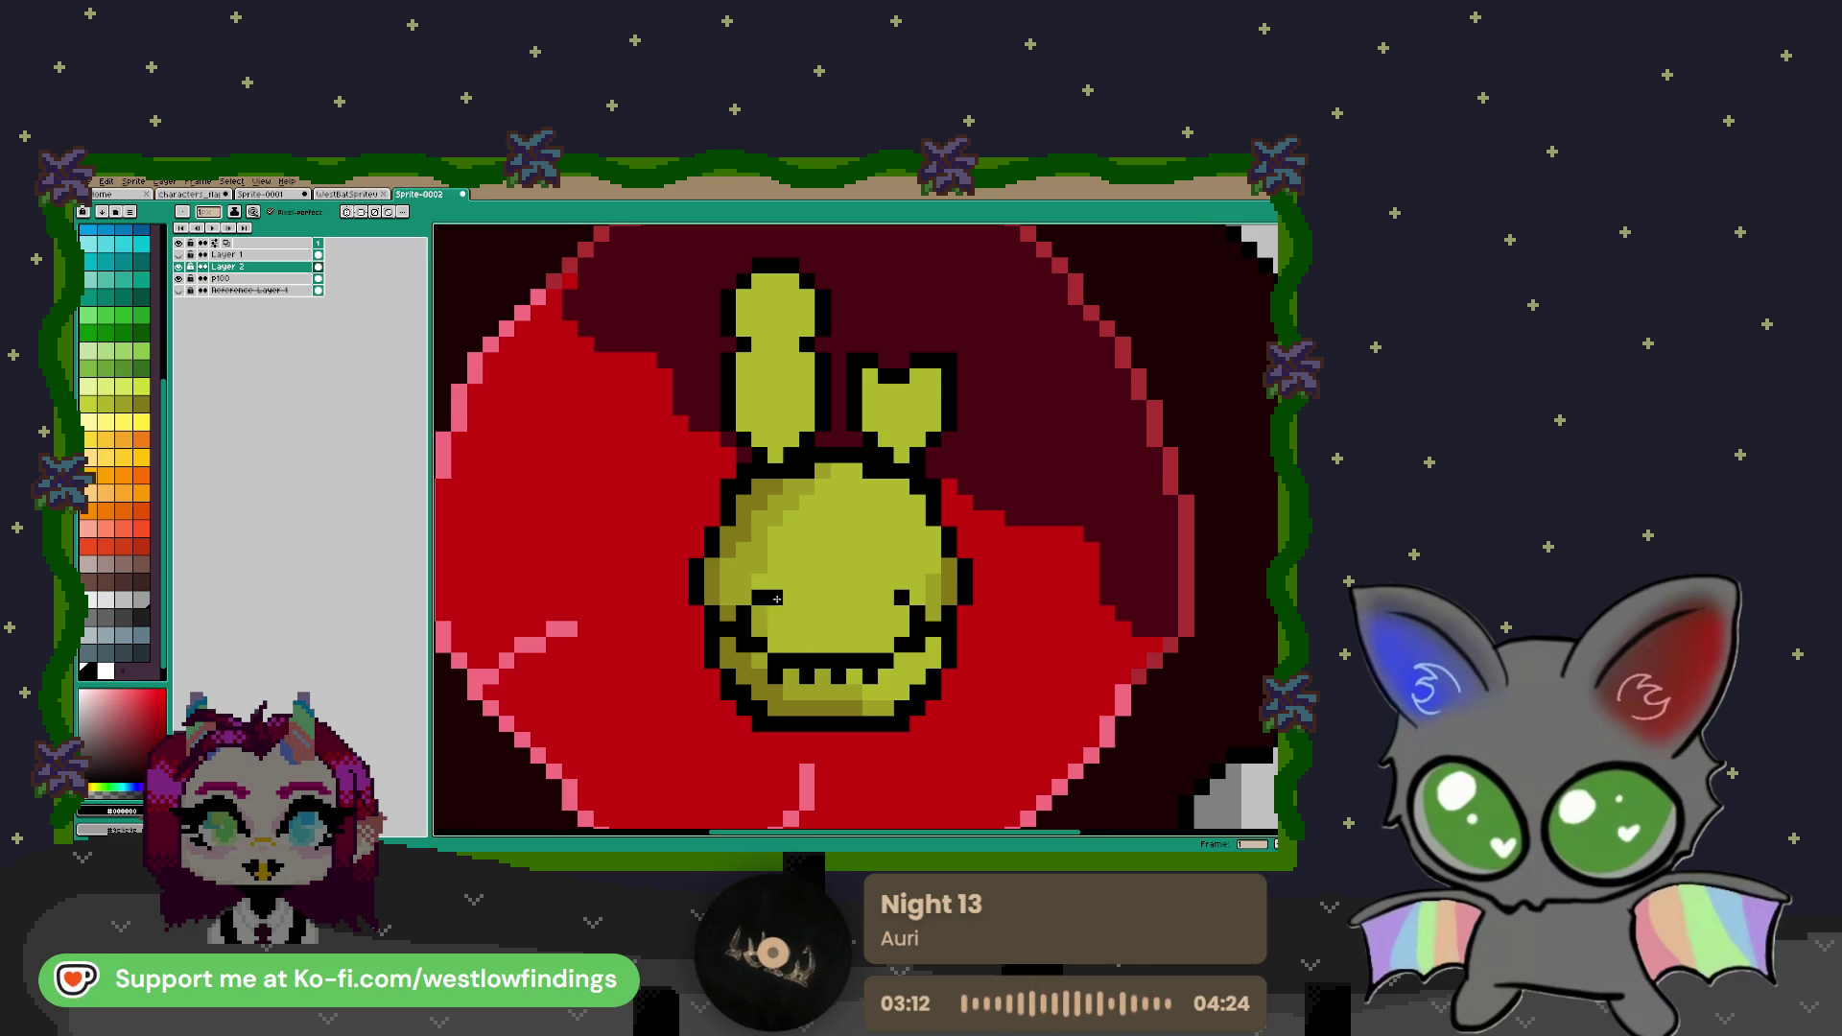
mouse_move(818, 597)
left_mouse_down()
mouse_move(802, 597)
mouse_move(849, 597)
left_mouse_up()
Undo the first mouth attempt and redraw a straight black mouth line across the face
left_click(853, 613)
key("ctrl+z")
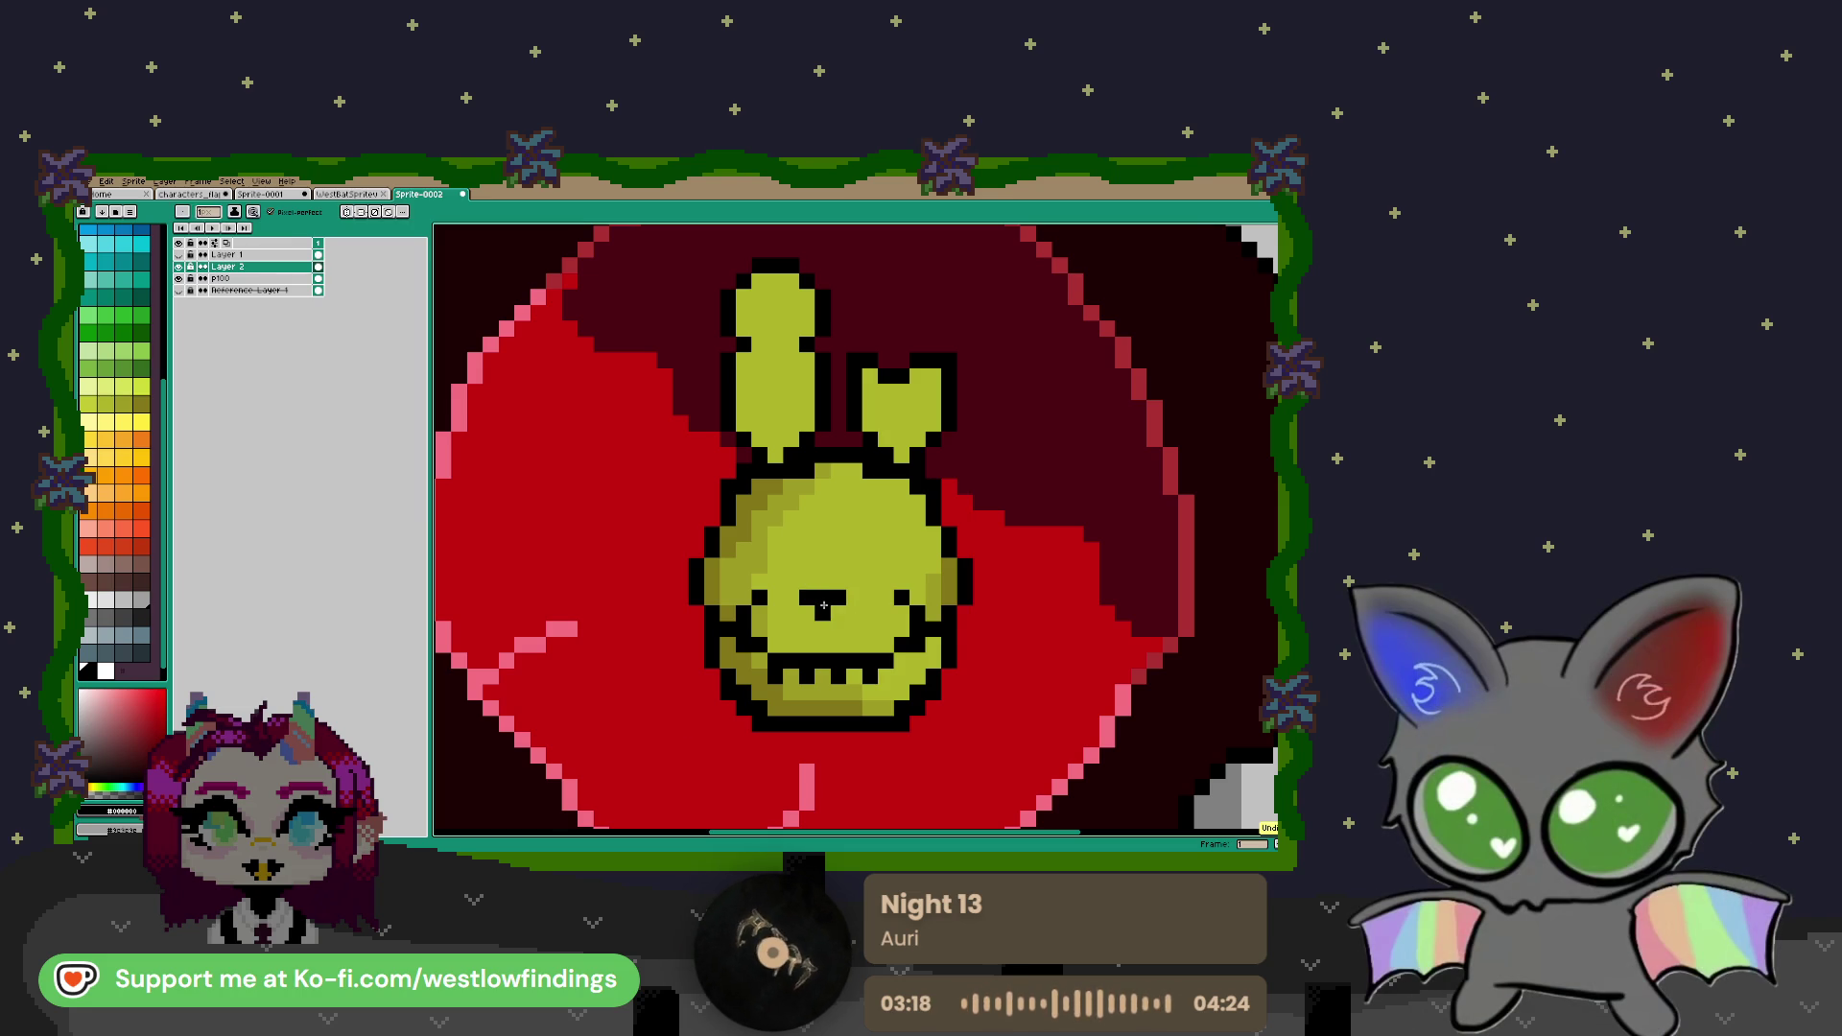
key("ctrl+z")
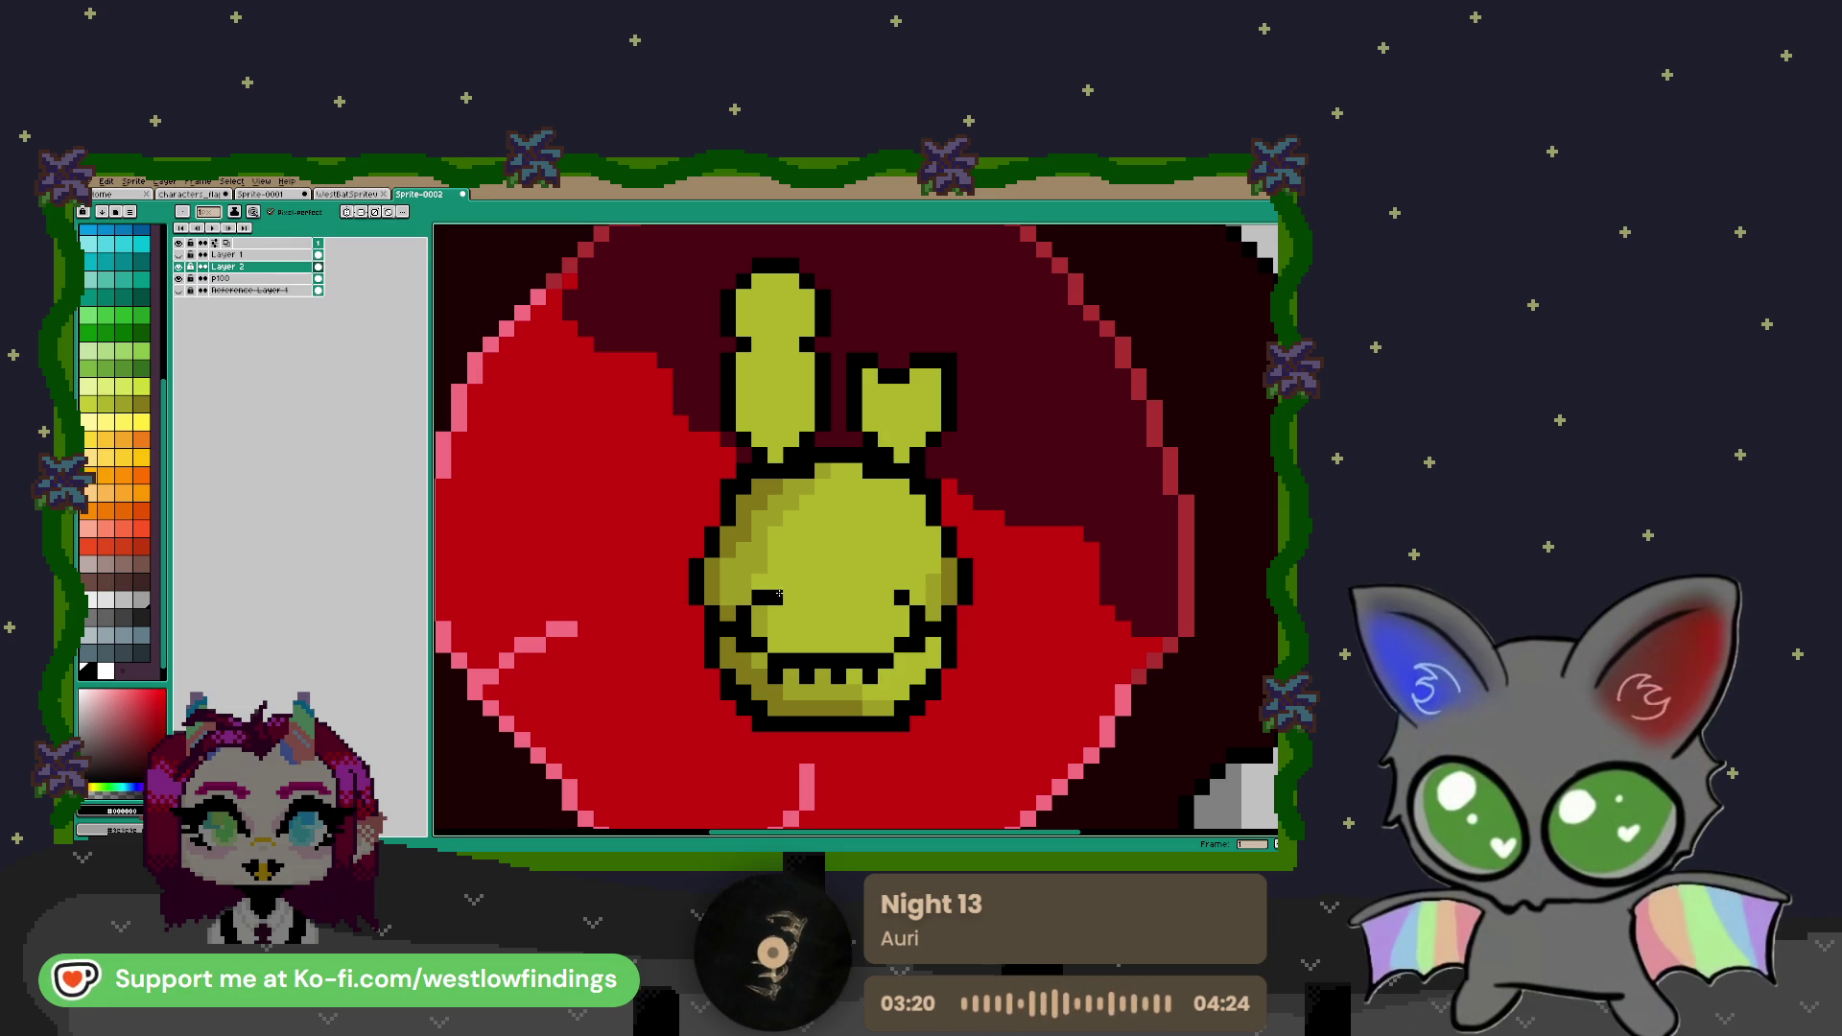
left_click(801, 597)
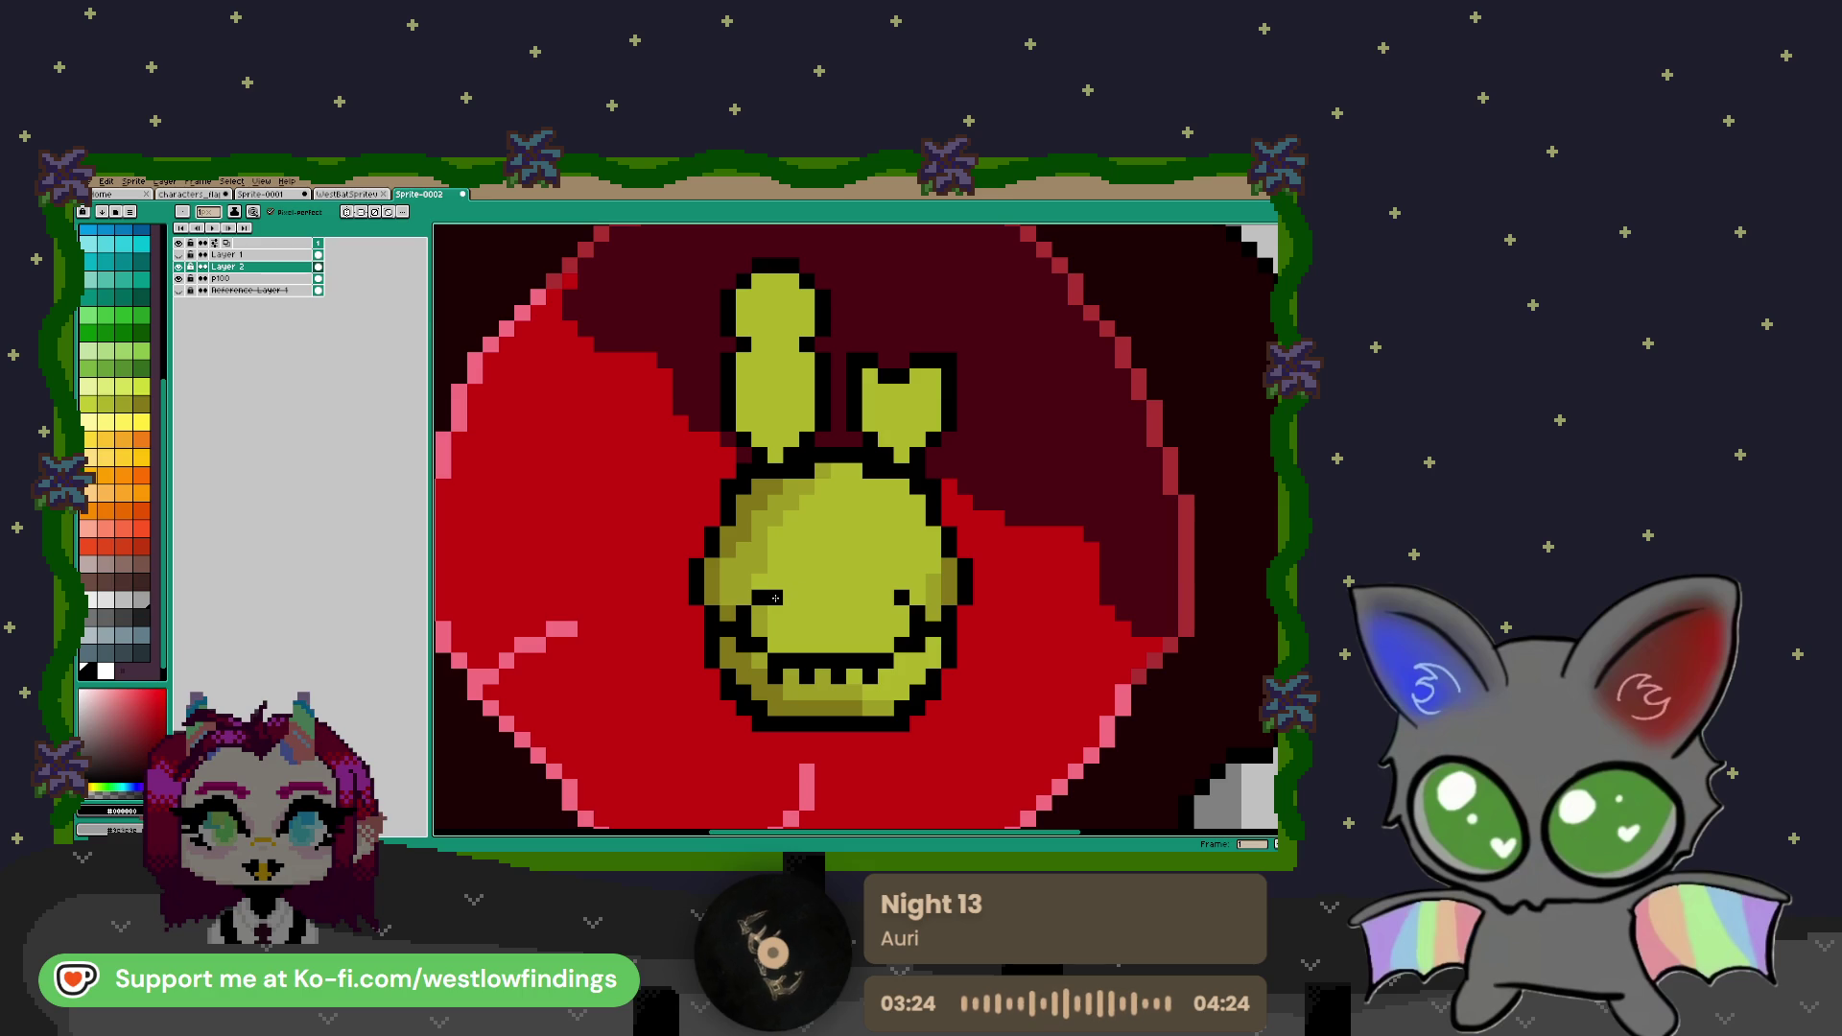
left_click_drag(797, 598, 879, 600)
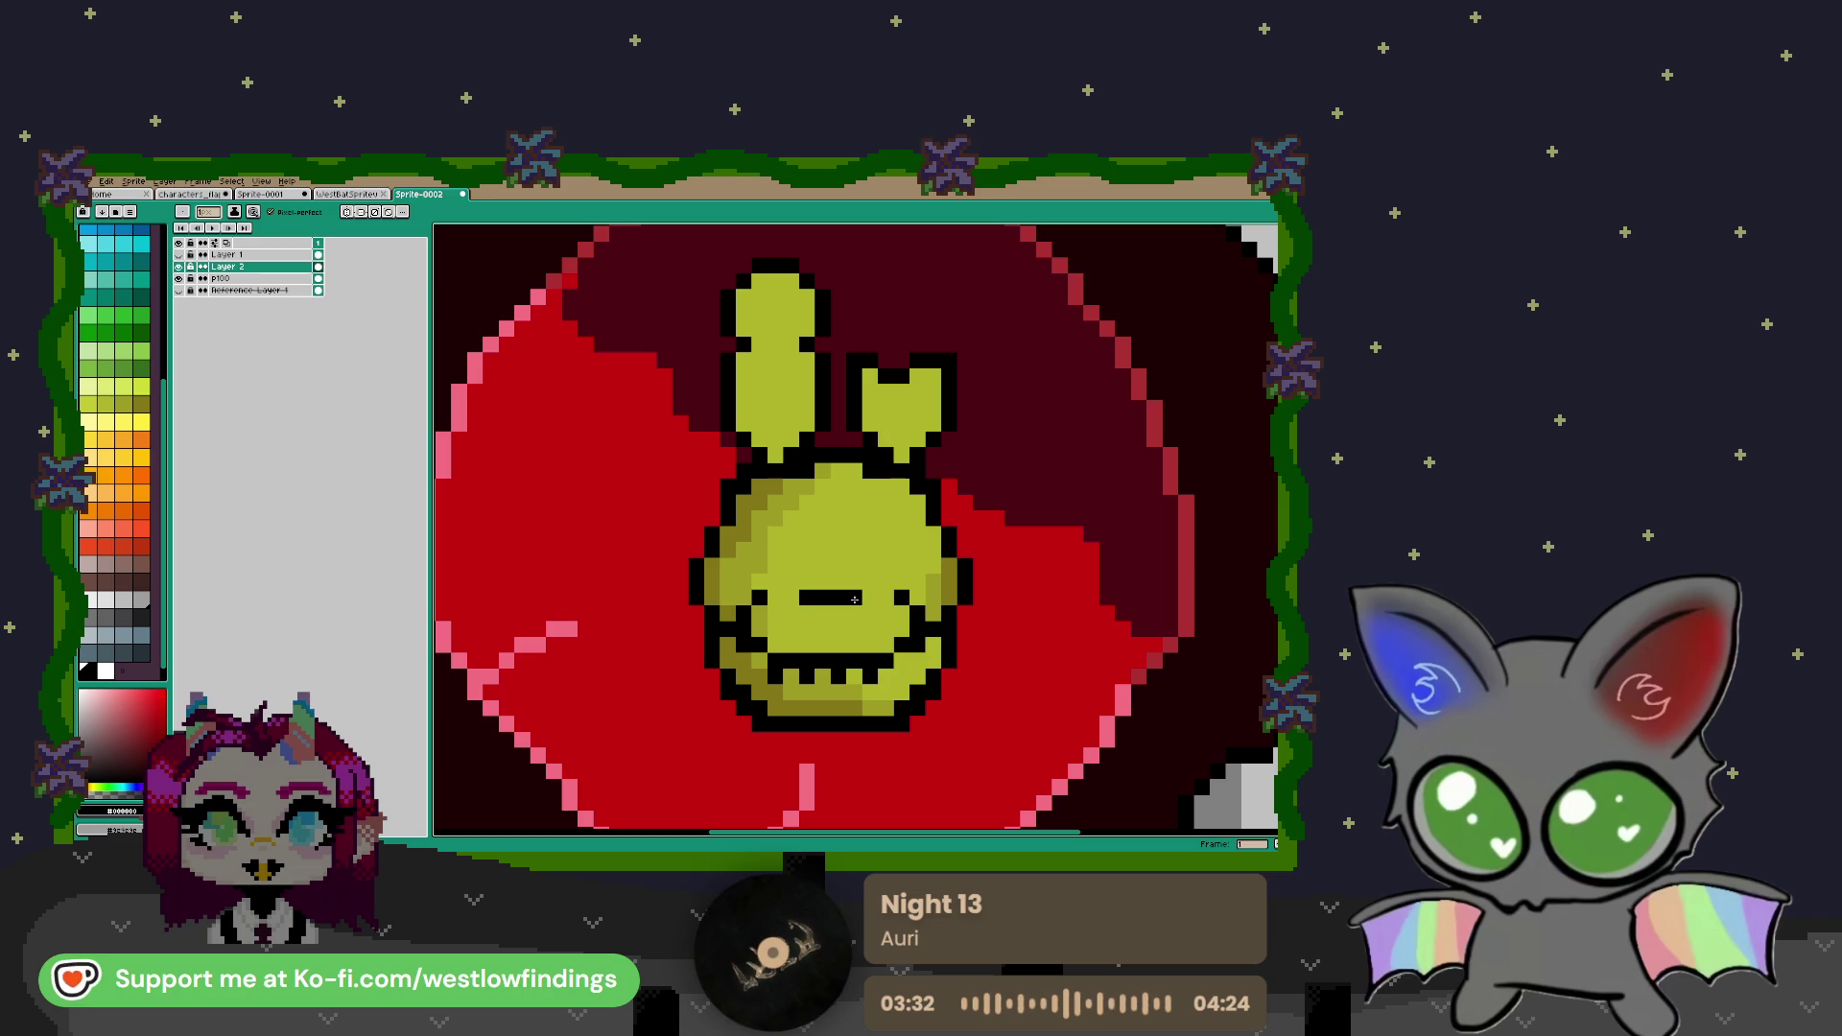
Select the mouth and teeth area with a rectangular marquee
left_click(769, 597)
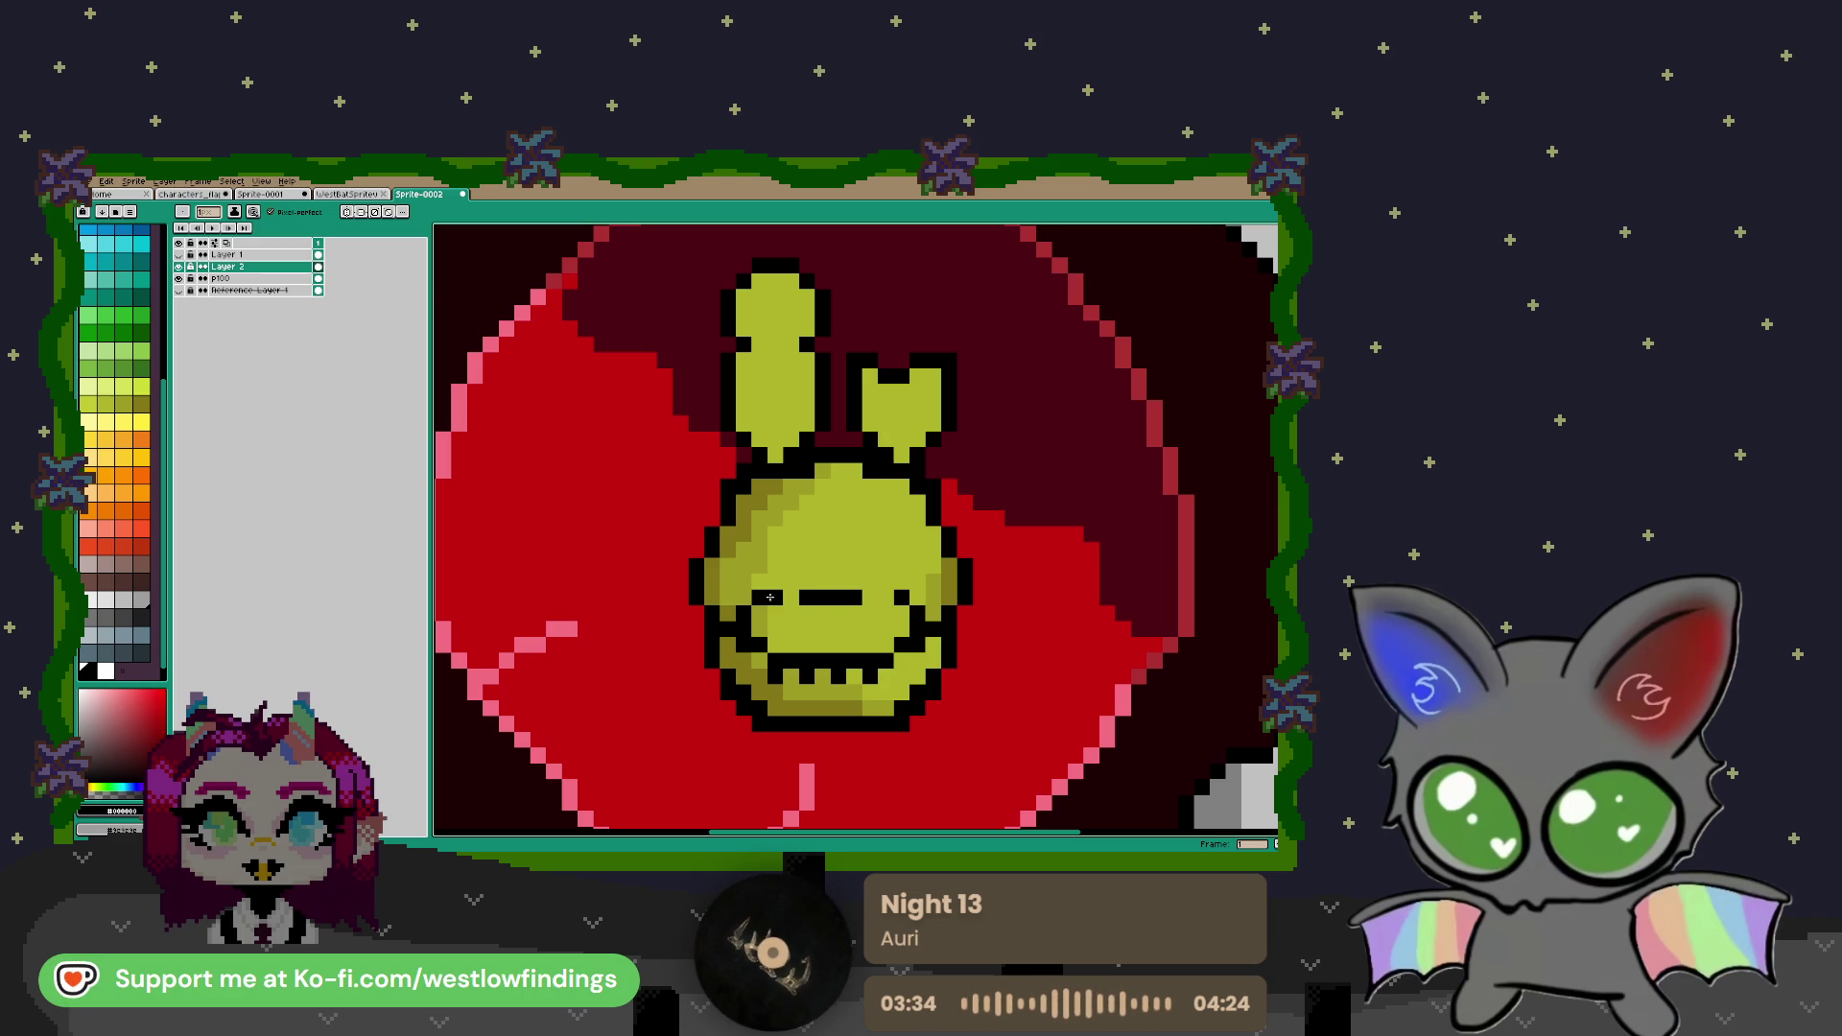
key("ctrl+z")
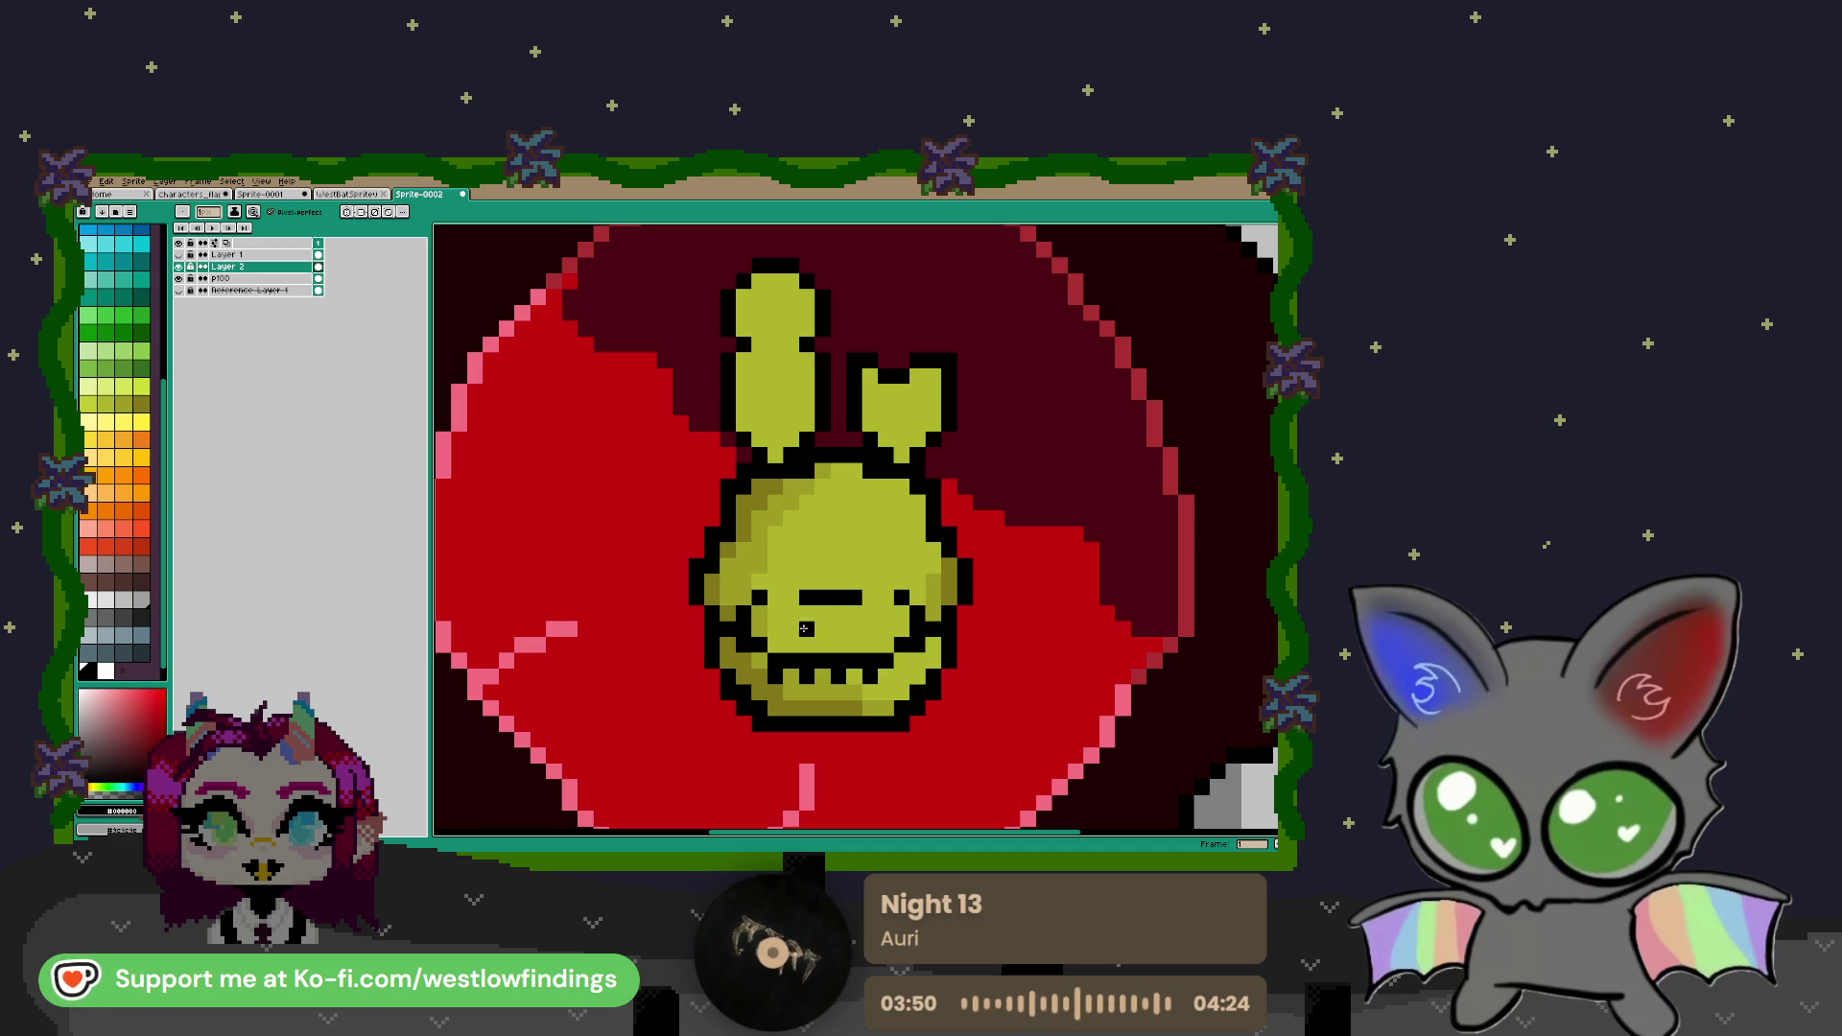
key("m")
mouse_move(670, 573)
left_mouse_down()
mouse_move(953, 665)
mouse_move(1006, 765)
left_mouse_up()
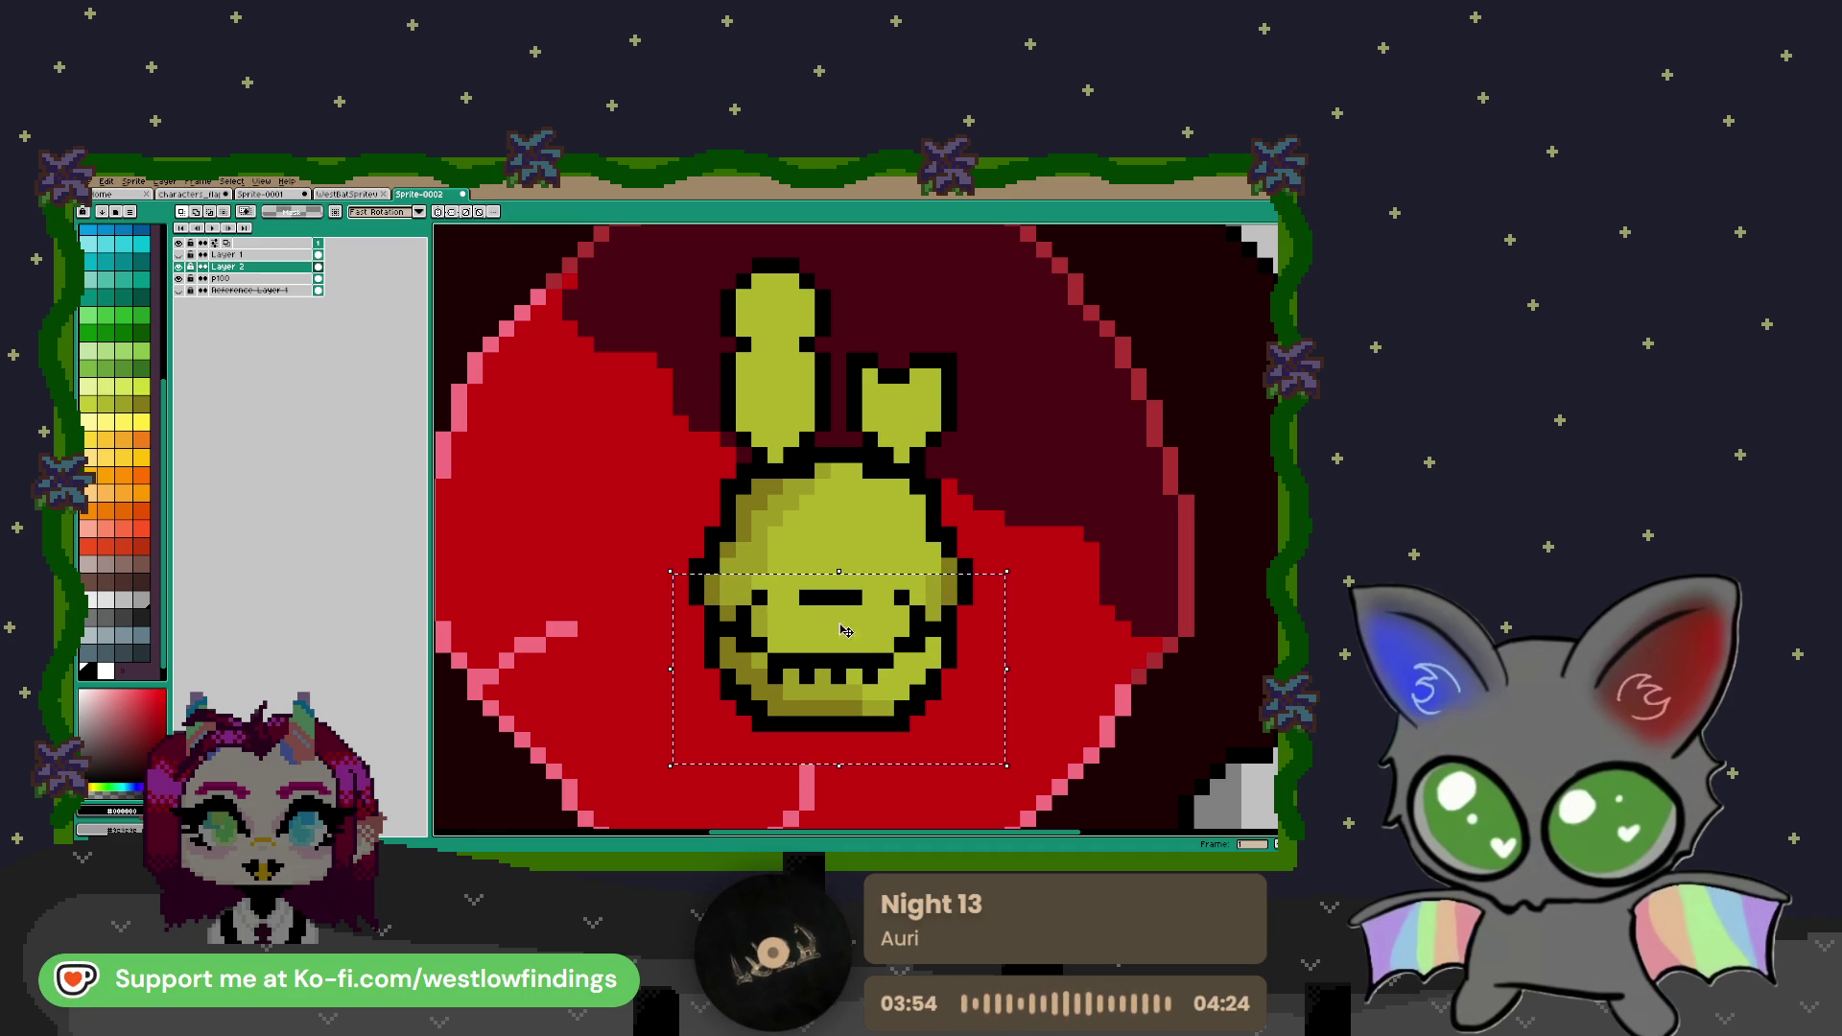
Stretch the mouth area taller, shift it down one pixel, and outline the stripe ends black
mouse_move(839, 766)
left_mouse_down()
mouse_move(841, 782)
mouse_move(841, 765)
left_mouse_up()
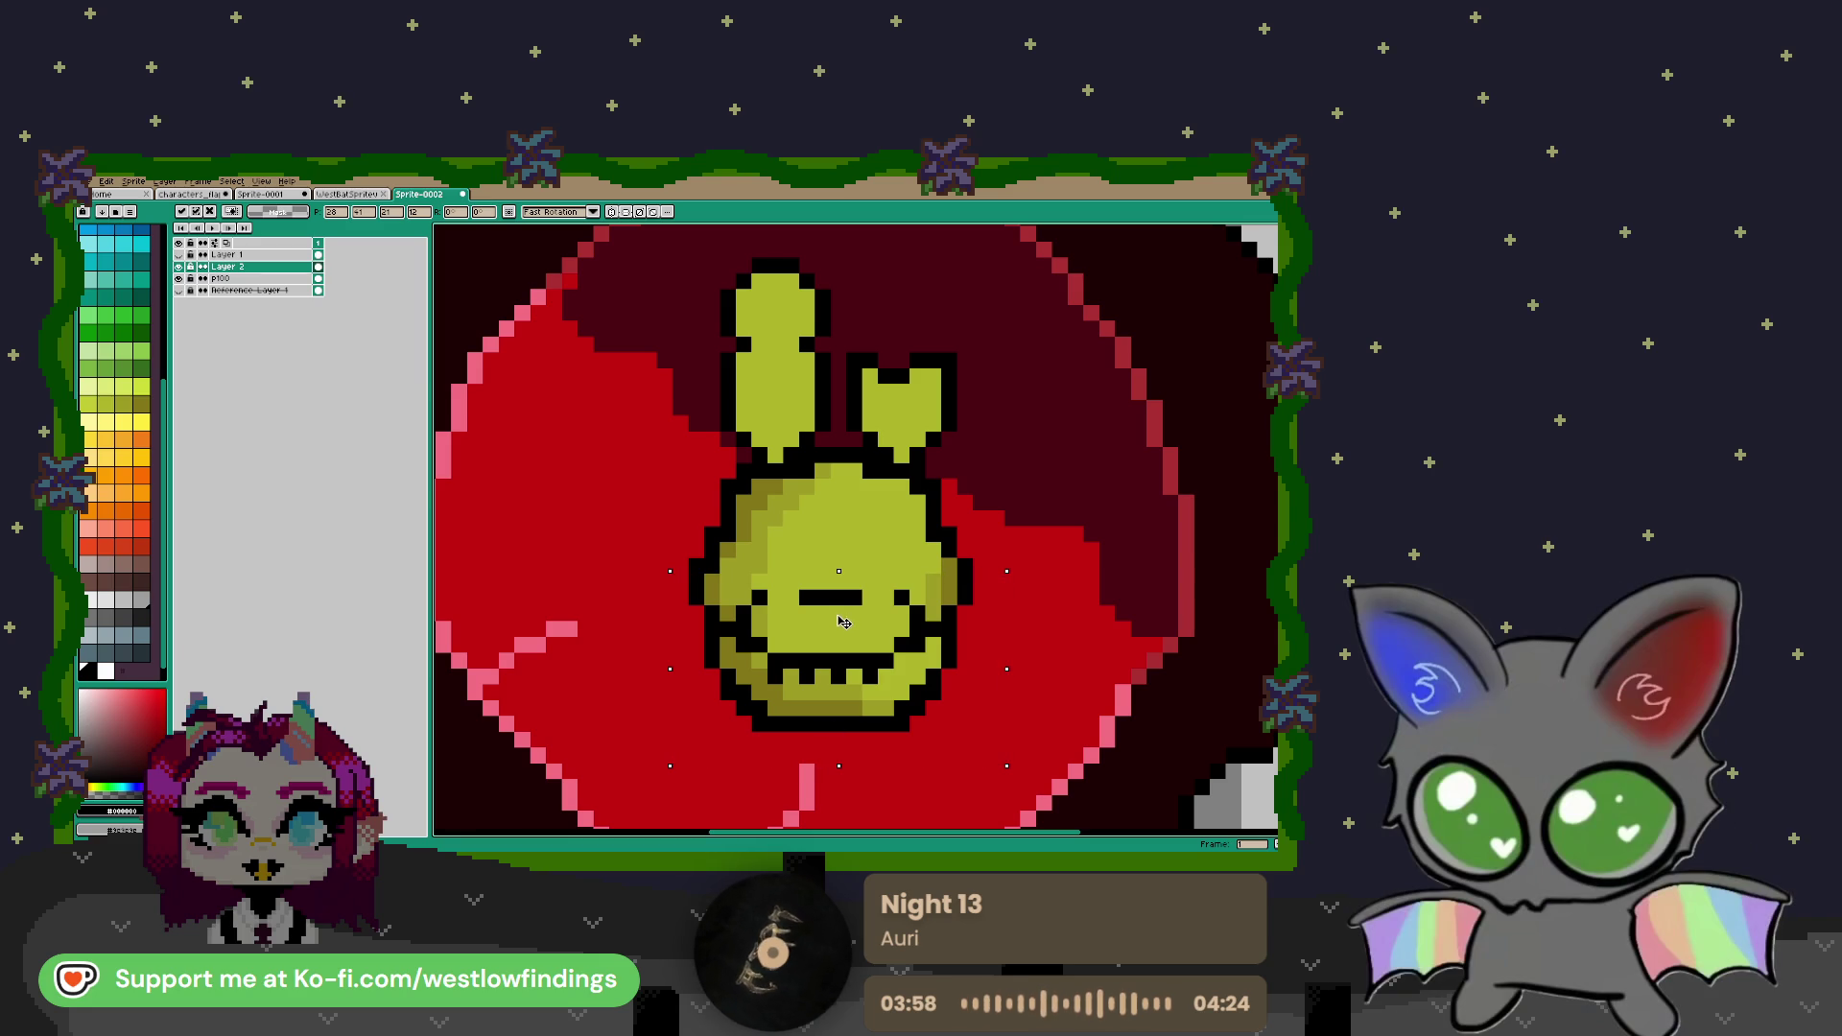
left_click_drag(843, 627, 842, 644)
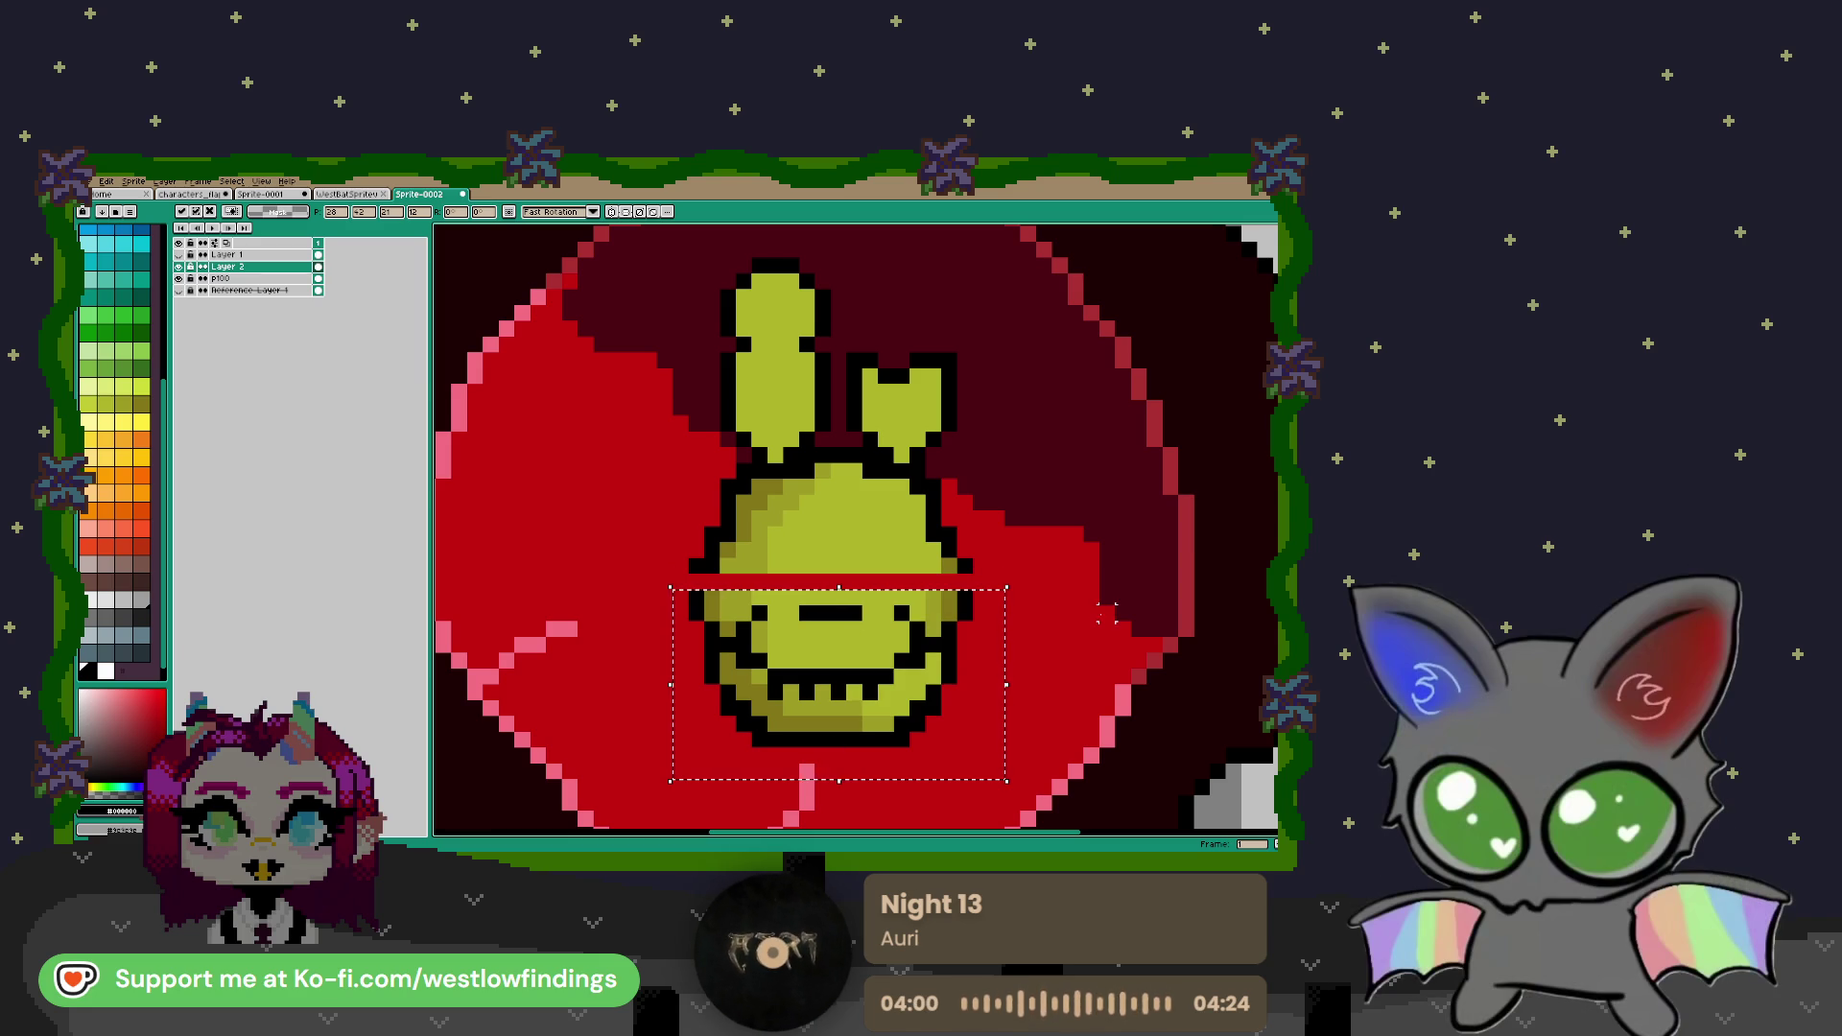
key("ctrl+d")
key("i")
key("b")
left_click(965, 580)
left_click(697, 582)
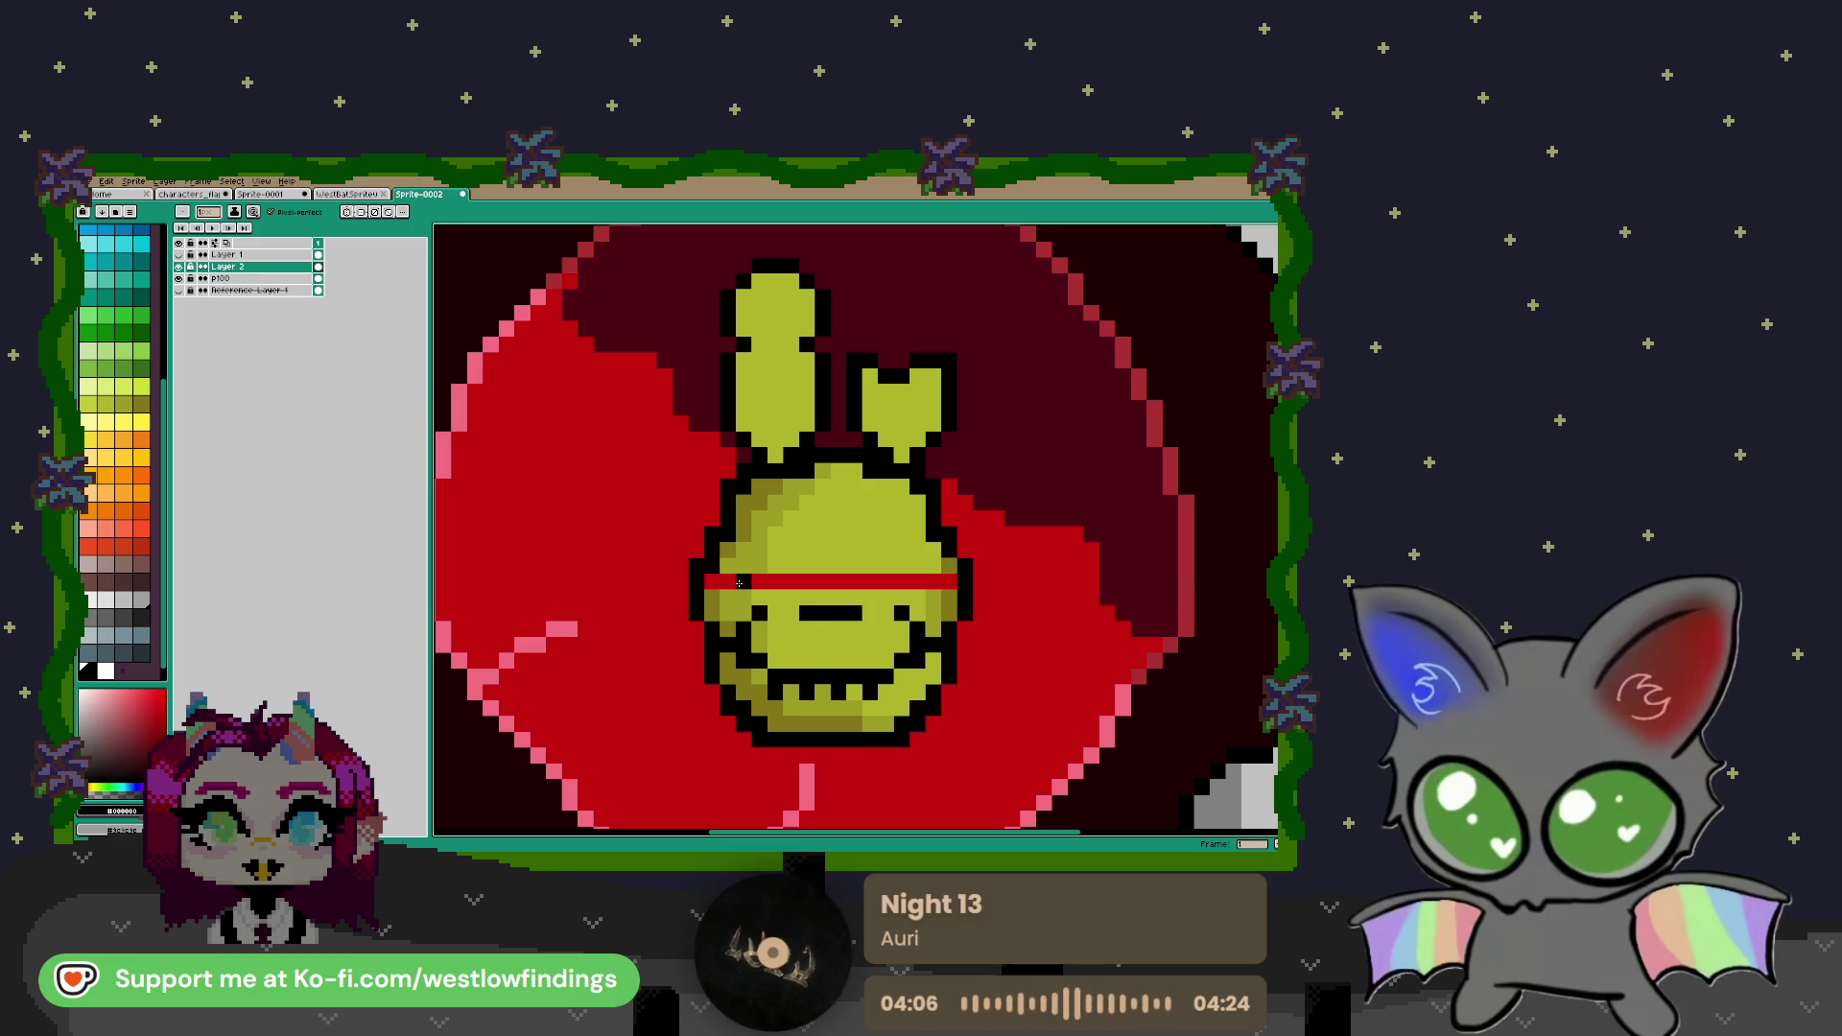
Paint the exposed red stripe yellow-green with an olive right end, bucket-filling the rest
key("i")
left_click(734, 566)
key("b")
left_click_drag(727, 581, 745, 582)
left_click(934, 583)
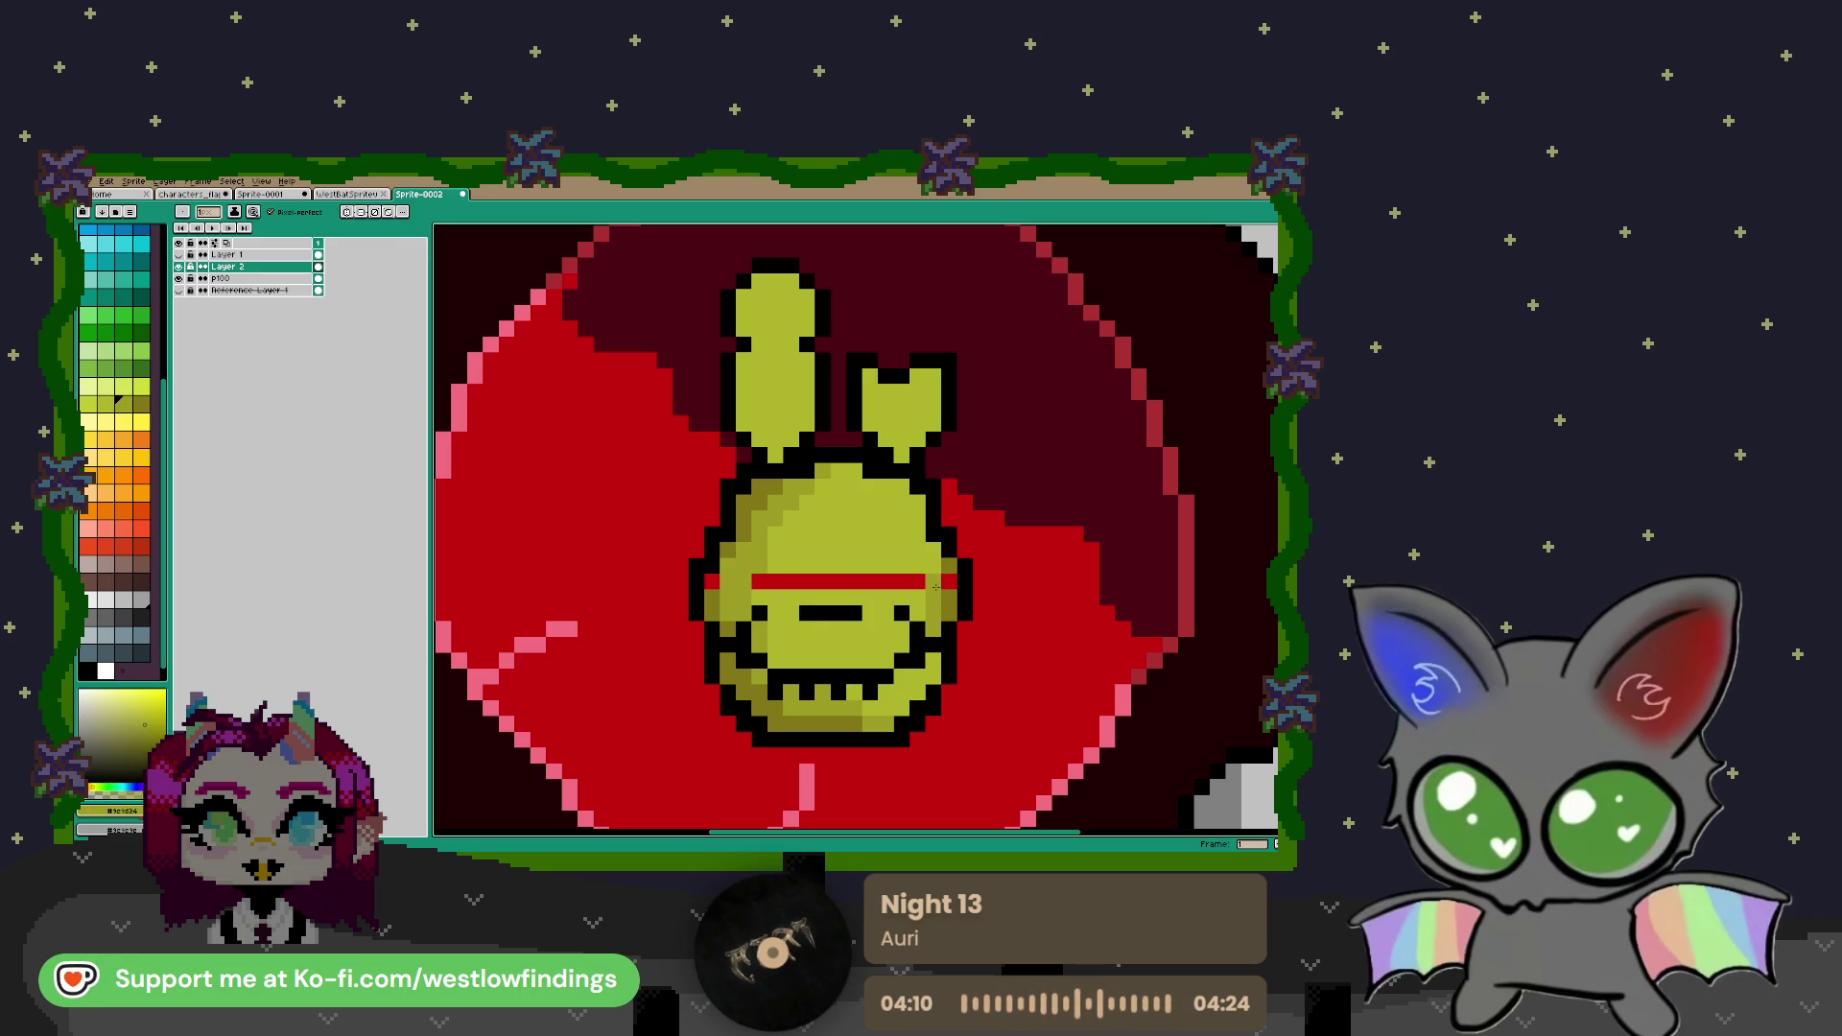
key("i")
left_click(947, 597)
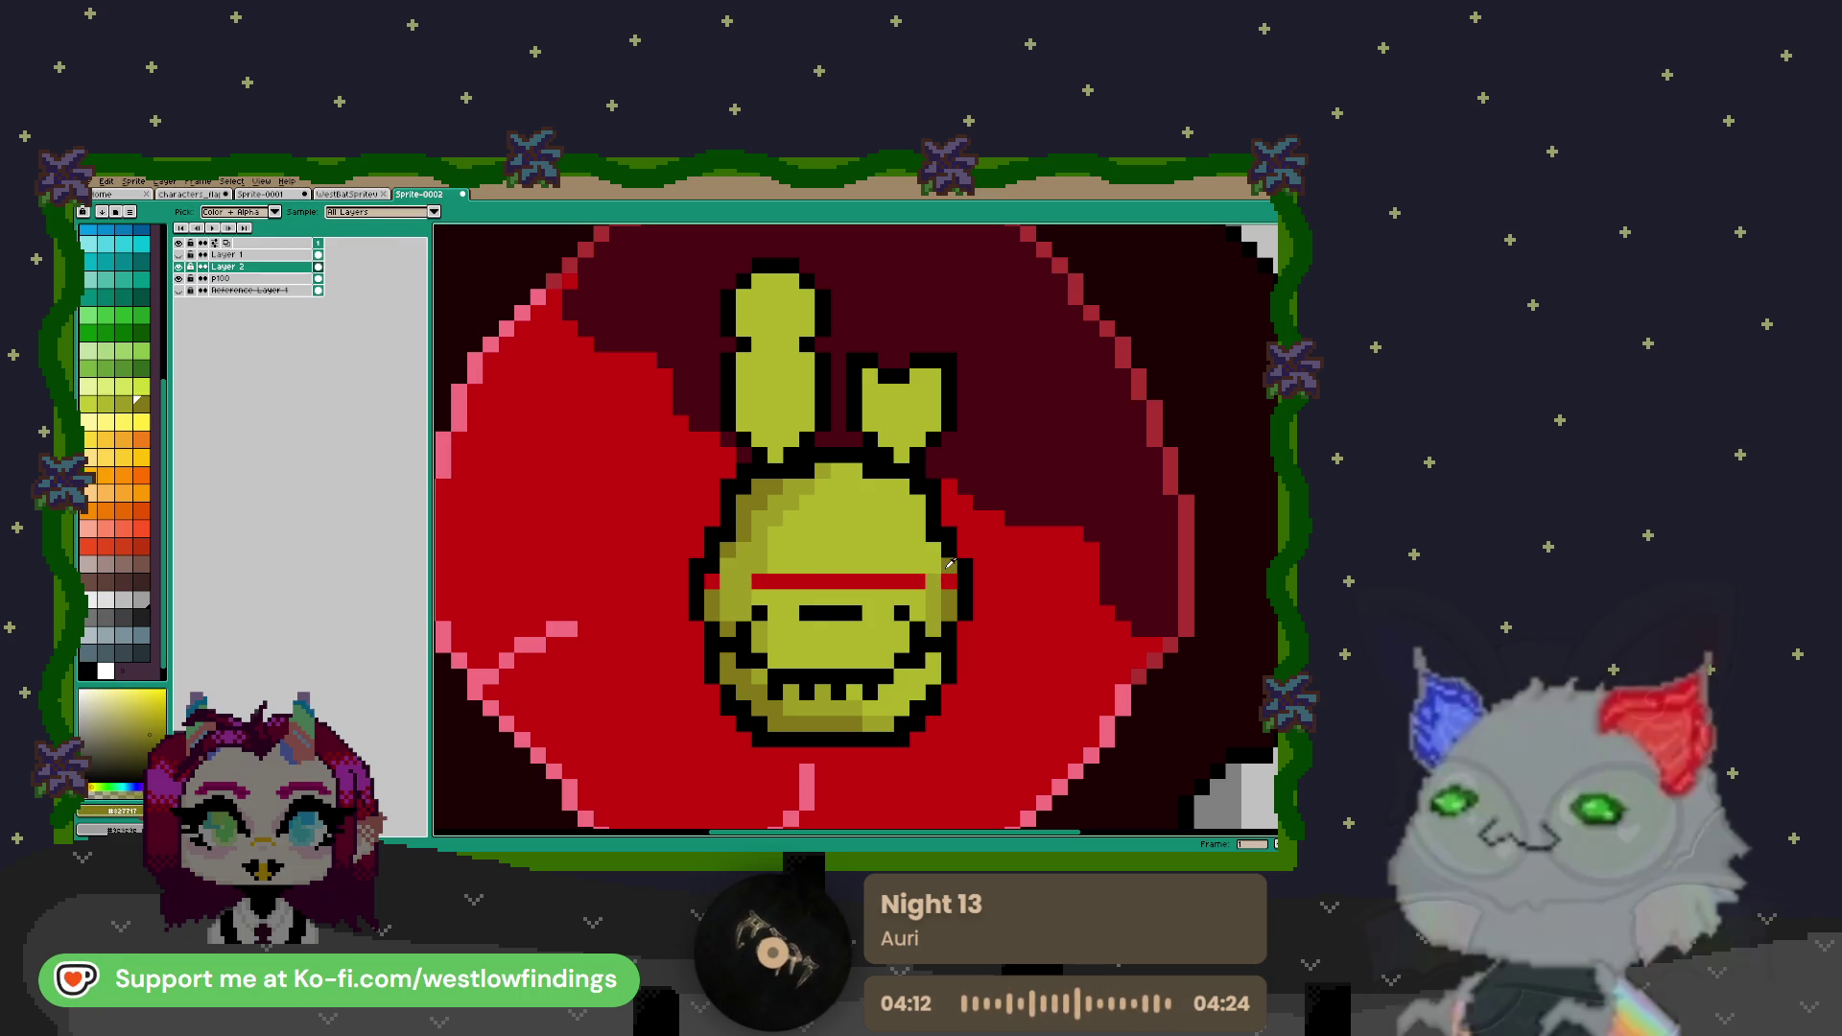
key("b")
left_click(946, 581)
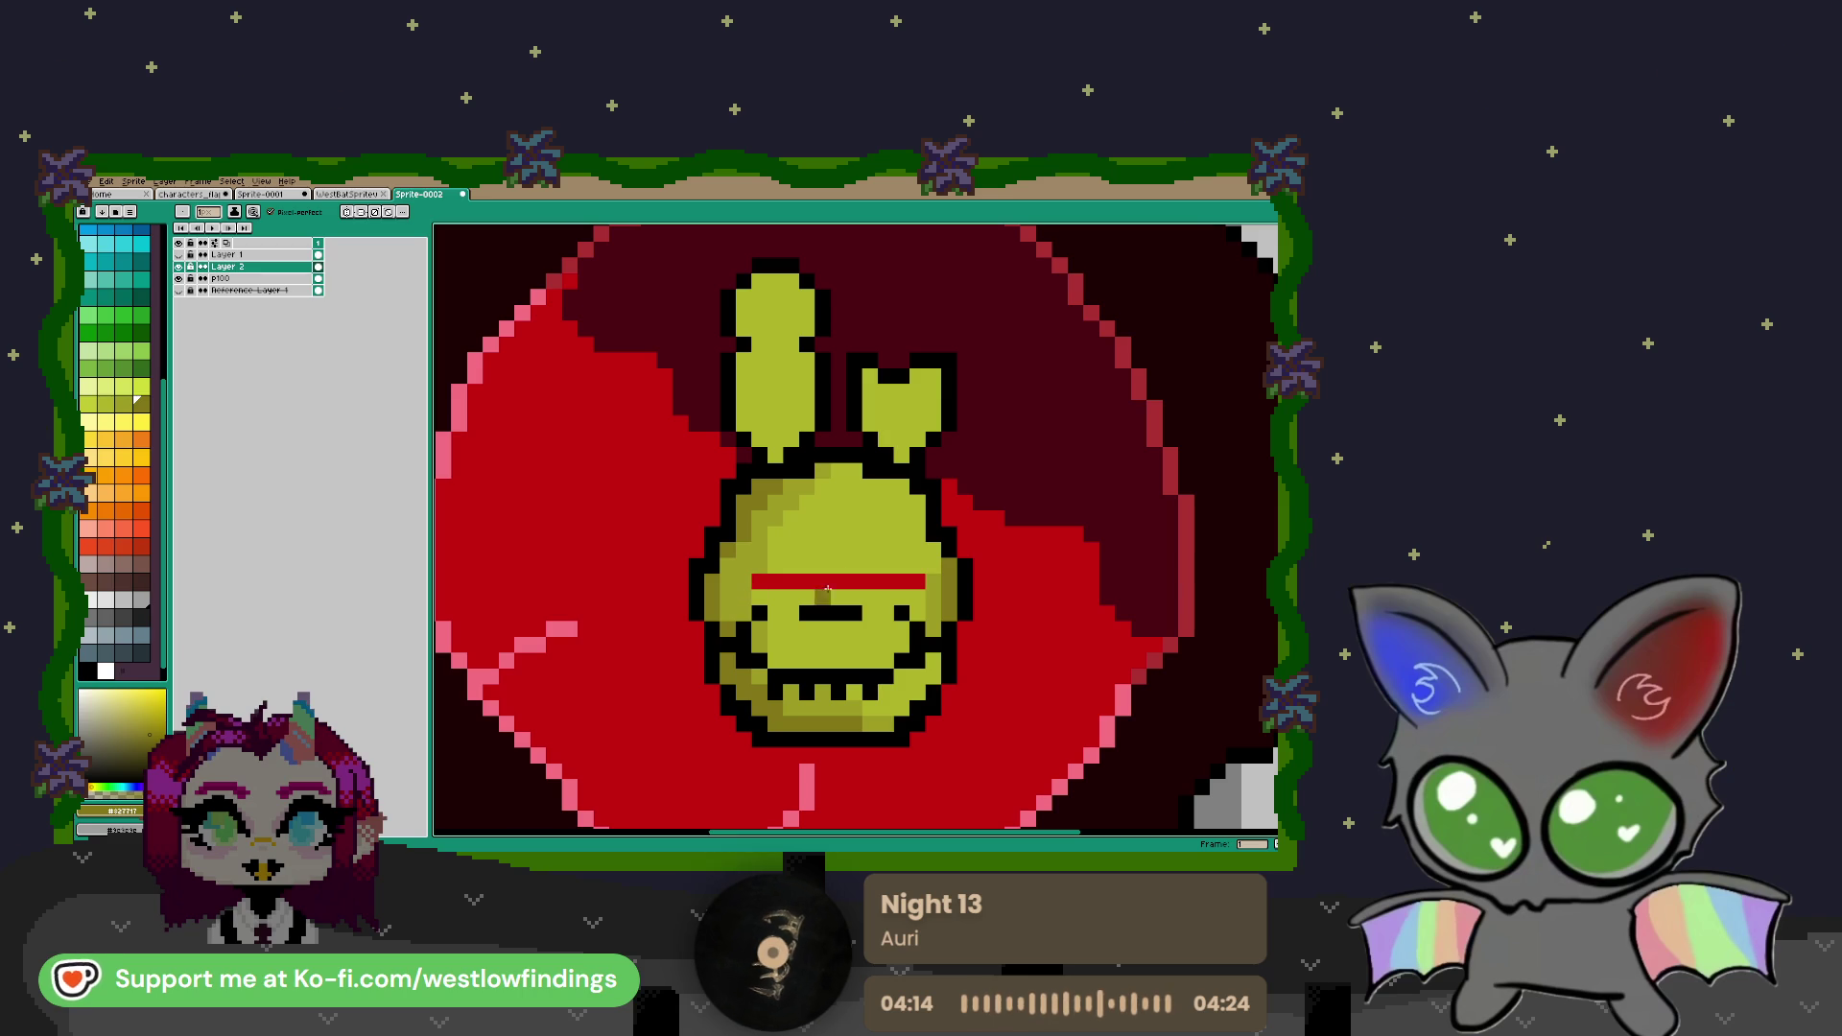
key("i")
left_click(850, 538)
key("g")
left_click(849, 581)
scroll(850, 576, "down", 2)
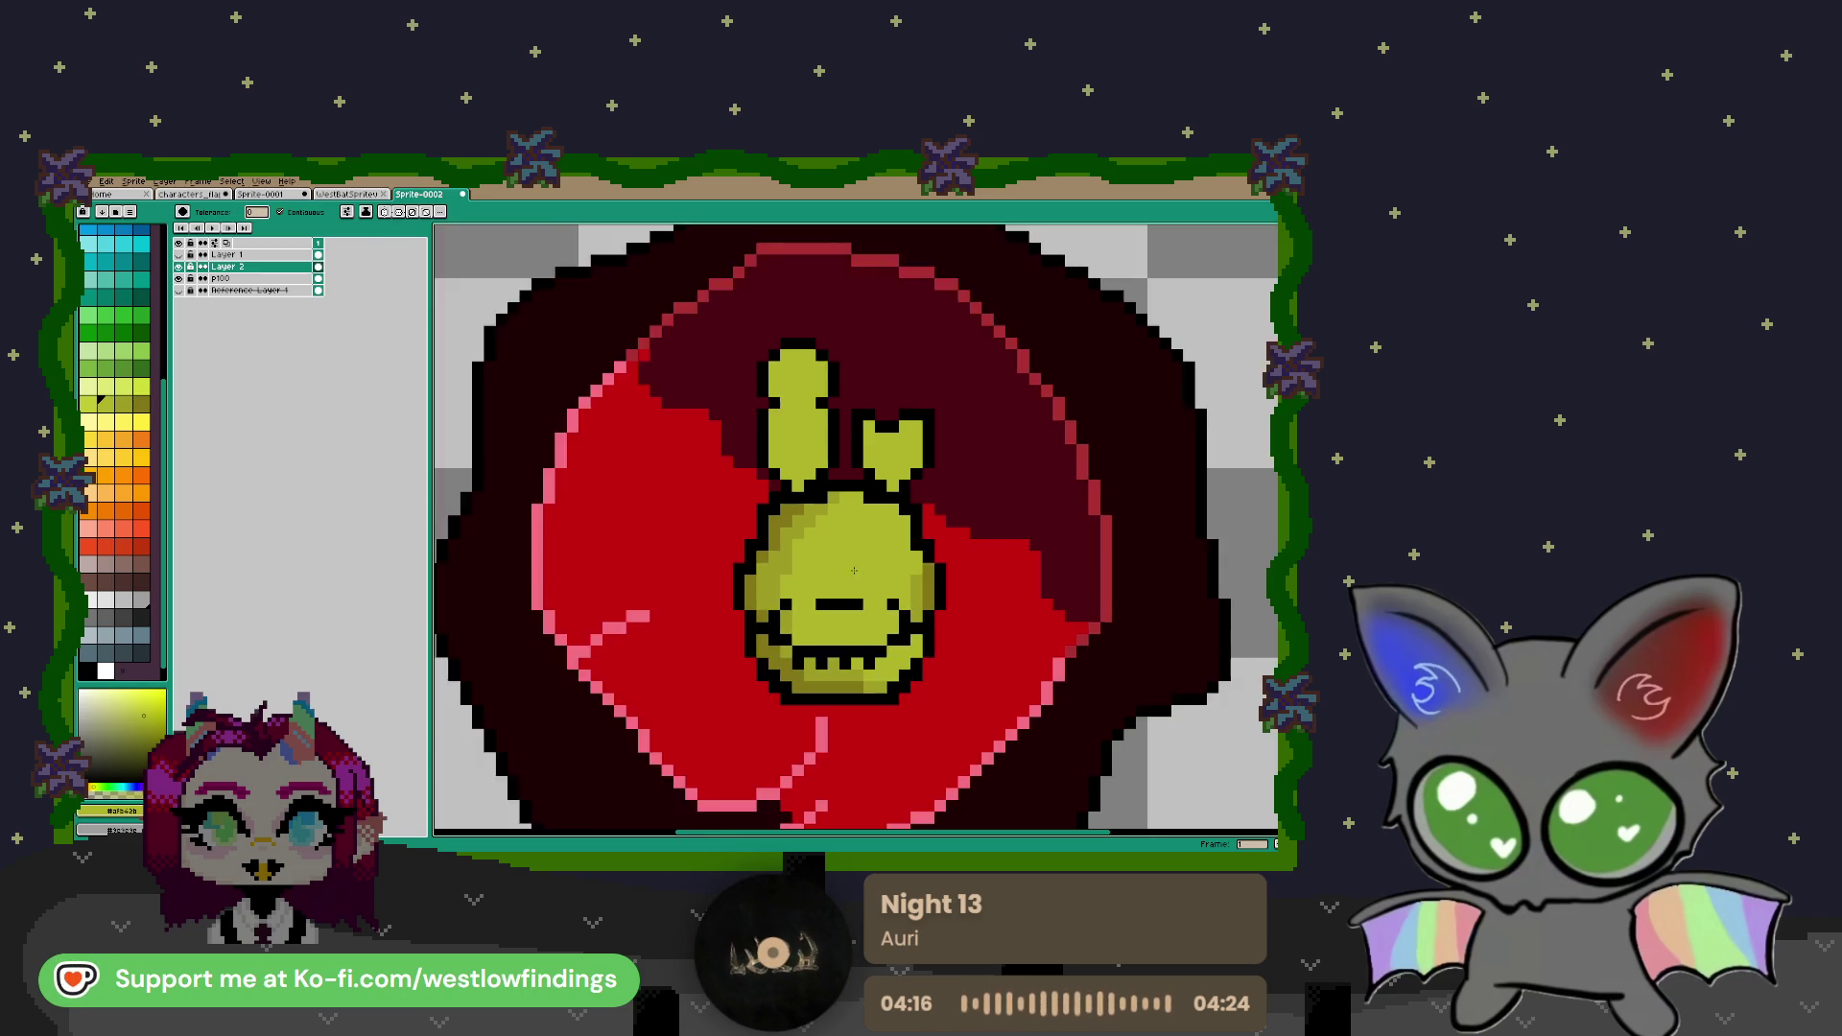
Zoom in close on the rabbit face and darken one face pixel to olive
scroll(850, 563, "up", 1)
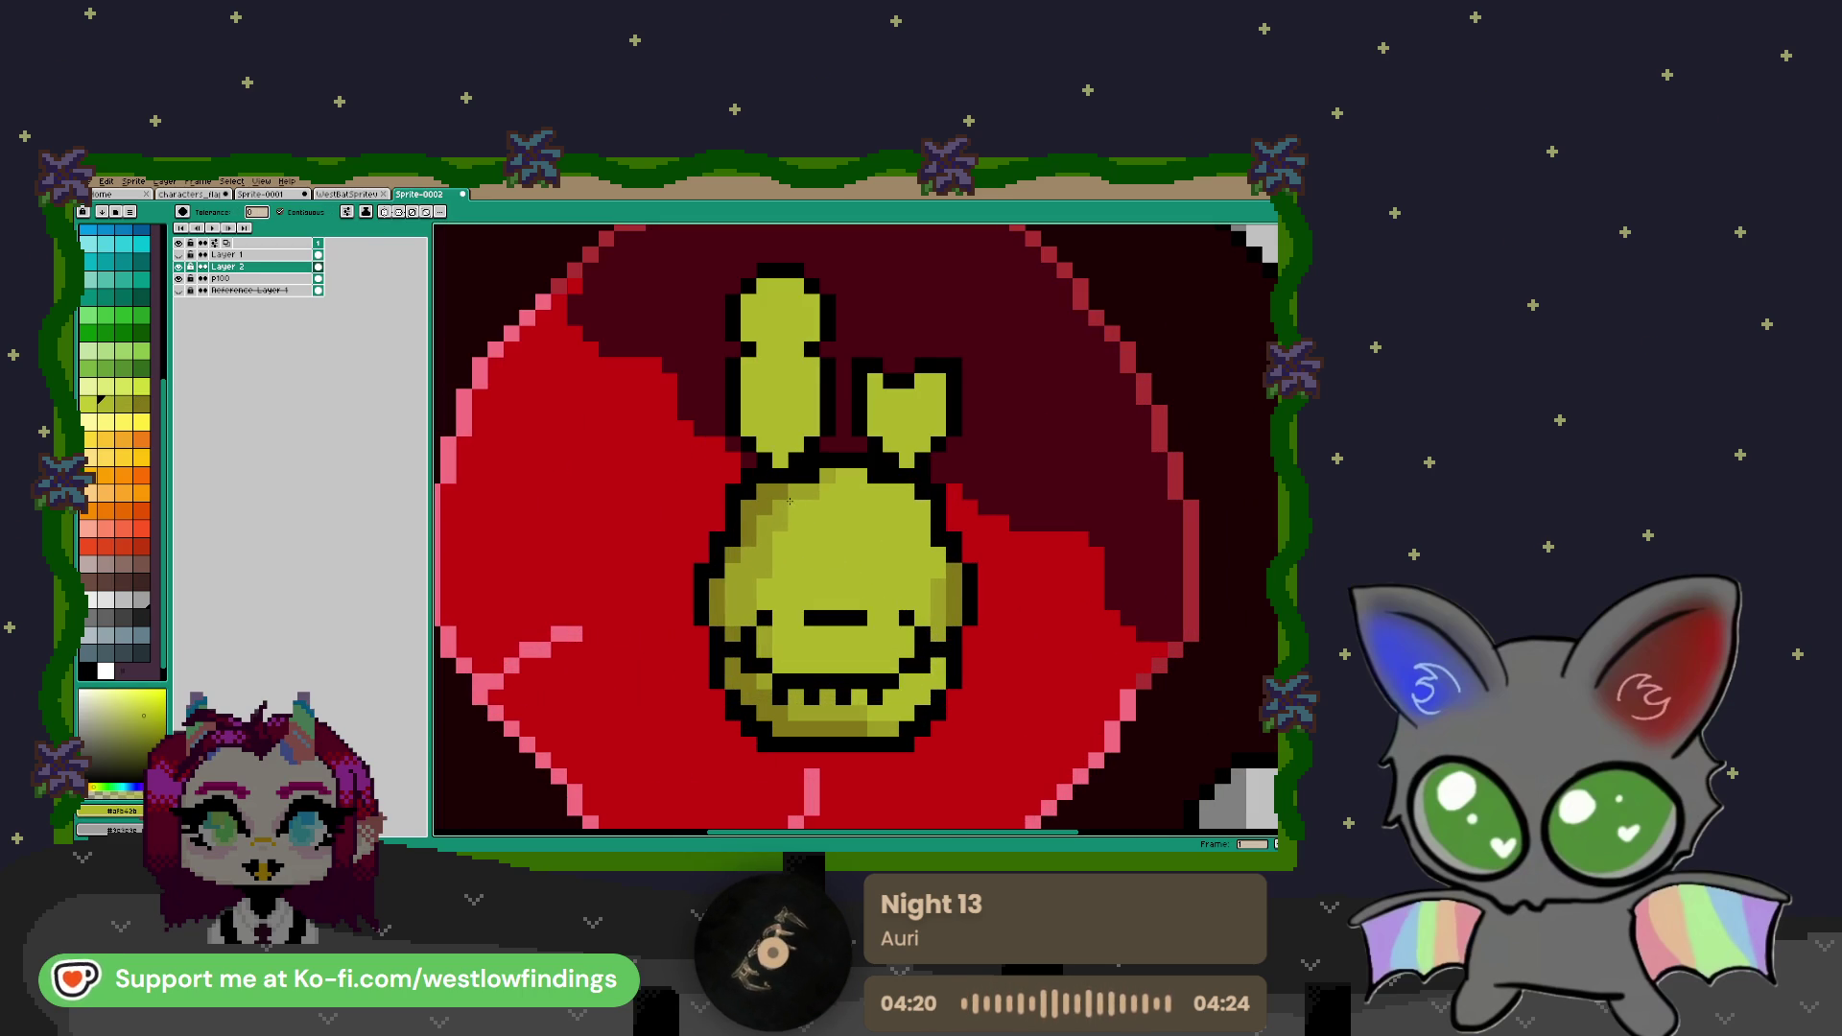
left_click(780, 524)
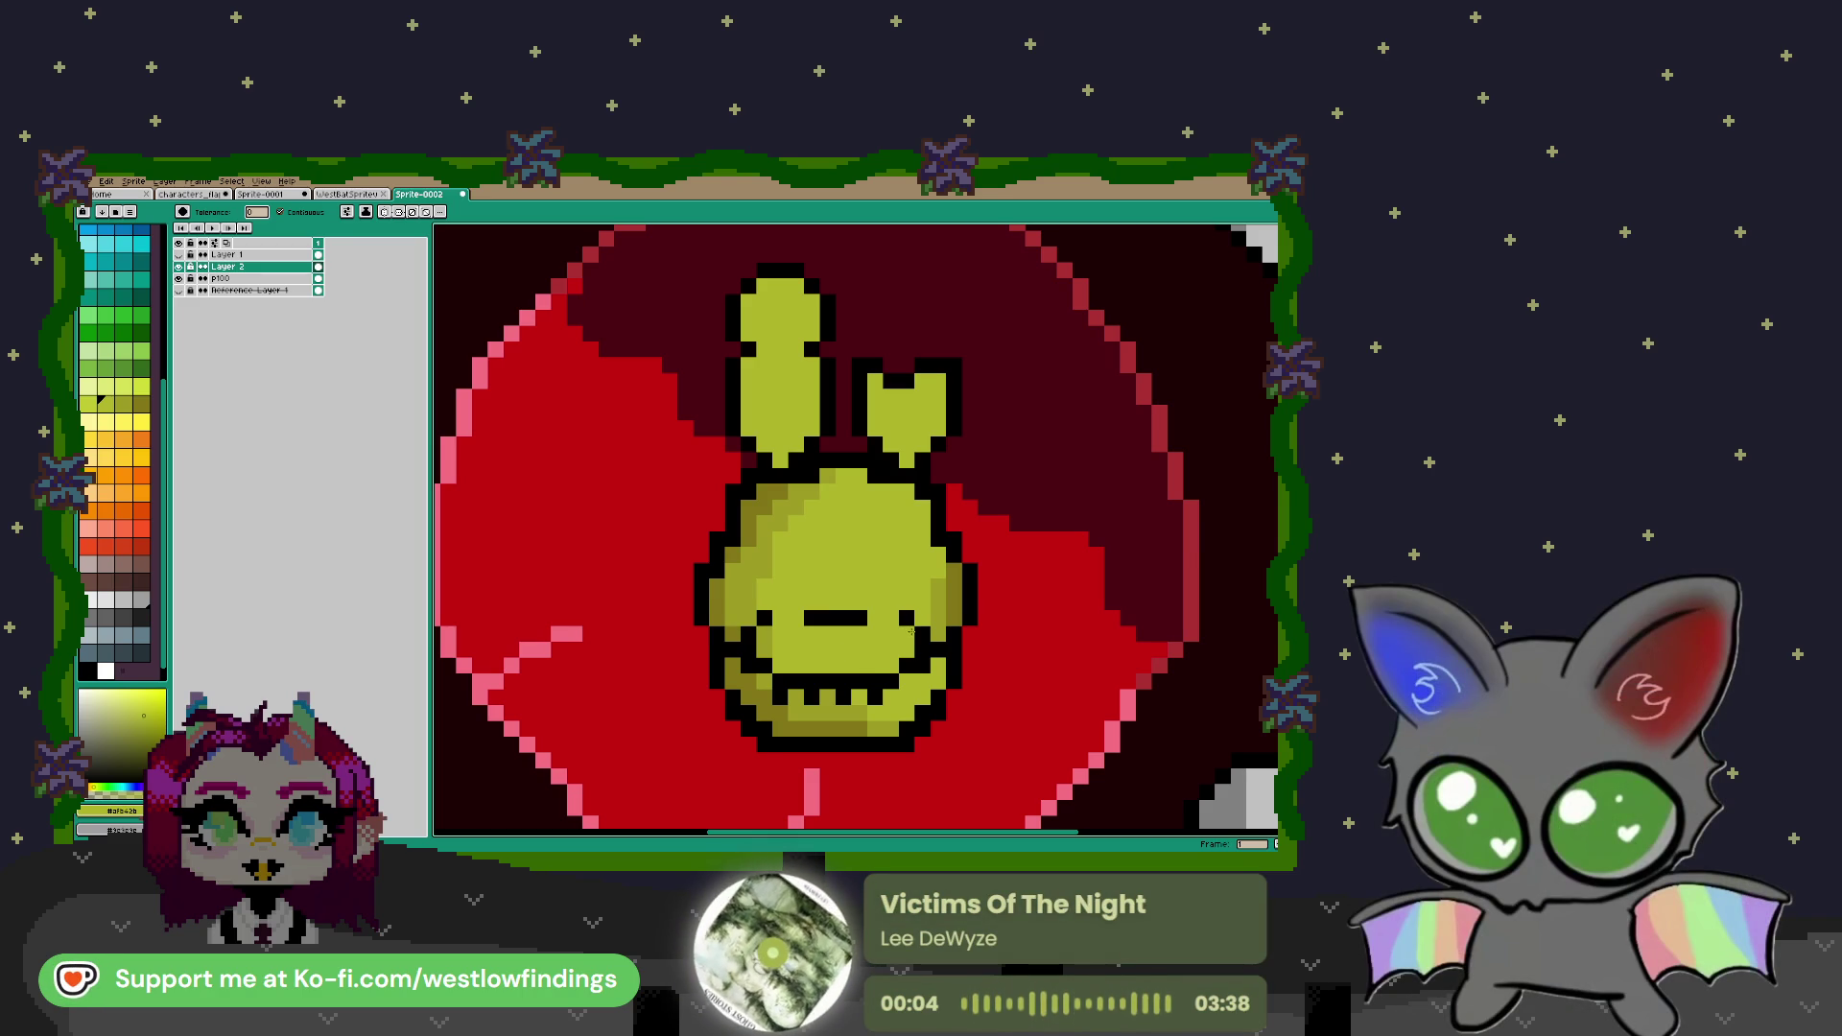
scroll(935, 648, "up", 2)
scroll(795, 599, "down", 1)
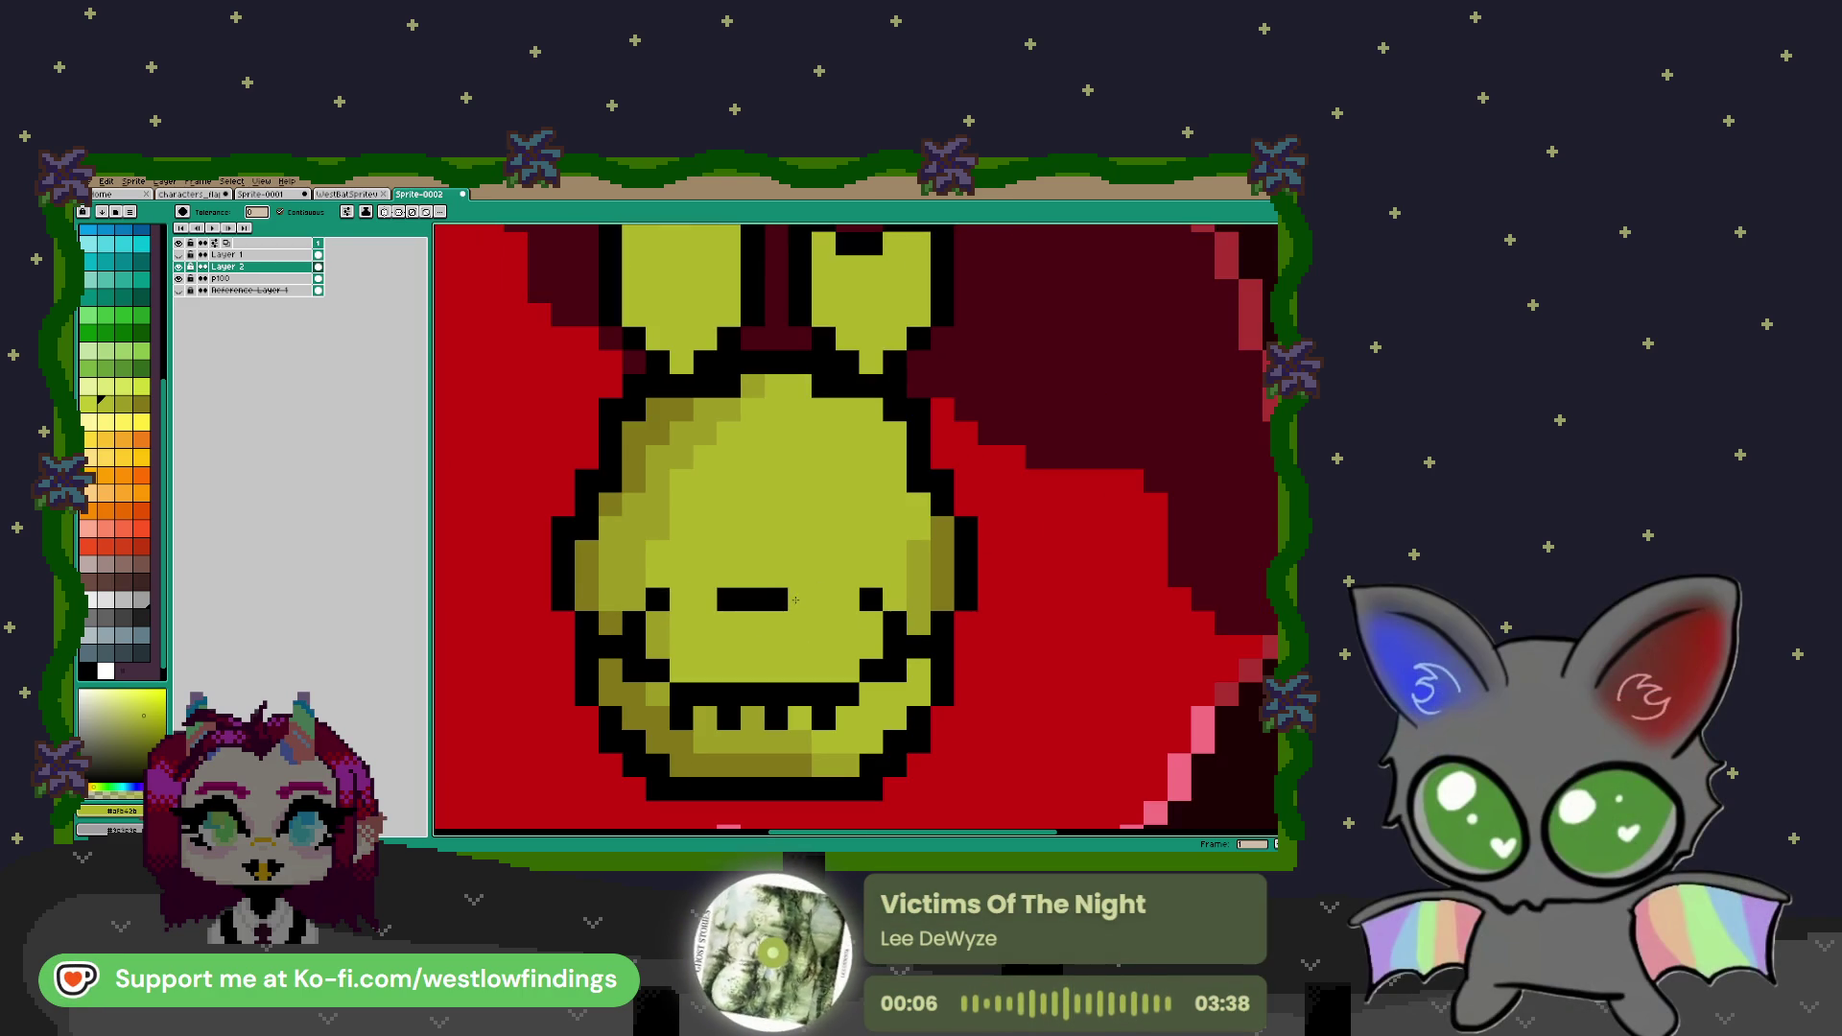
key("b")
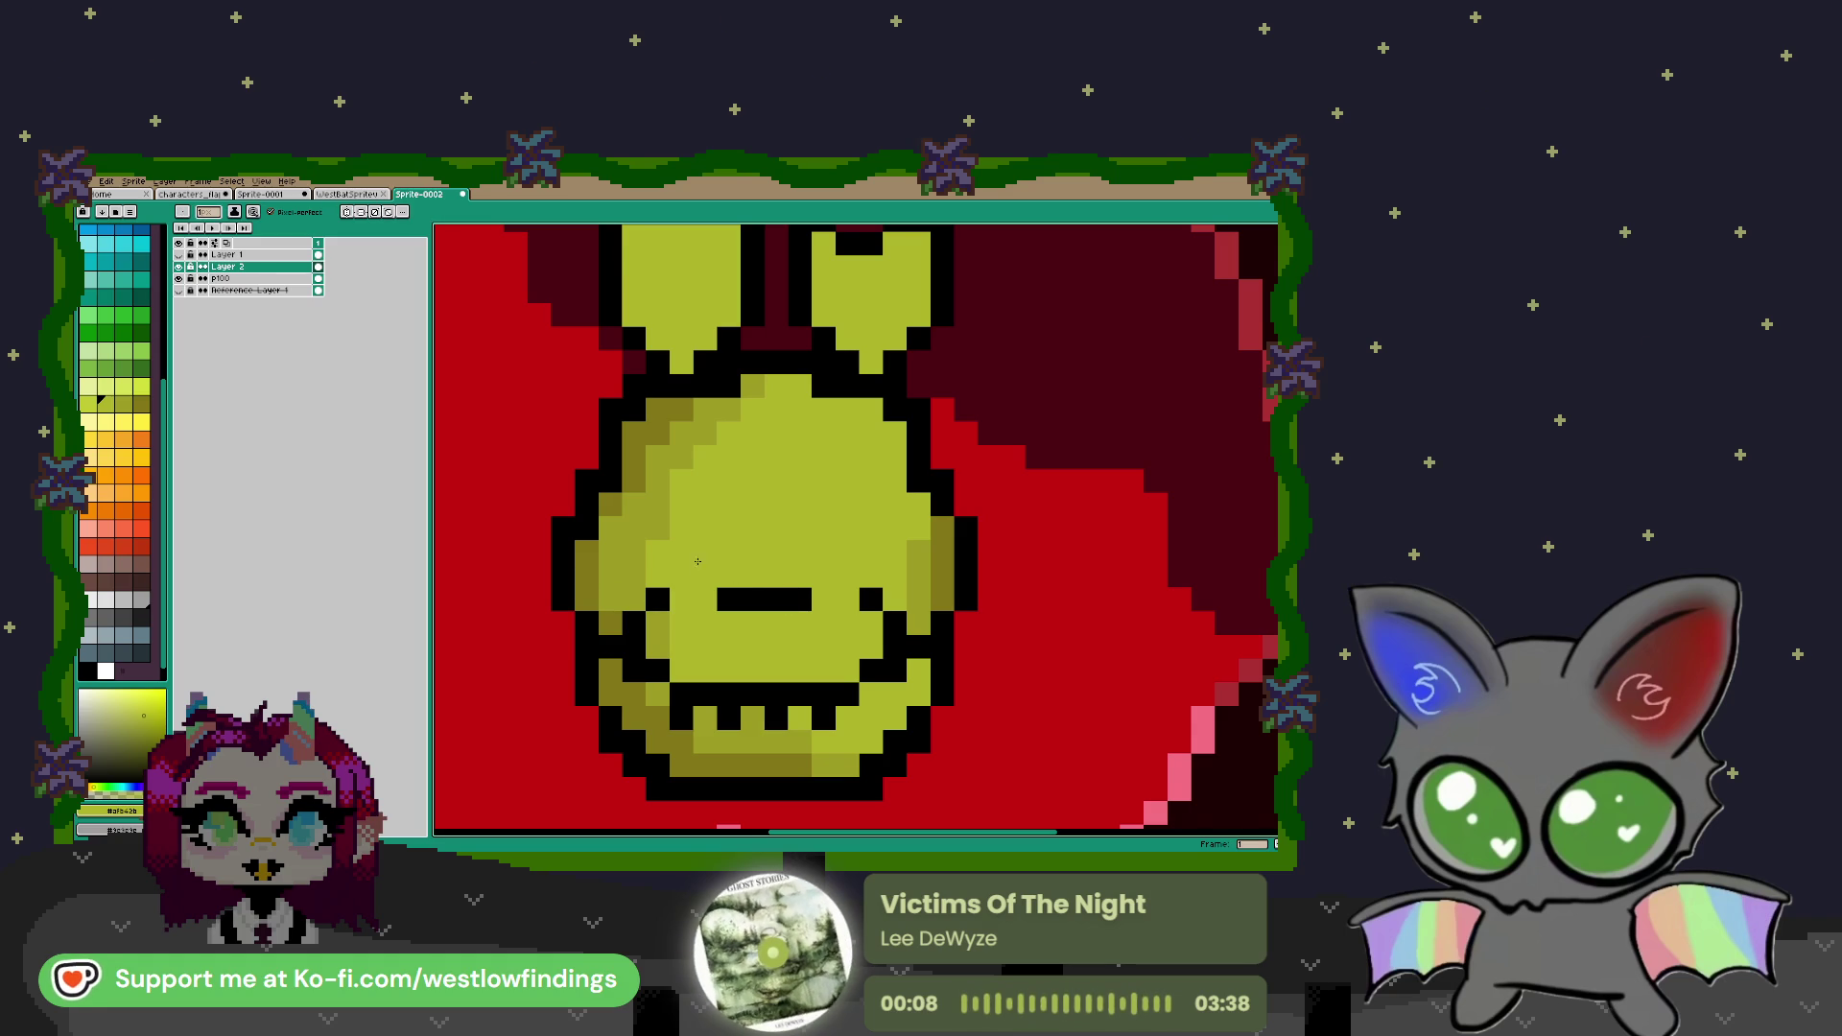
Redraw the left eye as a hollow ring of black pixels above the mouth line's left end
left_click(663, 597, "alt")
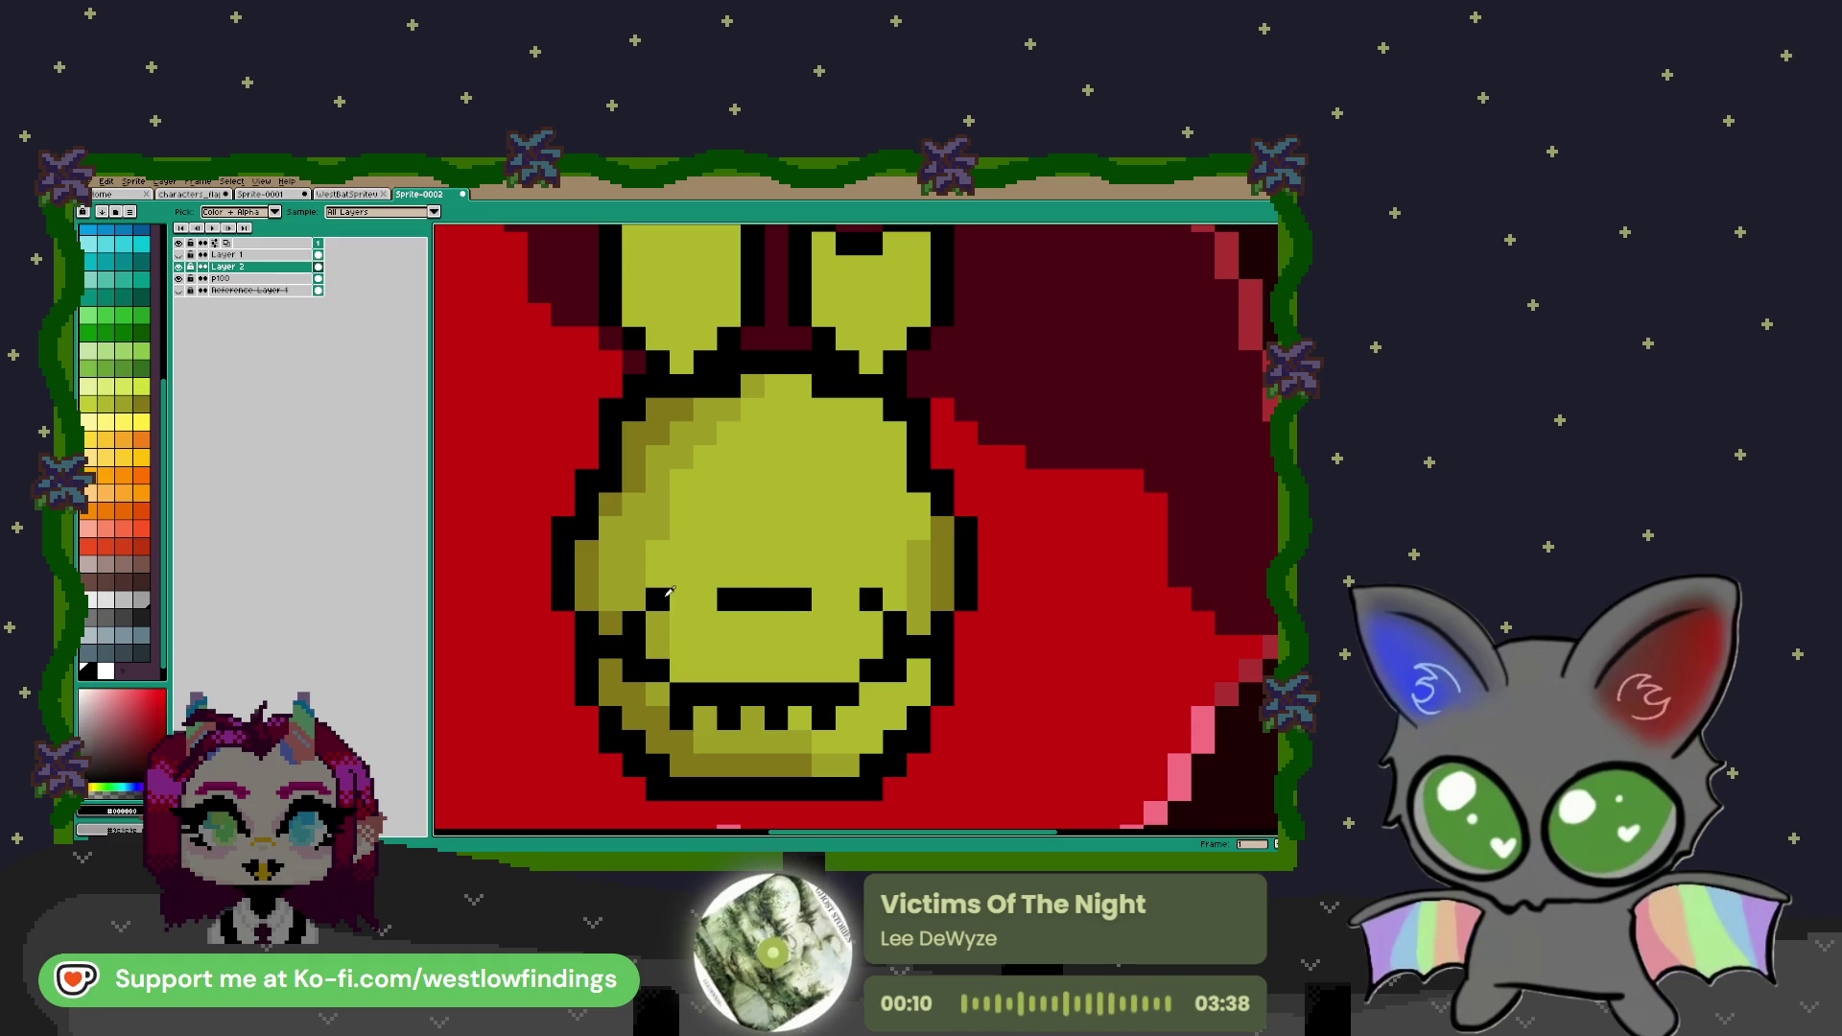
left_click(666, 570)
key("ctrl+z")
left_click(666, 549)
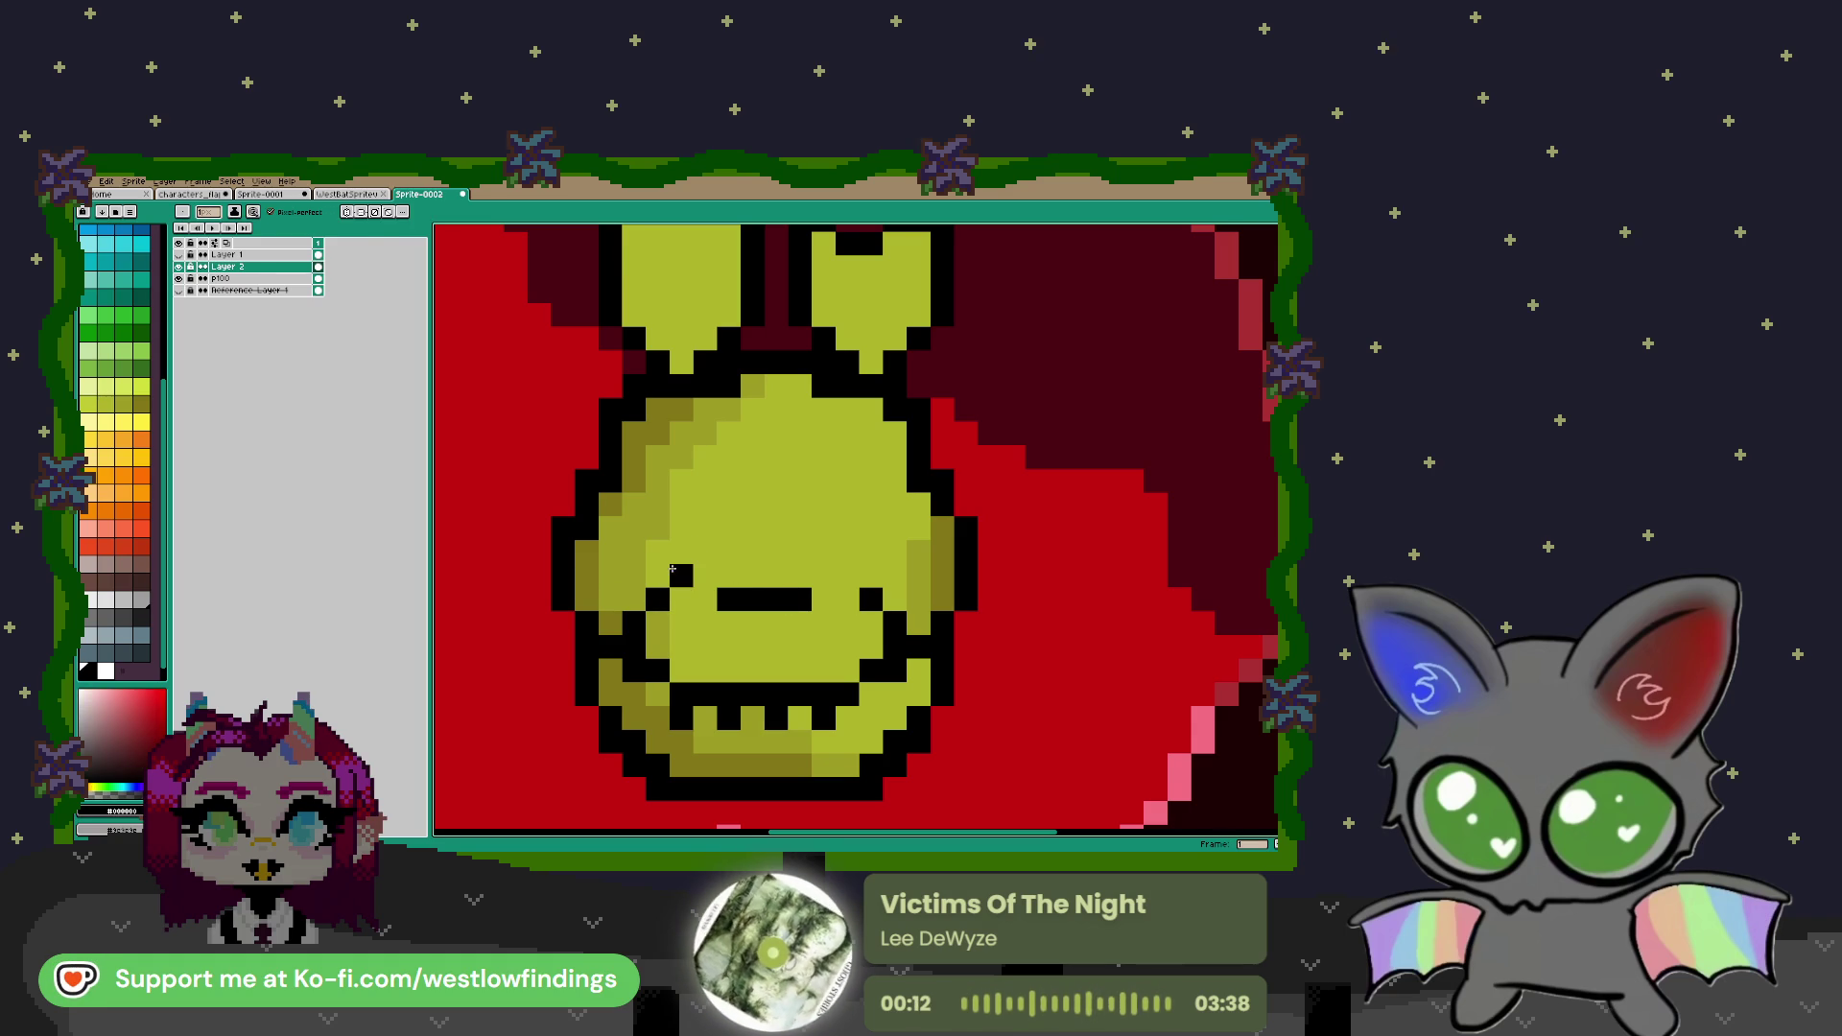
left_click_drag(681, 575, 705, 574)
left_click(657, 526)
left_click(678, 504)
key("ctrl+z")
left_click(728, 526)
left_click(731, 551)
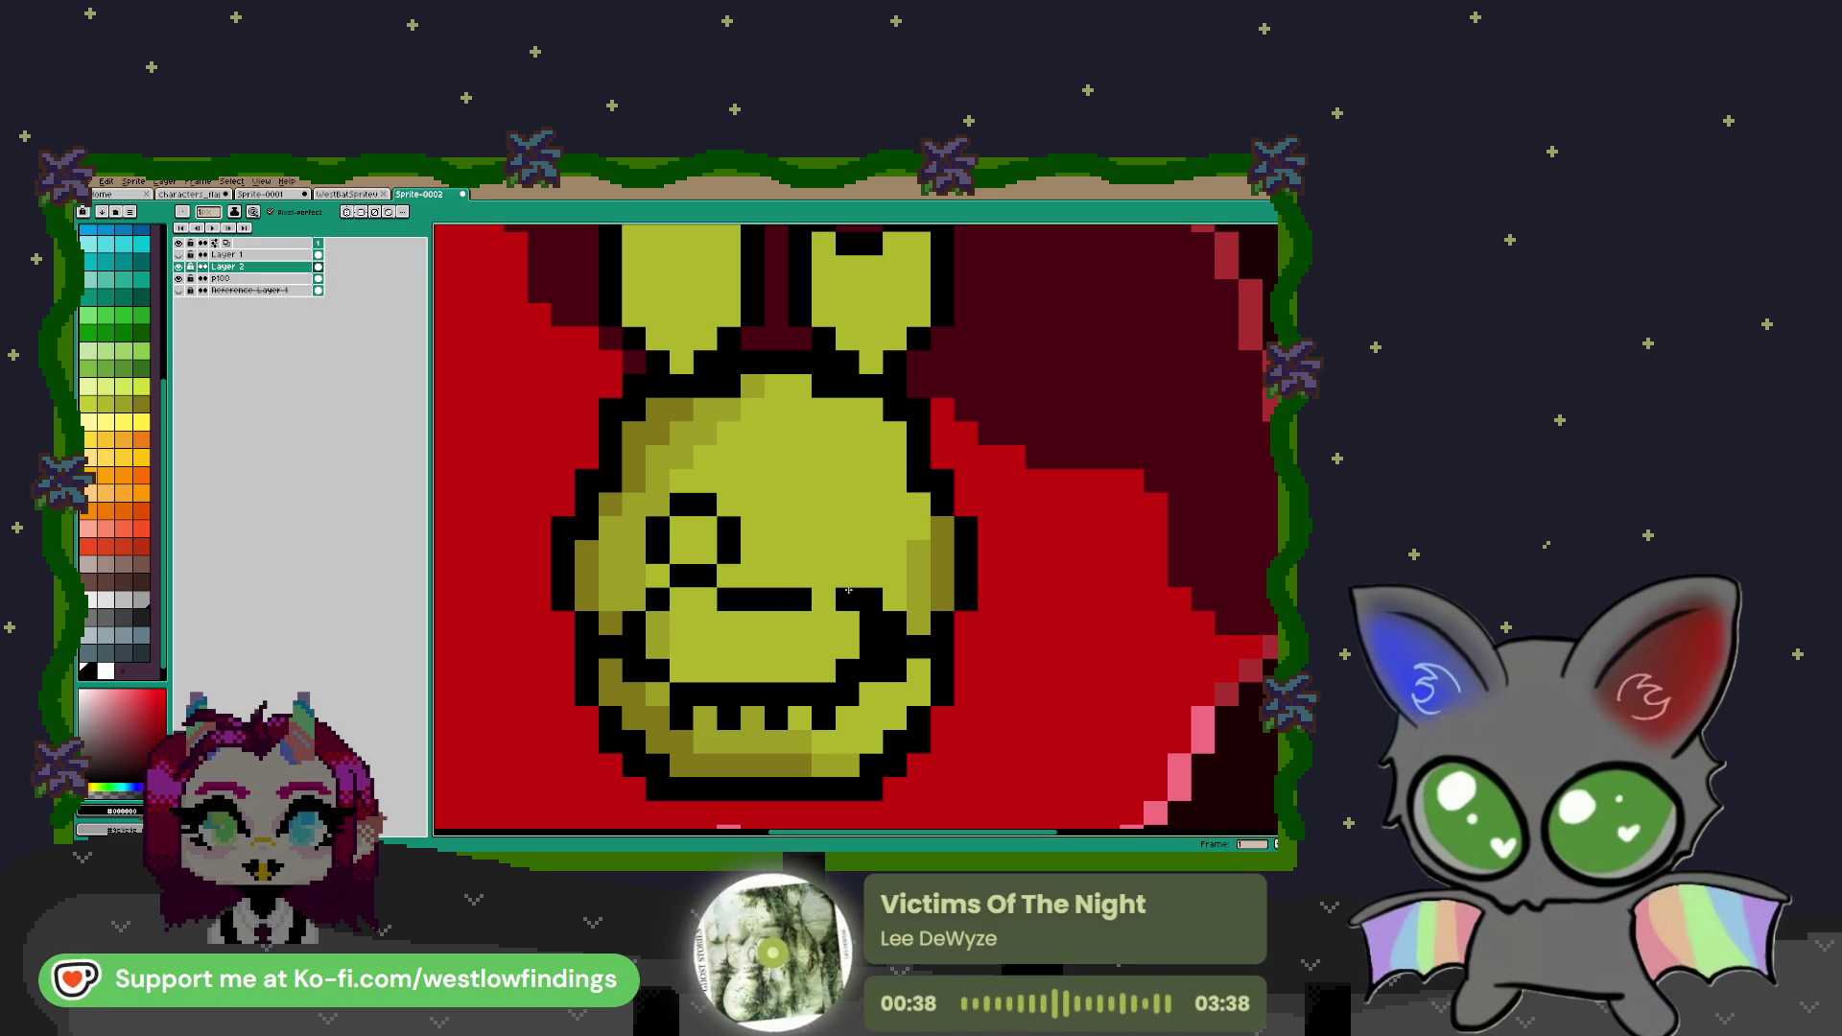
Paint over the mouth's upper-right corner pixel with the yellow-green face colour
key("e")
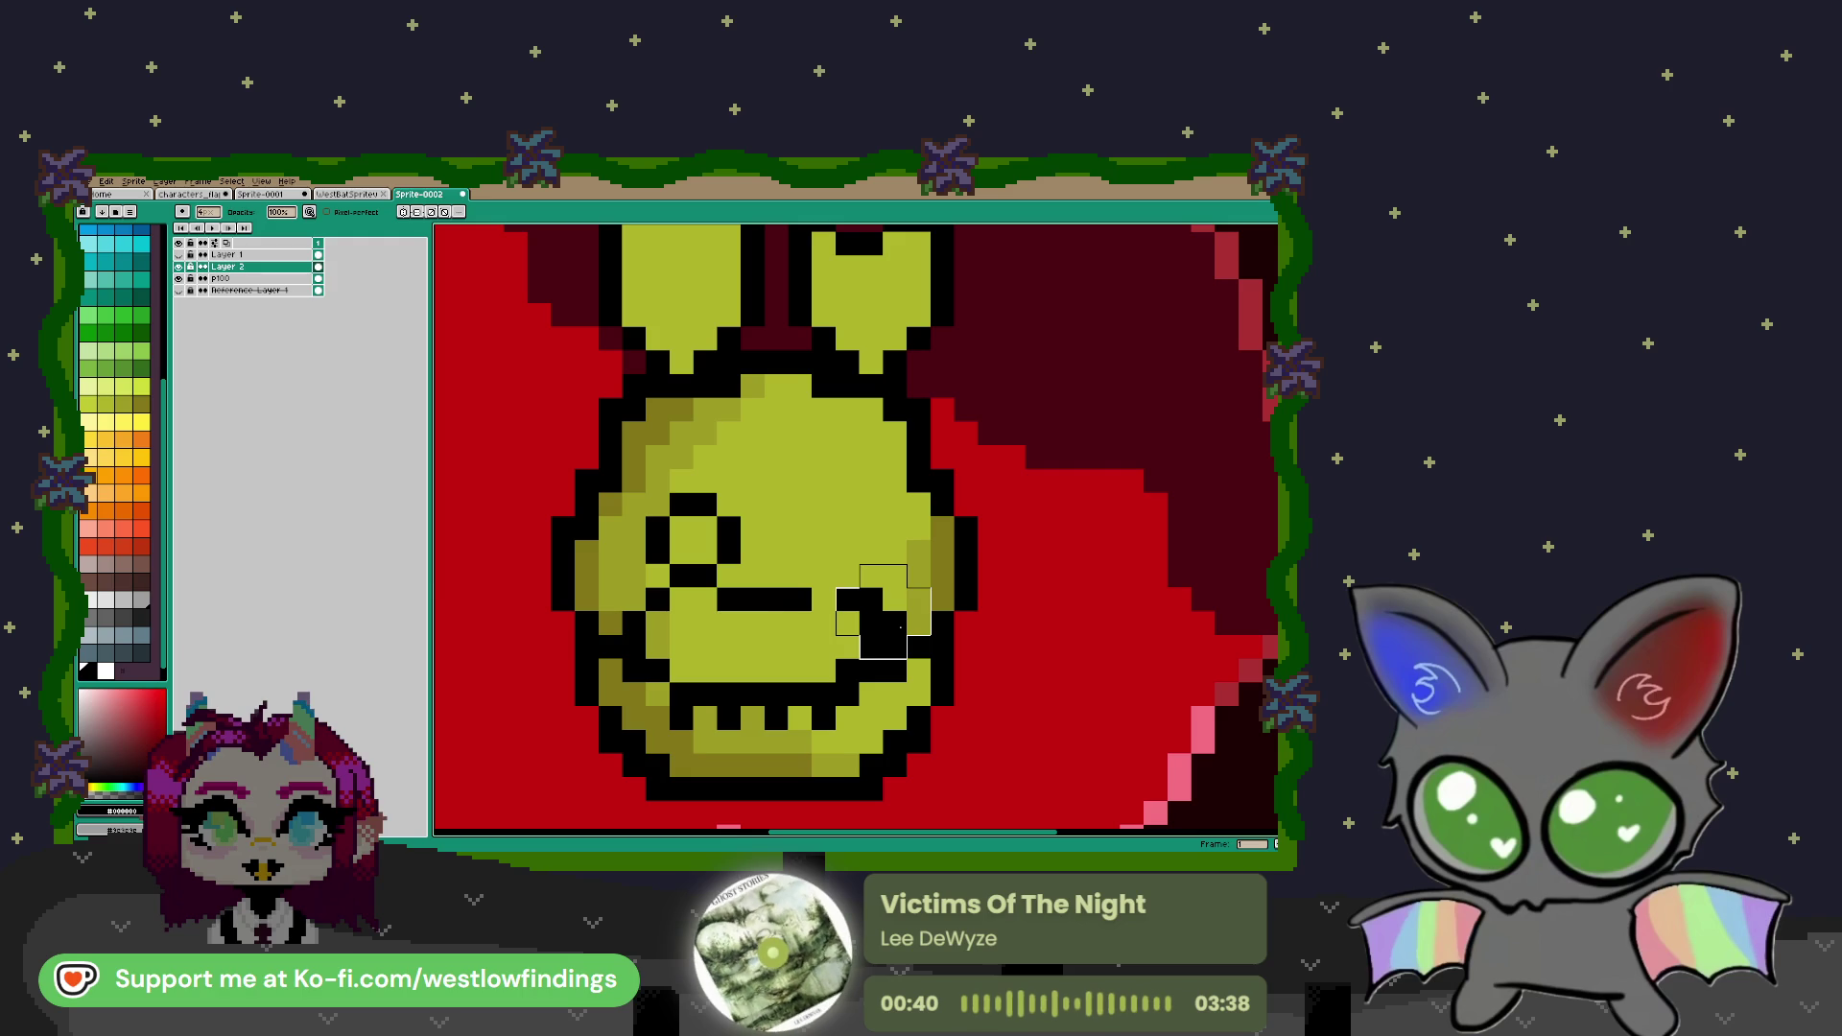
left_click(898, 588, "alt")
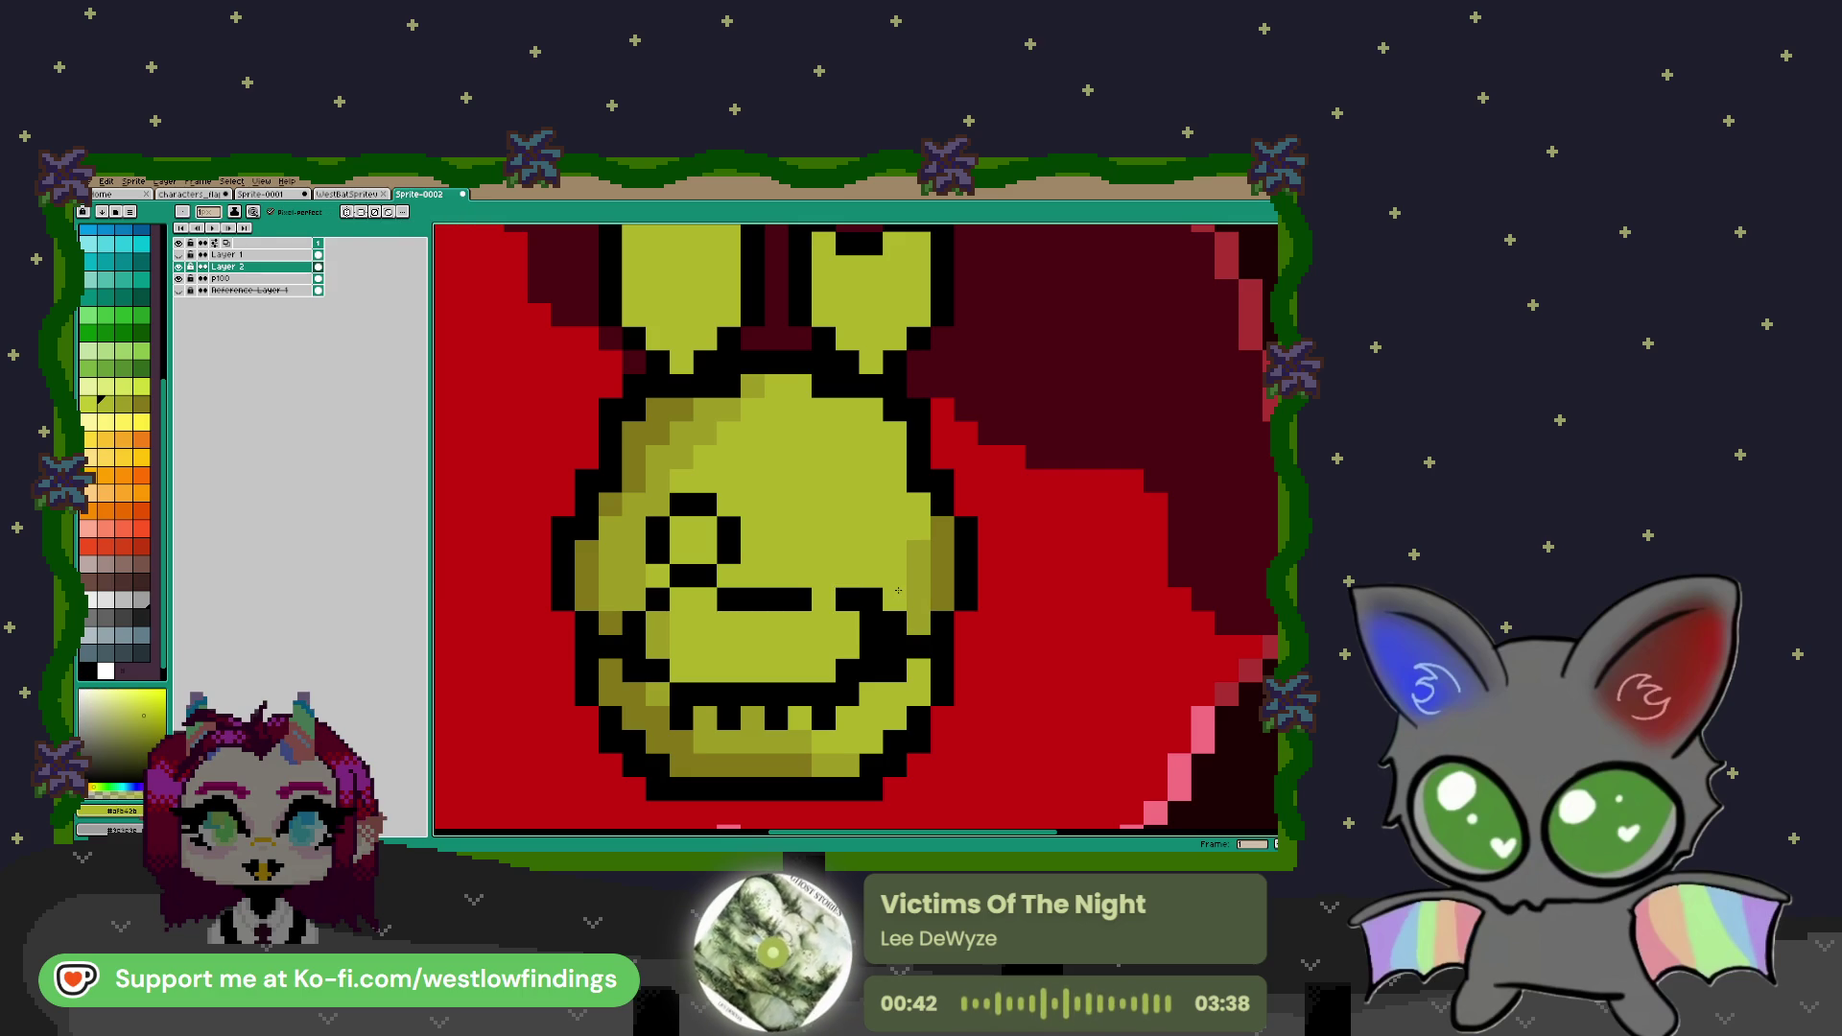
left_click(850, 685)
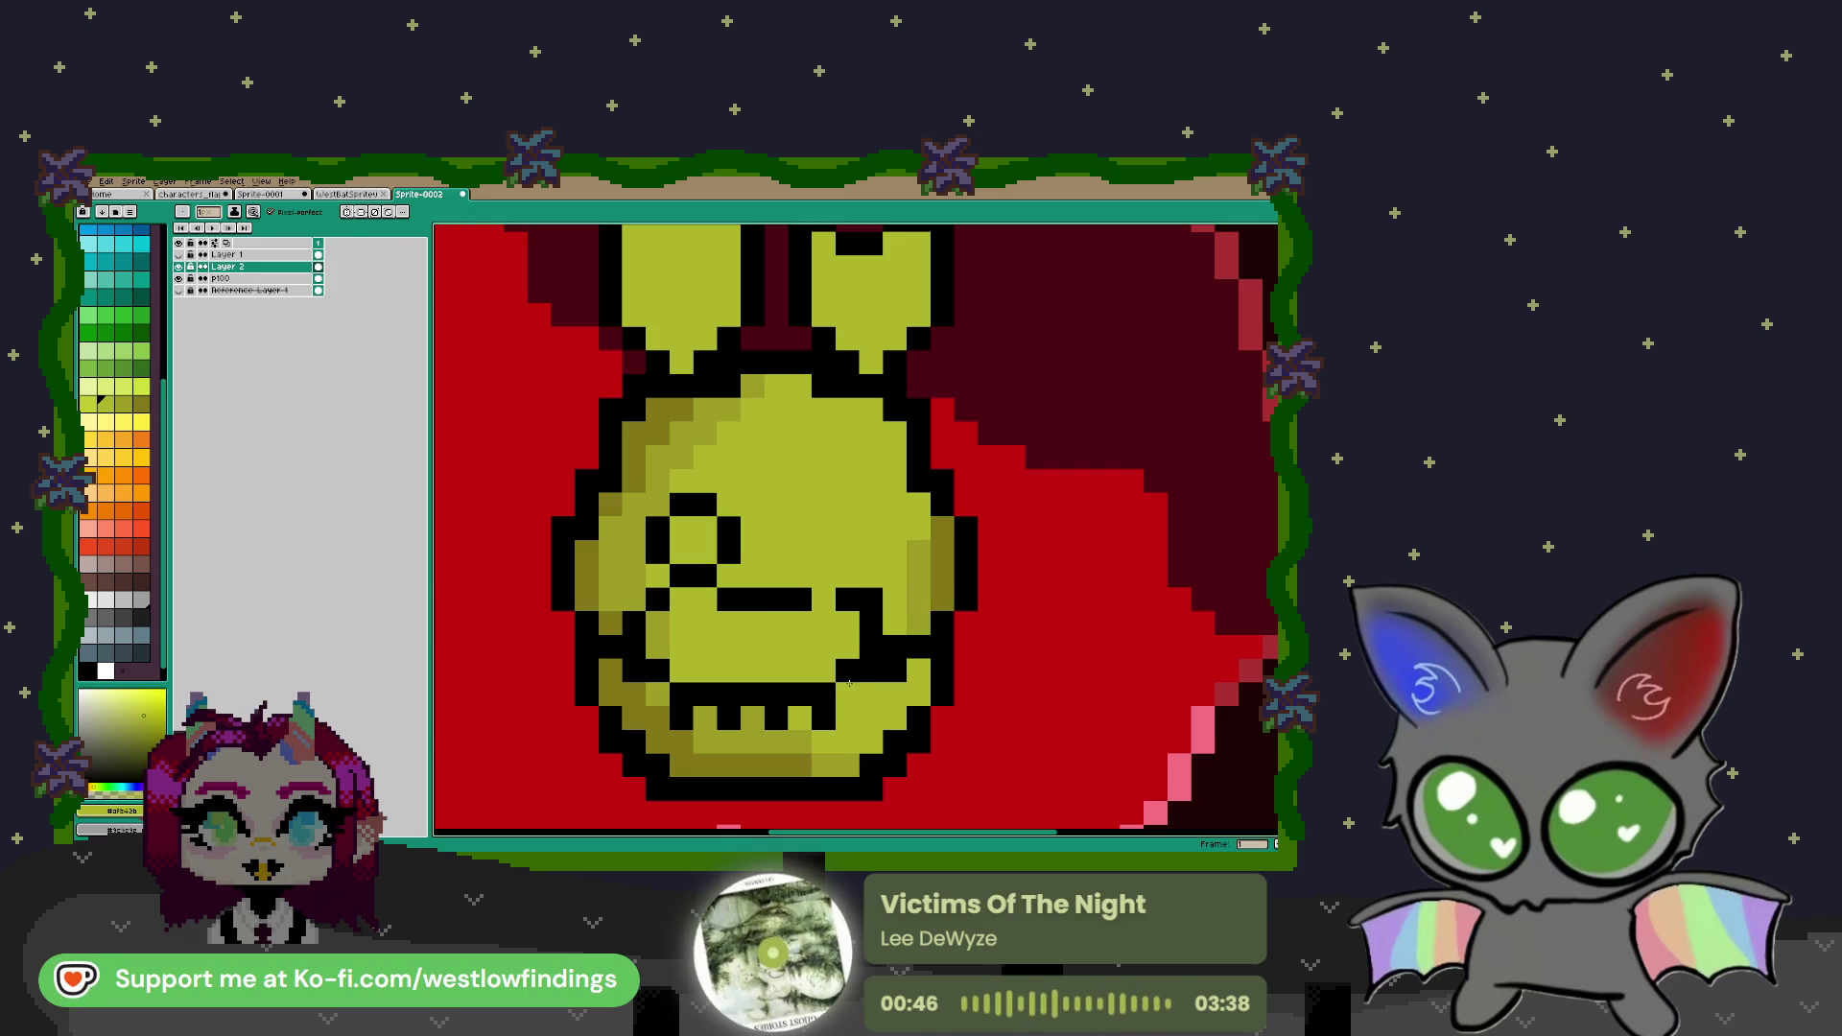
Shift the right-side strip of face pixels one column over, then undo the extra transform
key("m")
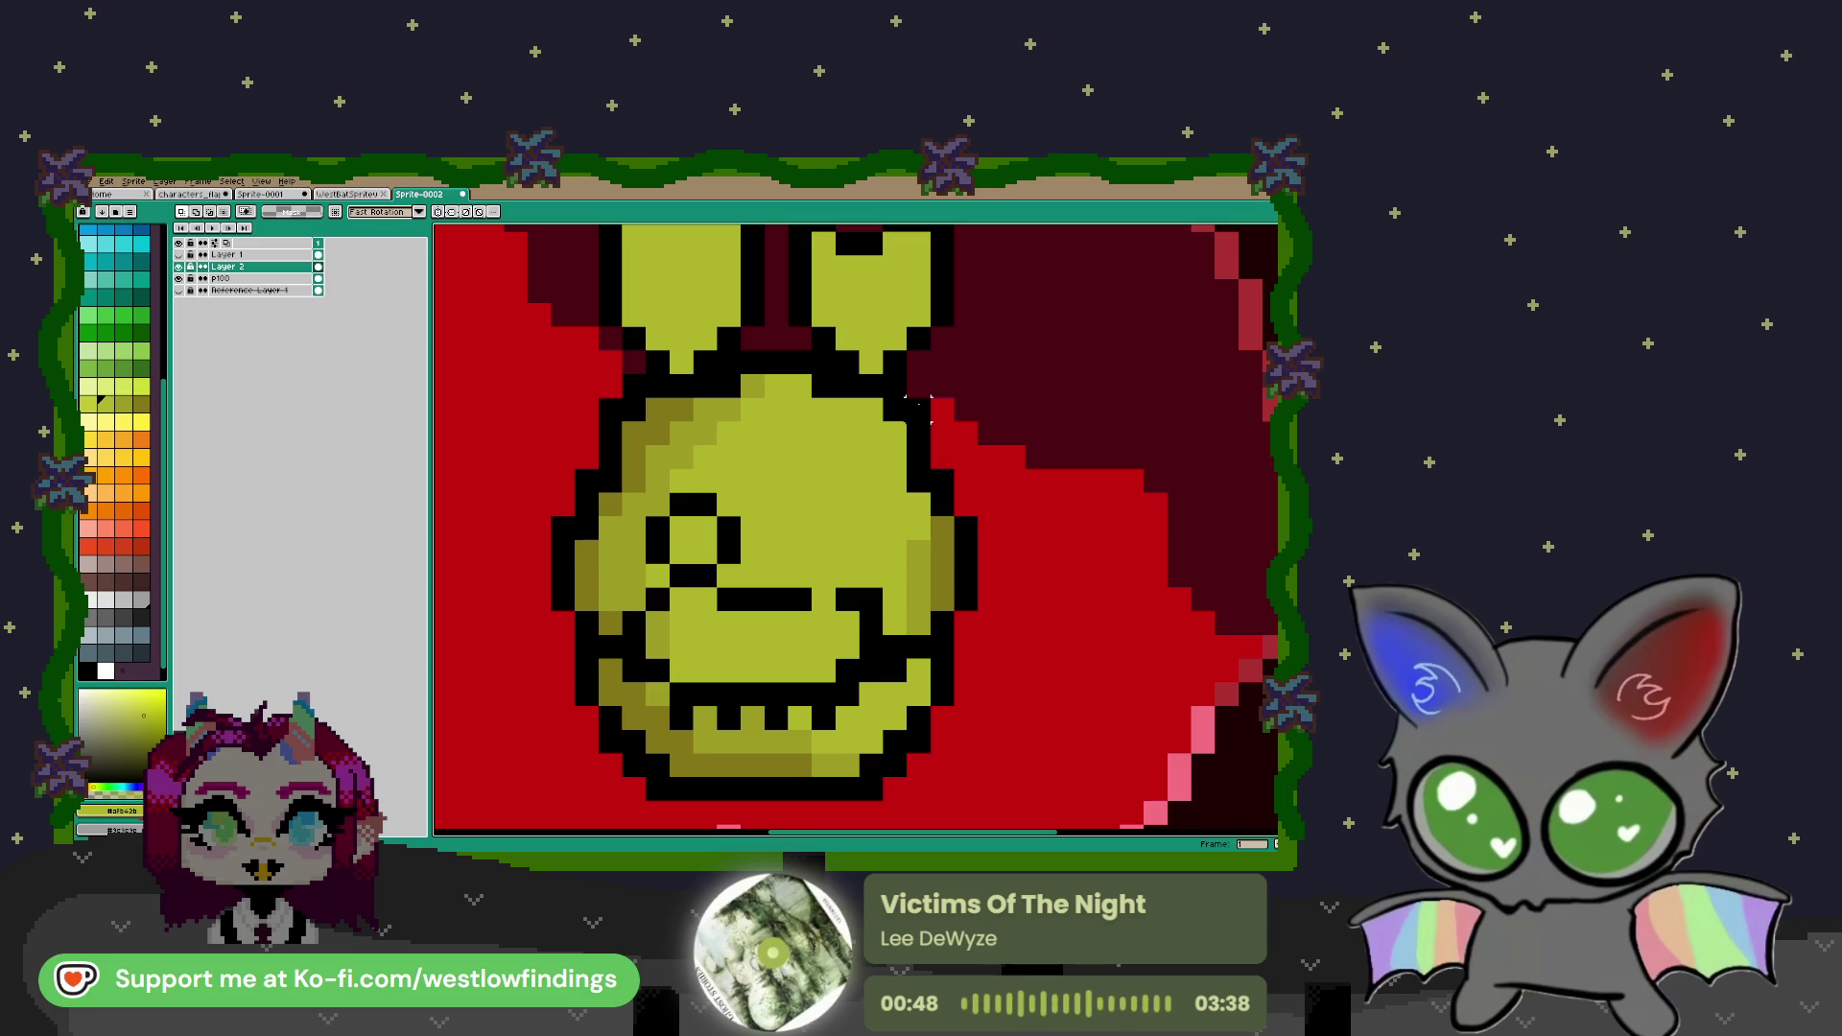
mouse_move(929, 443)
left_mouse_down()
mouse_move(960, 498)
mouse_move(978, 732)
left_mouse_up()
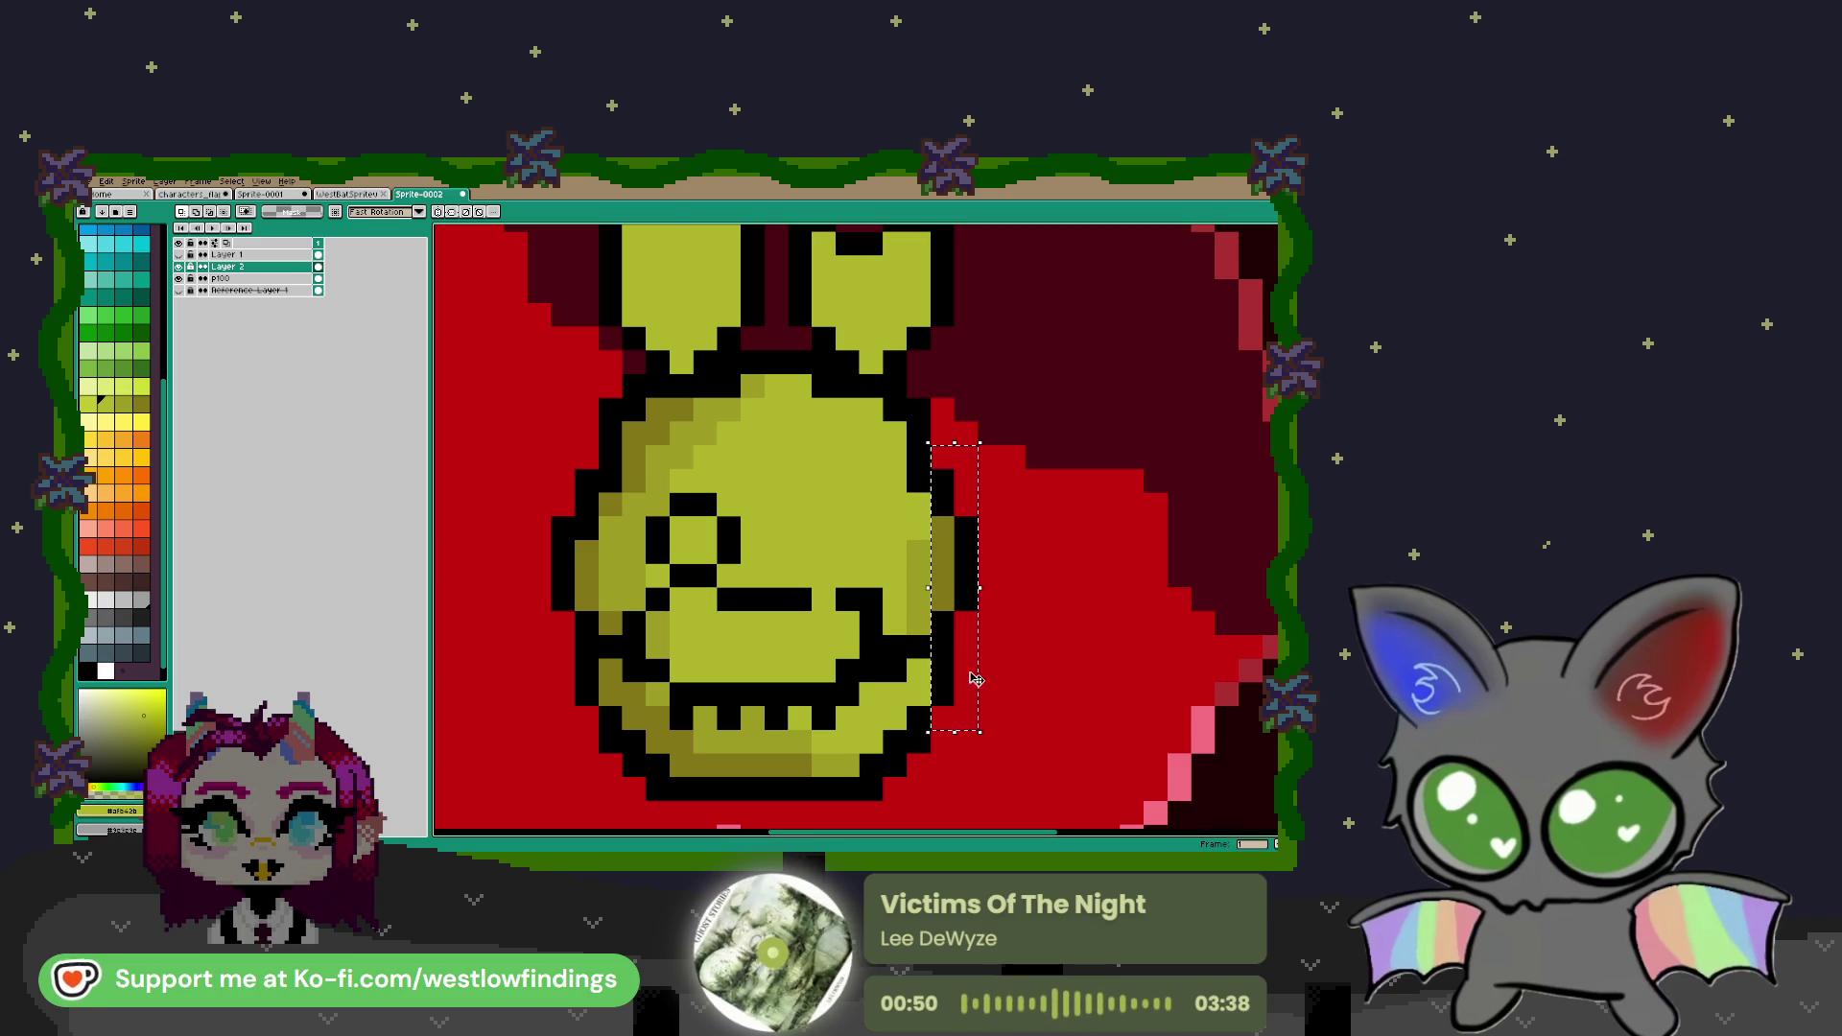
left_click_drag(974, 611, 953, 610)
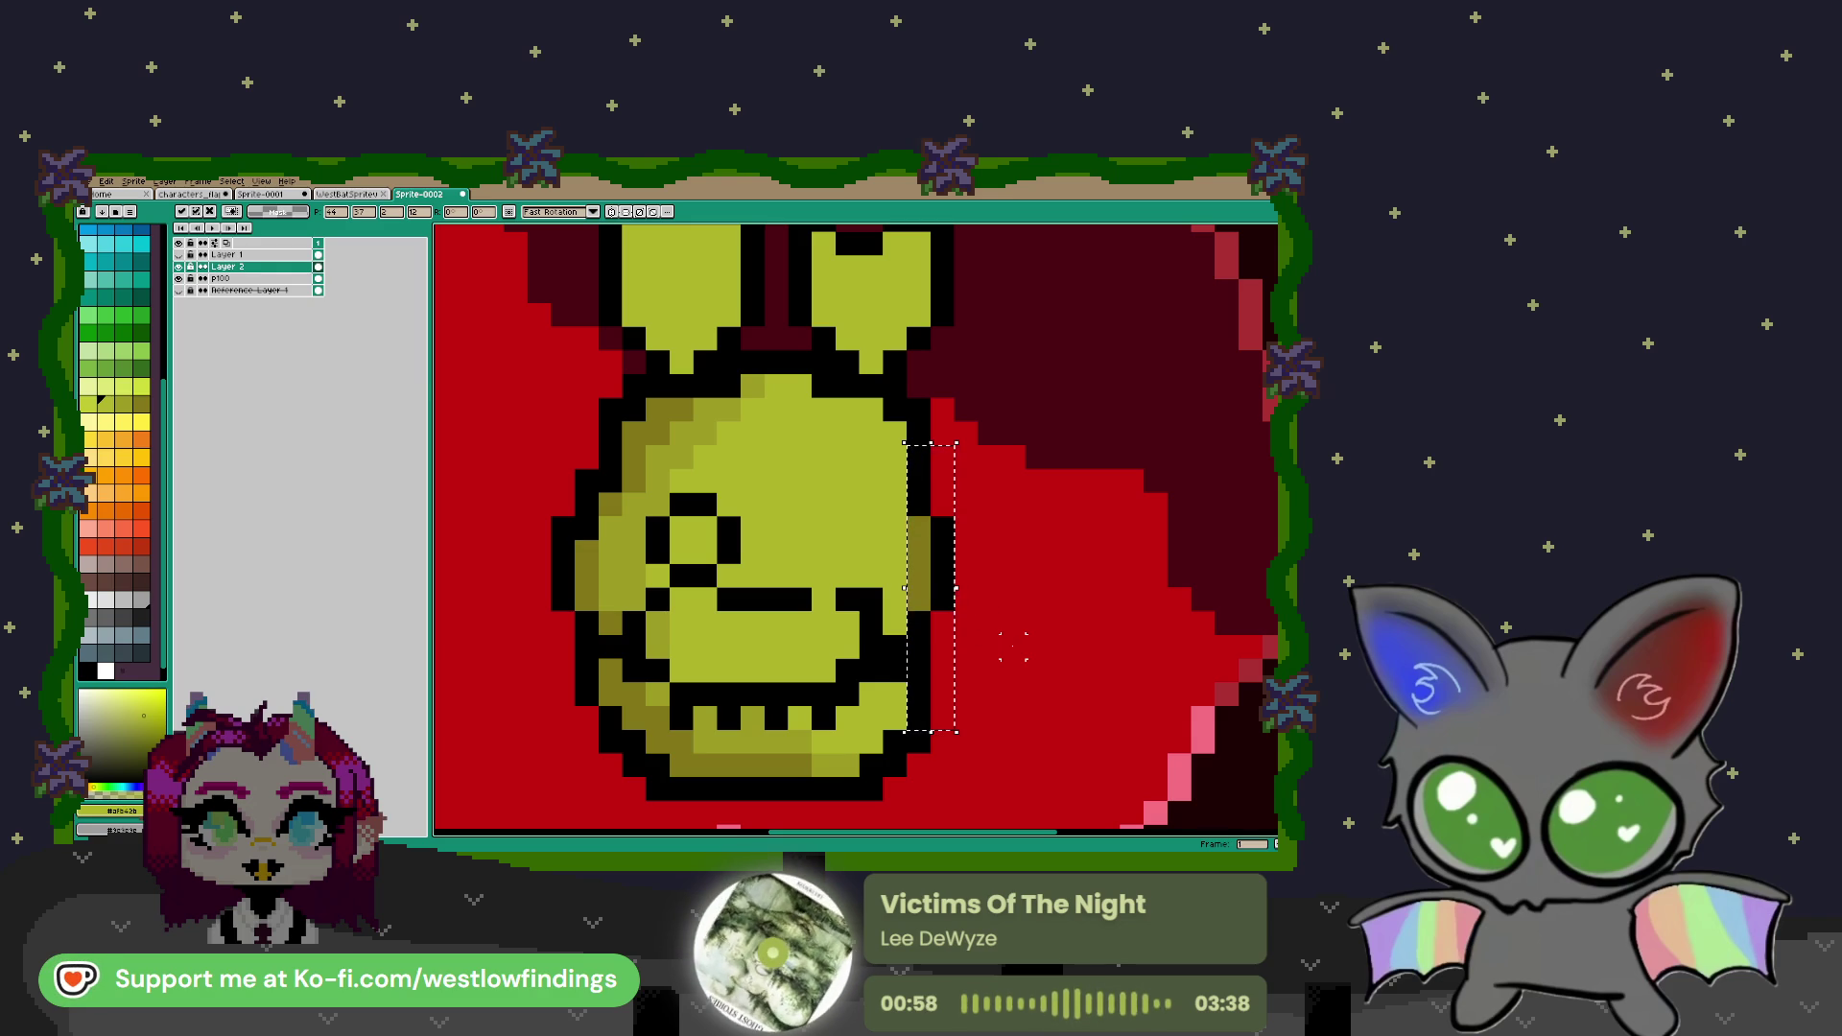
key("ctrl+d")
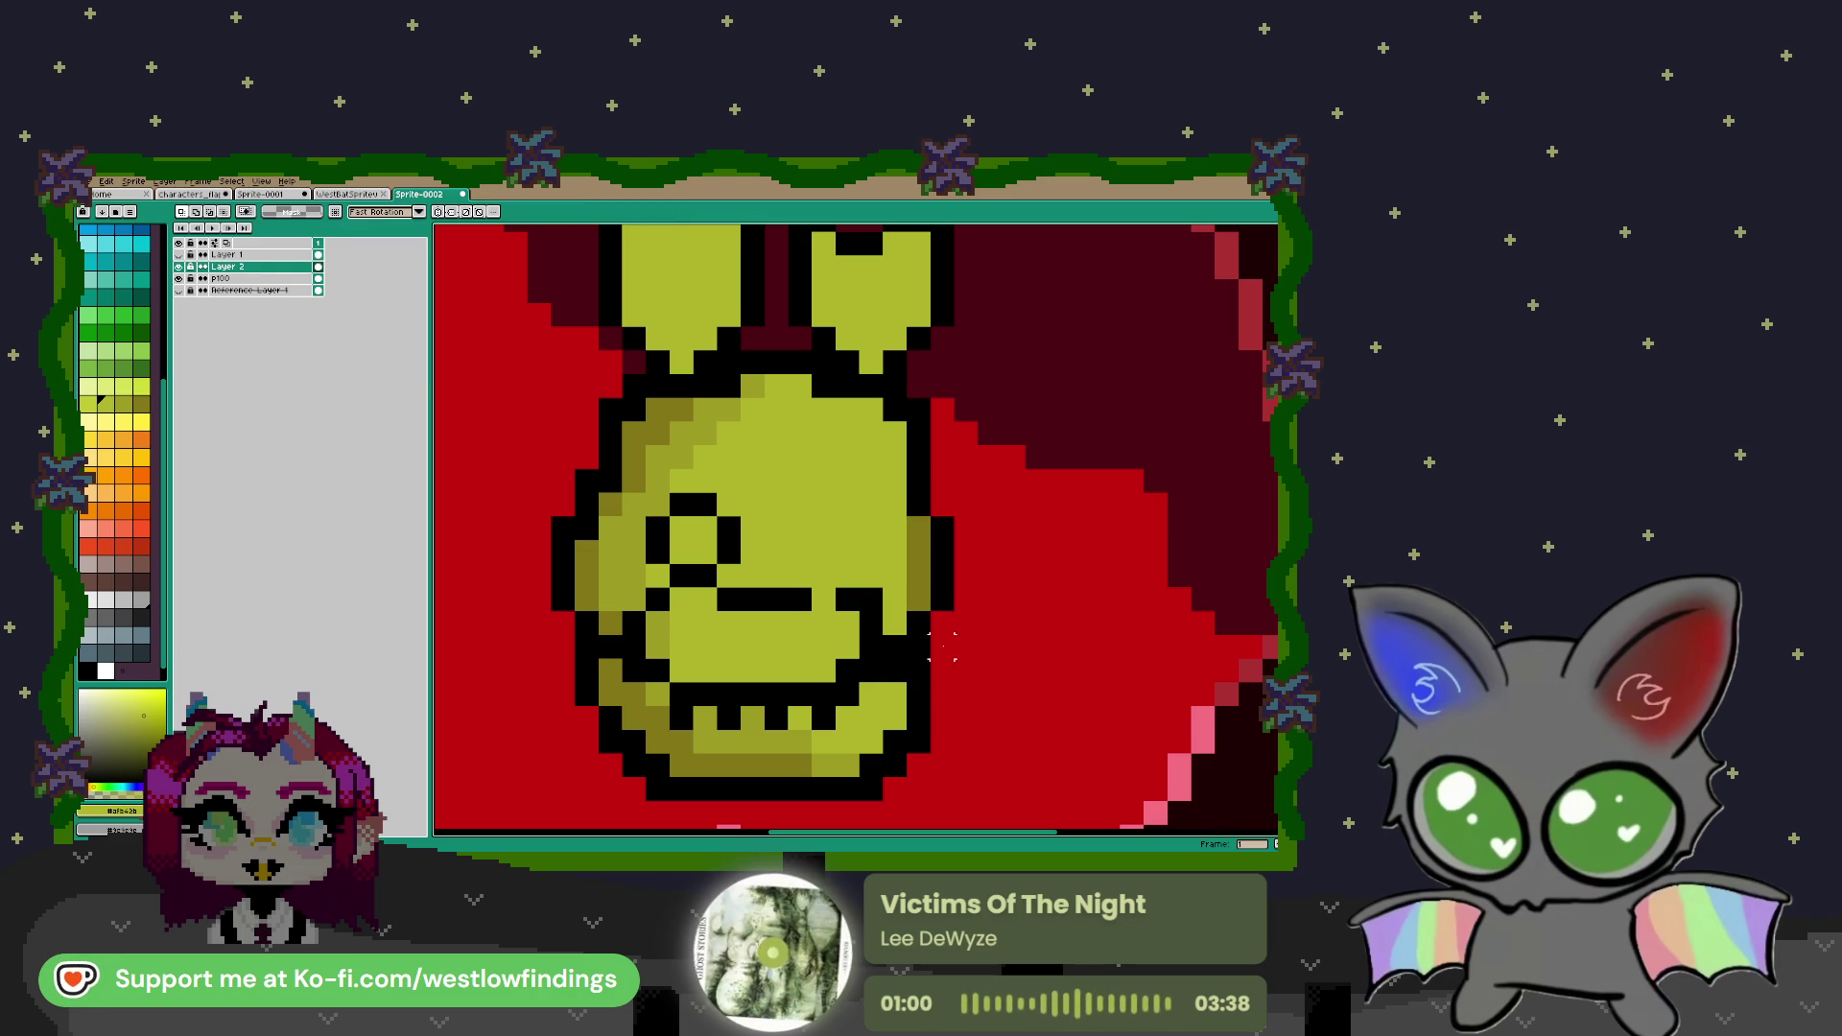
key("ctrl+z")
key("ctrl+z")
key("ctrl+z")
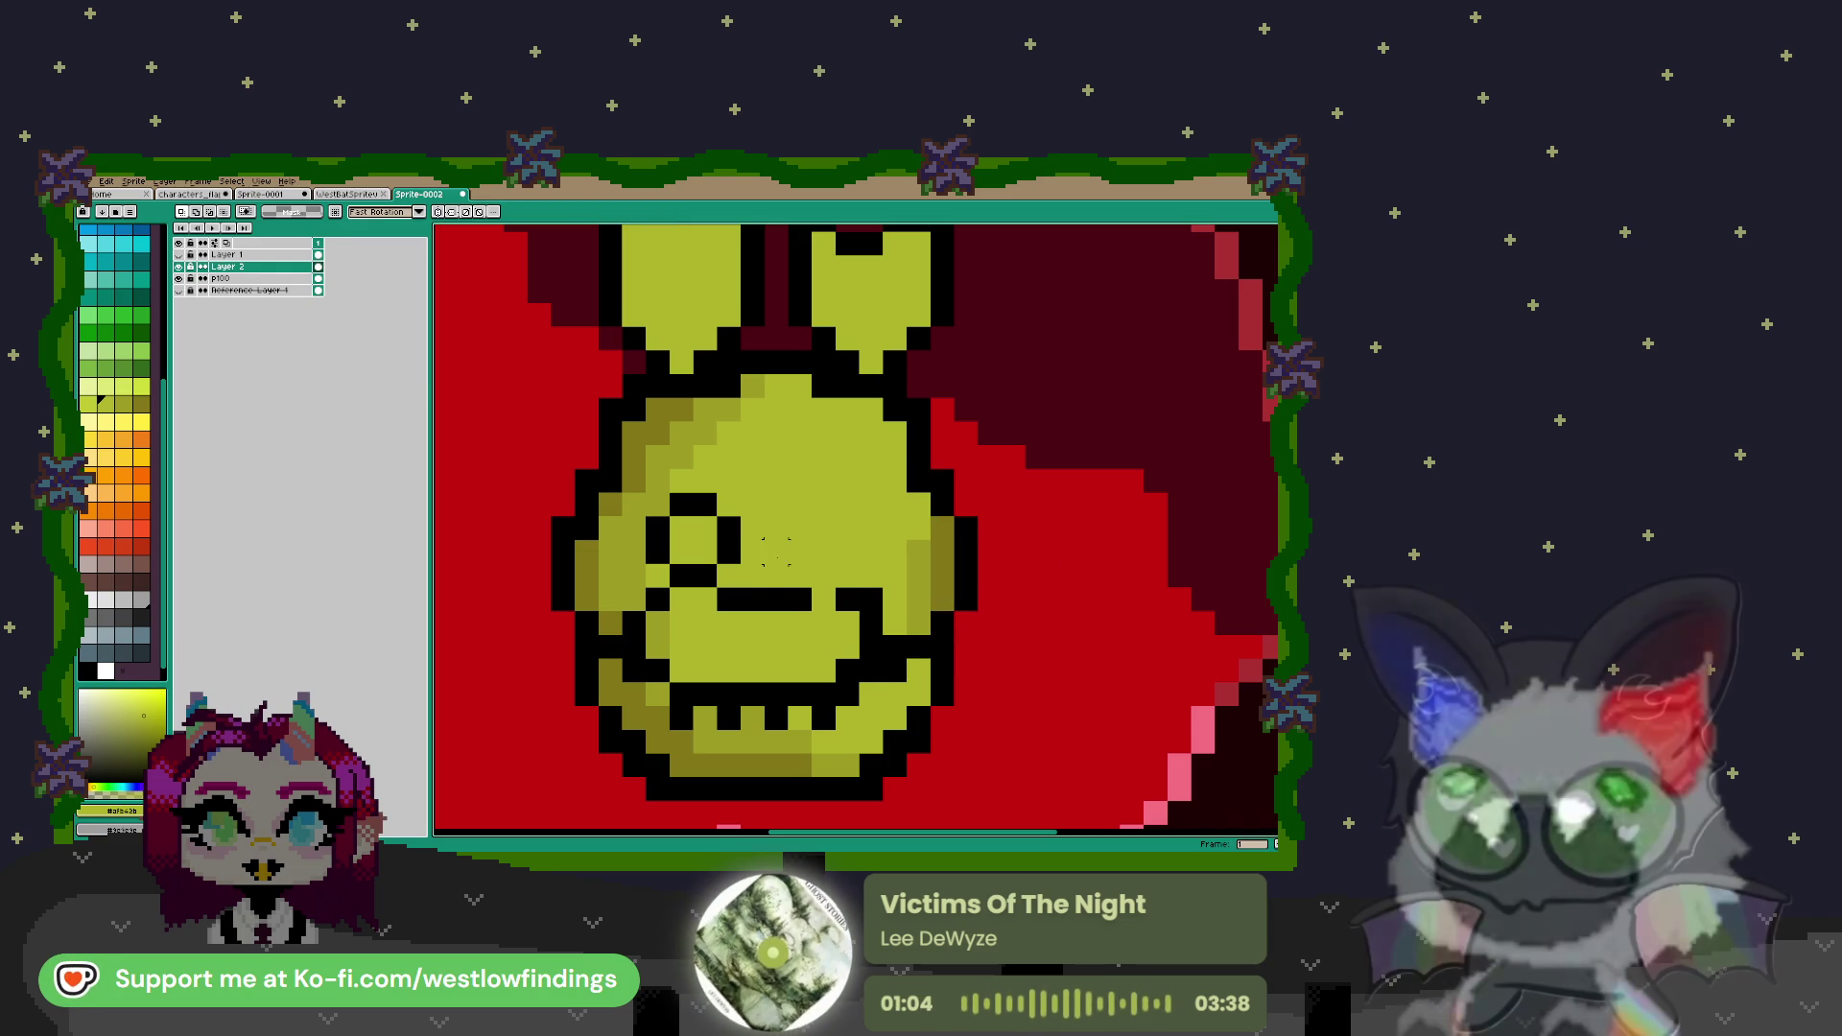
Tidy the mouth line, painting its end back in the yellow face colour
key("b")
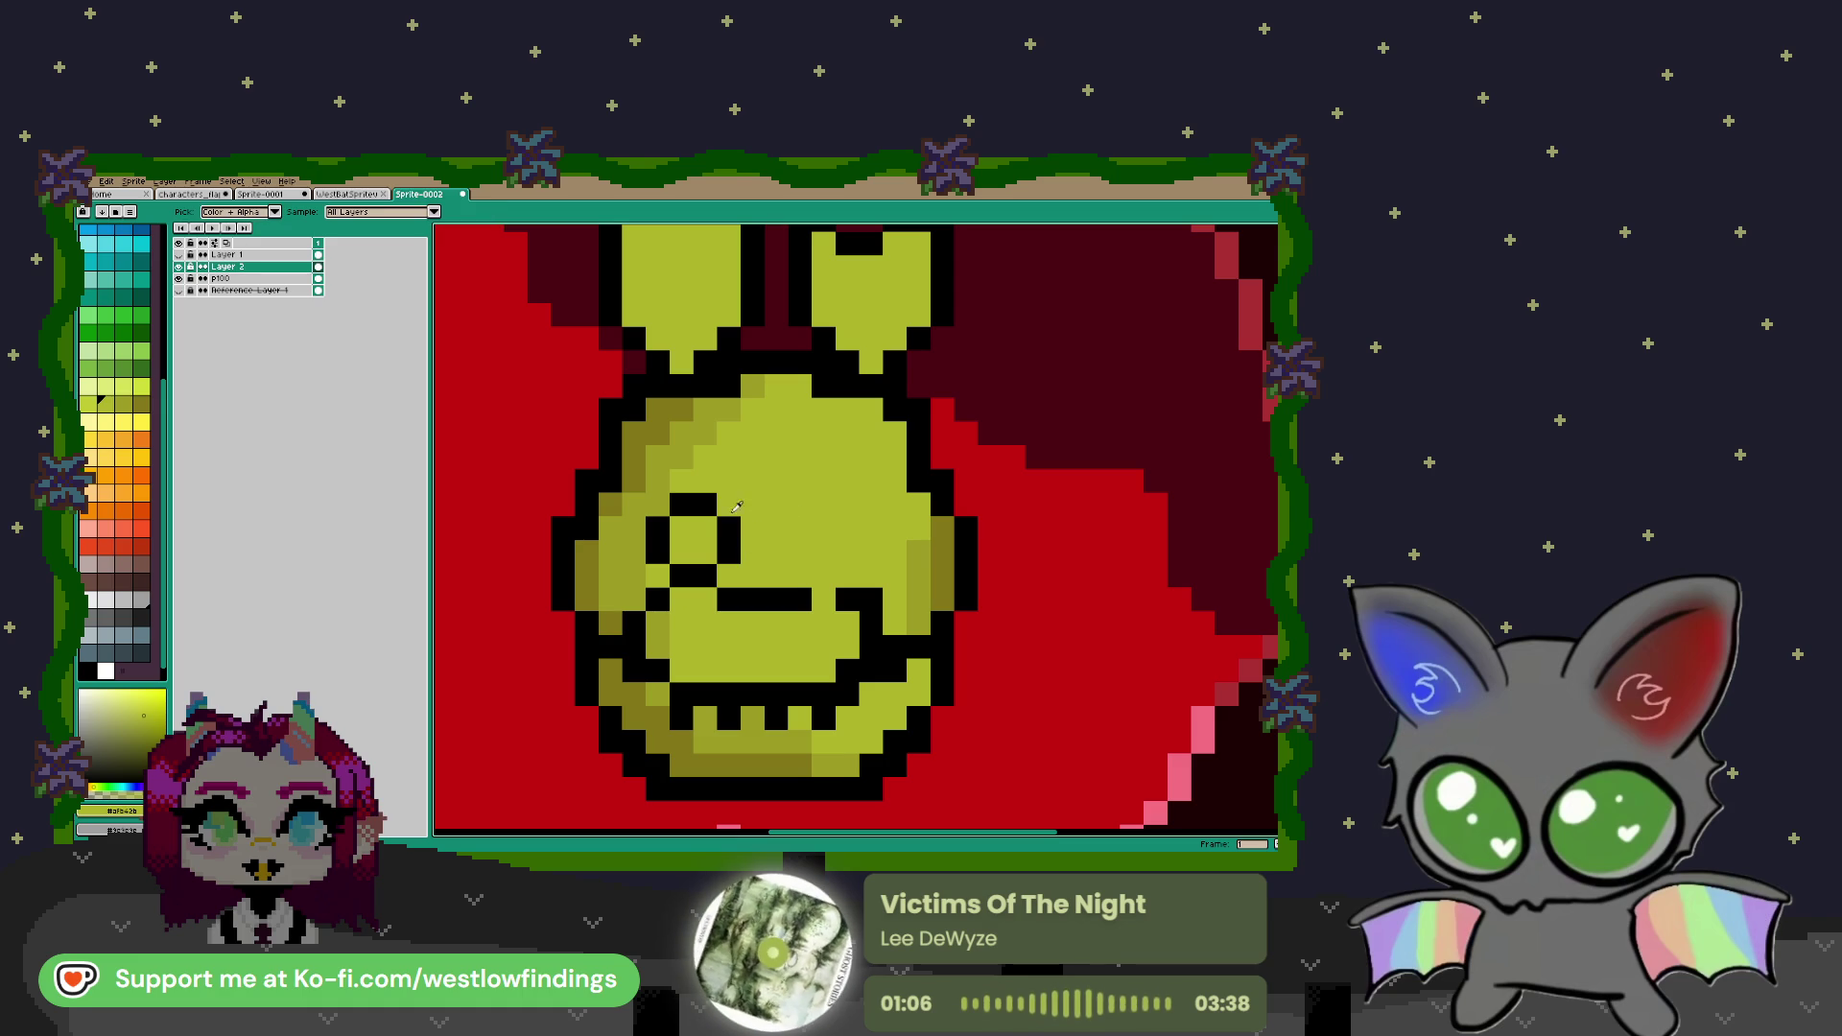
left_click(729, 530, "alt")
left_click(800, 504)
key("ctrl+z")
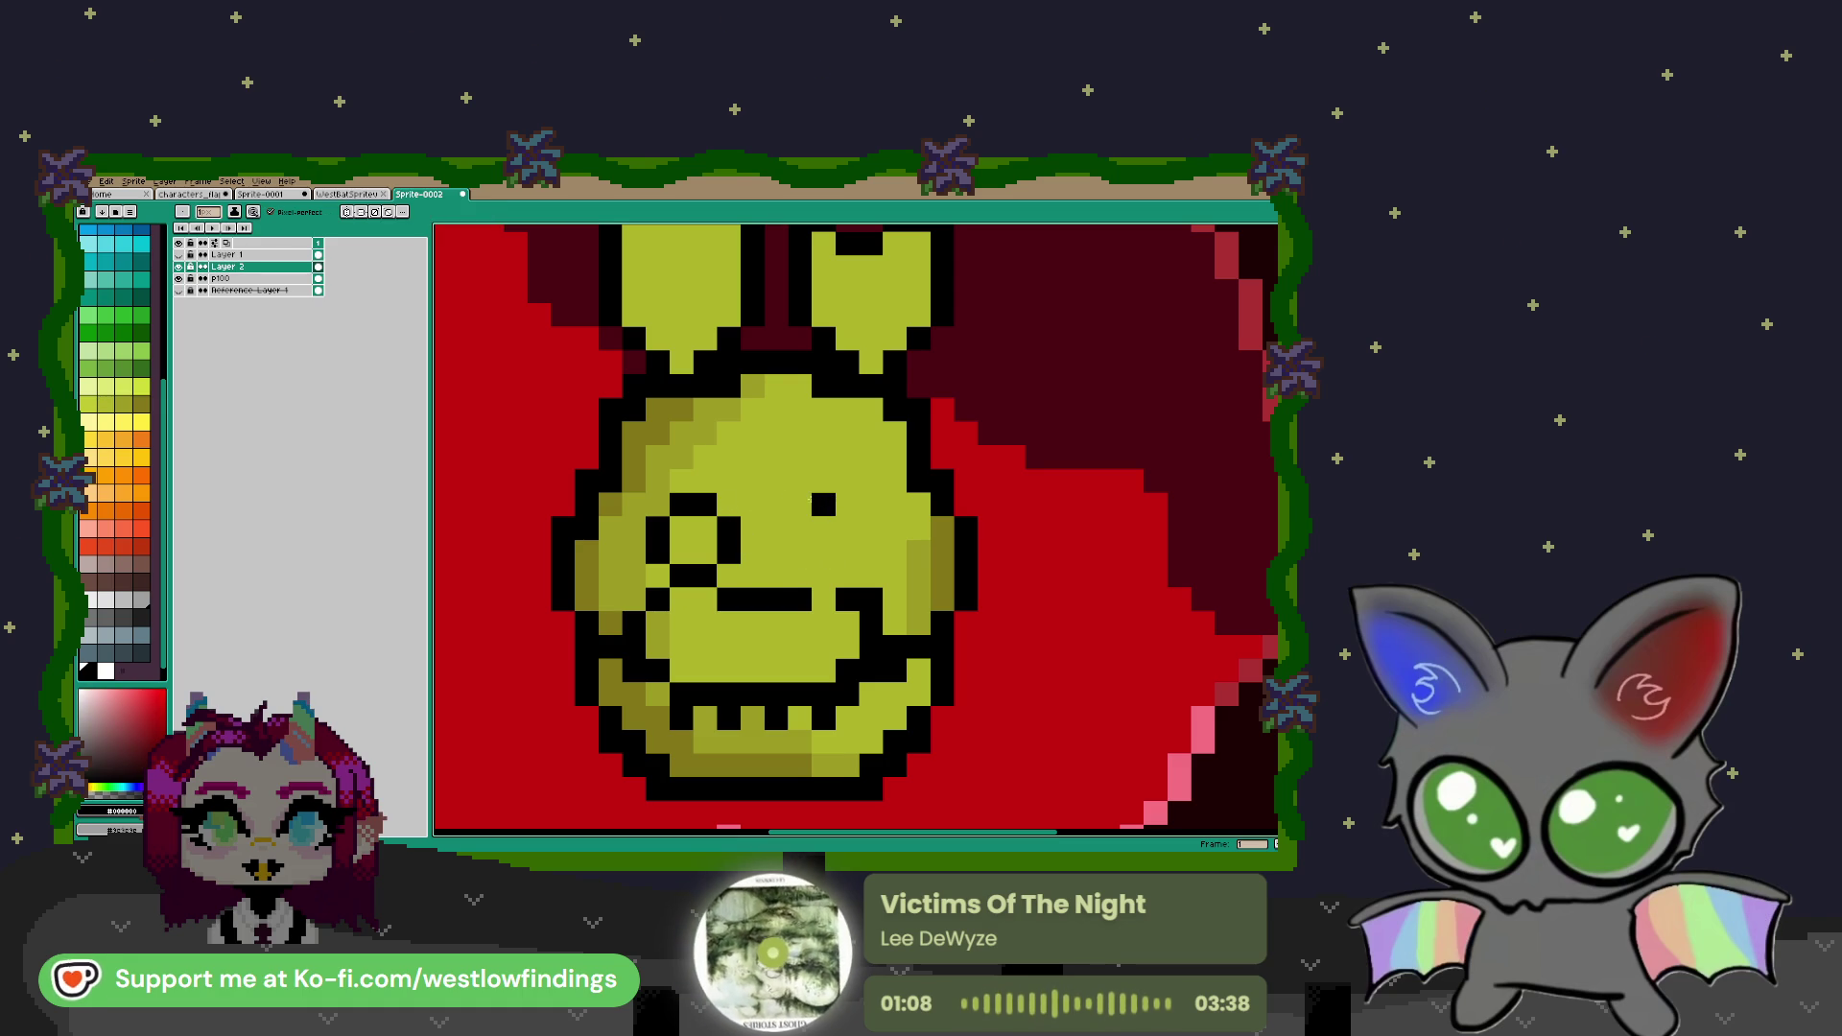
left_click(815, 598)
key("ctrl+z")
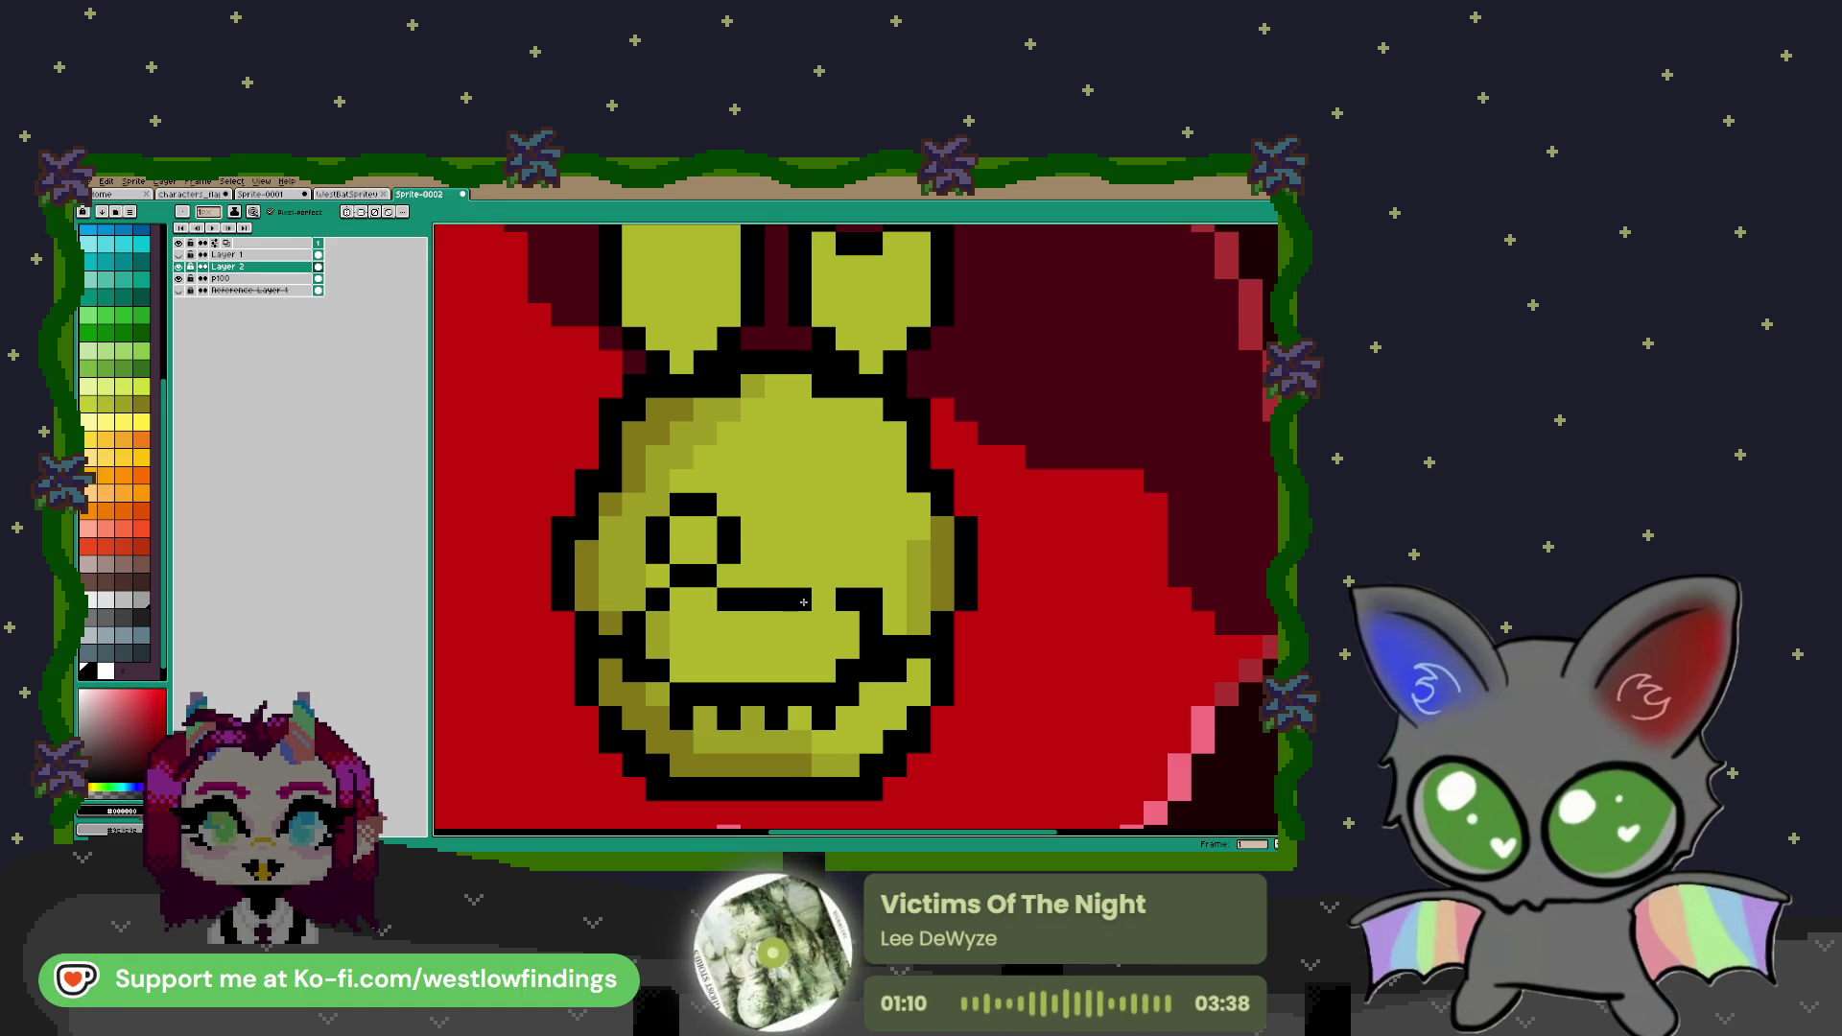
left_click(804, 574, "alt")
left_click(800, 596)
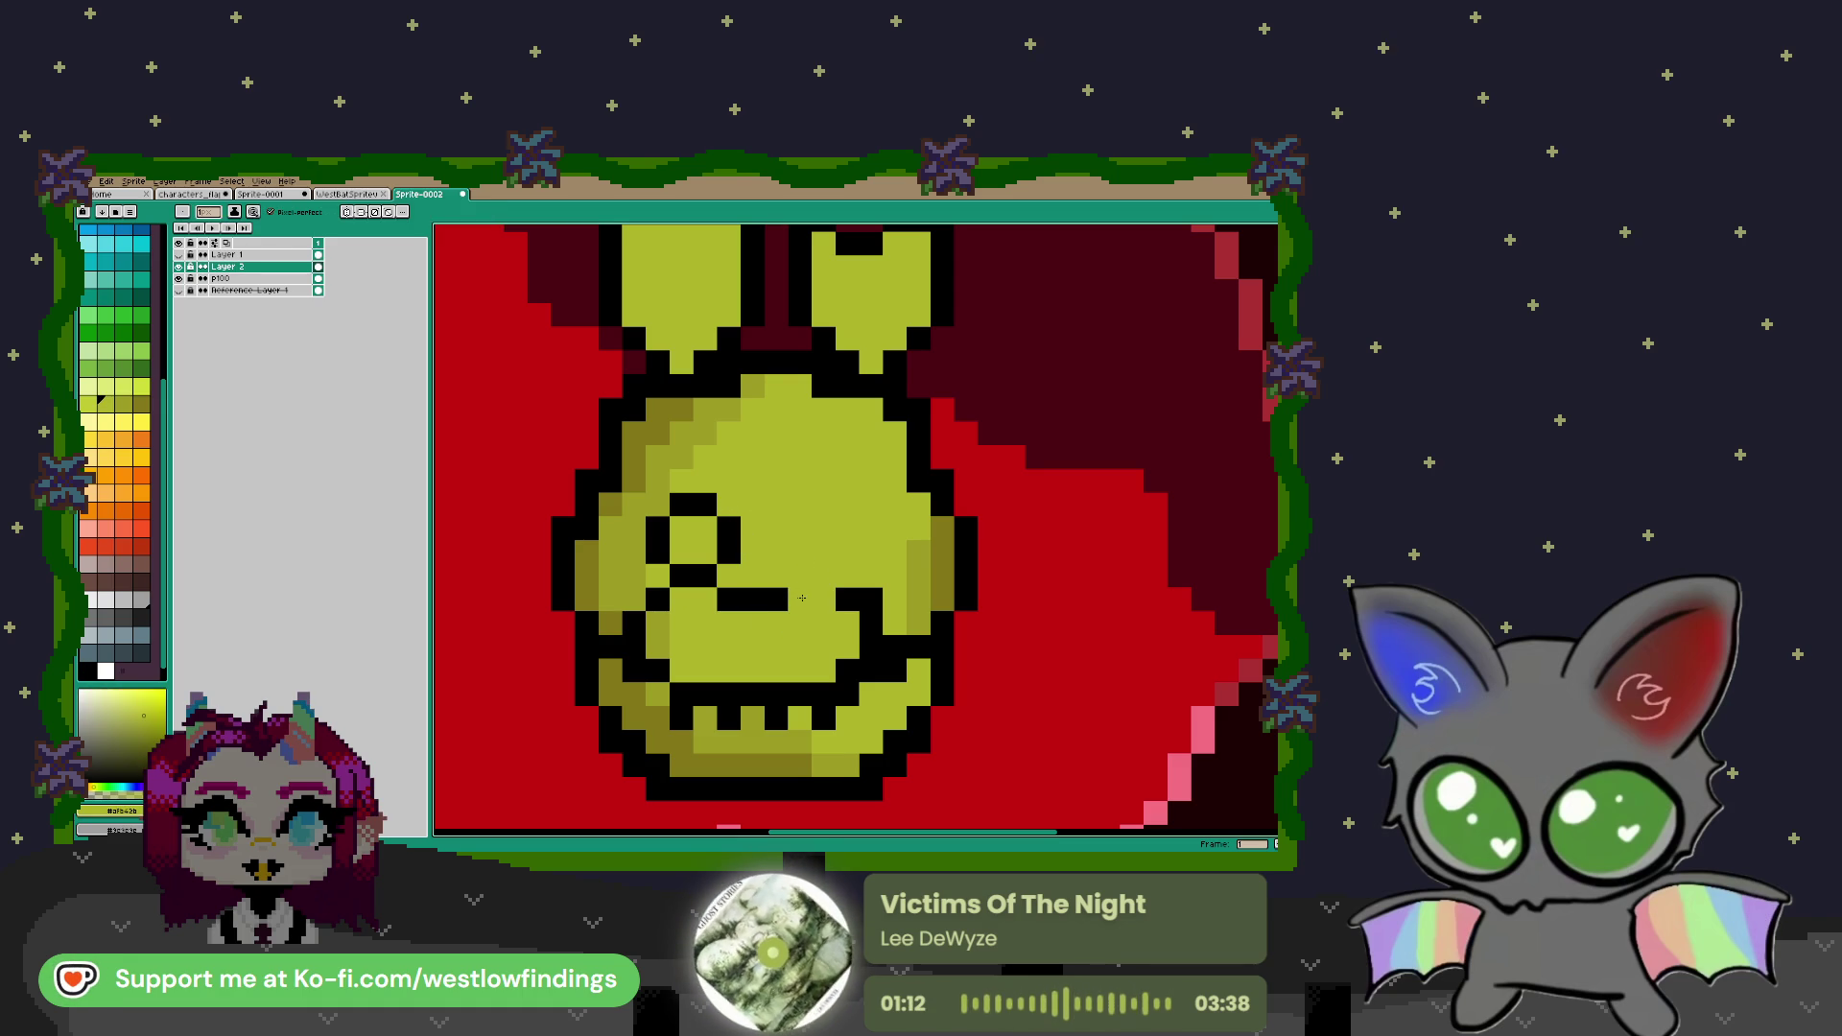
Draw a matching black ring for the right eye
left_click(733, 541, "alt")
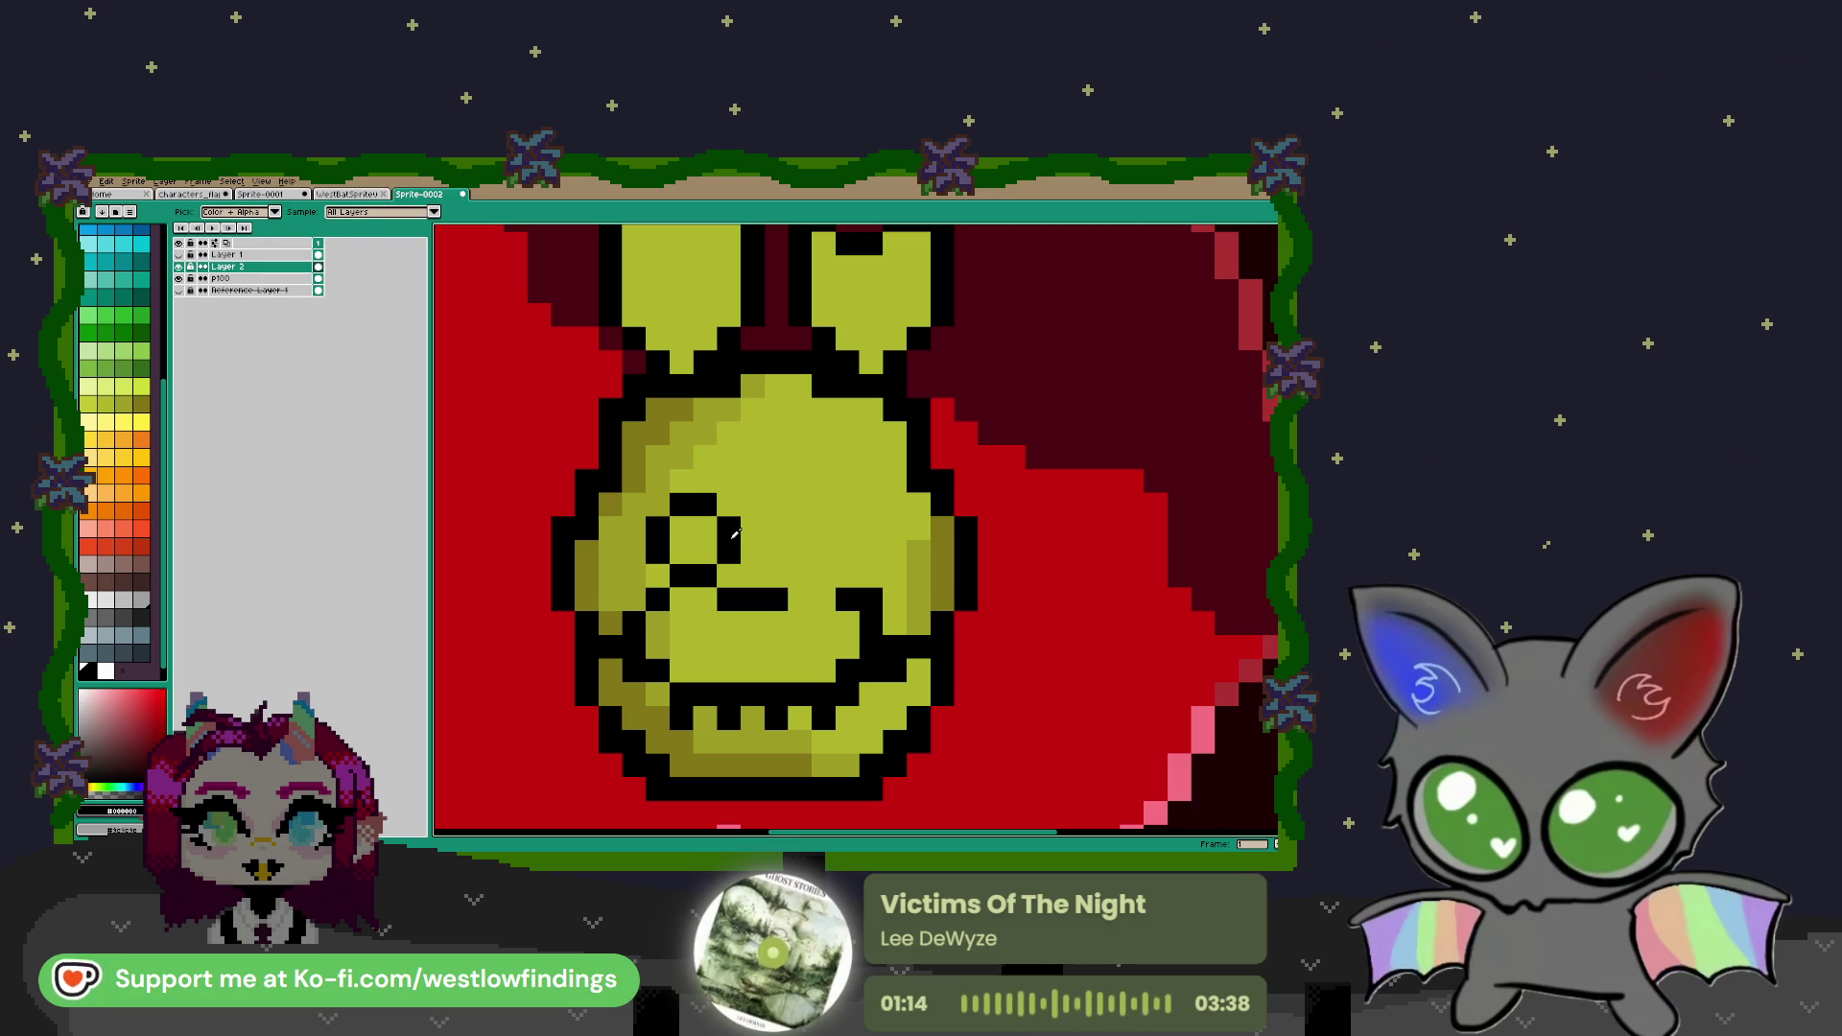
left_click(794, 552)
left_click(823, 575)
mouse_move(776, 527)
left_mouse_down()
mouse_move(776, 553)
mouse_move(847, 552)
left_mouse_up()
left_click(800, 505)
left_click(812, 509)
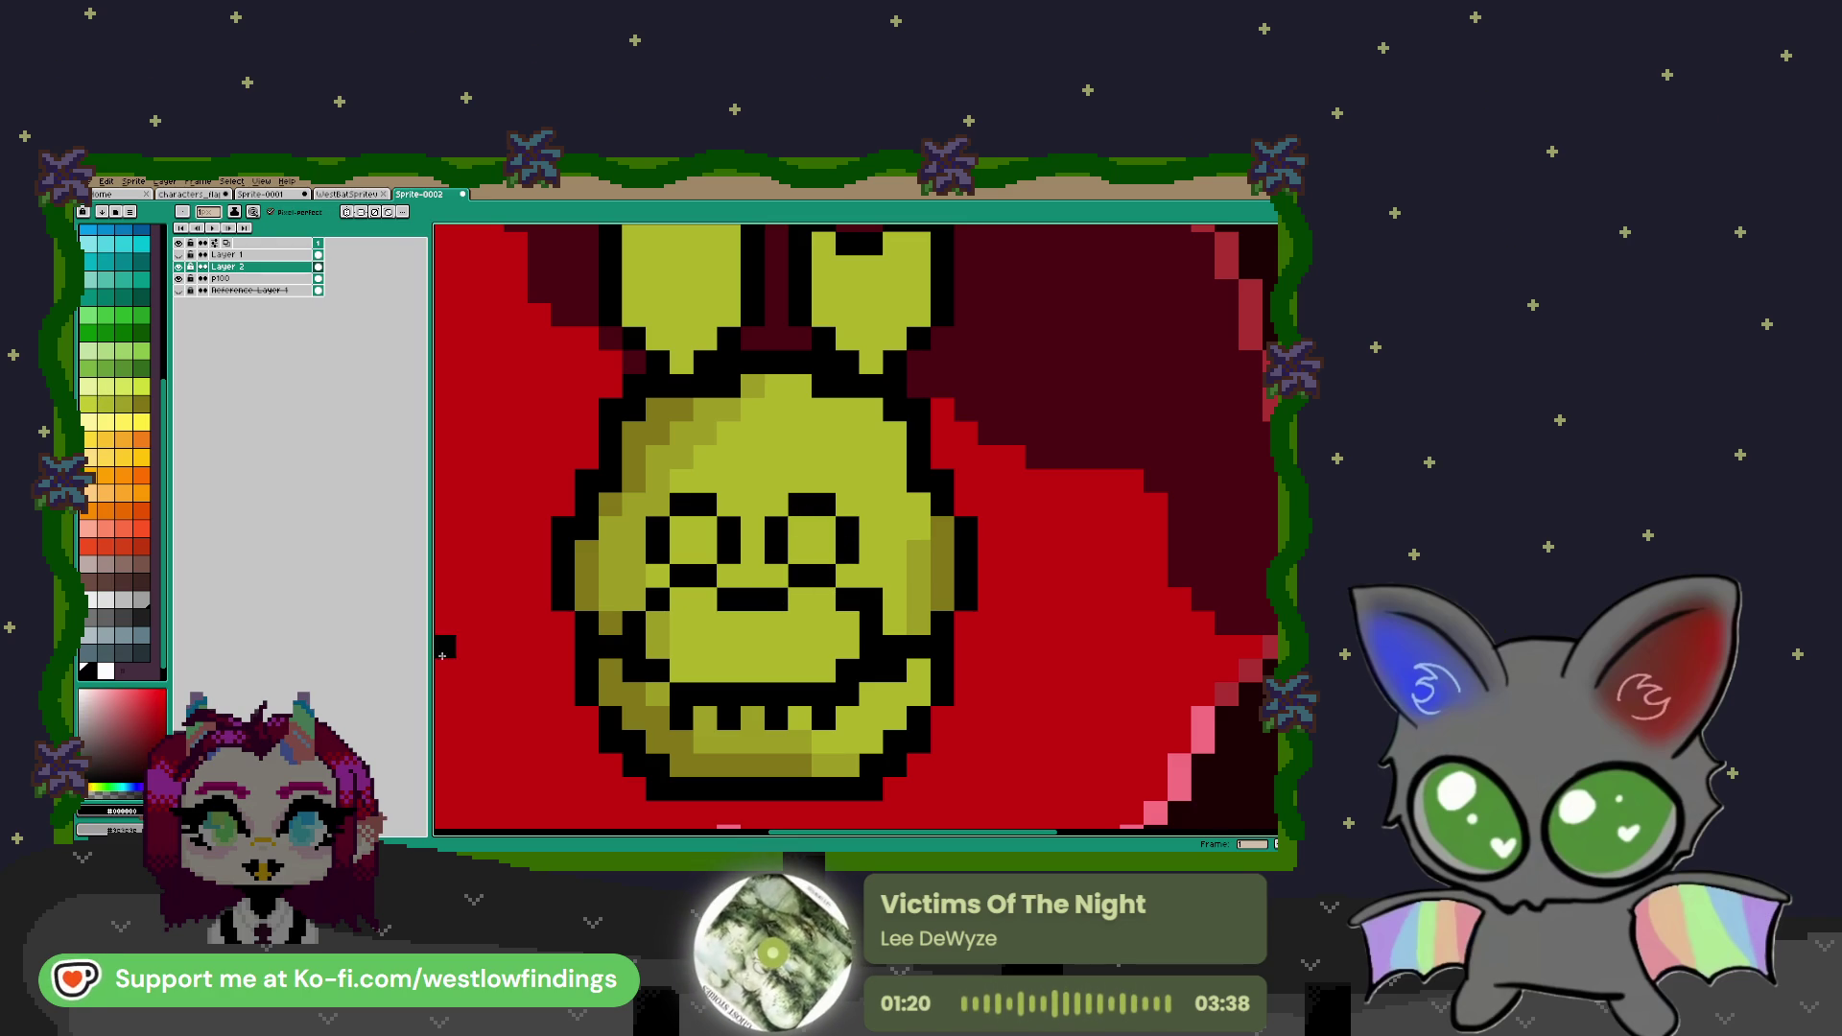
Fill both eyes with dark grey pupils and add a white glint pixel to each
left_click(143, 618)
left_click_drag(683, 527, 707, 527)
left_click(806, 530)
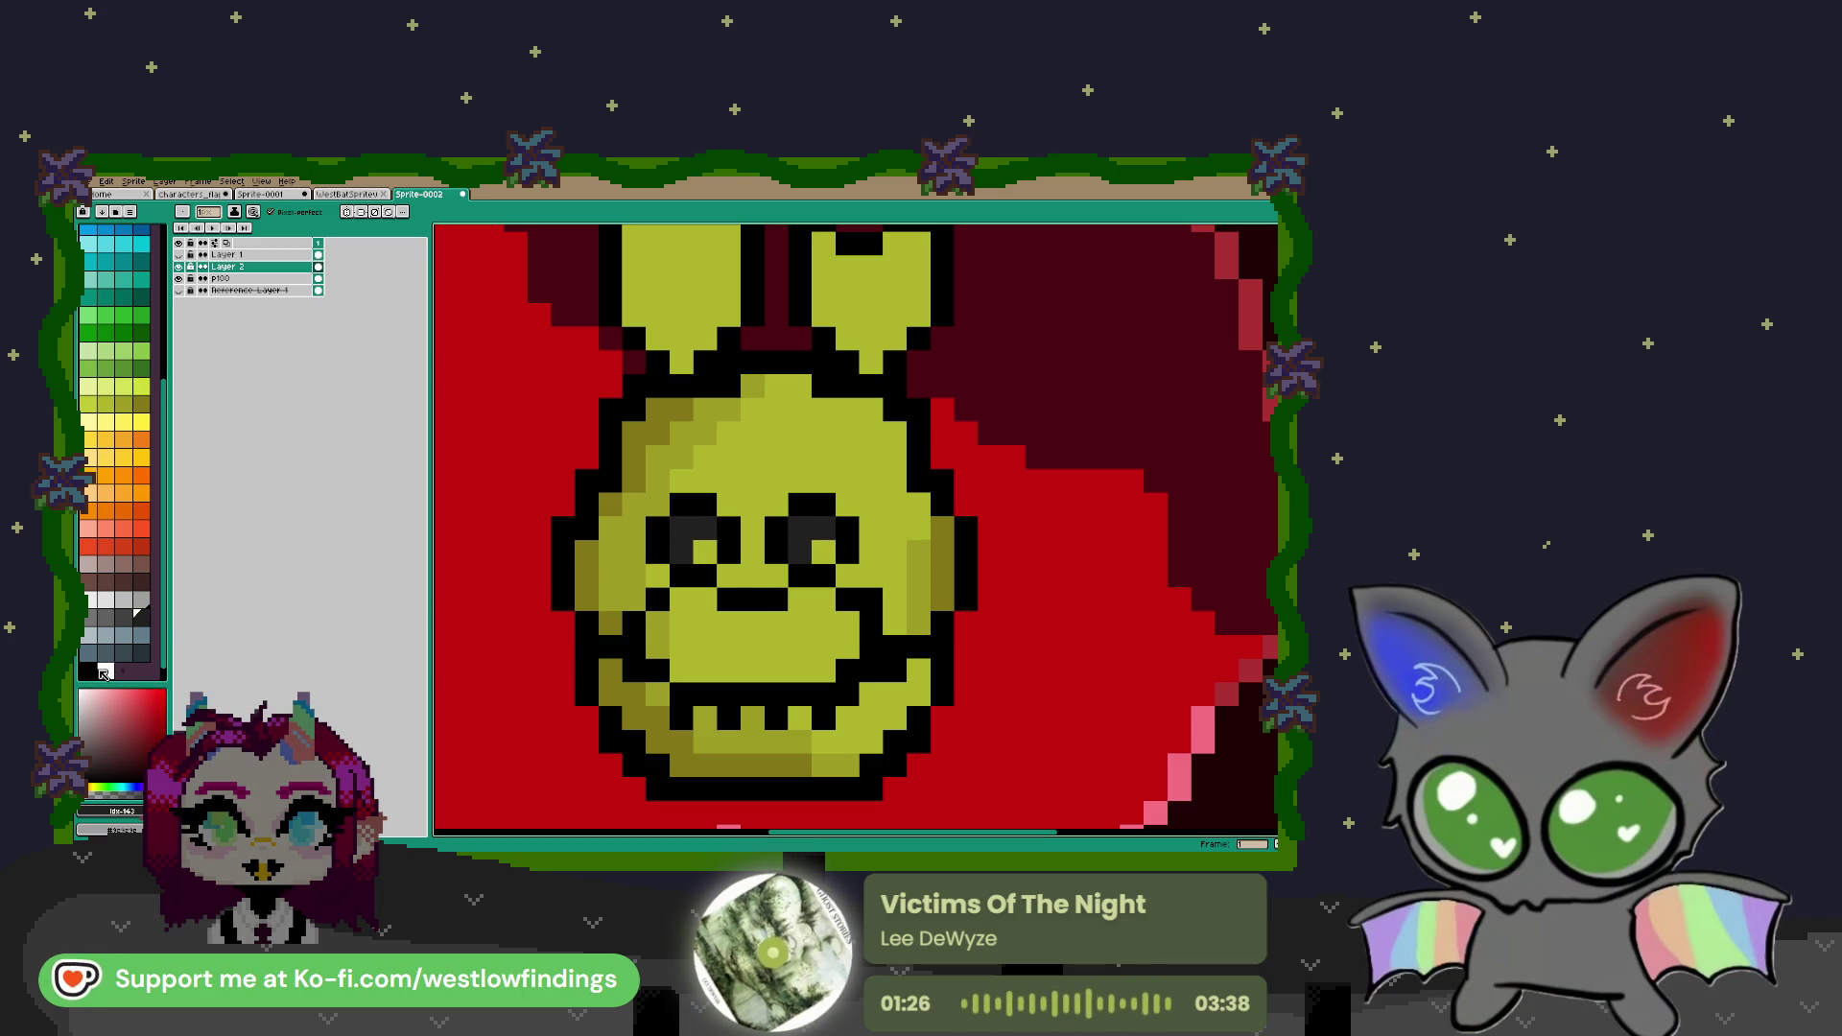
left_click(104, 671)
left_click(698, 580)
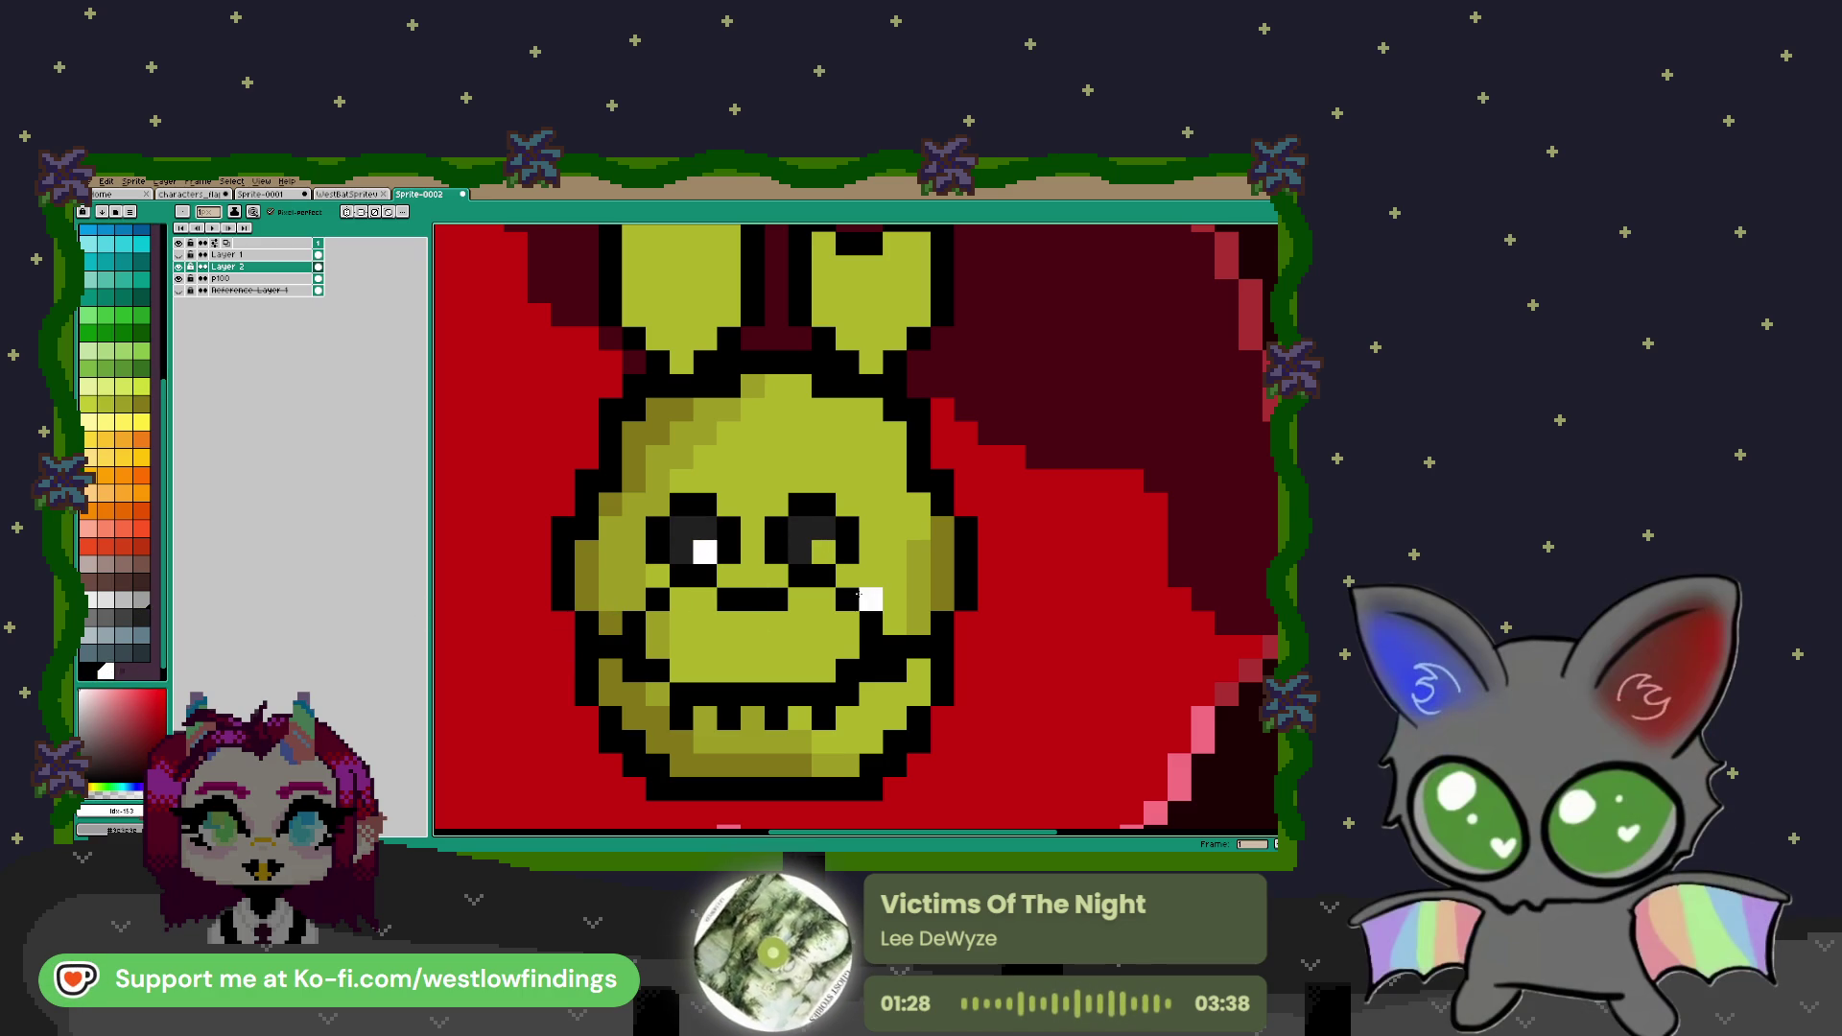
left_click(805, 547)
Add a dark grey pixel below the nose and paint a magenta drip from the mouth's right corner
key("i")
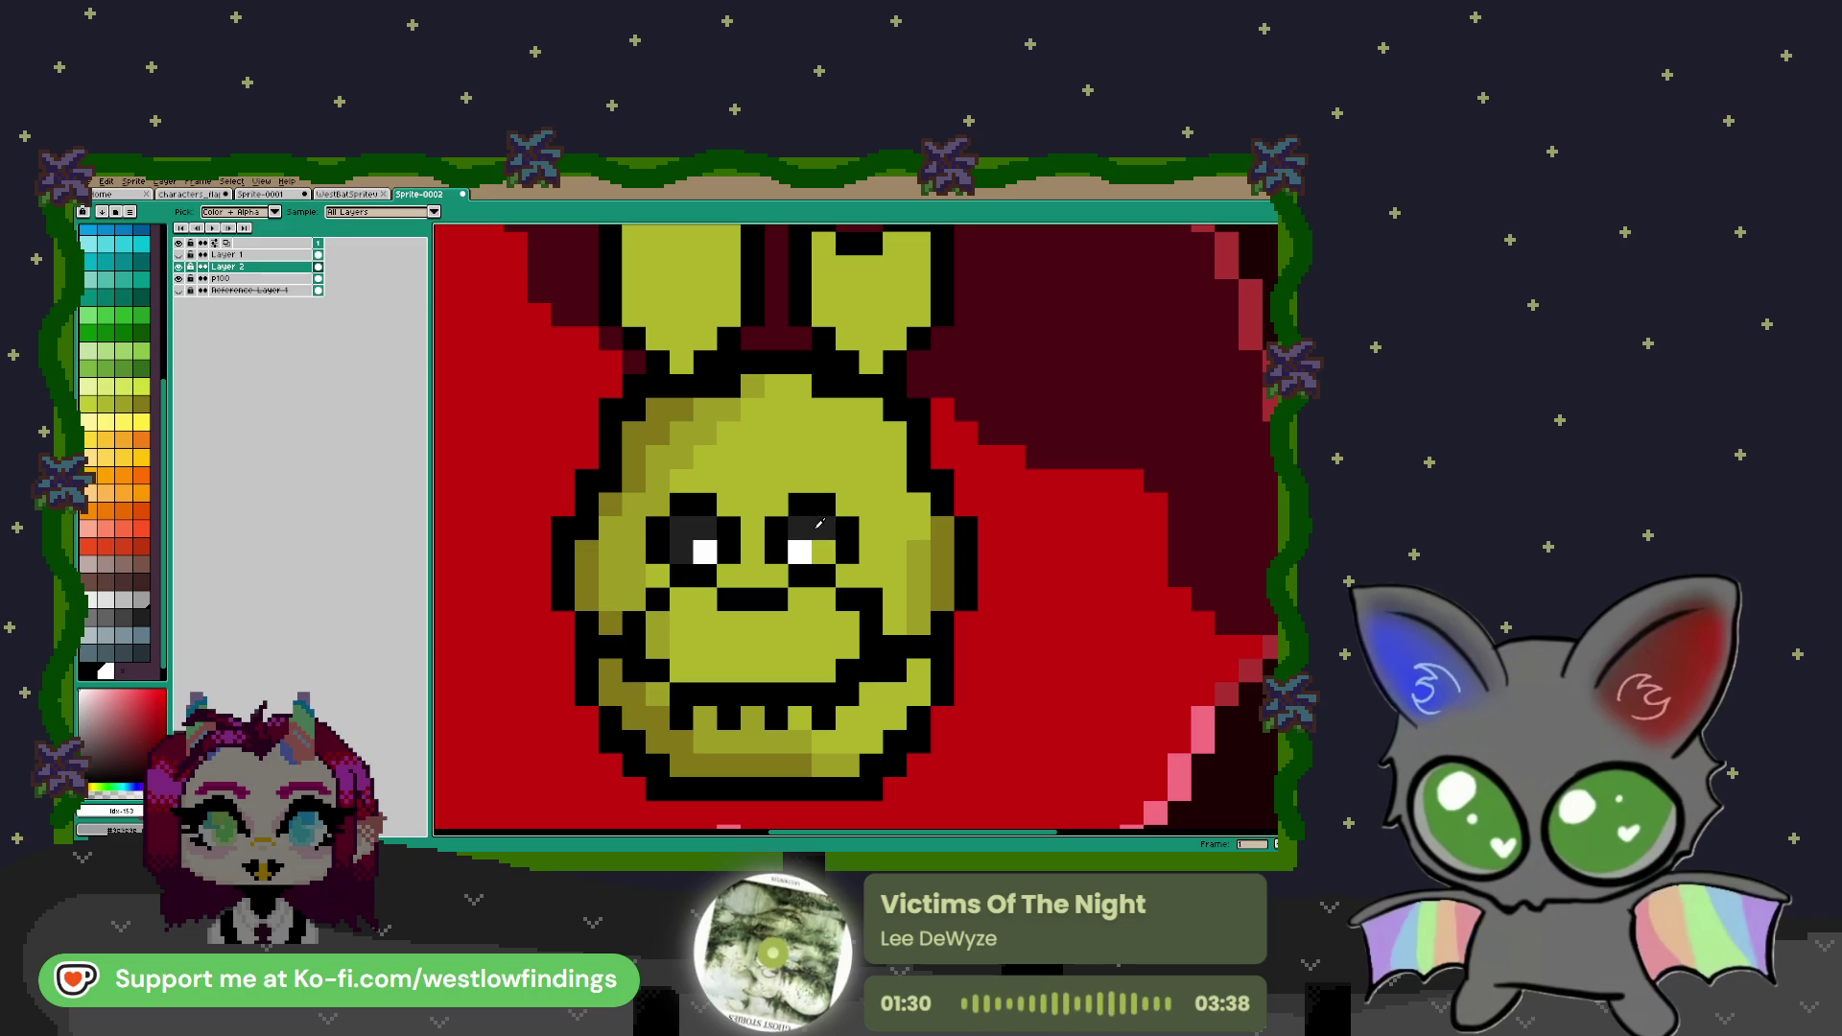
key("b")
left_click(783, 628)
scroll(144, 474, "up", 5)
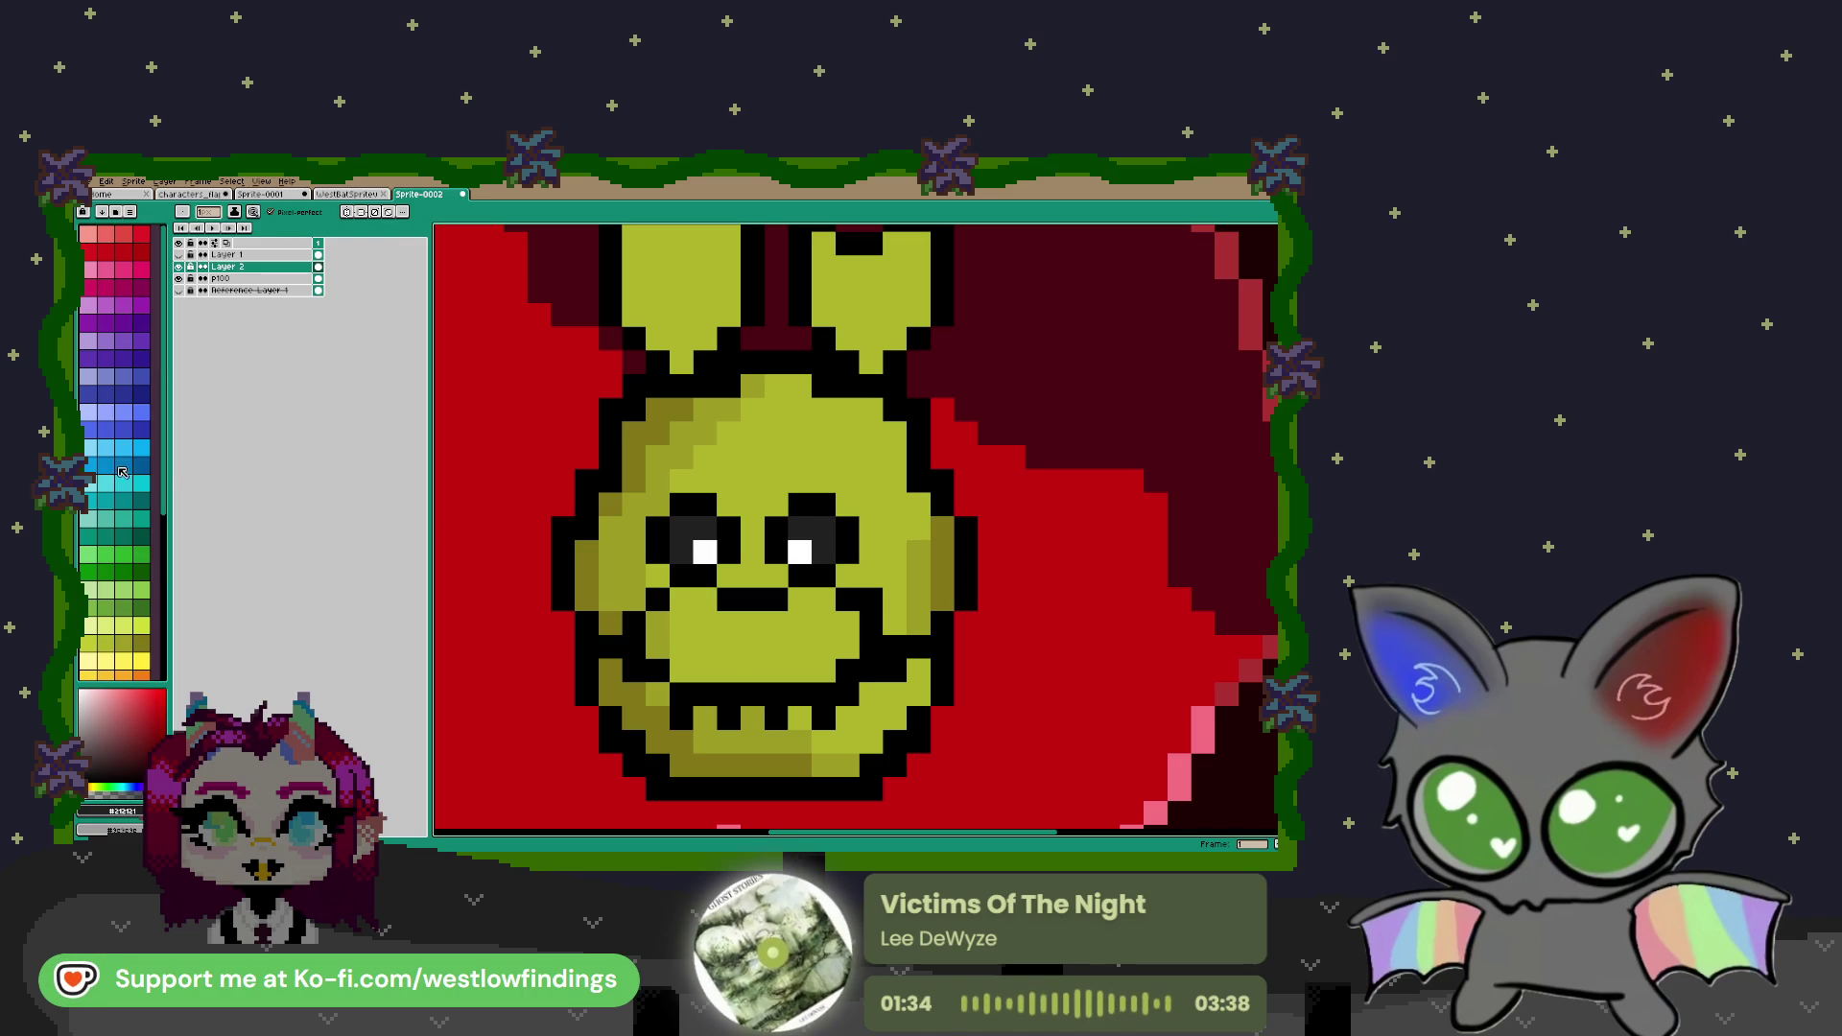
left_click(130, 291)
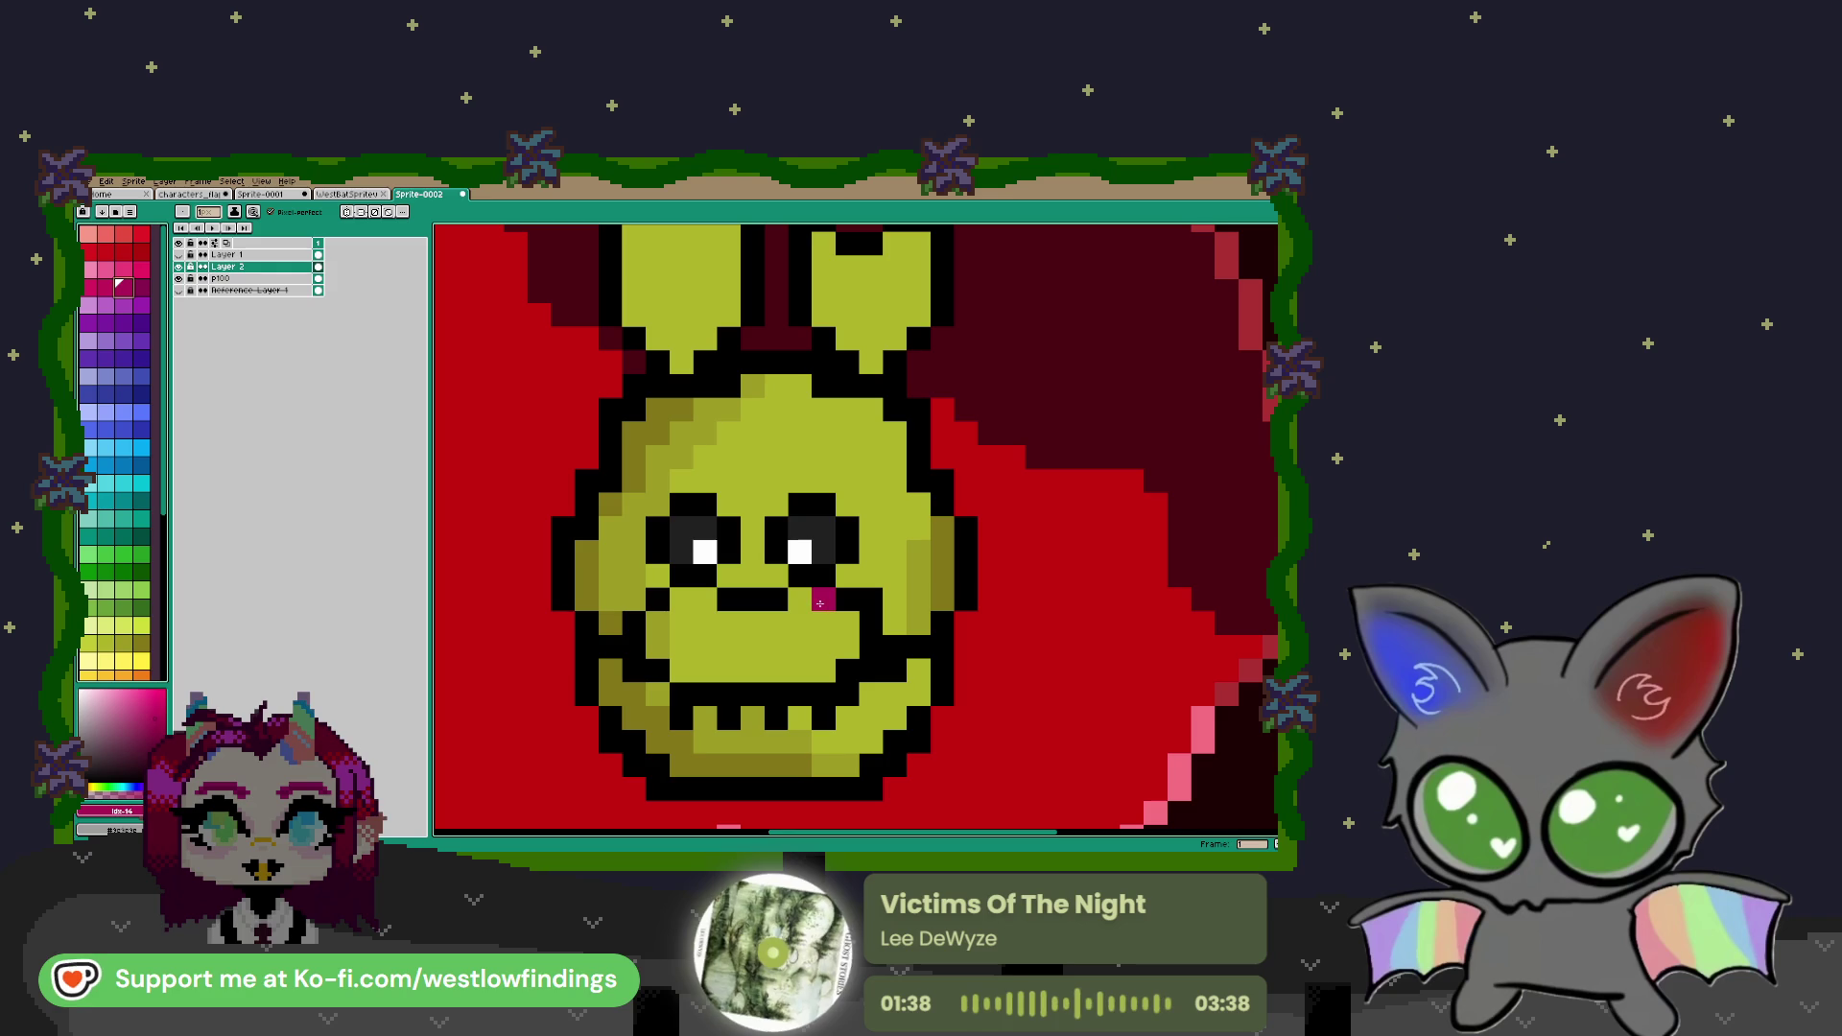
mouse_move(821, 602)
left_mouse_down()
mouse_move(796, 665)
mouse_move(847, 624)
left_mouse_up()
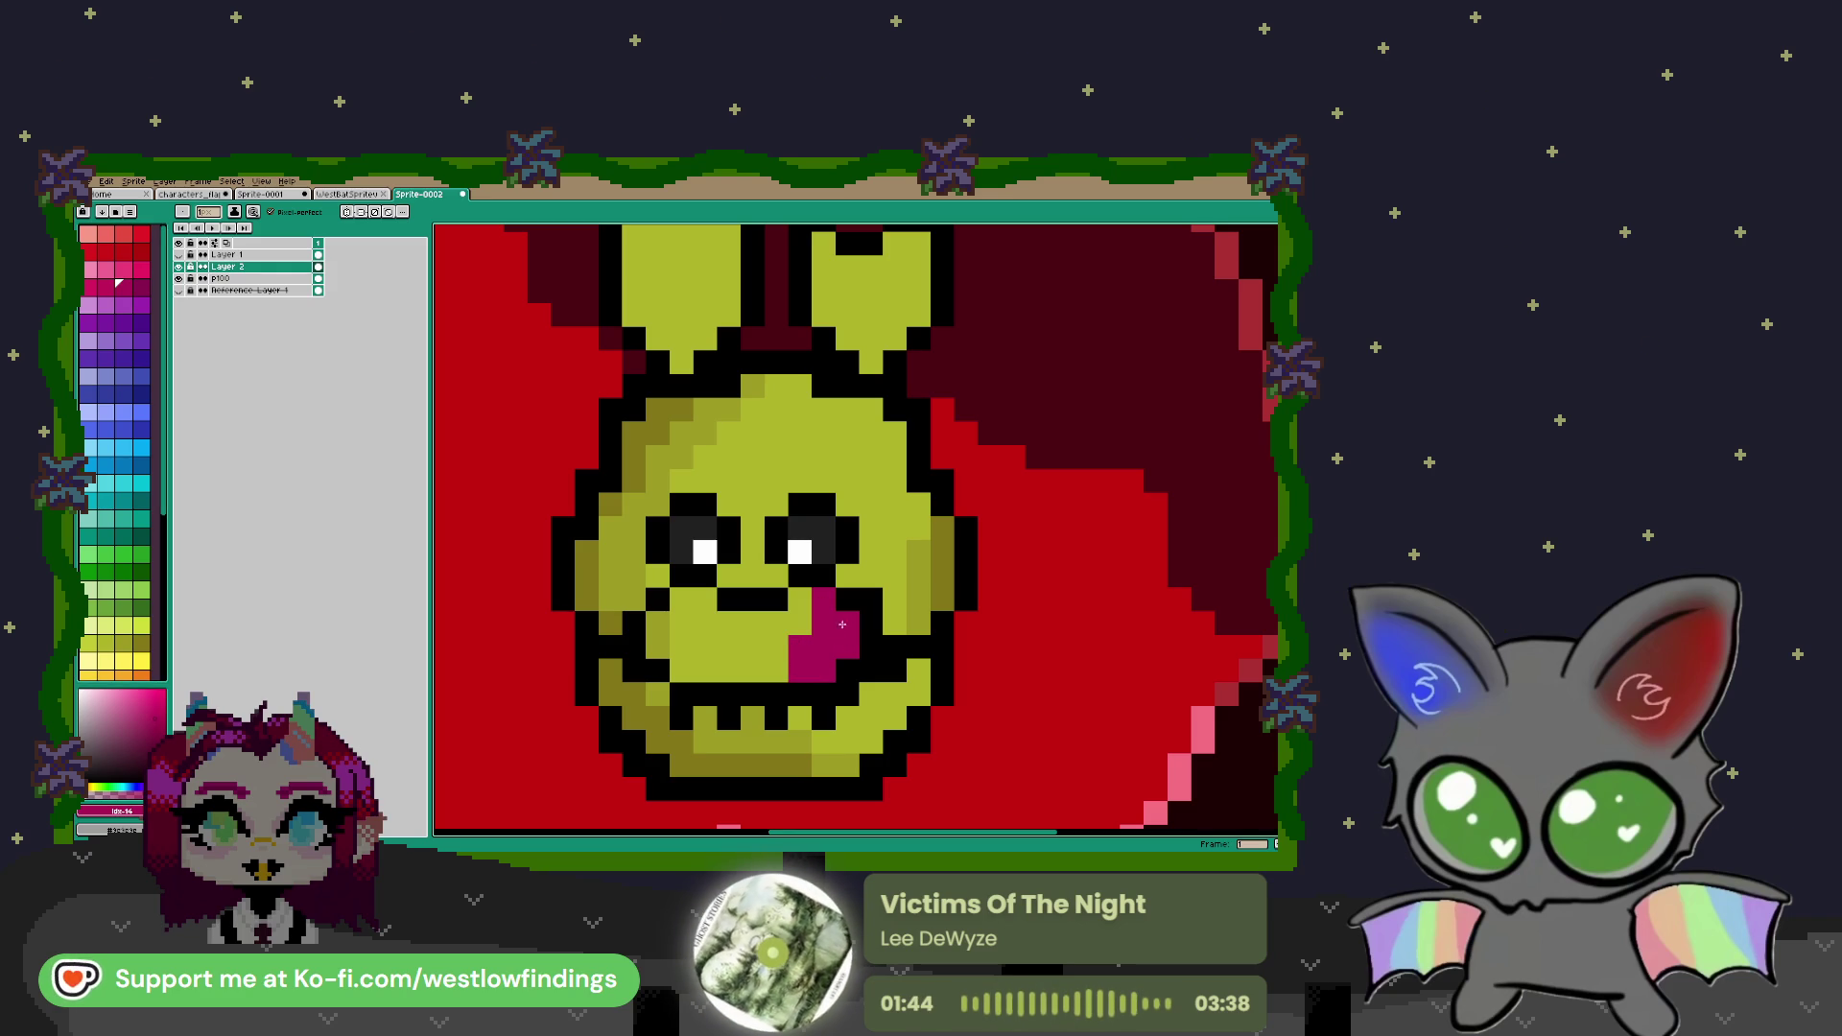
scroll(777, 396, "up", 2)
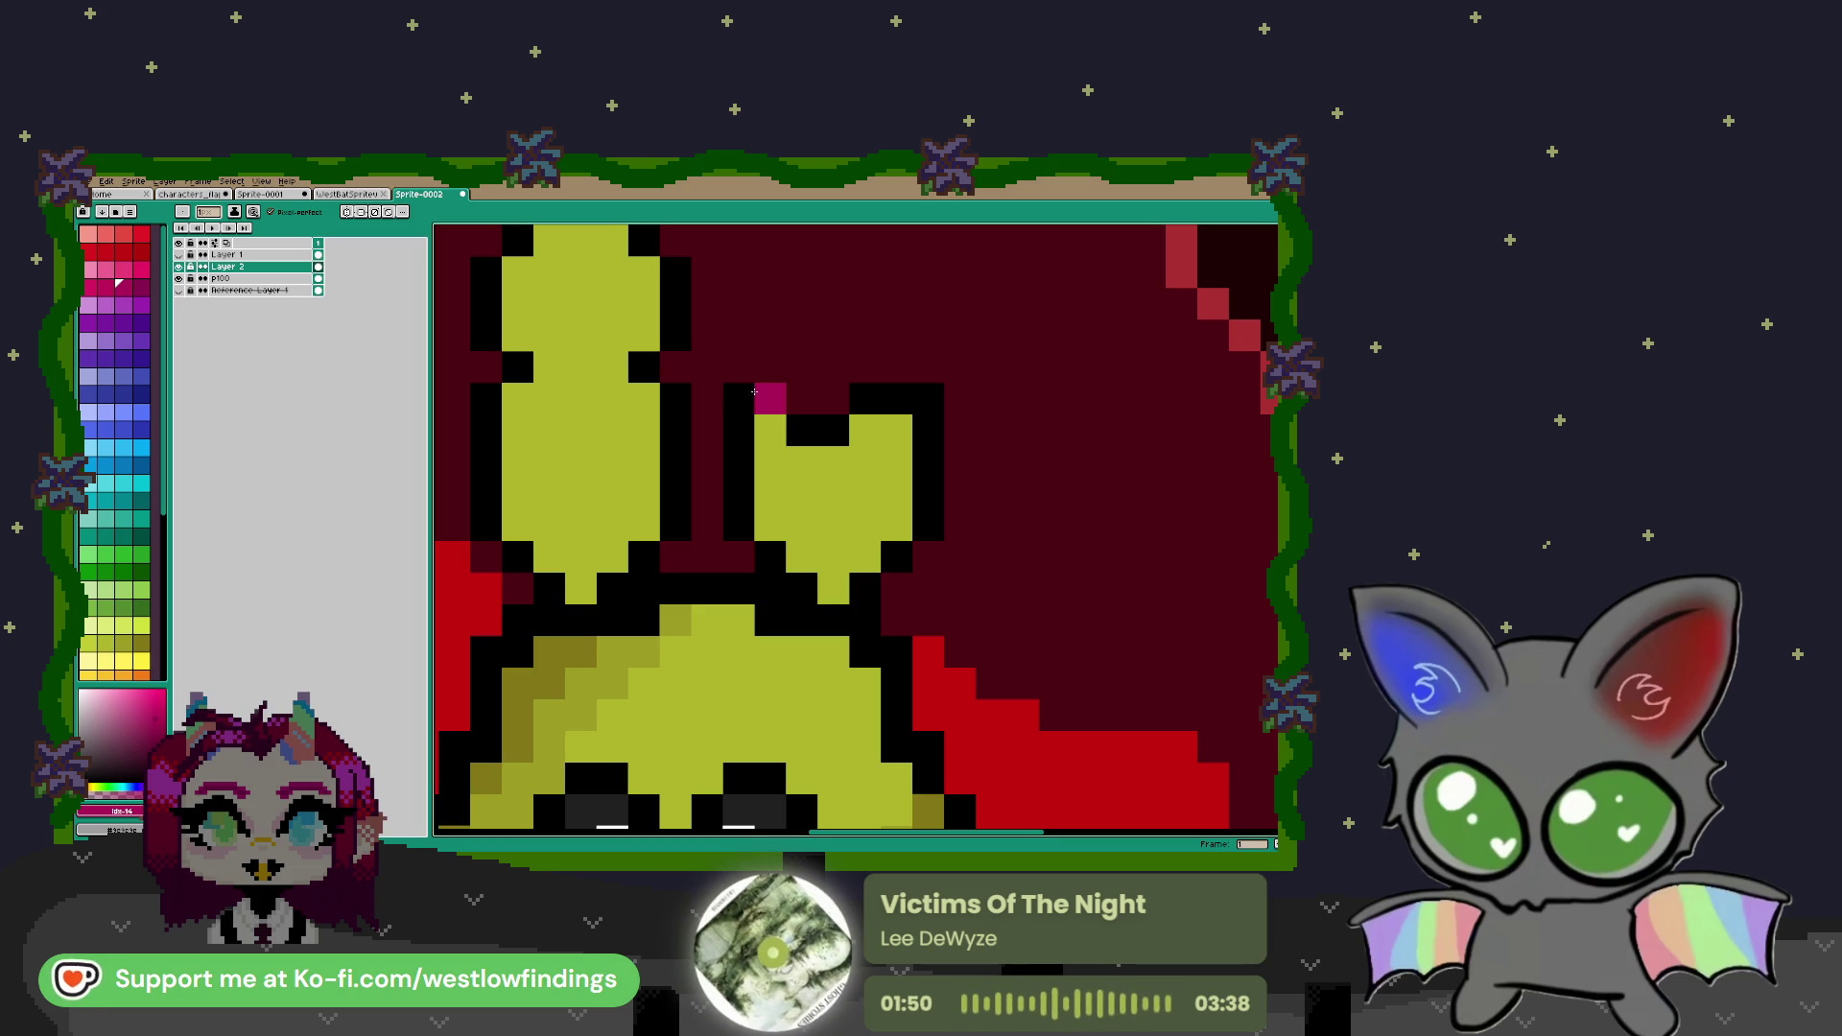
Paint the magenta bow on the right ear with a ribbon tail, erasing a stray pixel
left_click_drag(777, 394, 801, 396)
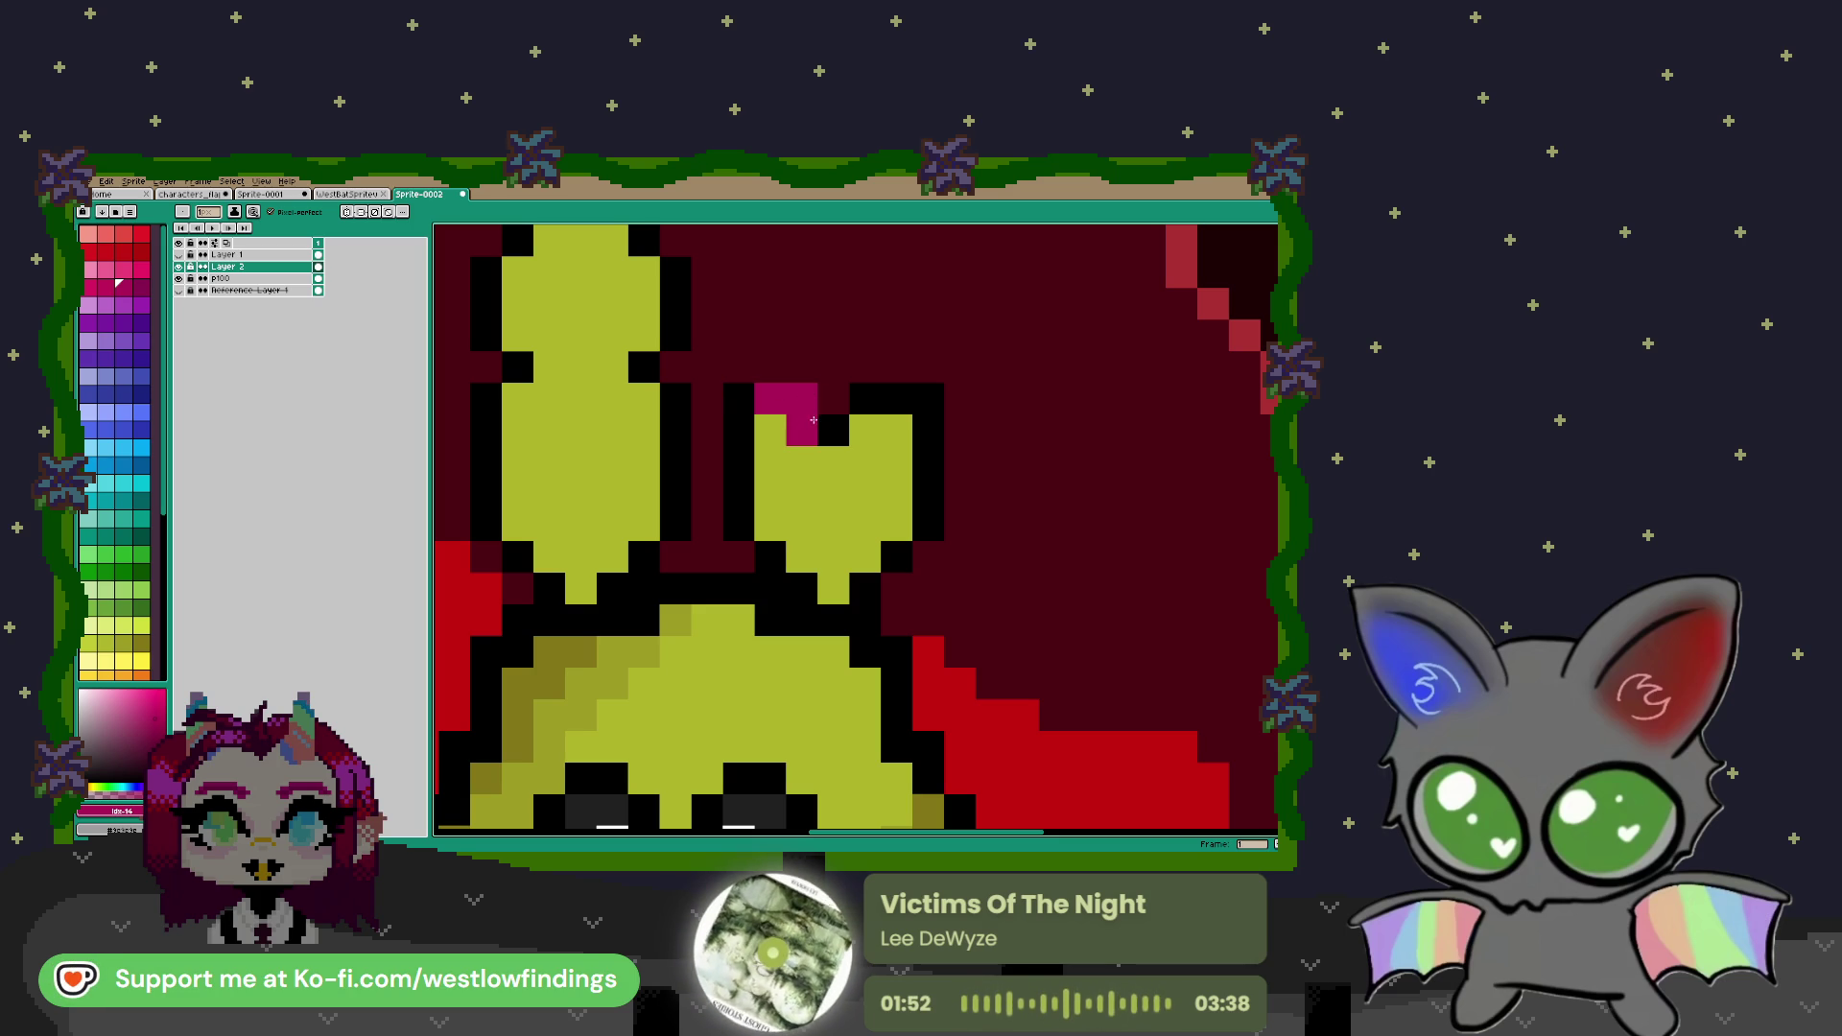
left_click_drag(824, 445, 825, 452)
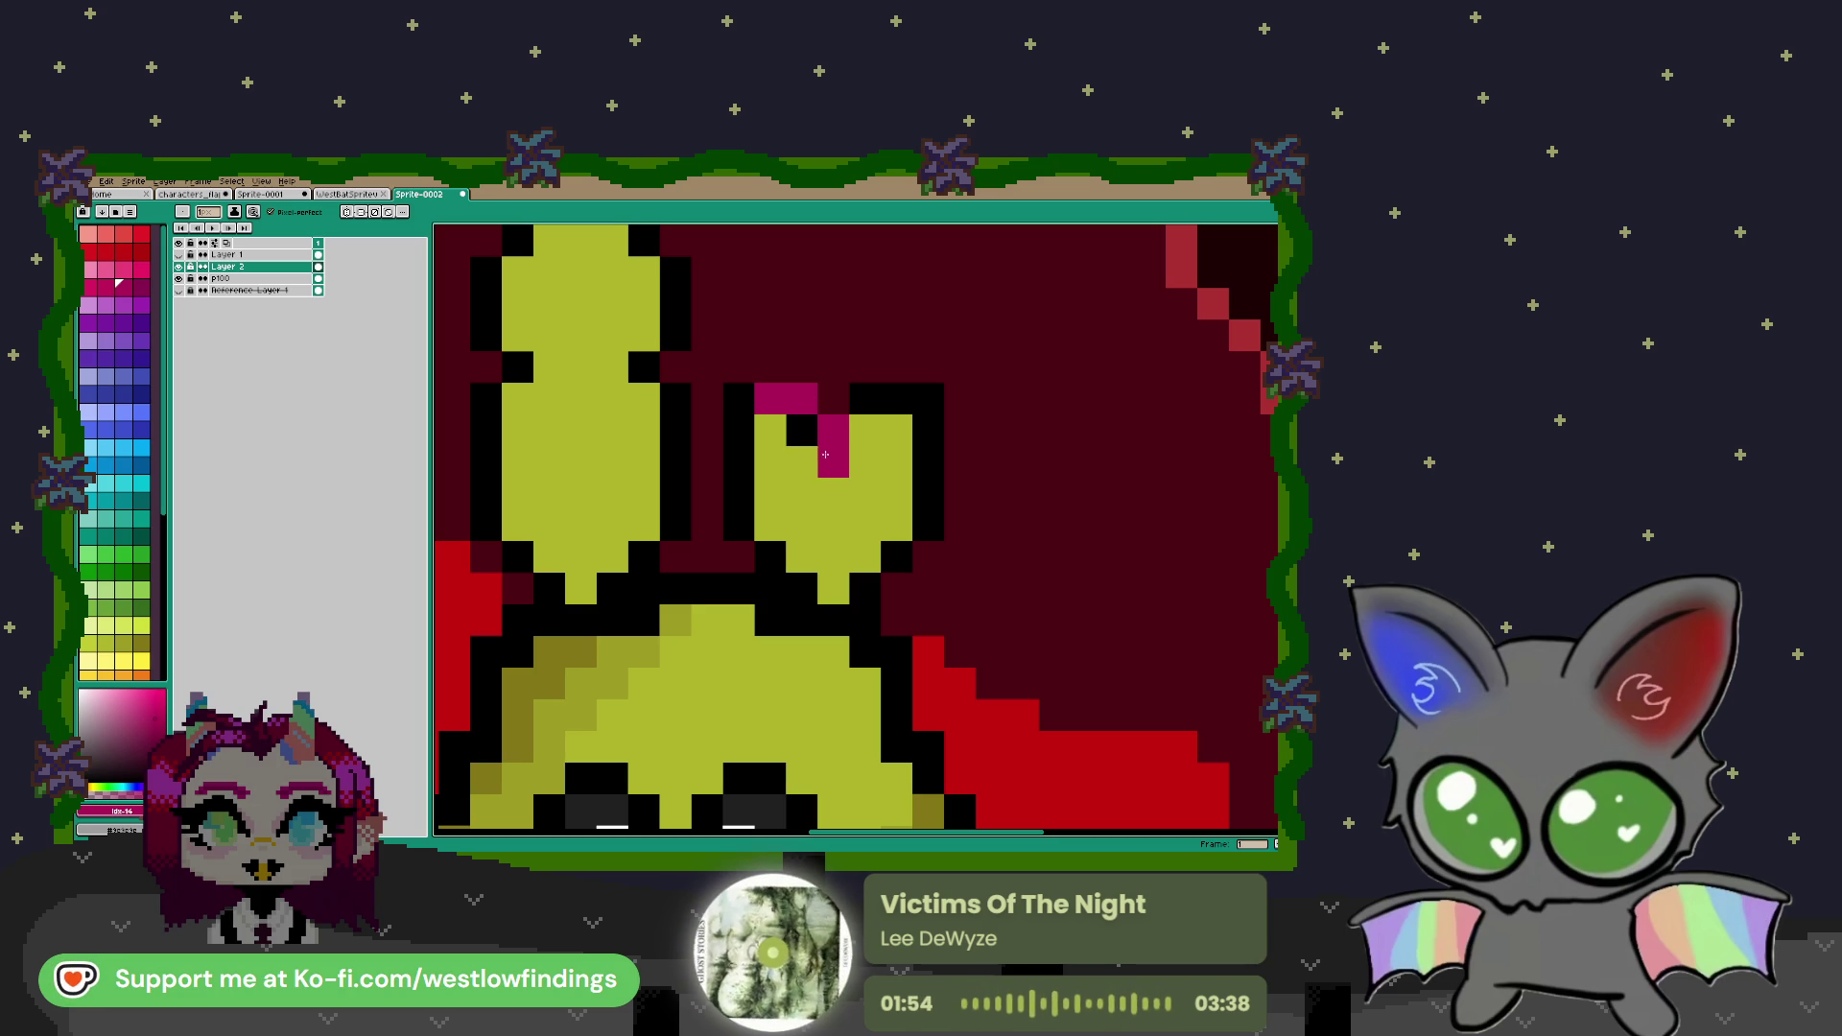
left_click(863, 462)
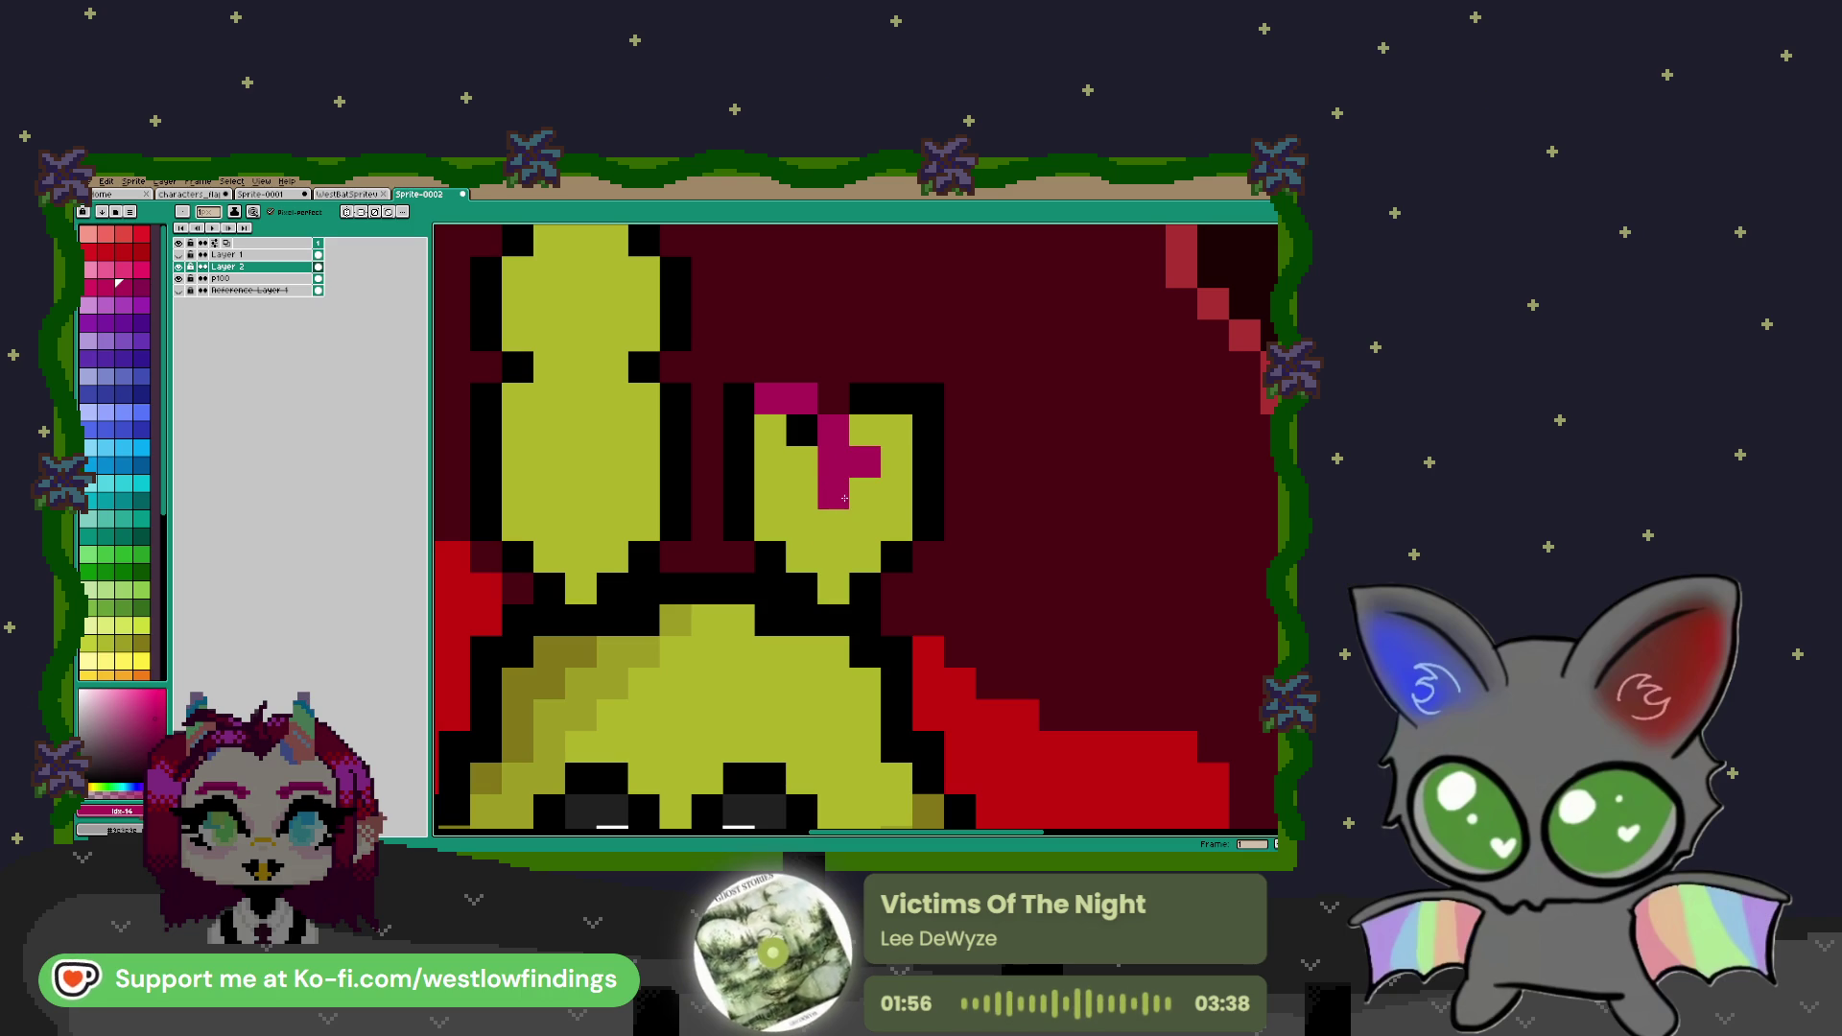
left_click_drag(929, 564, 996, 647)
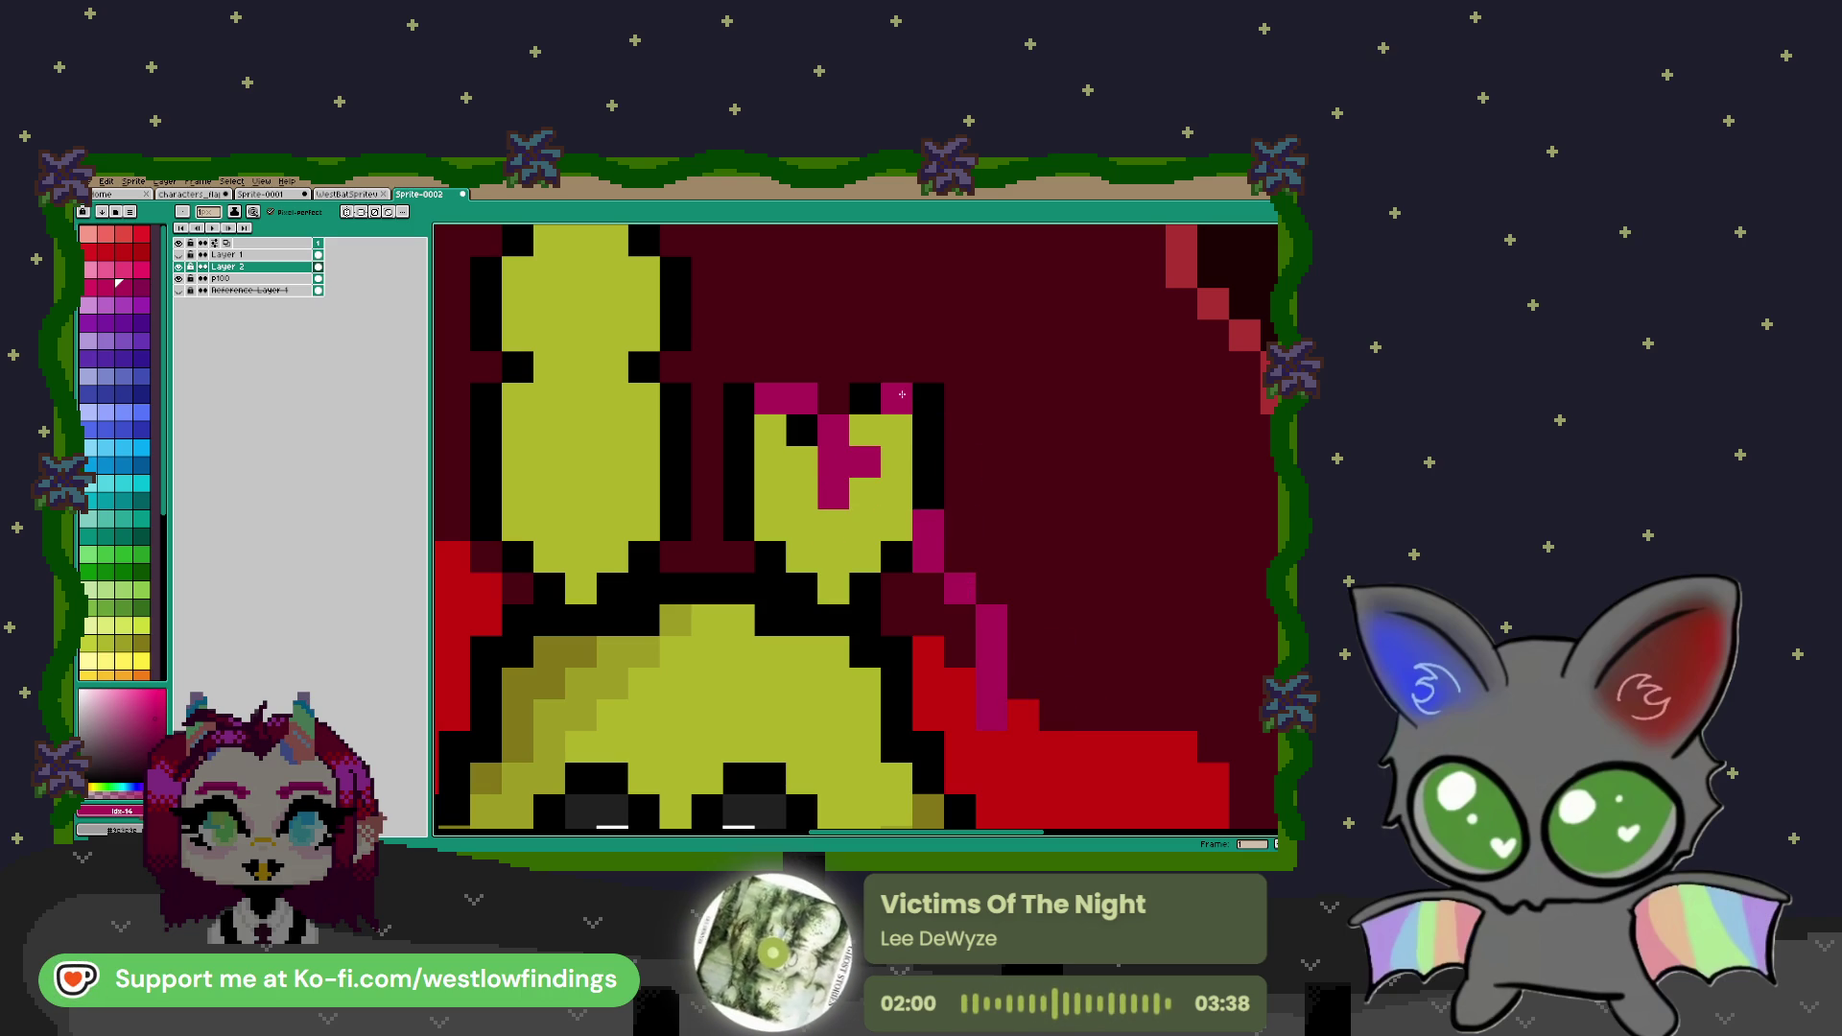
left_click_drag(894, 377, 896, 431)
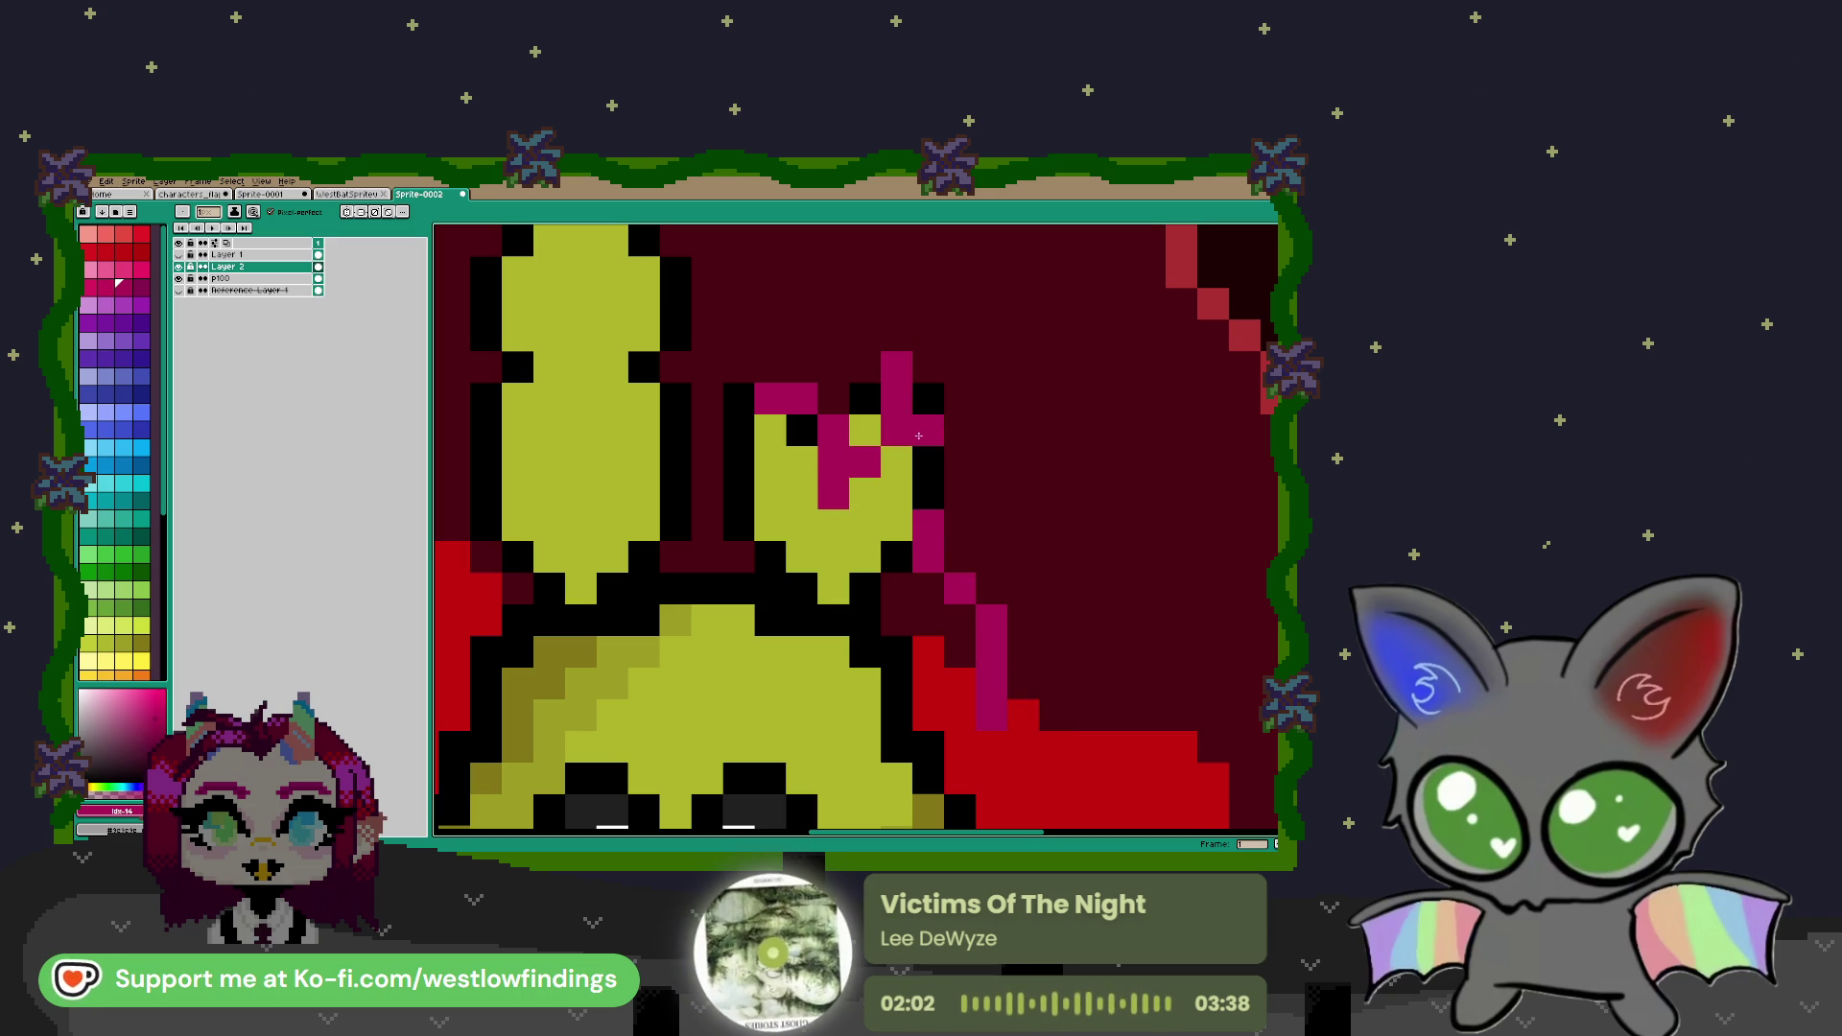
key("e")
left_click(864, 430)
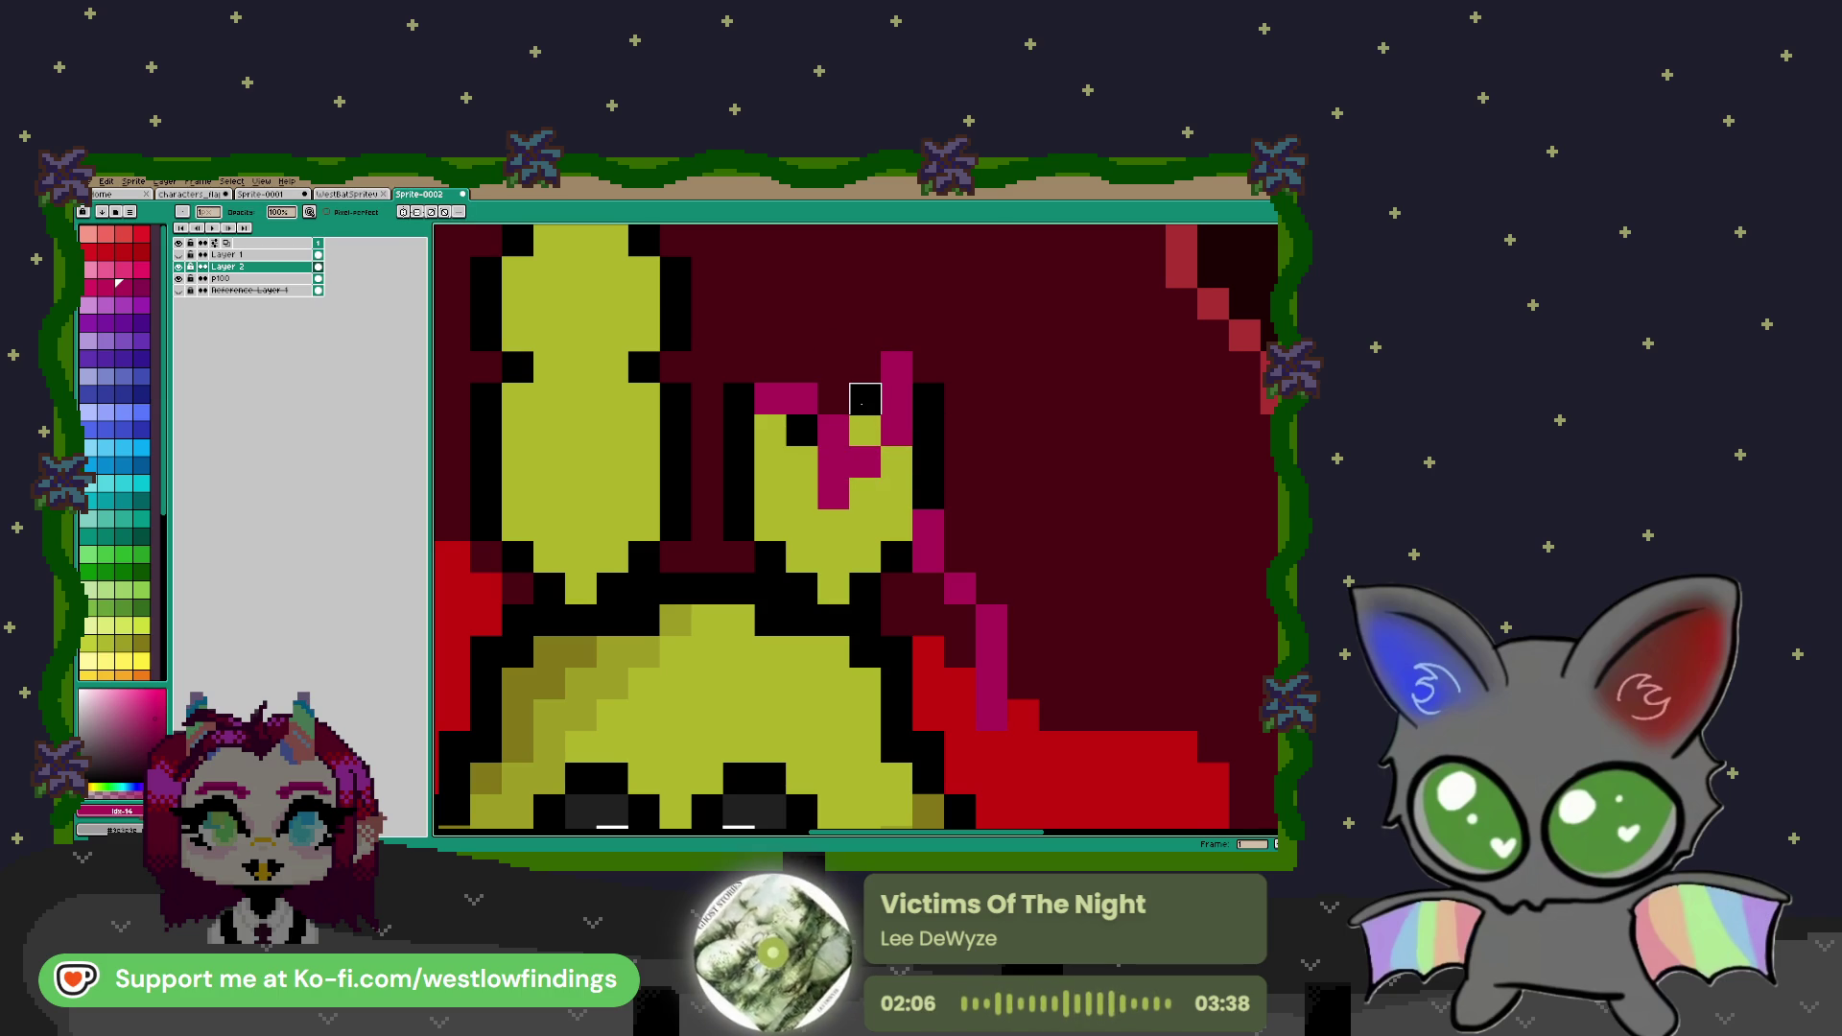
Add light pink highlights to the bow's left and right loops
key("i")
left_click(782, 478)
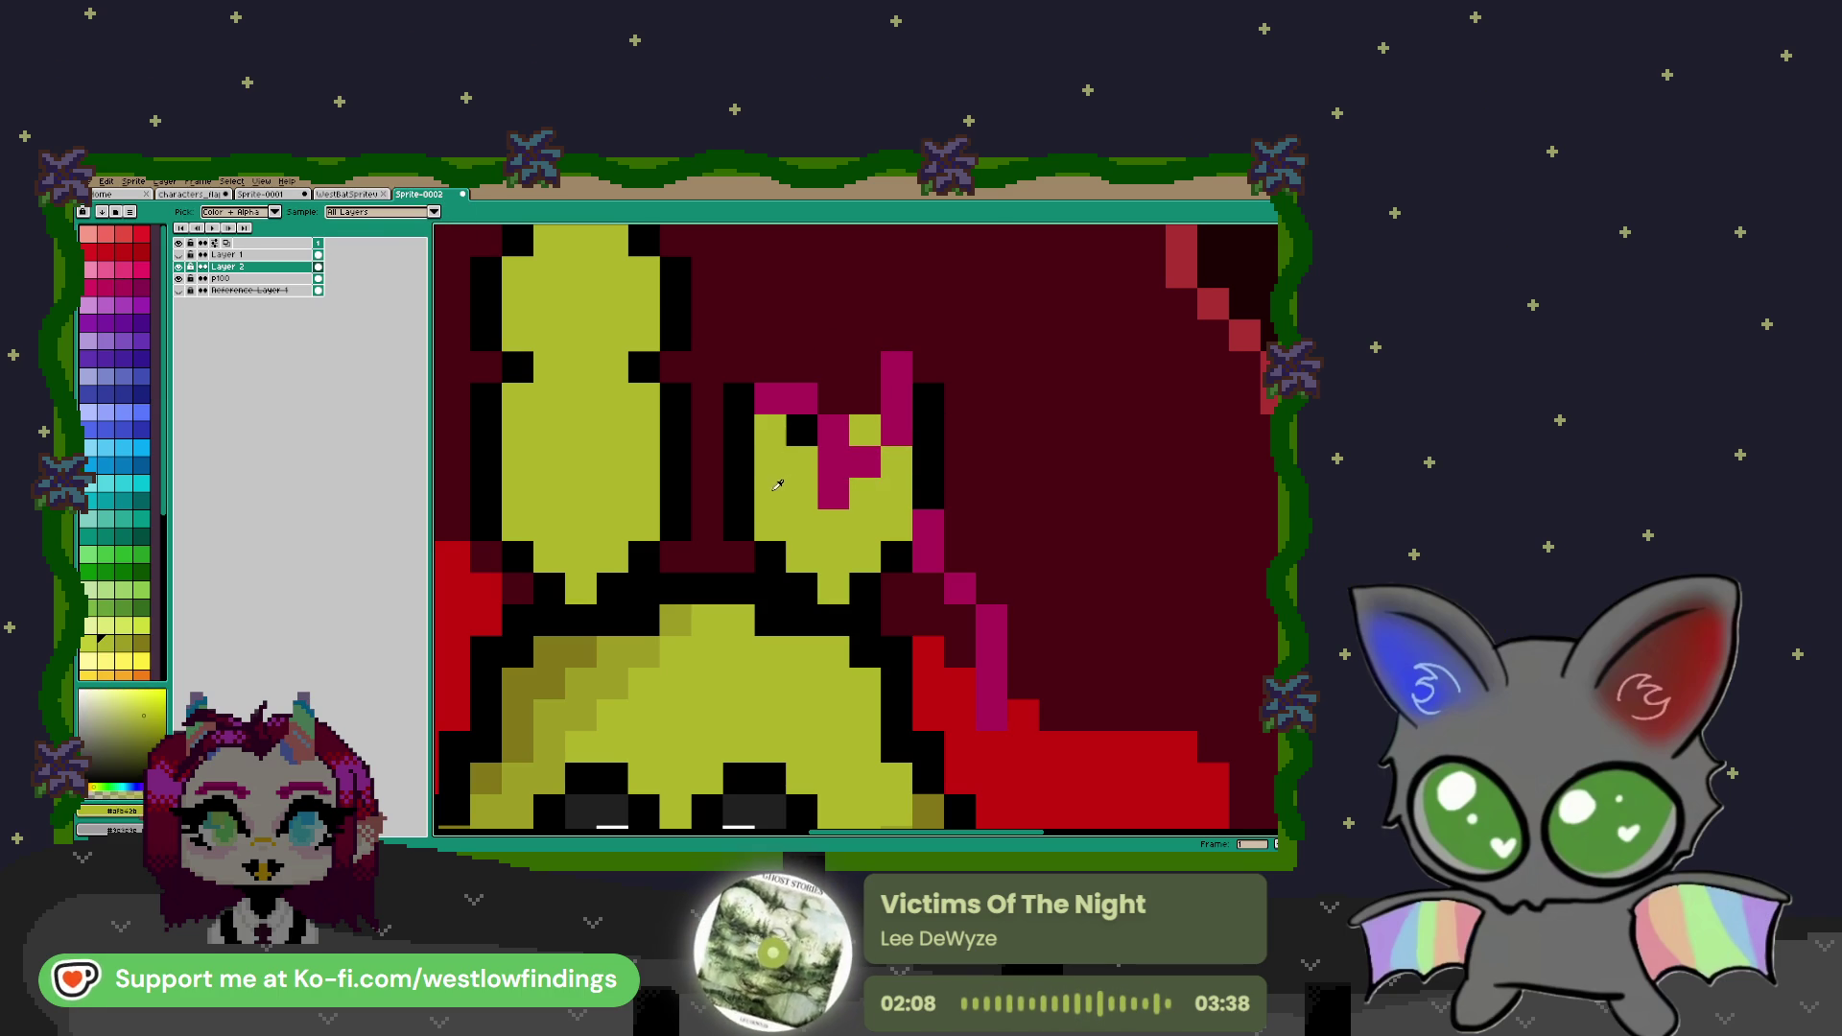
key("b")
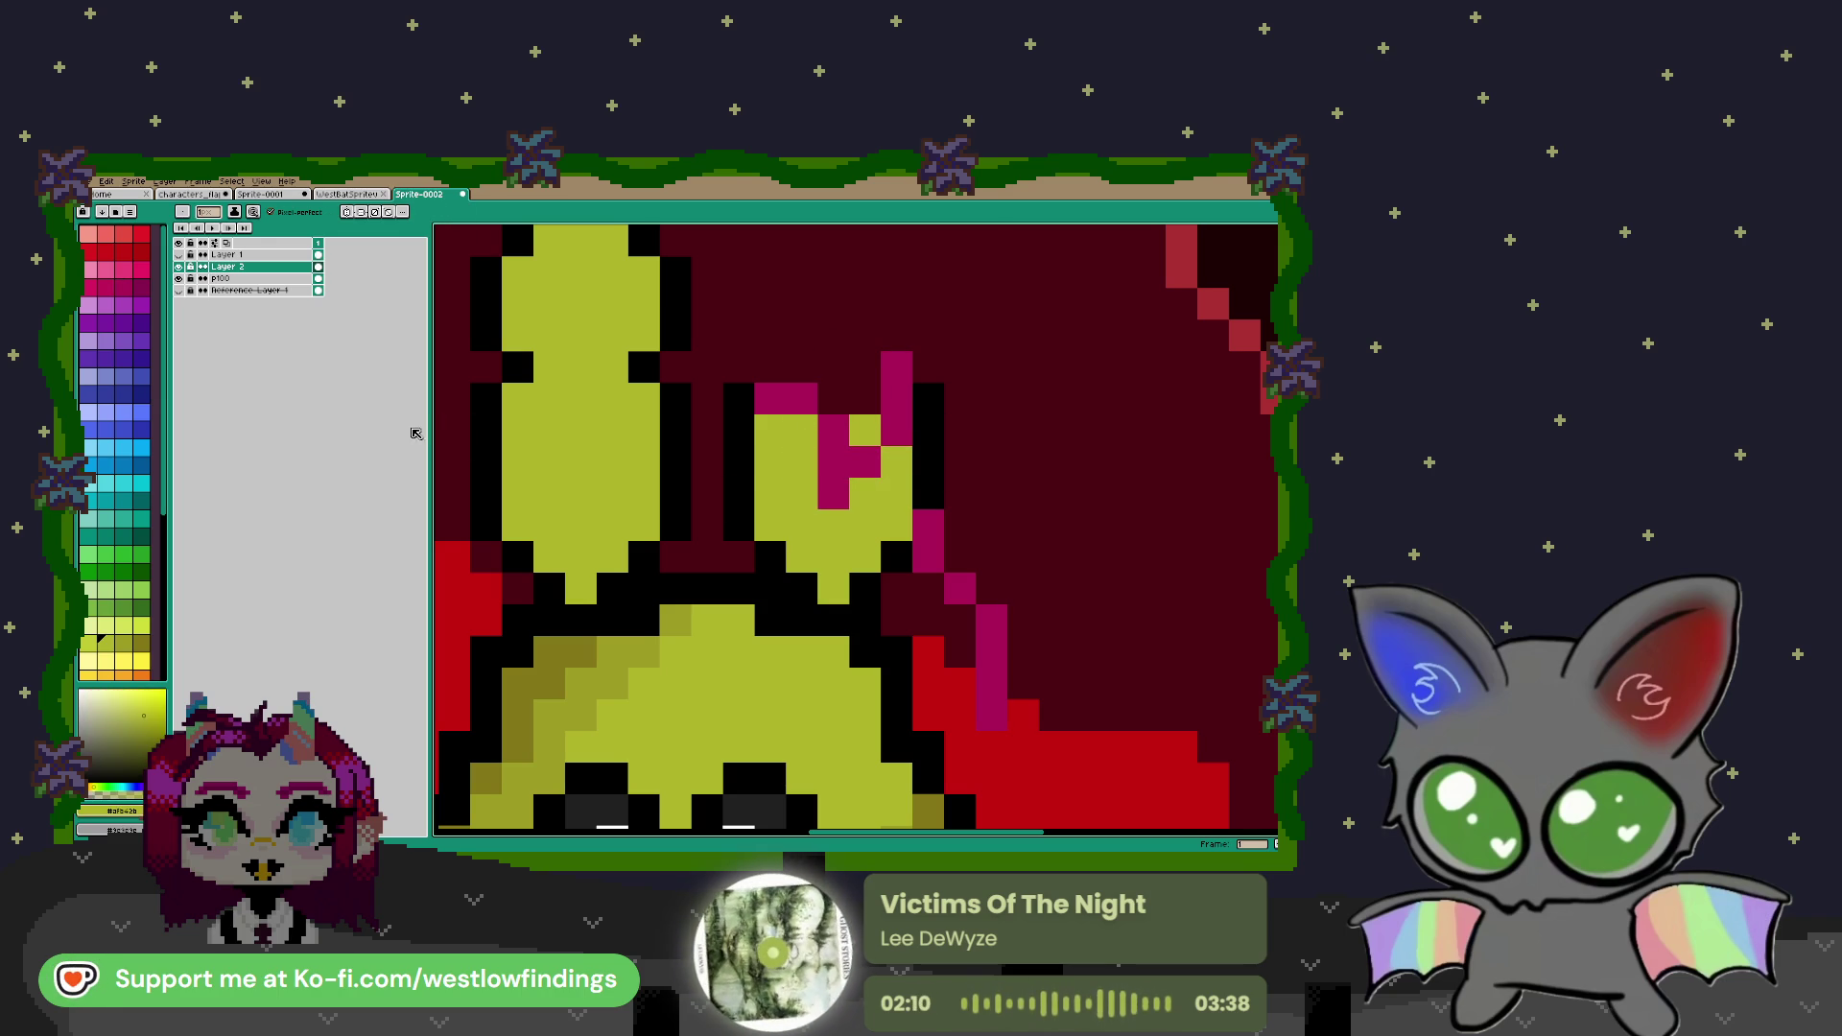
left_click(91, 269)
left_click(831, 447)
key("ctrl+z")
left_click(800, 427)
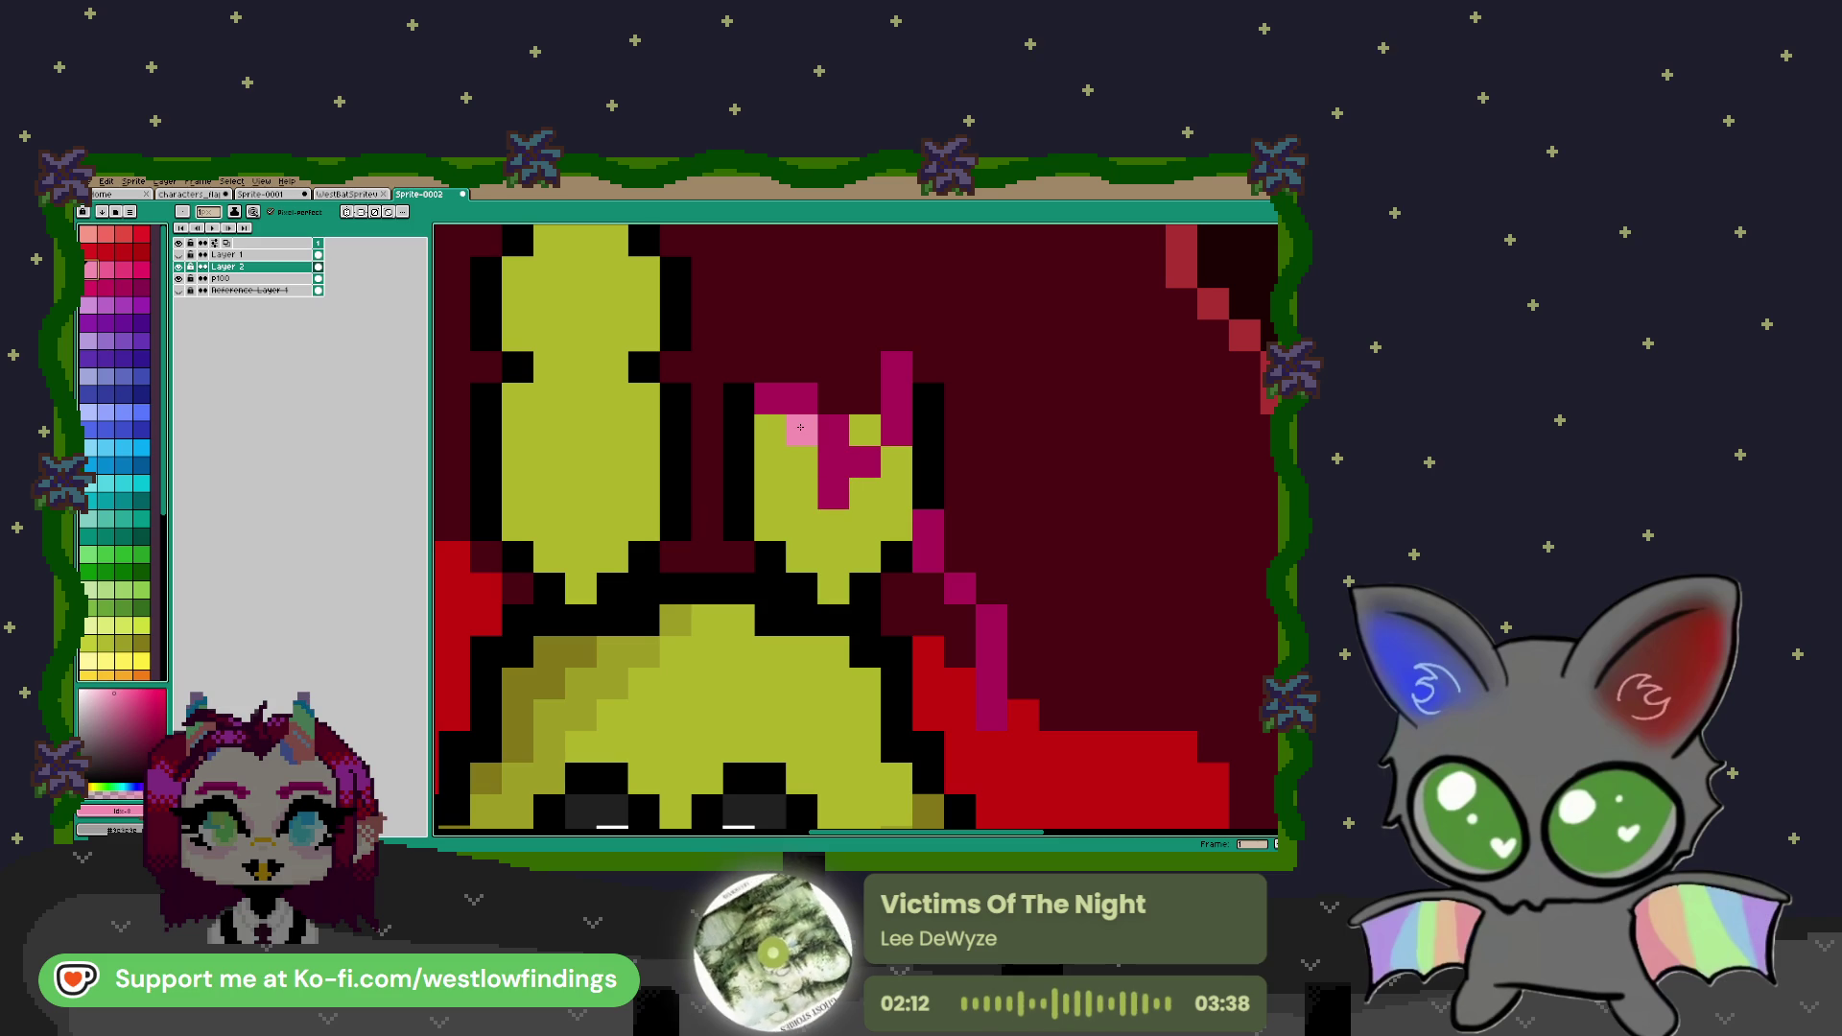
left_click(802, 368)
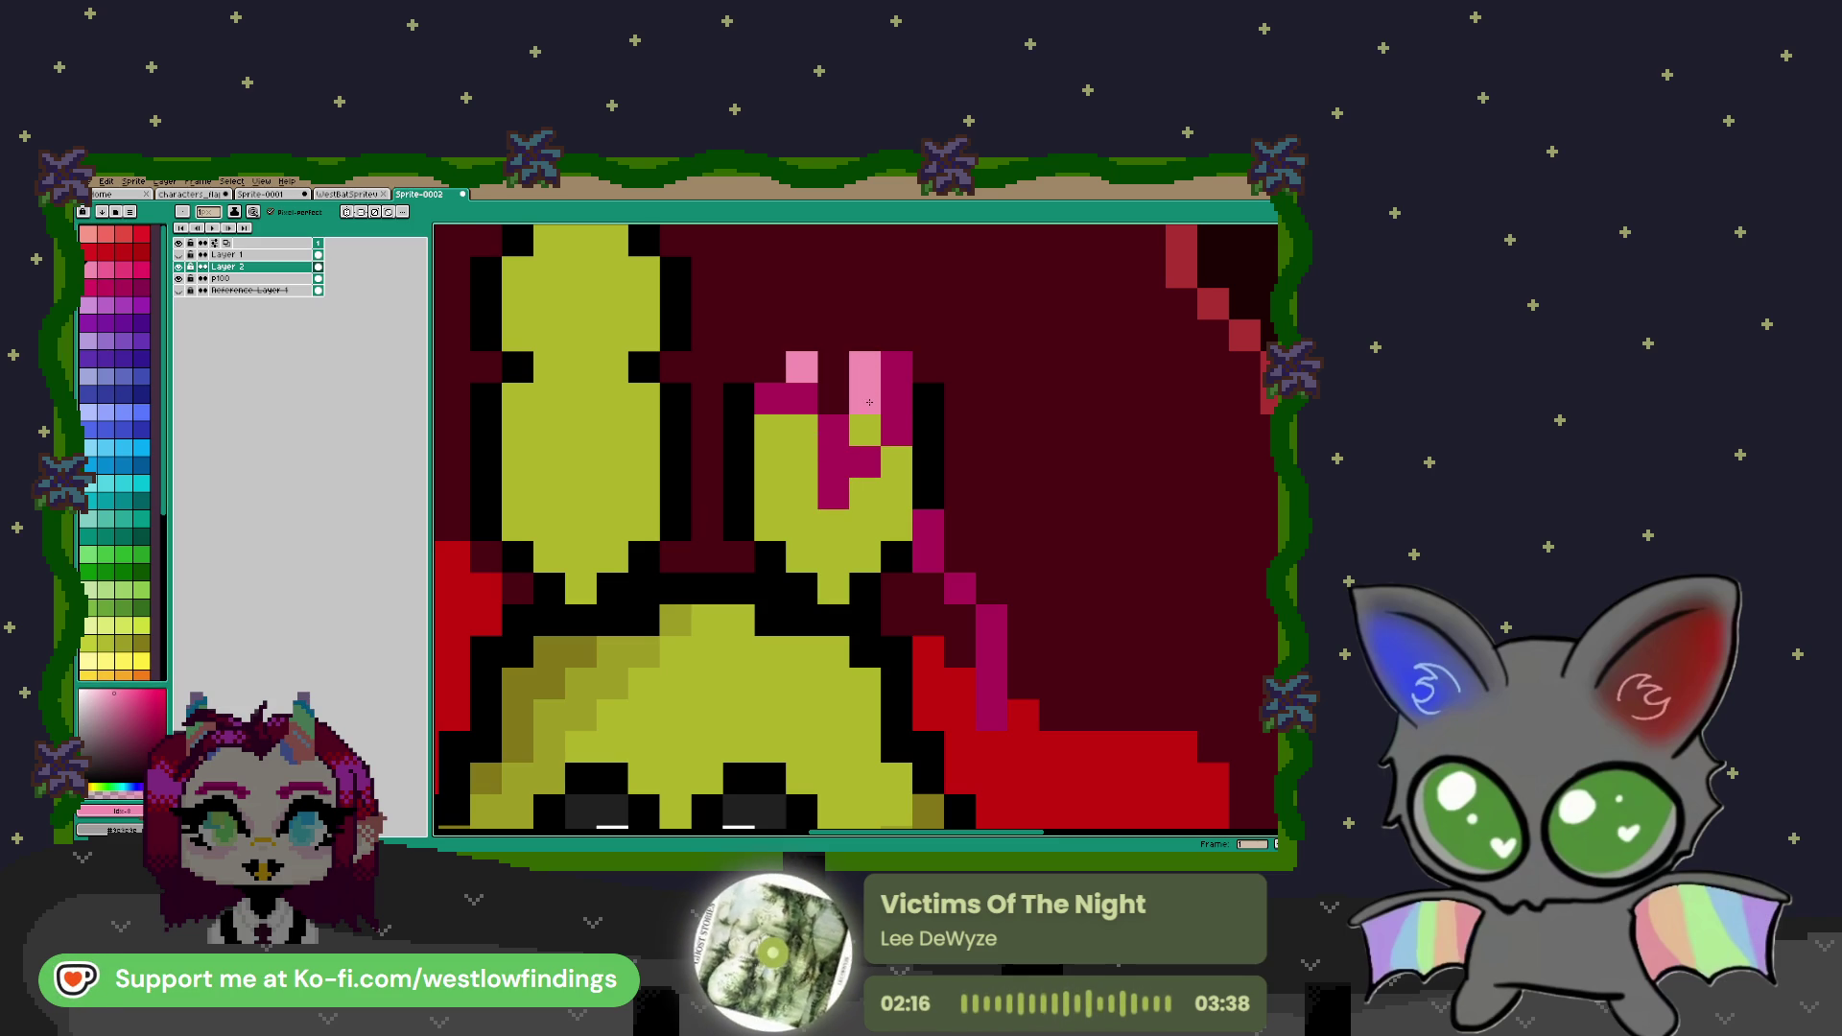
scroll(866, 467, "down", 1)
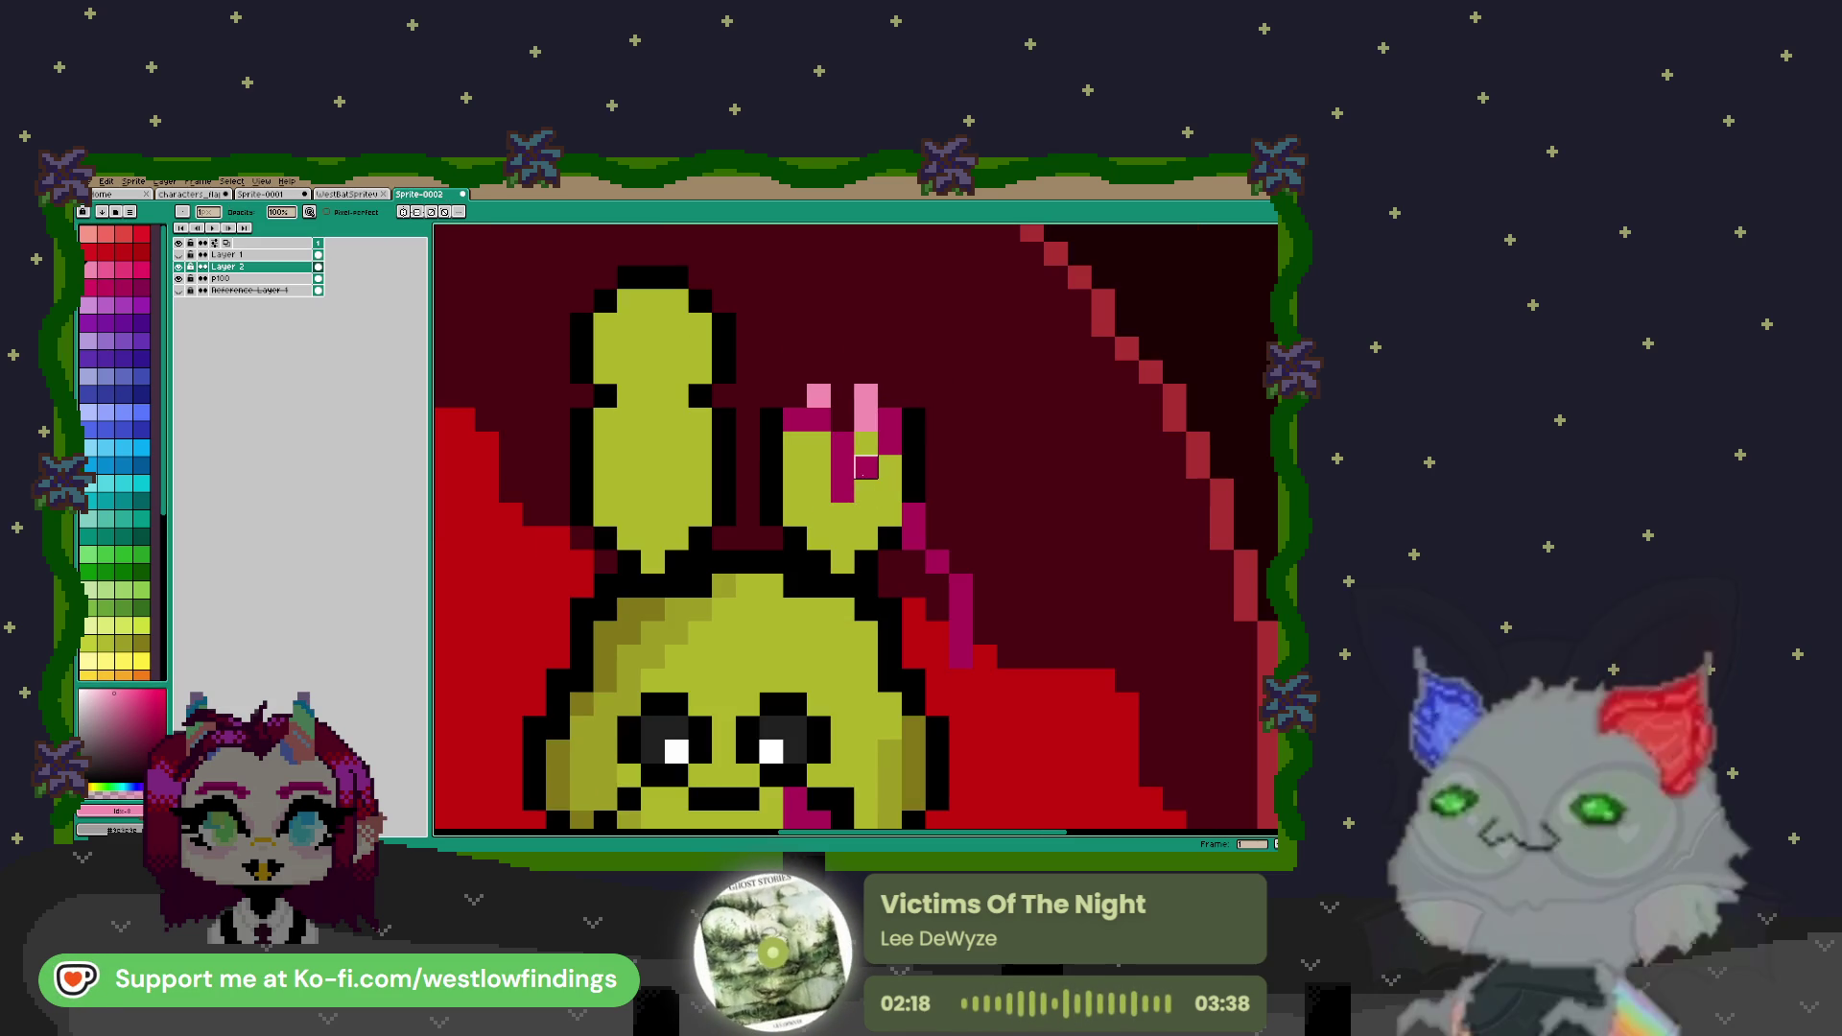
Centre the rabbit's face and sample the head's yellow-green colour with the eyedropper
left_click_drag(960, 513, 856, 422)
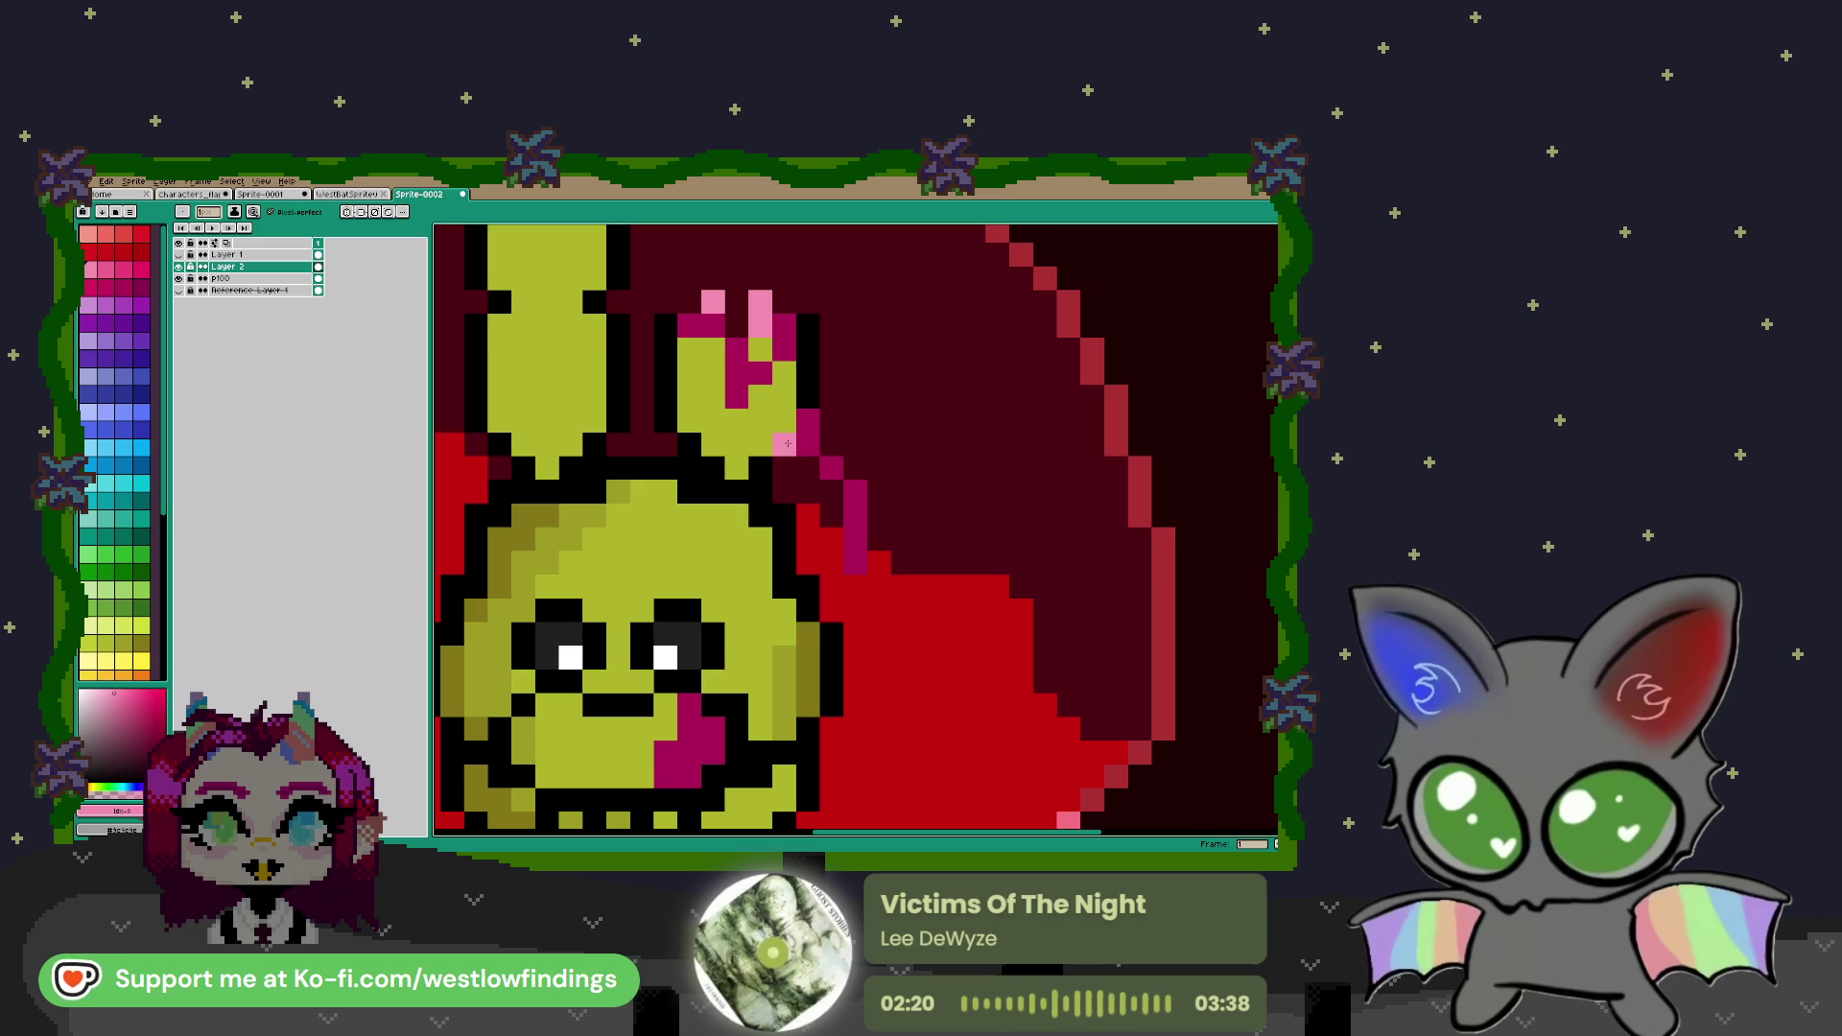
mouse_move(784, 656)
left_mouse_down()
mouse_move(834, 422)
mouse_move(849, 536)
mouse_move(771, 578)
left_mouse_up()
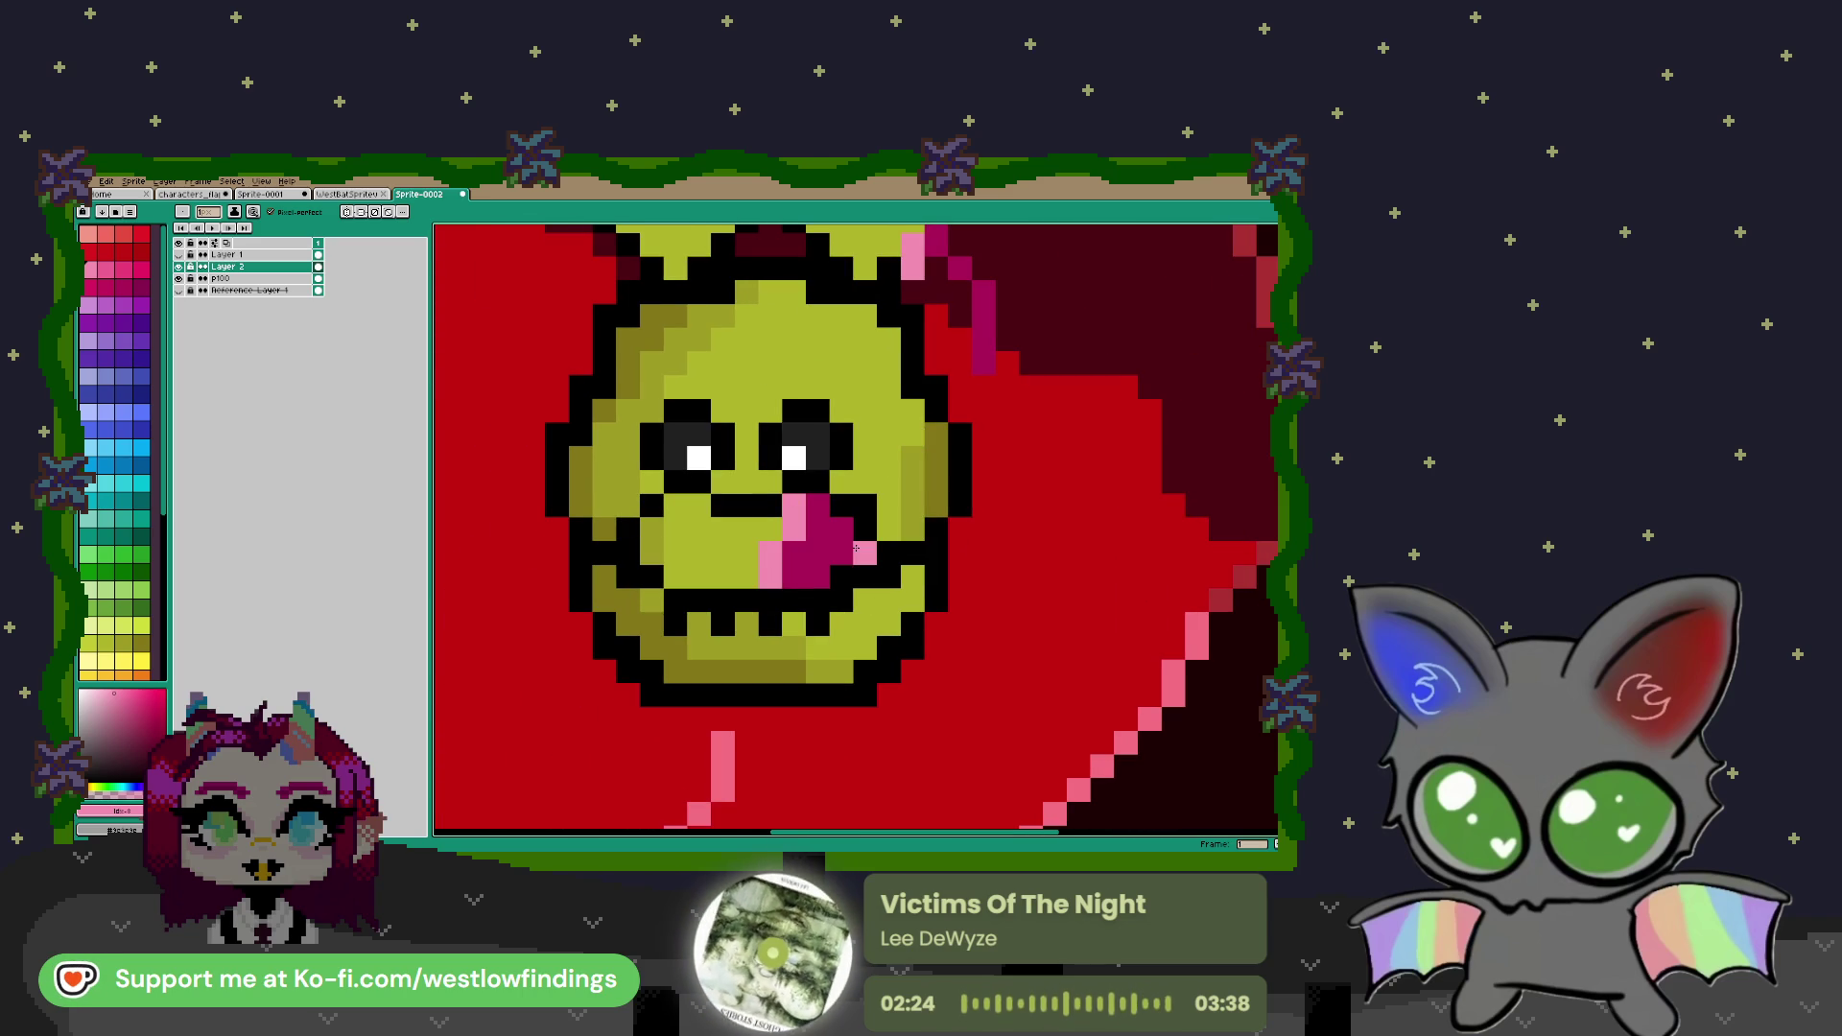
scroll(856, 540, "down", 4)
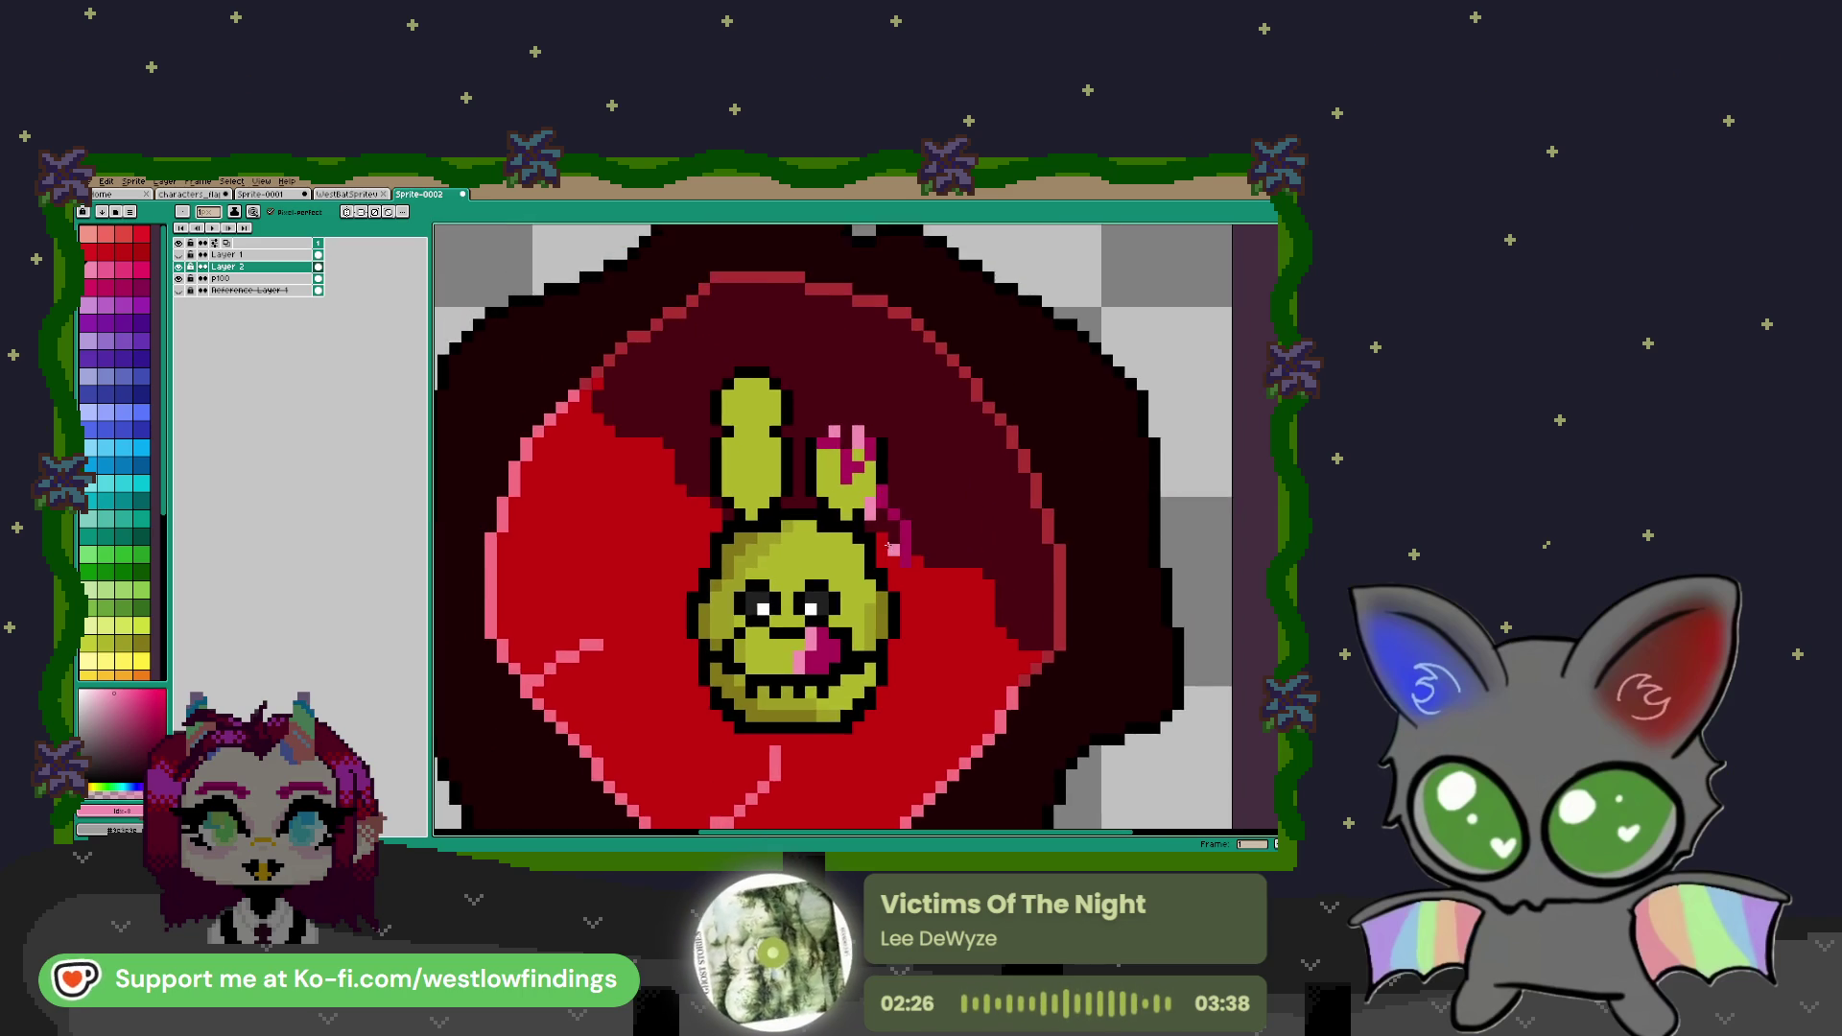
key("i")
left_click(803, 545)
scroll(818, 449, "up", 3)
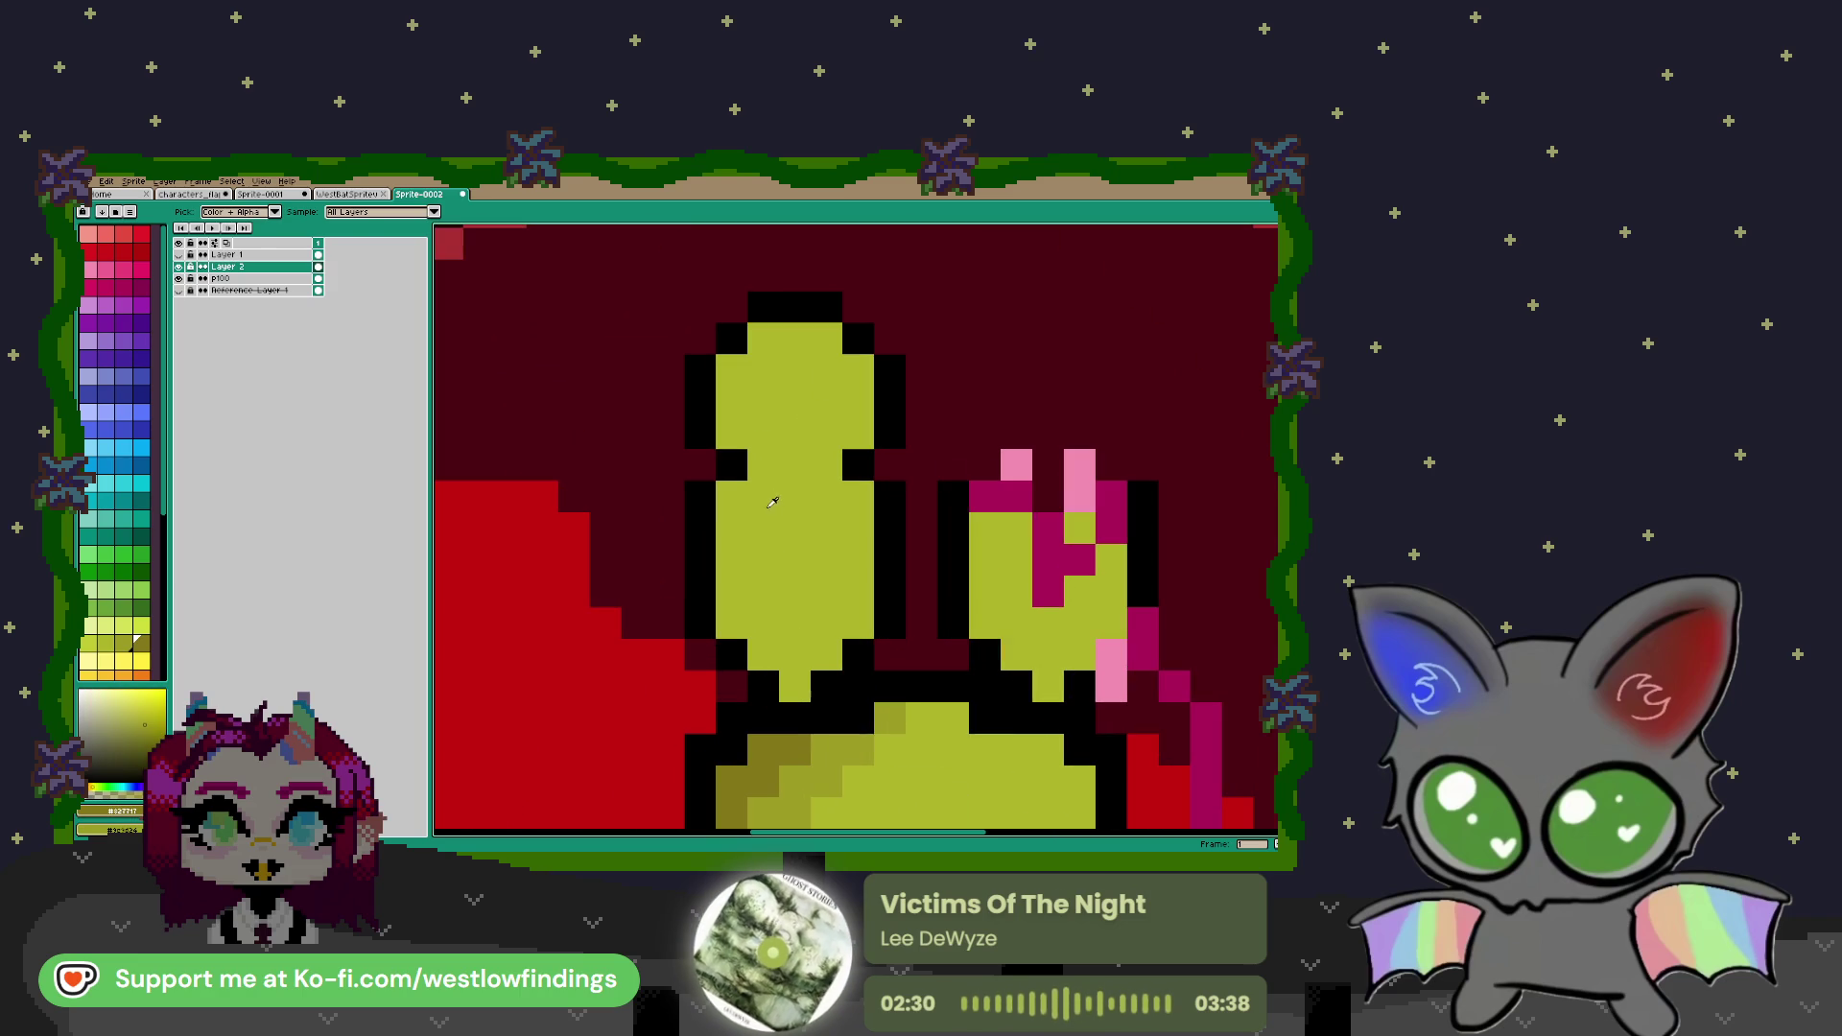
Paint dark olive pencil shading down the left ear and the head's left edge
key("b")
left_click(762, 337)
left_click_drag(731, 369, 731, 431)
left_click(736, 495)
left_click_drag(736, 495, 733, 551)
left_click(750, 470)
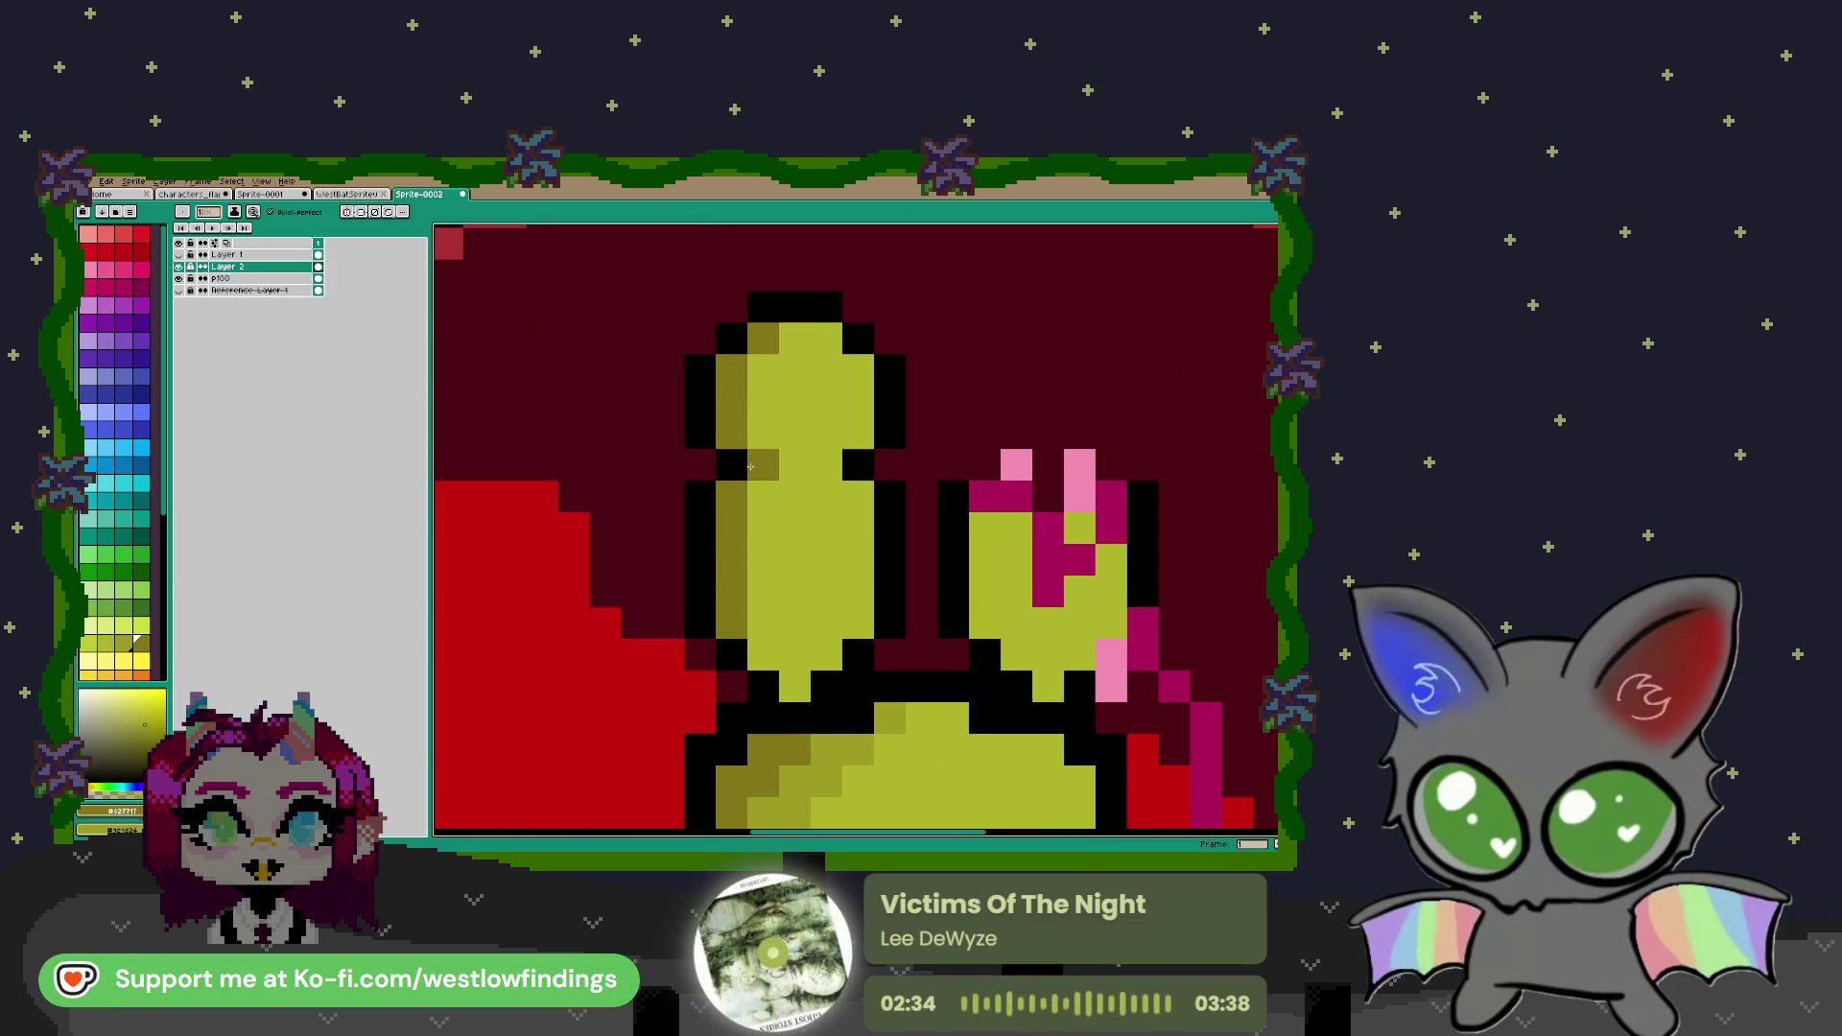
mouse_move(764, 369)
left_mouse_down()
mouse_move(763, 658)
mouse_move(794, 683)
mouse_move(818, 655)
left_mouse_up()
left_click(763, 433)
left_click(794, 337)
left_click(799, 391)
left_click(794, 685)
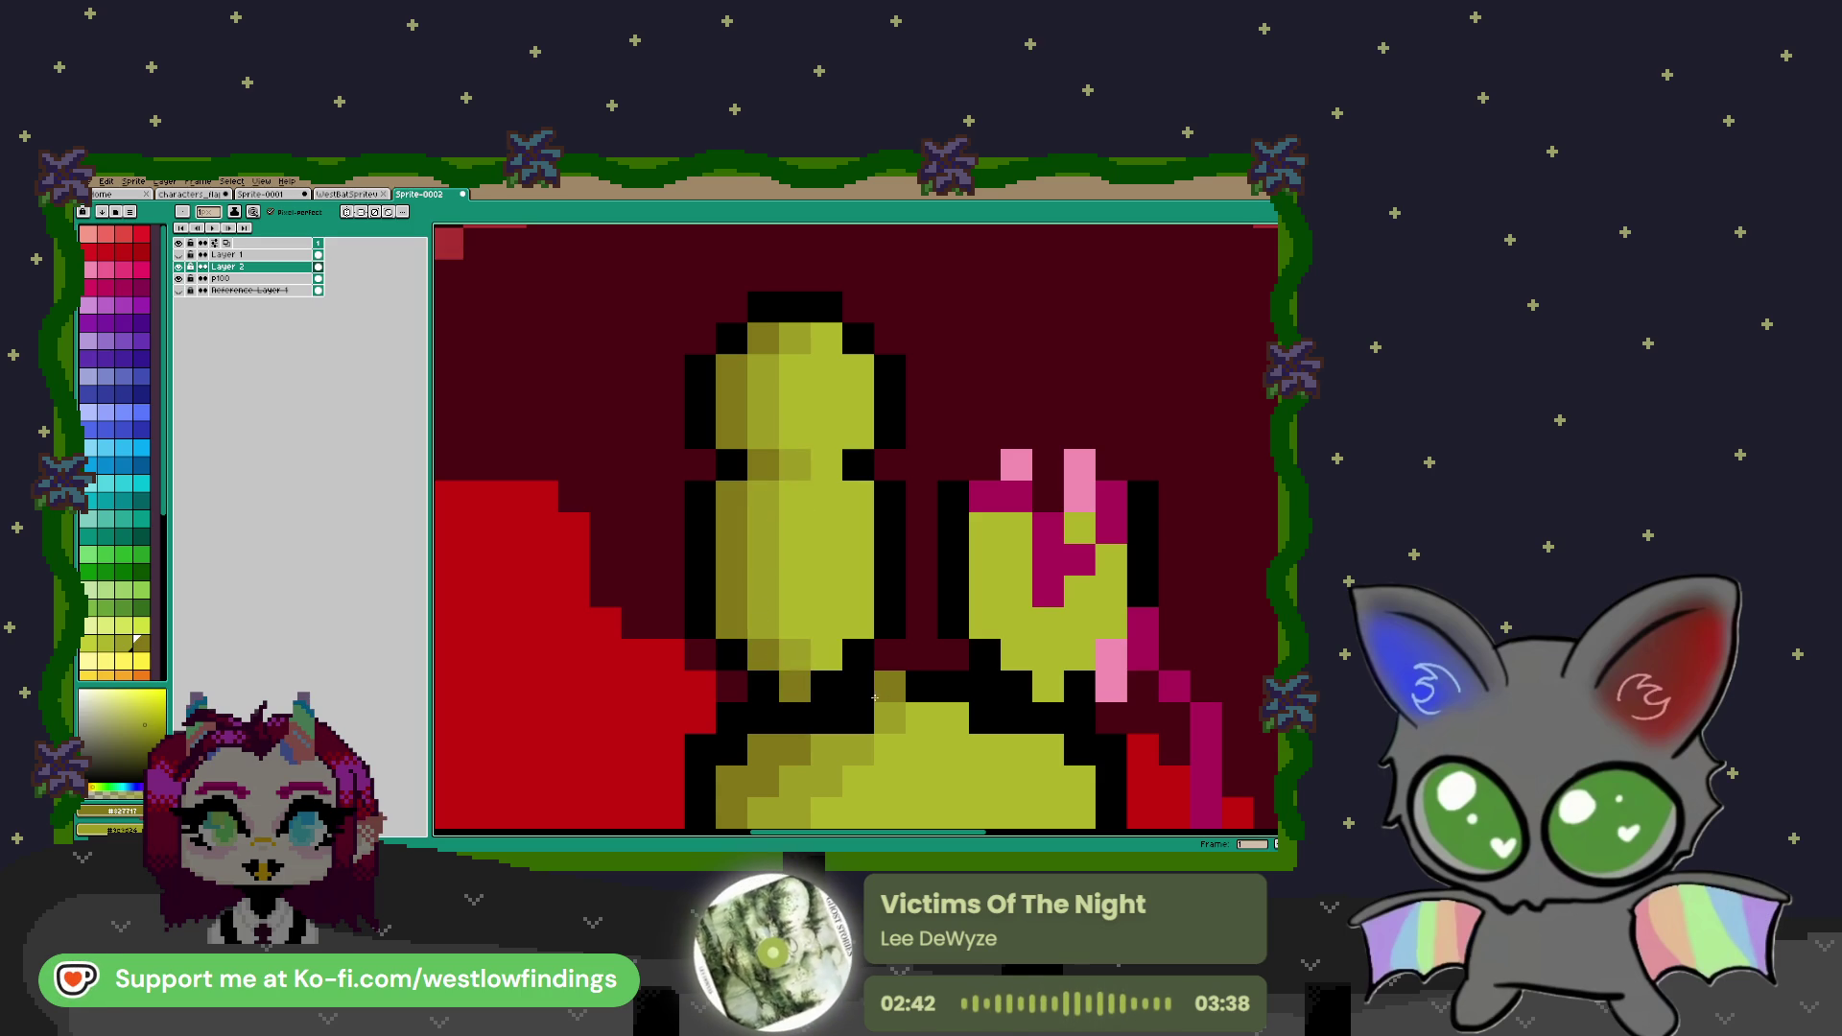
Shade the right ear's left columns with a dark olive stripe
scroll(832, 665, "down", 3)
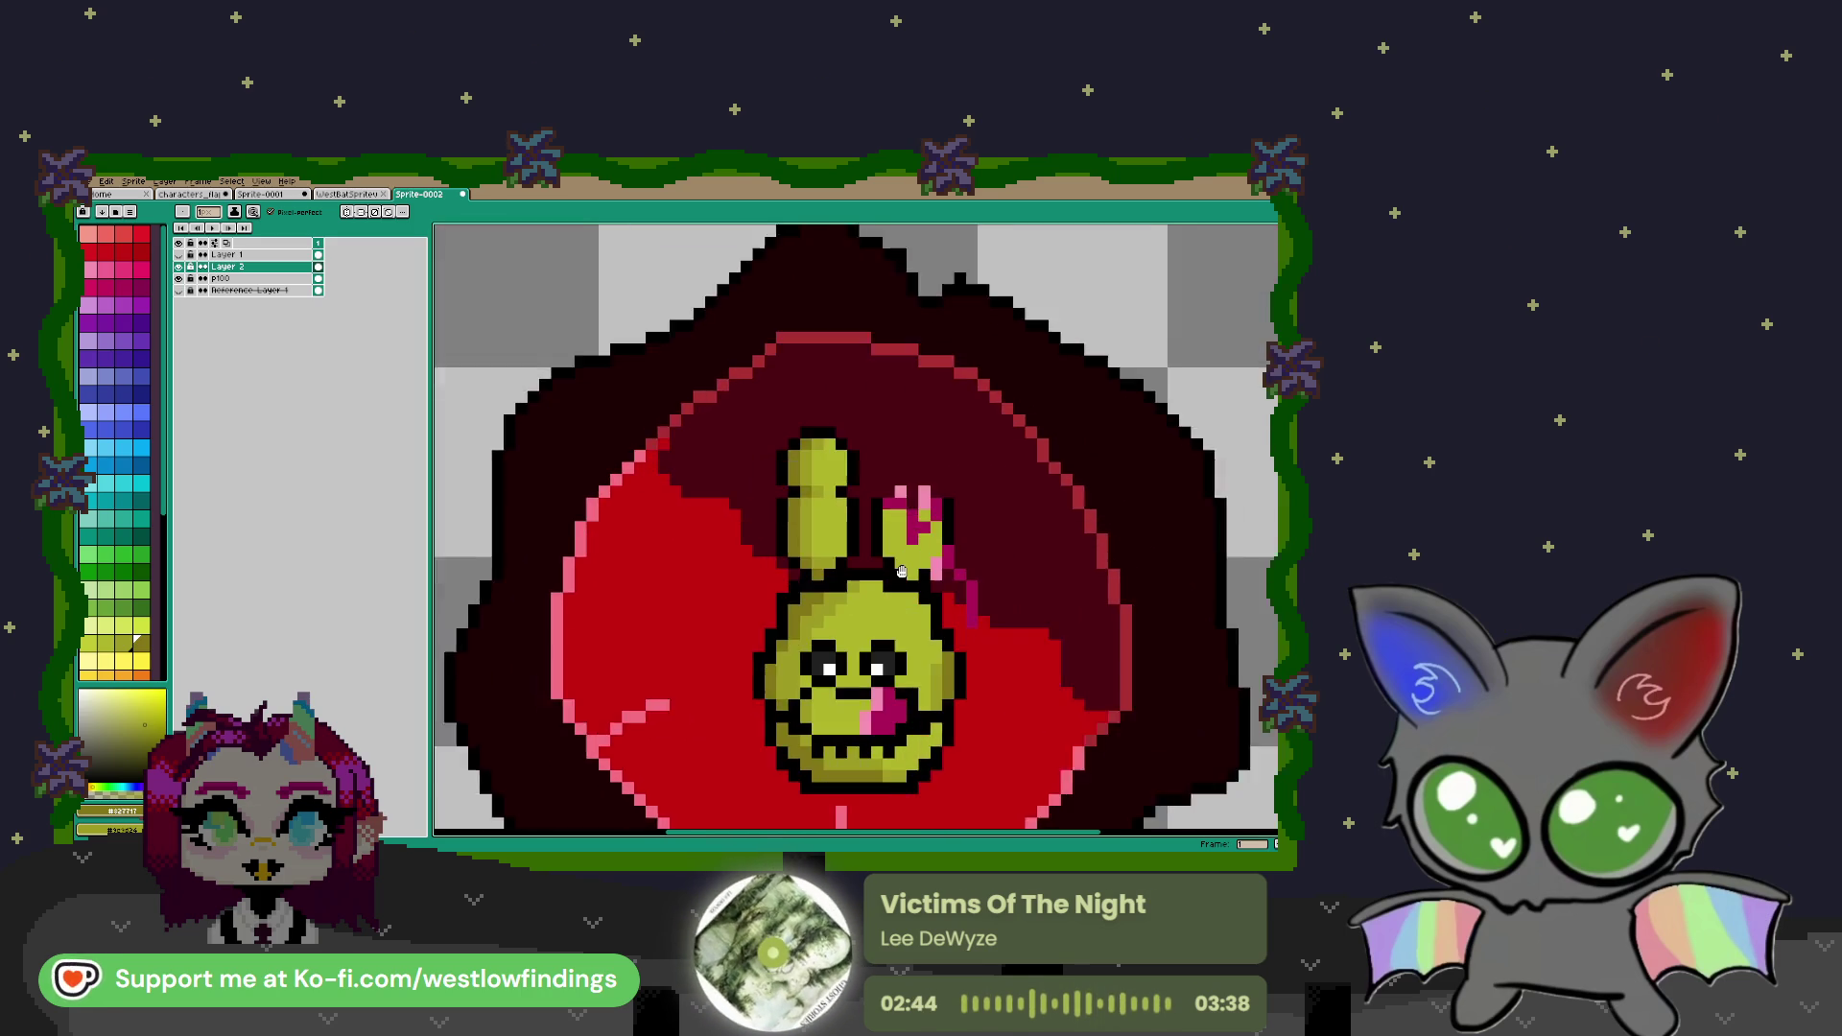
scroll(838, 484, "up", 2)
left_click_drag(817, 510, 816, 556)
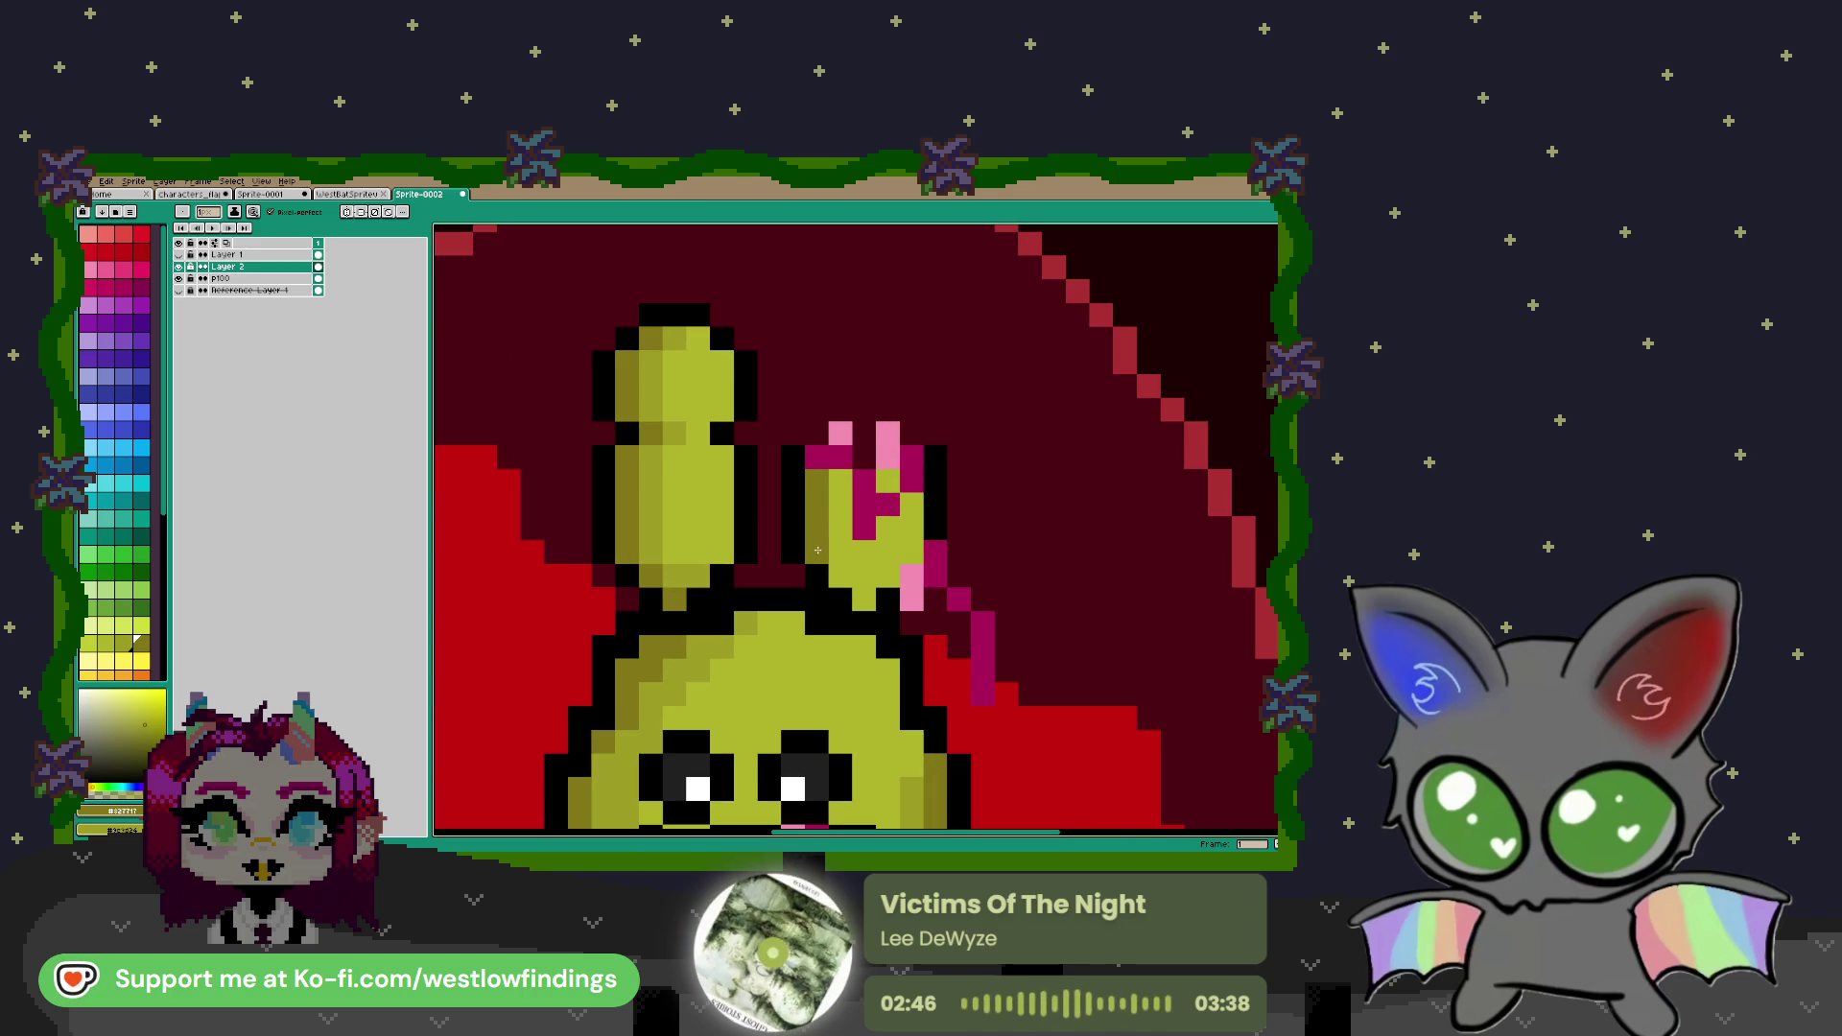
left_click_drag(840, 480, 846, 577)
left_click(864, 586)
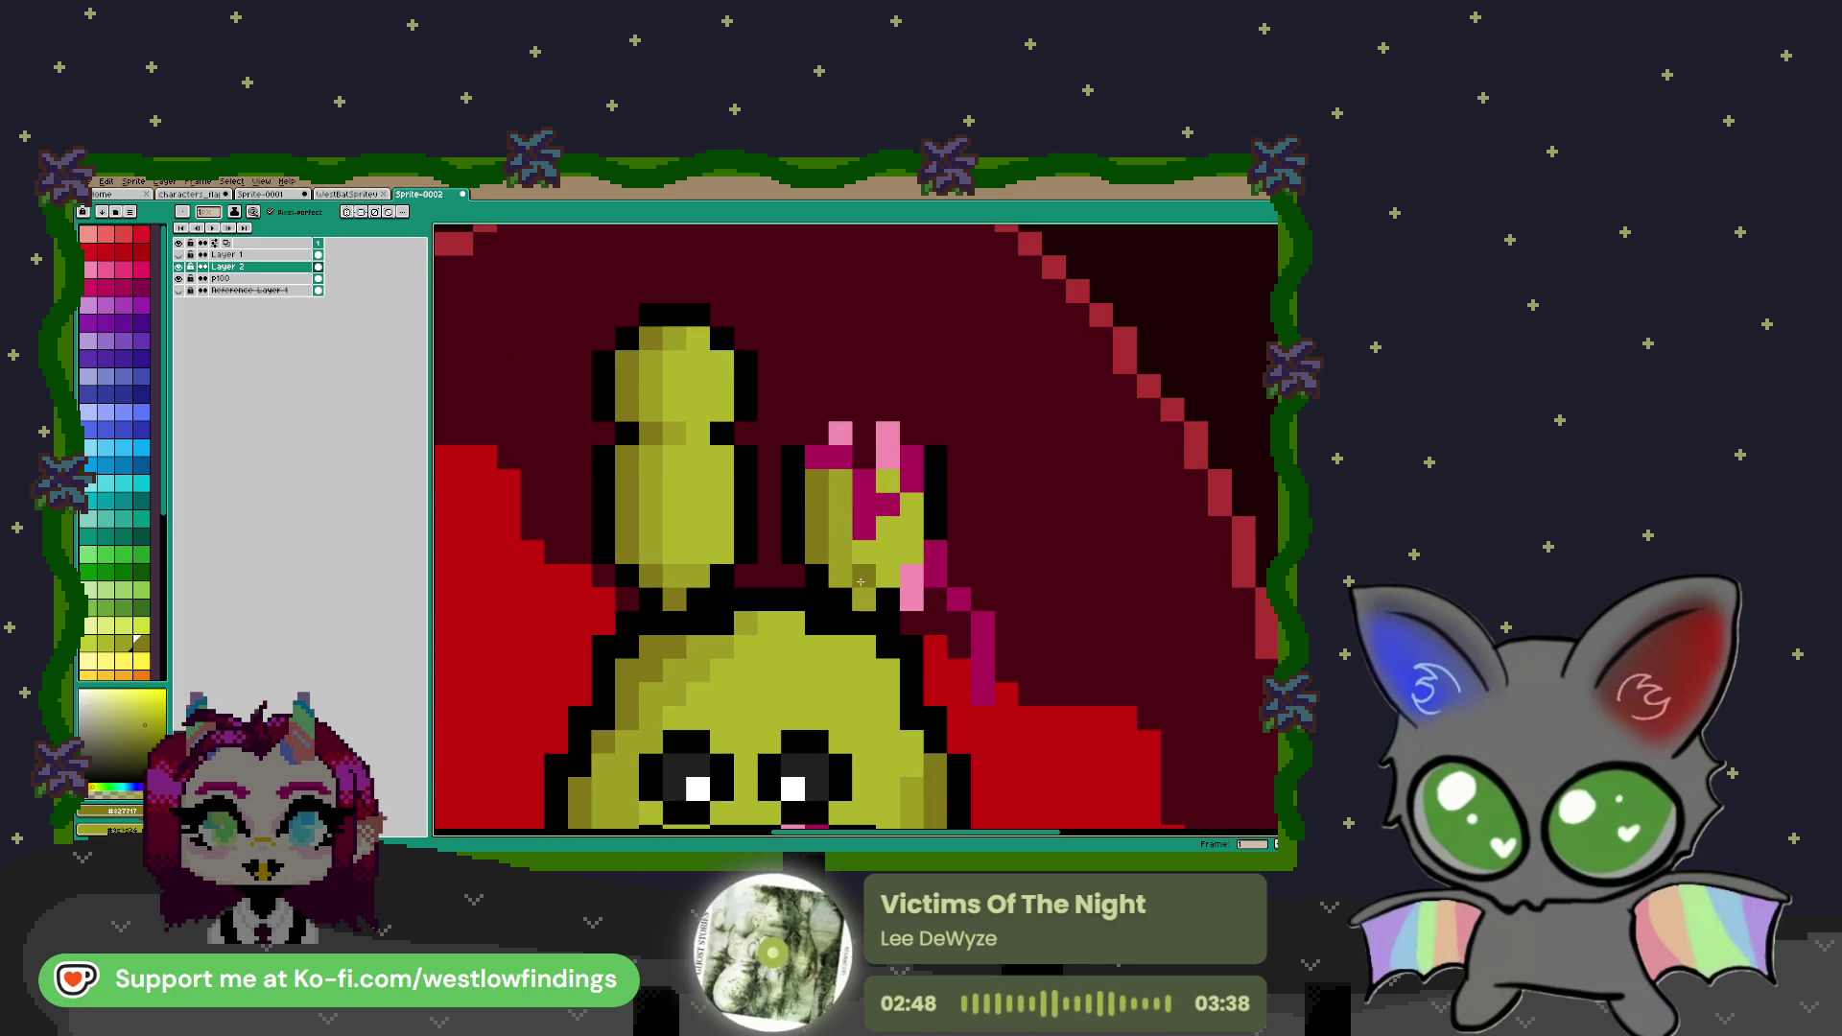
scroll(892, 575, "down", 5)
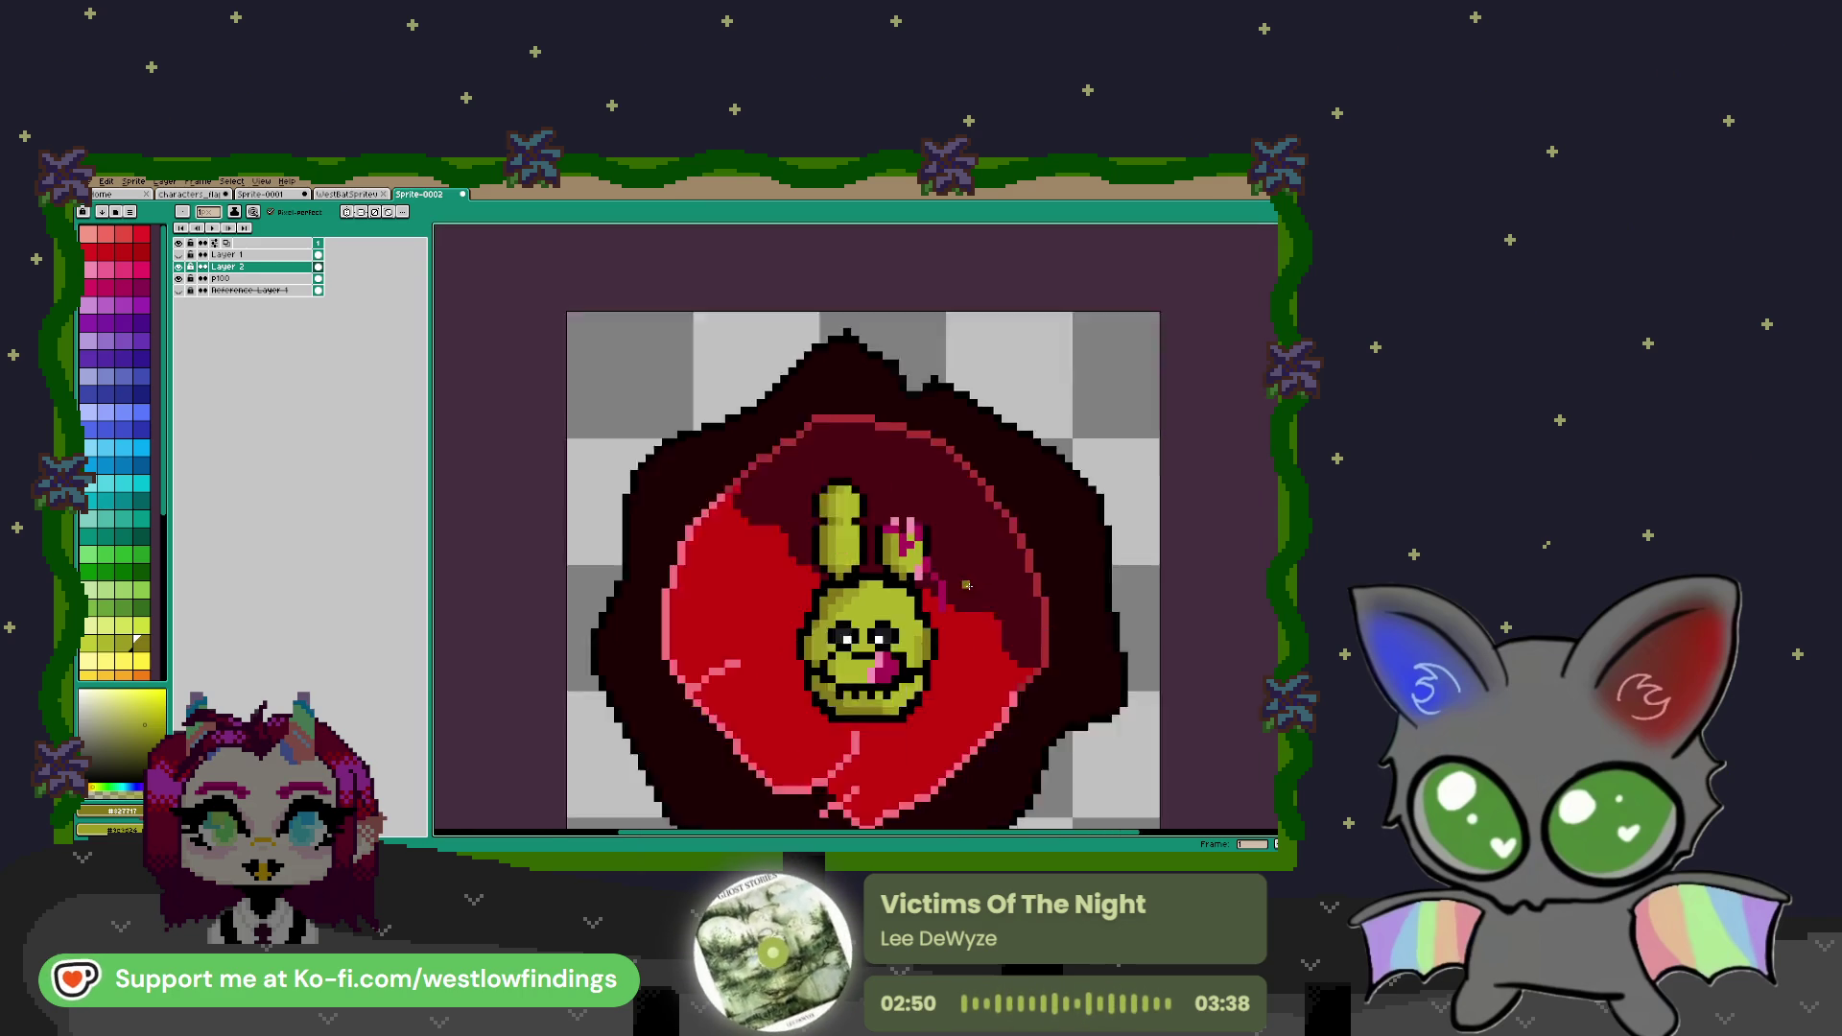
Marquee-select the rabbit character, drag it up and left, and deselect
scroll(858, 578, "up", 1)
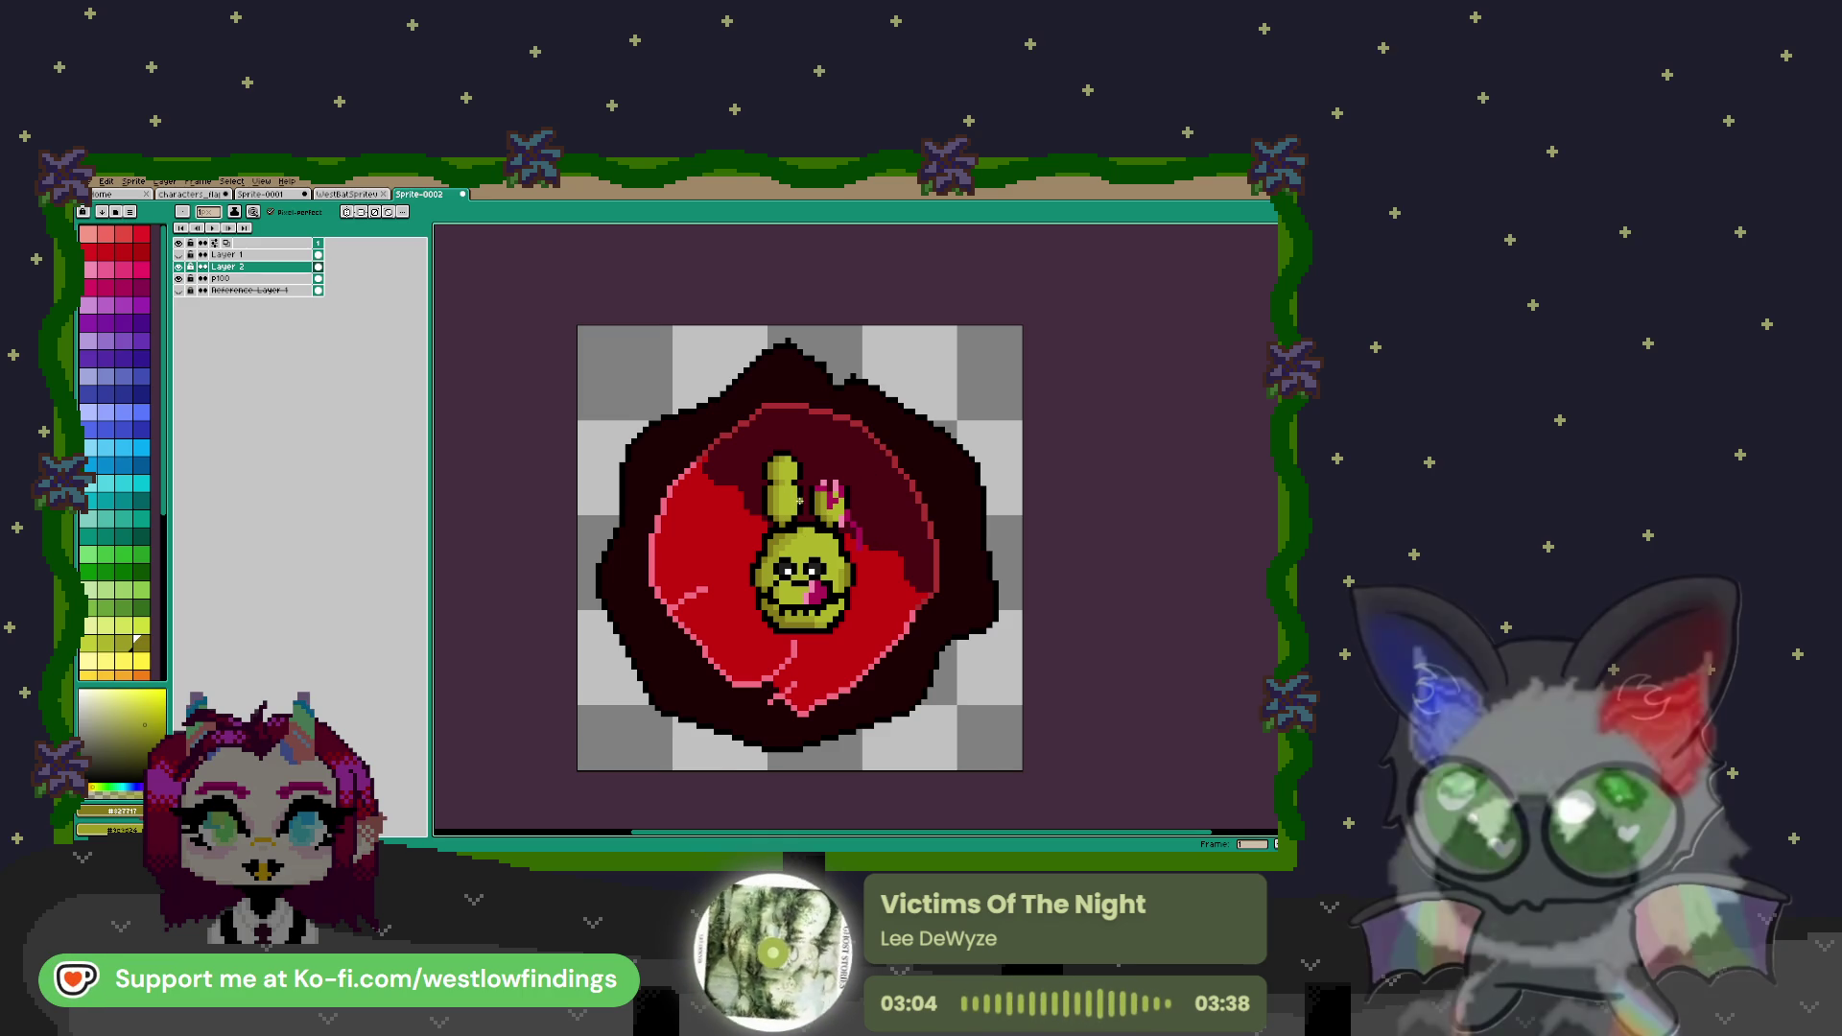
key("m")
left_click_drag(731, 443, 923, 671)
left_click_drag(844, 614, 822, 556)
key("ctrl+d")
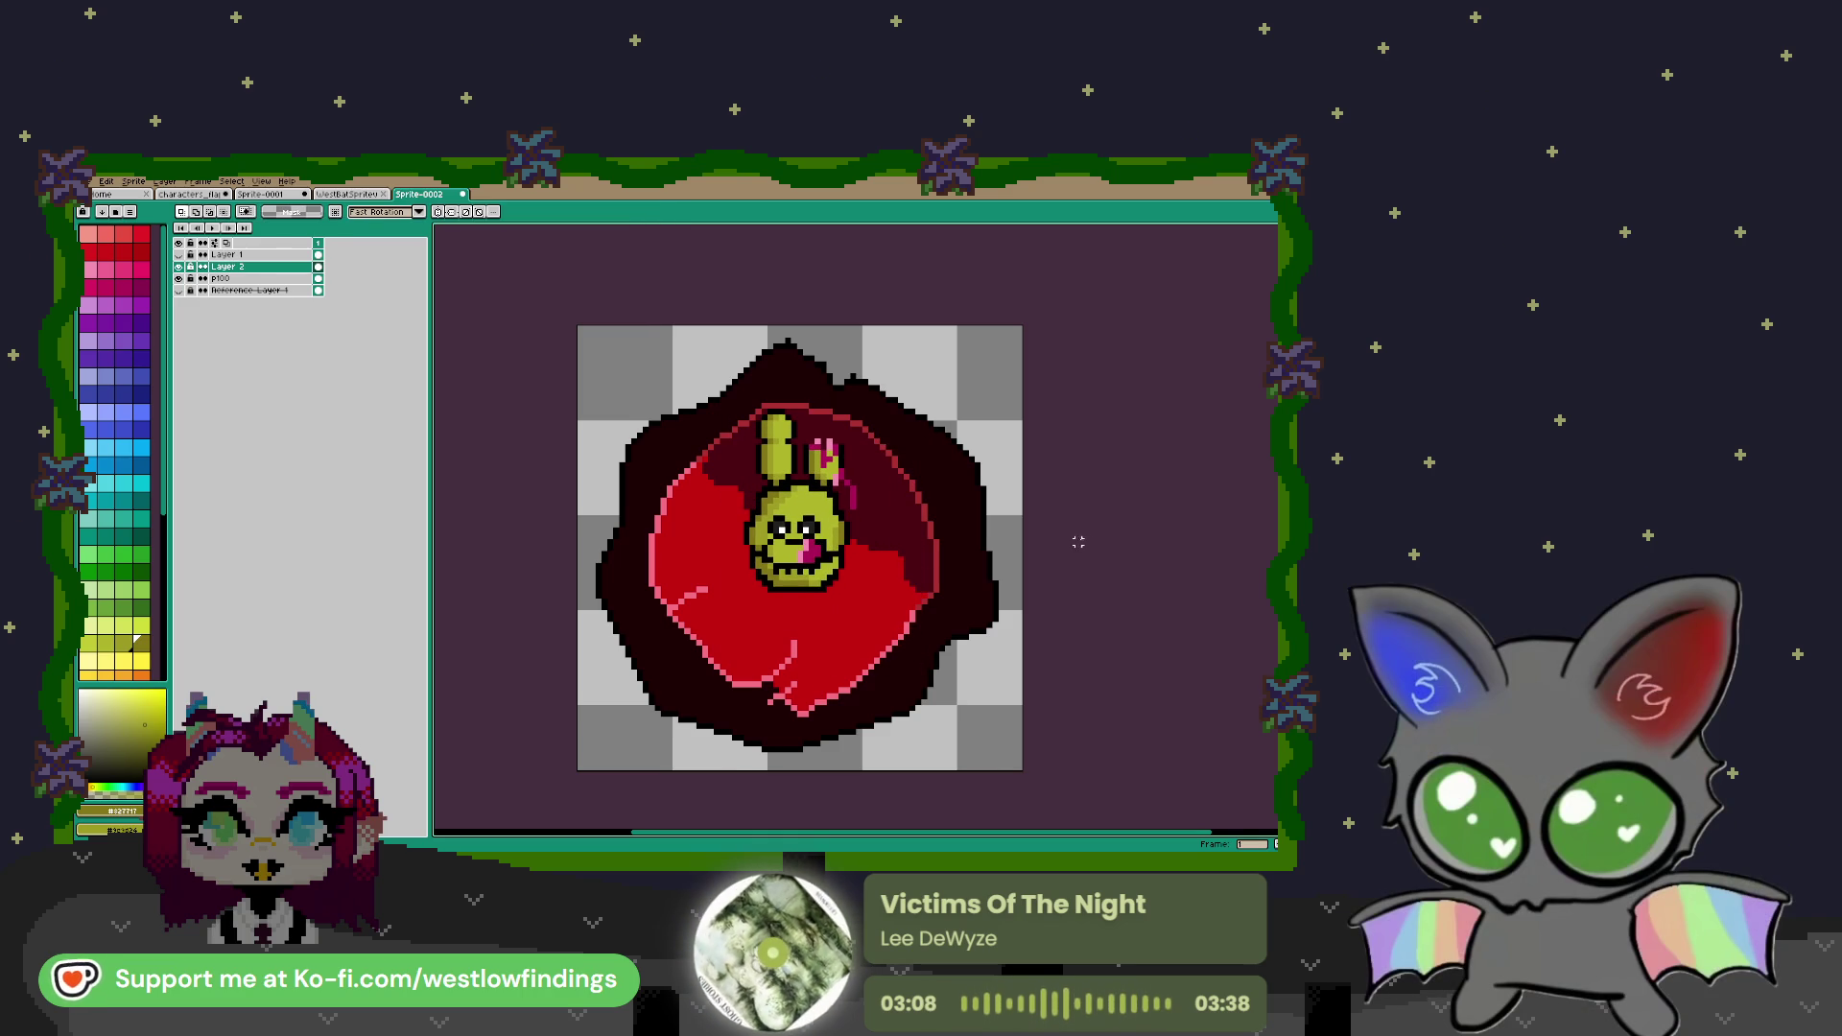
Show Layer 1, move the '100' below the head, and merge Layer 1 into Layer 2
left_click(180, 256)
left_click(230, 255)
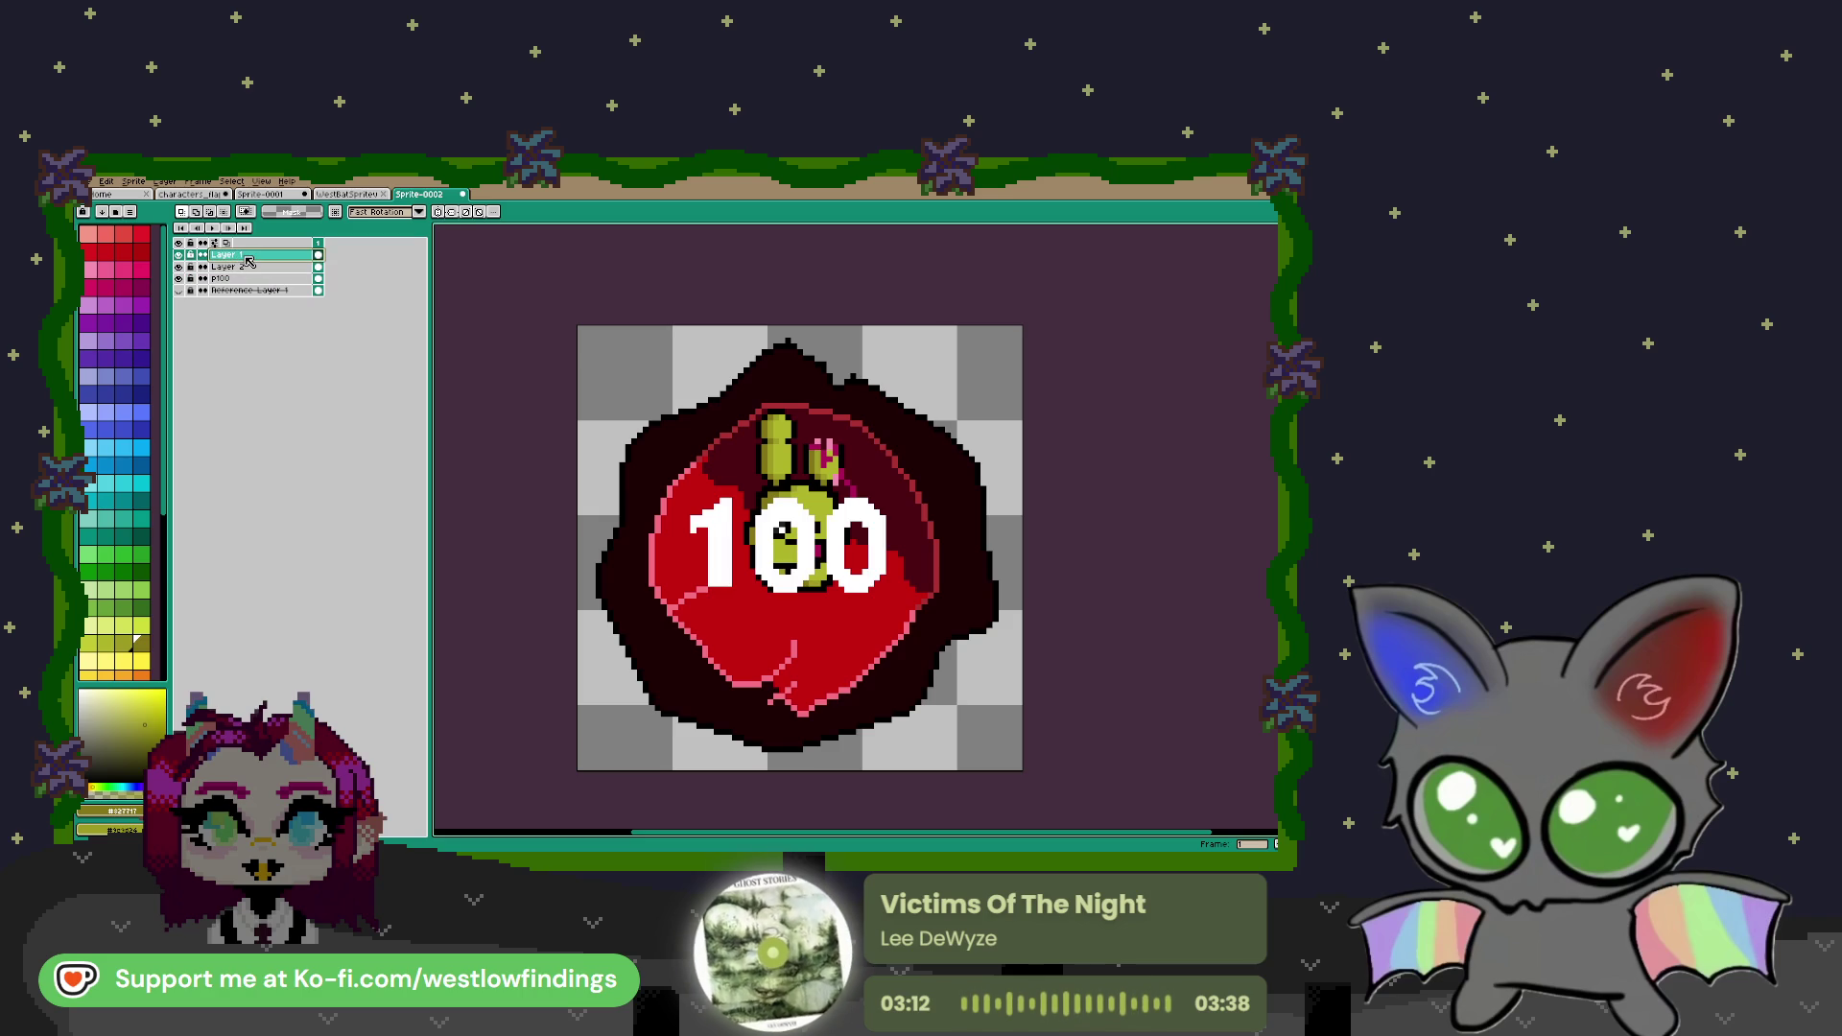
mouse_move(642, 478)
left_mouse_down()
mouse_move(940, 602)
mouse_move(883, 678)
left_mouse_up()
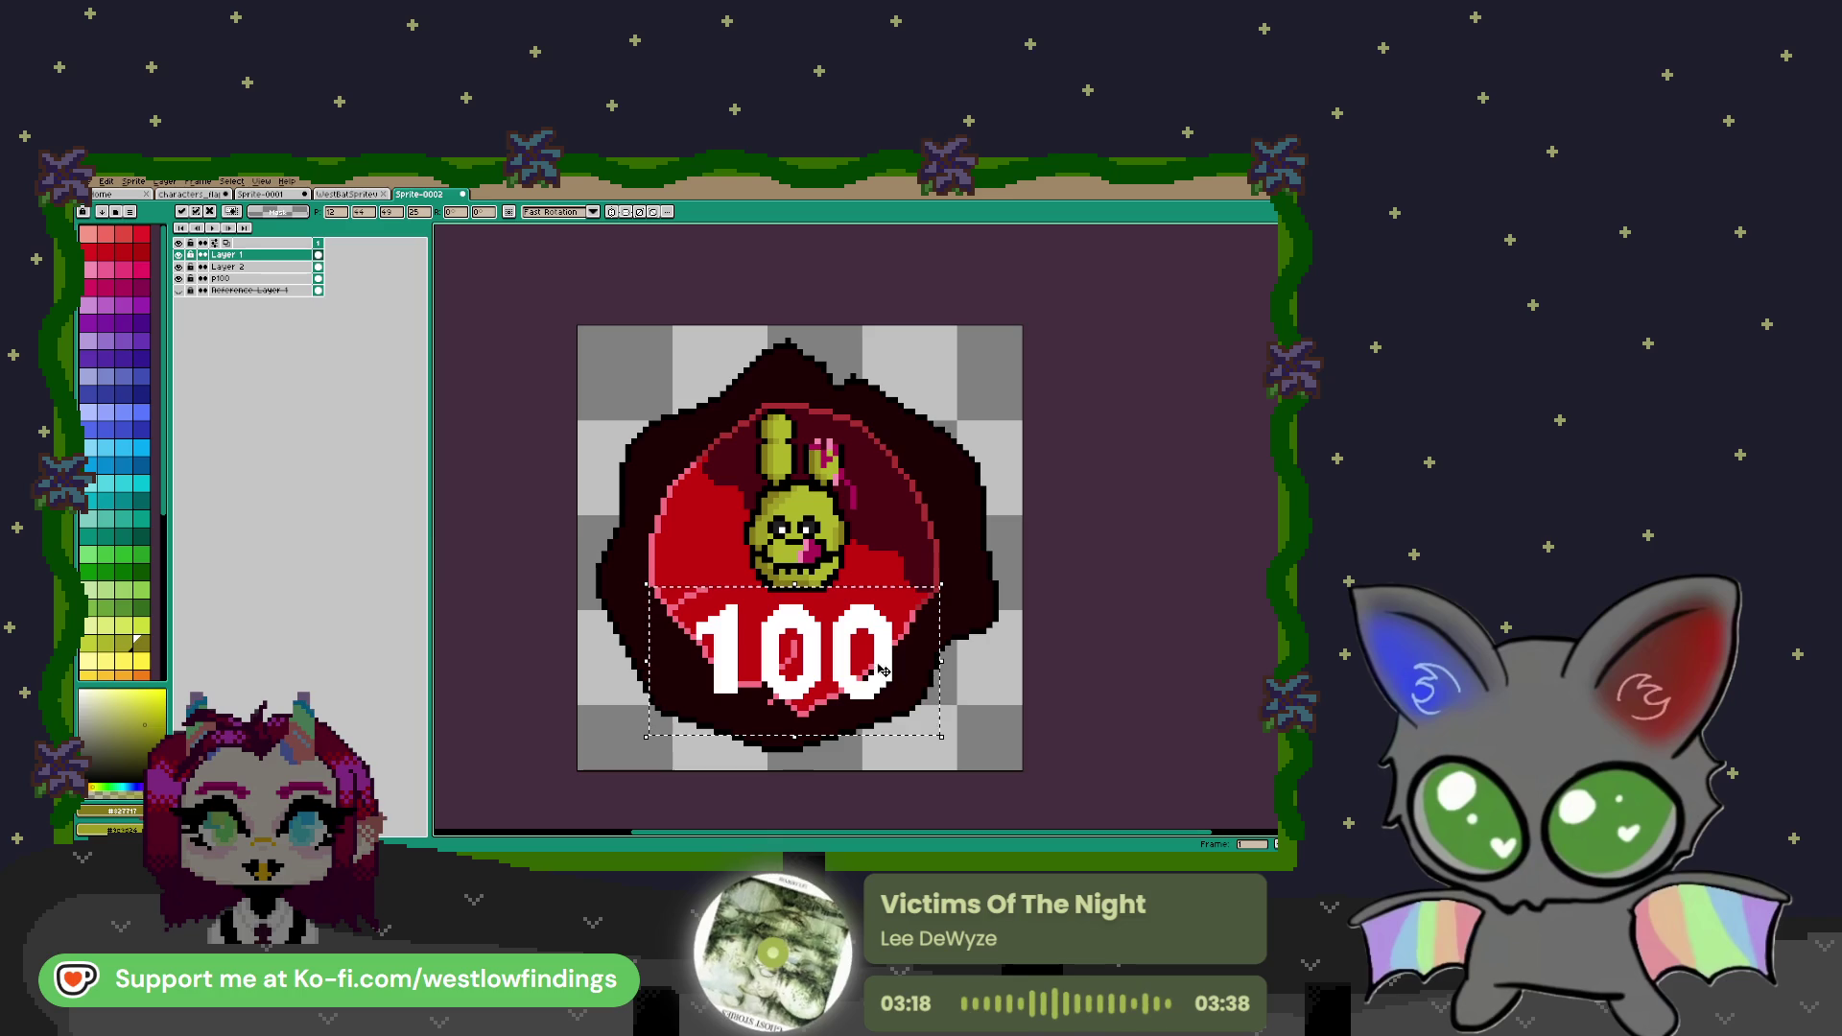
mouse_move(726, 405)
left_mouse_down()
mouse_move(901, 613)
mouse_move(923, 703)
mouse_move(781, 485)
mouse_move(899, 606)
left_mouse_up()
right_click(272, 255)
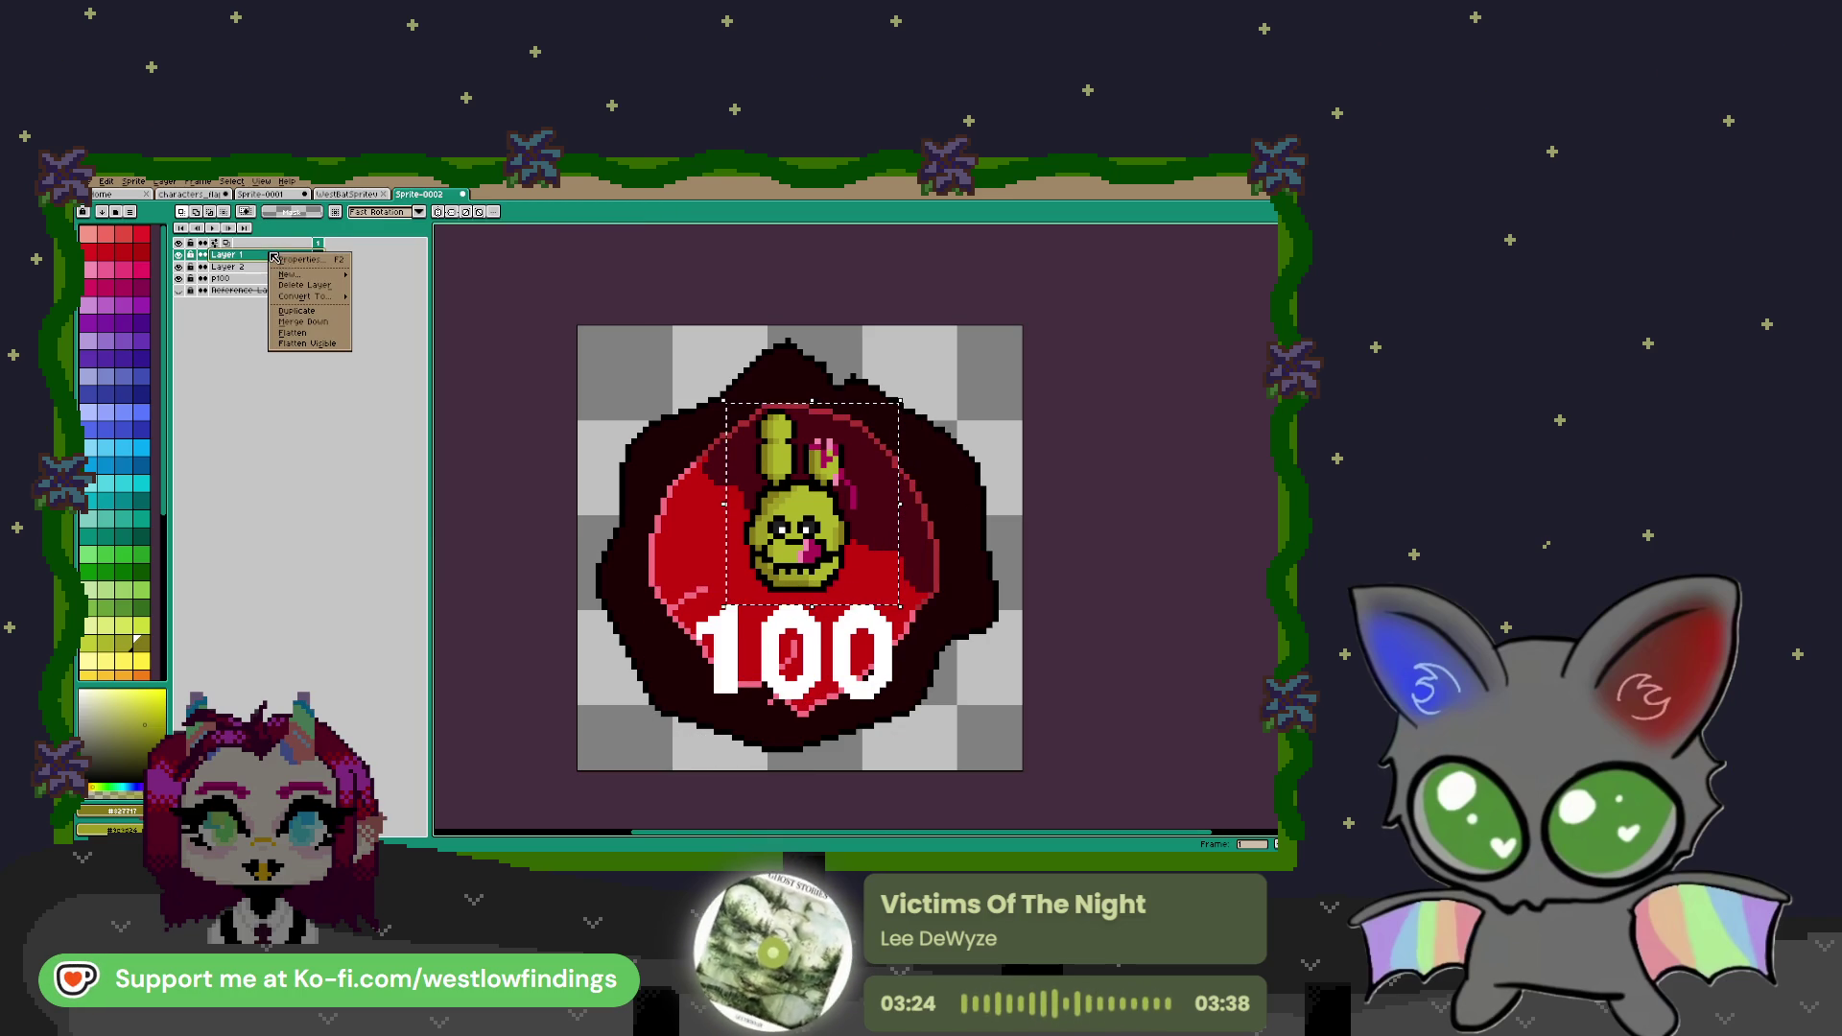
left_click(331, 323)
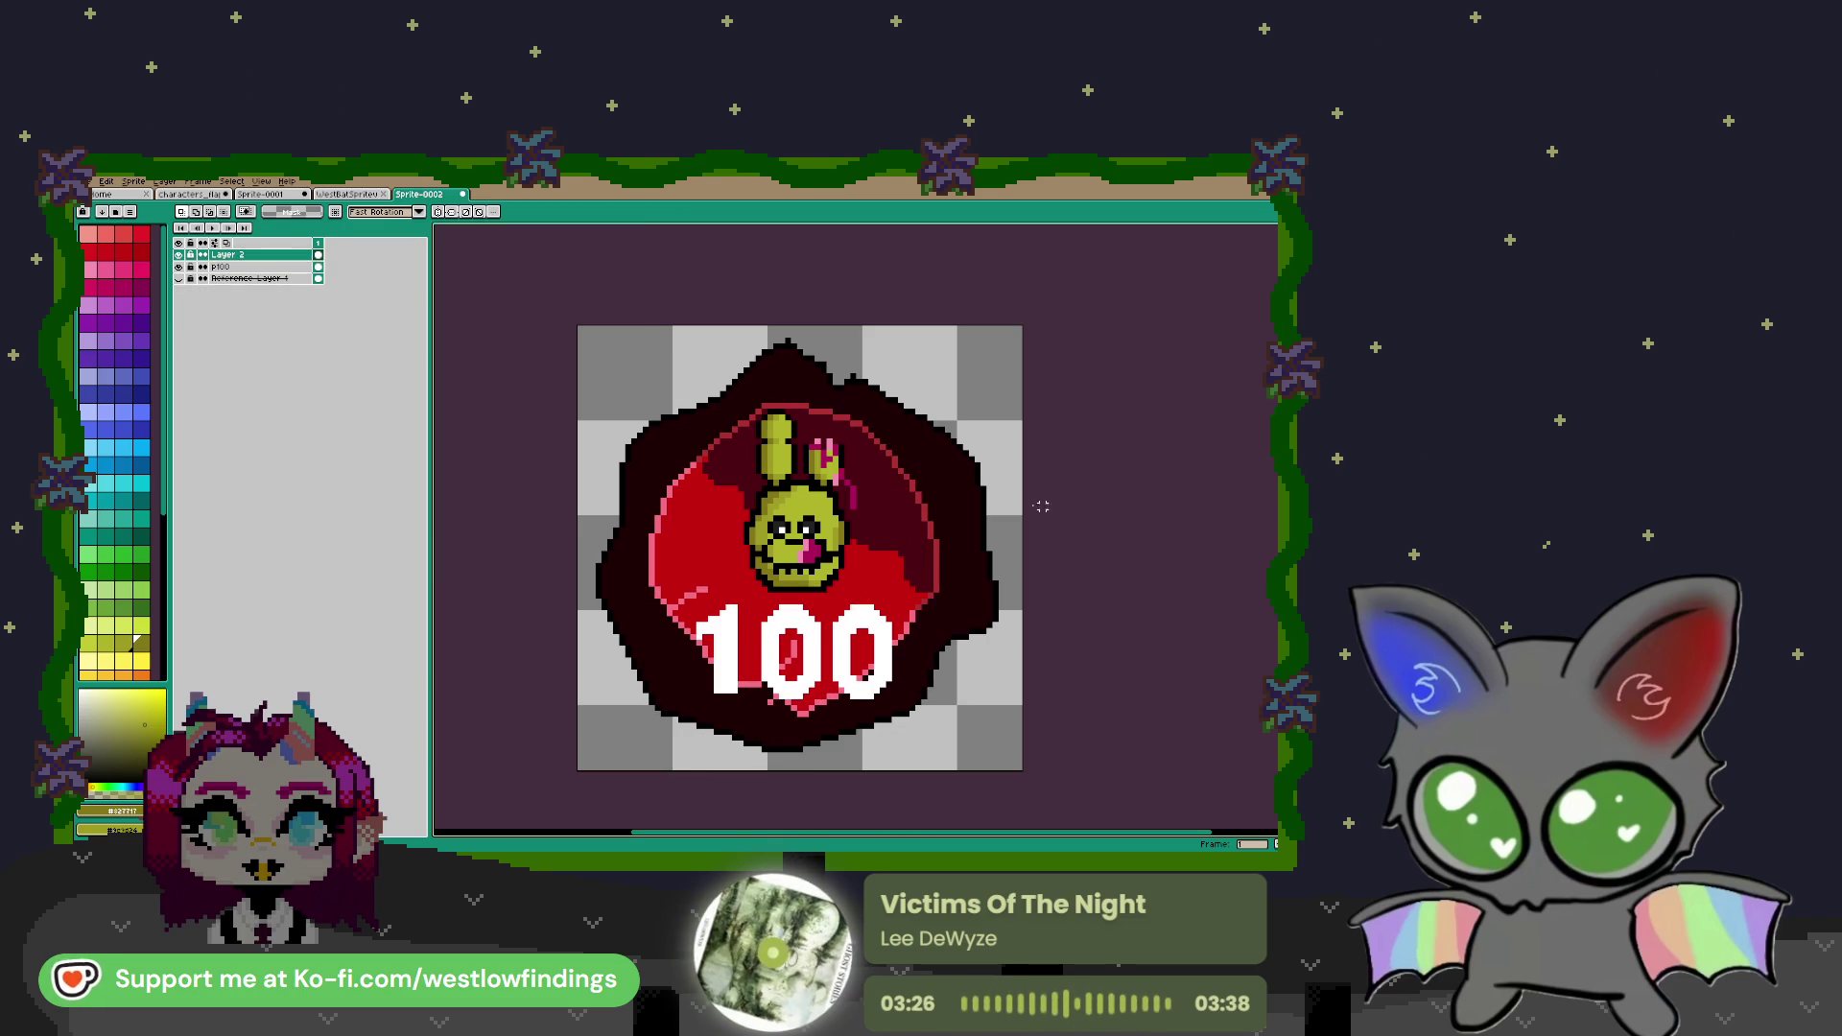
Shift the head and '100' up about 25 px, then nudge the head slightly down
key("ctrl+a")
left_click_drag(870, 682, 865, 641)
key("Return")
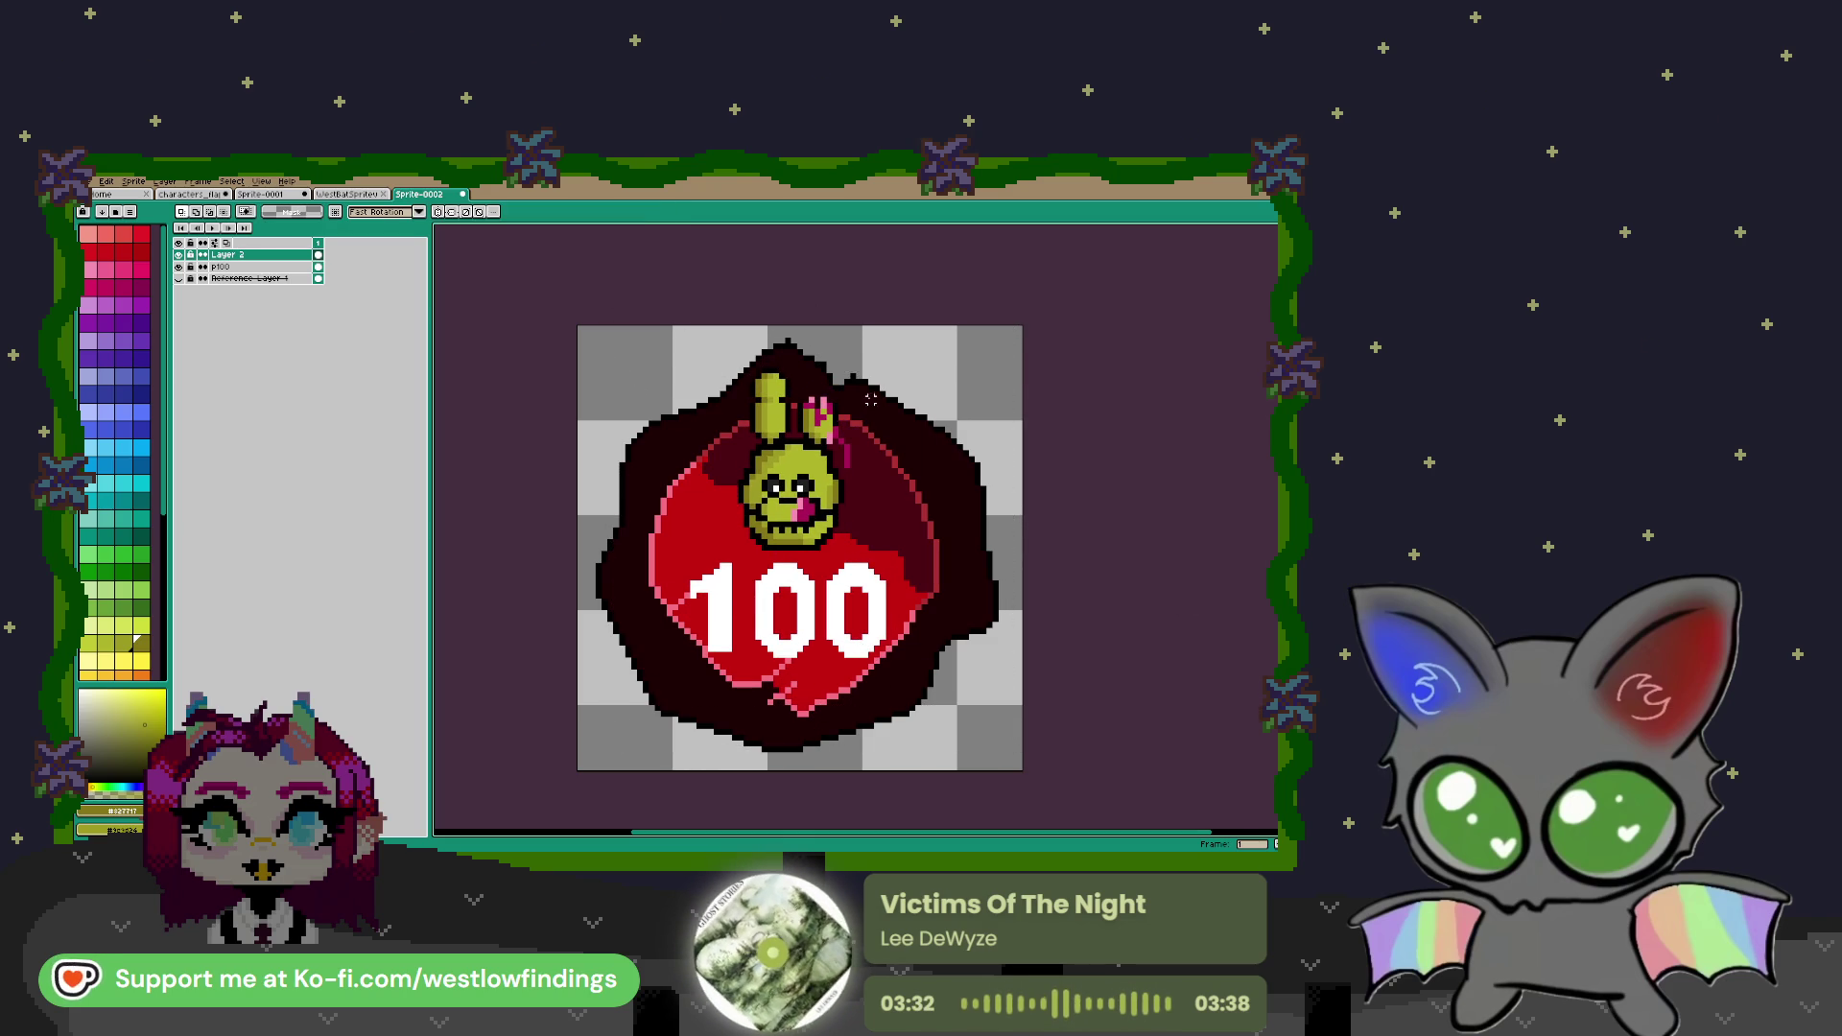
left_click_drag(711, 358, 907, 560)
left_click_drag(840, 491, 839, 497)
key("Return")
key("ctrl+d")
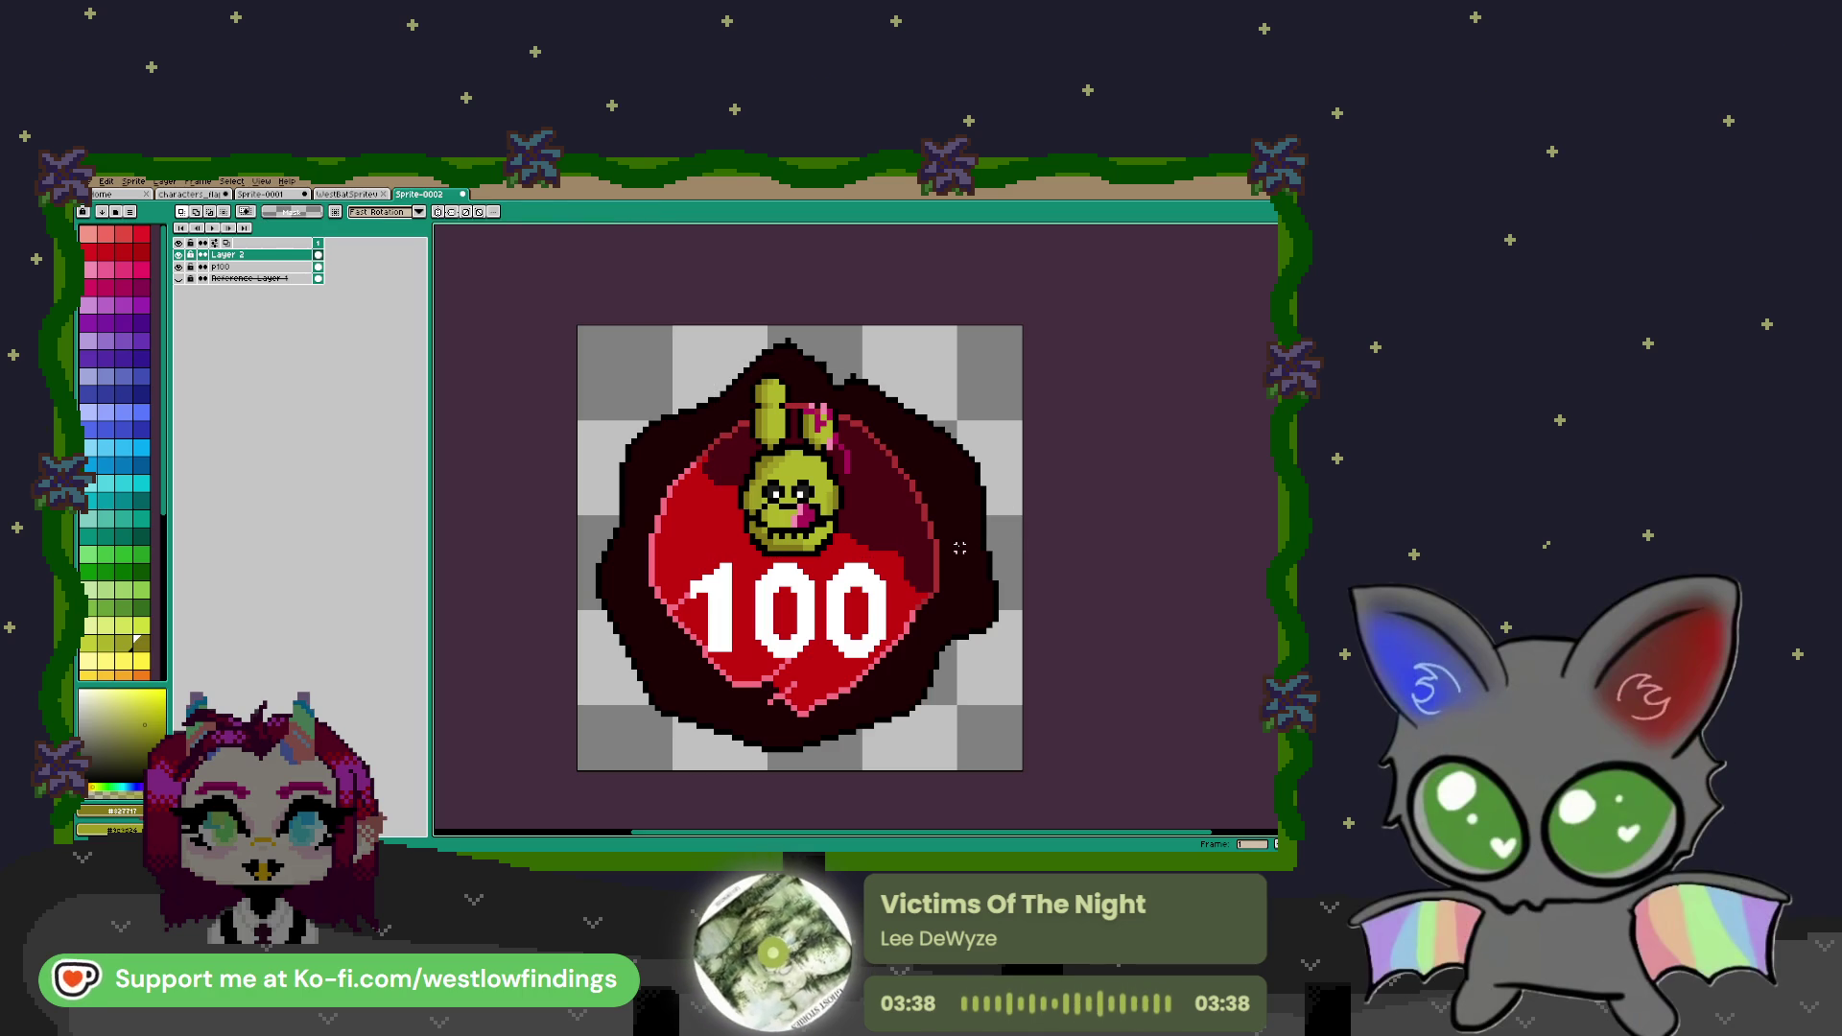
Merge Layer 2 down into p100 and magic-wand select the badge's dark outline ring
key("w")
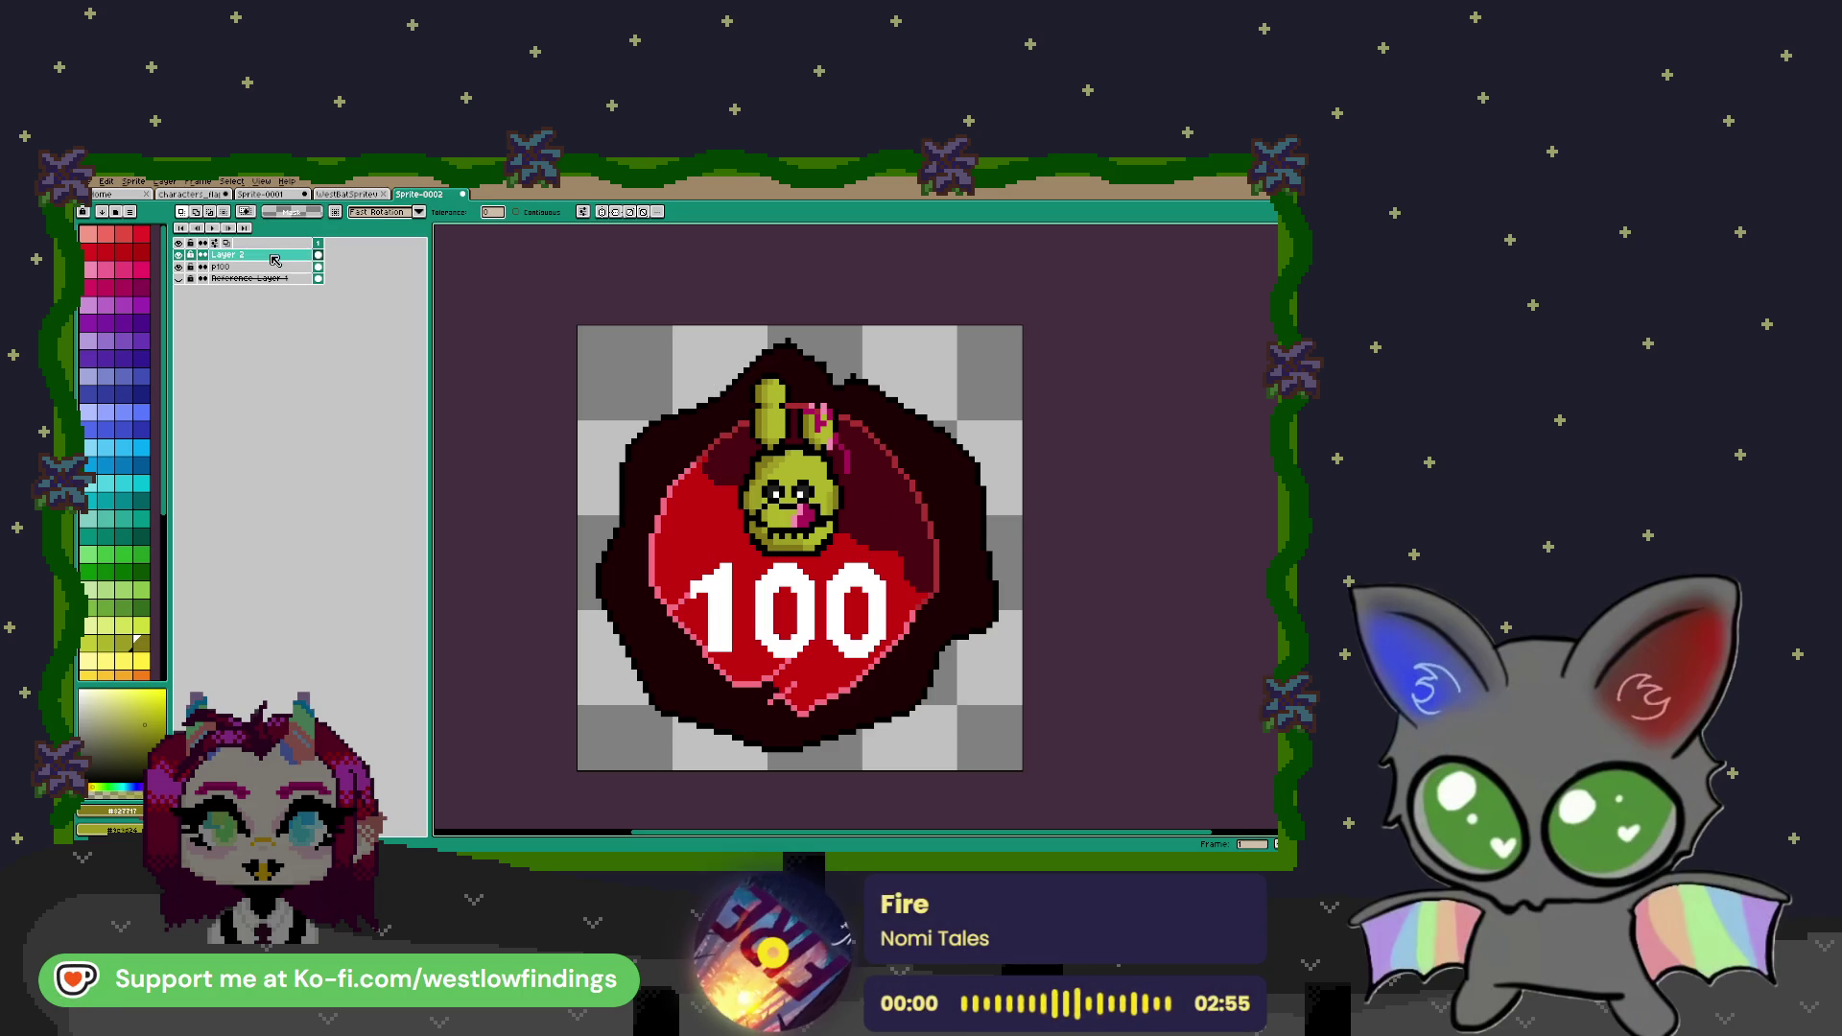
right_click(276, 260)
left_click(316, 326)
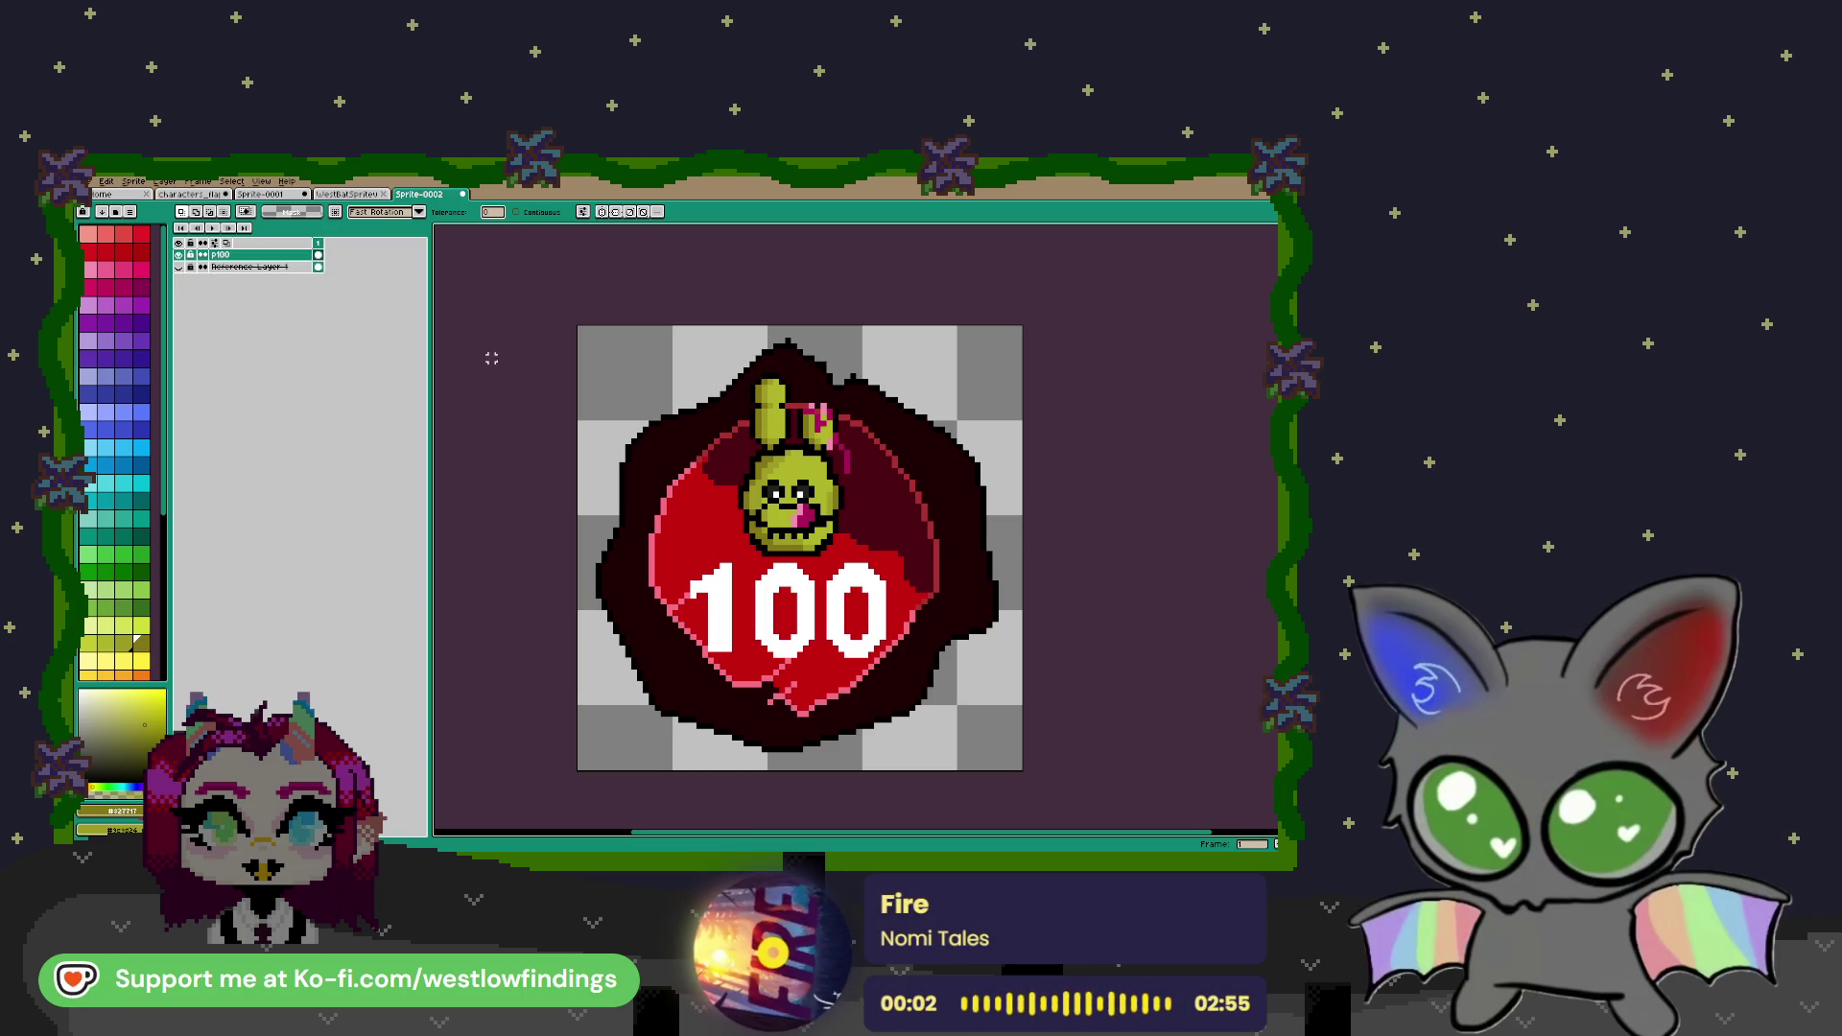
left_click(948, 512)
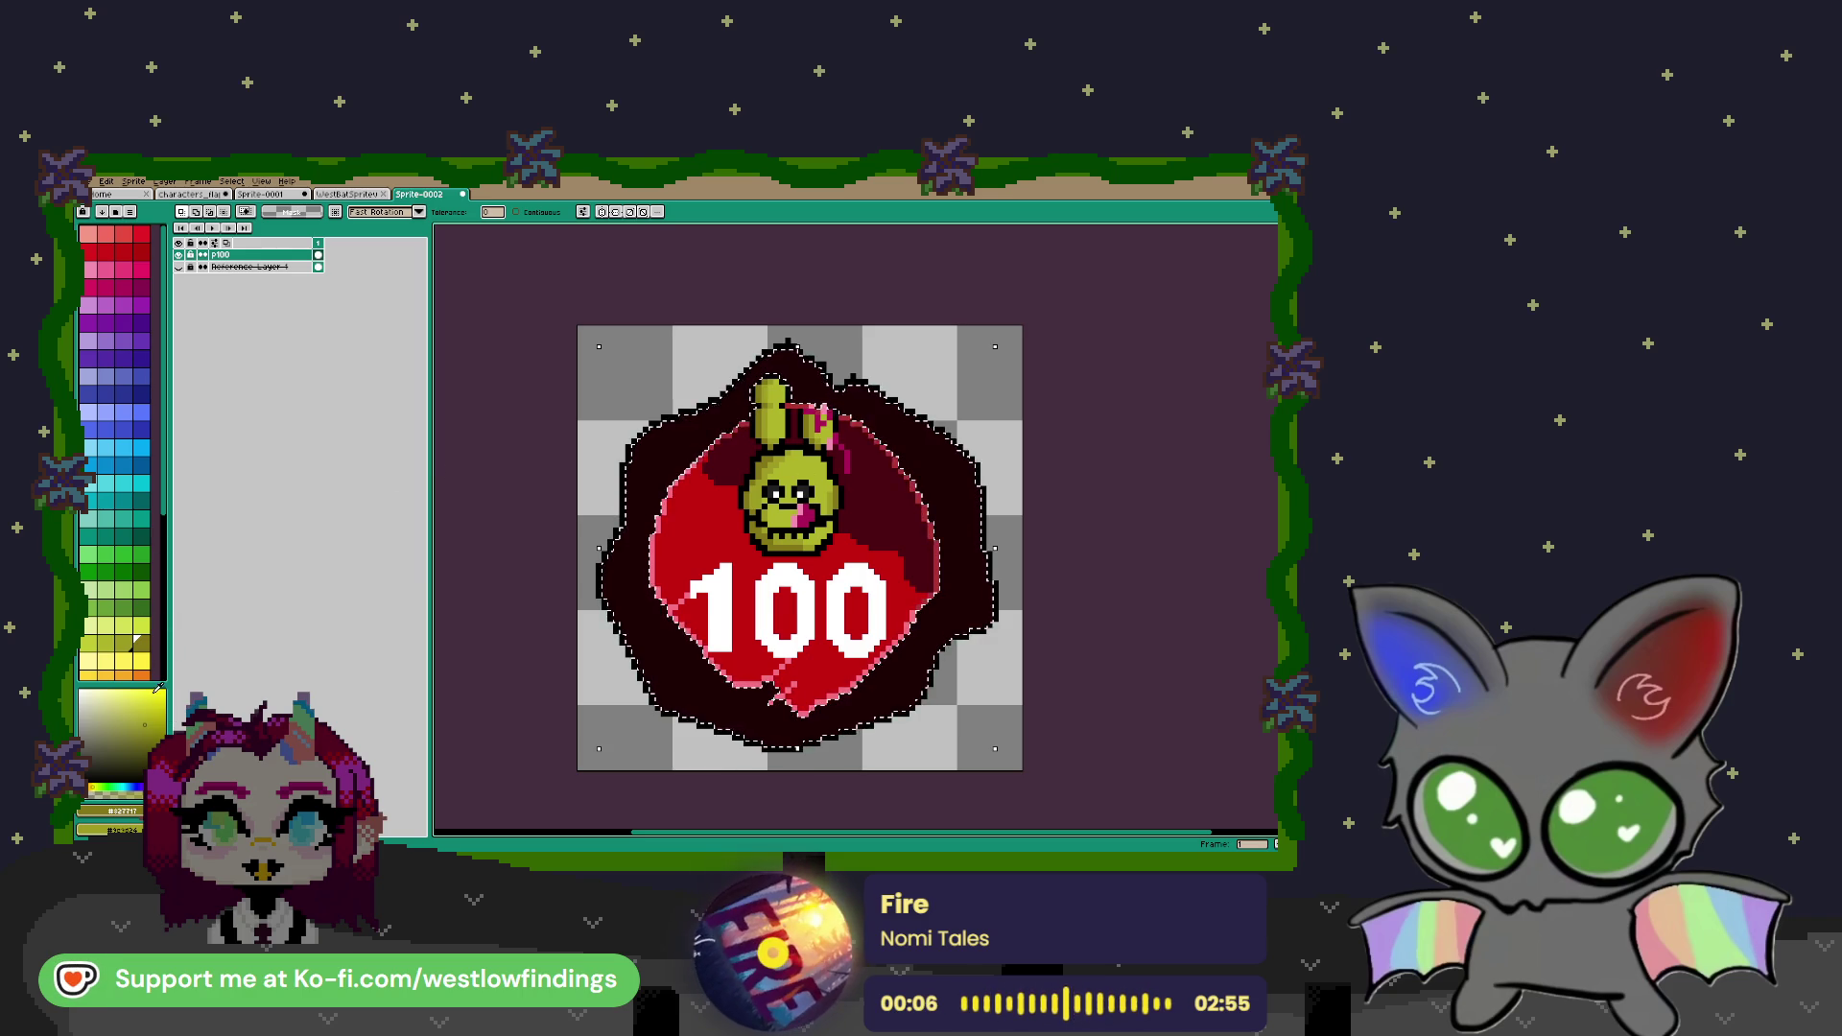
Fill the selected outline ring with the sampled dark maroon colour
key("i")
left_click(701, 688)
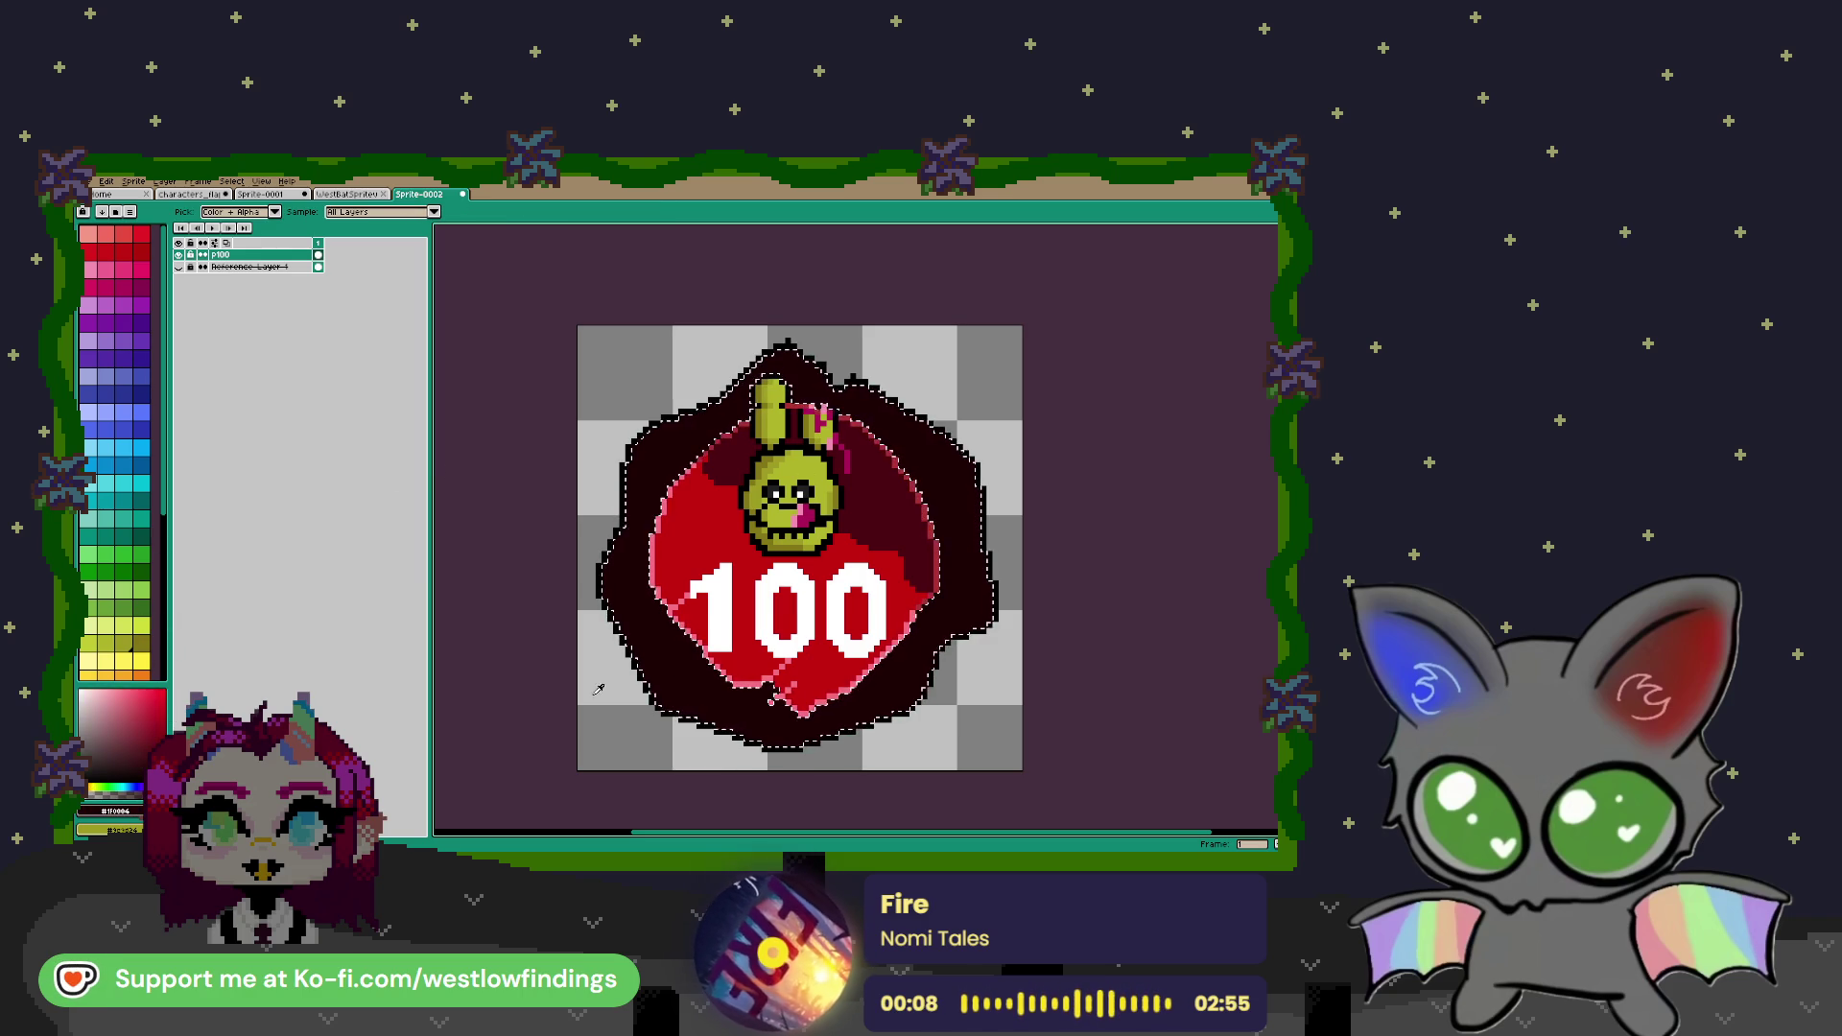
key("f")
key("w")
key("ctrl+d")
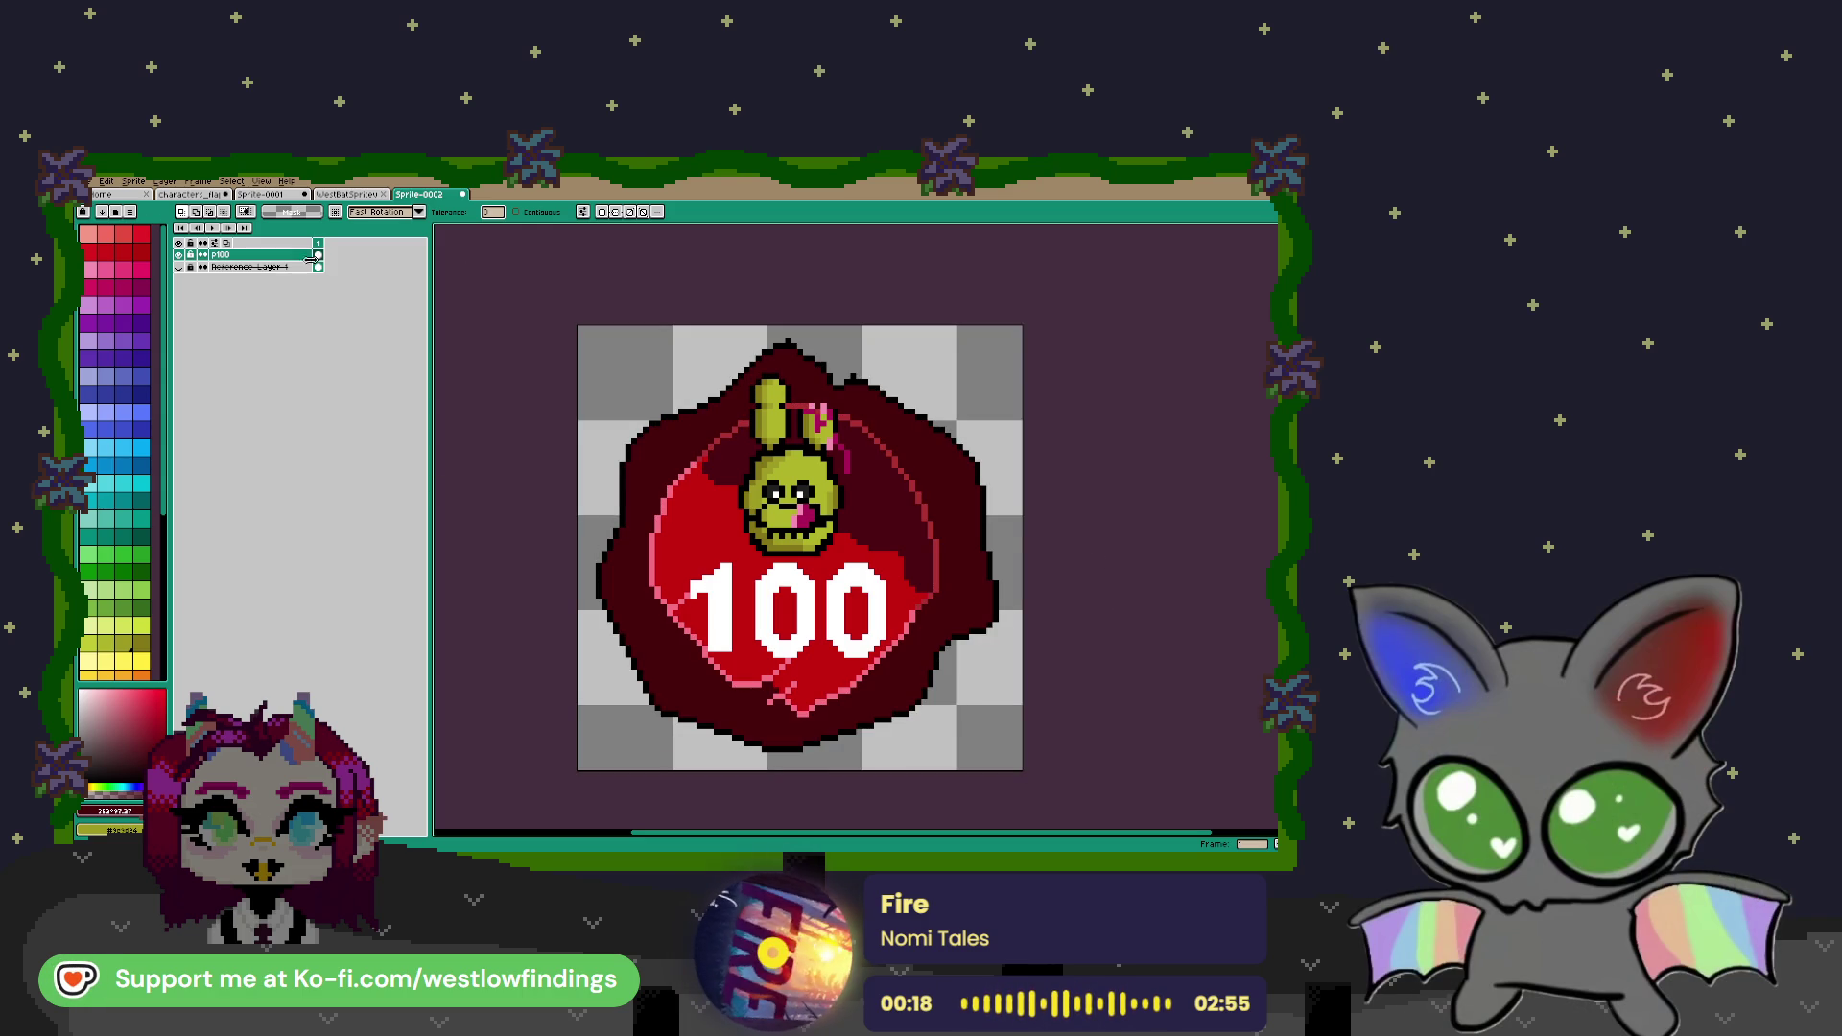
Delete Reference Layer 1, then add a second frame and clear its contents
left_click(282, 271)
key("Delete")
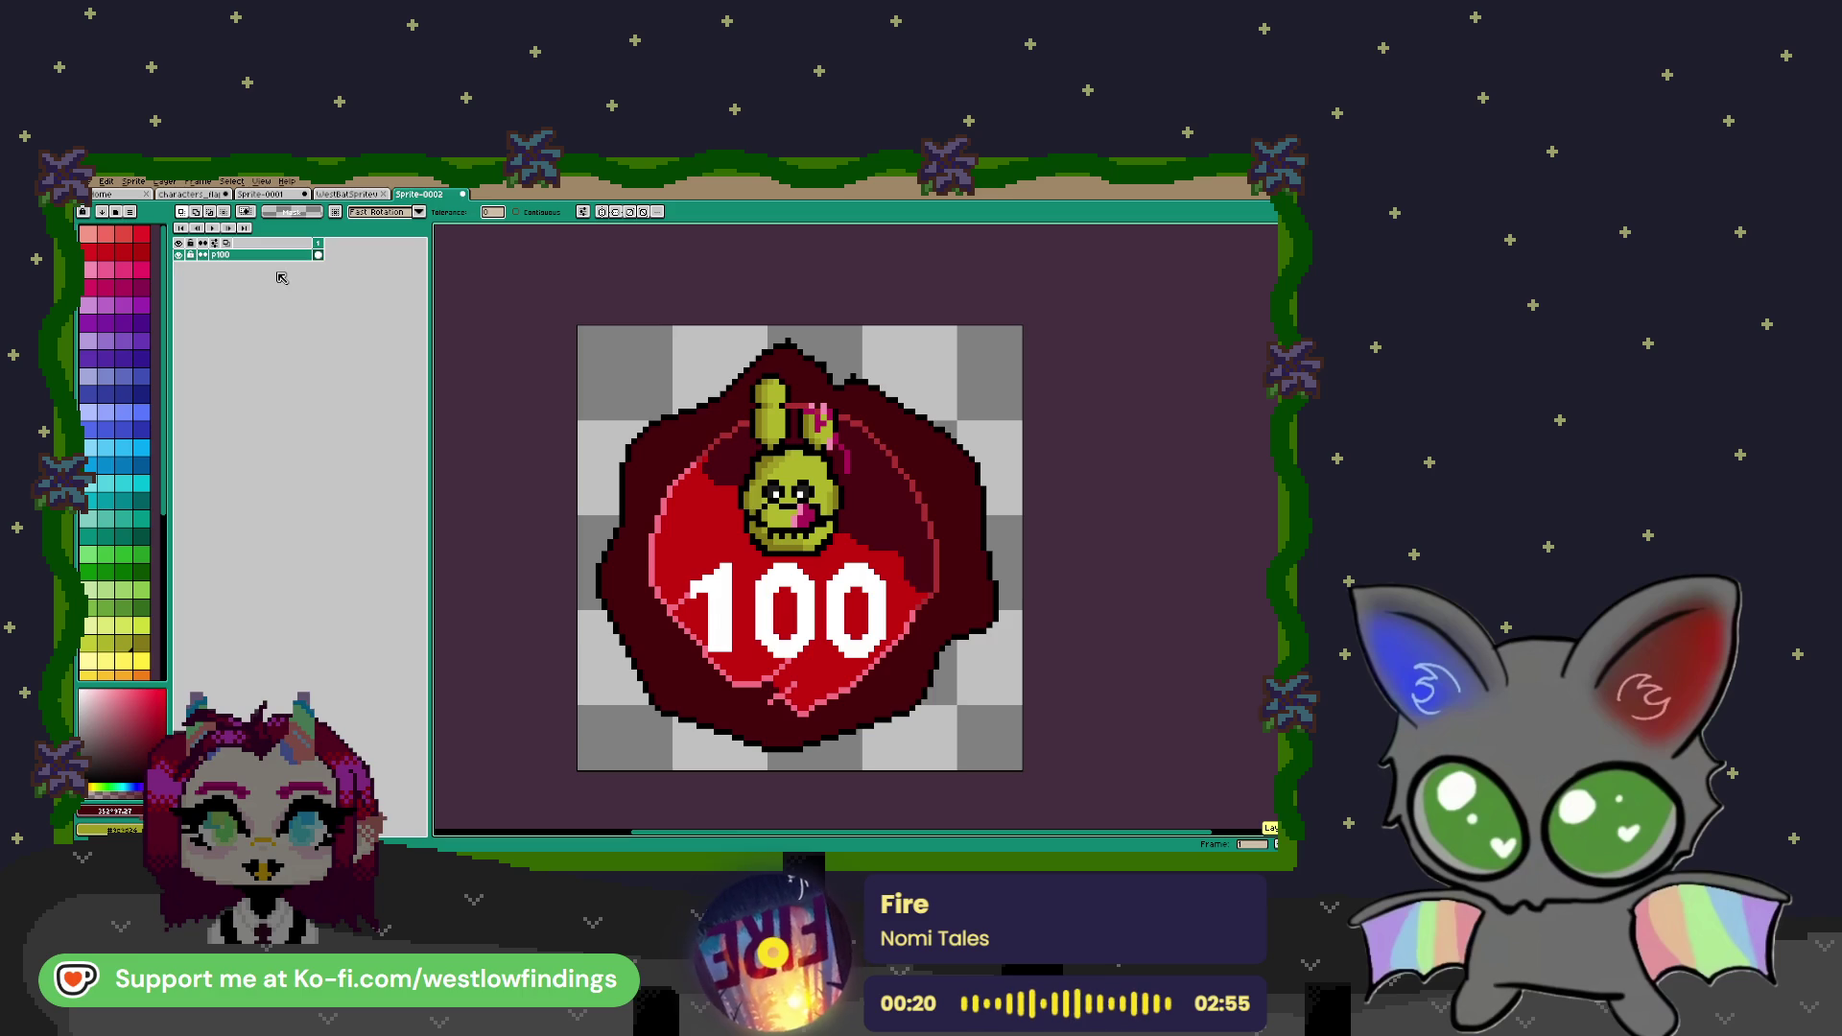
key("alt+n")
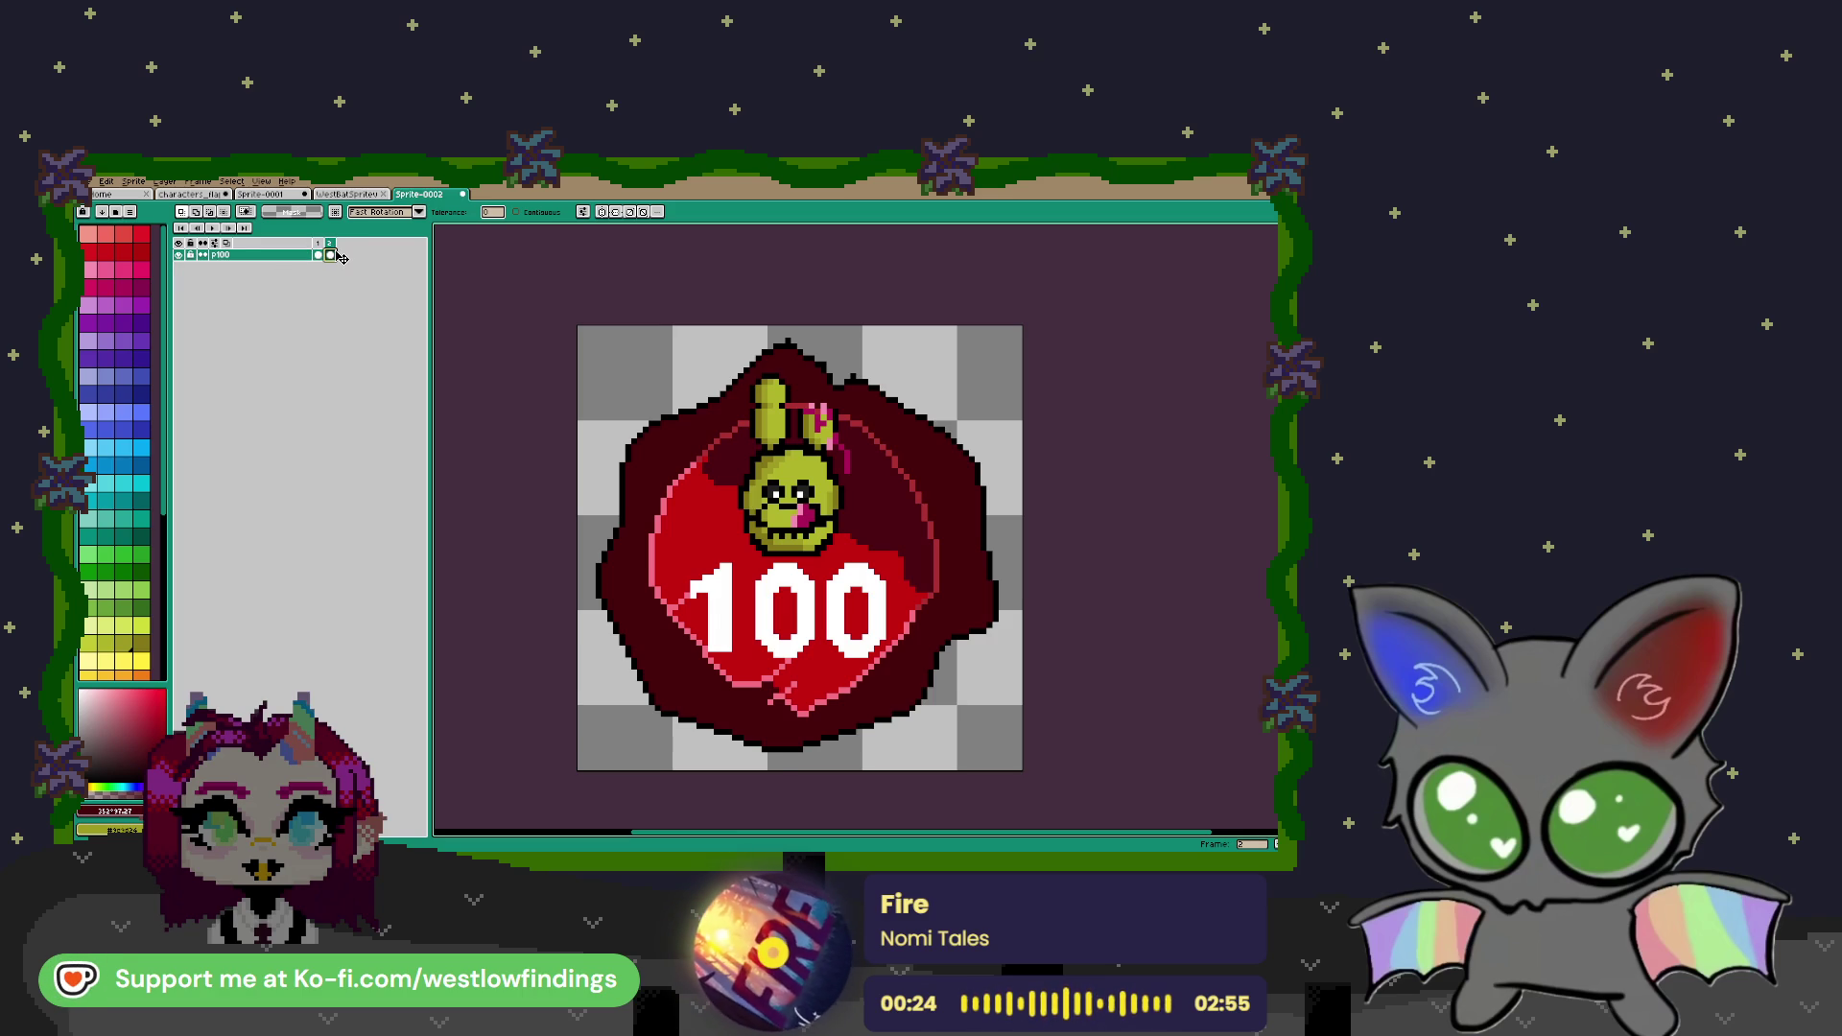
key("Delete")
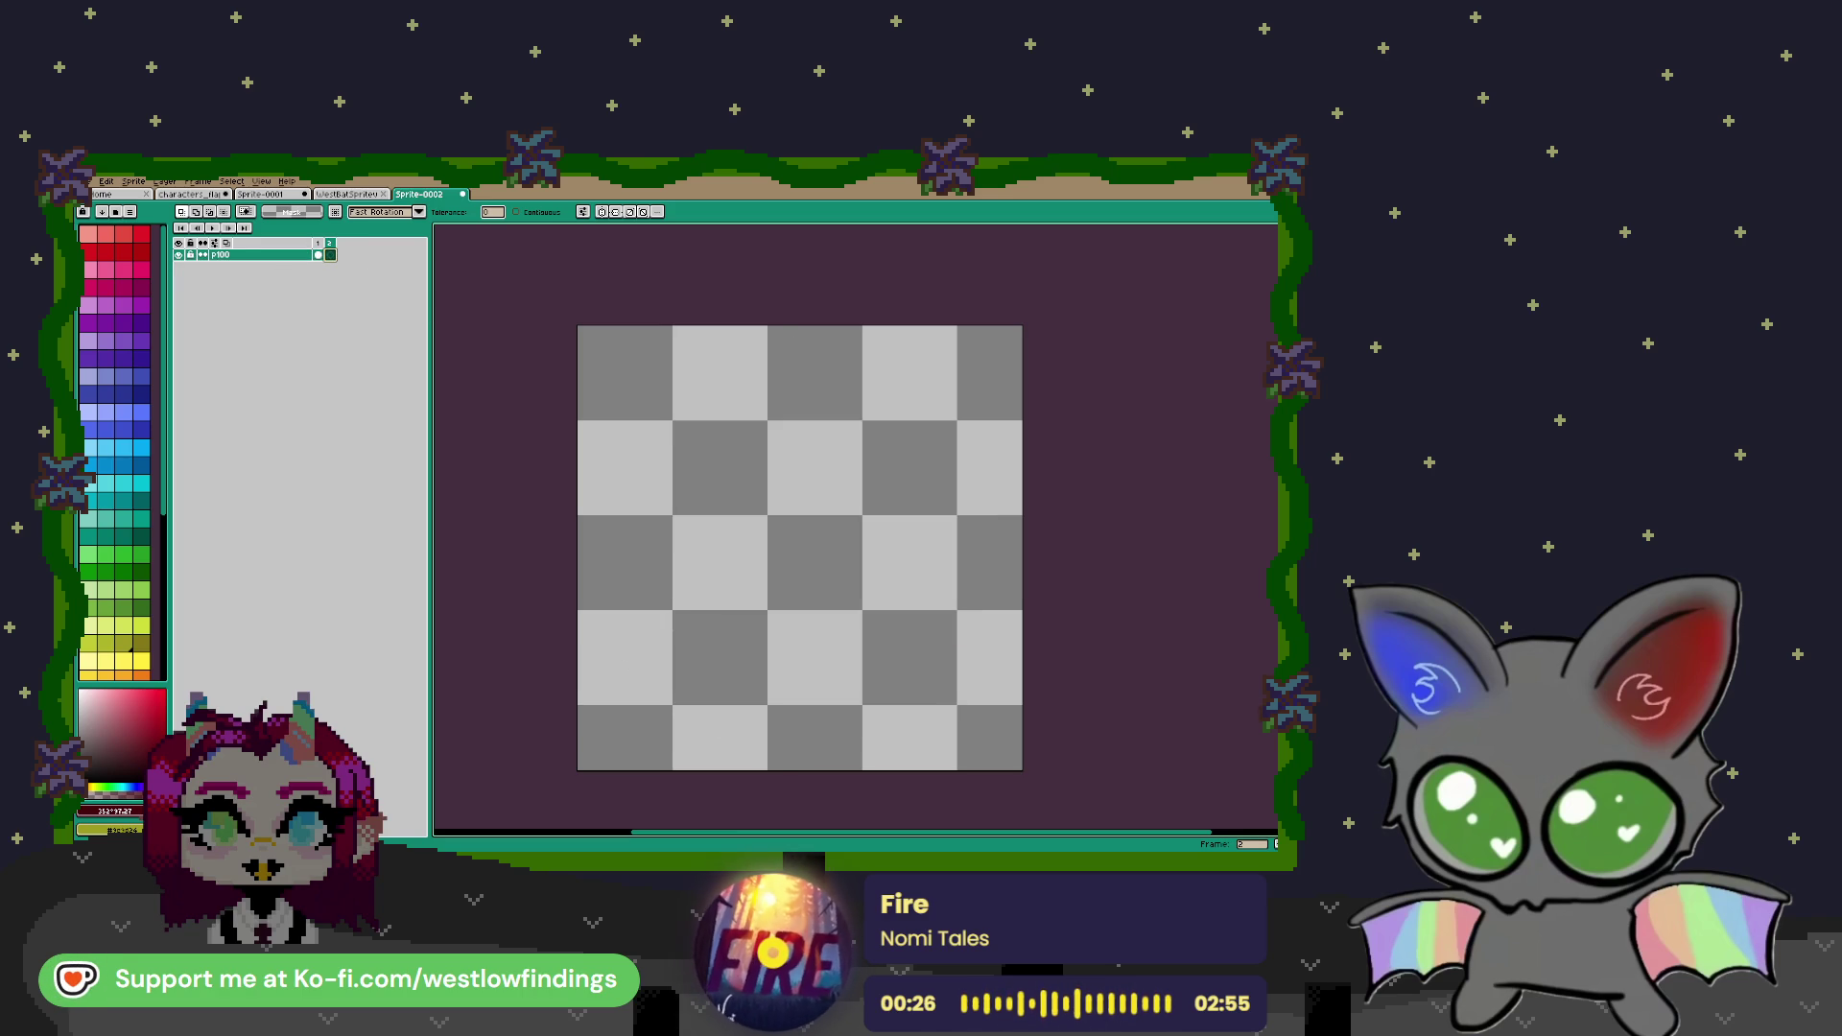
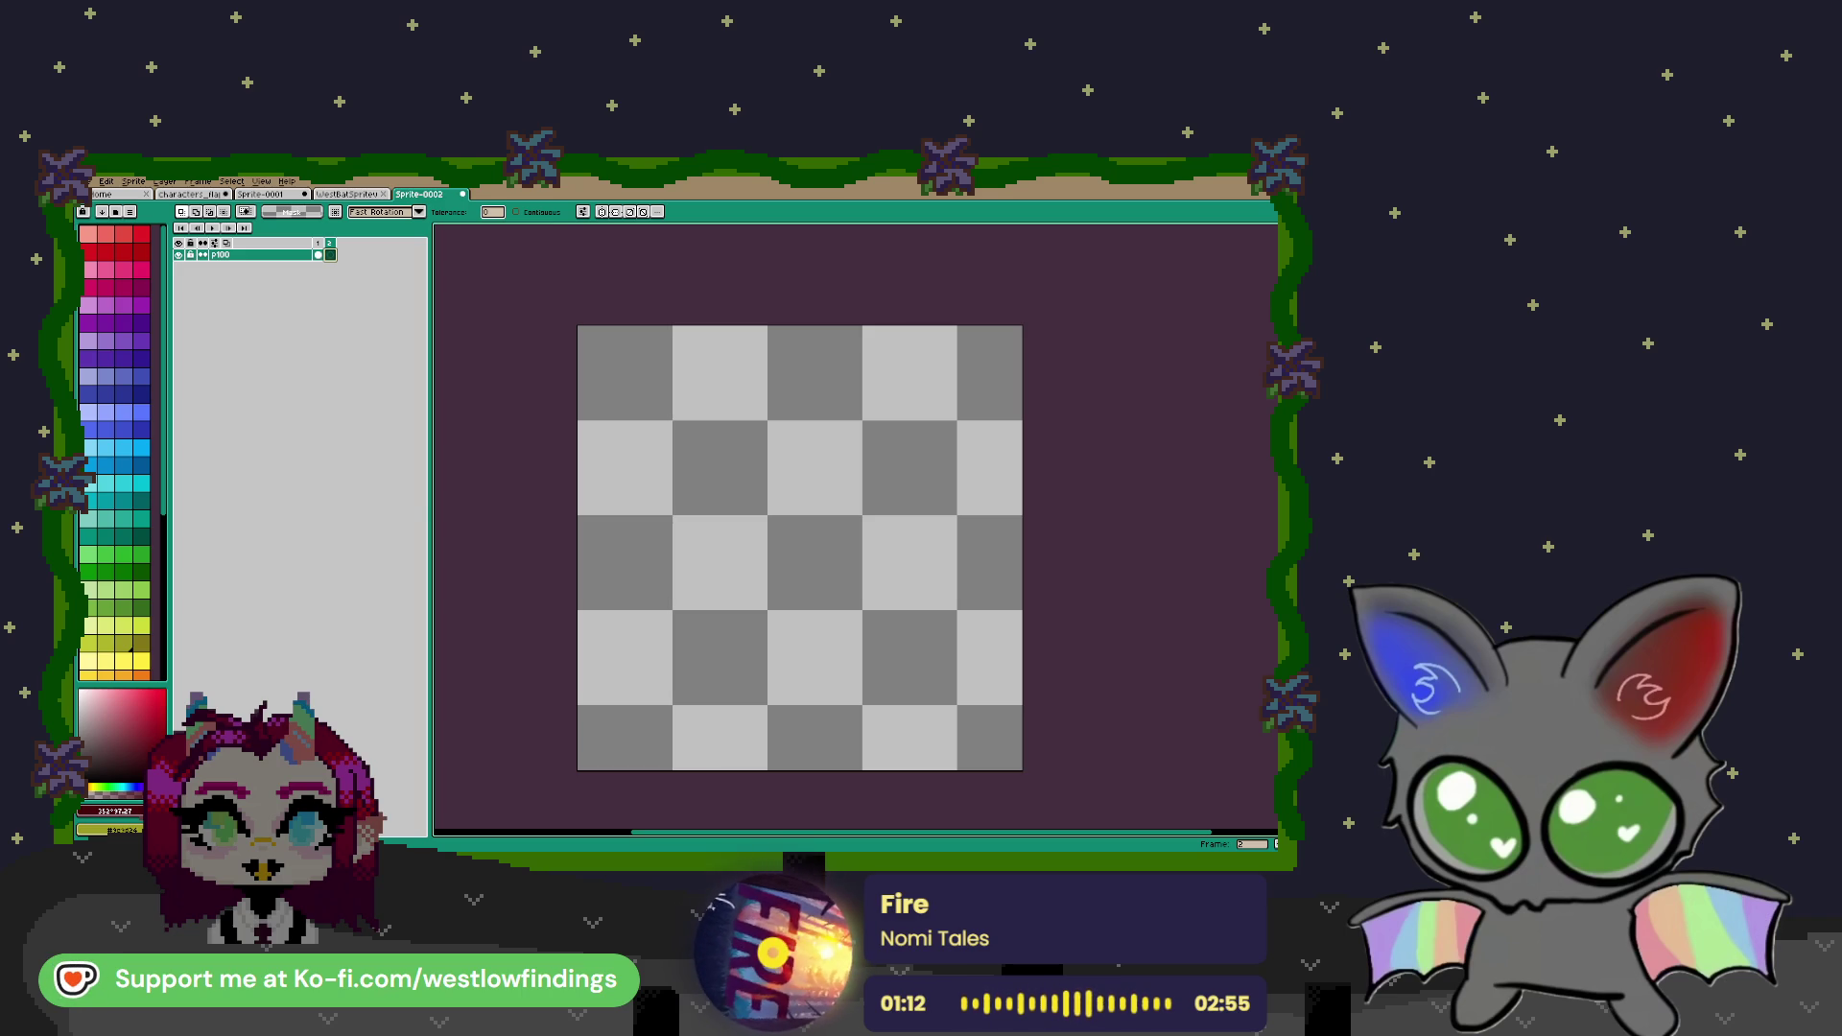
Rename the p100 layer to obstacles
left_click_drag(838, 539, 773, 502)
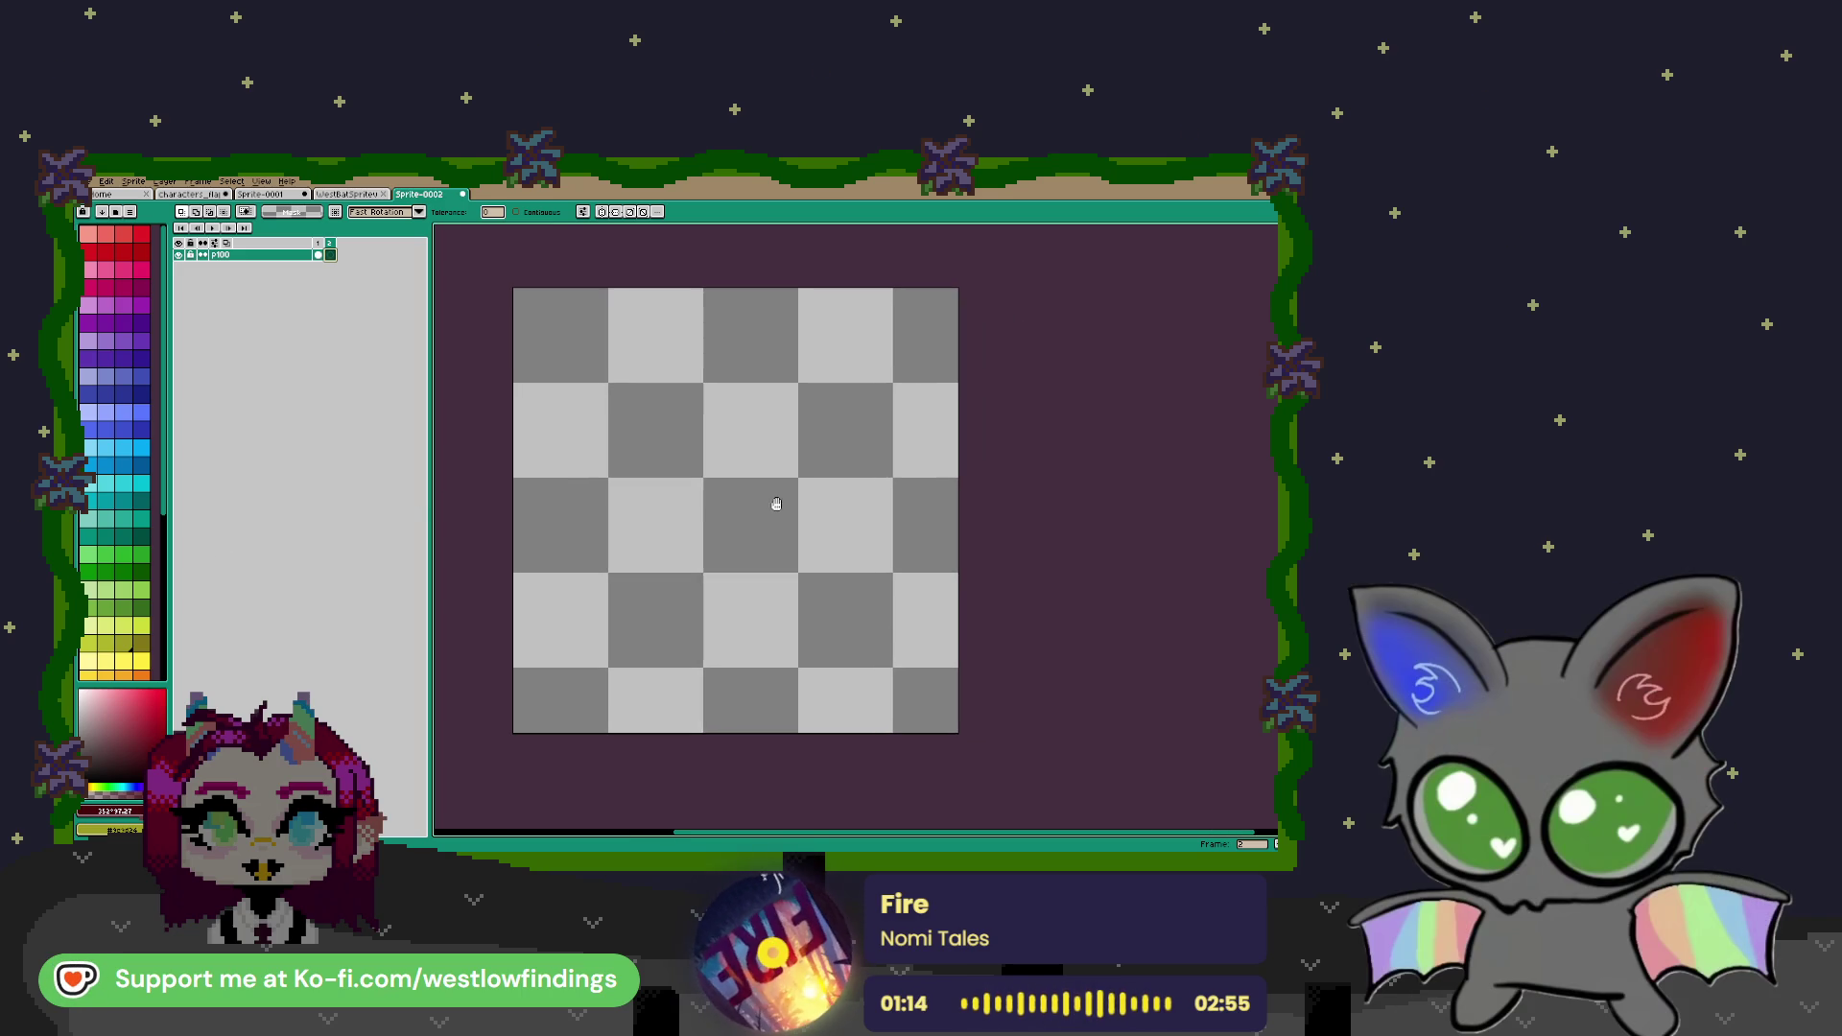
double_click(254, 255)
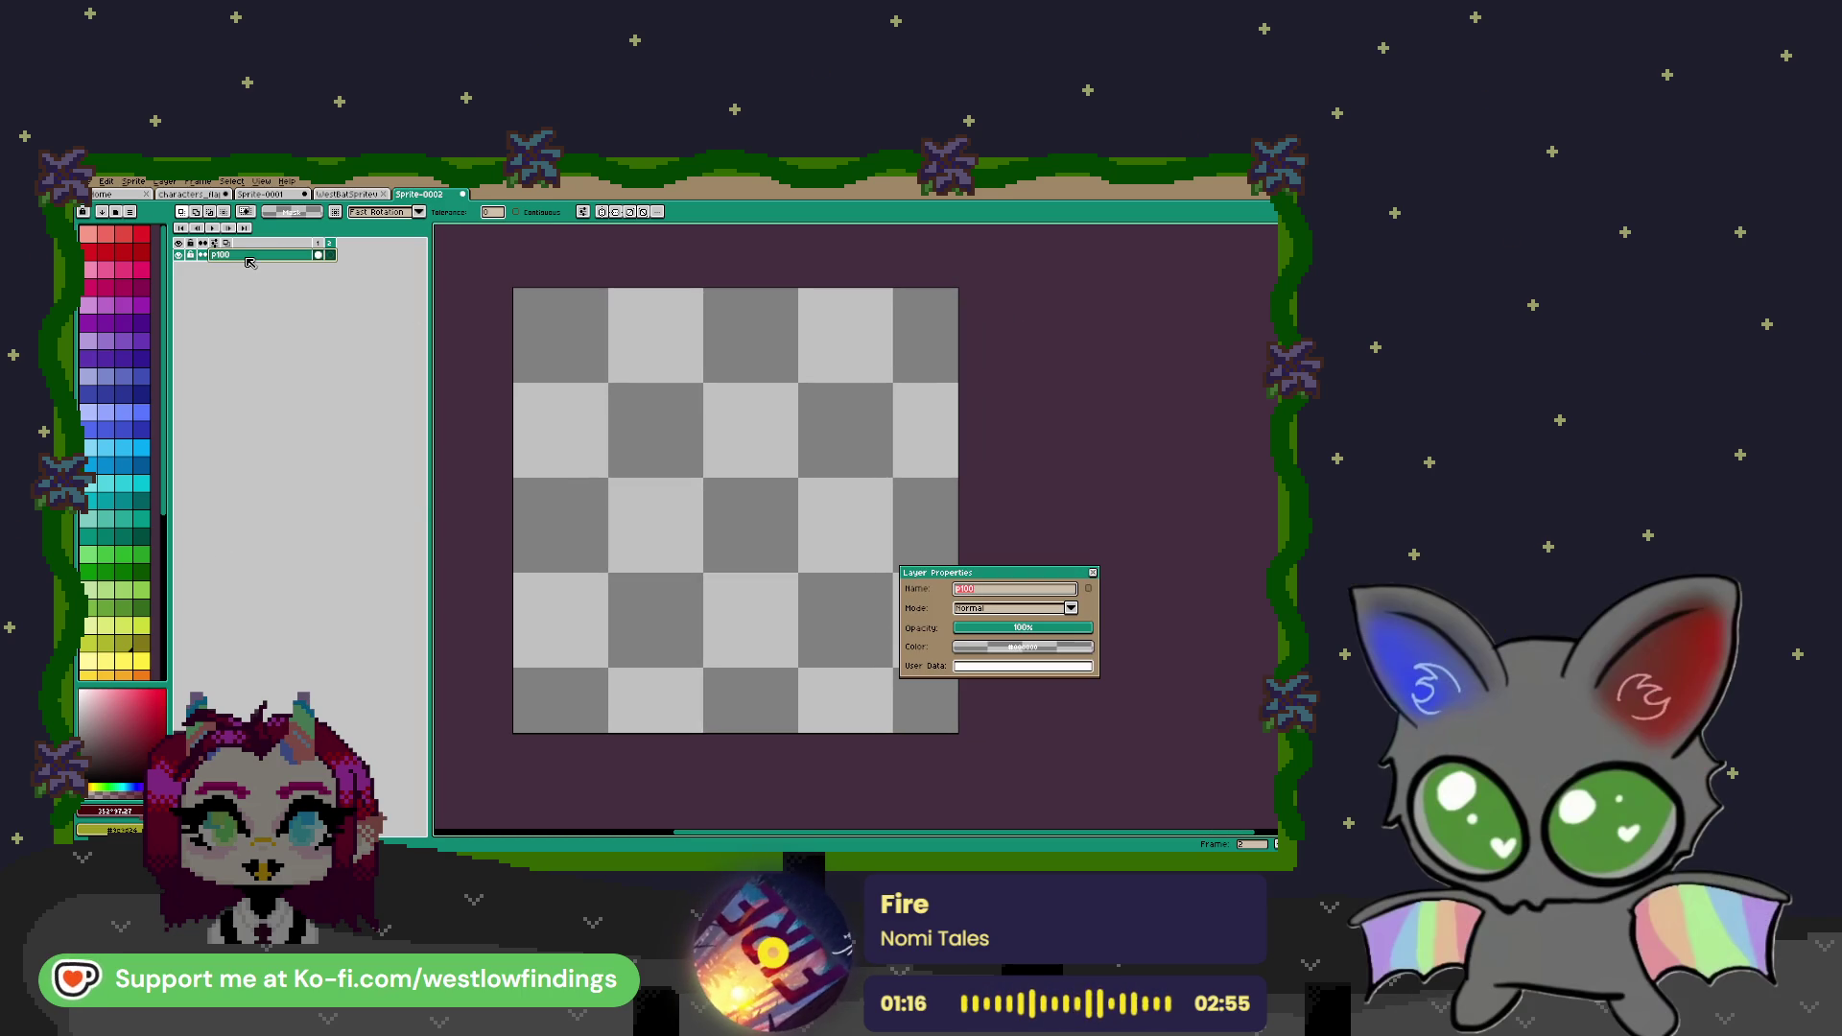
type("stacles")
key("Return")
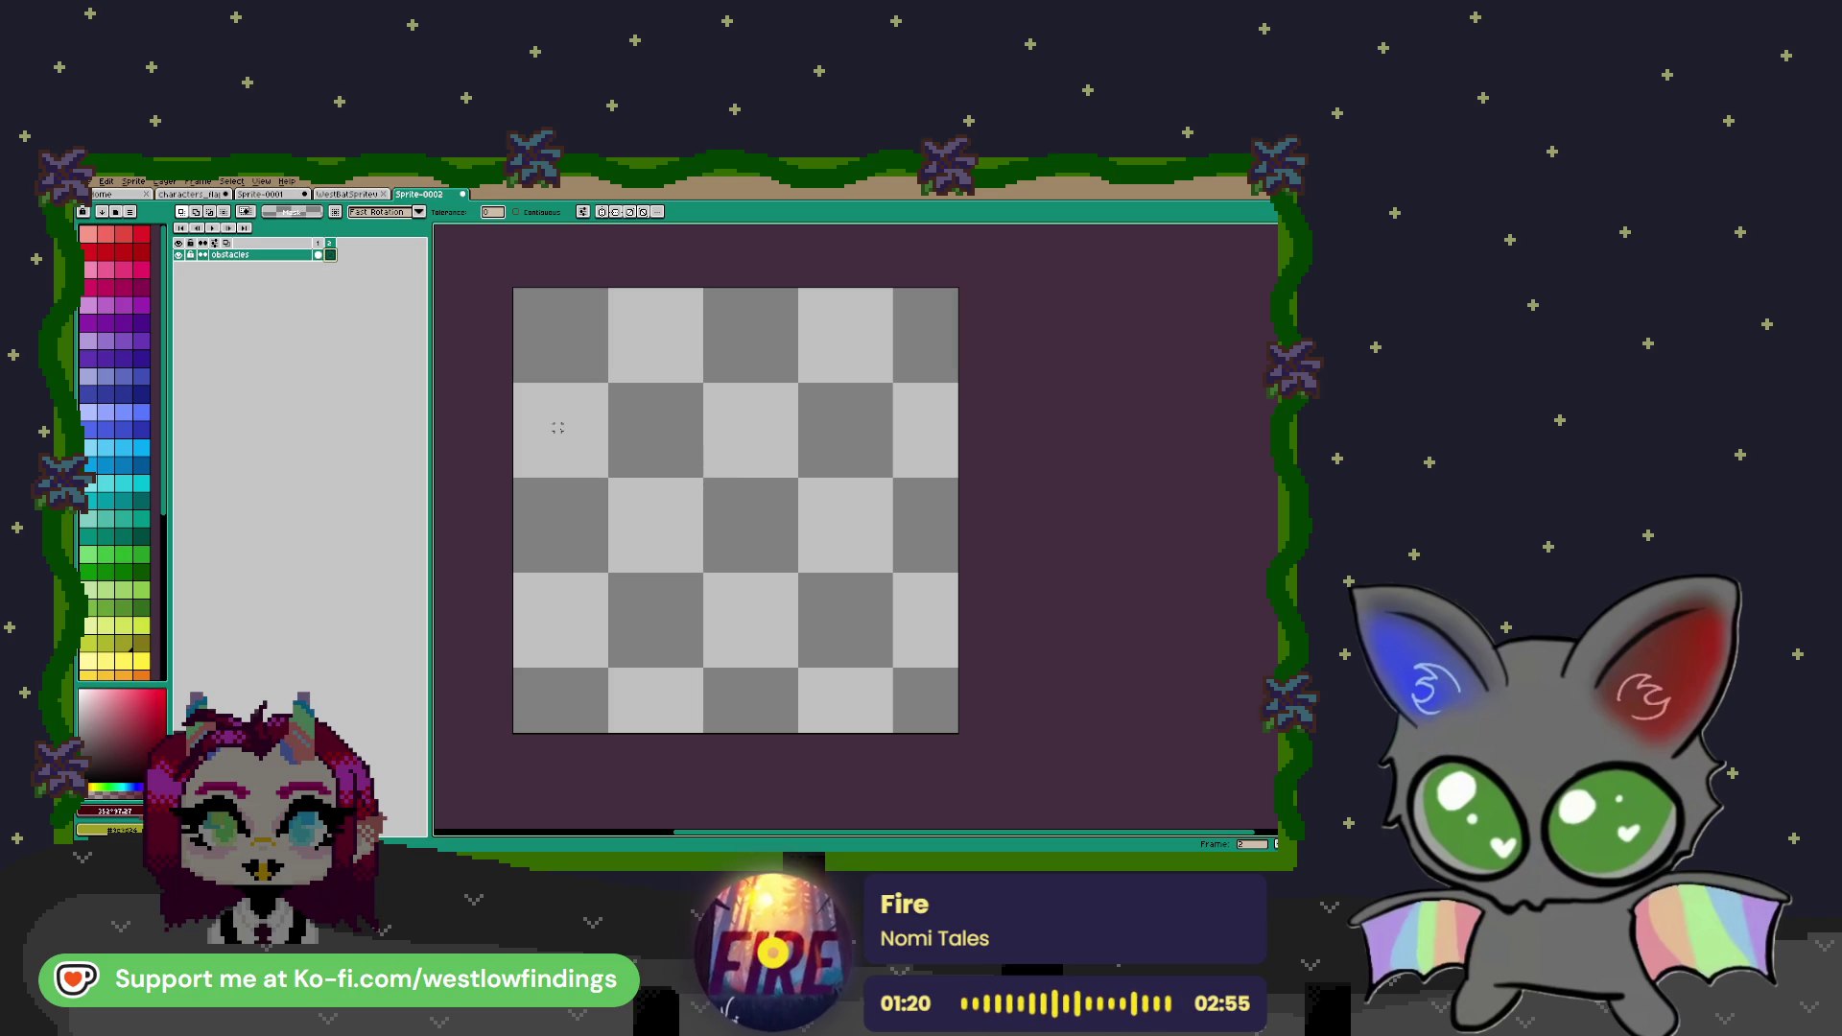
Draw a teal circle outline near the canvas centre and nudge it slightly left
left_click(141, 482)
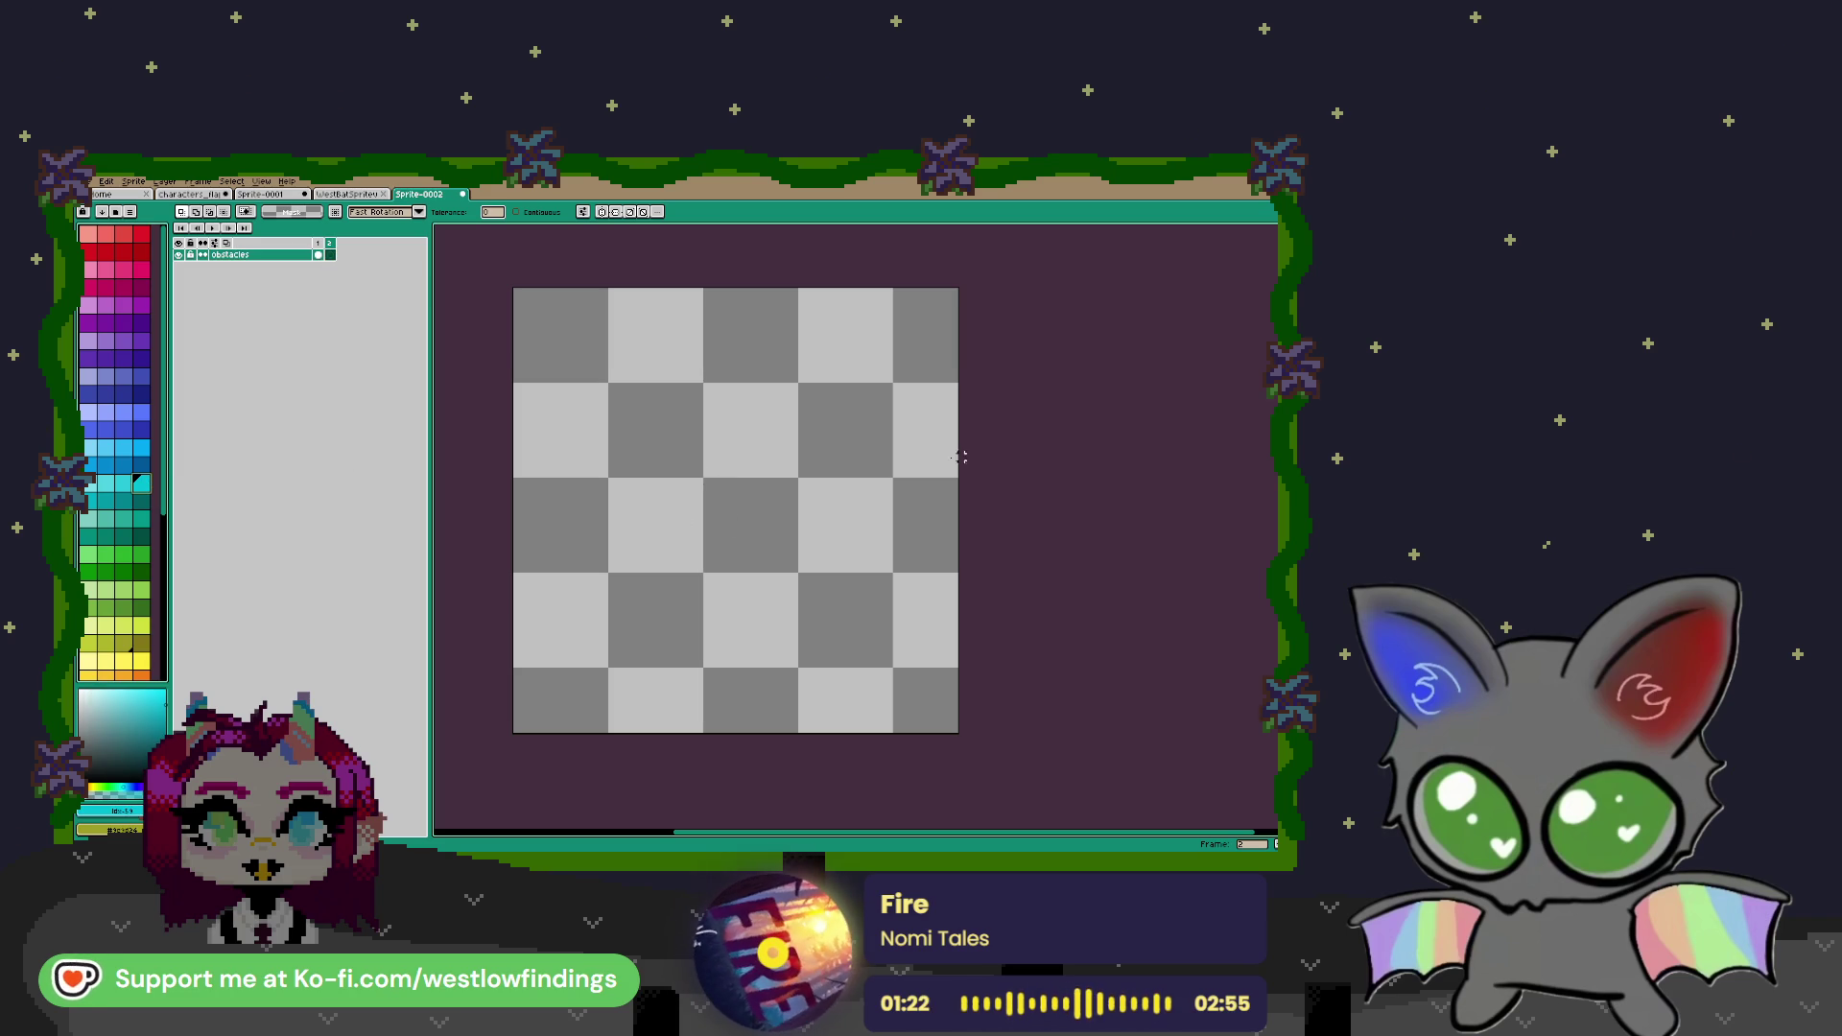
key("b")
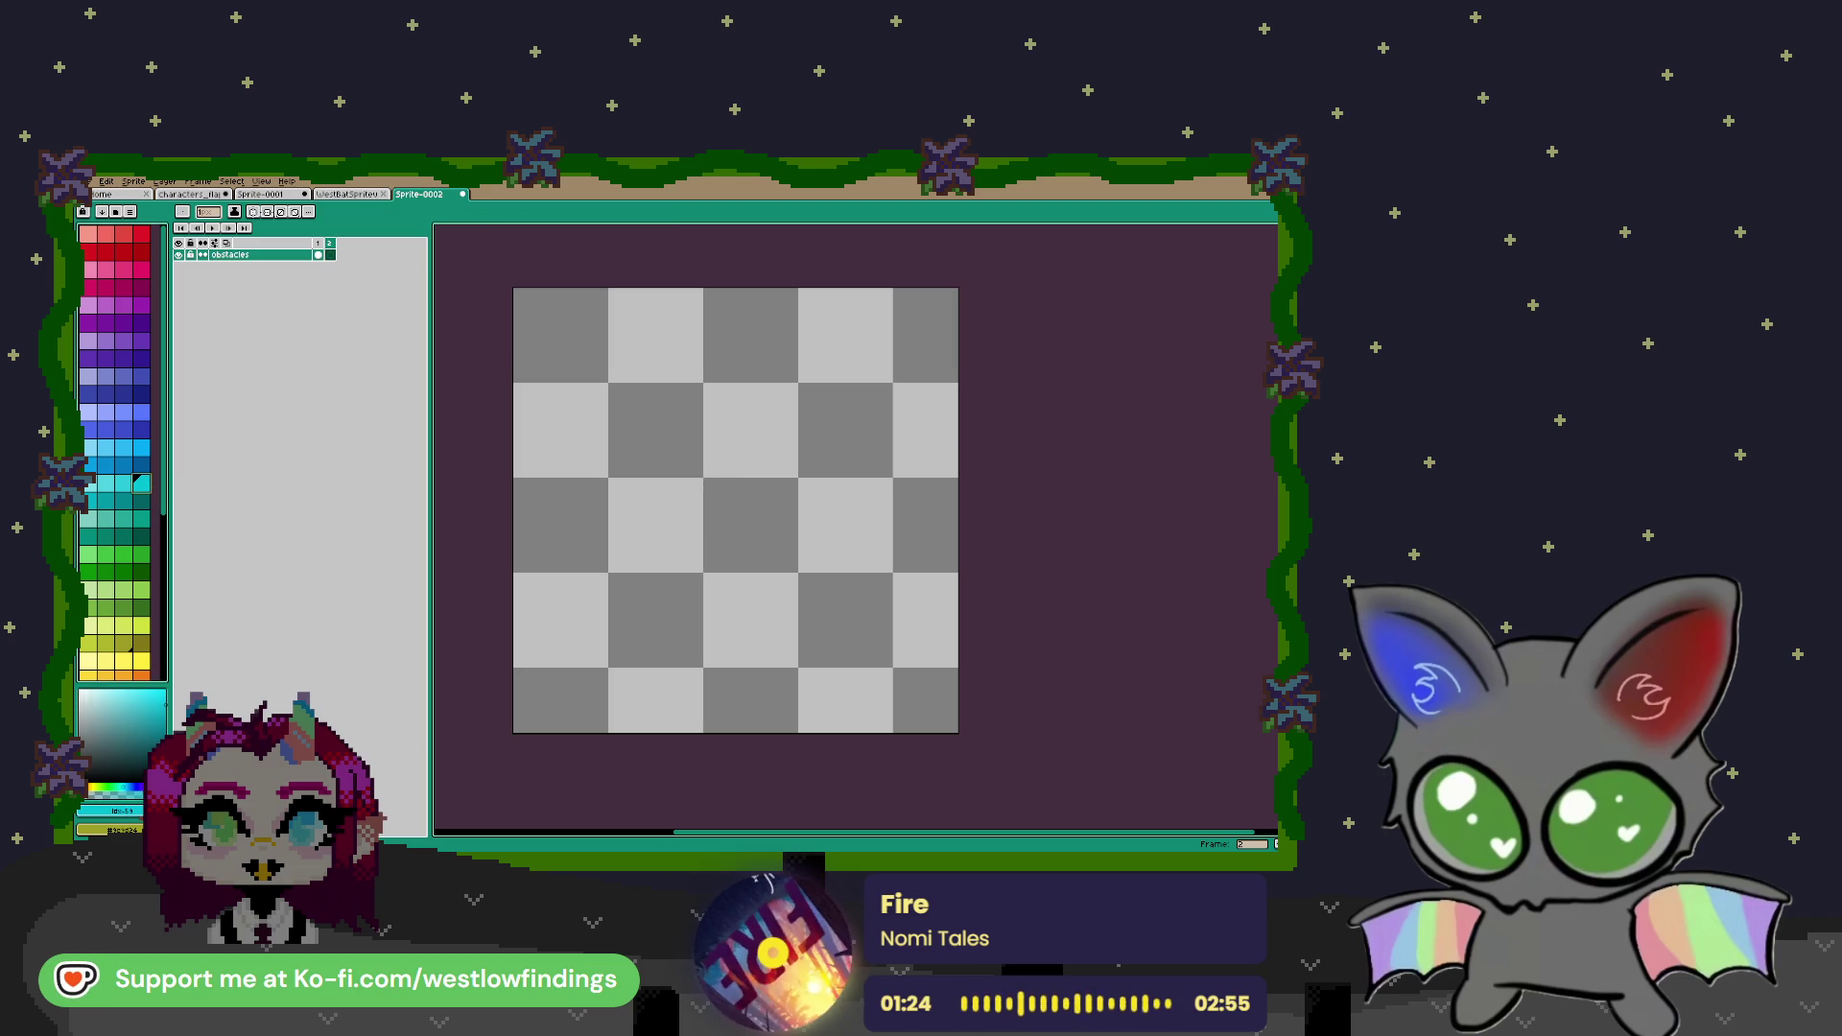
mouse_move(623, 380)
left_mouse_down()
mouse_move(910, 671)
mouse_move(880, 646)
left_mouse_up()
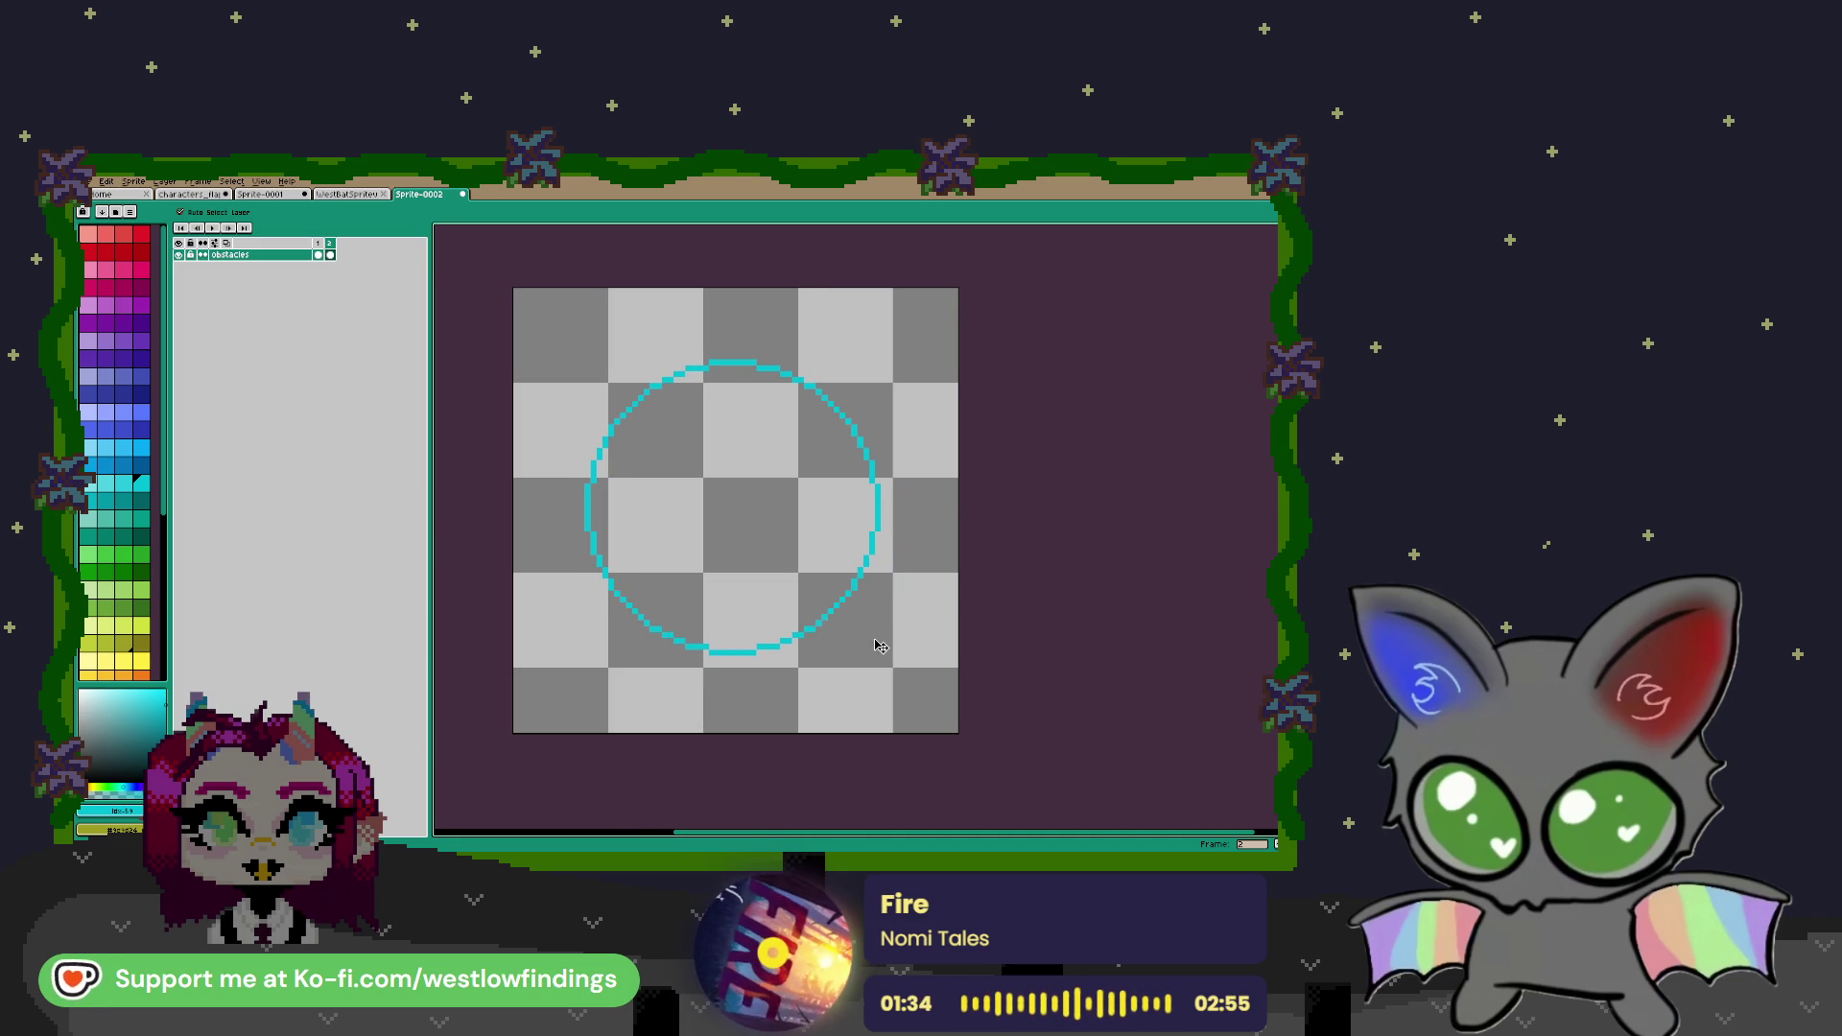
left_click_drag(877, 644, 887, 646)
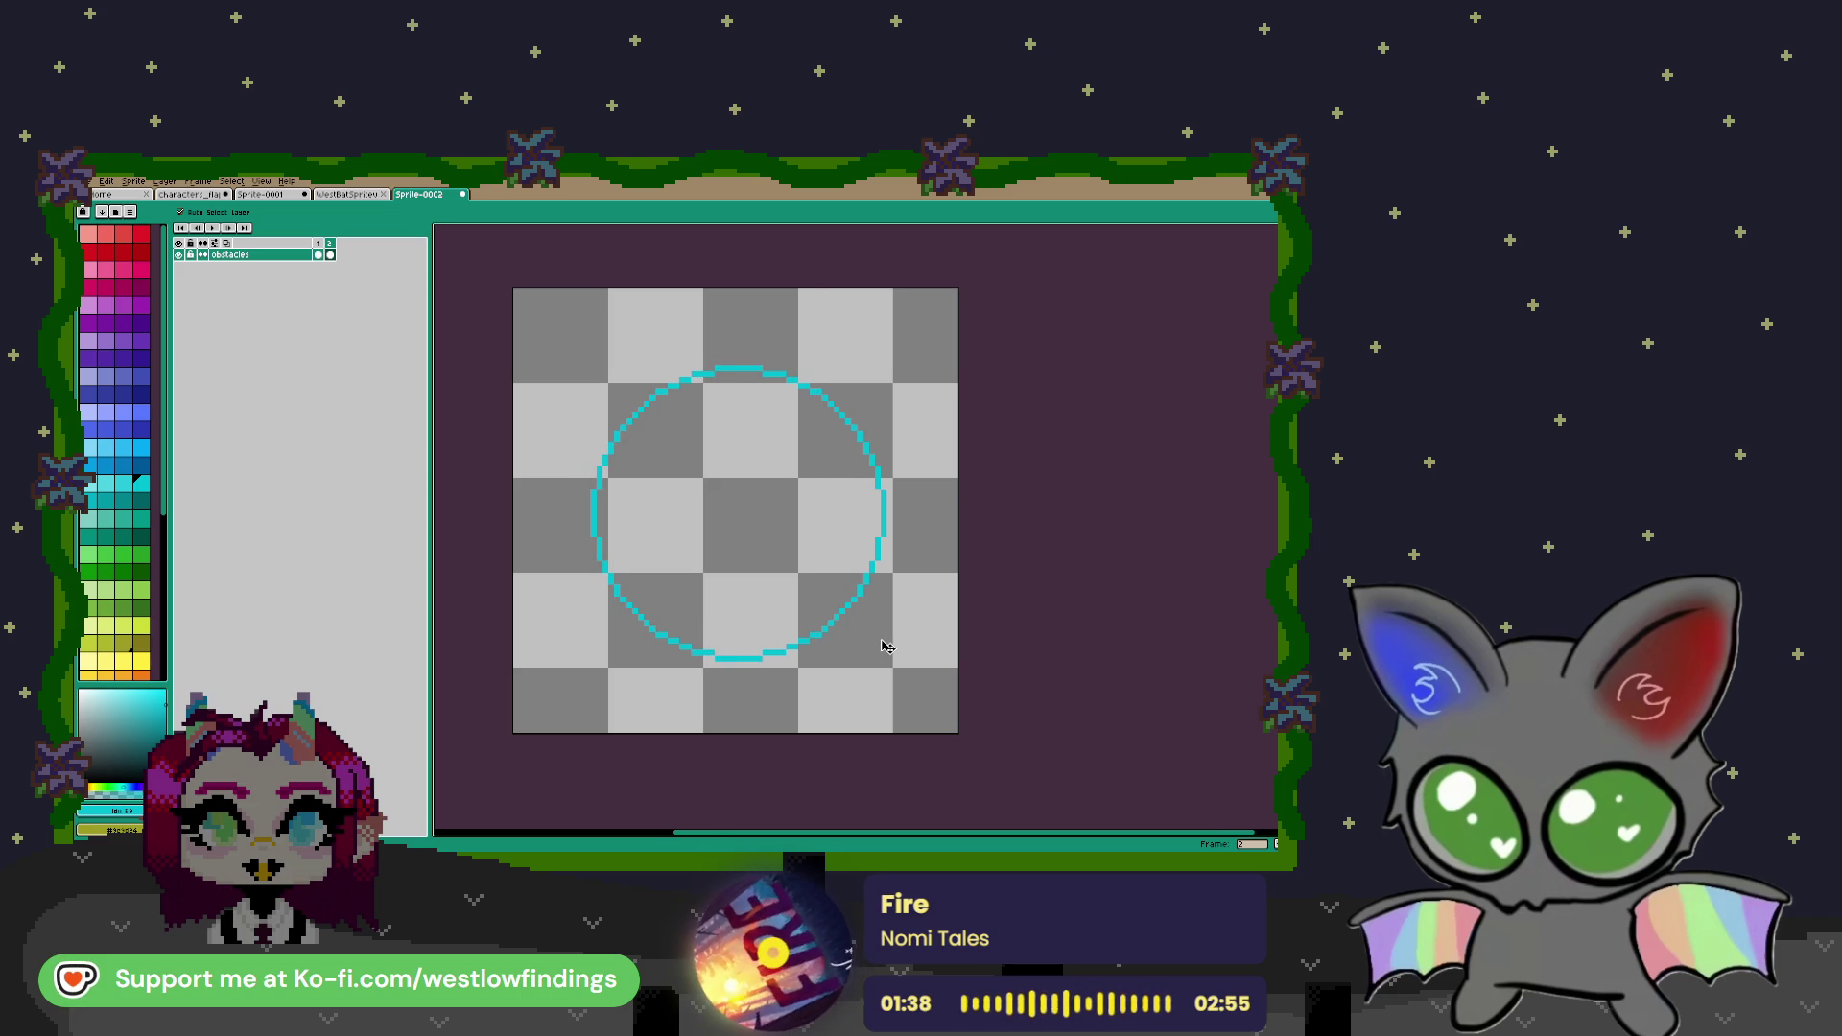
Turn on the grid overlay for the canvas
left_click(263, 186)
mouse_move(369, 258)
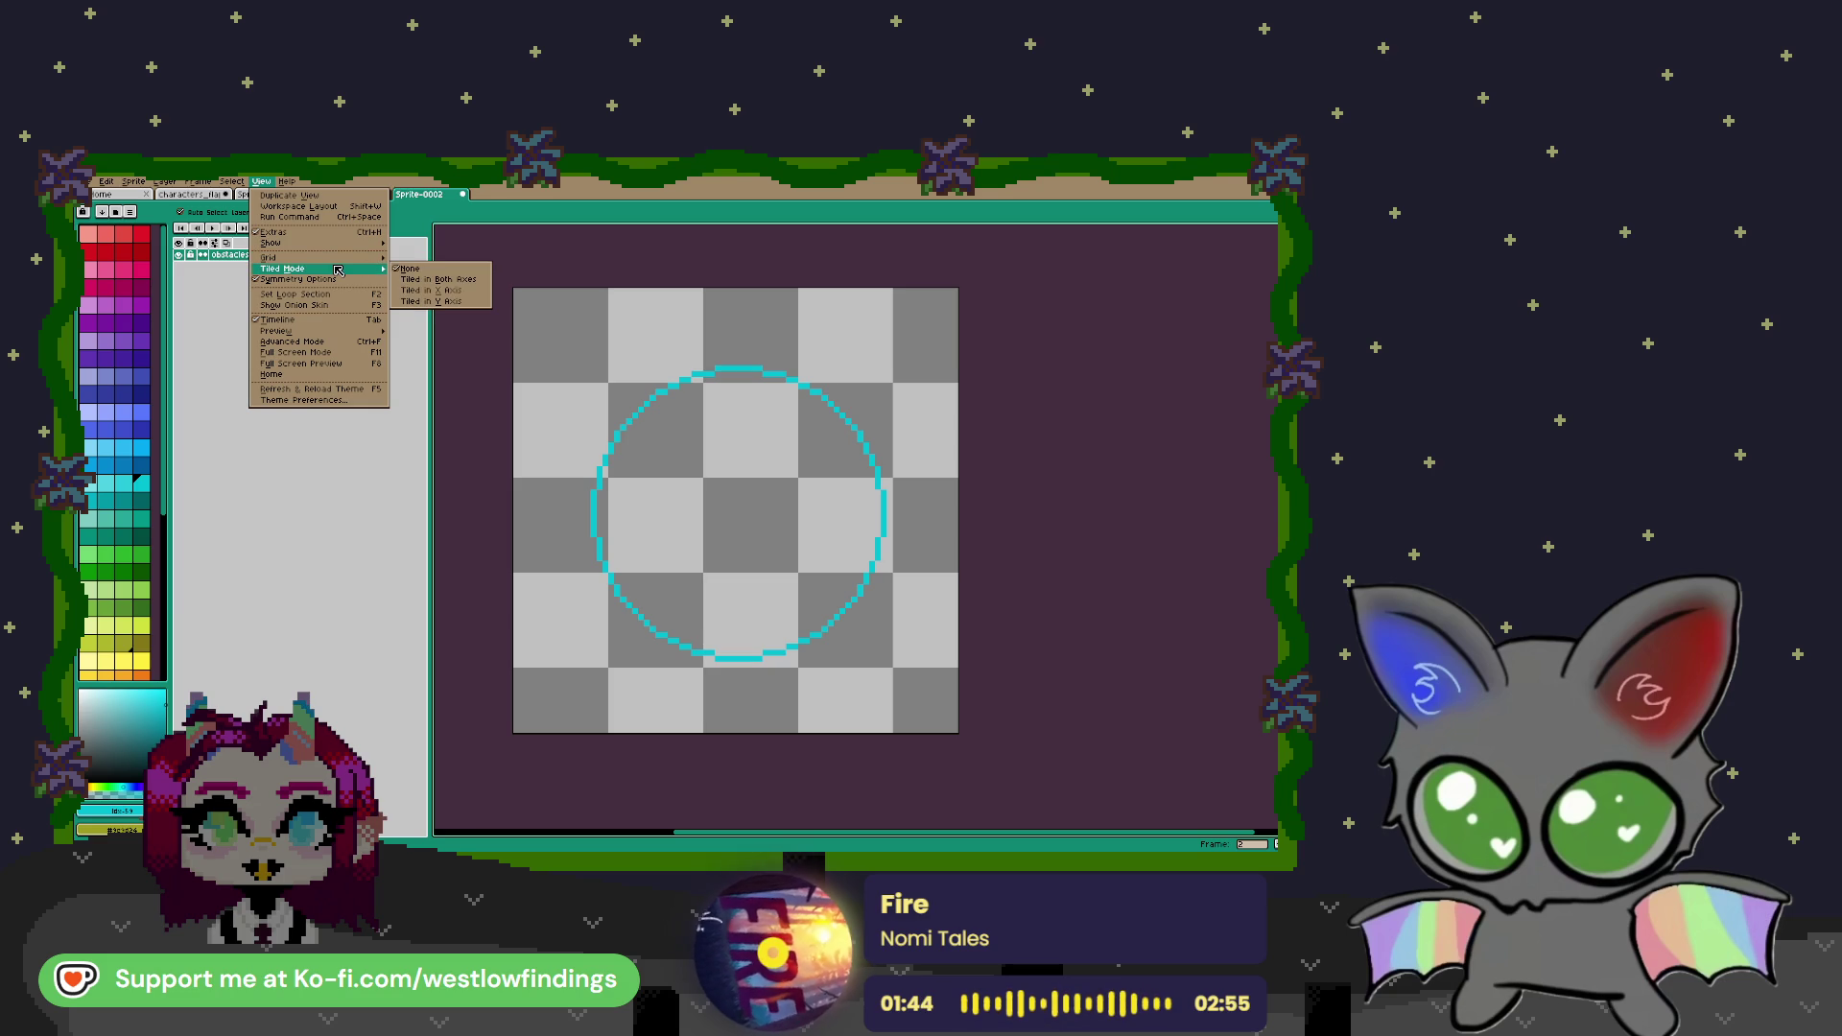
left_click(422, 260)
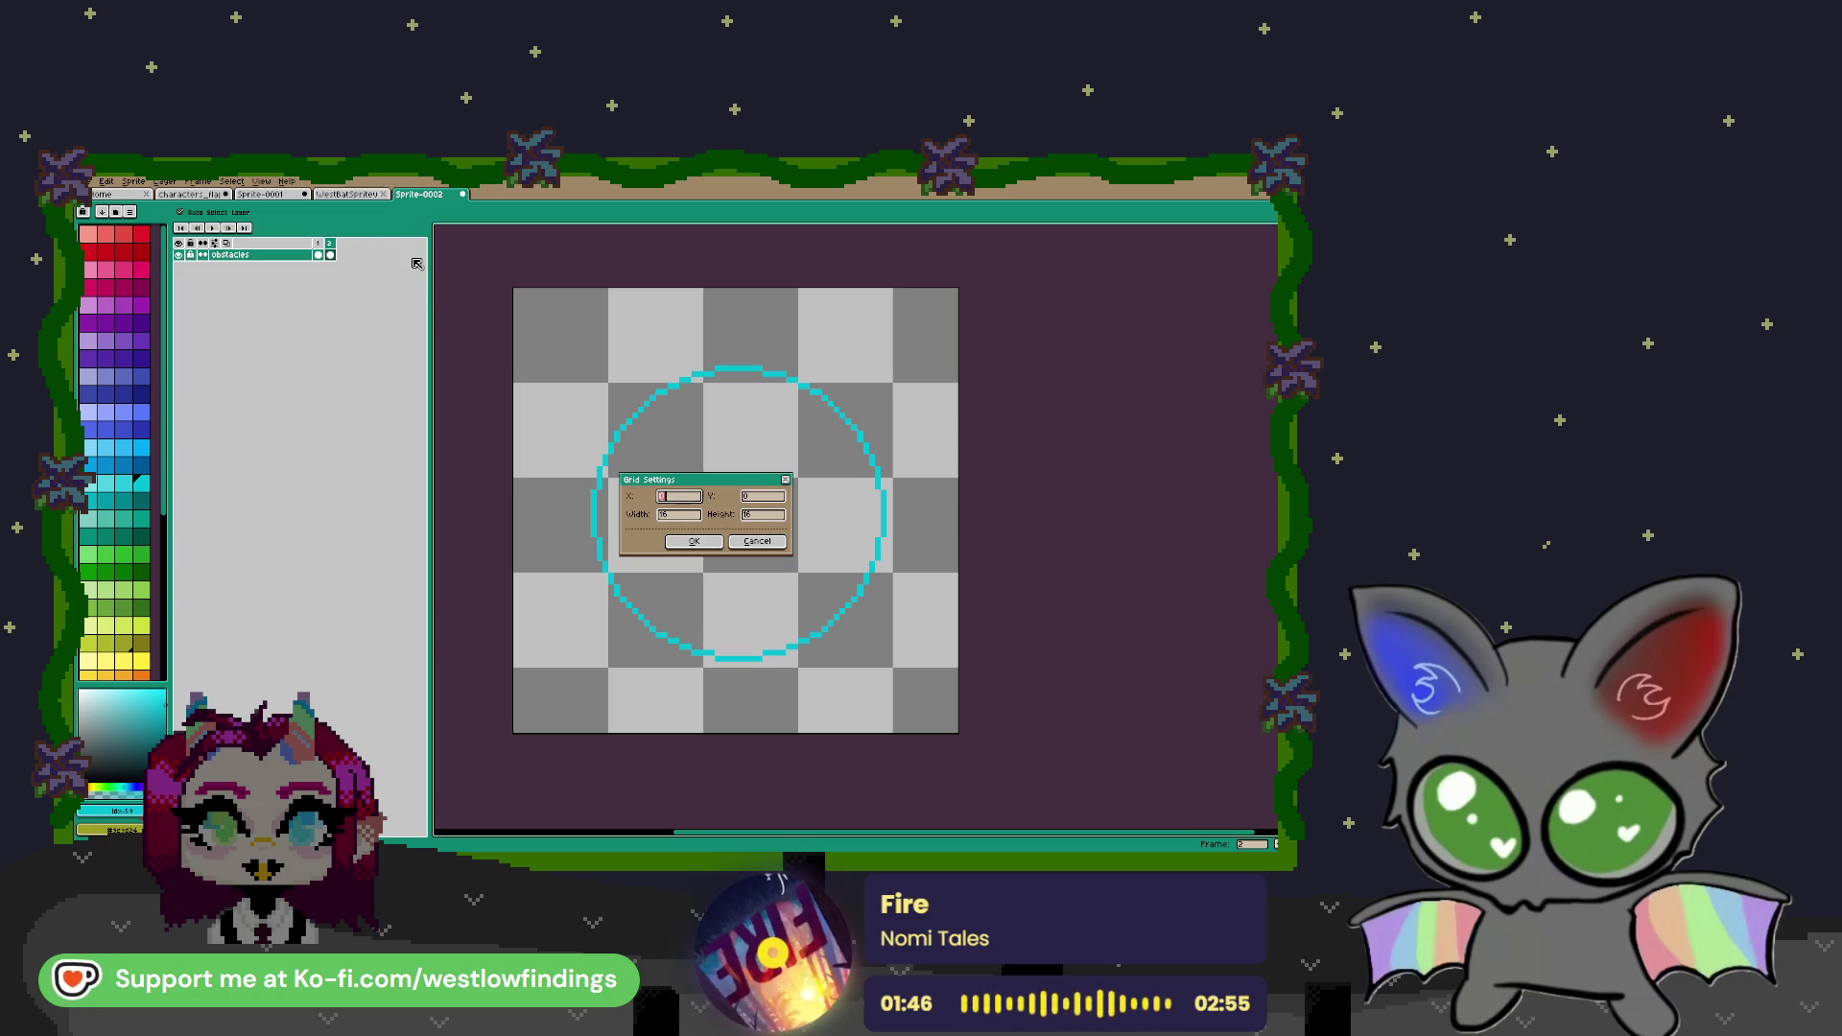
left_click(716, 542)
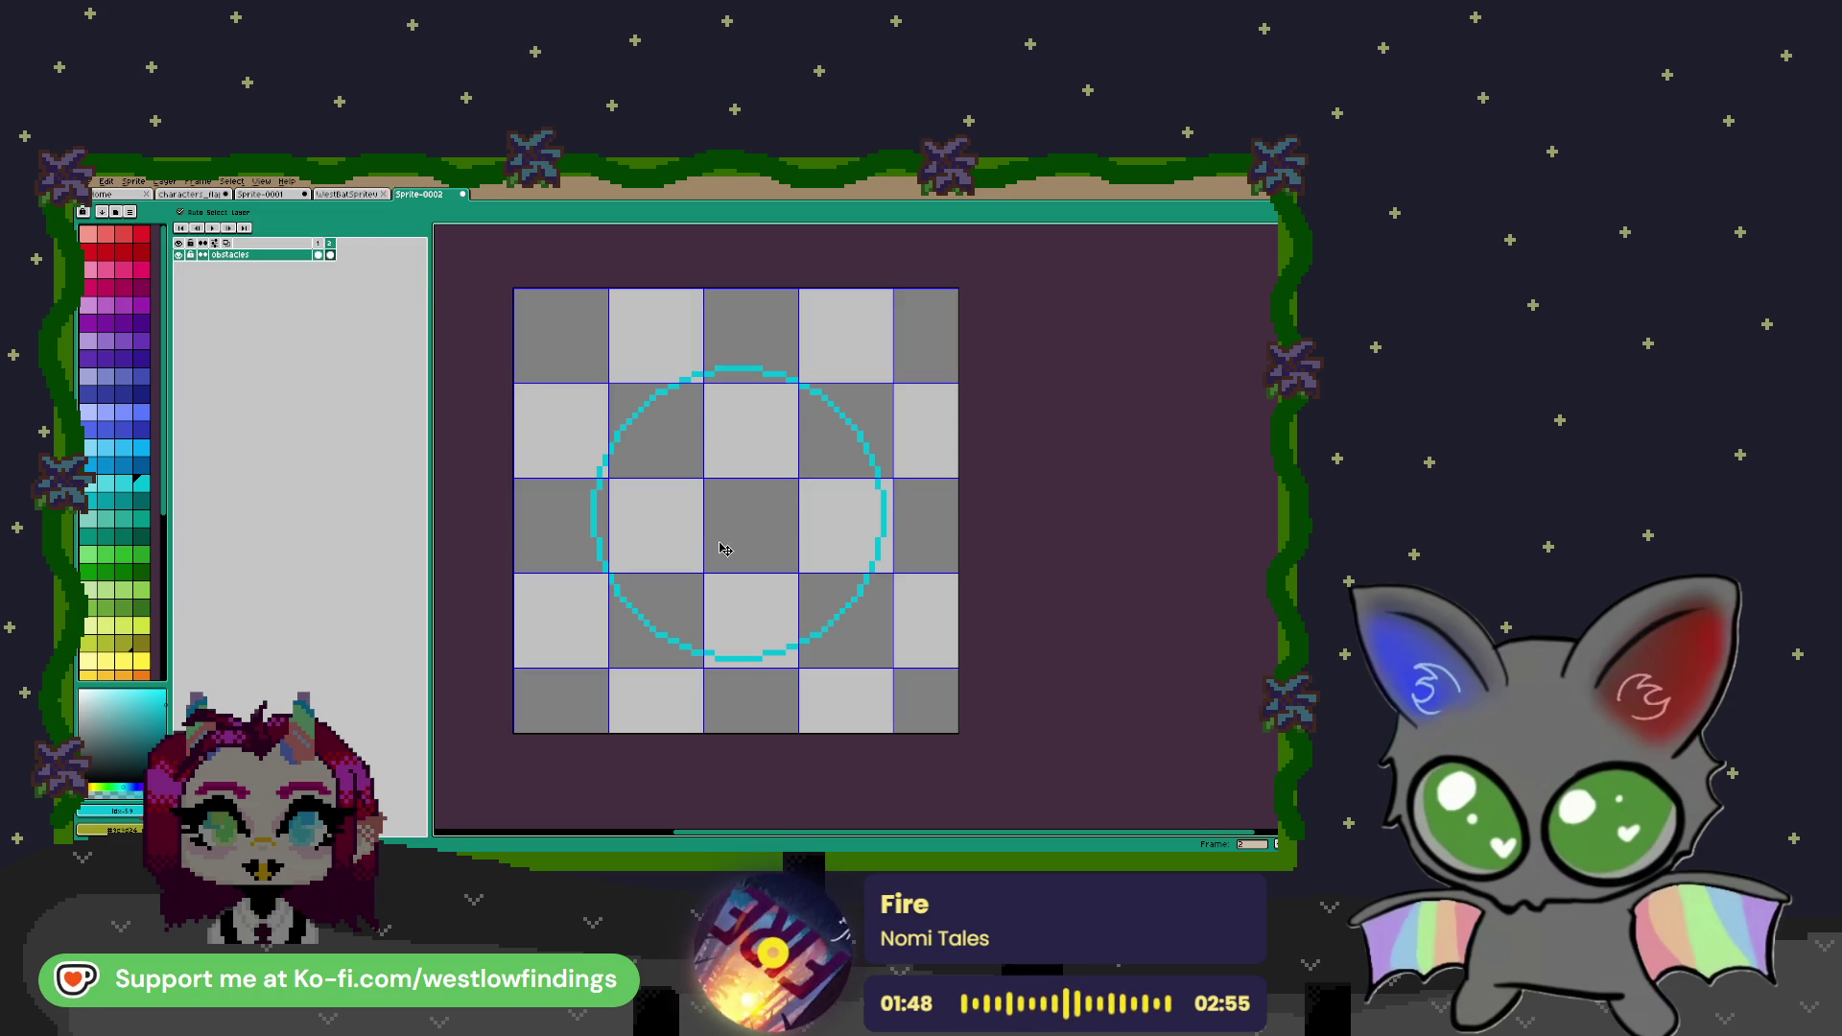
key("ctrl+alt+c")
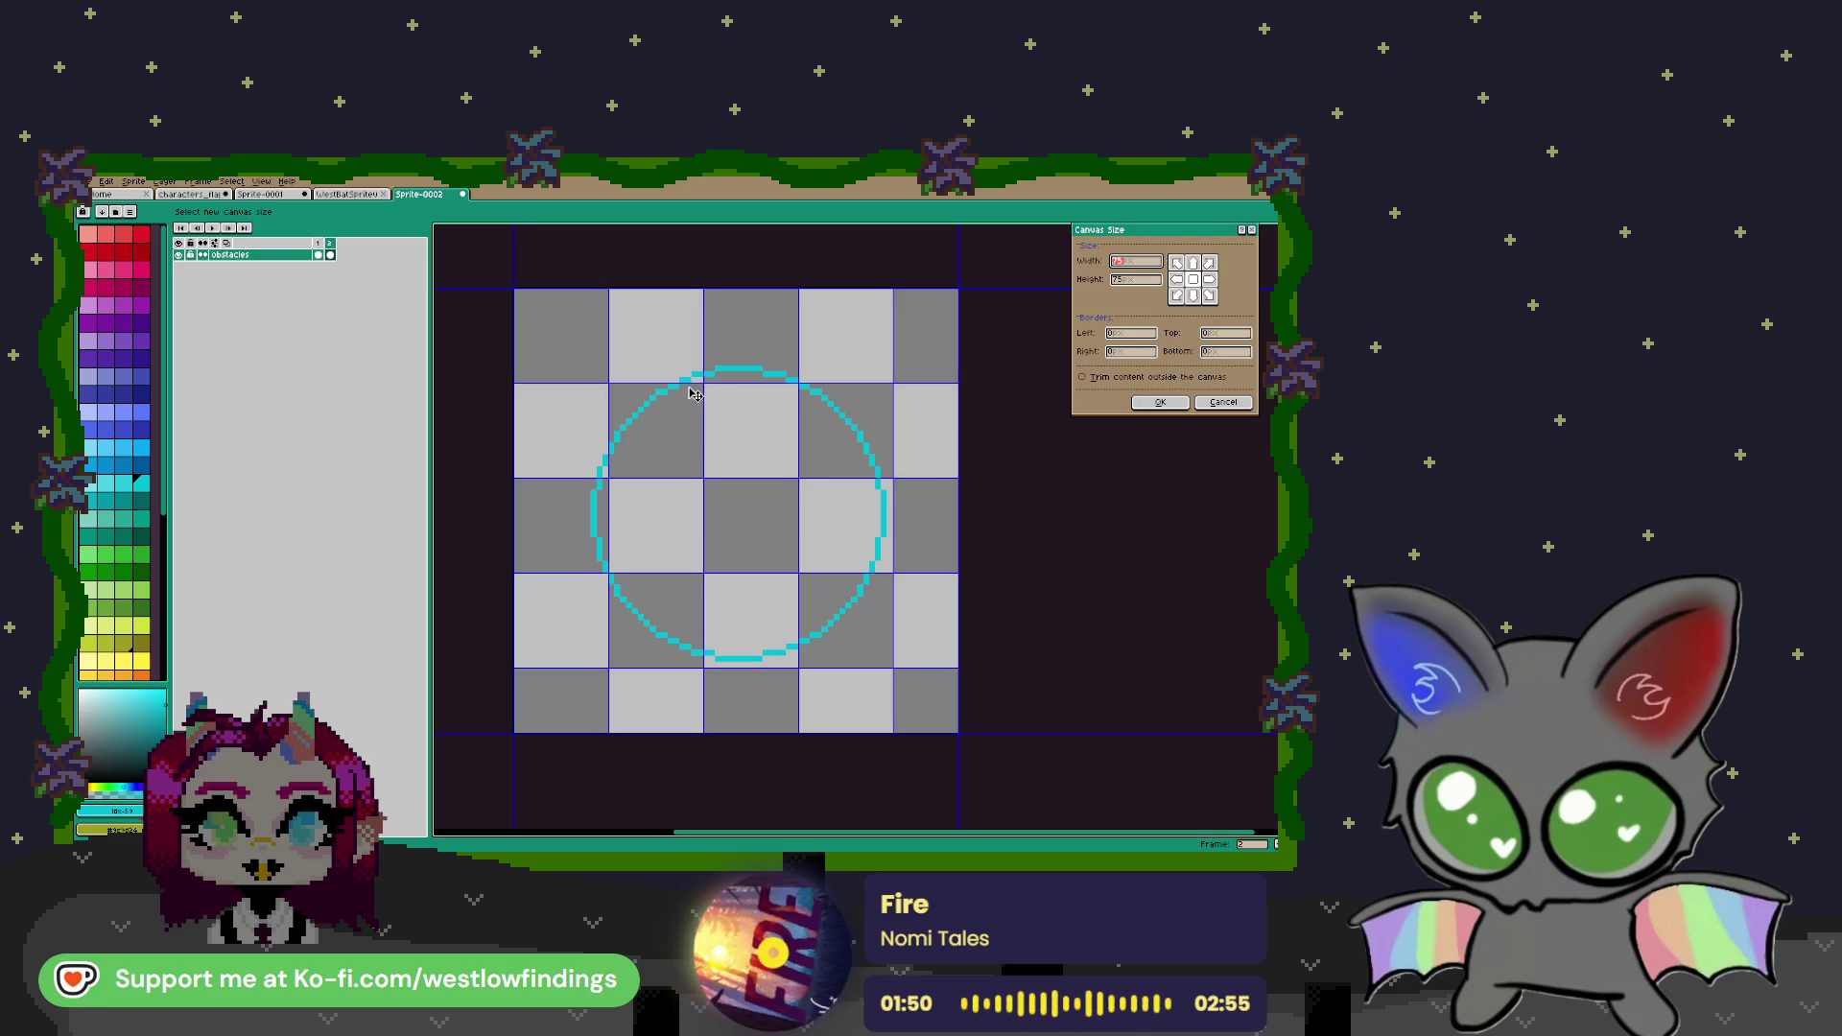
left_click(1250, 406)
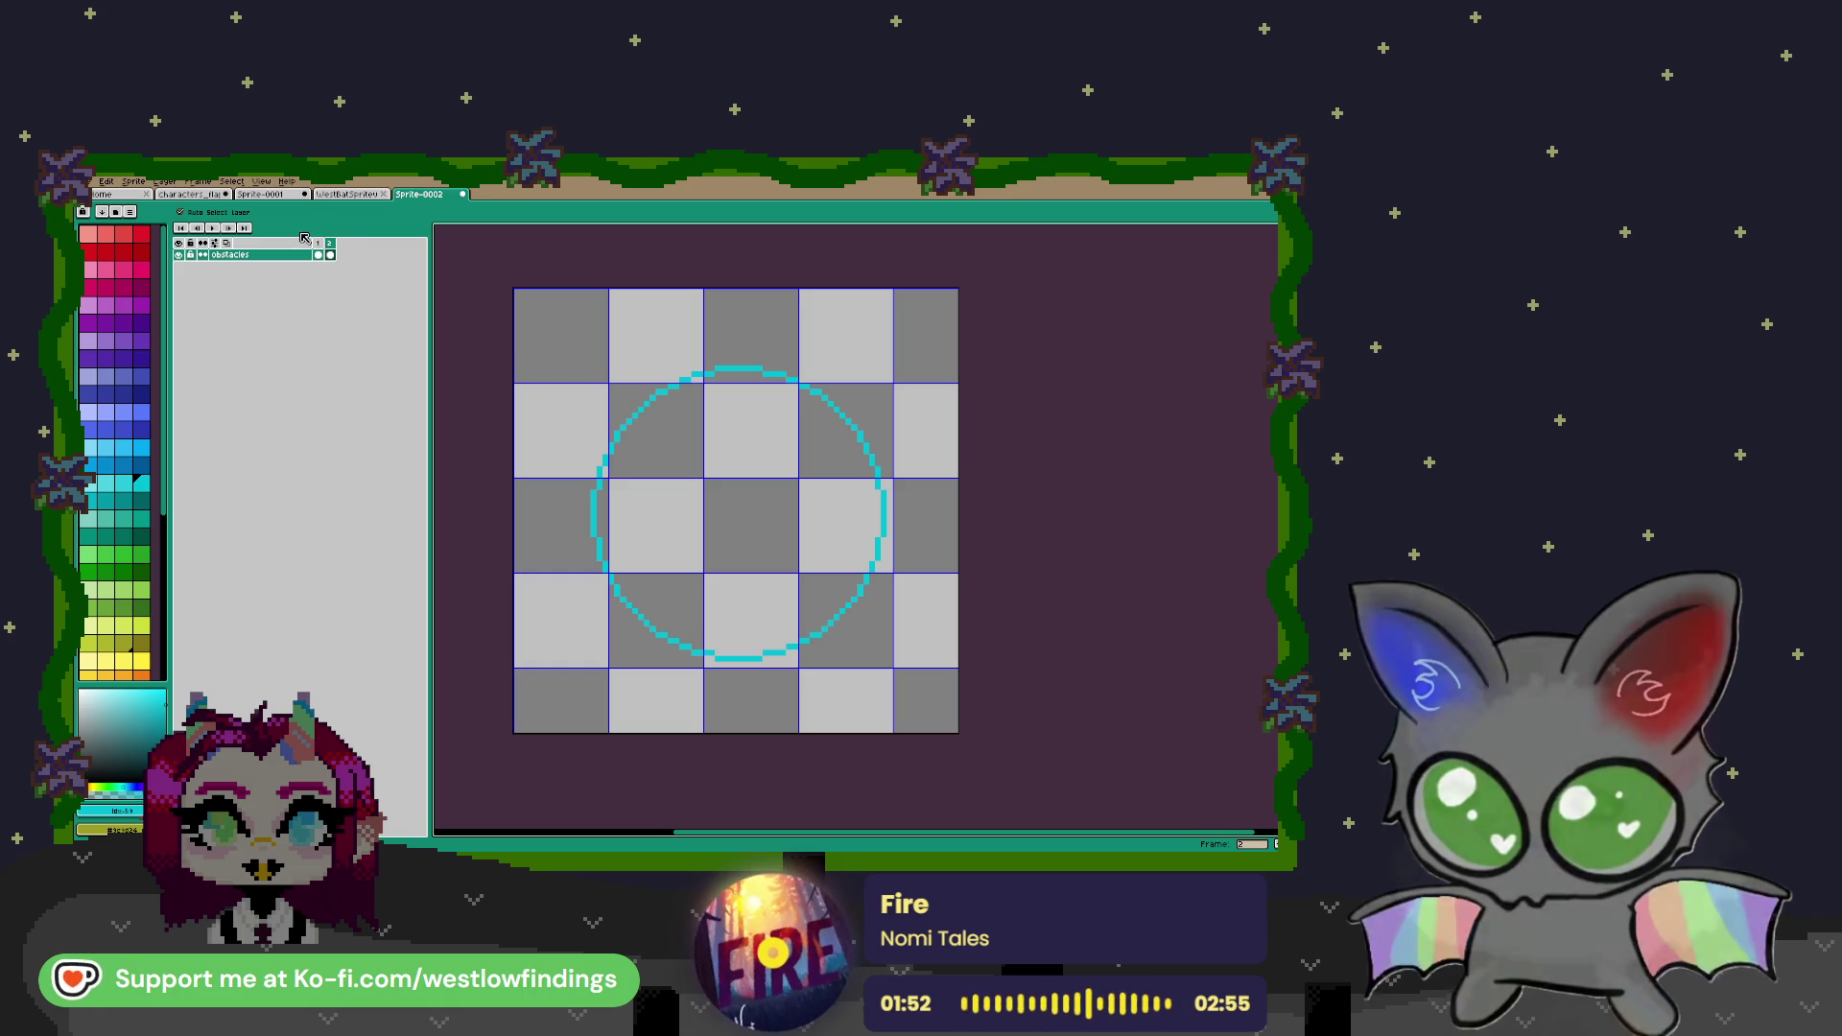
Set the grid cell size to 15 pixels
left_click(261, 181)
mouse_move(326, 257)
left_click(453, 290)
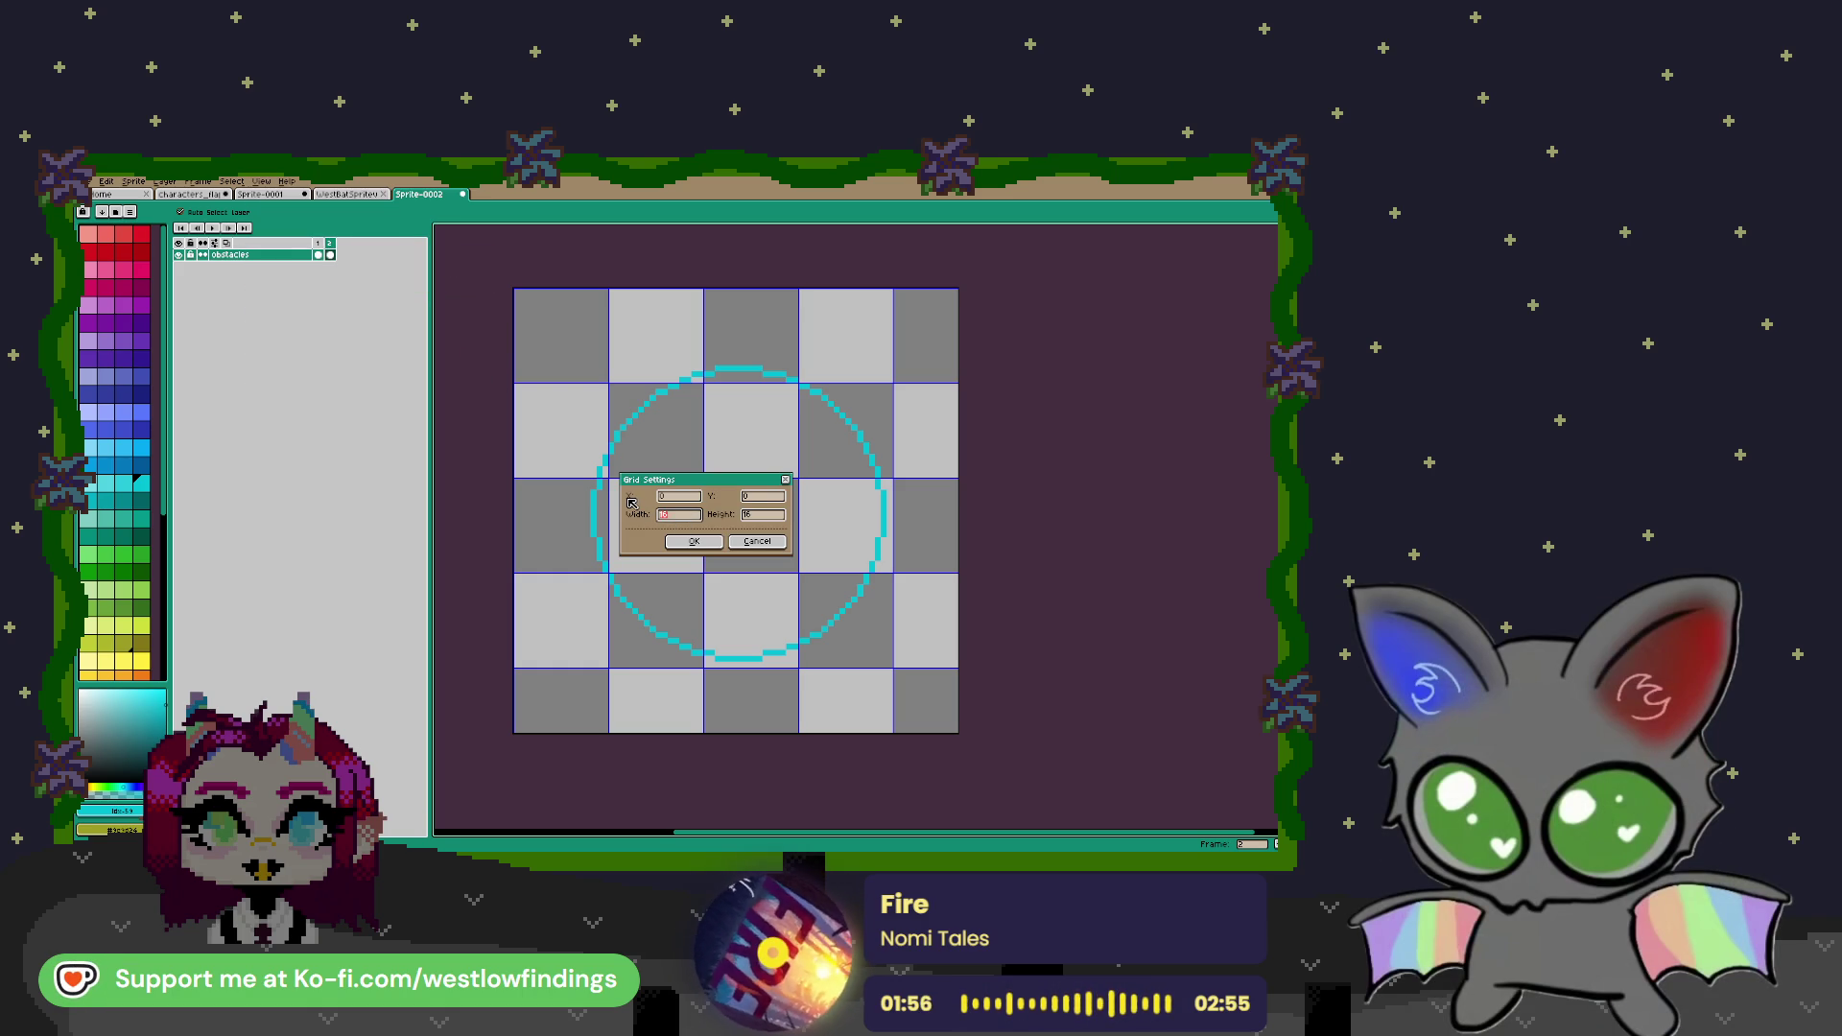
type("15")
key("Tab")
type("15")
key("Return")
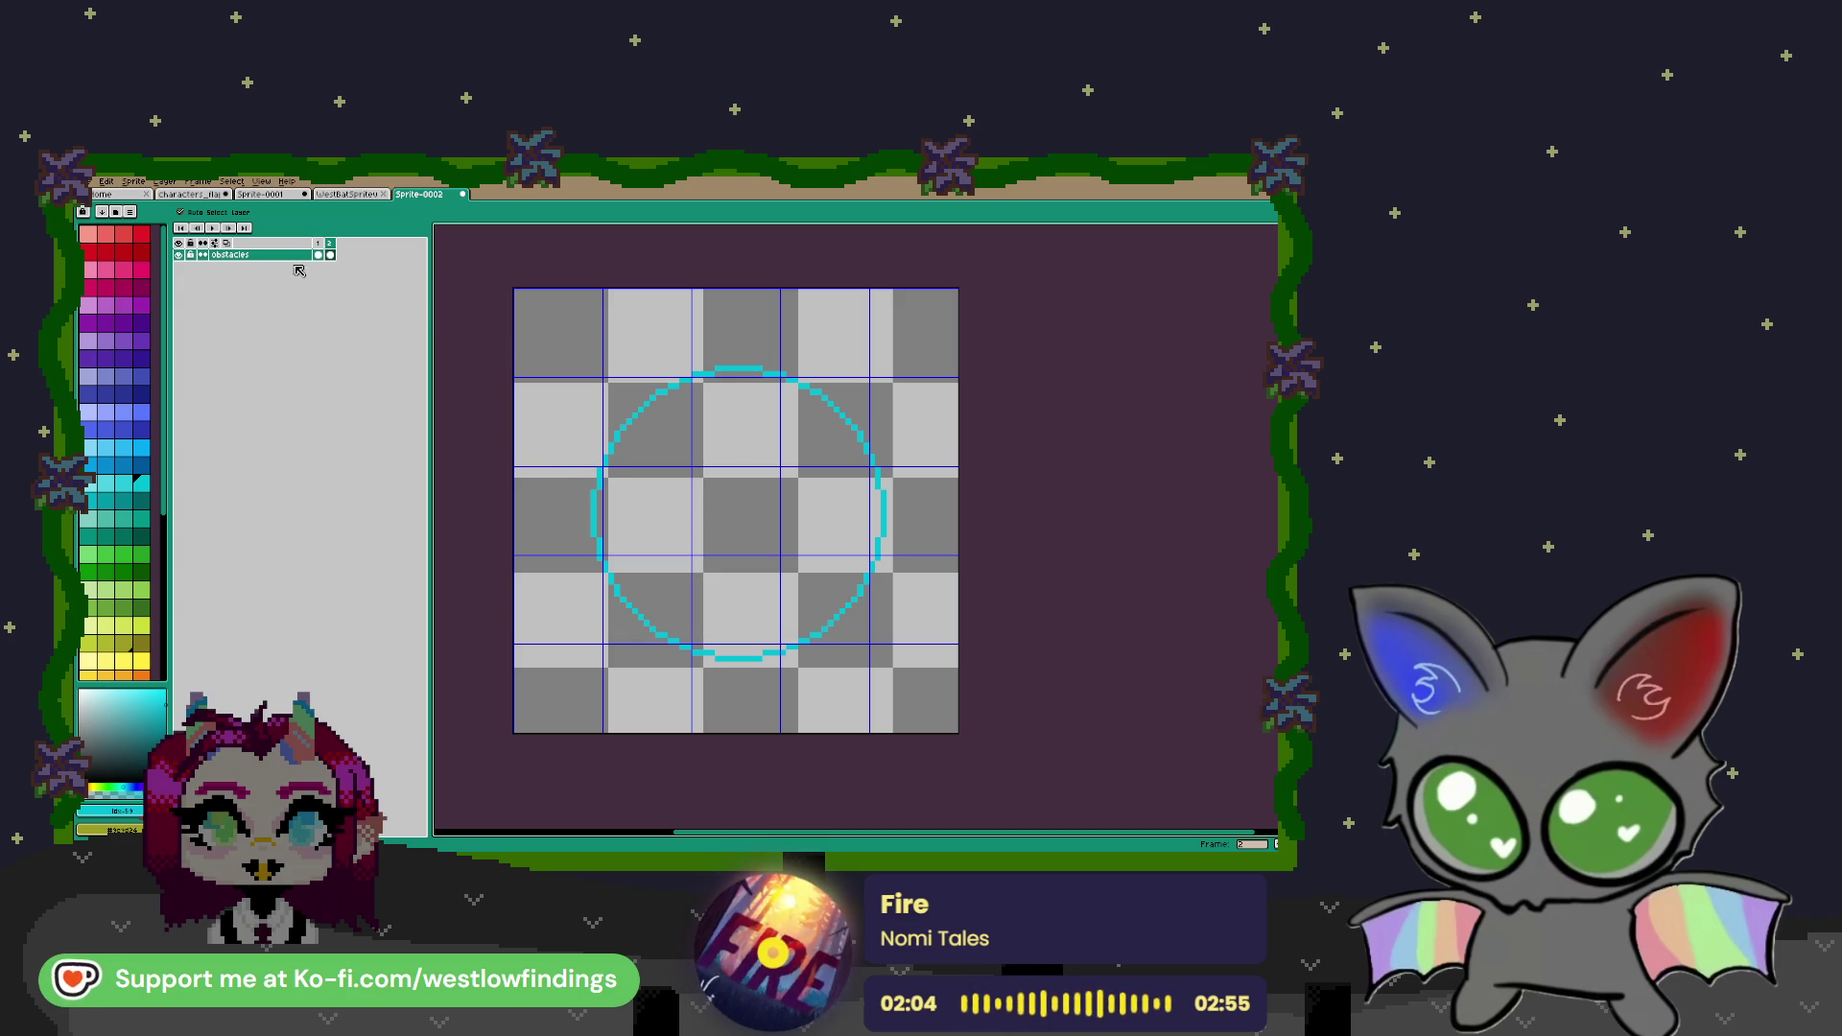
Make the teal circle slightly shorter from the bottom and narrower from the right
key("m")
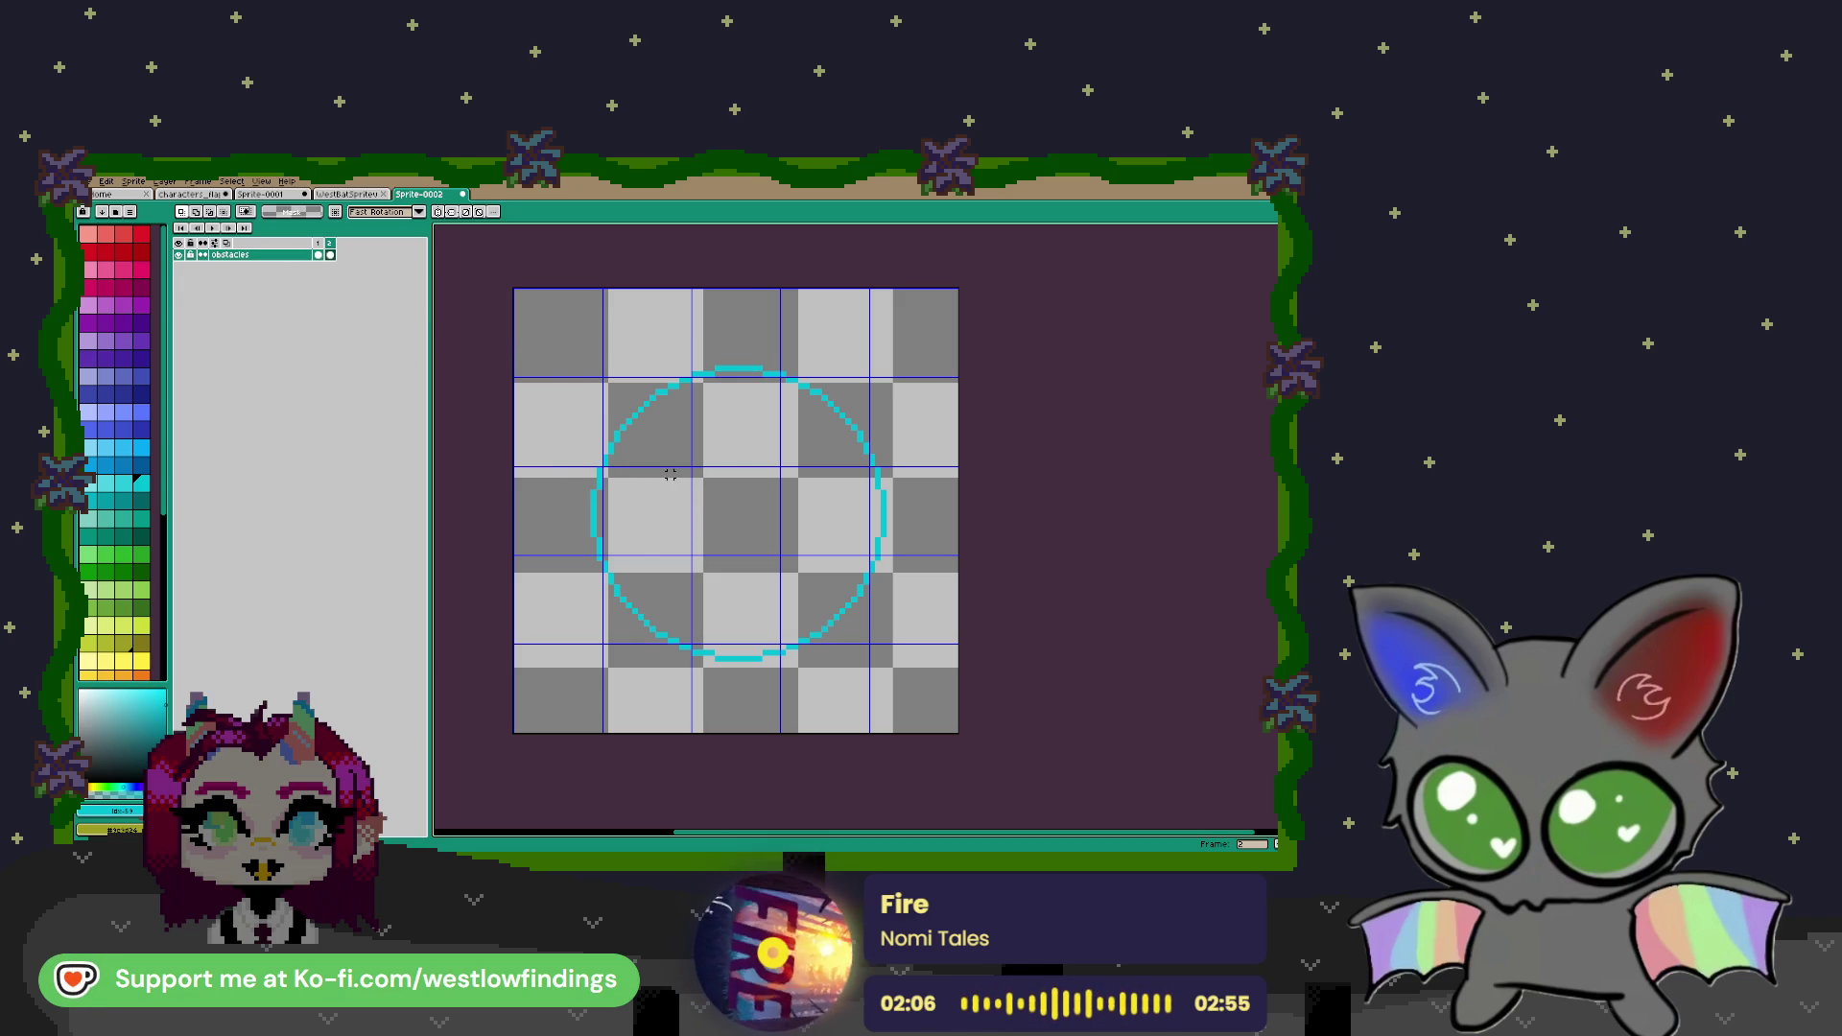
left_click_drag(560, 359, 924, 687)
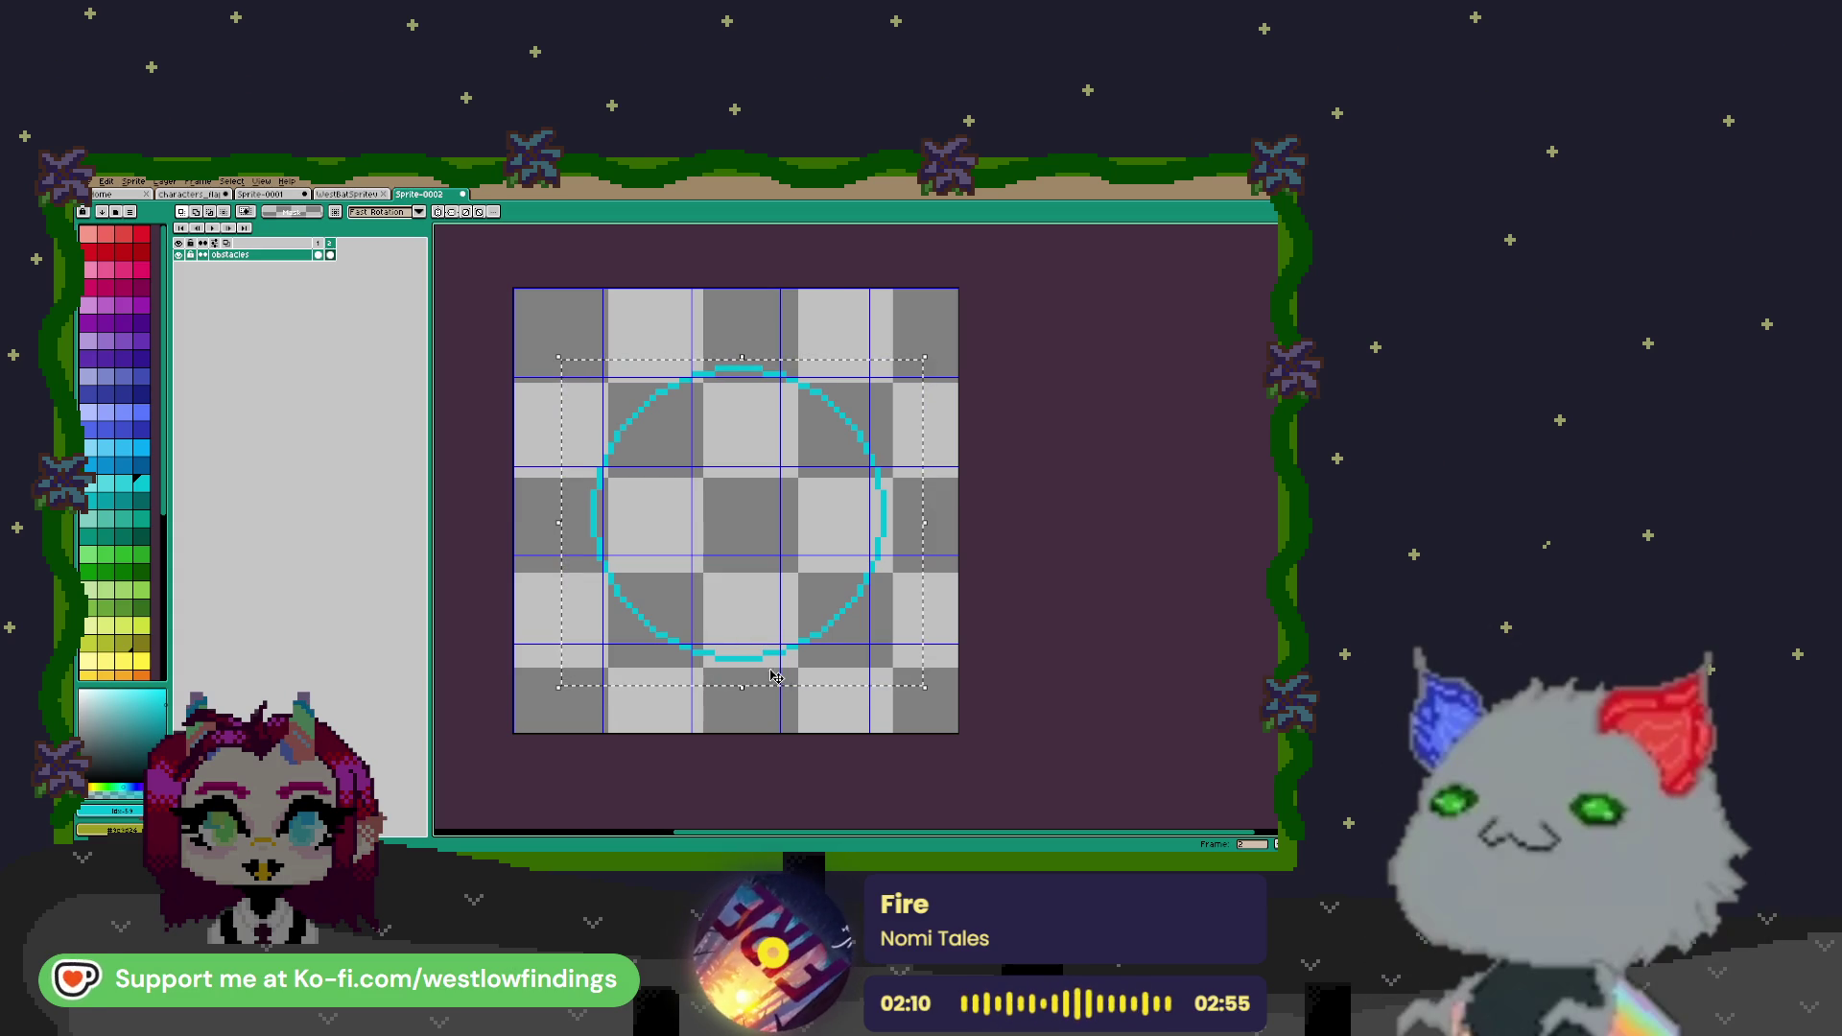
left_click(926, 692)
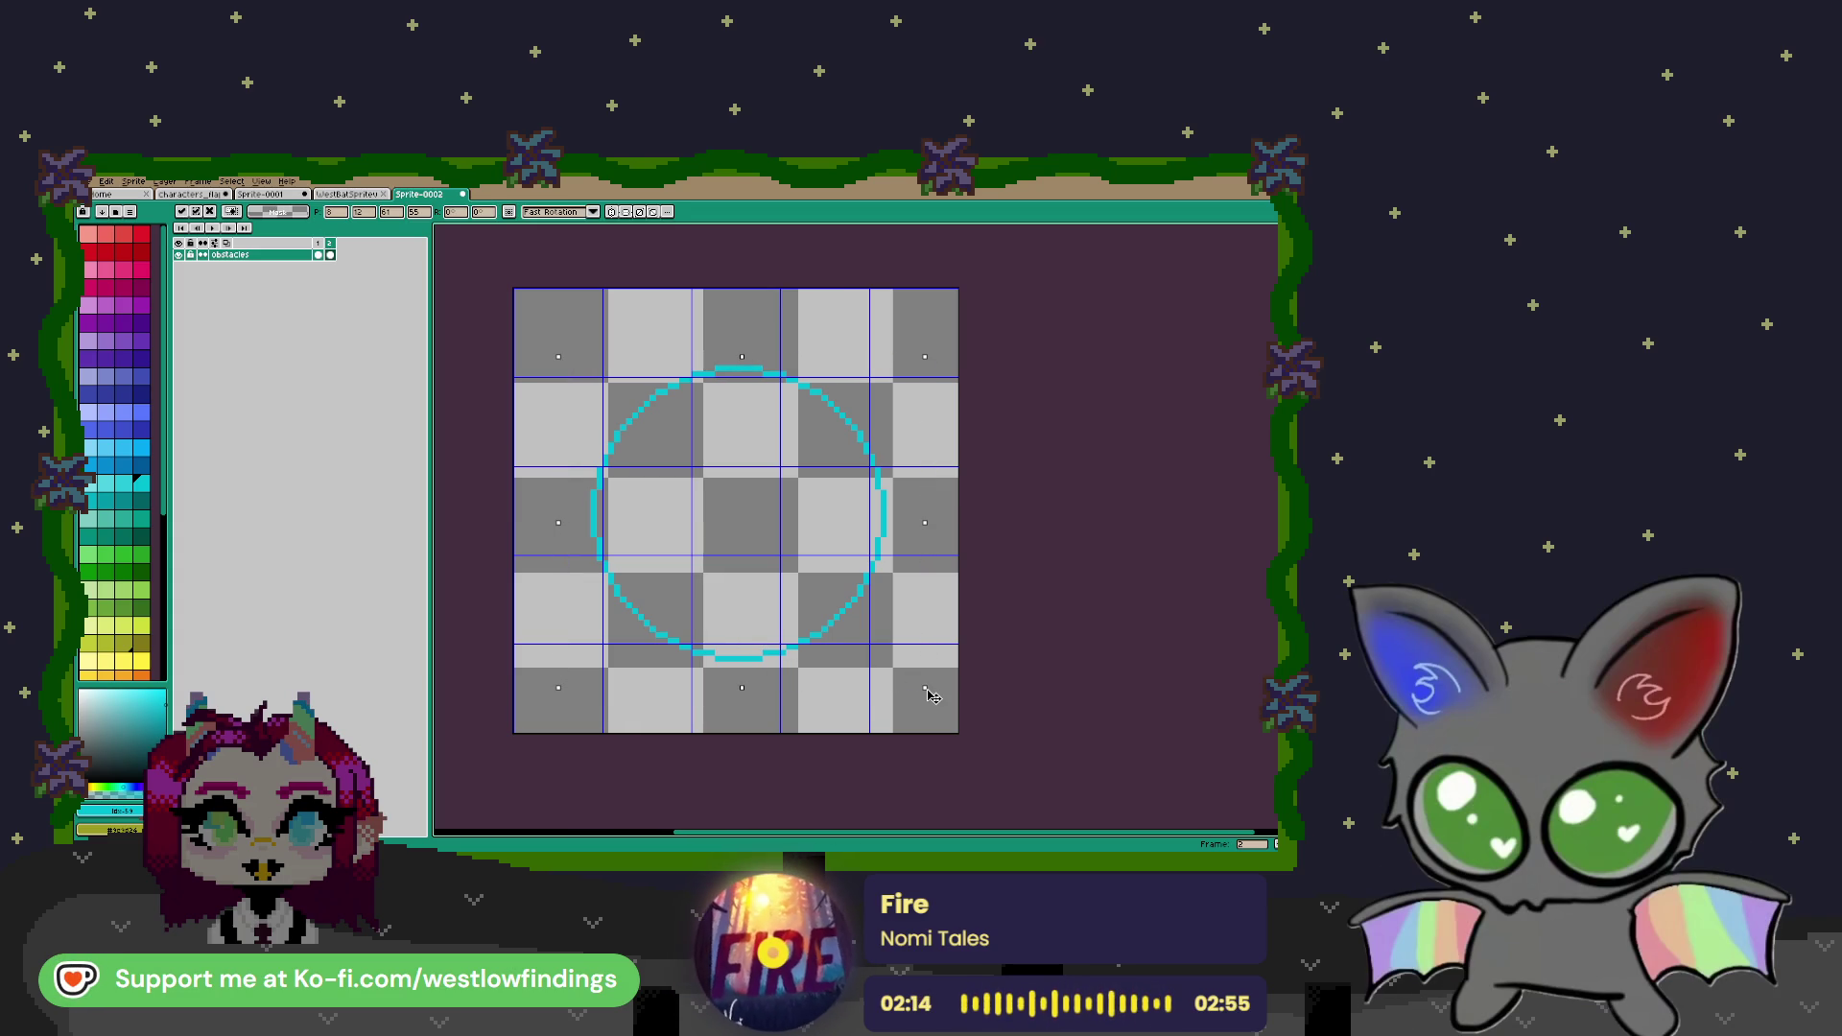
left_click_drag(927, 691, 920, 682)
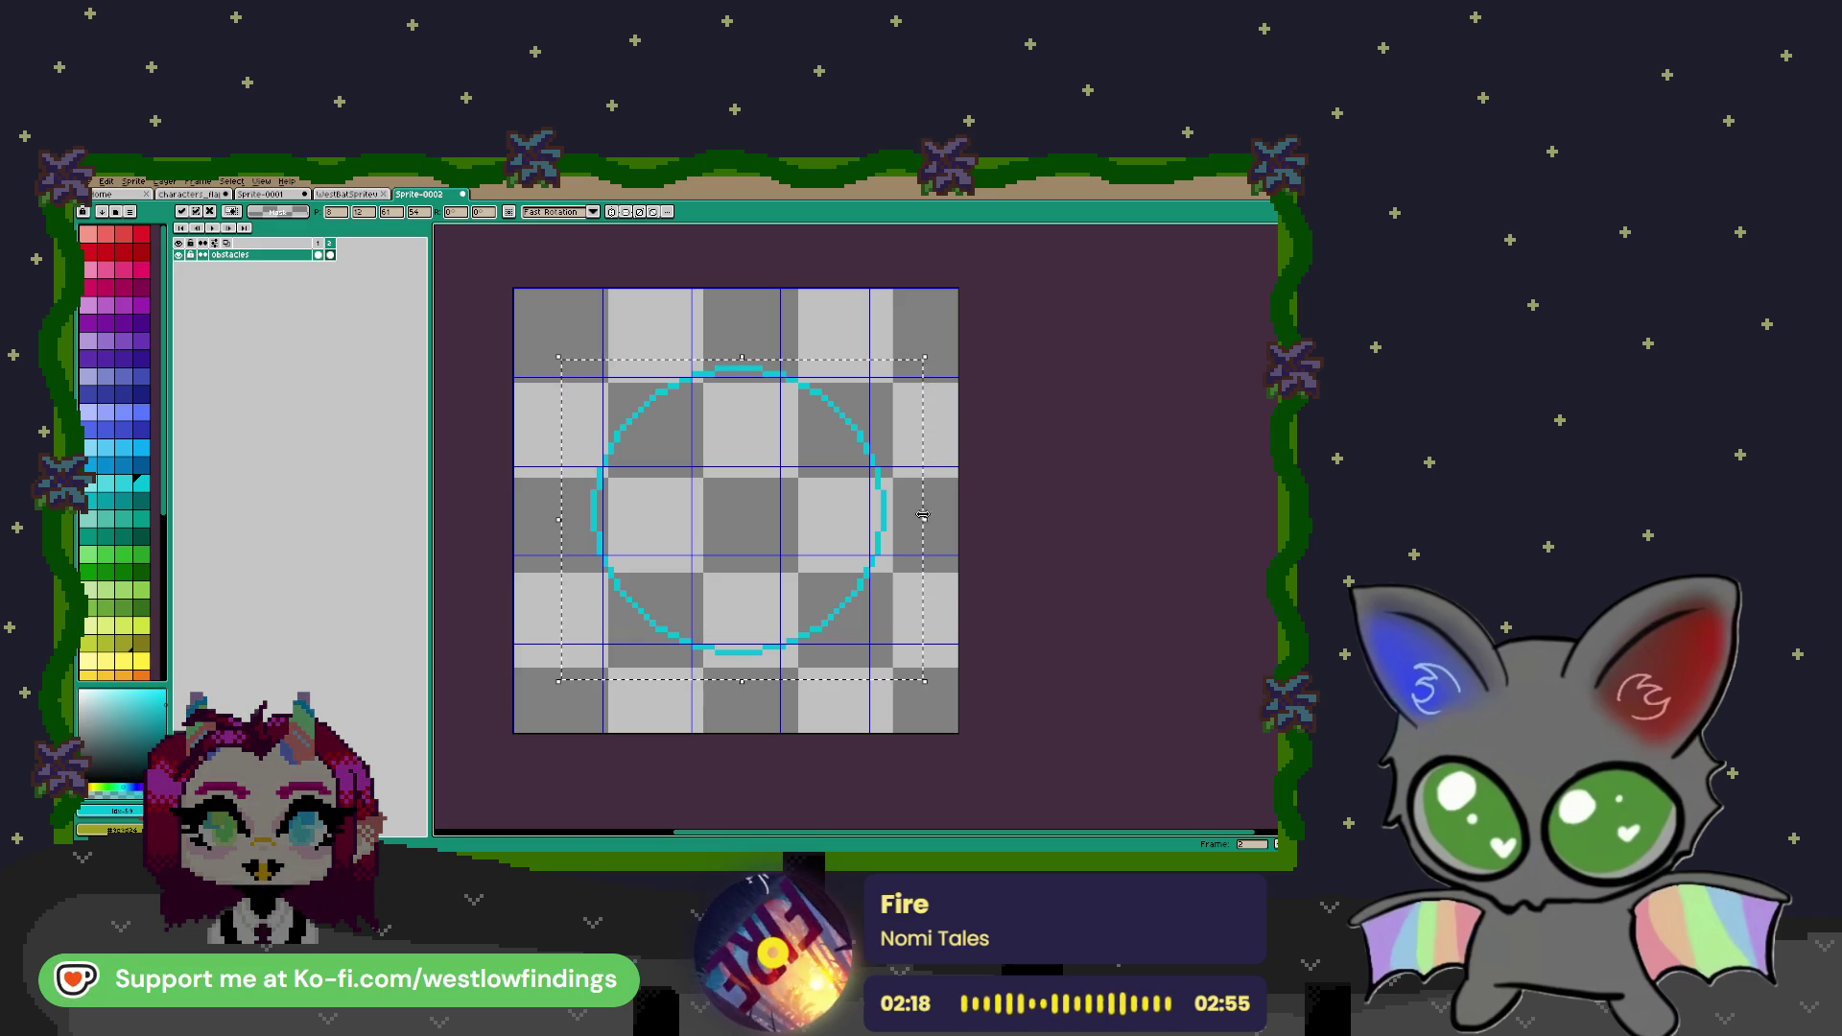
left_click_drag(929, 524, 918, 524)
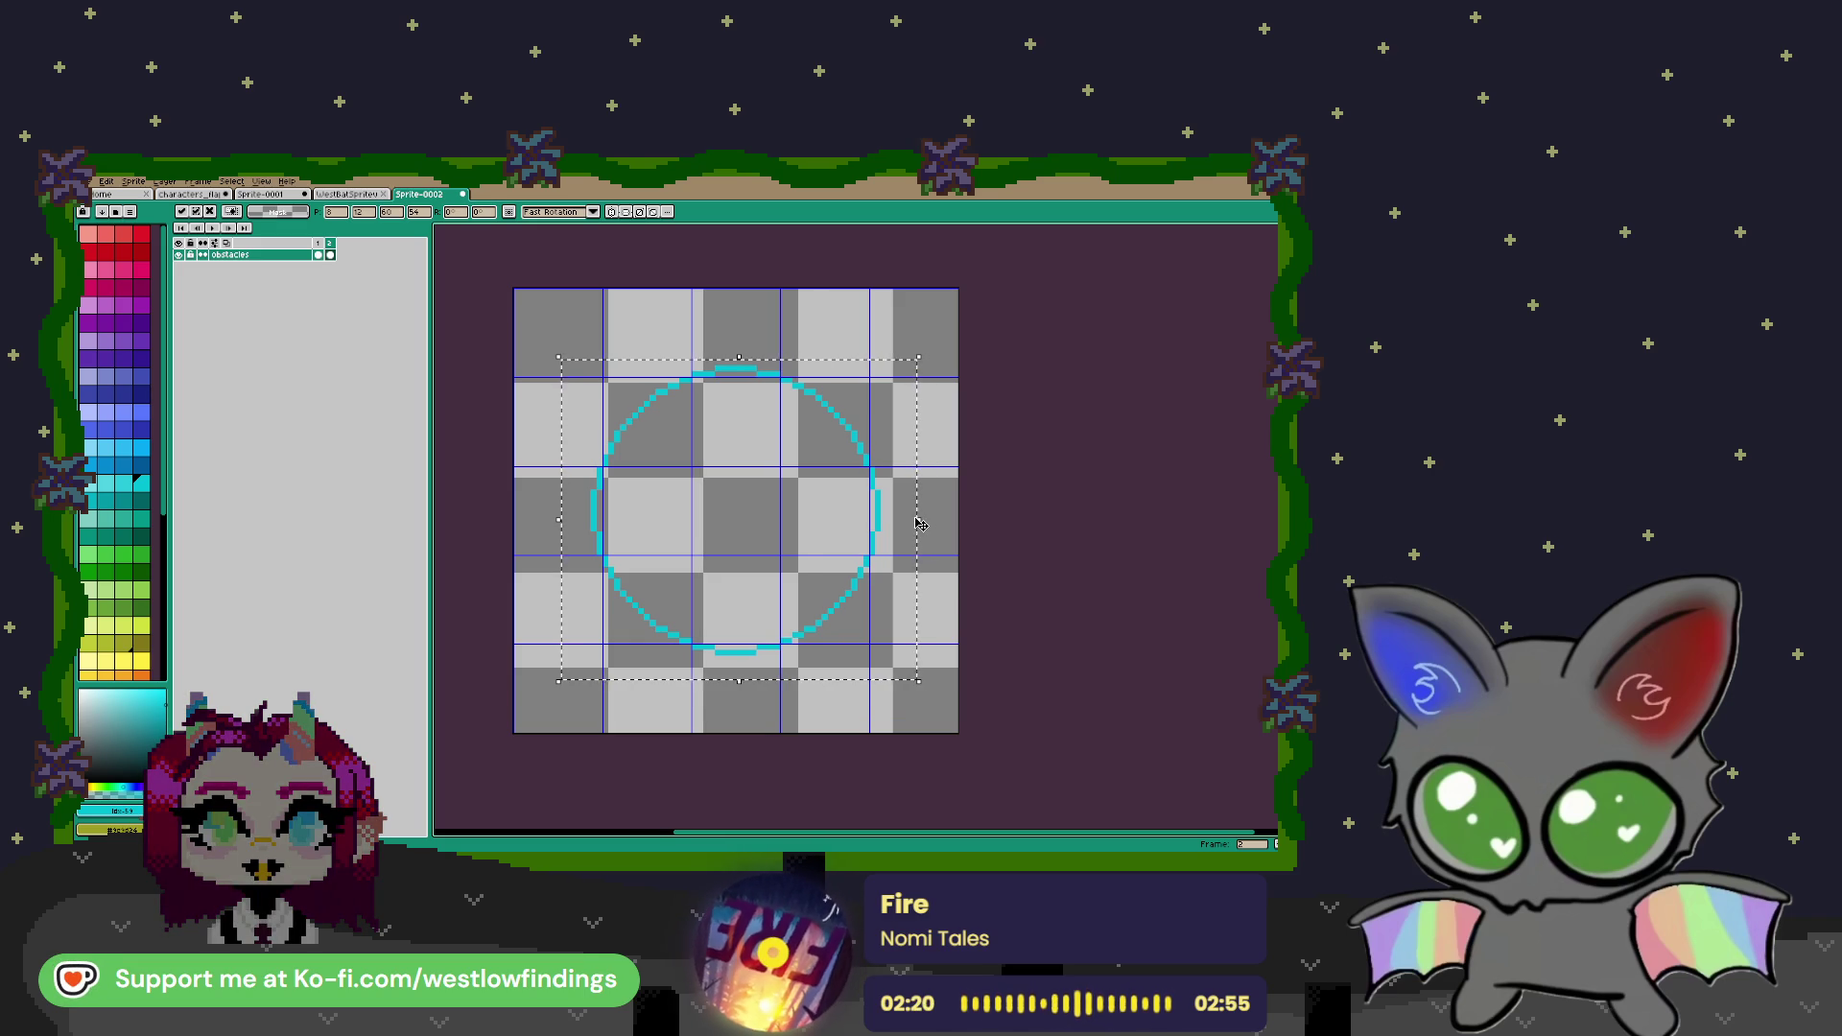
left_click(1012, 549)
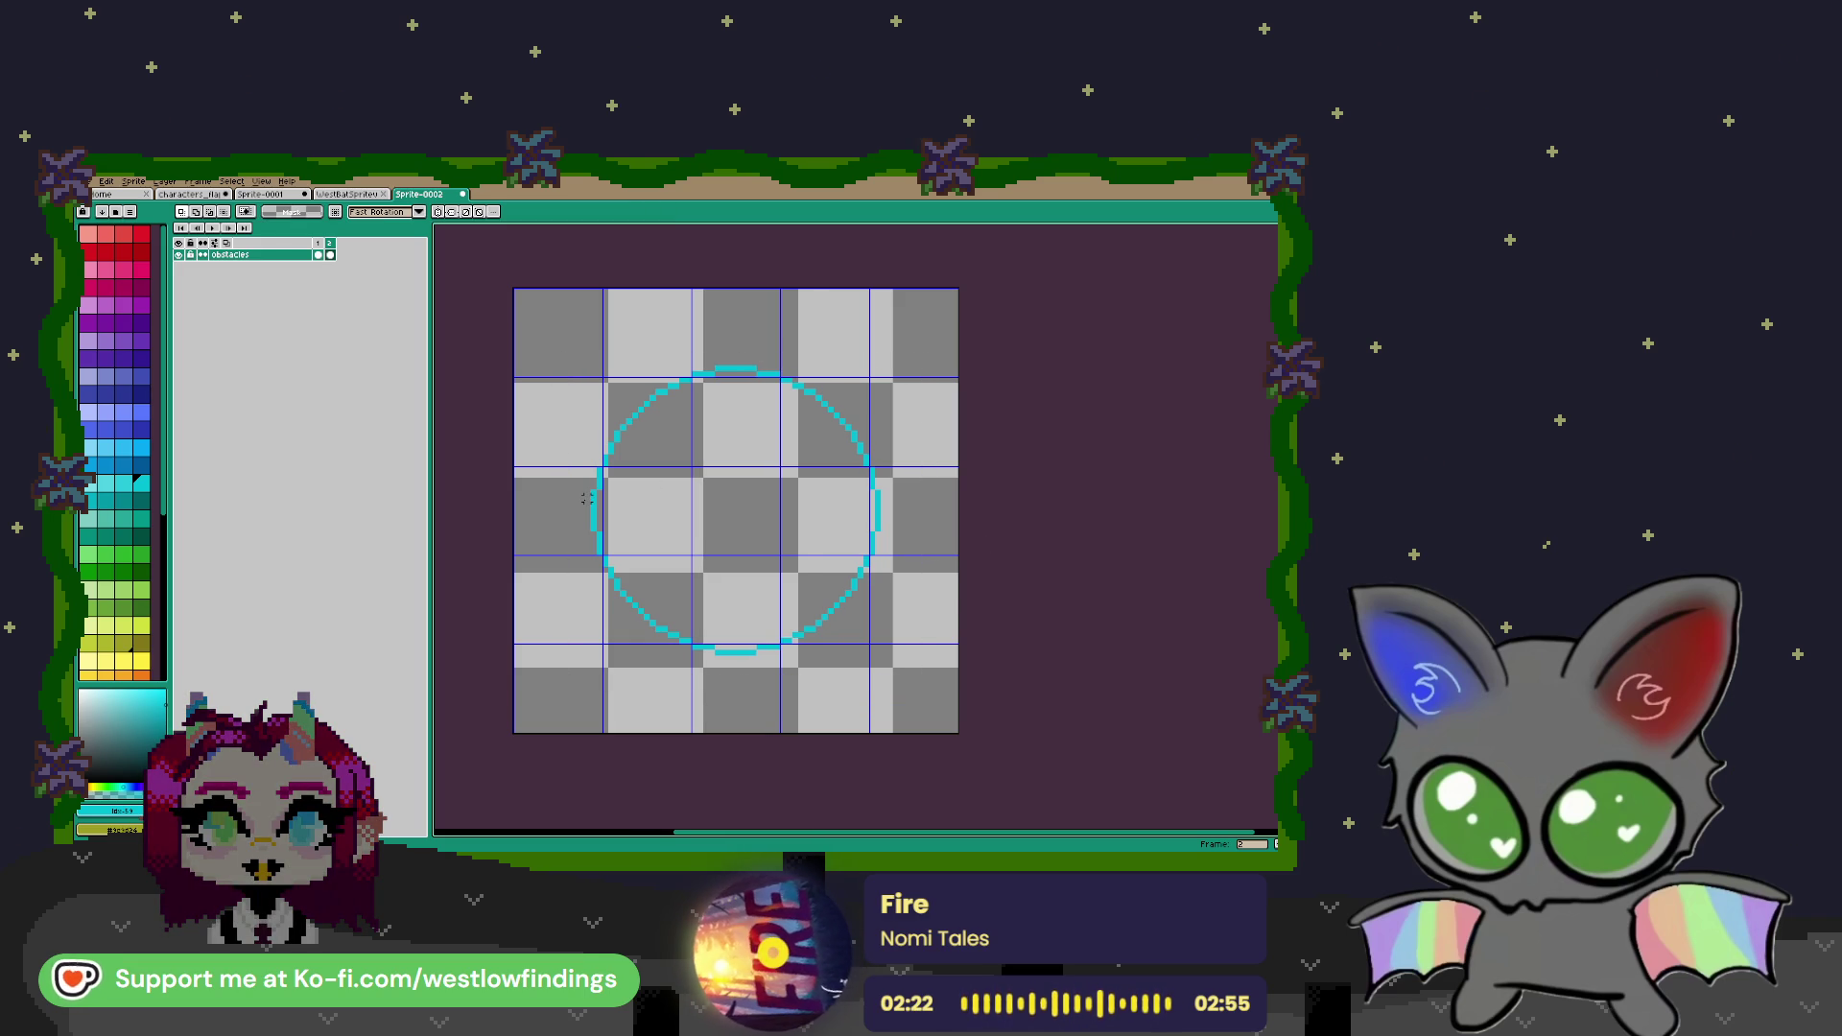
Reopen the grid settings from the View menu and close them unchanged
left_click(328, 243)
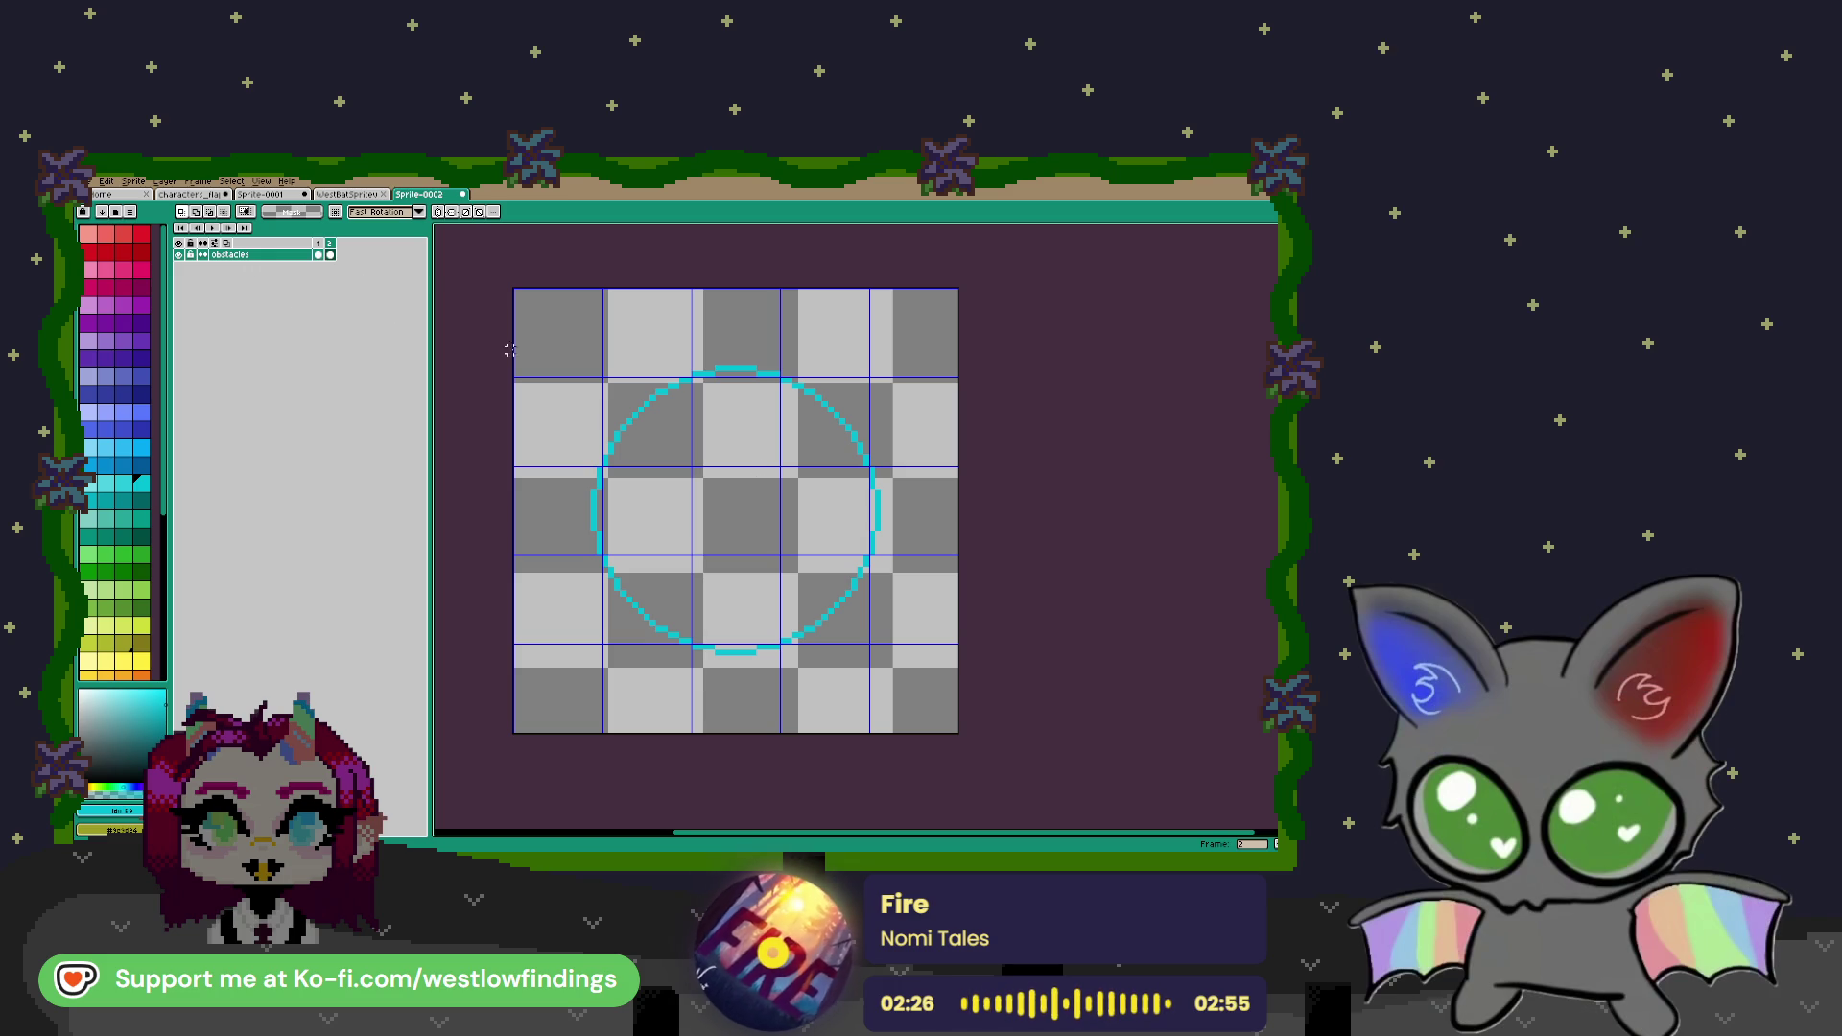
left_click(261, 181)
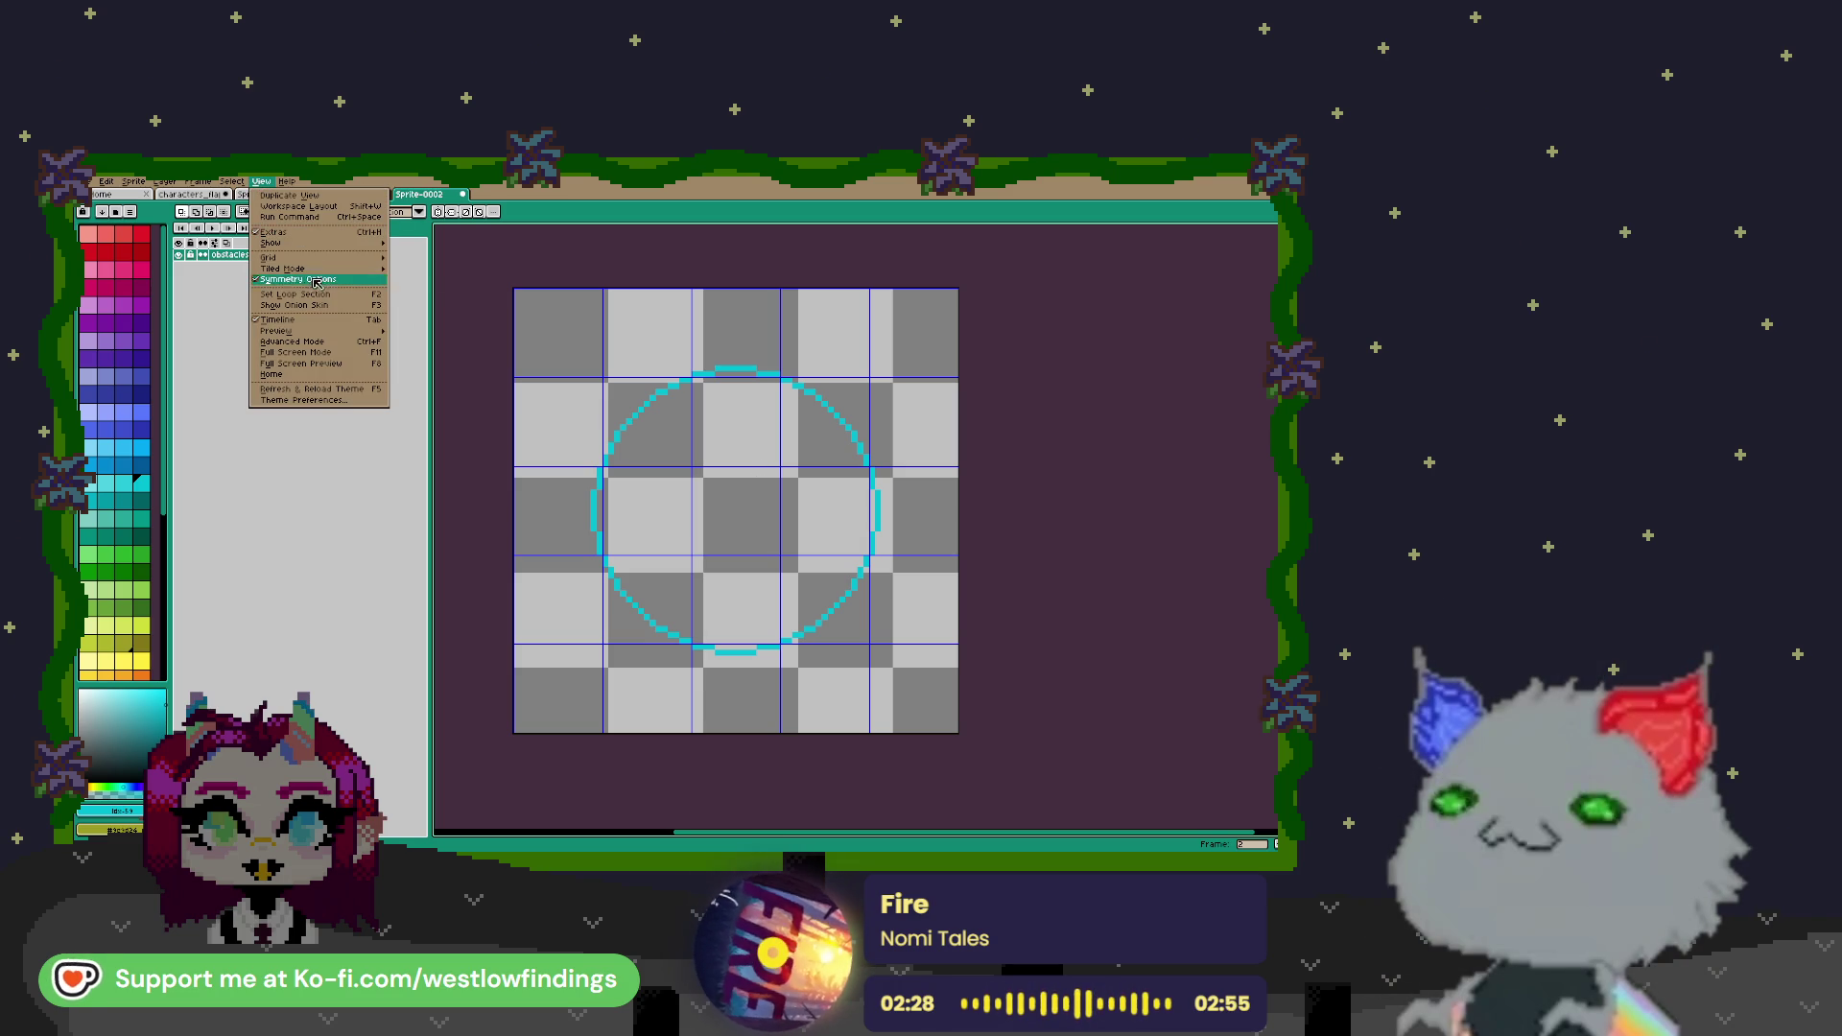
mouse_move(288, 257)
left_click(427, 281)
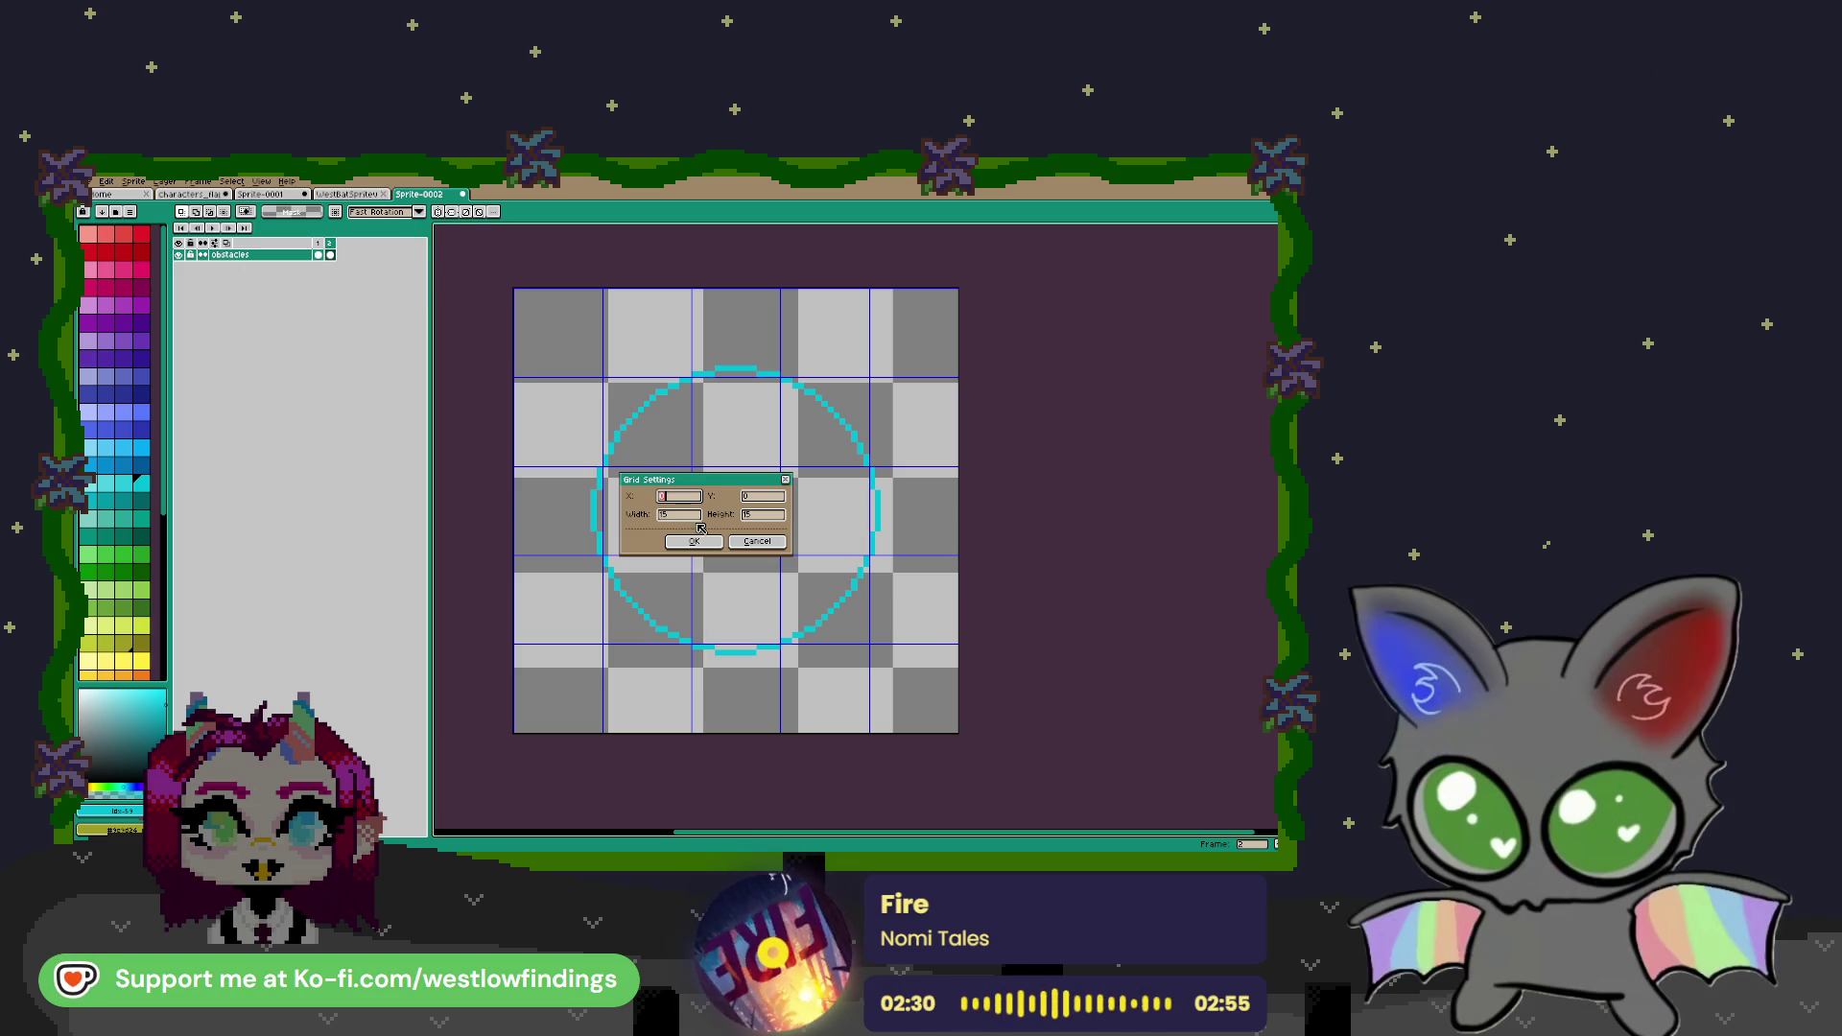
left_click(755, 542)
left_click(260, 181)
mouse_move(318, 263)
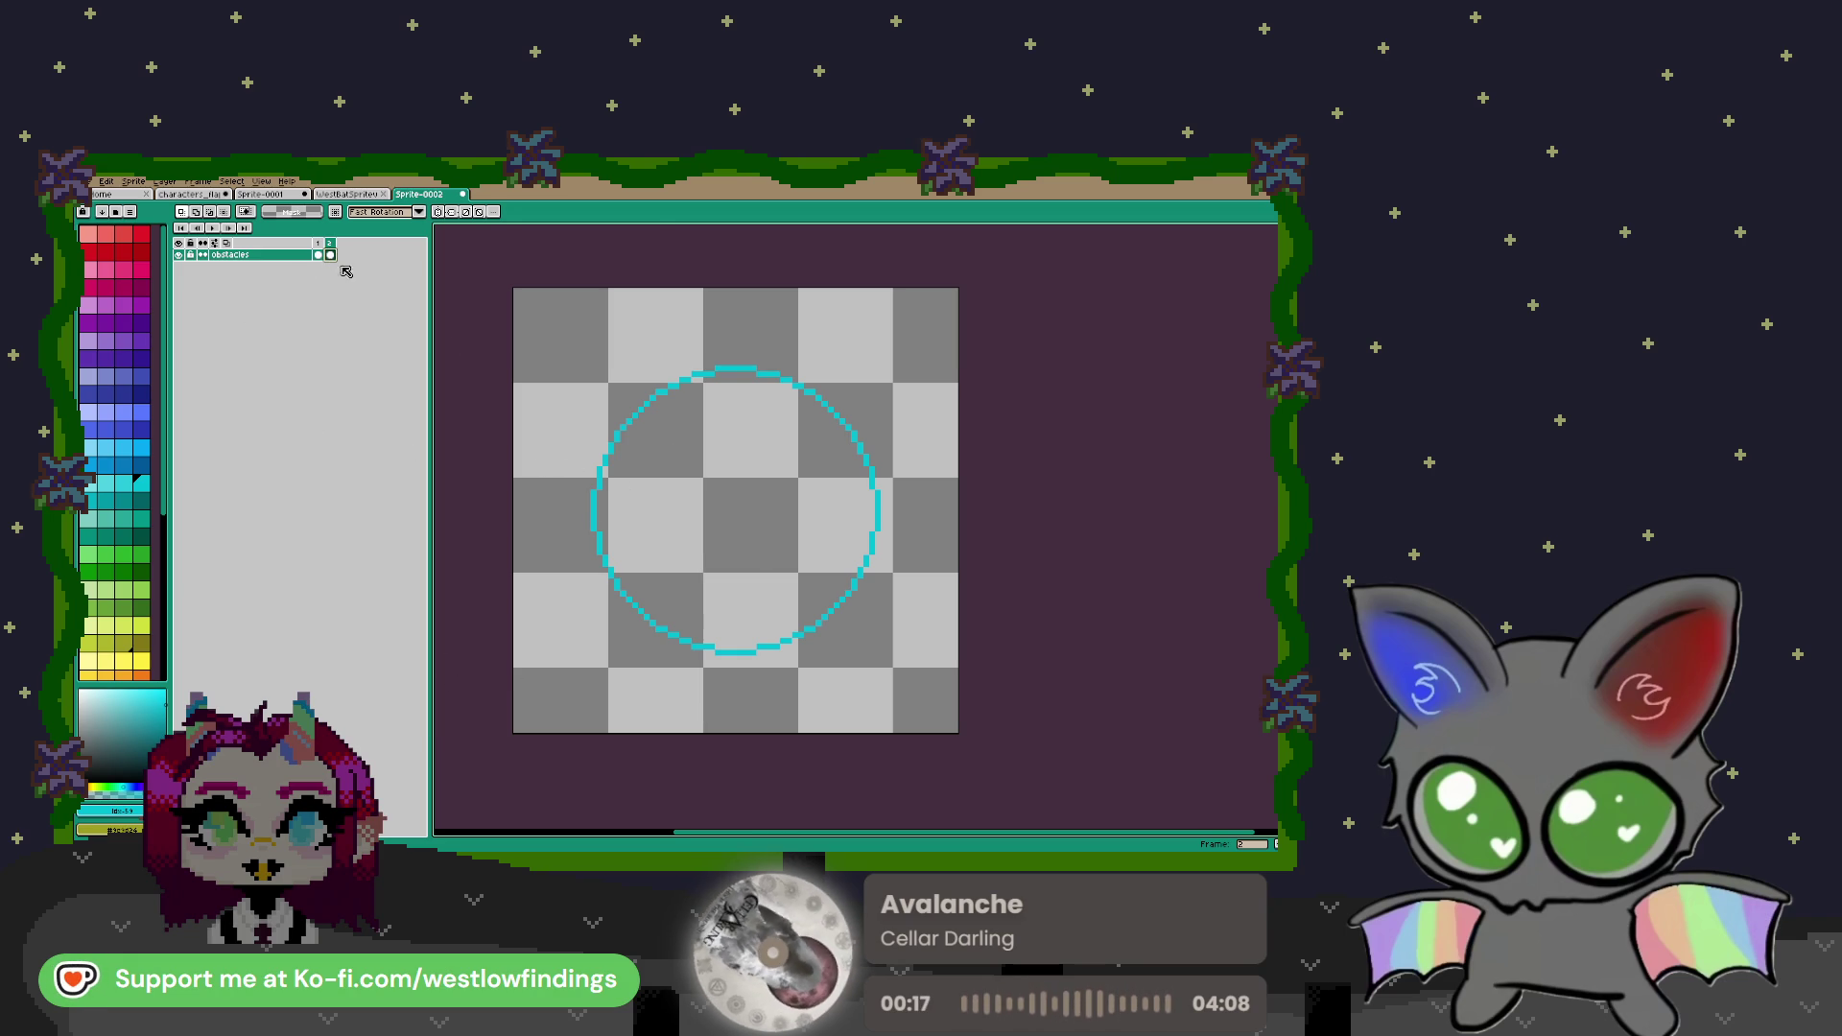
Recolour the teal circle outline black
left_click(593, 515)
scroll(155, 617, "down", 5)
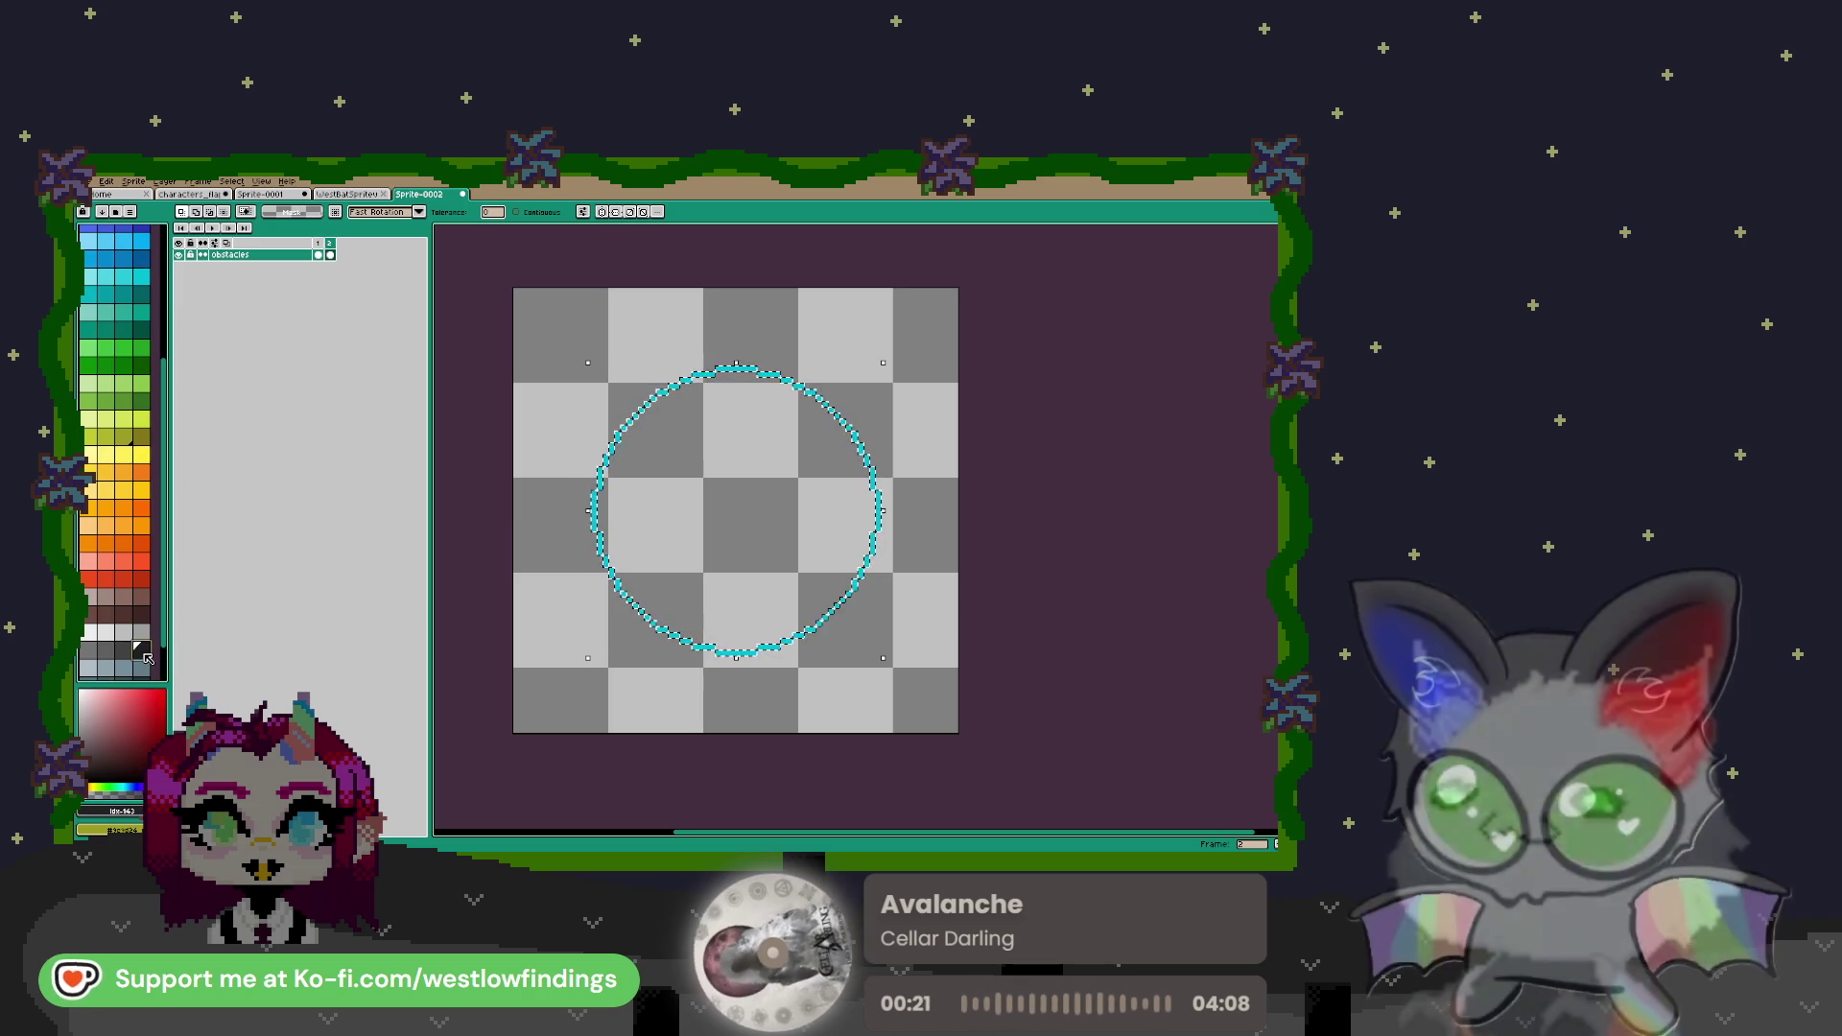
scroll(144, 624, "down", 2)
key("f")
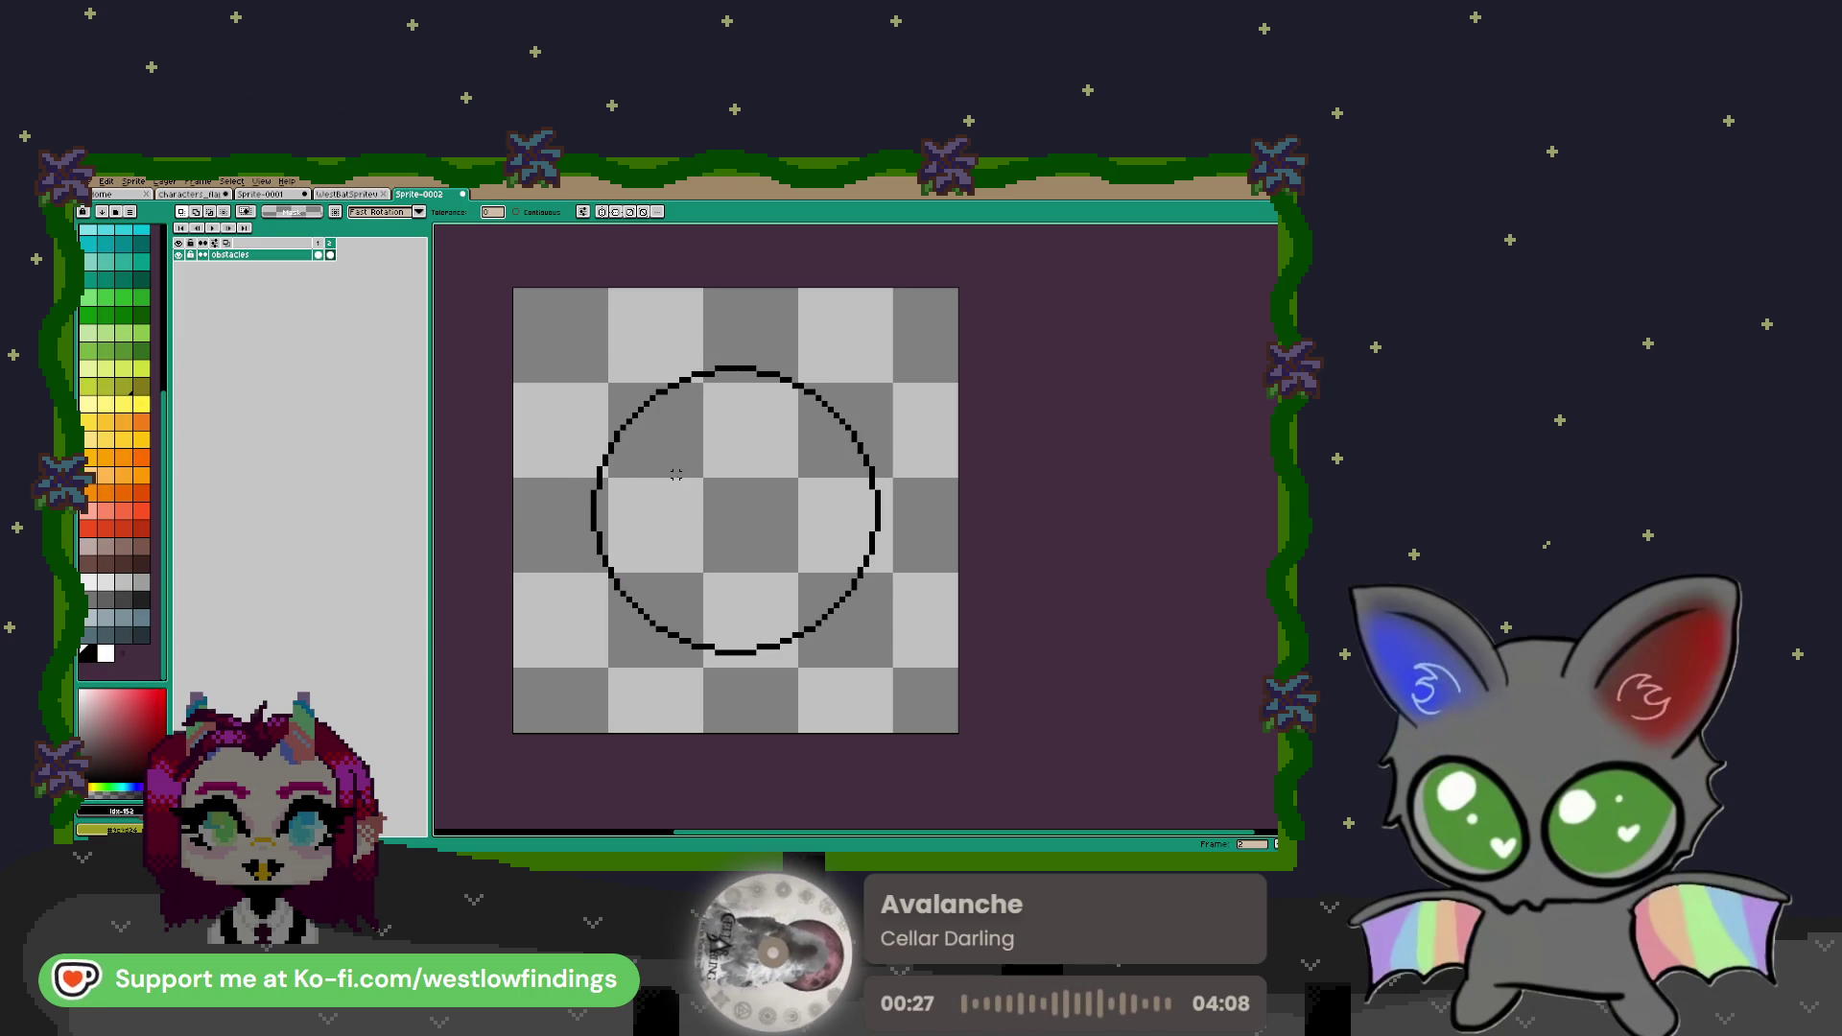
Draw a wavy black line across the upper half of the circle
key("b")
scroll(645, 457, "up", 1)
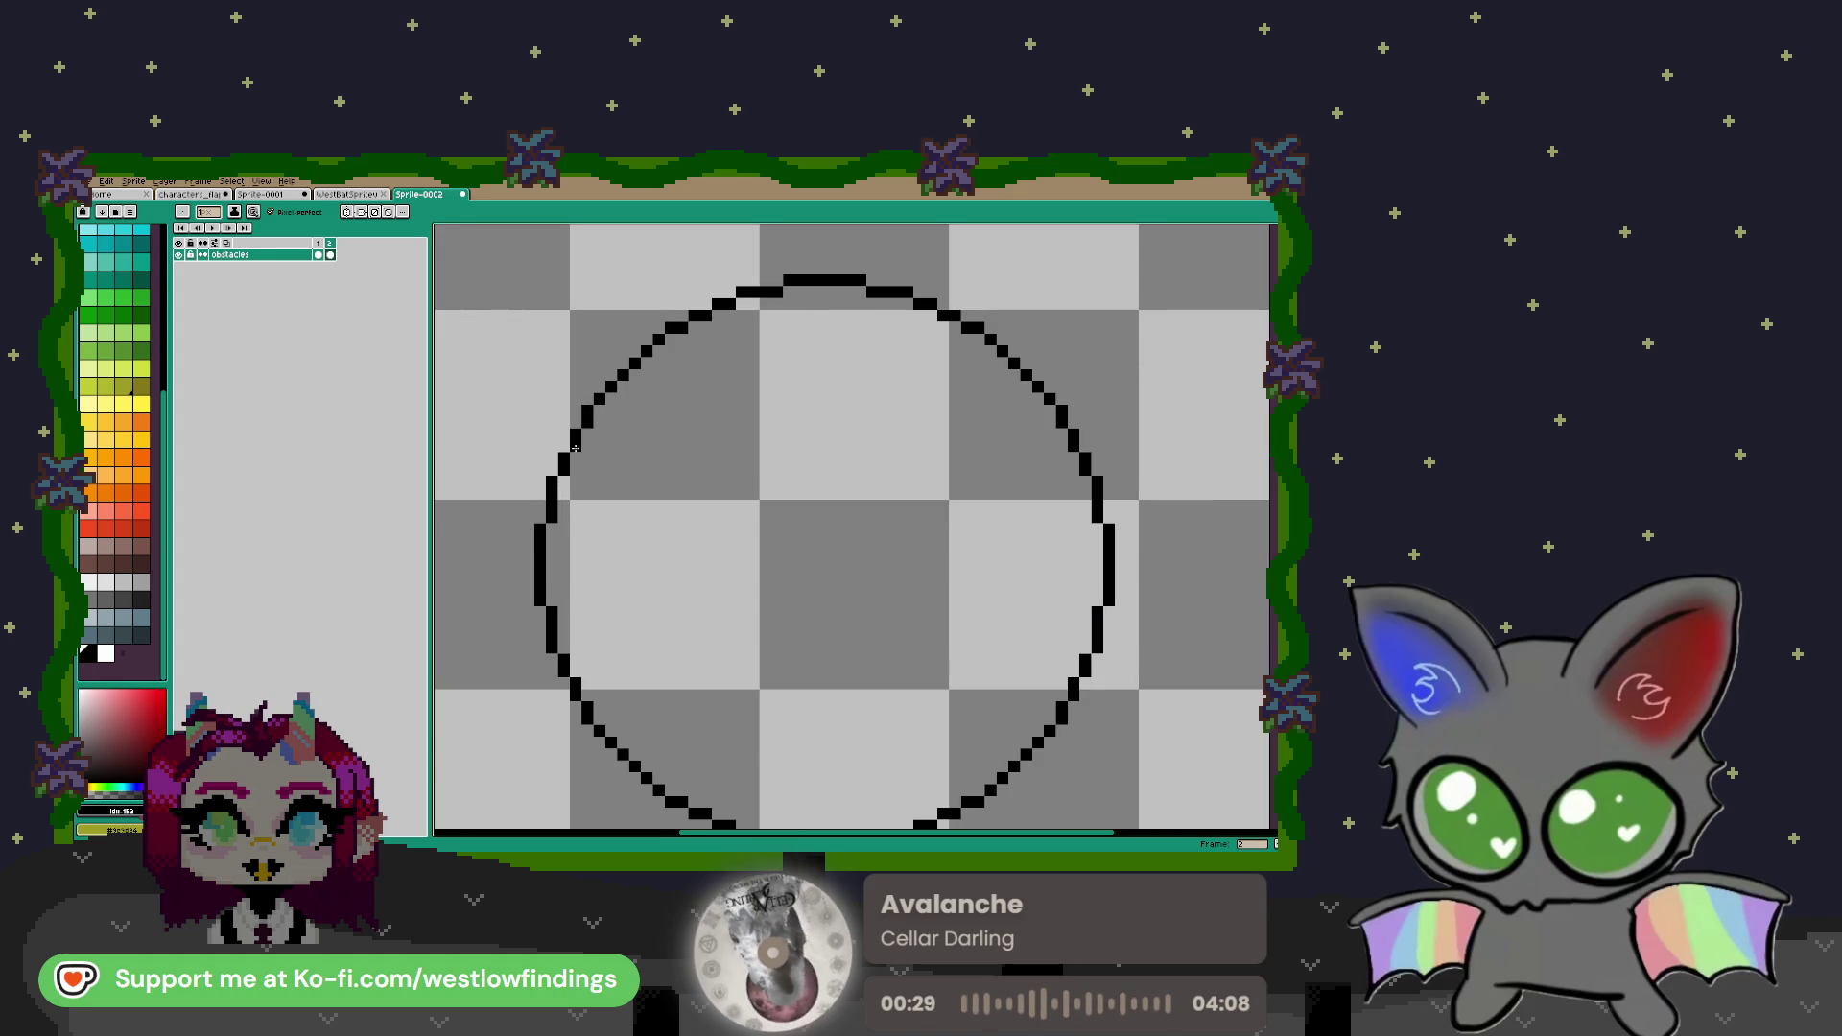
mouse_move(592, 445)
left_mouse_down()
mouse_move(687, 425)
mouse_move(868, 492)
mouse_move(1089, 503)
left_mouse_up()
Join the wavy line to the circle's right edge
scroll(902, 554, "down", 3)
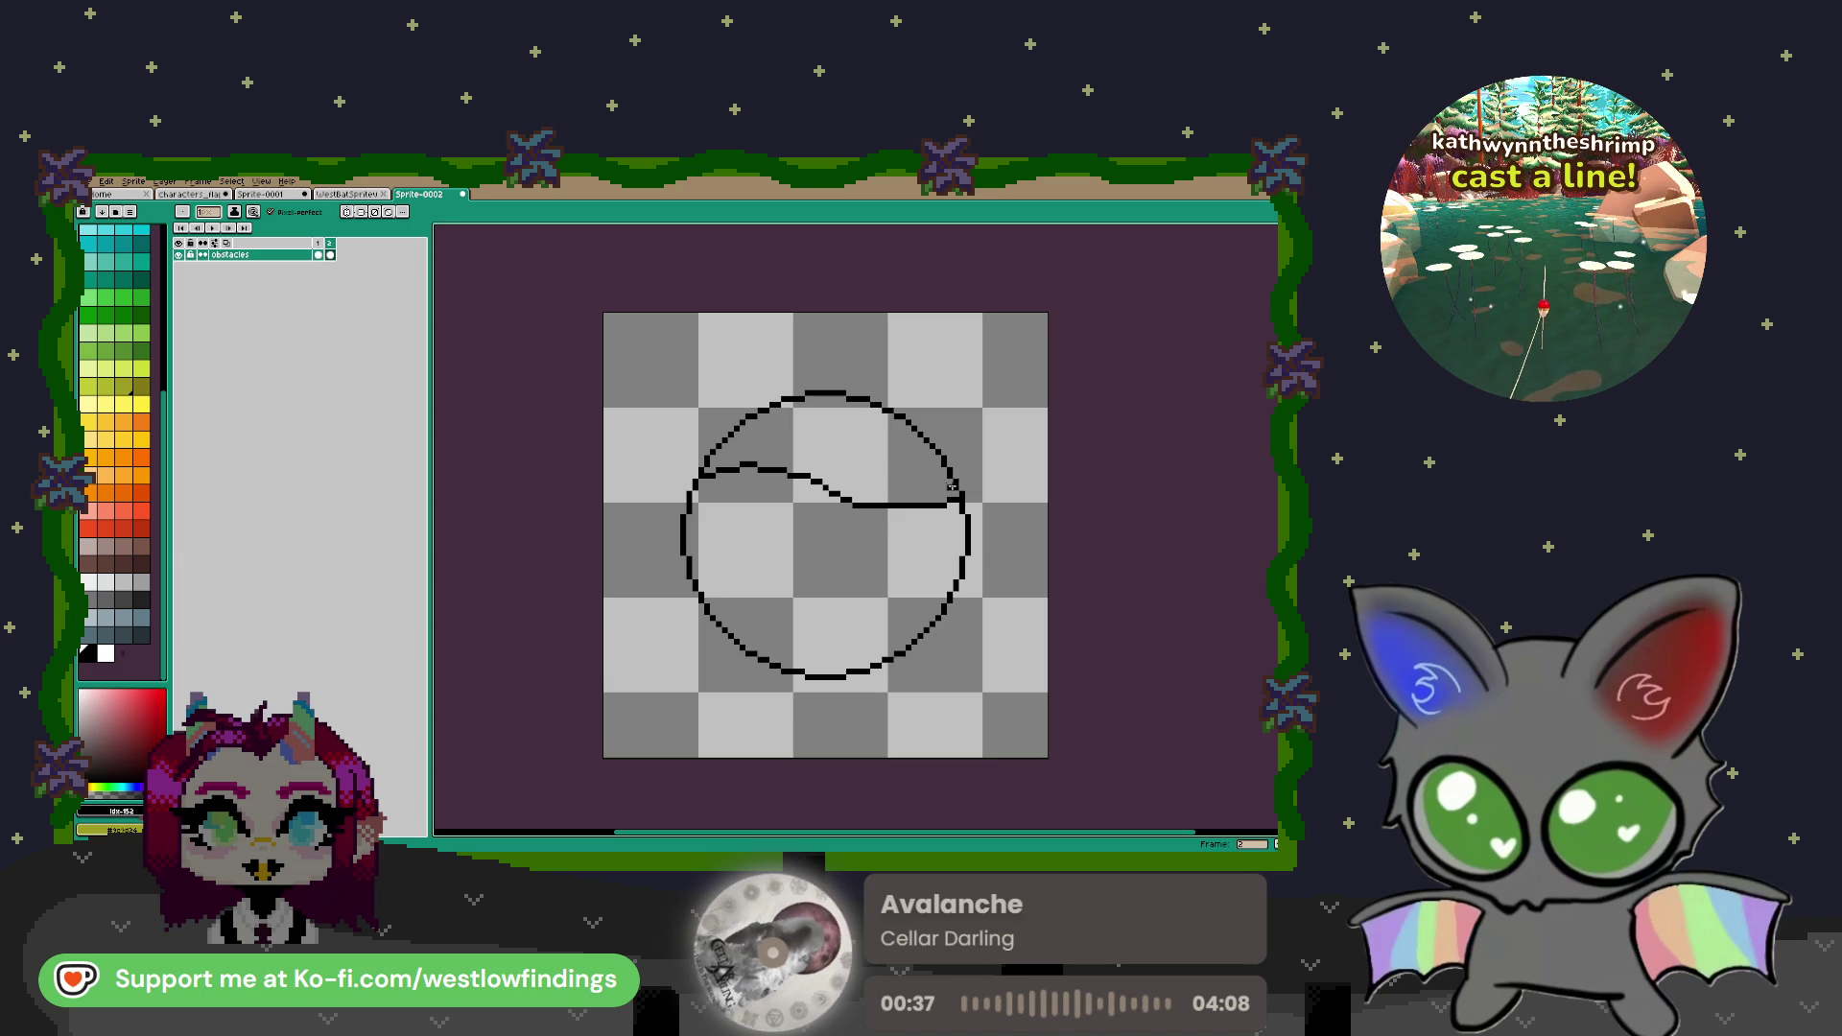
left_click_drag(952, 479, 883, 505)
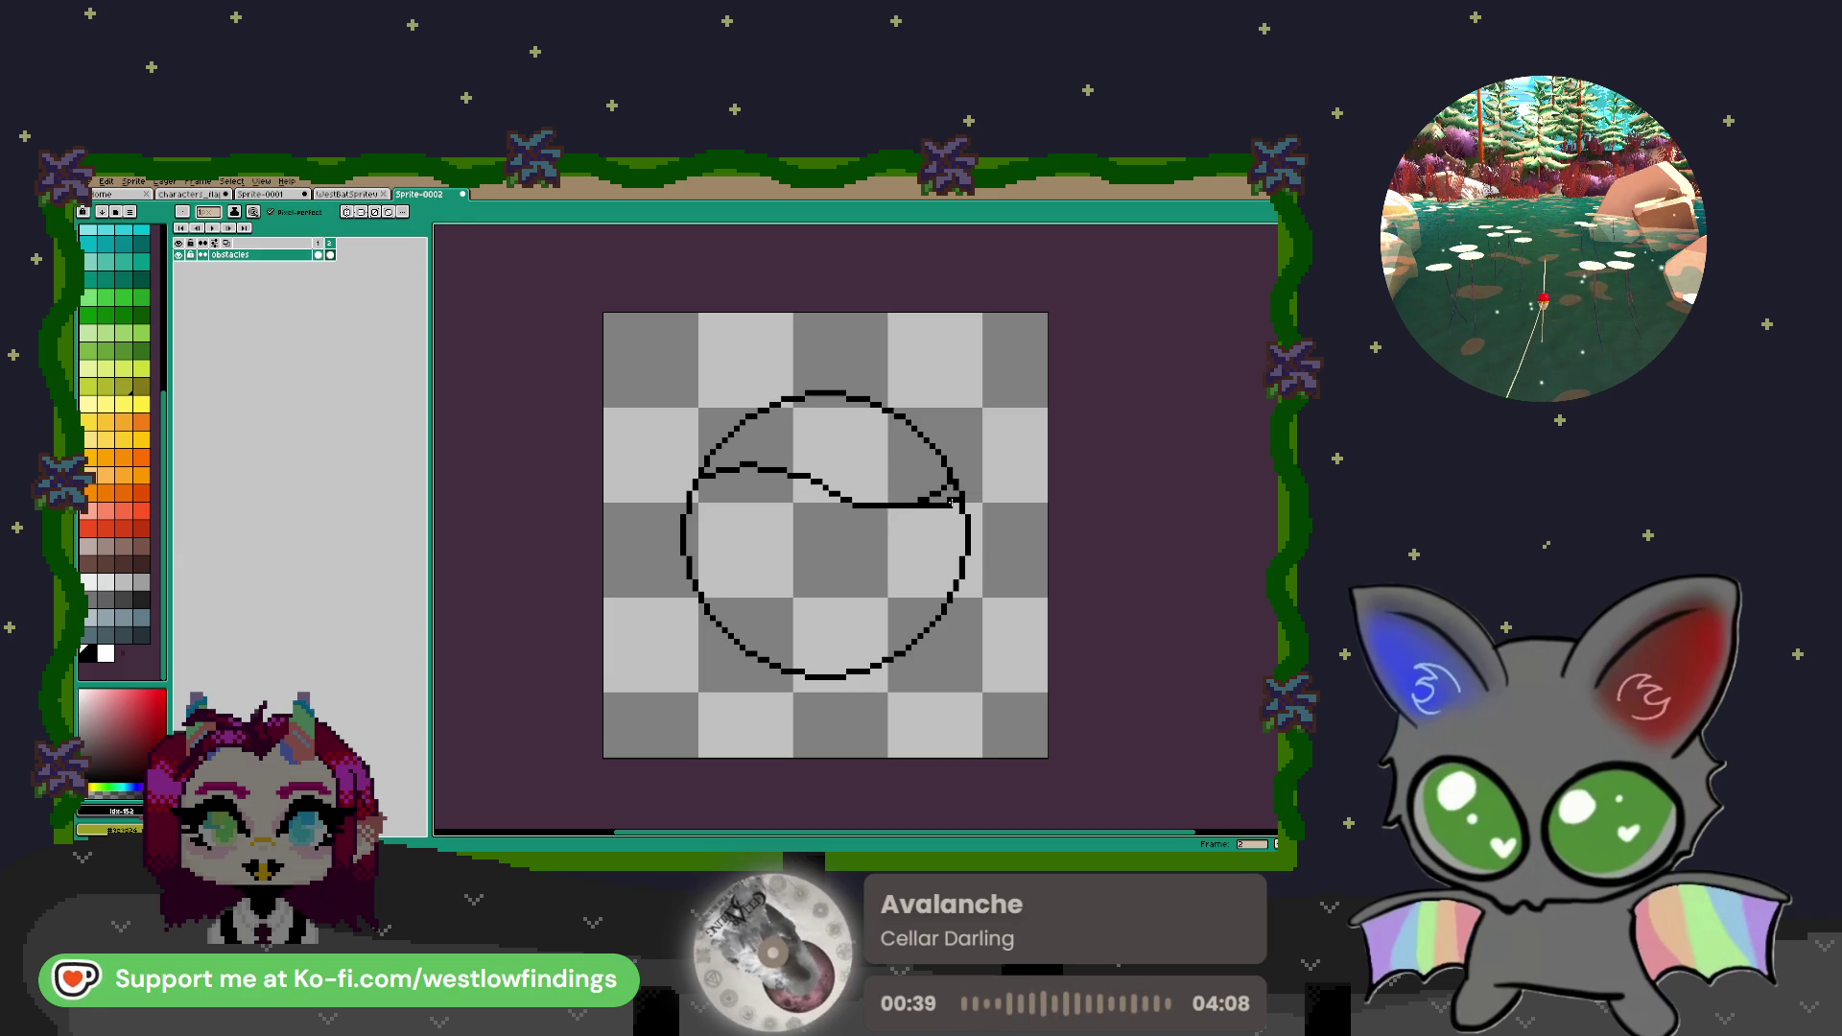
key("b")
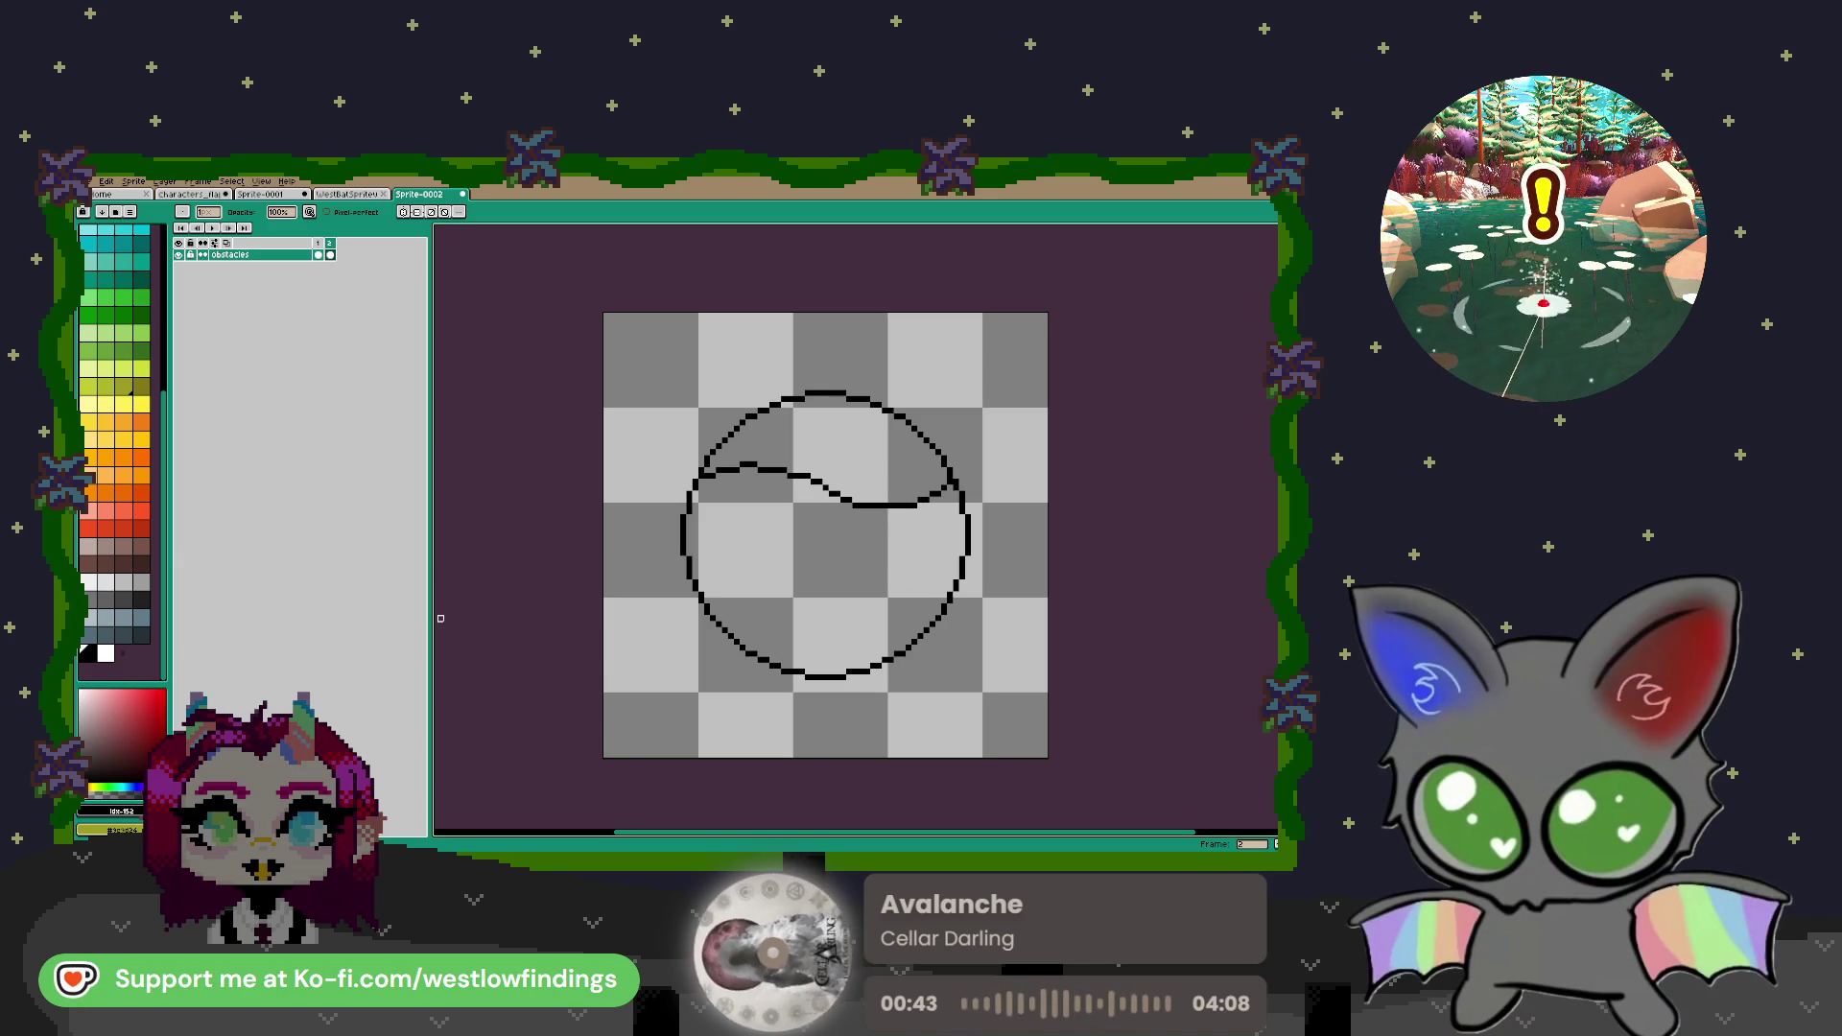
Fill the circle's lower part below the wavy line with light blue
scroll(118, 371, "up", 3)
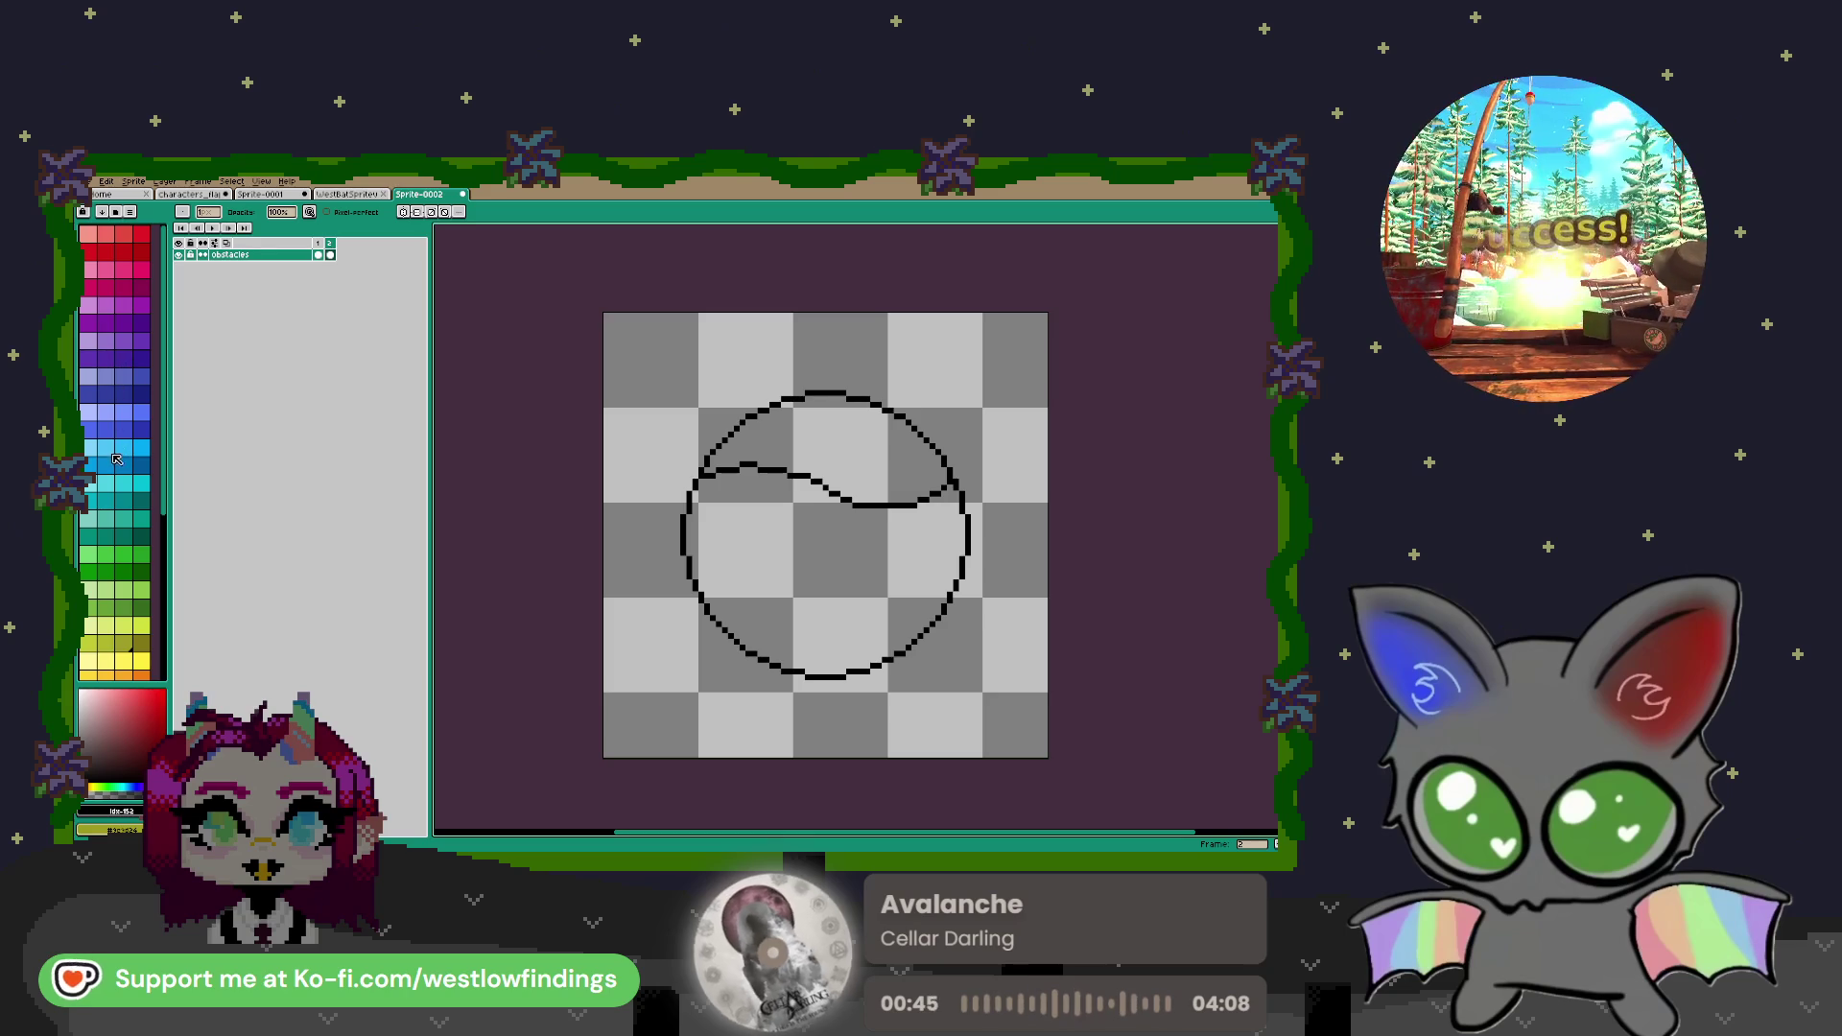
left_click(105, 448)
key("g")
left_click(820, 590)
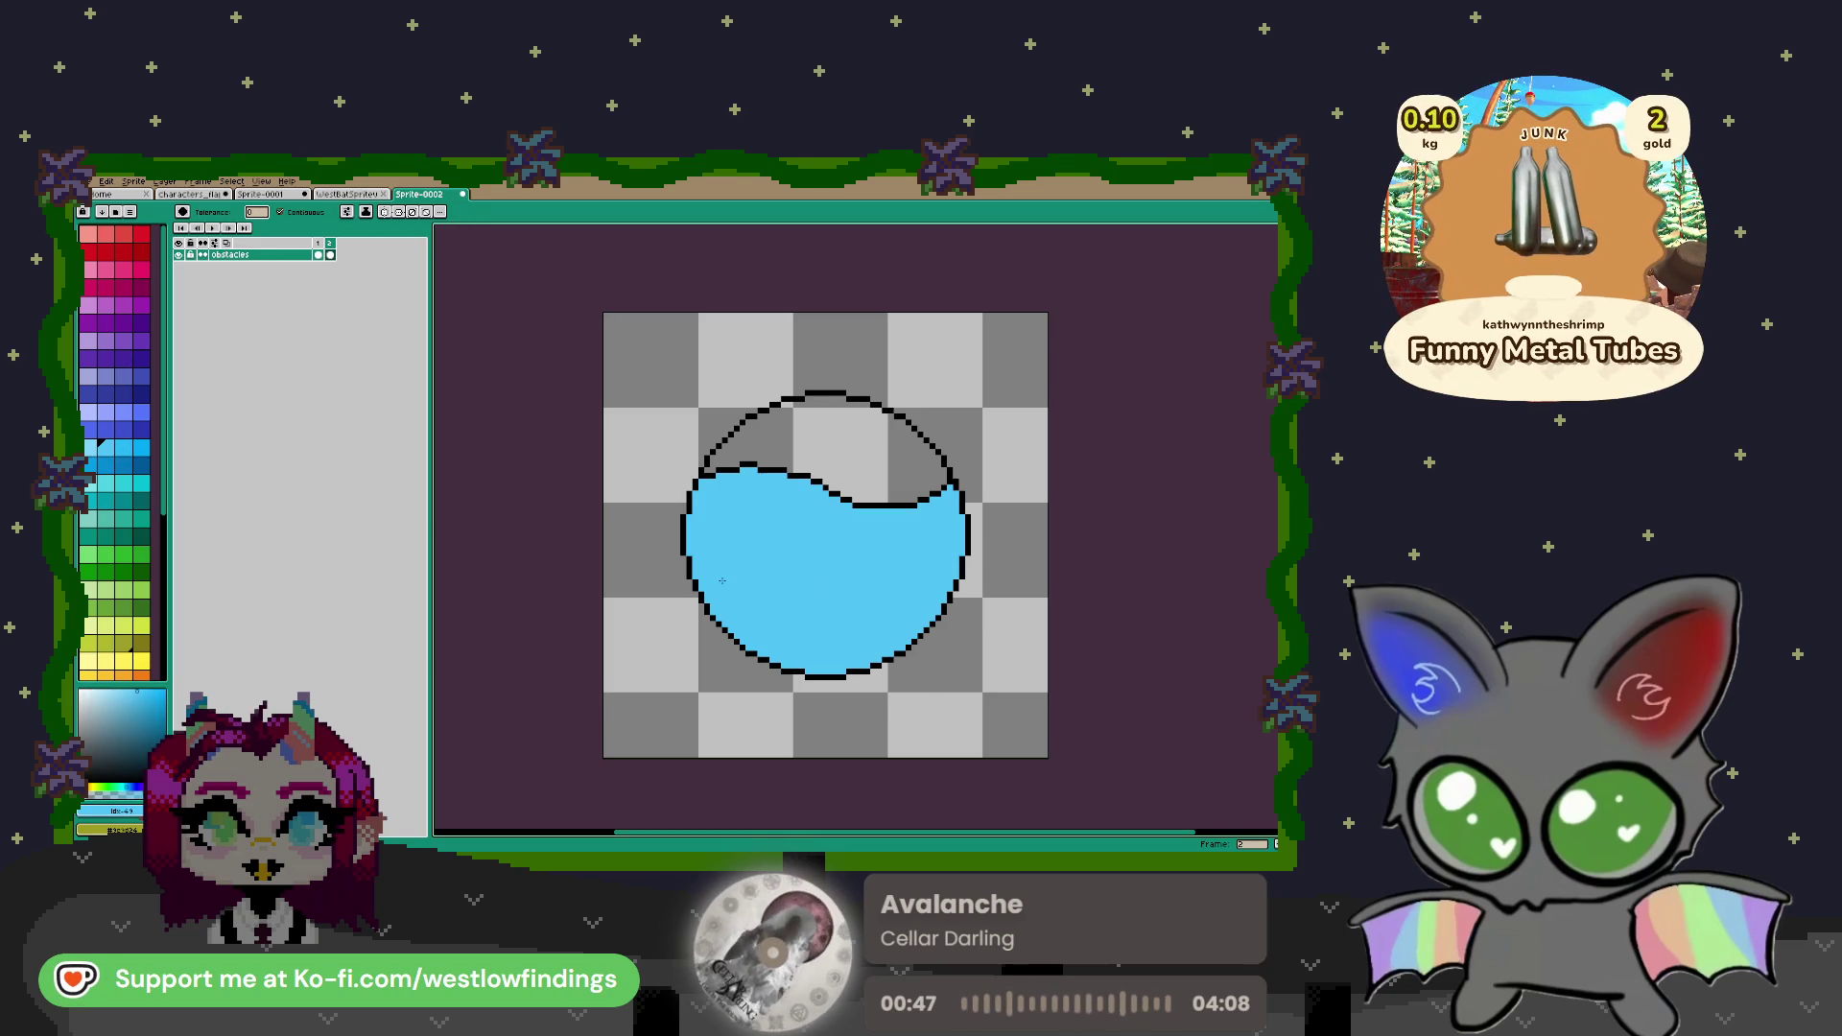
Recolour the circle's lower-left outline in a slightly different blue
key("w")
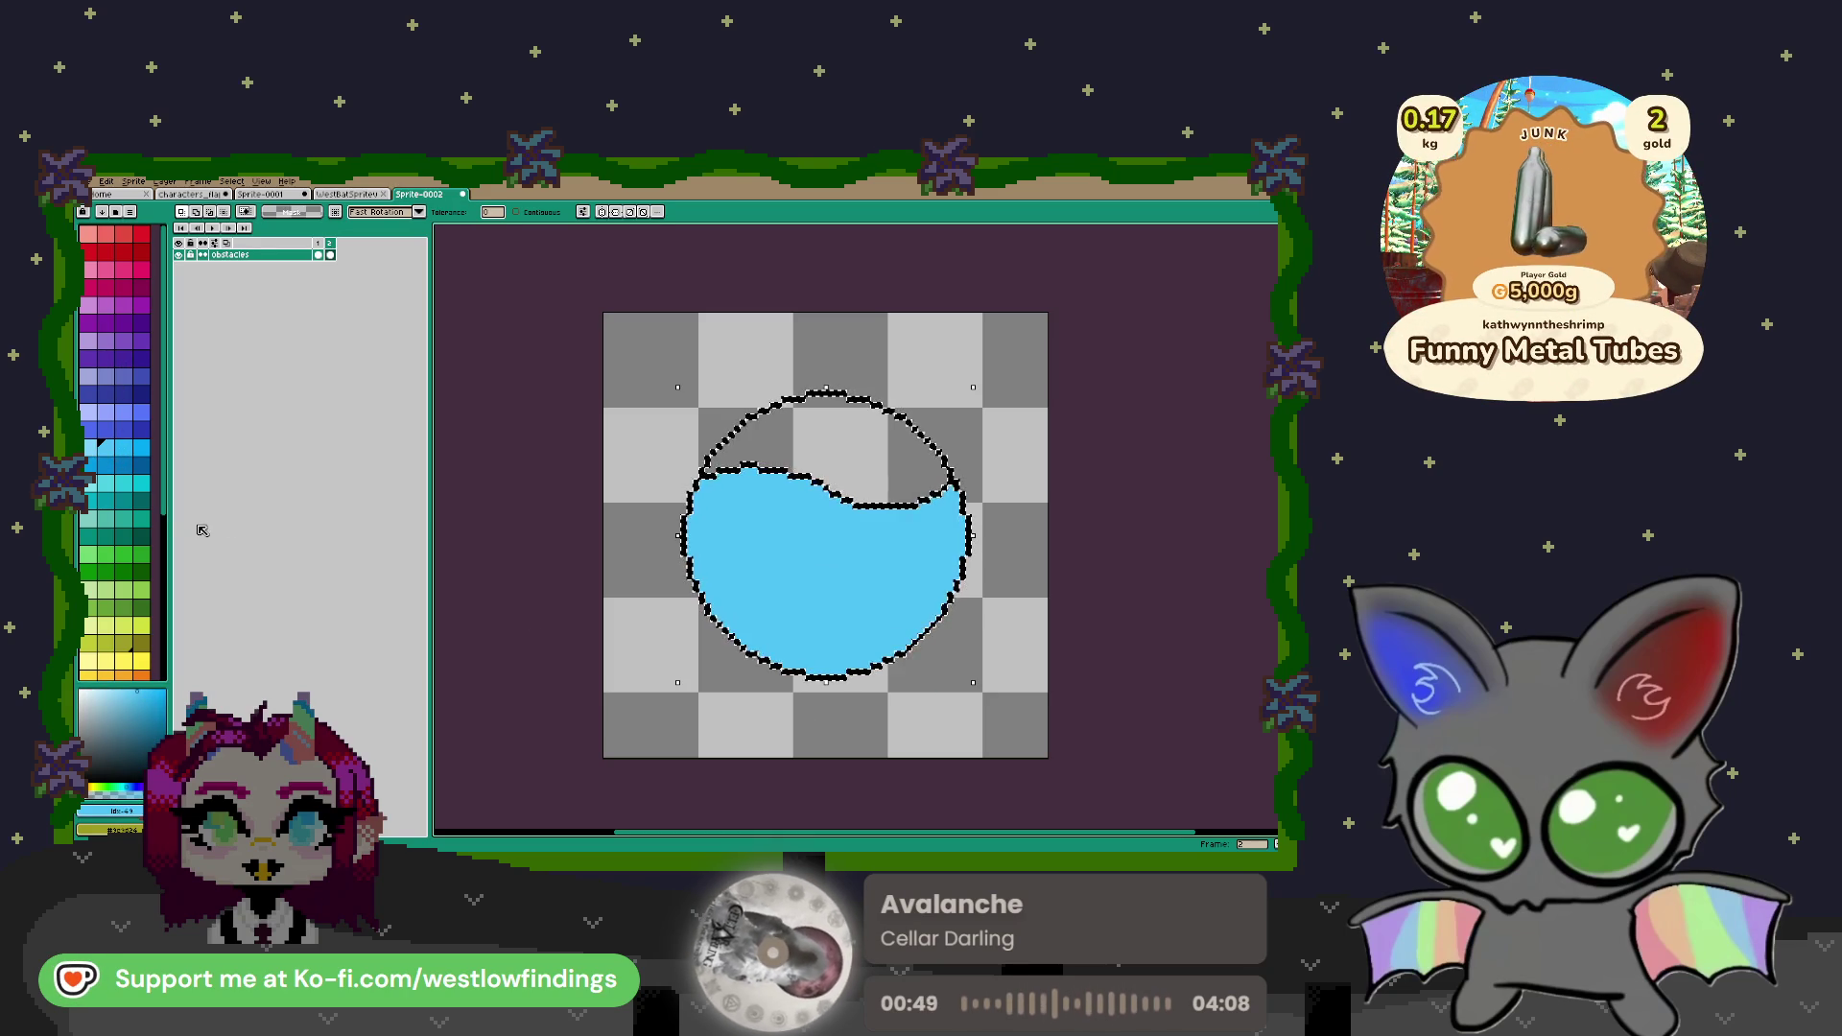
left_click(141, 447)
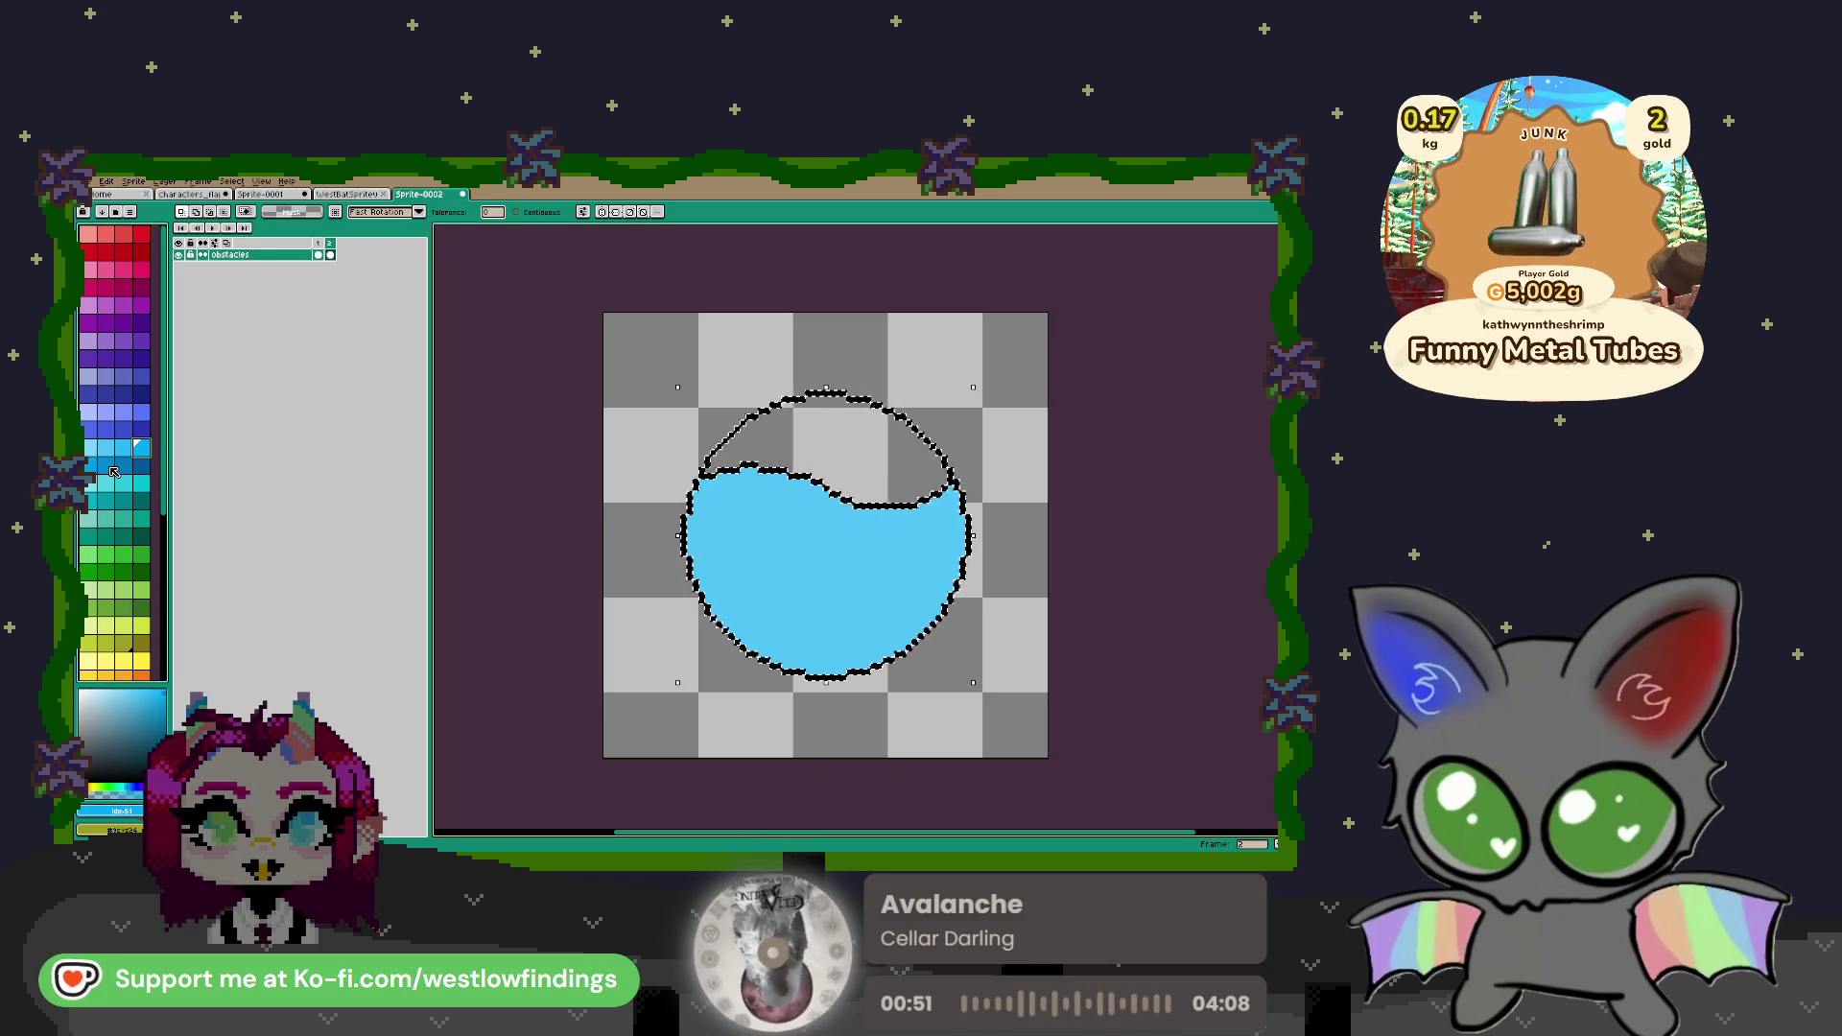
key("b")
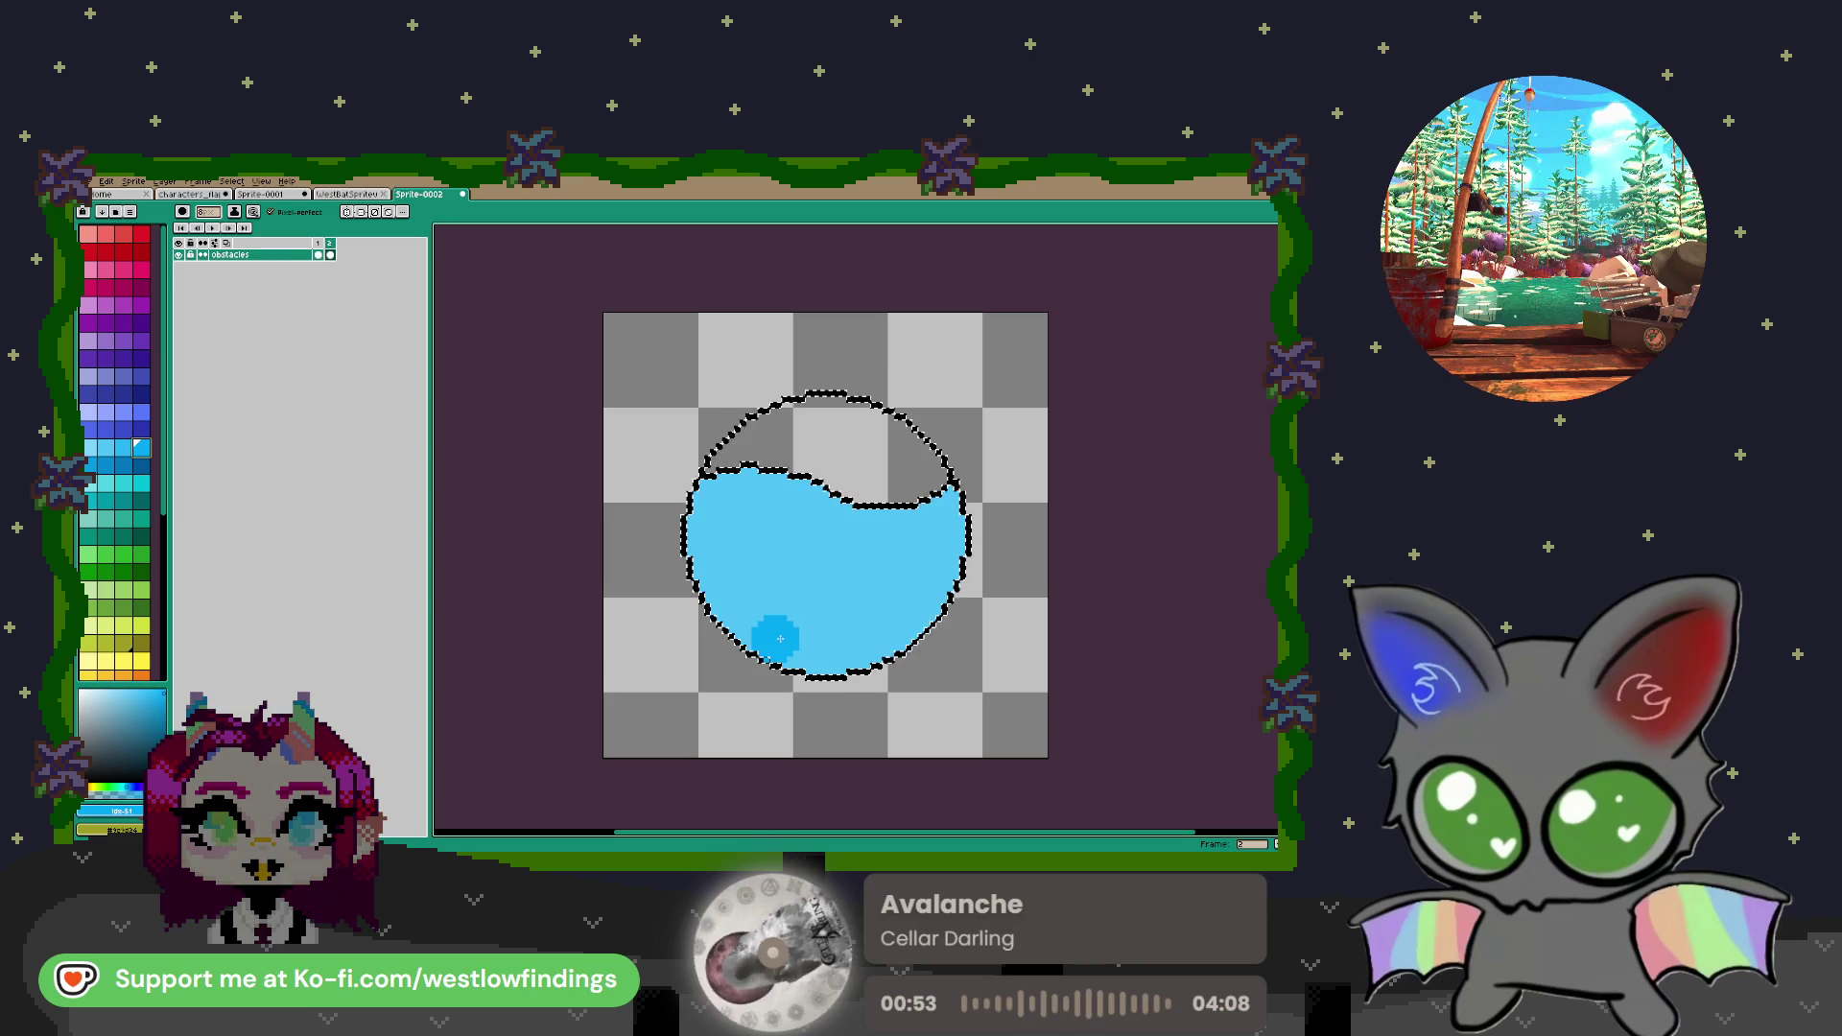
mouse_move(680, 549)
left_mouse_down()
mouse_move(687, 501)
mouse_move(729, 631)
left_mouse_up()
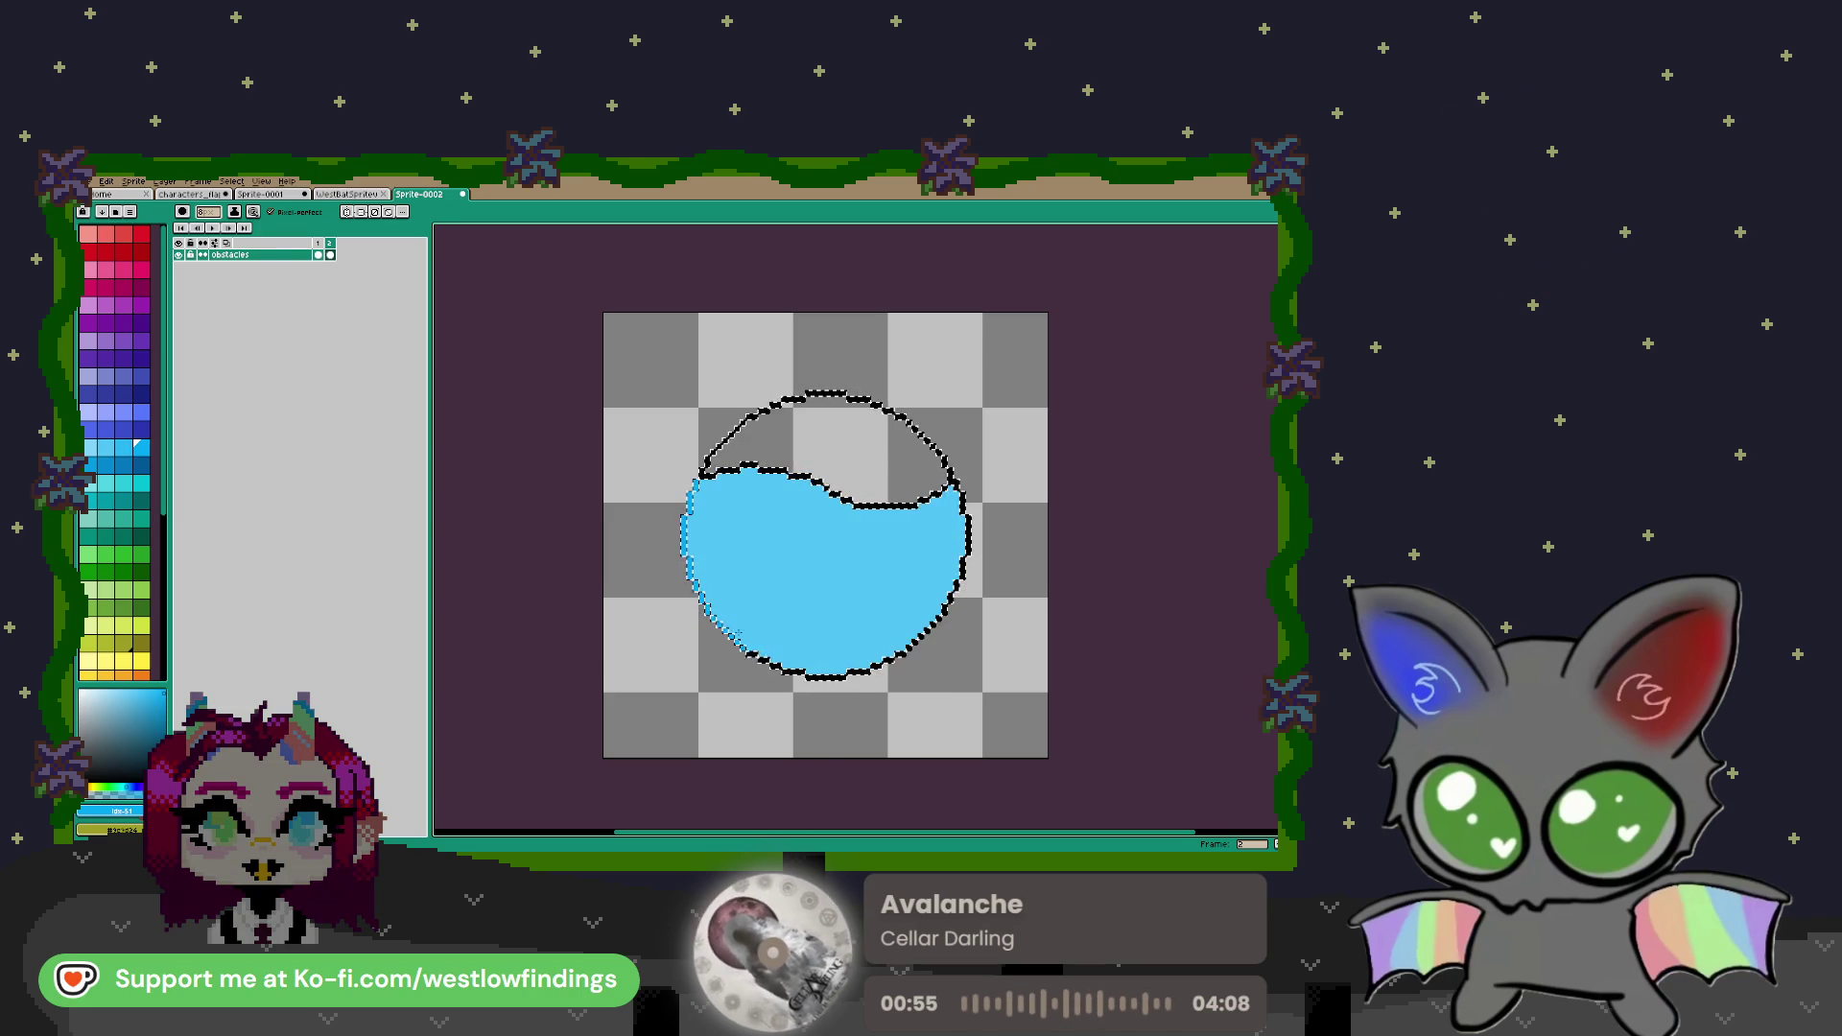
Recolour the circle's lower-right outline blue
mouse_move(864, 670)
left_mouse_down()
mouse_move(955, 590)
mouse_move(965, 518)
left_mouse_up()
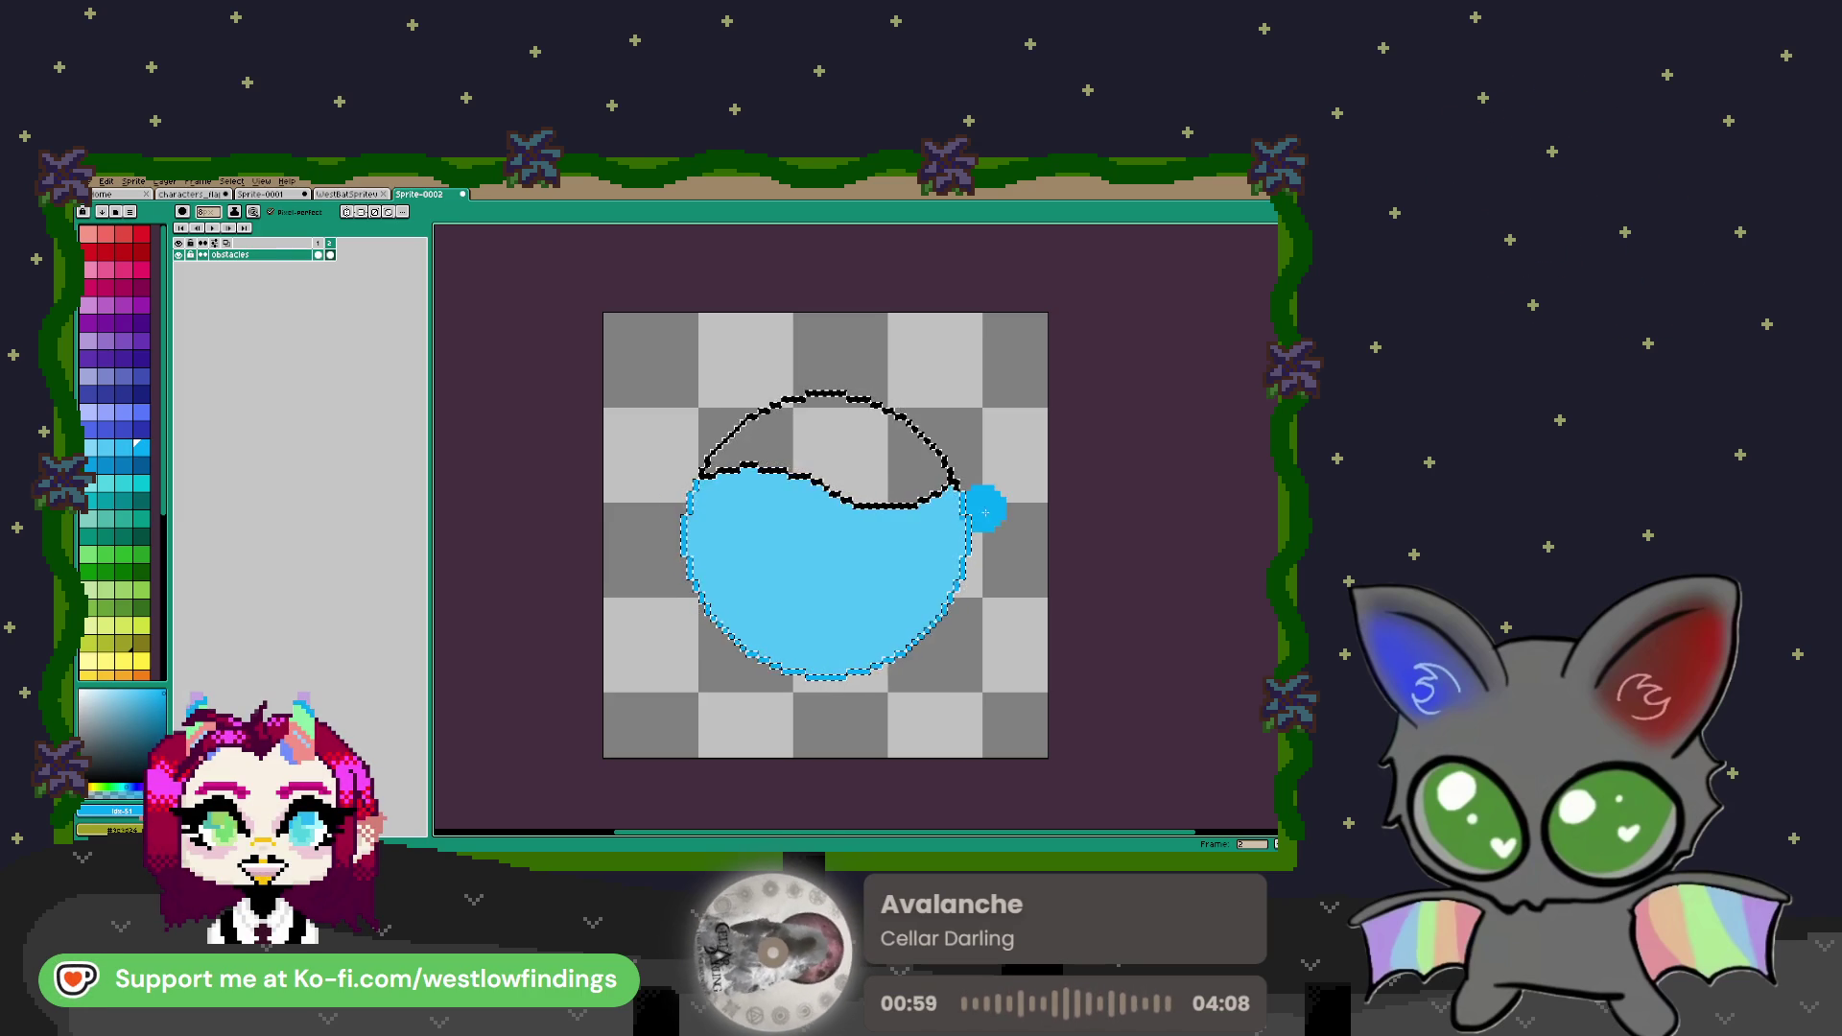
key("w")
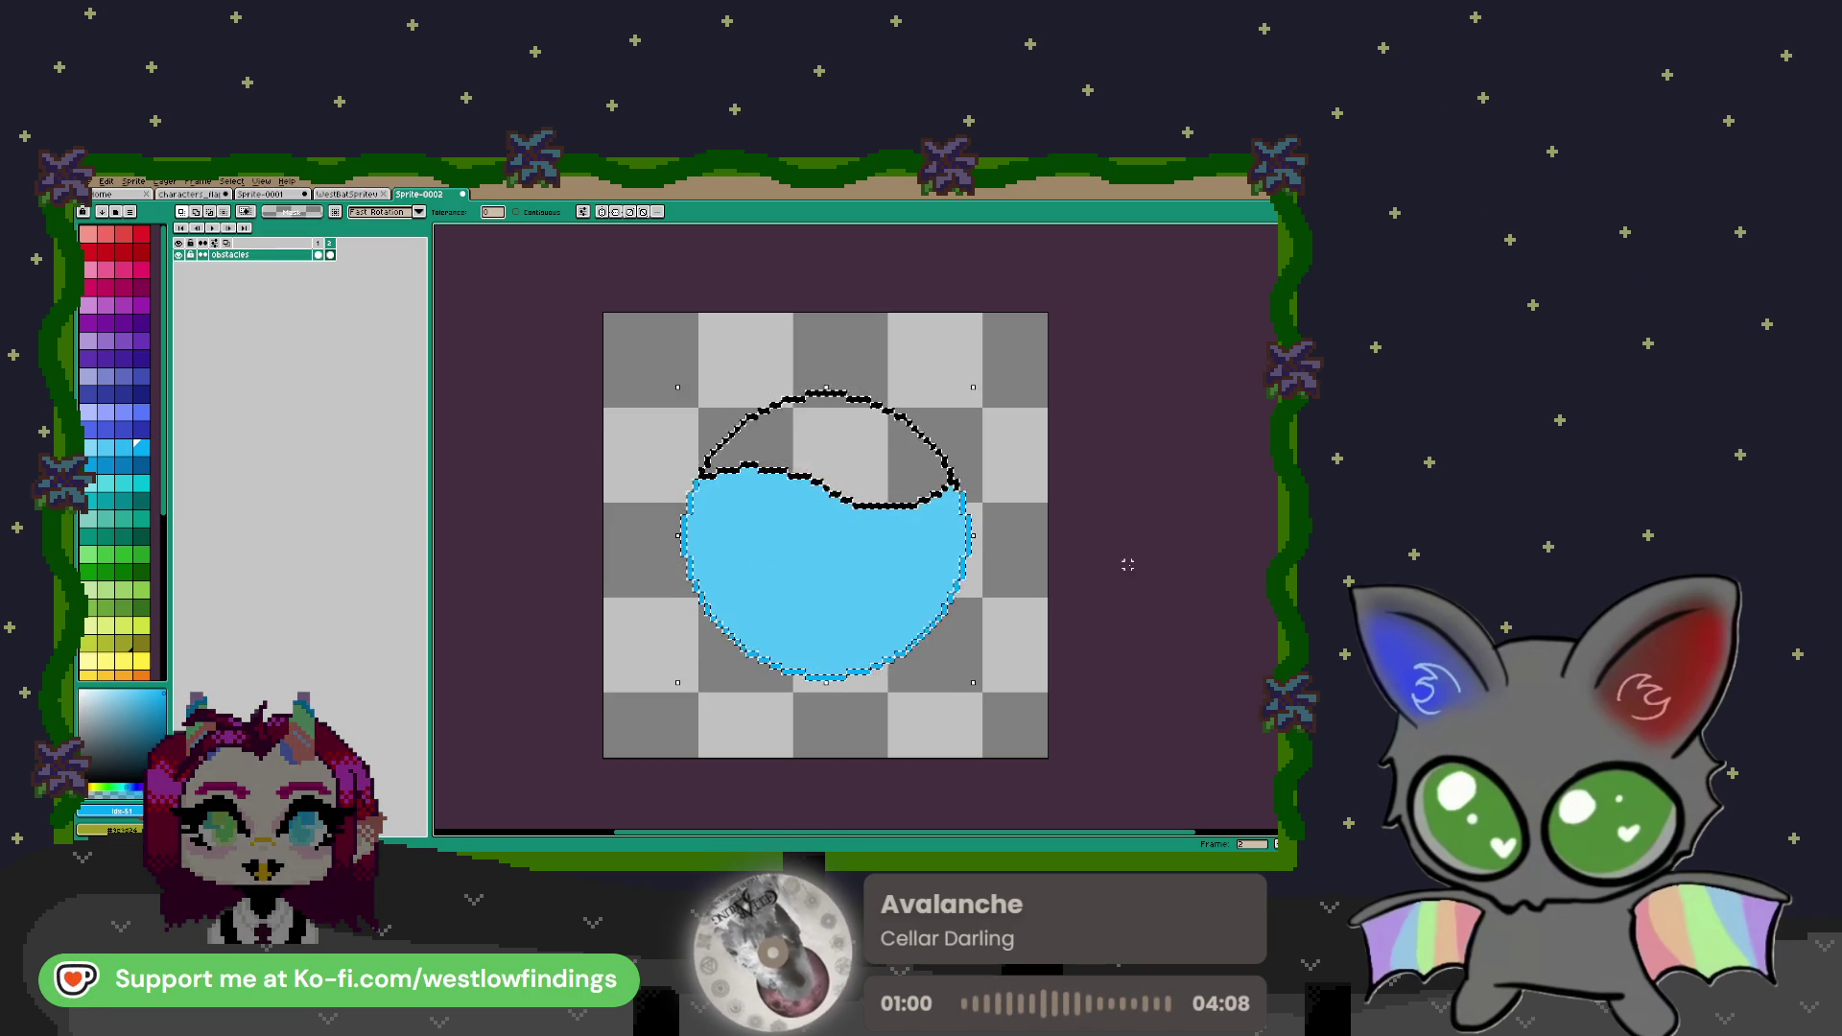
scroll(759, 541, "up", 2)
key("b")
scroll(744, 493, "down", 1)
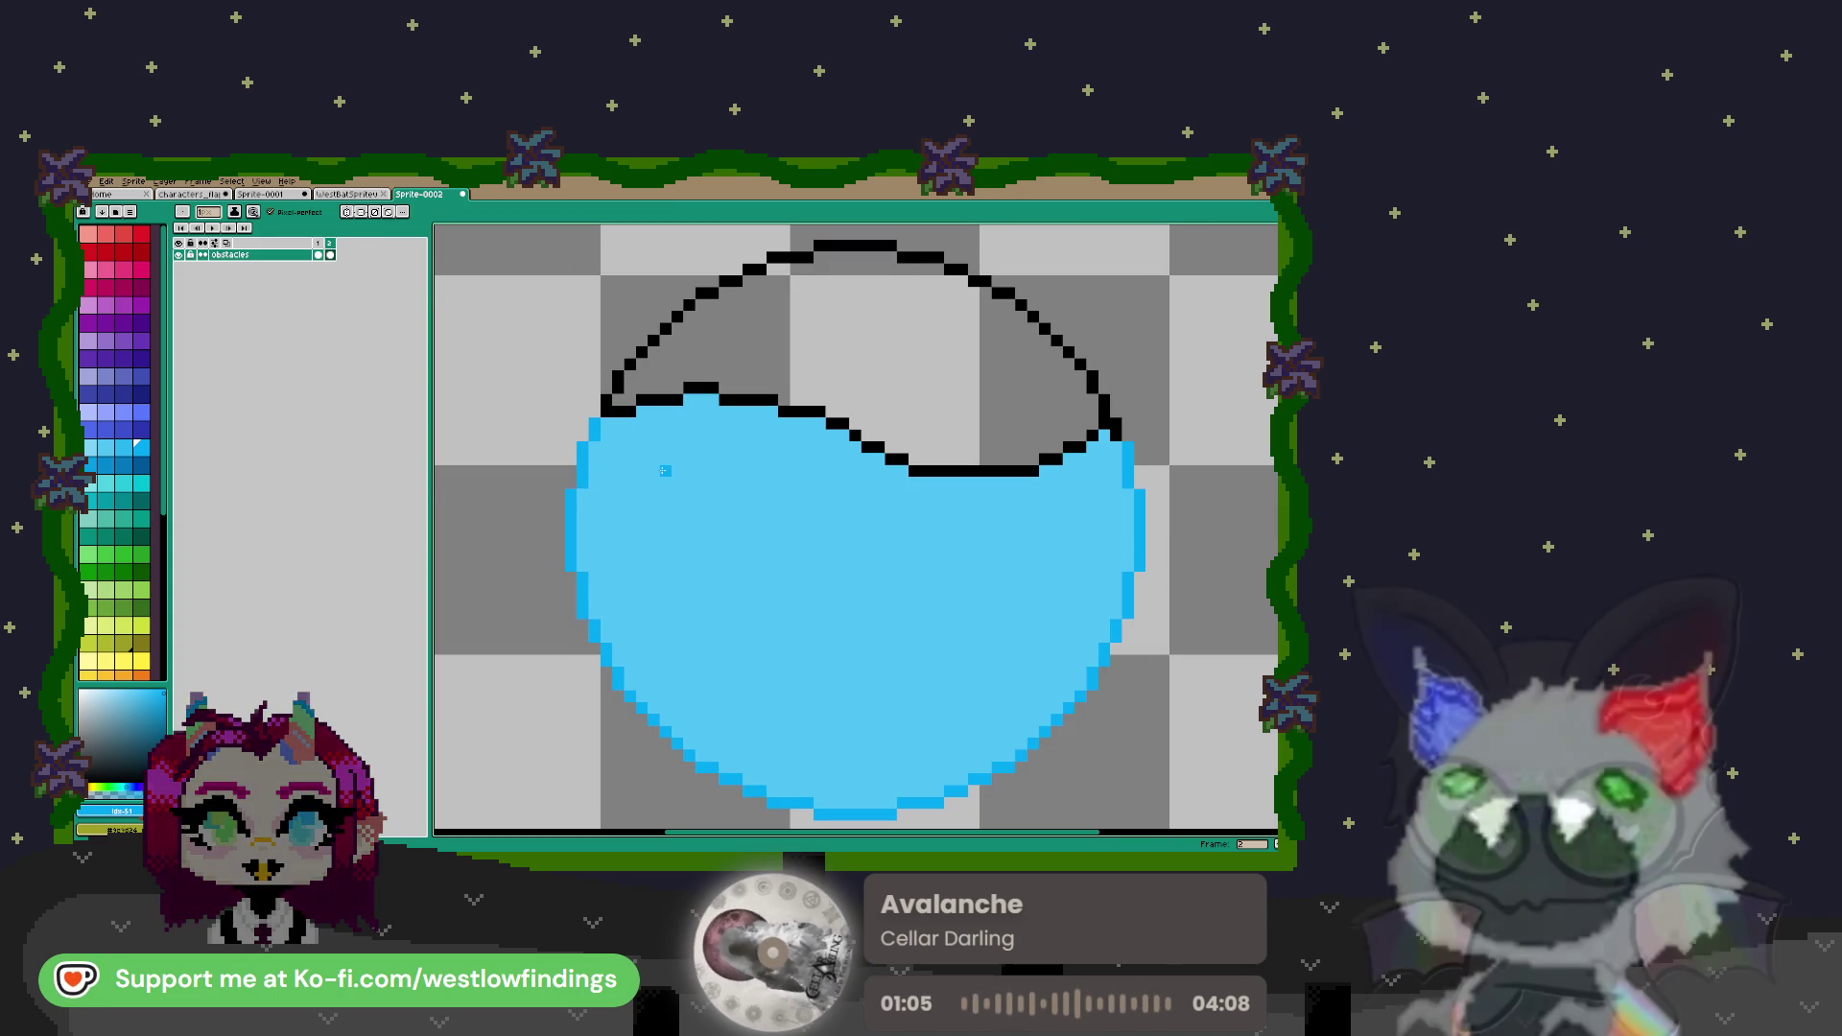
scroll(664, 460, "up", 2)
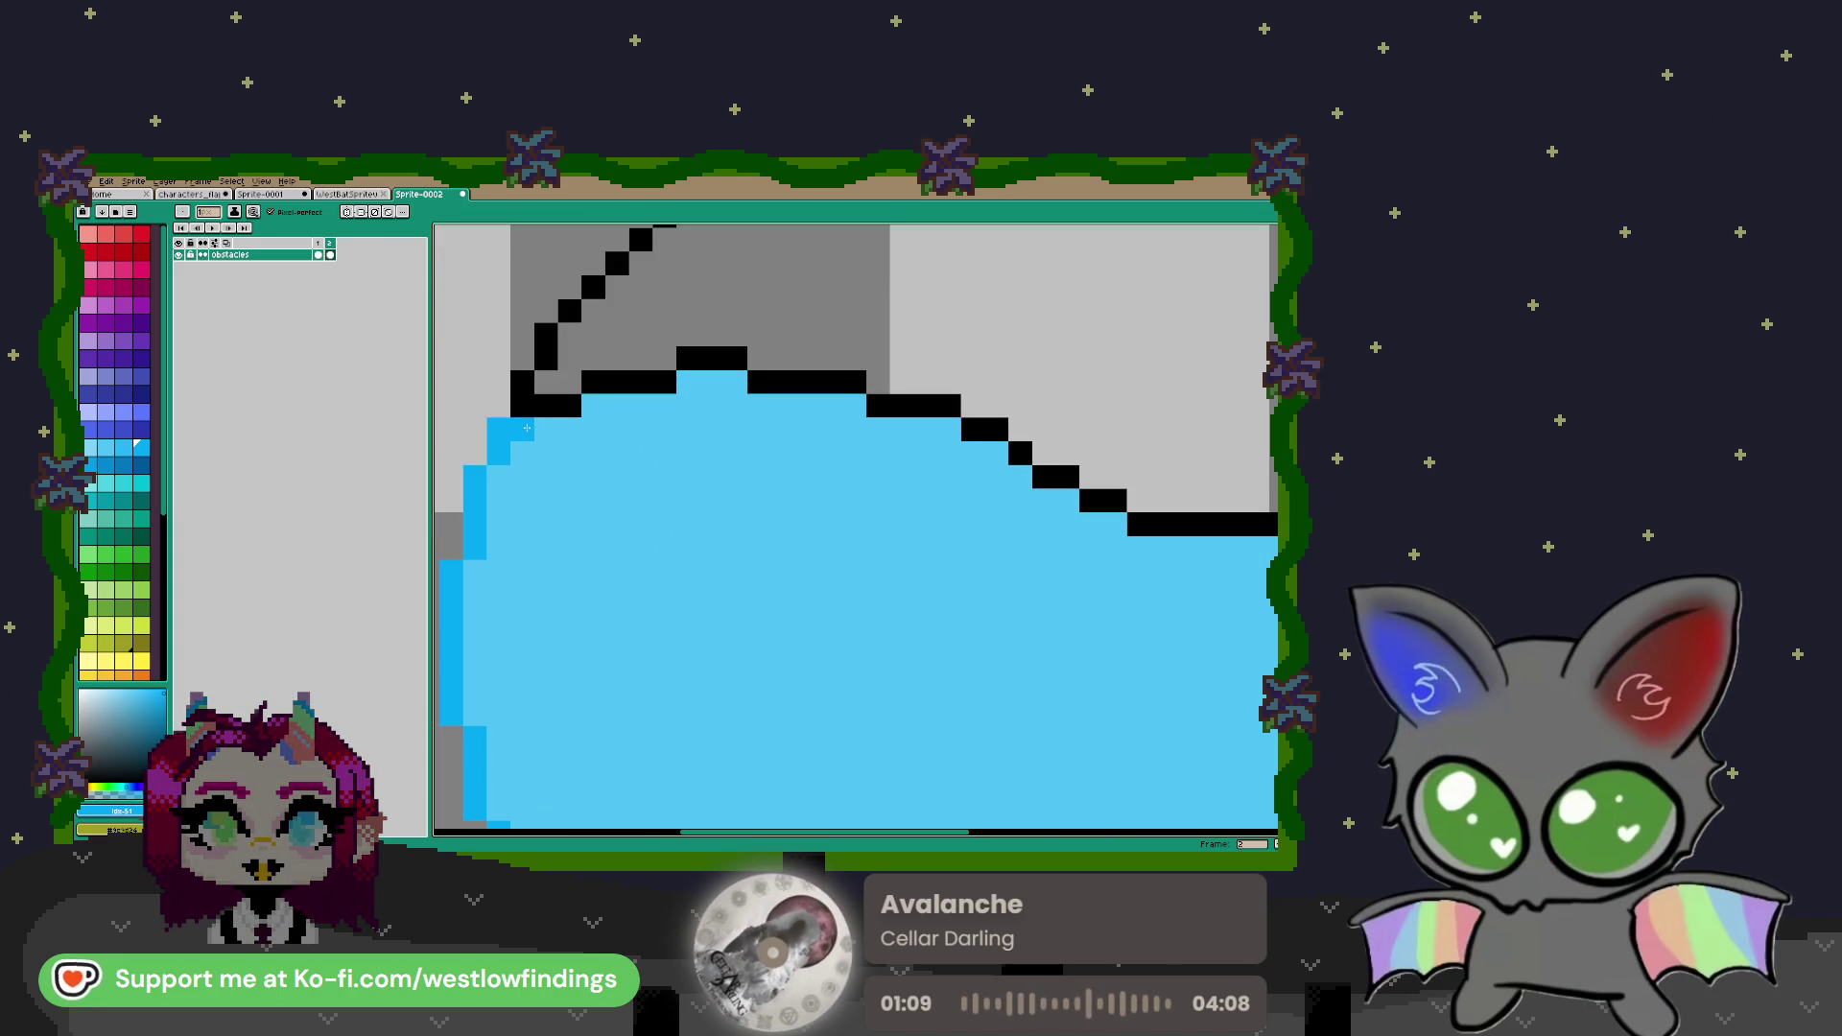
Paint a darker blue rim under the left and middle of the wavy line
mouse_move(526, 428)
left_mouse_down()
mouse_move(734, 382)
mouse_move(737, 405)
mouse_move(857, 411)
mouse_move(877, 433)
left_mouse_up()
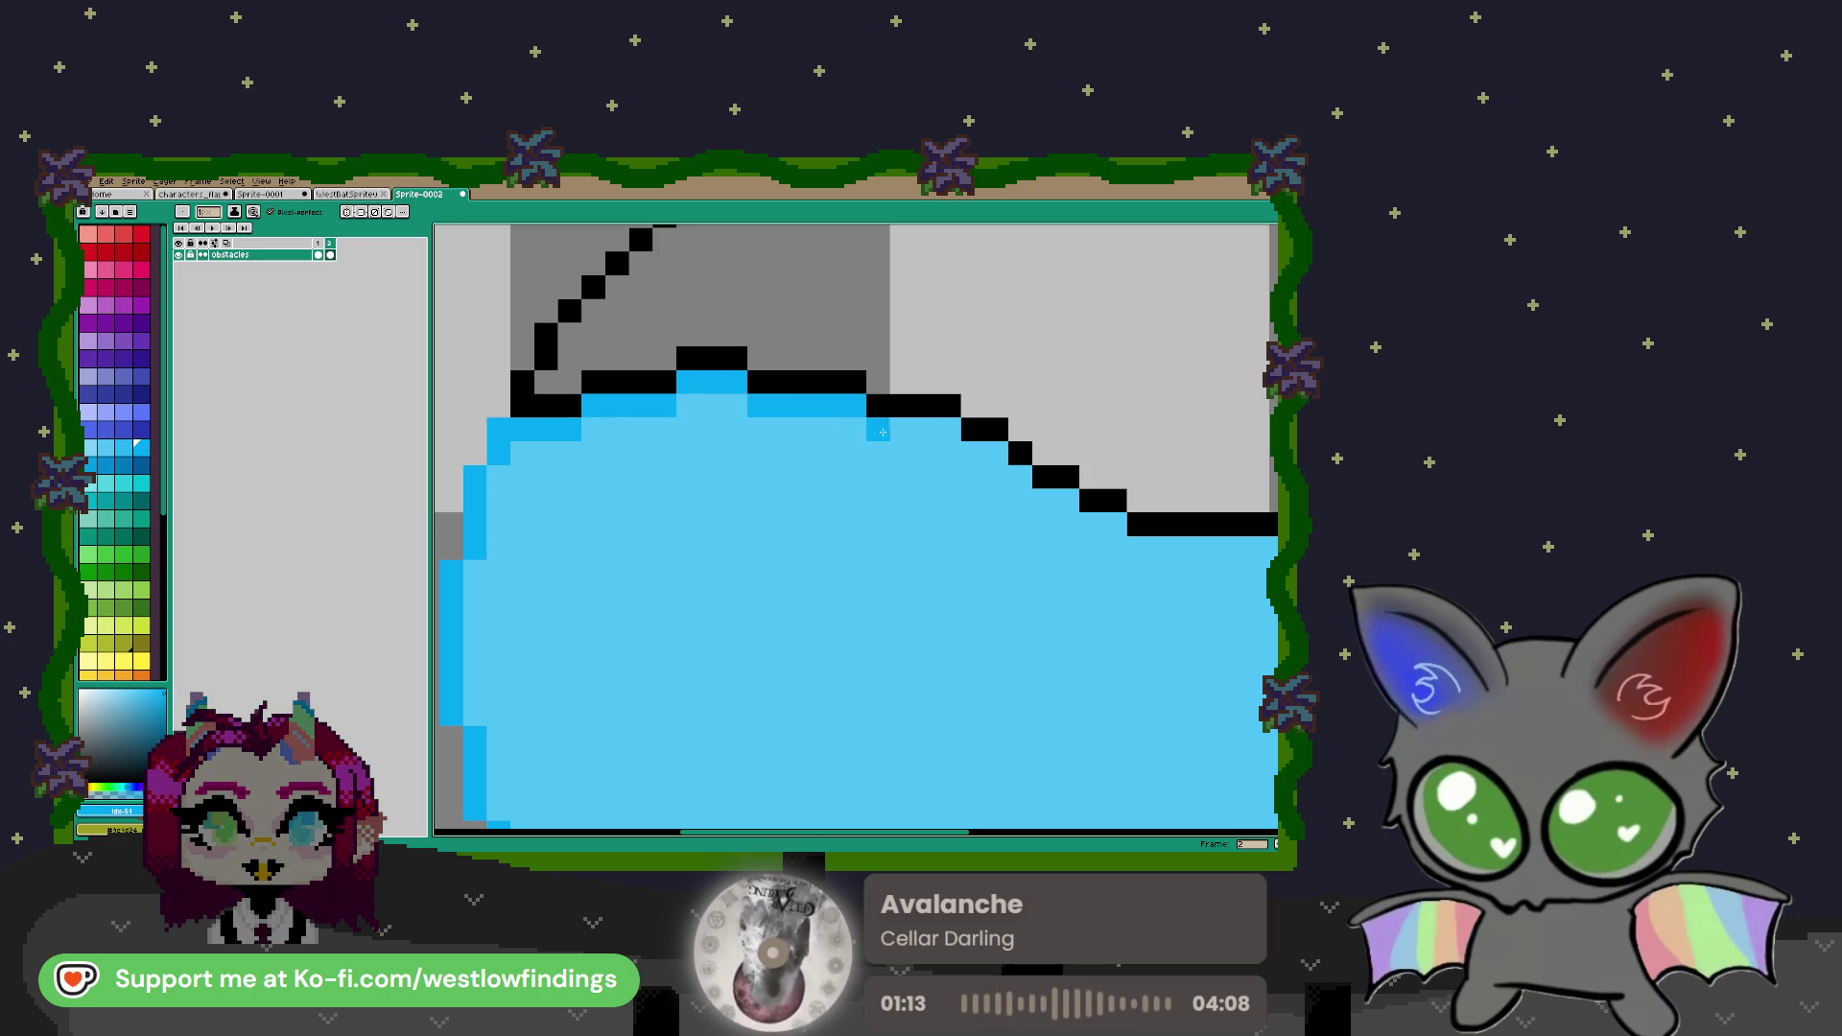
left_click_drag(967, 567, 637, 578)
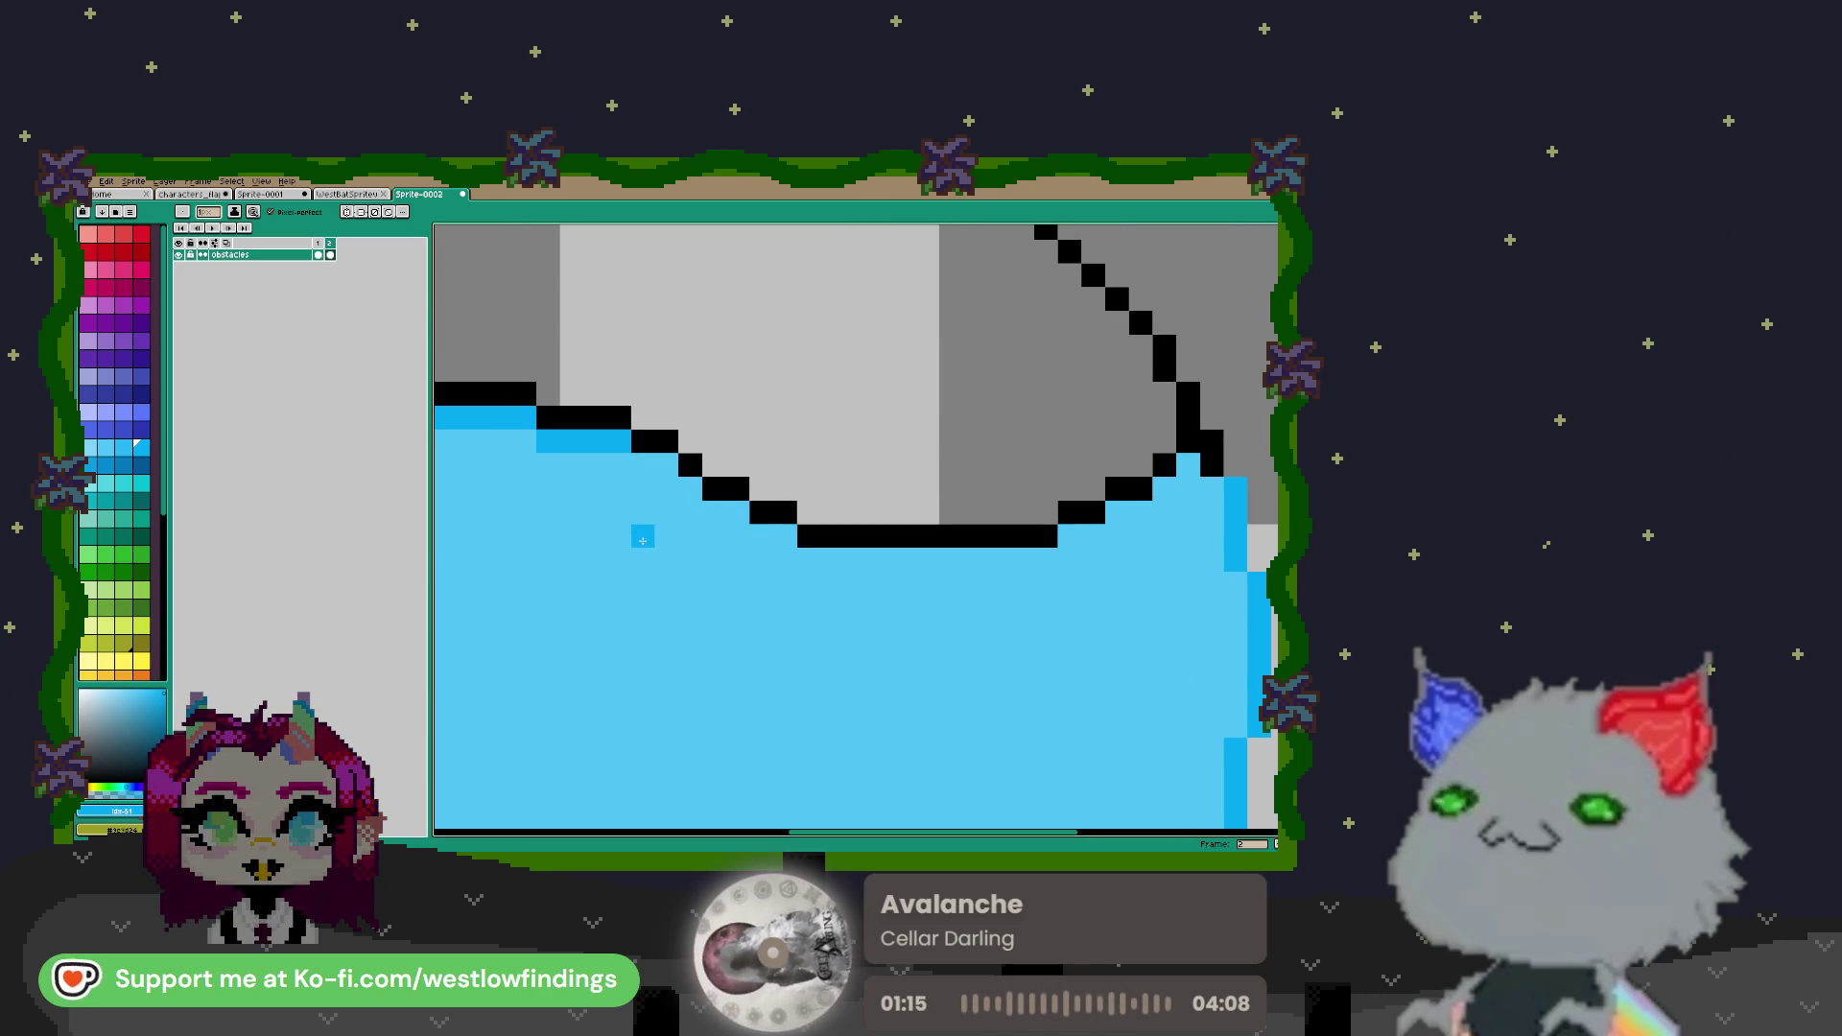
left_click_drag(571, 487, 644, 499)
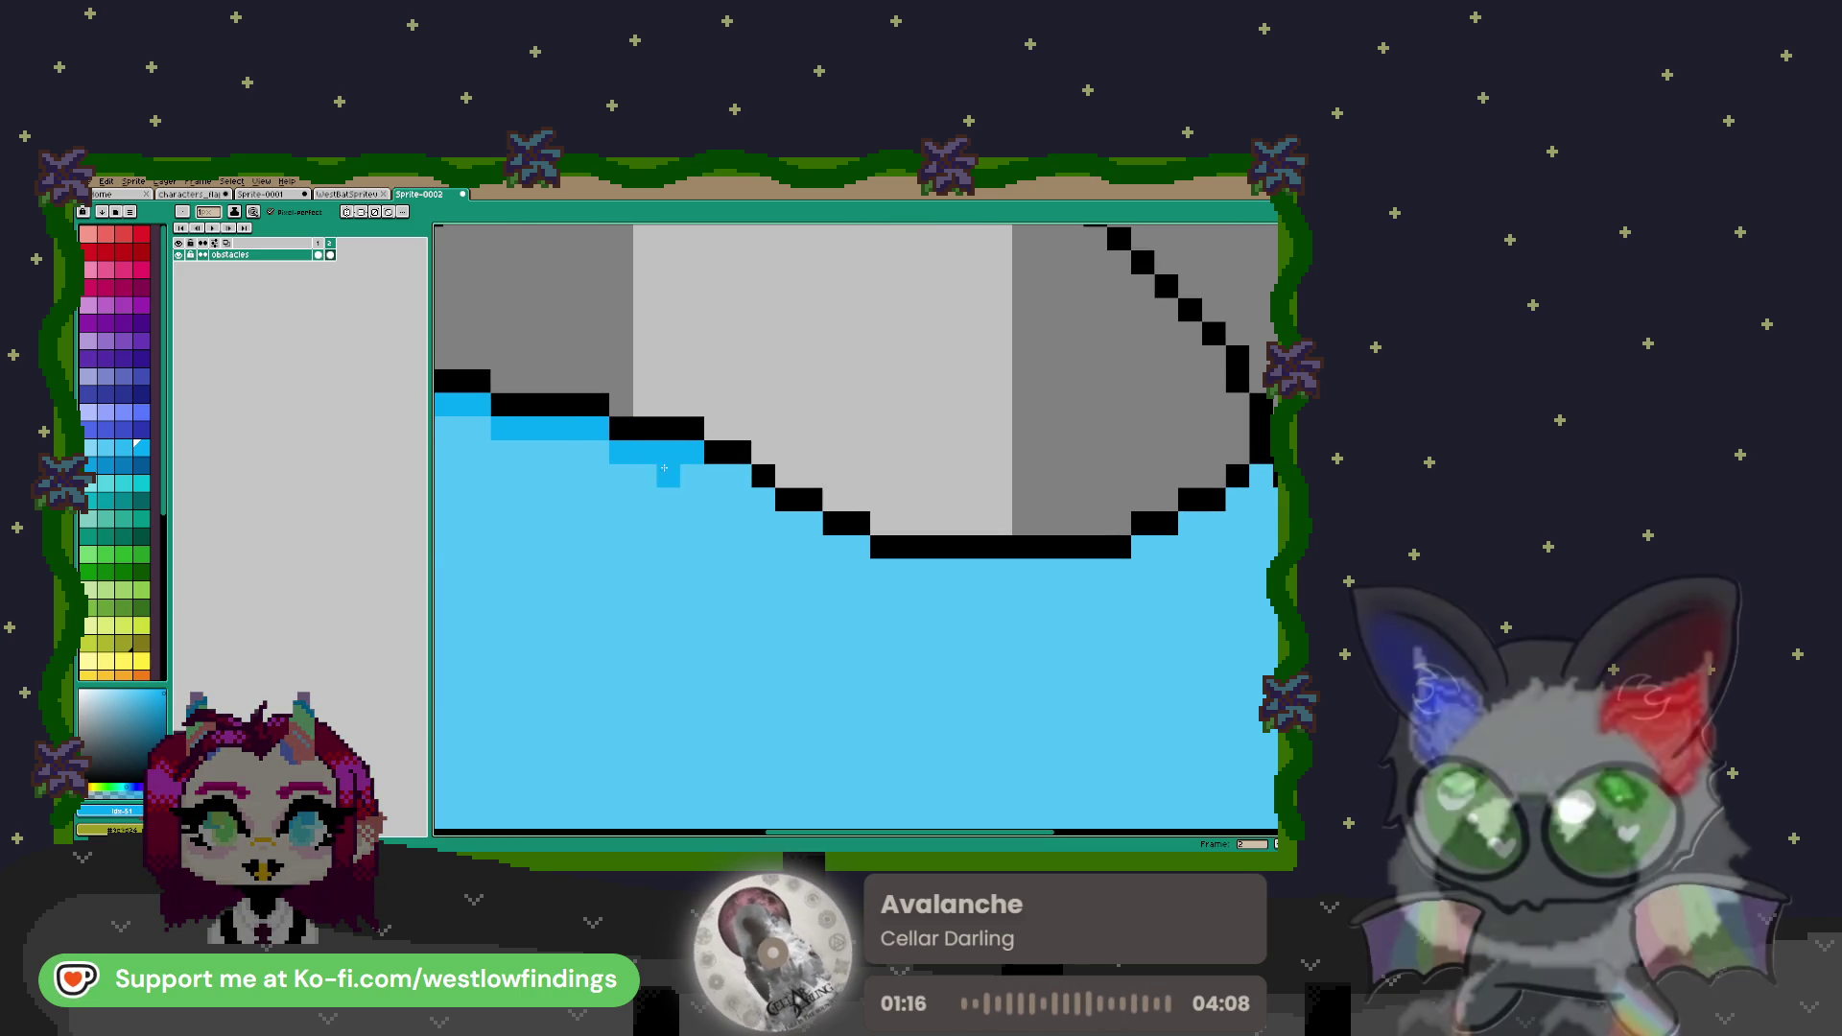
left_click(740, 477)
left_click(787, 522)
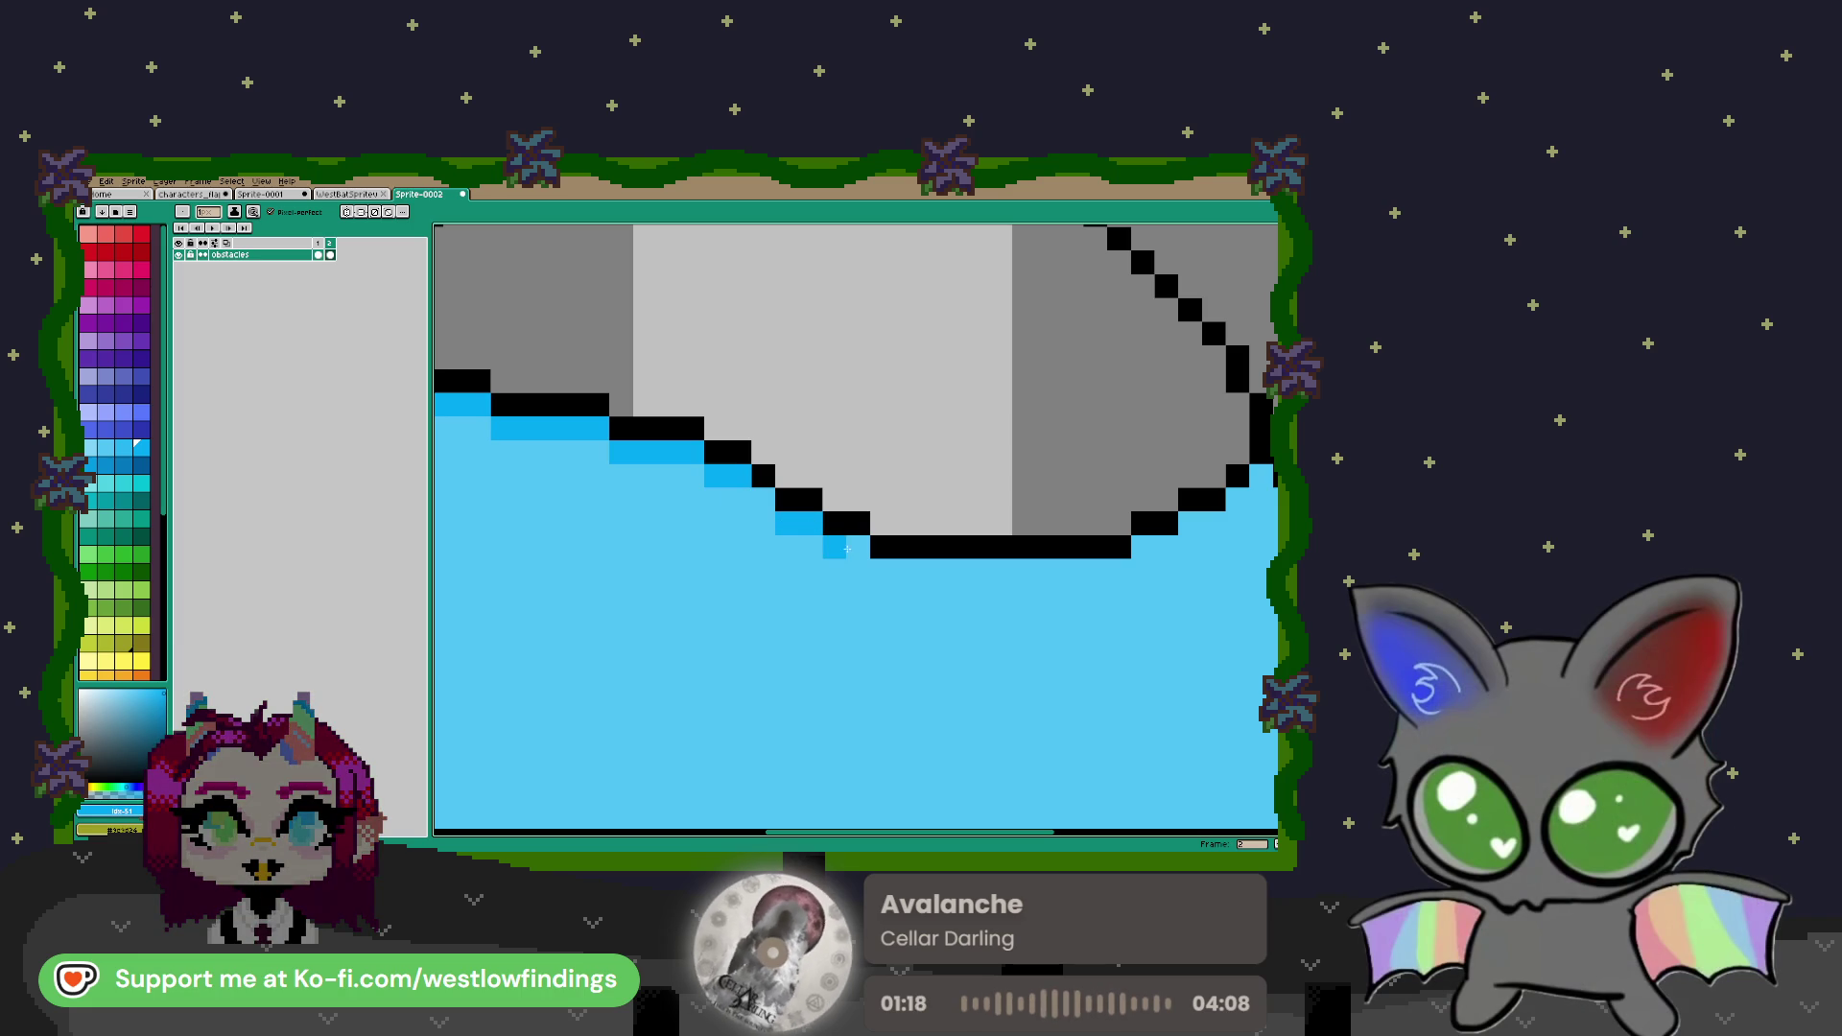
Extend the darker blue rim beneath the outline on the right side
scroll(1023, 596, "down", 1)
scroll(846, 596, "right", 5)
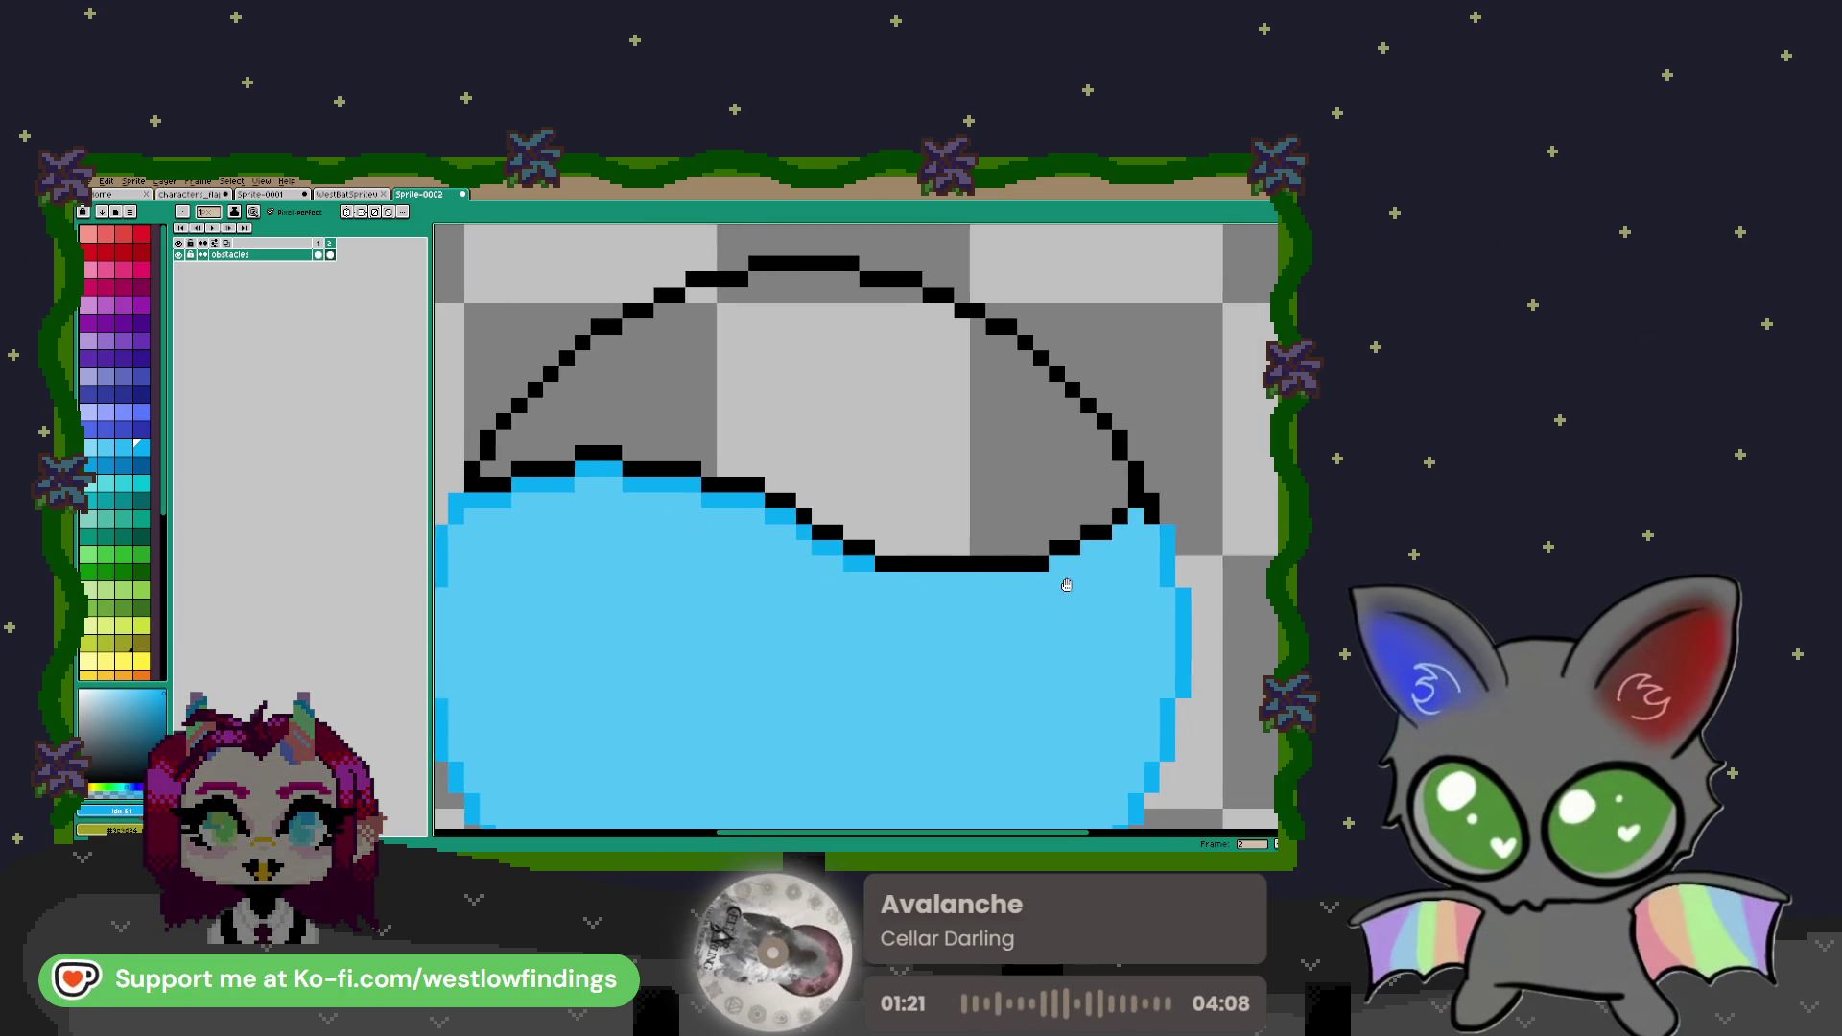
scroll(925, 561, "up", 1)
left_click(917, 508)
left_click(944, 528)
left_click(897, 527)
left_click(848, 552)
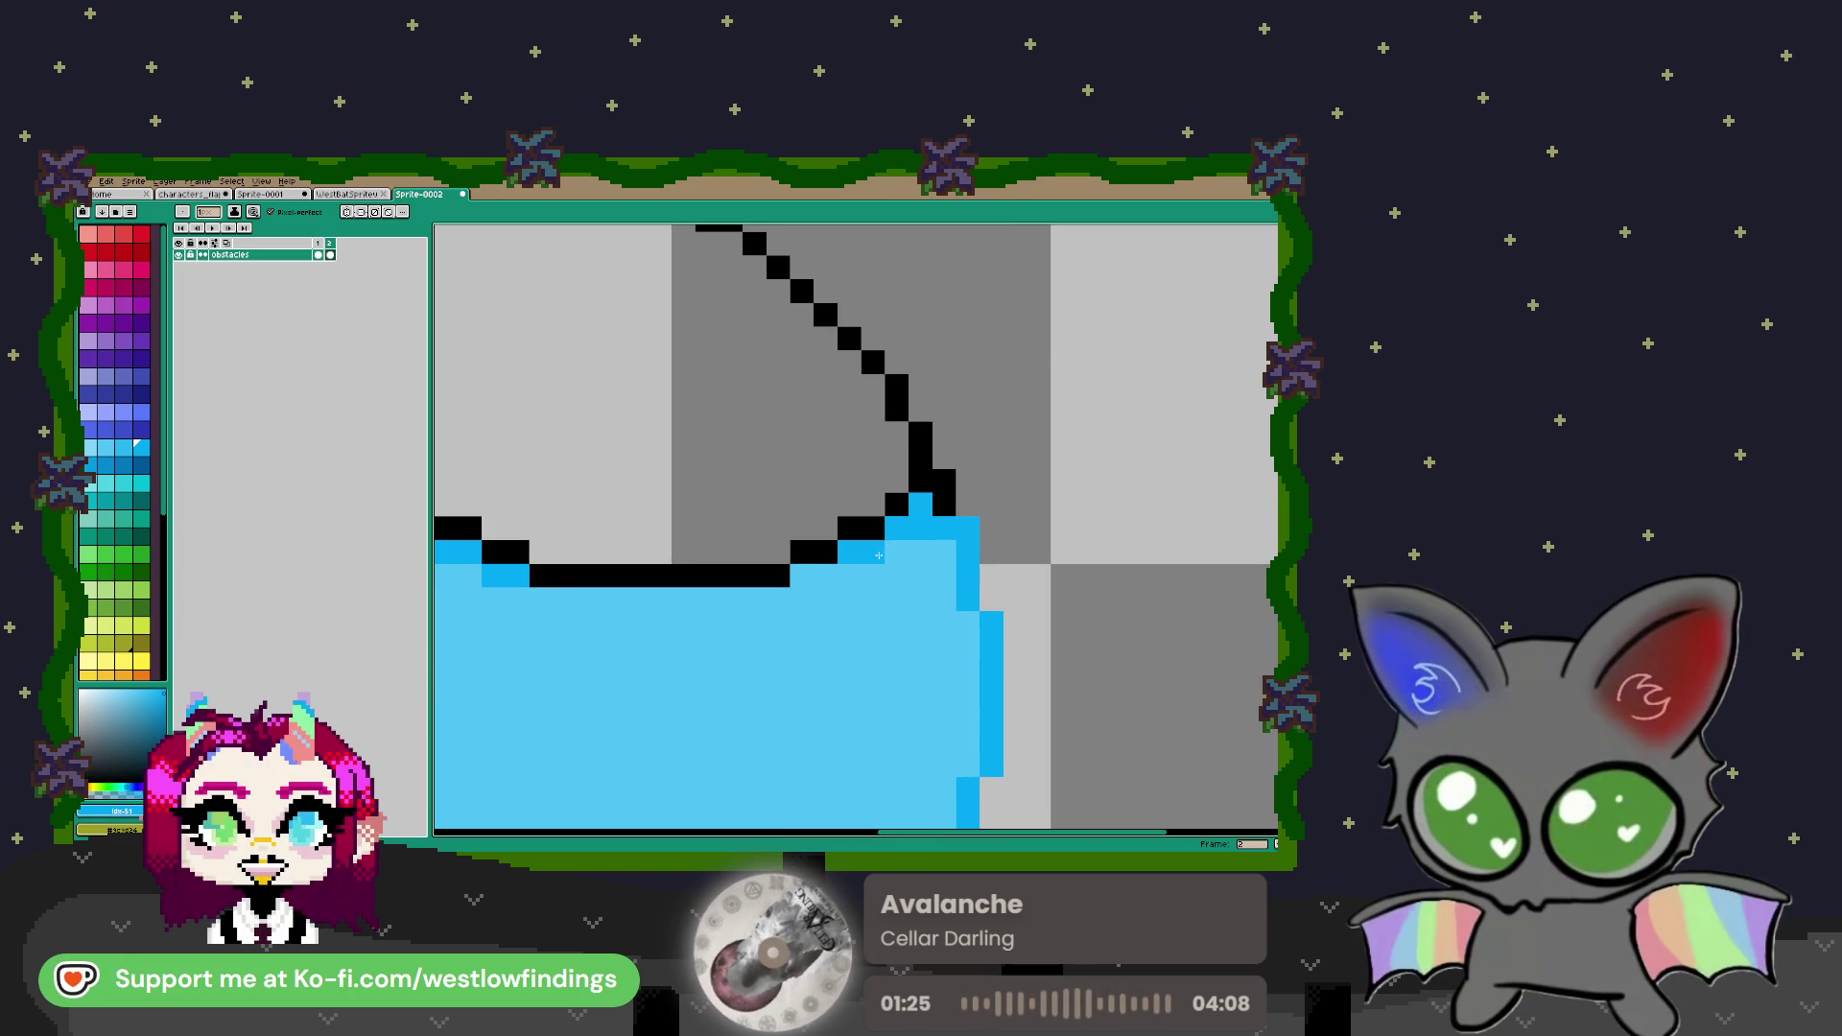
scroll(813, 582, "down", 3)
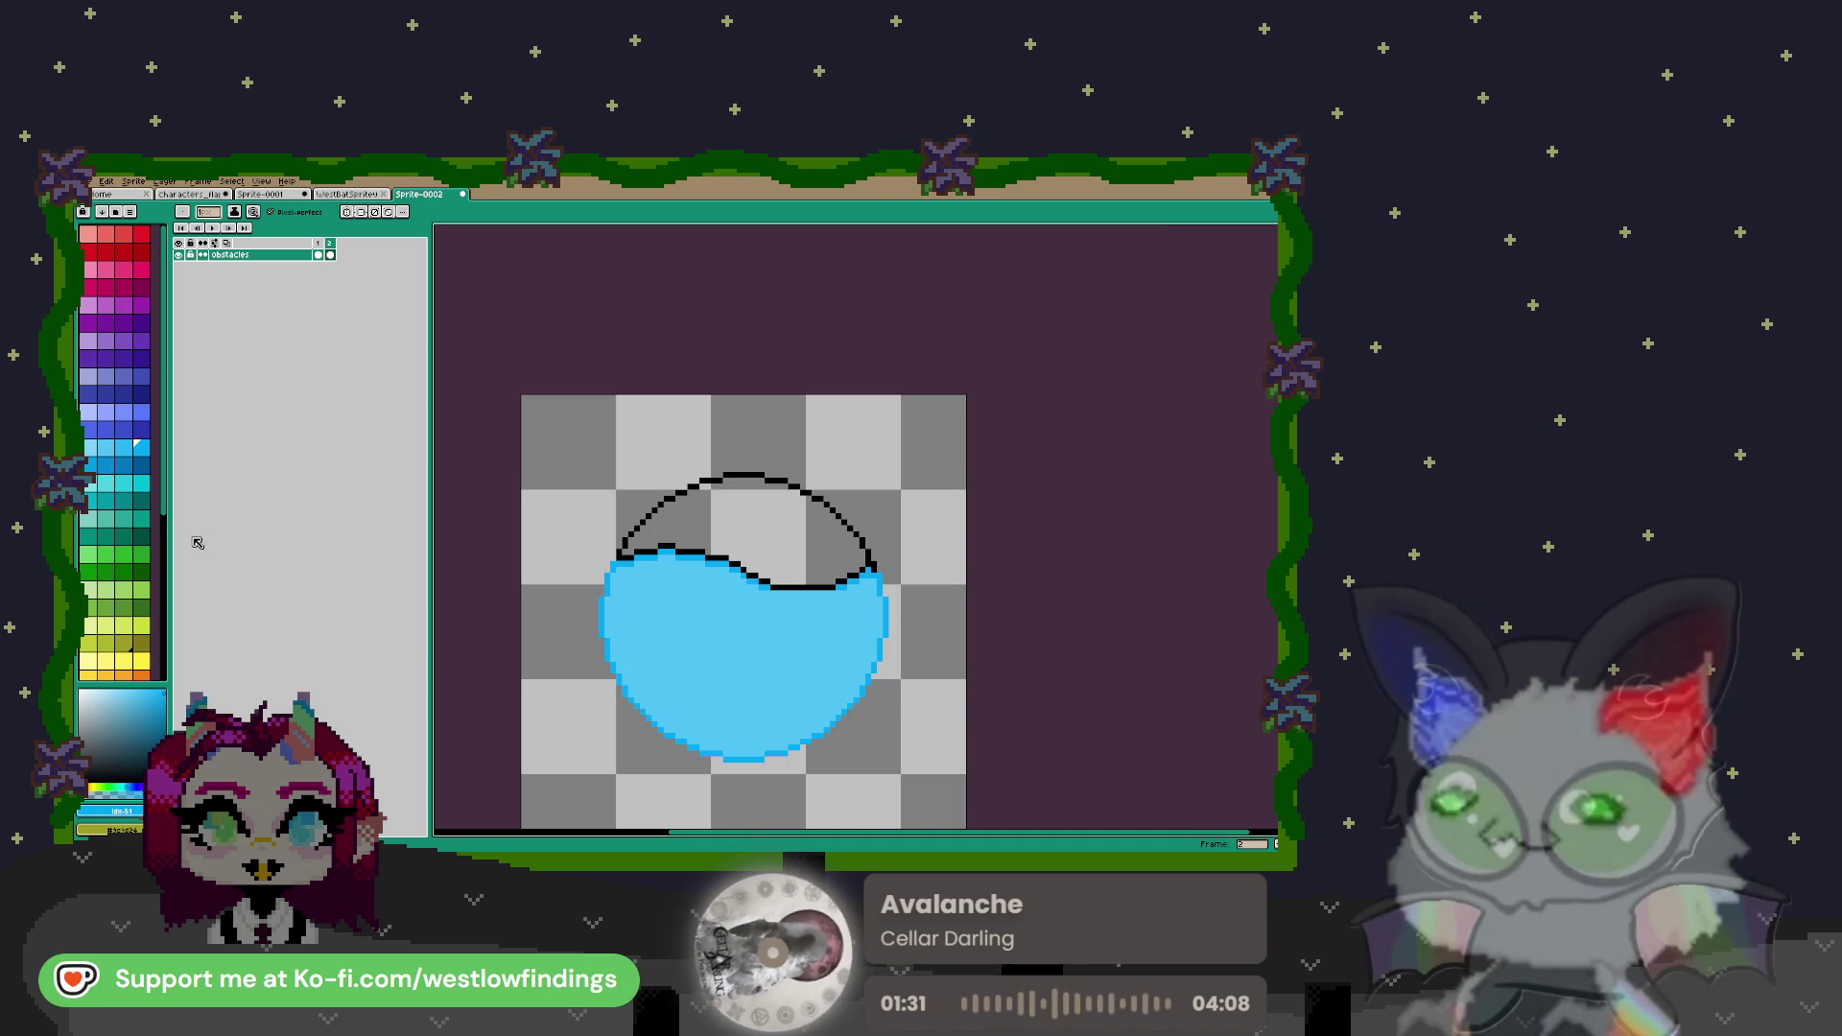
left_click(123, 447)
scroll(803, 612, "up", 1)
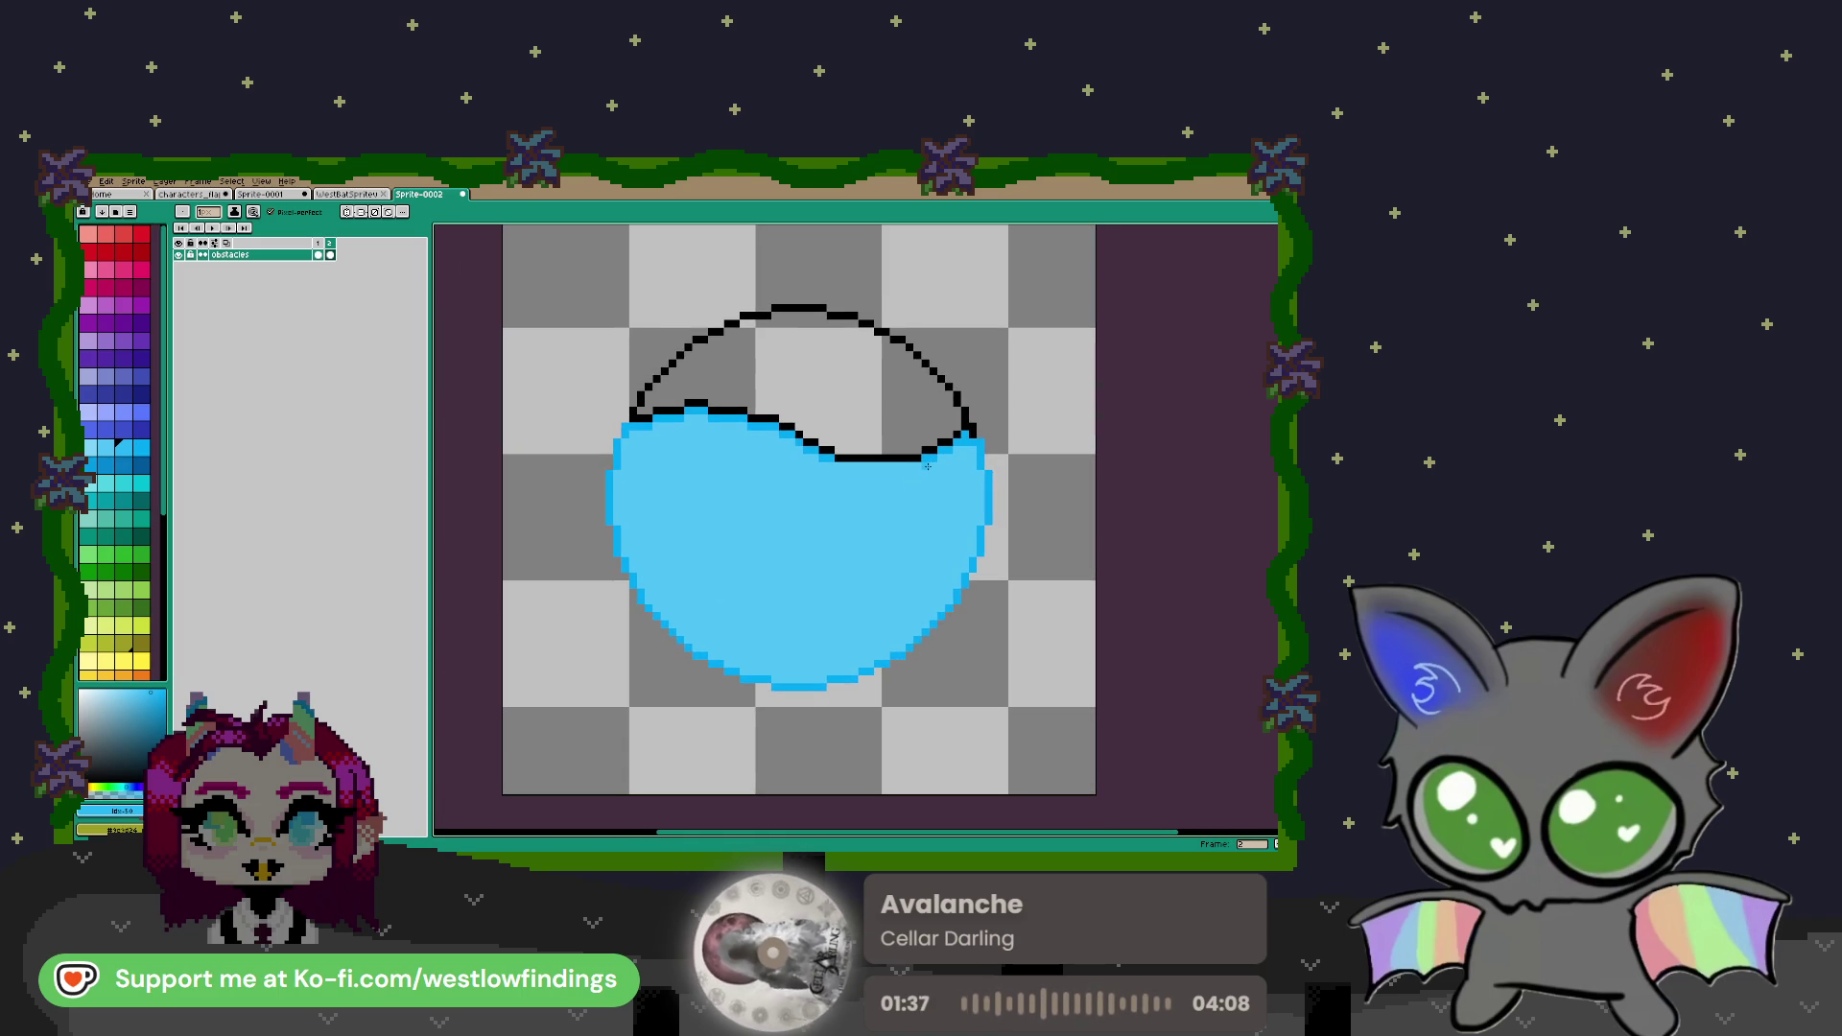
Shade the lower-right water deeper blue by outlining a curve and filling below it
mouse_move(927, 466)
left_mouse_down()
mouse_move(844, 595)
mouse_move(687, 593)
left_mouse_up()
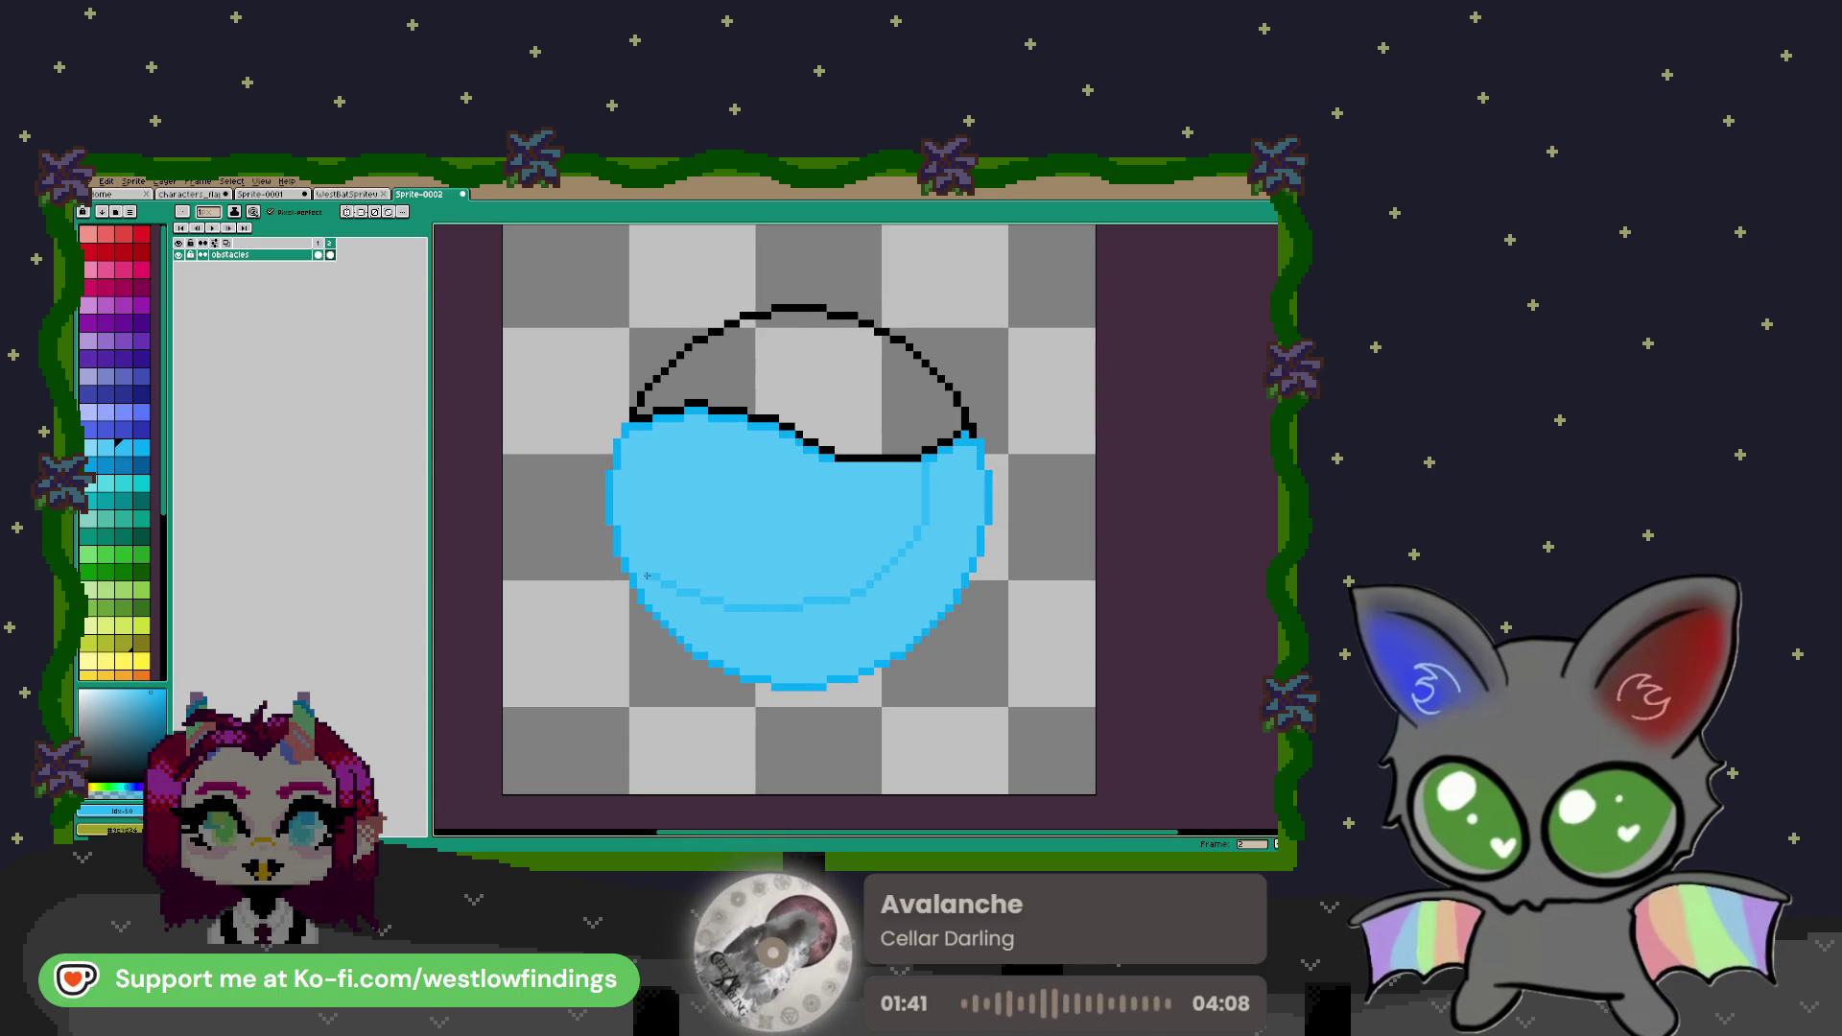
key("g")
left_click(942, 603)
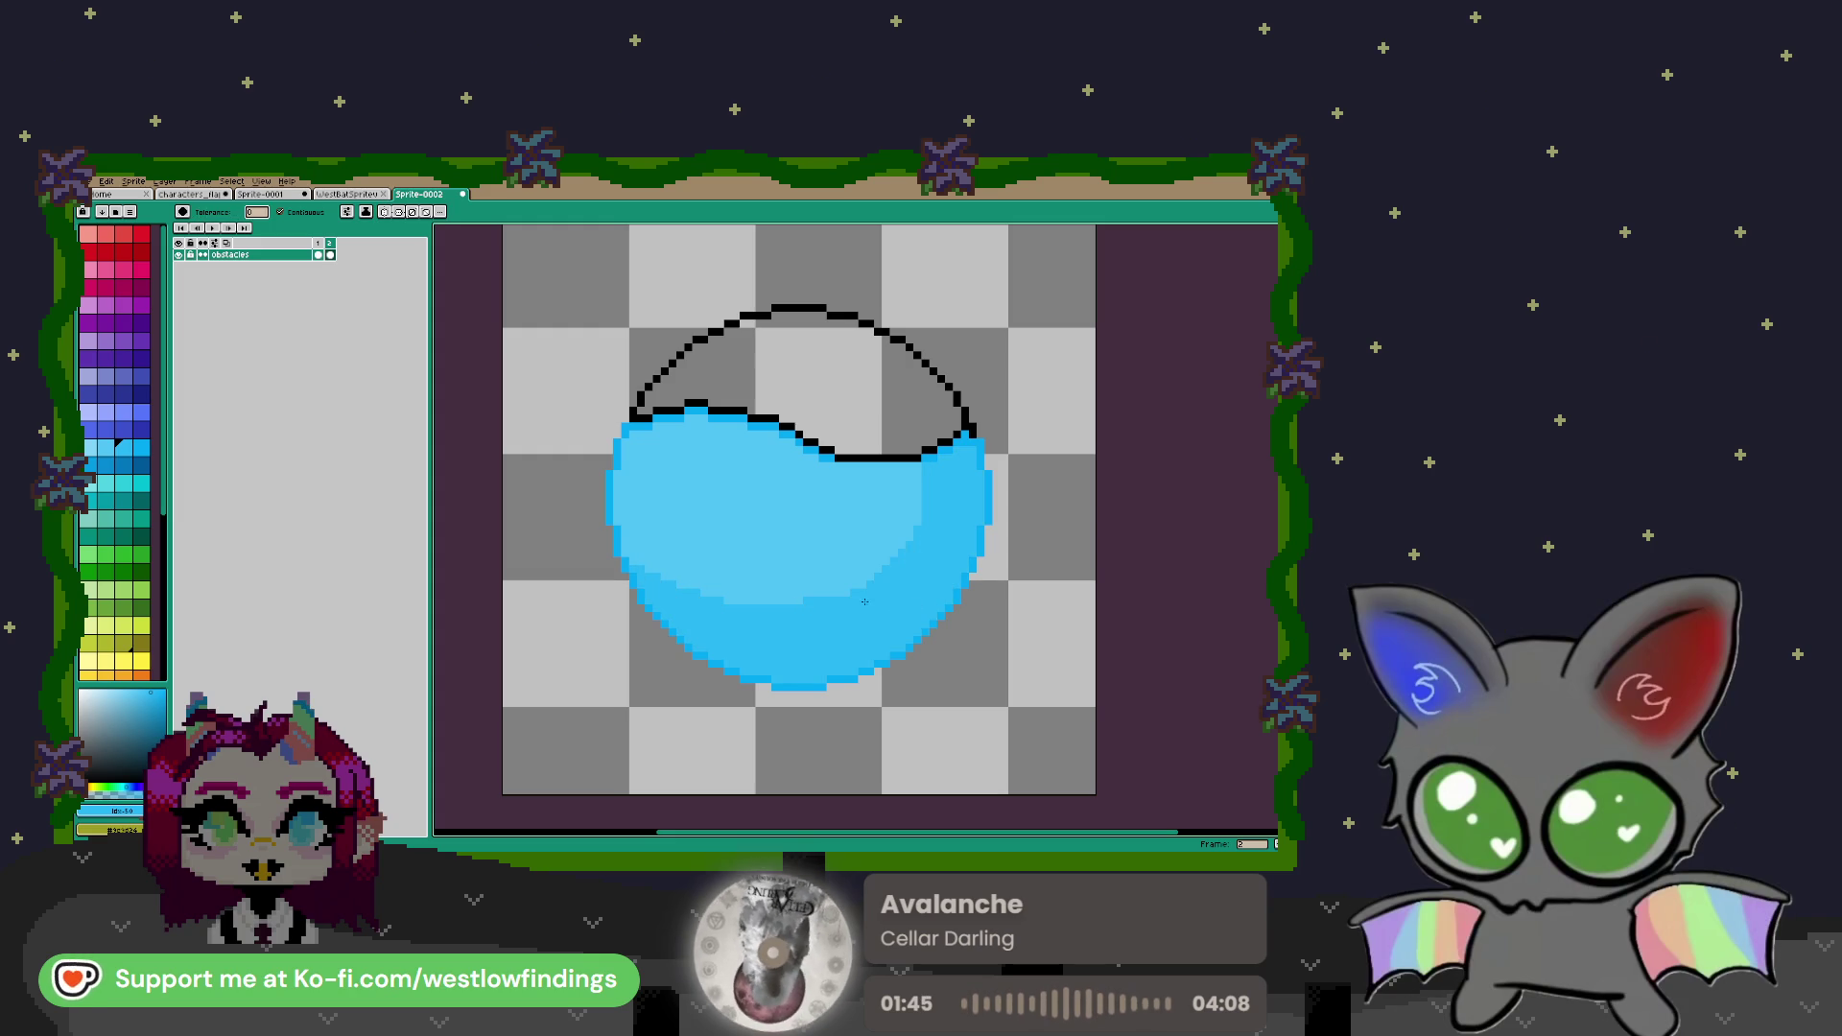
Draw a blue circle around the flask
scroll(811, 544, "right", 2)
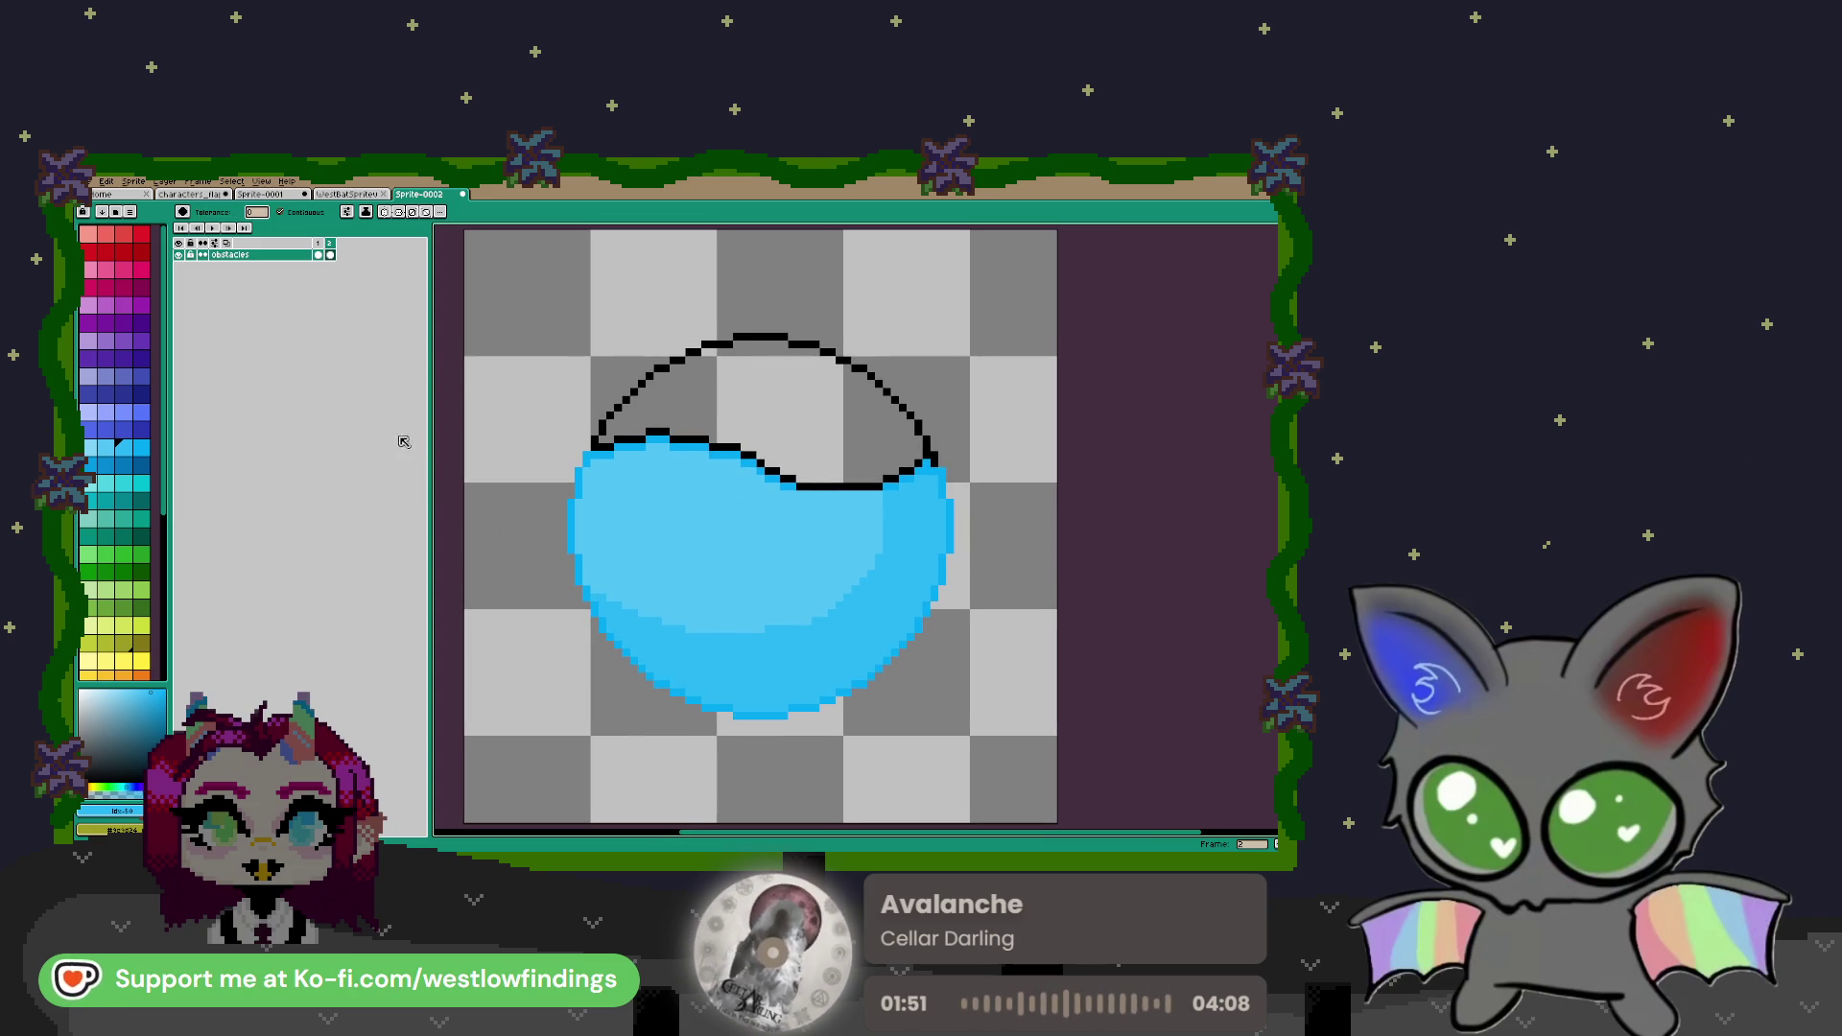
scroll(676, 511, "down", 1)
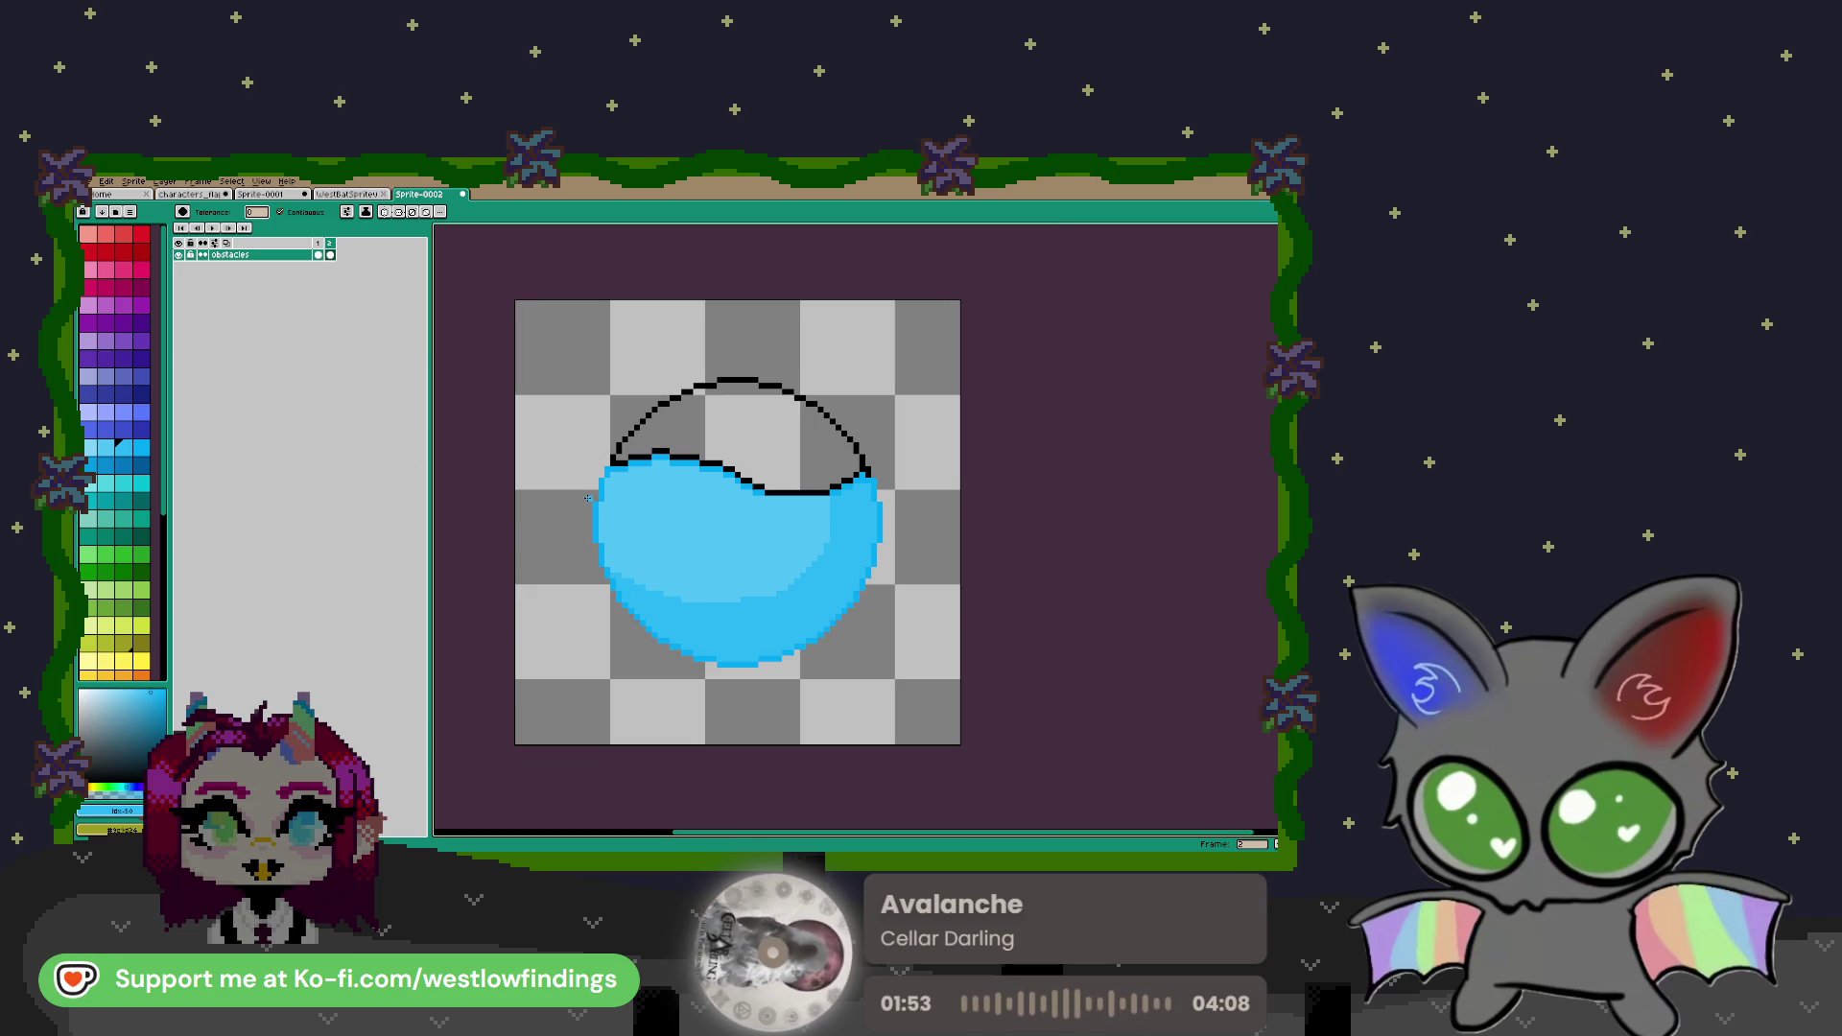
key("b")
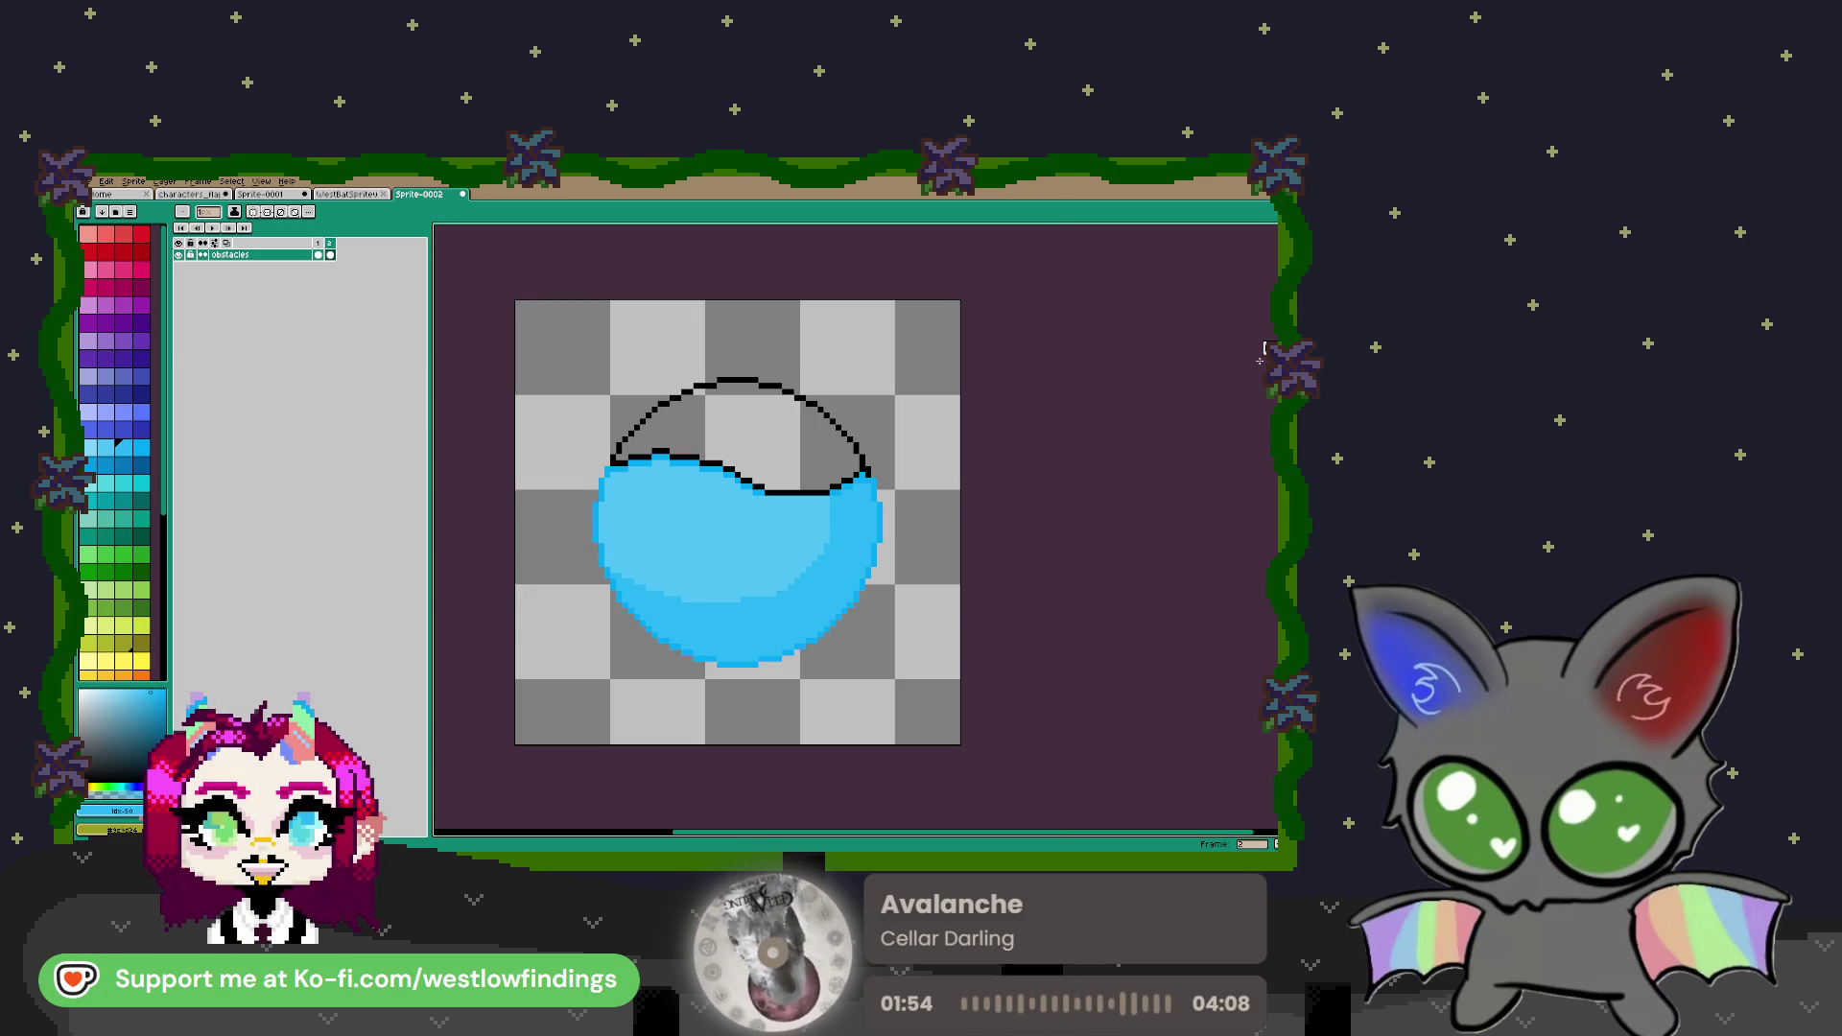
mouse_move(549, 356)
left_mouse_down()
mouse_move(864, 661)
mouse_move(1018, 713)
mouse_move(961, 699)
left_mouse_up()
Redraw the blue ring around the flask, then make it slightly narrower and shorter
key("ctrl+z")
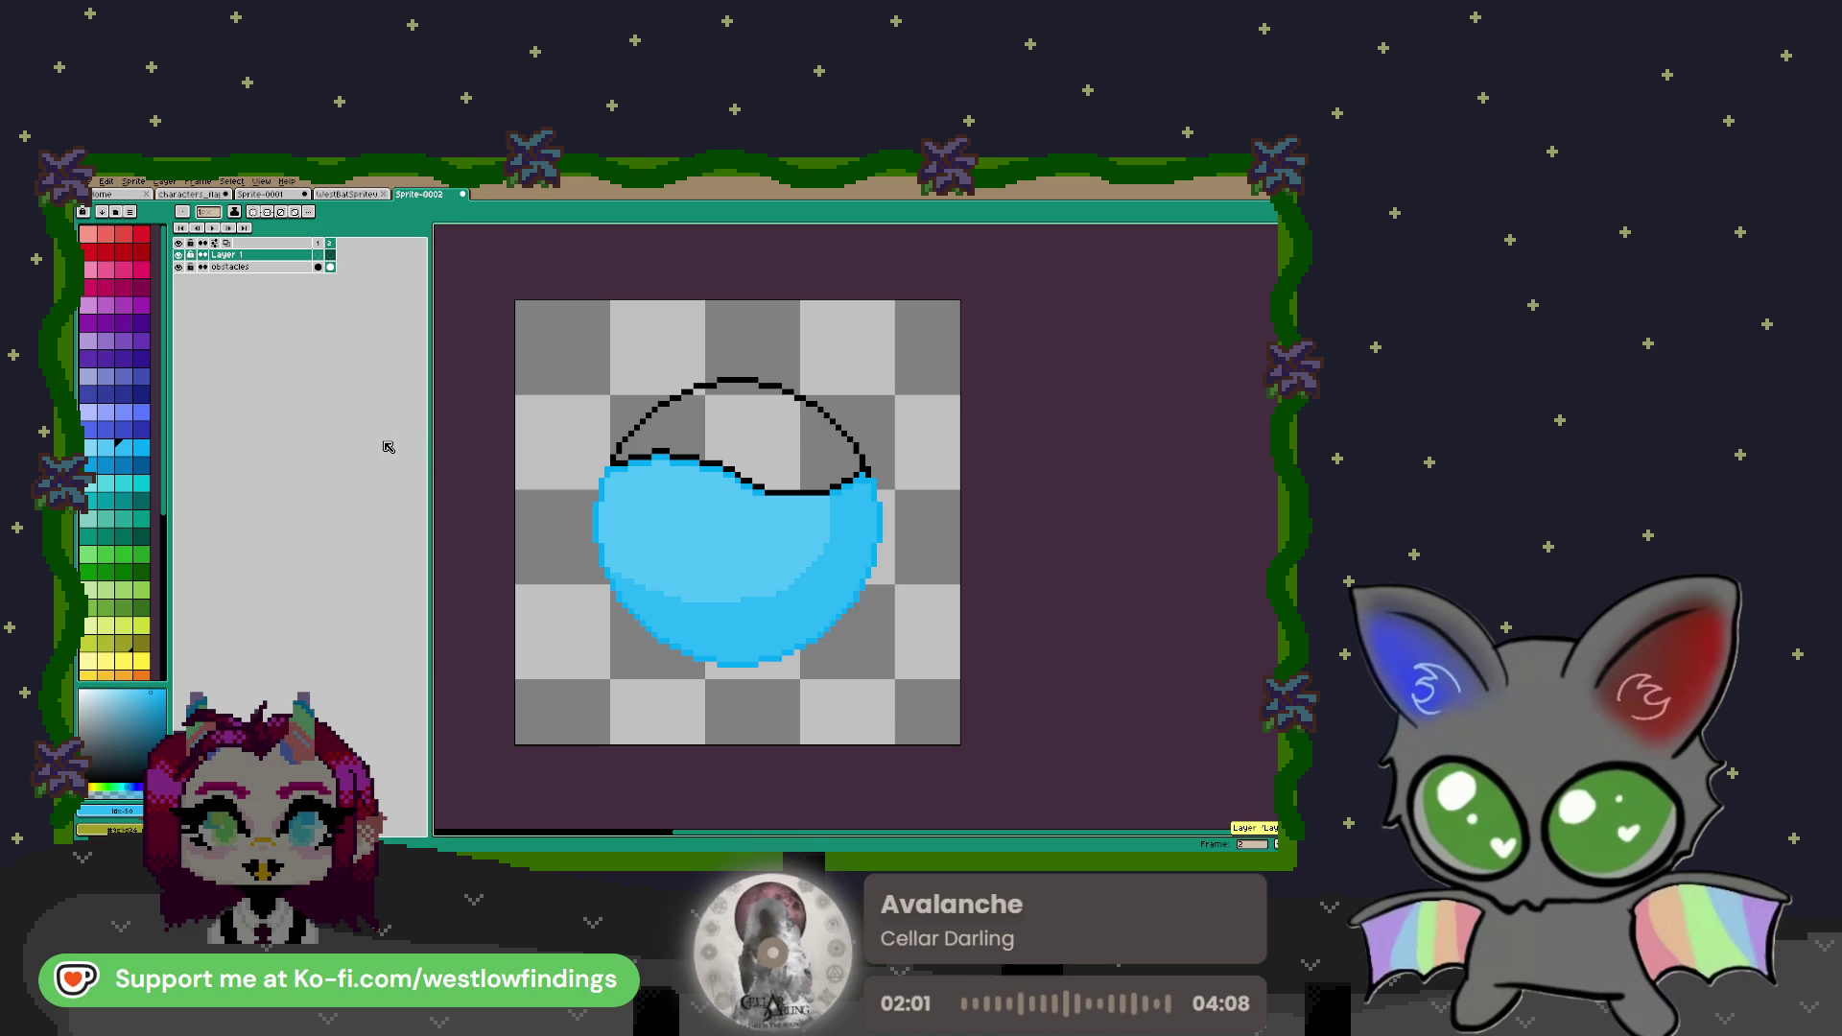
mouse_move(561, 344)
left_mouse_down()
mouse_move(874, 658)
mouse_move(1046, 708)
left_mouse_up()
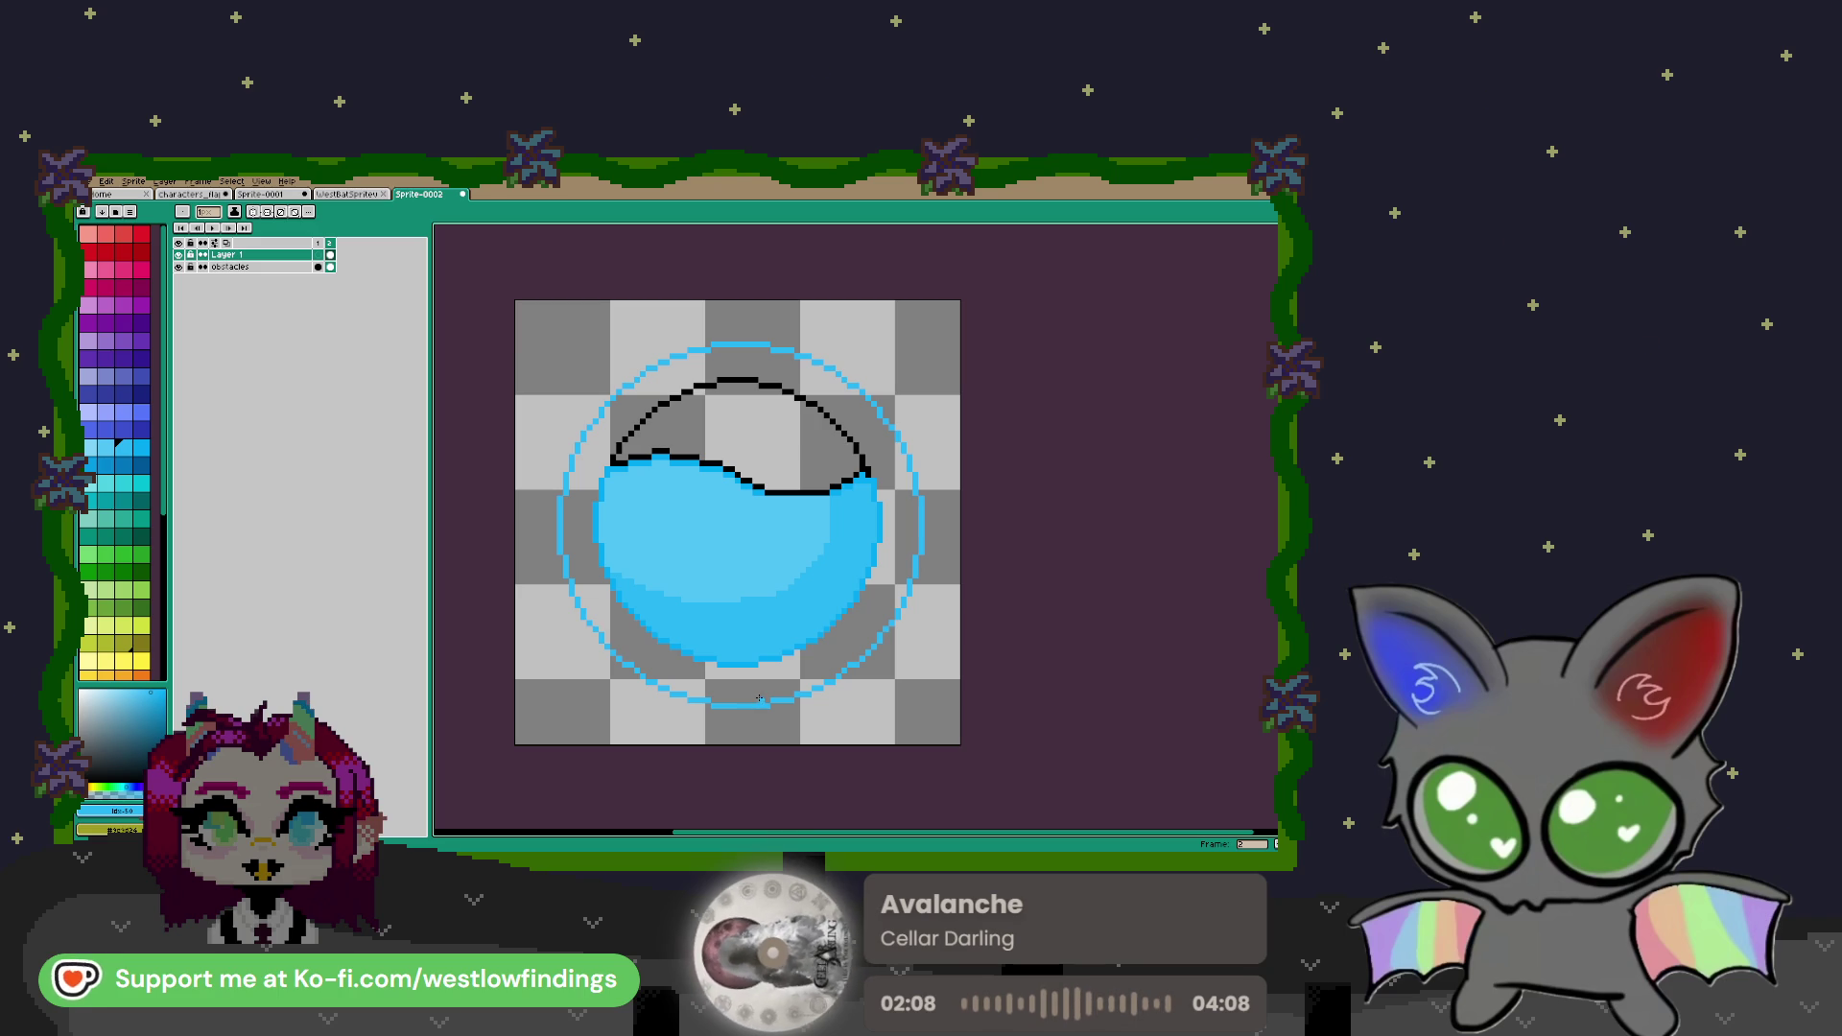
key("m")
mouse_move(526, 324)
left_mouse_down()
mouse_move(744, 505)
mouse_move(957, 729)
left_mouse_up()
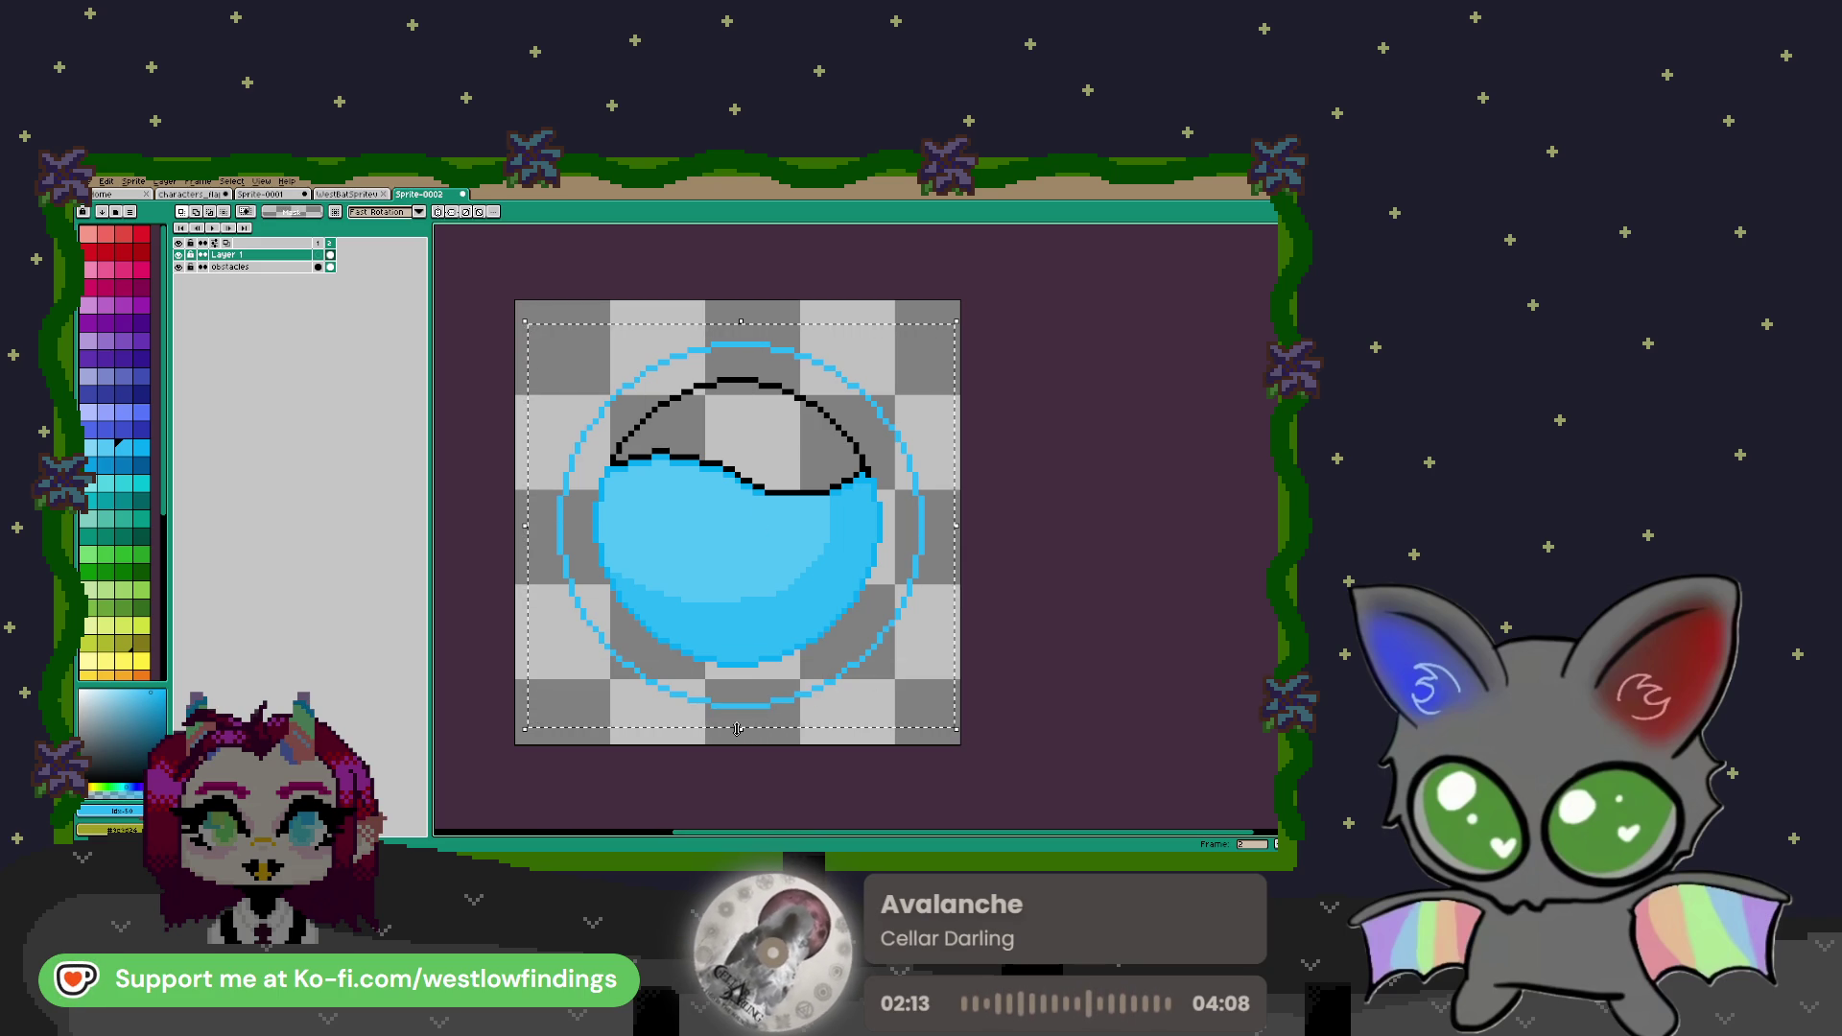
left_click(959, 528)
left_click_drag(958, 528, 946, 529)
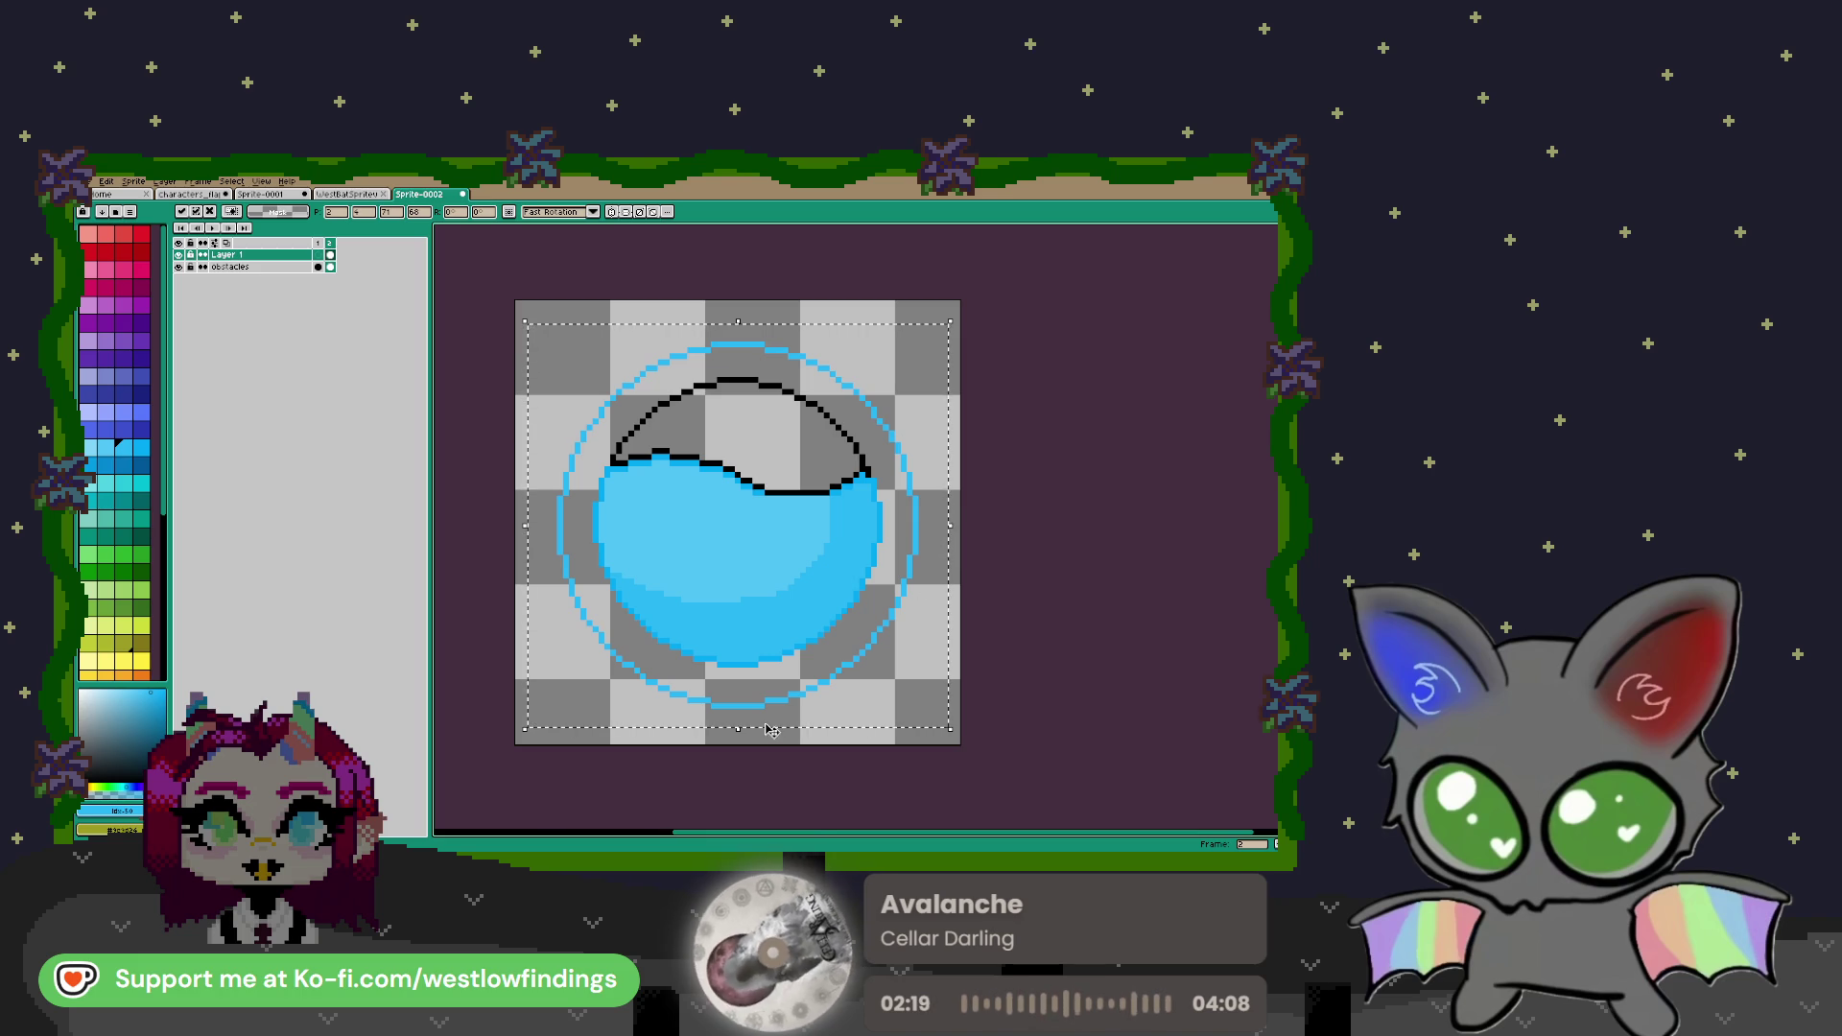
left_click_drag(739, 734, 743, 725)
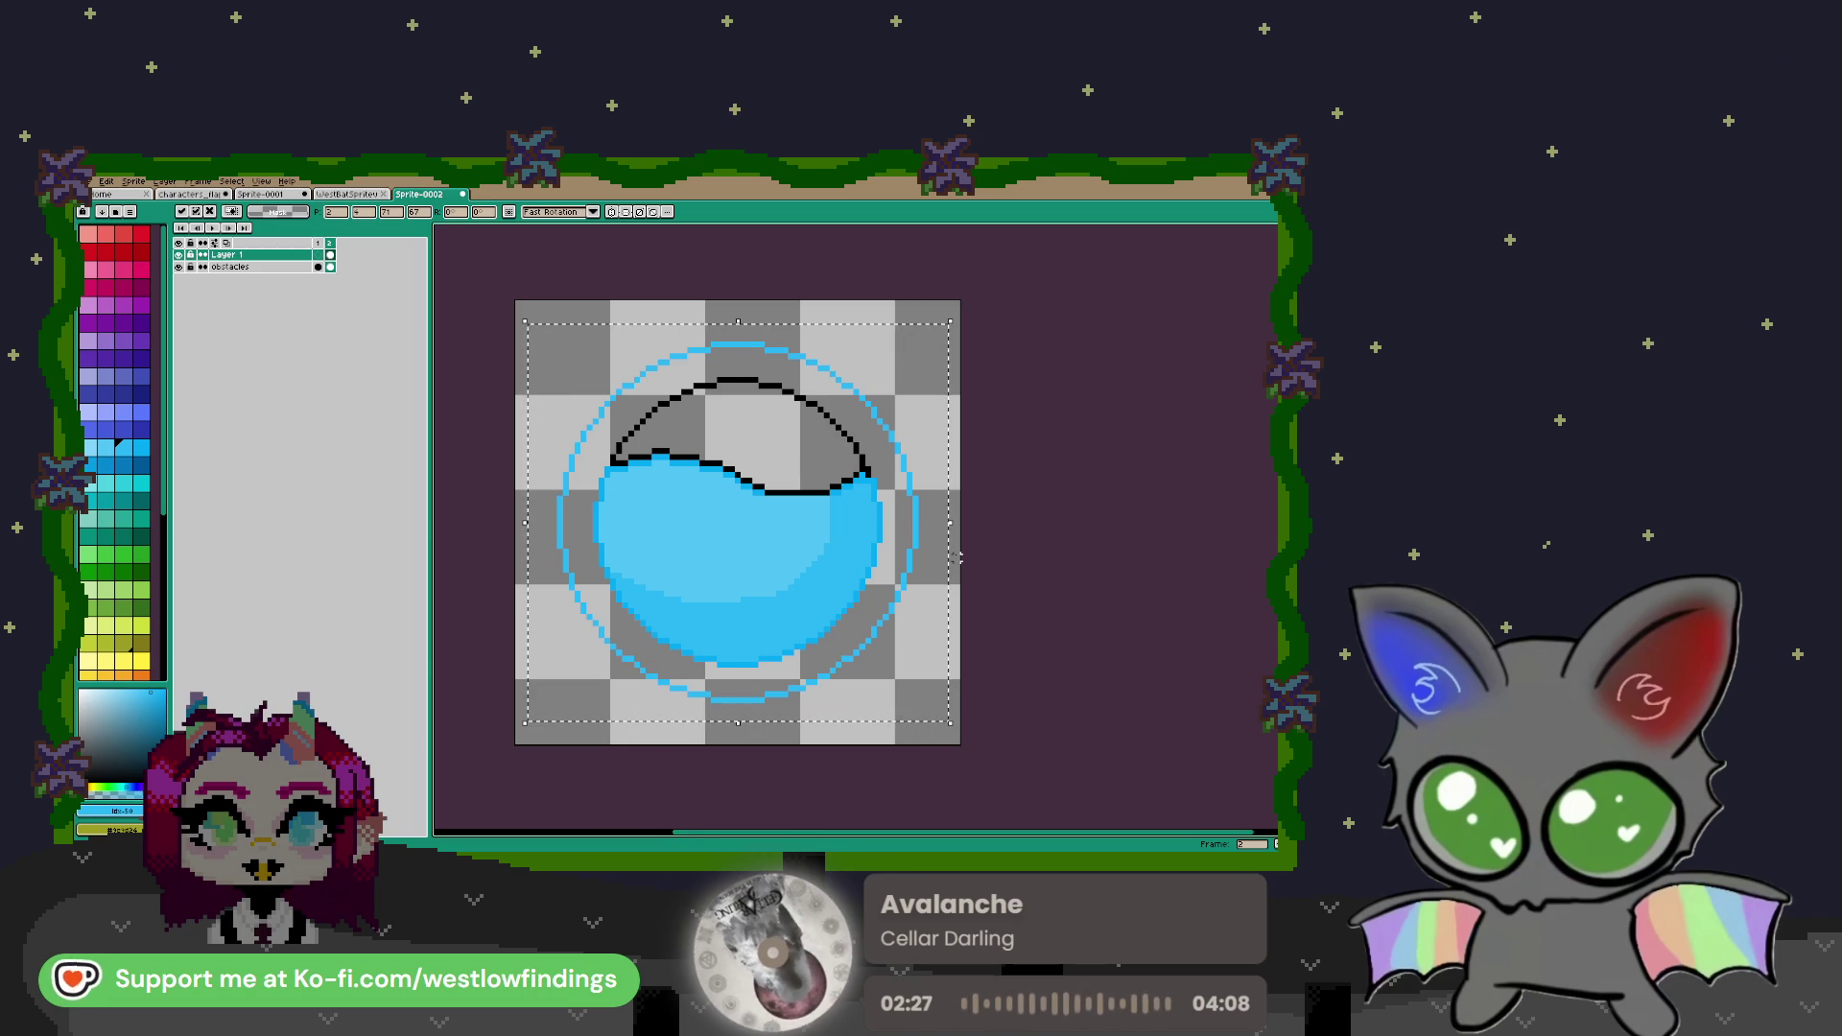
left_click(1057, 557)
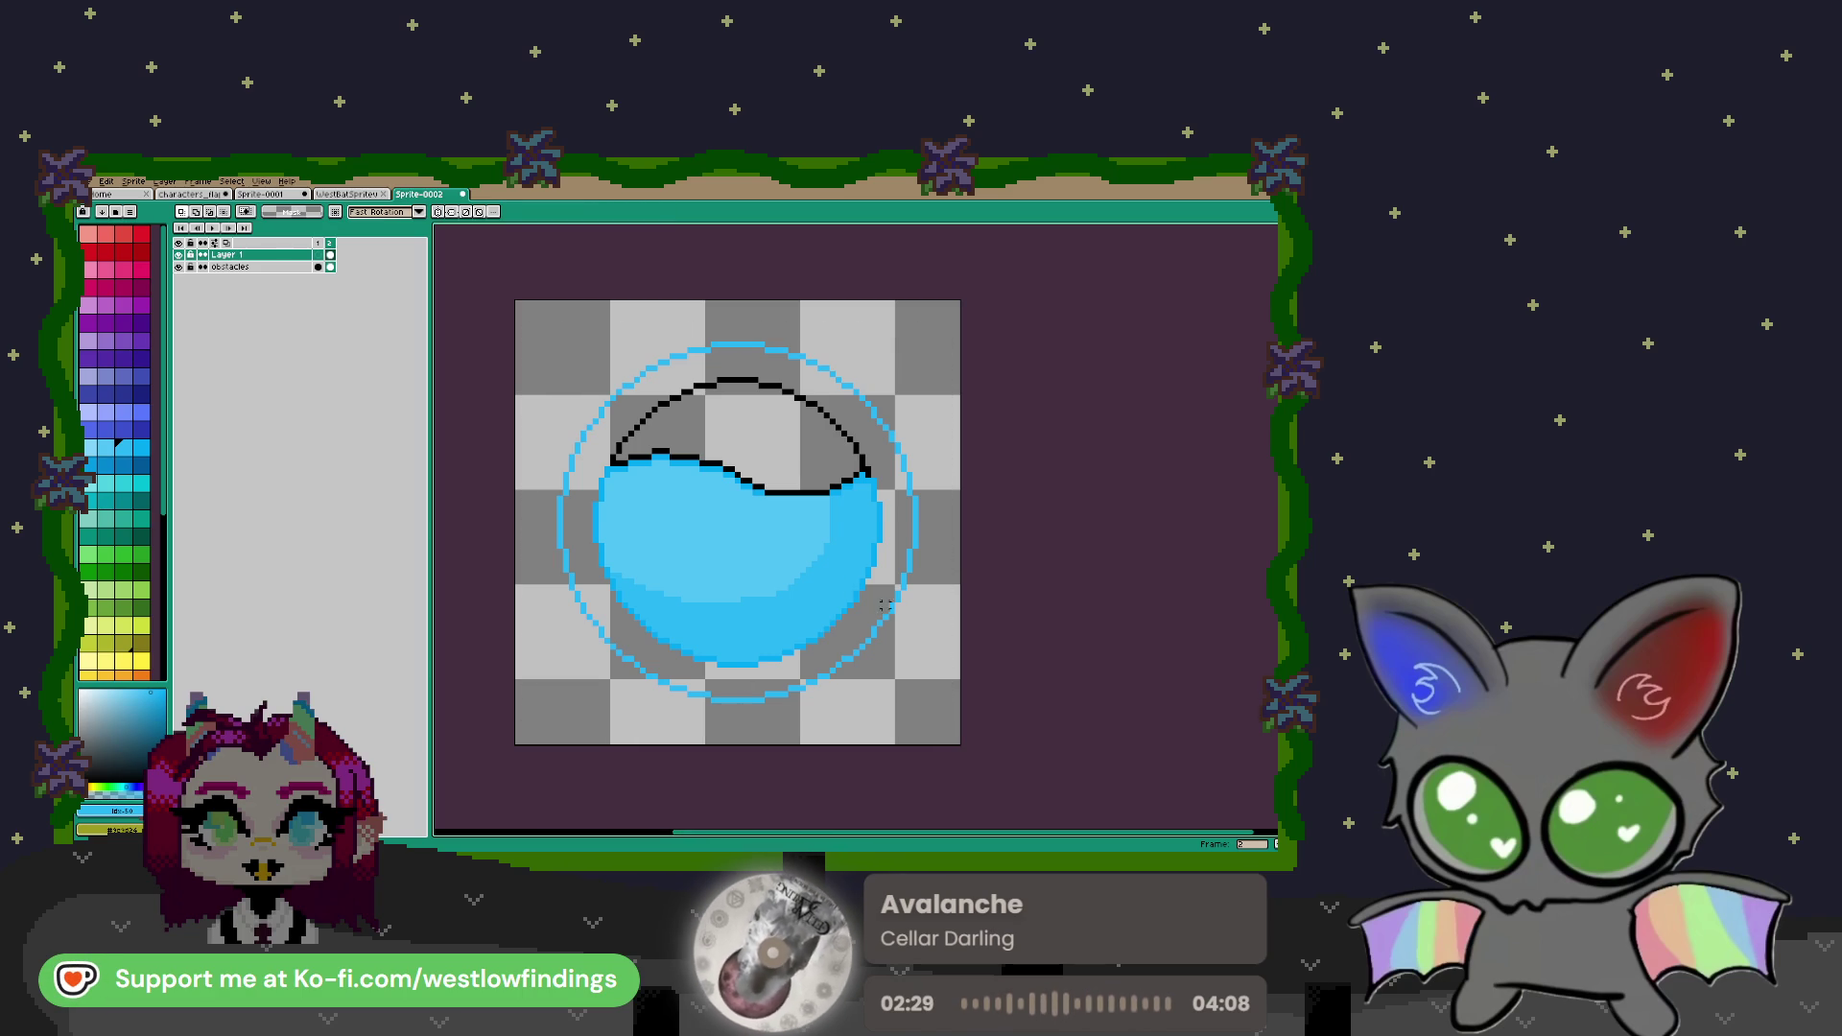
key("g")
right_click(260, 257)
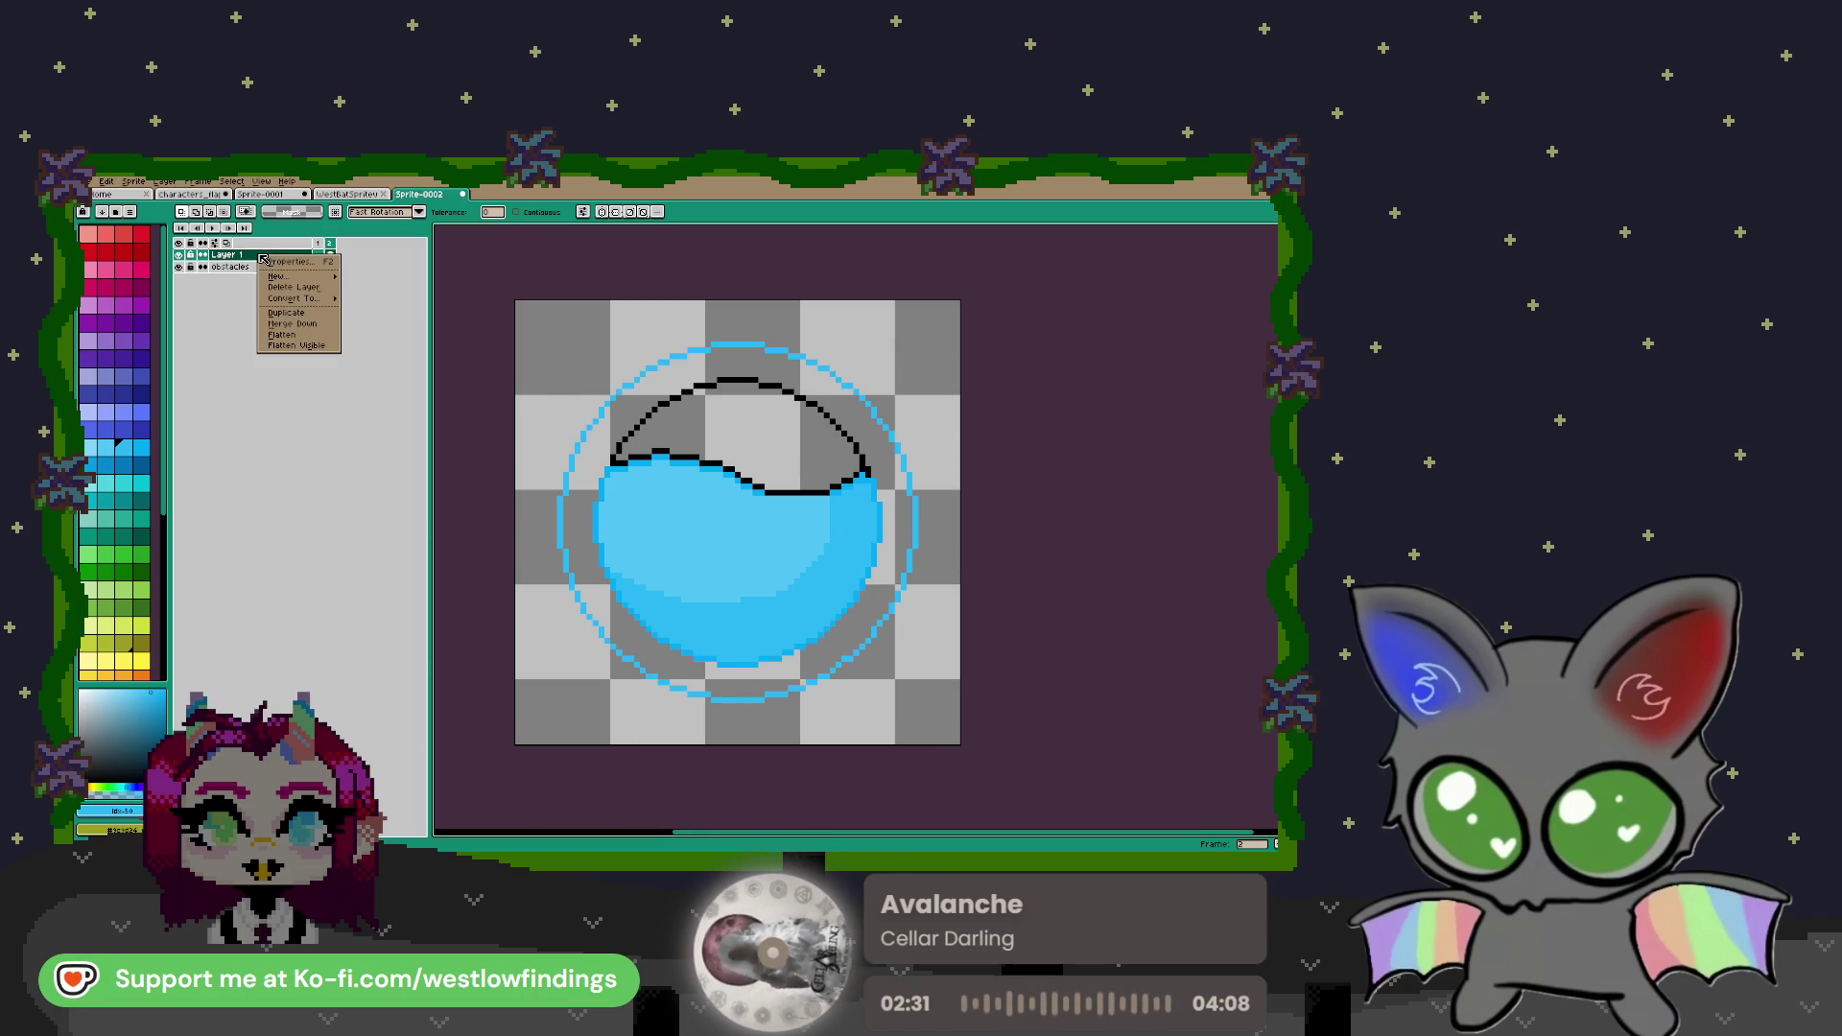
Merge Layer 1 into obstacles and move the whole drawing about 12 pixels down
left_click(298, 324)
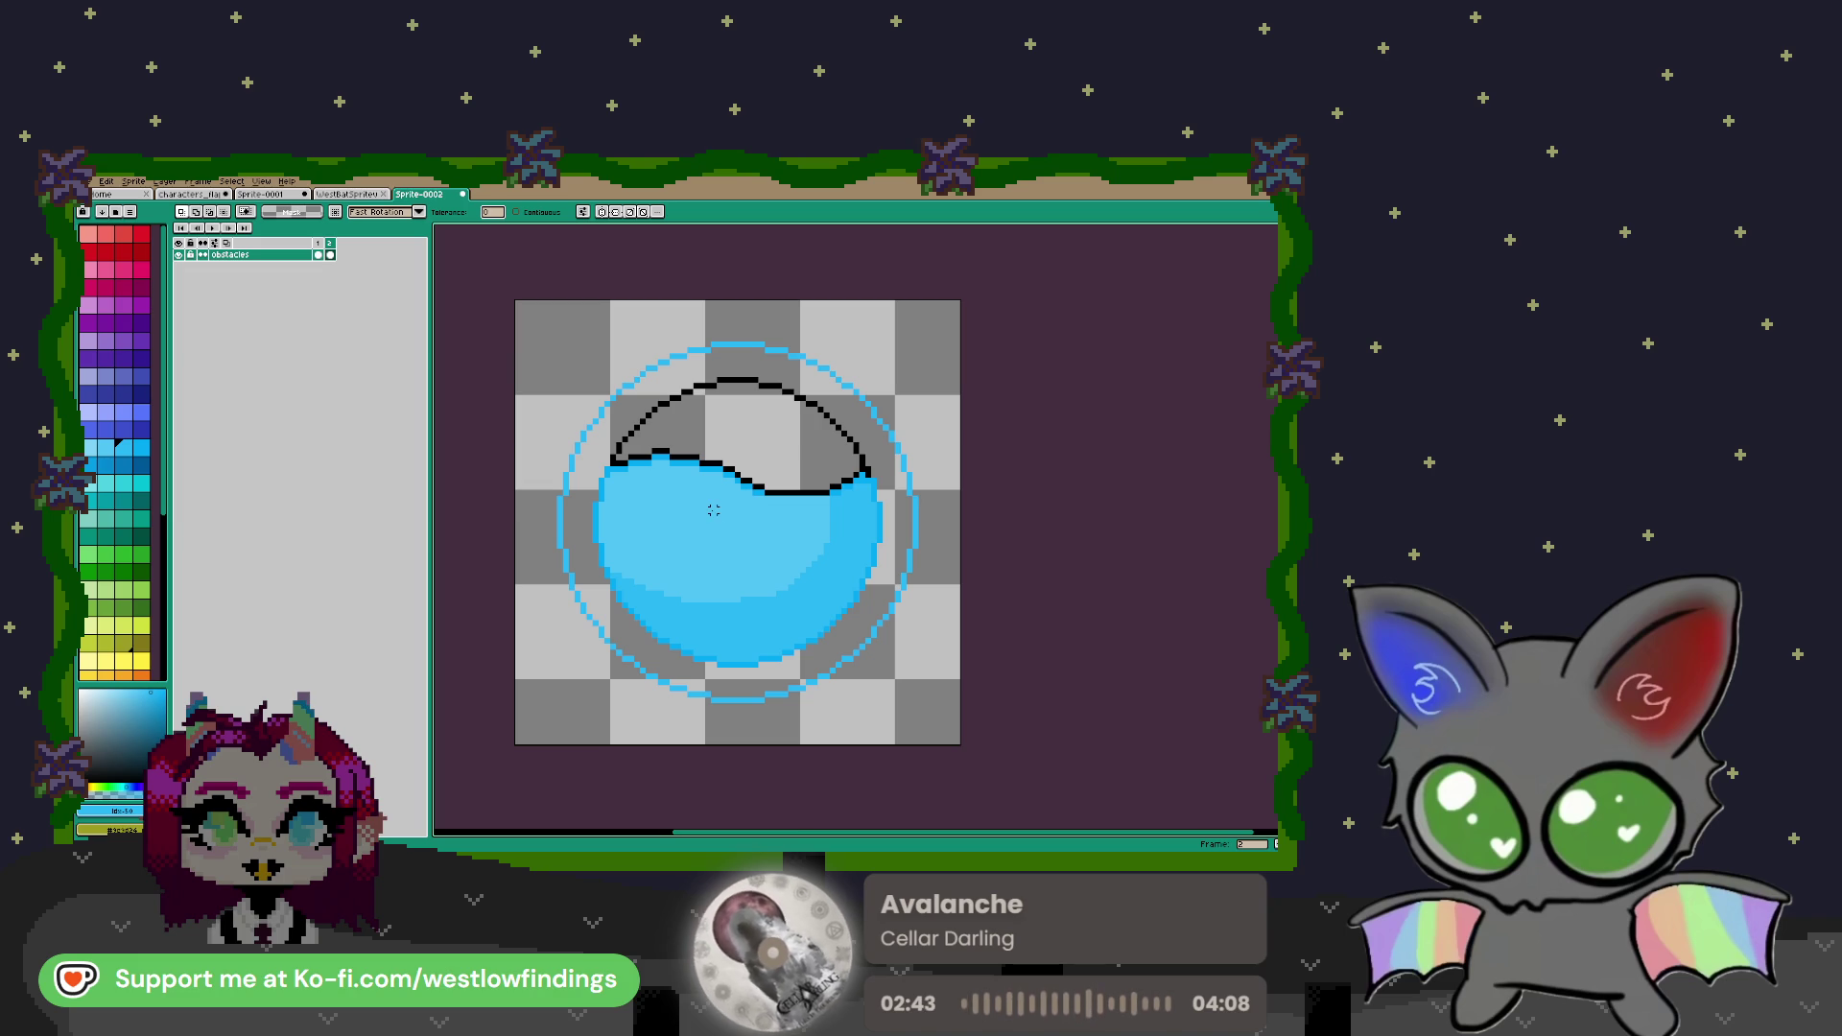
key("b")
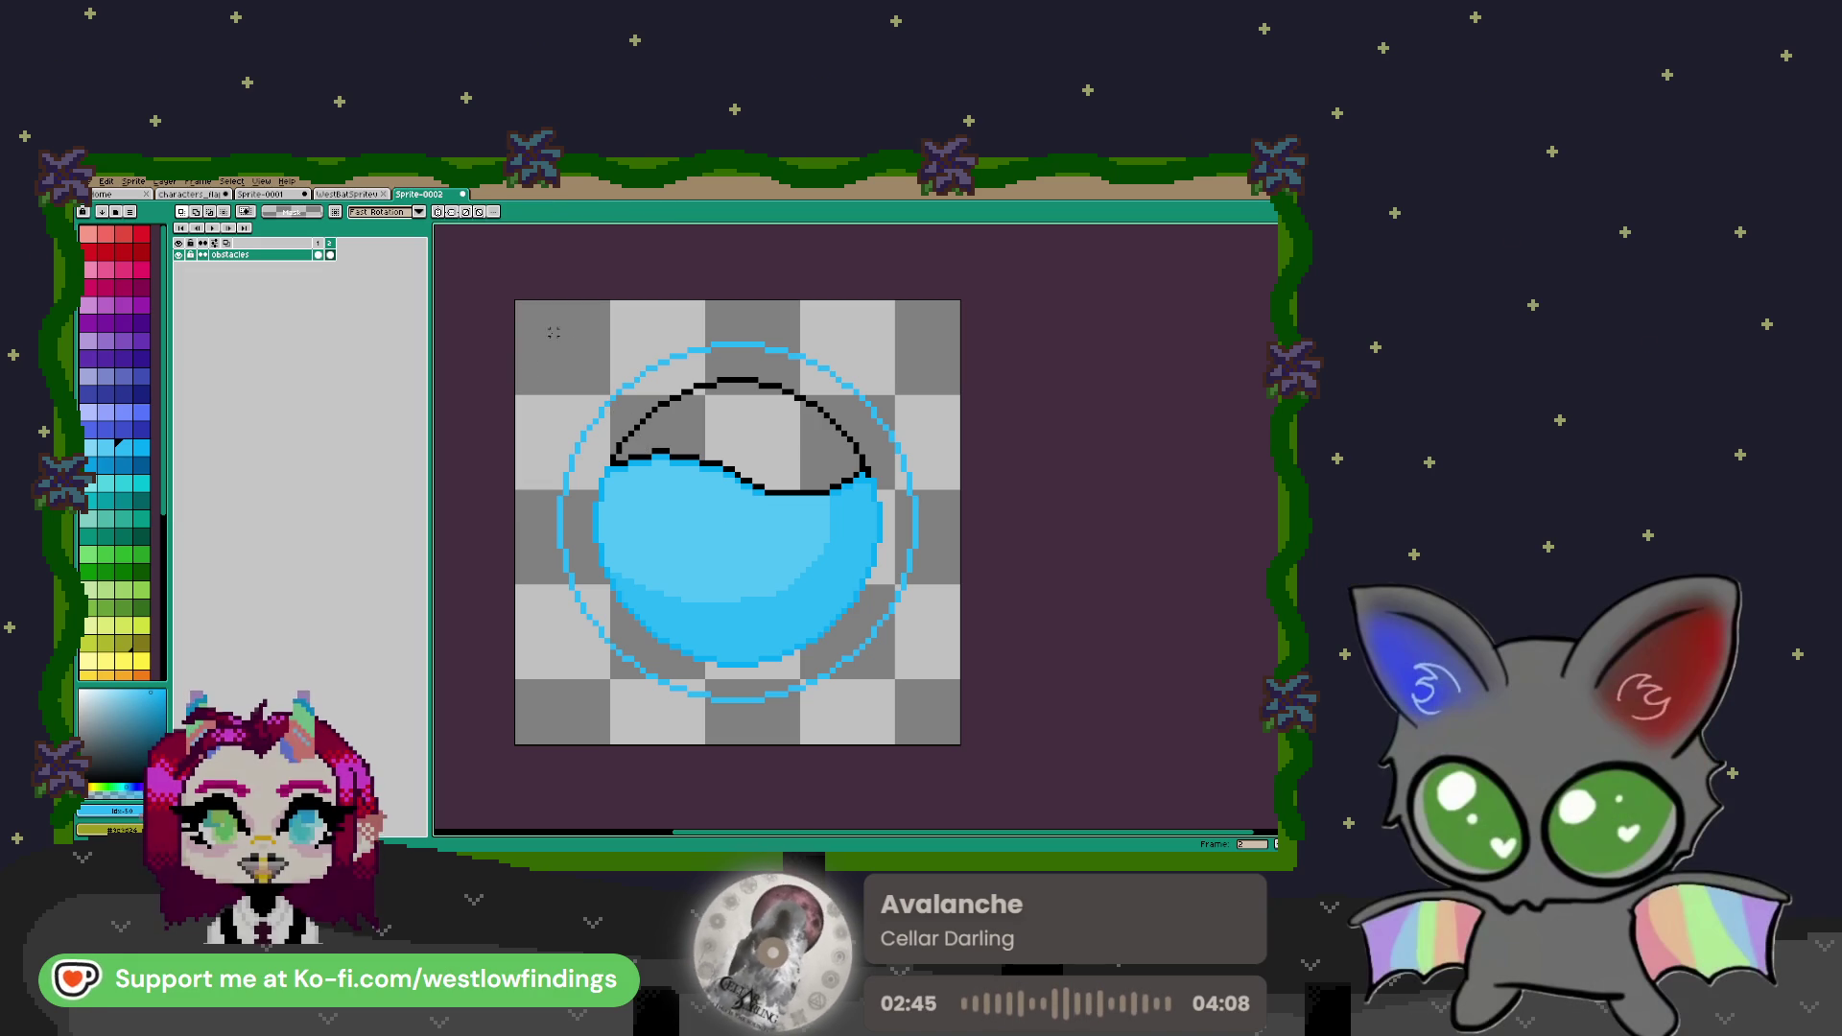
mouse_move(521, 322)
left_mouse_down()
mouse_move(834, 534)
mouse_move(964, 741)
left_mouse_up()
left_click_drag(806, 566, 805, 604)
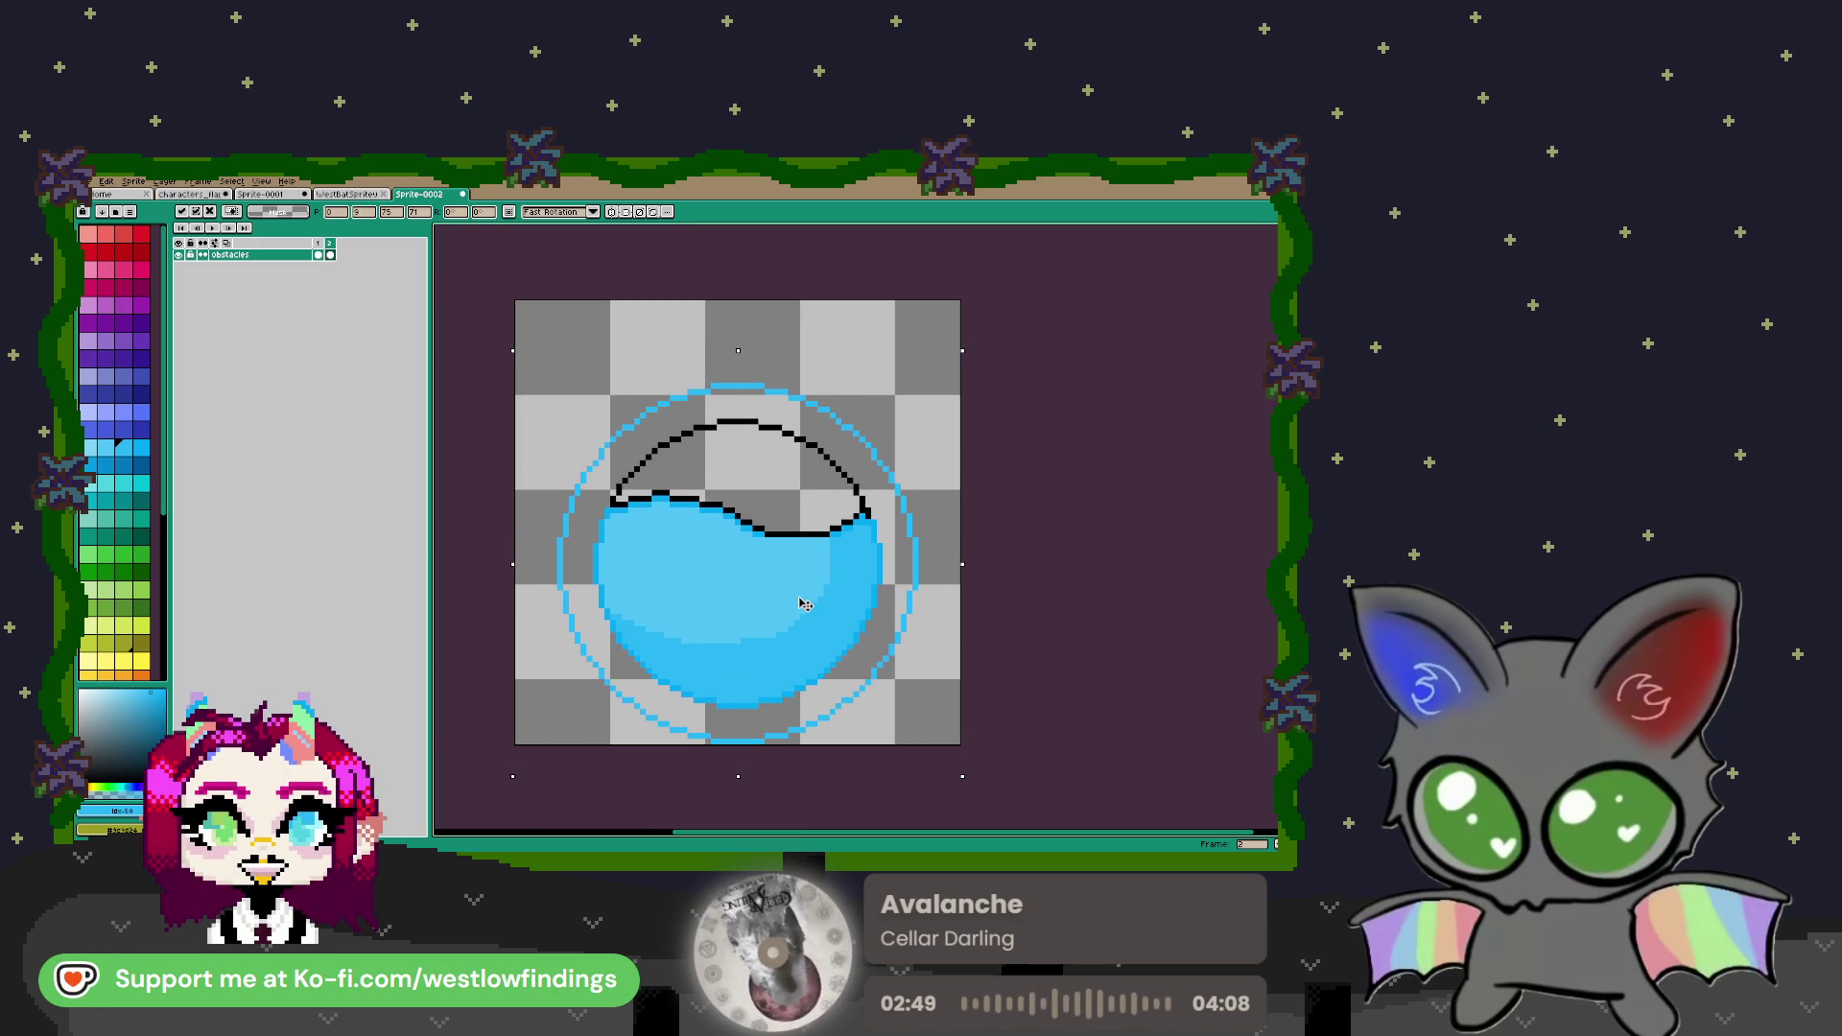
key("ctrl+d")
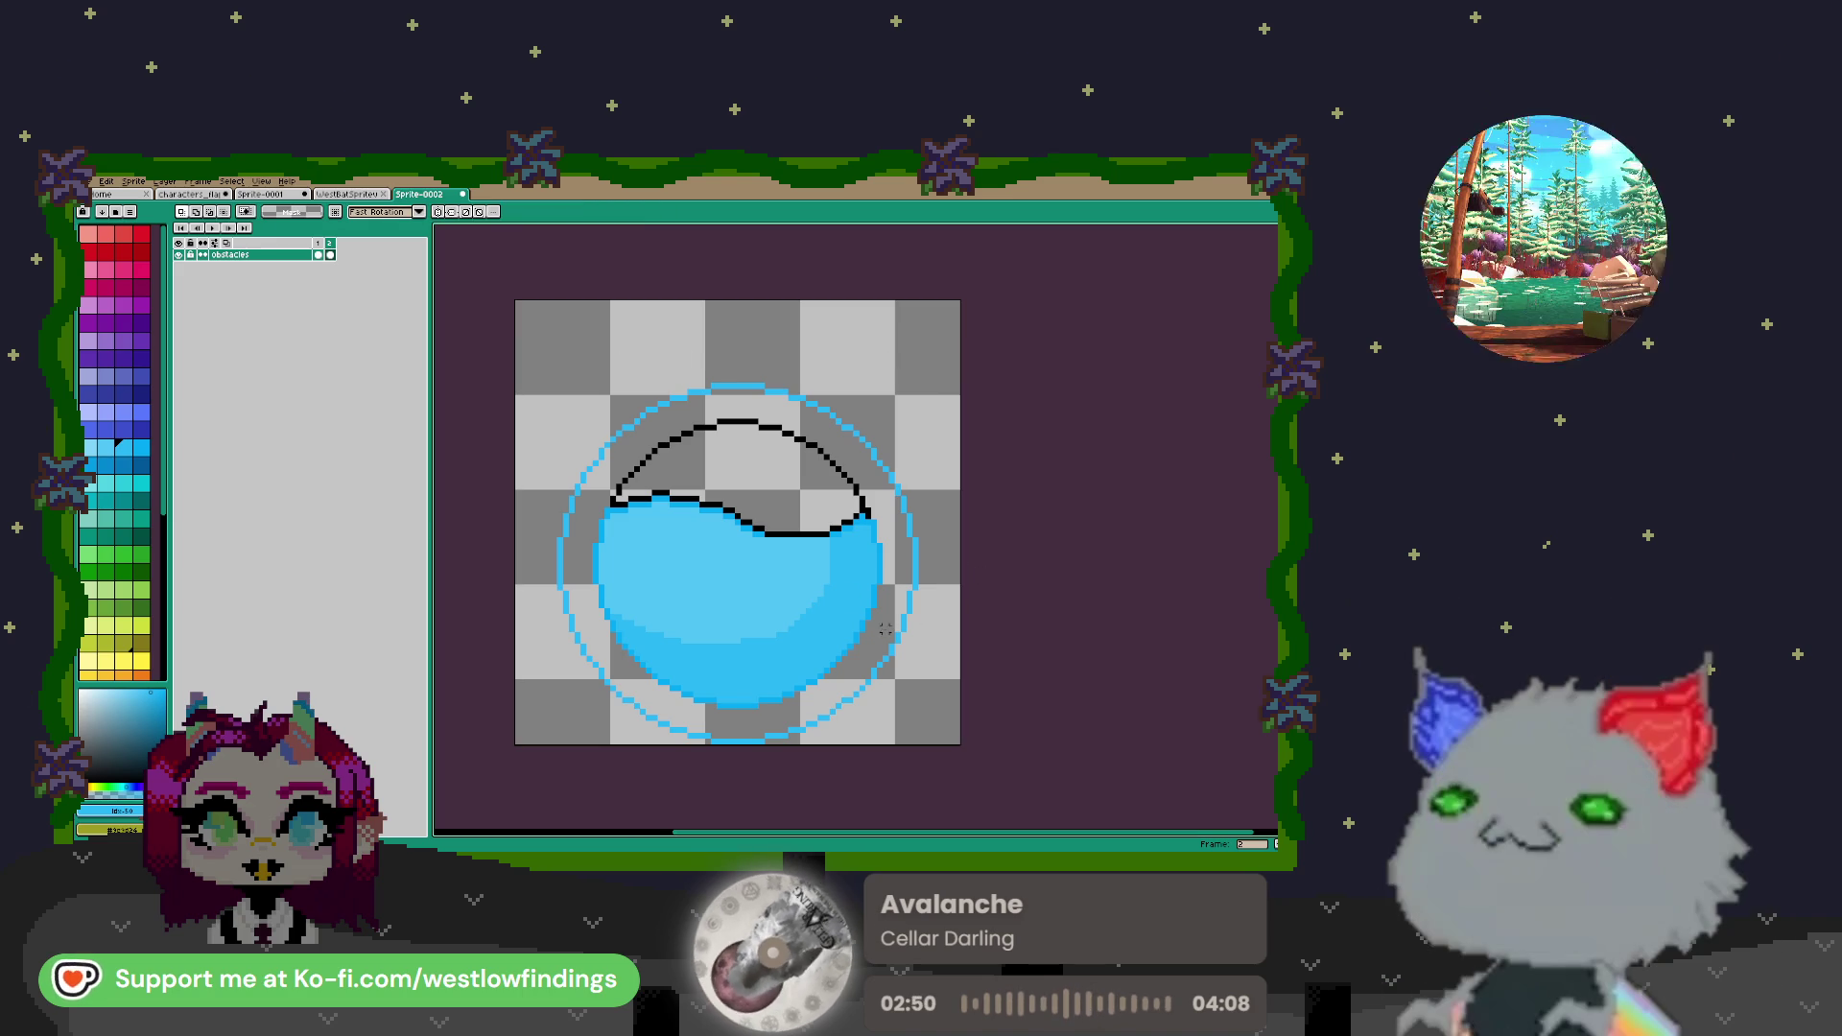
Recolour the blue outer ring black
key("w")
left_click(919, 571)
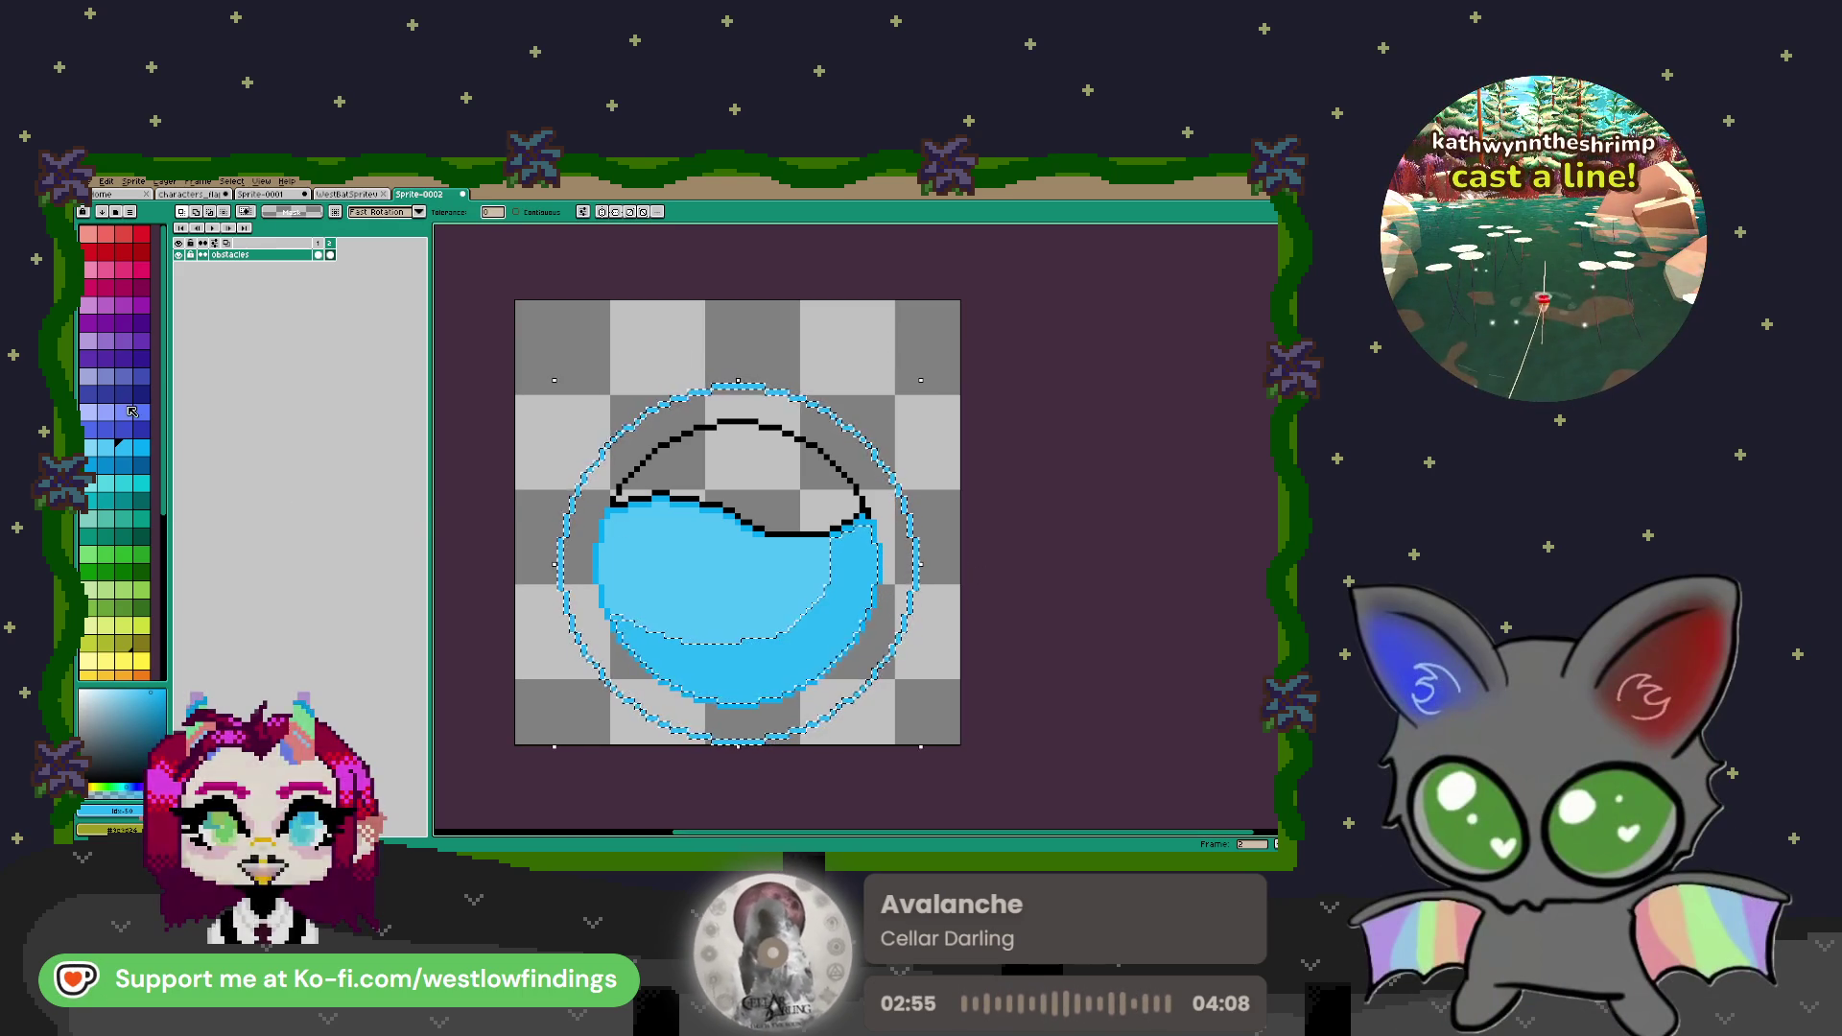
scroll(152, 492, "down", 4)
left_click(144, 518)
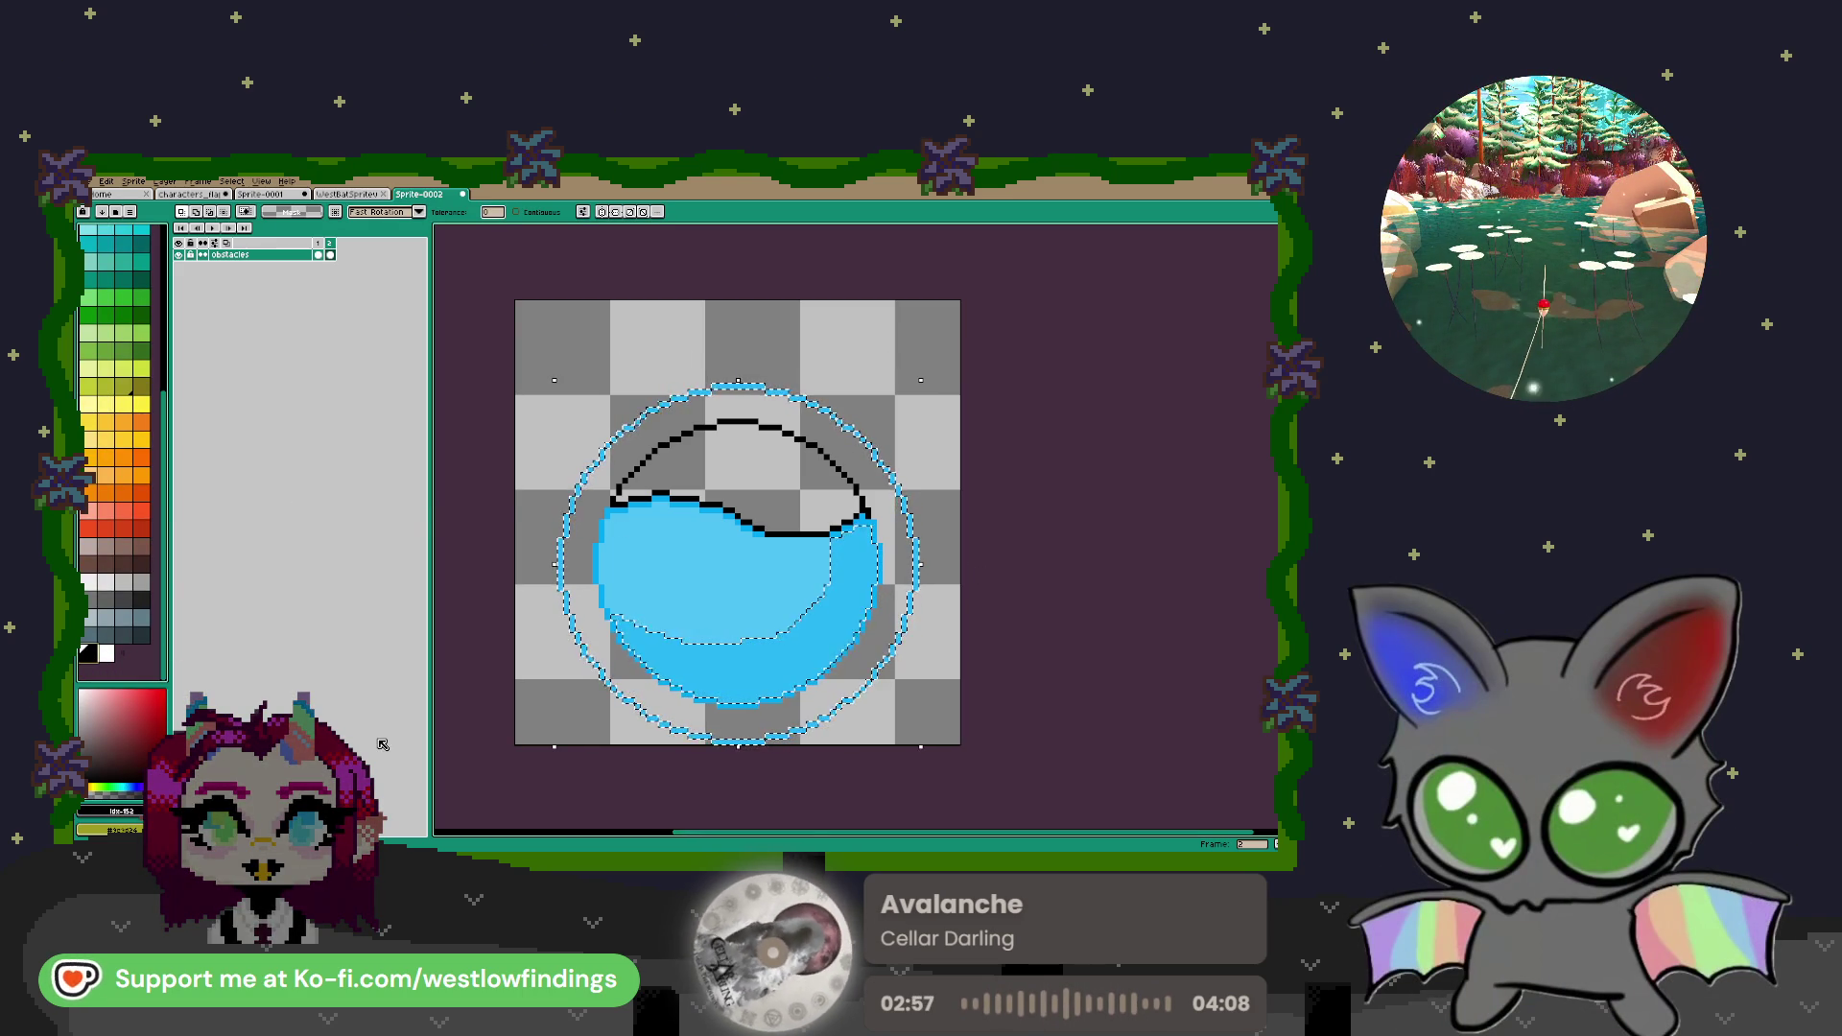
key("b")
scroll(660, 784, "up", 5)
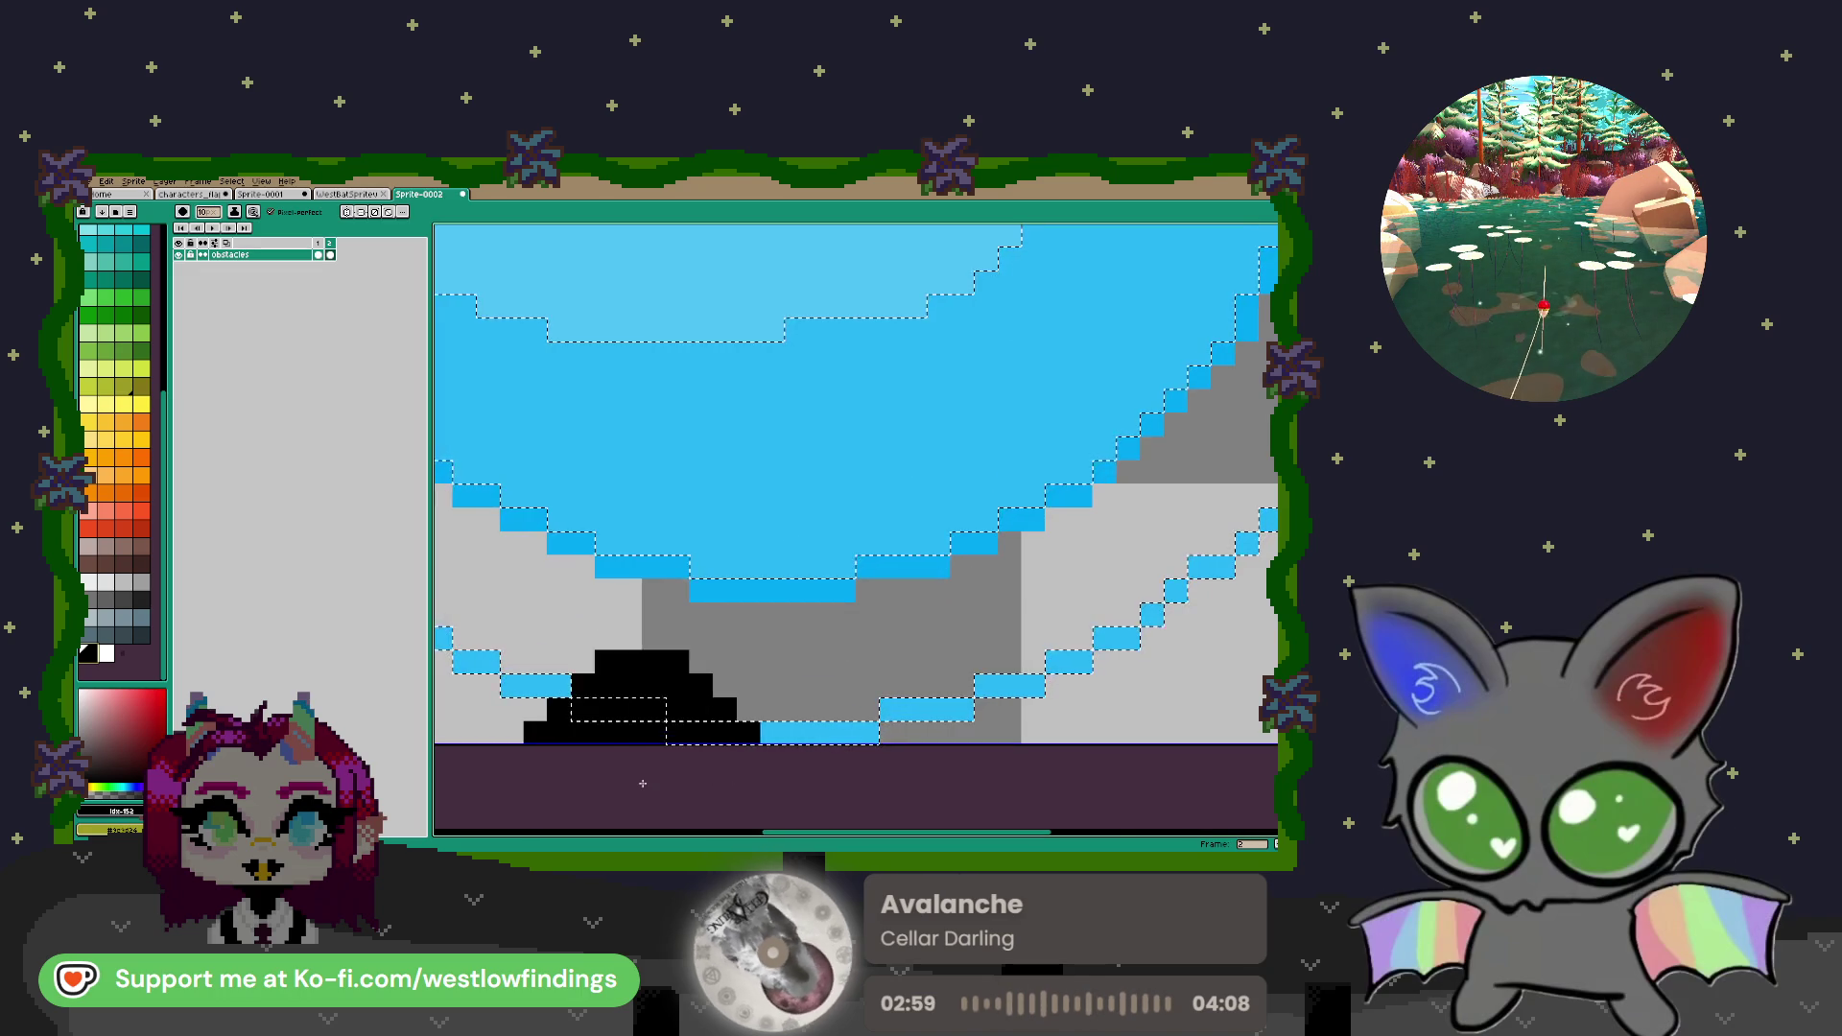
scroll(660, 784, "down", 6)
left_click_drag(678, 741, 621, 739)
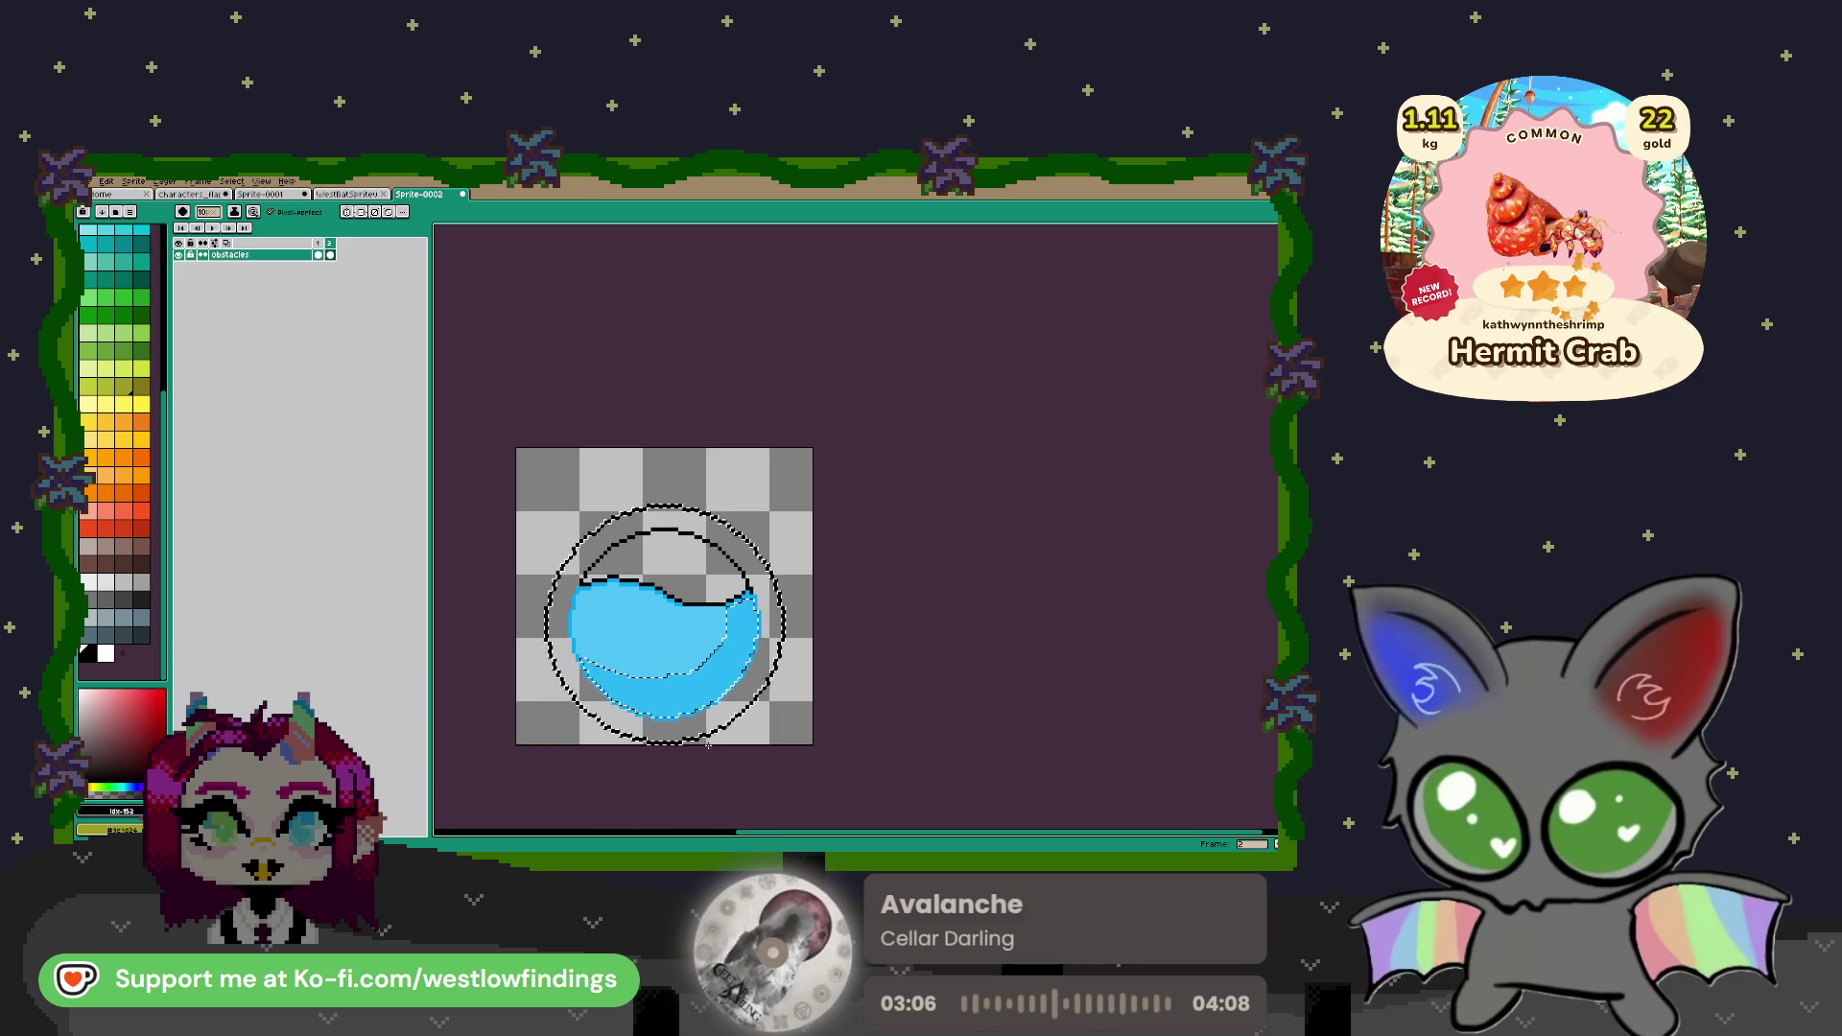
scroll(616, 699, "down", 1)
scroll(615, 702, "up", 2)
key("ctrl+d")
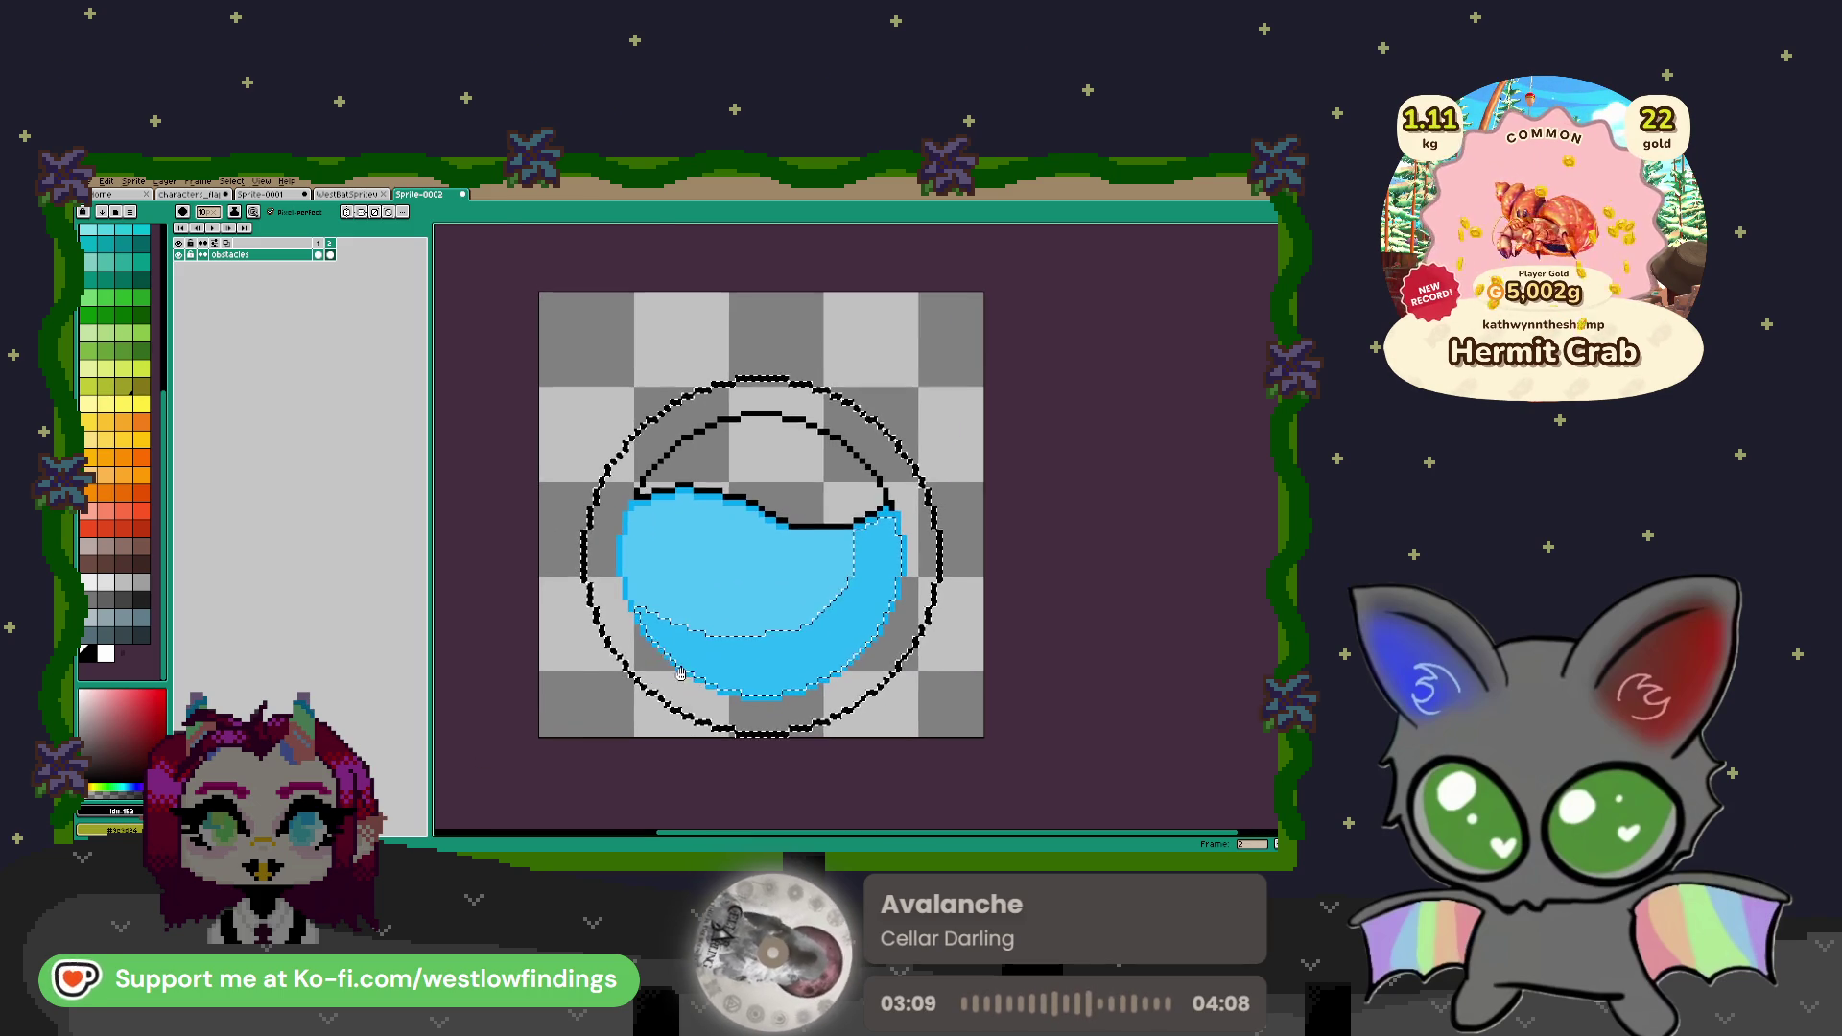
Fill the band between the two circles with light grey
key("w")
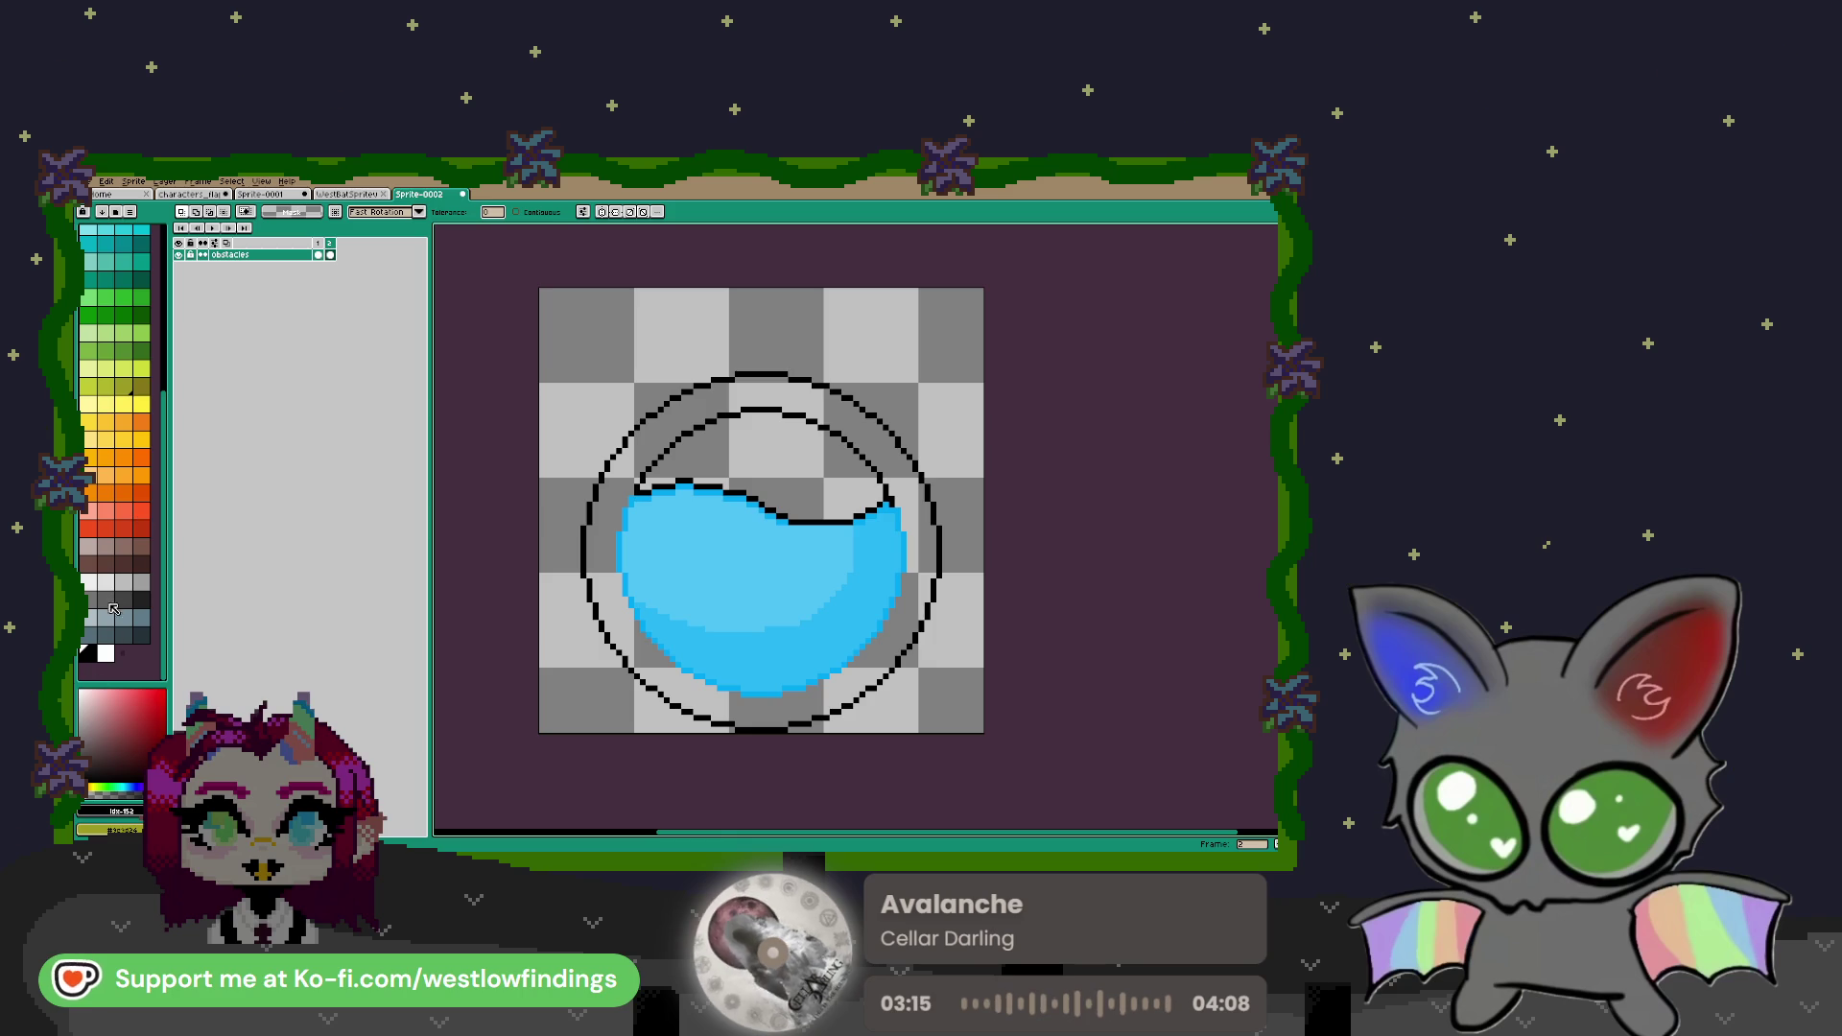
left_click(114, 579)
key("g")
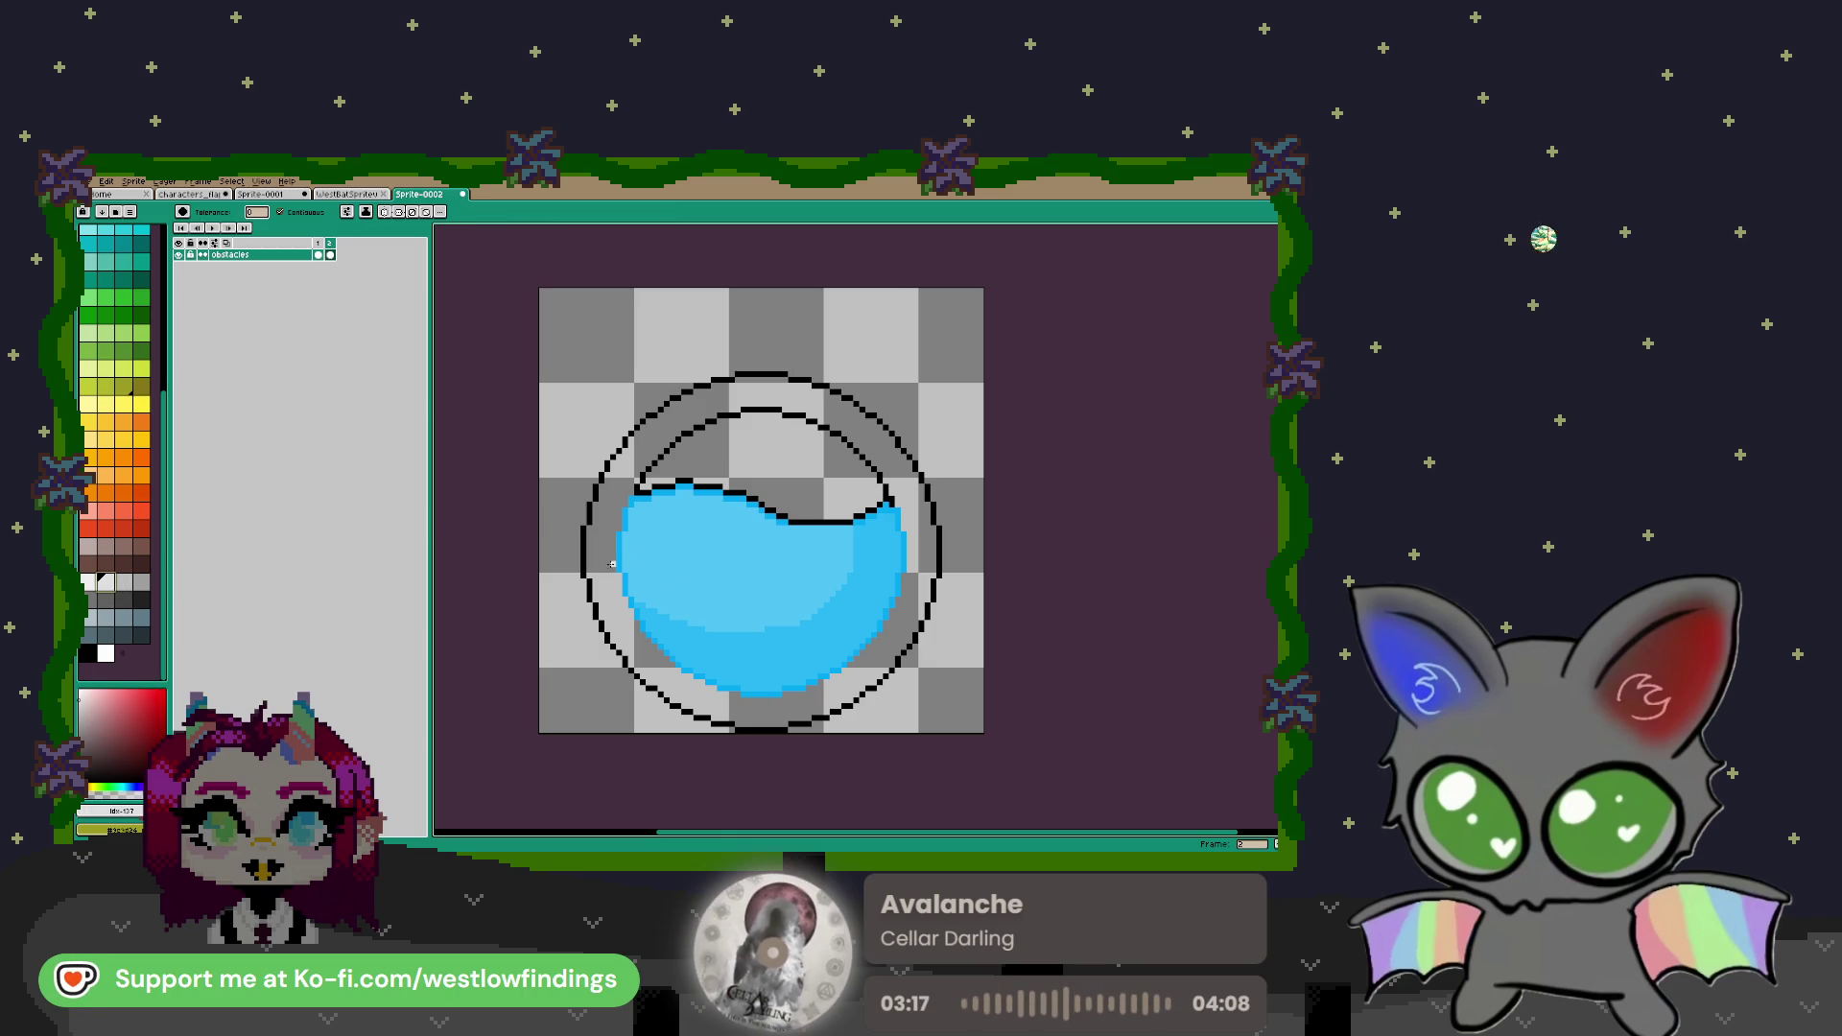
left_click(611, 566)
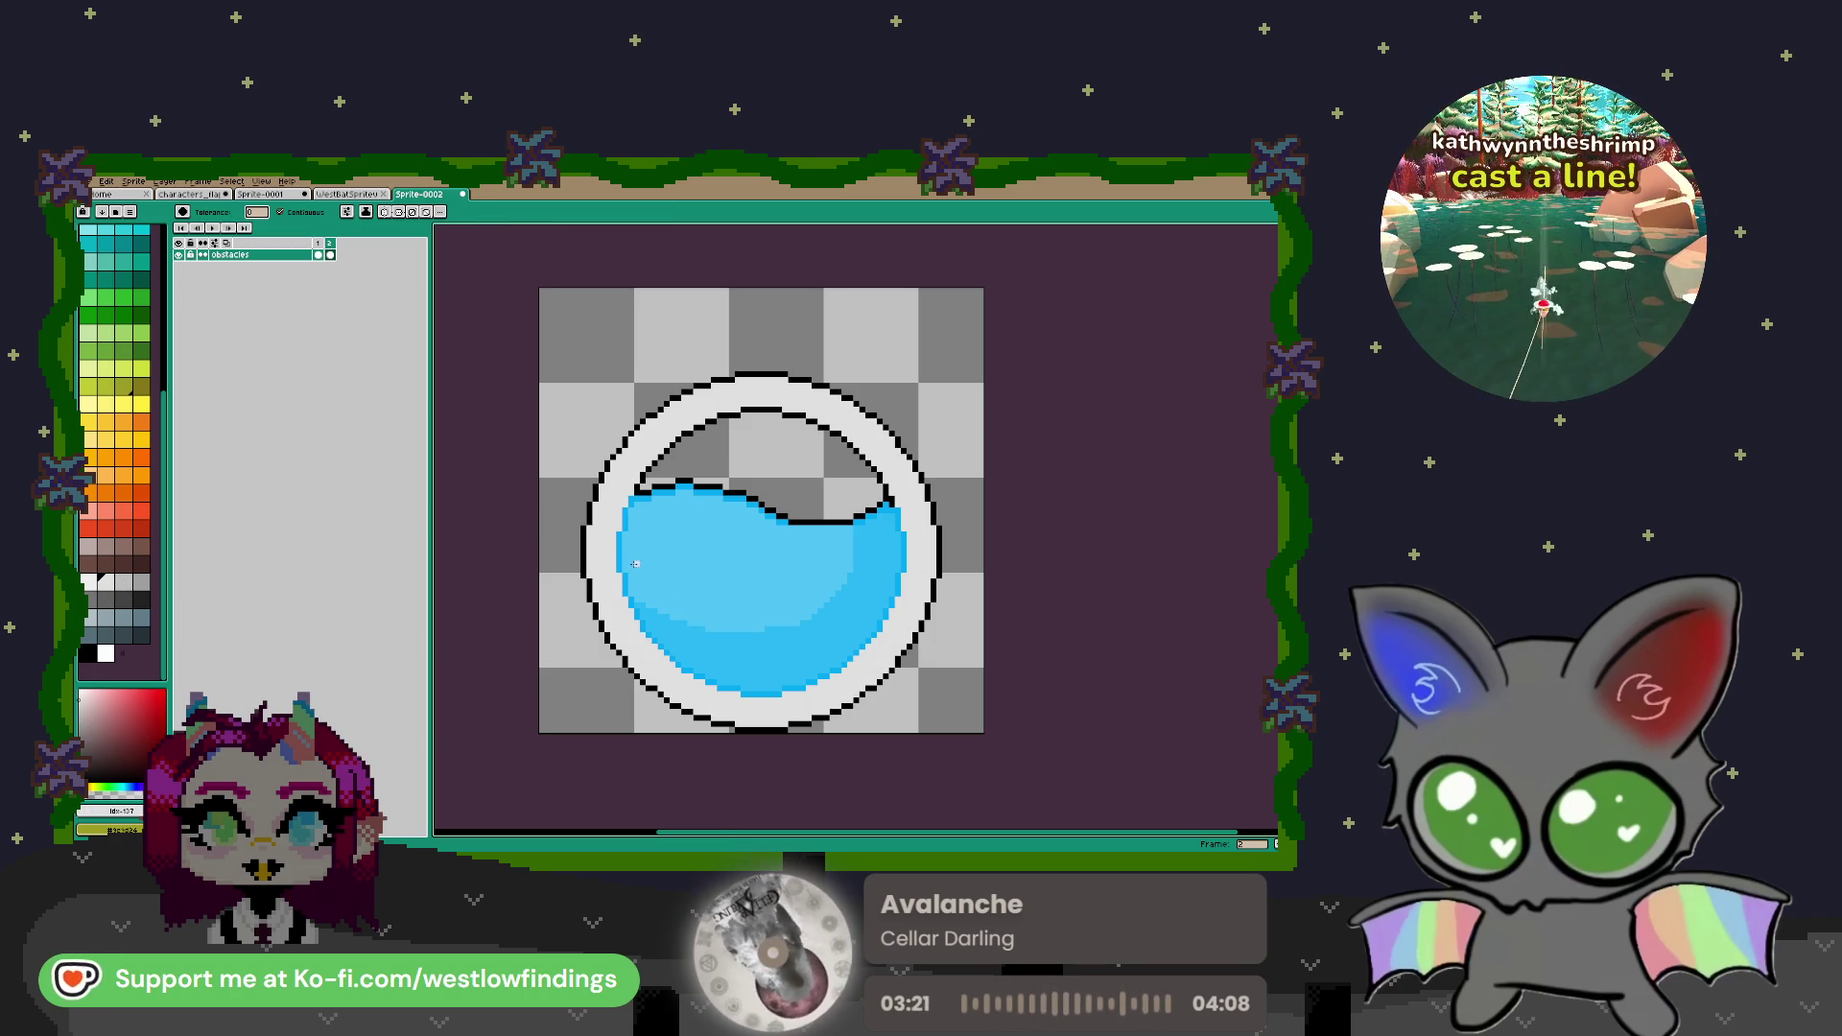
Refill the grey band with a pale bluish glass colour
left_click(116, 789)
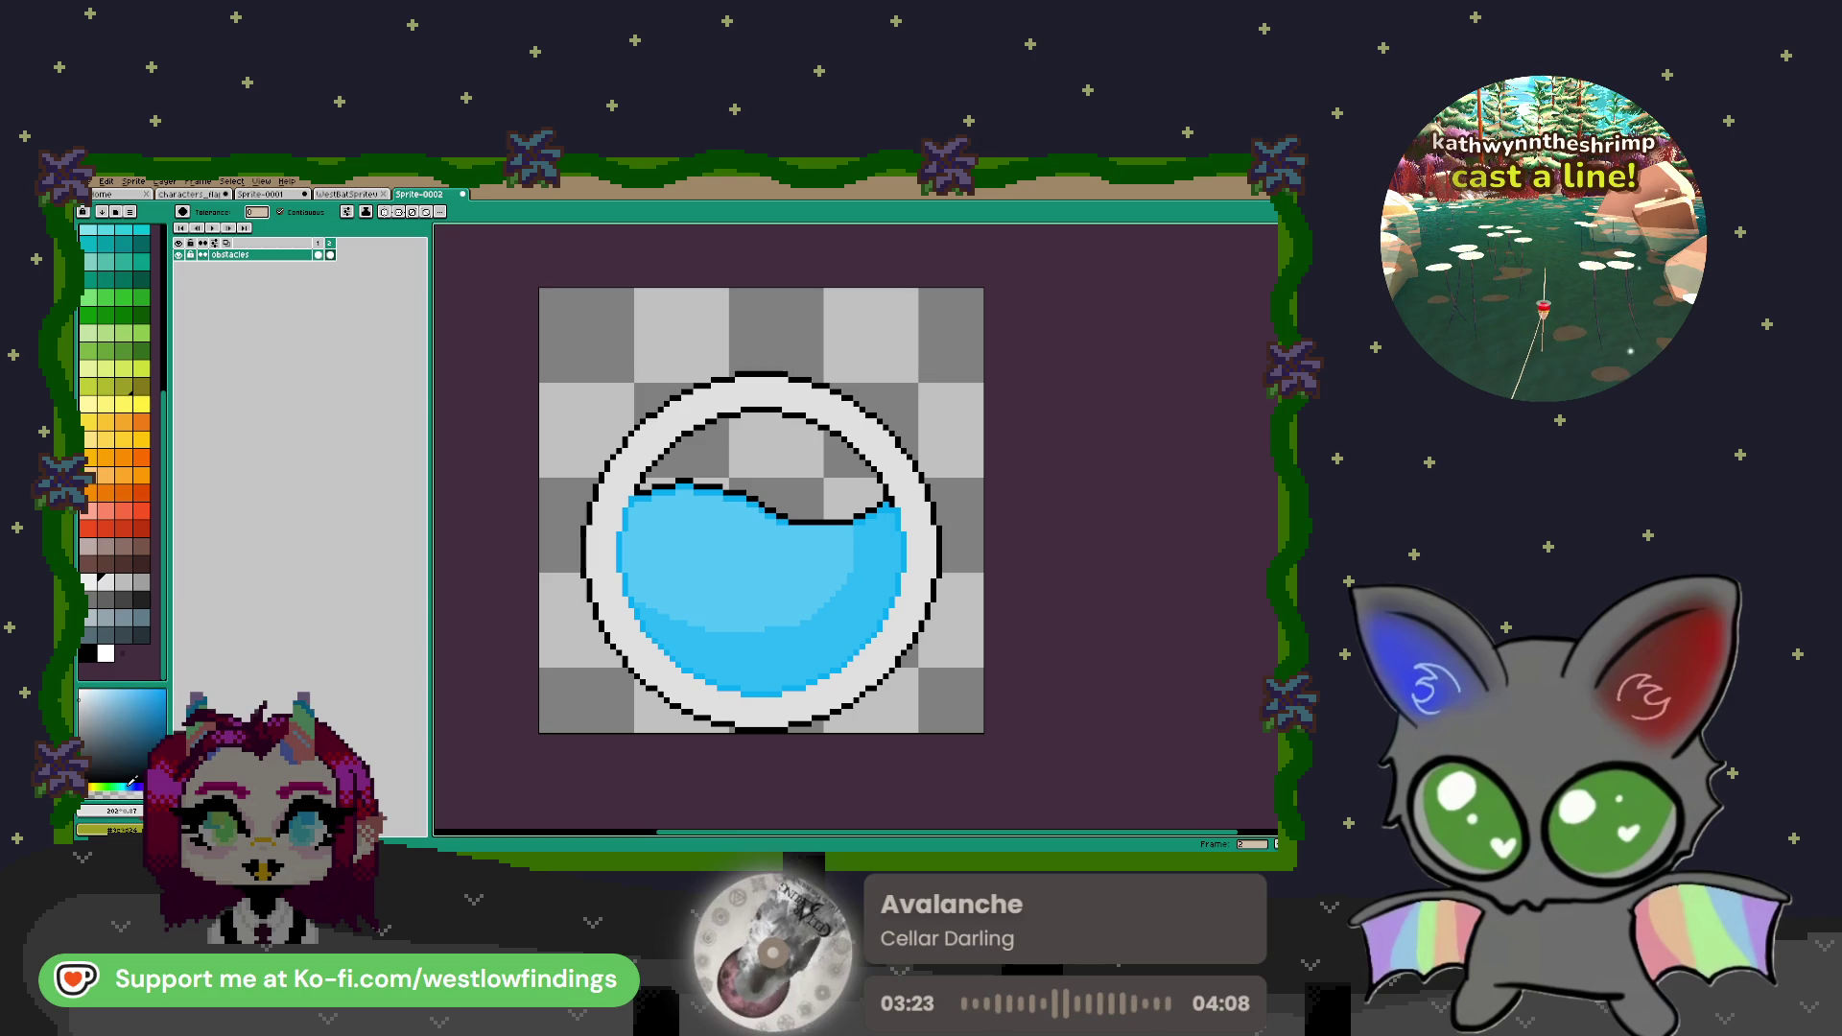
left_click(93, 693)
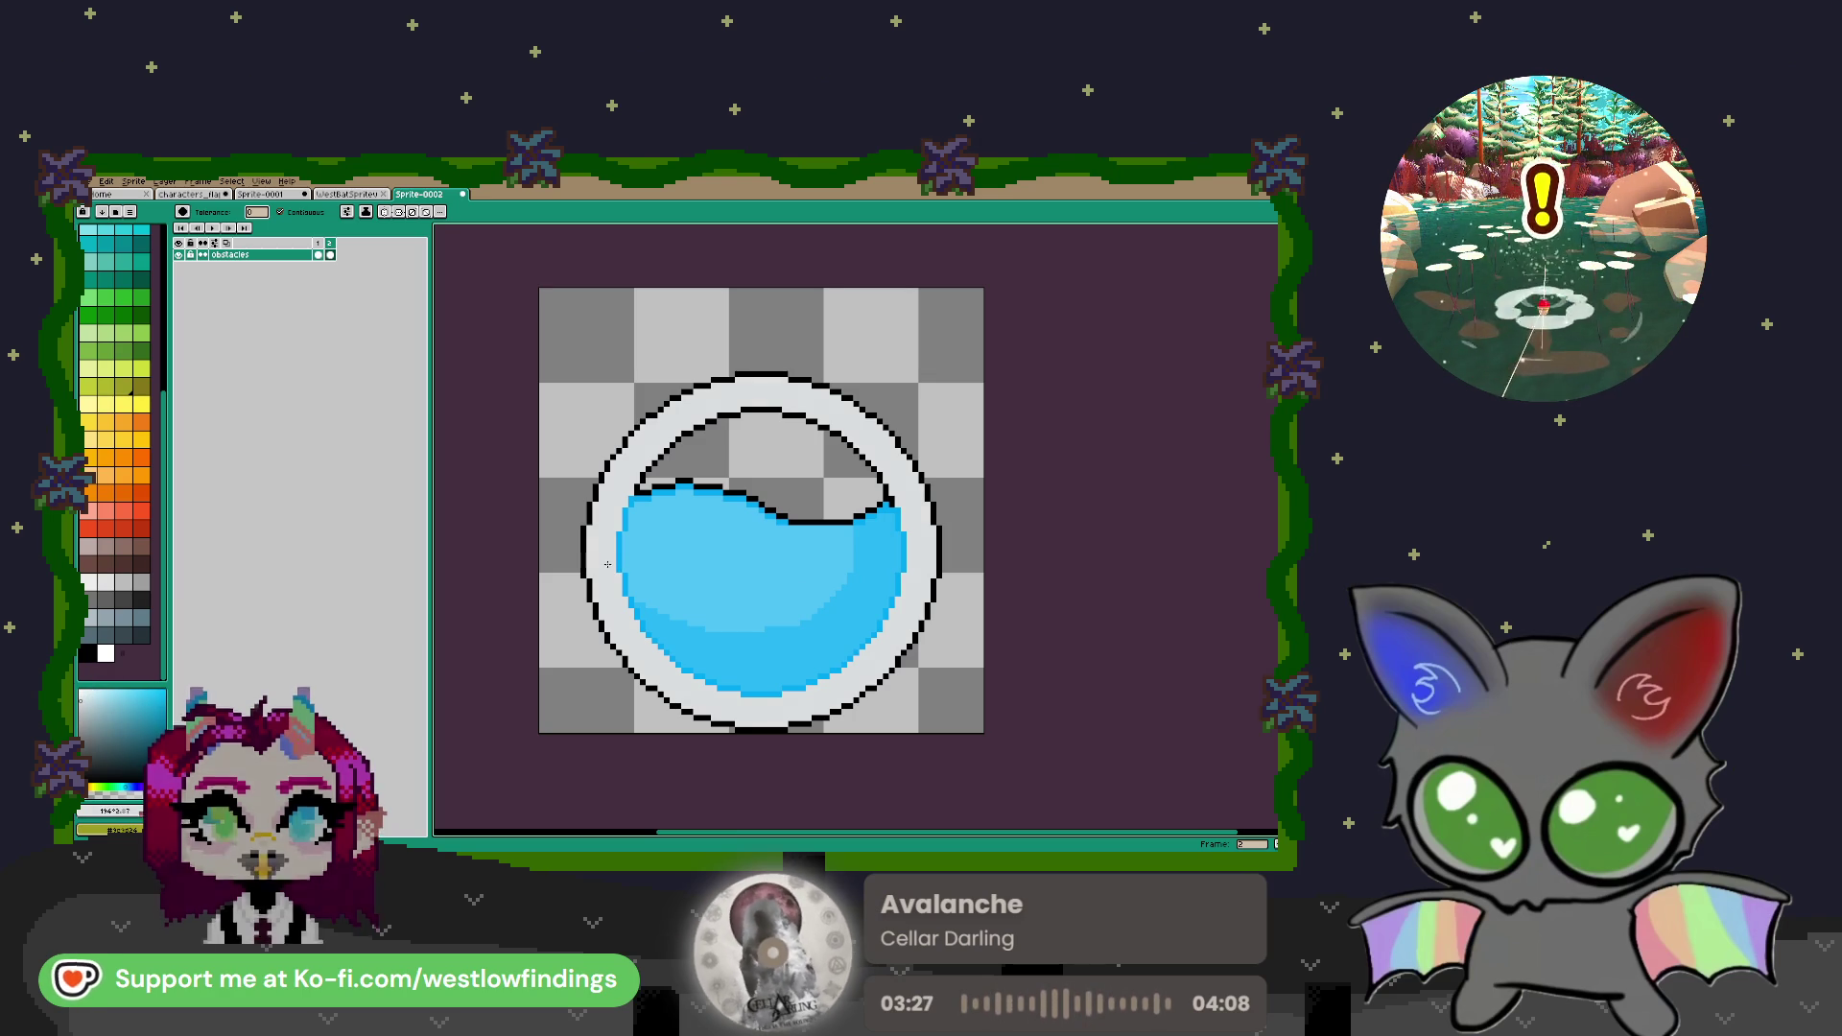
left_click(93, 697)
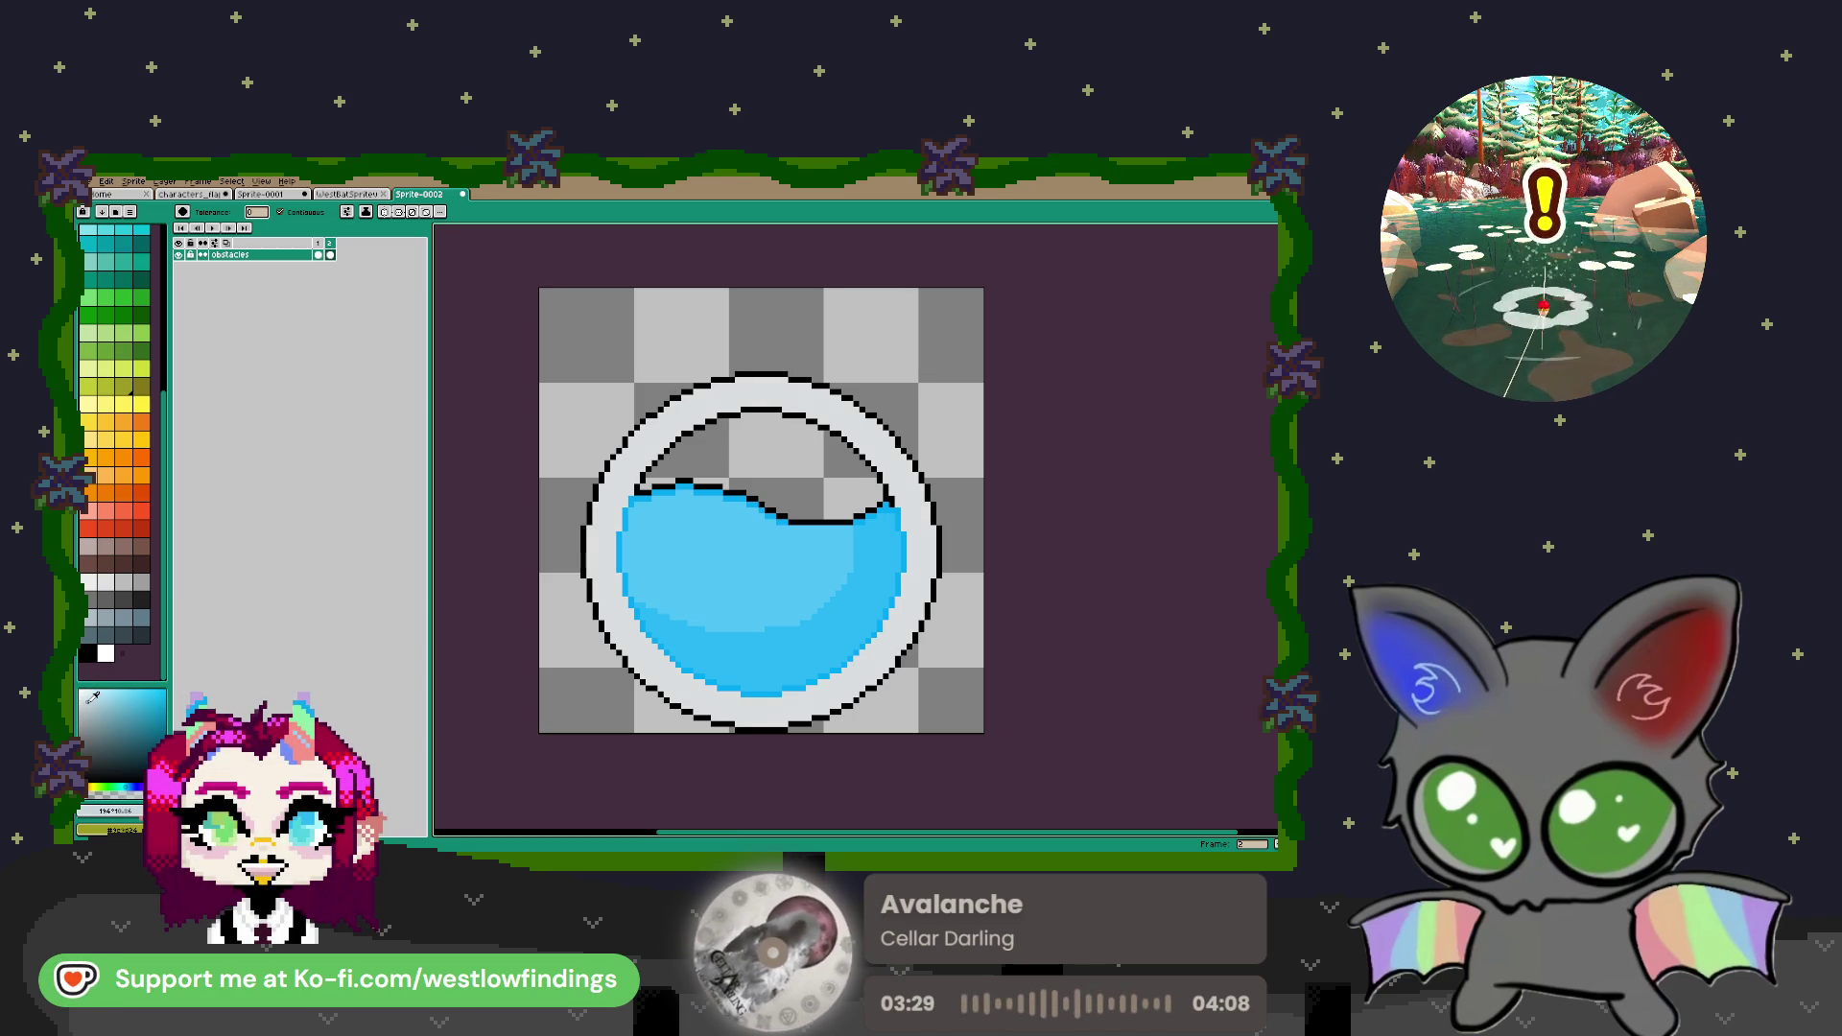
left_click(607, 515)
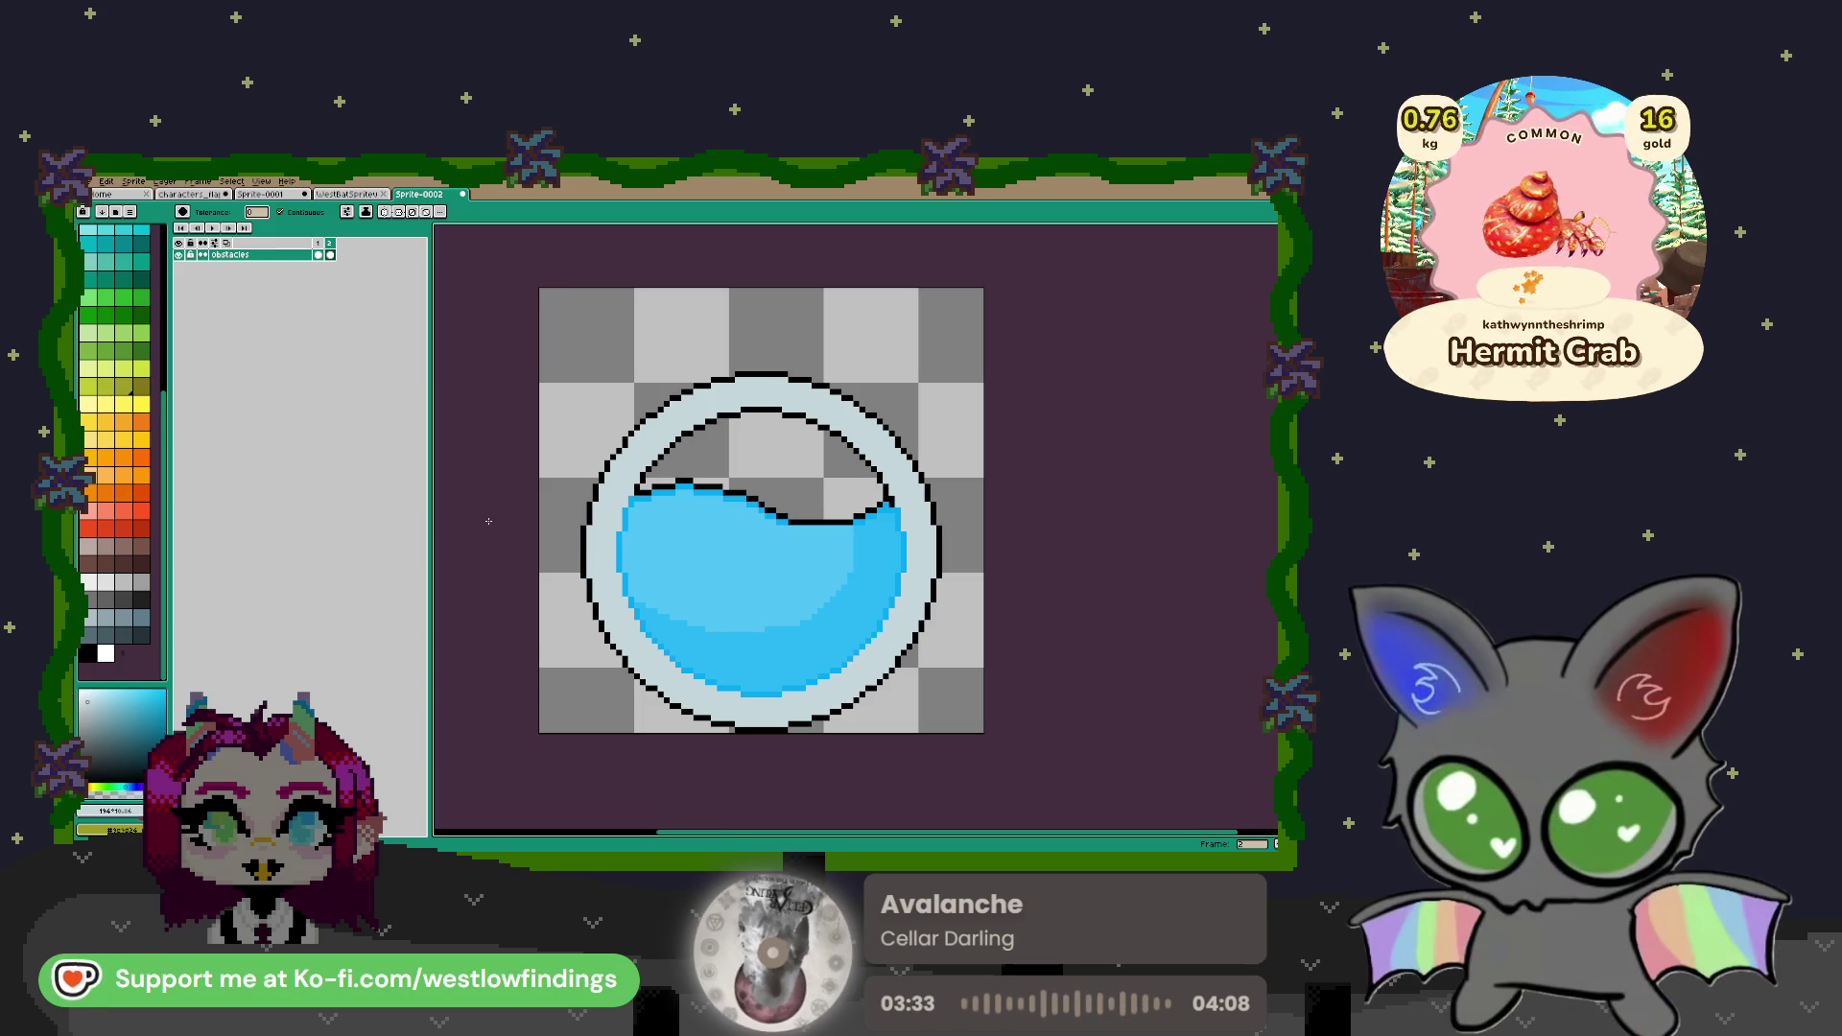
Pick brown from the palette and bring the top of the jar into view
left_click(140, 546)
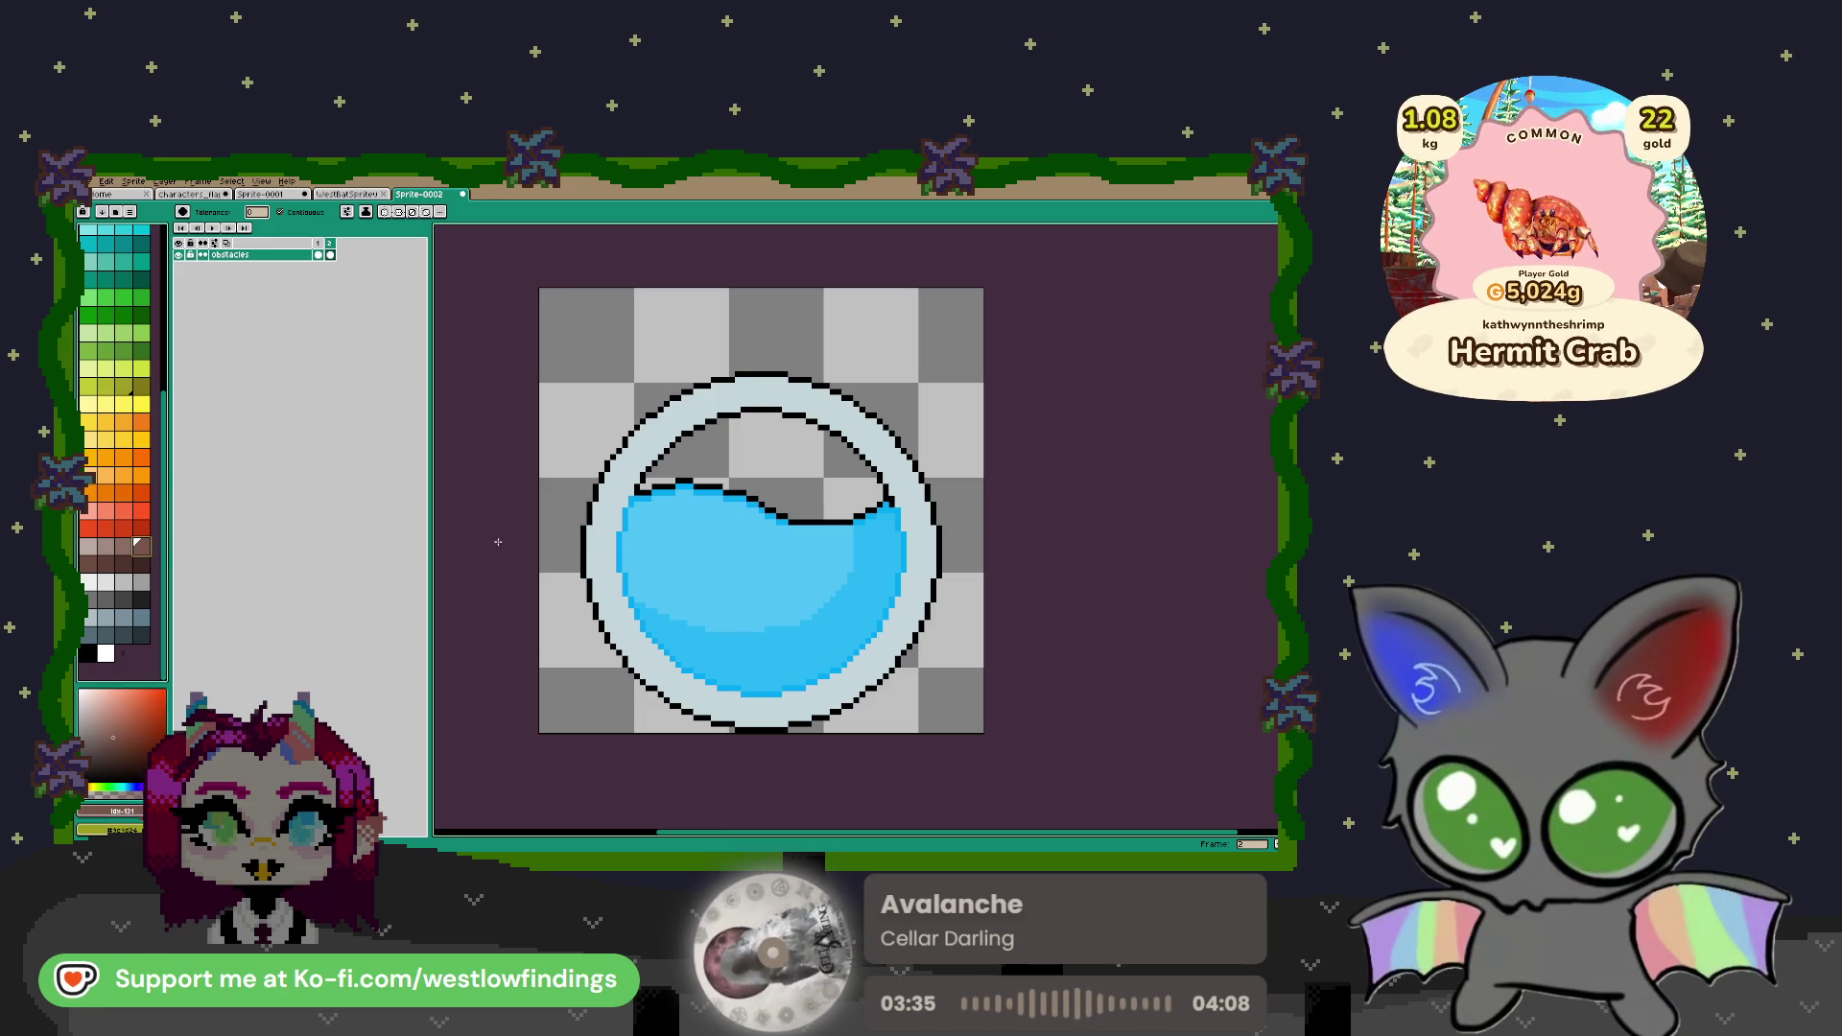
scroll(767, 365, "up", 2)
left_click_drag(757, 378, 766, 477)
With a 1 px pencil, draw a brown bar across the jar's top, then sample black from the outline
key("b")
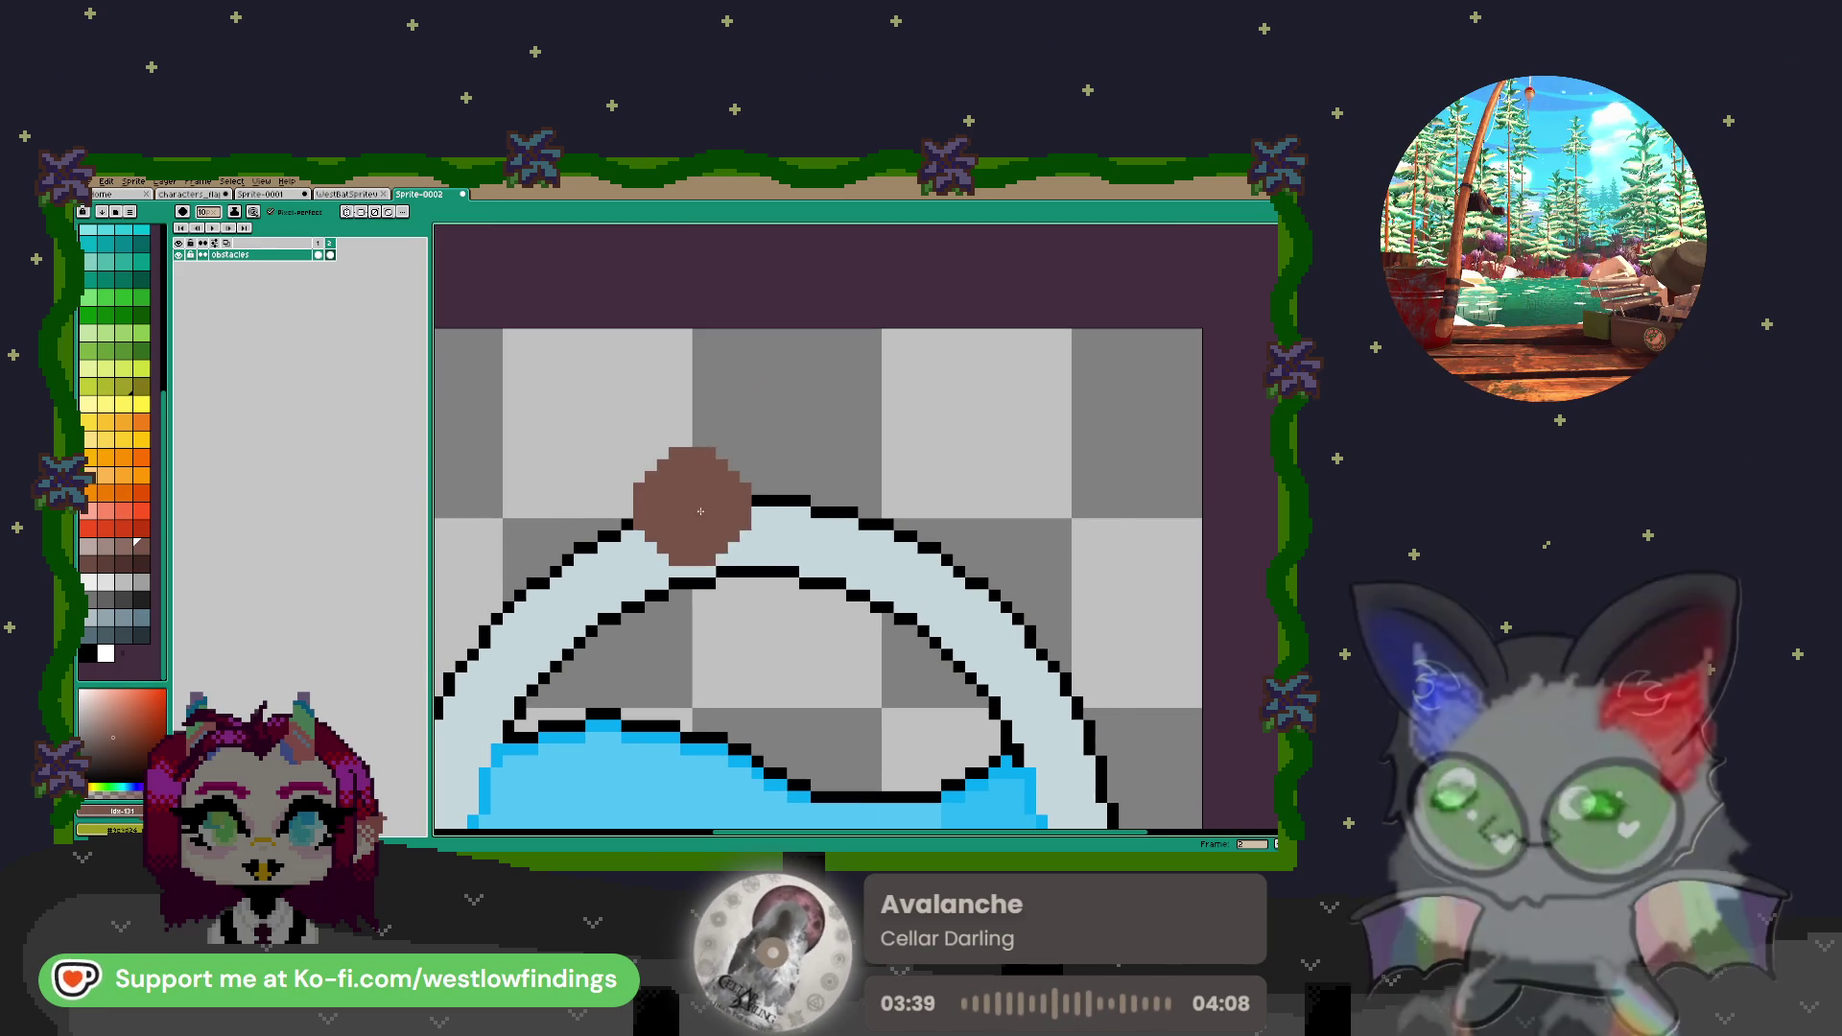
key("minus")
key("minus")
key("minus")
mouse_move(780, 570)
left_mouse_down()
mouse_move(761, 471)
mouse_move(790, 518)
mouse_move(802, 445)
left_mouse_up()
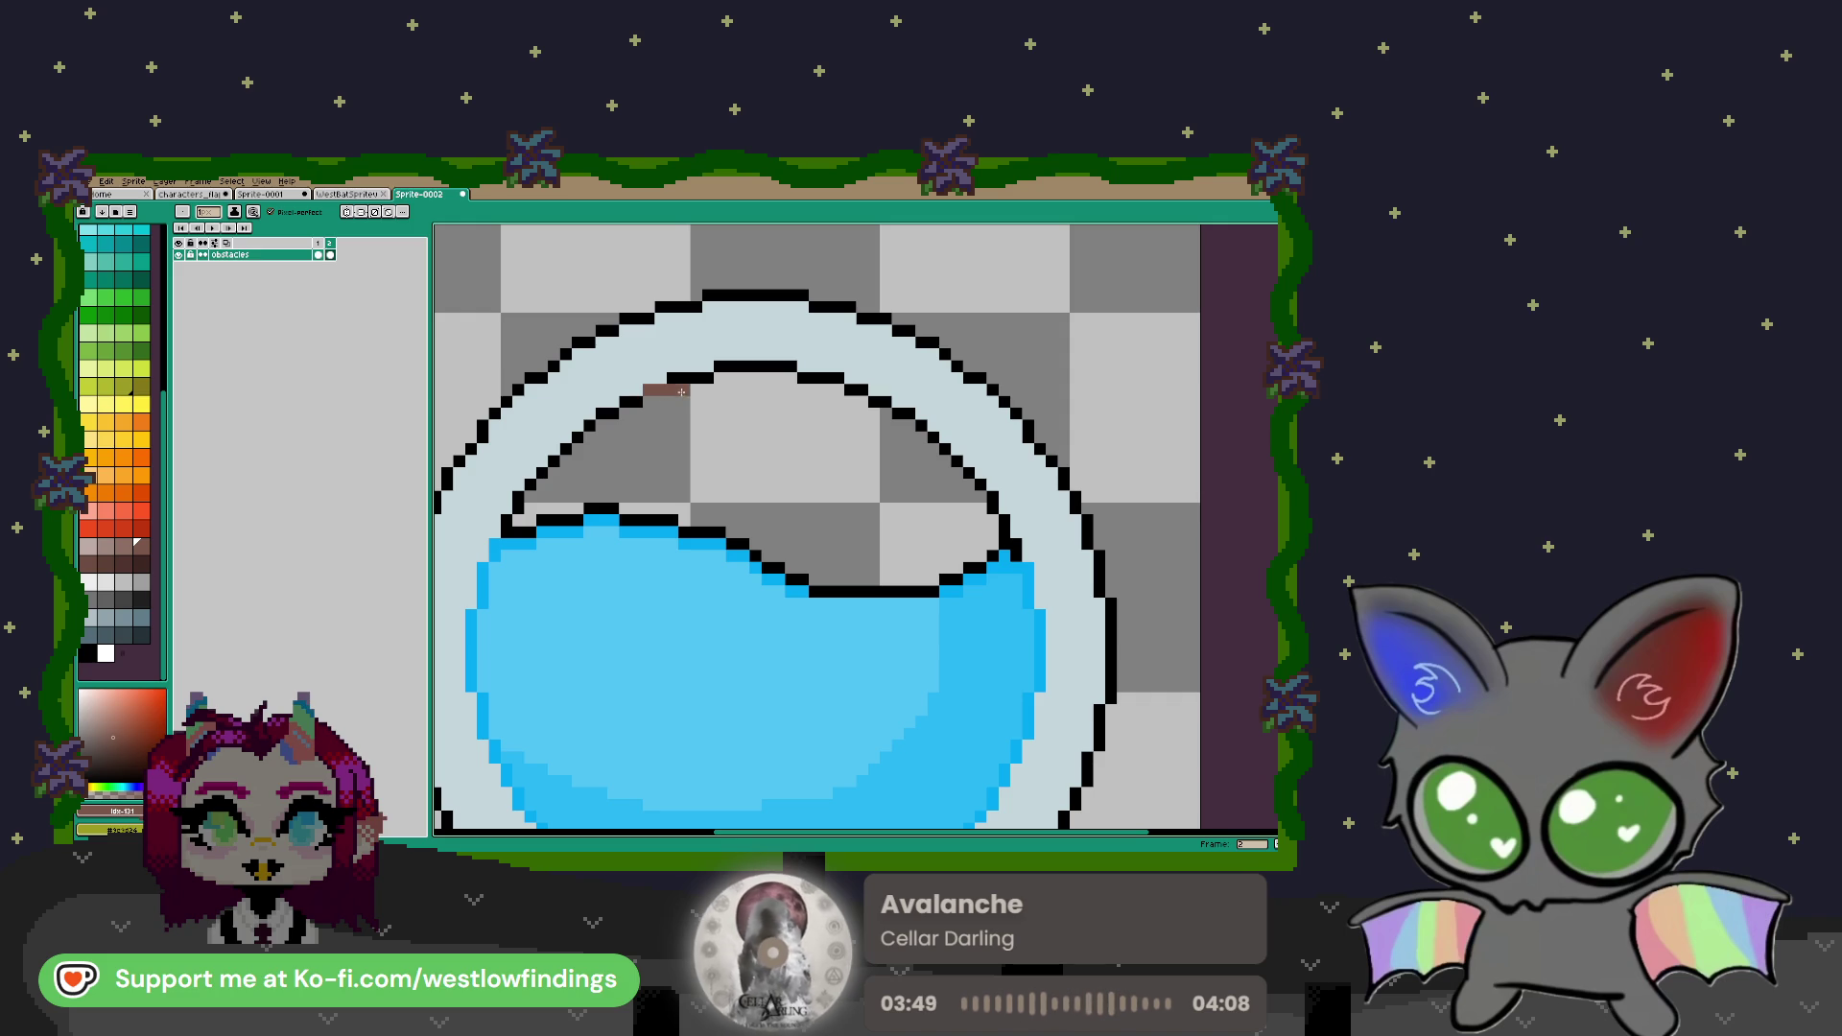
mouse_move(761, 389)
left_mouse_down()
mouse_move(867, 389)
mouse_move(635, 368)
mouse_move(870, 354)
mouse_move(625, 352)
left_mouse_up()
key("i")
left_click(588, 336)
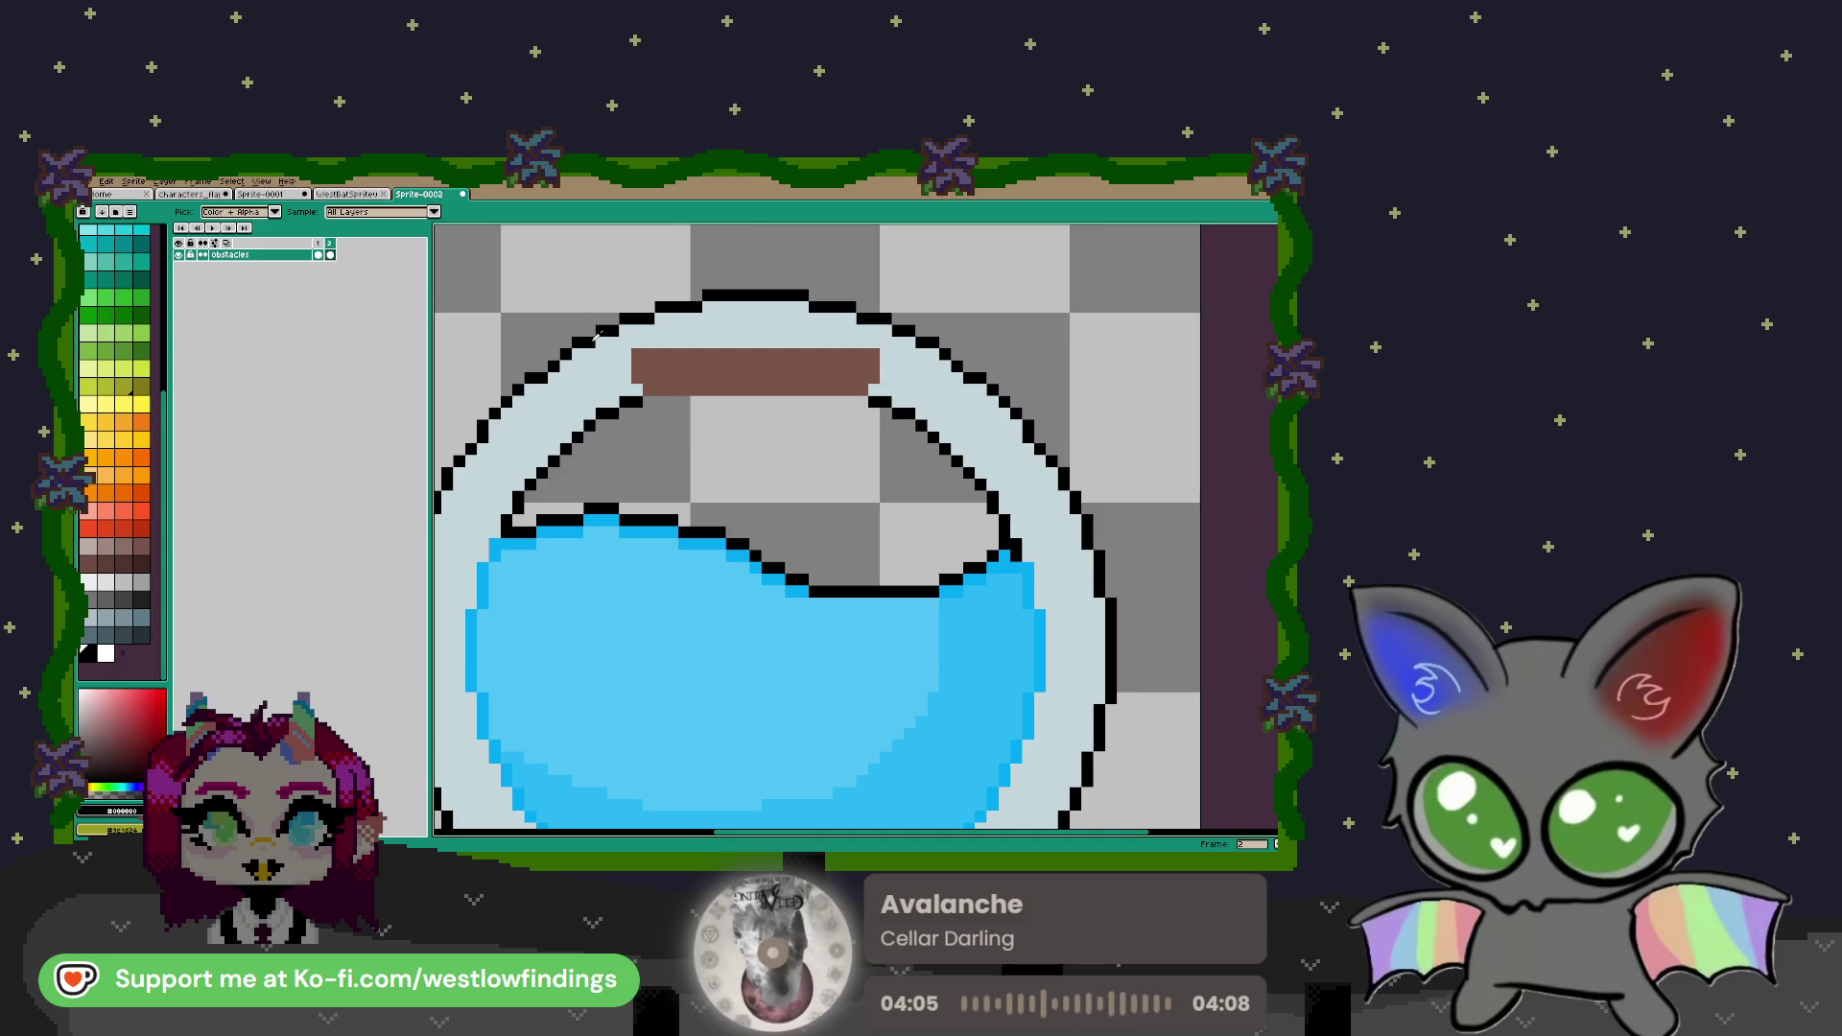
scroll(588, 336, "down", 3)
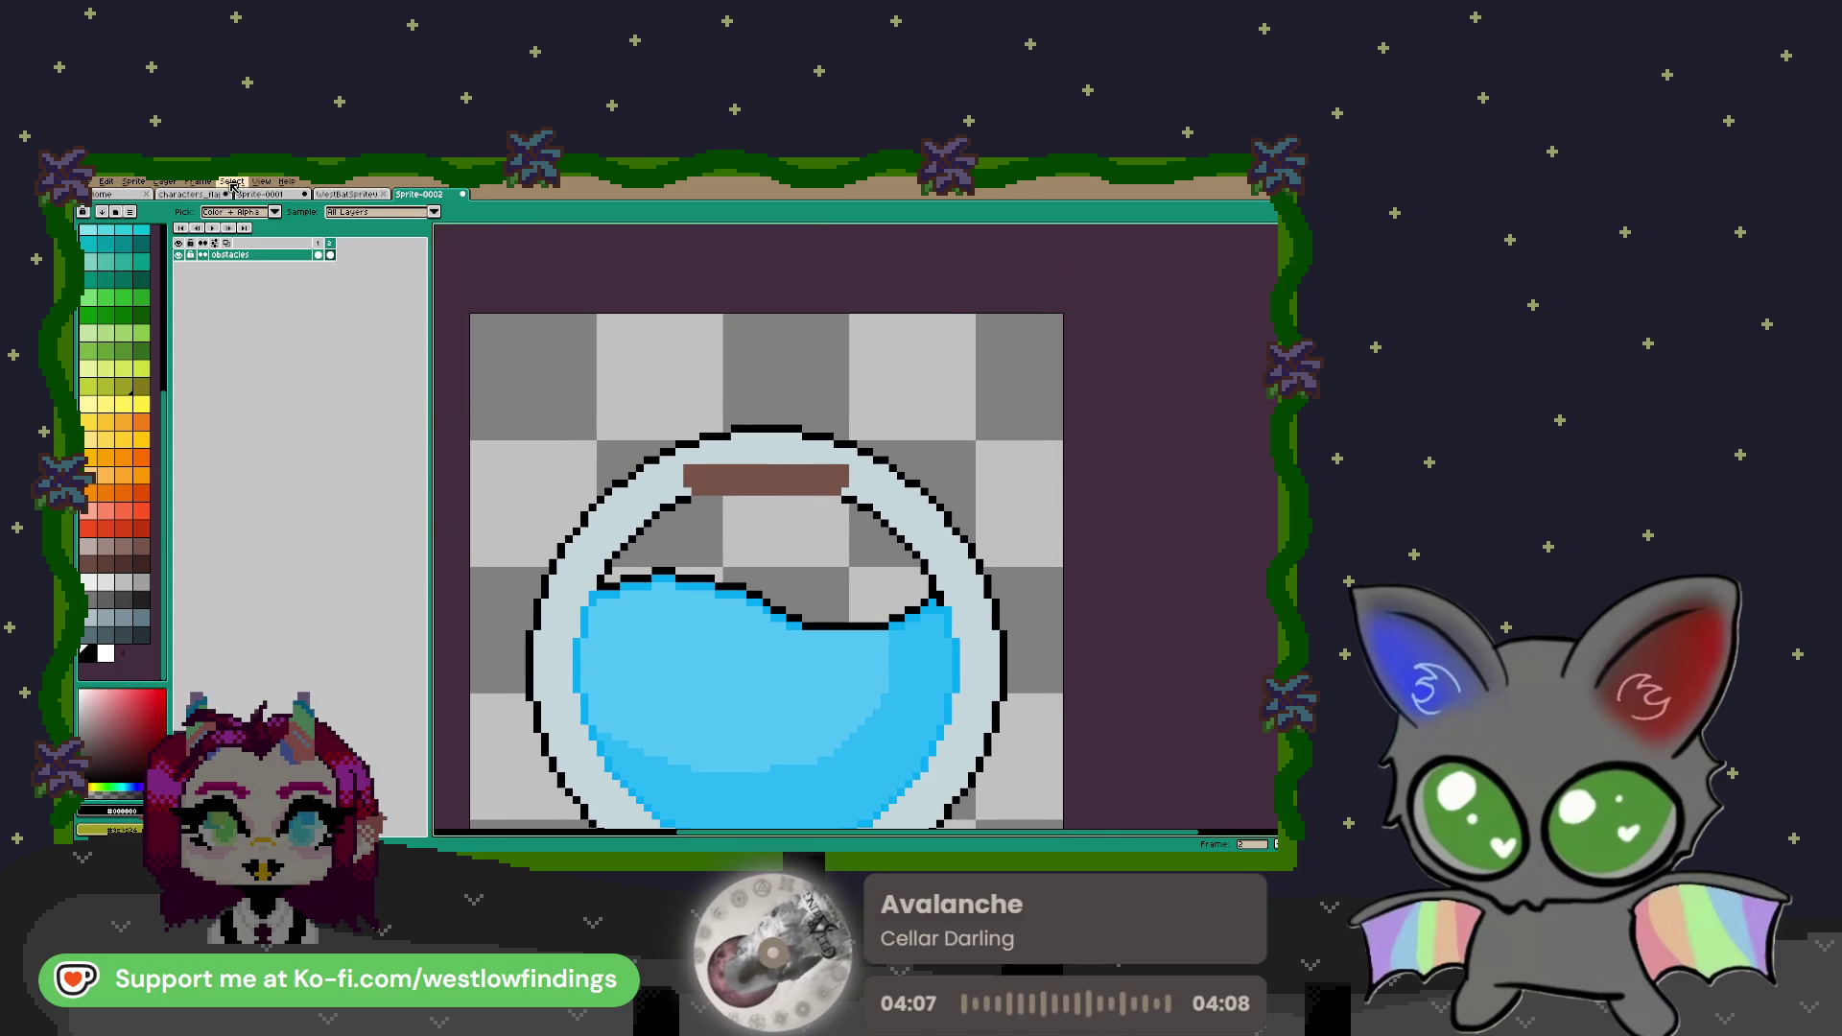
Enable vertical mirror symmetry and move its axis to the centre of the jar
left_click(259, 183)
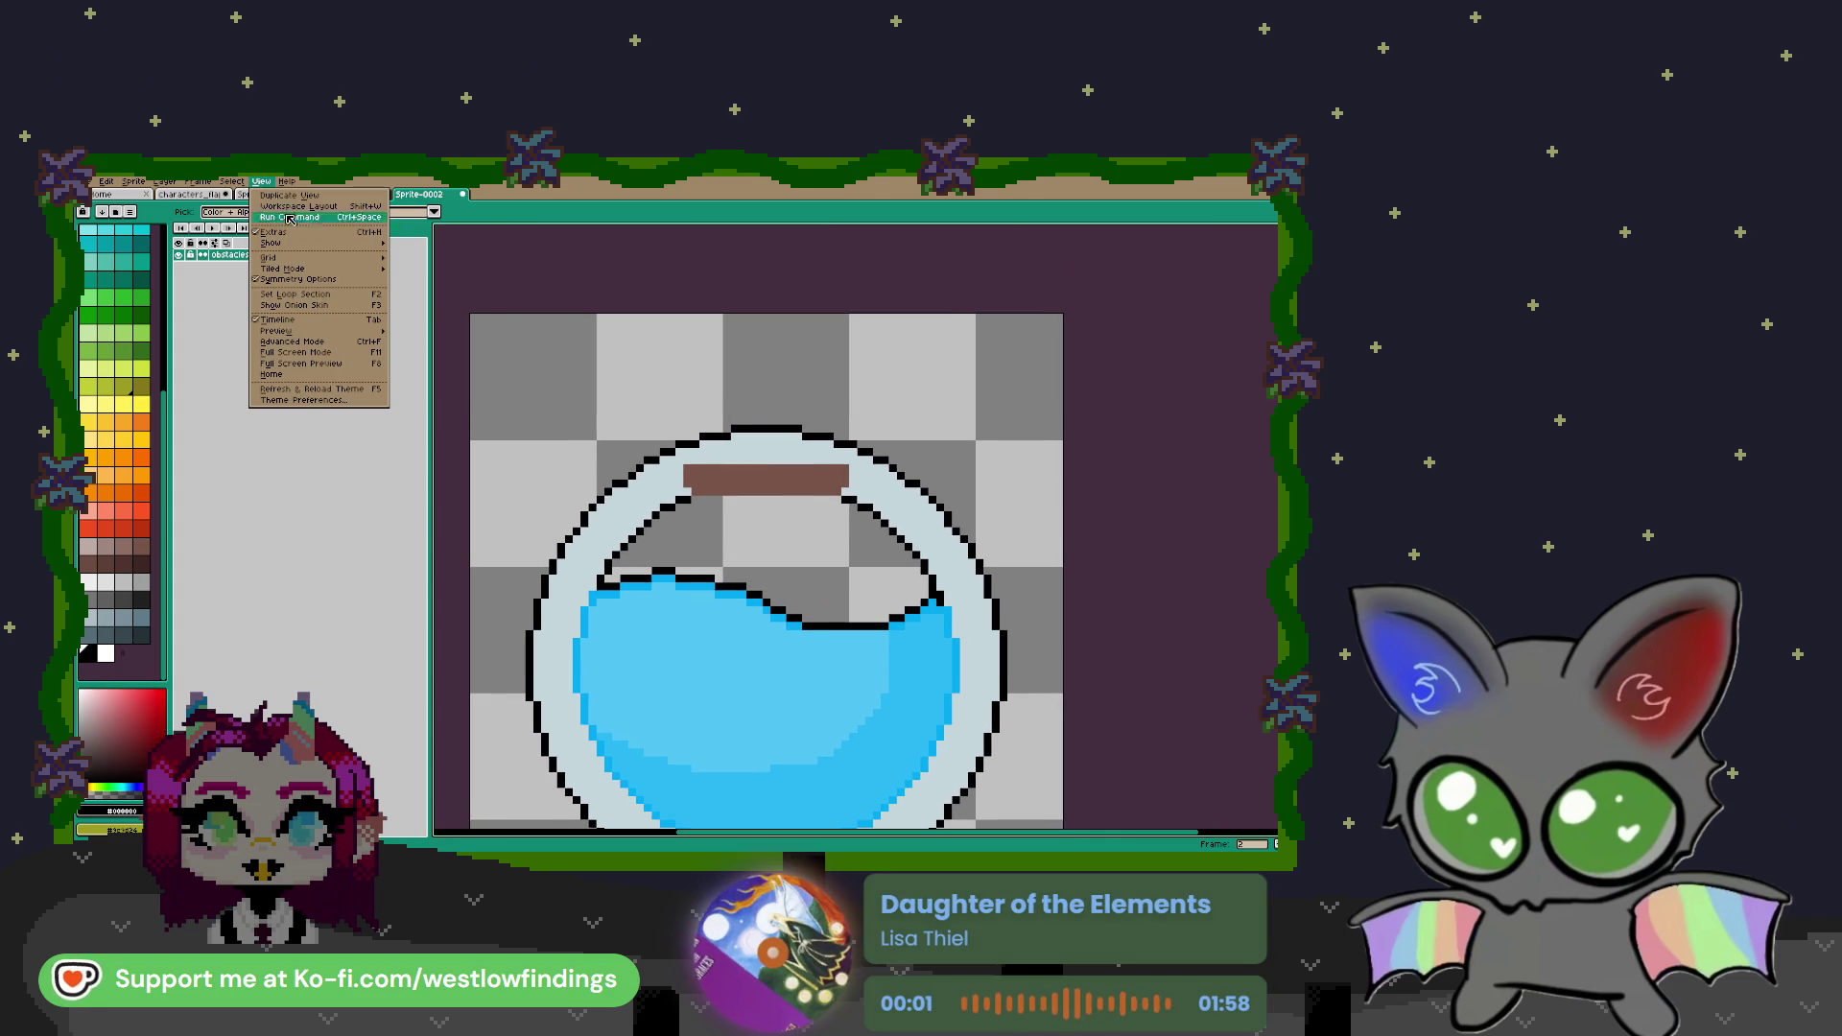
mouse_move(342, 281)
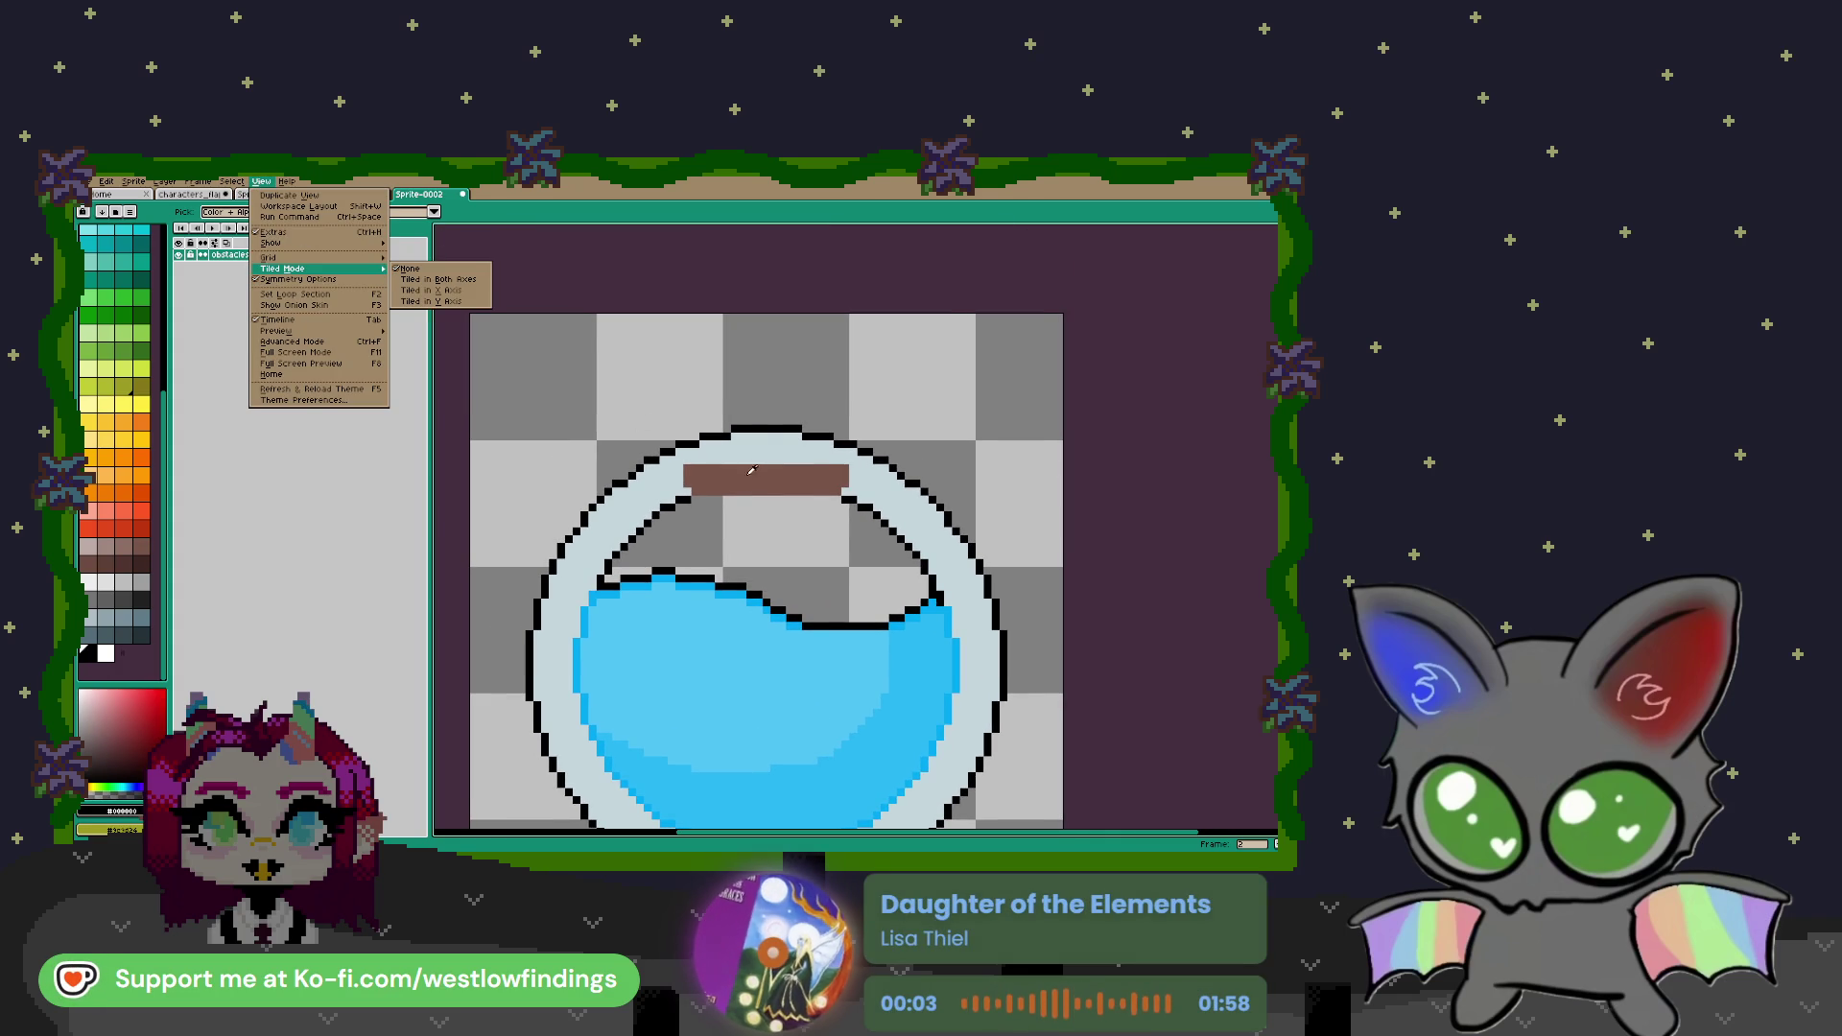
left_click(765, 425)
key("b")
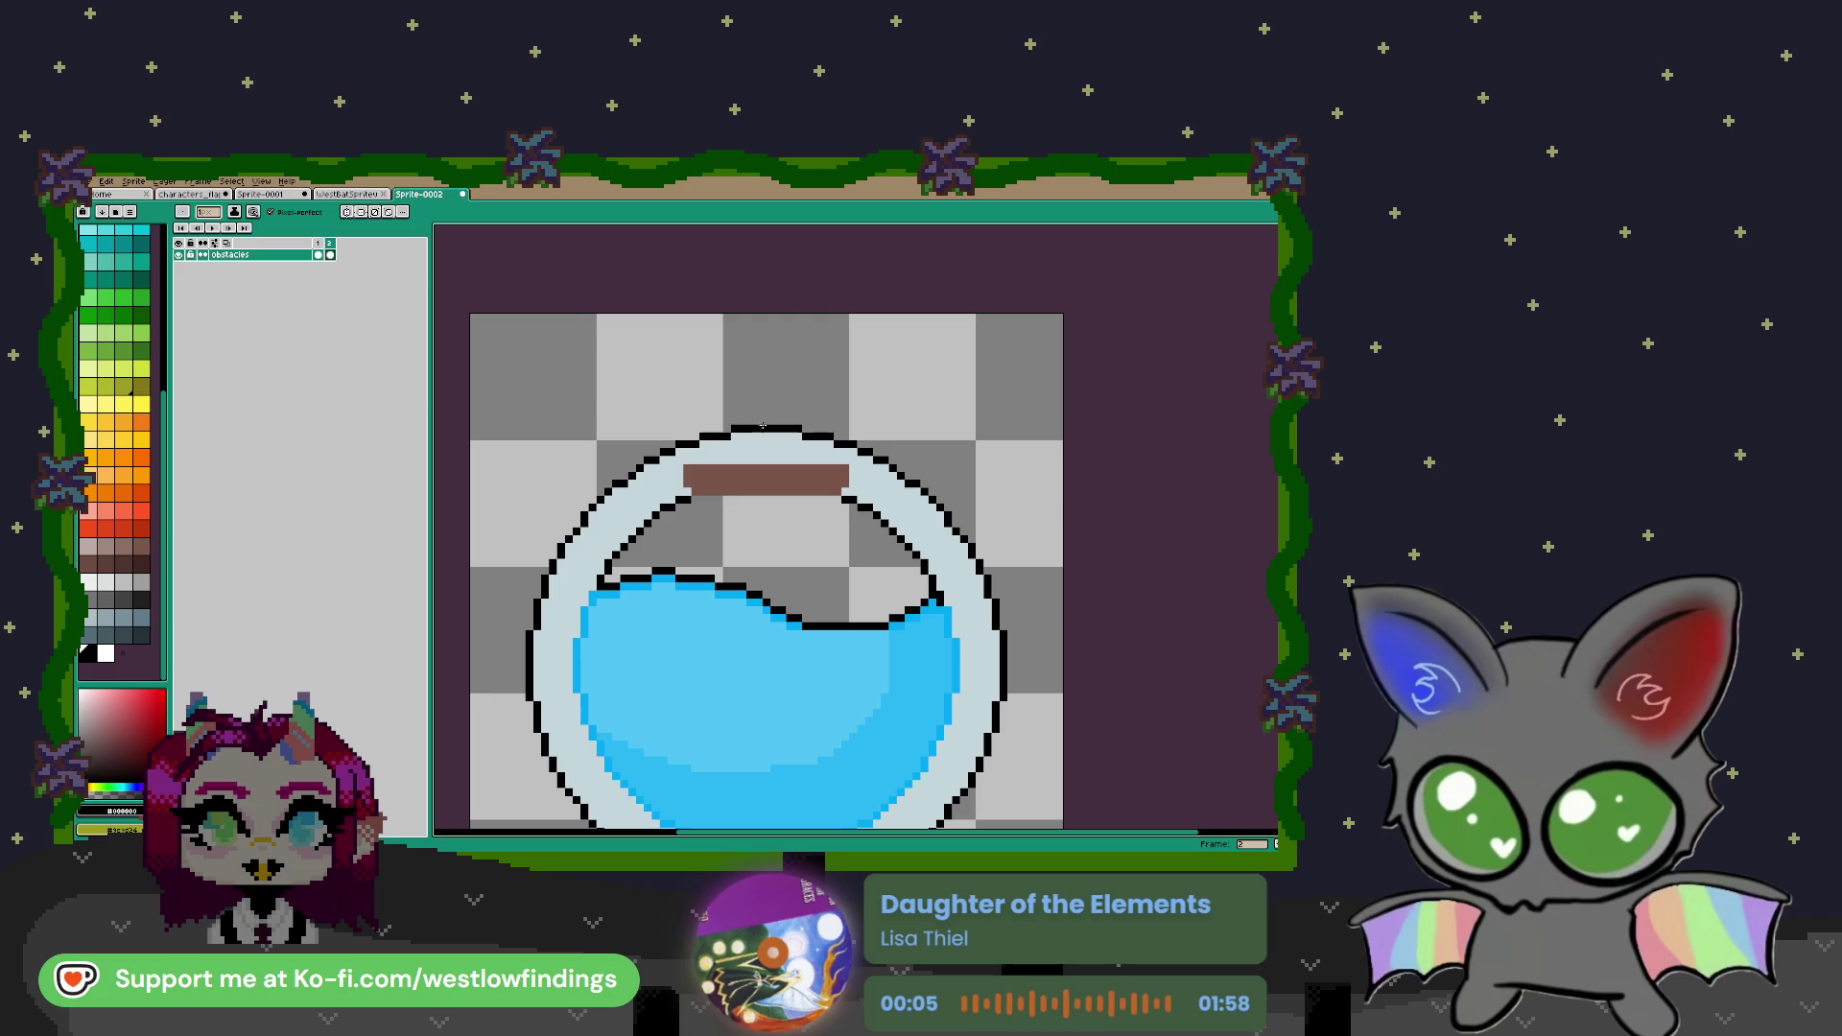
left_click(385, 214)
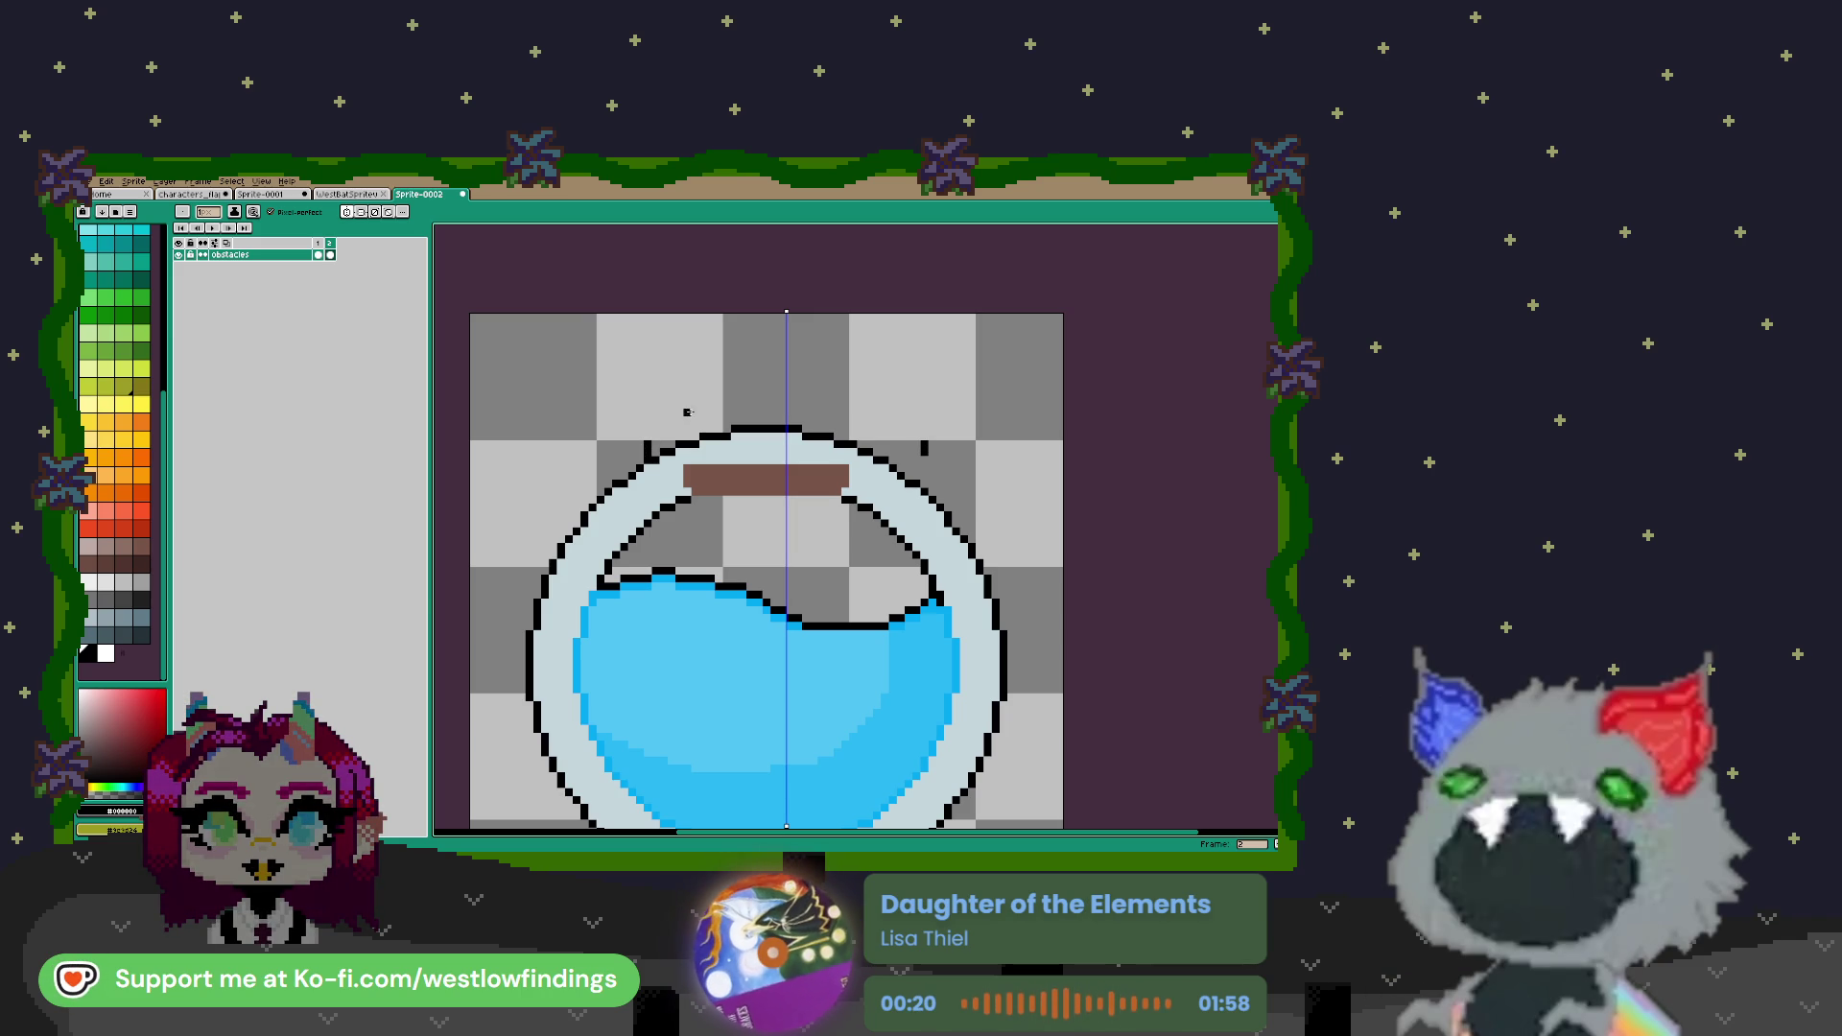
left_click_drag(788, 310, 764, 310)
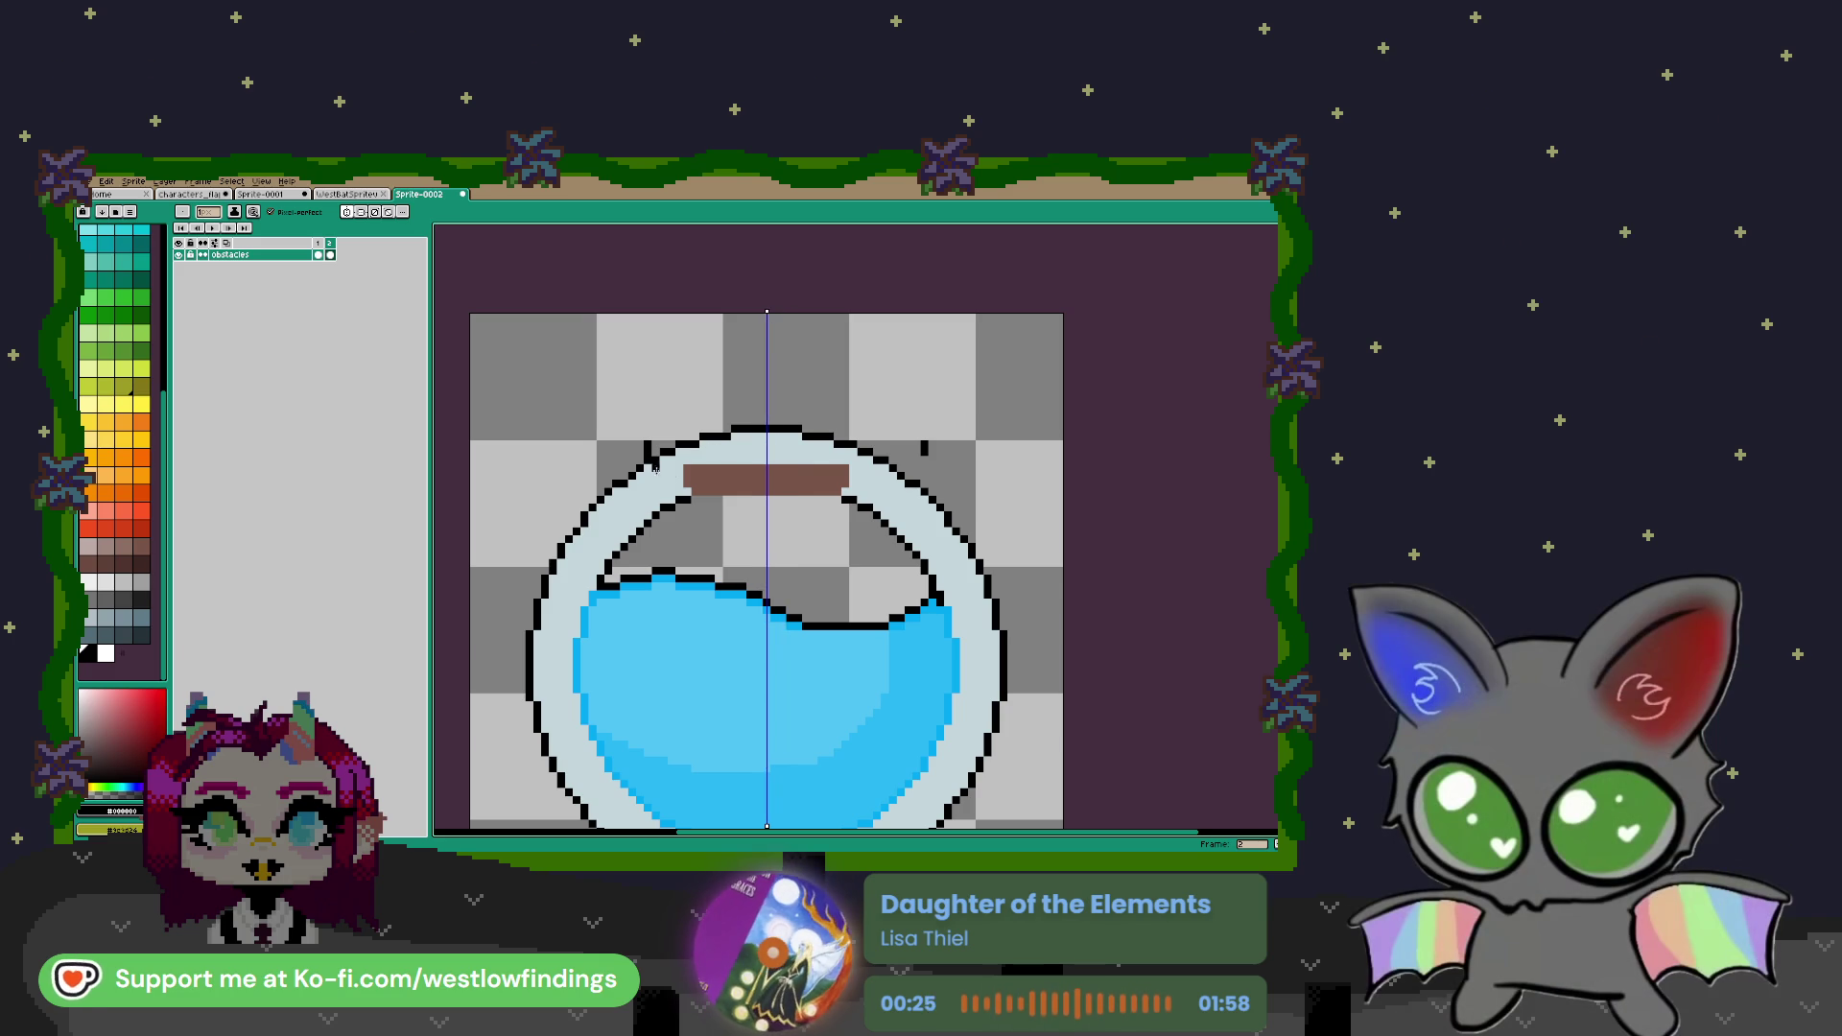
Pencil the mirrored black outline of the jar neck and its flared lip
key("v")
key("b")
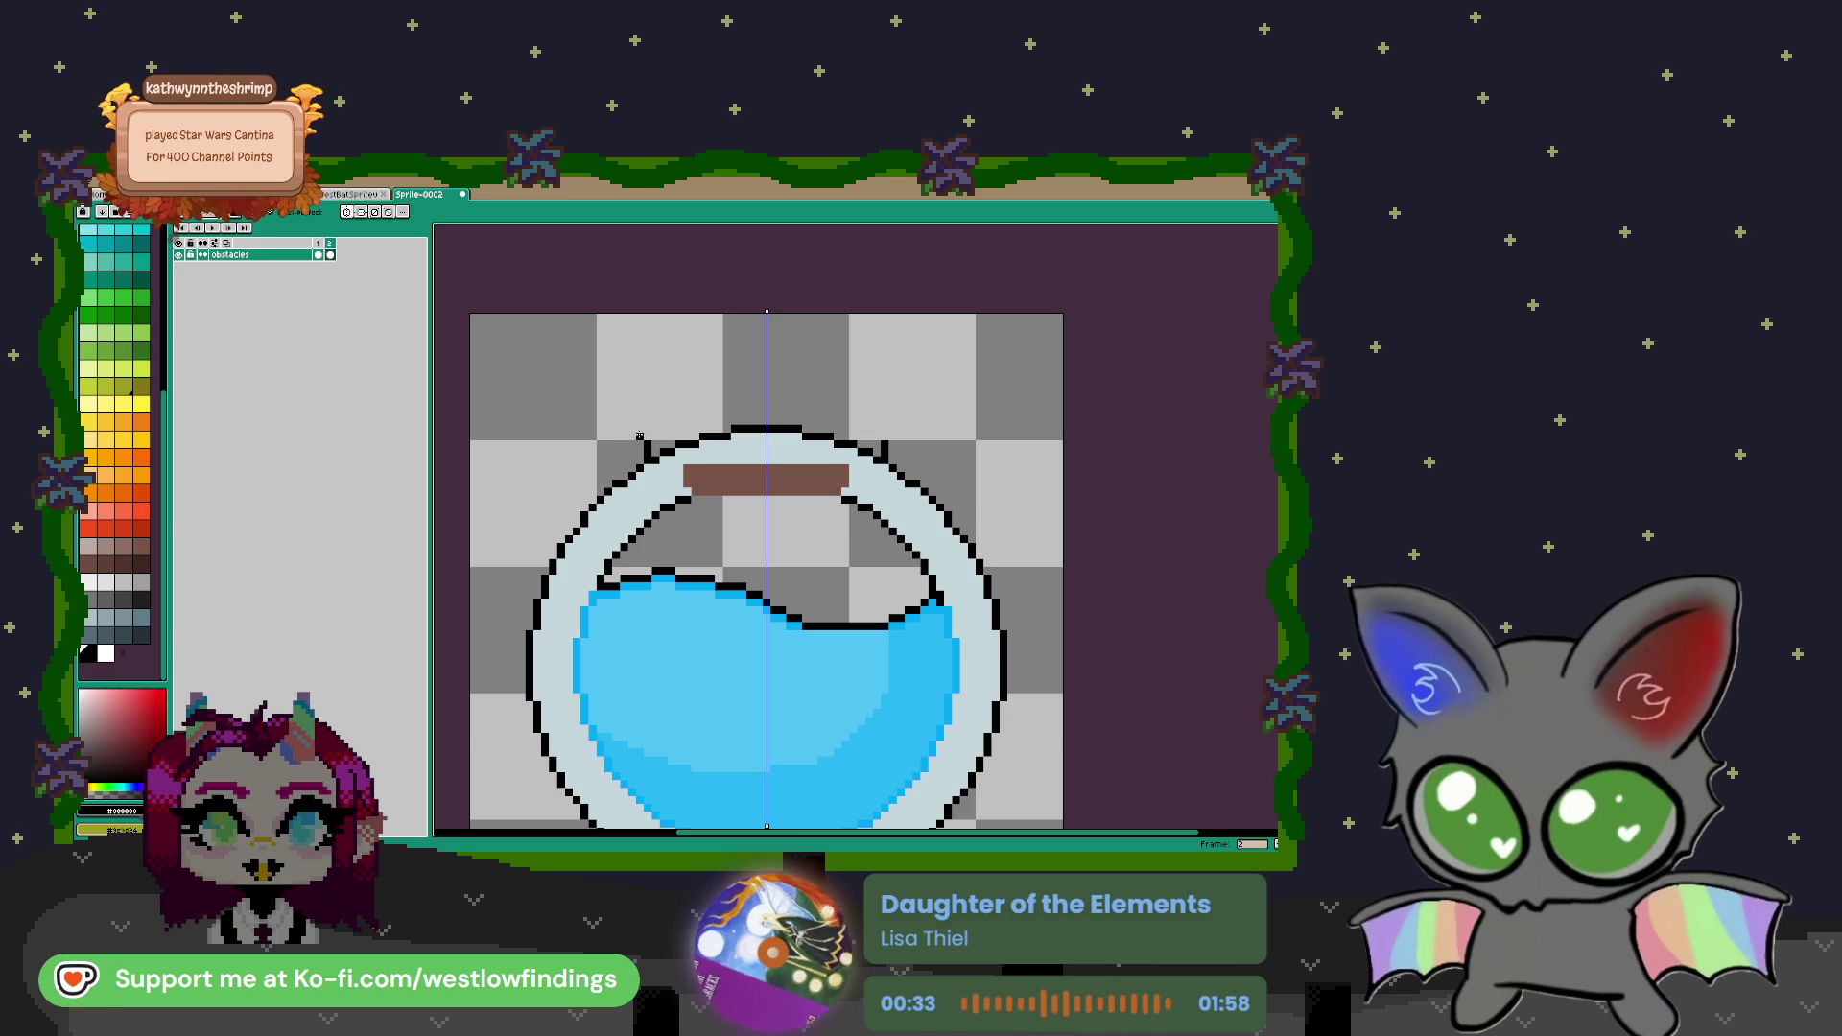
left_click_drag(639, 437, 658, 412)
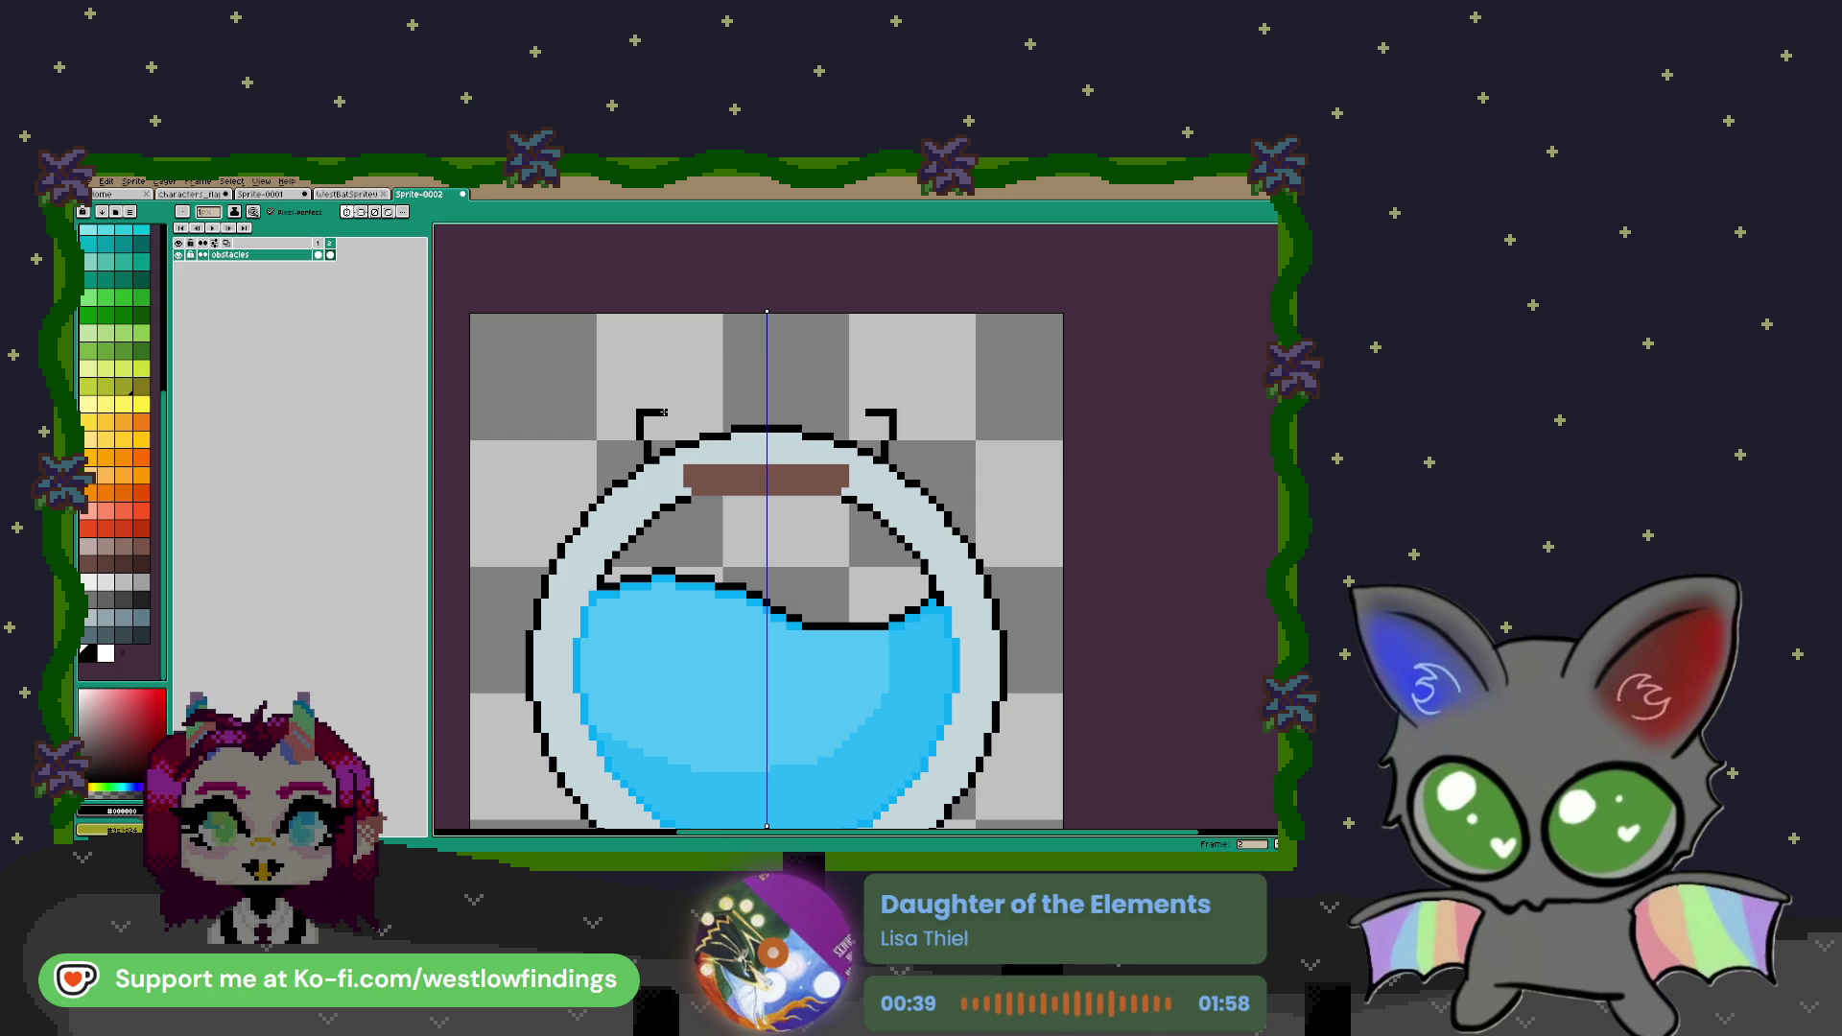
mouse_move(662, 408)
left_mouse_down()
mouse_move(663, 387)
mouse_move(766, 387)
left_mouse_up()
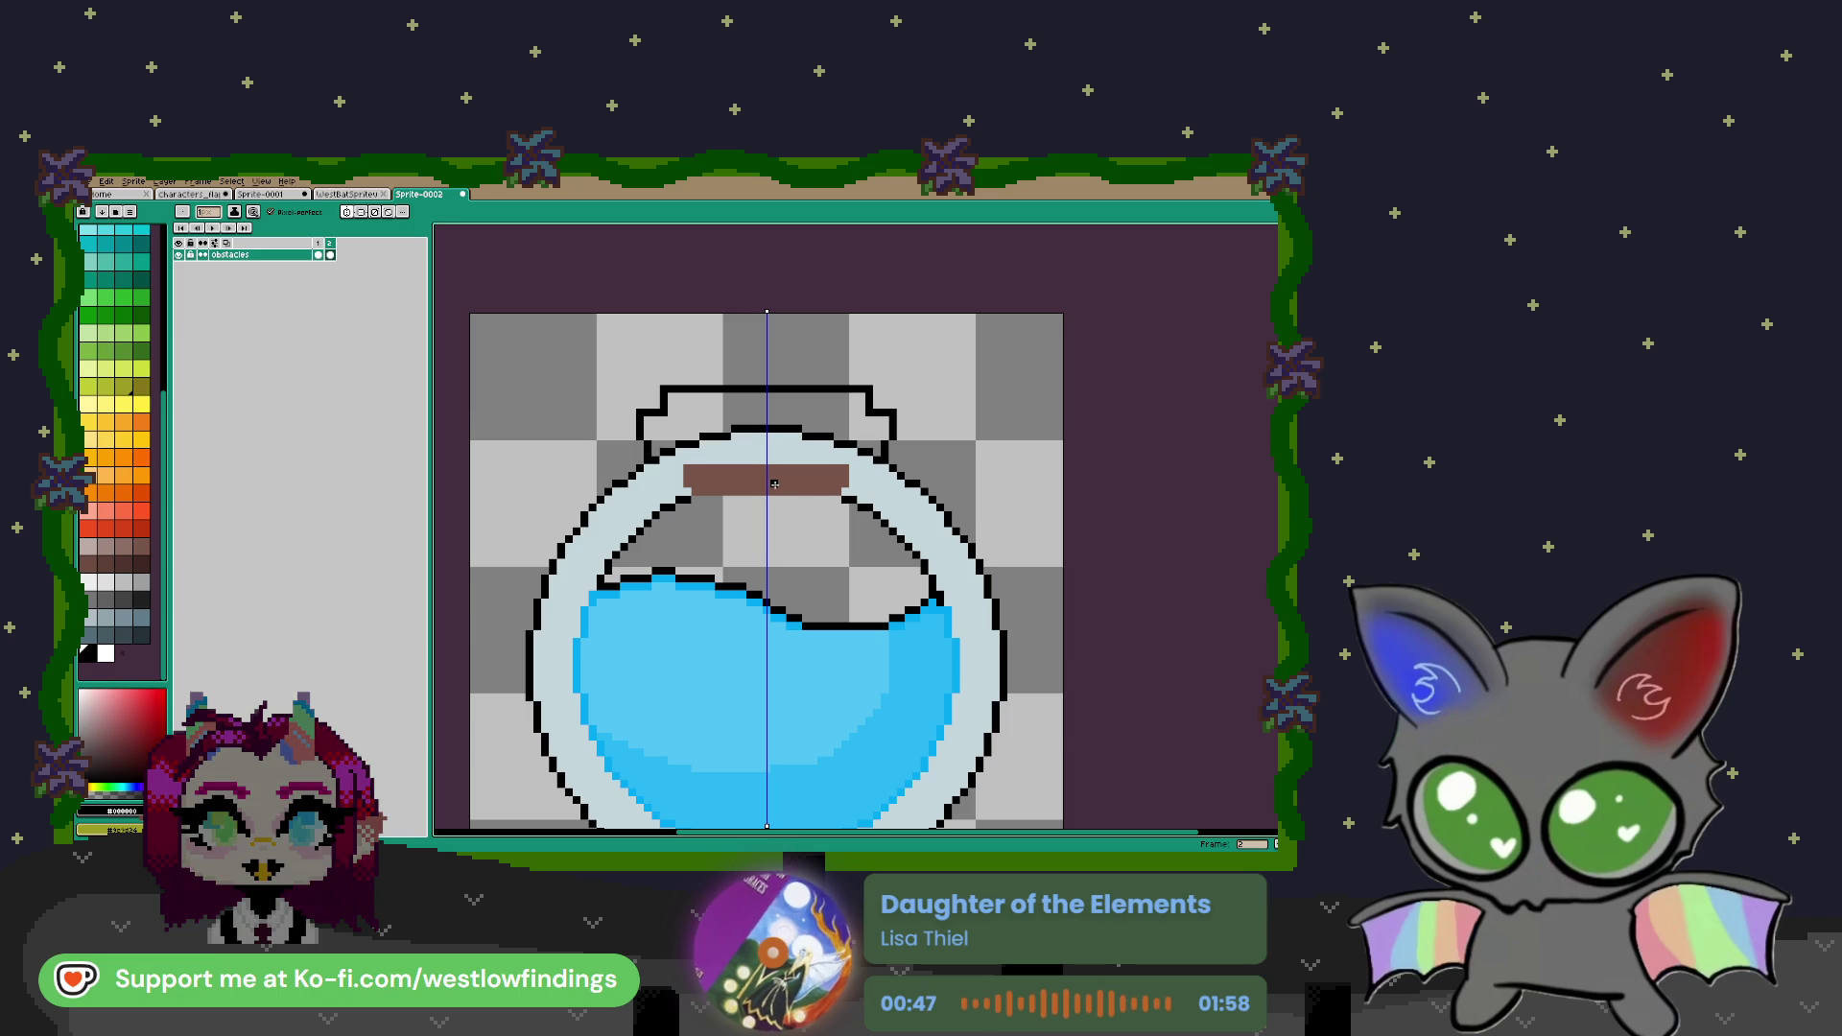
Fill the neck and the old rim line with the pale blue-grey glass colour
key("i")
left_click(736, 452)
key("g")
left_click(727, 430)
mouse_move(726, 430)
left_mouse_down()
mouse_move(806, 433)
mouse_move(669, 451)
left_mouse_up()
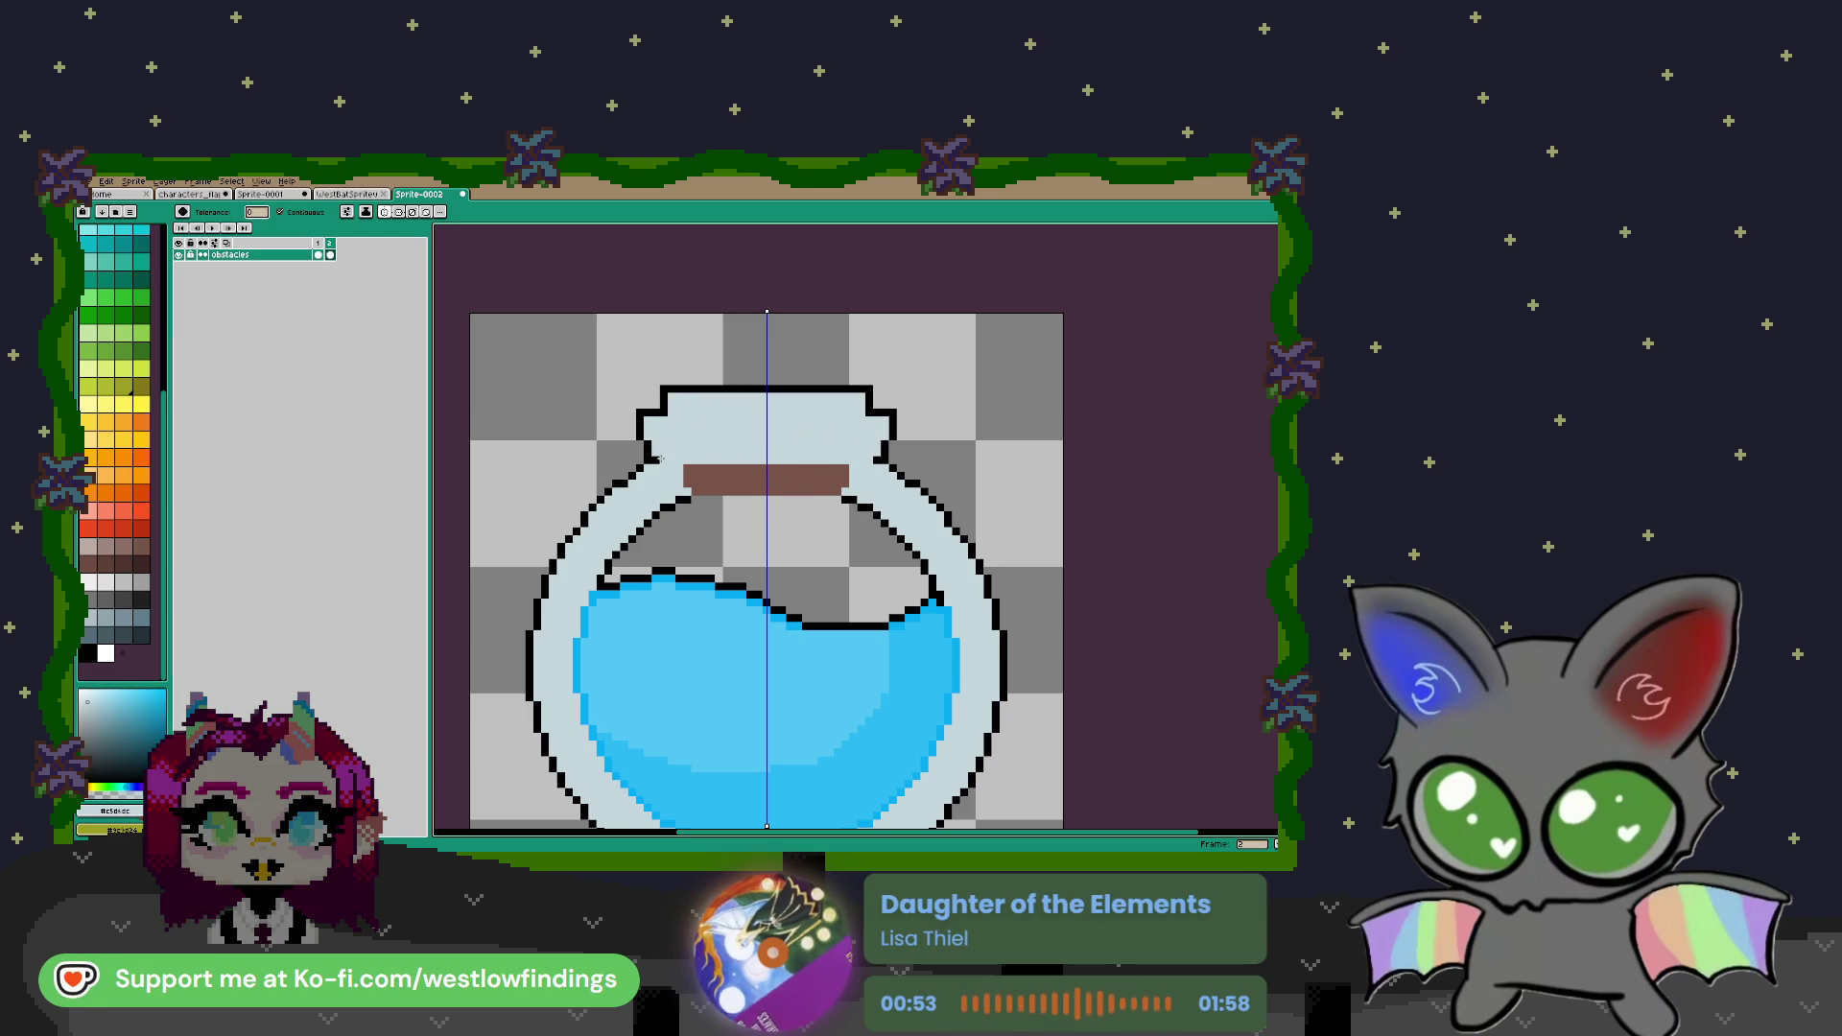
Draw a lighter blue line across the neck and fill the top of the neck
key("v")
key("b")
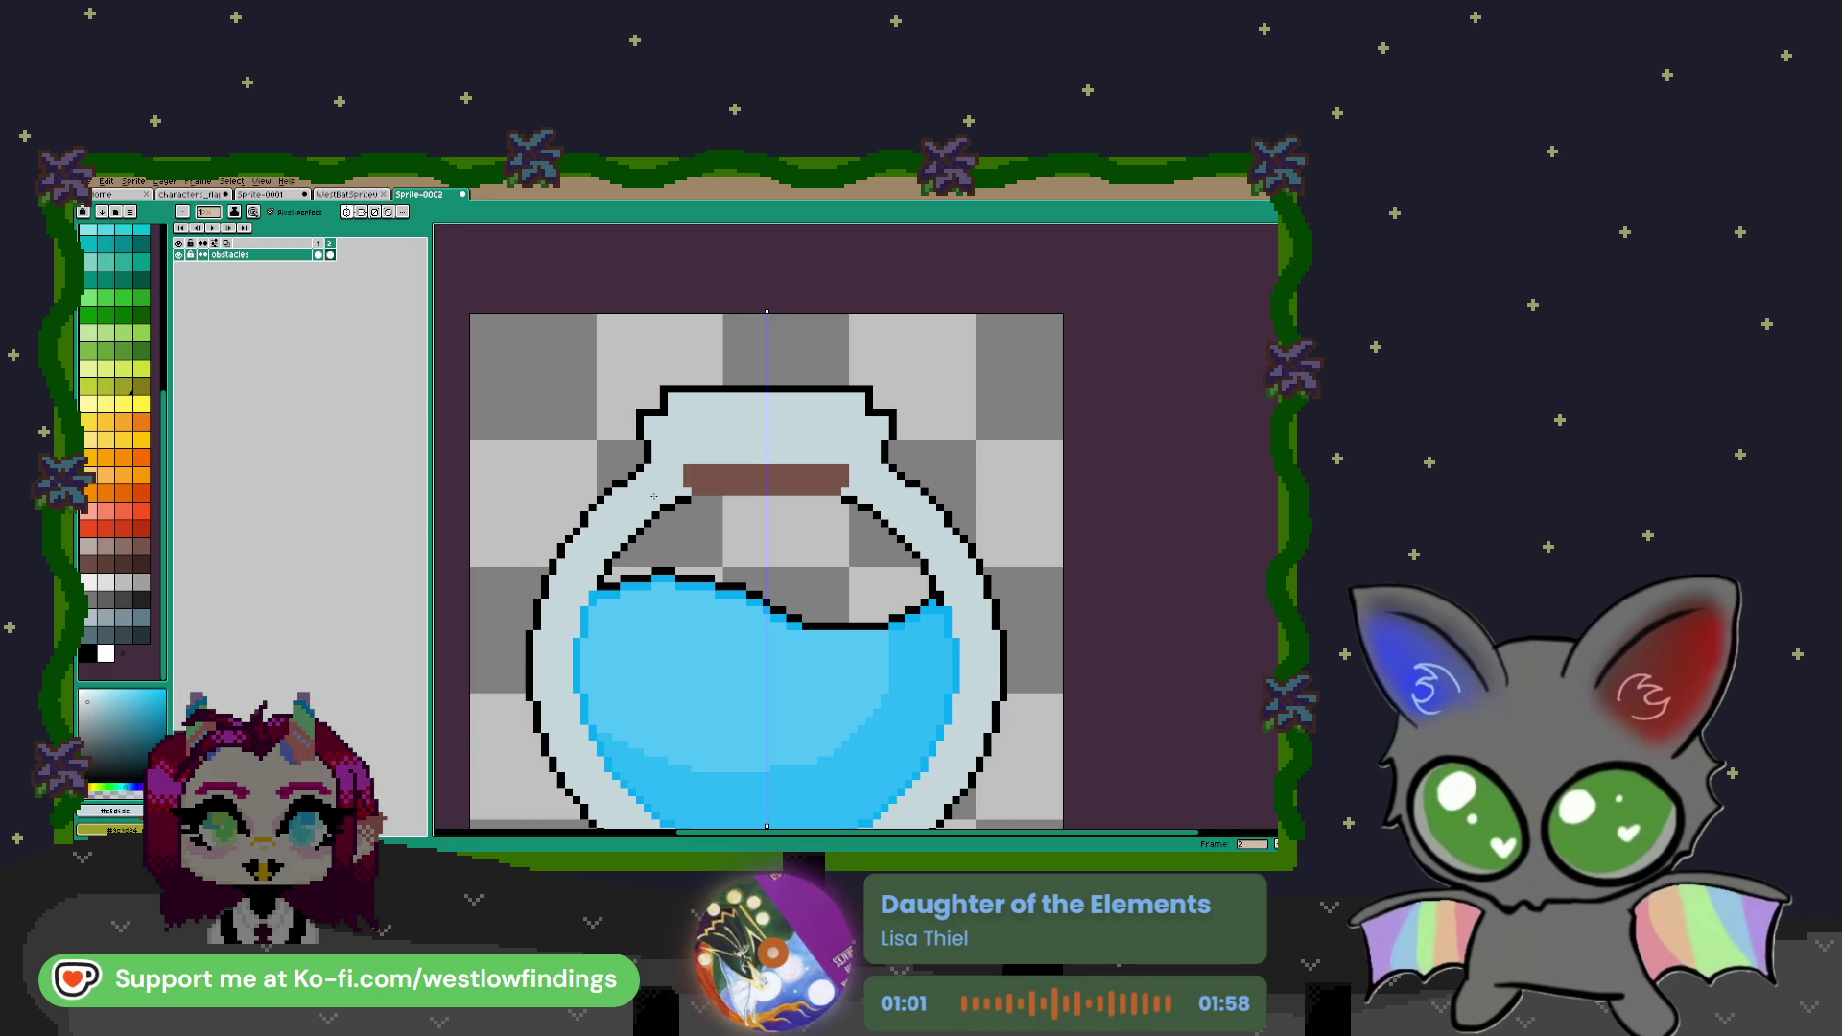
key("i")
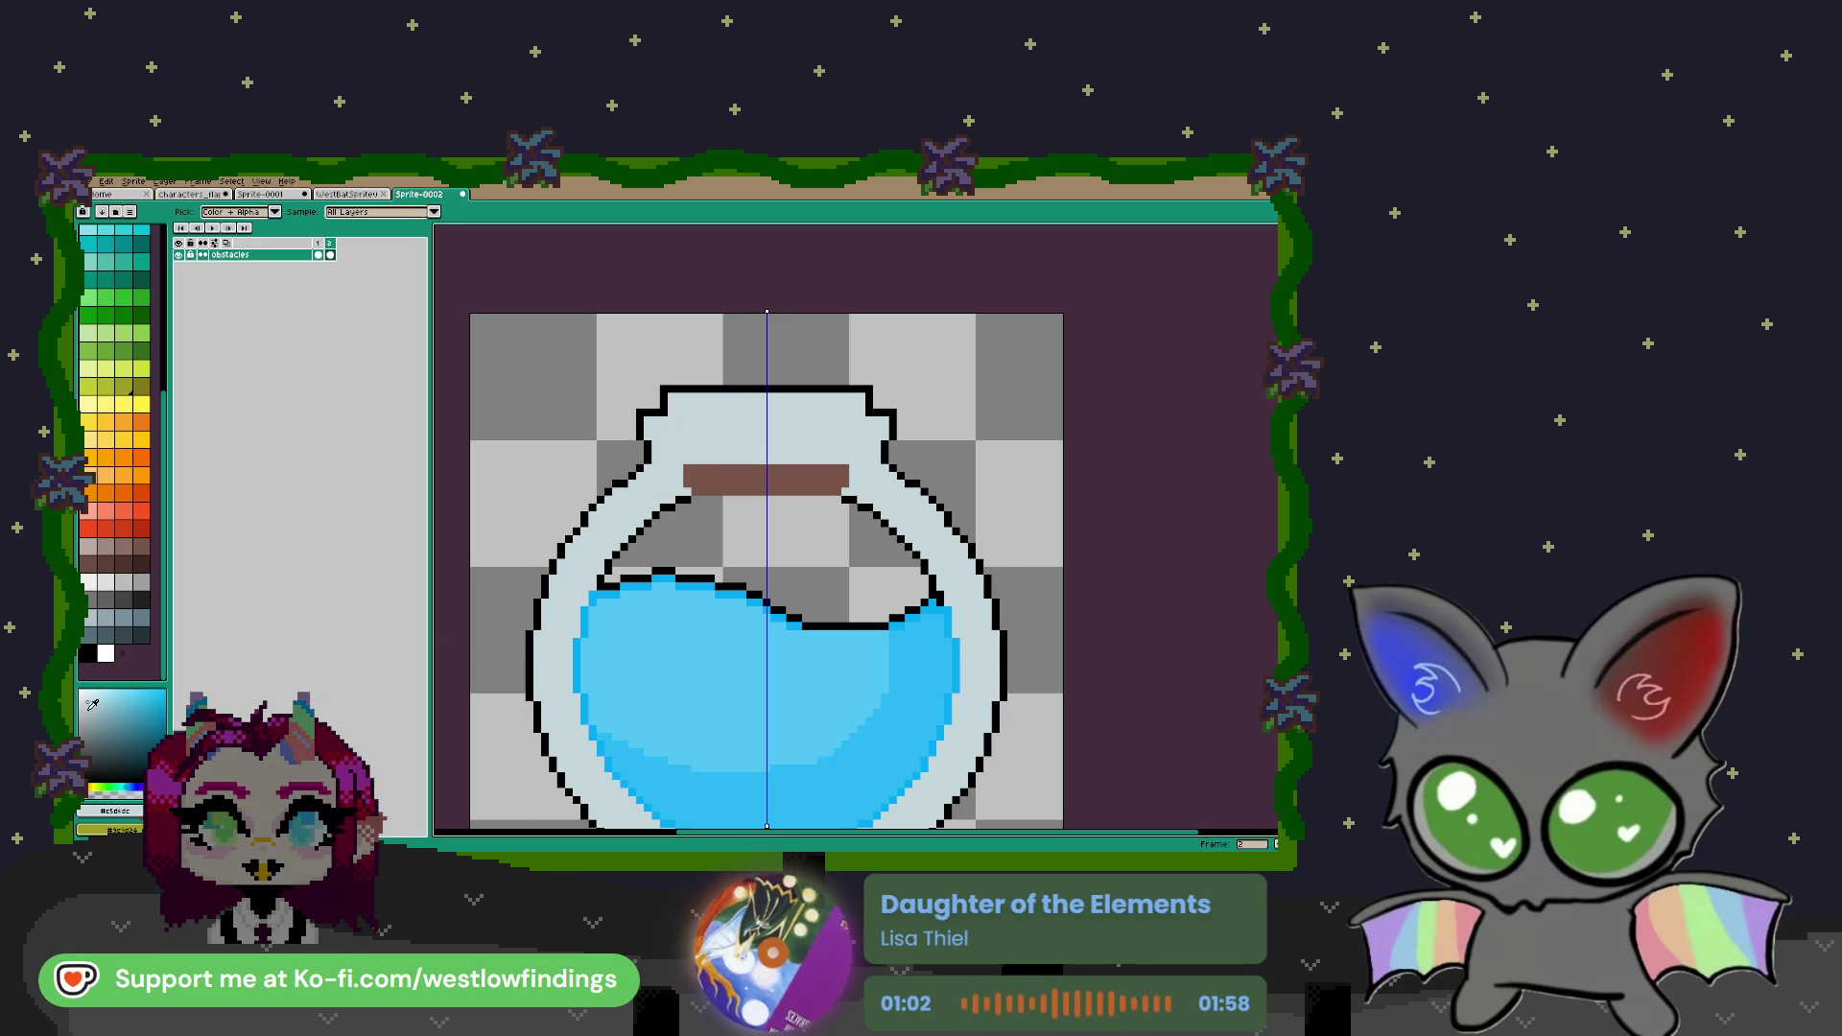
key("b")
left_click_drag(649, 436, 760, 436)
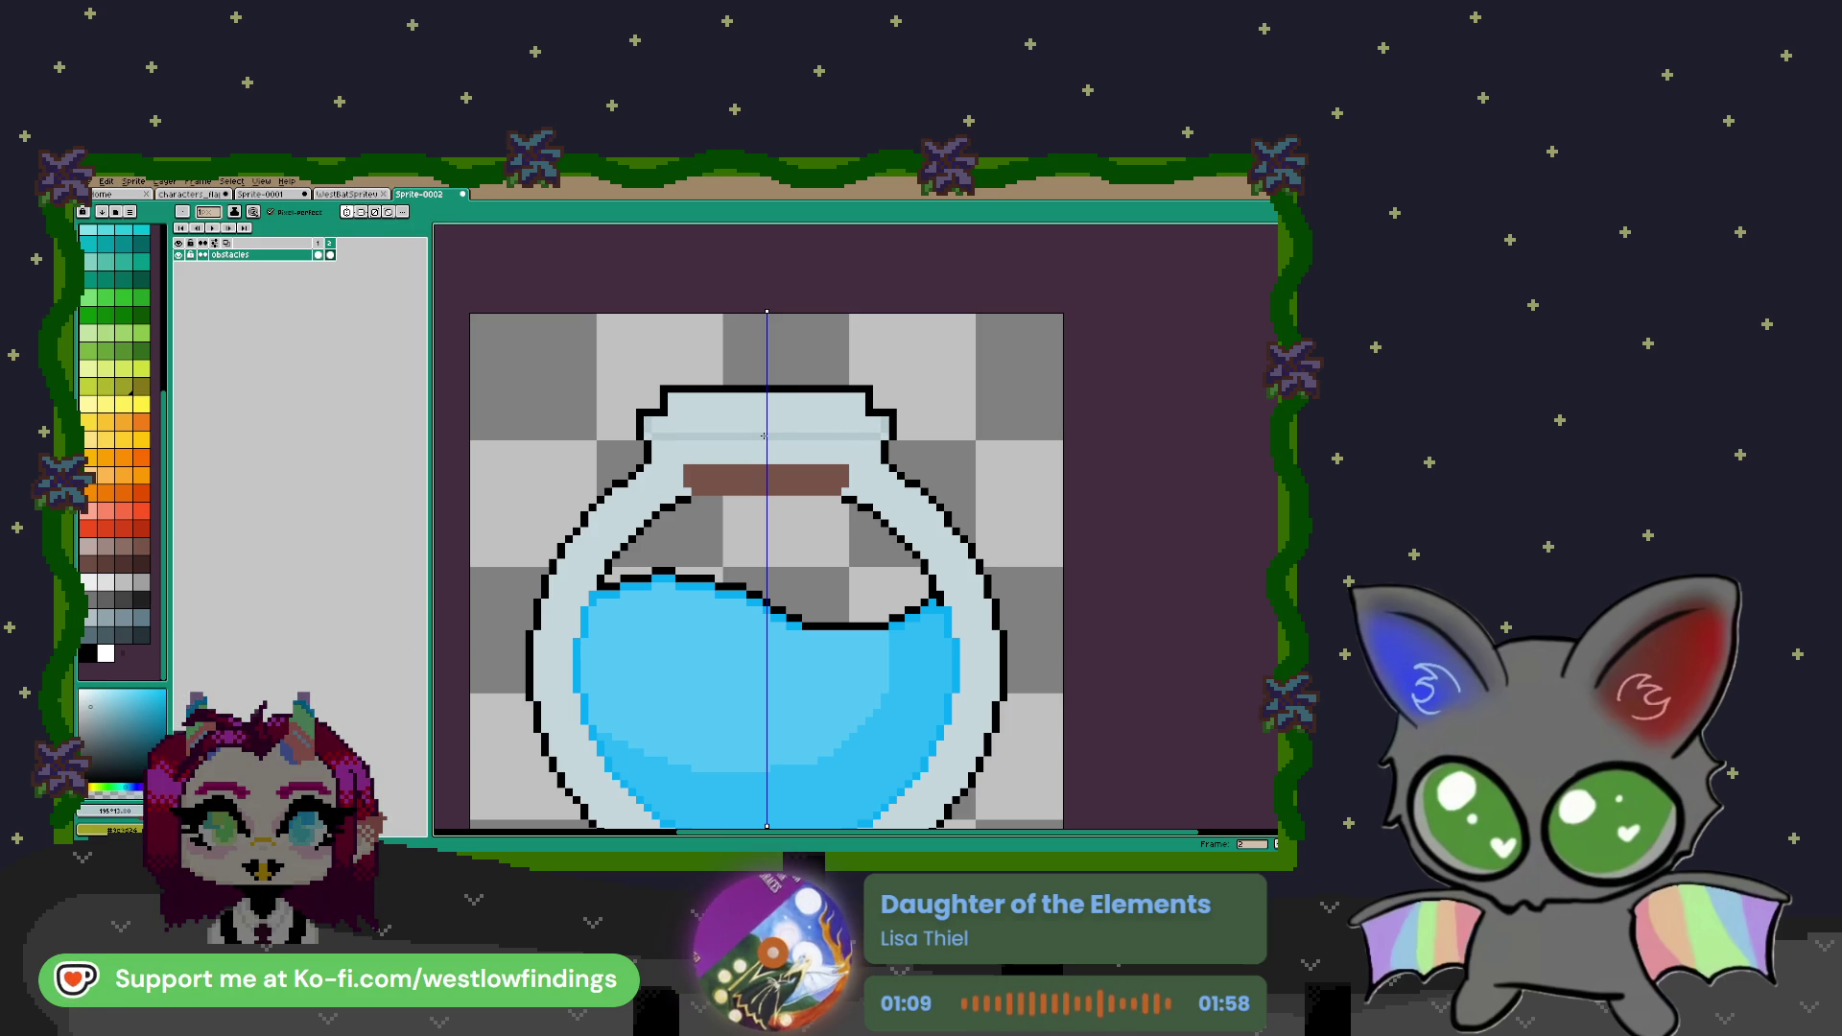
key("g")
left_click(735, 416)
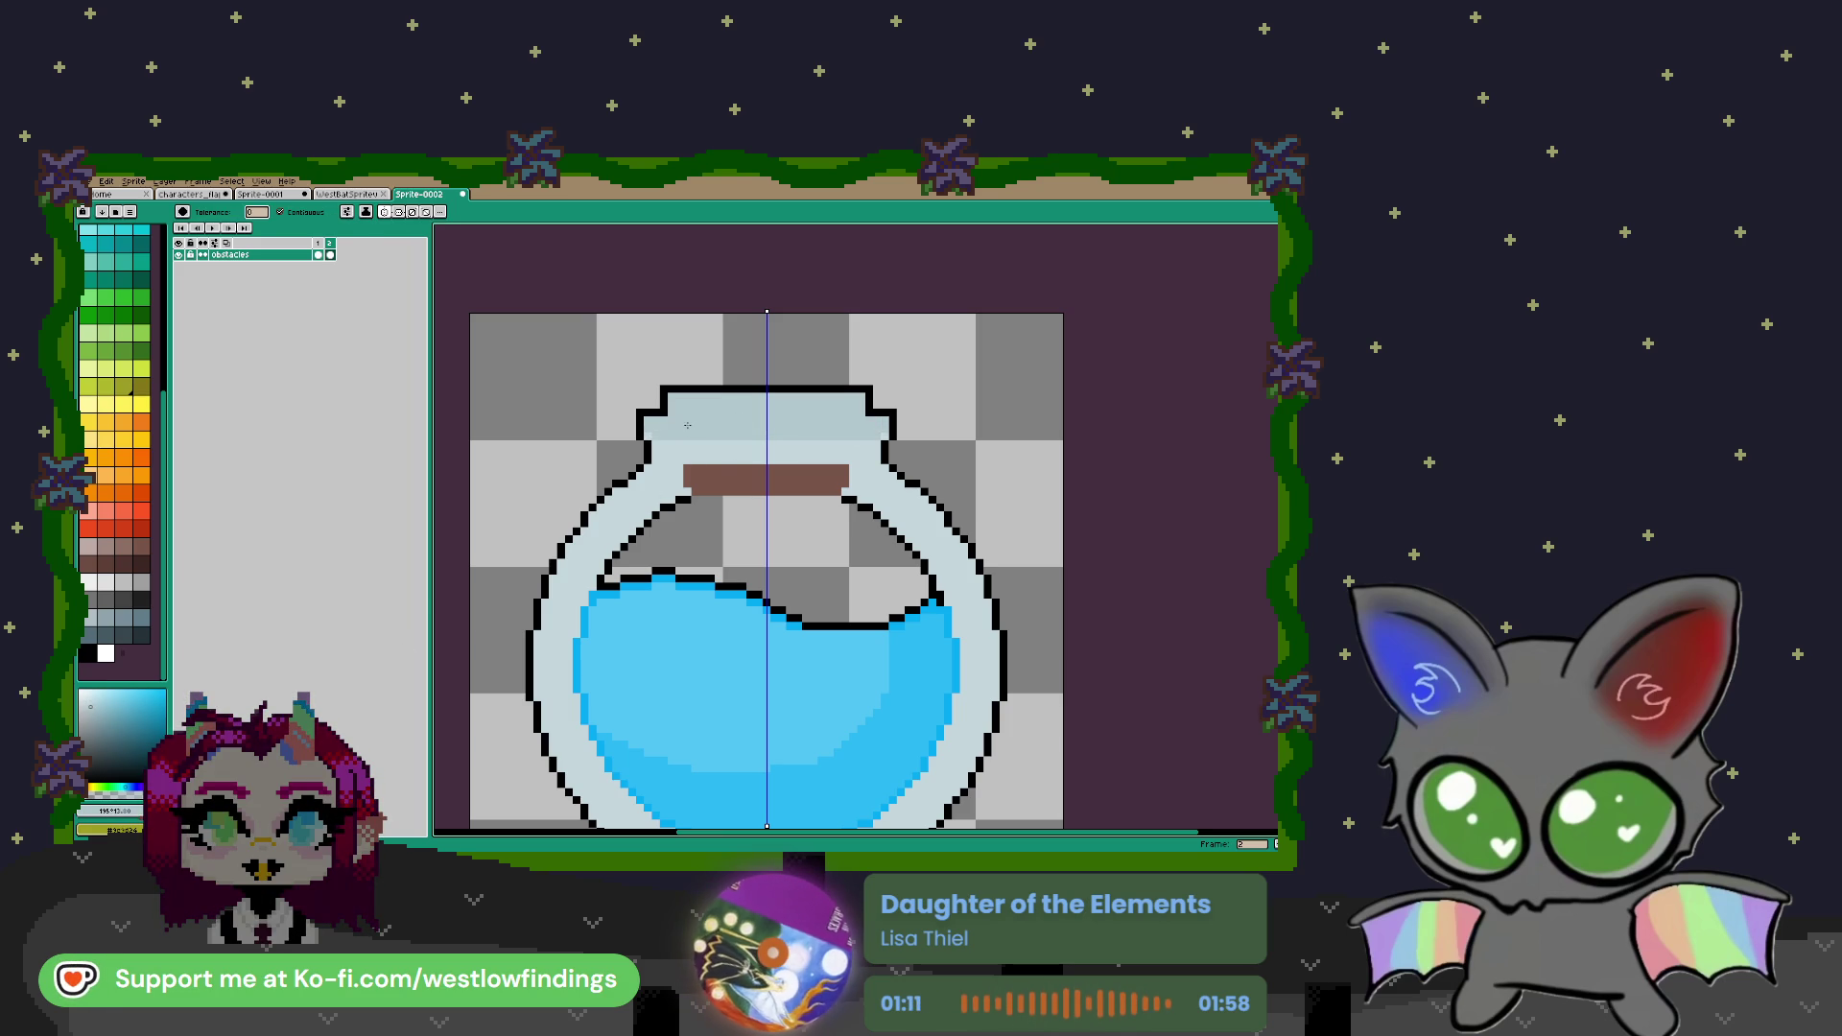
Draw two mirrored brown cork rows along the top of the jar neck
key("i")
left_click(748, 479)
key("b")
left_click(672, 395)
left_click_drag(672, 395, 763, 397)
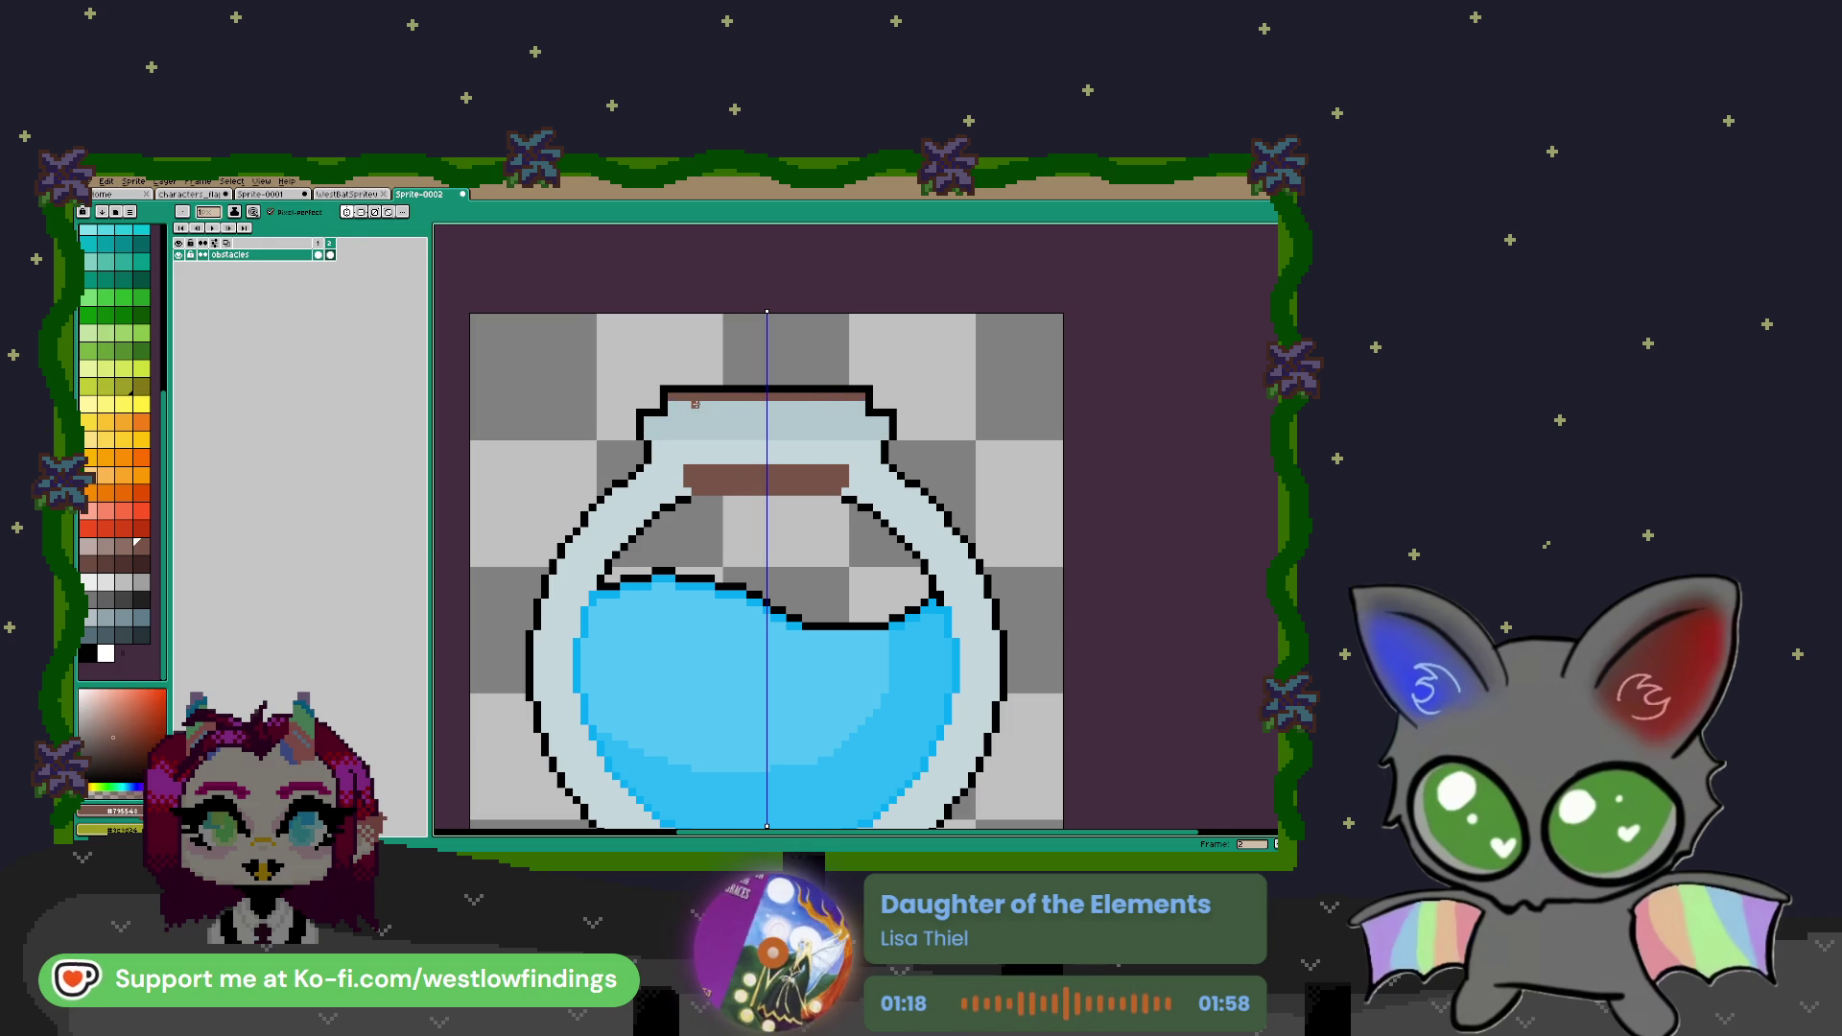
left_click_drag(671, 404, 766, 412)
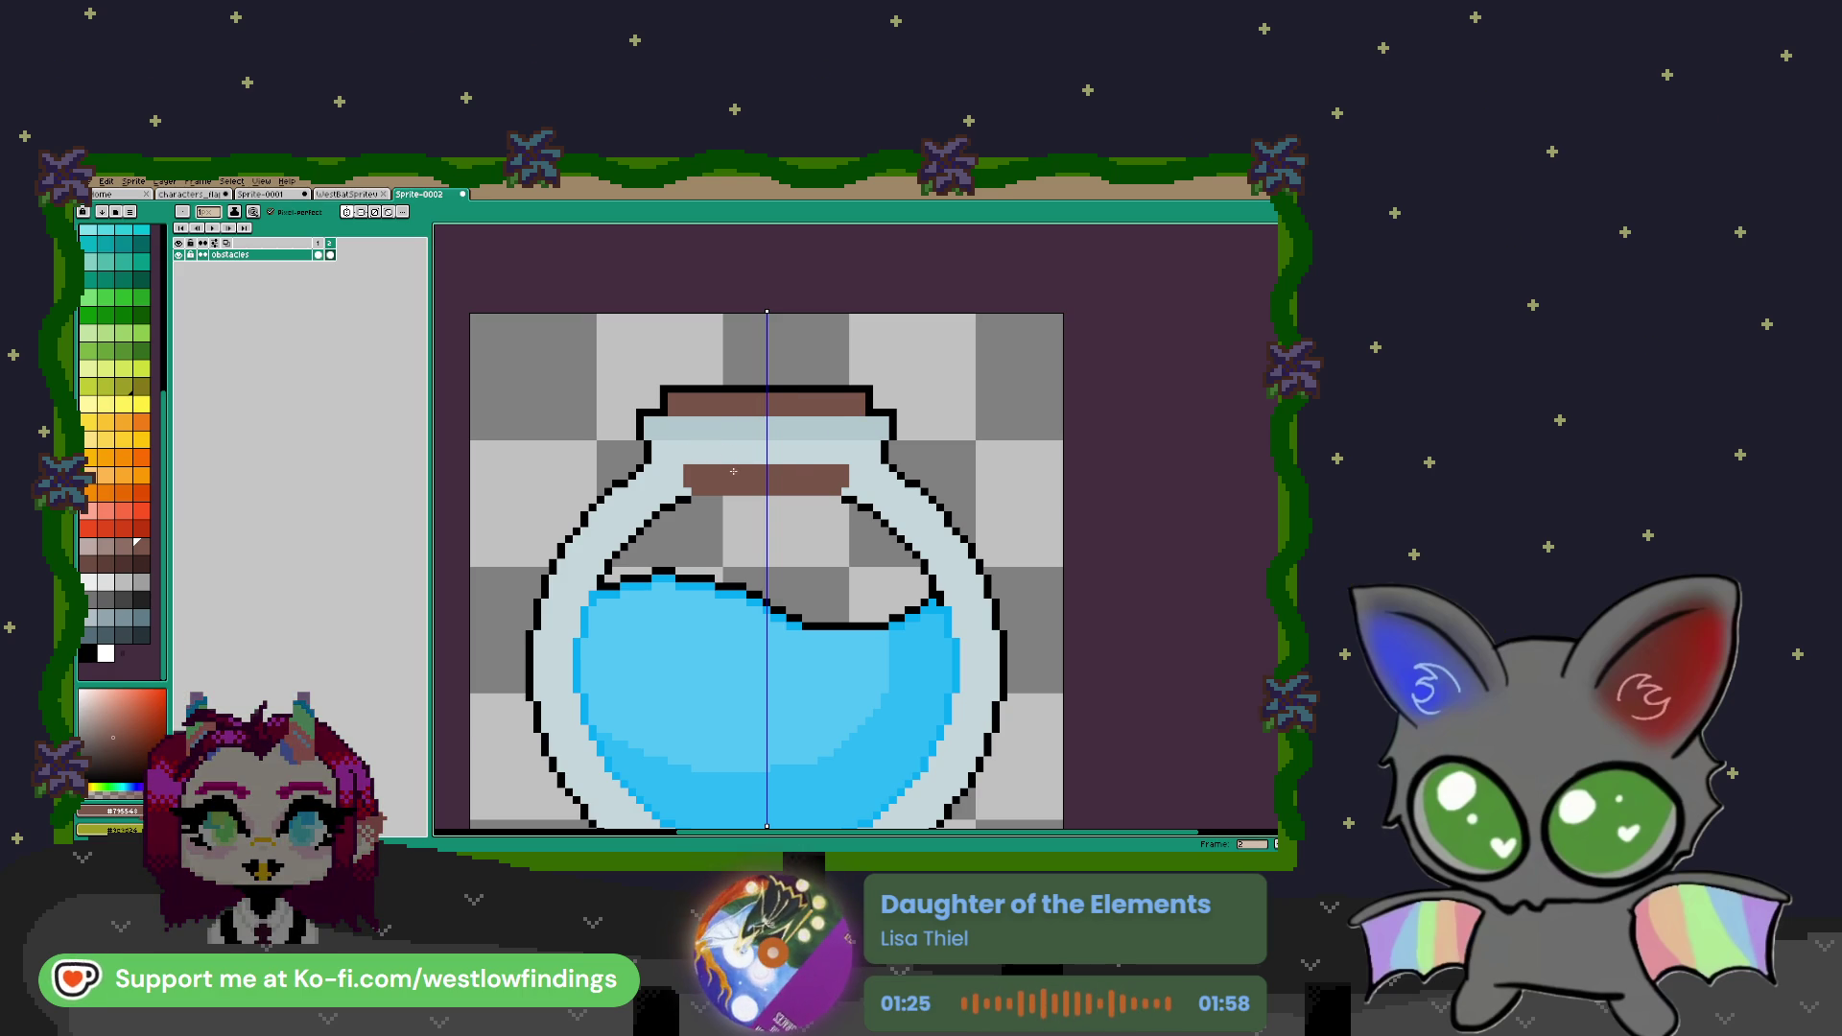
left_click(89, 582)
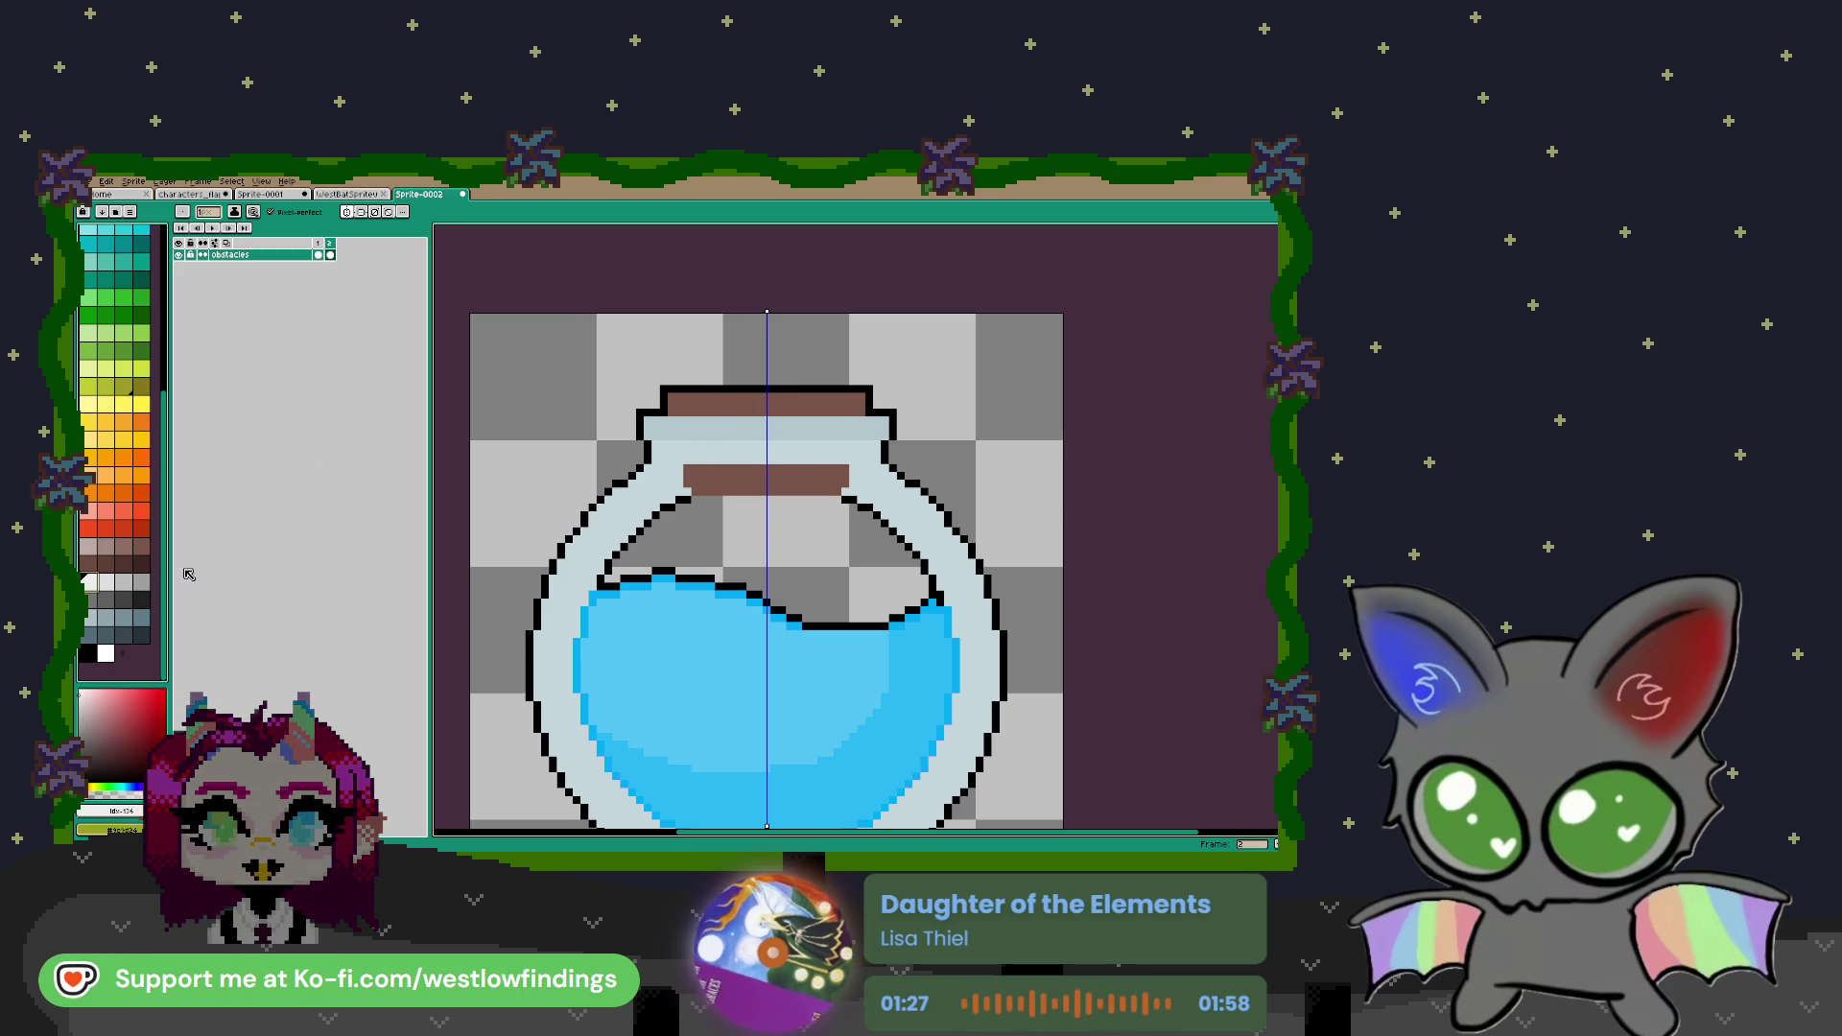
Undo the mirrored highlight pixels on the neck and turn off symmetry
scroll(658, 425, "up", 2)
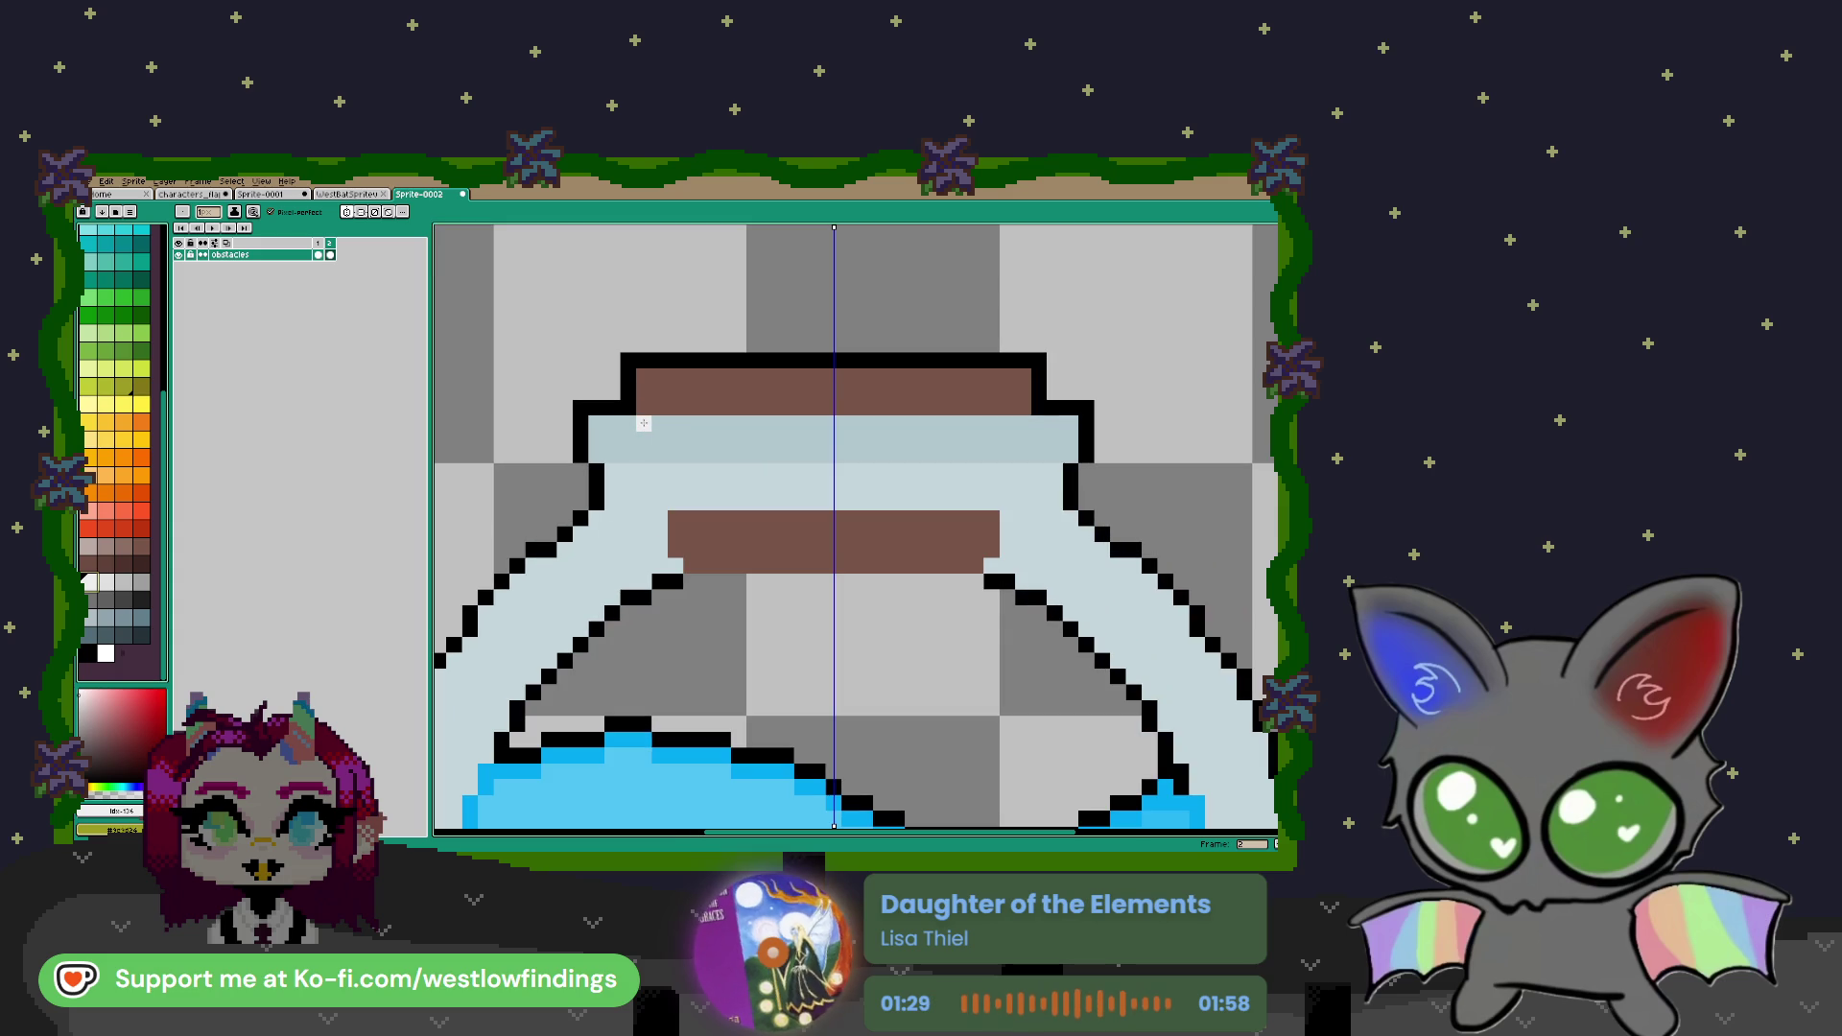
left_click_drag(642, 423, 678, 455)
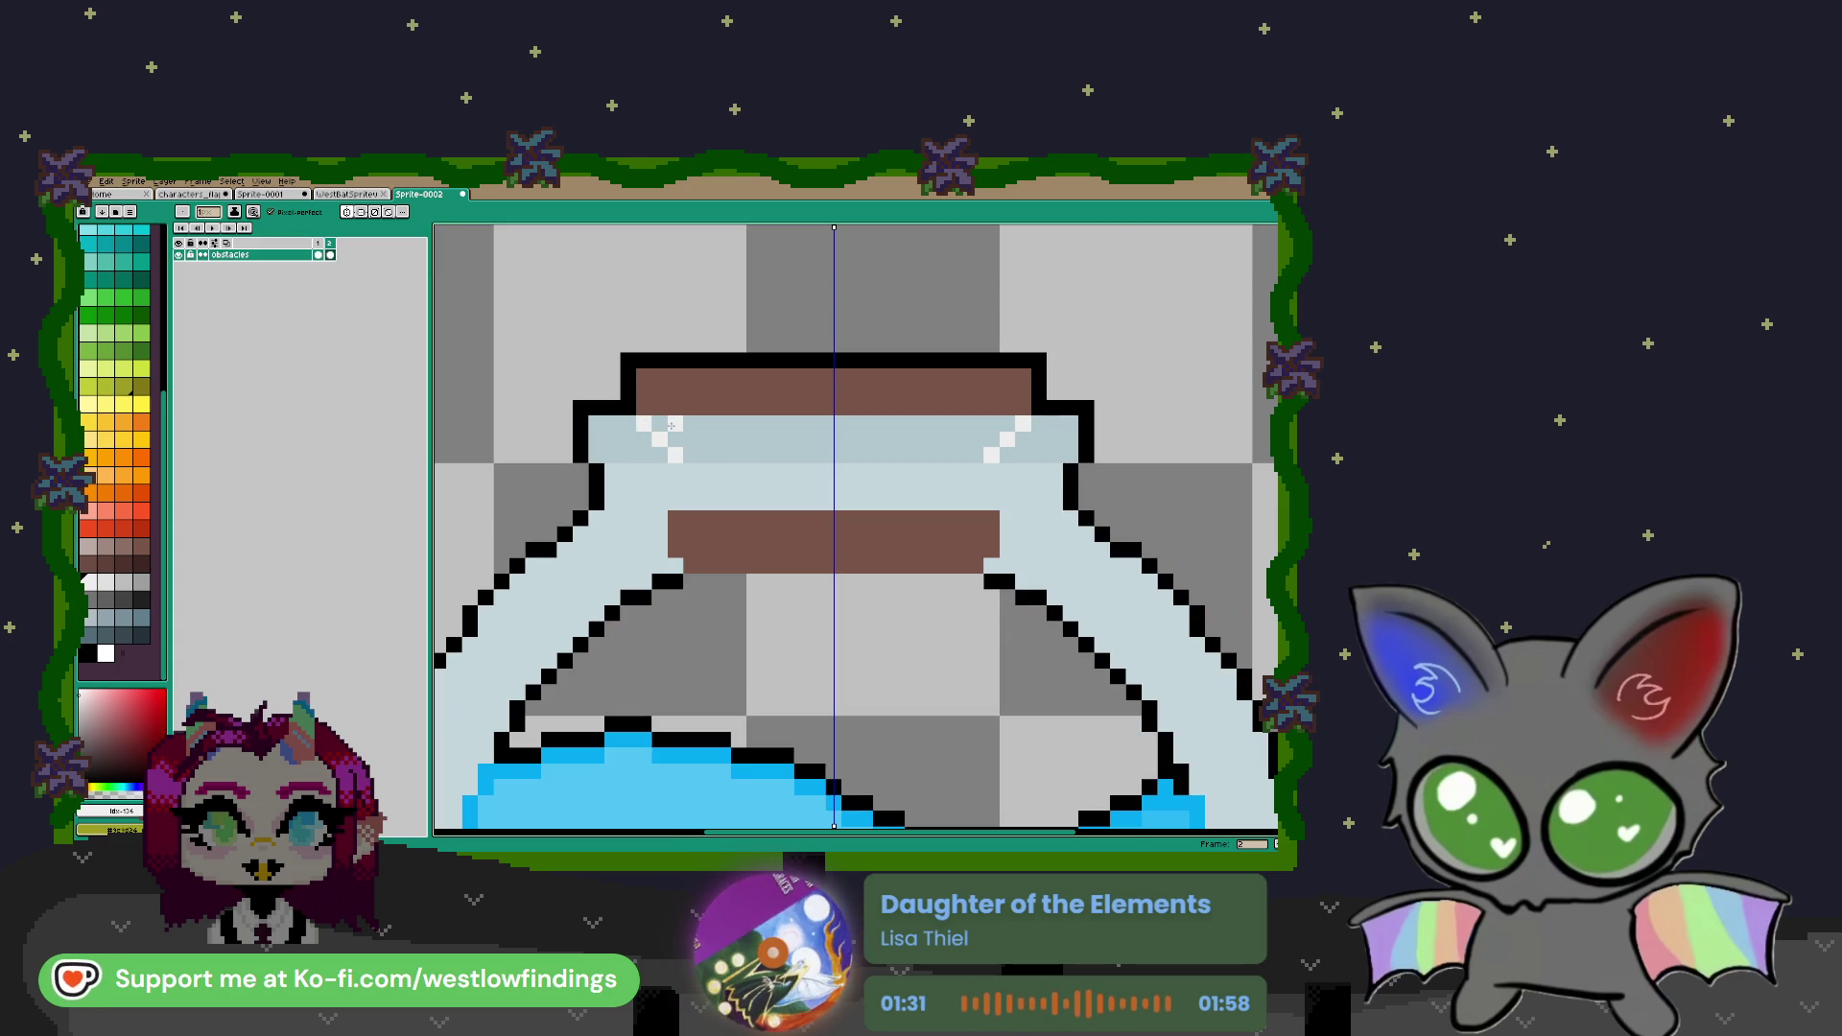
key("ctrl+z")
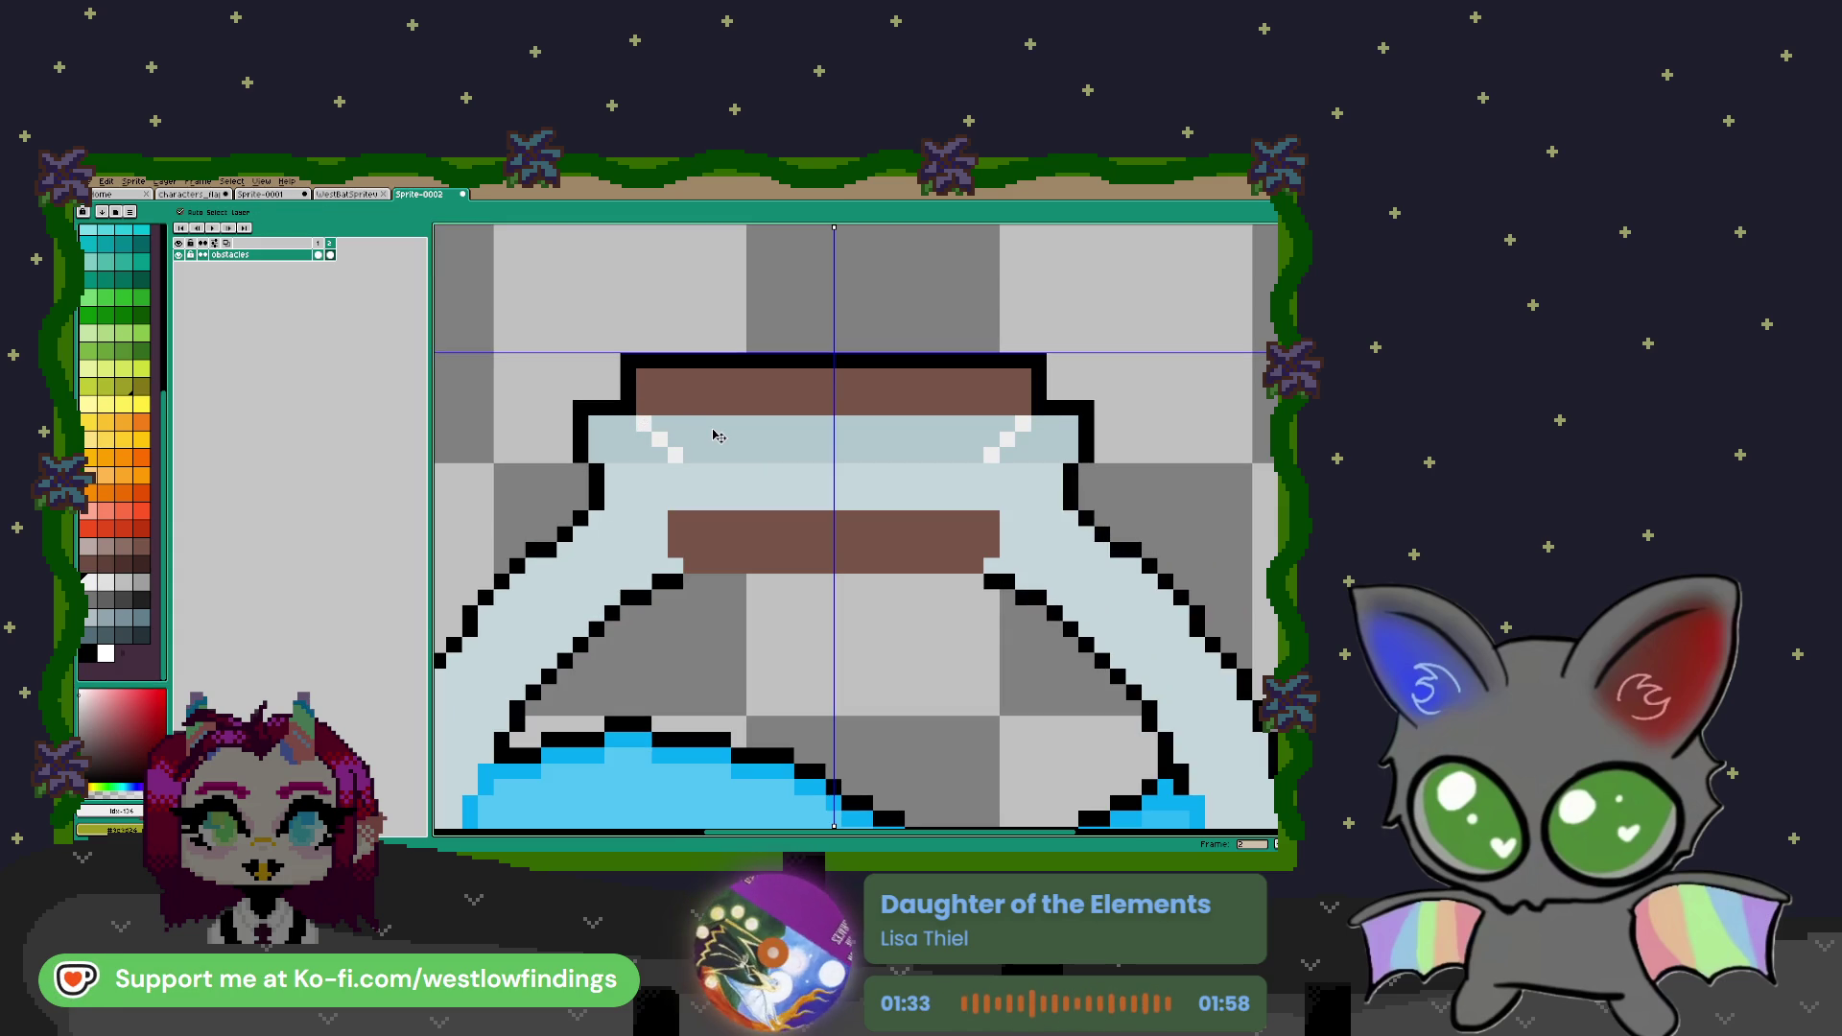
left_click(347, 213)
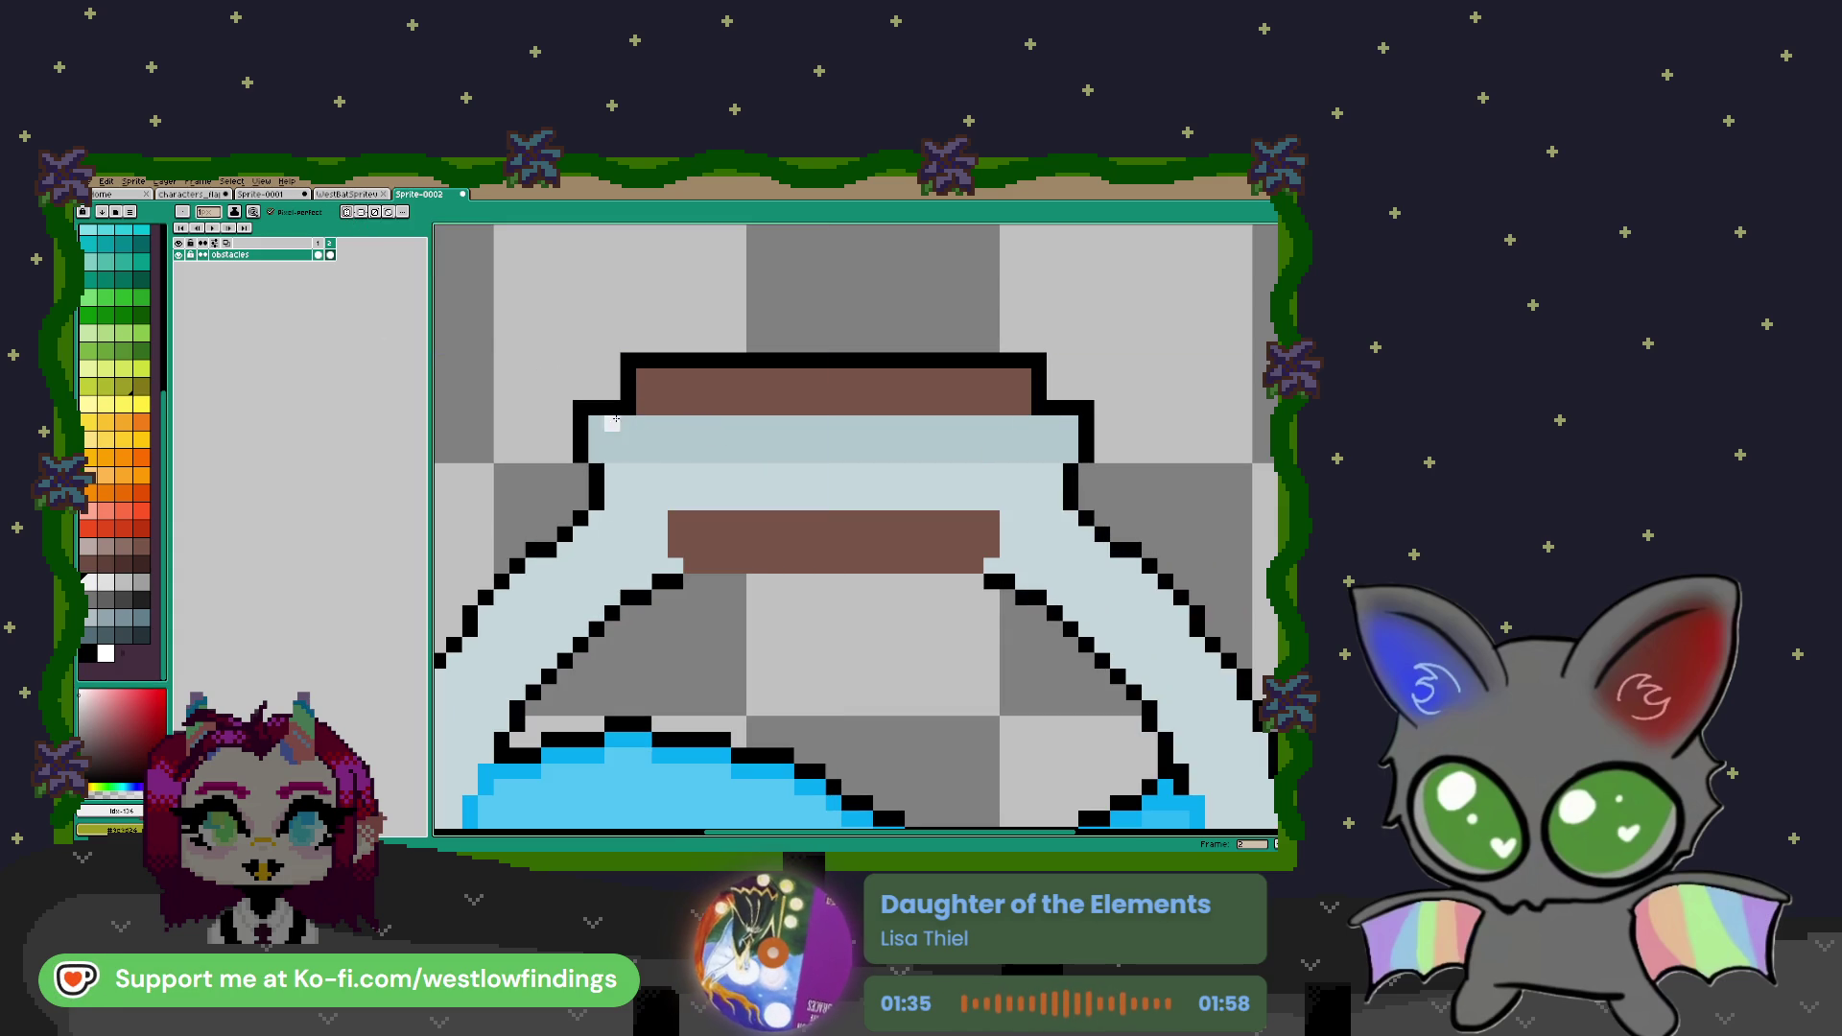
Pencil a diagonal checkered white dither across the jar neck below the cork
left_click(643, 438)
left_click(658, 453)
left_click(658, 422)
left_click(690, 453)
left_click_drag(739, 423, 770, 454)
left_click(787, 453)
left_click(817, 424)
key("ctrl+z")
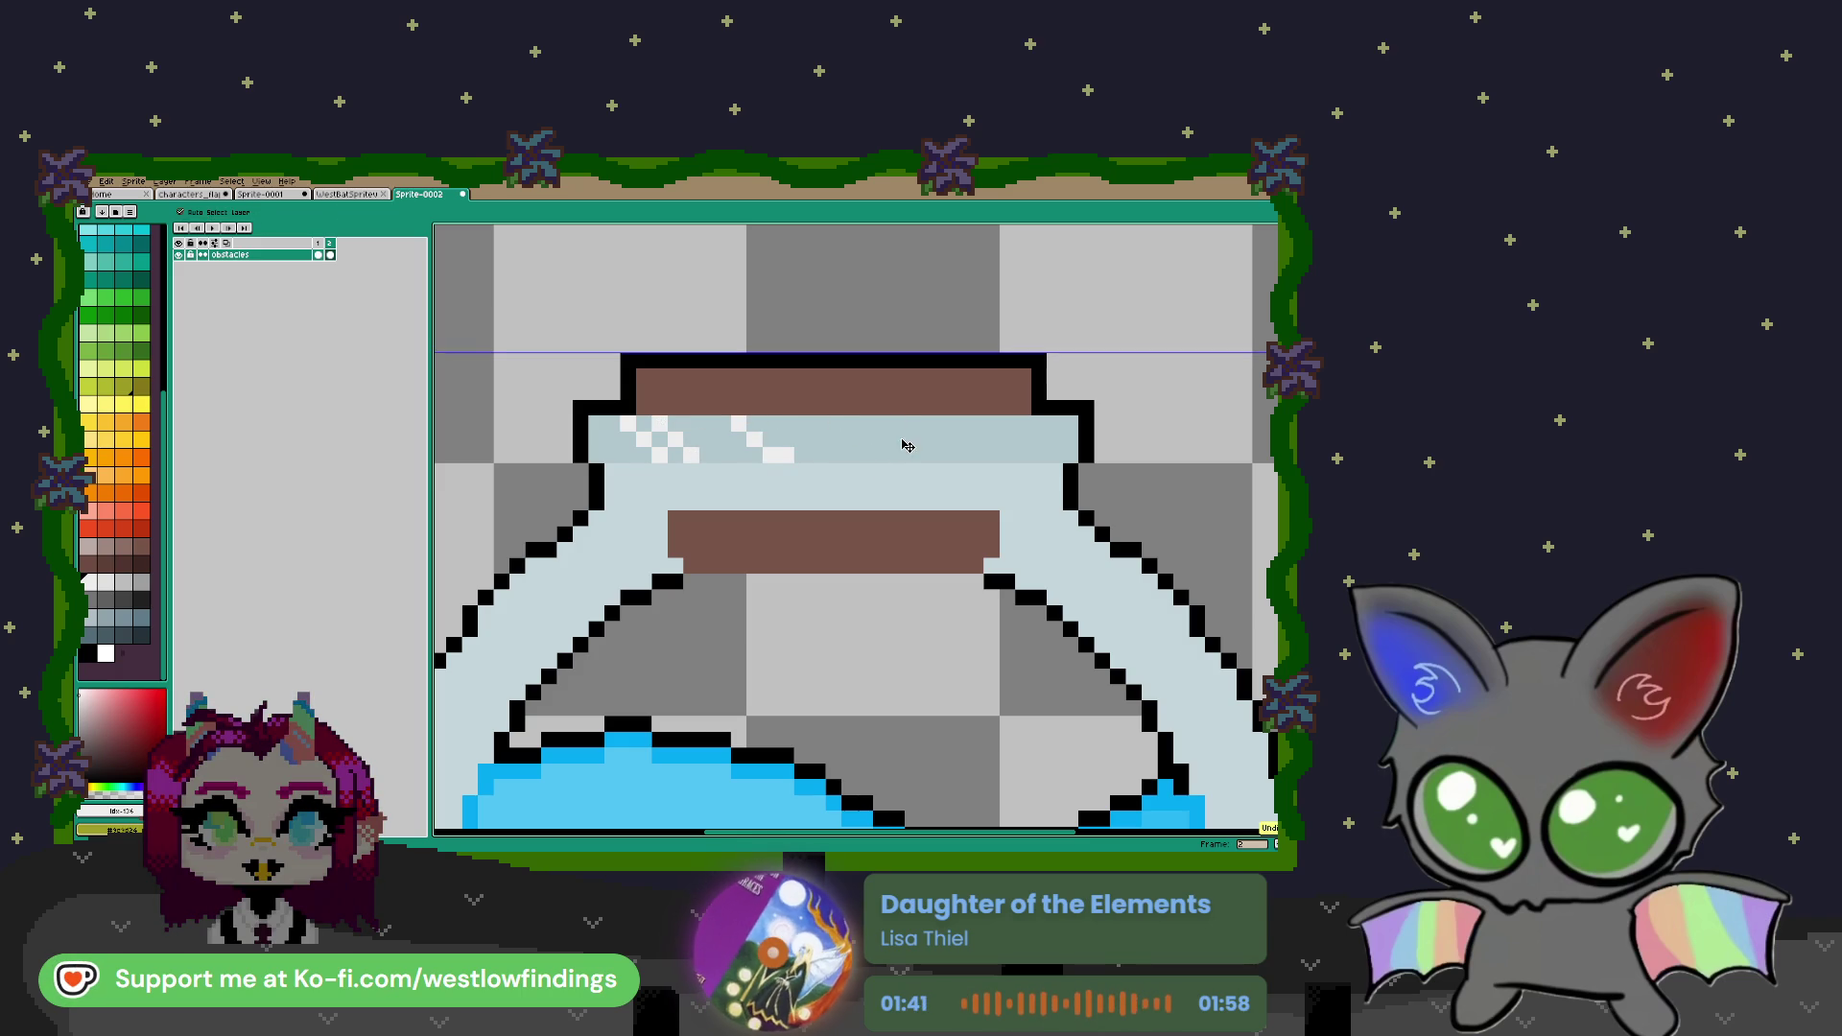
left_click(832, 438)
left_click(848, 454)
left_click_drag(959, 423, 1012, 458)
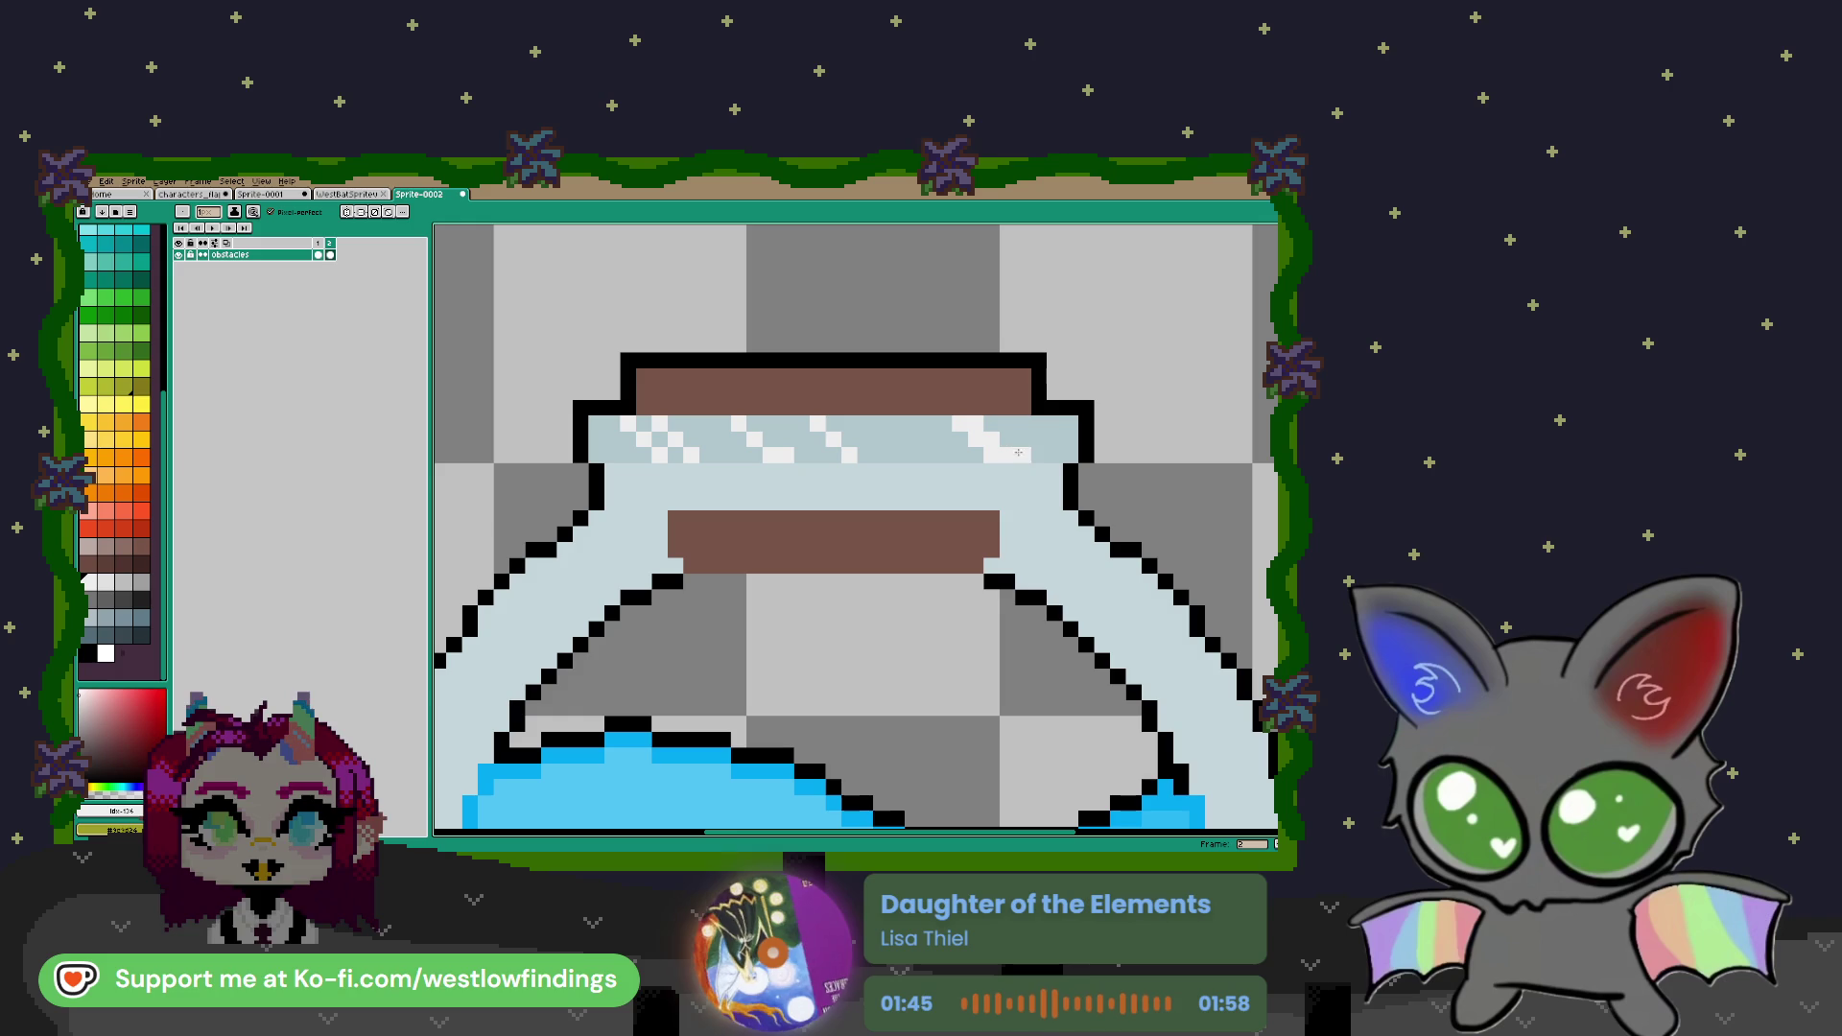
scroll(1014, 499, "down", 5)
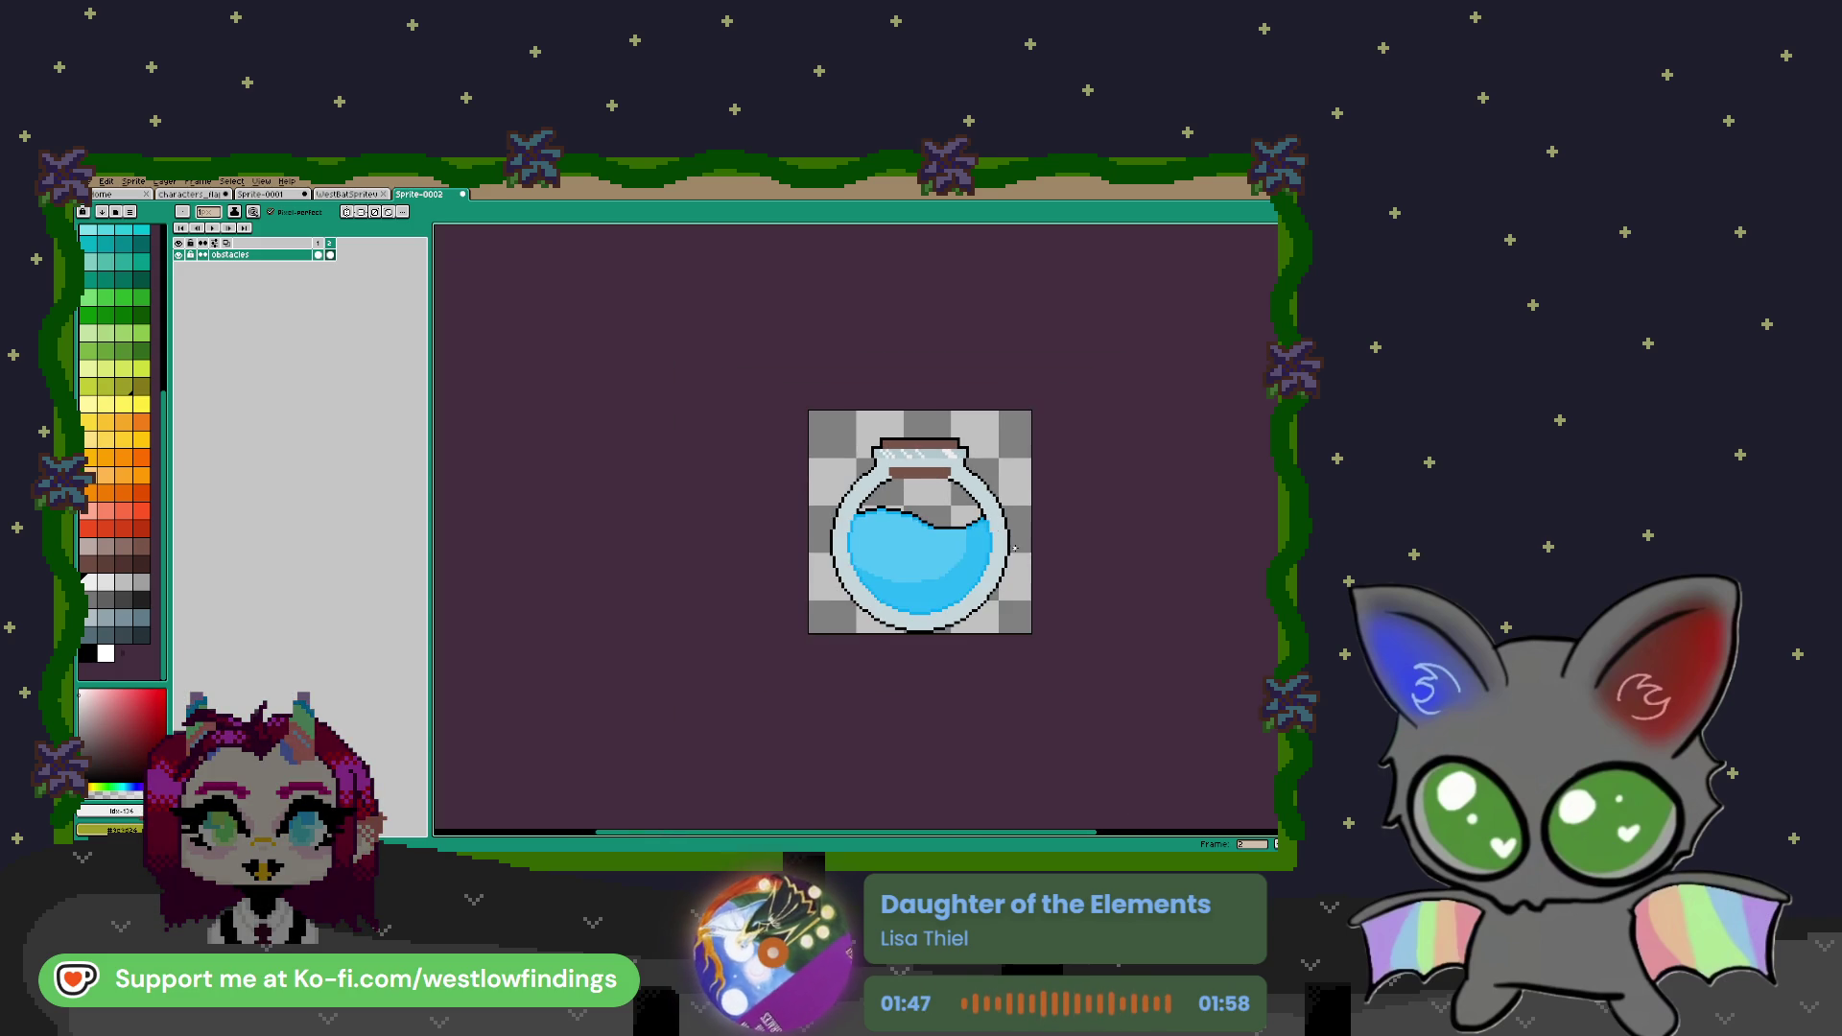
Draw a white highlight down the jar's left inner edge and around the lower-left rim
scroll(876, 510, "up", 3)
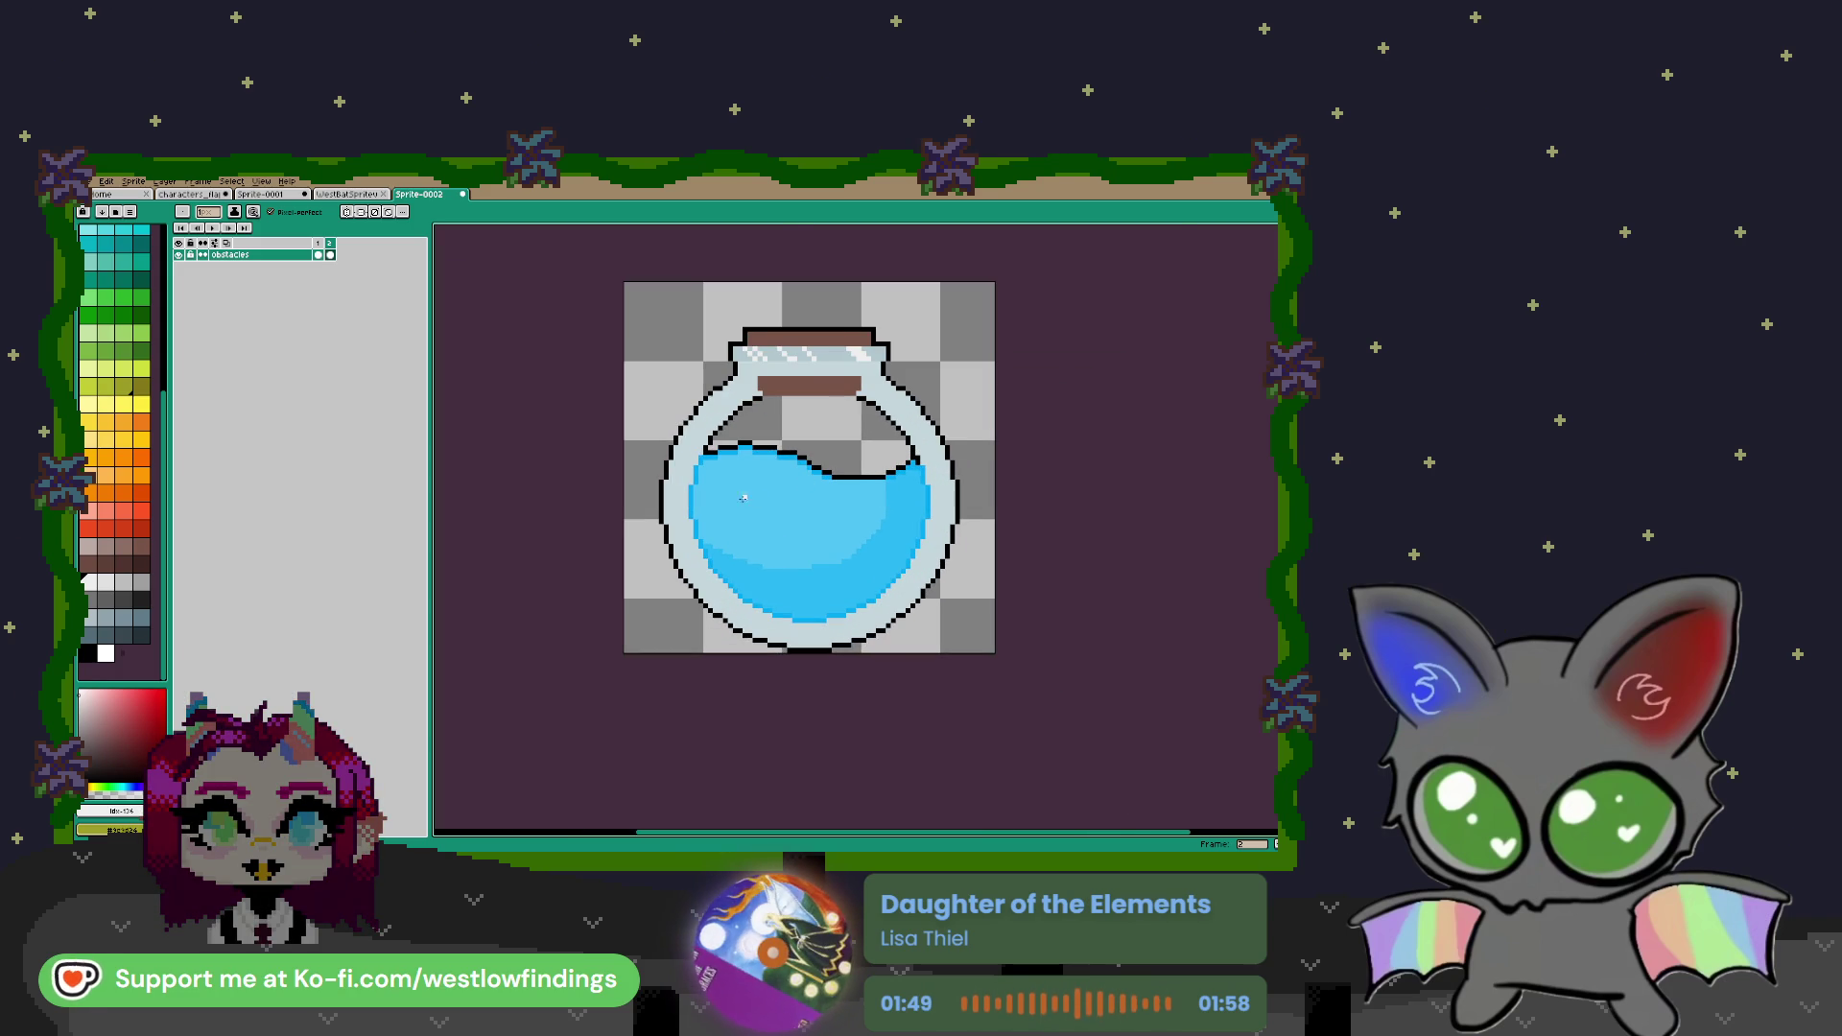
scroll(741, 501, "up", 2)
left_click_drag(679, 472, 685, 582)
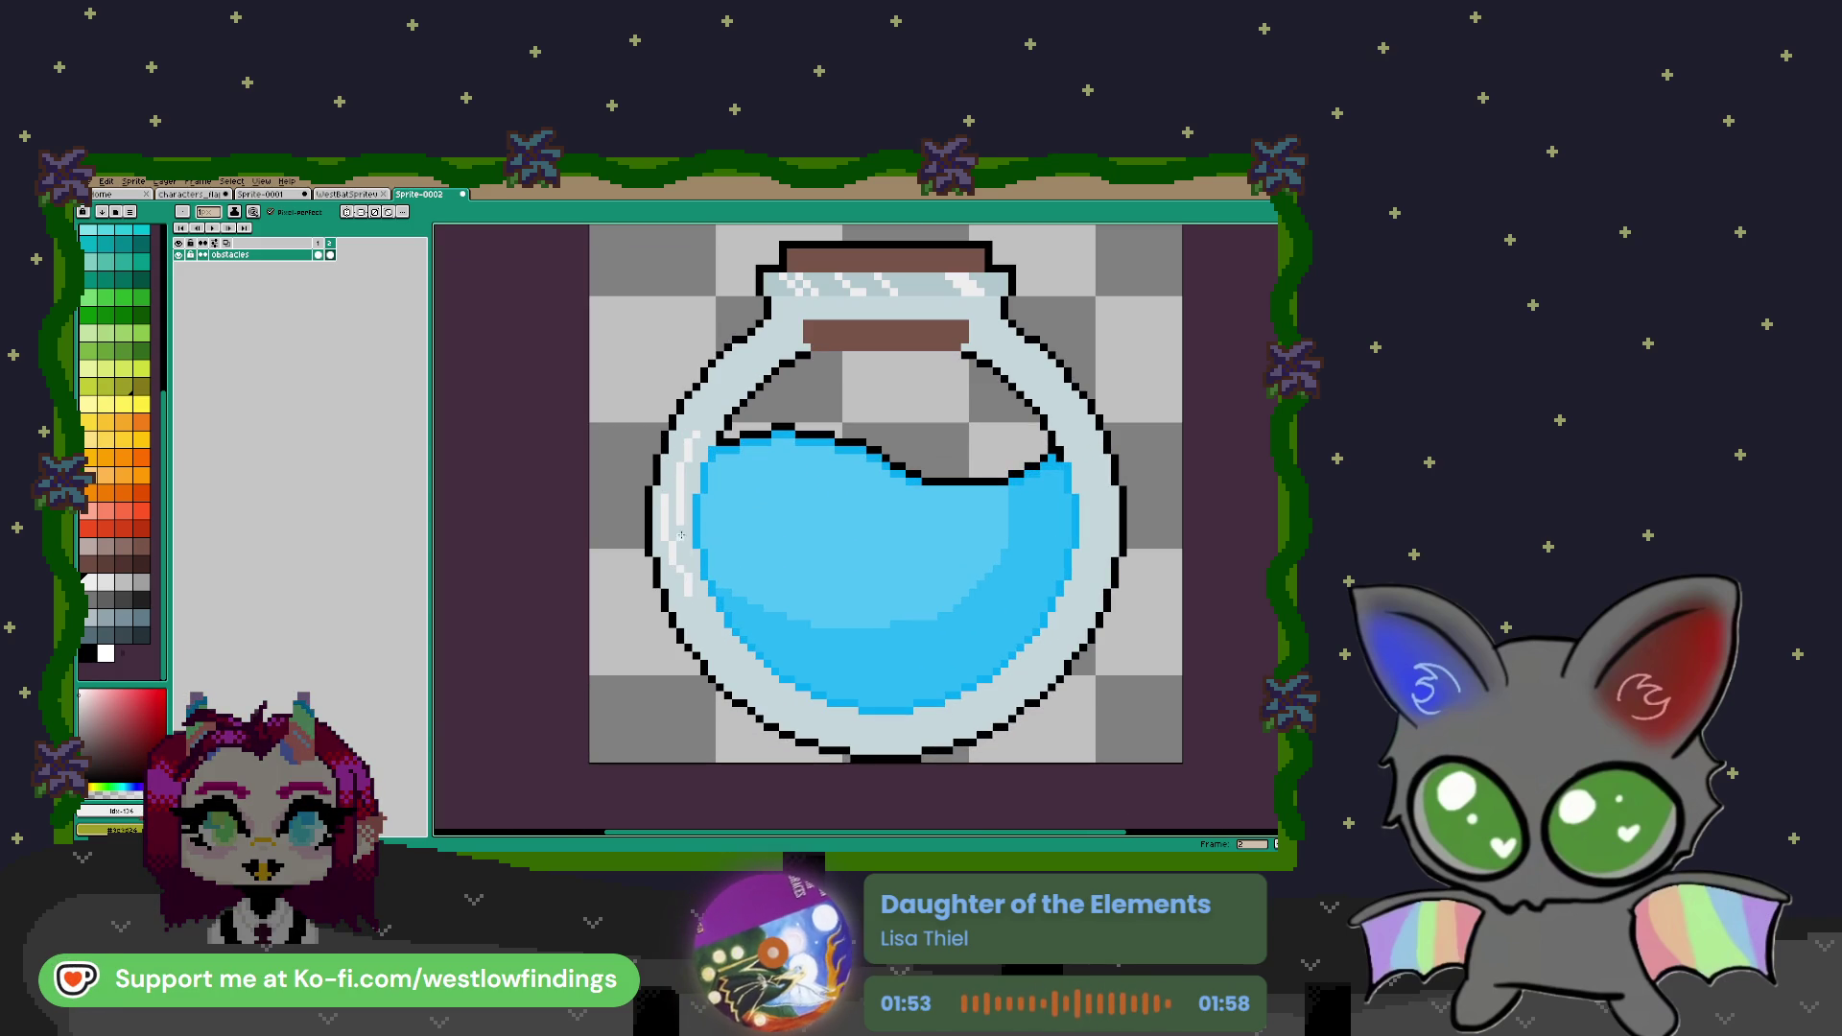
scroll(728, 521, "down", 3)
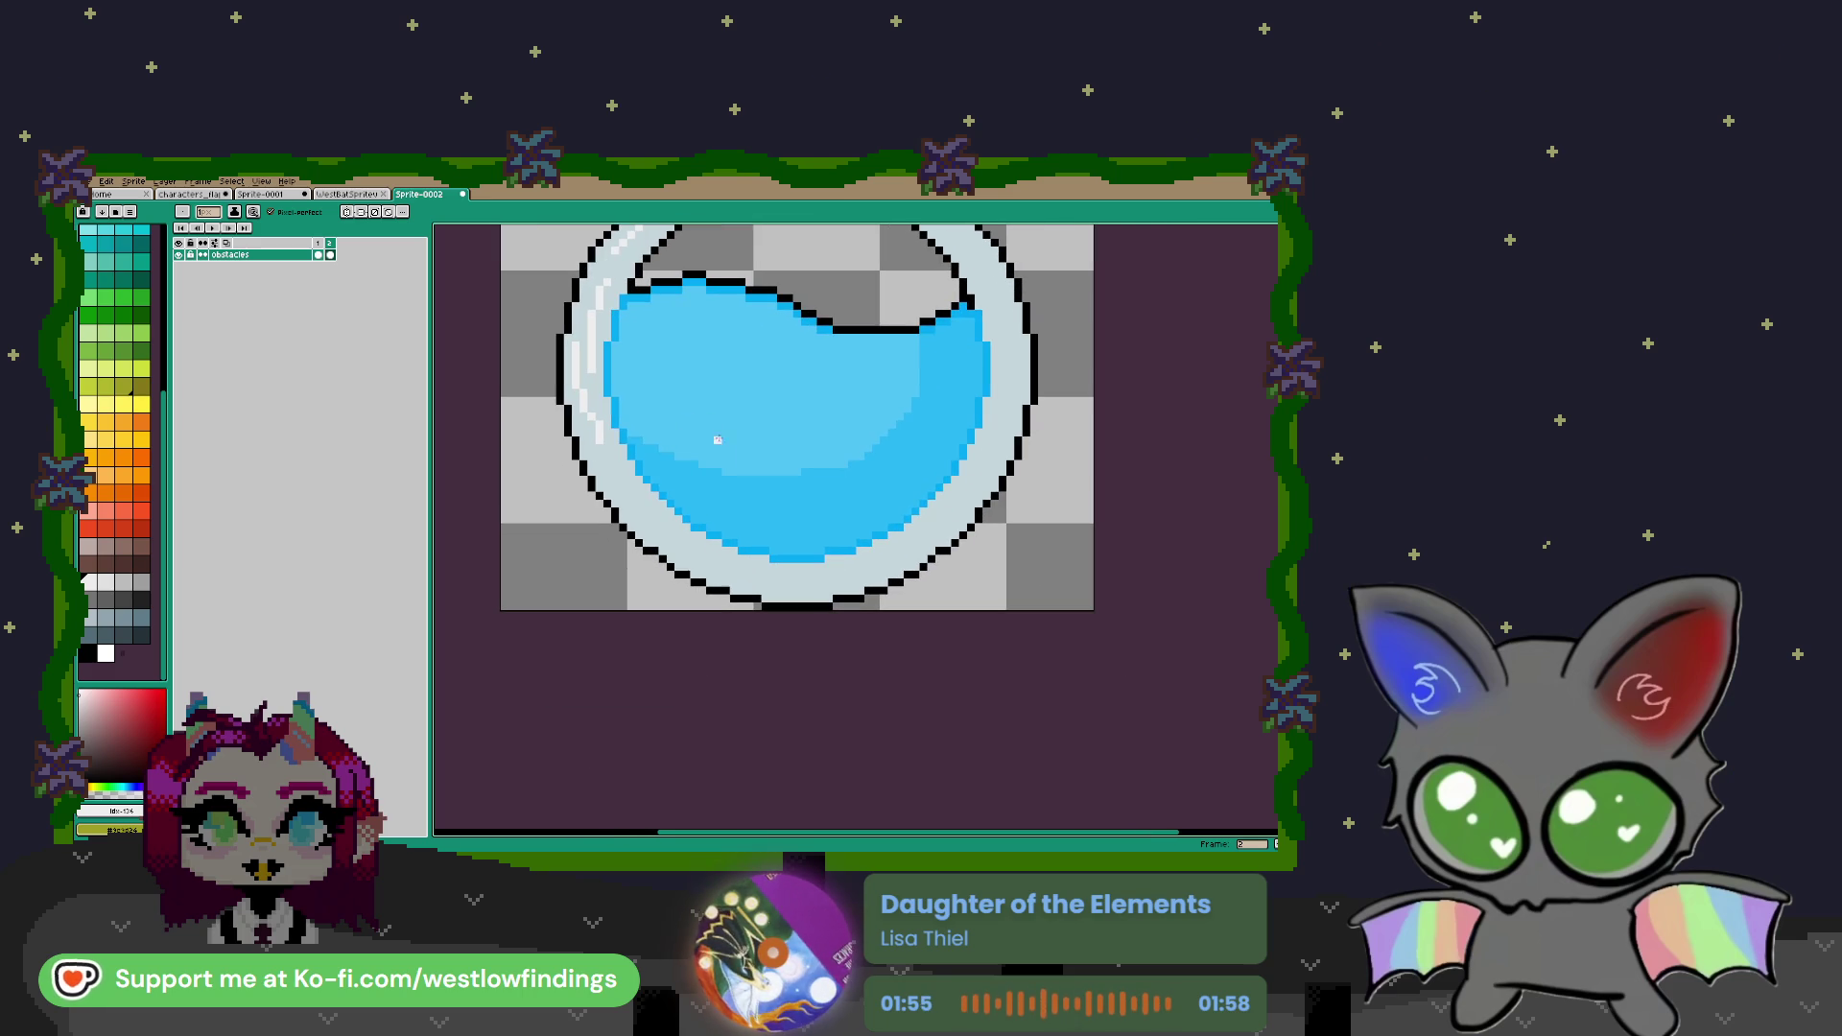
left_click_drag(586, 450, 658, 528)
scroll(662, 652, "down", 2)
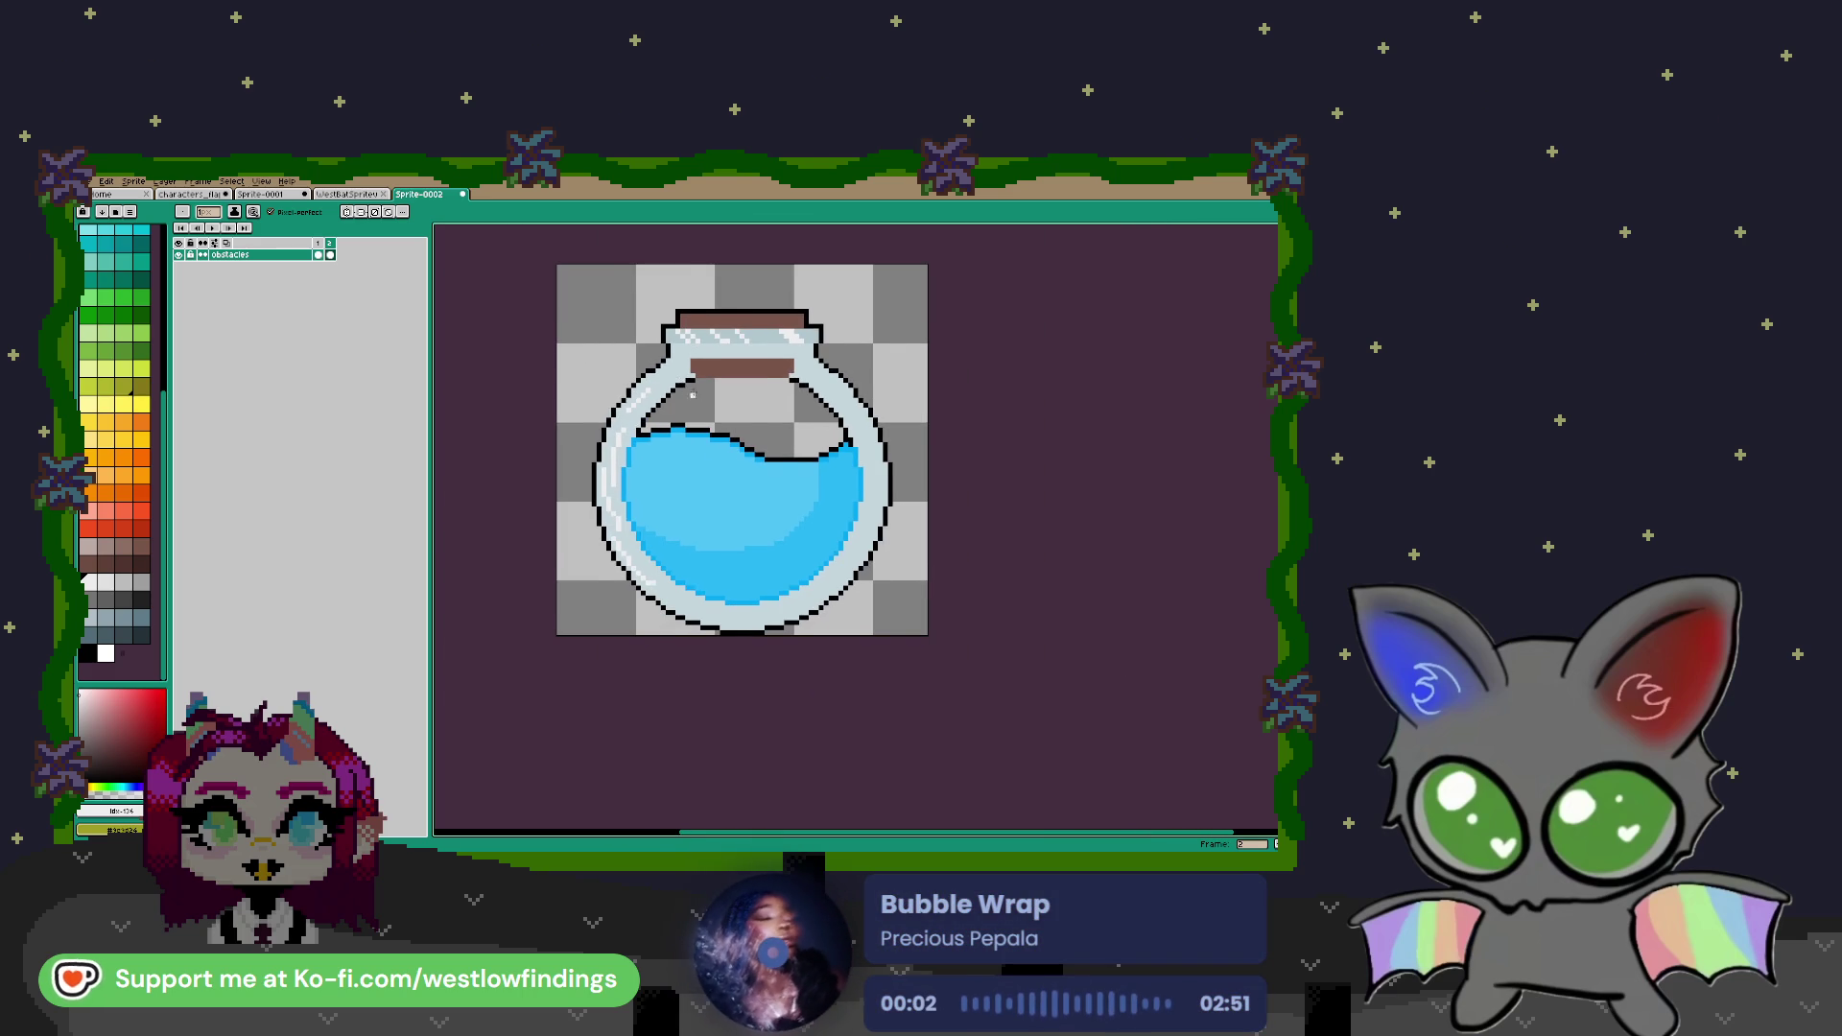
Pencil a small orange fish shape in the upper left of the blue water
scroll(696, 366, "up", 3)
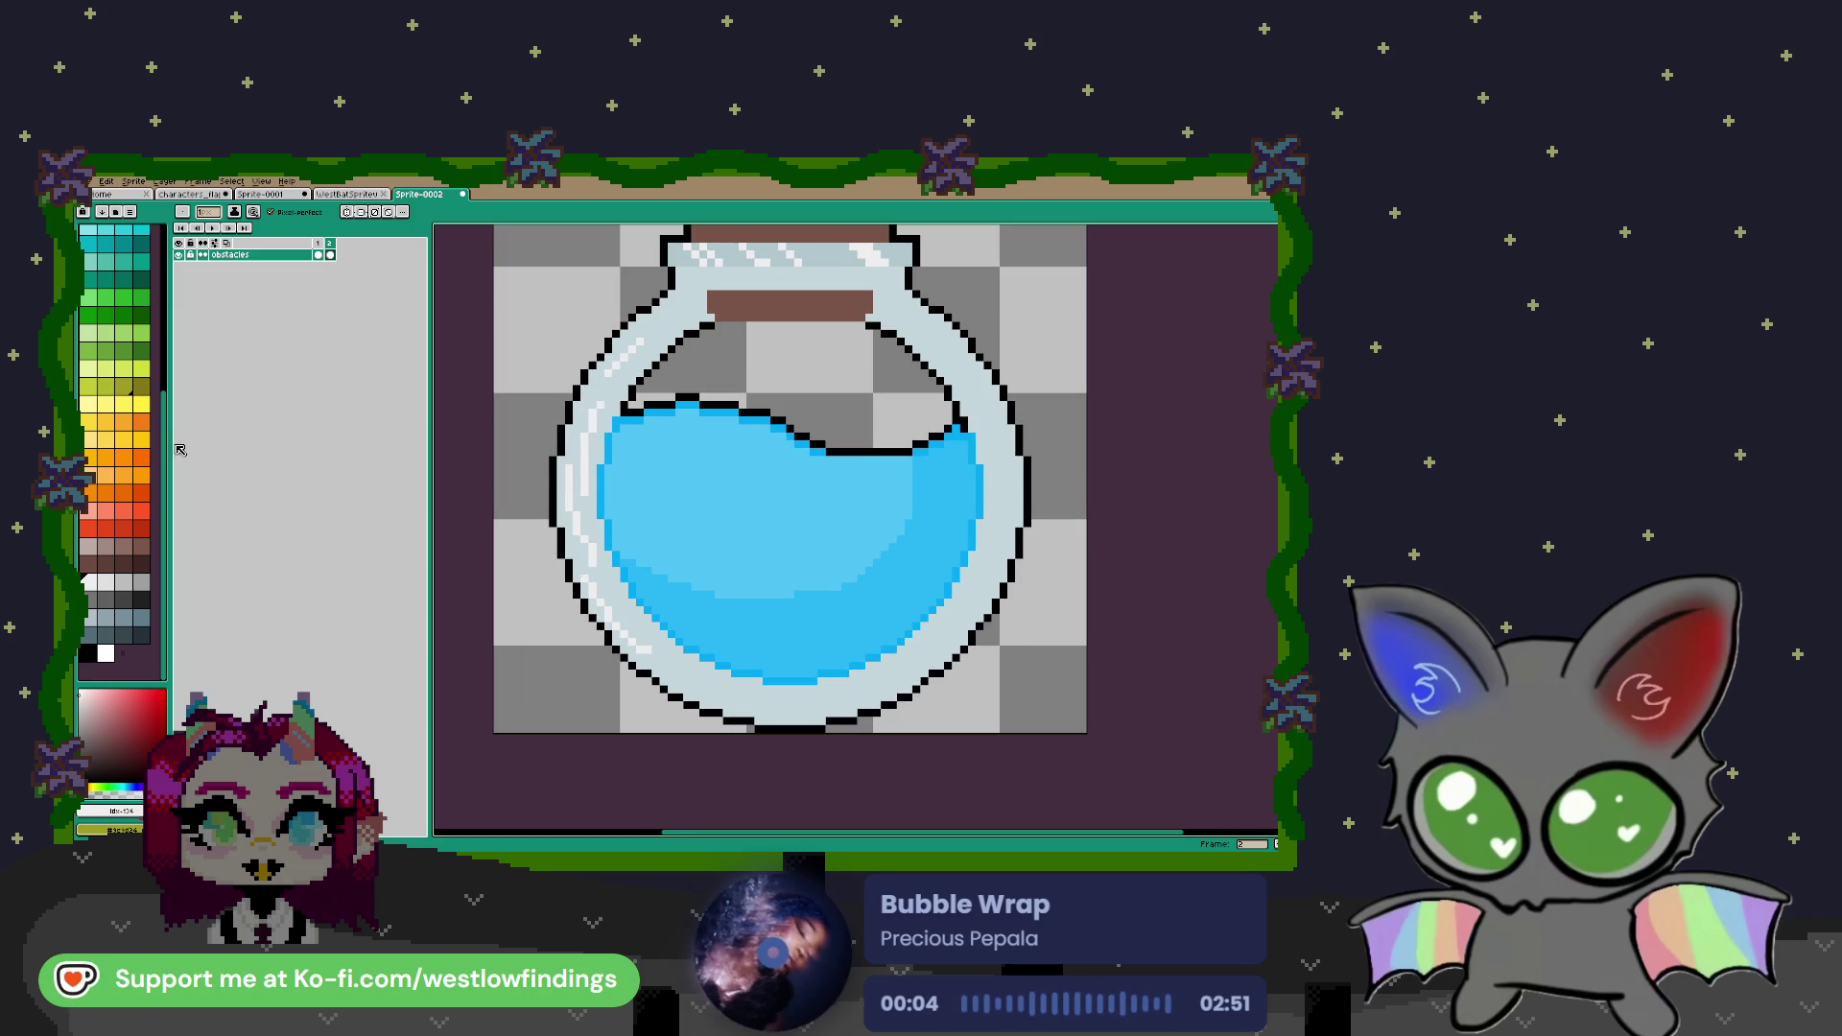
left_click(141, 420)
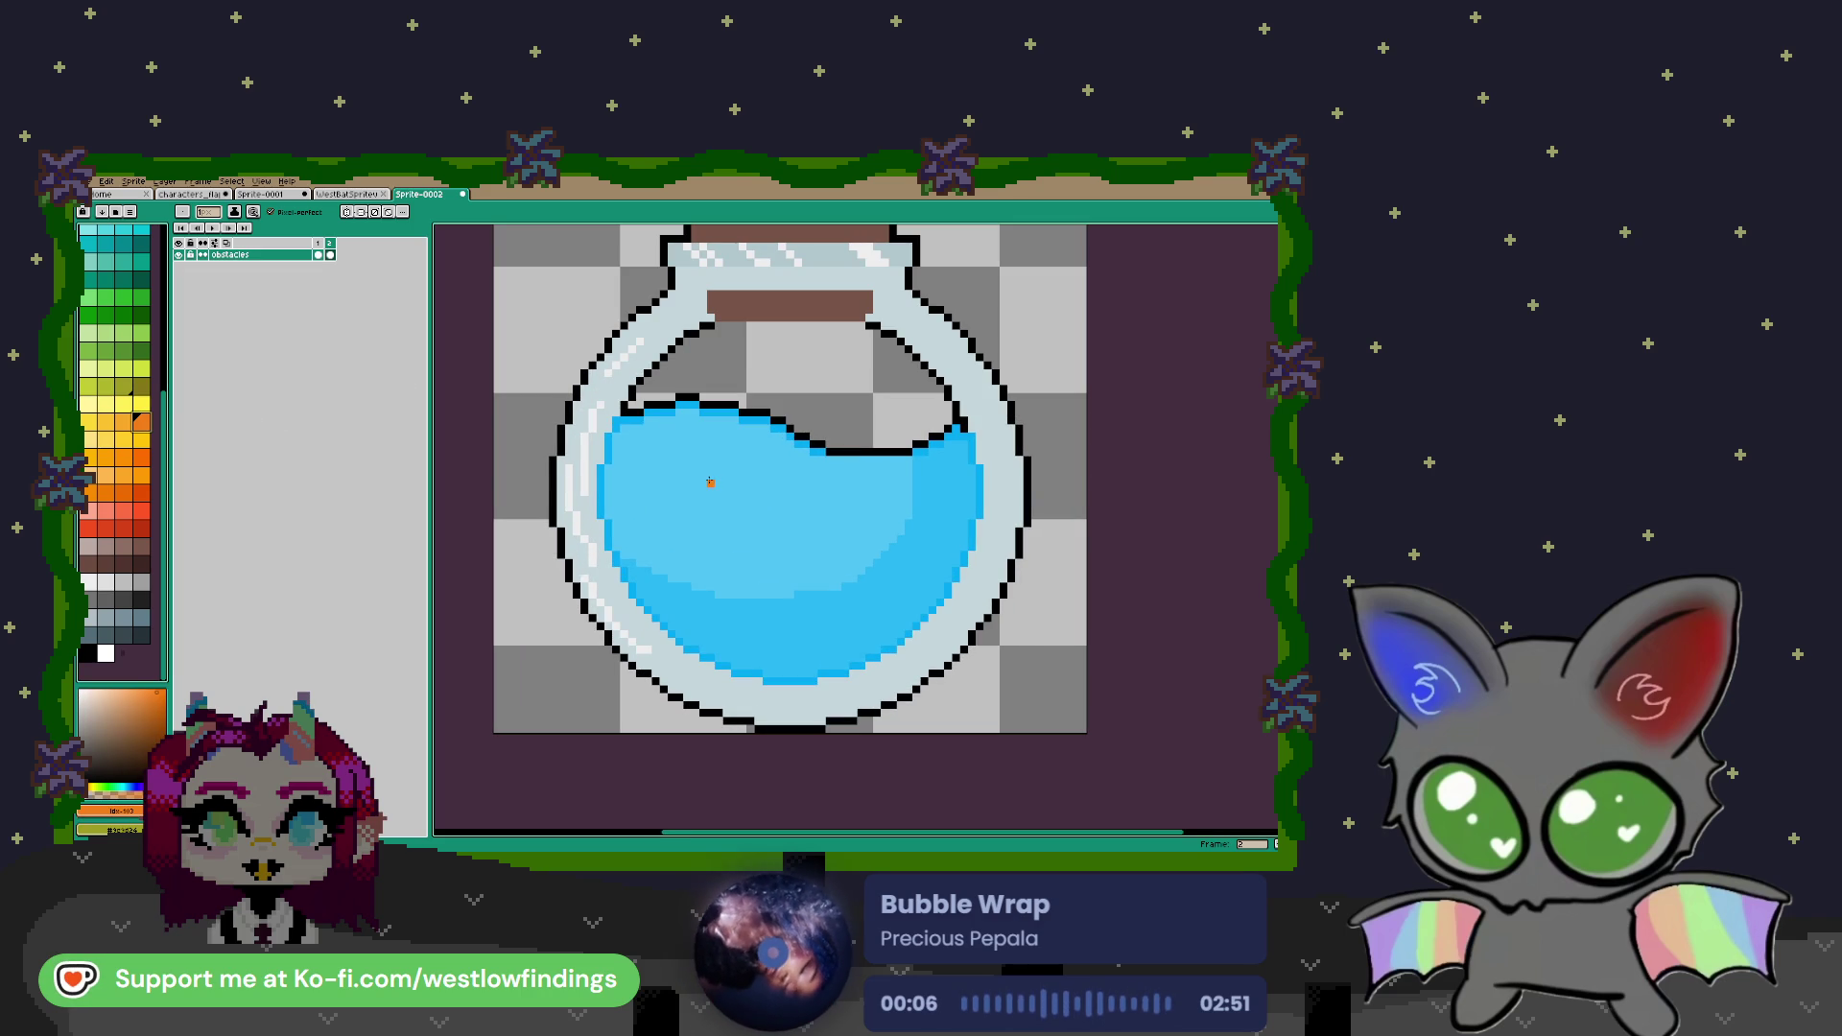
left_click_drag(687, 467, 674, 481)
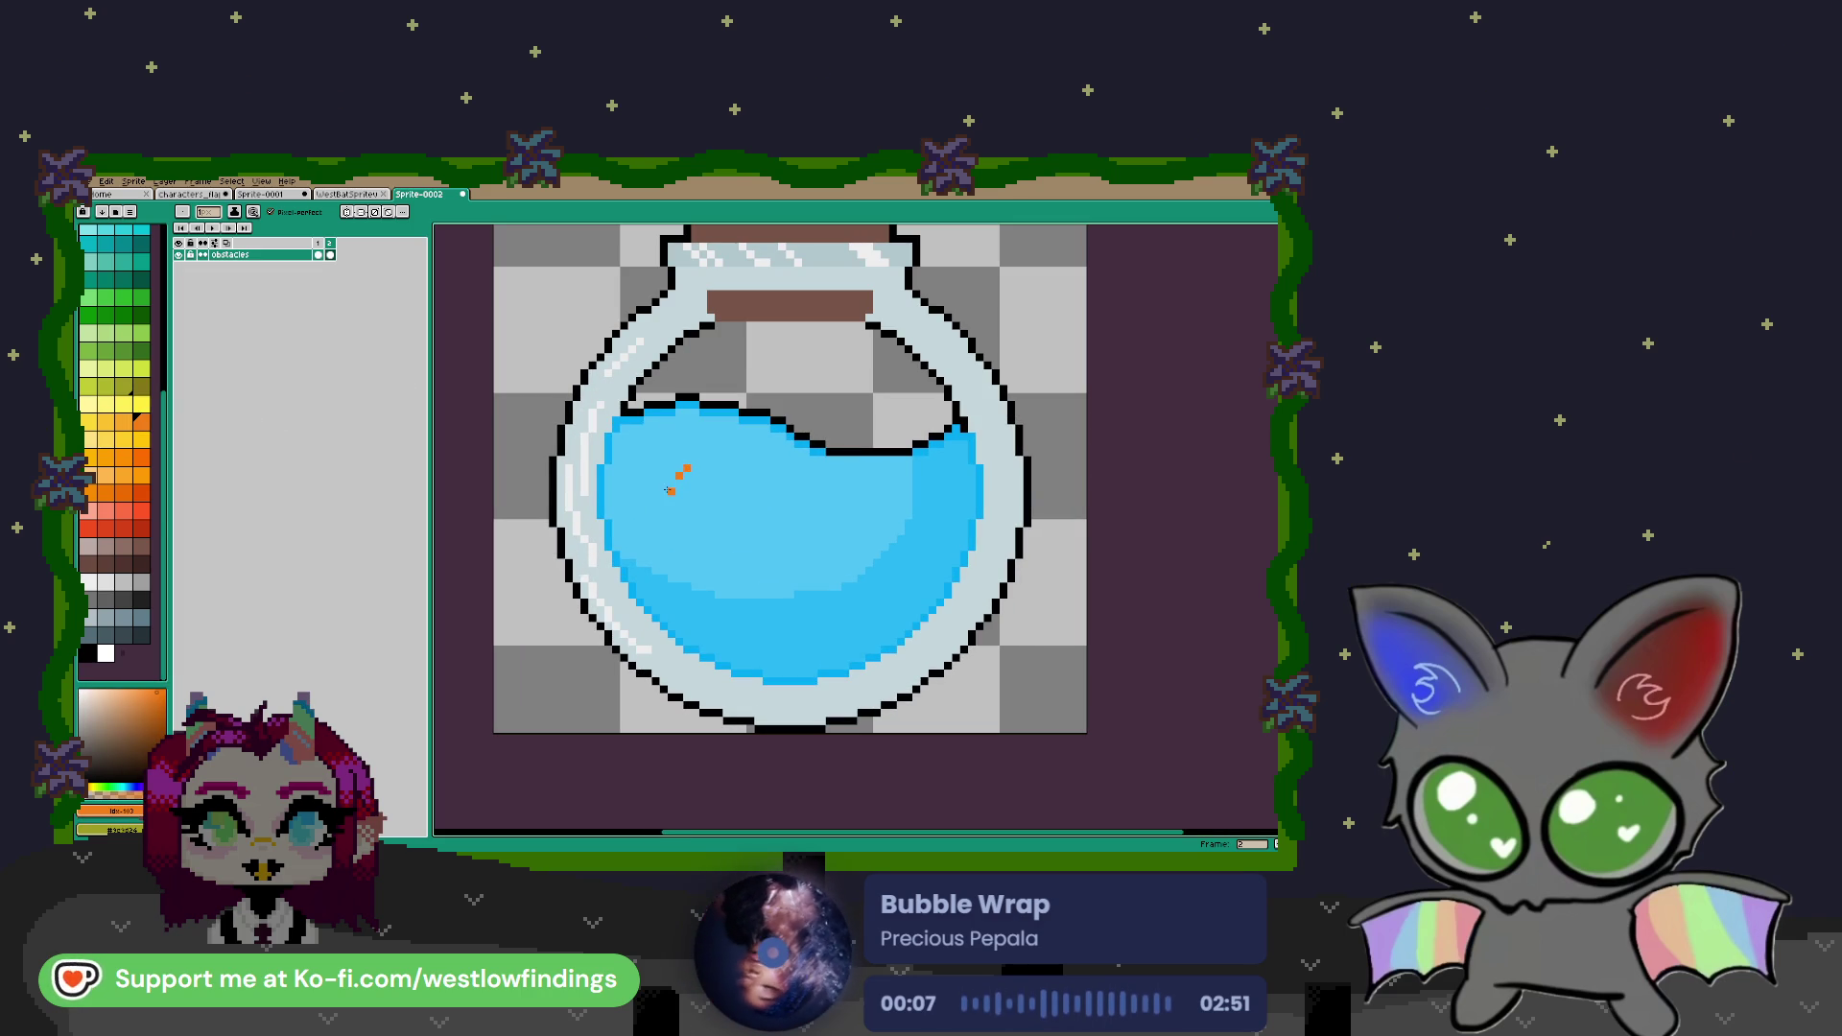
left_click(687, 481)
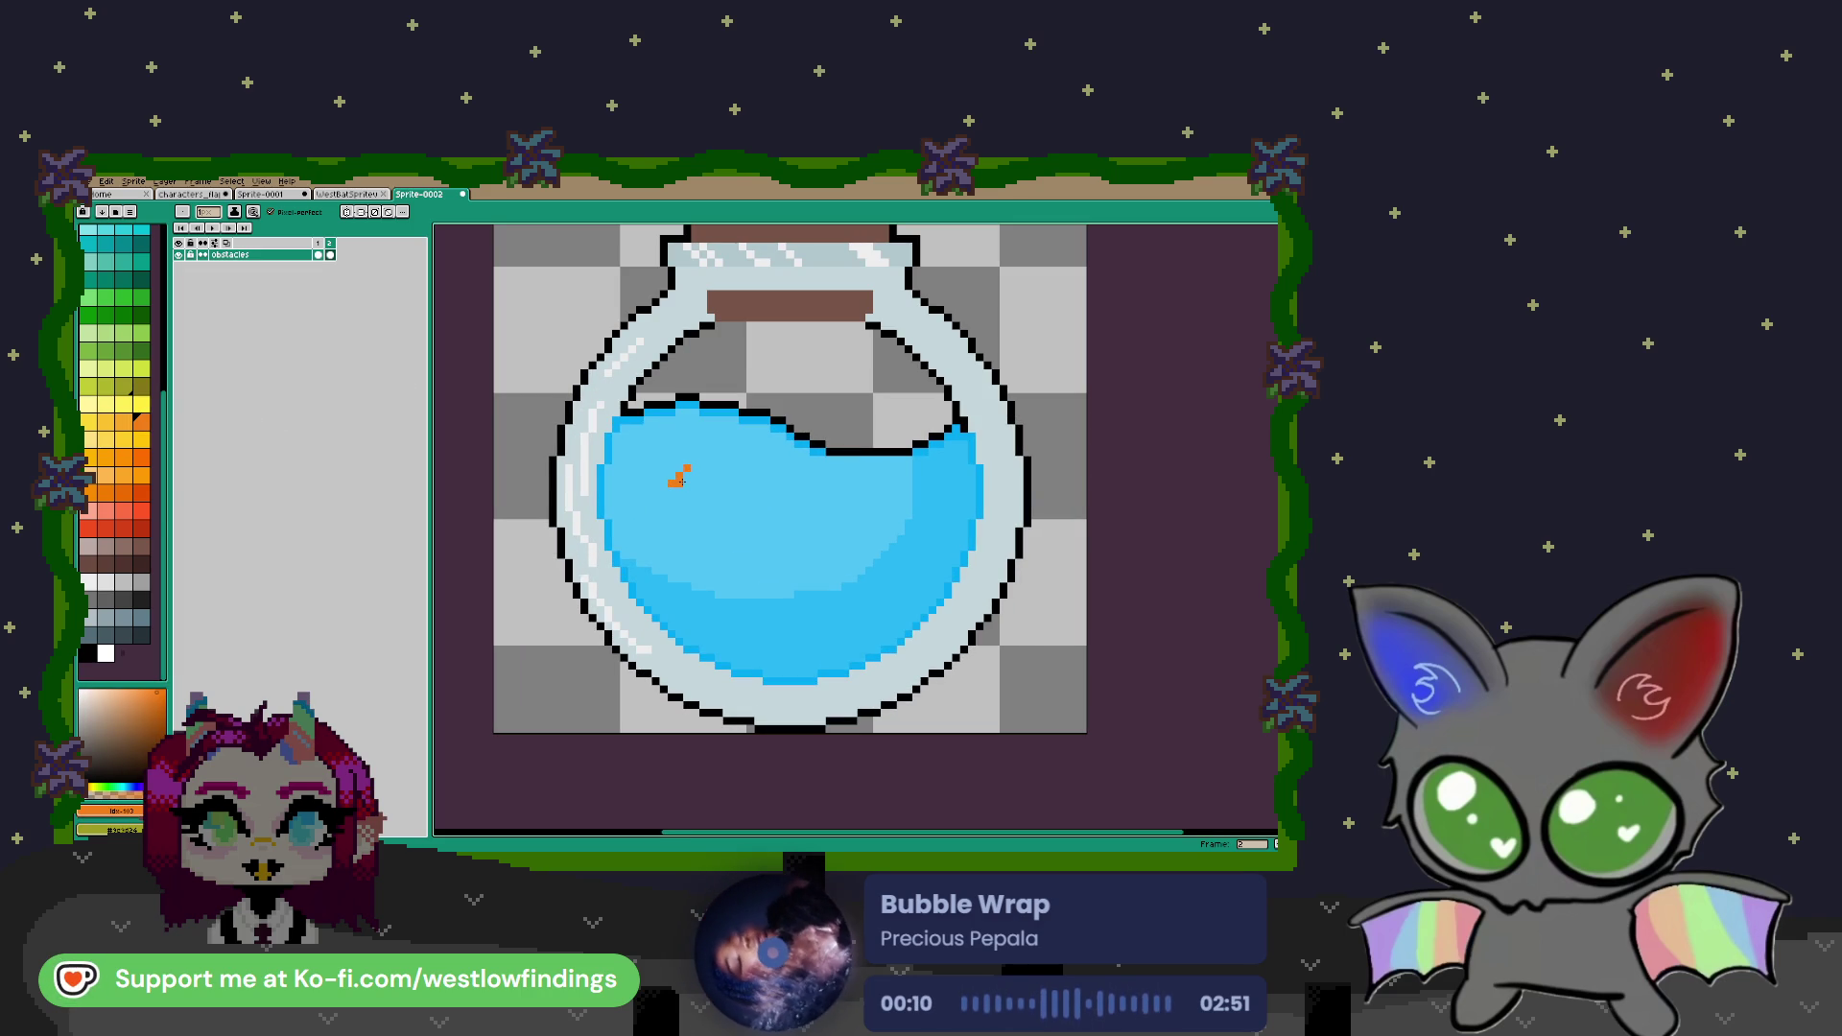
left_click(687, 481)
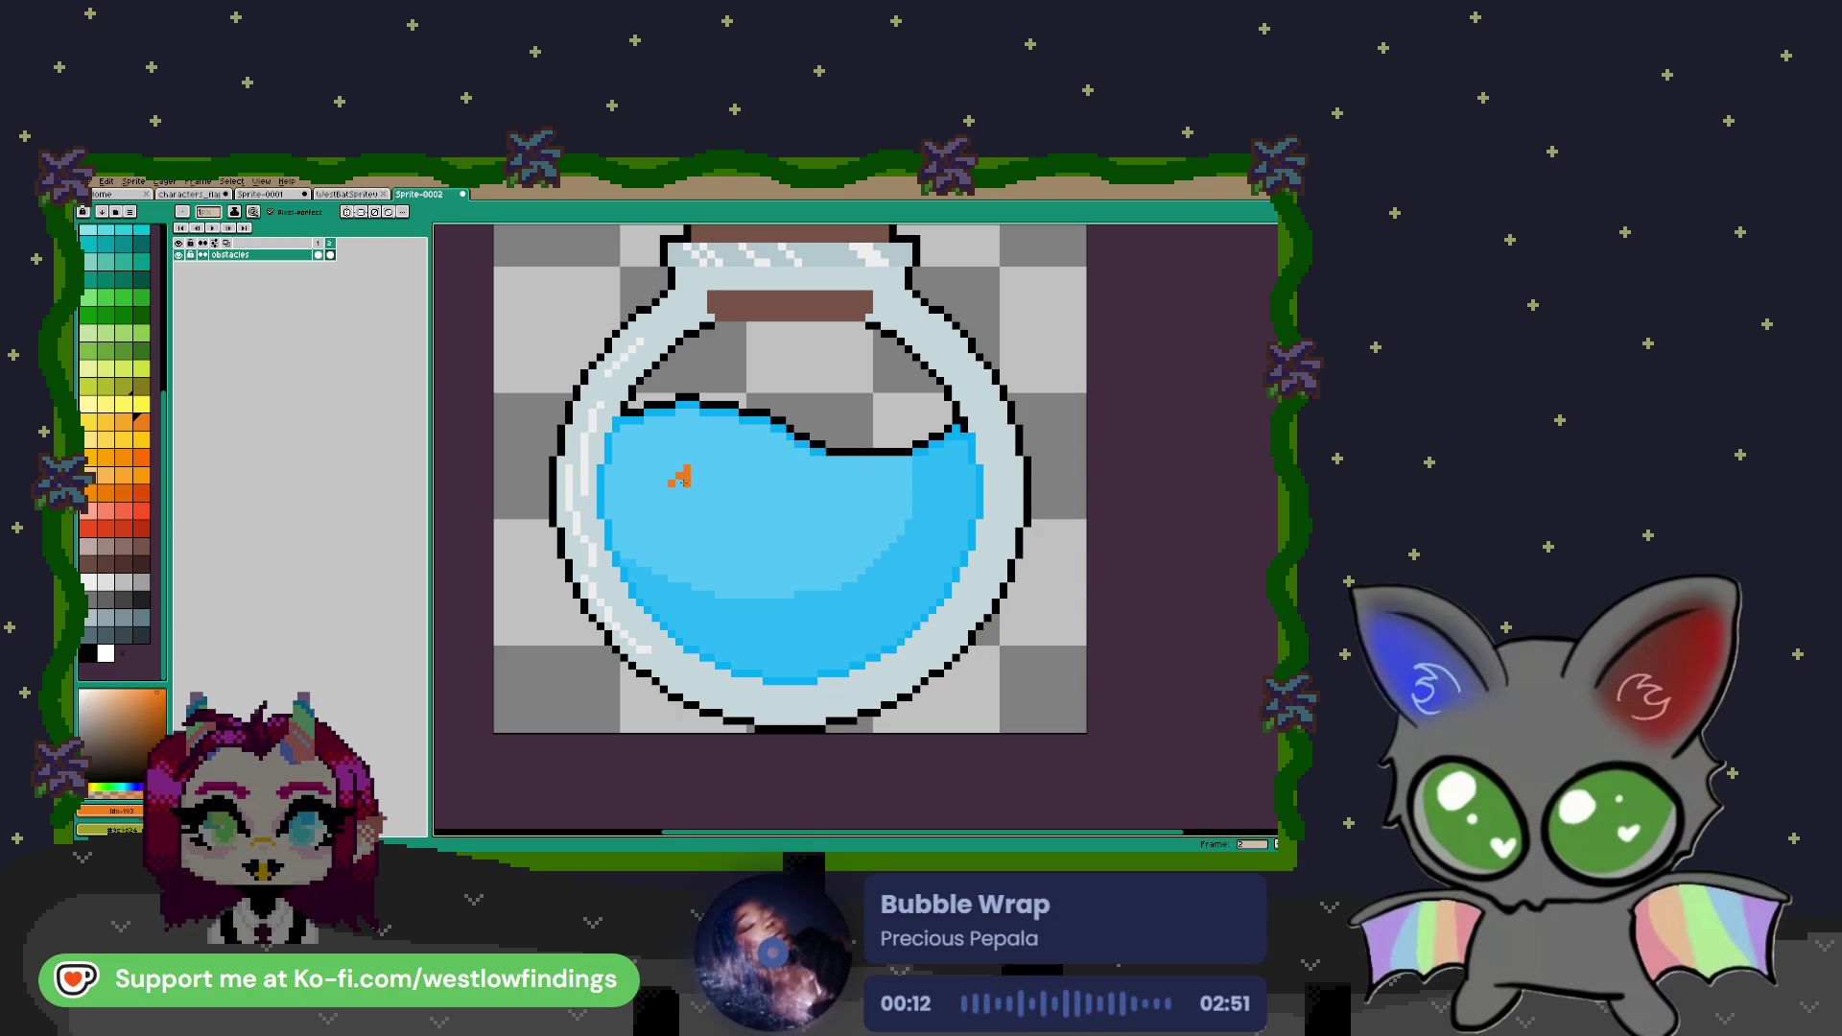
left_click(684, 491)
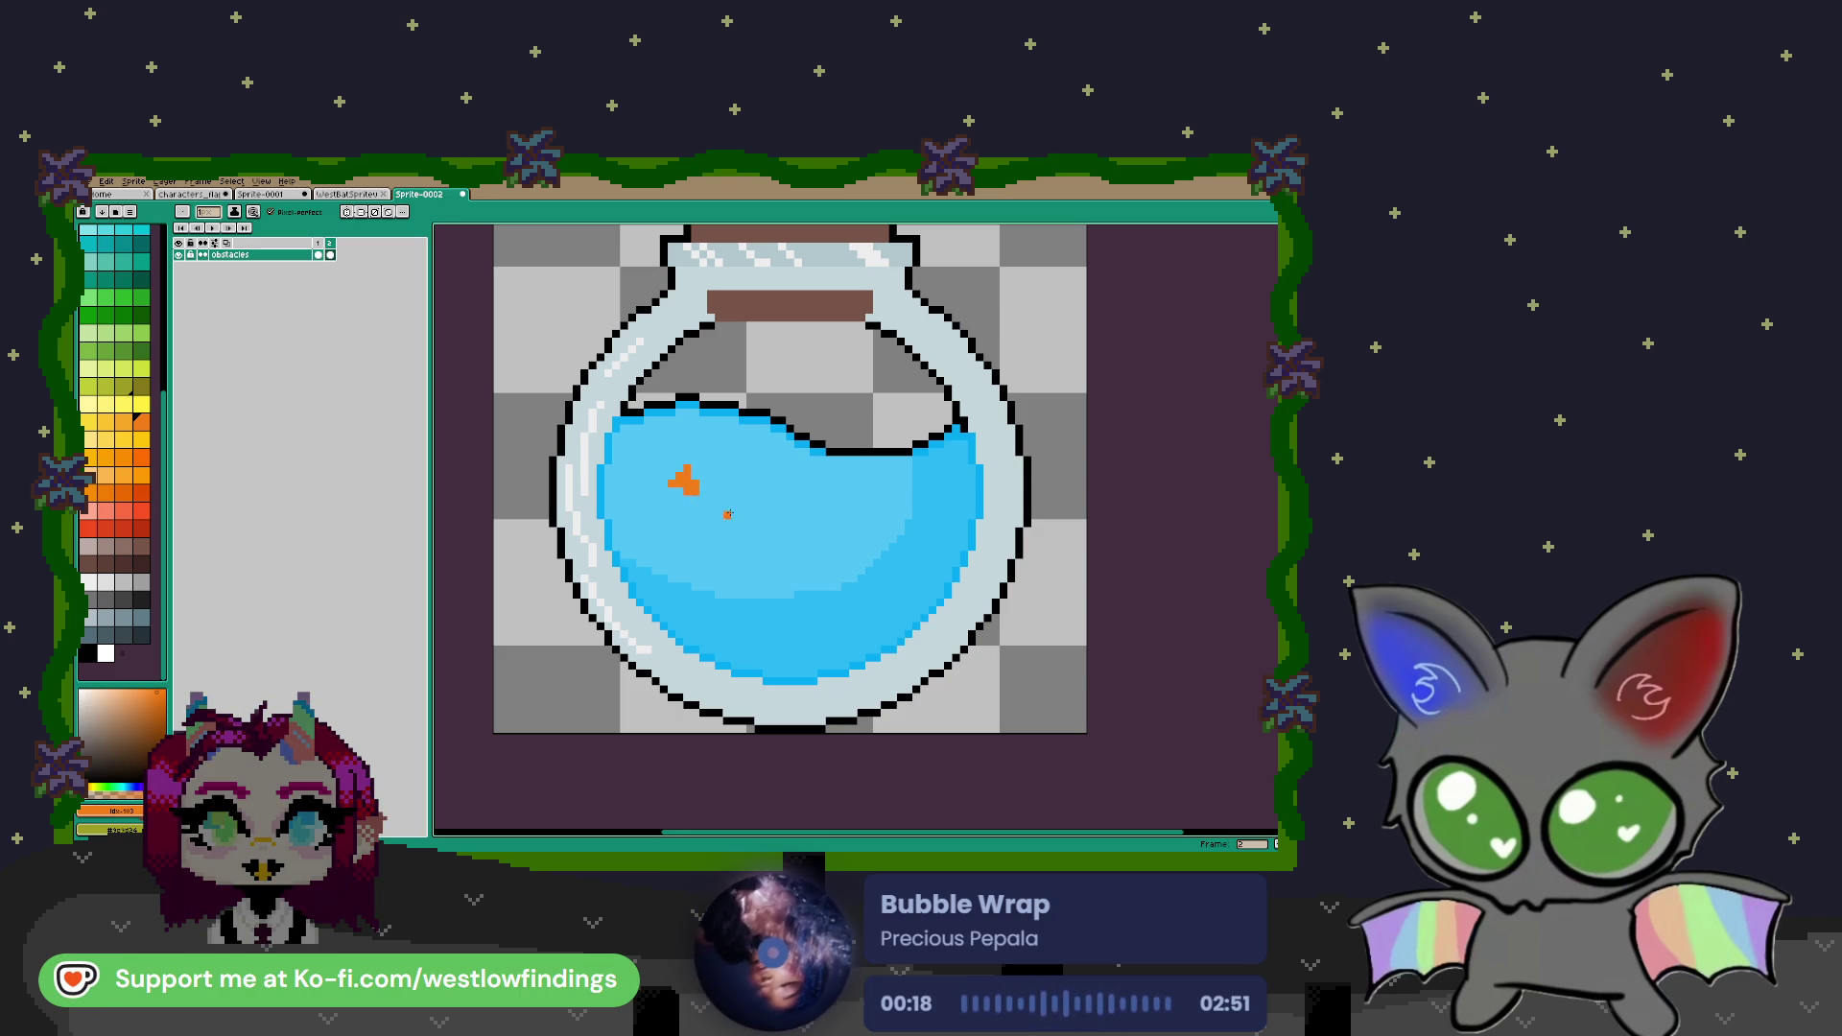
left_click_drag(699, 484, 710, 497)
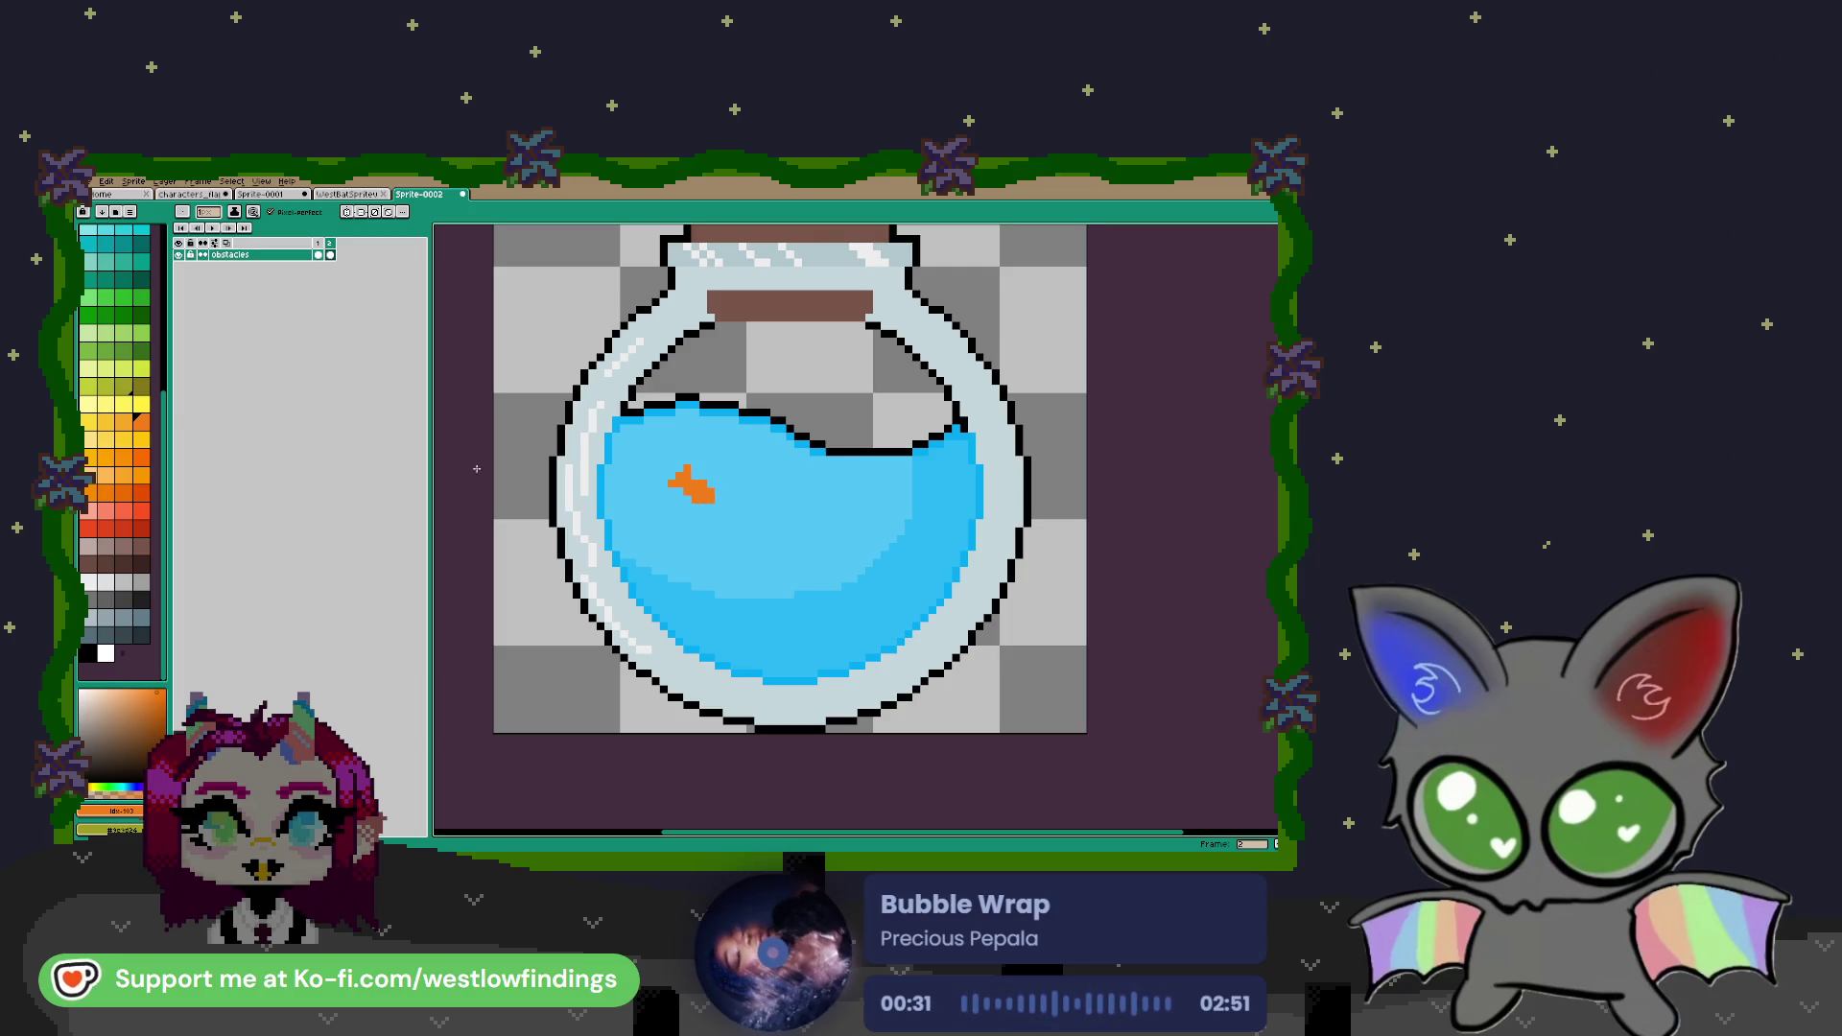
Add a single black eye pixel to the goldfish
left_click(88, 654)
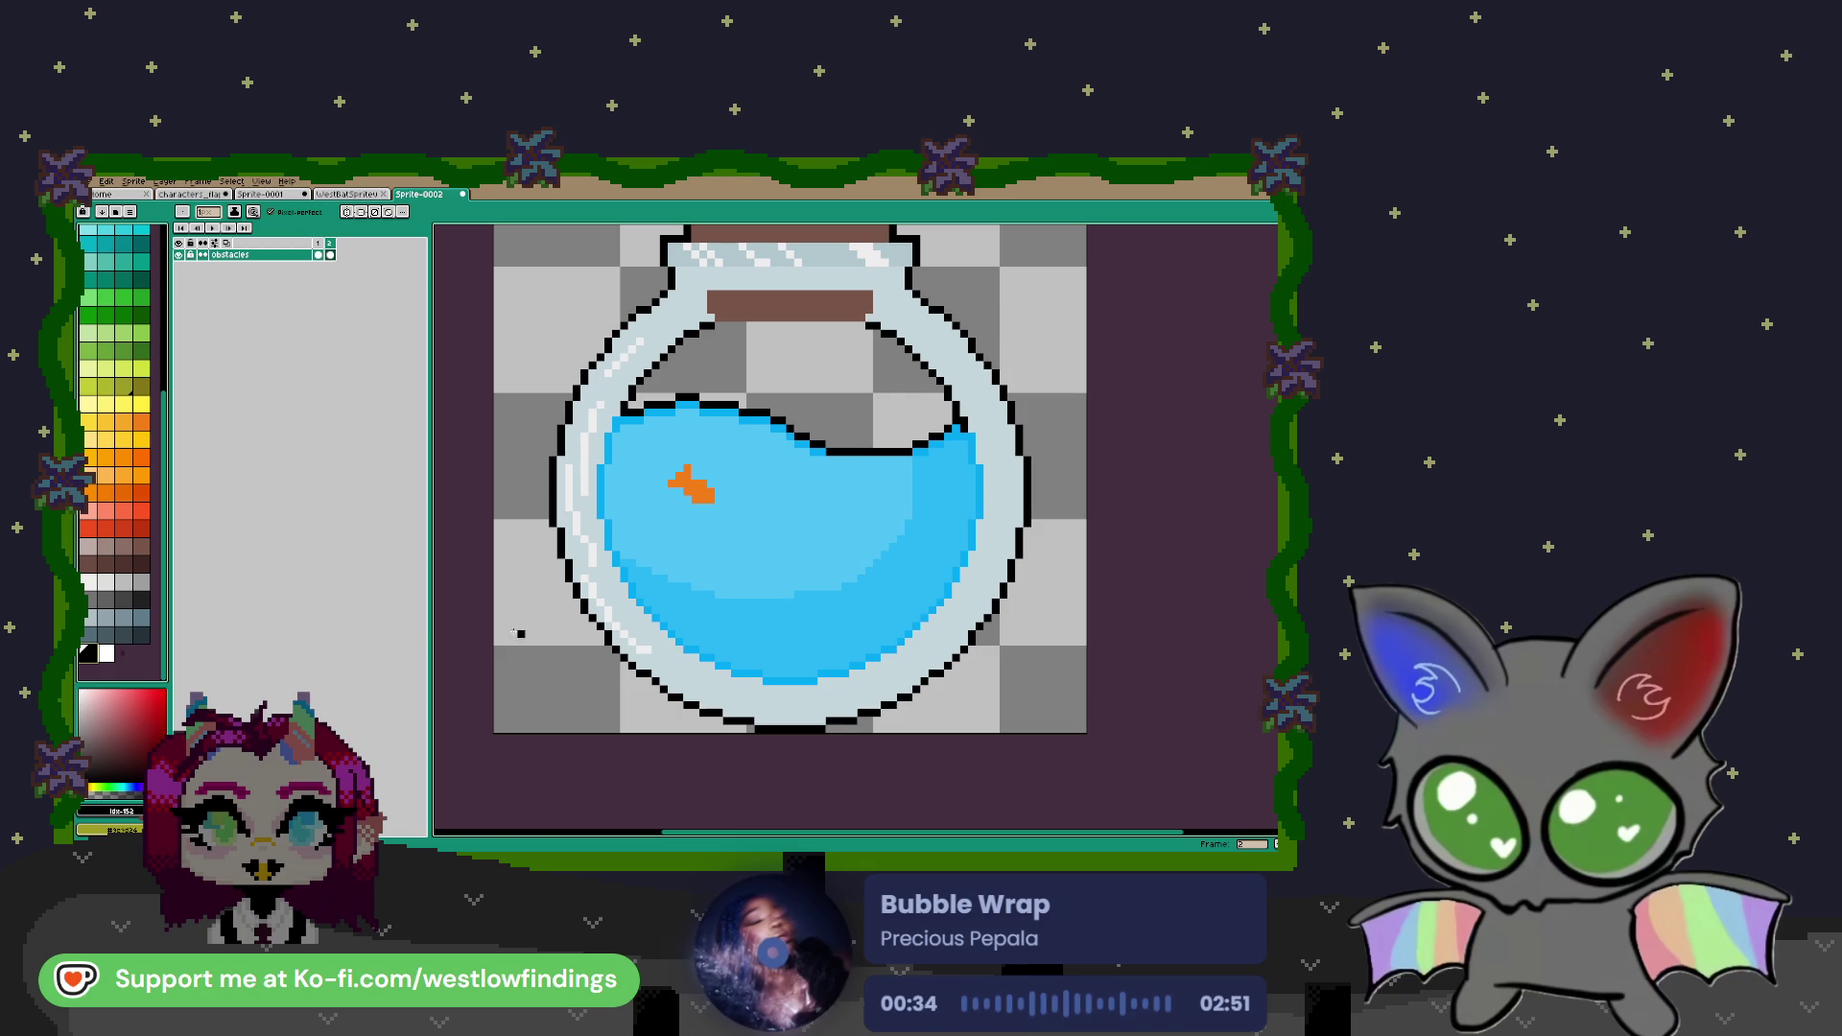
left_click(703, 492)
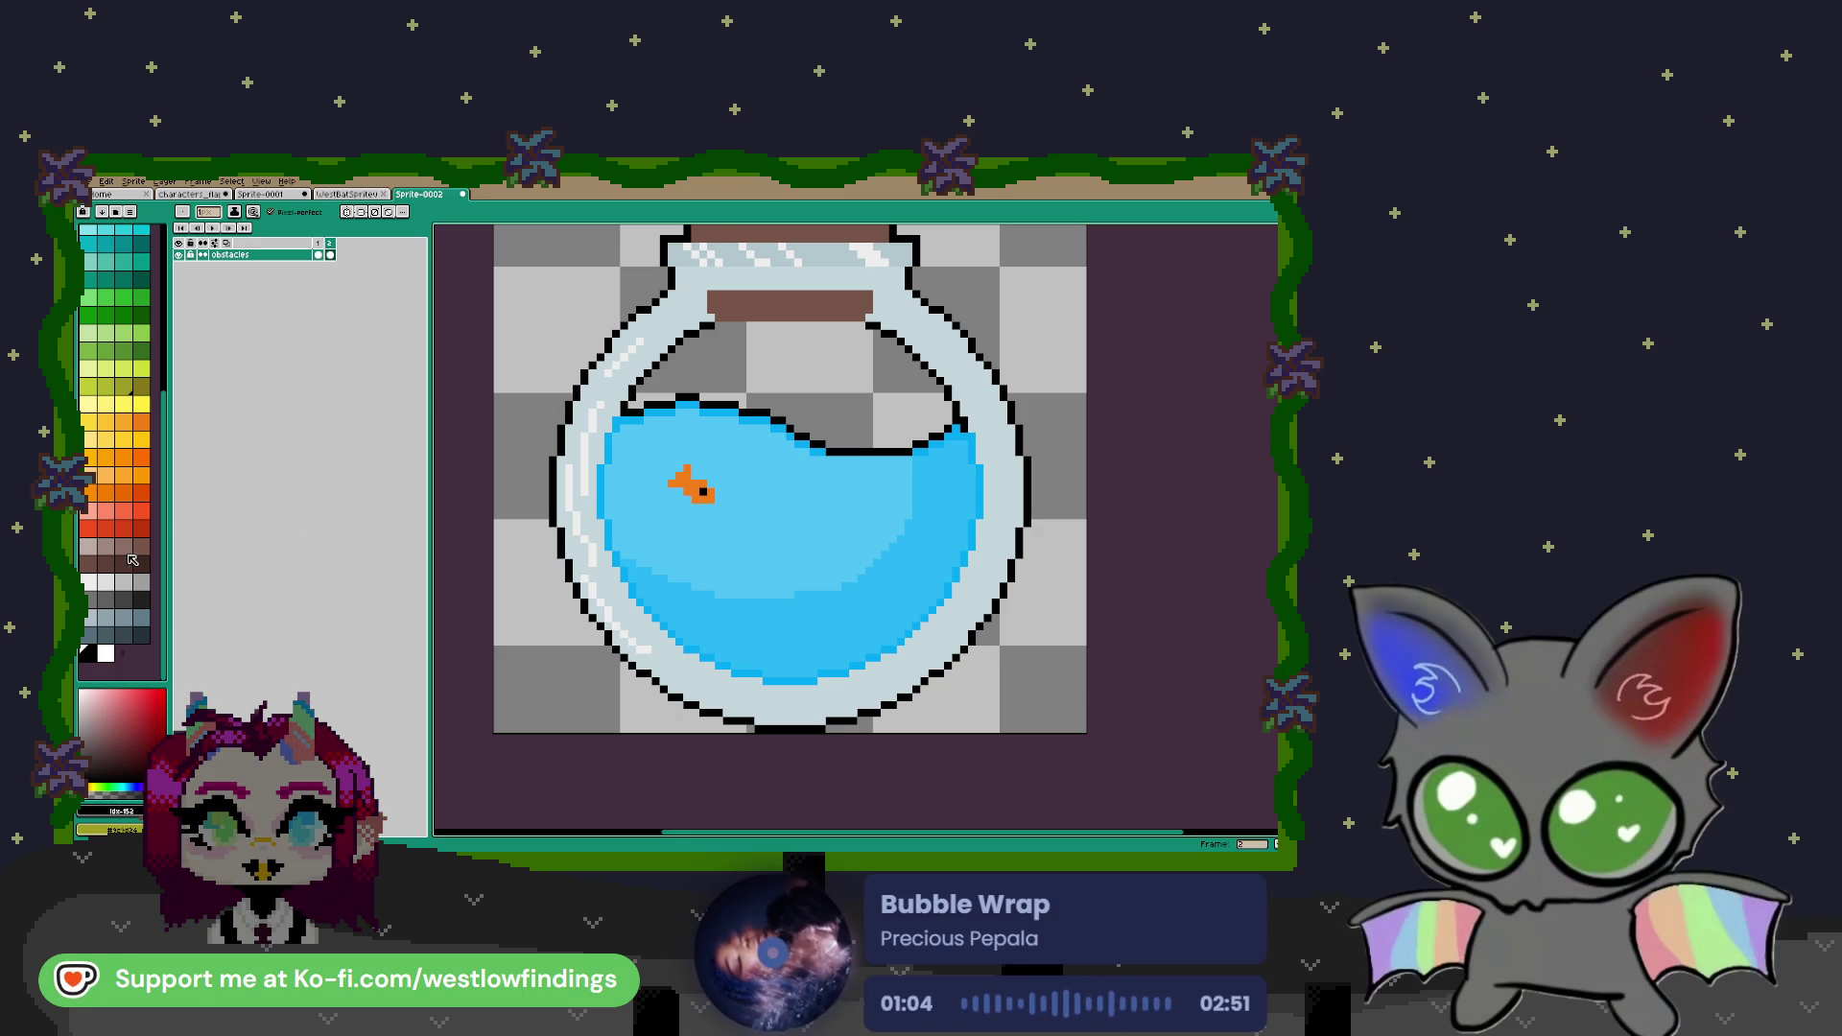
scroll(132, 559, "up", 5)
Draw a pink jellyfish with a head and two dotted tentacles in the water
left_click(91, 271)
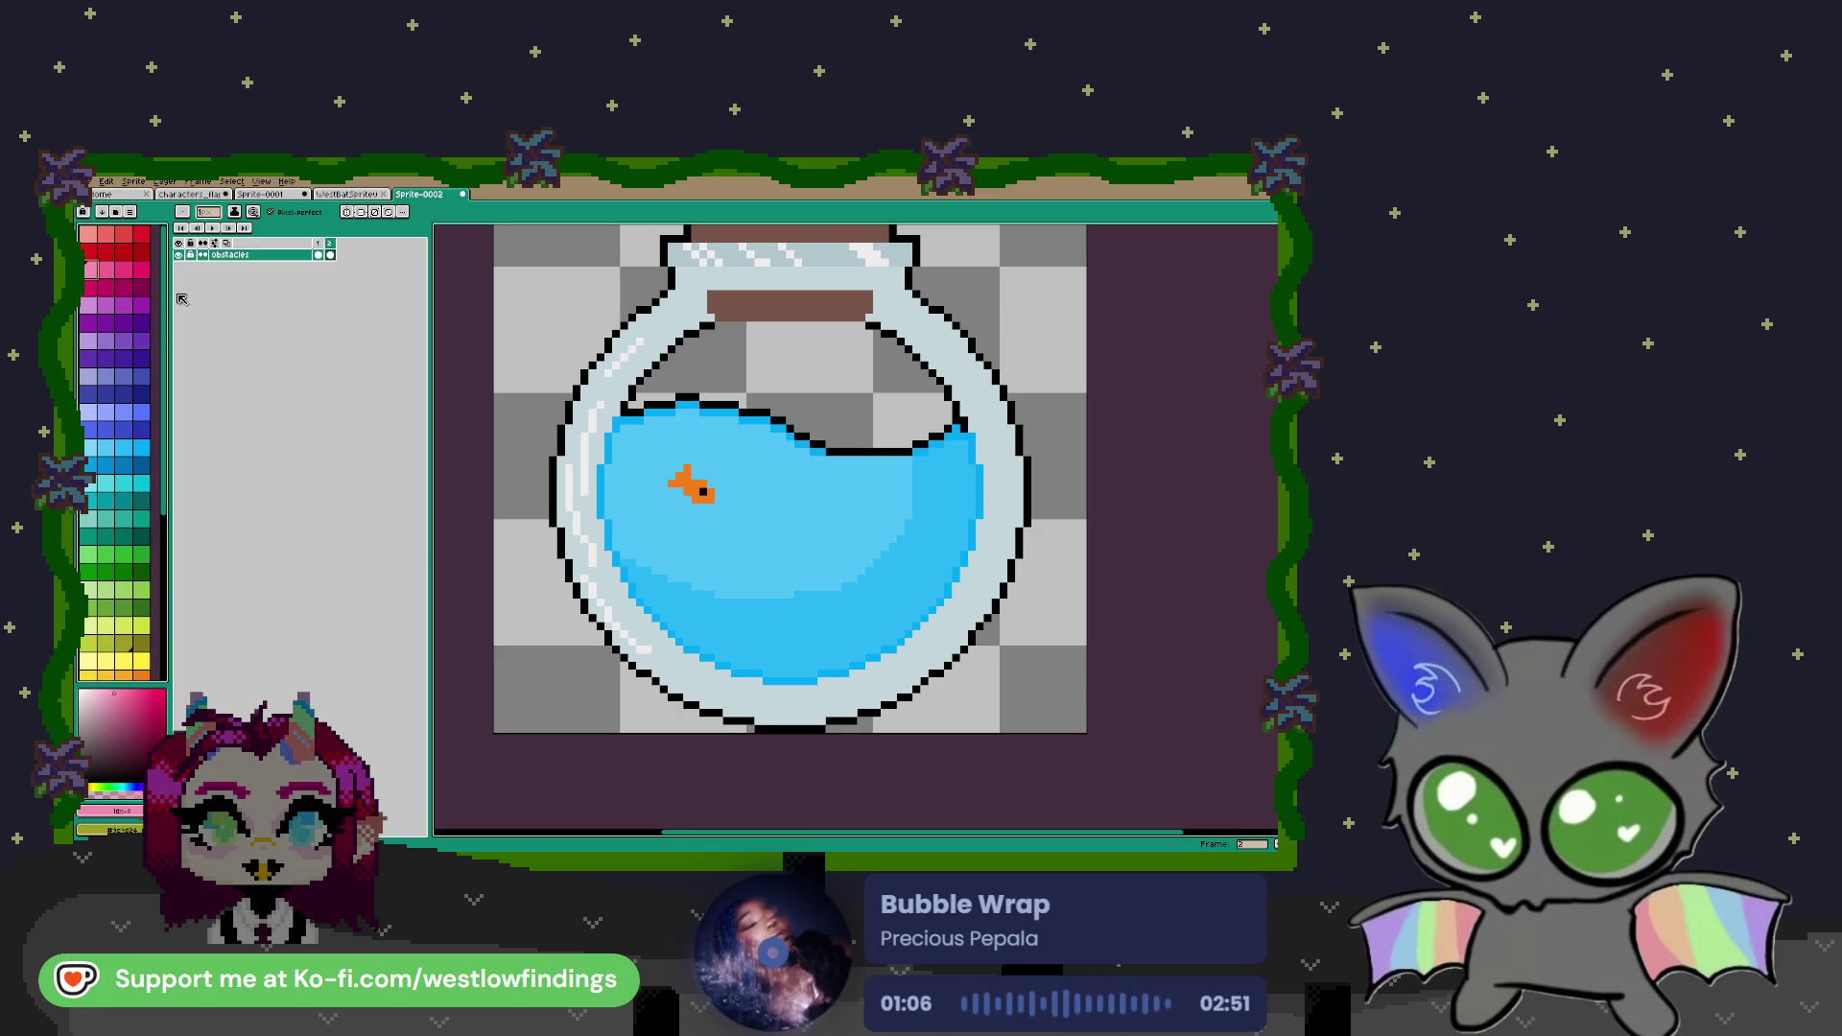
left_click_drag(848, 532, 850, 509)
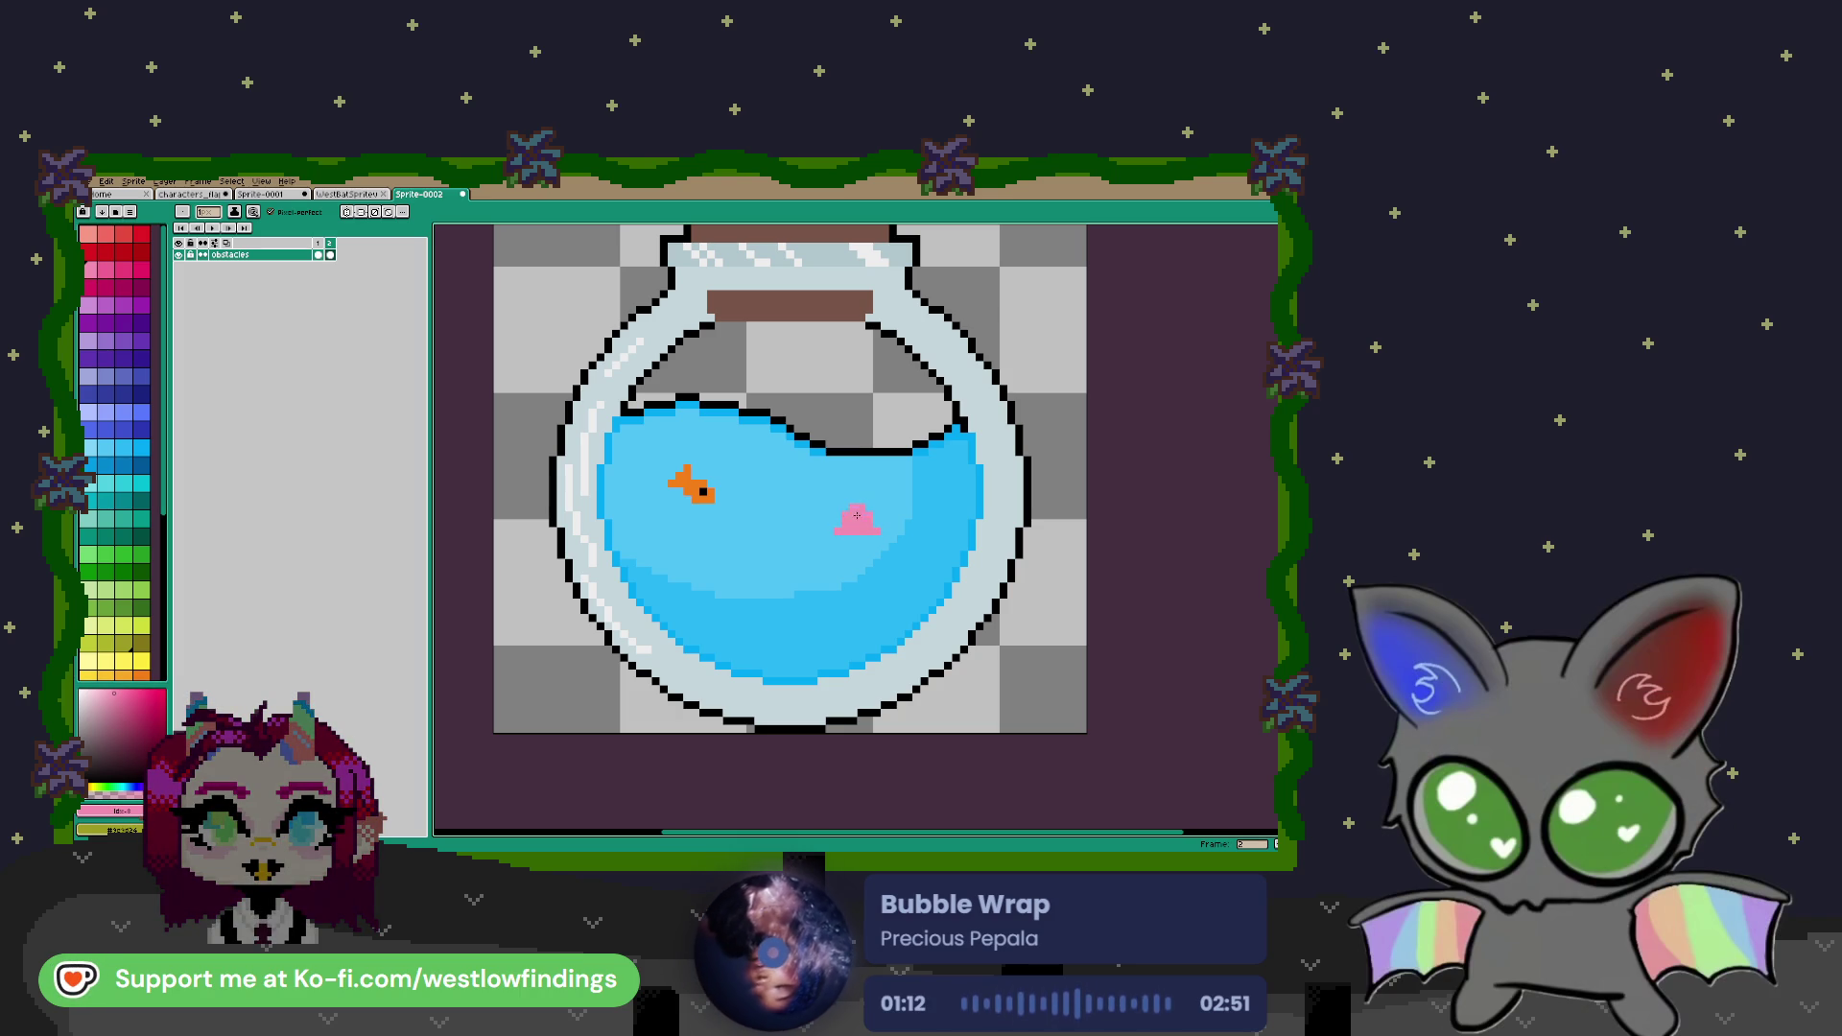
left_click_drag(844, 542, 846, 562)
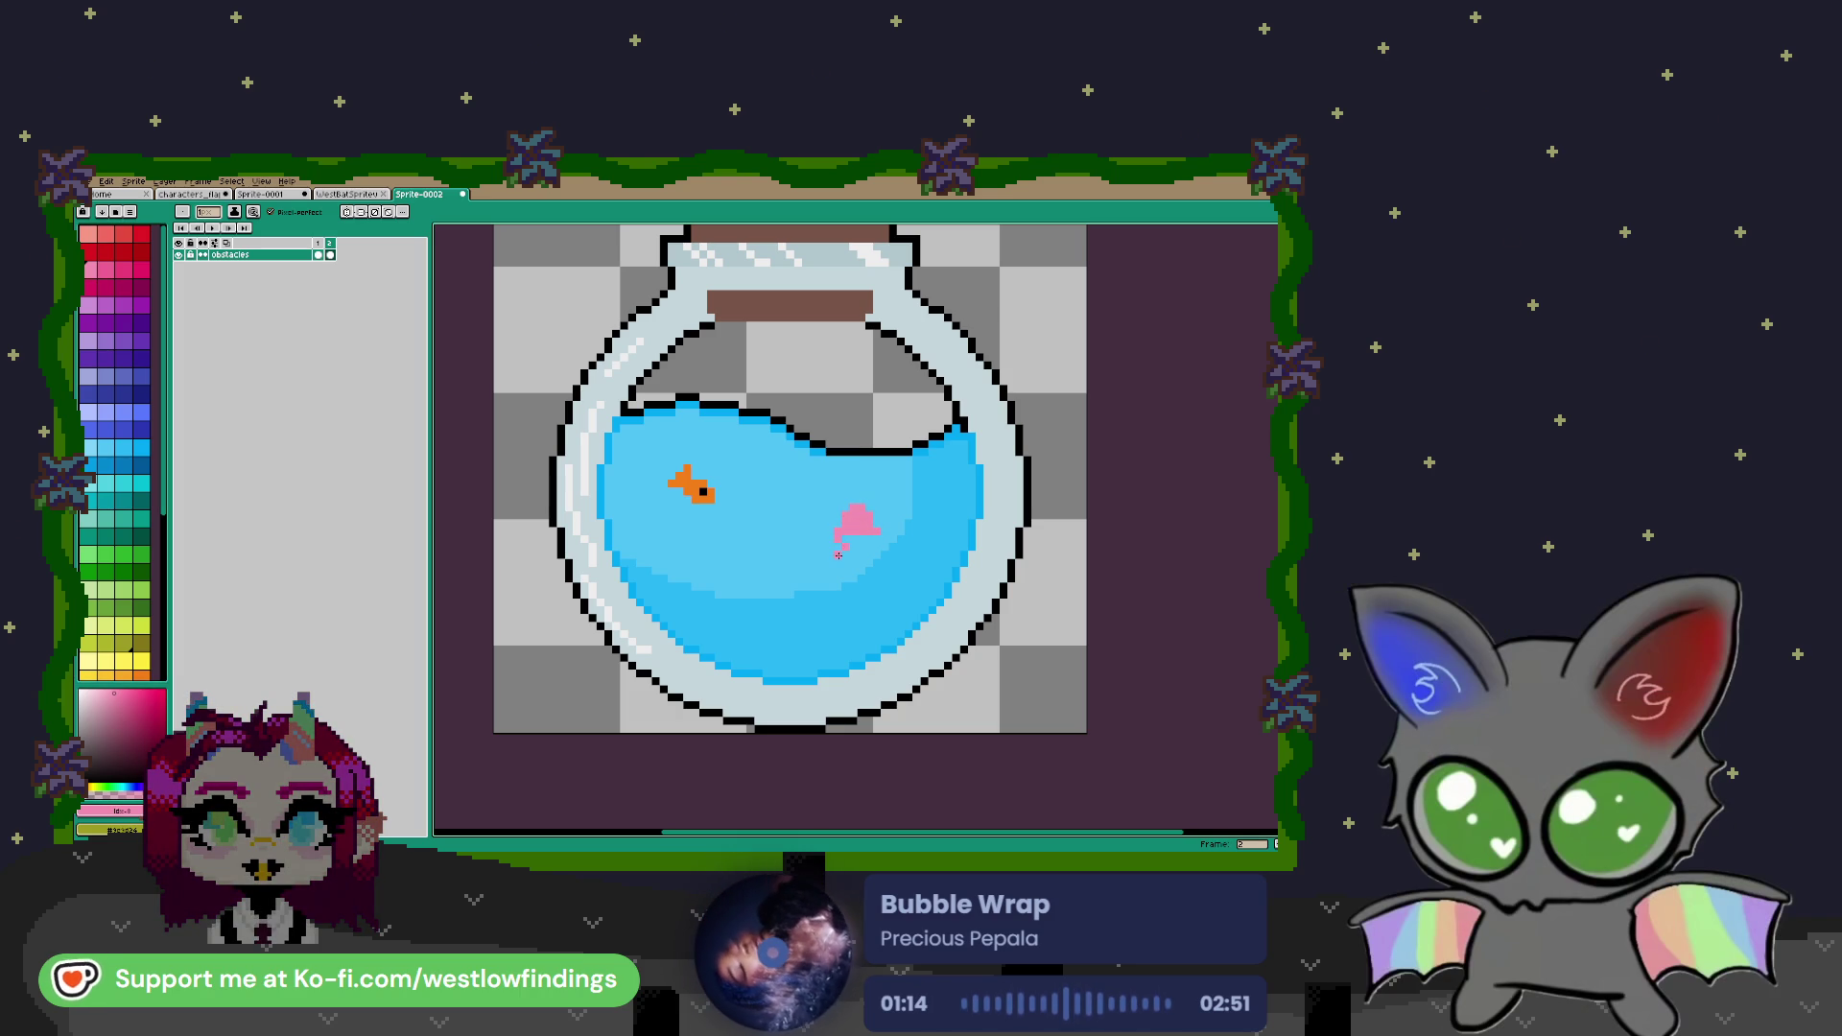
left_click(845, 577)
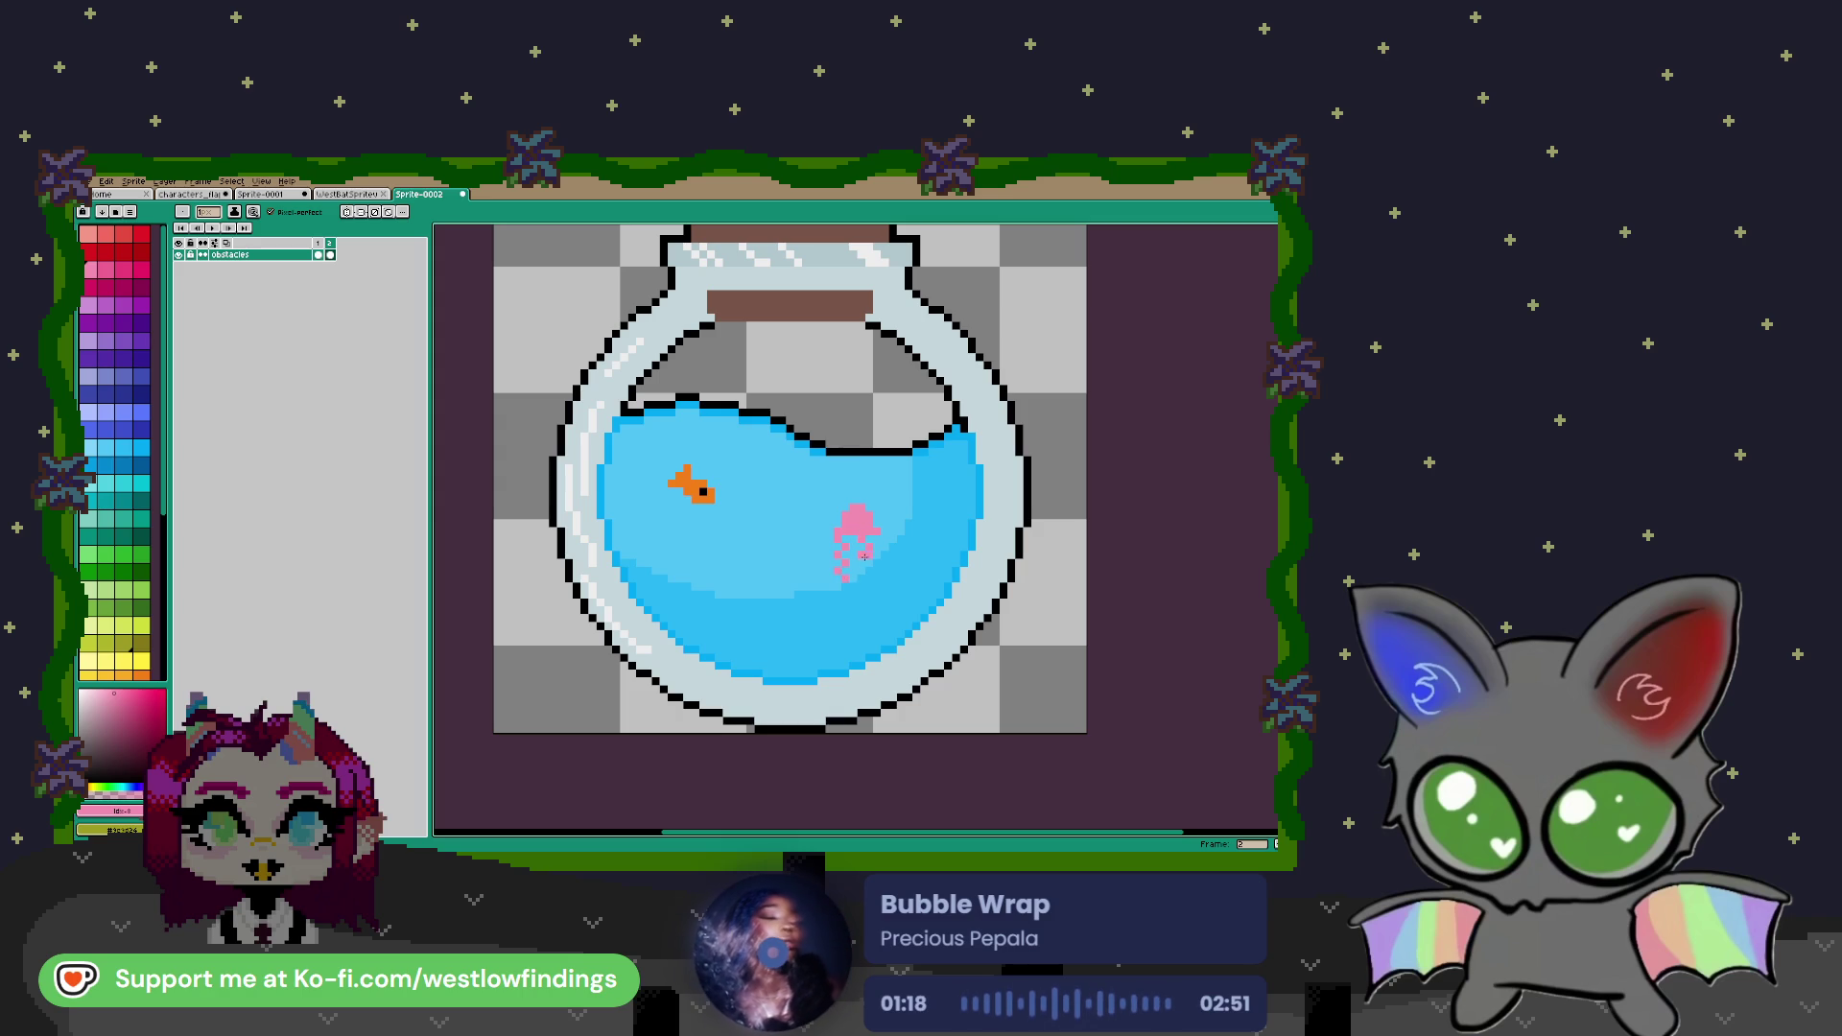
left_click_drag(862, 555, 862, 585)
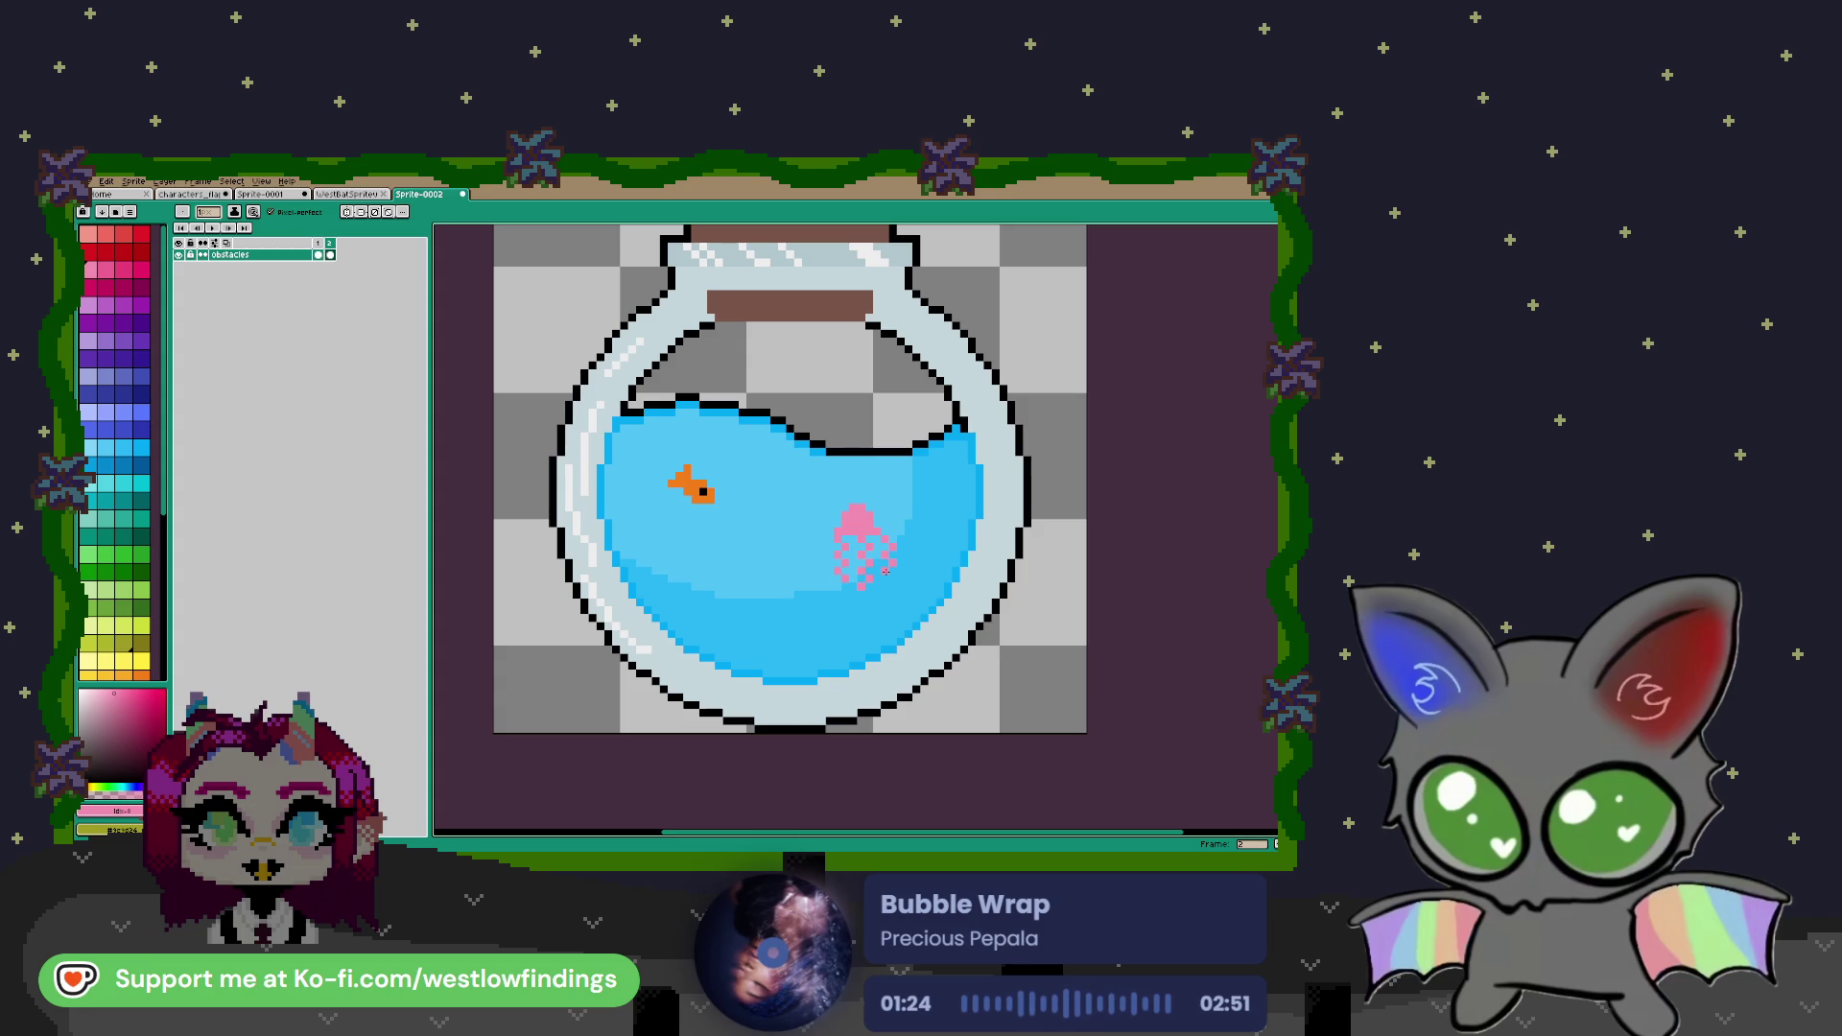
scroll(873, 522, "up", 4)
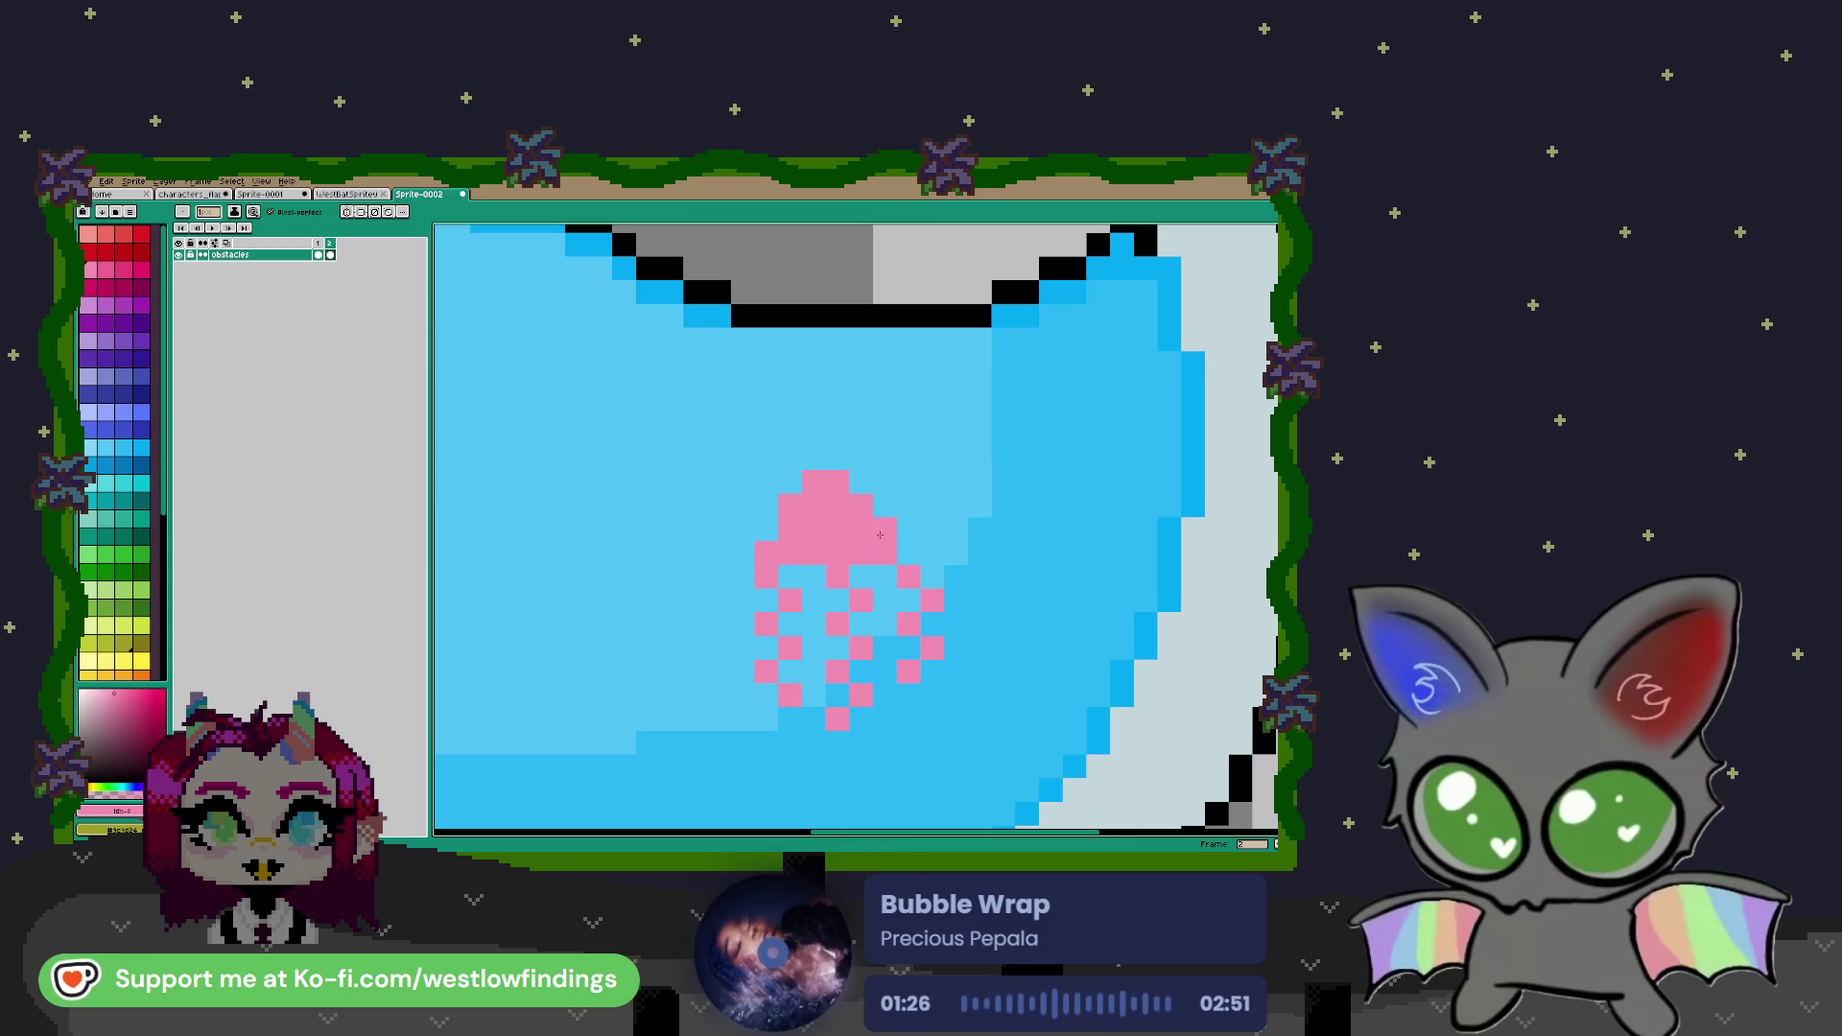
scroll(880, 522, "down", 2)
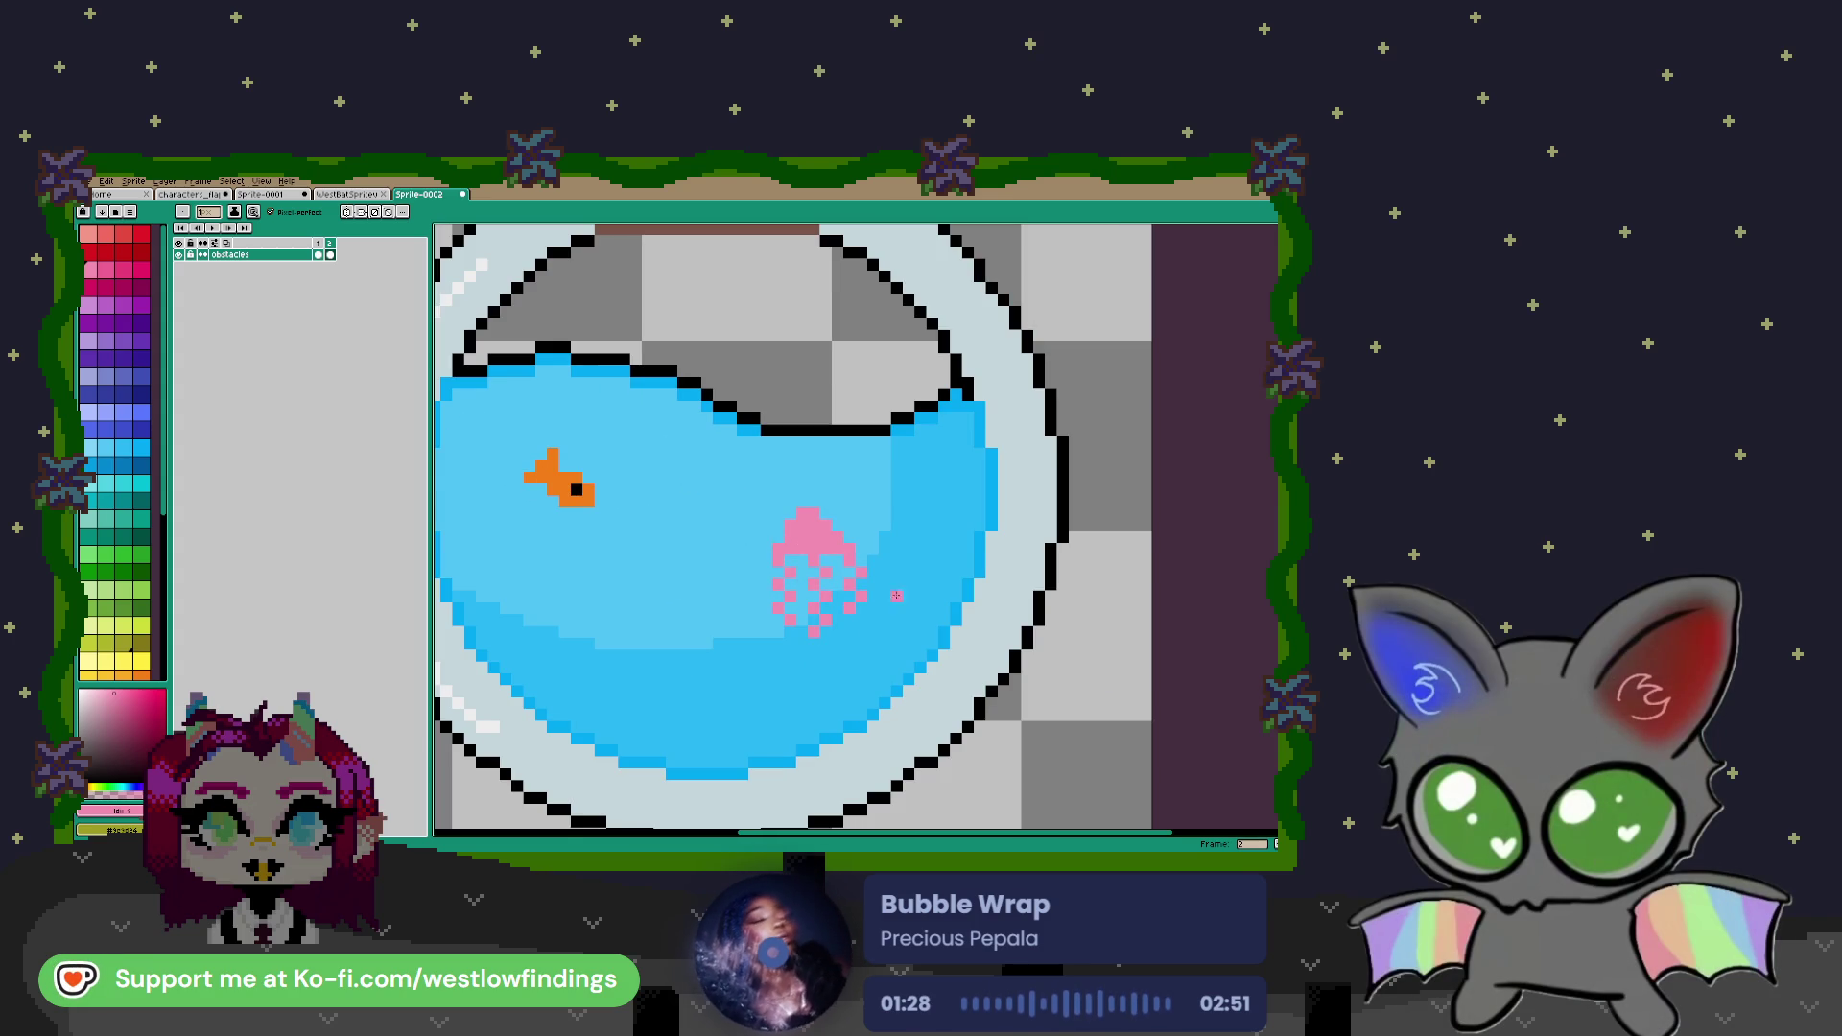
scroll(866, 588, "down", 2)
scroll(837, 547, "up", 3)
scroll(837, 547, "up", 2)
Shade the jellyfish's lower head row with darker pink pixels
left_click(105, 268)
left_click(821, 559)
left_click(735, 530)
left_click(767, 530)
left_click(863, 530)
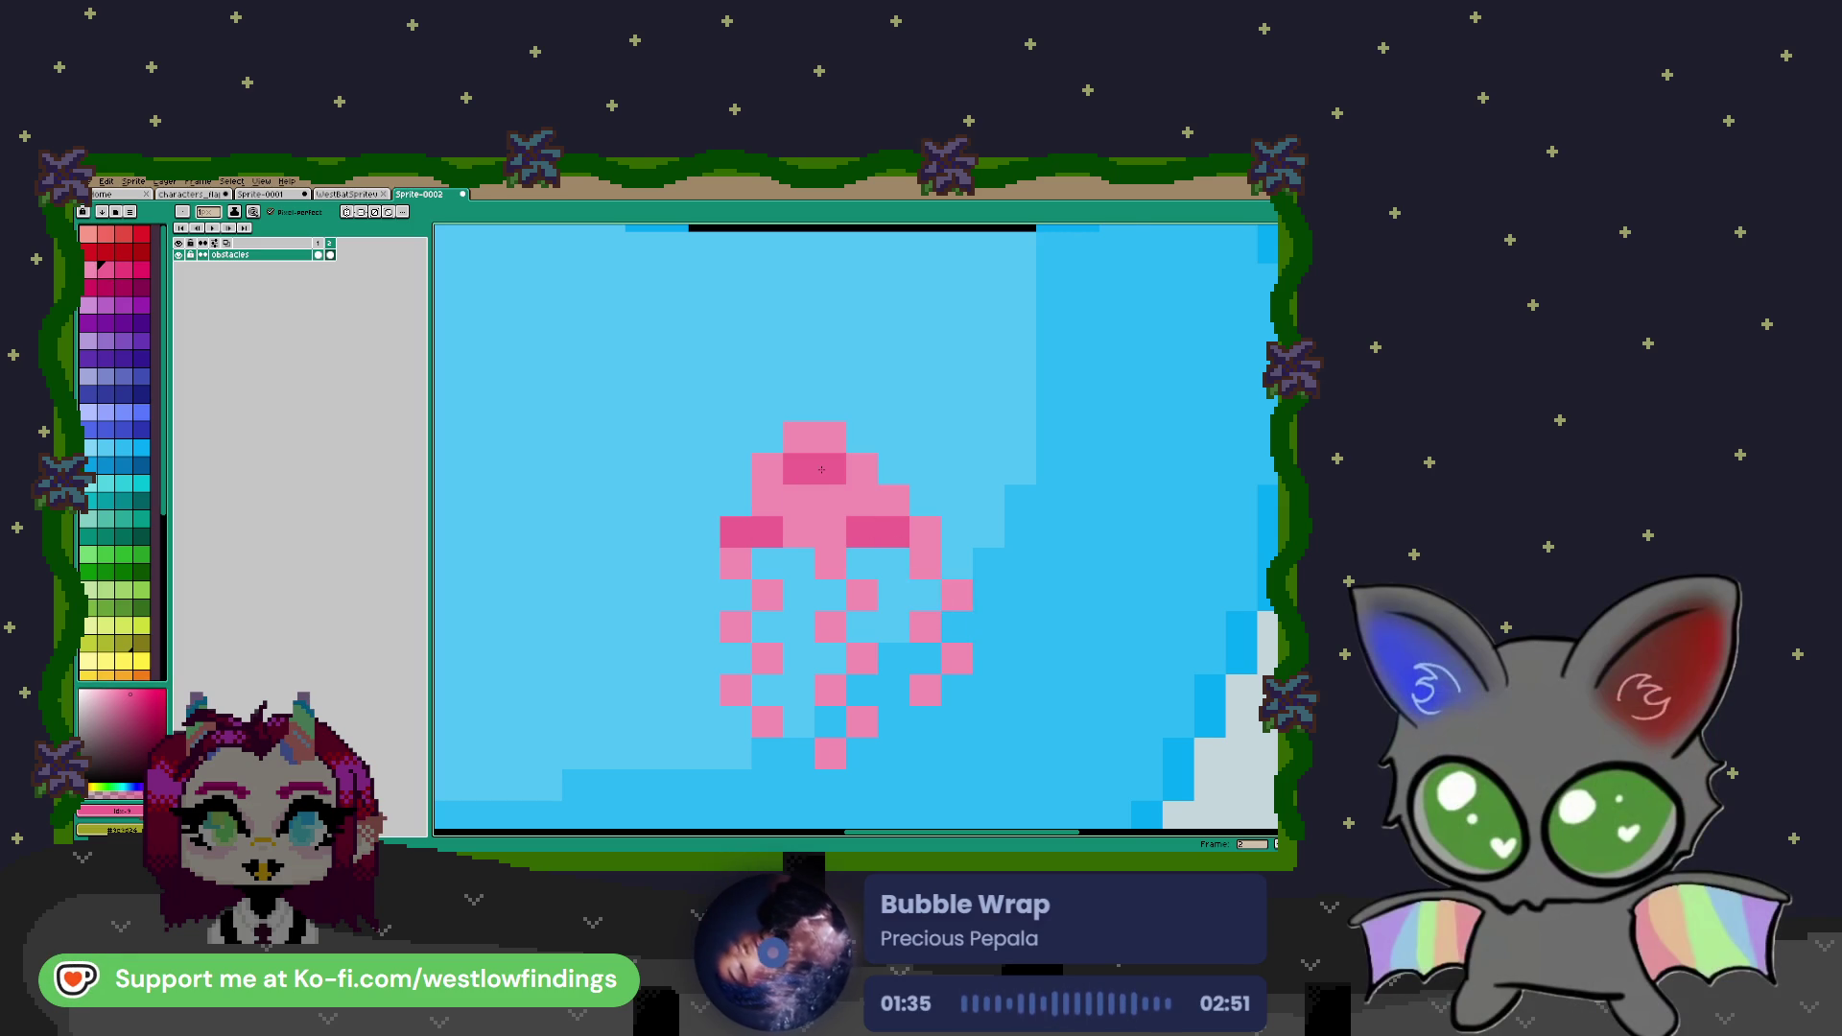
scroll(825, 521, "down", 2)
scroll(797, 555, "up", 2)
Darken several jellyfish tentacle pixels and one on its right side
left_click(794, 560)
left_click(794, 623)
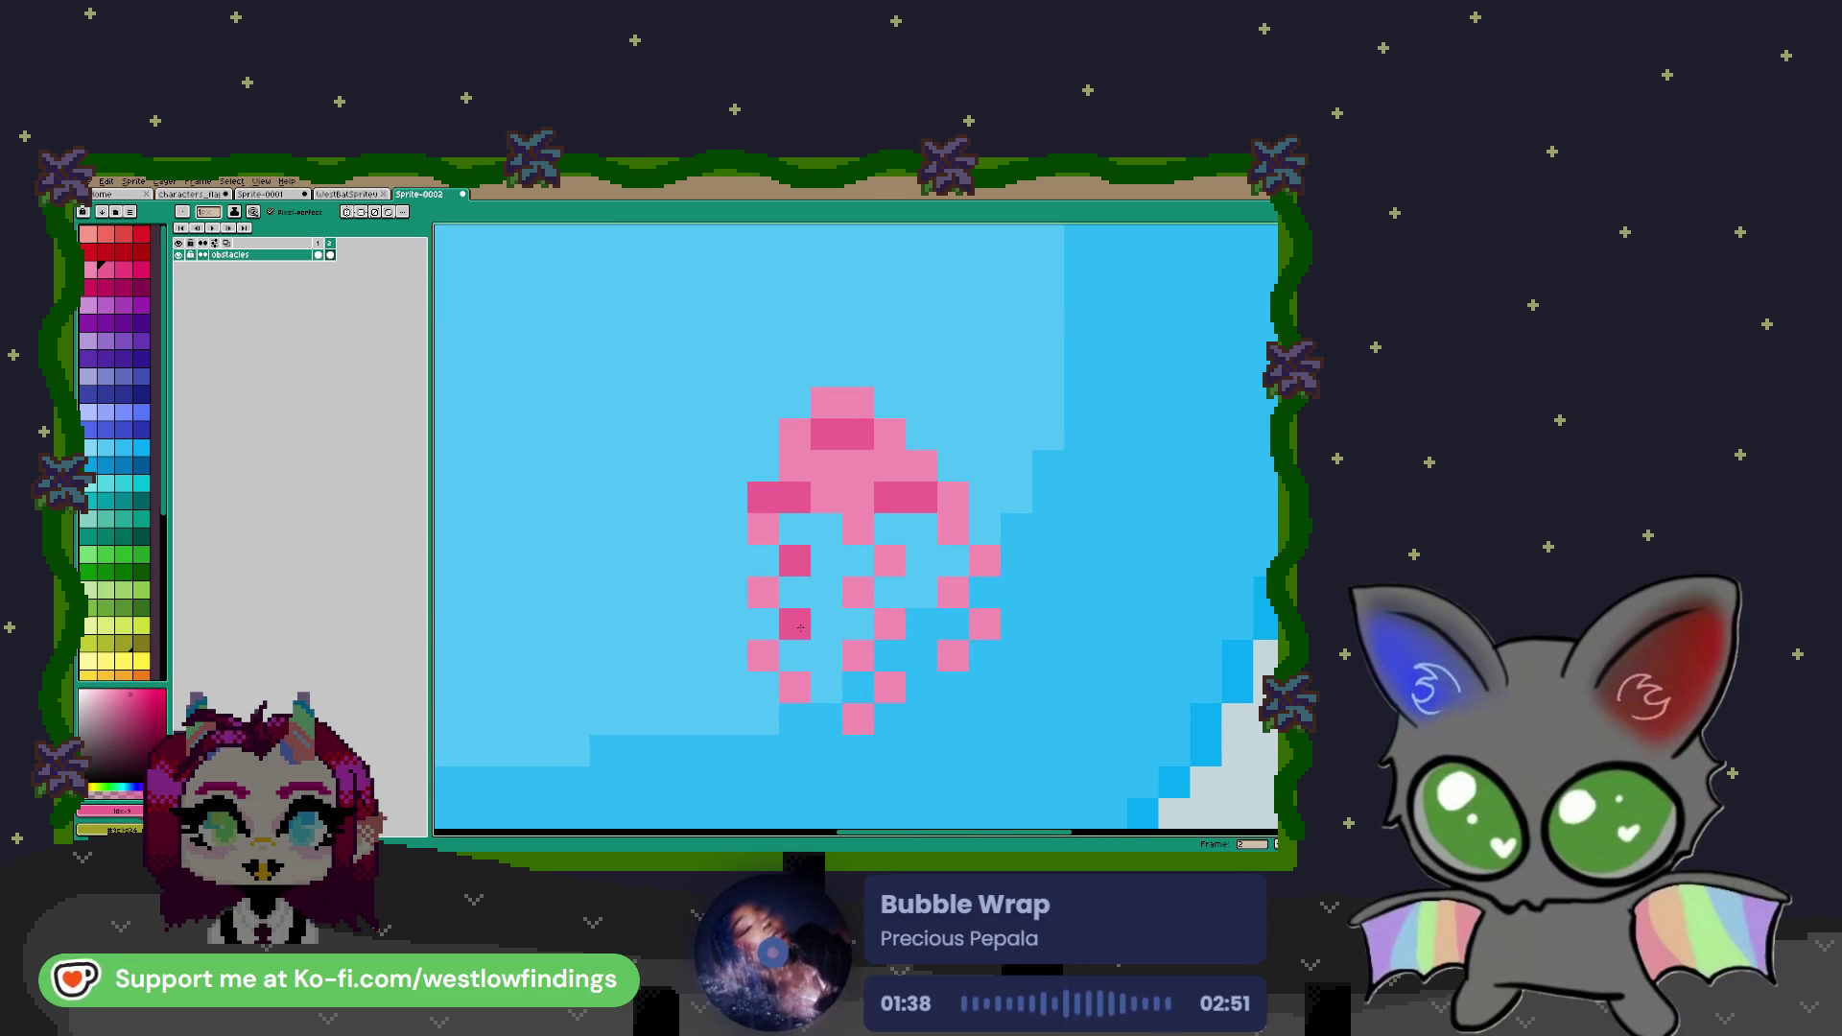
left_click(889, 560)
left_click(858, 656)
left_click(890, 687)
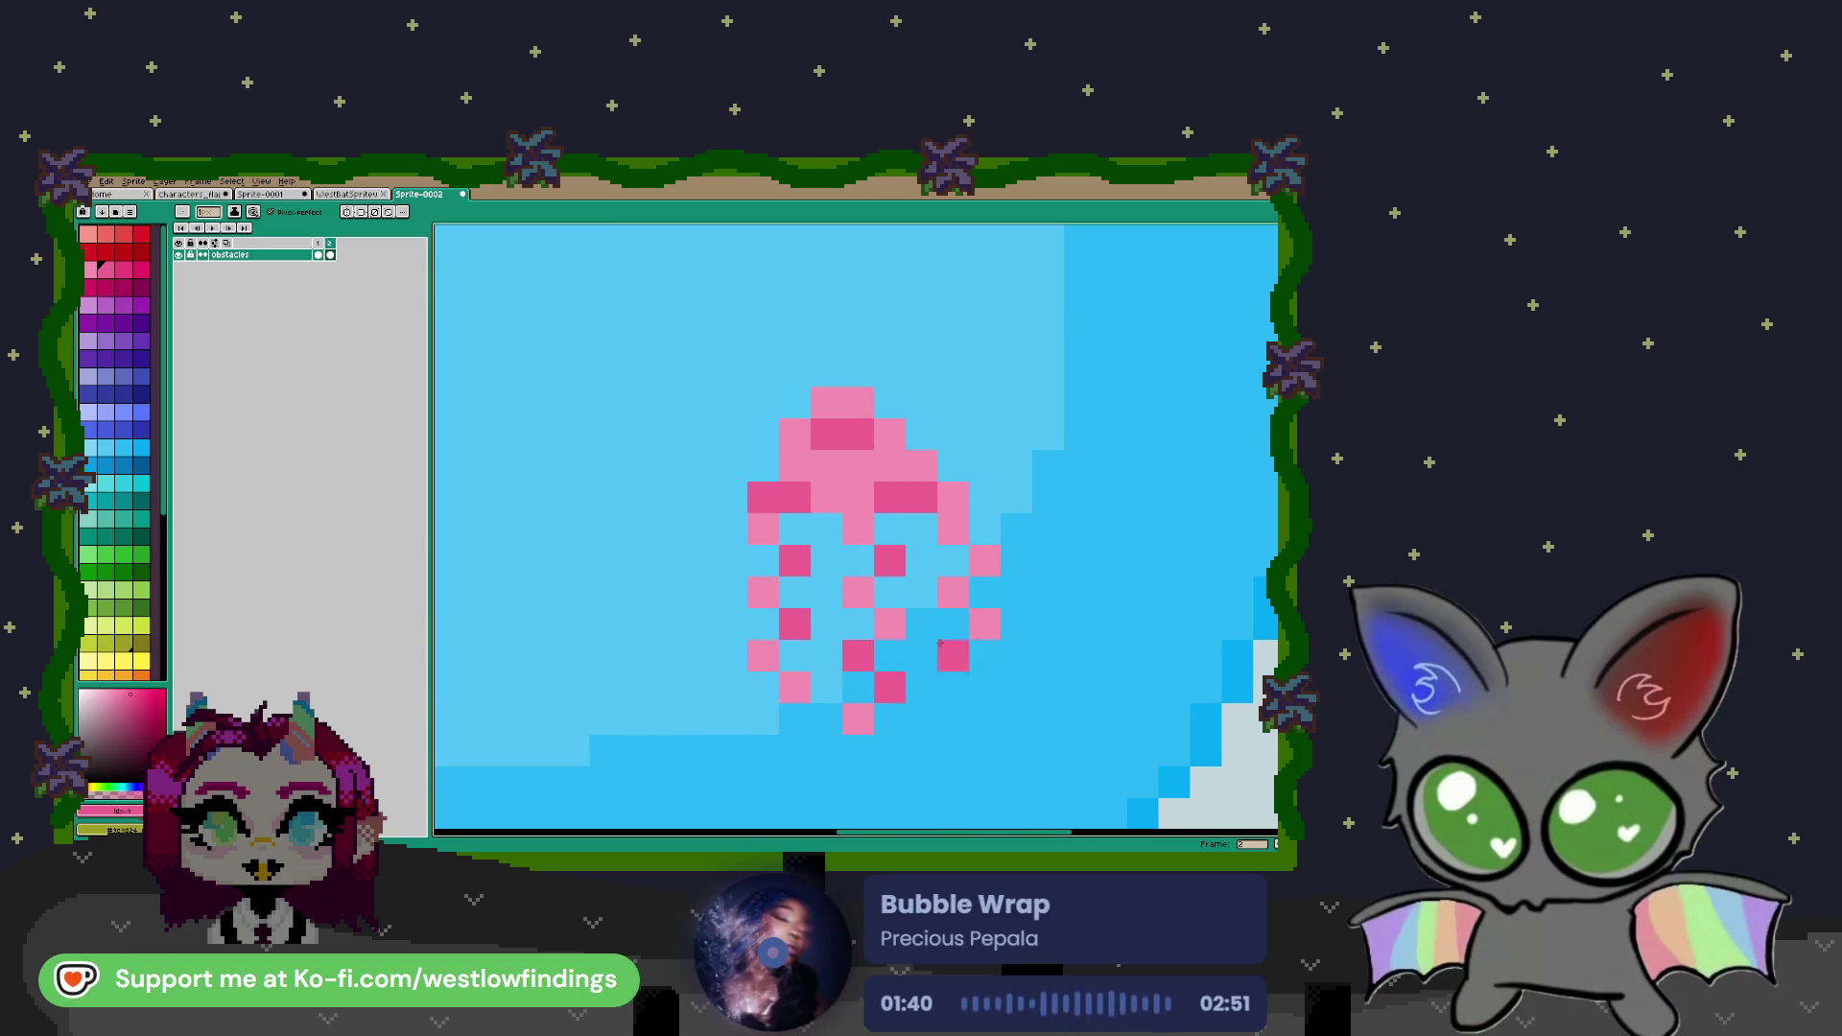
left_click(957, 592)
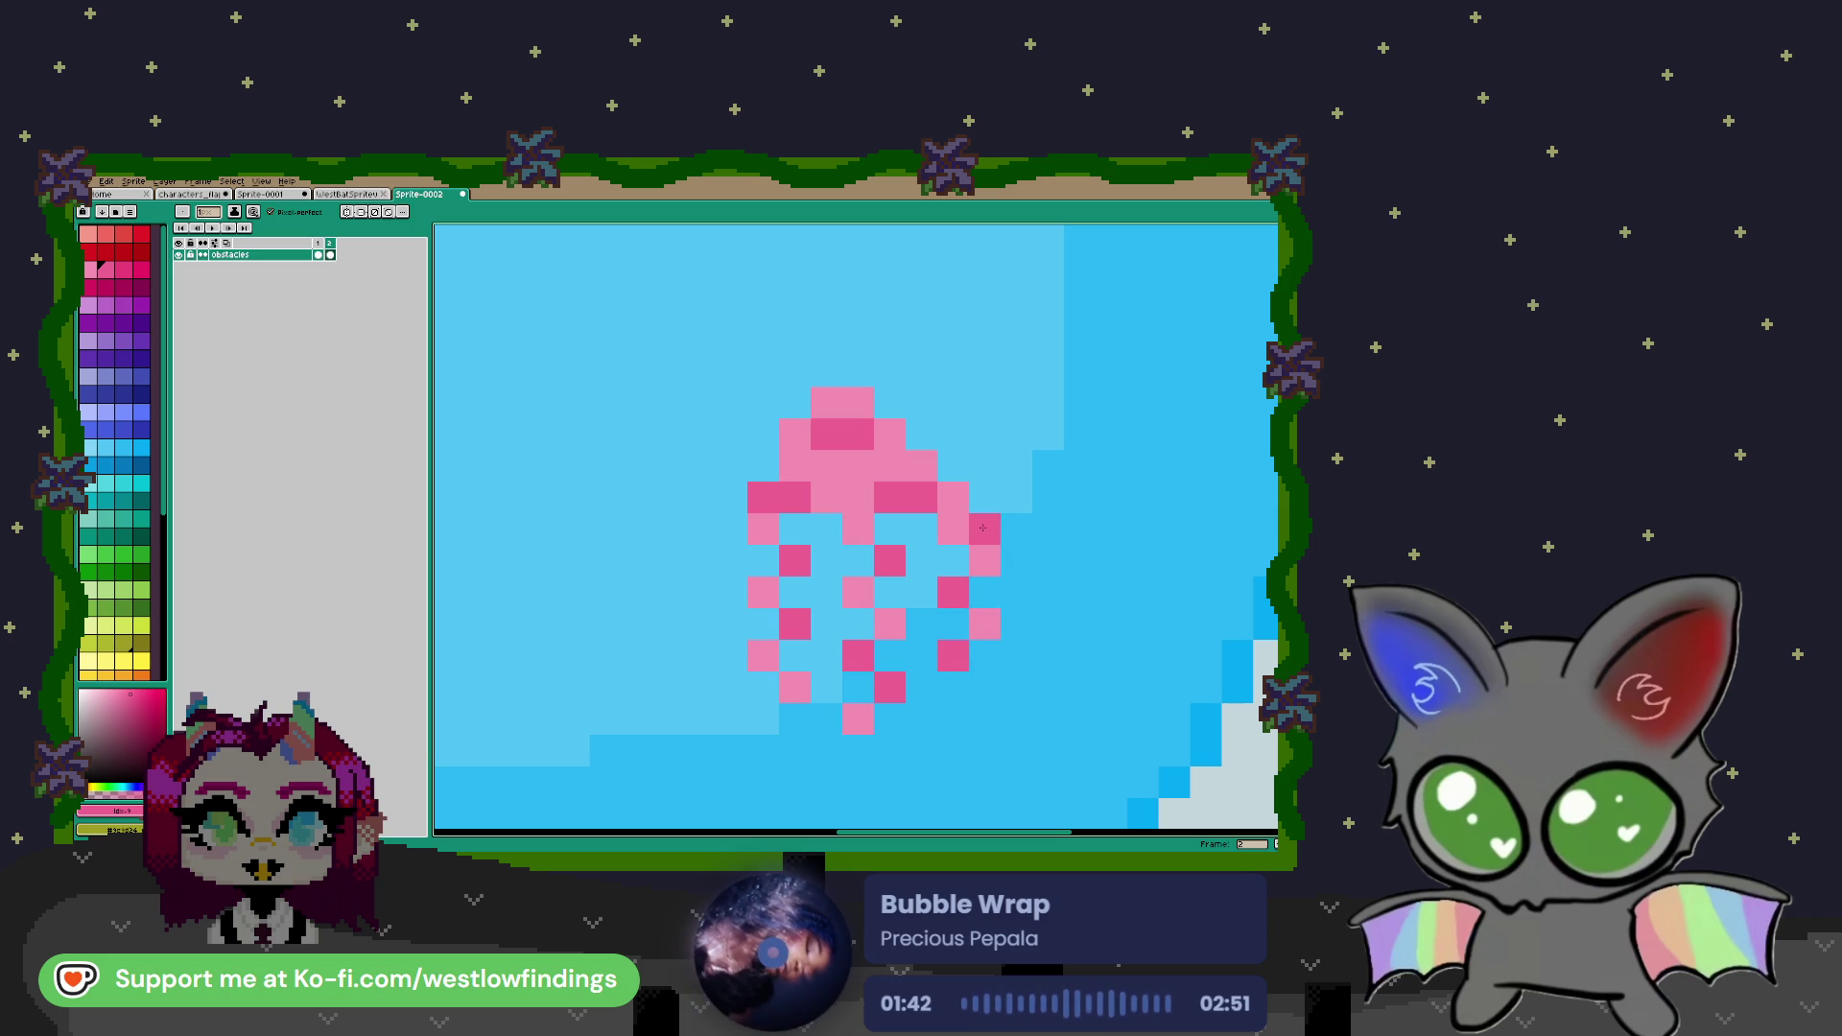
scroll(1093, 681, "down", 5)
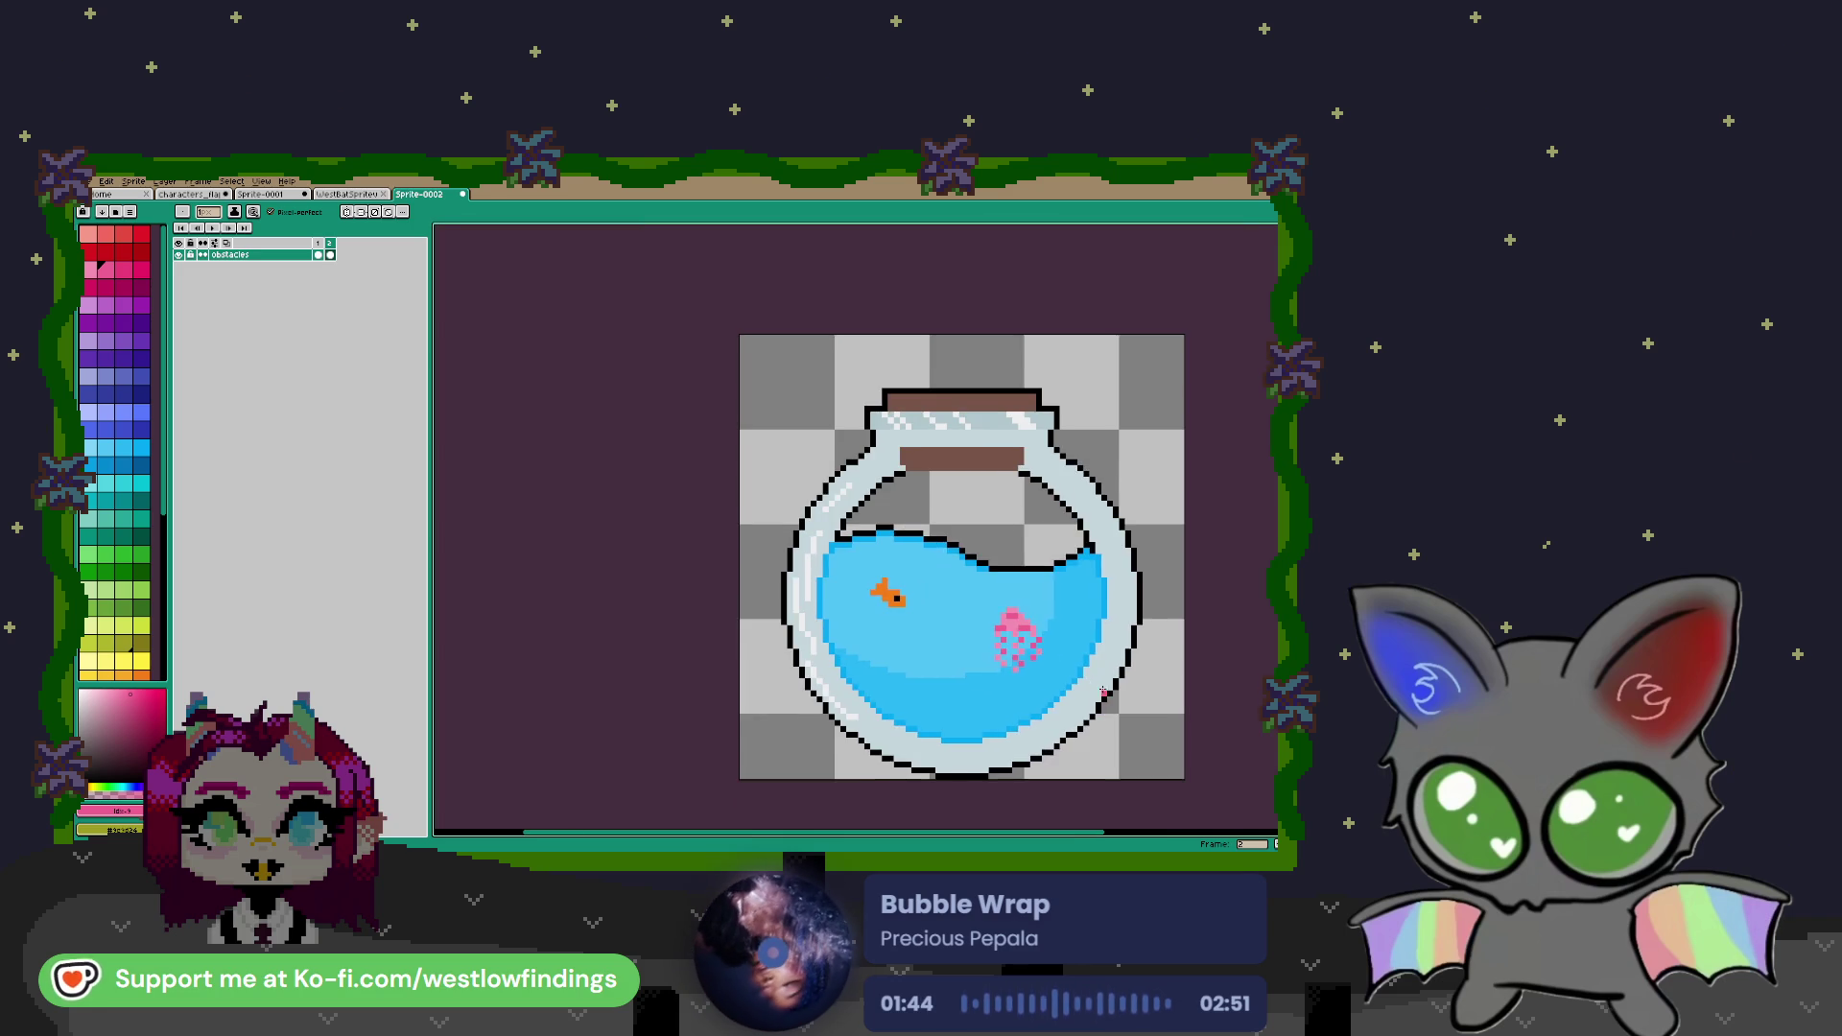
Sample the goldfish's orange and redraw its tail as a filled triangular fin
left_click_drag(1103, 690, 928, 599)
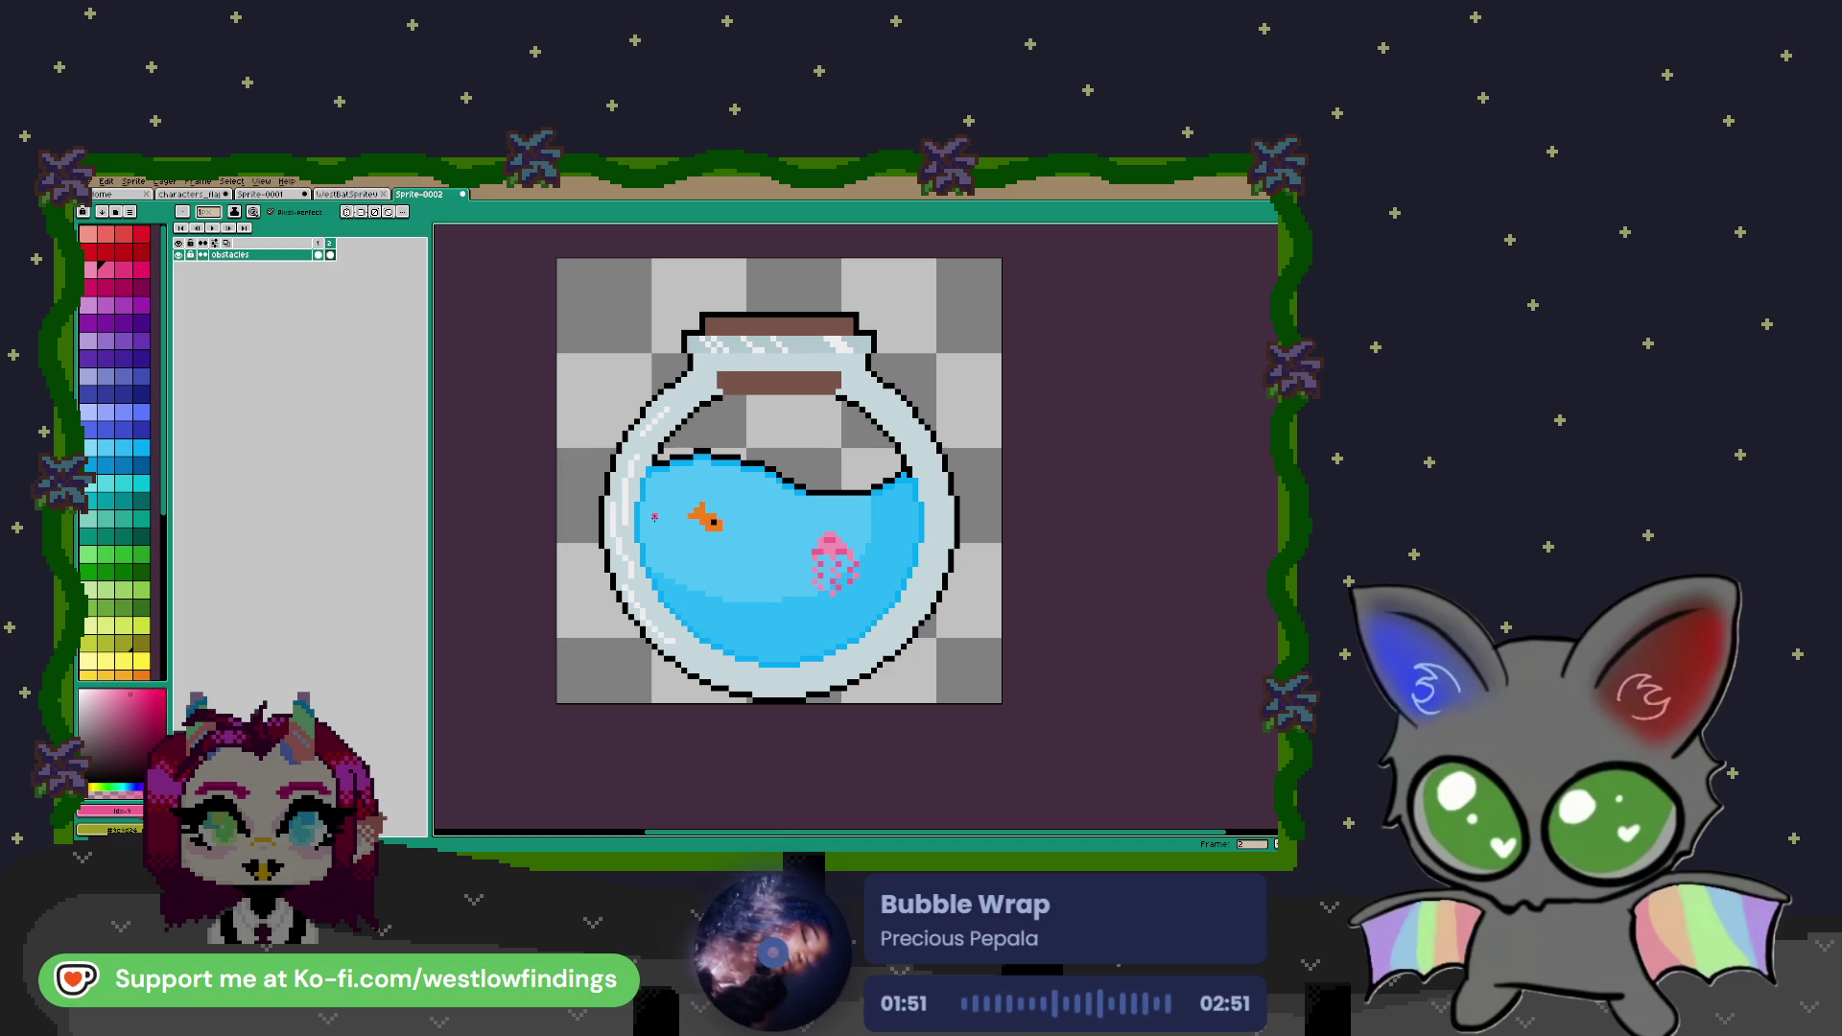
scroll(664, 526, "down", 2)
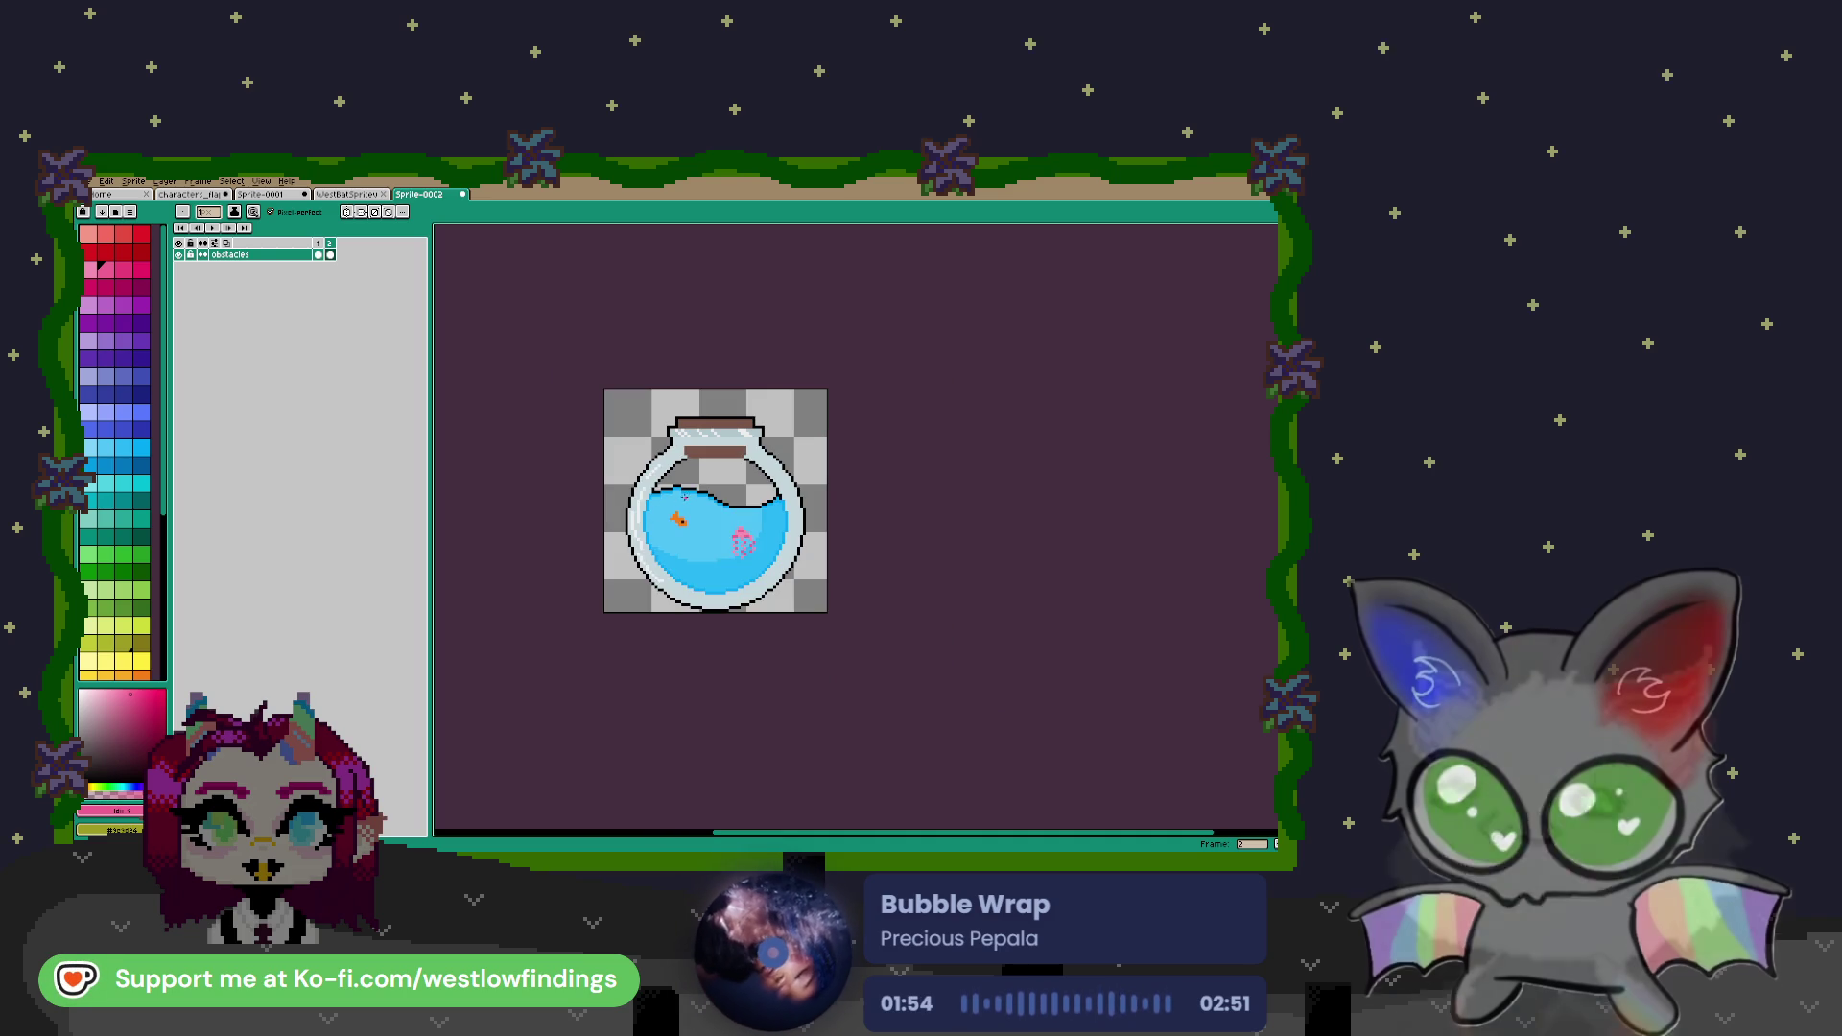
scroll(685, 562, "up", 3)
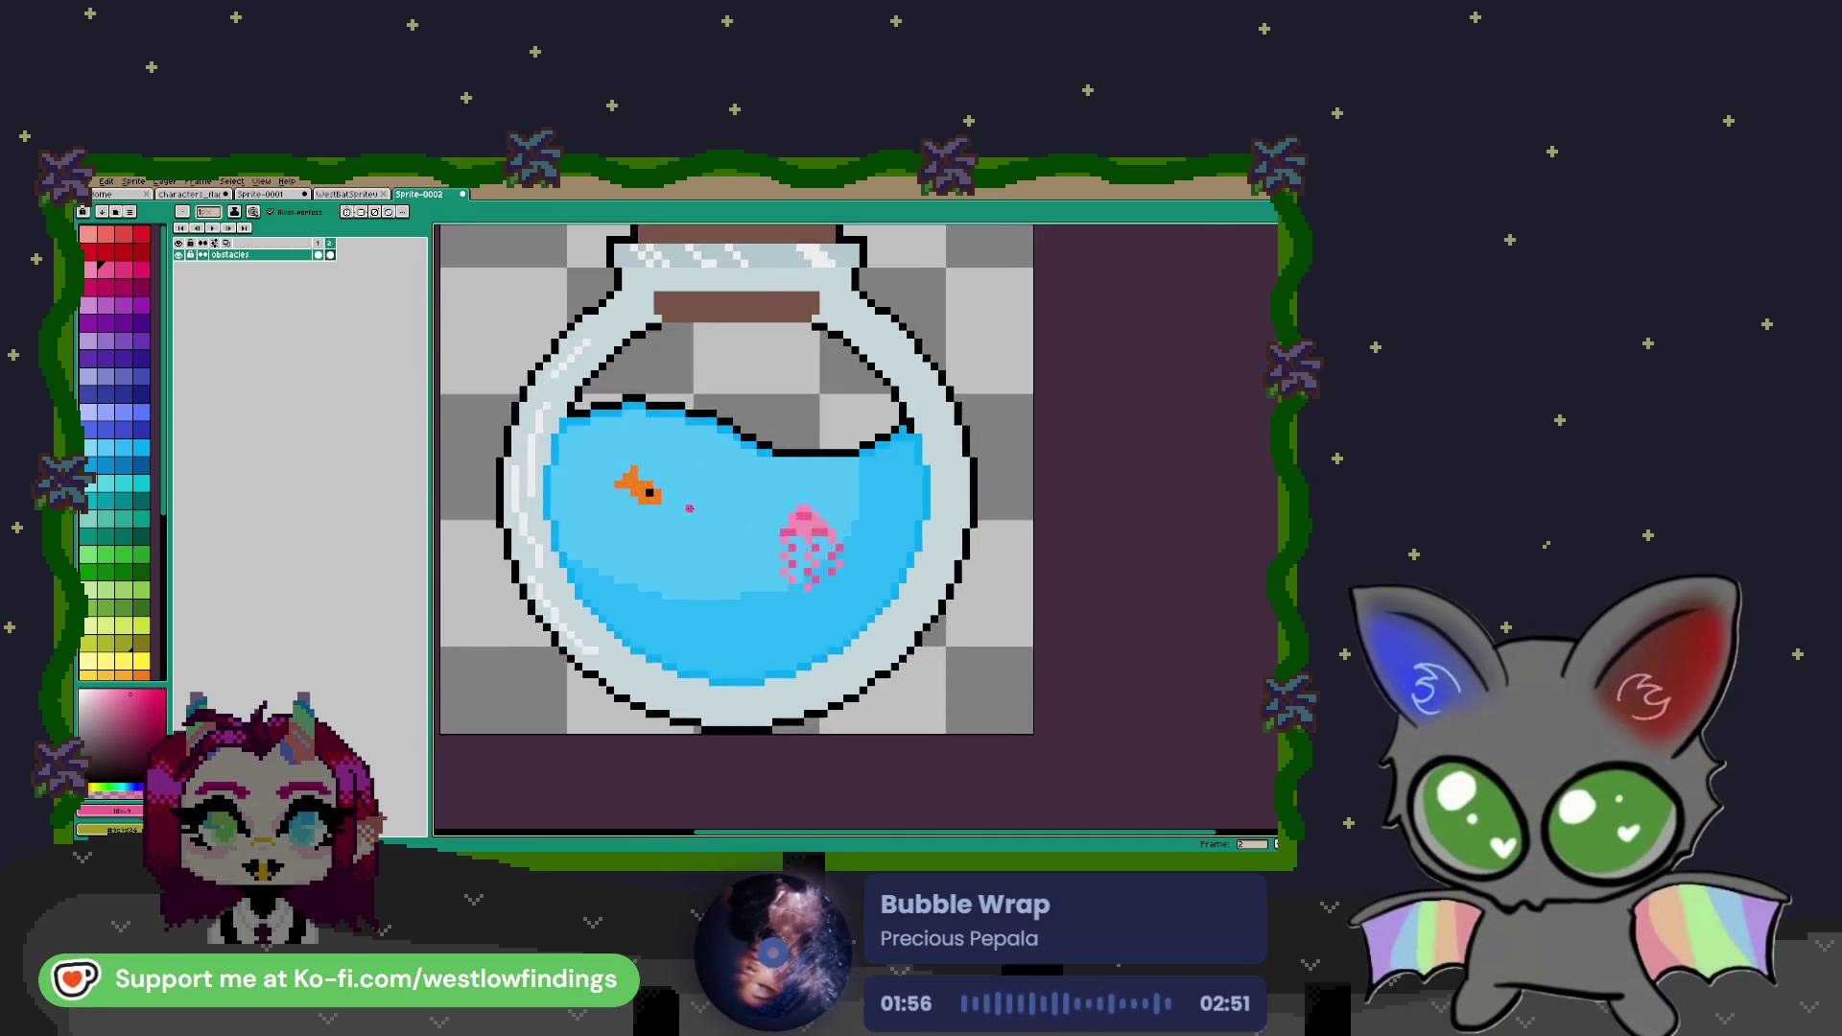
left_click_drag(678, 536, 761, 548)
key("i")
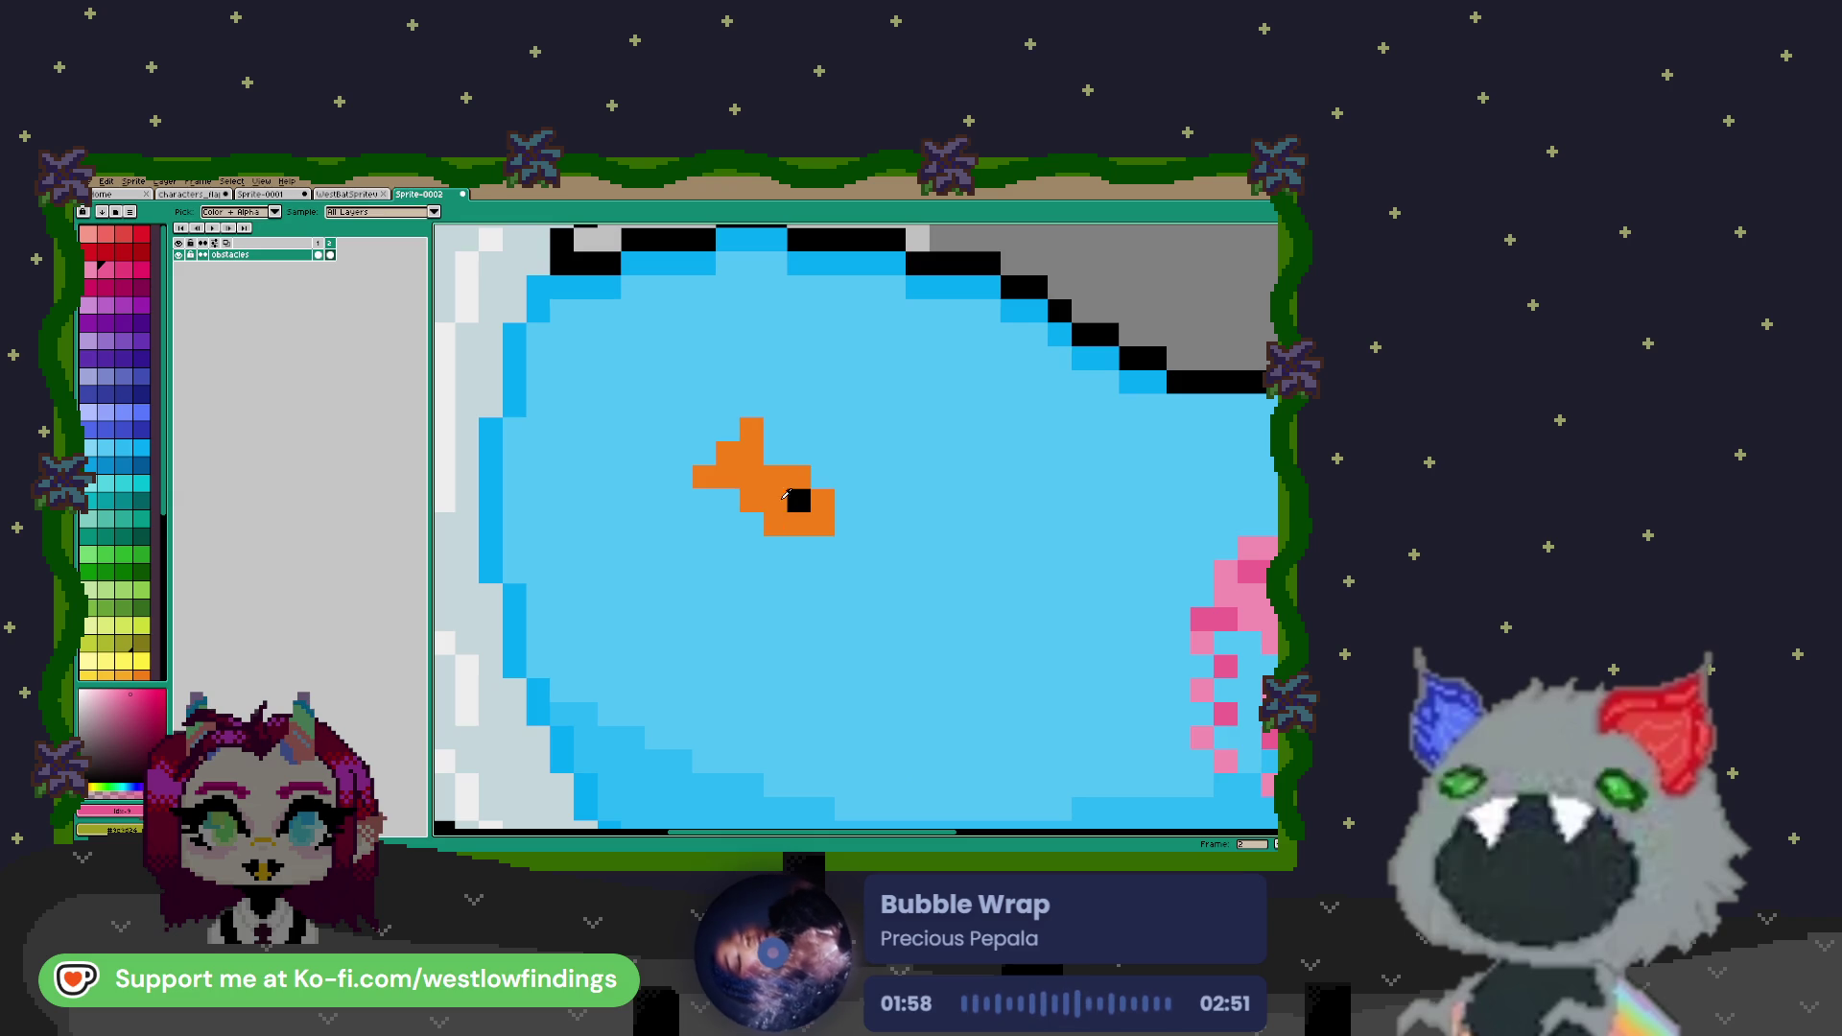
left_click(775, 523)
key("b")
scroll(806, 504, "down", 3)
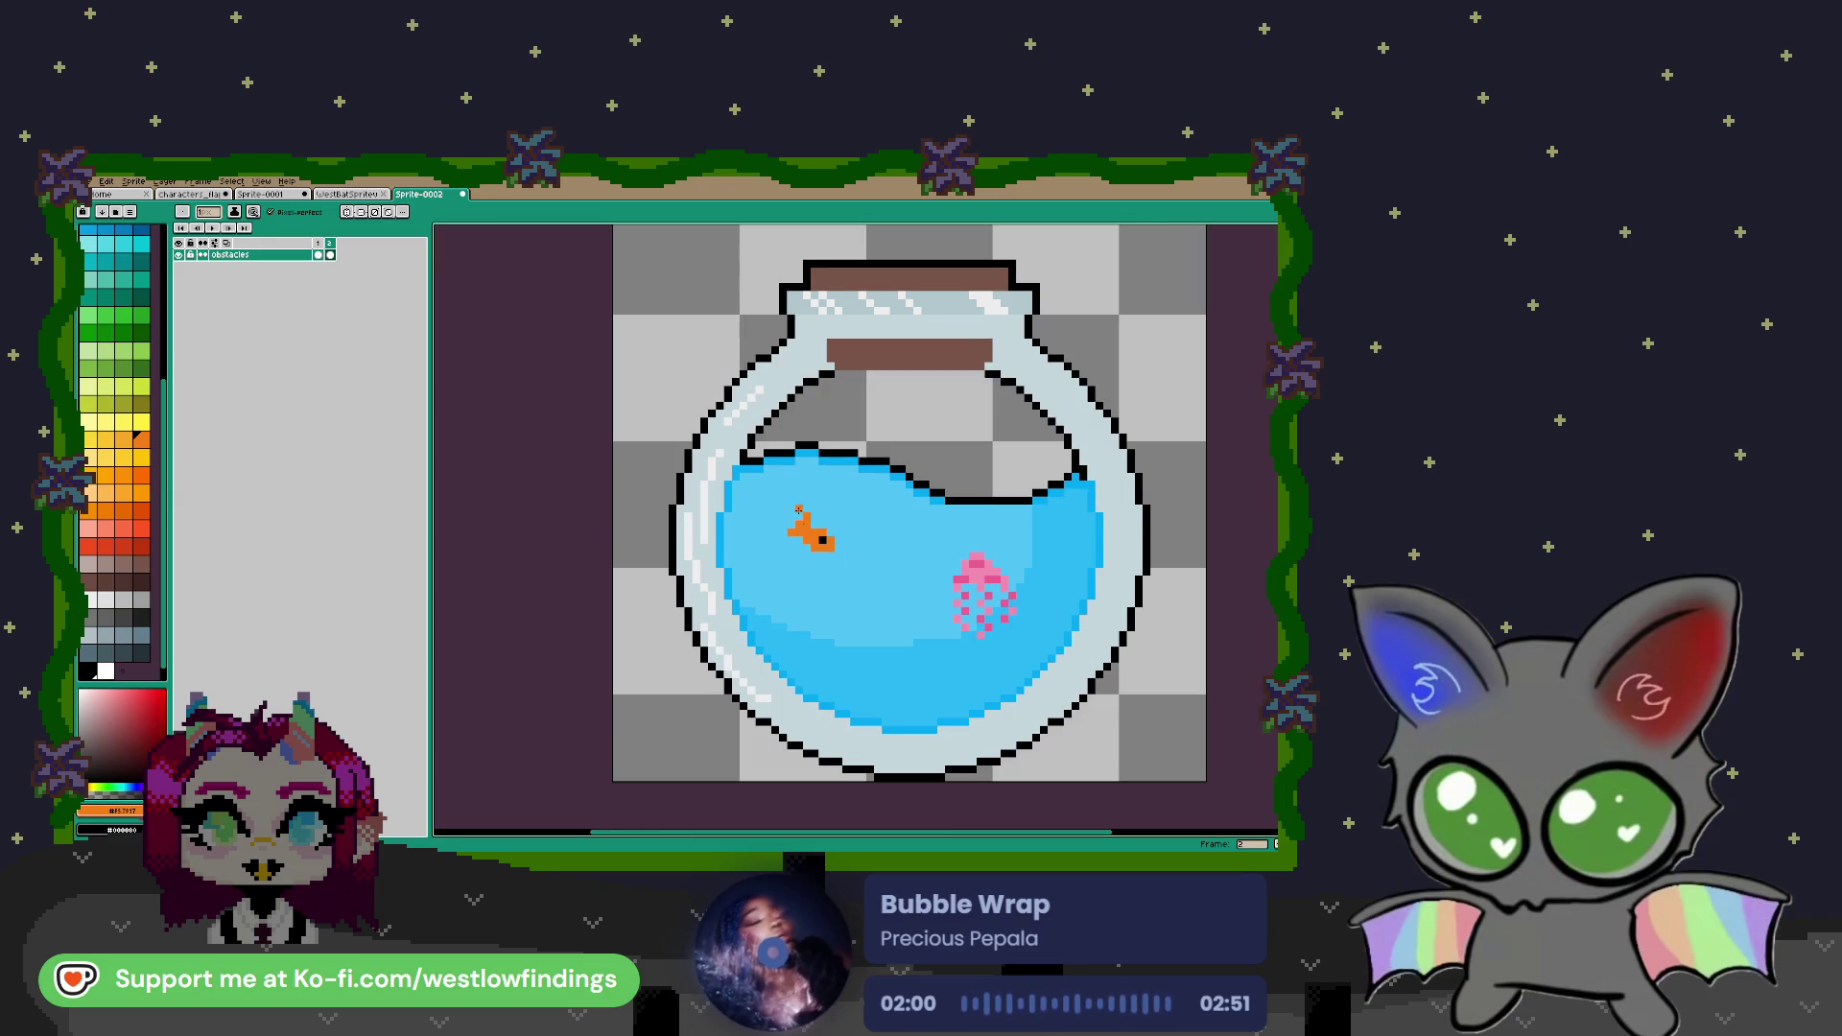
left_click_drag(809, 514, 773, 532)
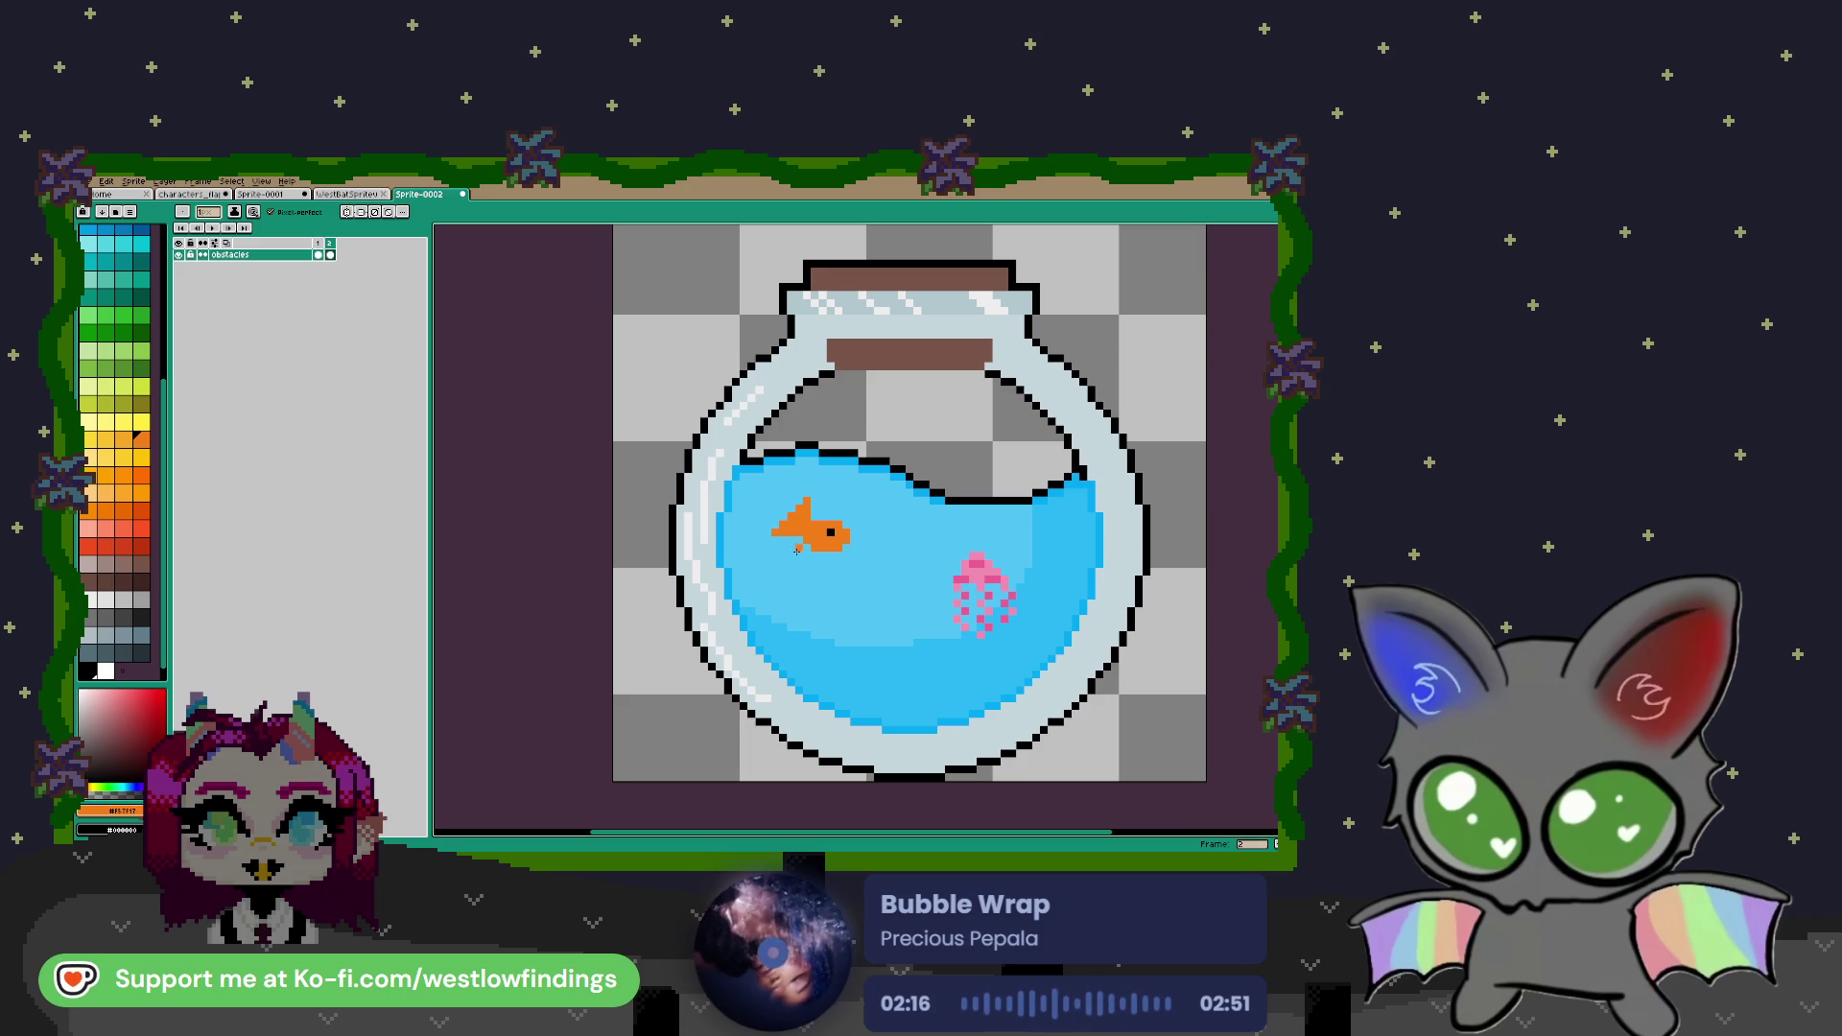
key("e")
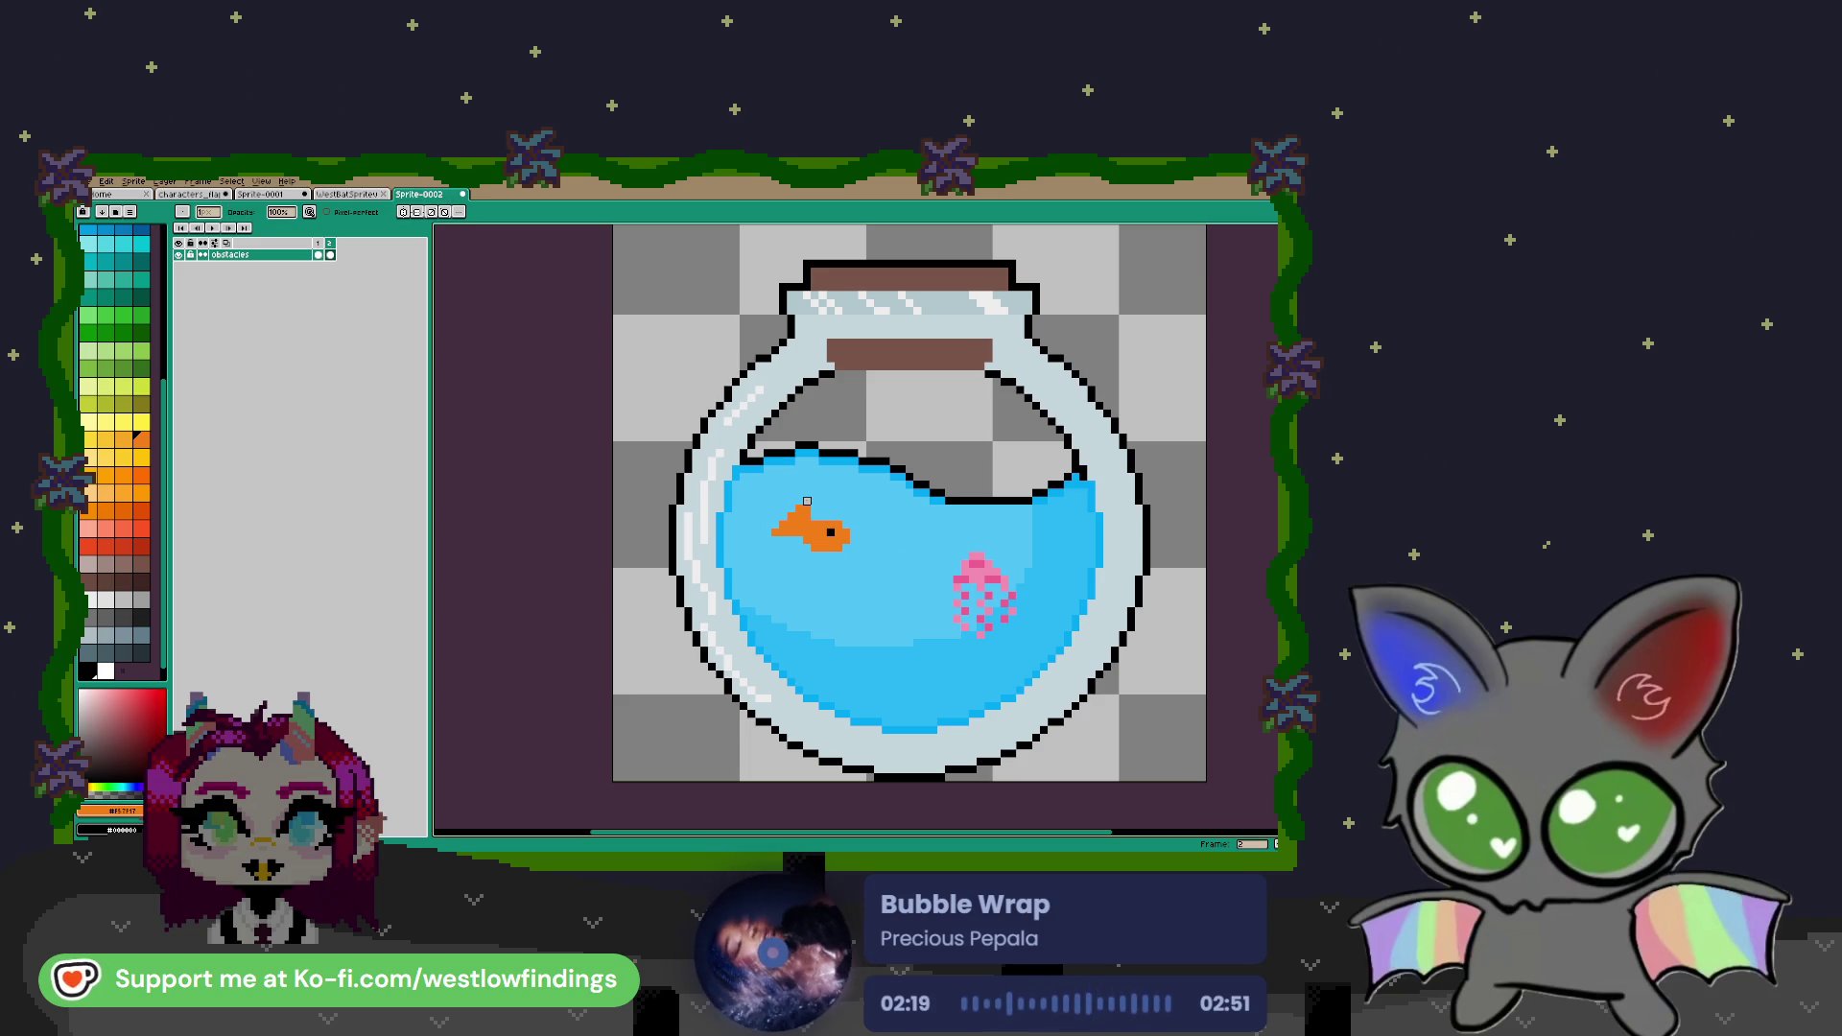
Shade the goldfish's tail and lower body edge with darker red-orange
scroll(814, 509, "up", 5)
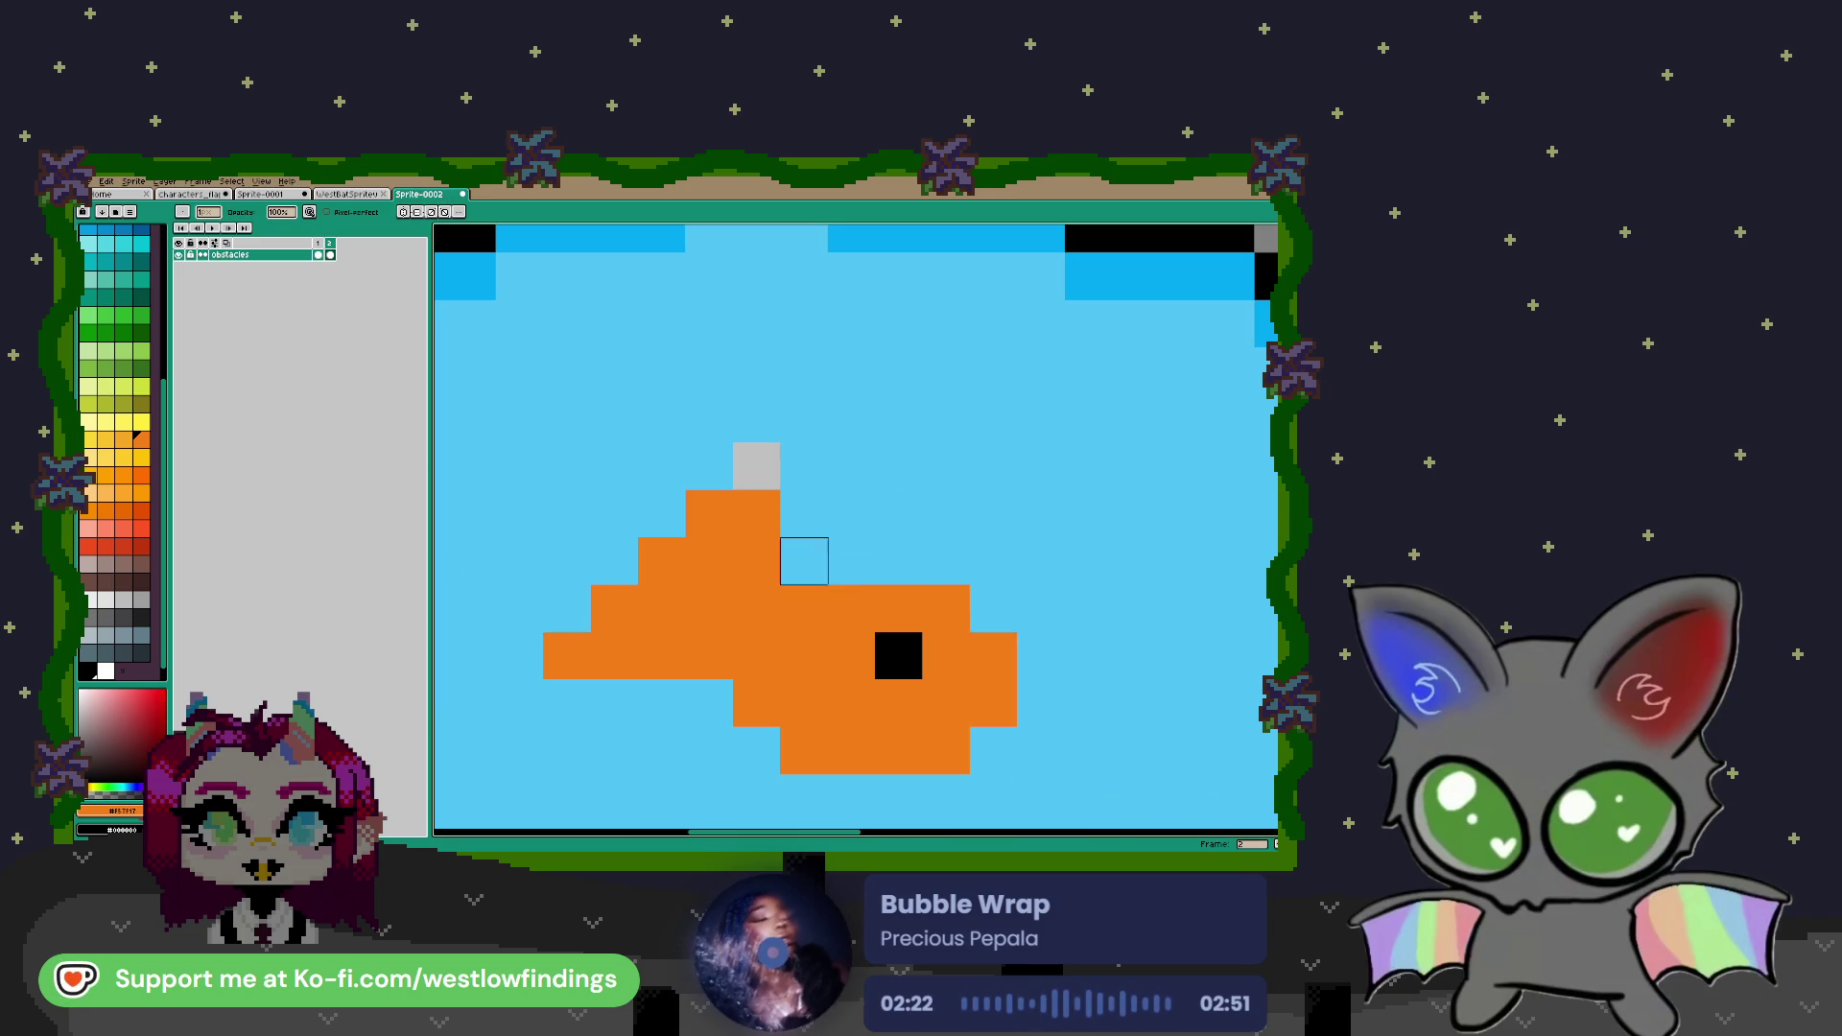
left_click(805, 480, "alt")
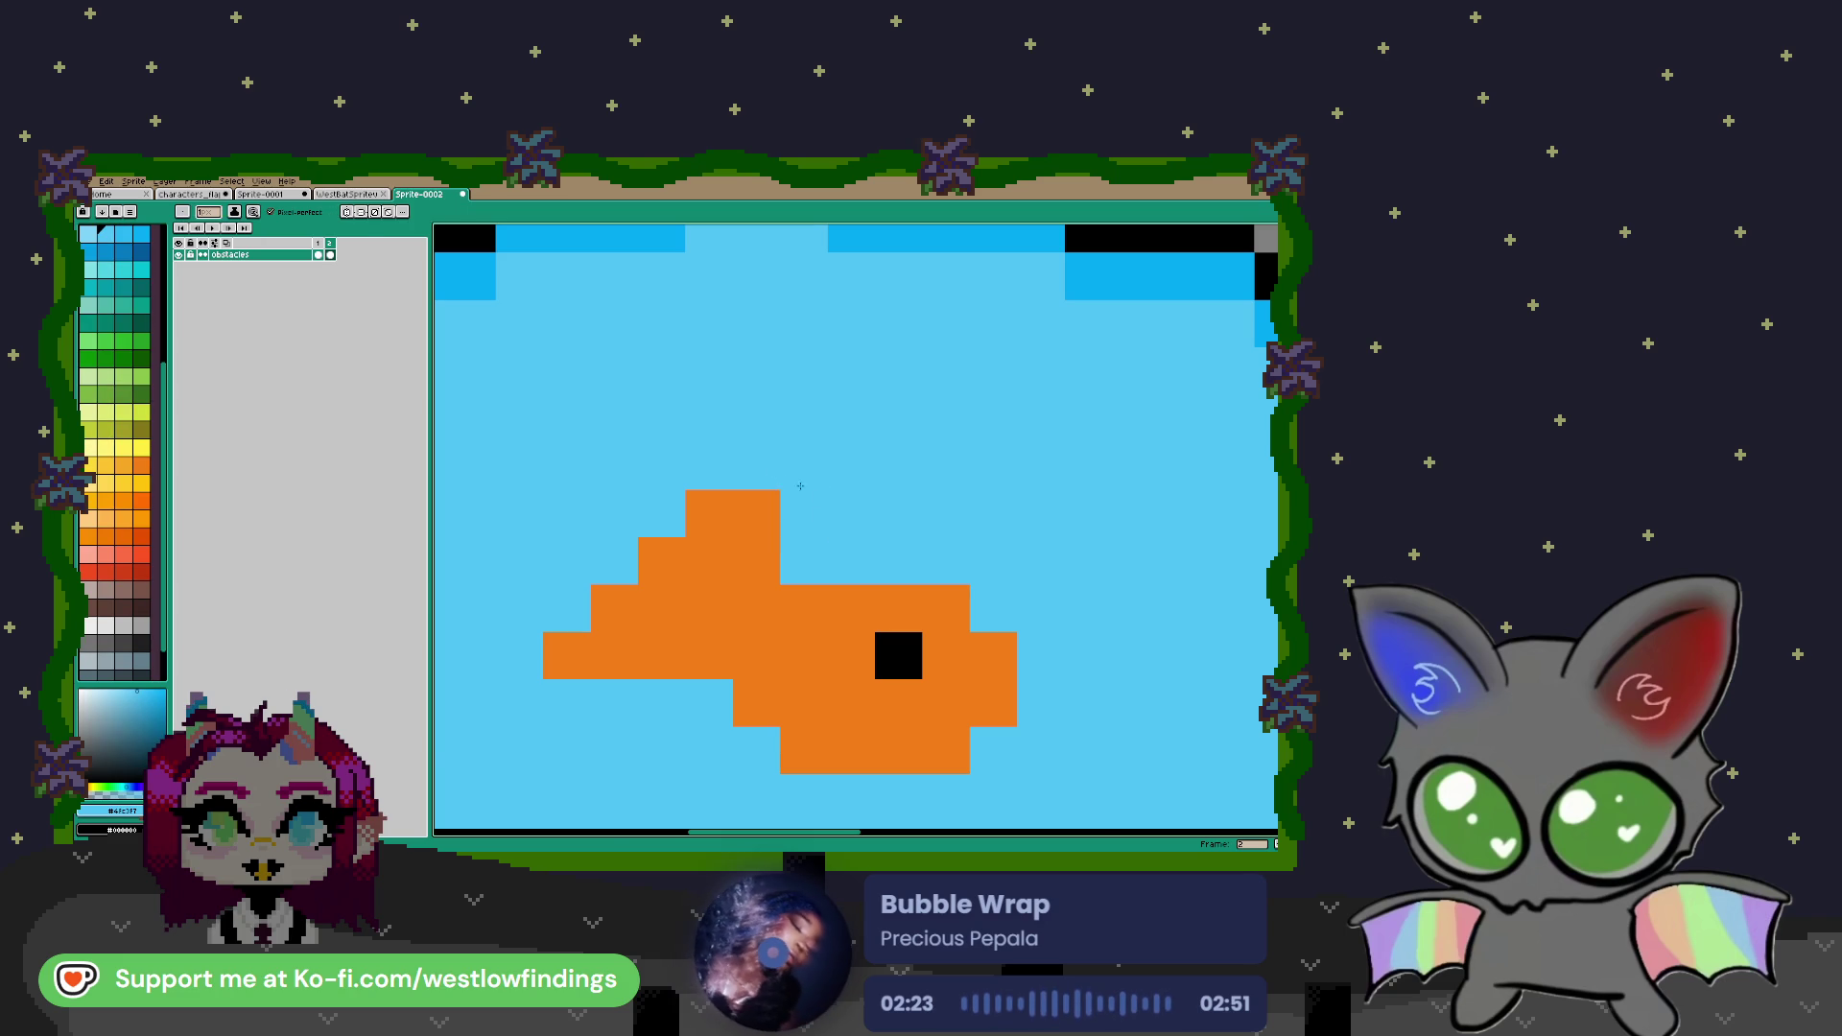
scroll(808, 547, "down", 5)
scroll(809, 546, "up", 5)
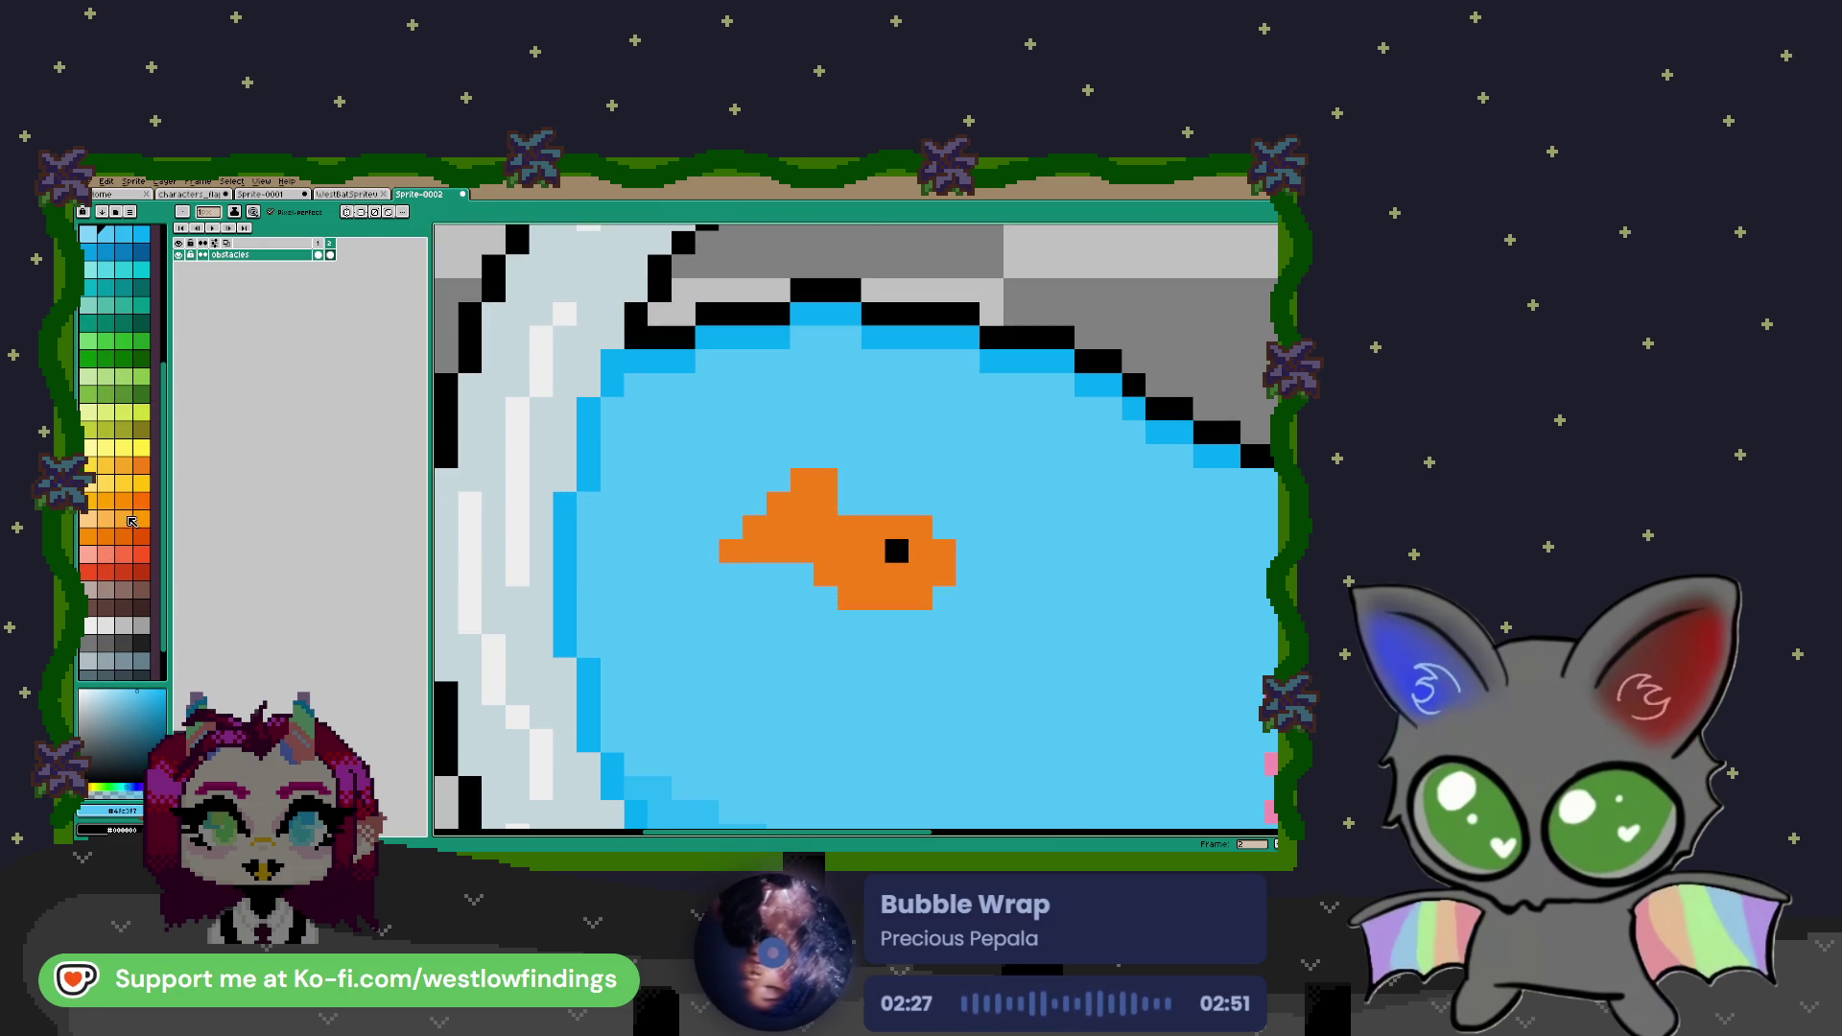
left_click(105, 536)
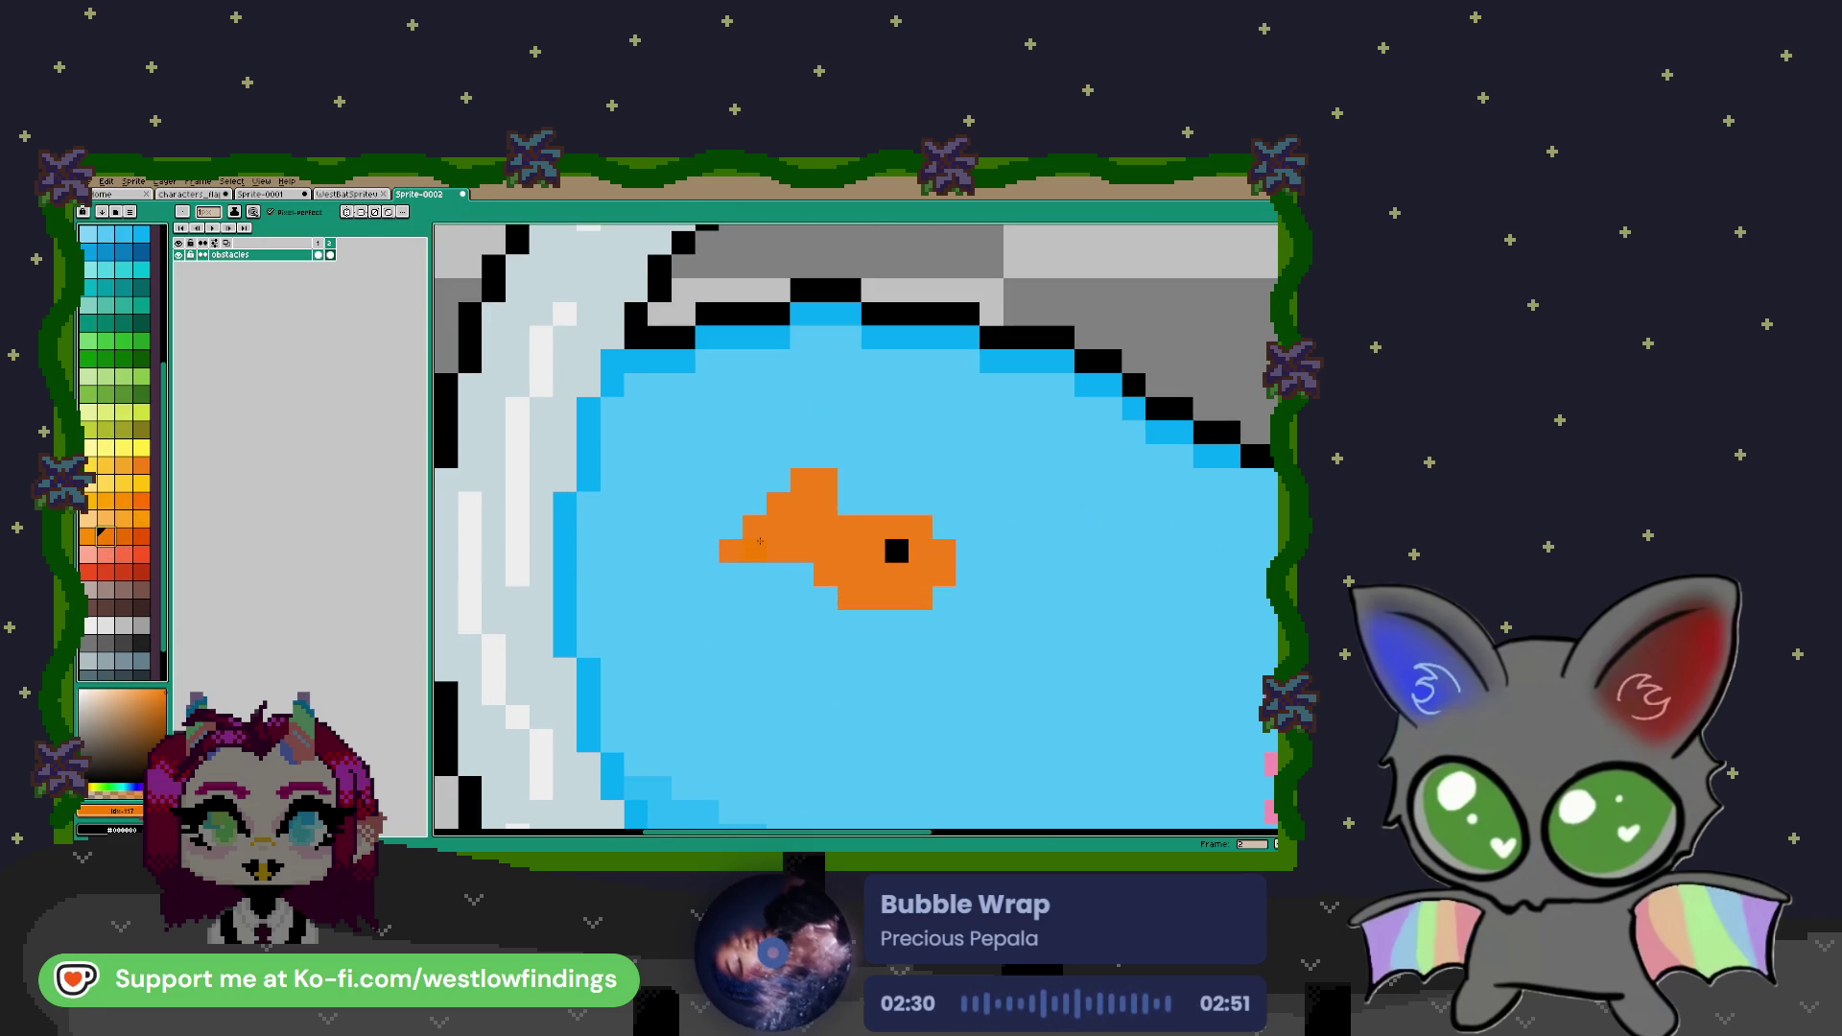
left_click(144, 537)
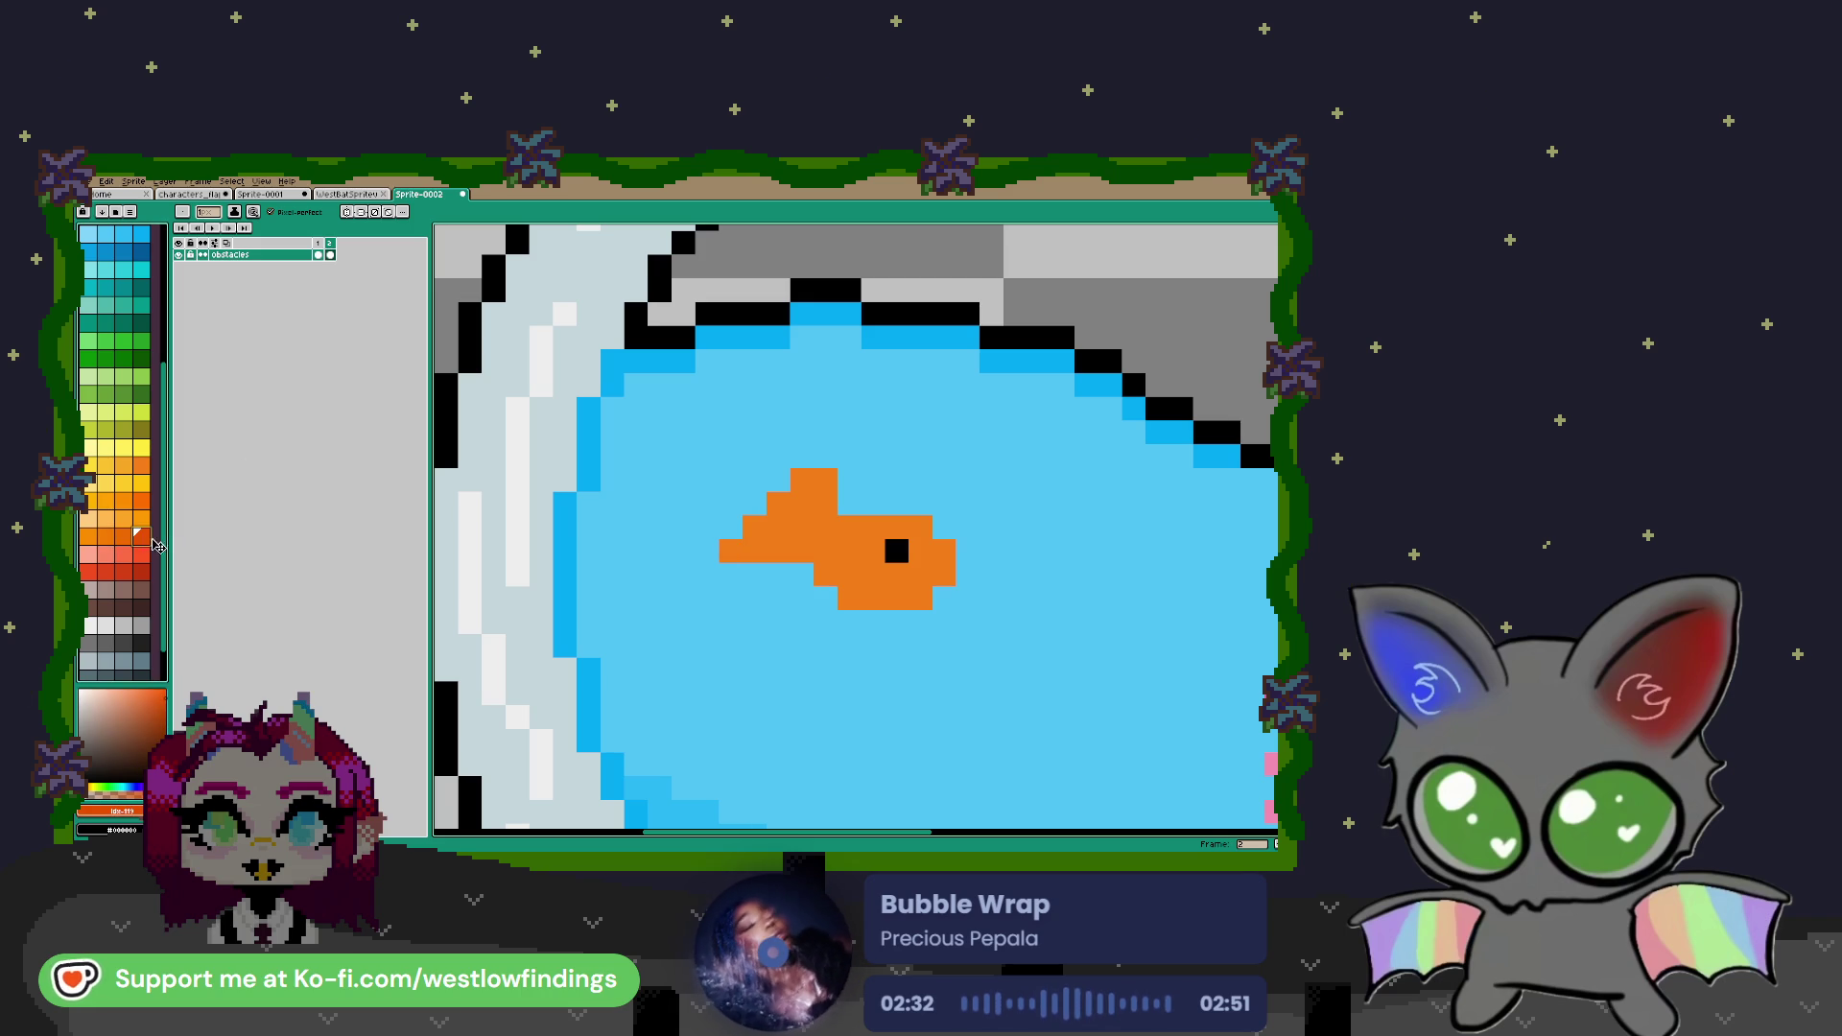
left_click(756, 550)
left_click(731, 550)
left_click_drag(779, 550, 794, 551)
left_click(825, 575)
left_click(849, 598)
left_click(873, 597)
Add red-orange shading to the goldfish's upper body and around its fin
left_click(802, 526)
left_click(779, 504)
left_click(825, 479)
left_click(873, 528)
left_click(825, 456)
left_click(873, 623)
scroll(865, 600, "down", 2)
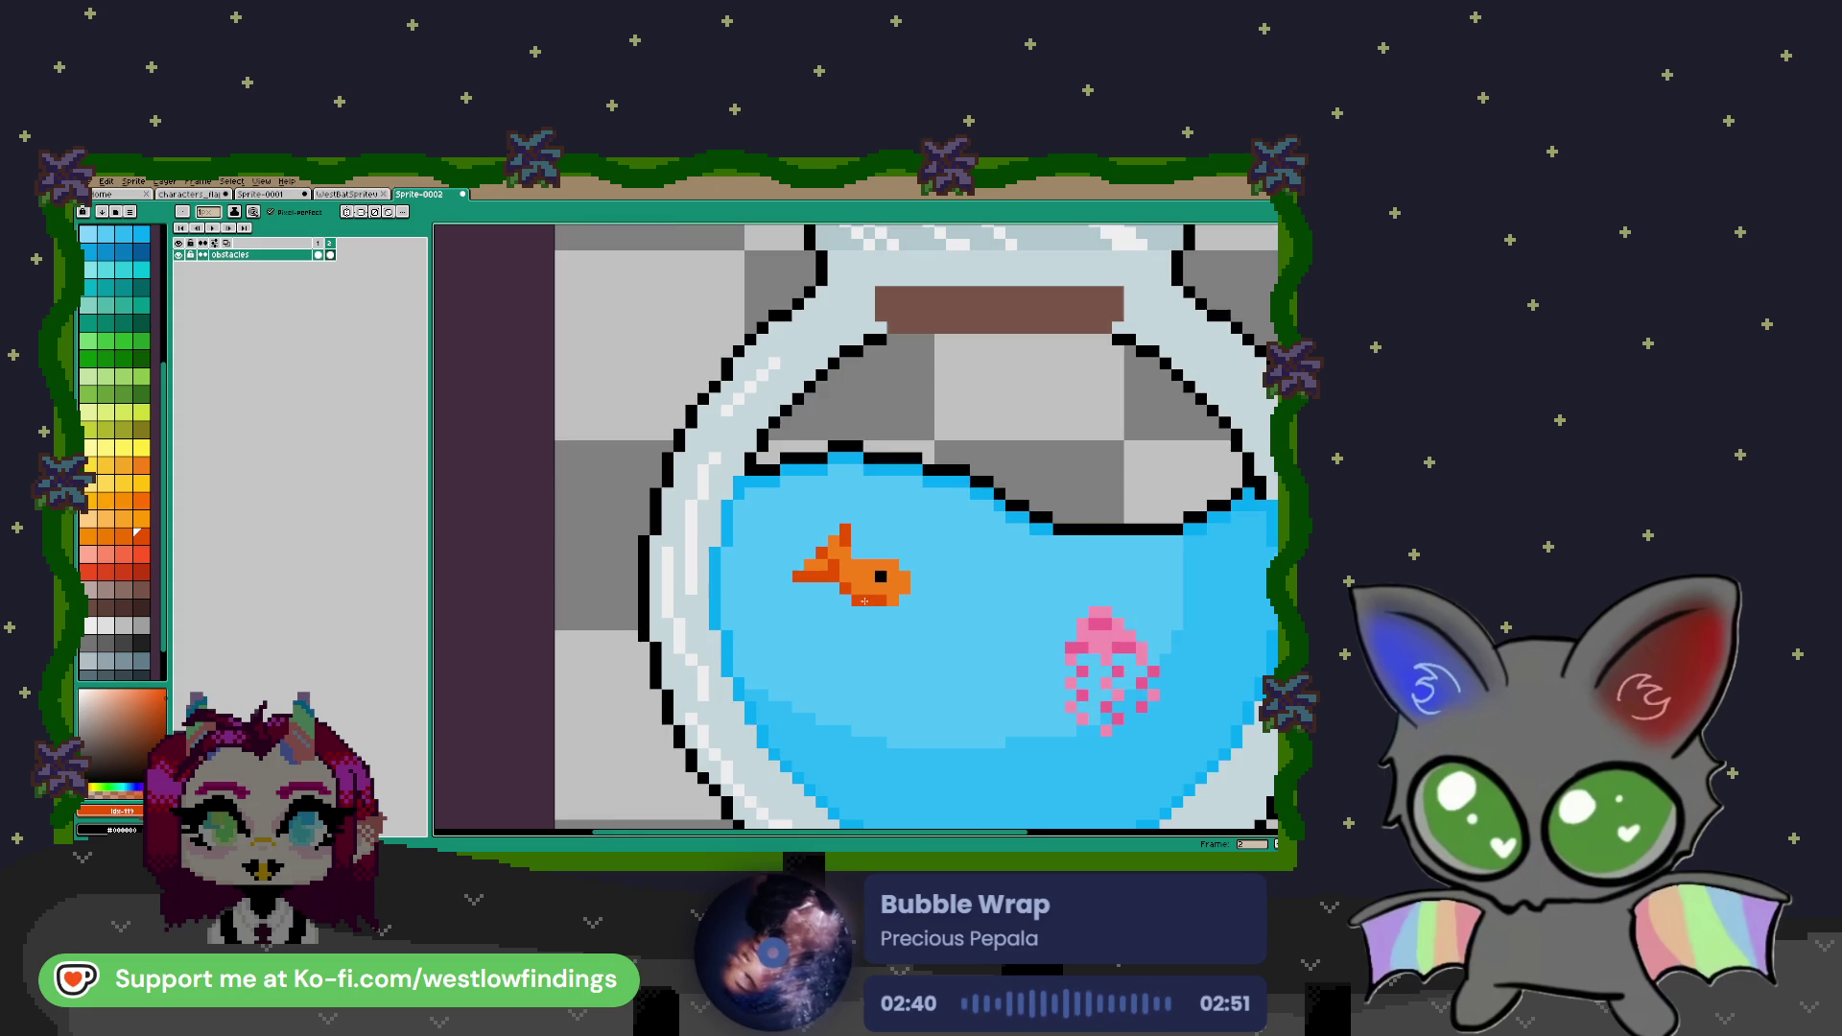
scroll(892, 600, "up", 3)
left_click(829, 493)
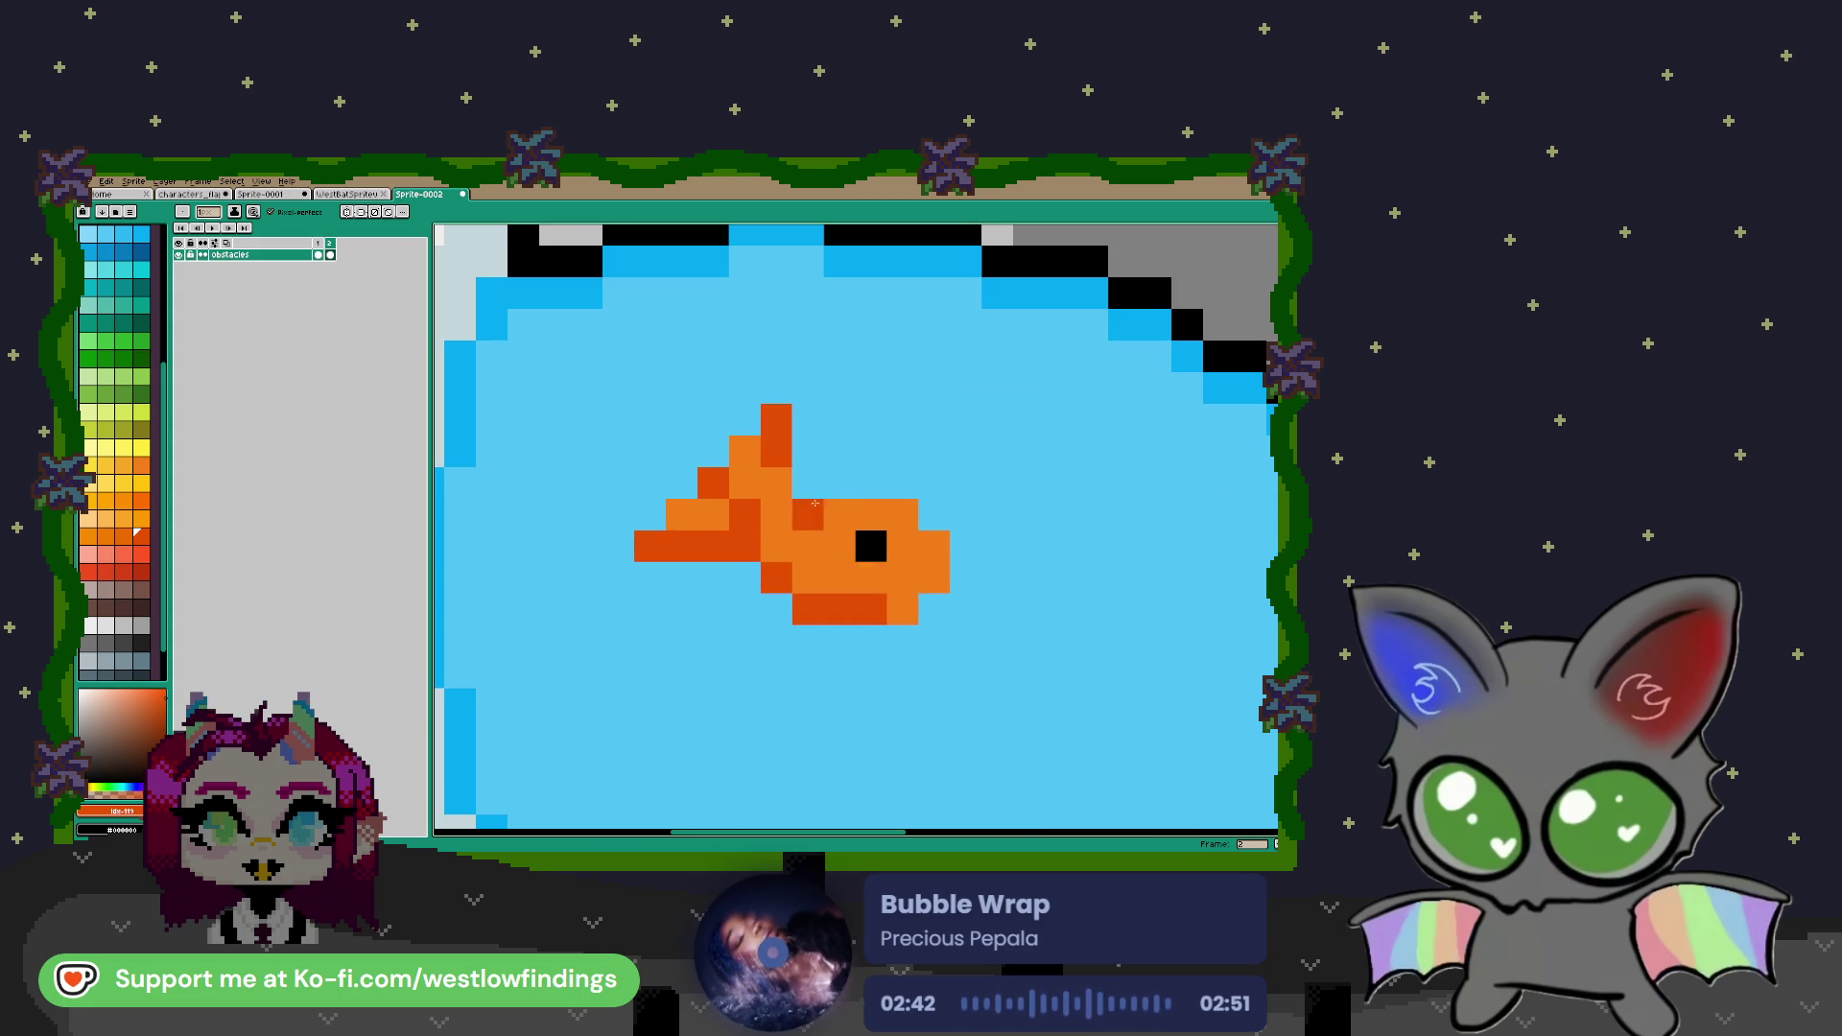
scroll(863, 602, "down", 3)
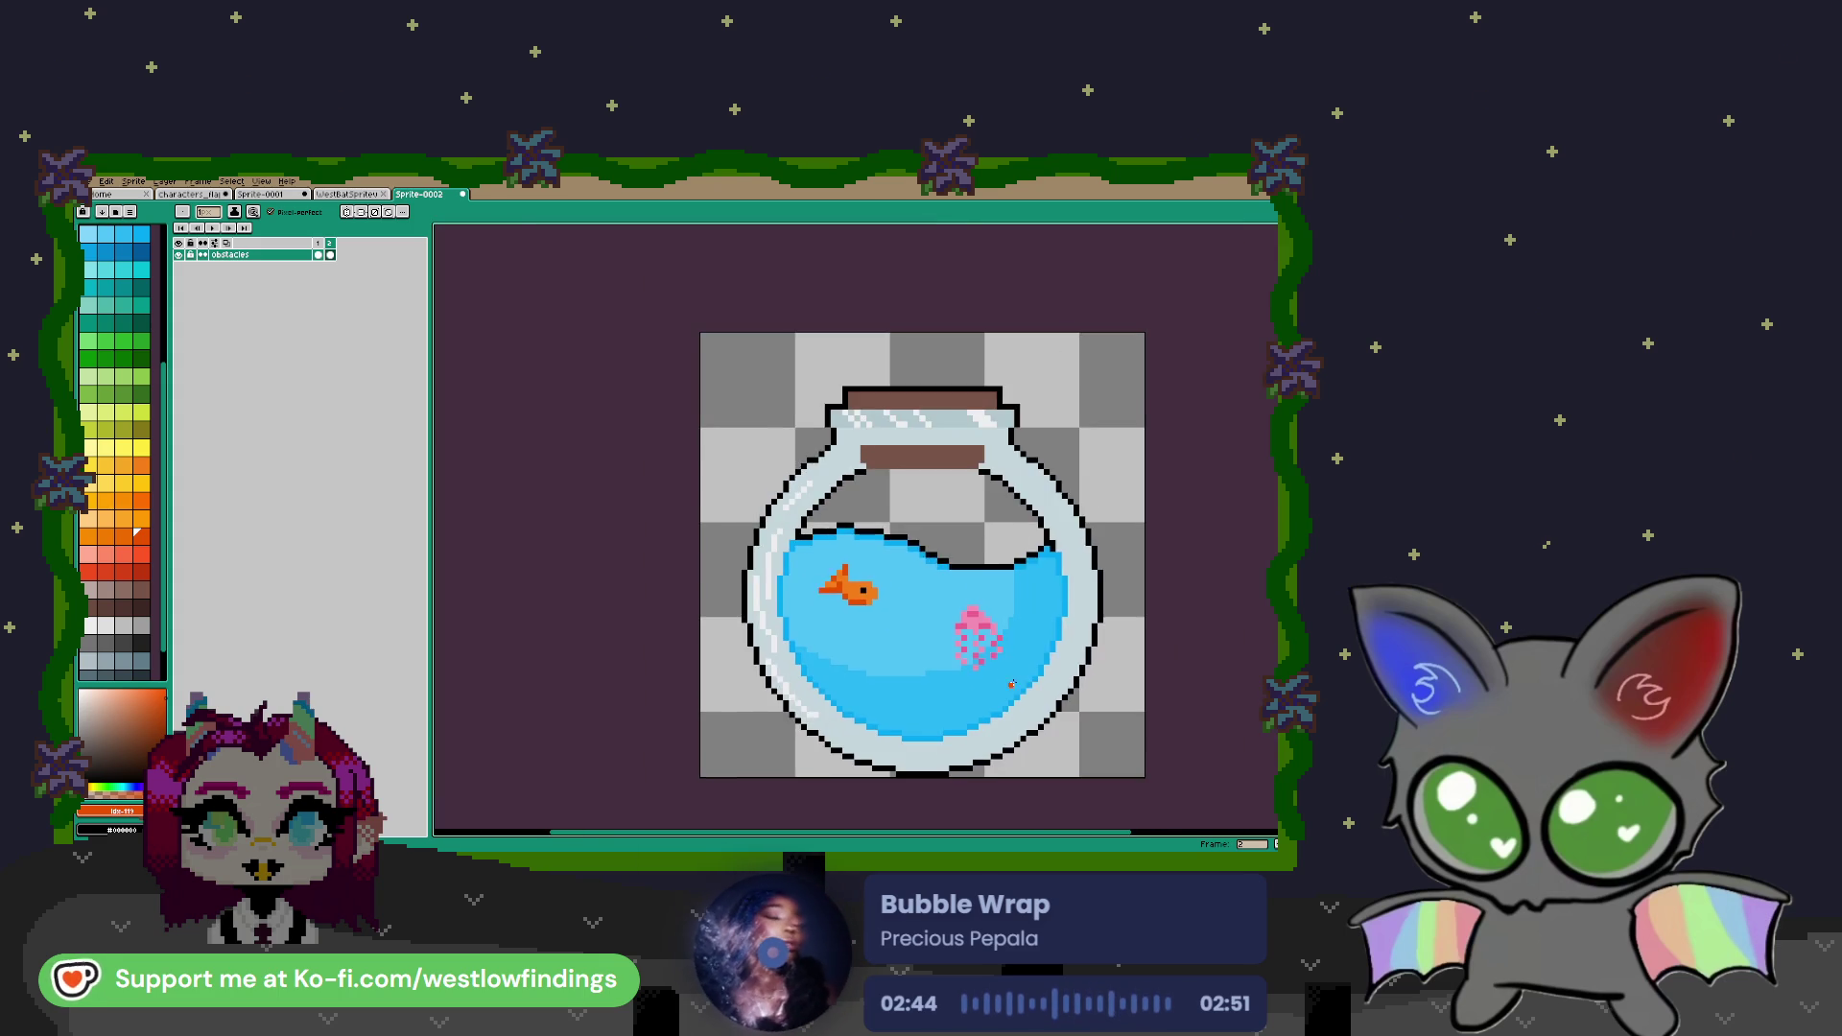
Nudge the fishbowl artwork up two pixels with the Move tool
left_click_drag(1006, 679, 823, 572)
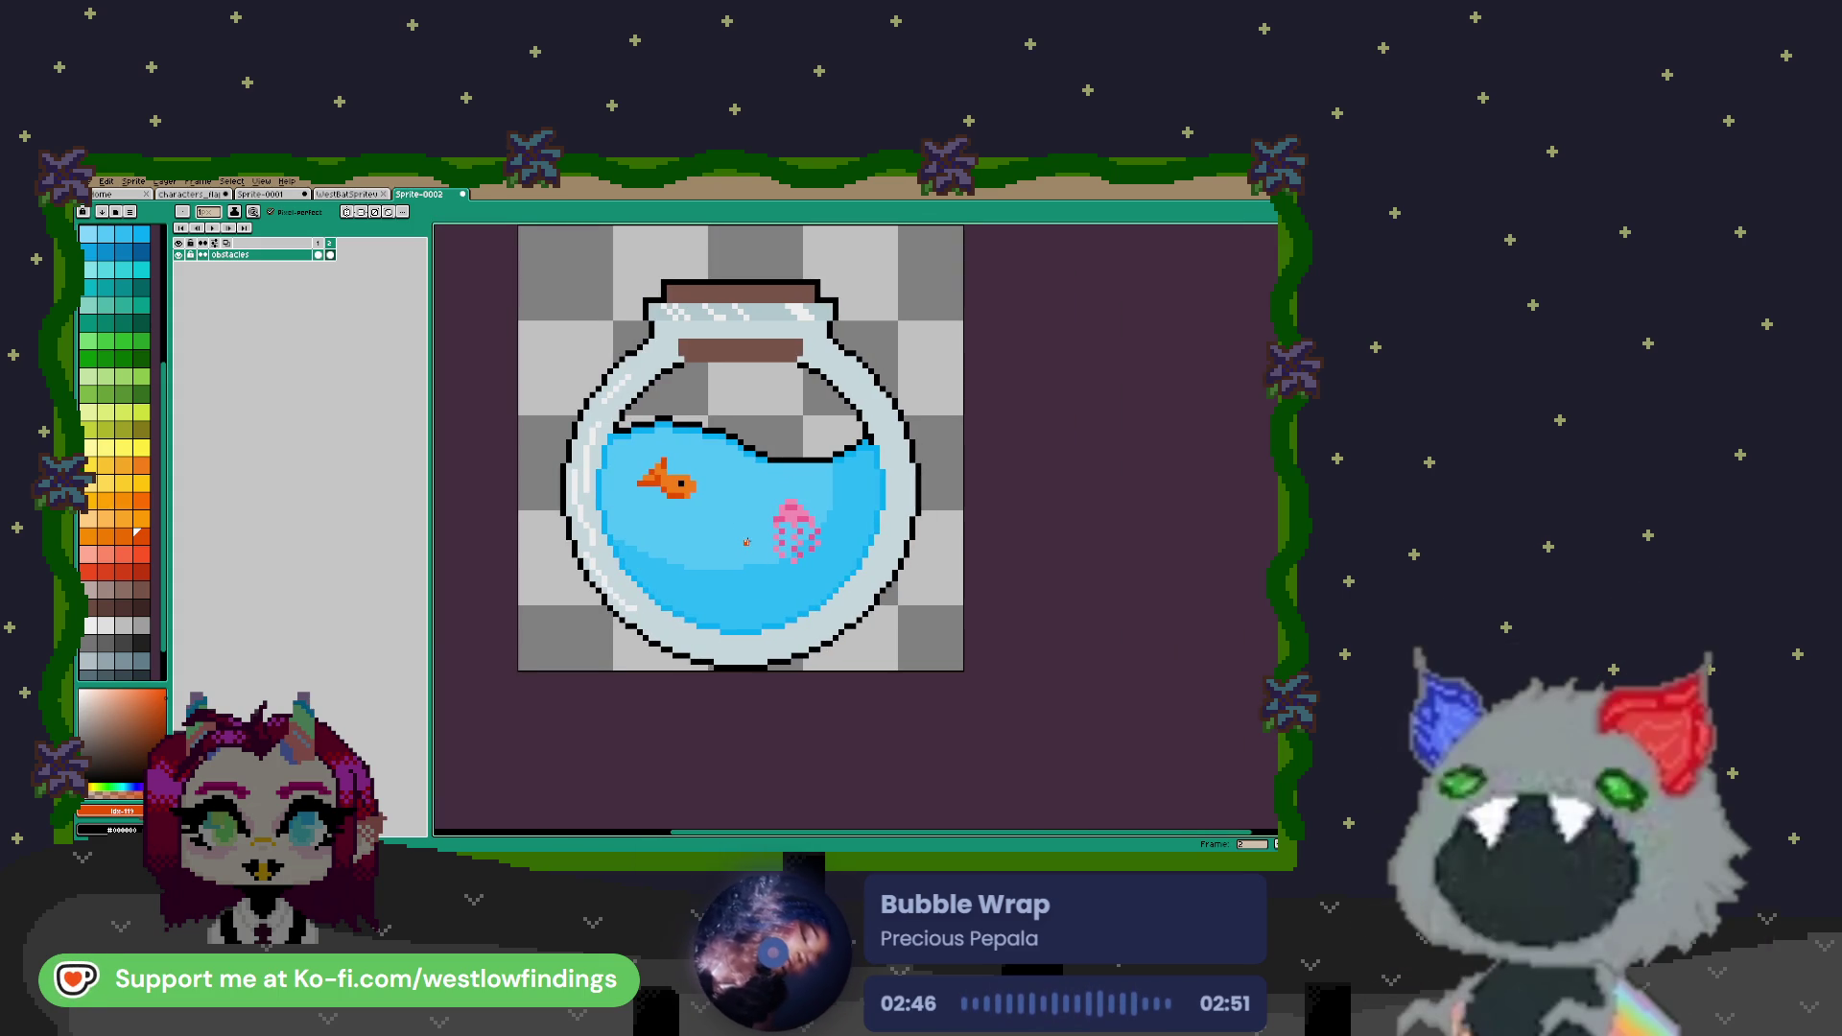
left_click_drag(706, 453, 742, 501)
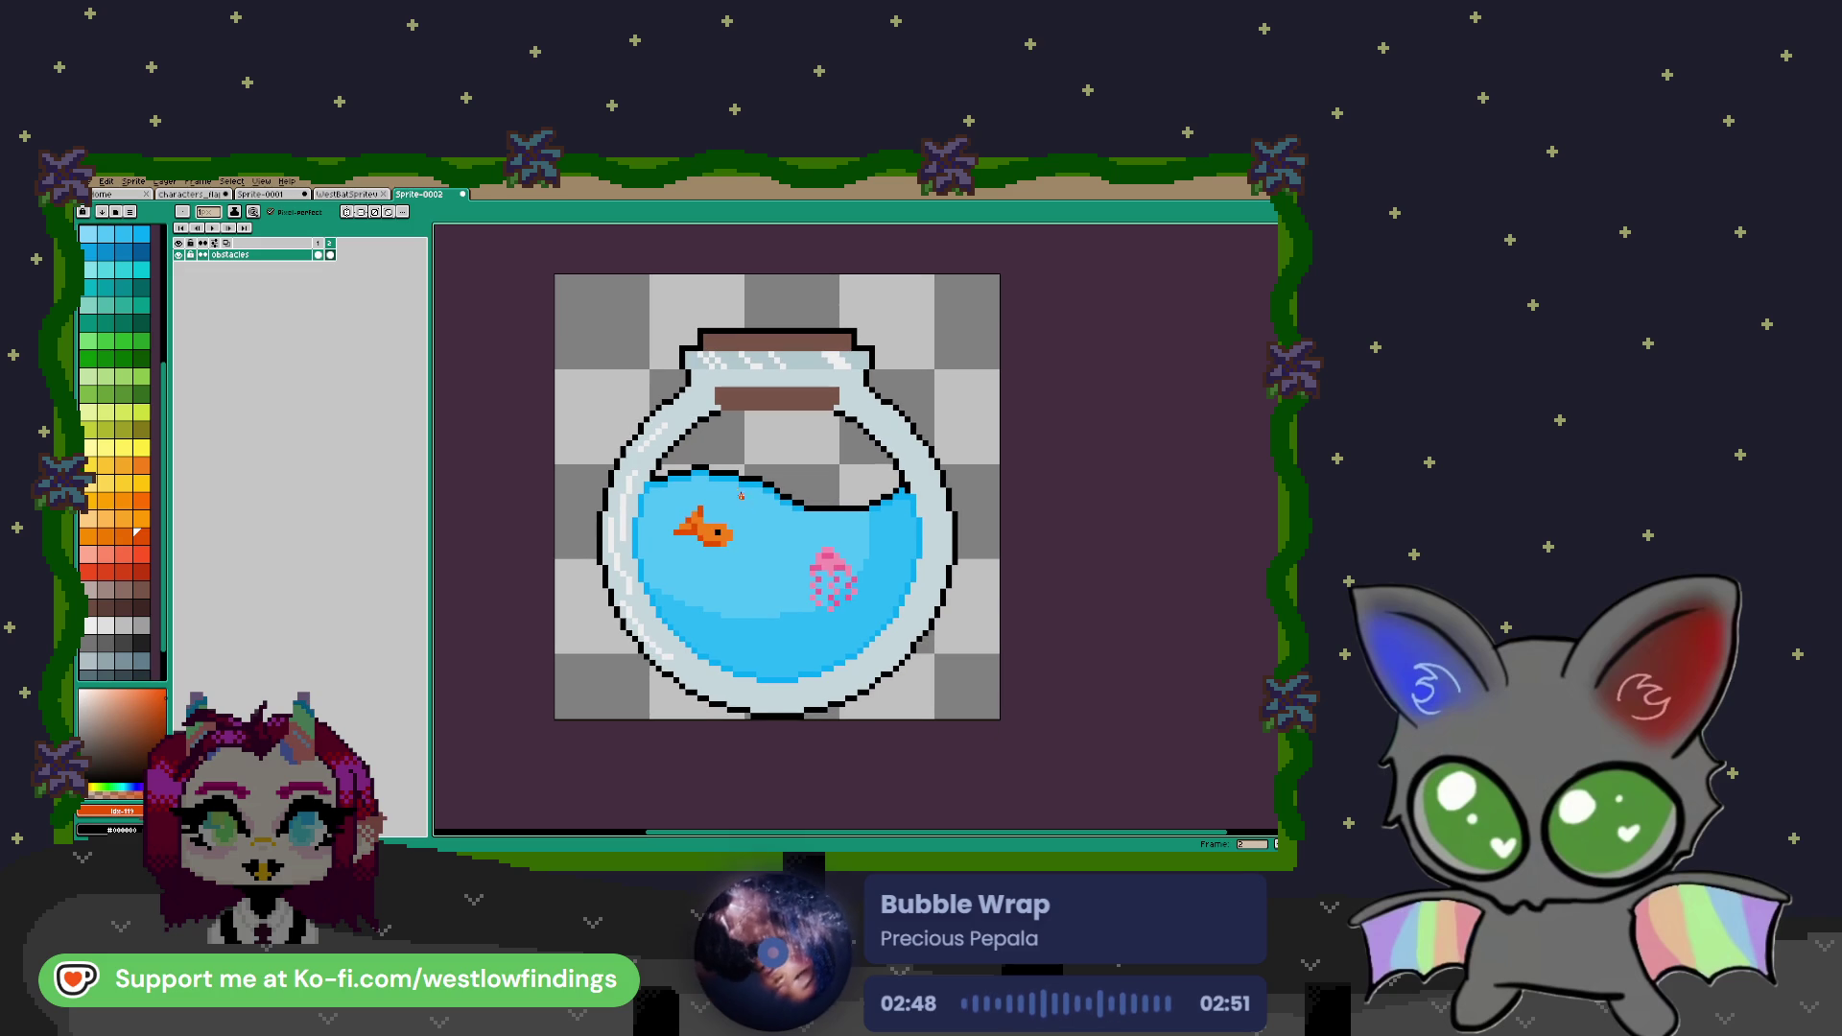
key("v")
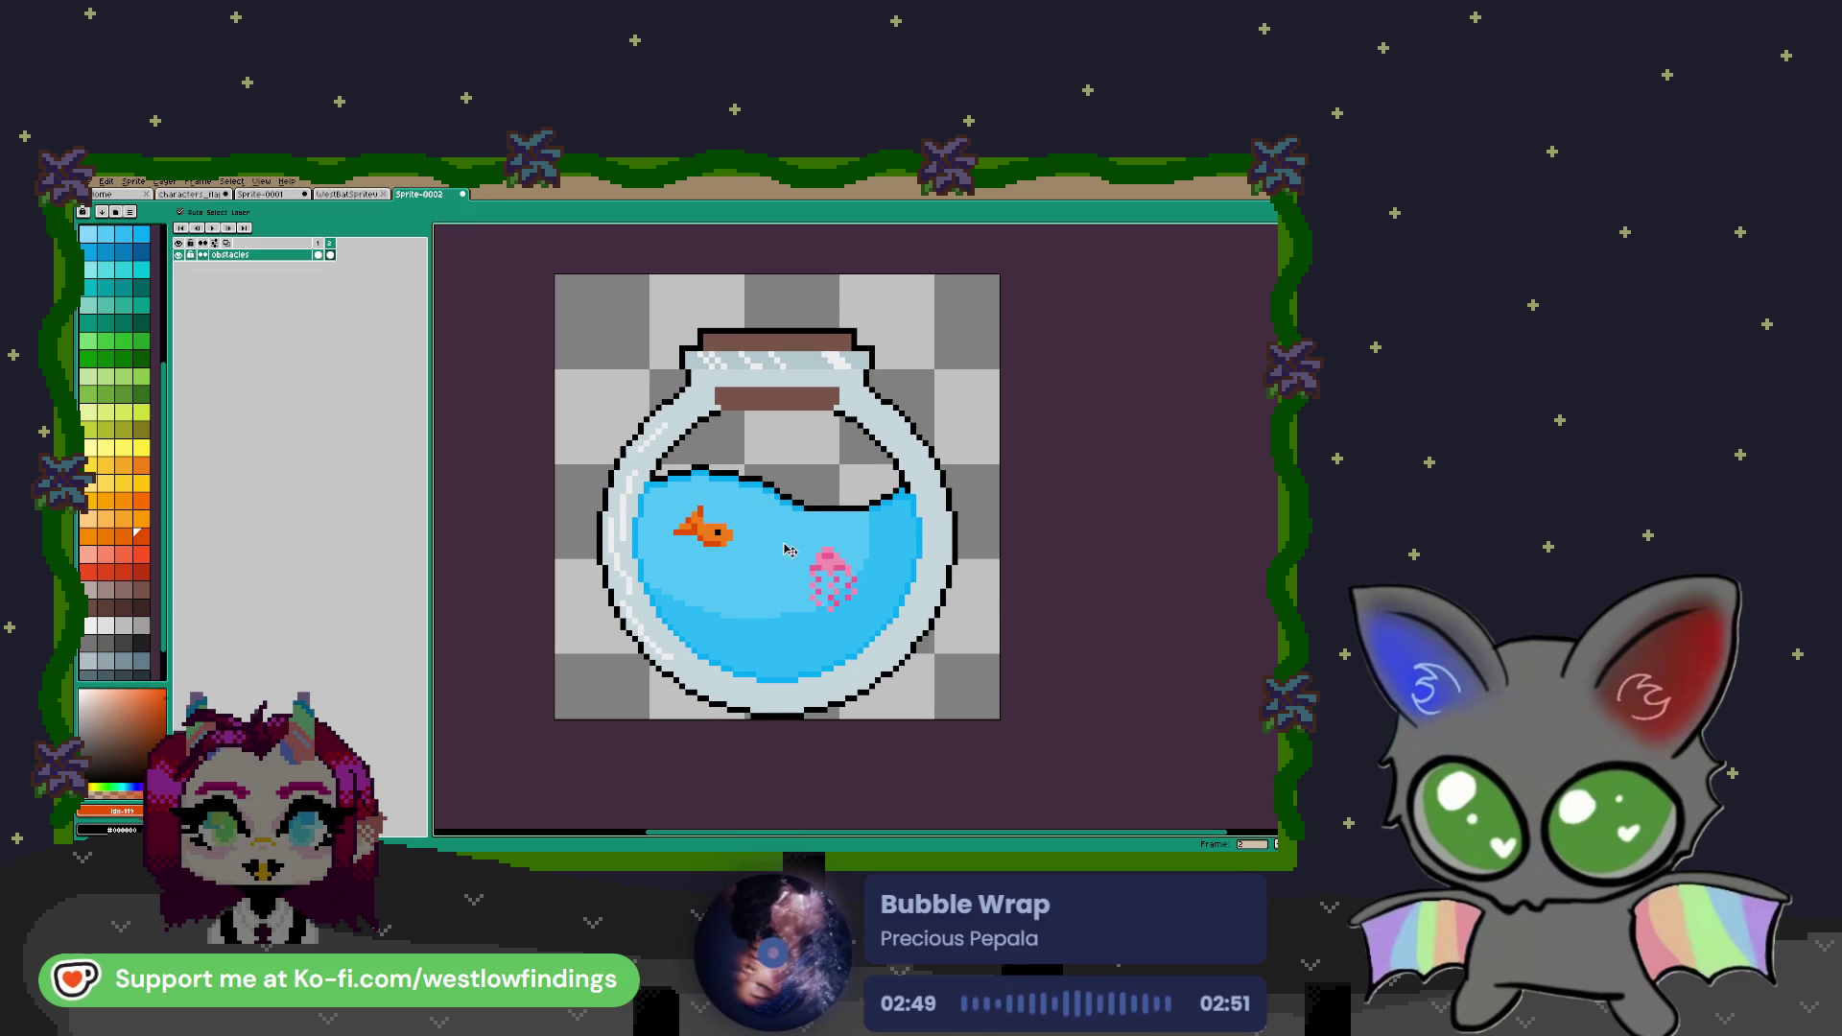
key("Up")
key("Up")
key("Up")
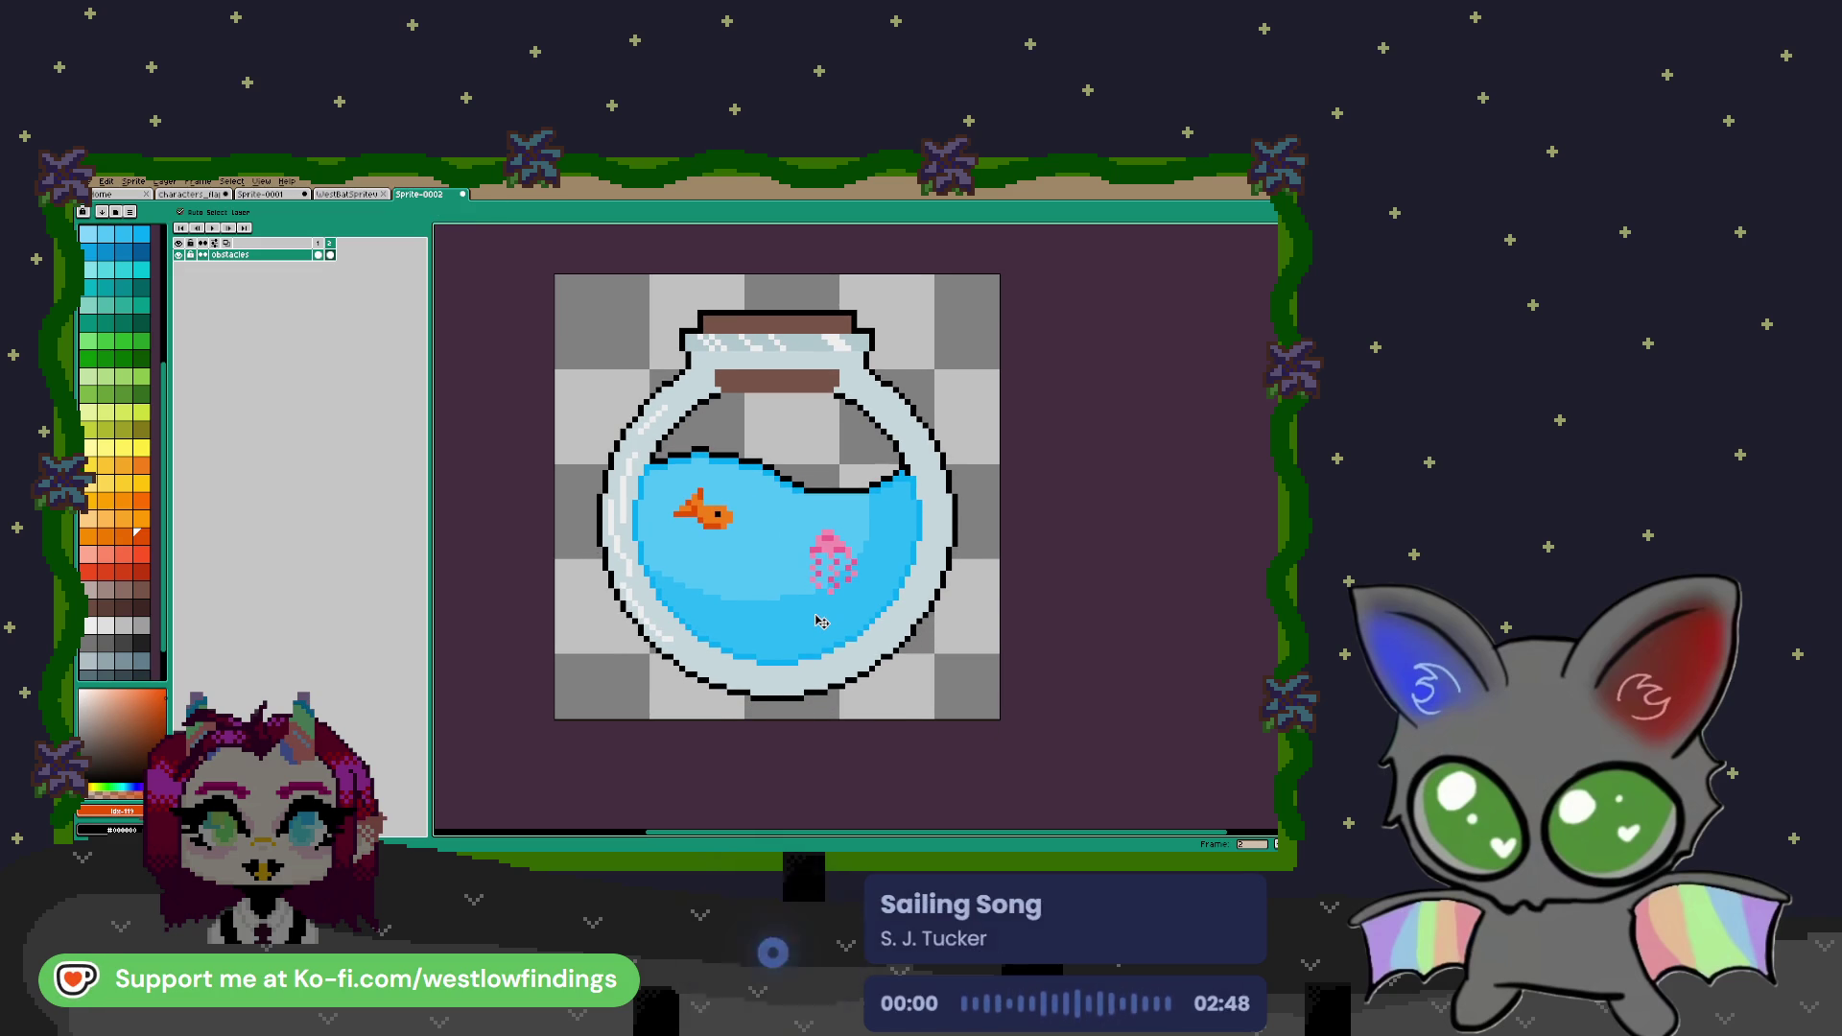
key("Up")
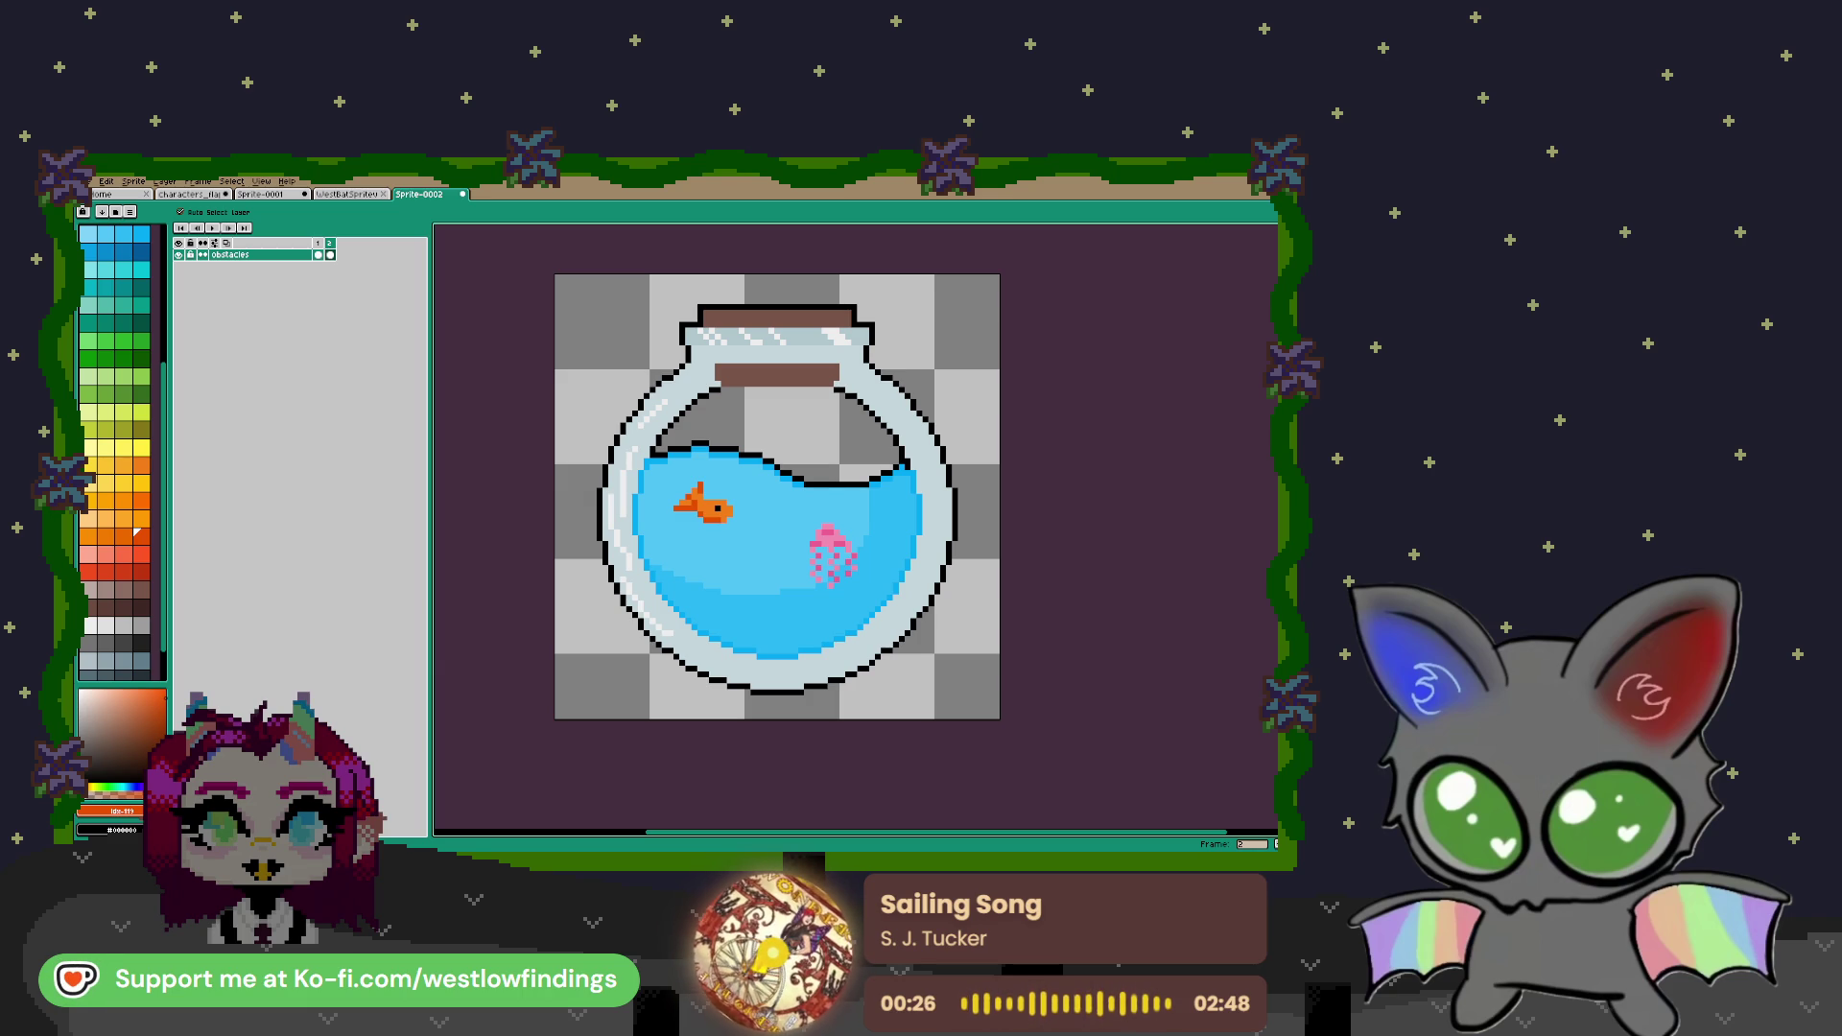
Zoom out to view the raised fishbowl artwork
scroll(934, 585, "down", 2)
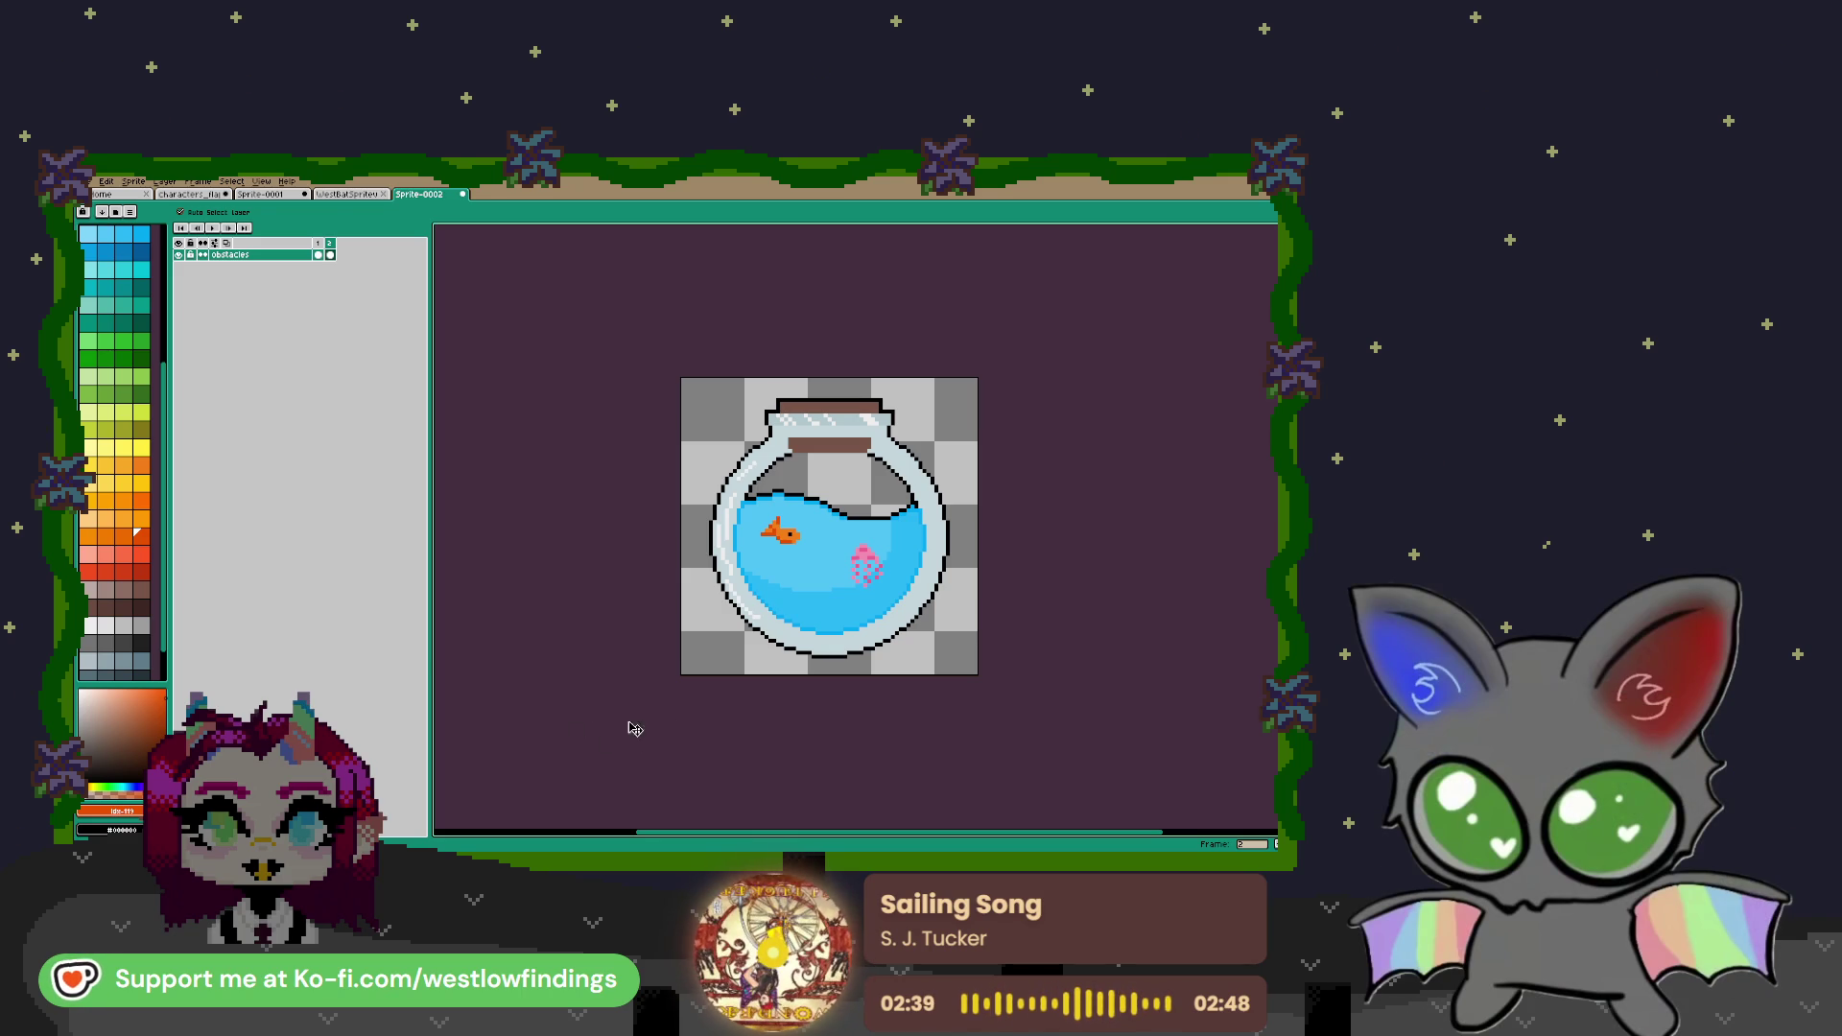
Select the whole fishbowl and shift it down slightly
key("m")
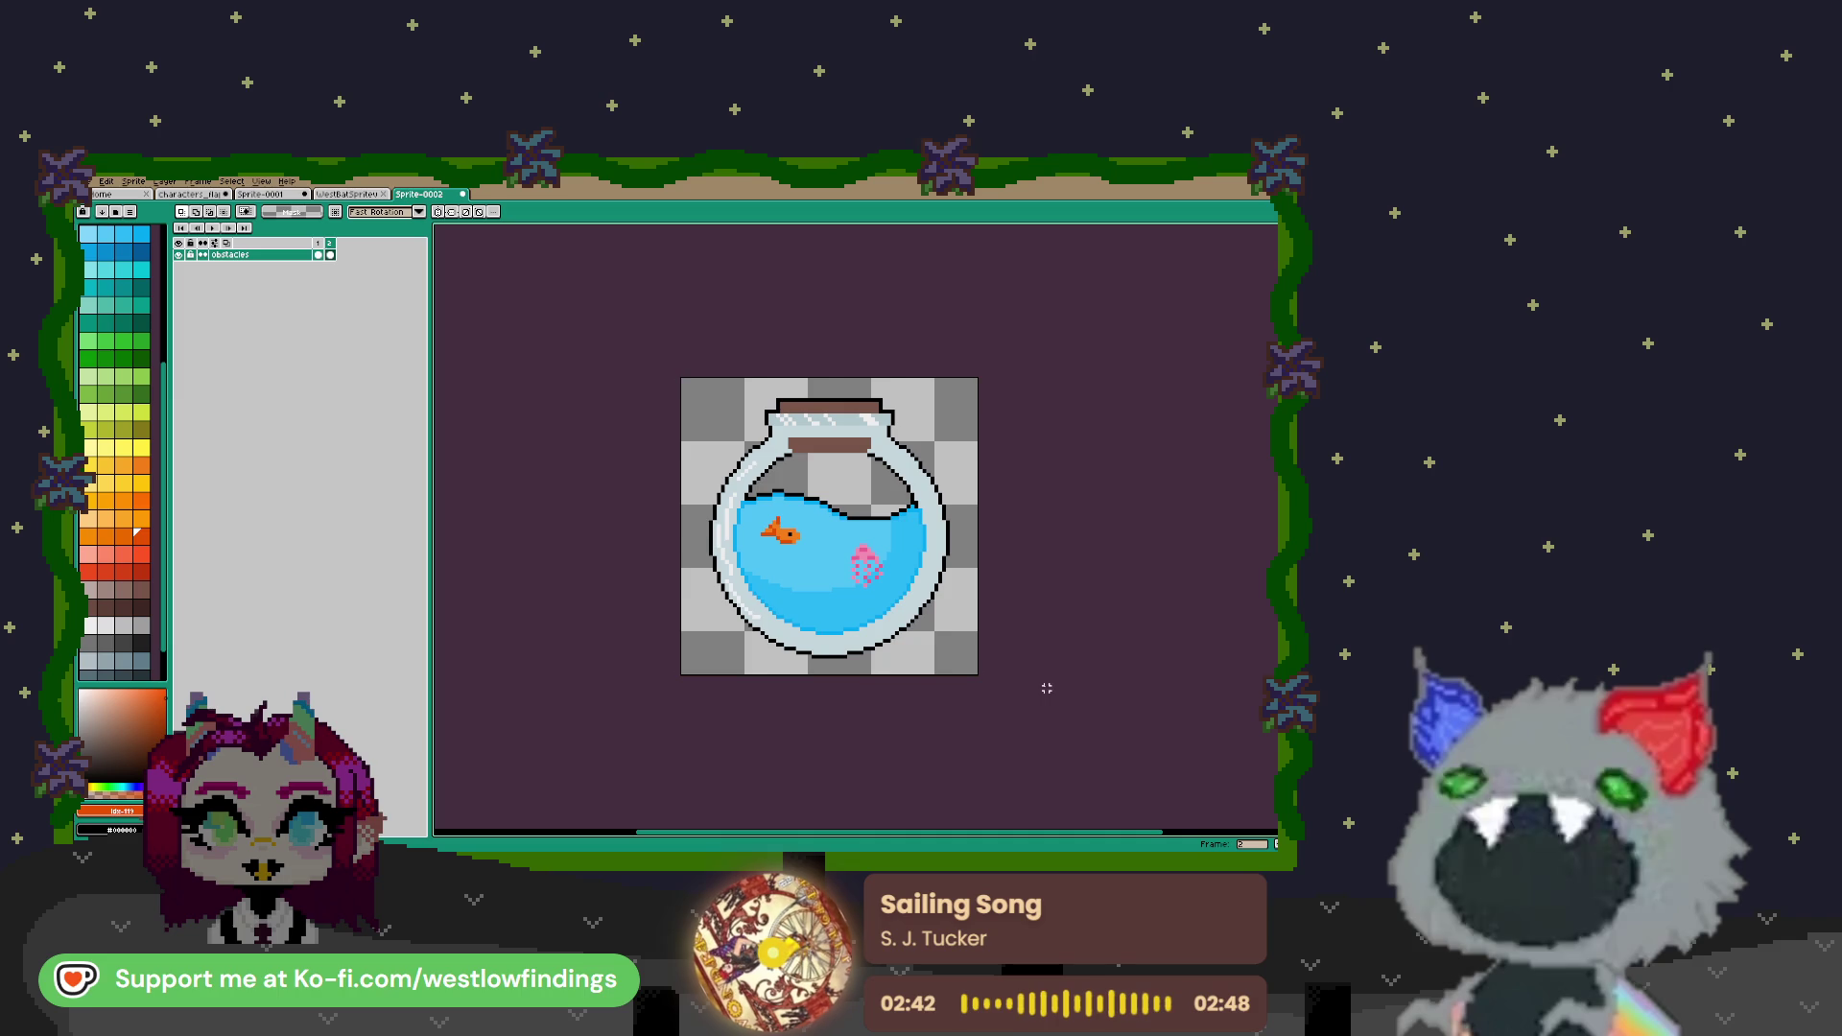
key("ctrl+a")
left_click_drag(844, 658, 844, 672)
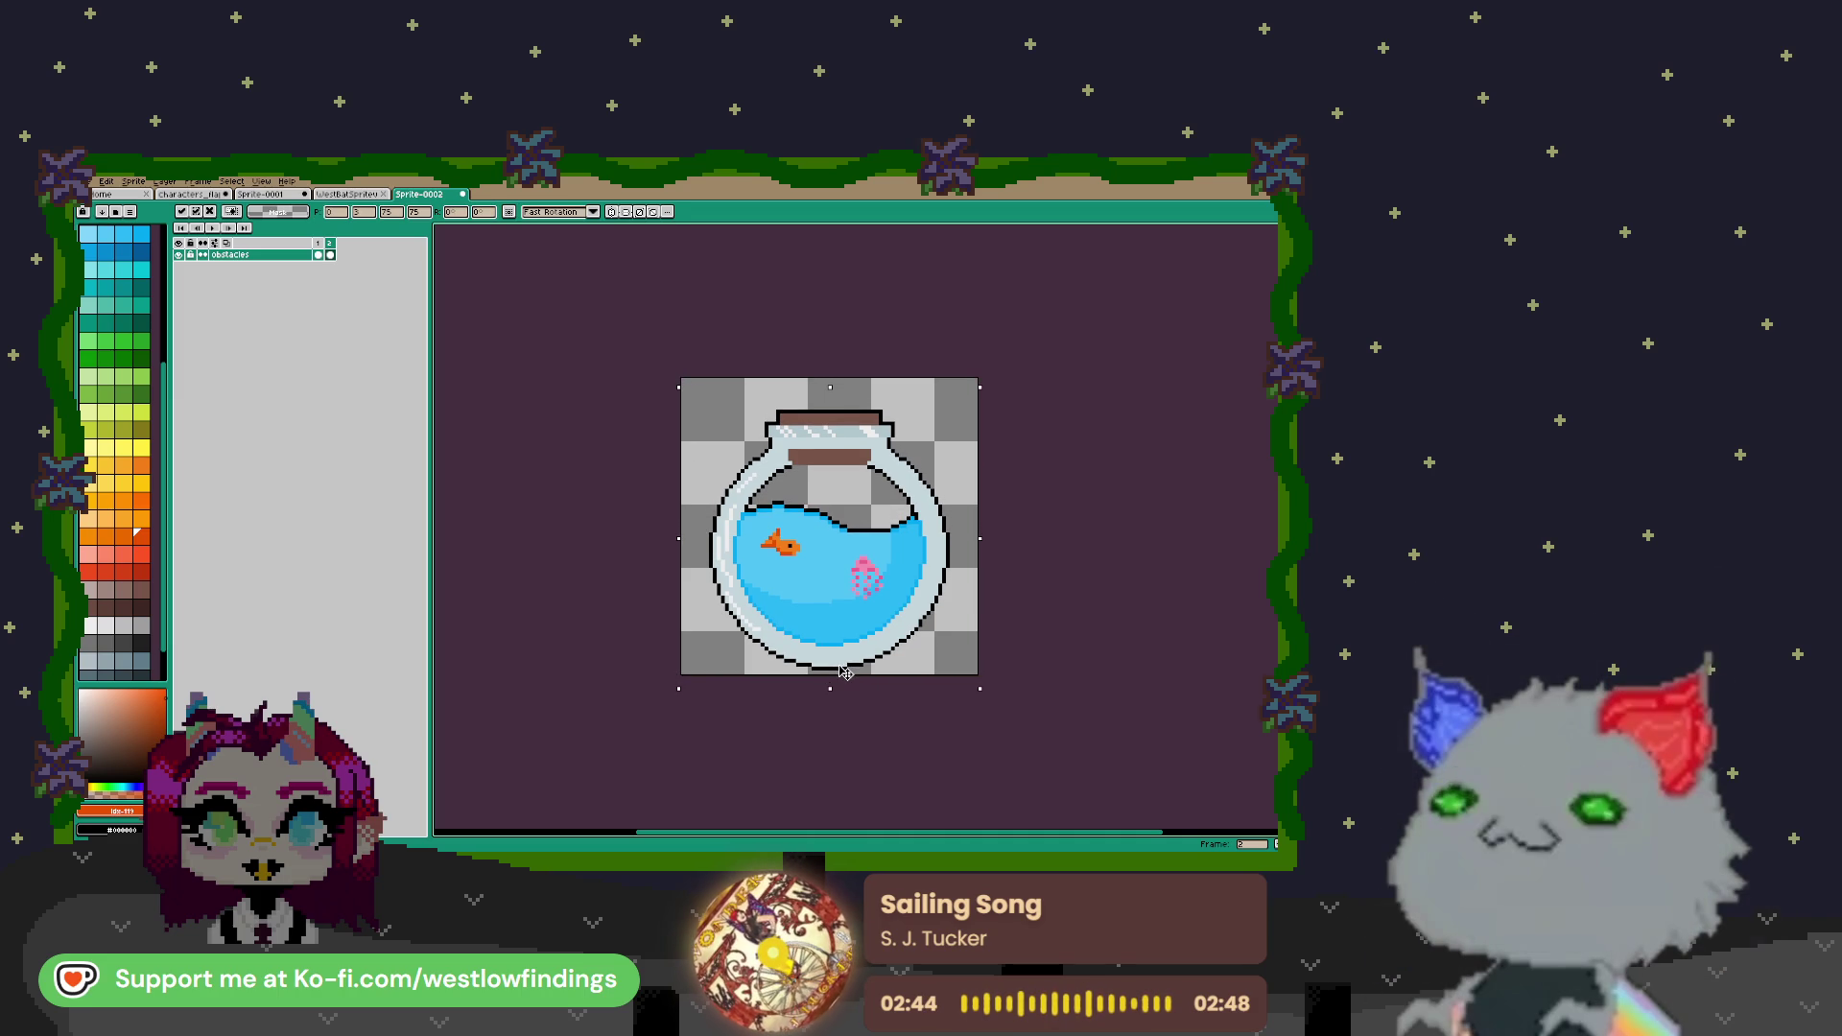
left_click(1056, 608)
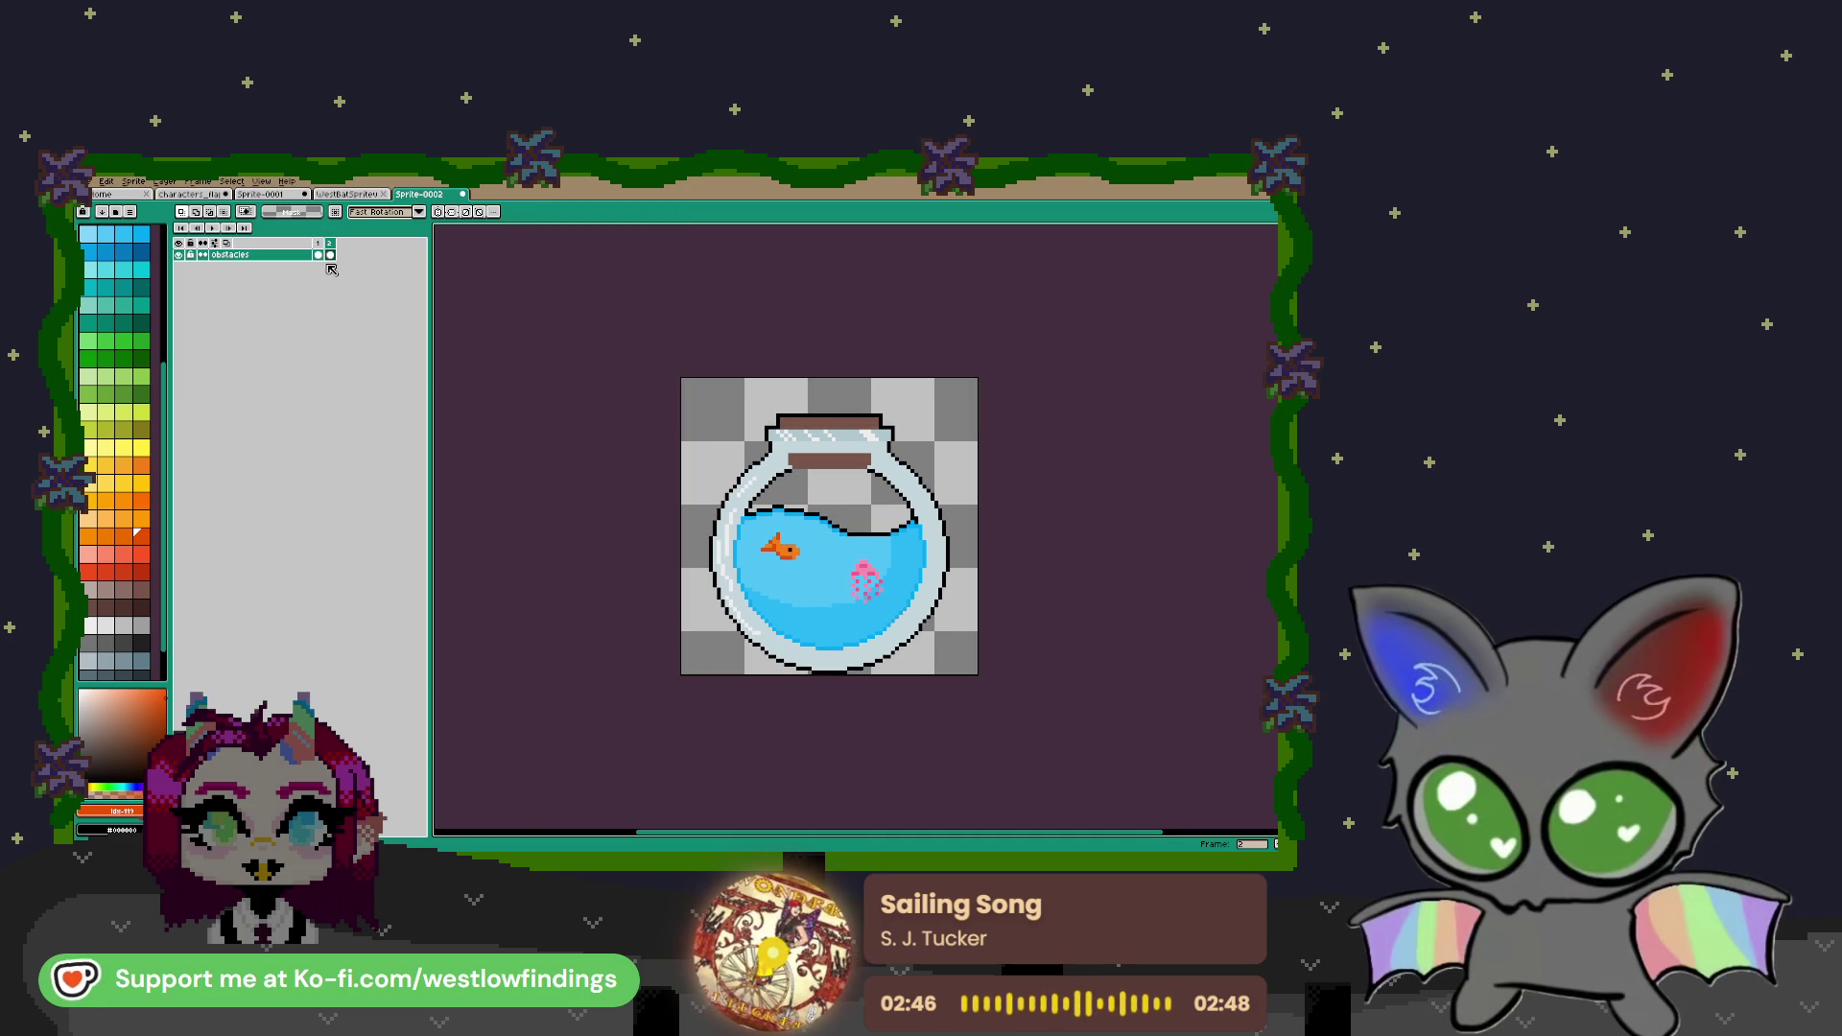
On the 100 badge frame, move the badge down about 3 pixels
left_click(318, 255)
key("ctrl+a")
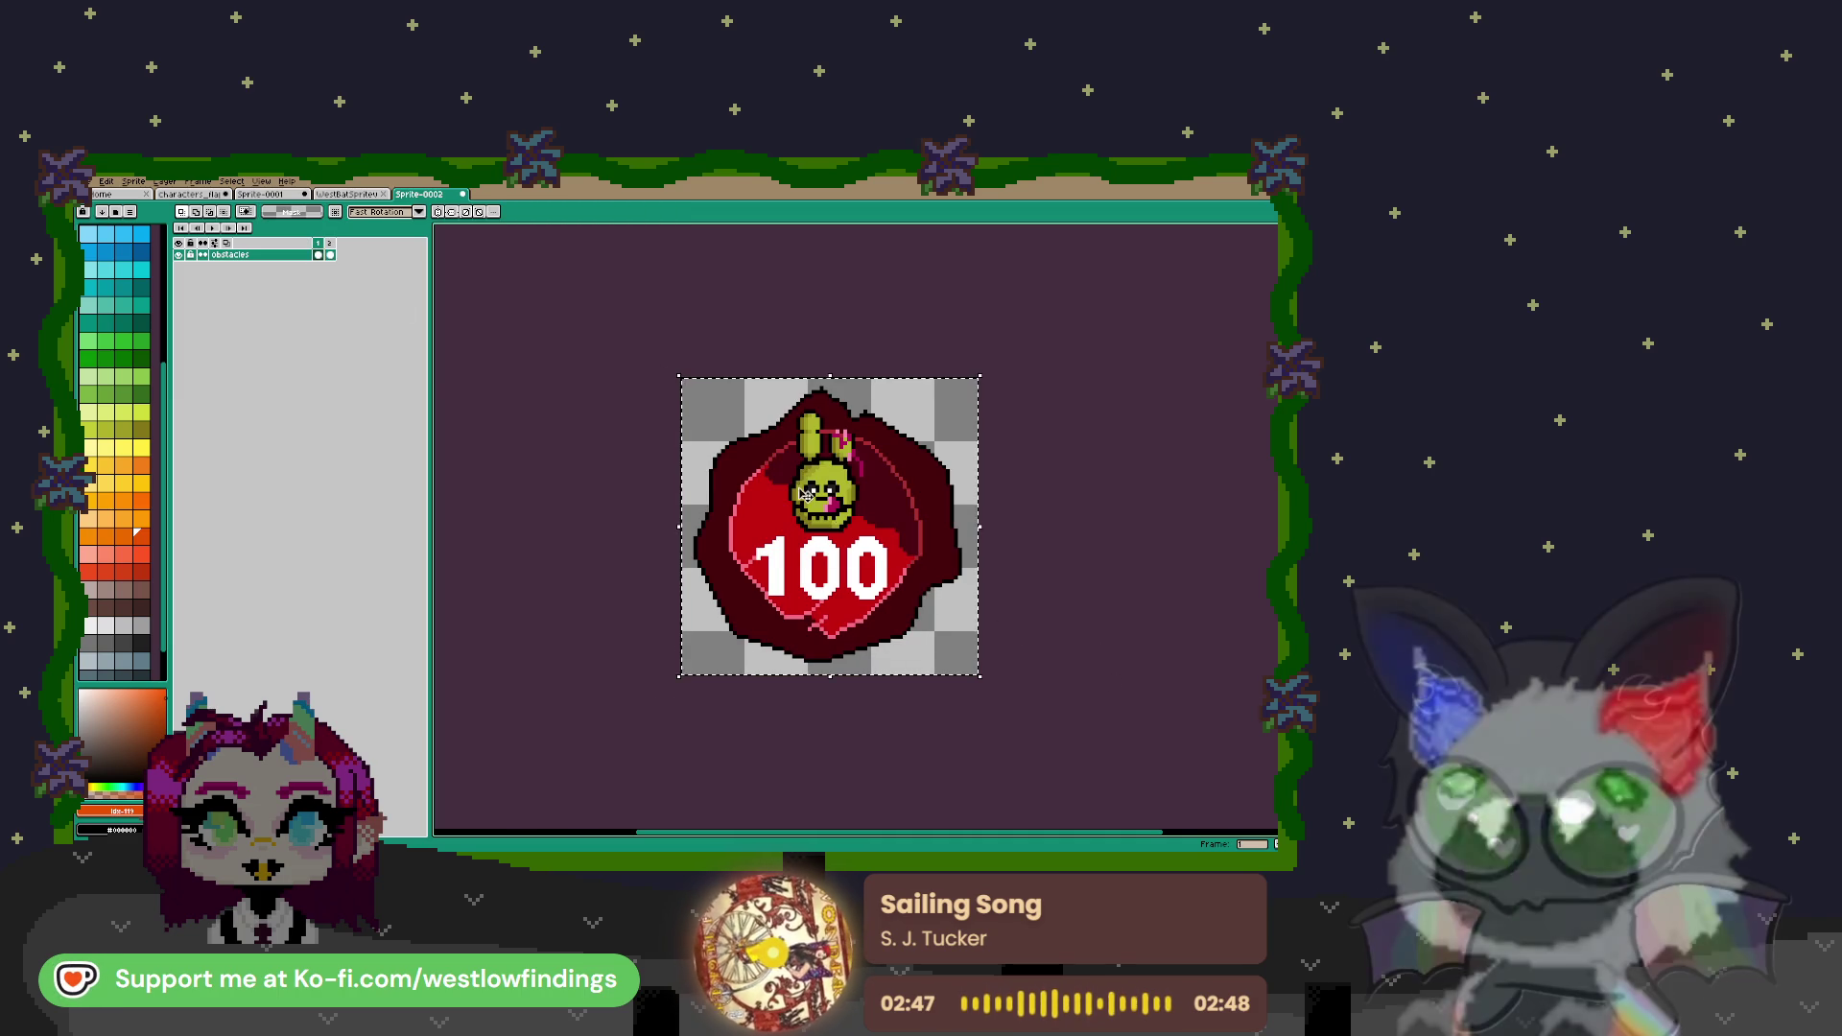
left_click(834, 490)
left_click_drag(835, 489, 838, 500)
key("ctrl+d")
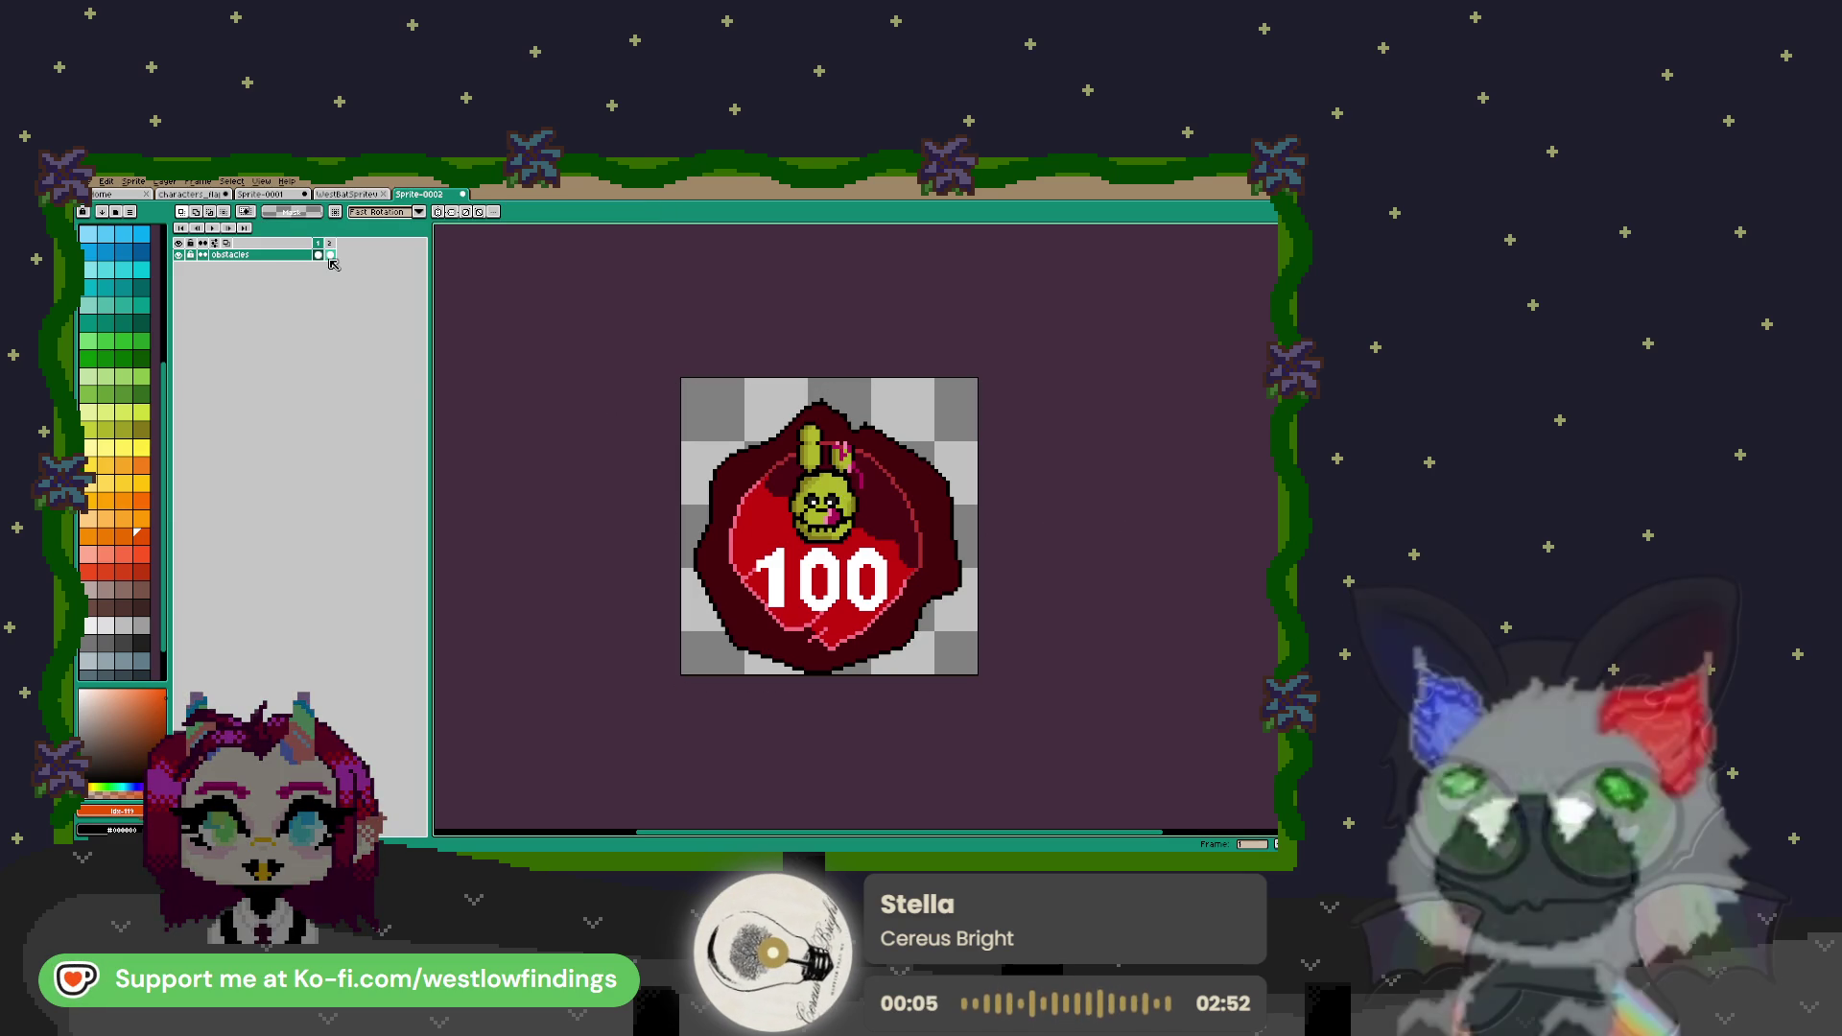
Add a third frame after frame 2 and erase the fishbowl from it with a large brush
left_click(330, 255)
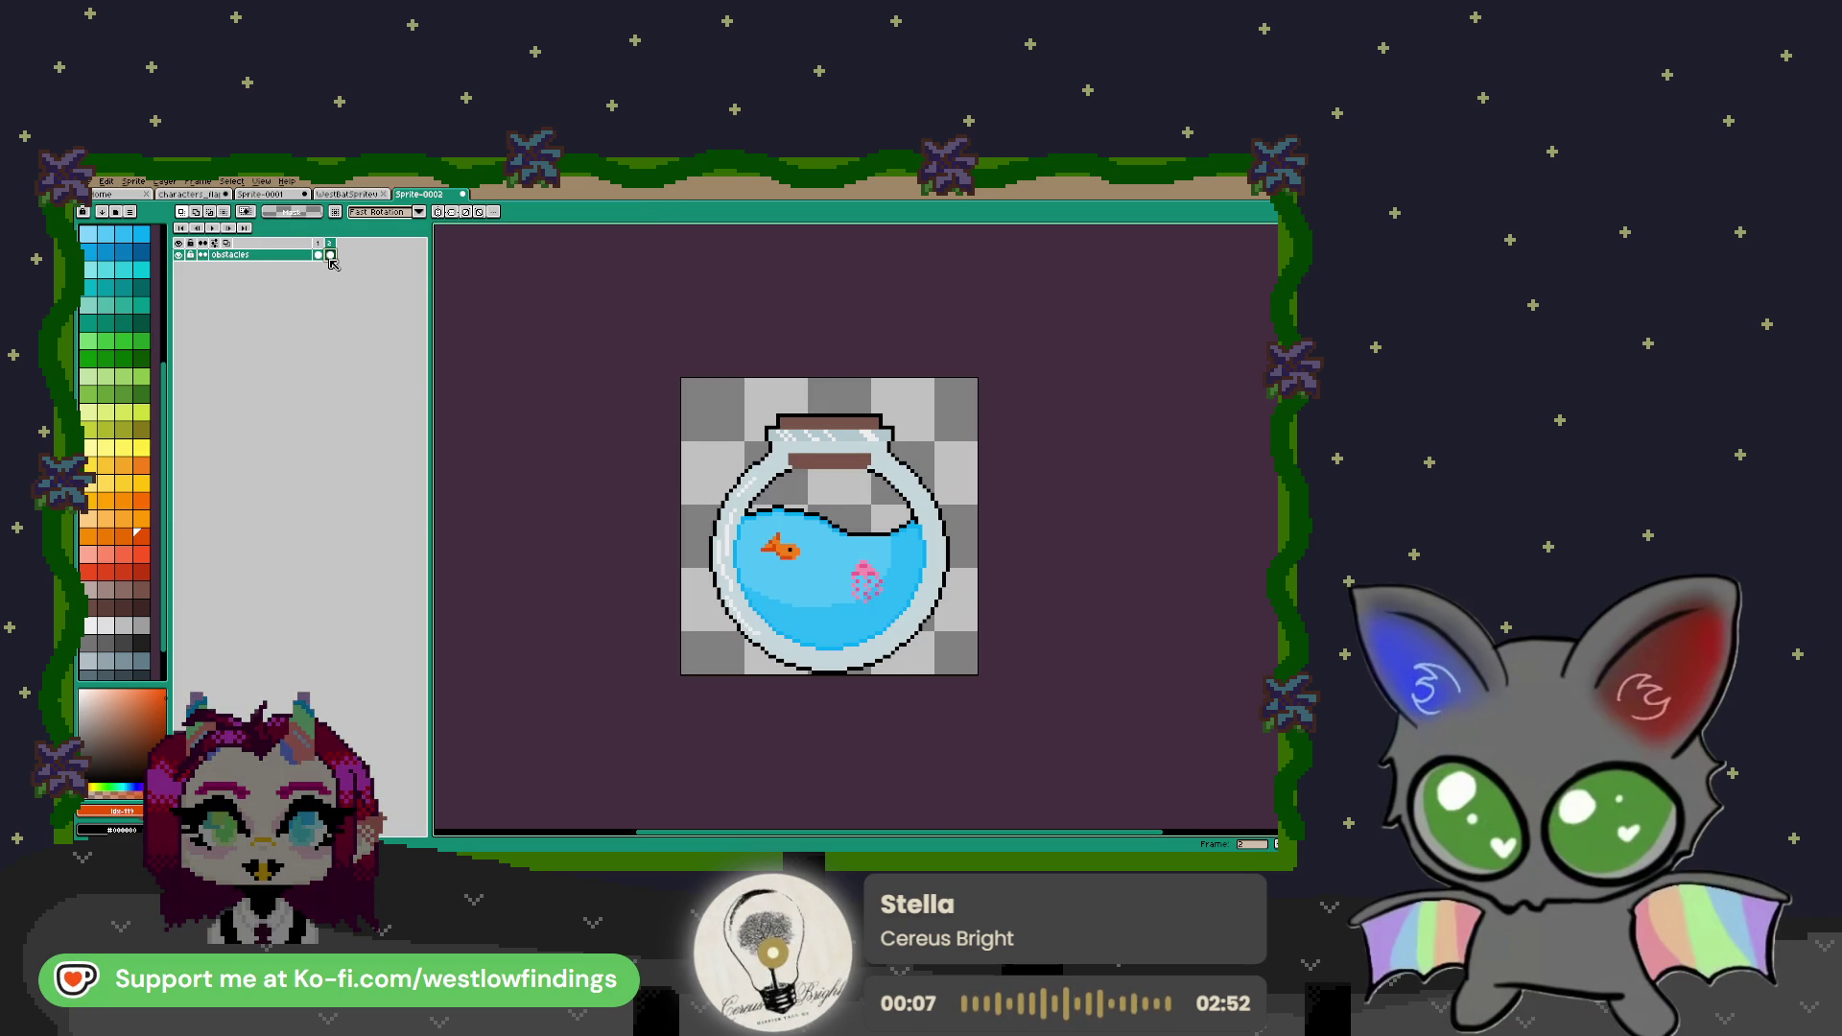
key("ctrl+n")
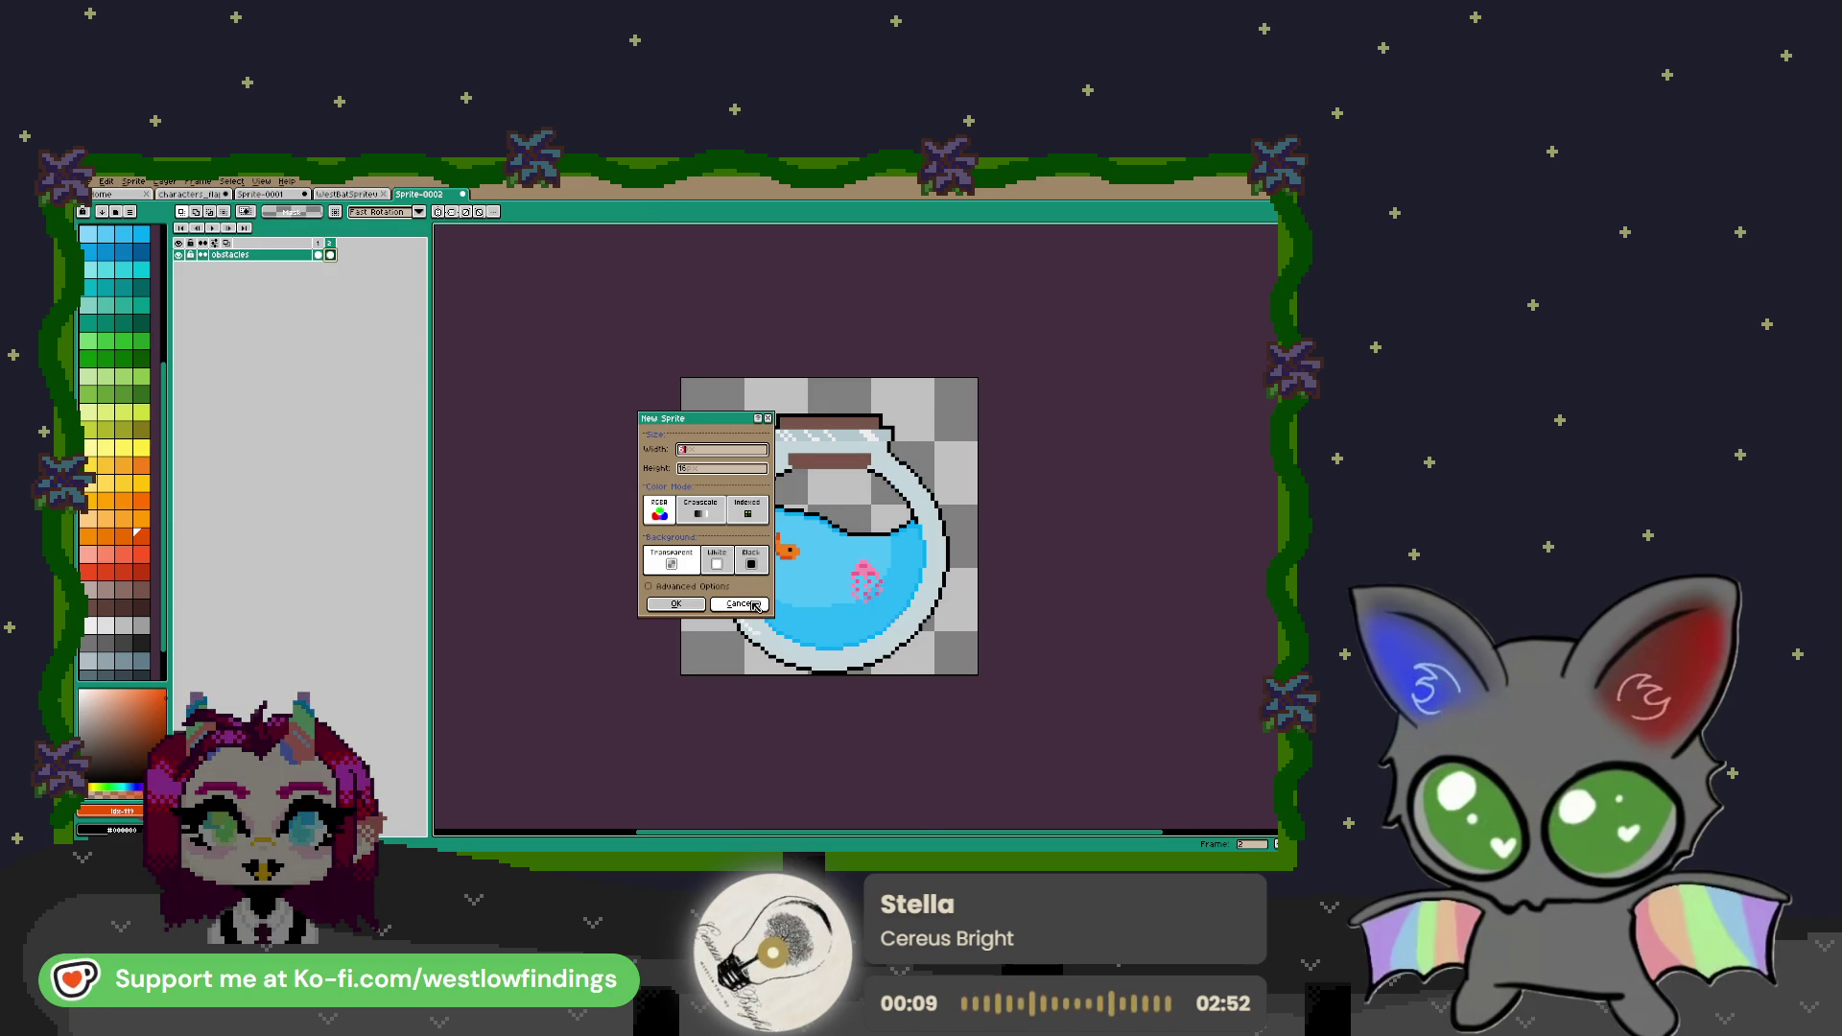
left_click(738, 604)
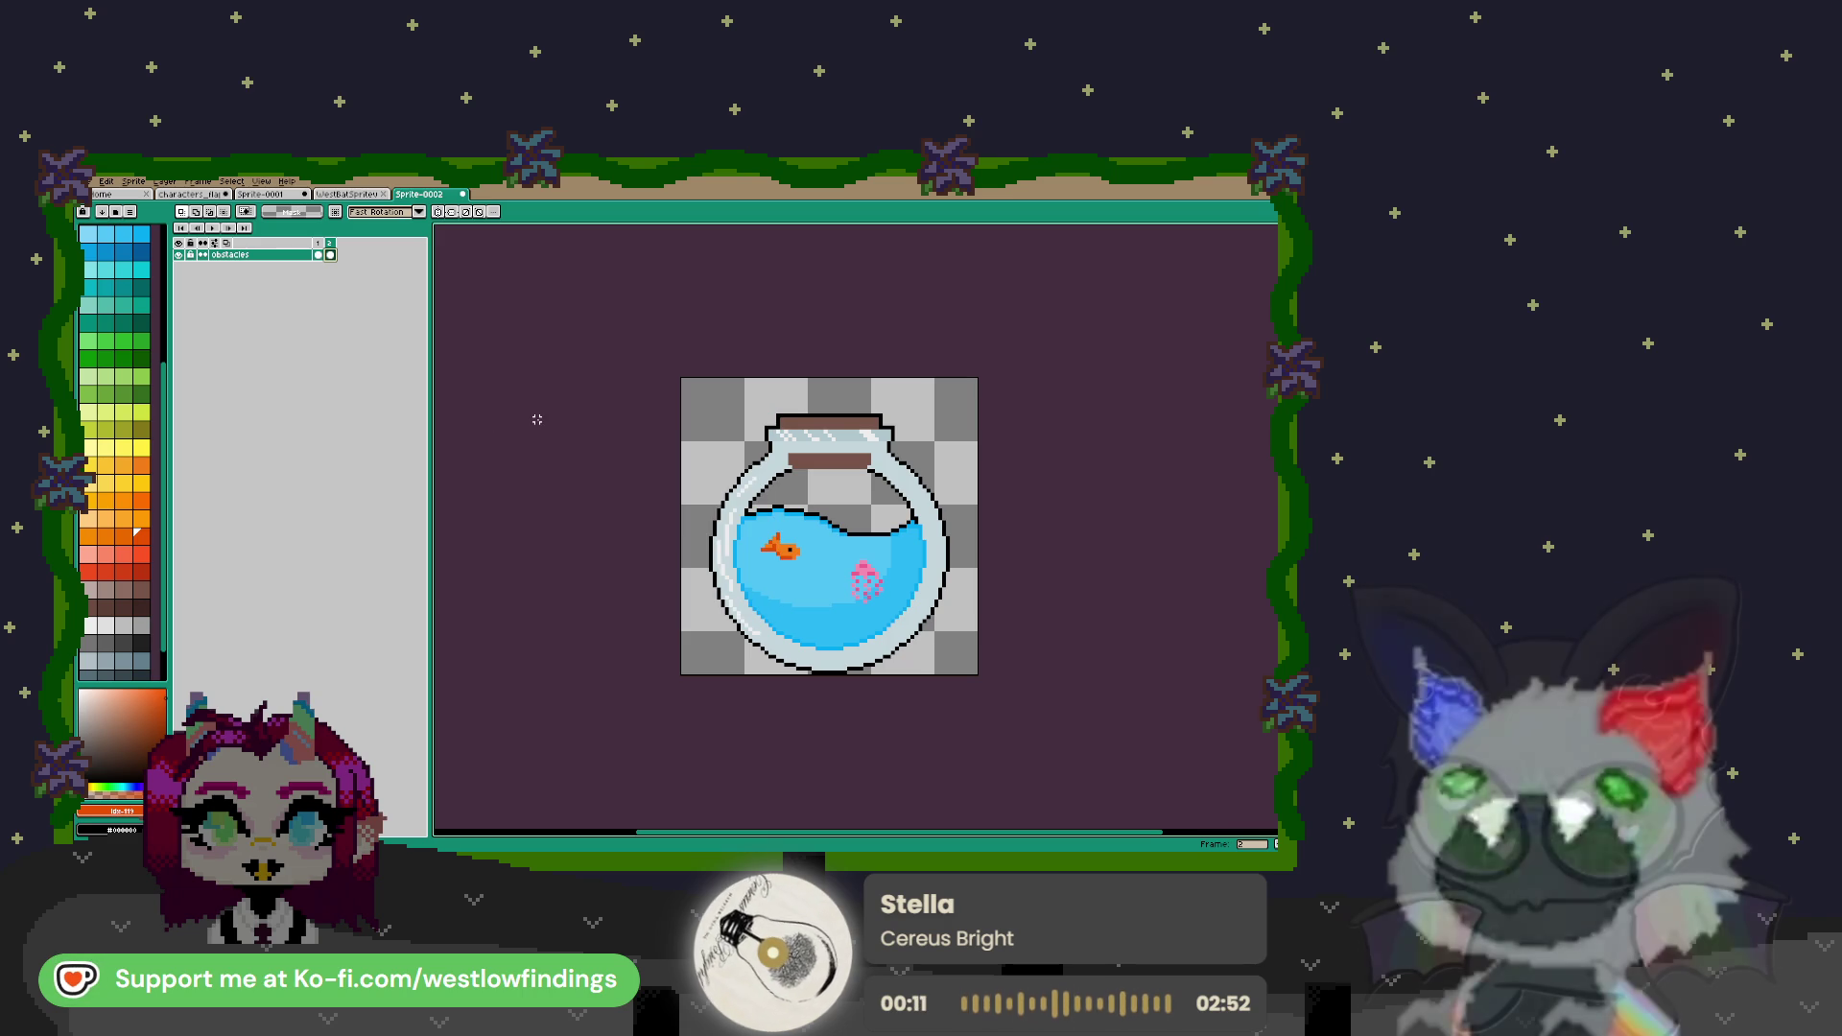
key("alt+n")
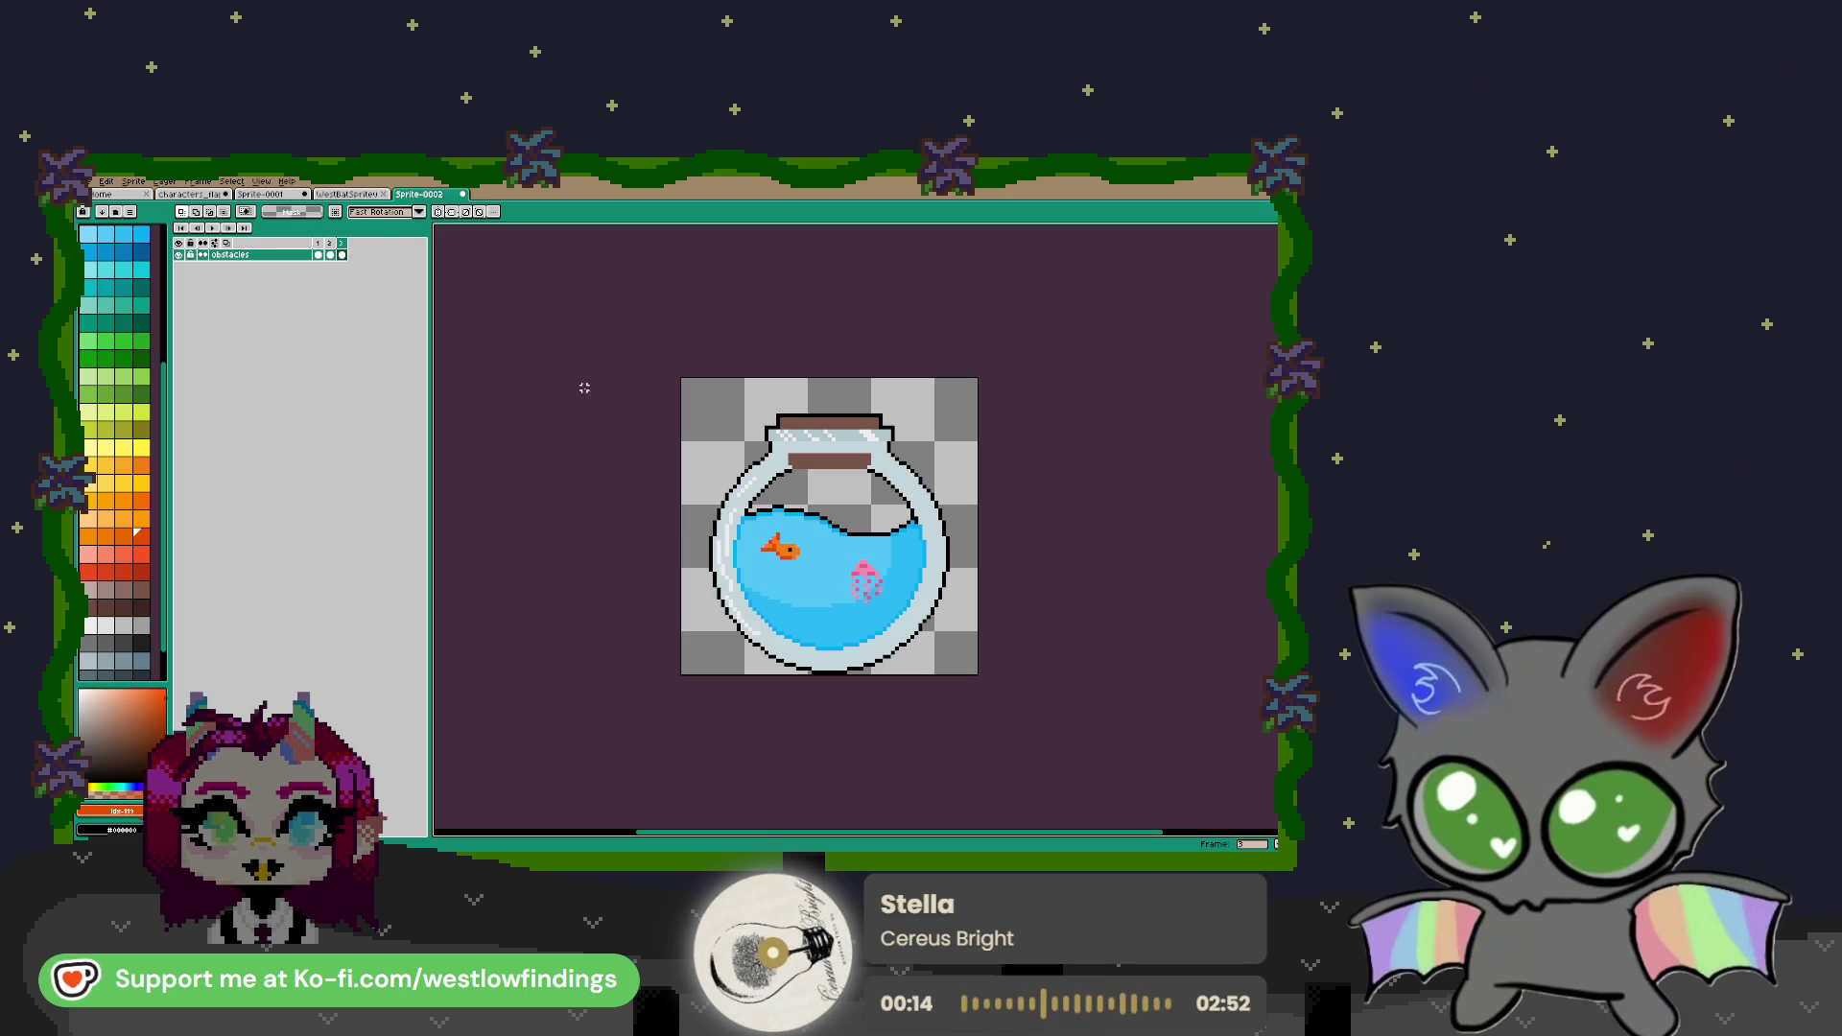
key("b")
key("plus")
key("plus")
key("plus")
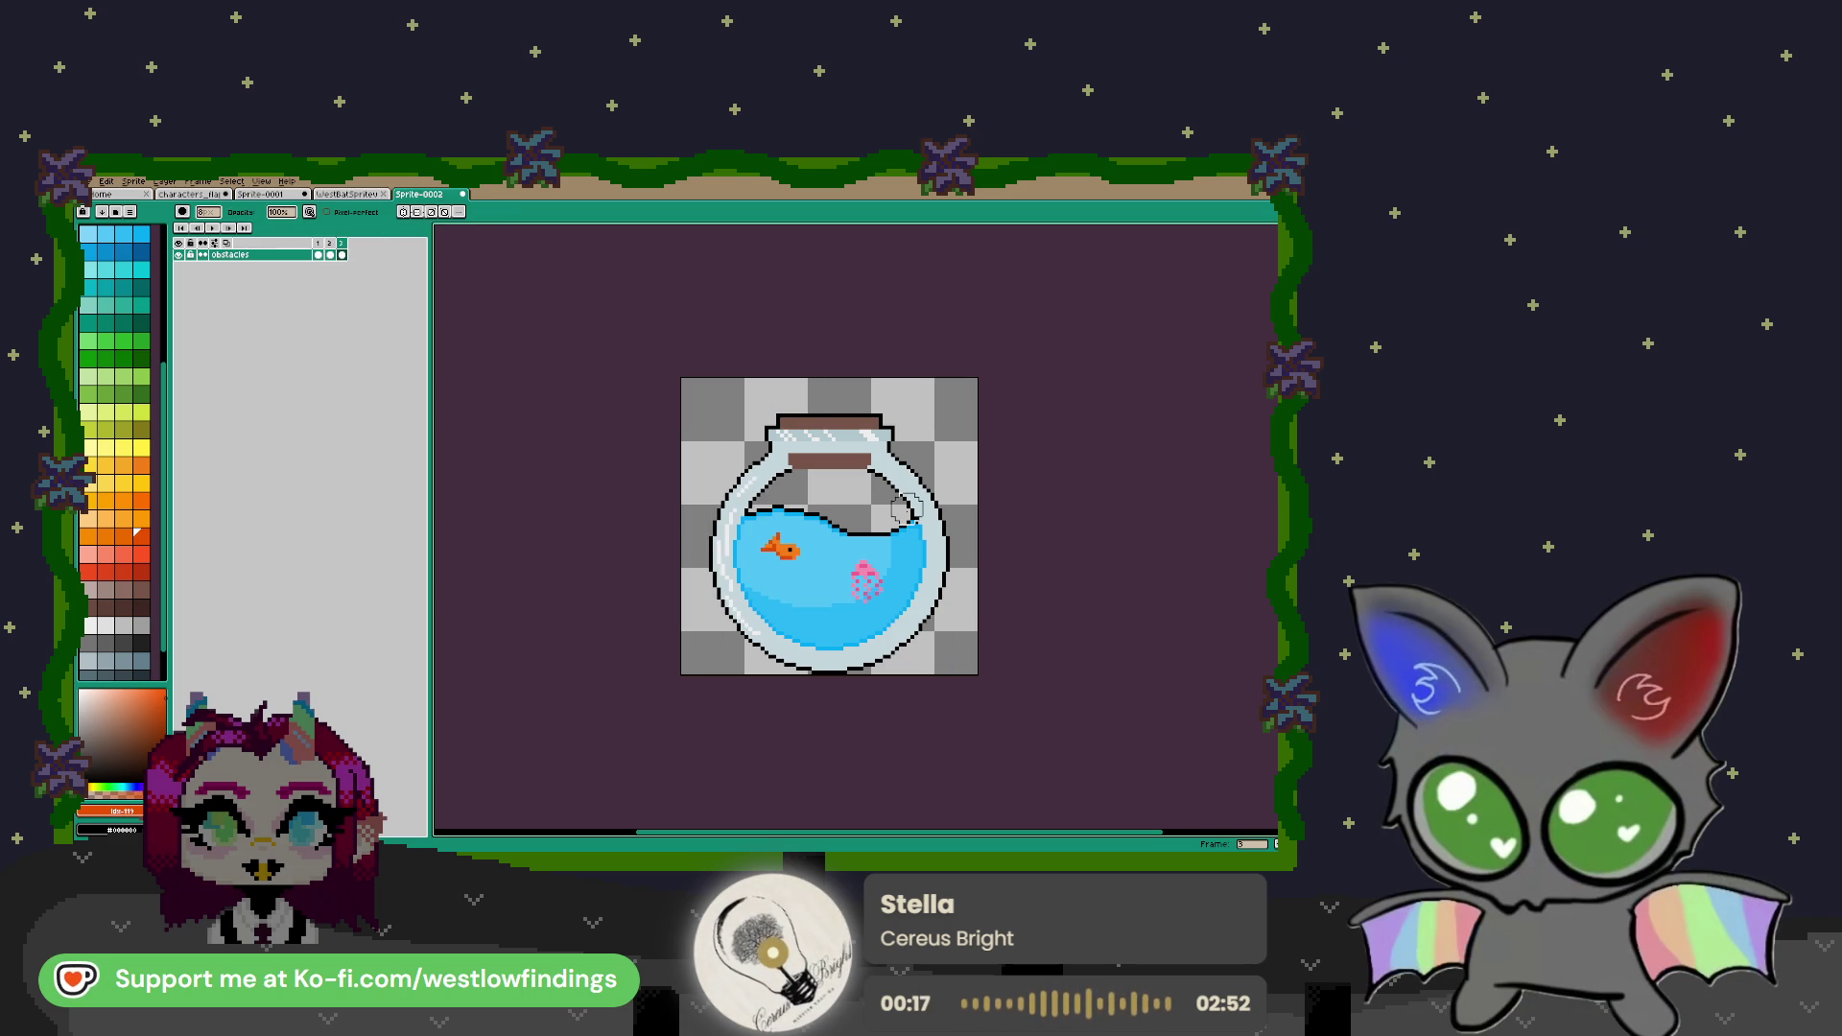
mouse_move(892, 448)
left_mouse_down()
mouse_move(630, 563)
mouse_move(953, 707)
left_mouse_up()
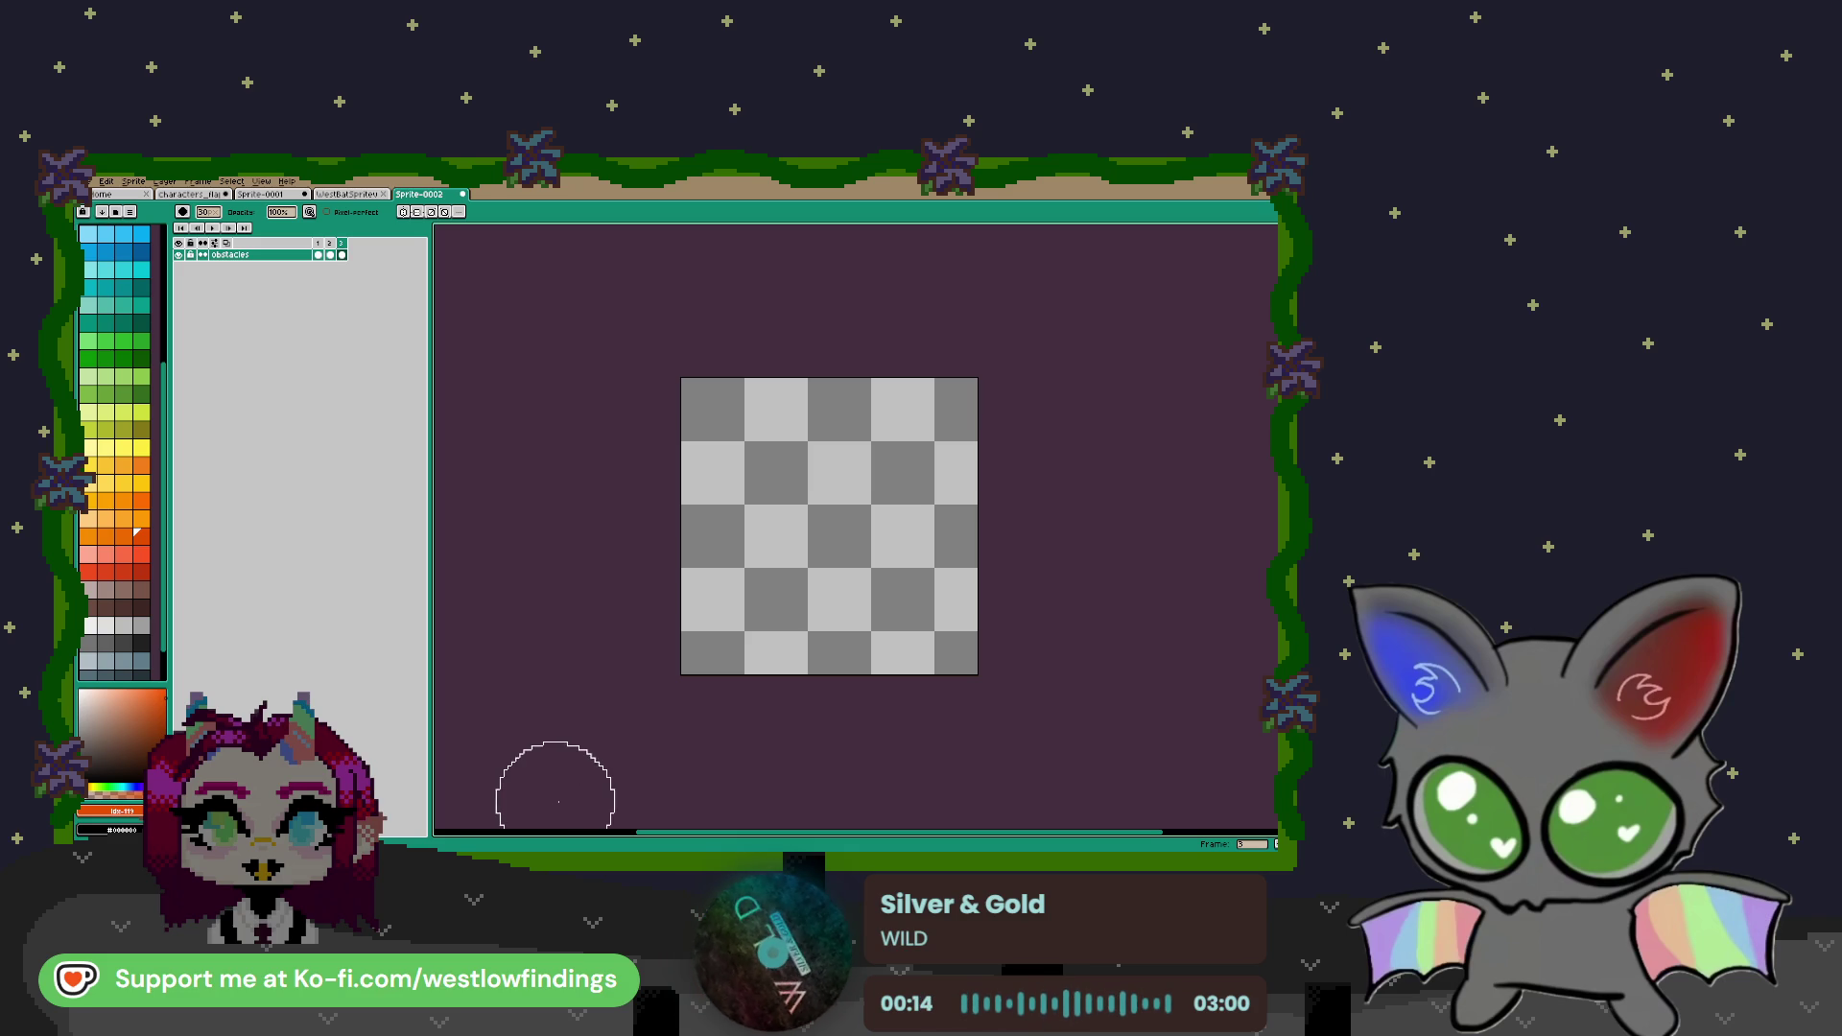
Pick dark brown and paint the first brown body mass of the sea lion
scroll(932, 540, "up", 1)
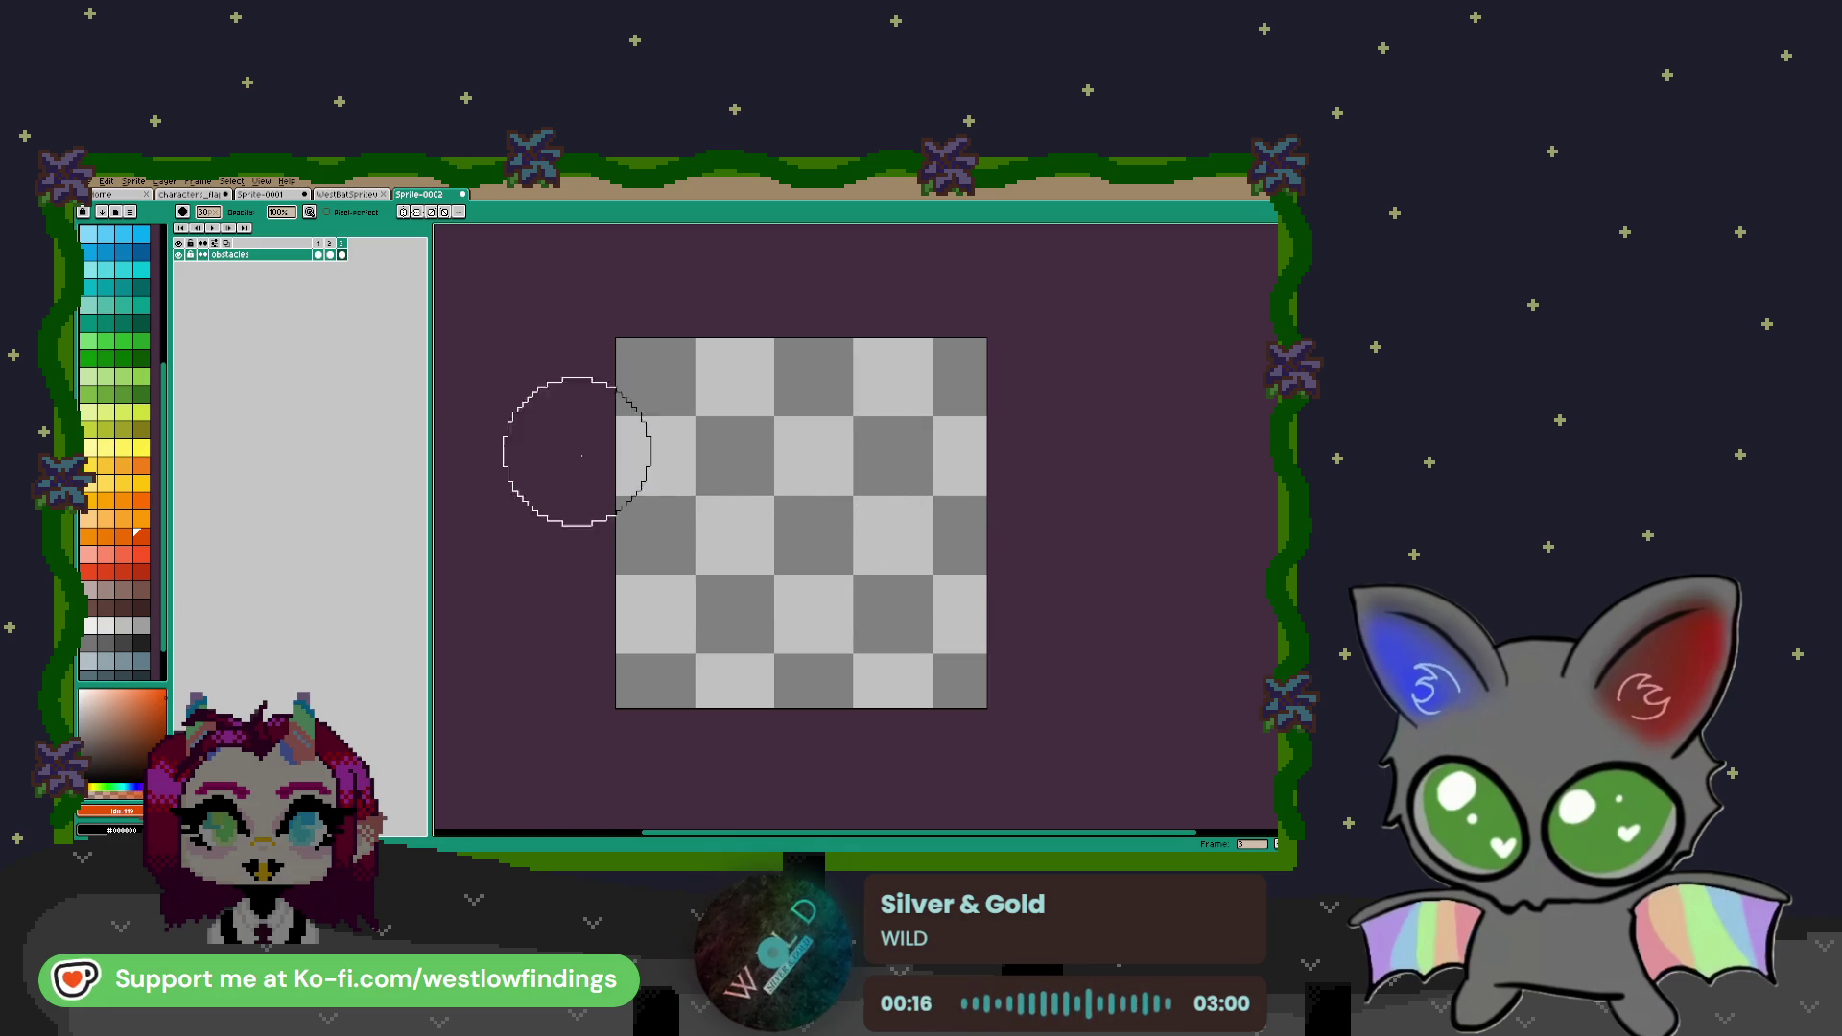
left_click(111, 611)
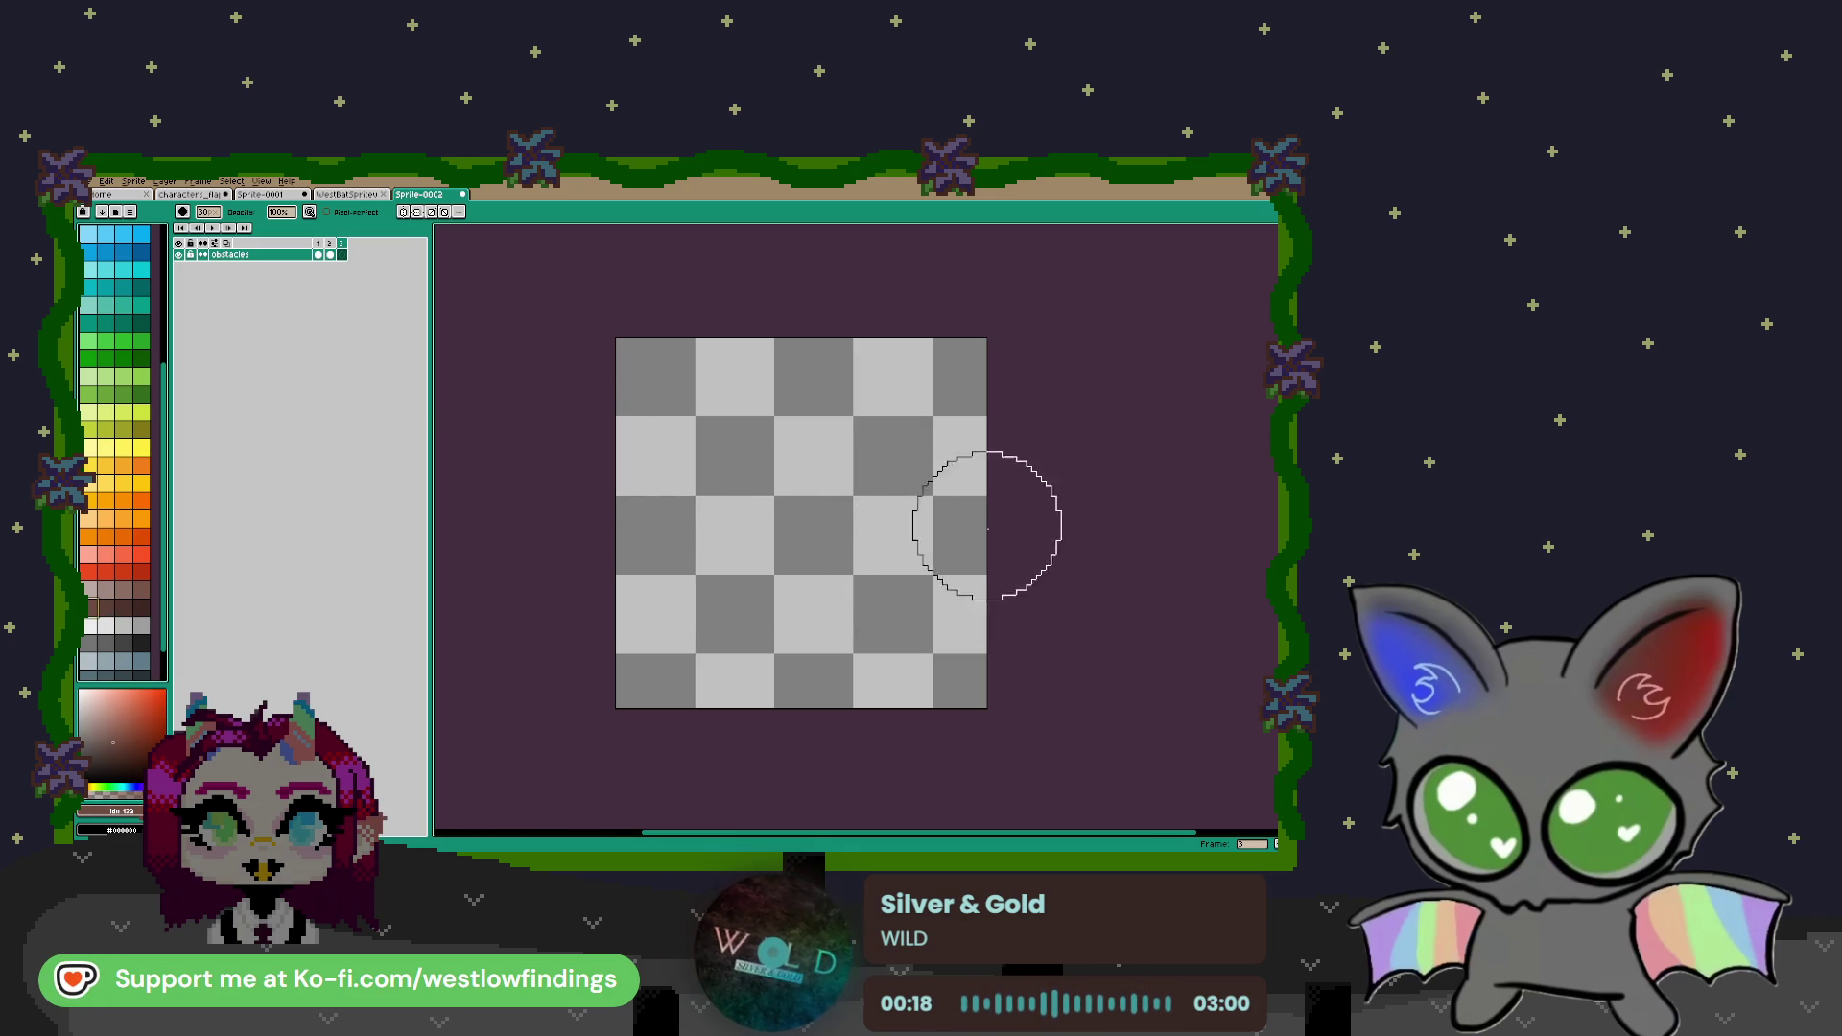
scroll(830, 480, "up", 1)
key("b")
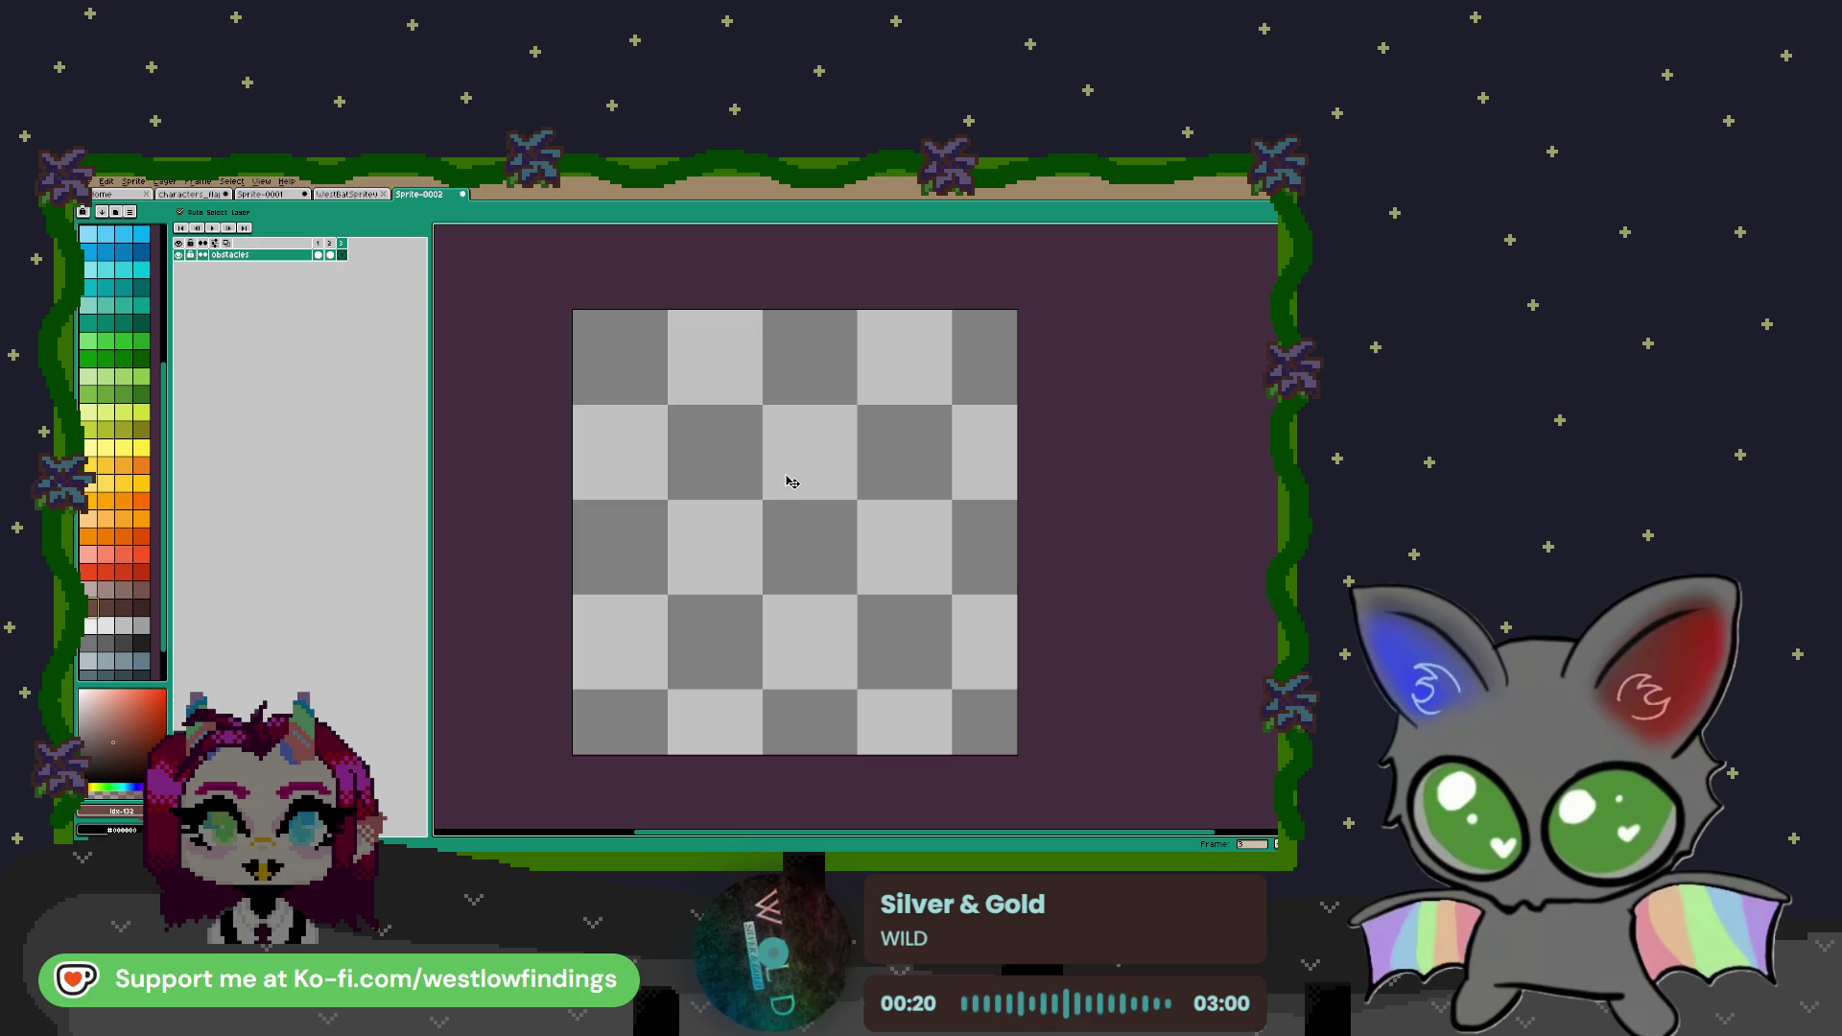
key("minus")
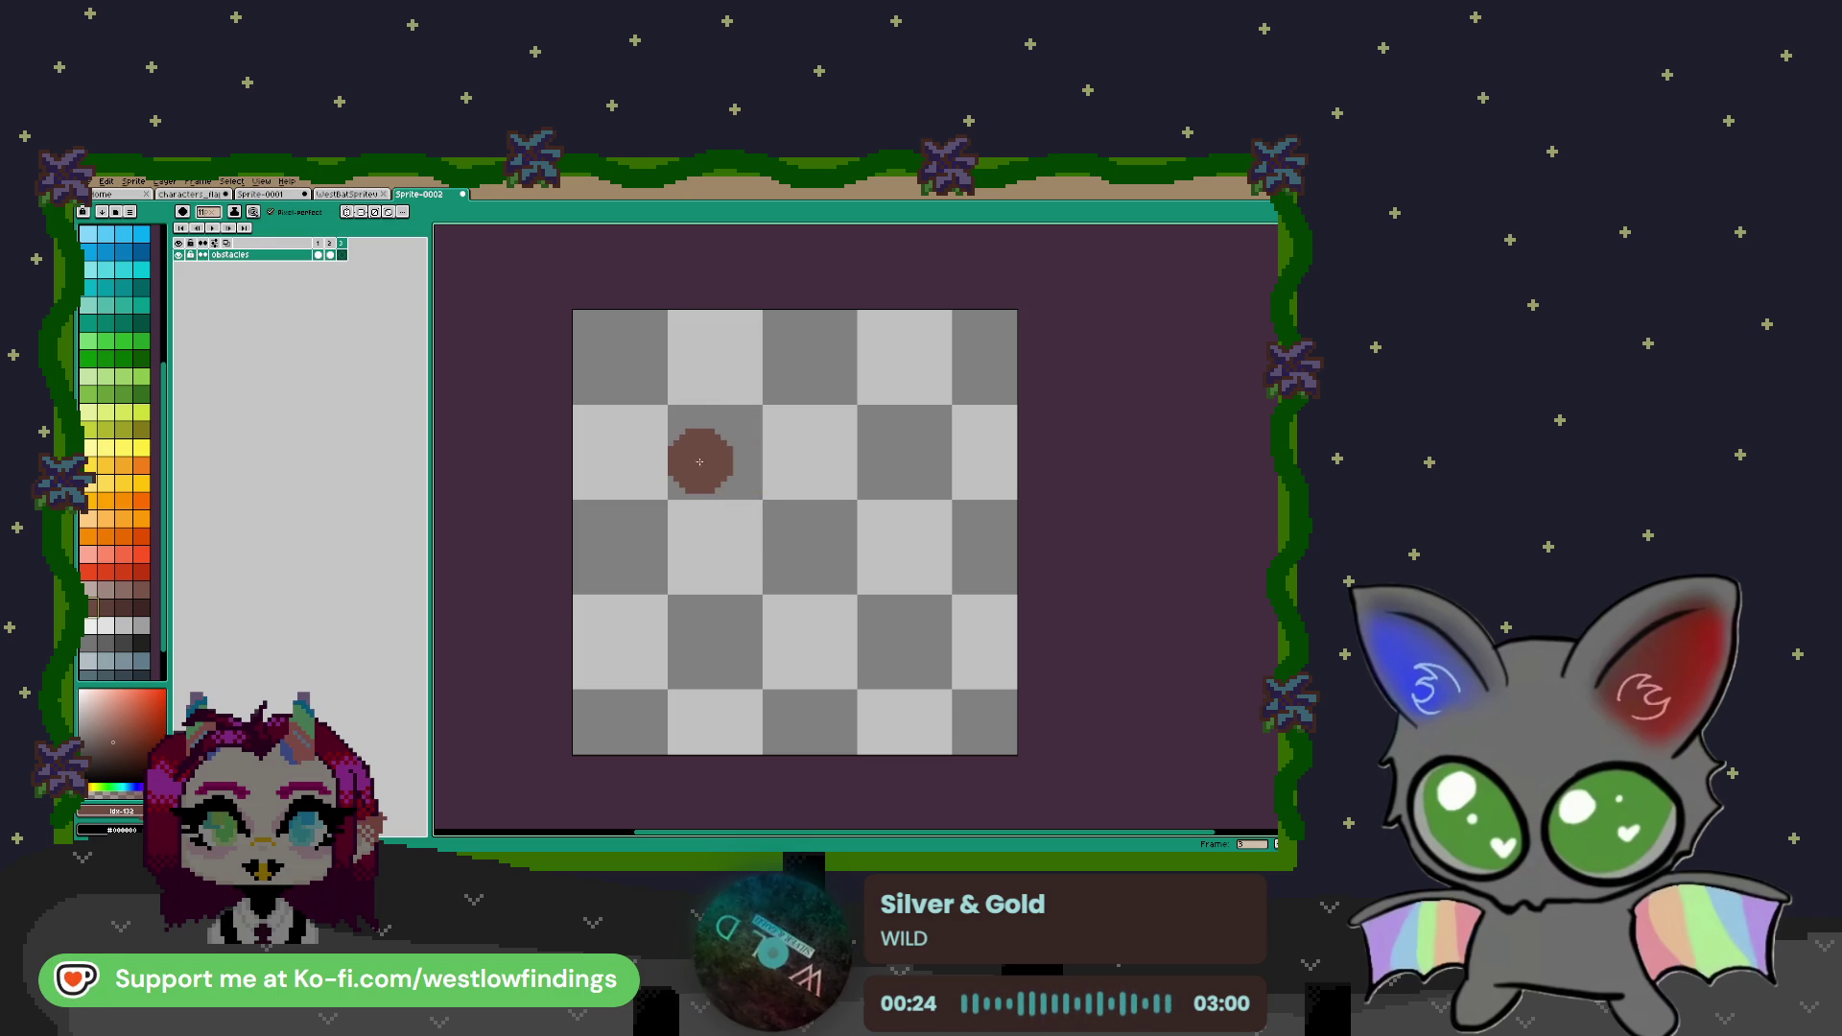
key("plus")
left_click_drag(714, 469, 633, 484)
Trim the blob's upper-left and lower-left edges, then extend the body and fill the neck edge
key("e")
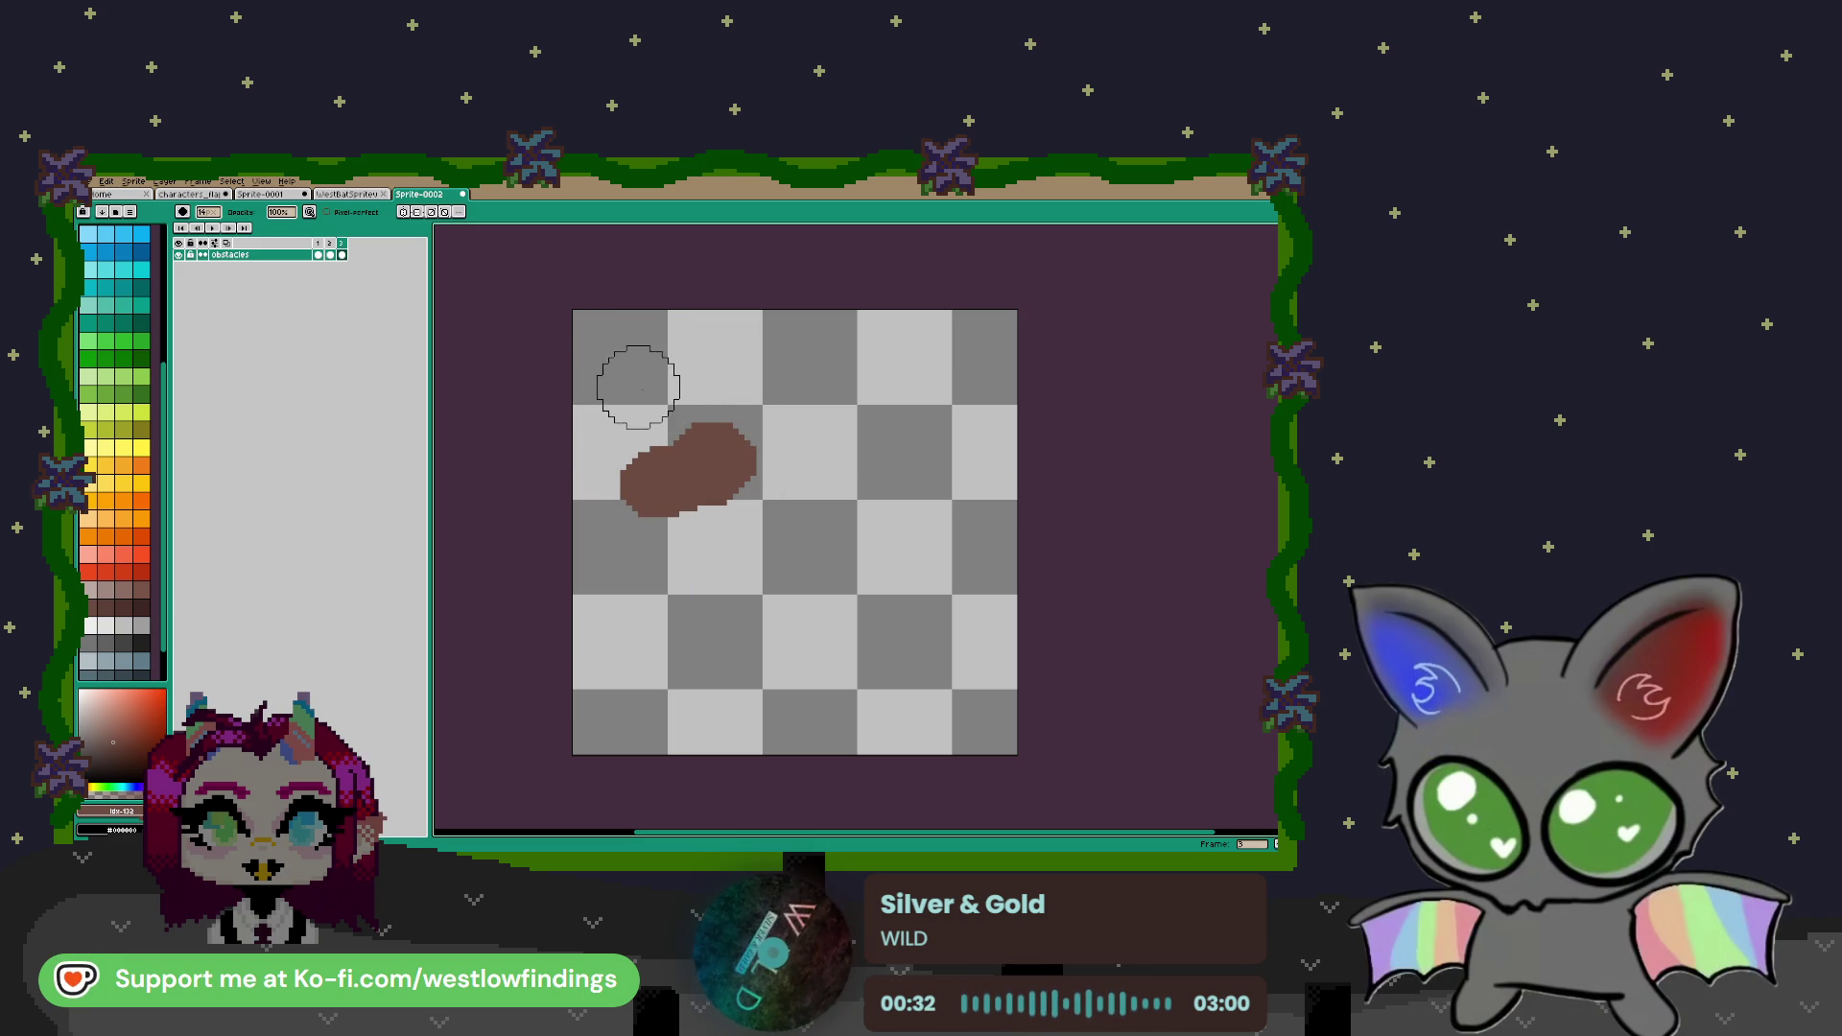
left_click_drag(633, 411, 616, 428)
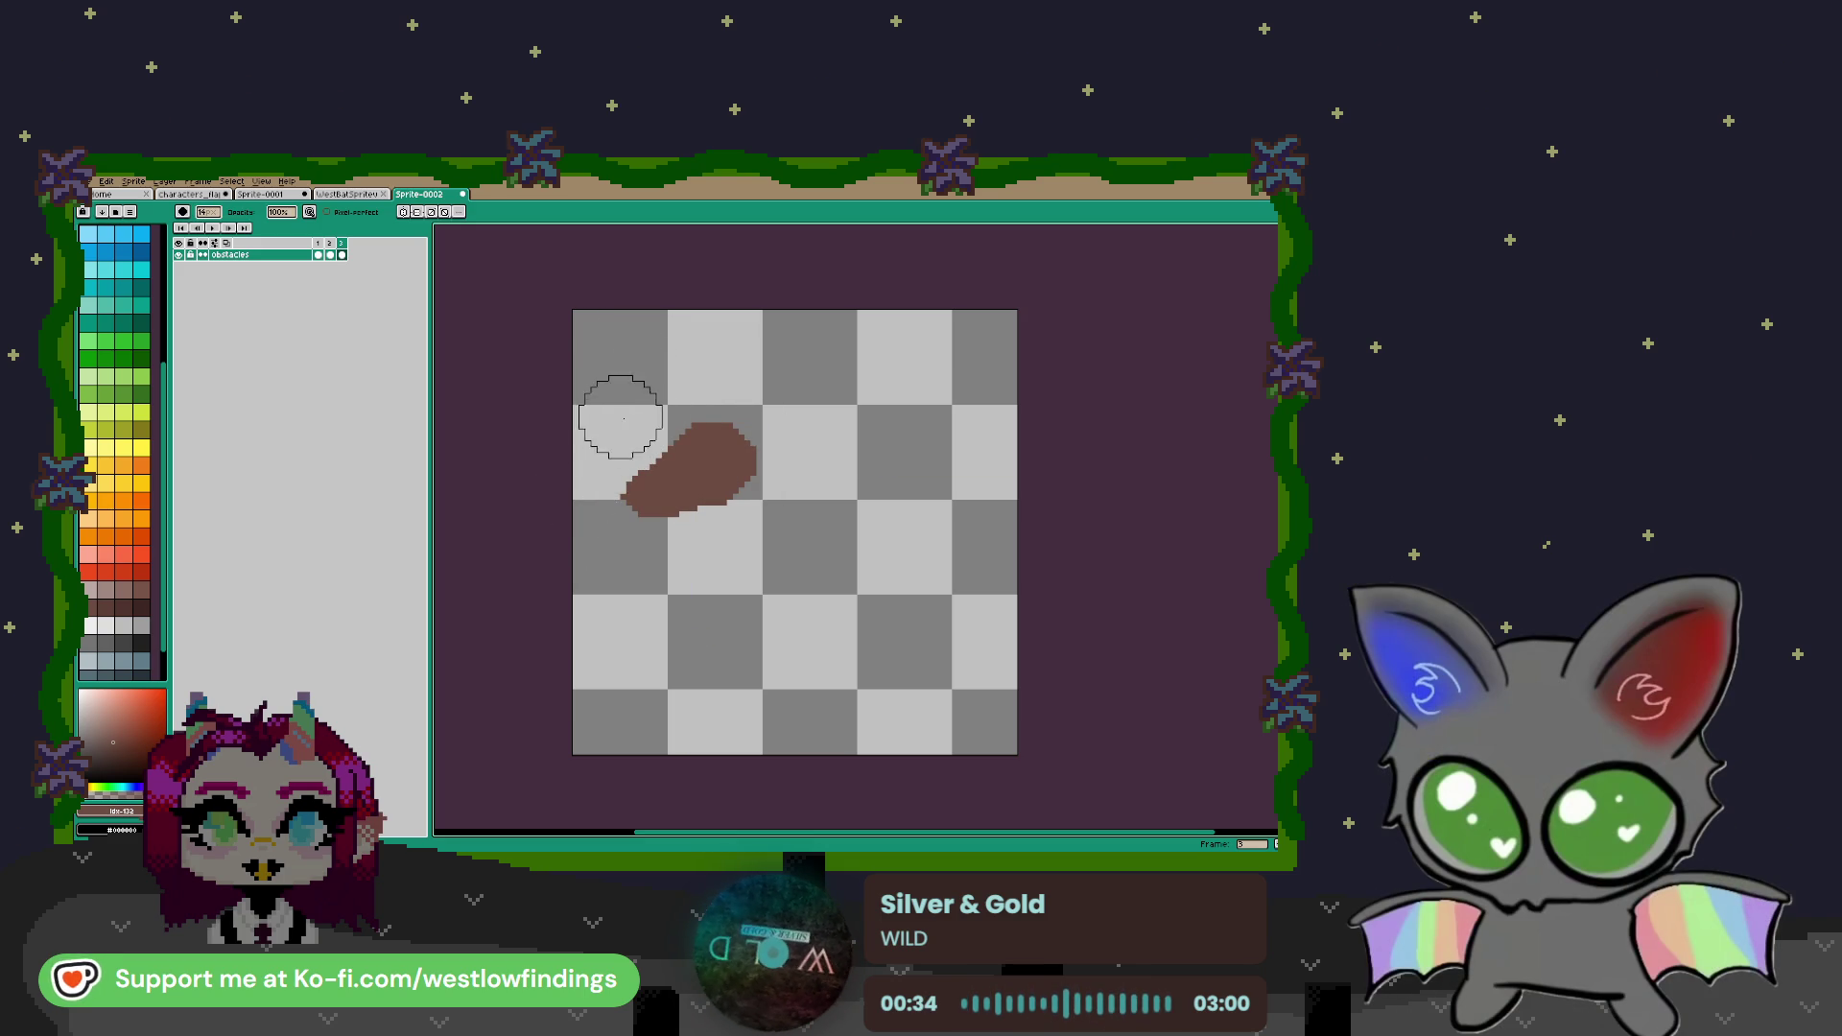
mouse_move(608, 543)
left_mouse_down()
mouse_move(617, 527)
mouse_move(617, 543)
left_mouse_up()
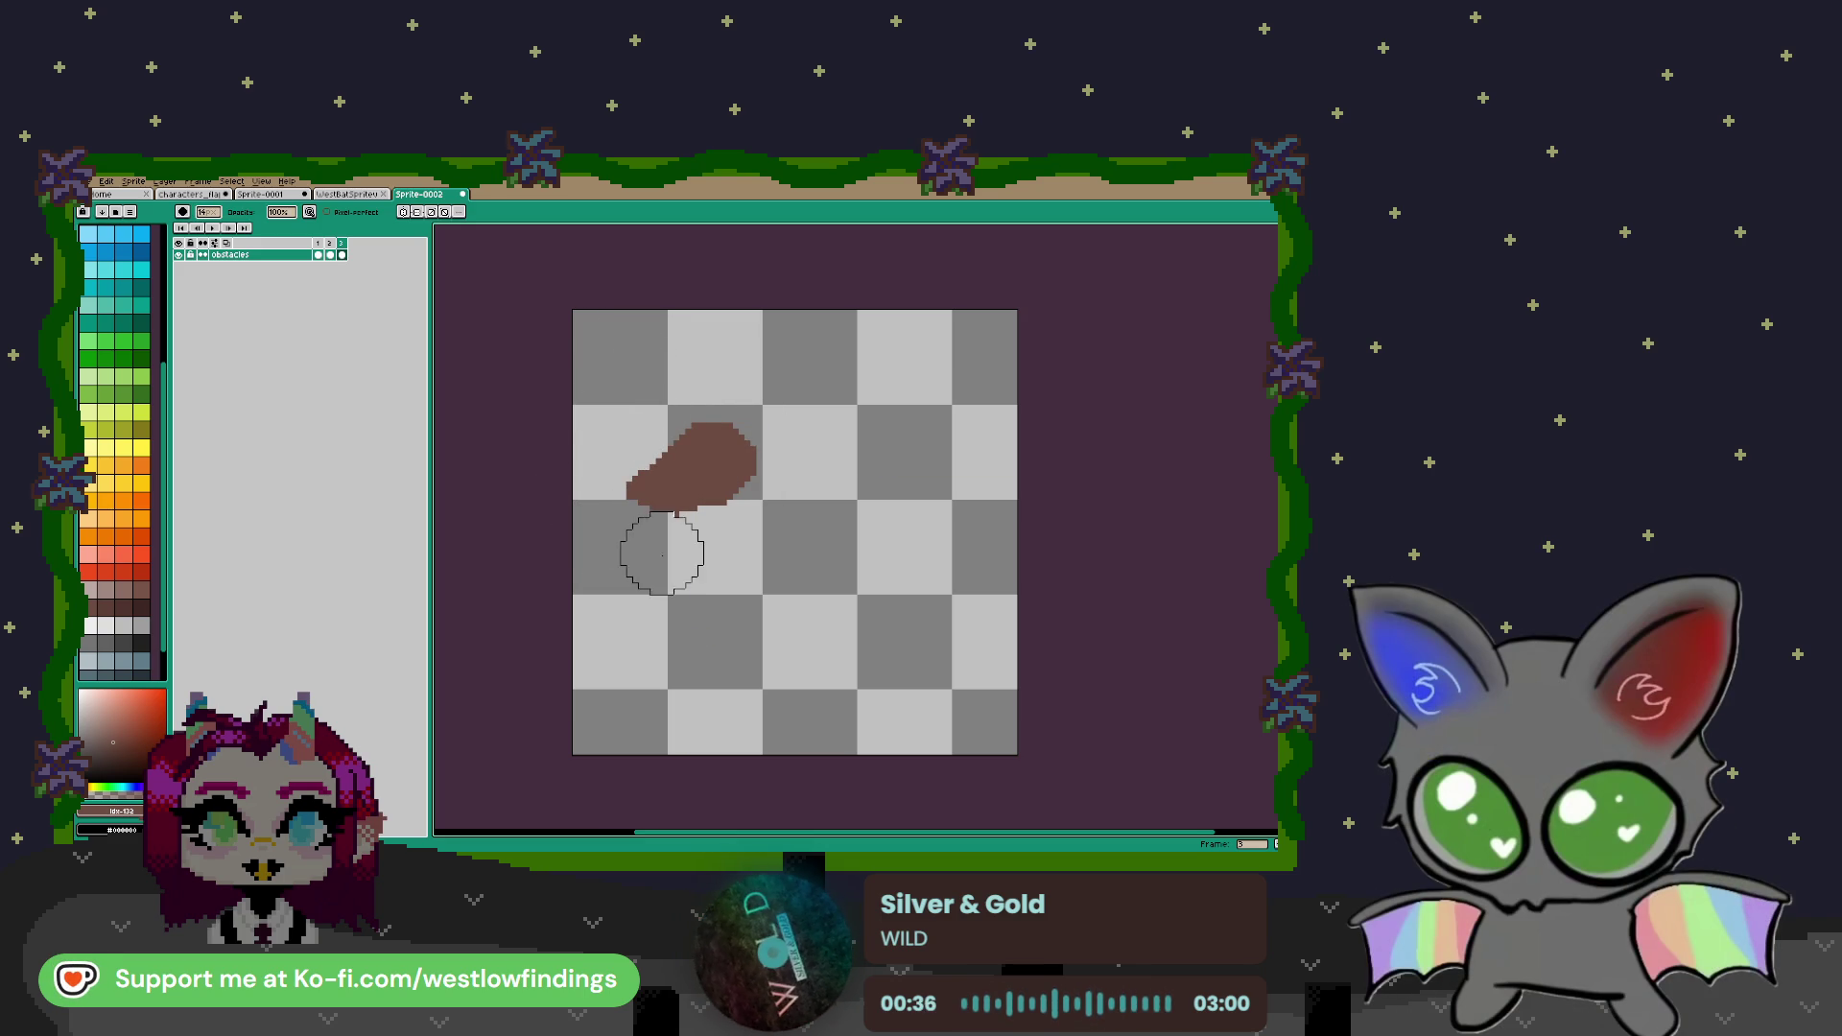
key("b")
mouse_move(709, 509)
left_mouse_down()
mouse_move(753, 480)
mouse_move(729, 493)
mouse_move(758, 576)
mouse_move(897, 614)
mouse_move(853, 636)
mouse_move(705, 618)
mouse_move(728, 546)
mouse_move(689, 570)
mouse_move(700, 494)
left_mouse_up()
key("ctrl+z")
key("ctrl+z")
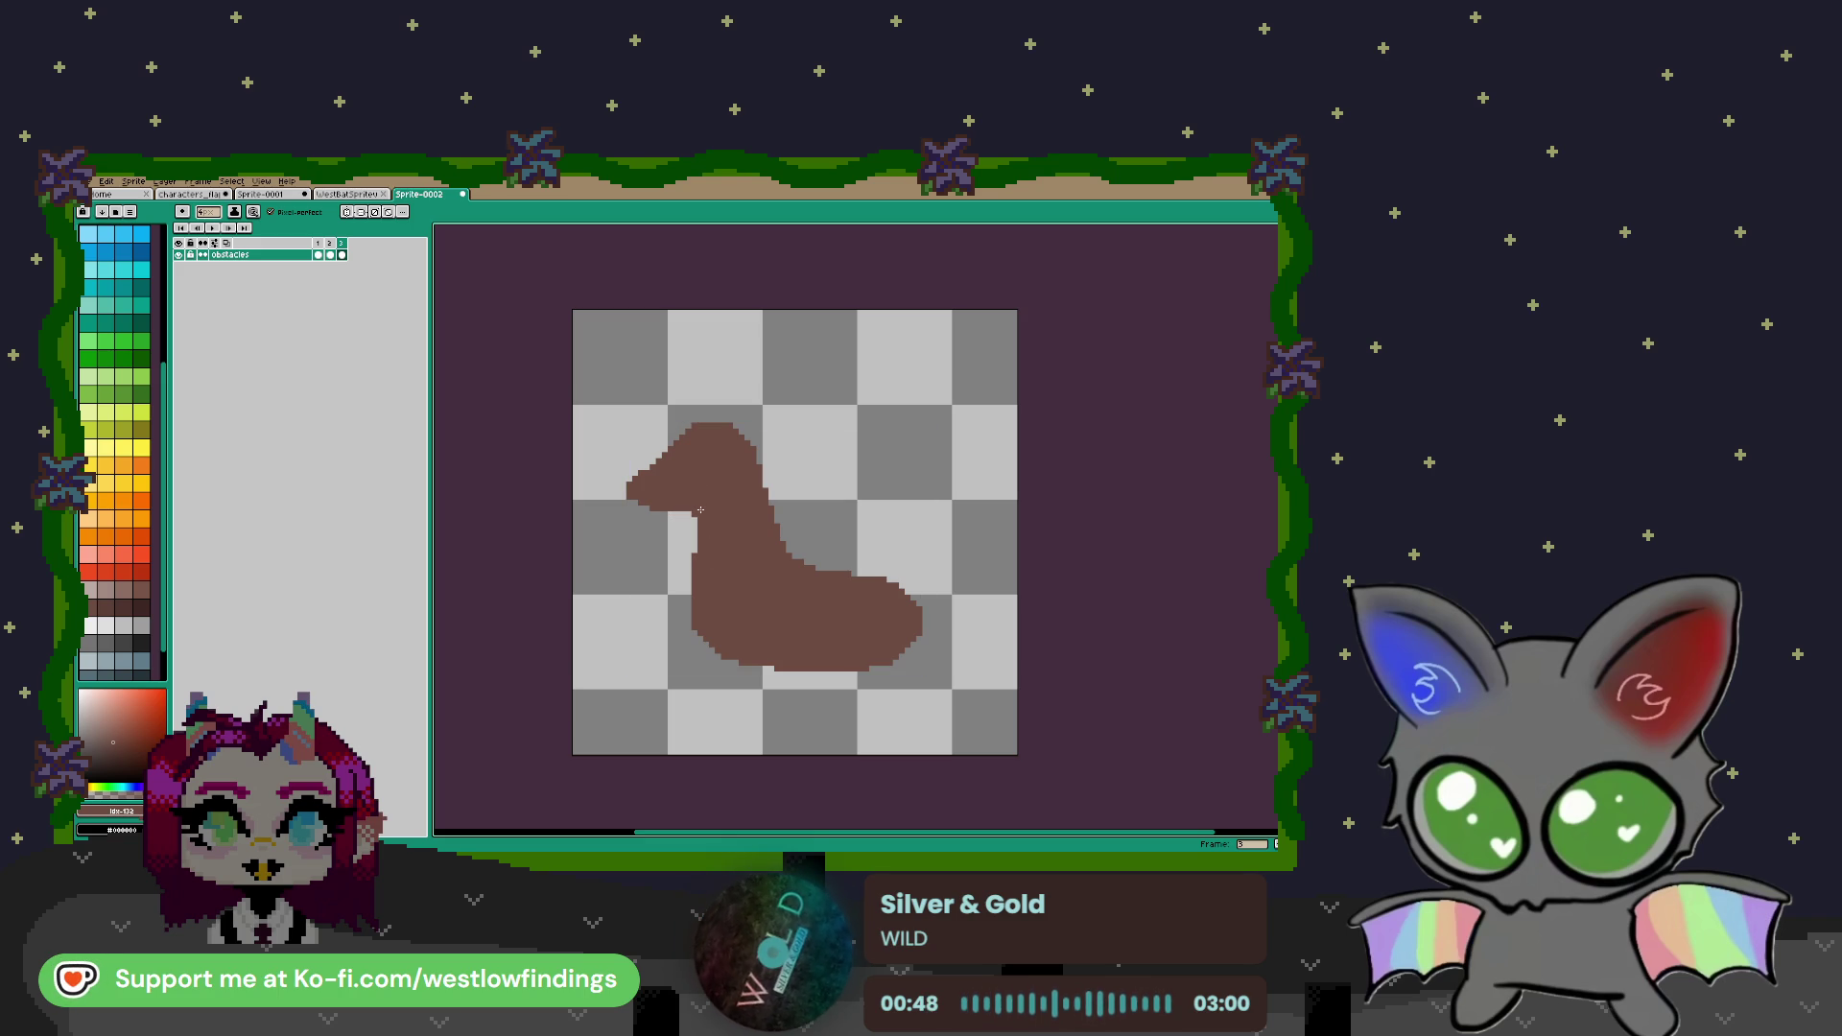
left_click(695, 518)
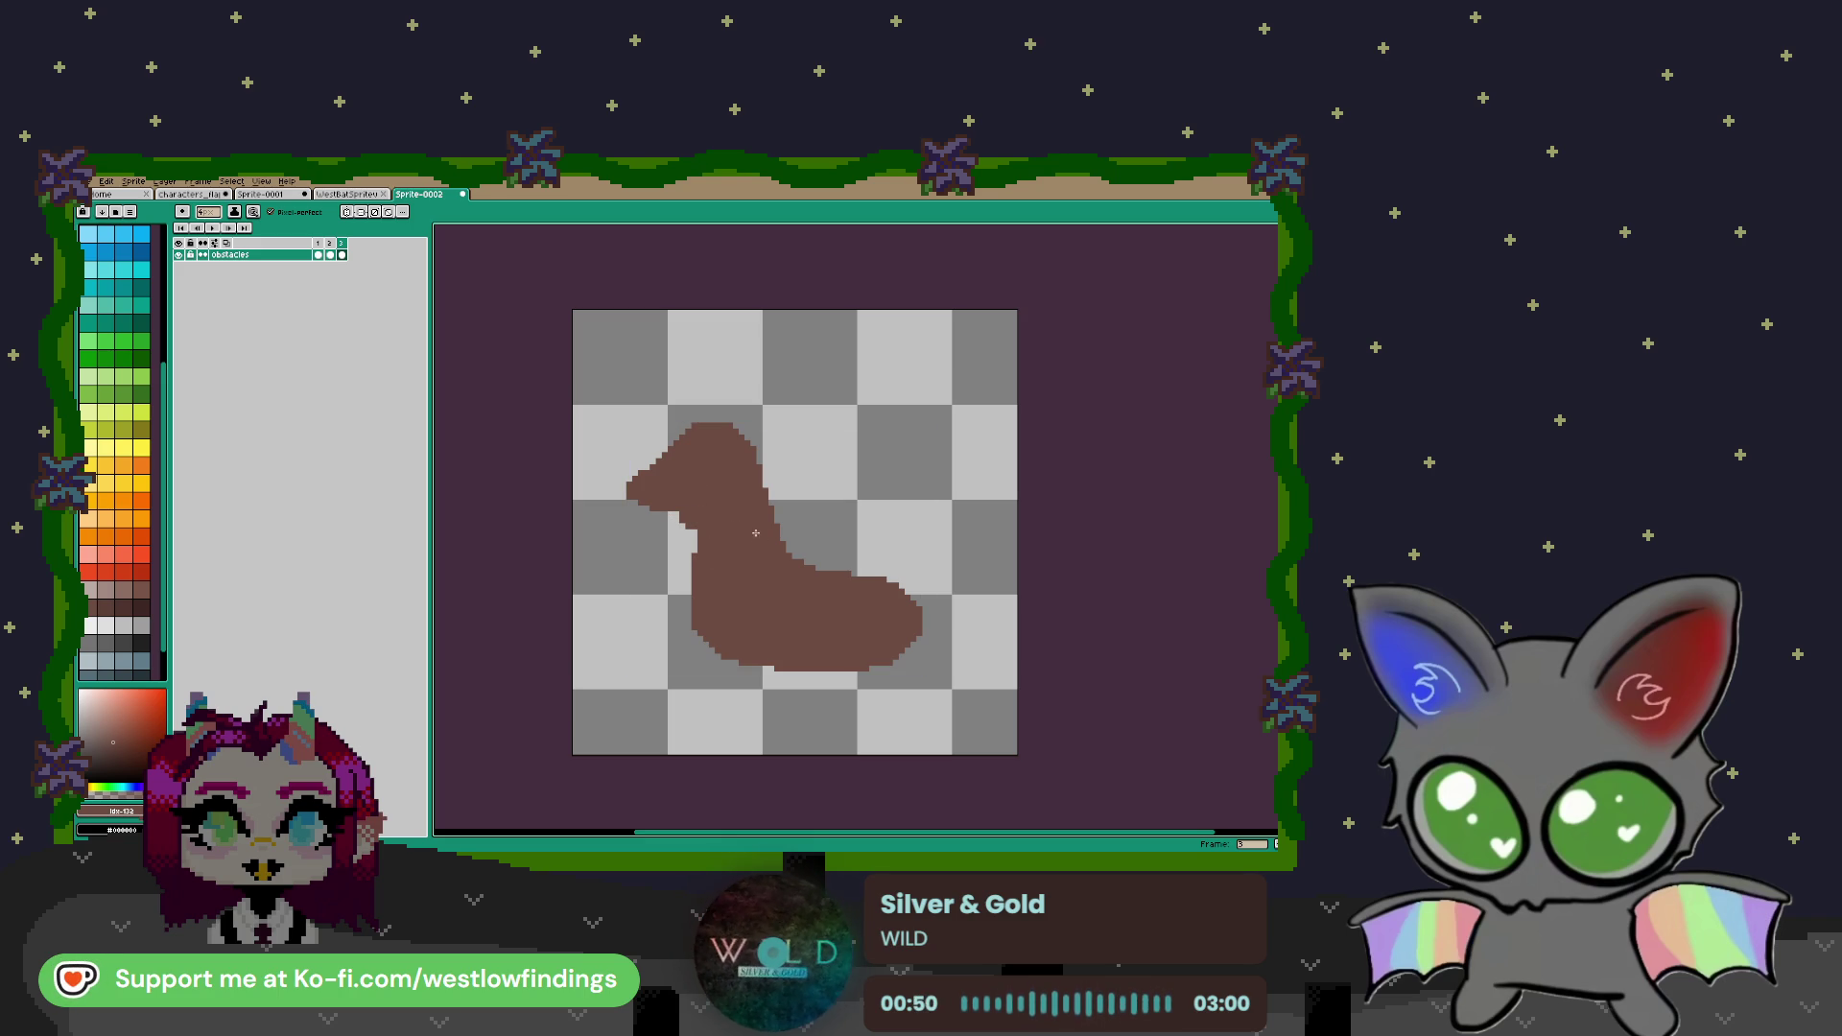
left_click(700, 544)
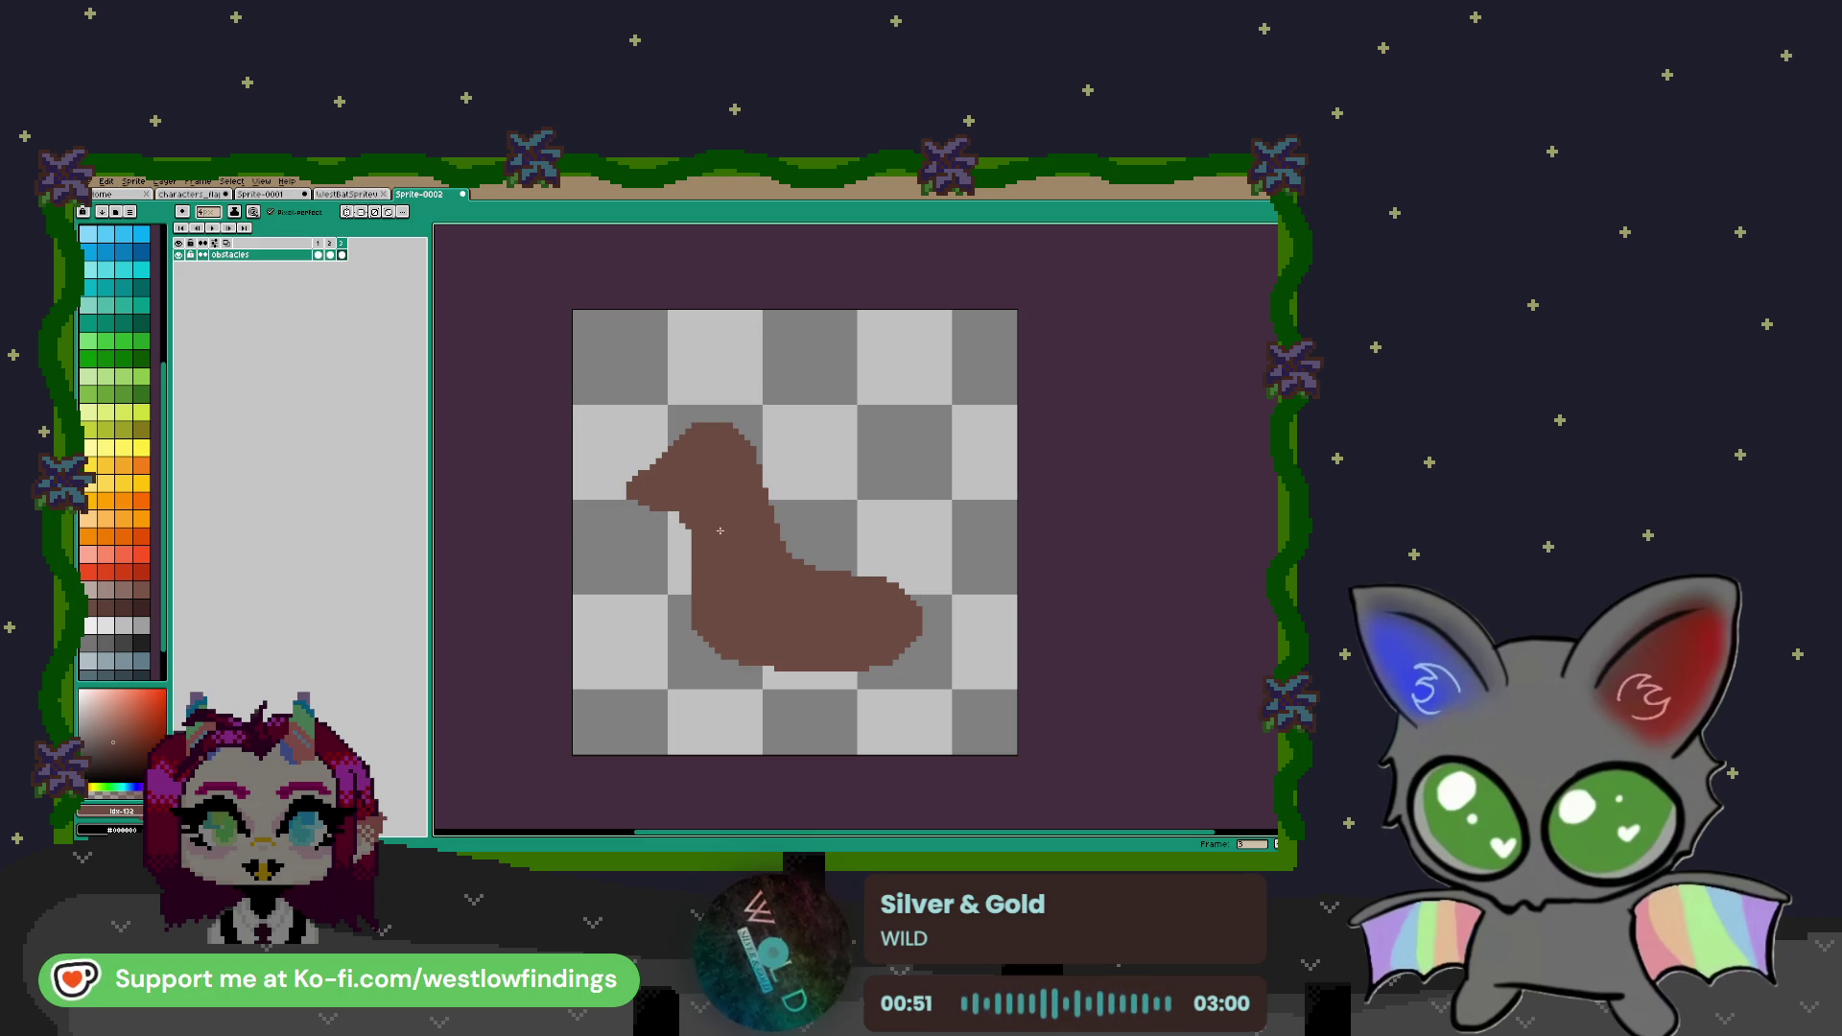
Paint a brown front flipper at the lower left, redoing it to reach further
key("ctrl+z")
left_click(692, 624)
mouse_move(701, 625)
left_mouse_down()
mouse_move(640, 649)
mouse_move(698, 662)
mouse_move(636, 654)
left_mouse_up()
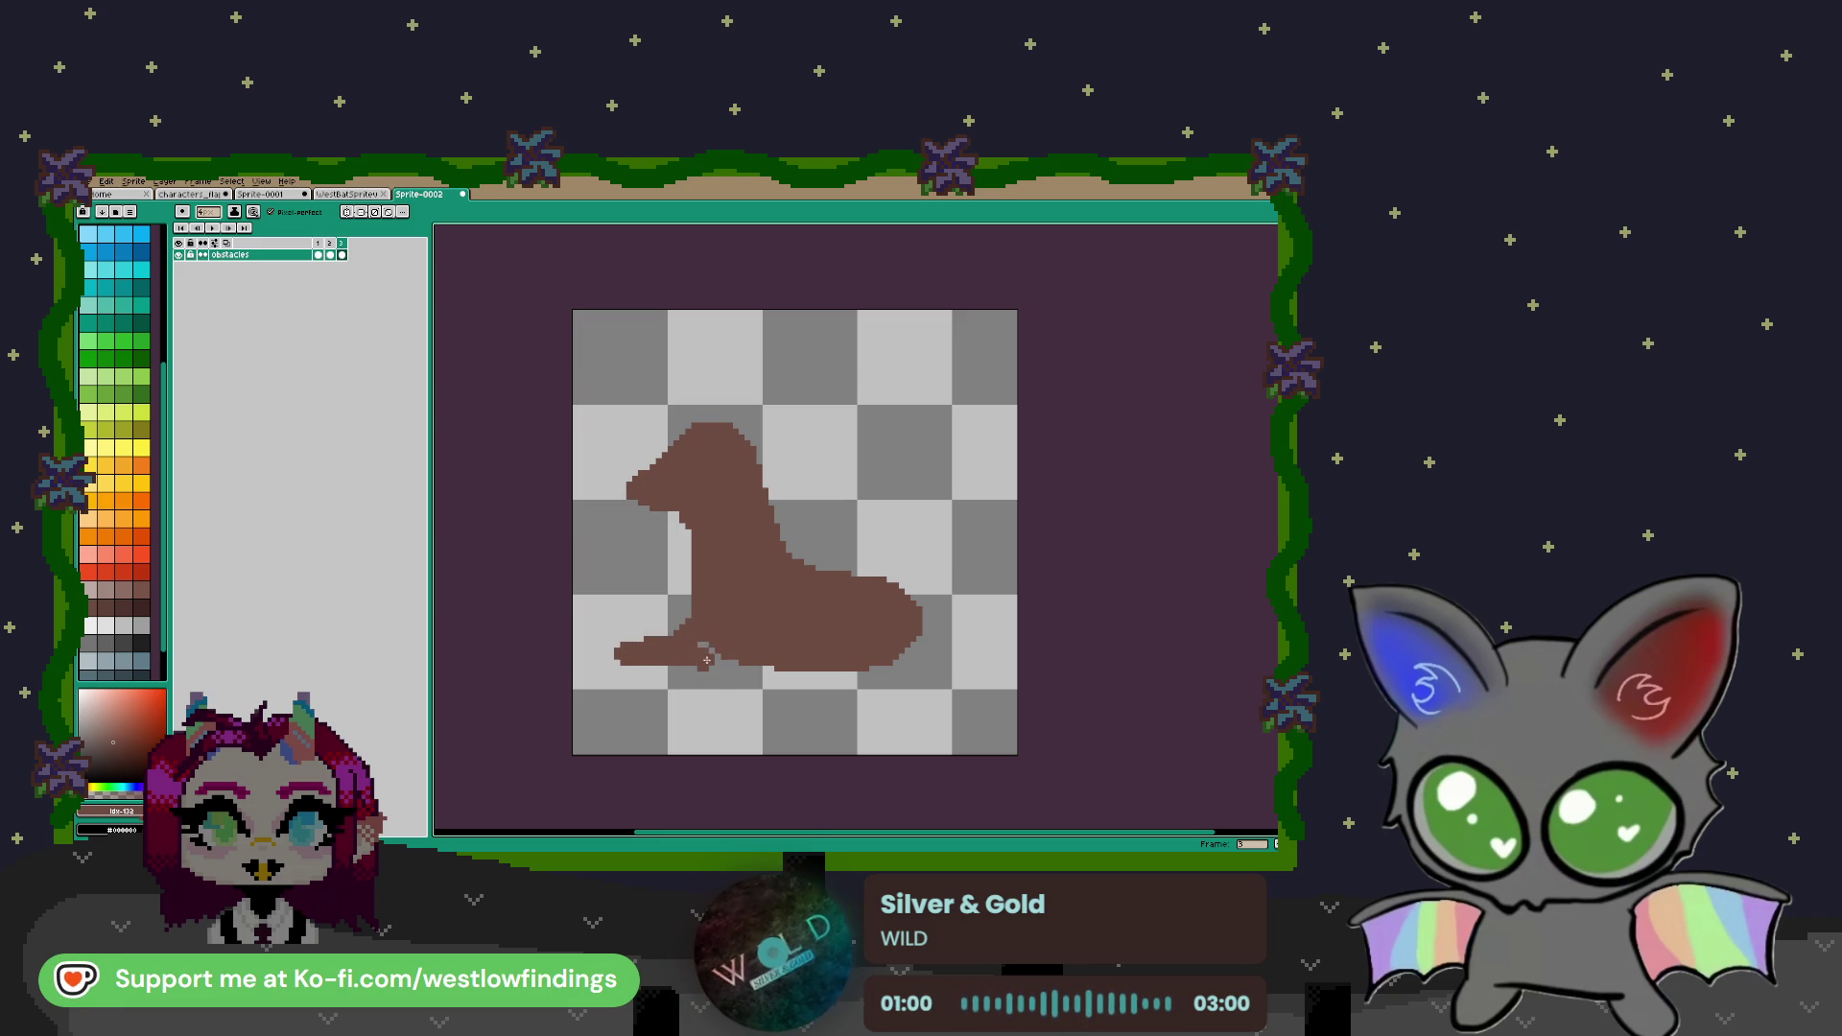
key("ctrl+z")
key("ctrl+z")
key("ctrl+z")
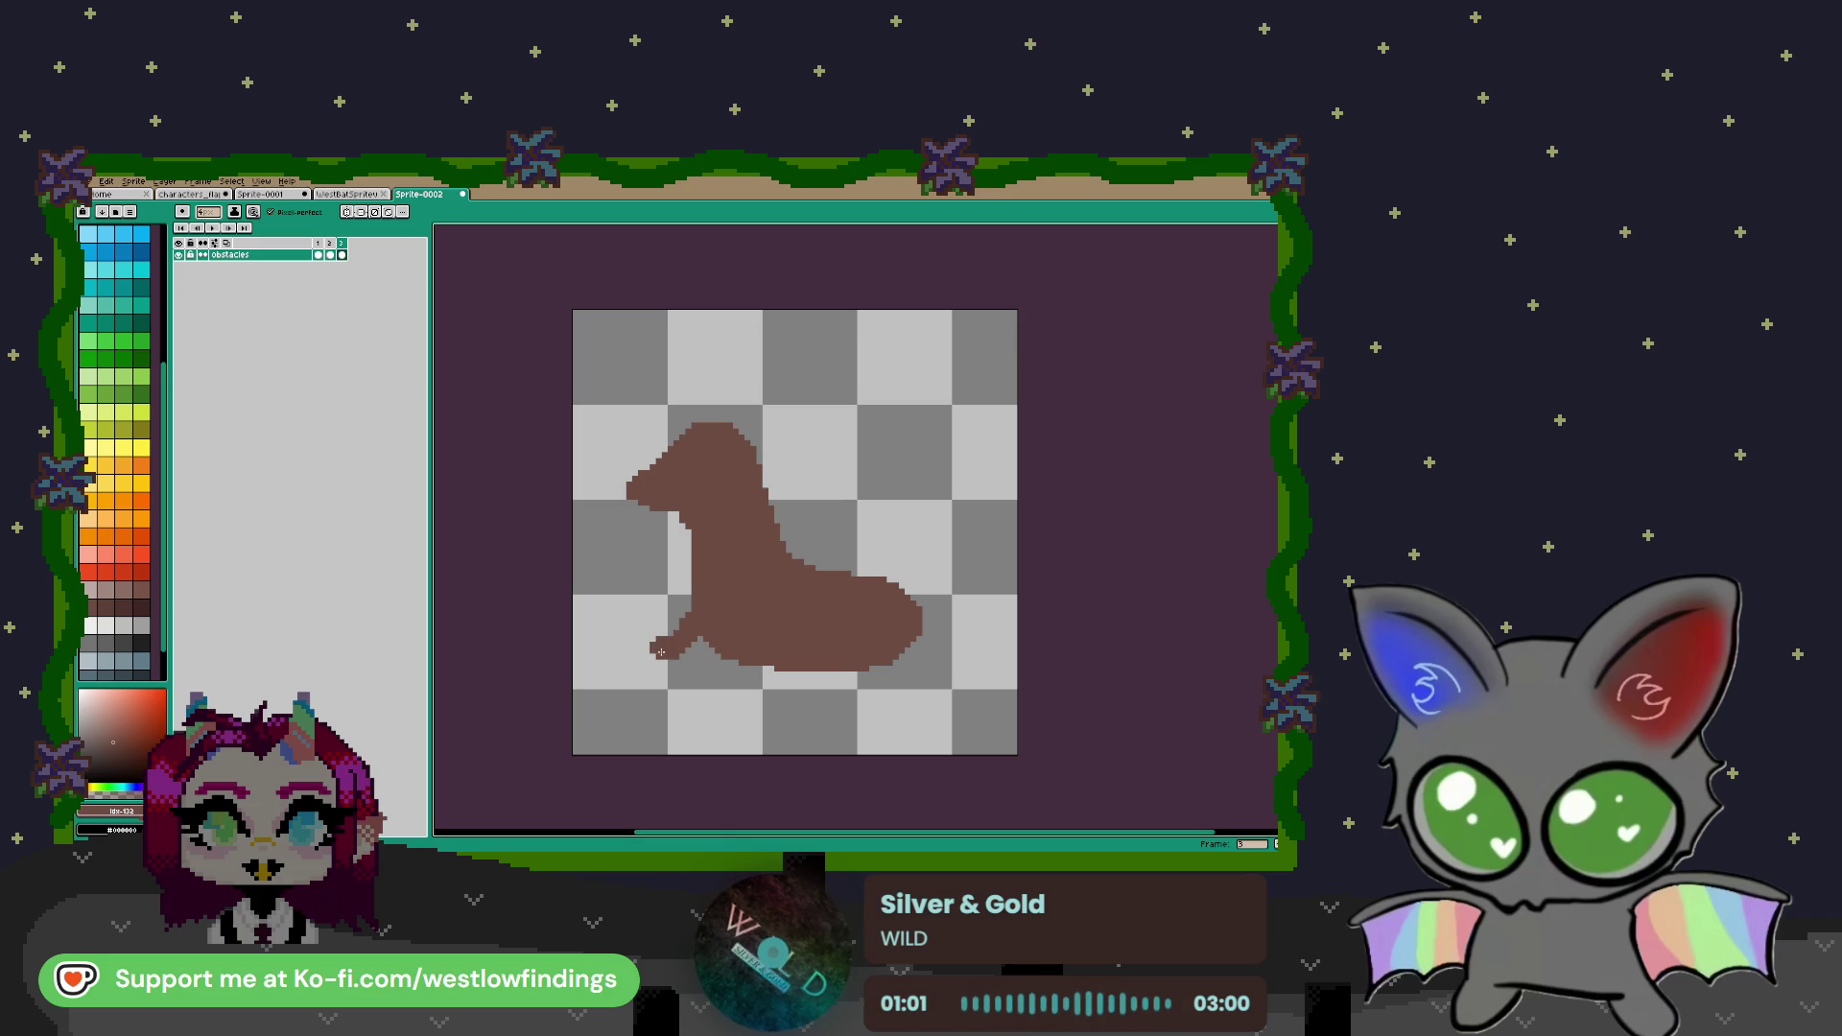
mouse_move(656, 654)
left_mouse_down()
mouse_move(695, 641)
mouse_move(633, 654)
mouse_move(816, 677)
mouse_move(799, 679)
mouse_move(931, 647)
mouse_move(926, 671)
left_mouse_up()
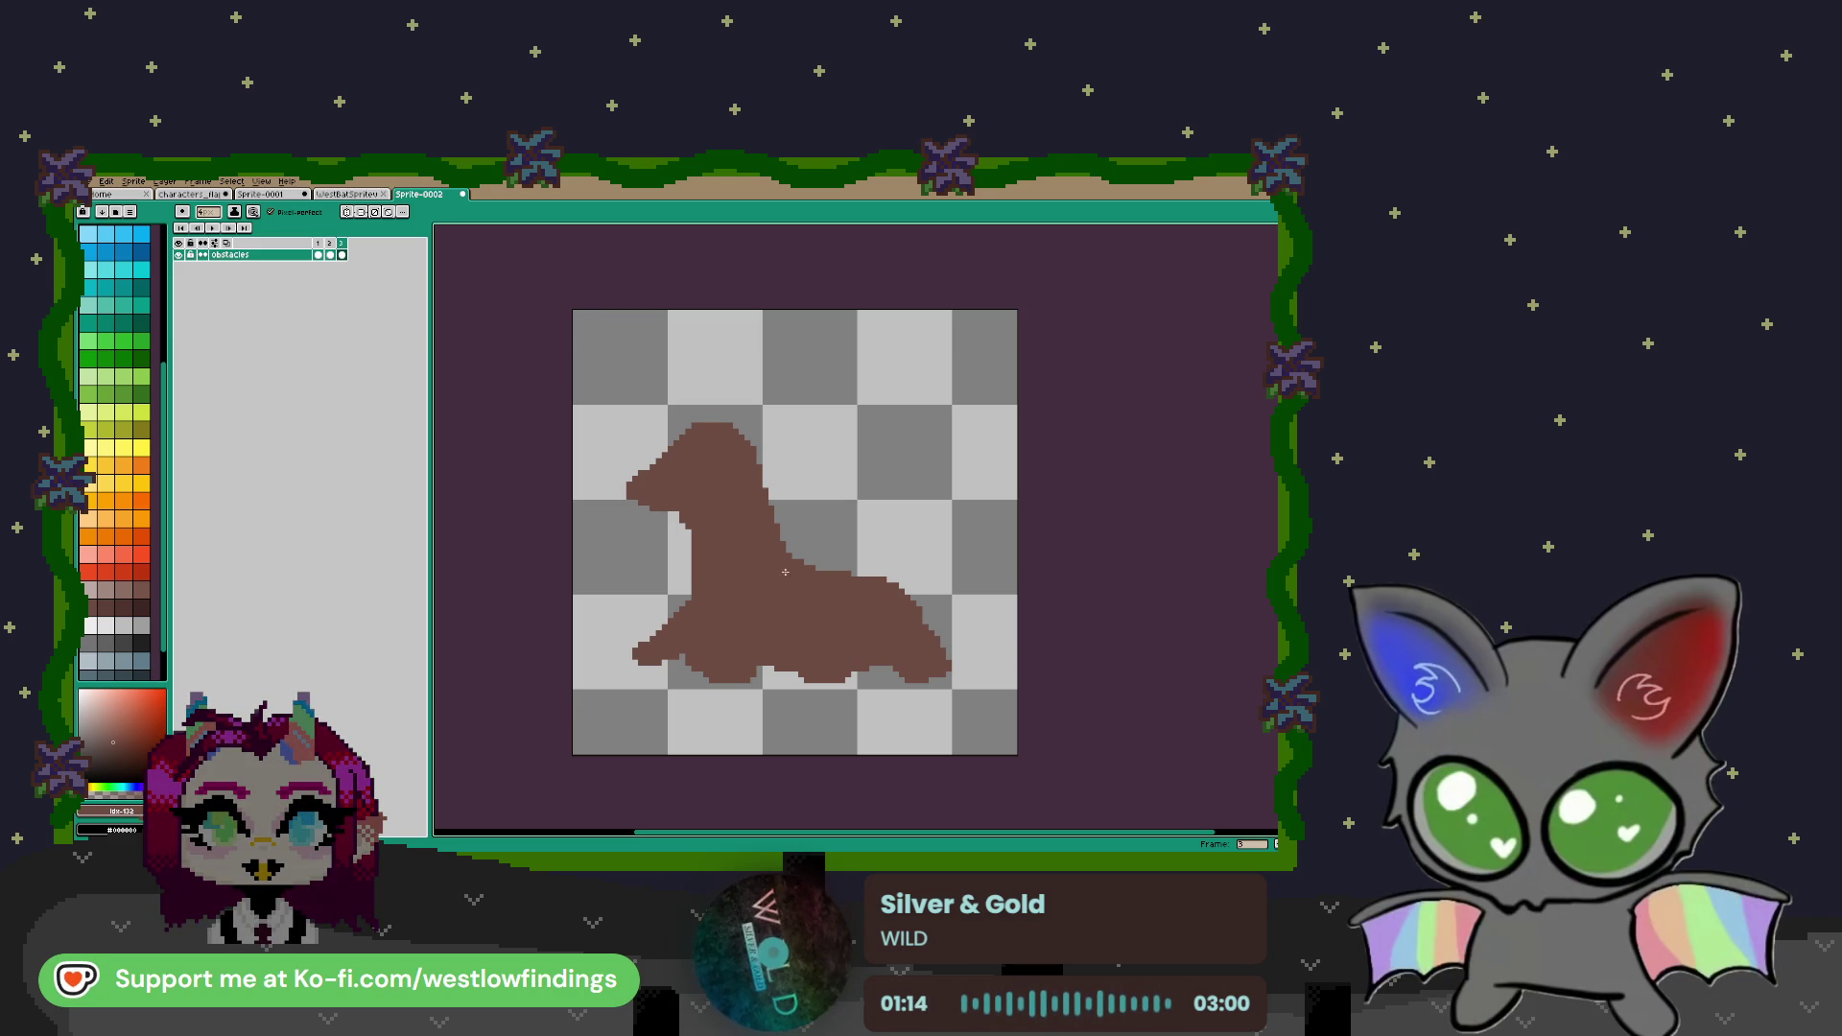
Select the whole sea lion silhouette and scale it up
key("m")
mouse_move(592, 408)
left_mouse_down()
mouse_move(1014, 745)
mouse_move(1118, 796)
left_mouse_up()
mouse_move(877, 658)
left_mouse_down()
mouse_move(823, 641)
mouse_move(839, 676)
left_mouse_up()
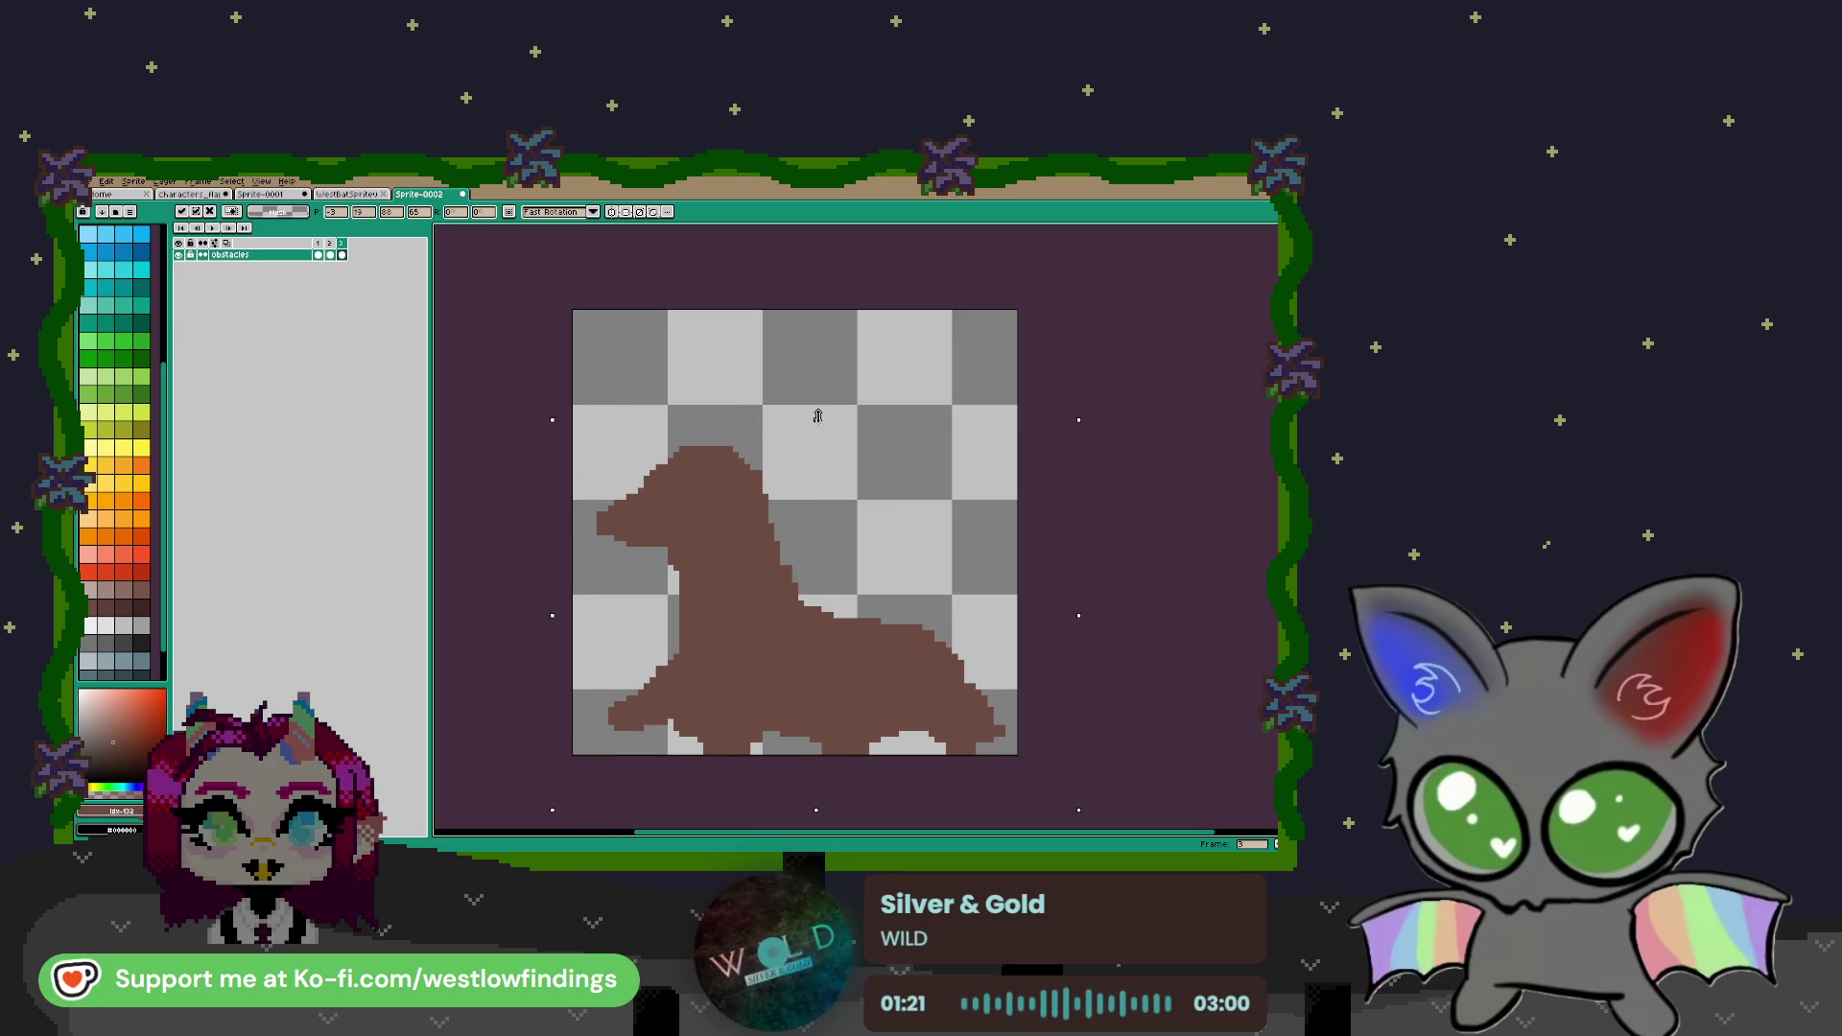
Stretch the silhouette taller, nudge it left and down, and apply the transform
left_click_drag(817, 415, 822, 393)
left_click_drag(837, 562, 844, 570)
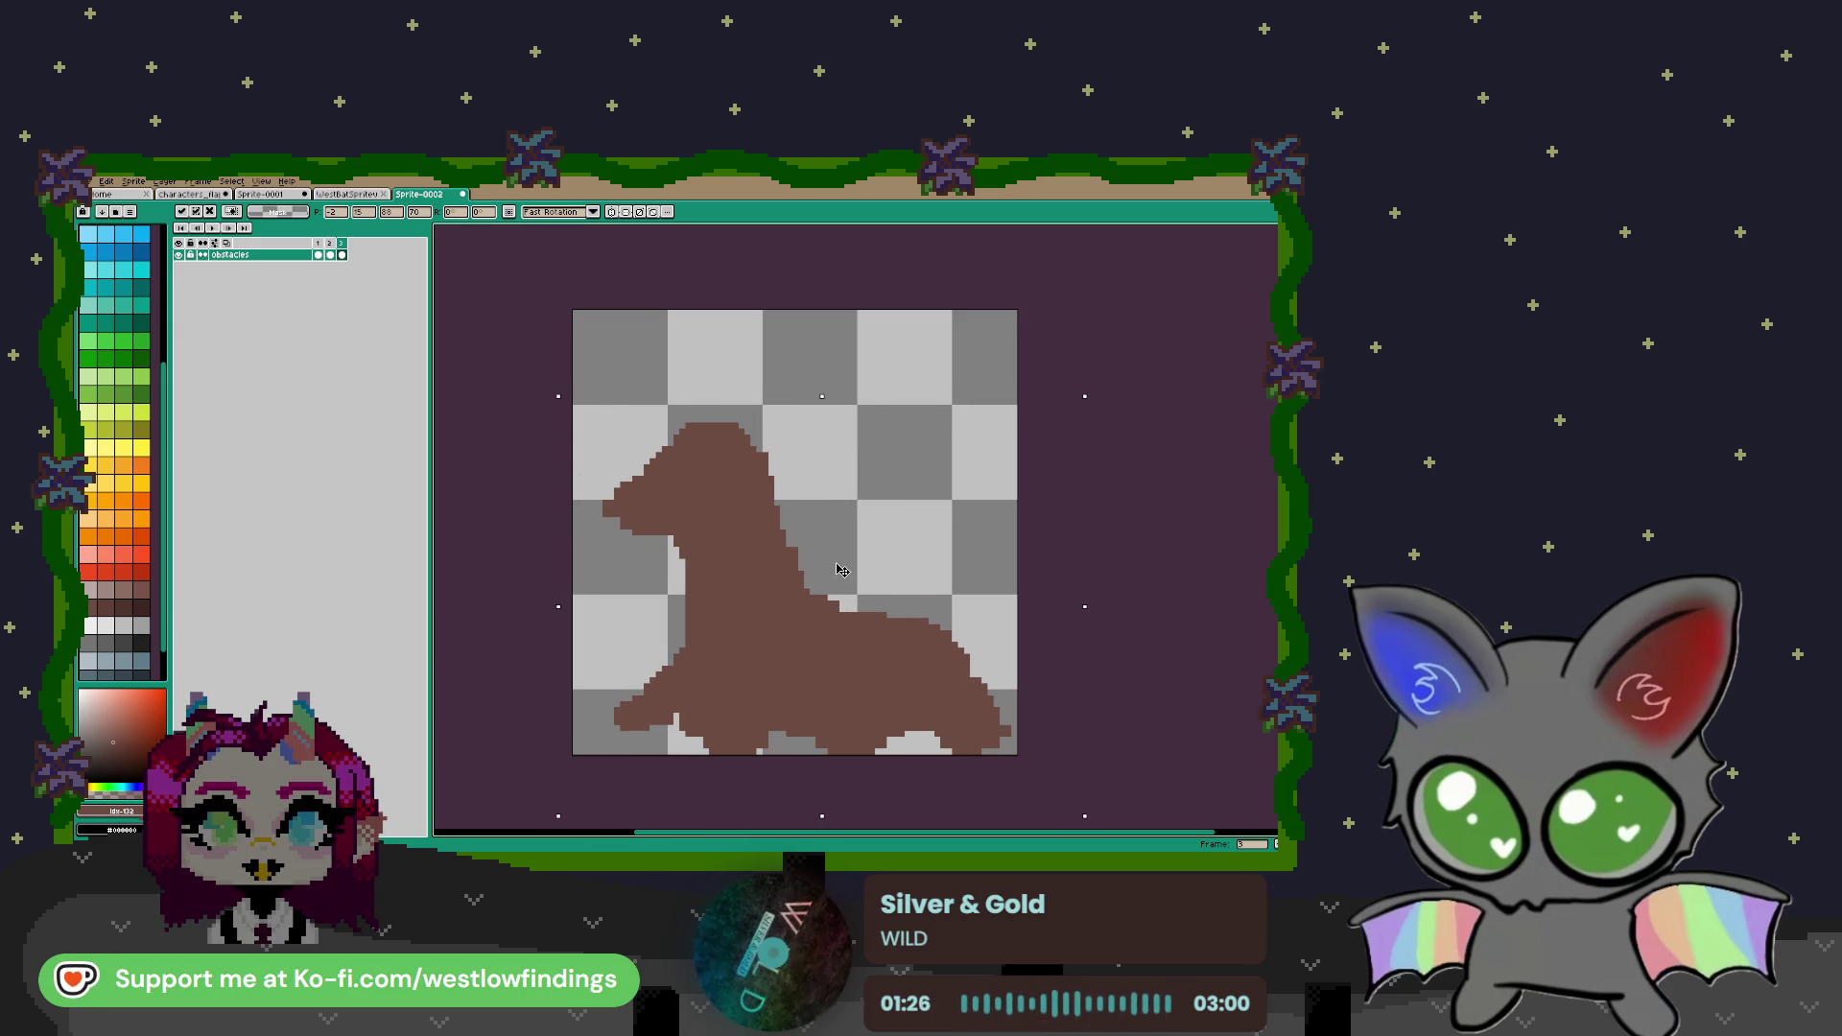
key("ctrl+d")
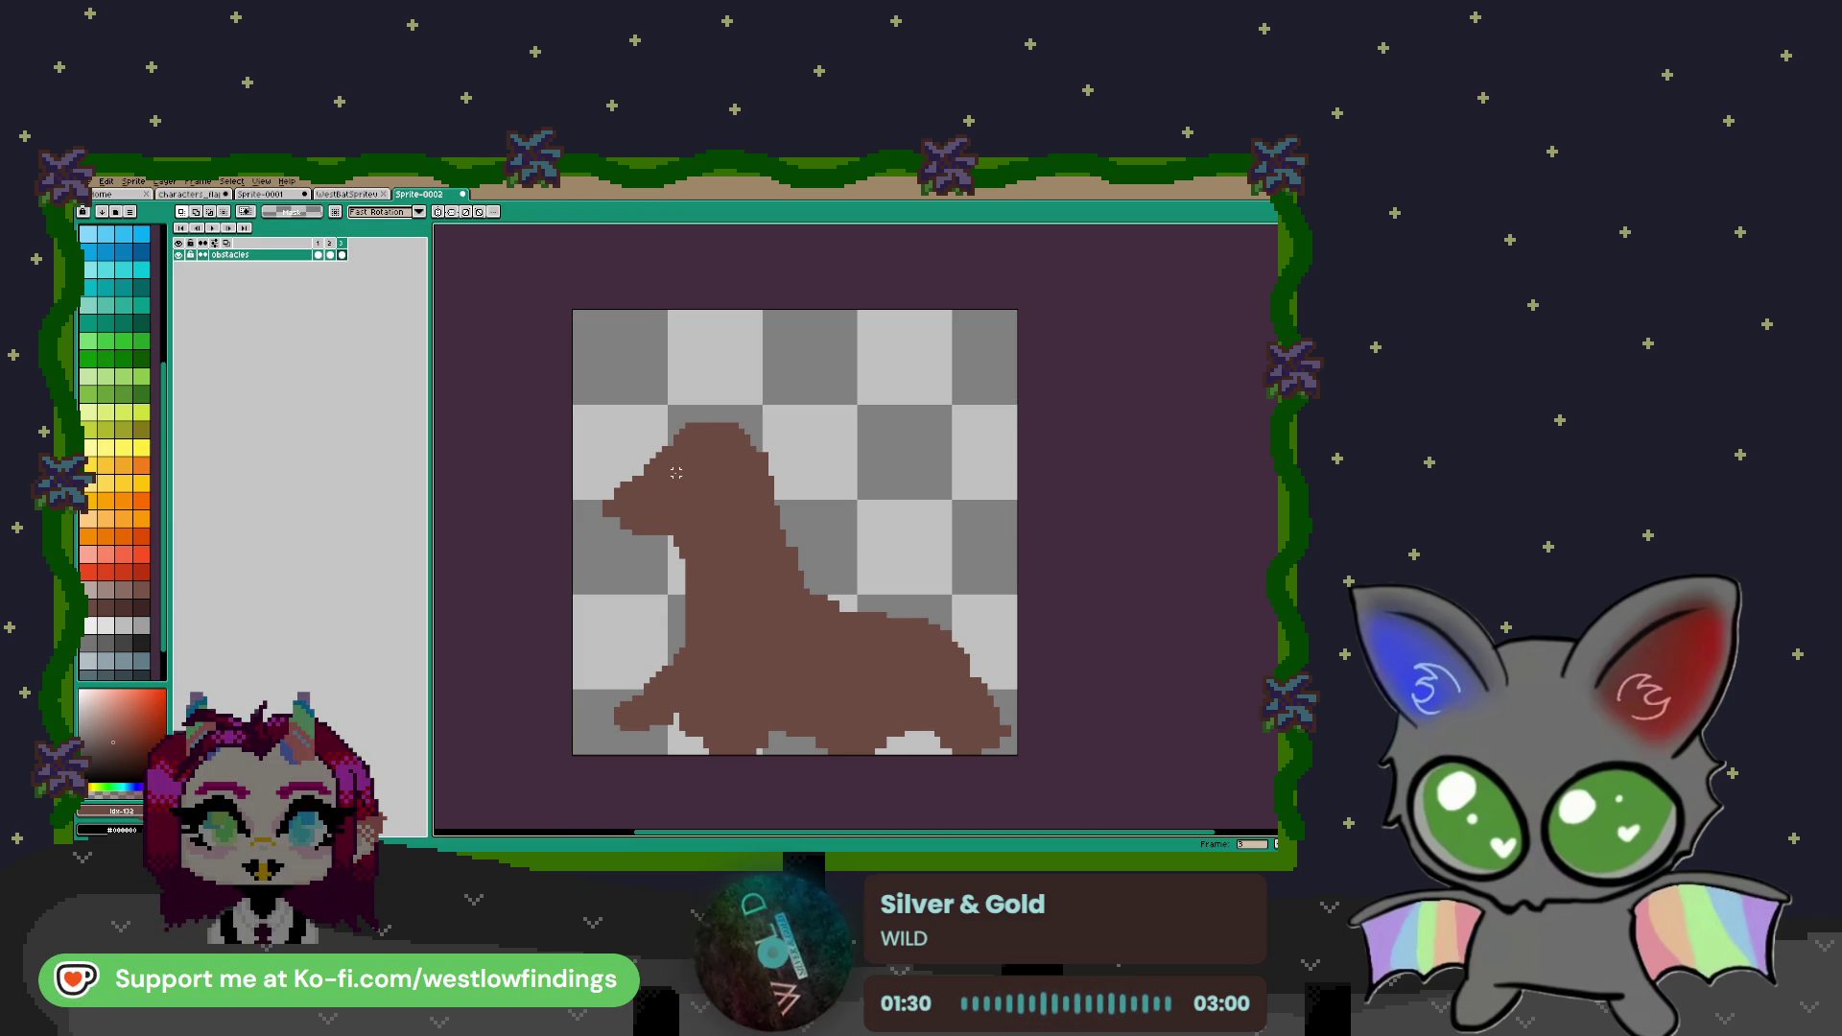
Make a darker brown swatch the drawing colour with the body brown as second colour
scroll(720, 538, "up", 1)
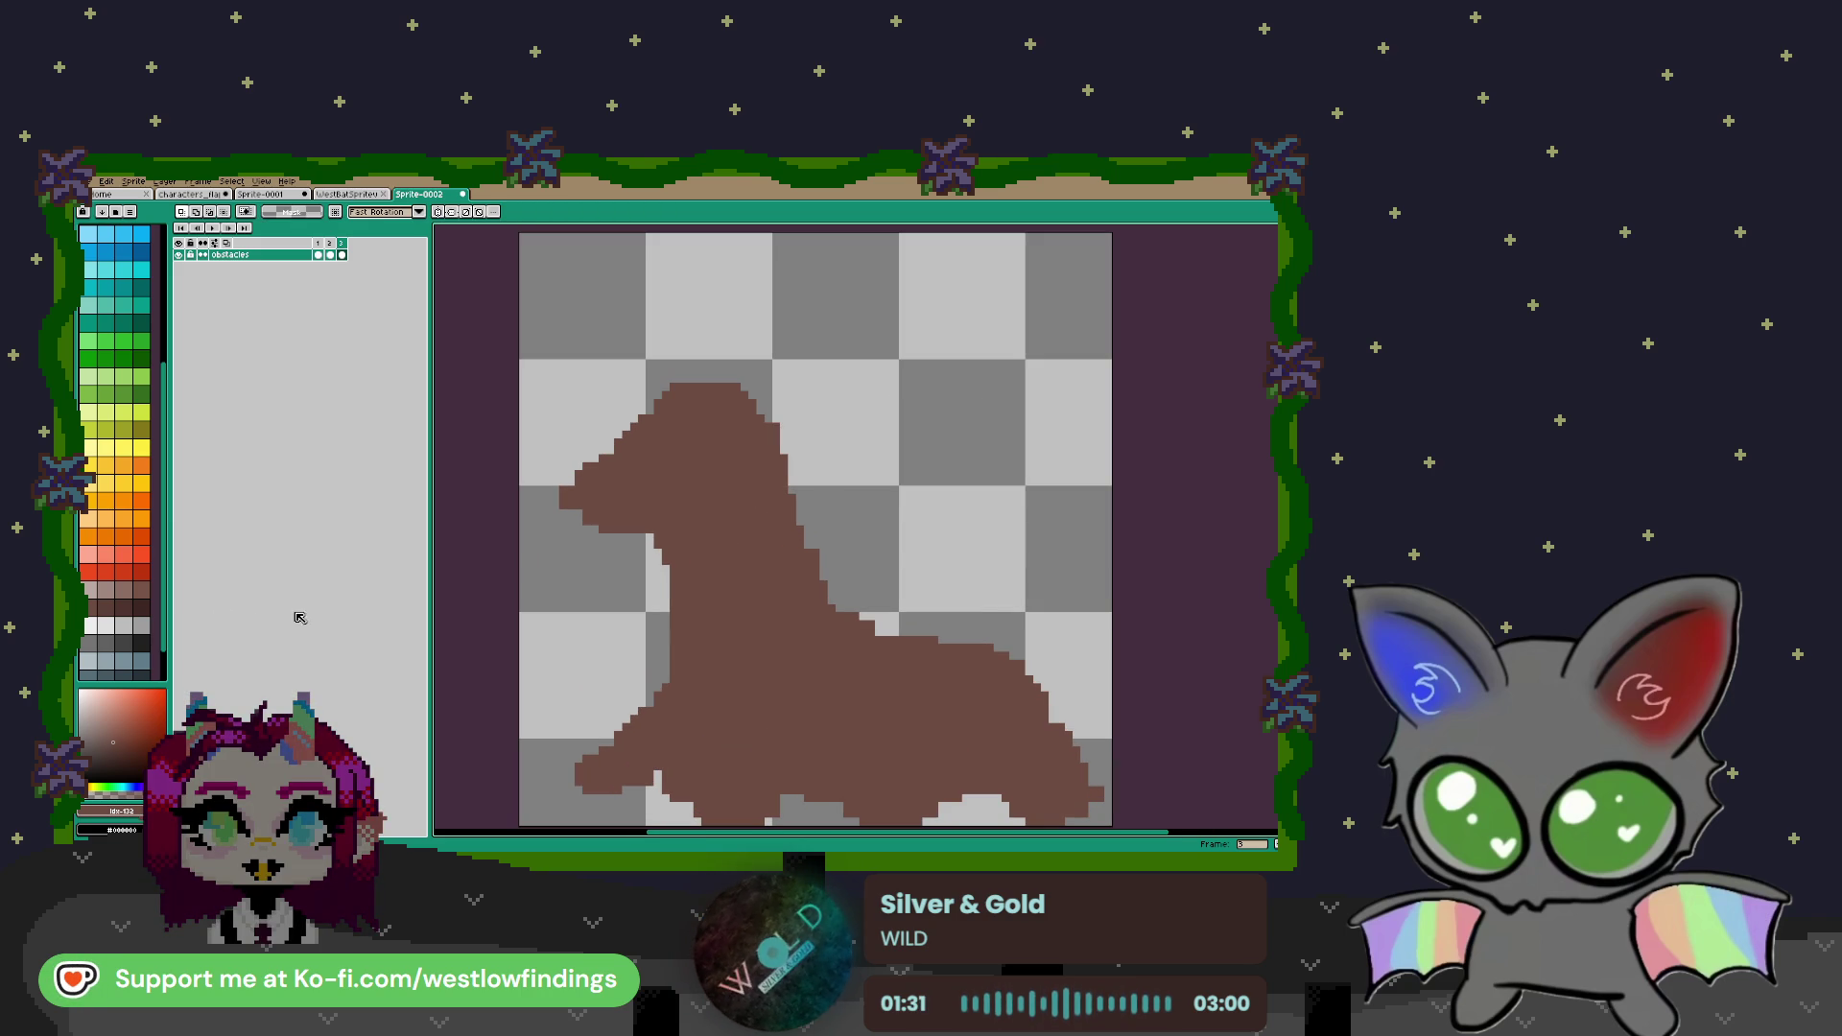
right_click(105, 608)
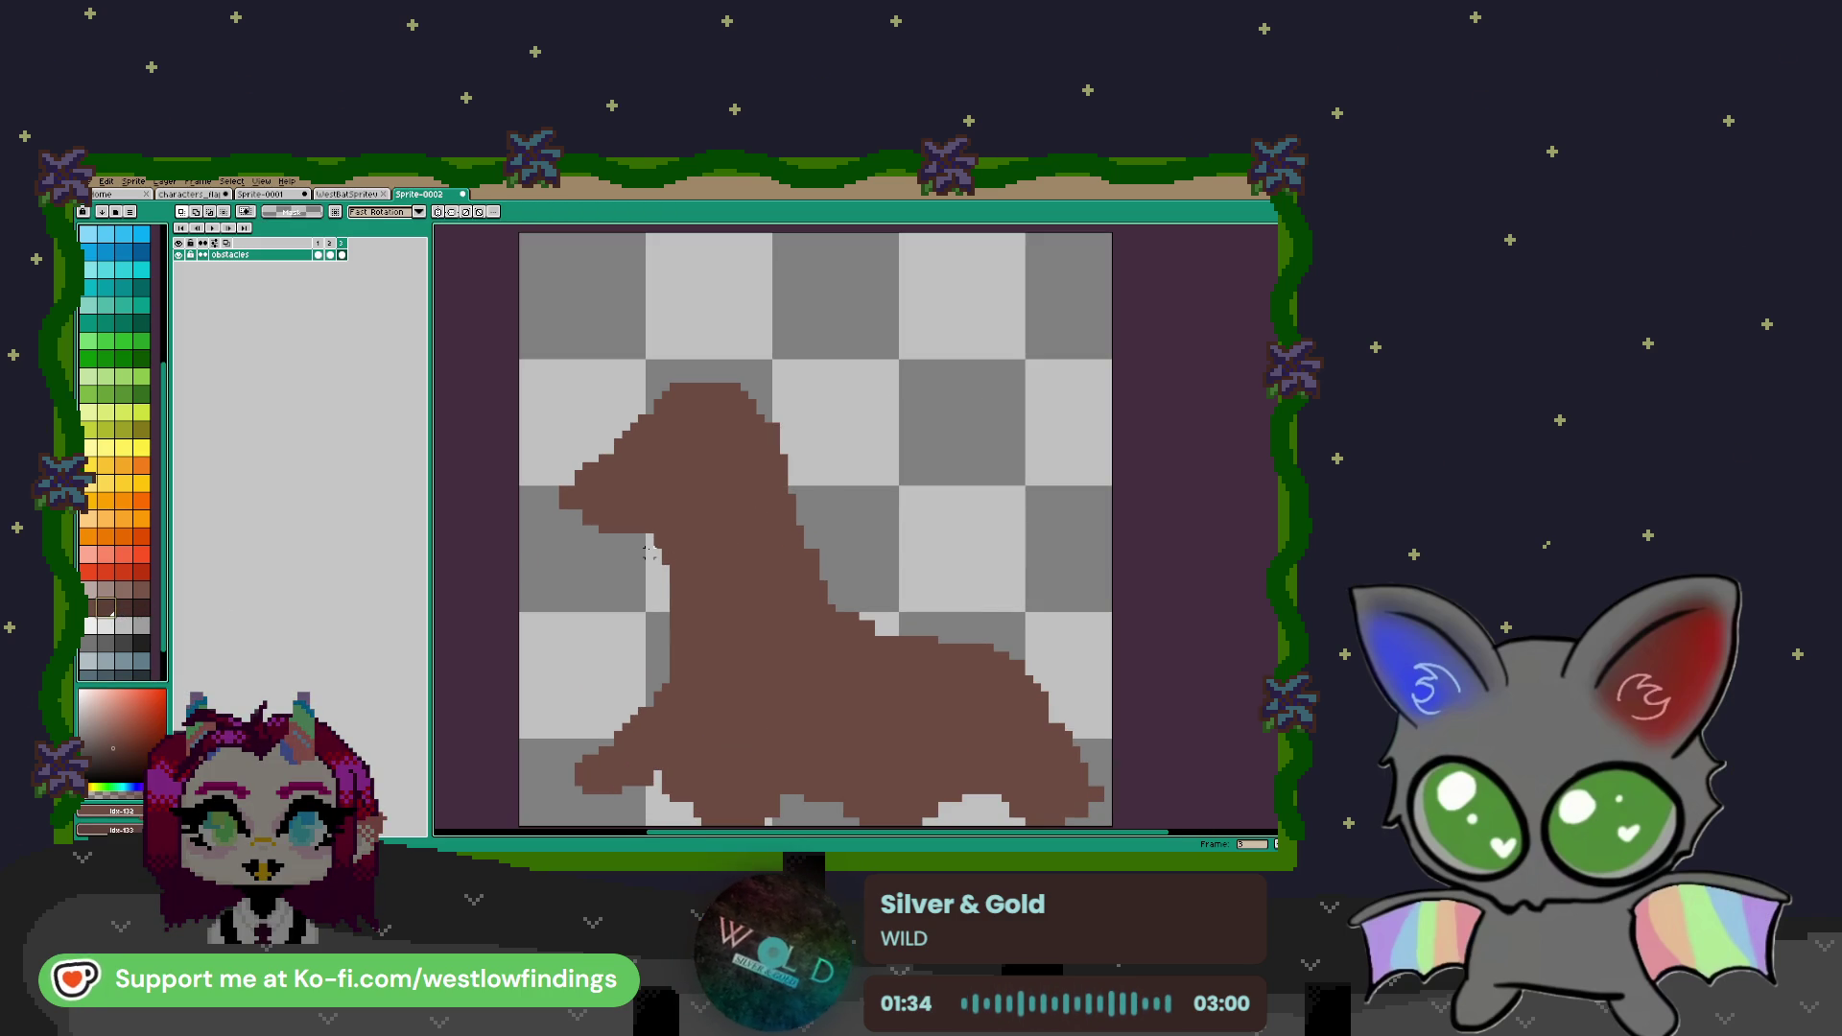
left_click(105, 608)
right_click(88, 608)
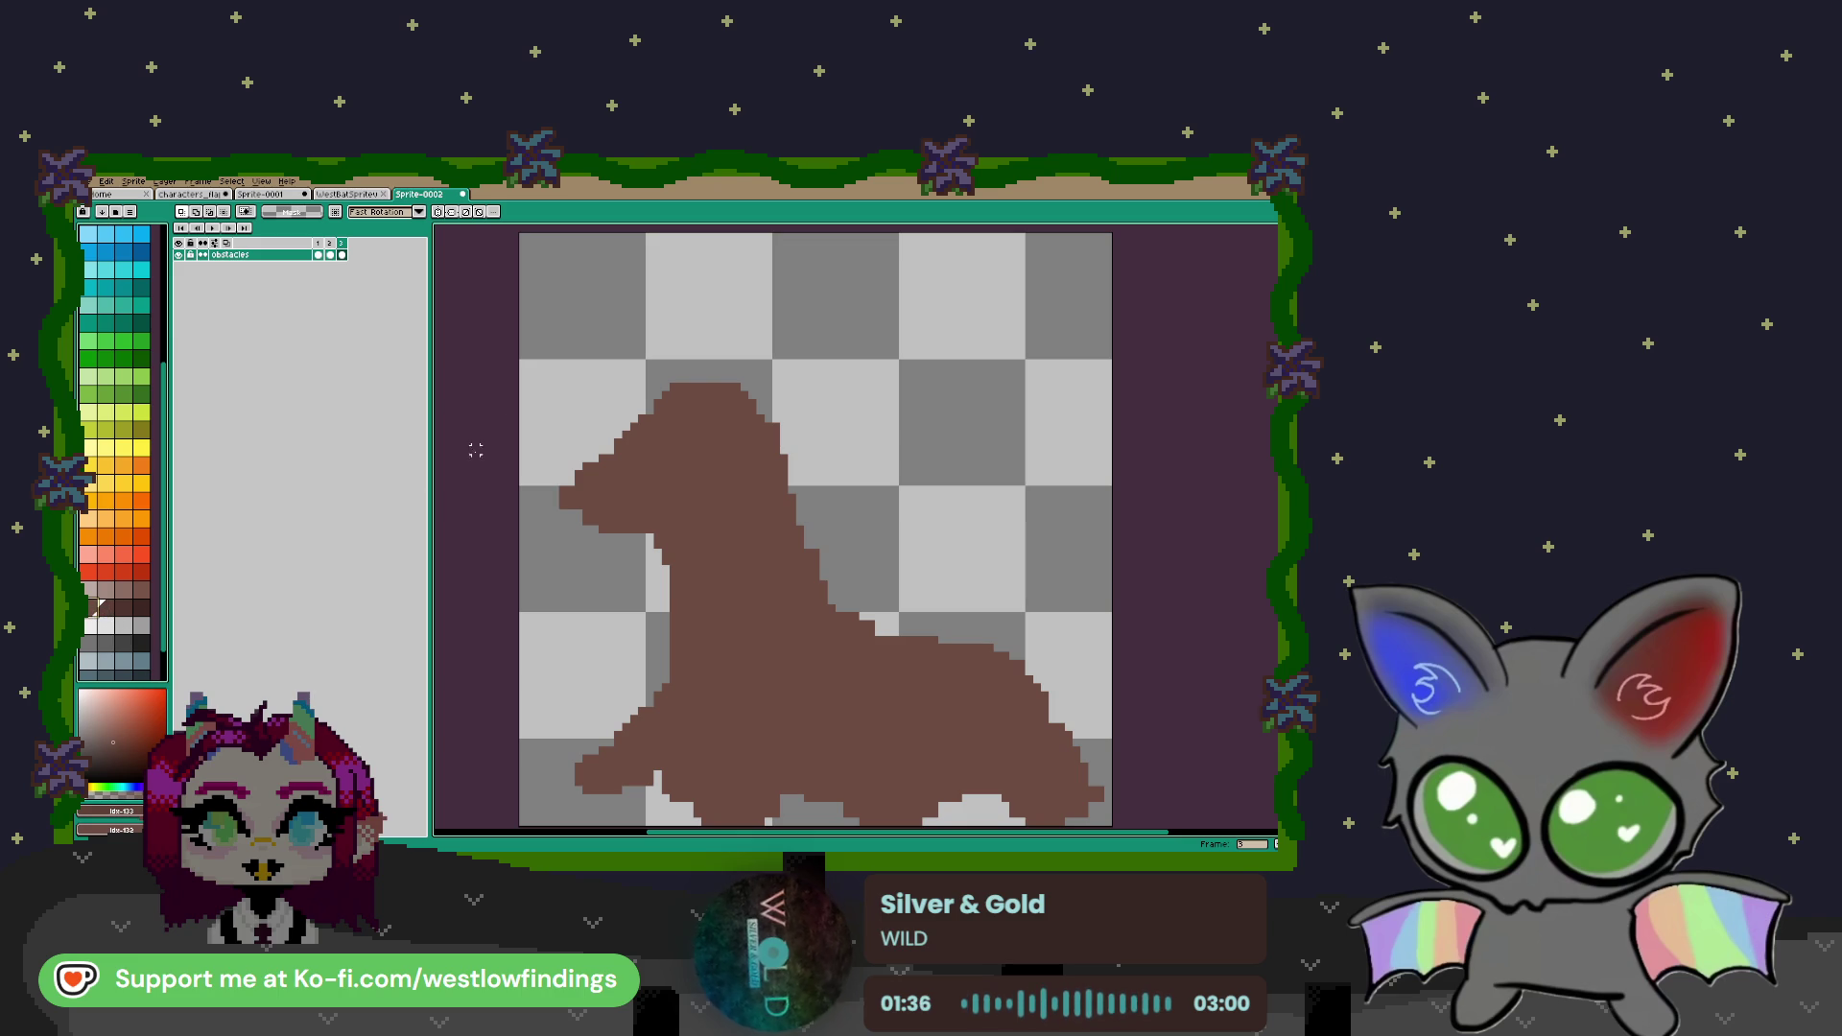
Dab darker brown onto the seal's body with the pencil
key("b")
left_click(617, 541)
key("e")
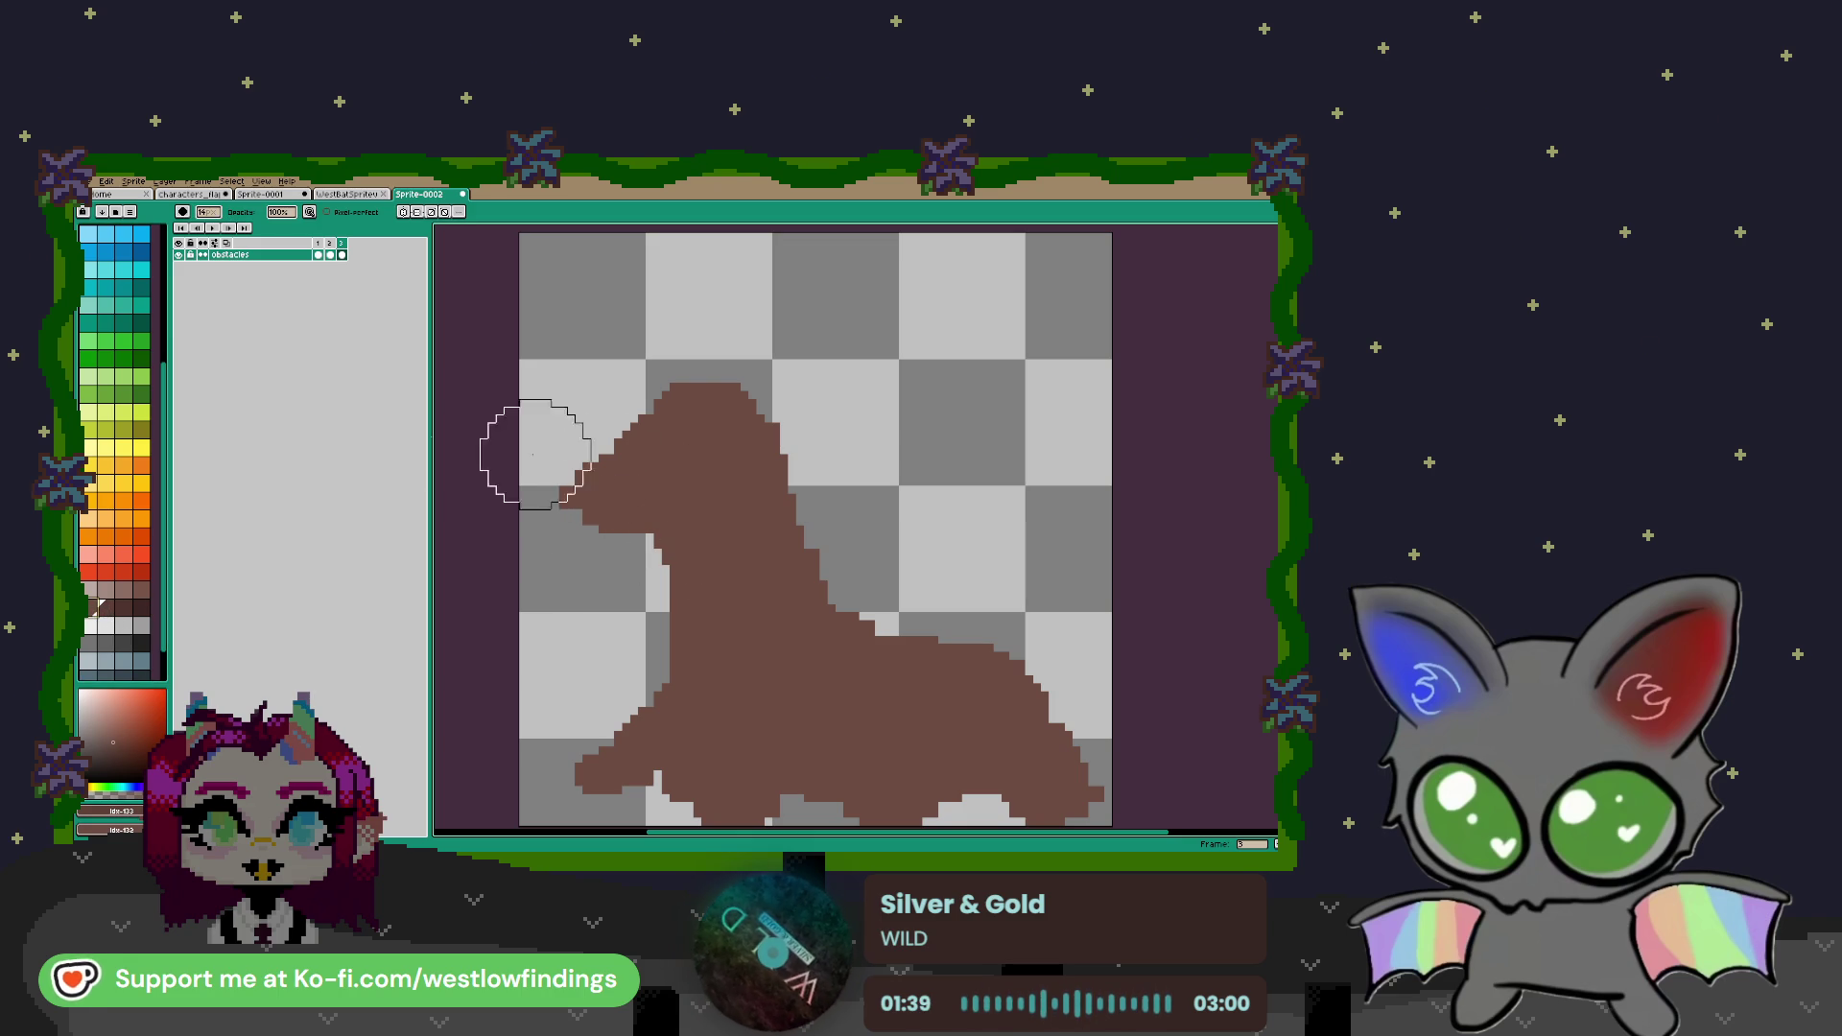
scroll(143, 647, "down", 2)
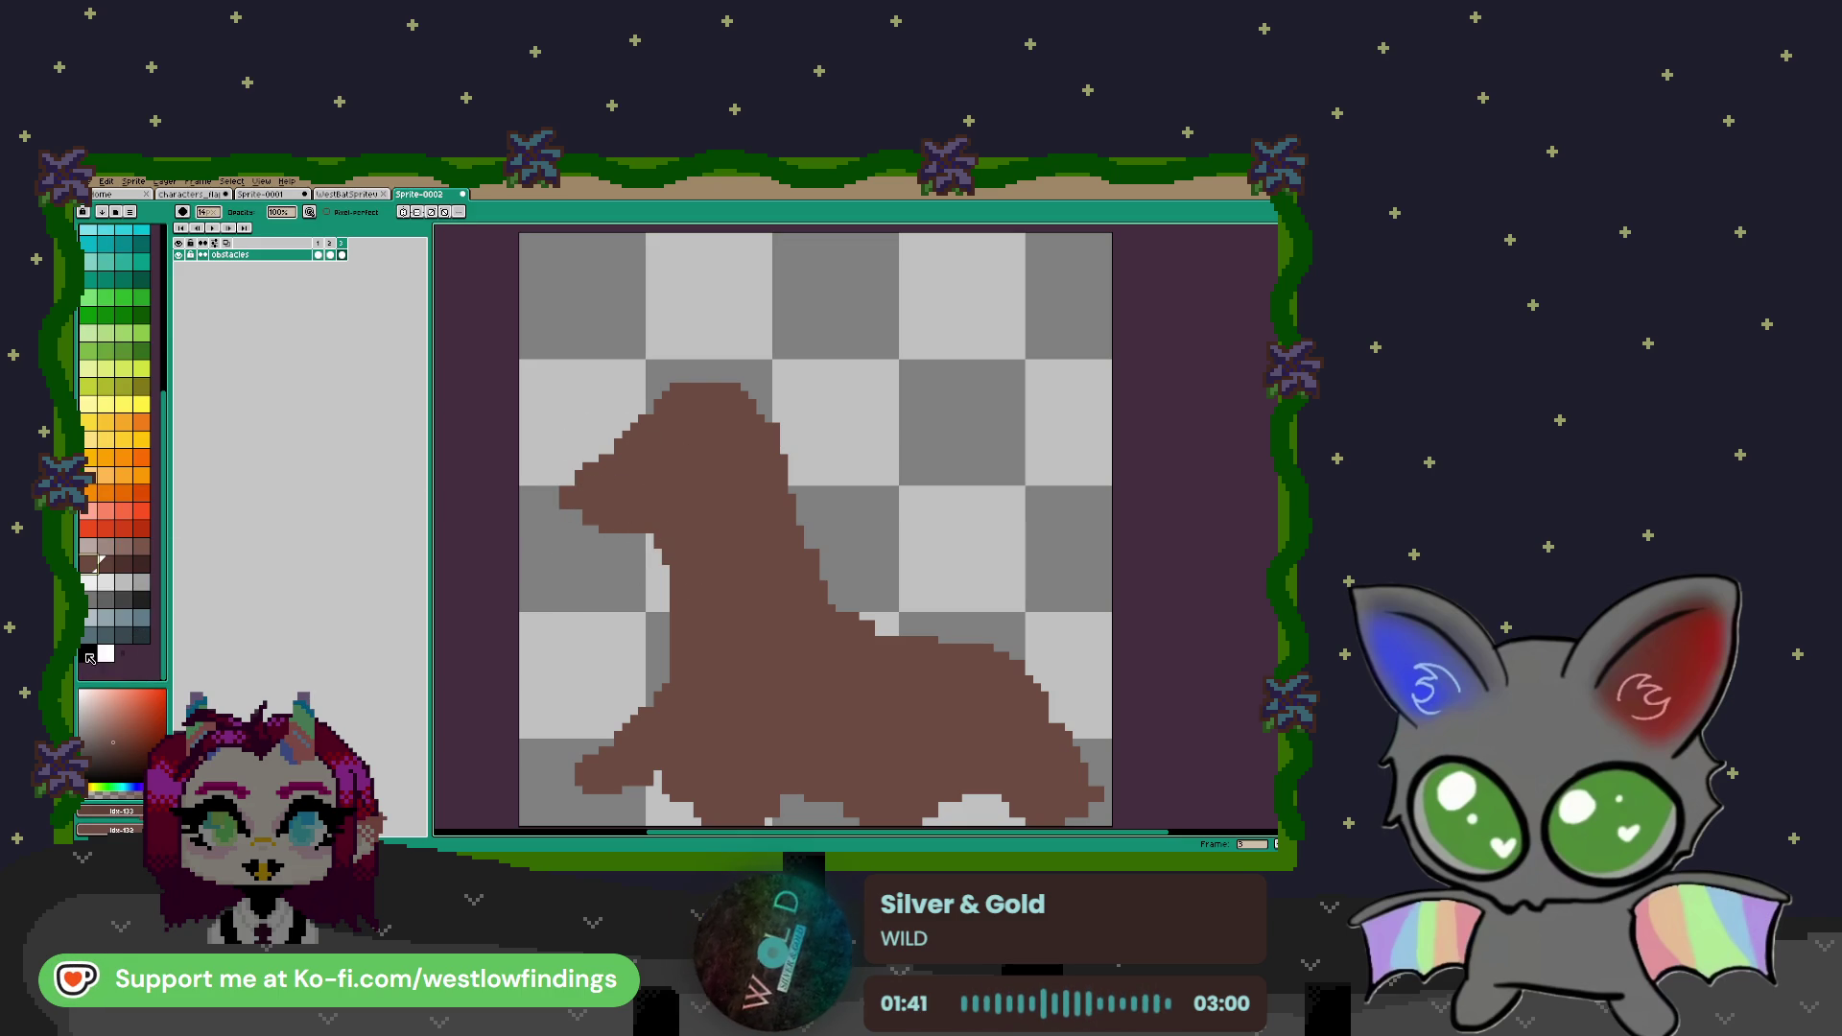
key("b")
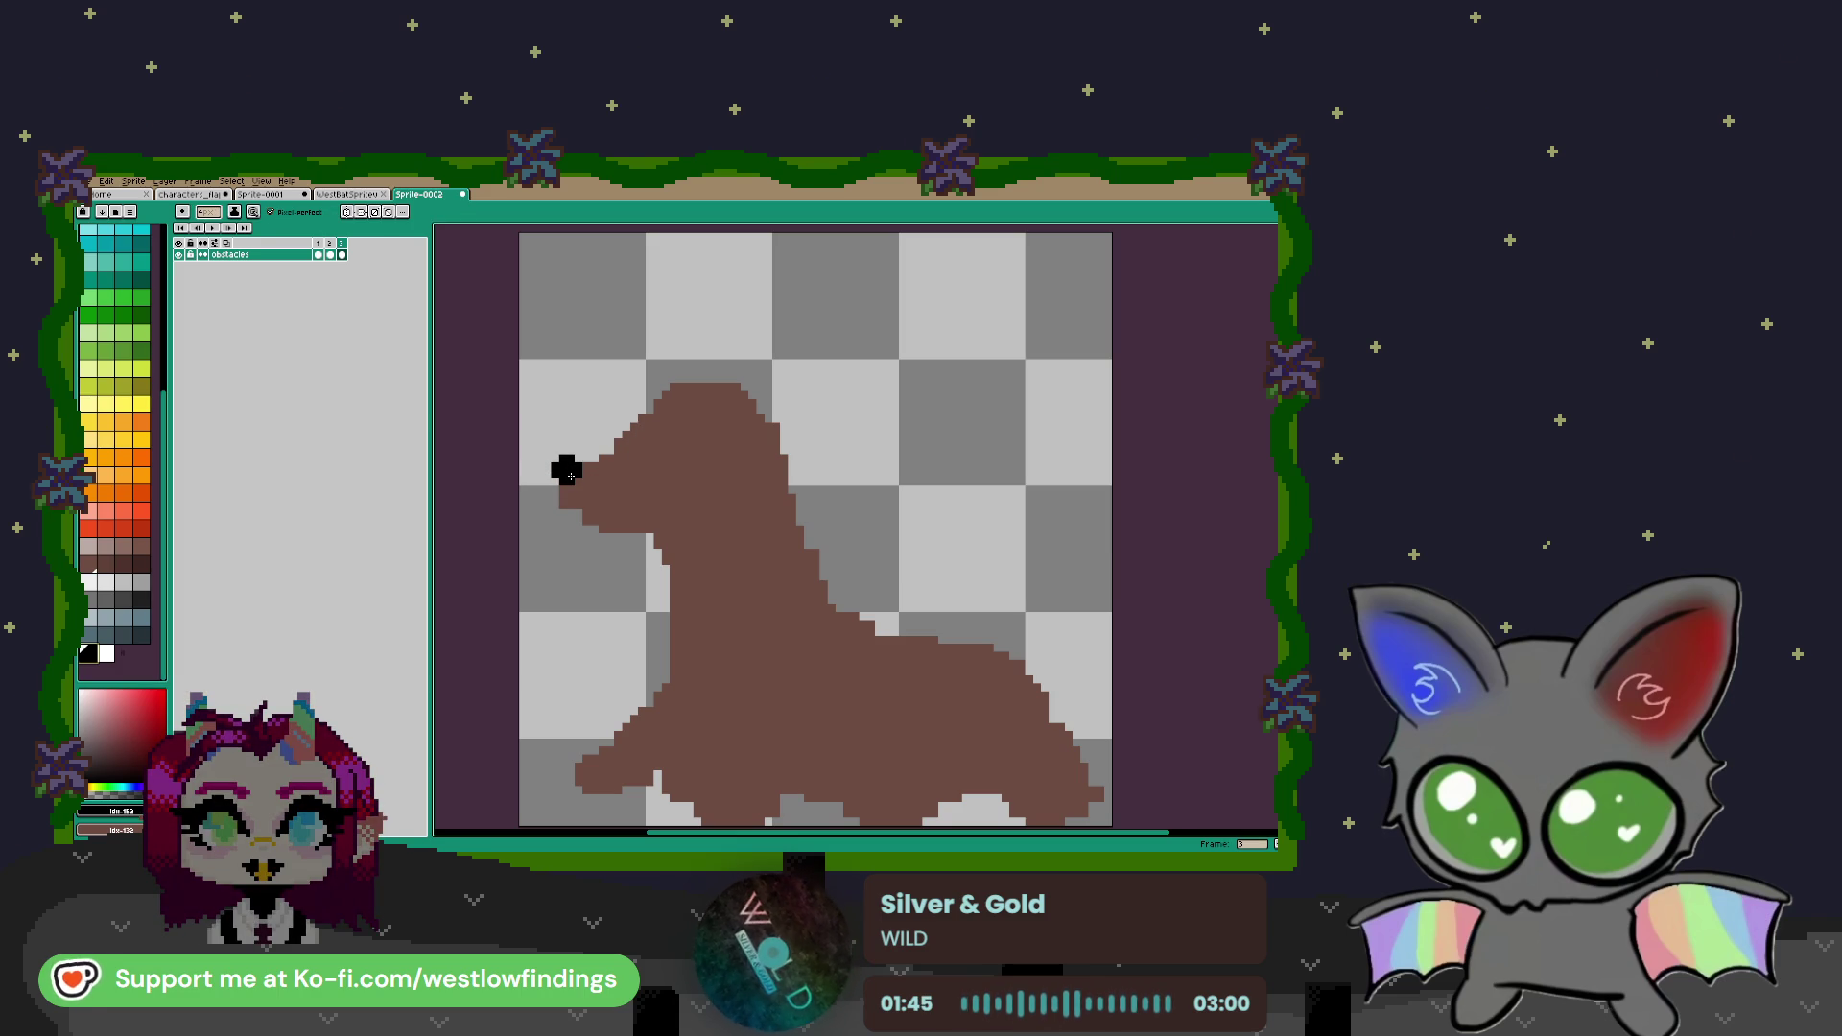
key("ctrl")
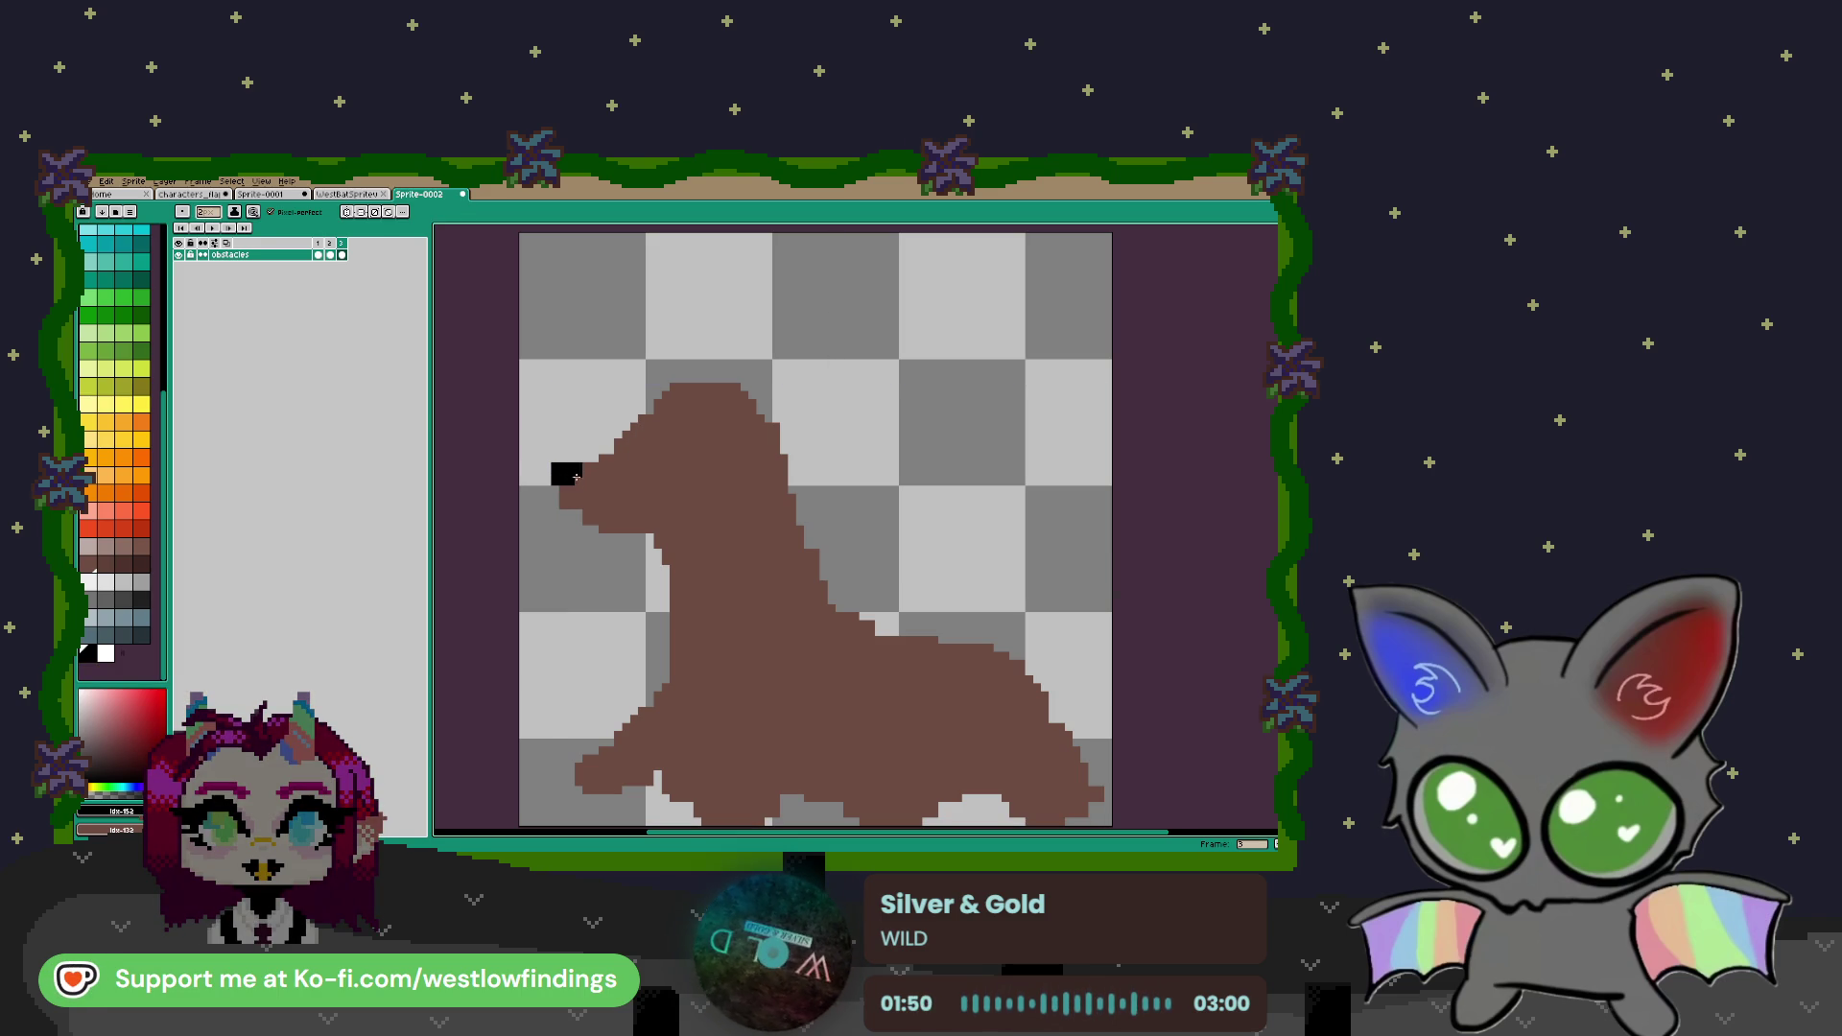
Sample the body brown, build the head top higher and rounder, and erase its top-left corner
key("i")
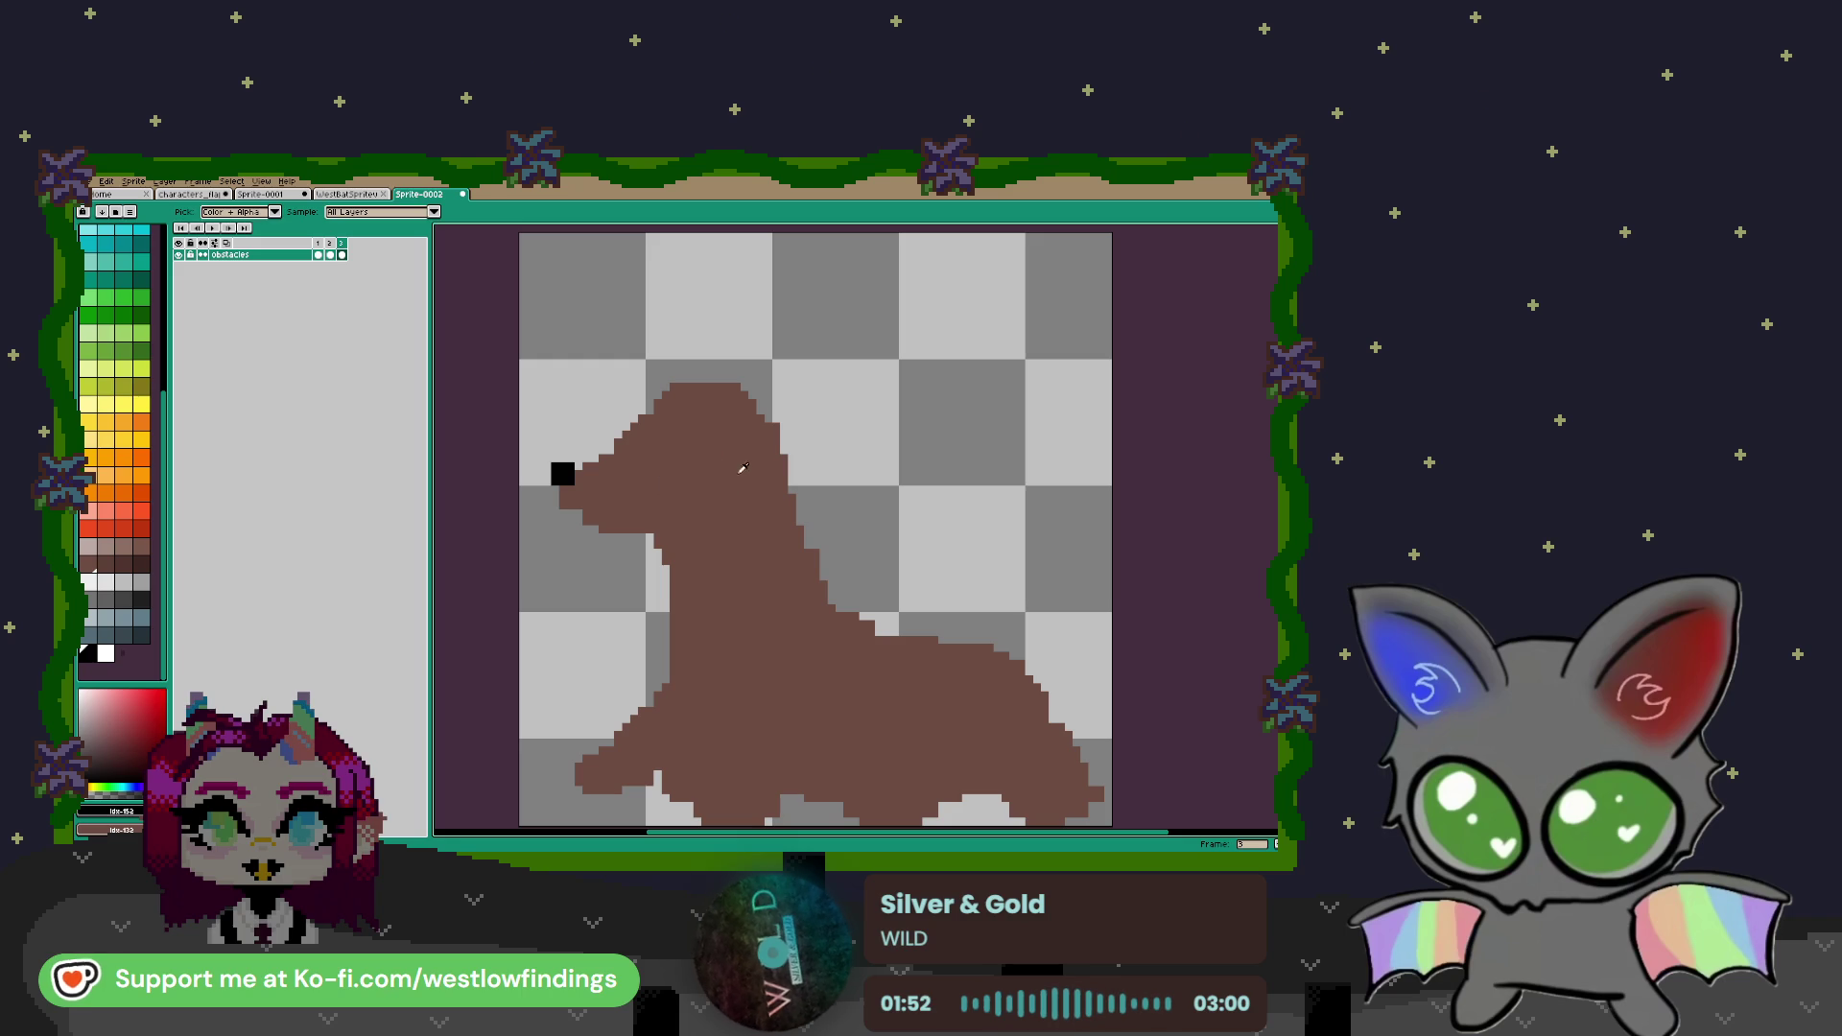
left_click(670, 461)
key("b")
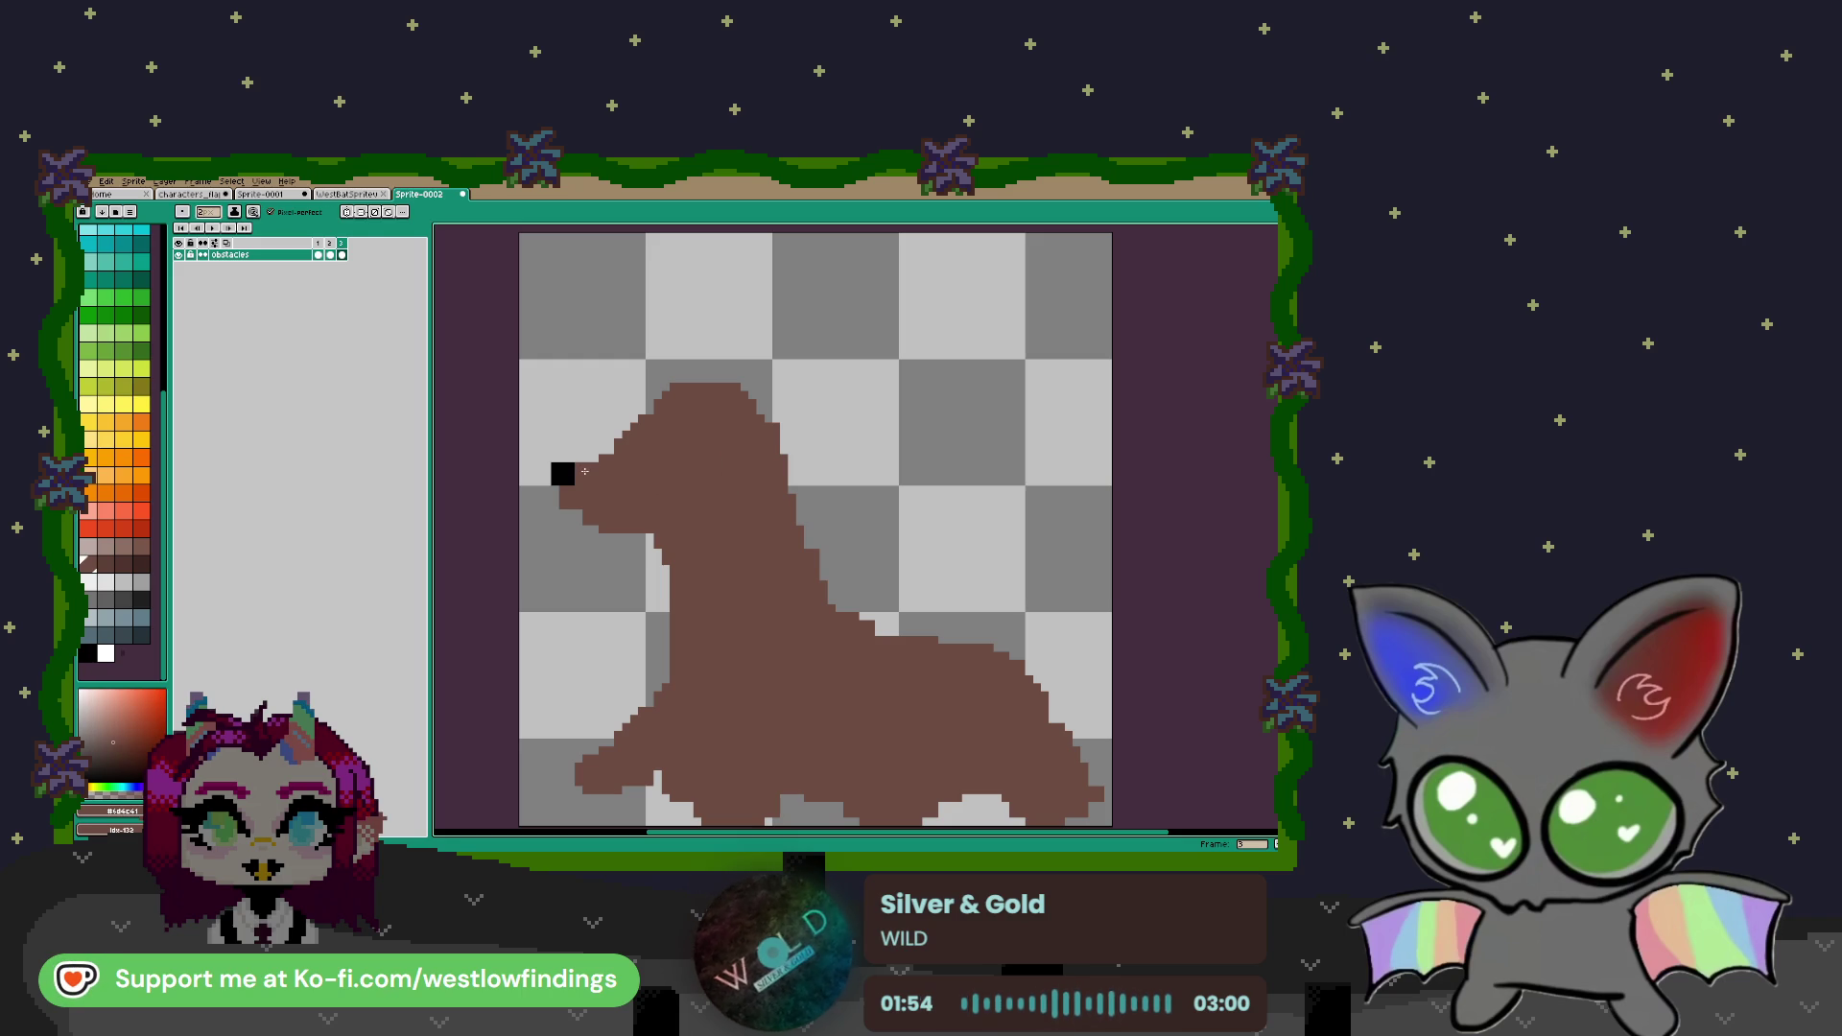
mouse_move(655, 409)
left_mouse_down()
mouse_move(662, 384)
mouse_move(633, 417)
mouse_move(671, 384)
mouse_move(735, 396)
left_mouse_up()
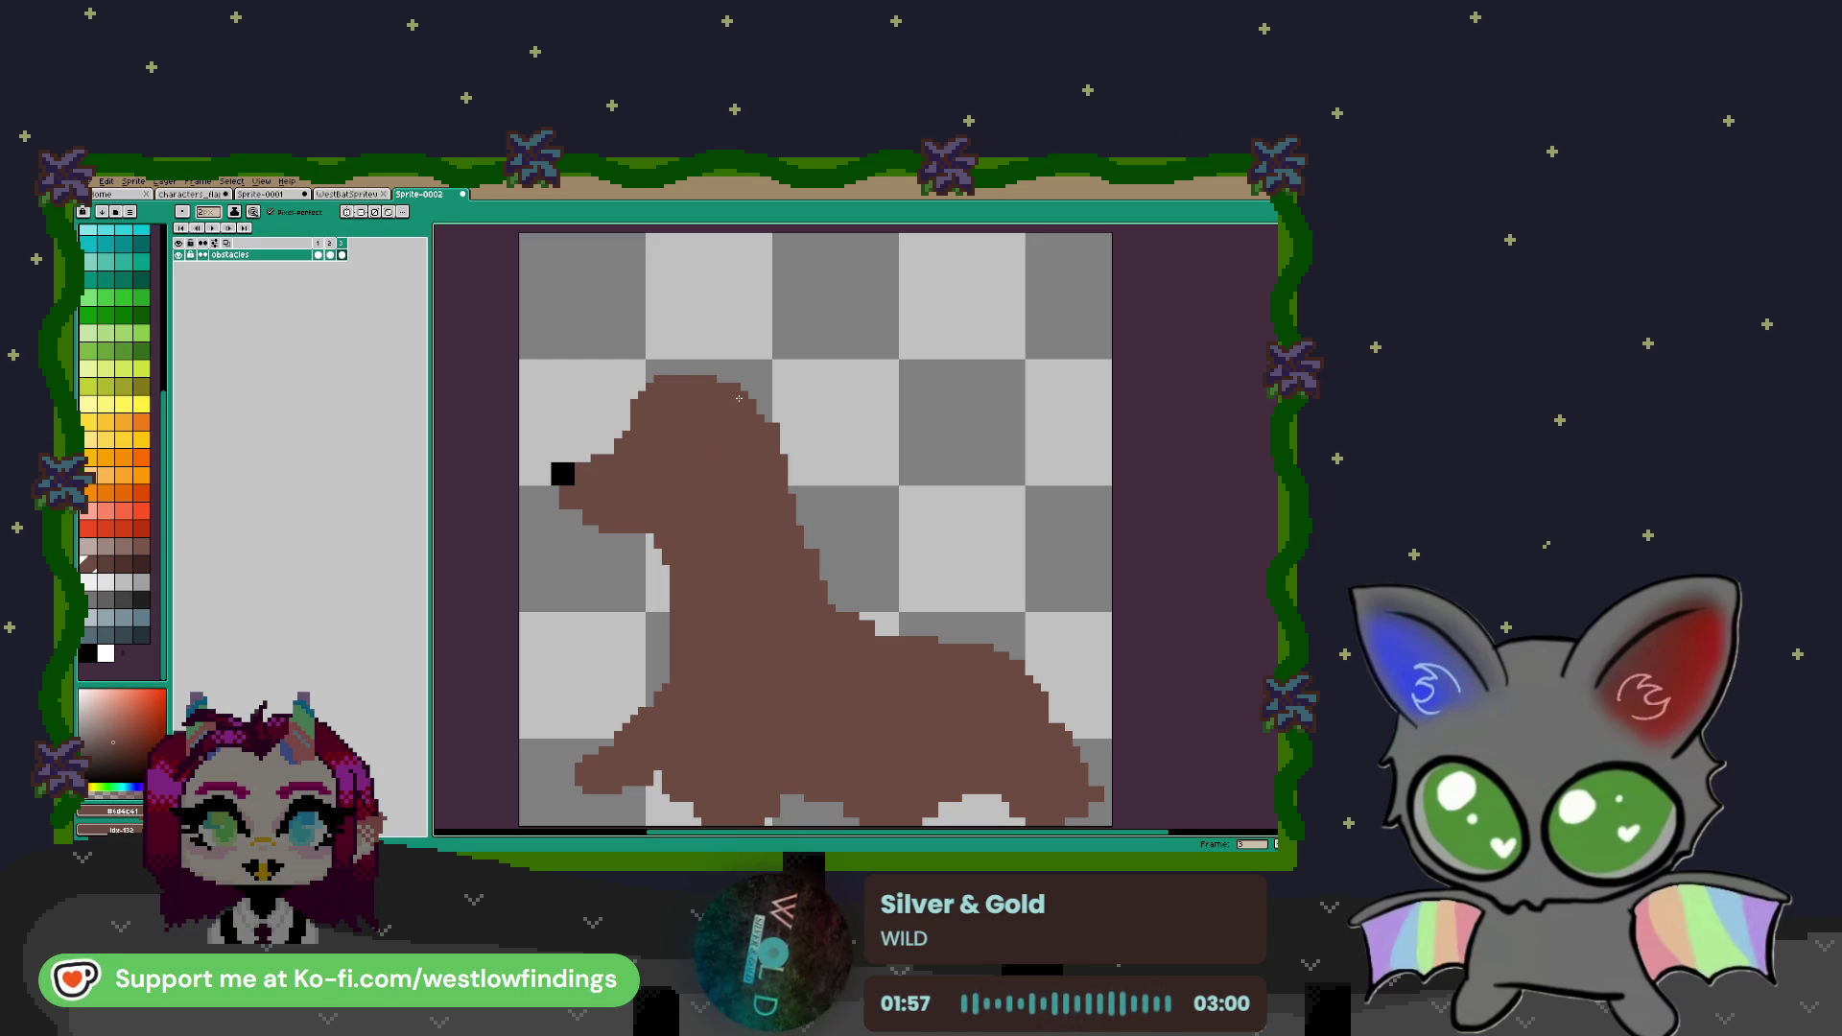
key("e")
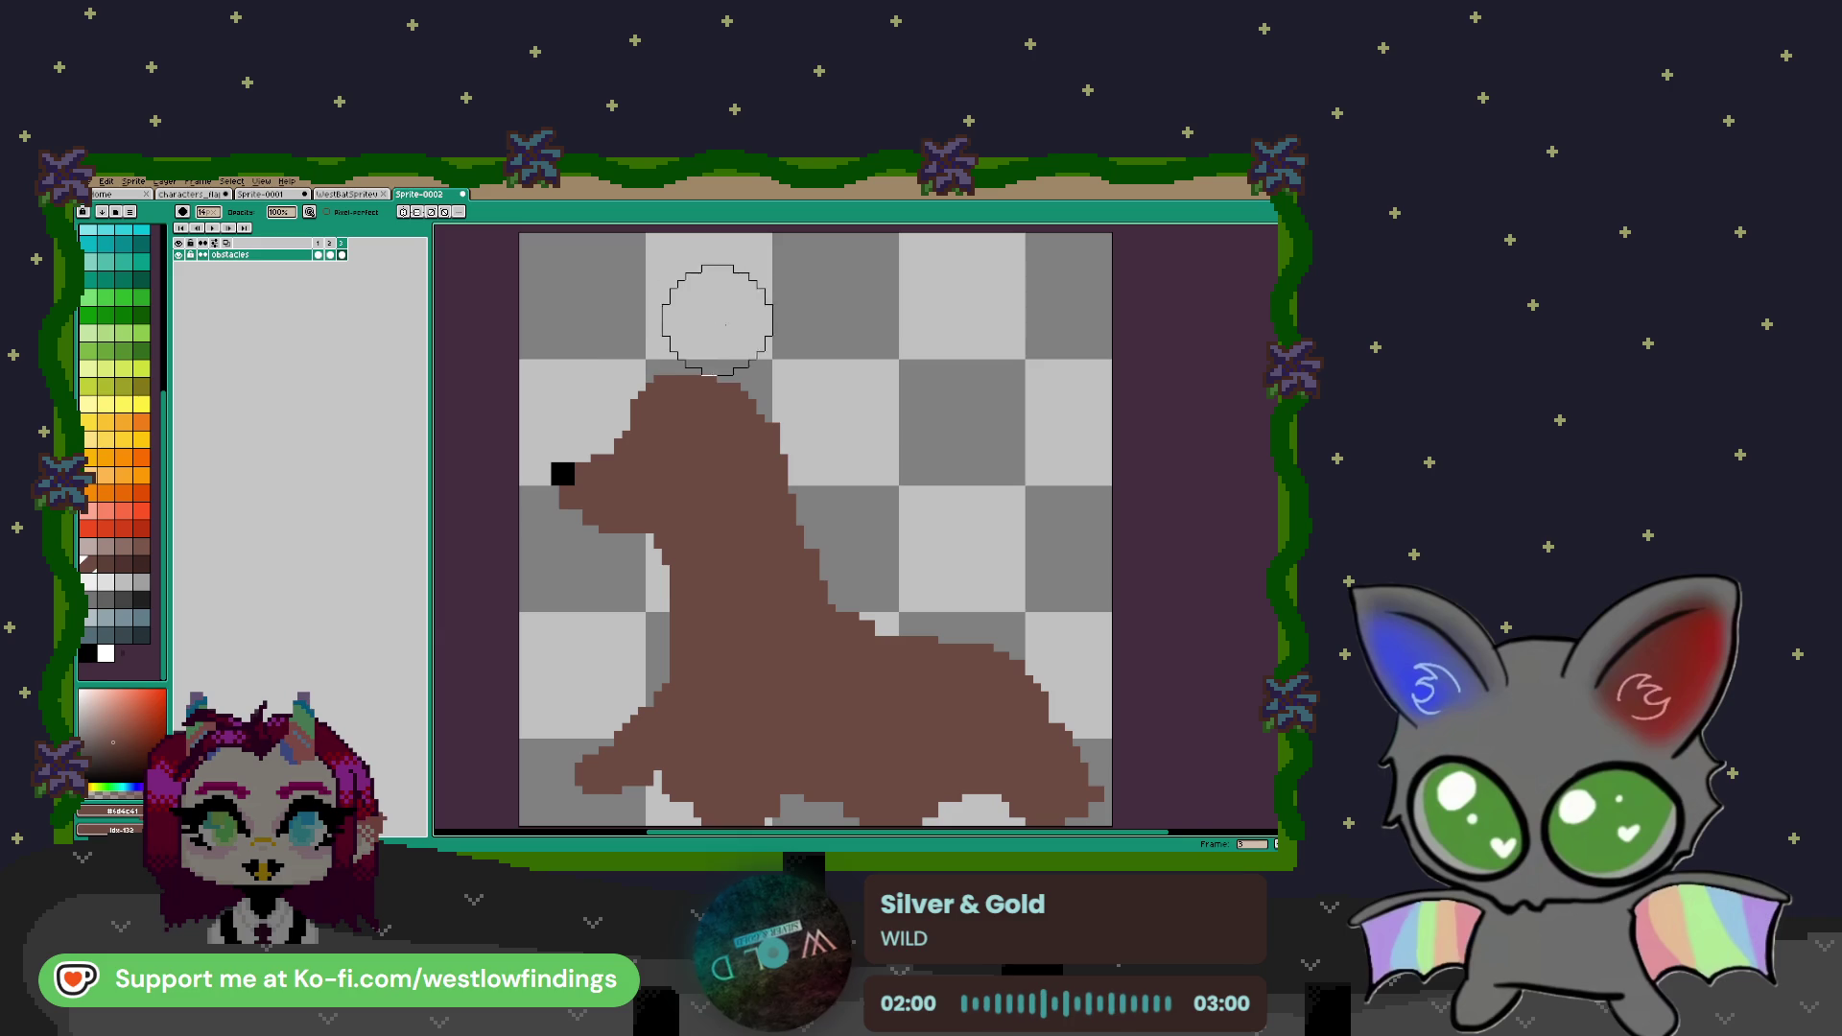
left_click(623, 351)
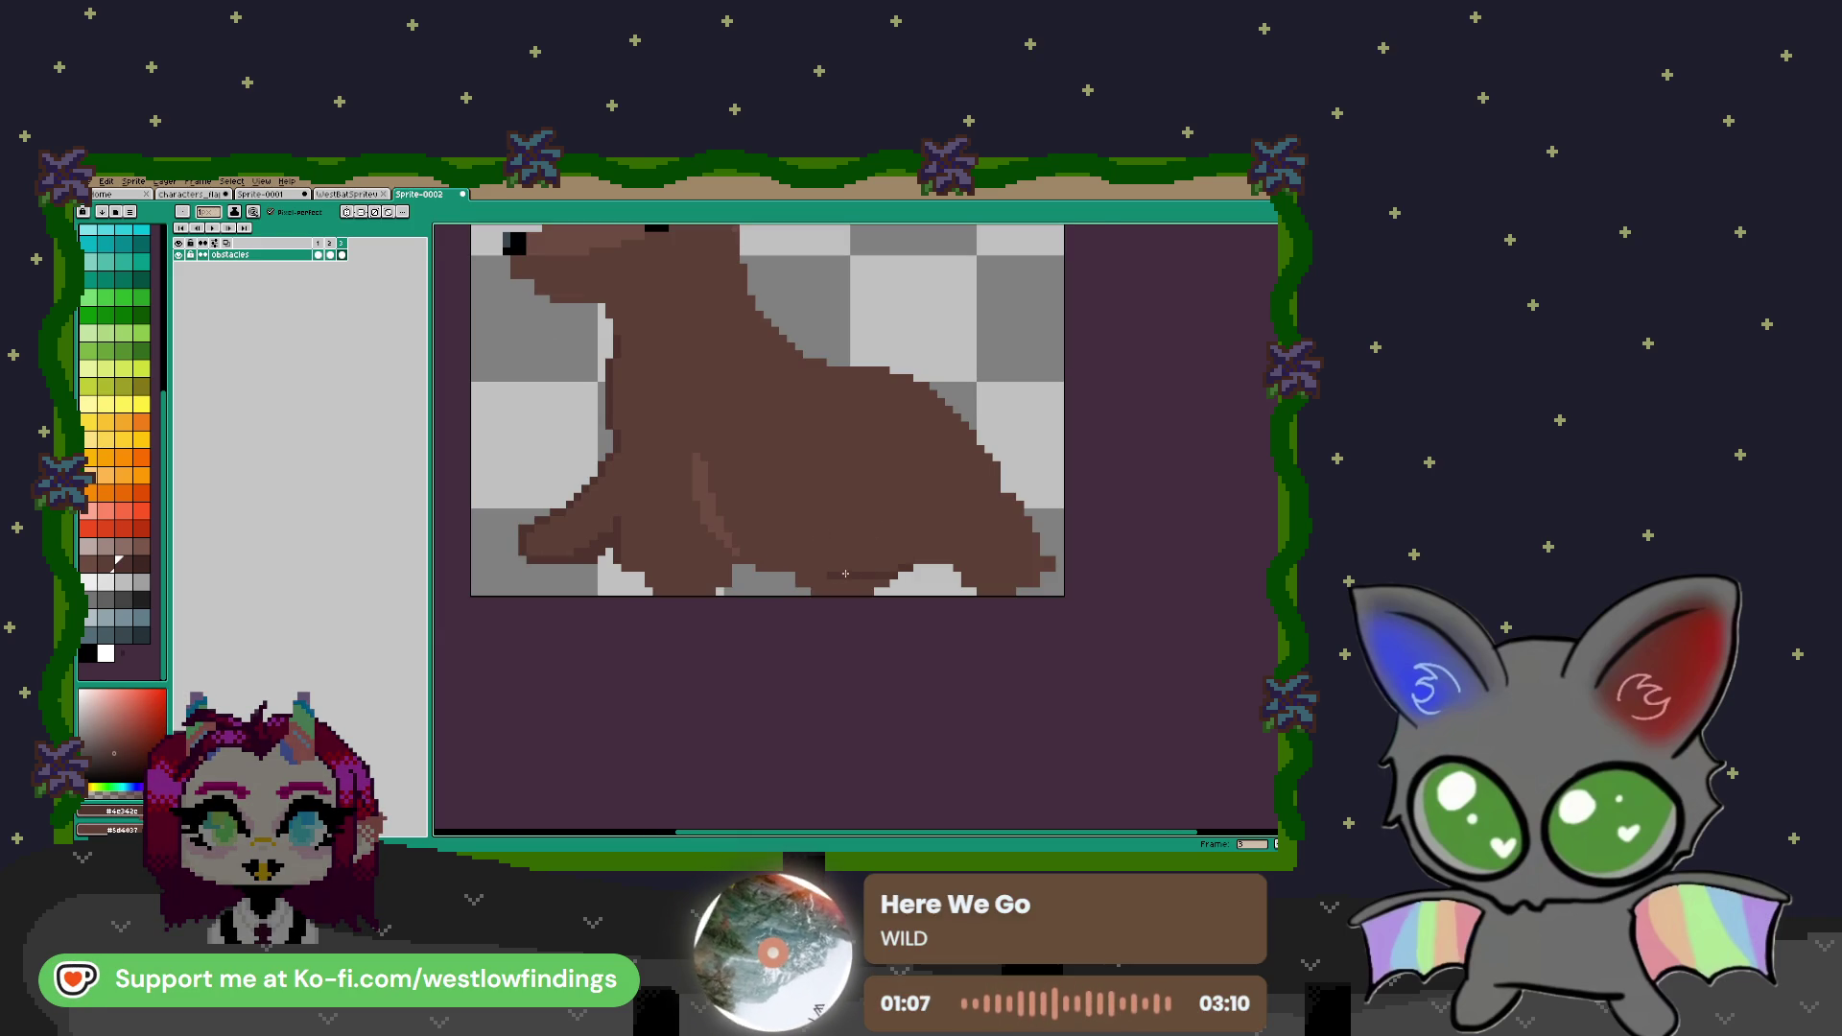
Draw a darker brown outline along the seal's bottom edge, extending it toward the front
left_click_drag(892, 569, 833, 571)
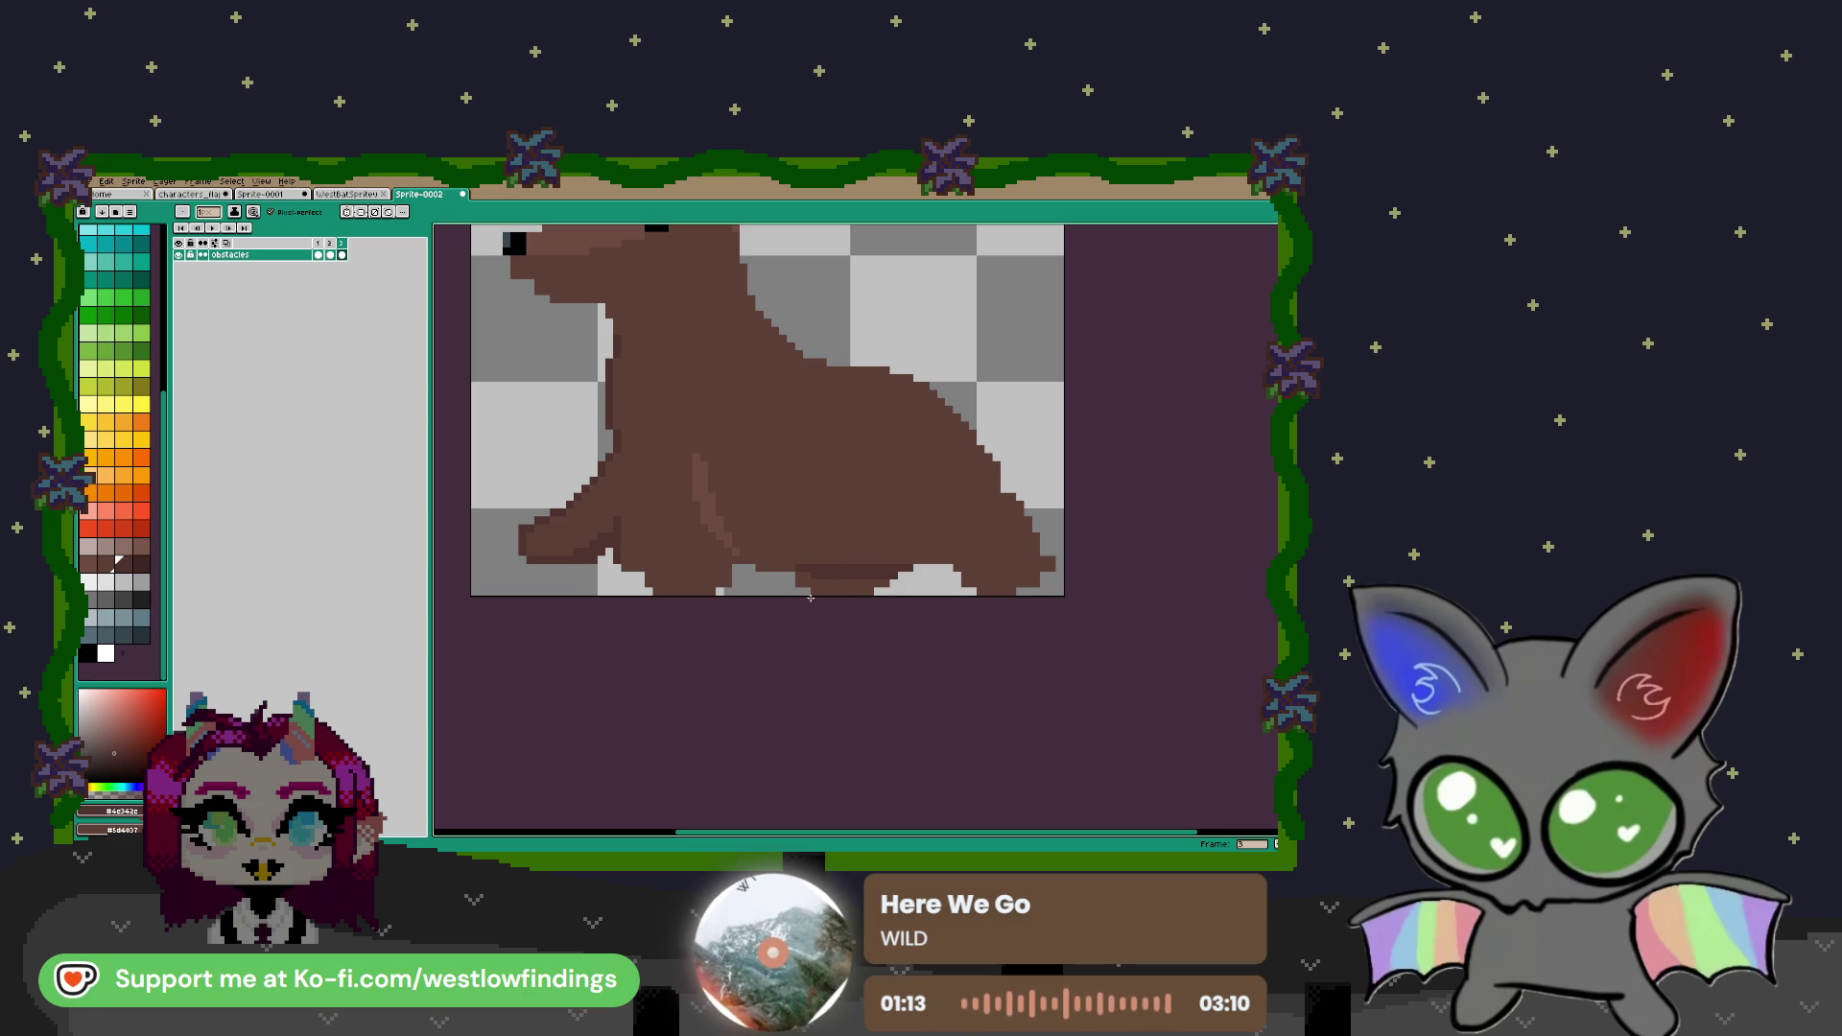
key("e")
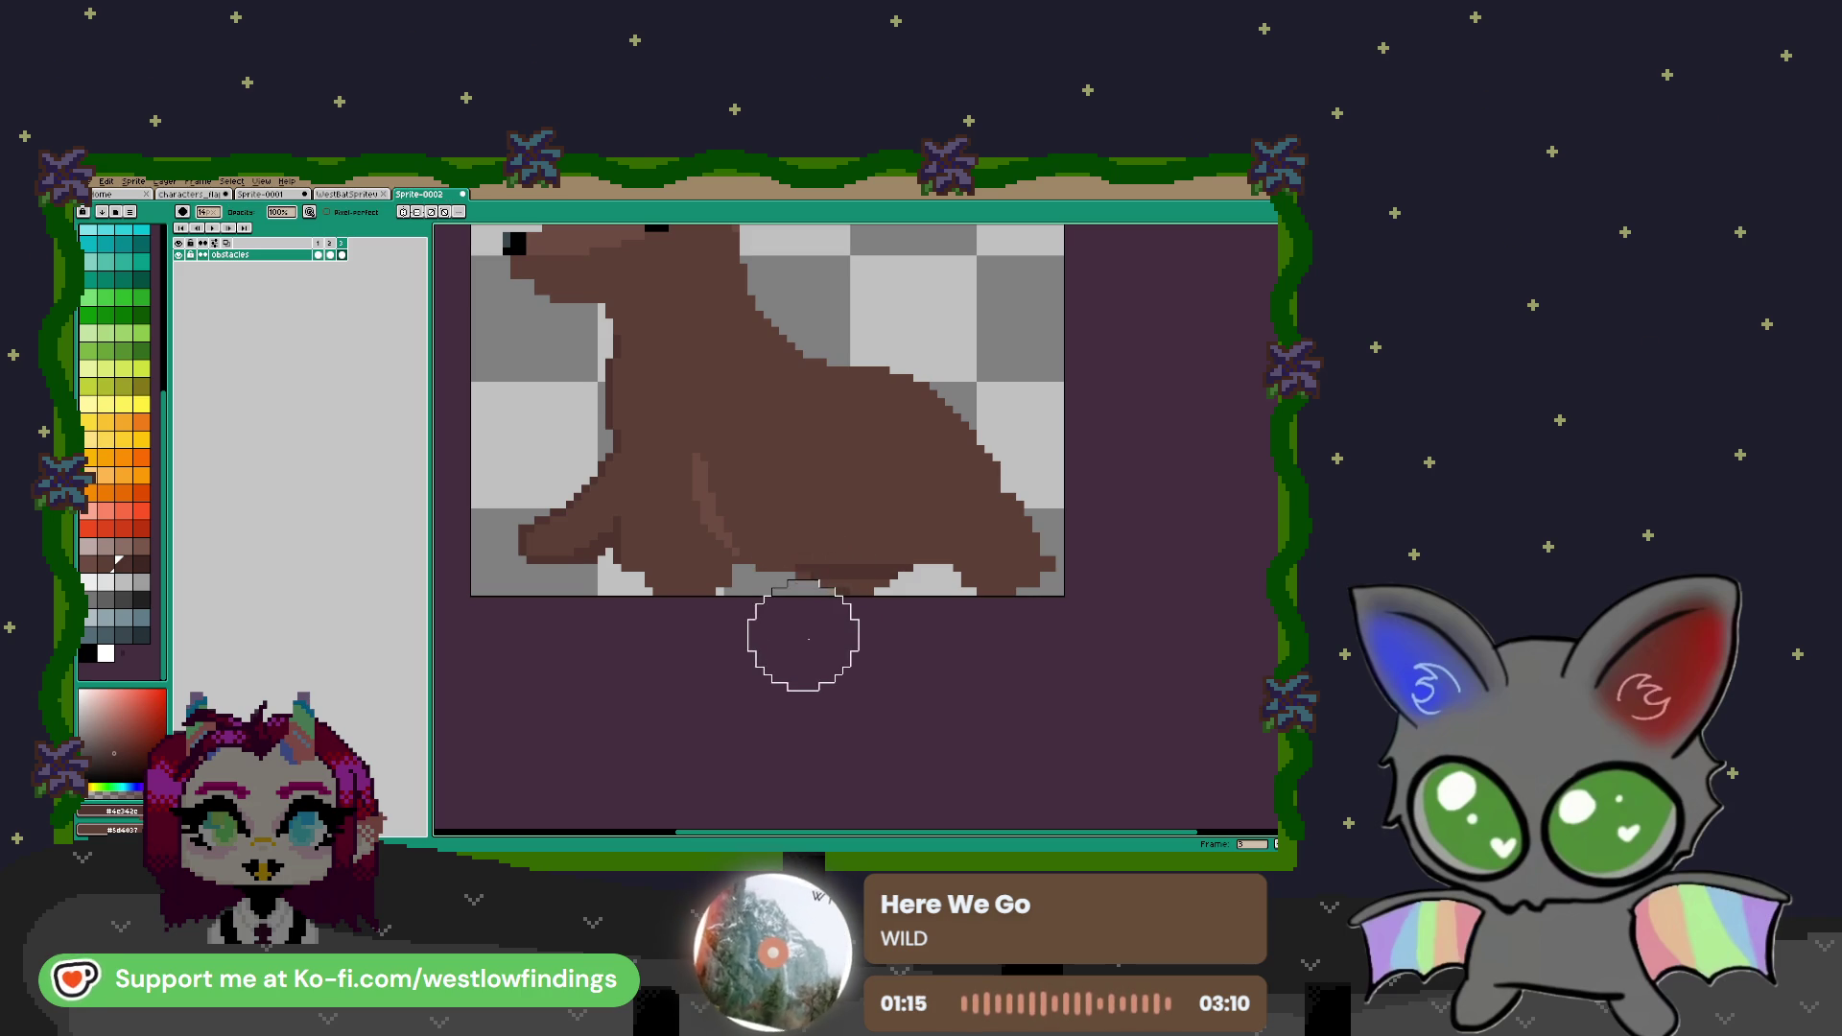
key("v")
key("b")
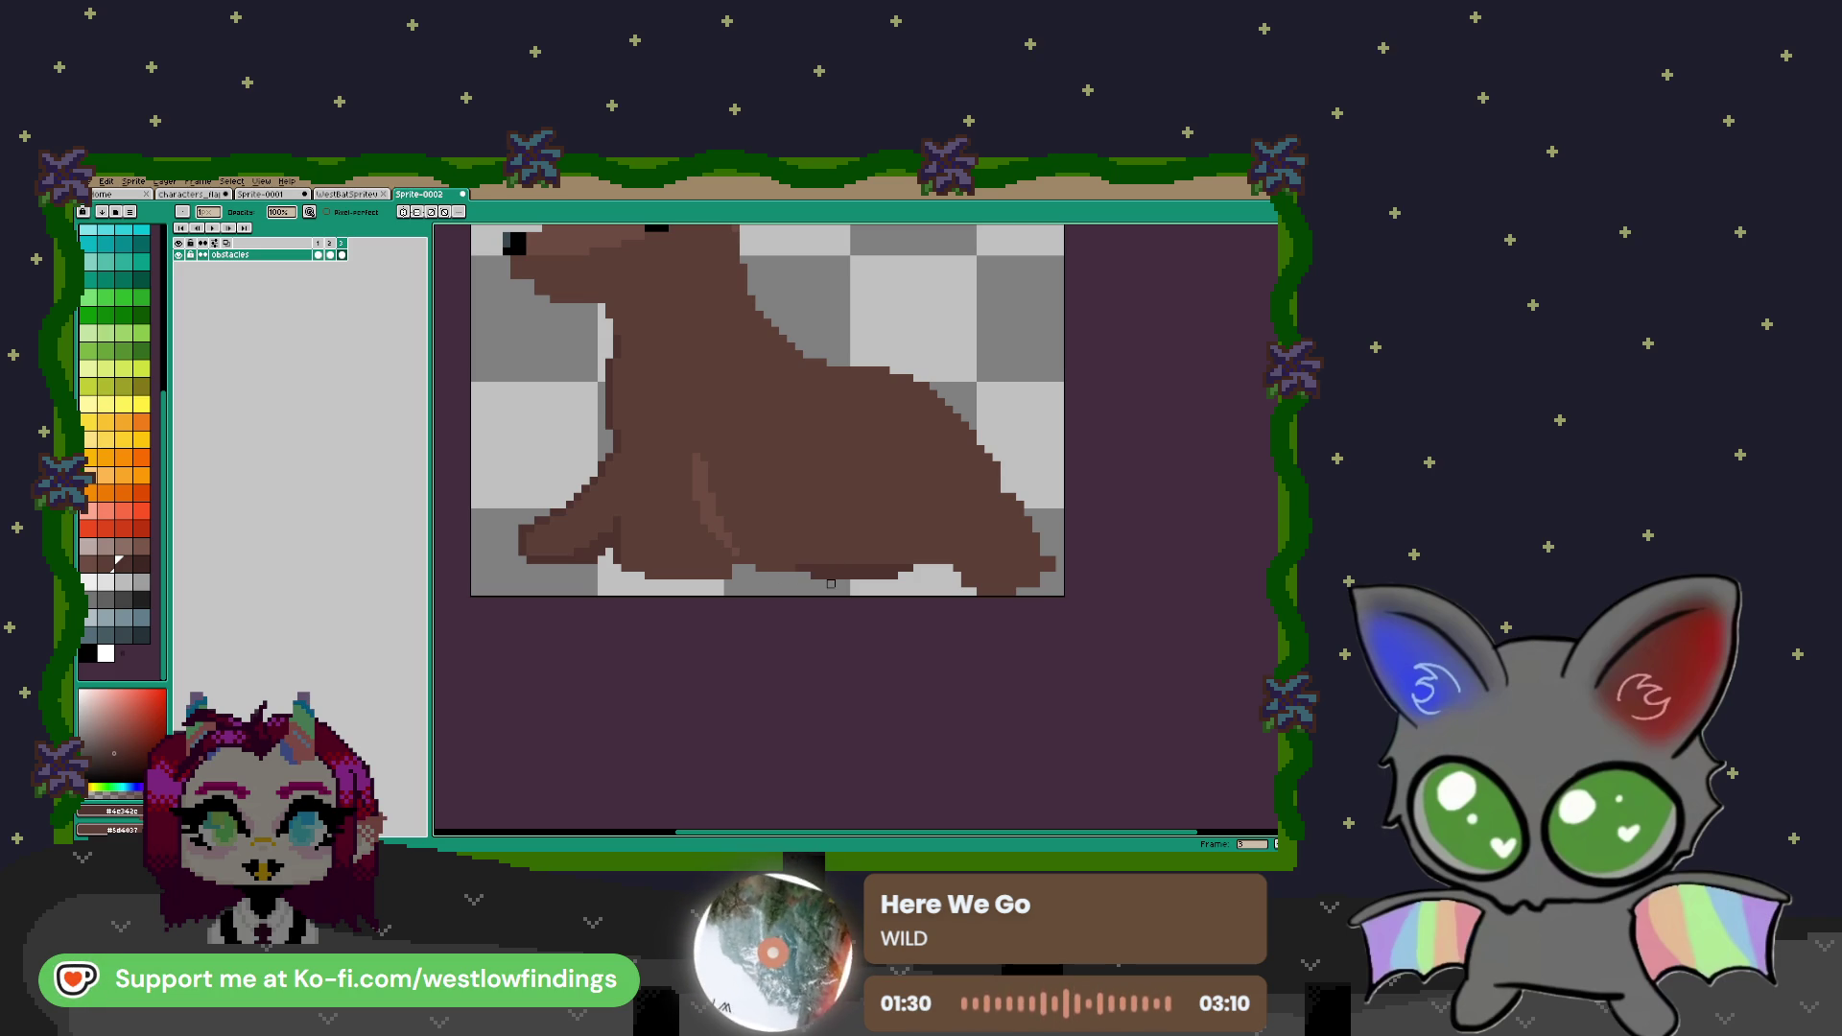
left_click(818, 558, "alt")
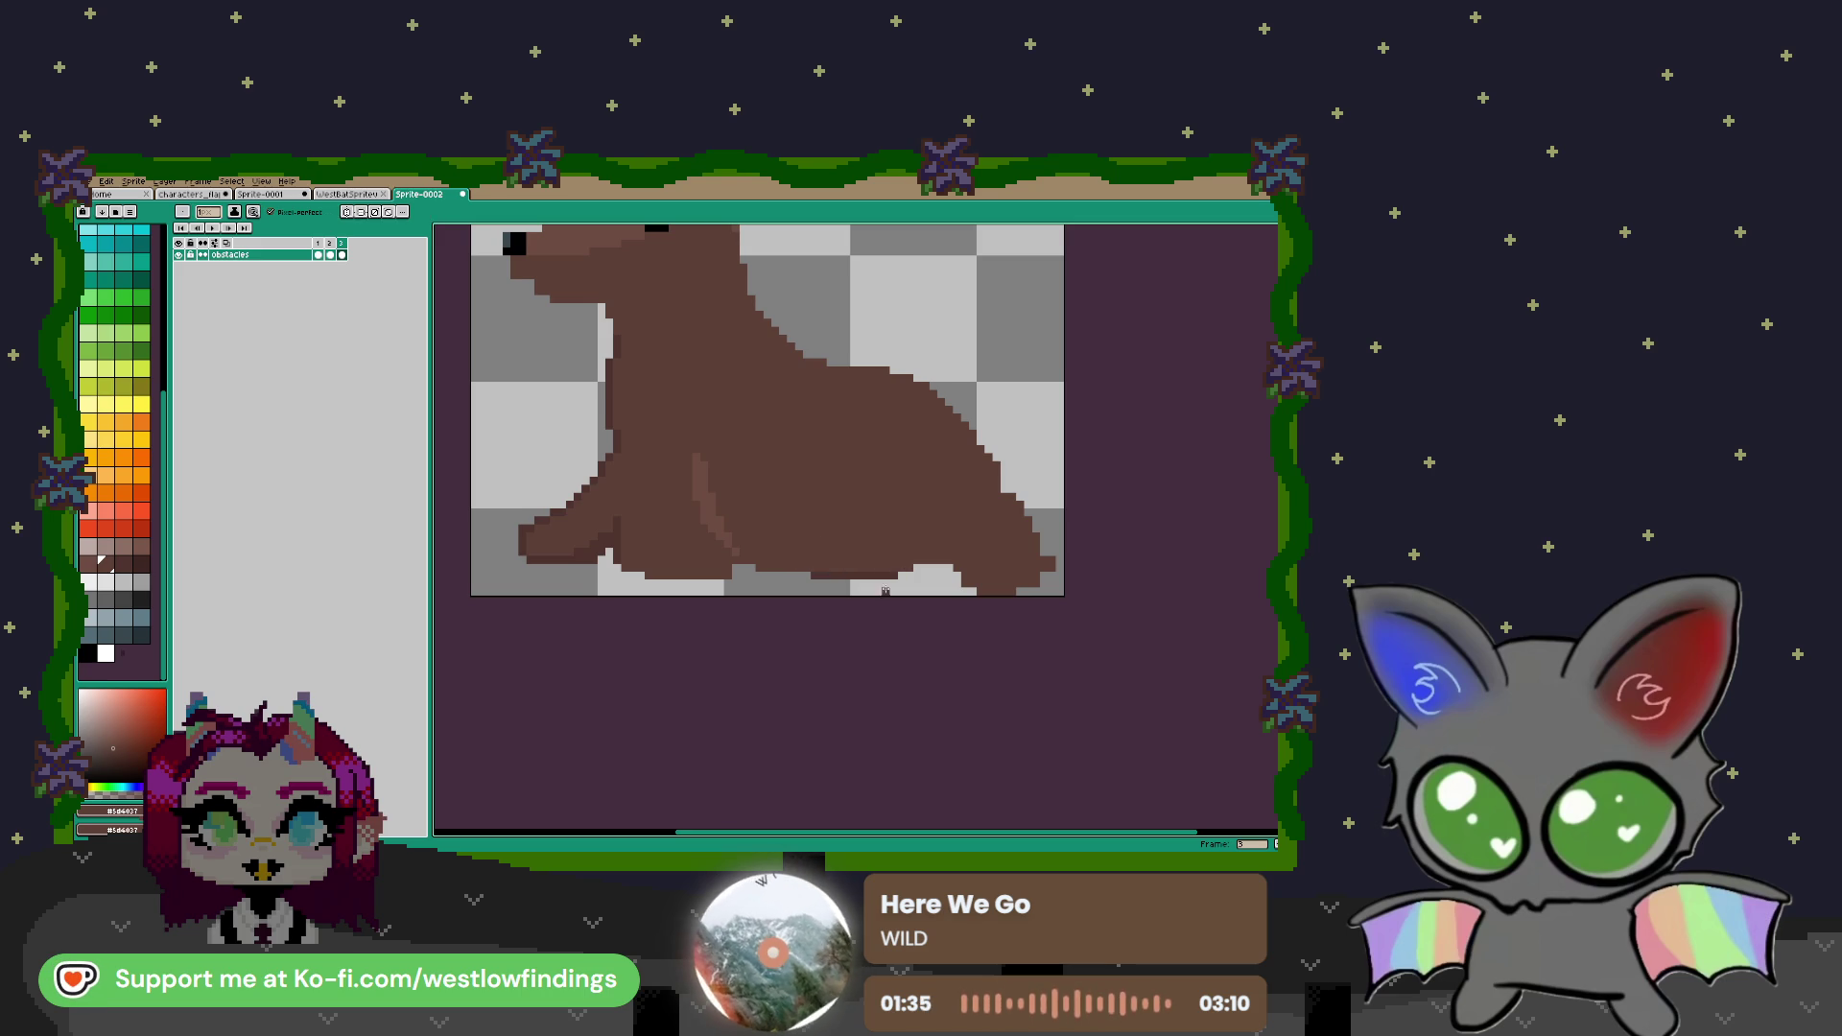
left_click(891, 573, "alt")
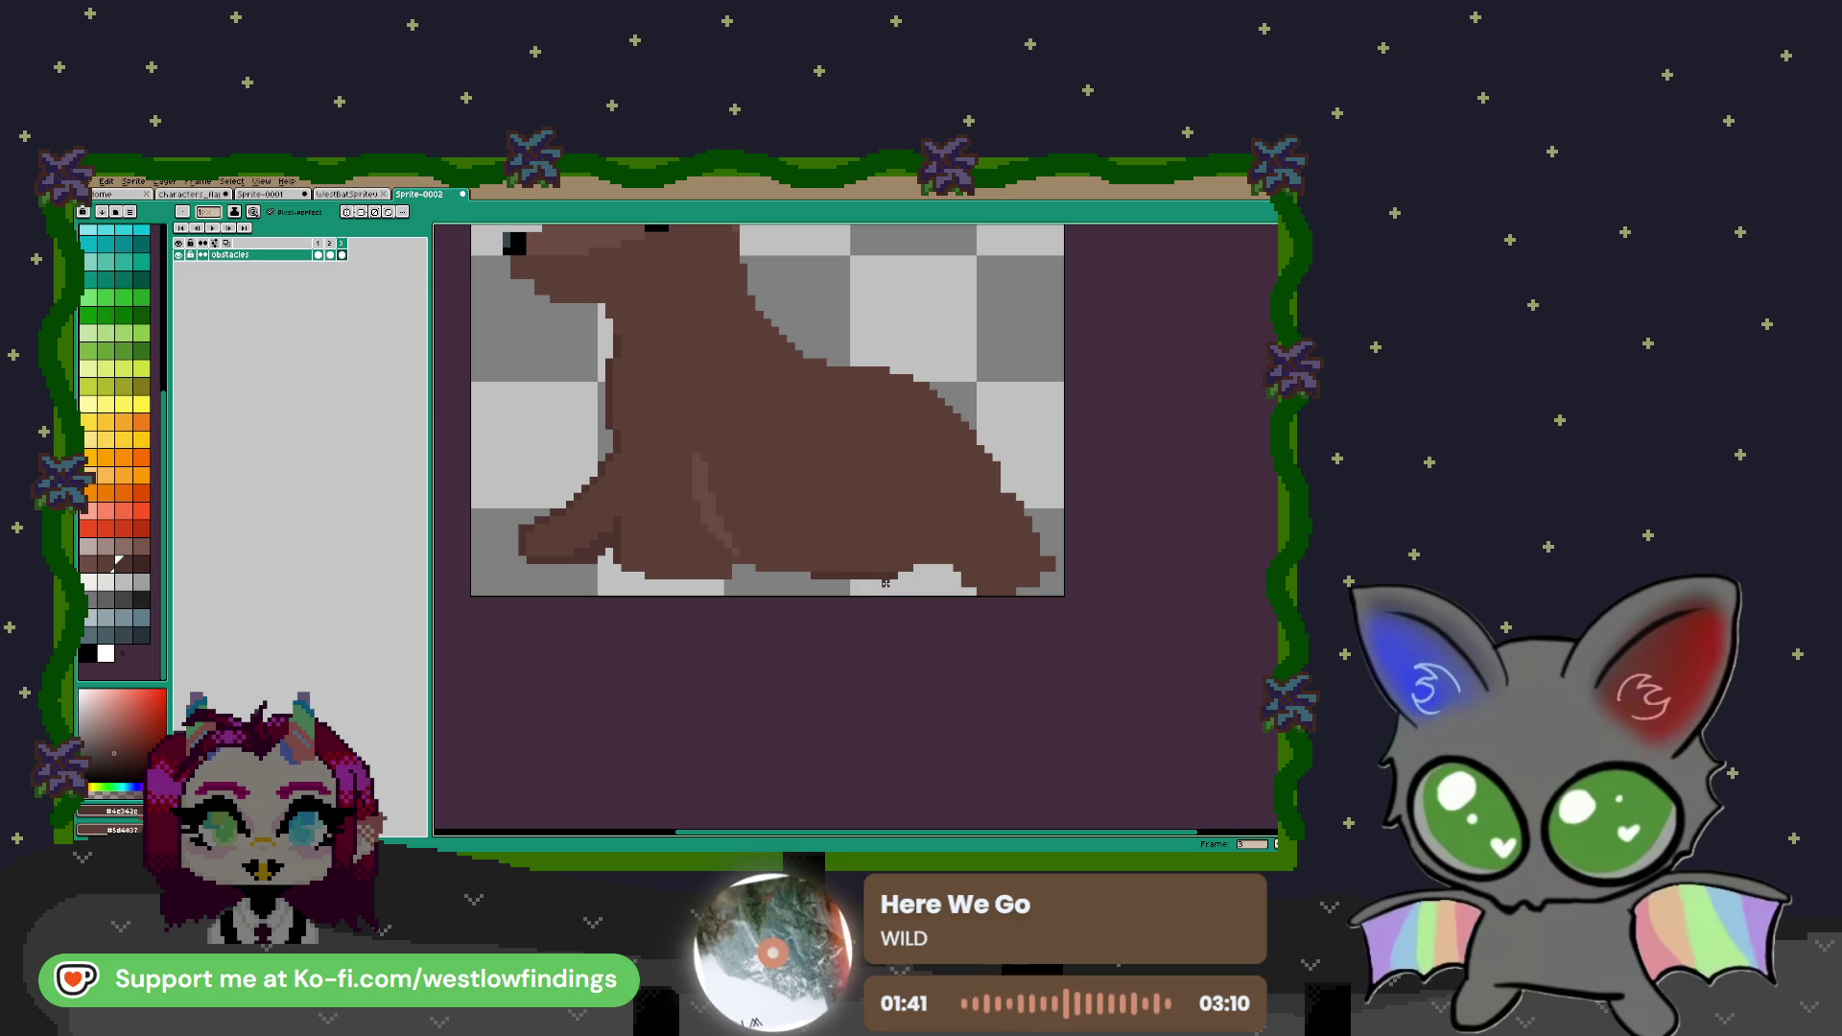
left_click_drag(886, 582, 801, 584)
left_click(710, 556, "alt")
left_click_drag(646, 584, 730, 582)
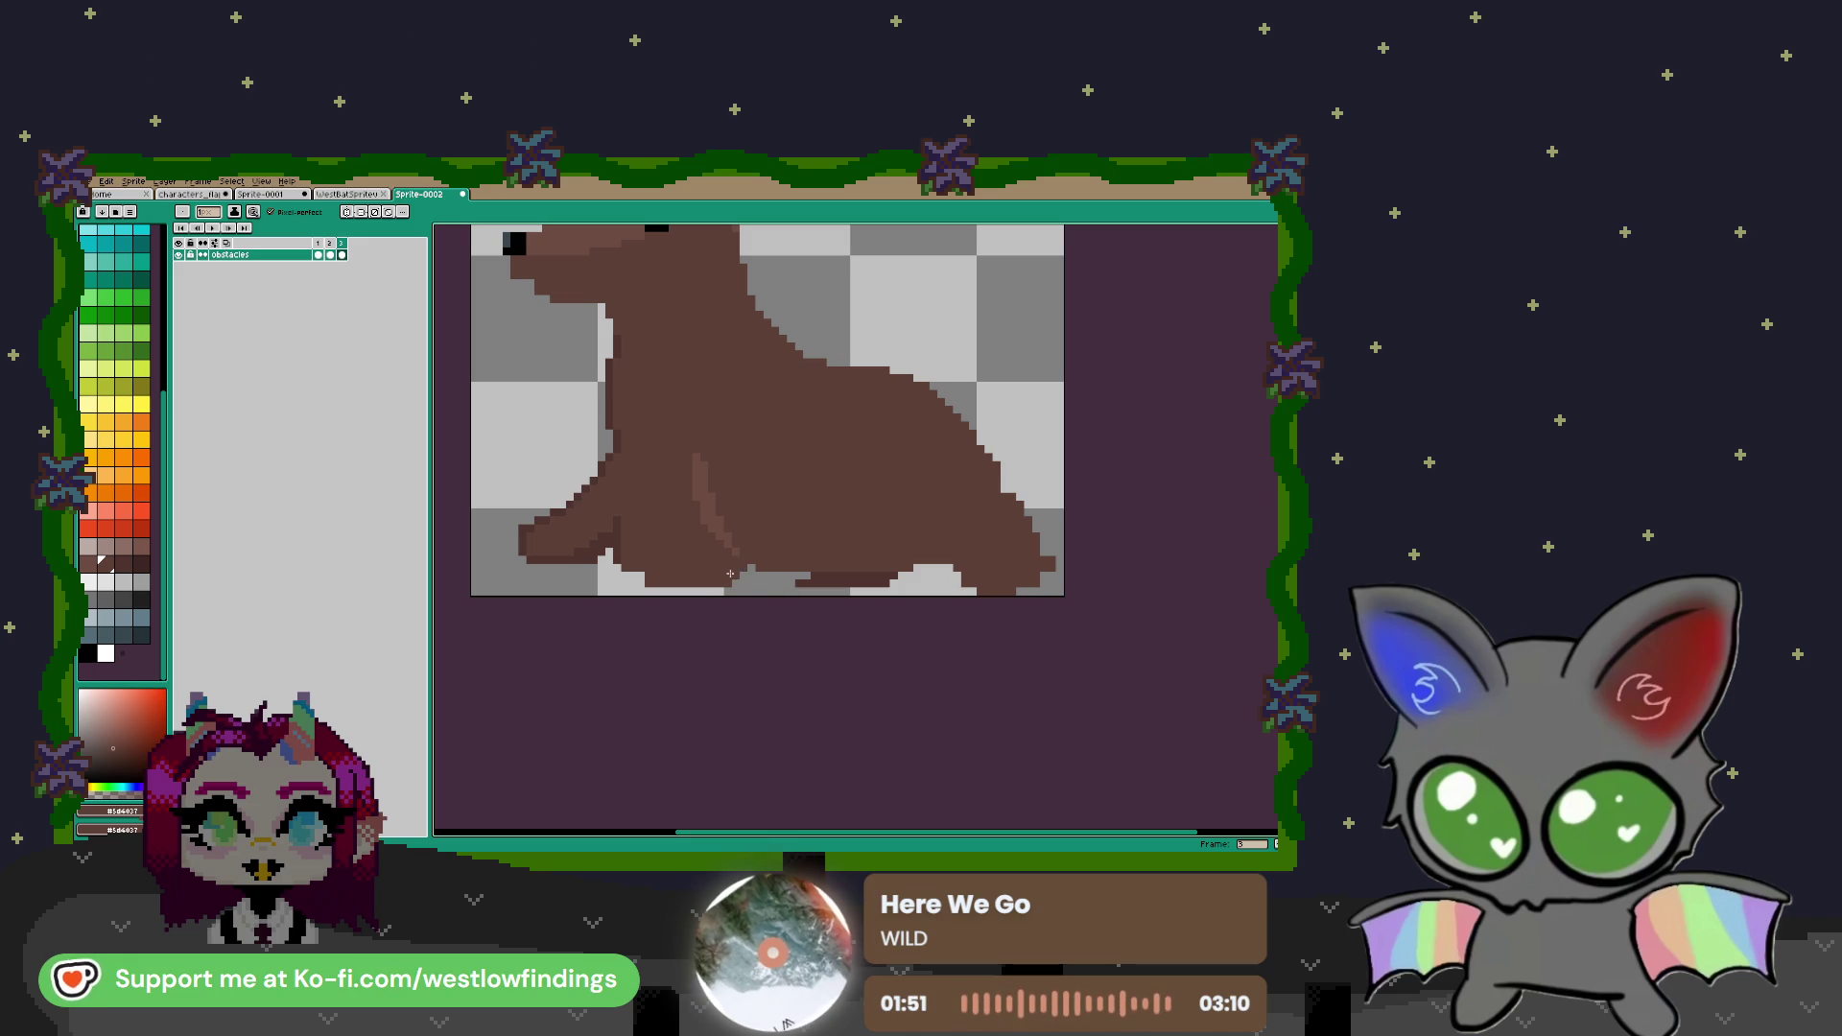
Sample the darker brown and darken the light streak on the body
key("i")
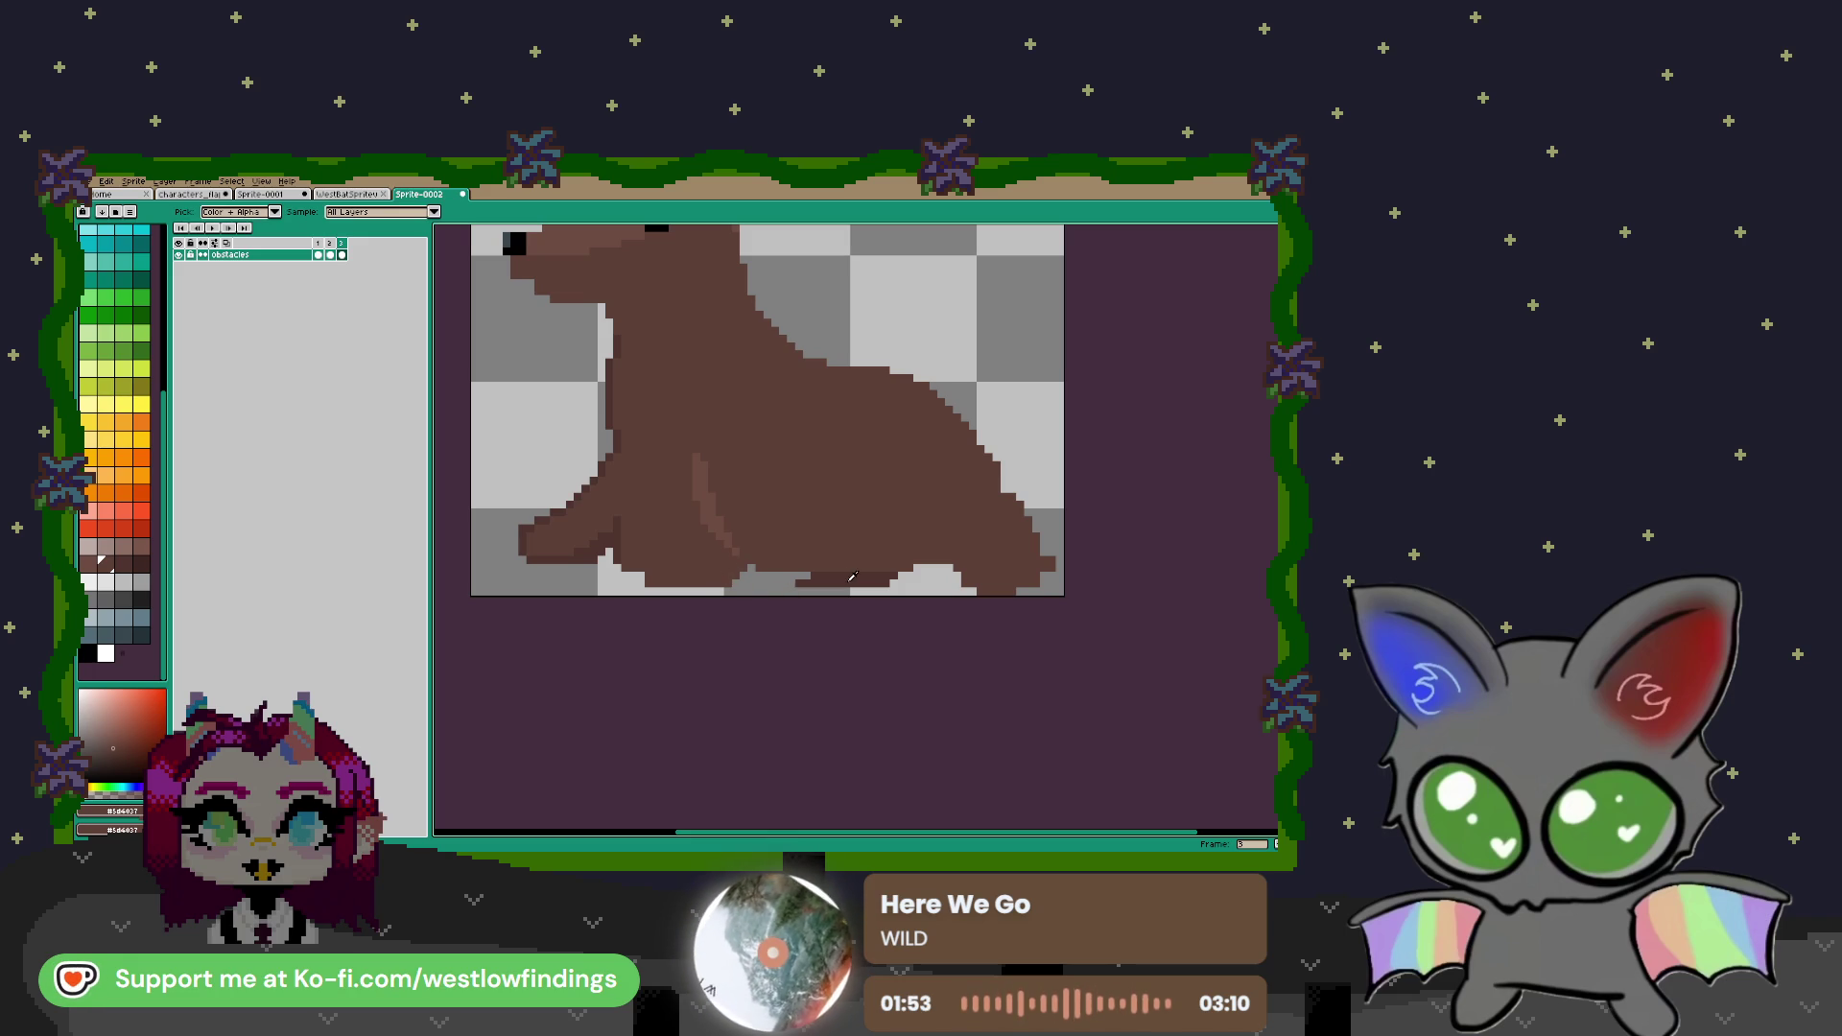
left_click(814, 579)
key("b")
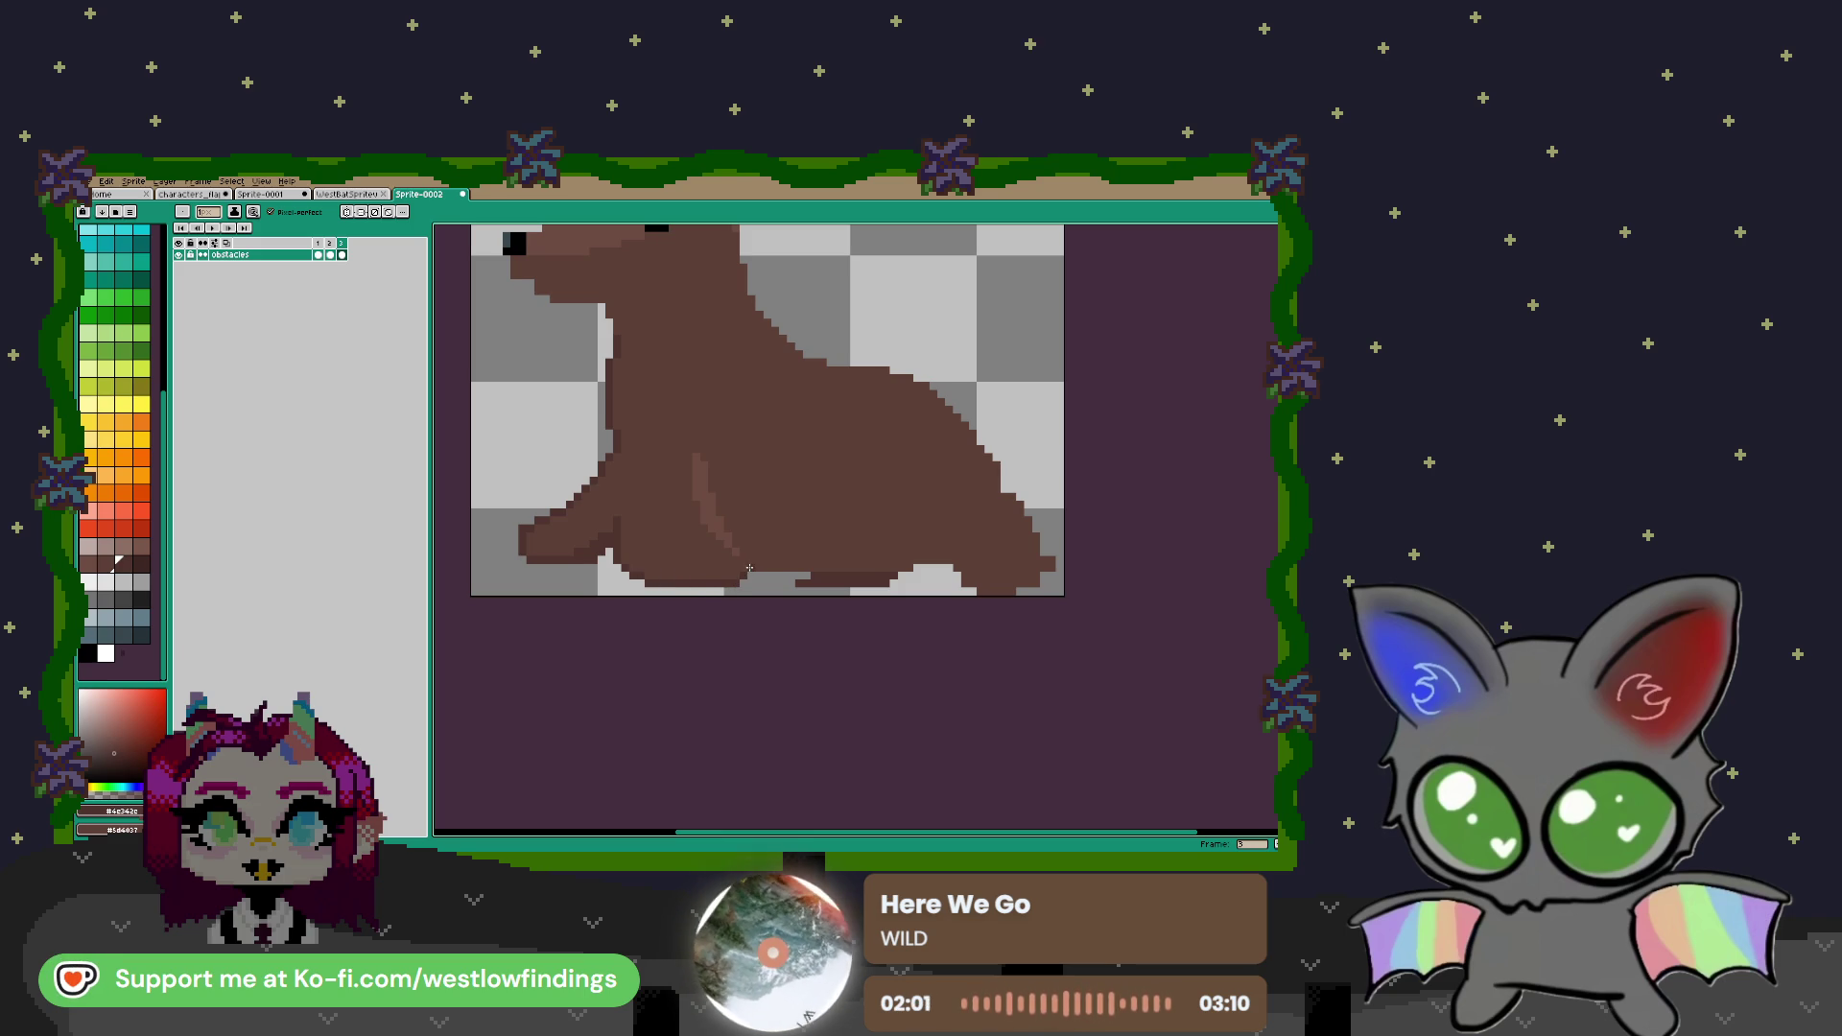
left_click_drag(708, 472, 742, 558)
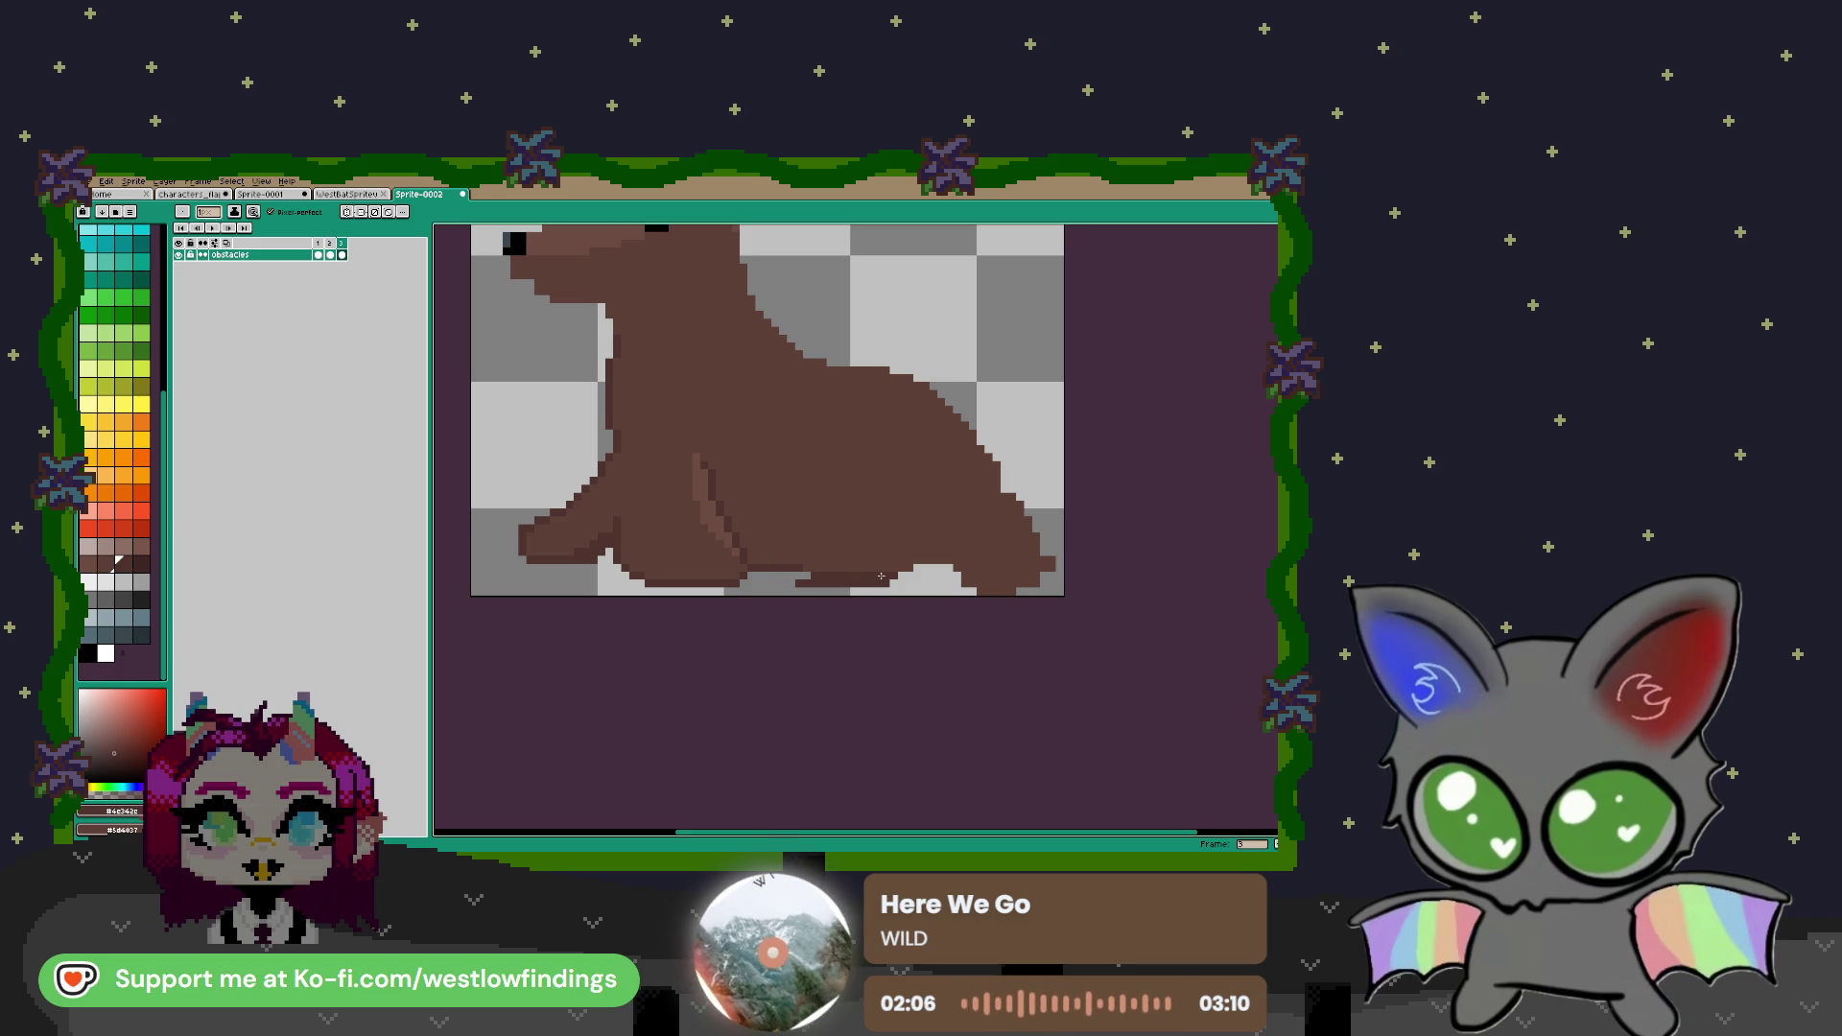
Shade the lower edge, back flipper, underside and tail edge with darker brown #4e342e
left_click(142, 565)
mouse_move(820, 573)
left_mouse_down()
mouse_move(896, 576)
mouse_move(798, 582)
left_mouse_up()
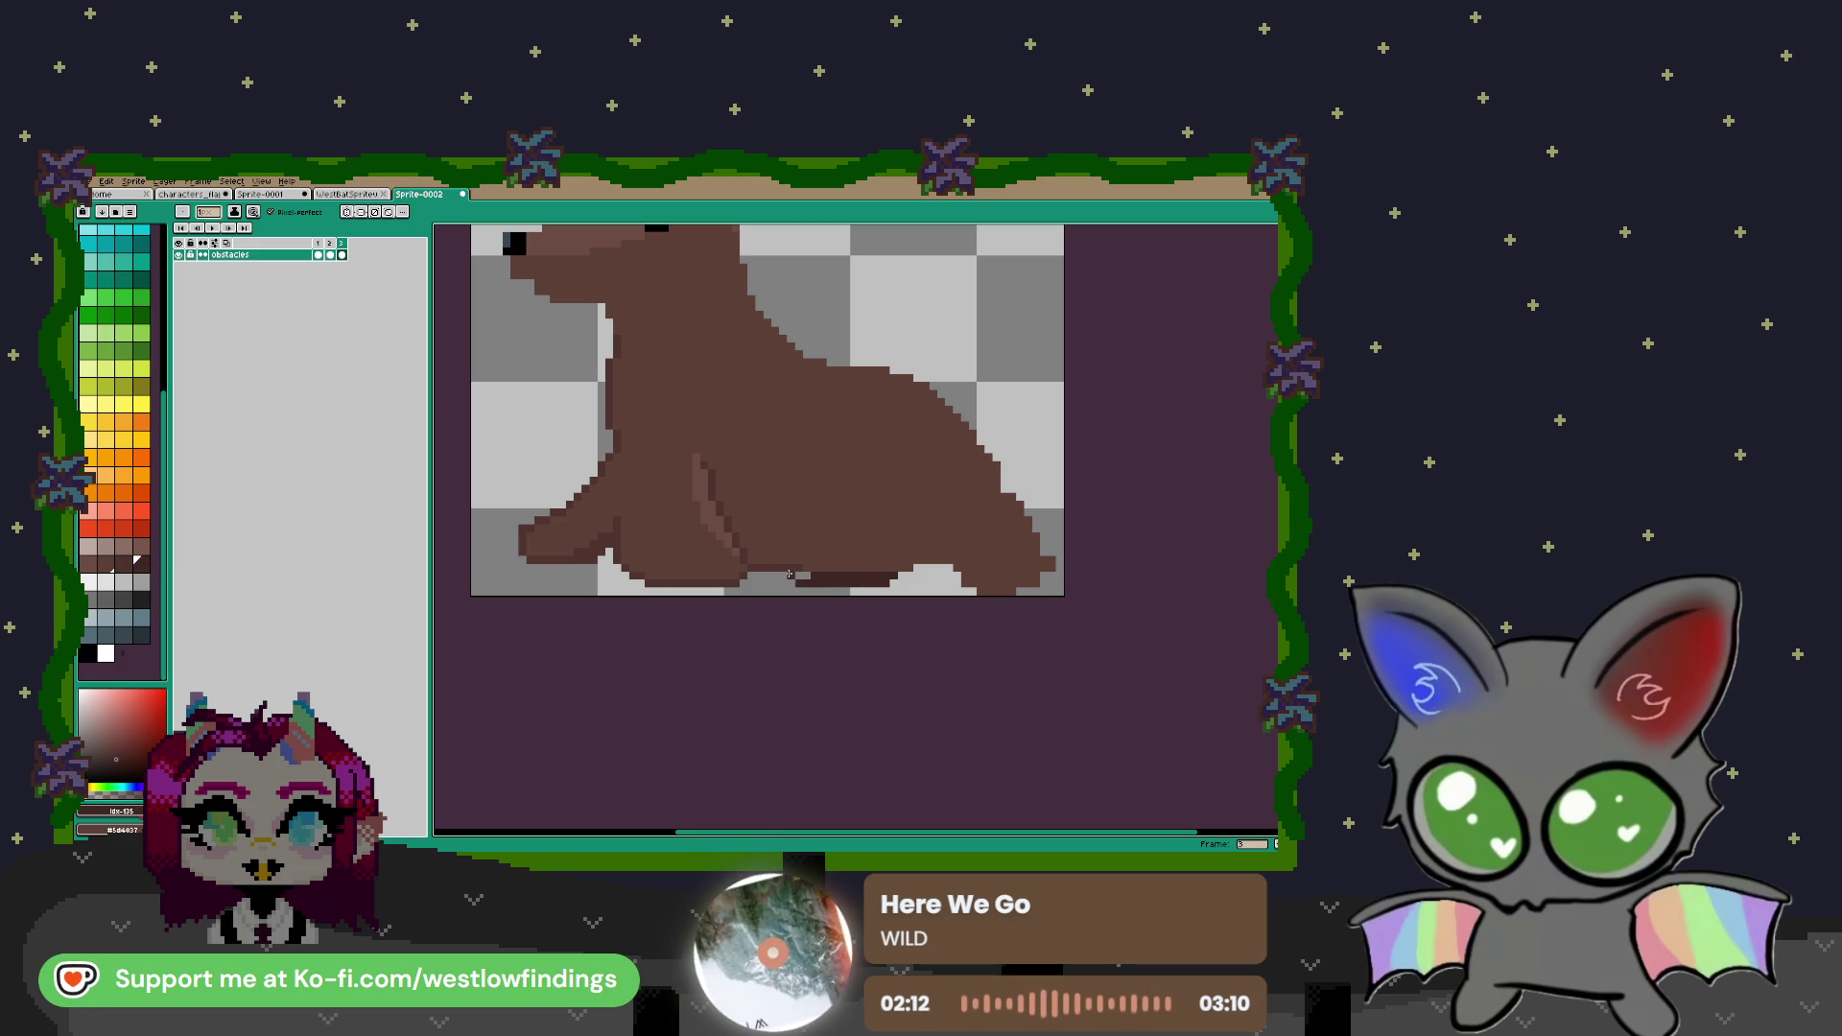
left_click(796, 577, "alt")
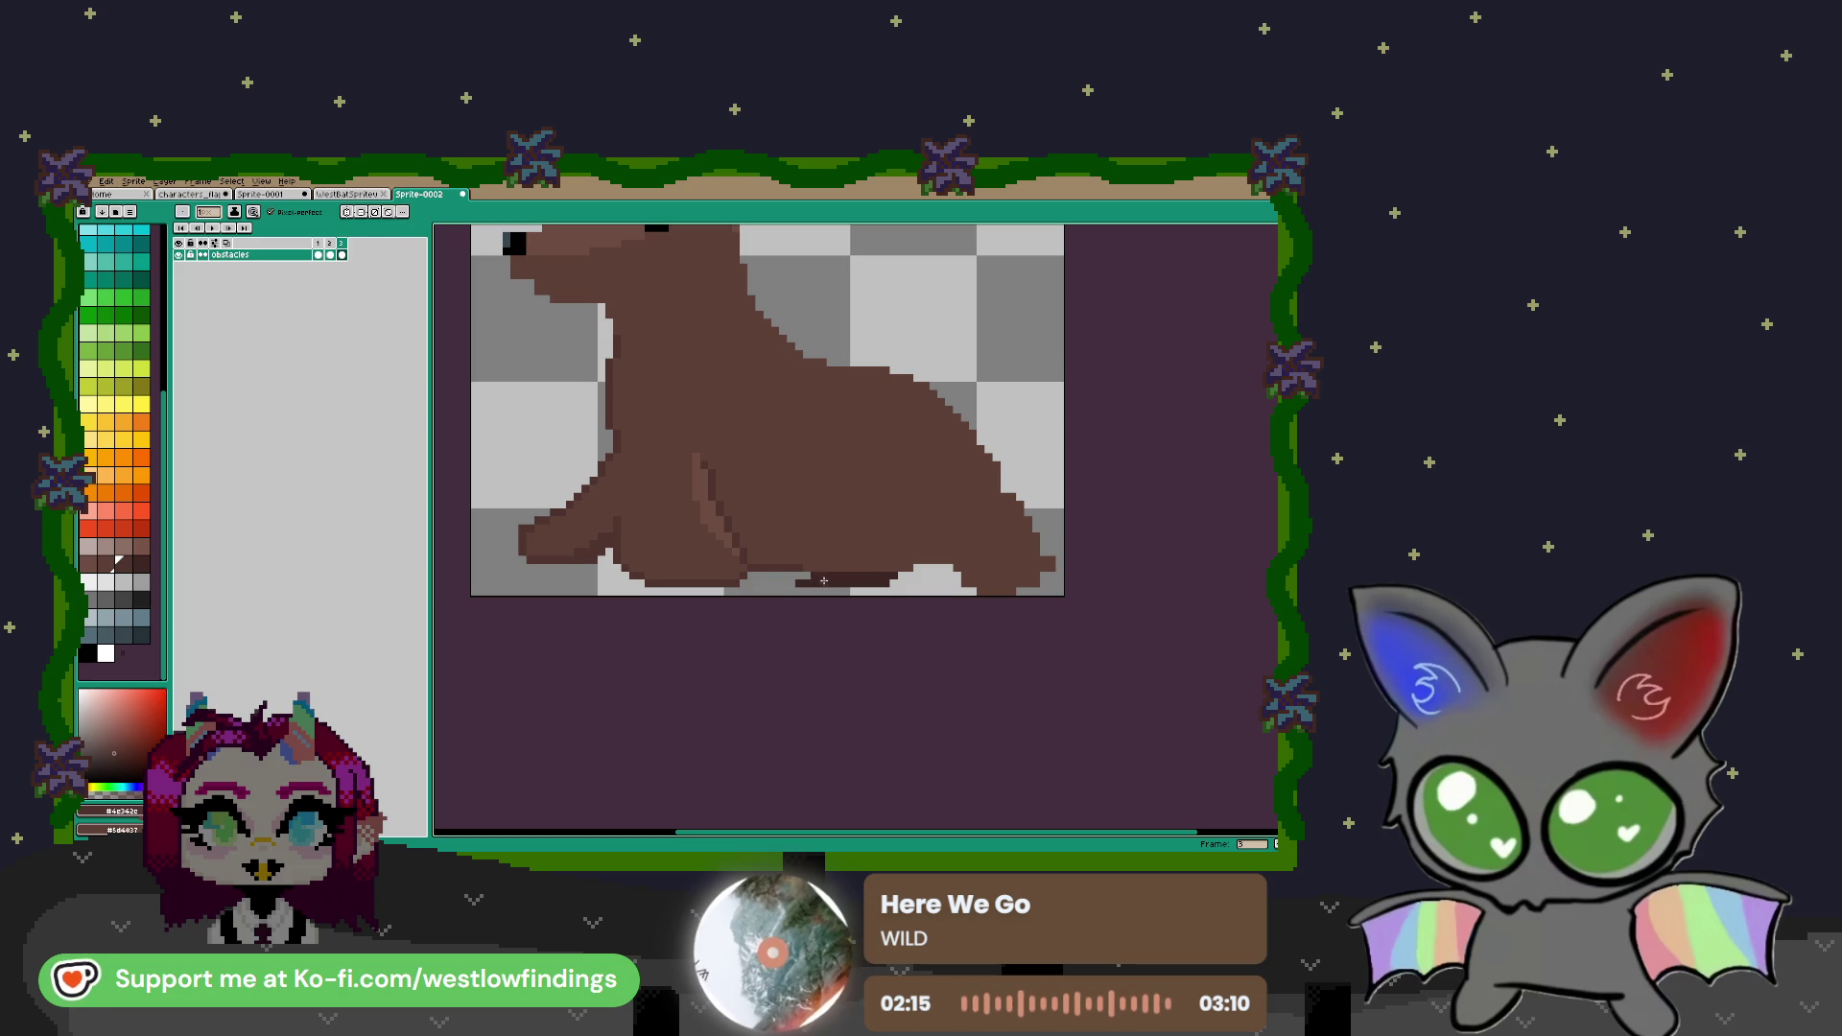
left_click_drag(804, 571, 904, 568)
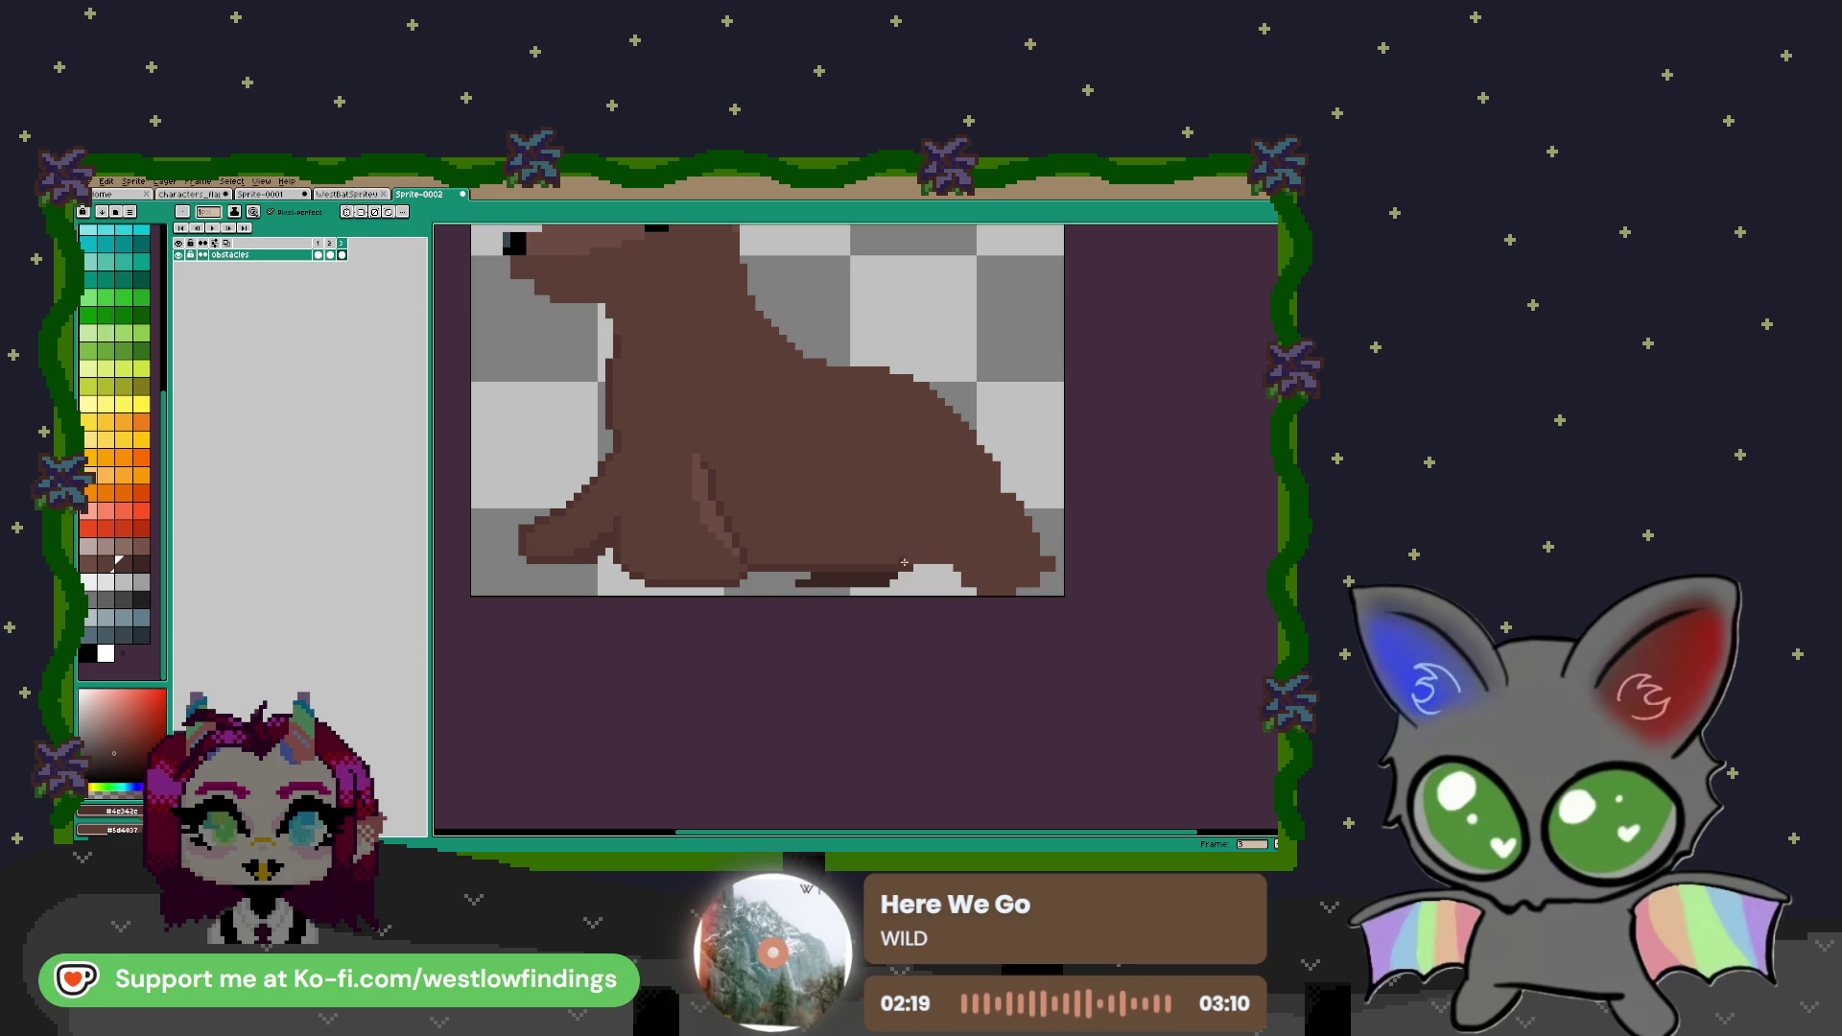
left_click_drag(807, 554, 896, 541)
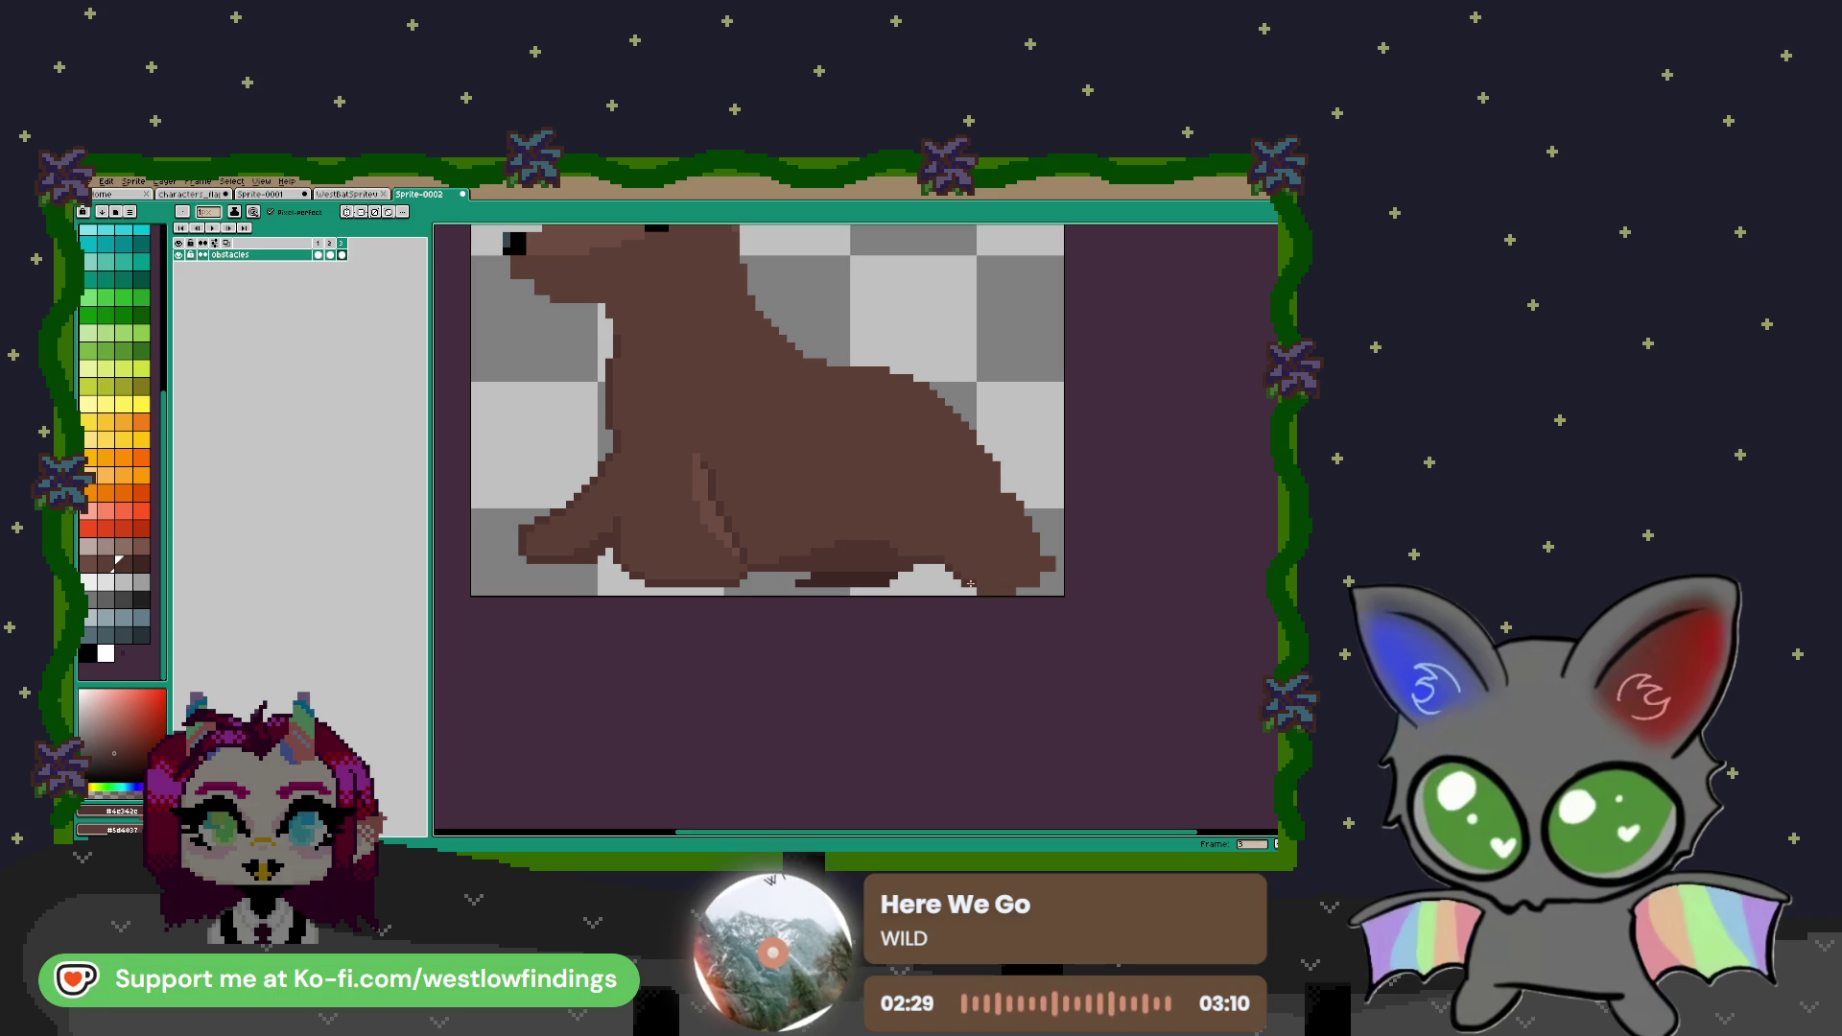
mouse_move(983, 582)
left_mouse_down()
mouse_move(1039, 583)
mouse_move(994, 518)
mouse_move(991, 471)
mouse_move(1019, 518)
mouse_move(1013, 491)
mouse_move(1004, 513)
left_mouse_up()
key("e")
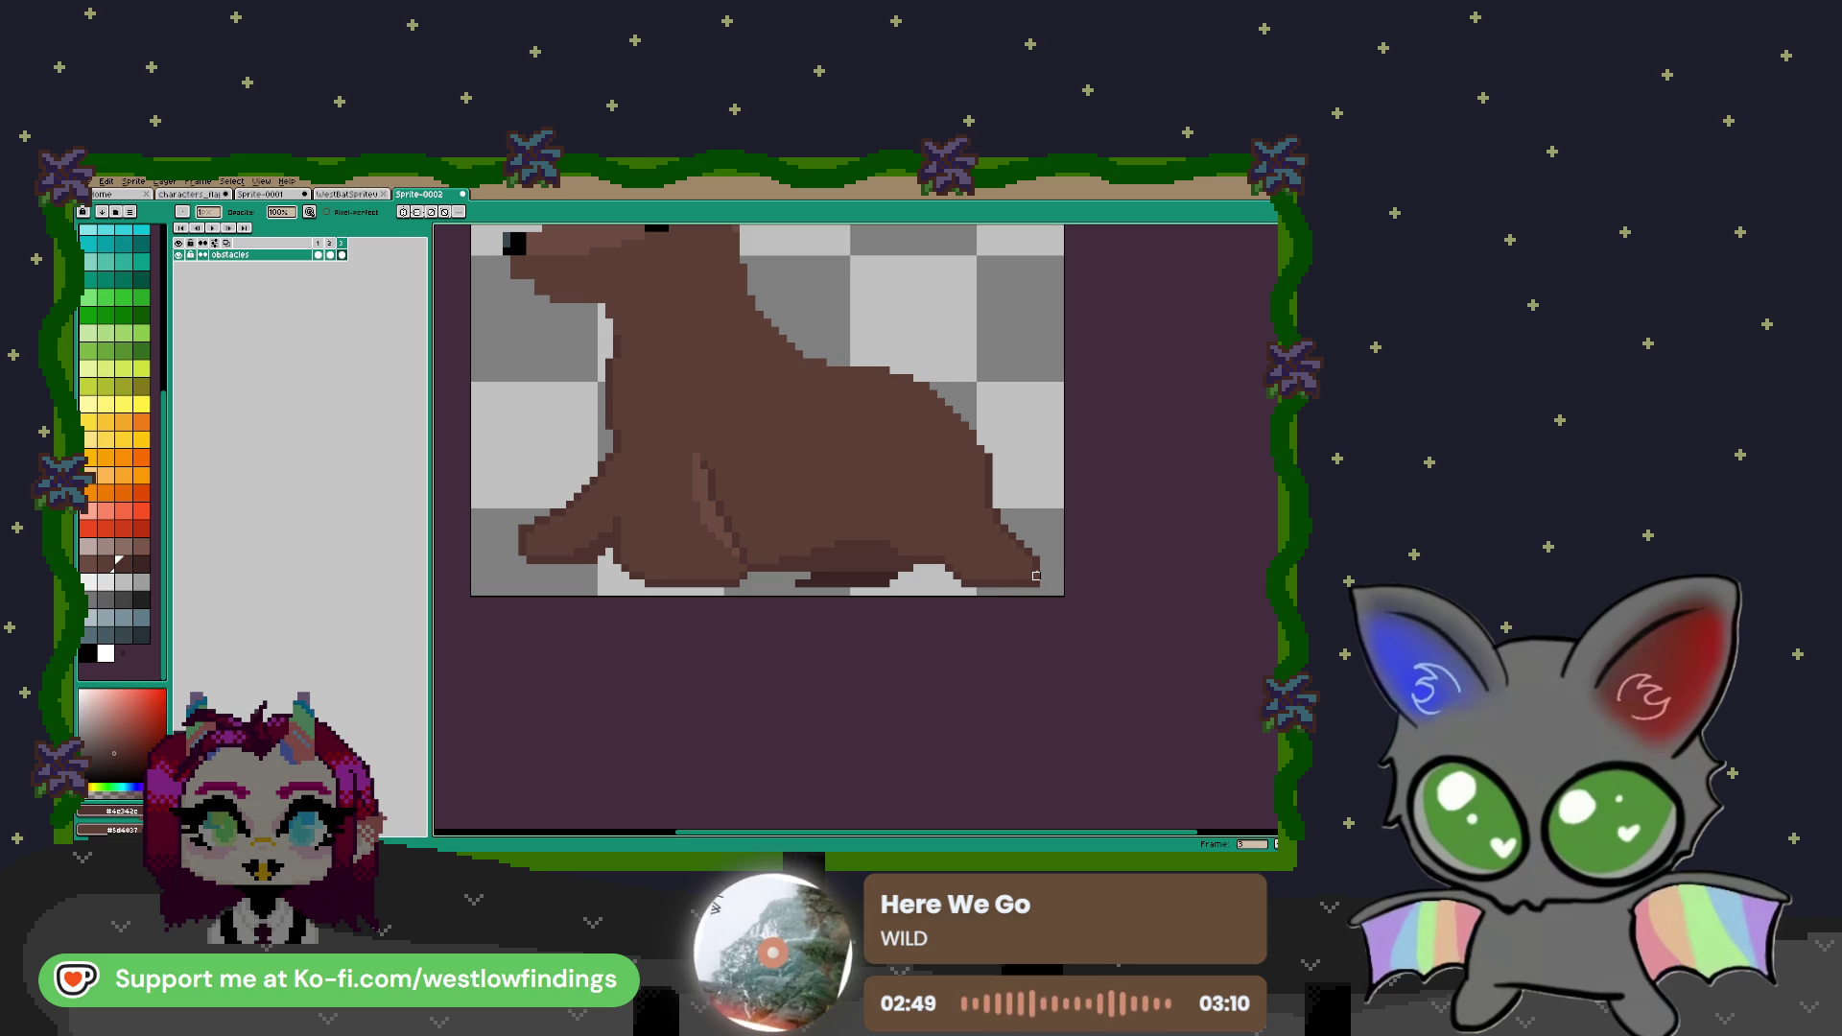
Sample the body brown and draw a lighter stroke down the seal's neck
scroll(935, 525, "down", 1)
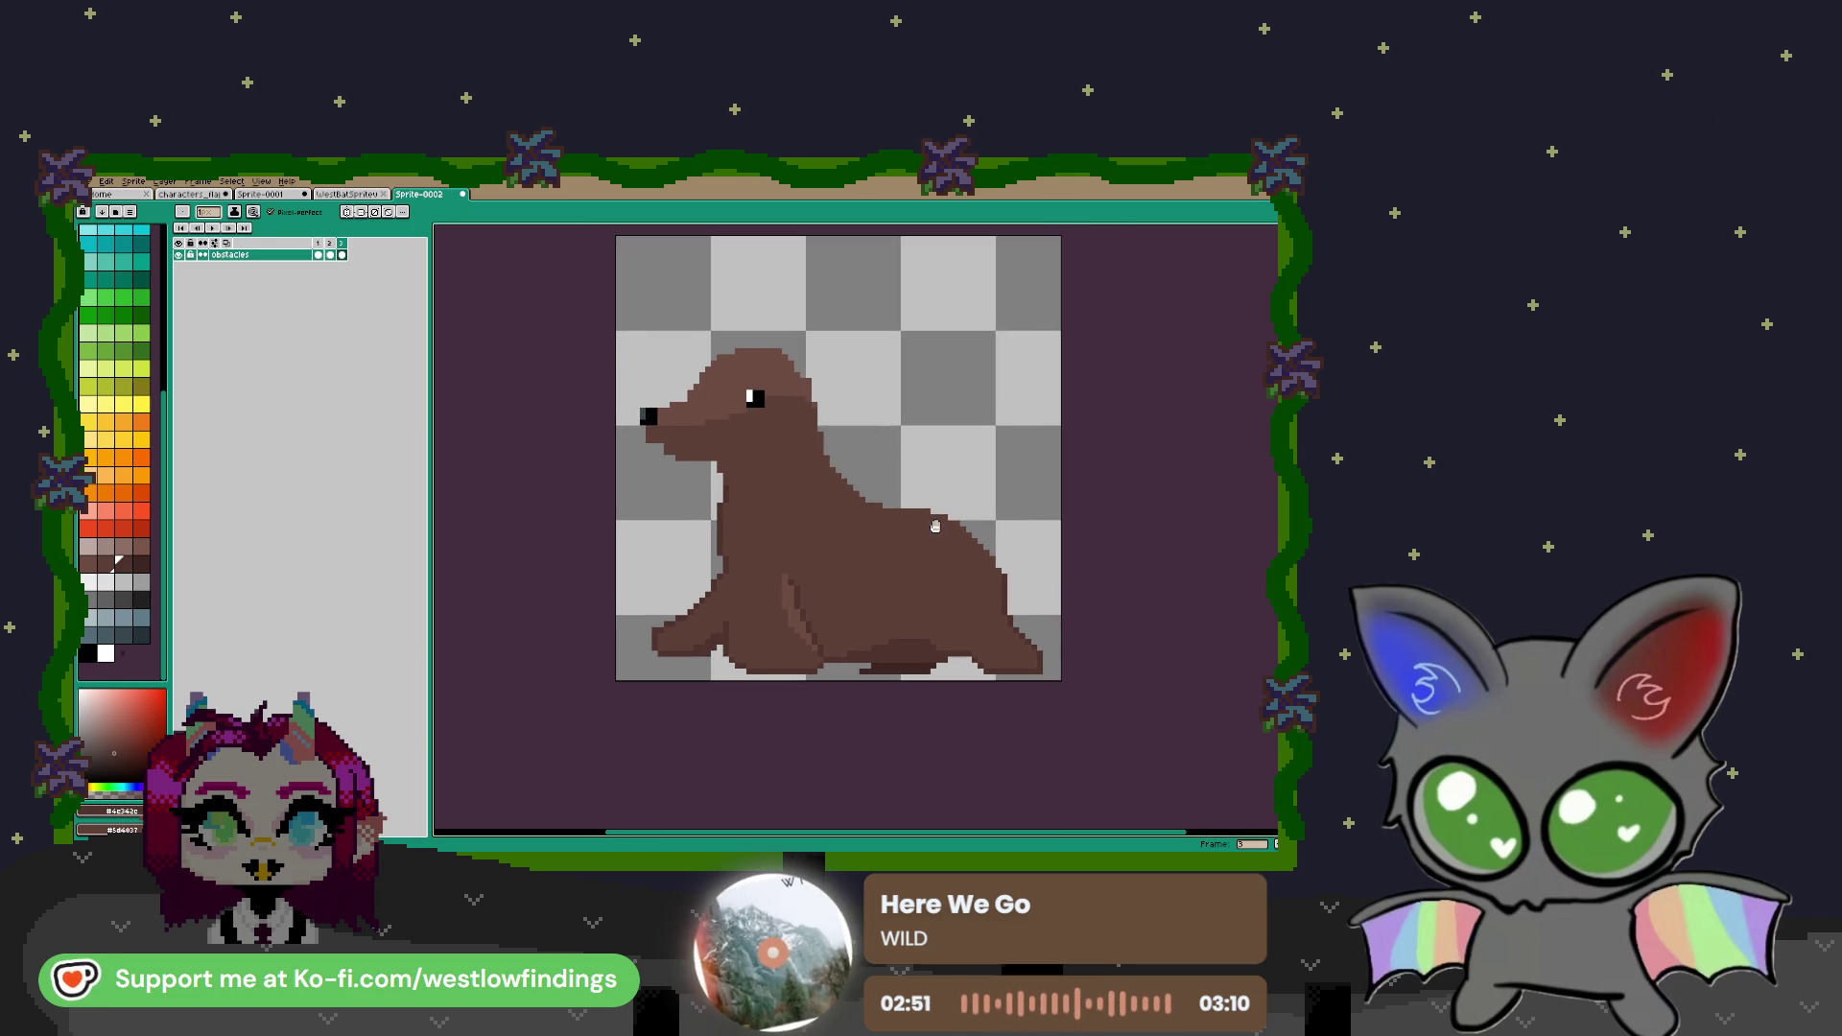
scroll(874, 512, "up", 1)
key("i")
left_click(755, 378)
key("b")
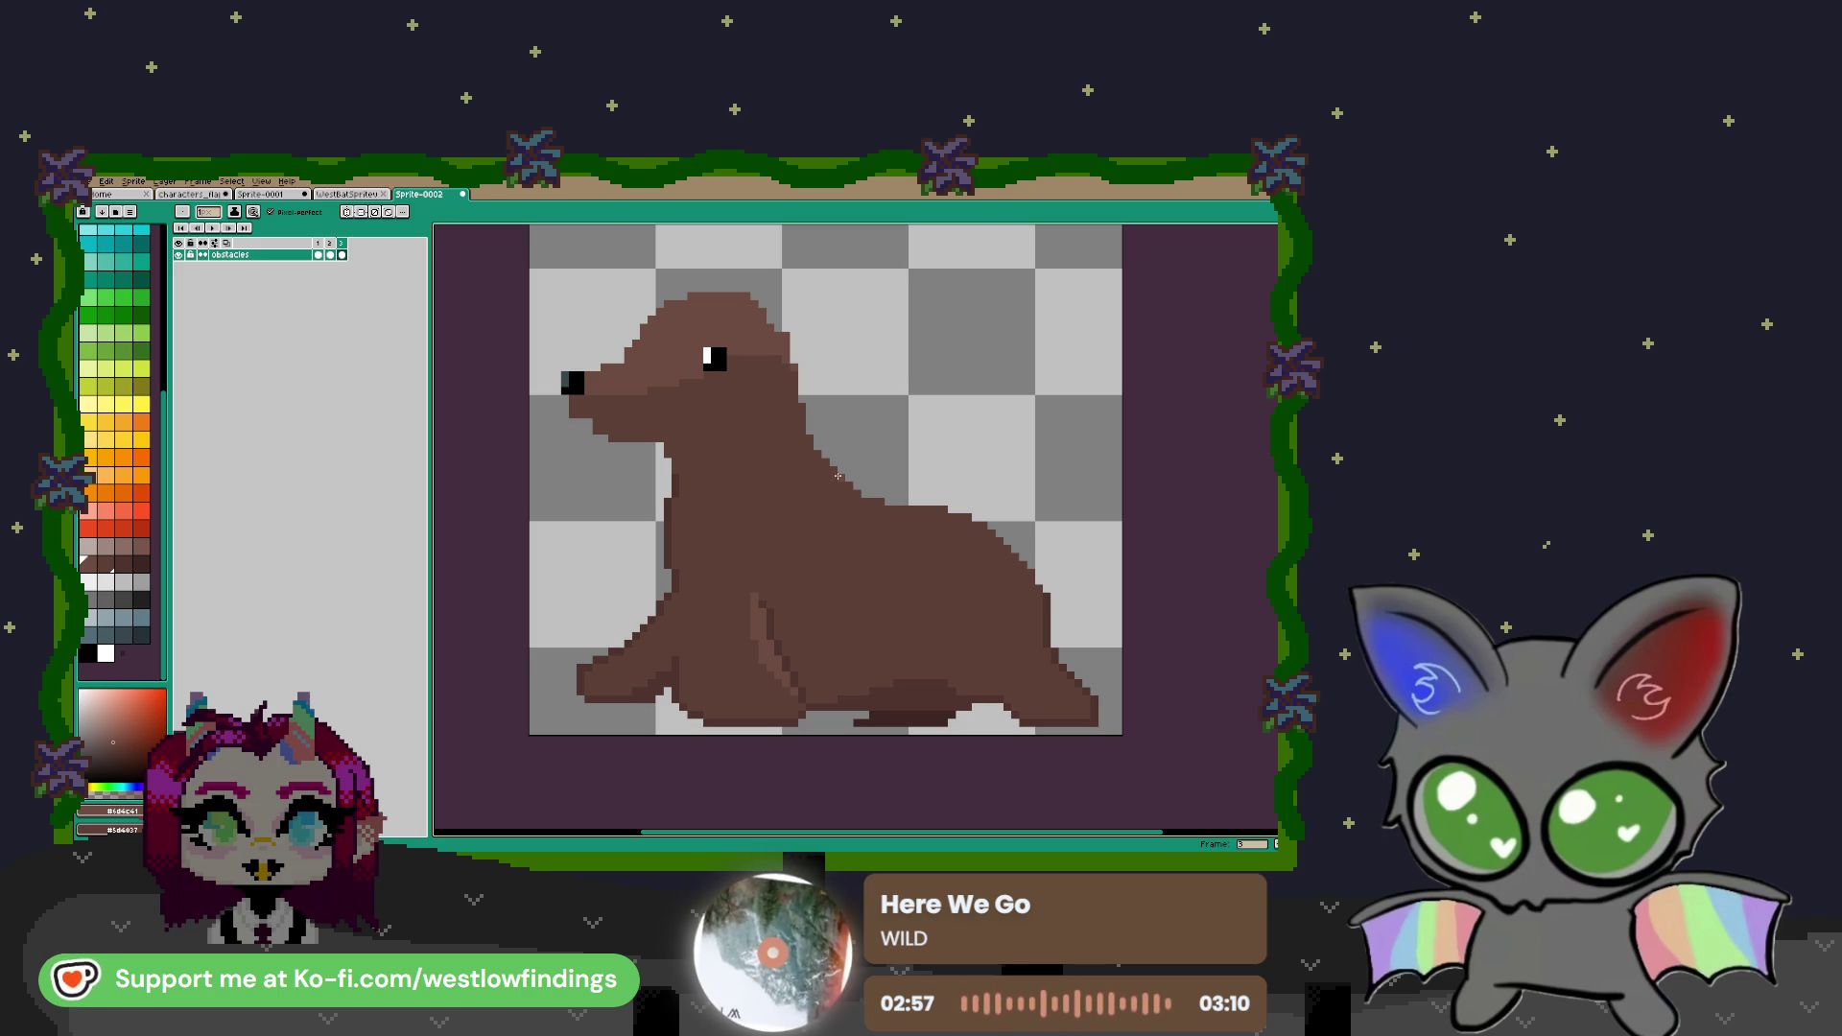
mouse_move(838, 477)
left_mouse_down()
mouse_move(829, 546)
mouse_move(860, 576)
mouse_move(891, 523)
mouse_move(904, 569)
mouse_move(942, 575)
mouse_move(959, 546)
mouse_move(998, 557)
left_mouse_up()
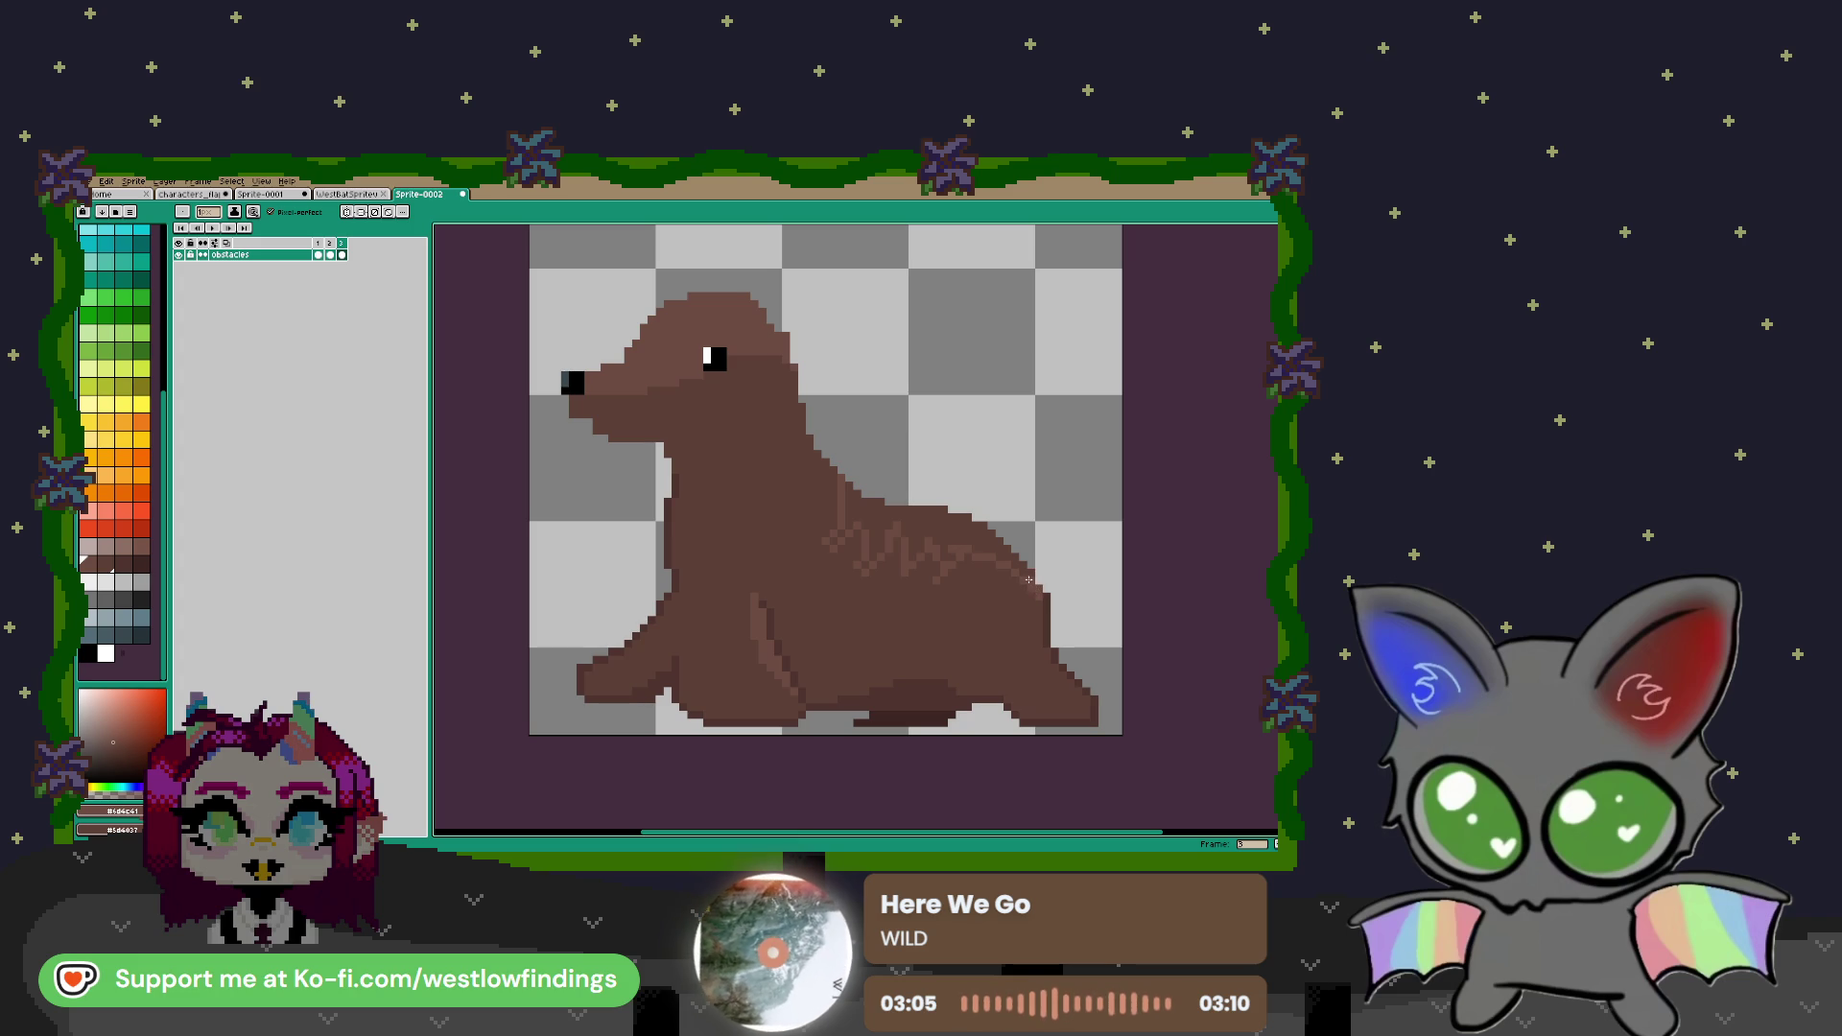
Bucket-fill over the zigzag strokes and stray dark pixels on the back
key("g")
left_click(908, 529)
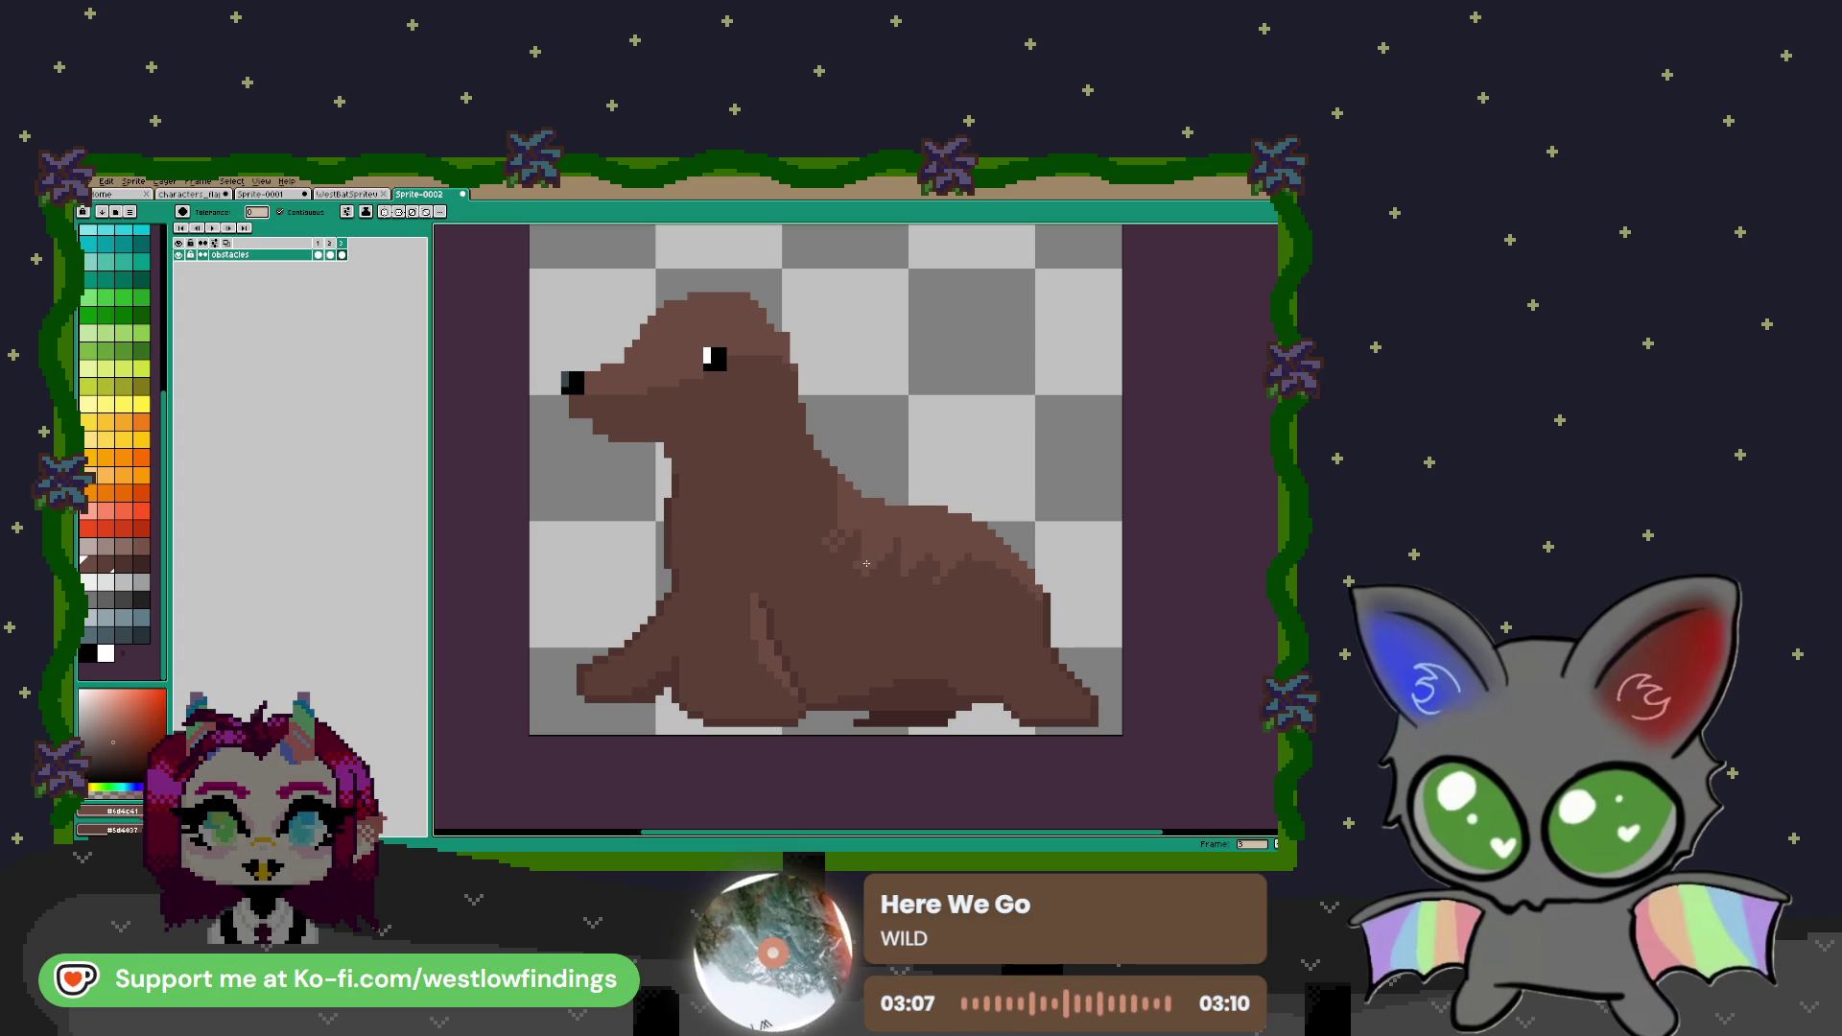
left_click(838, 537)
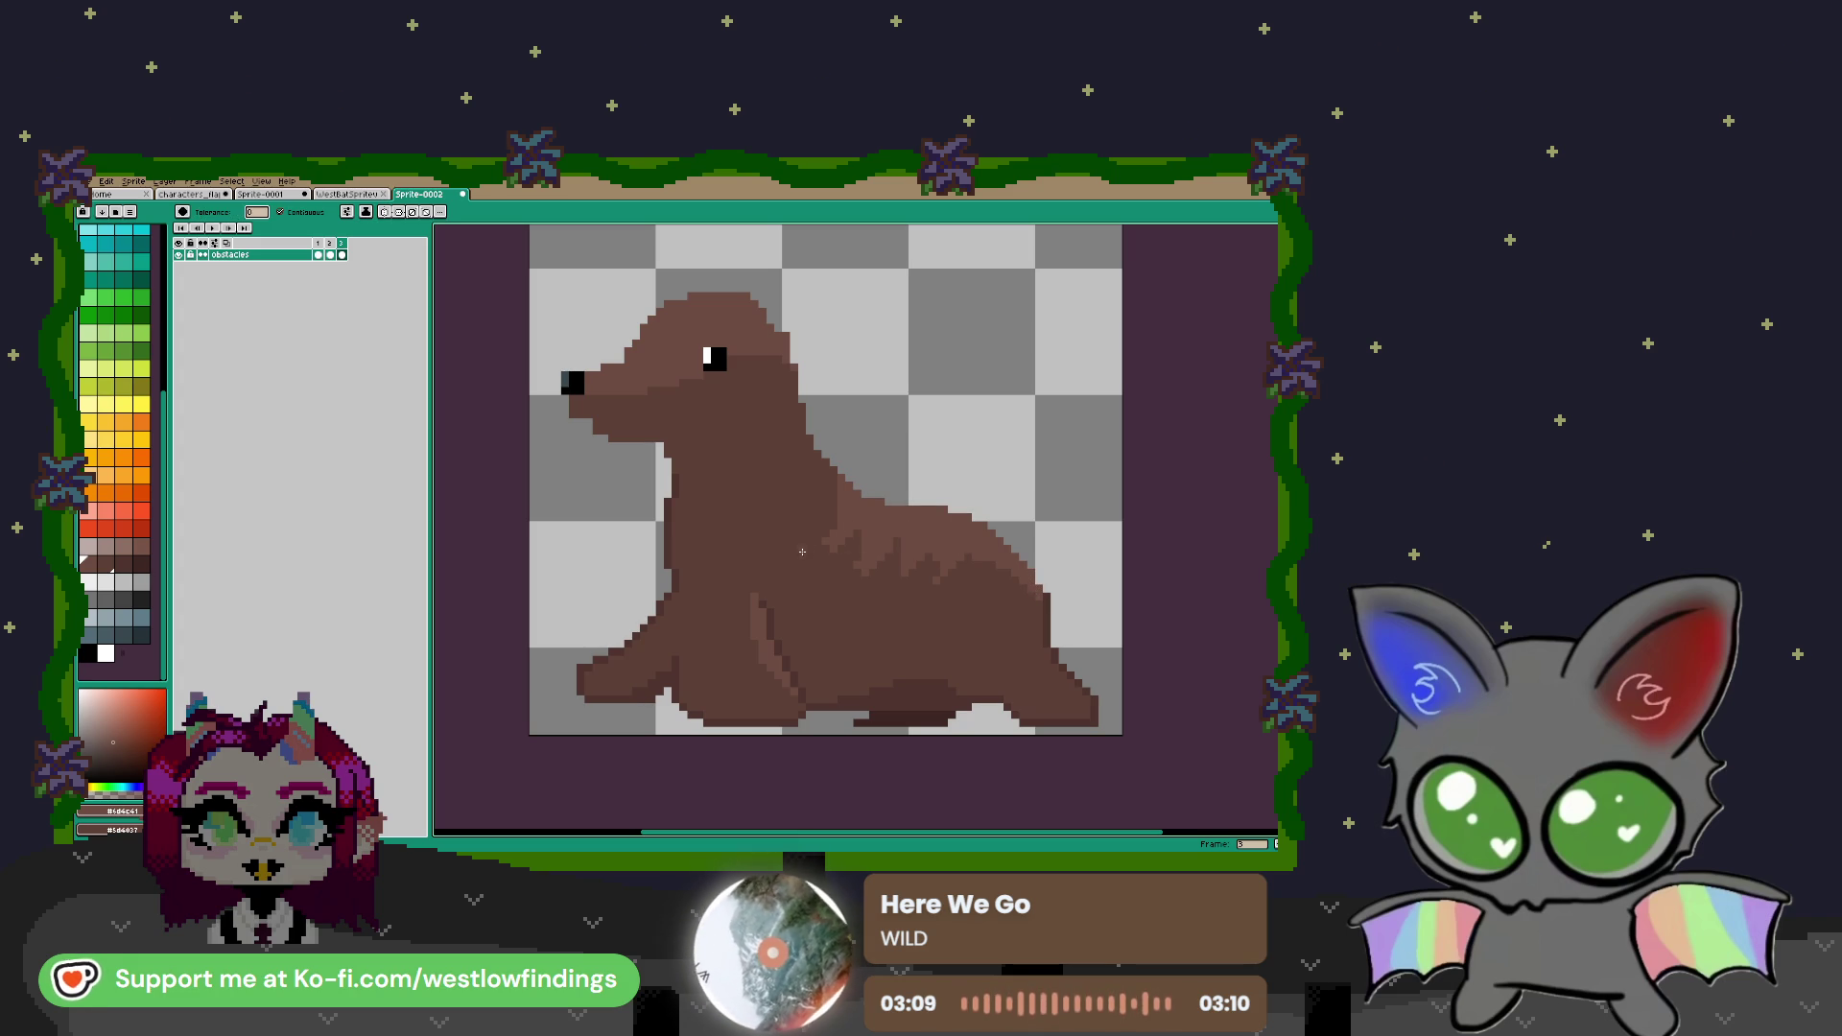
key("b")
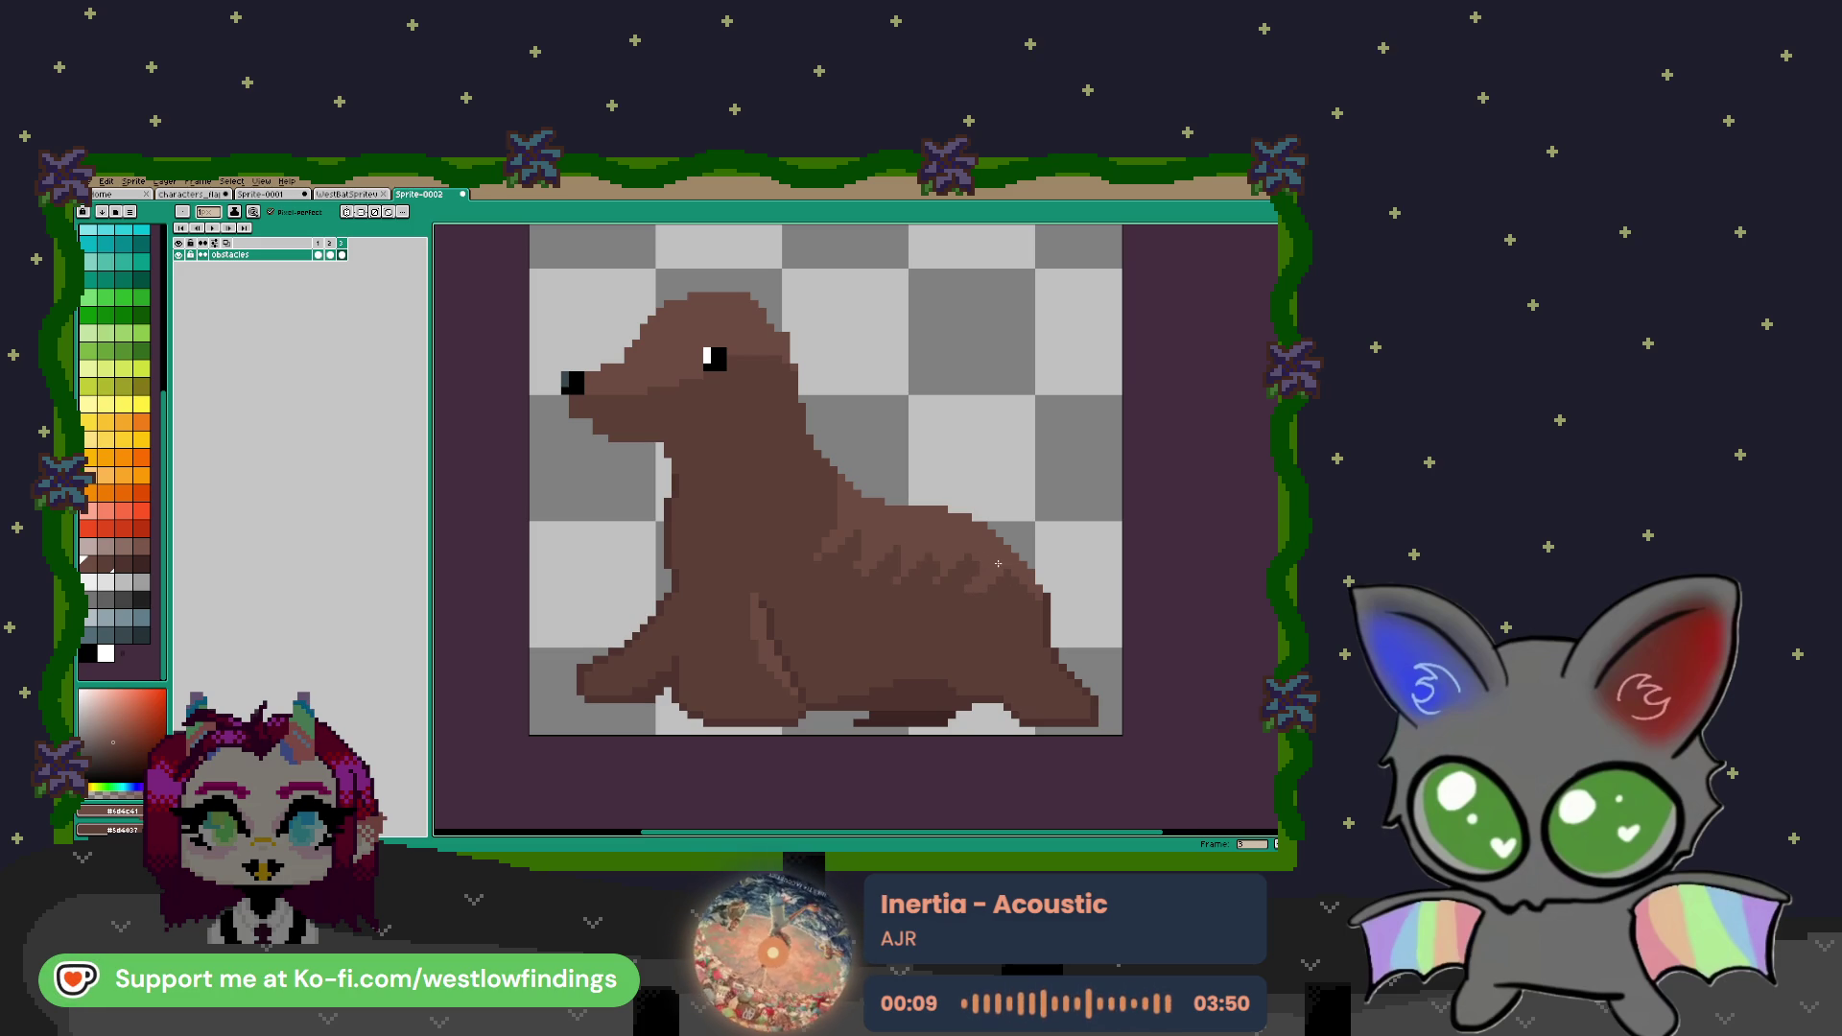
scroll(993, 563, "down", 2)
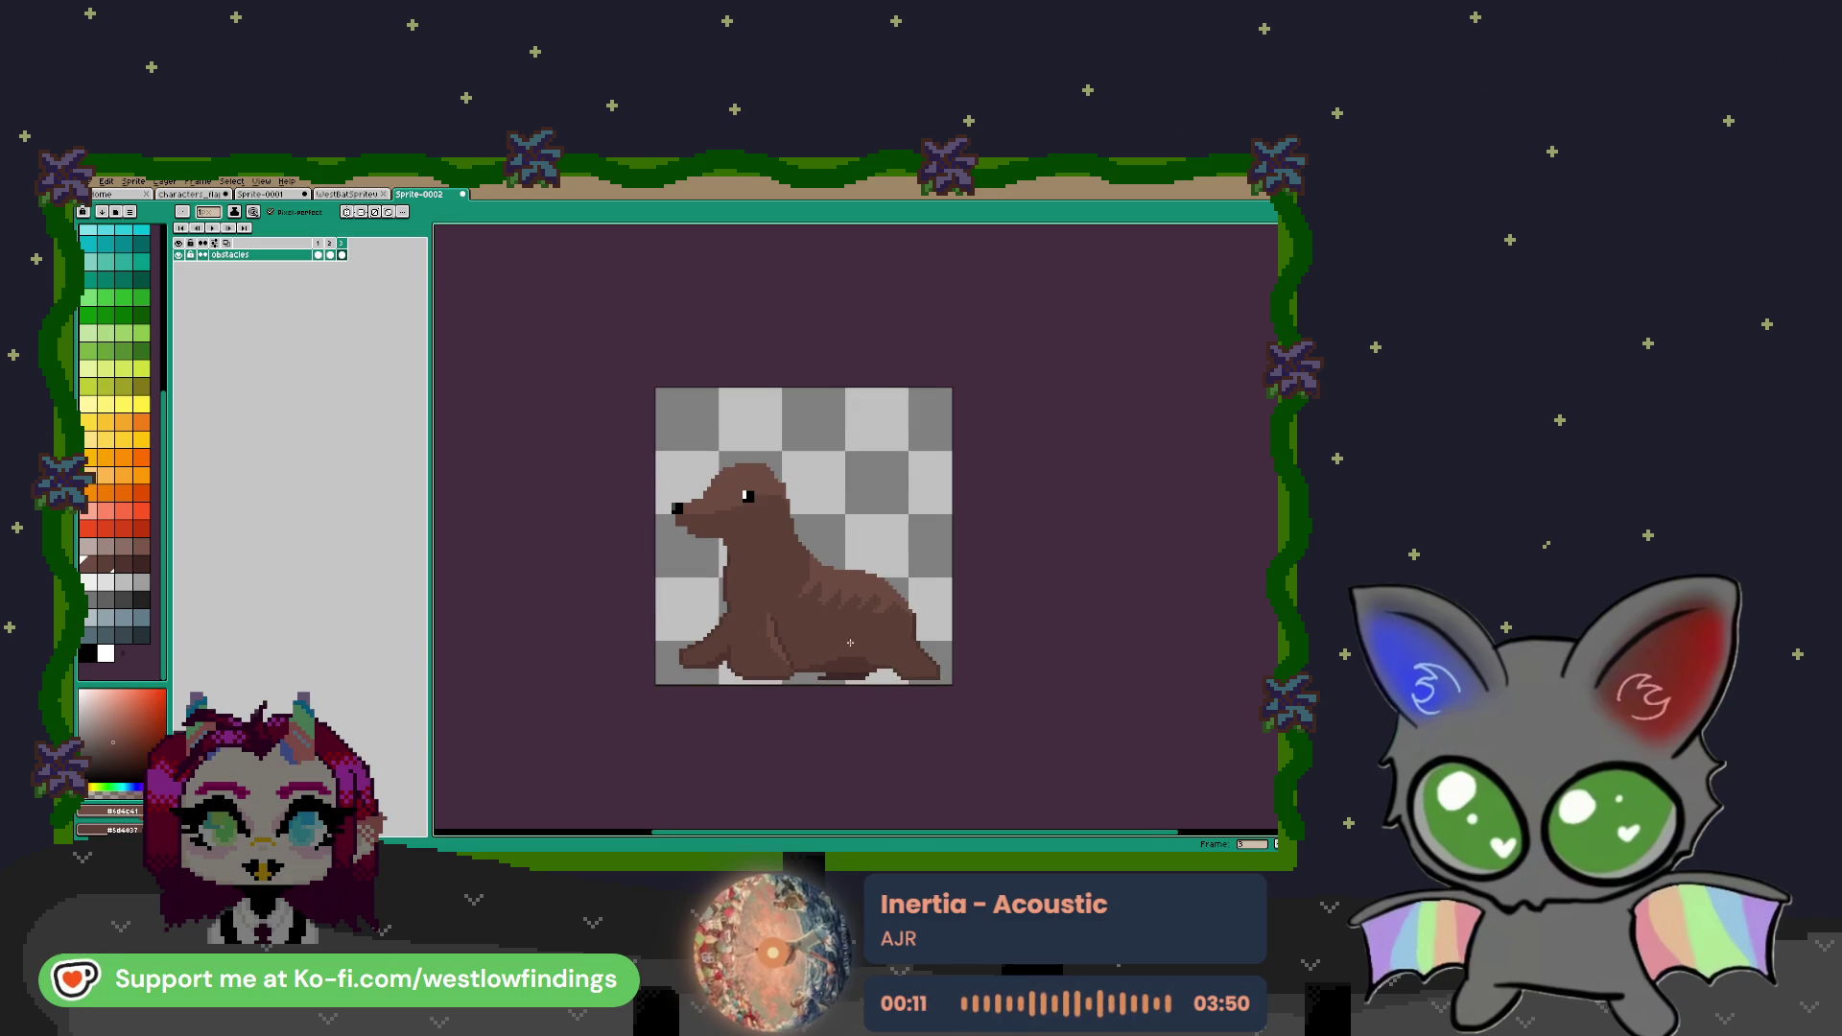
scroll(851, 643, "up", 1)
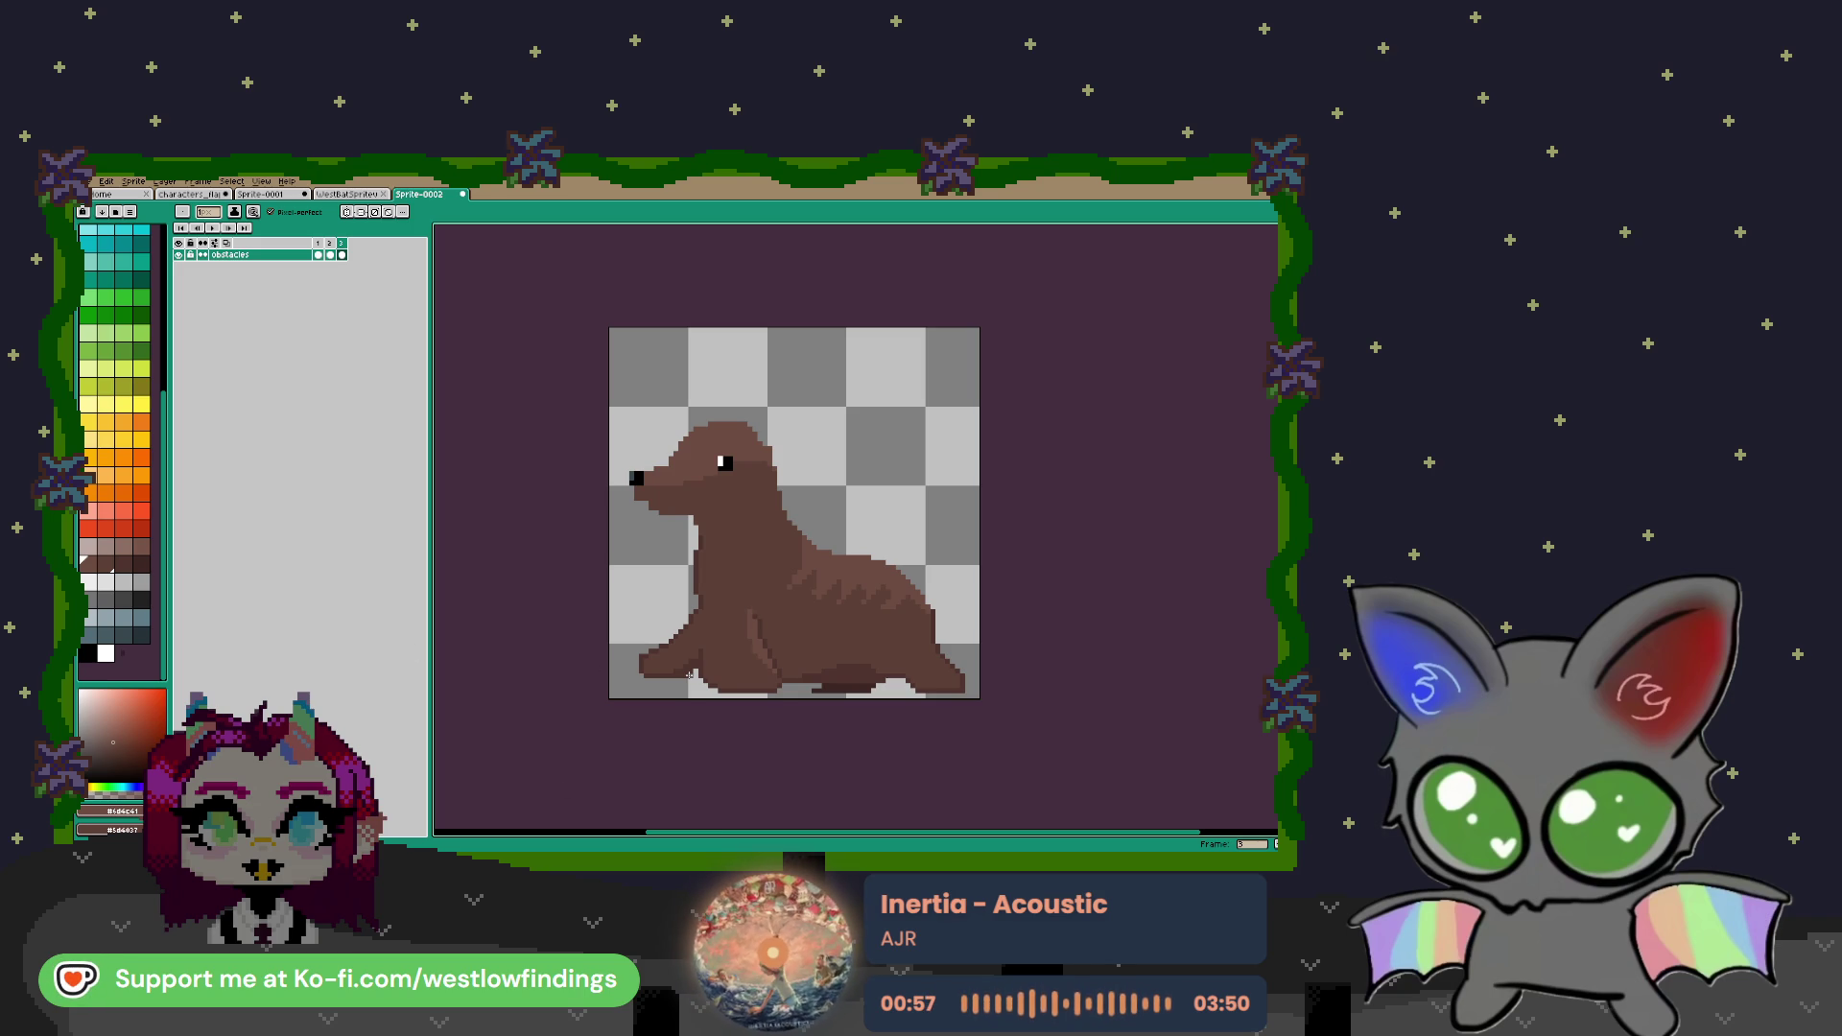
key("m")
left_click_drag(614, 410, 980, 704)
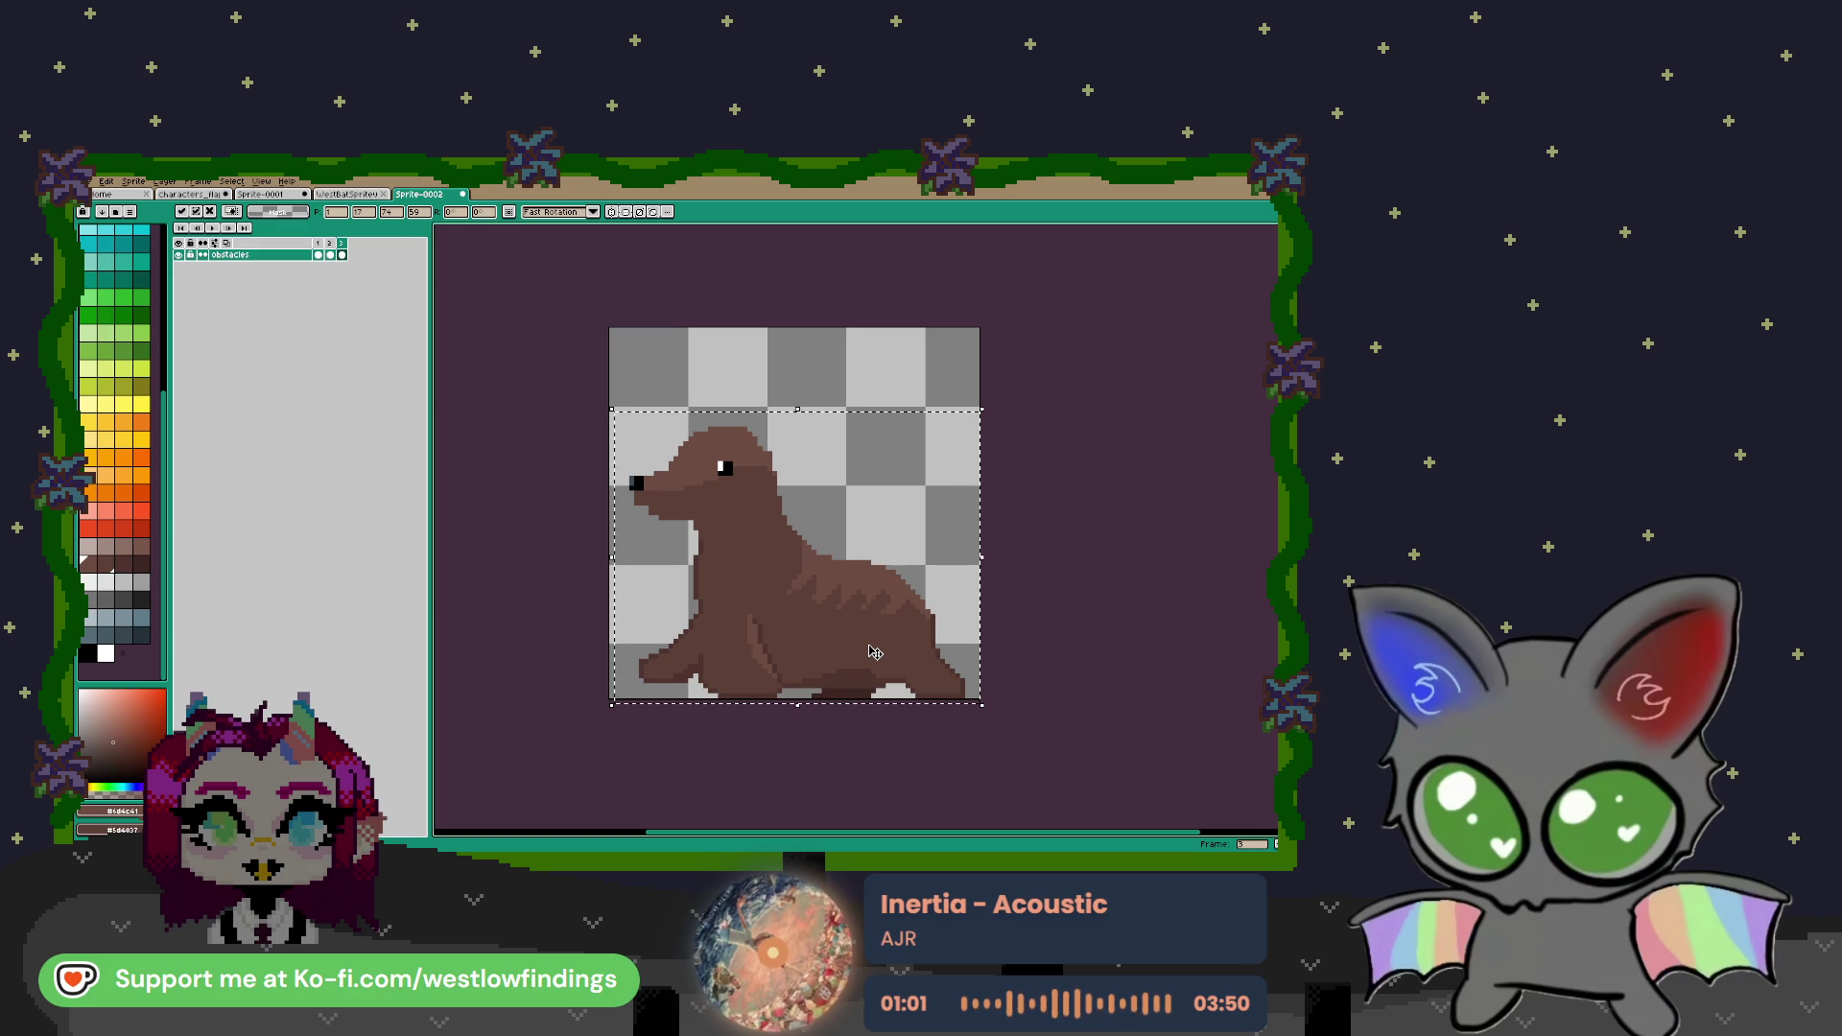
key("ctrl+d")
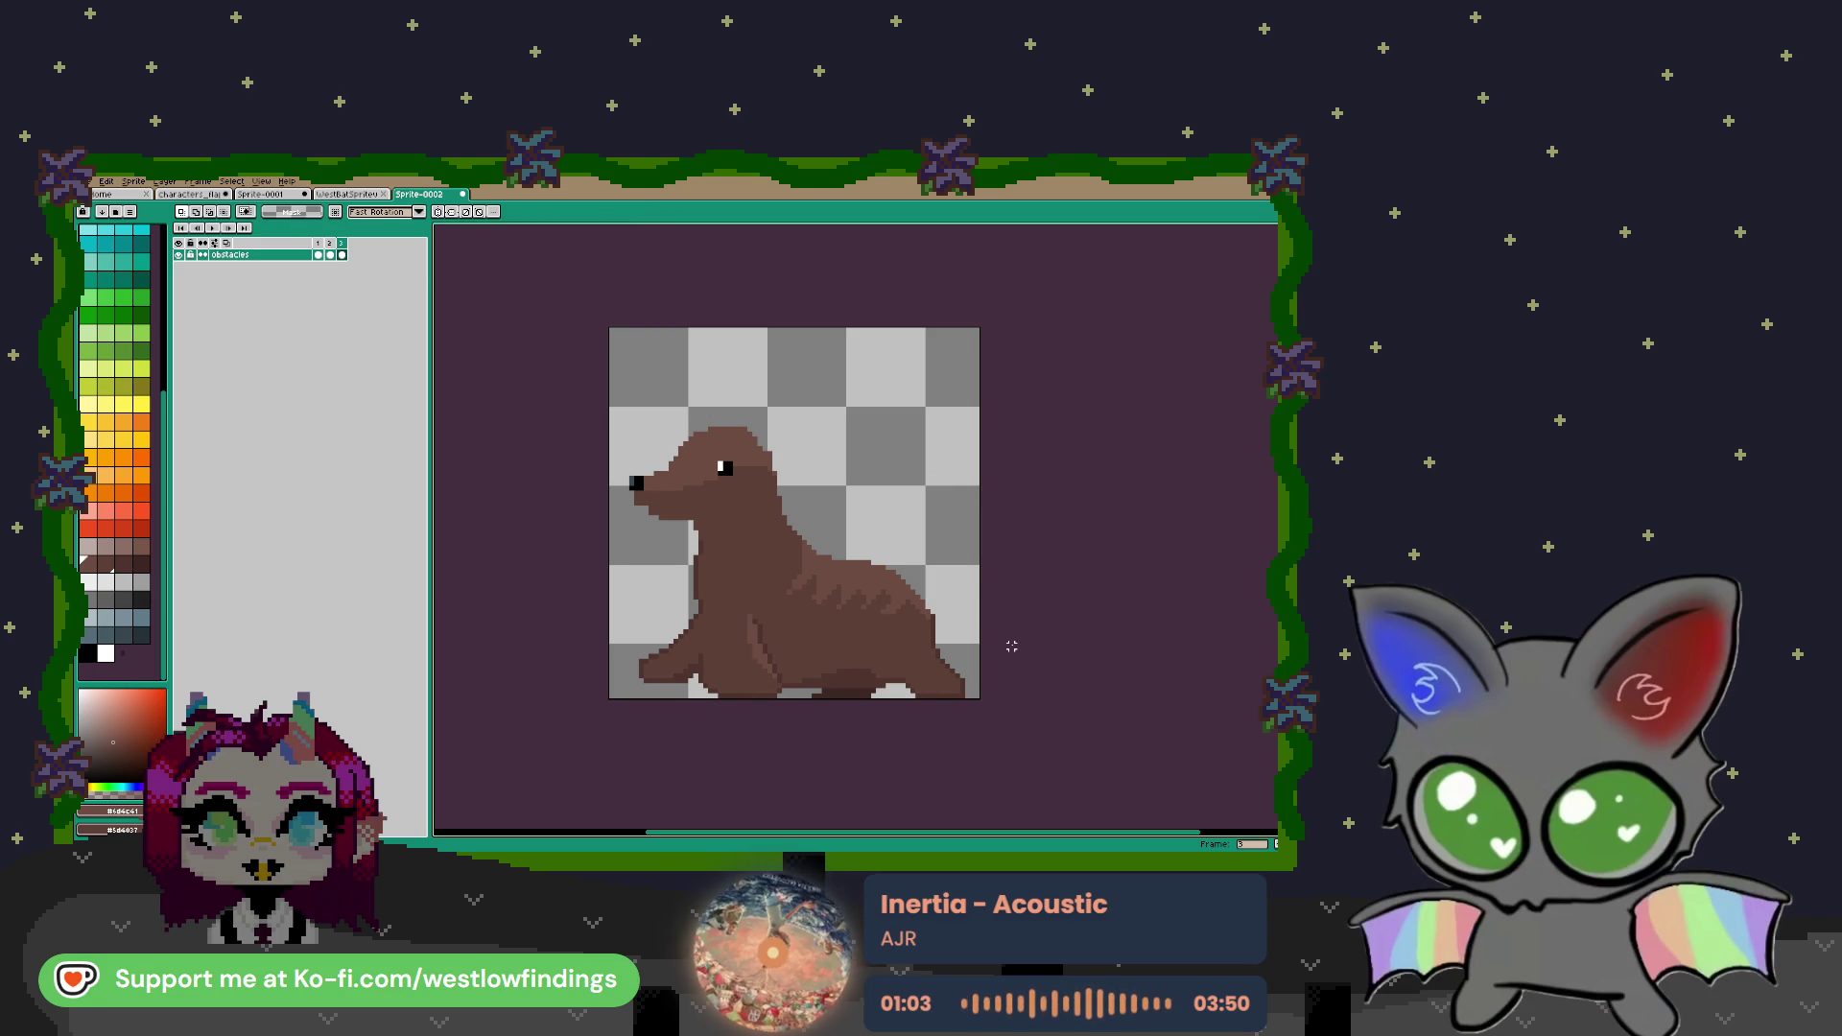
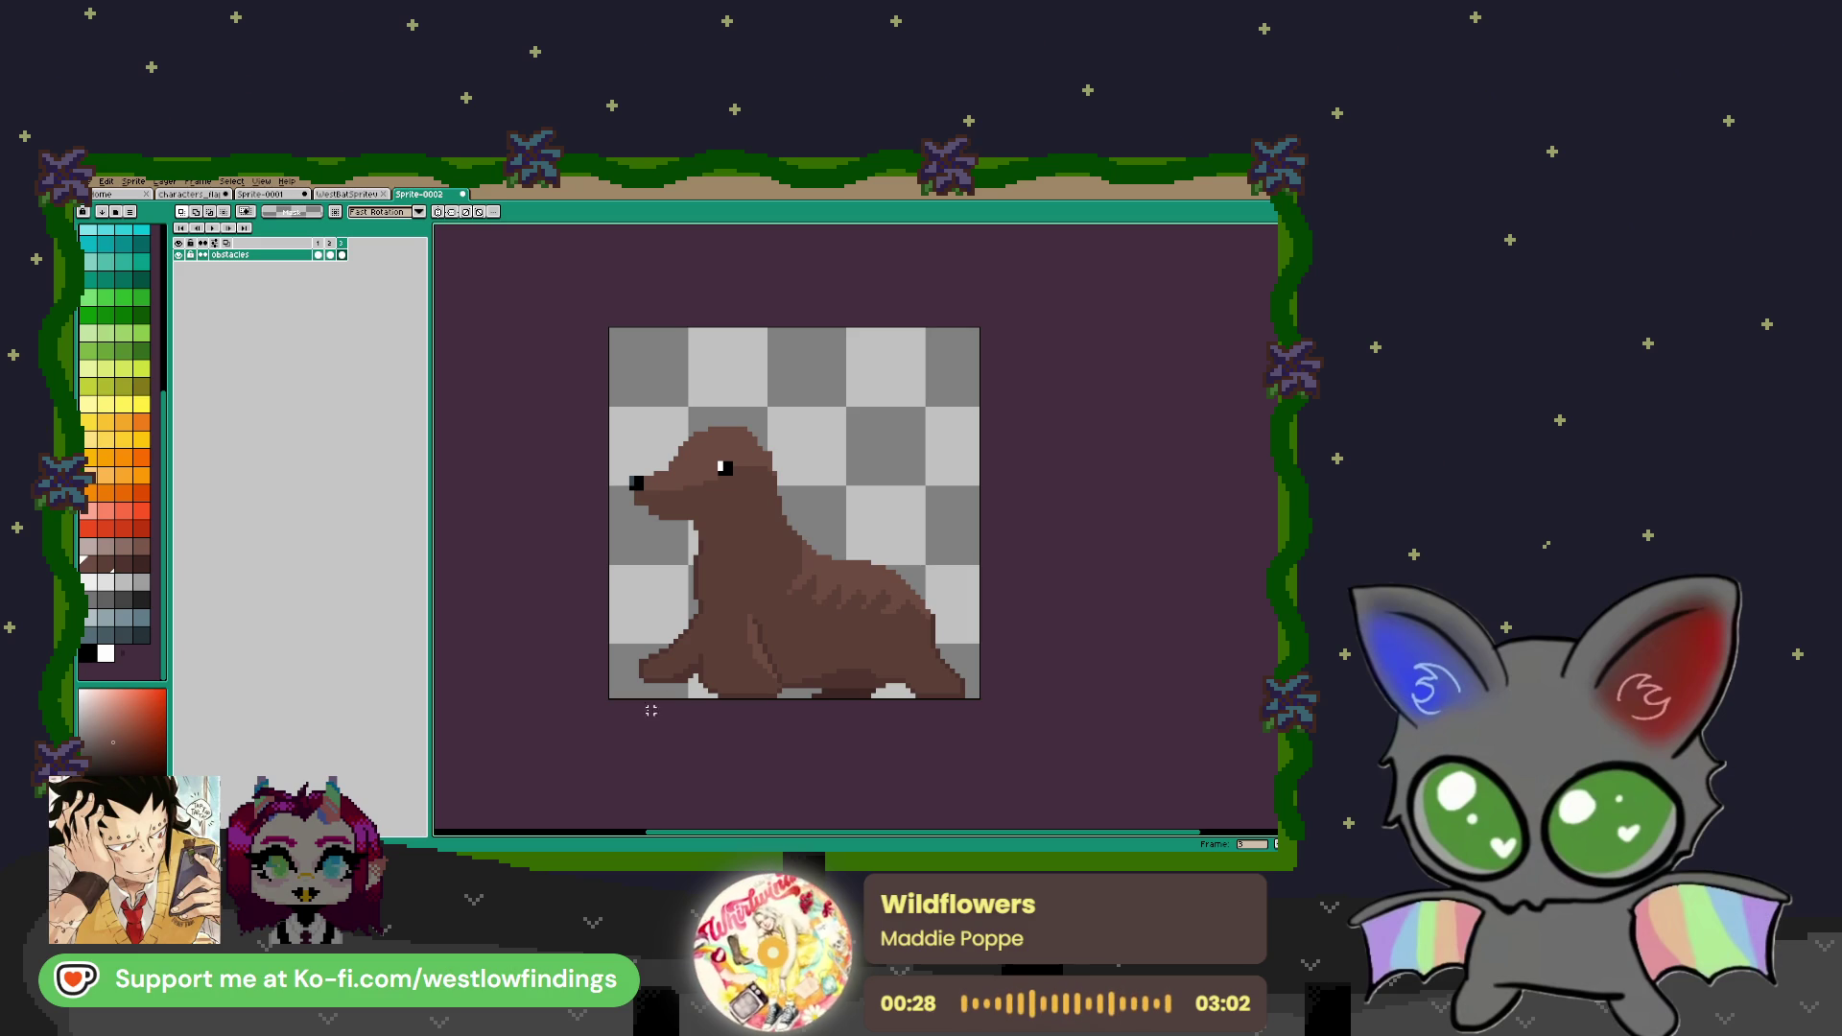
Flip through the fishbowl, 100 badge and seal frames in the timeline
left_click(331, 255)
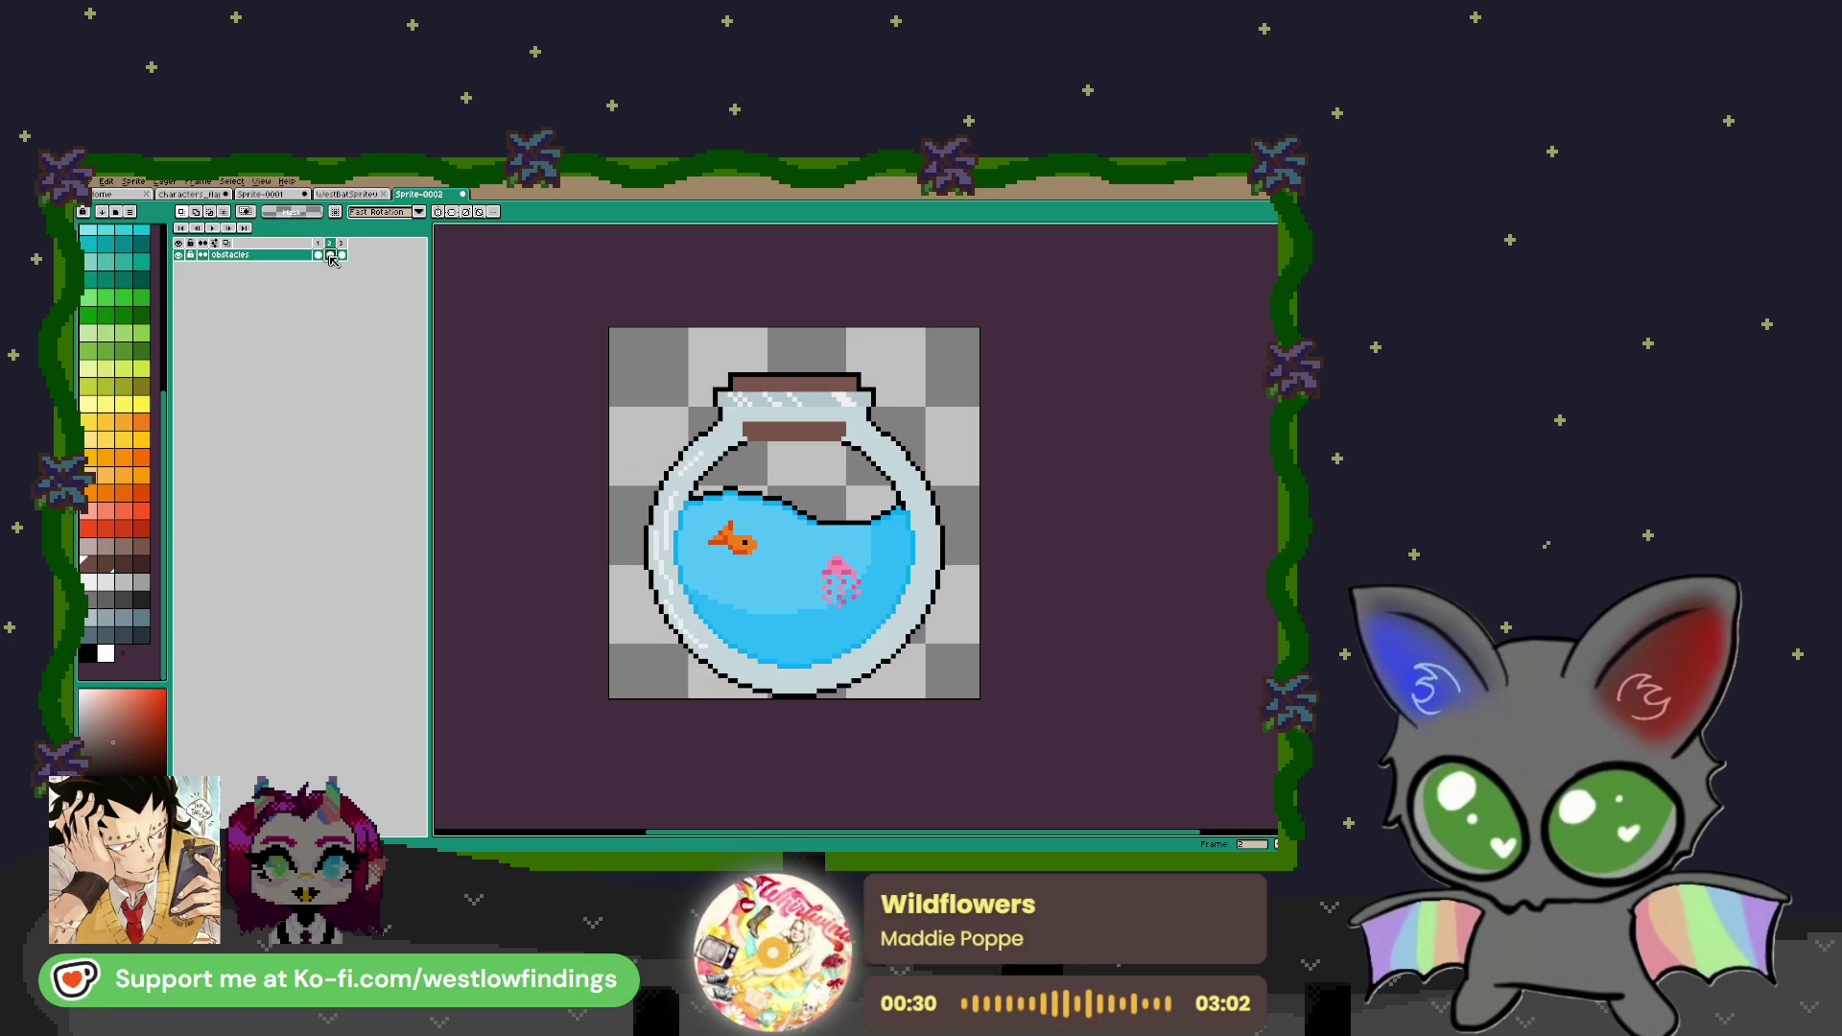
left_click(318, 255)
left_click(331, 255)
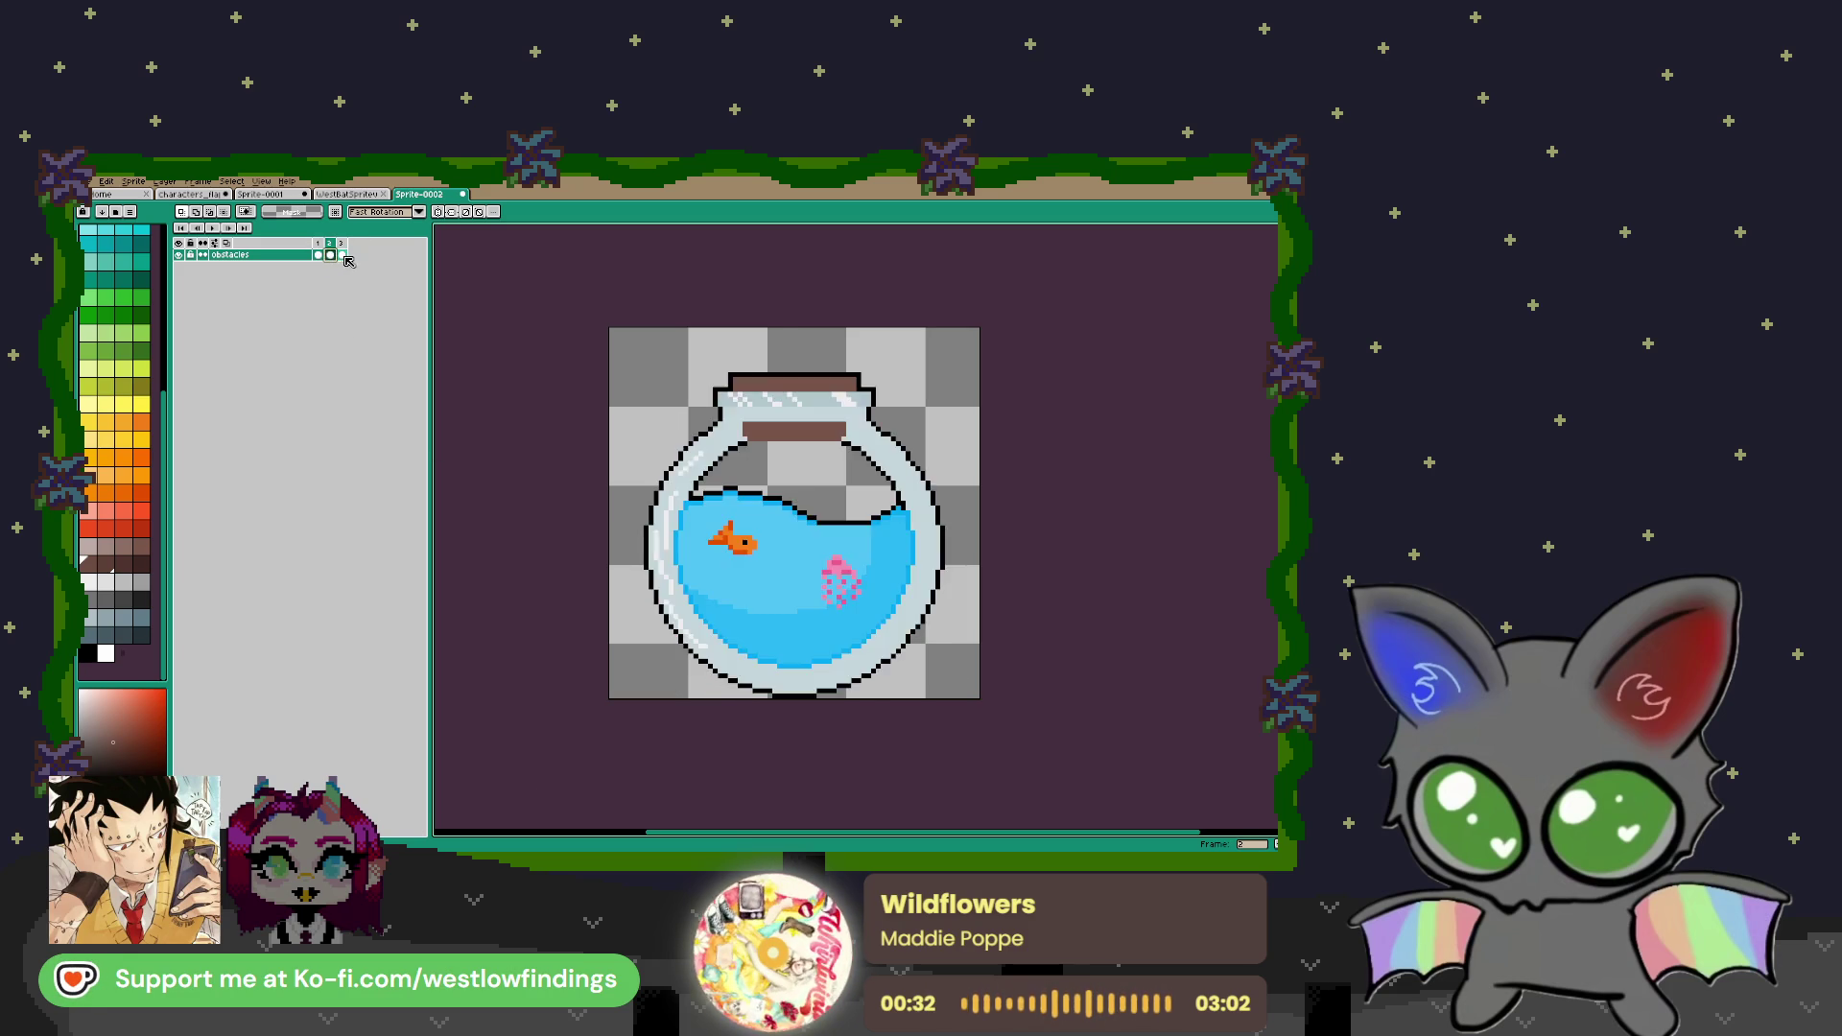
left_click(341, 255)
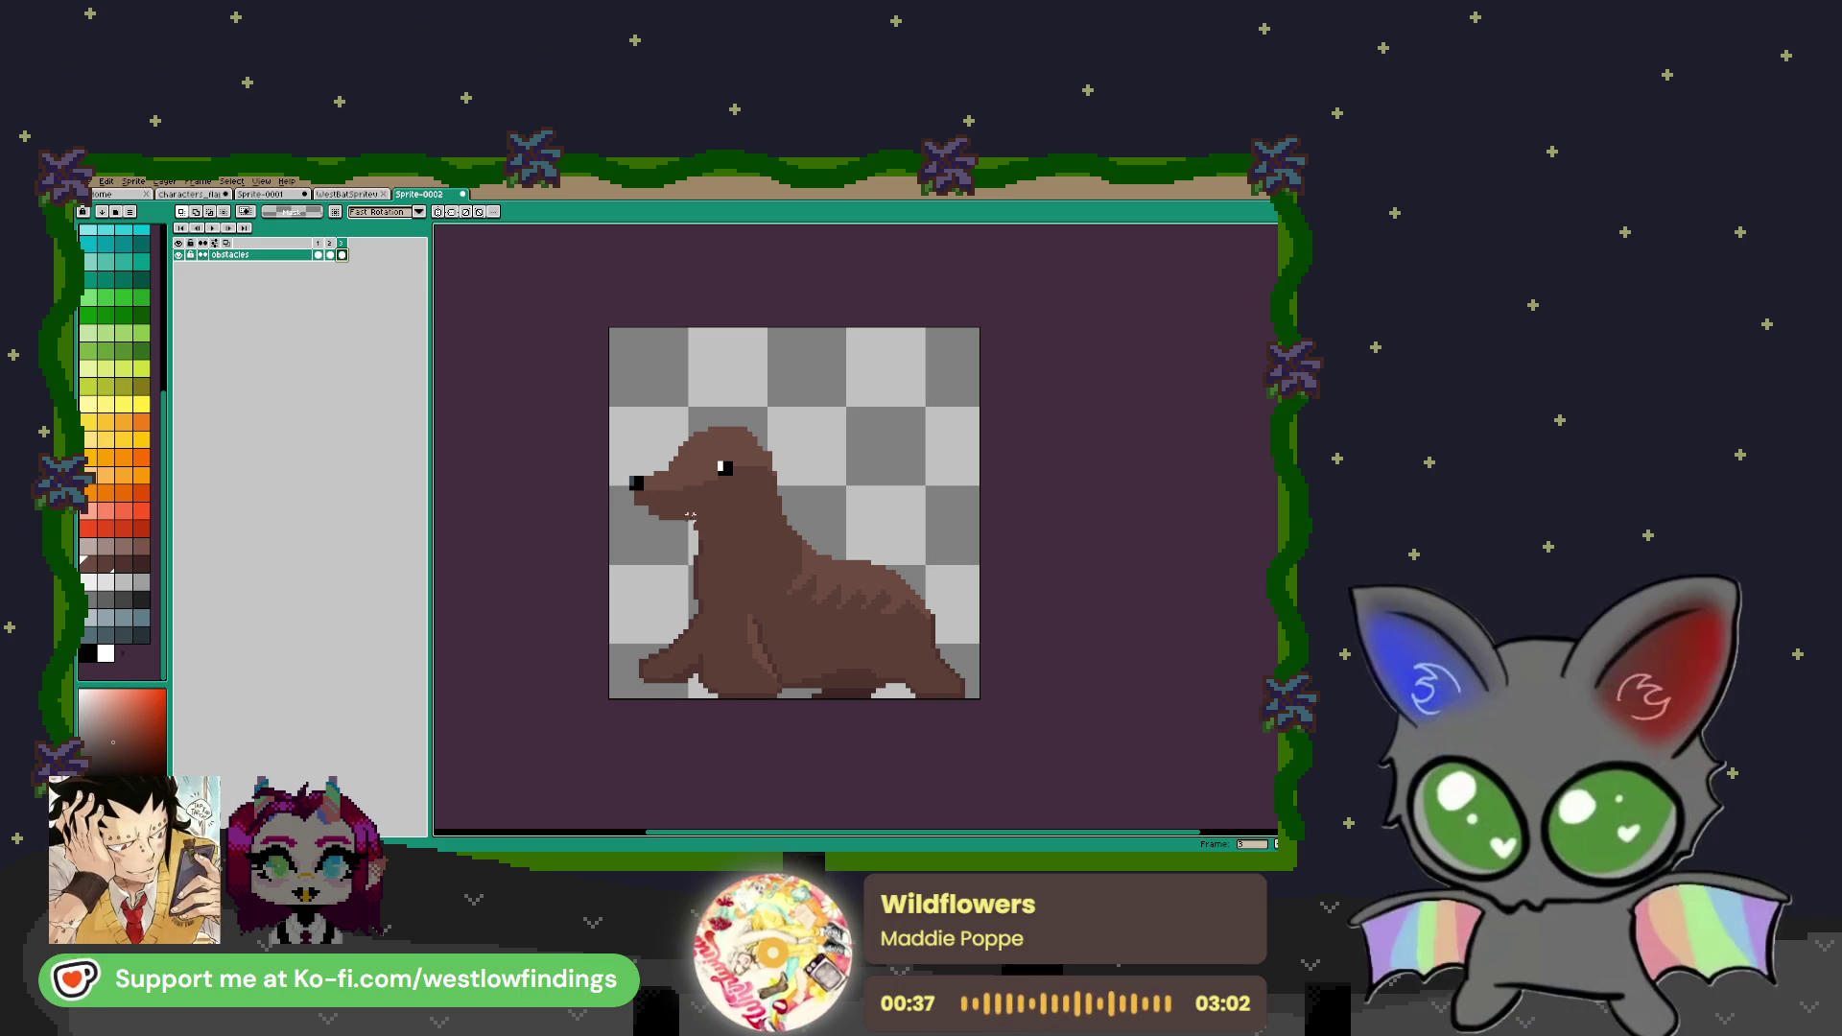
Marquee-select the seal sprite, move it up on the canvas and commit
left_click_drag(608, 395, 1060, 752)
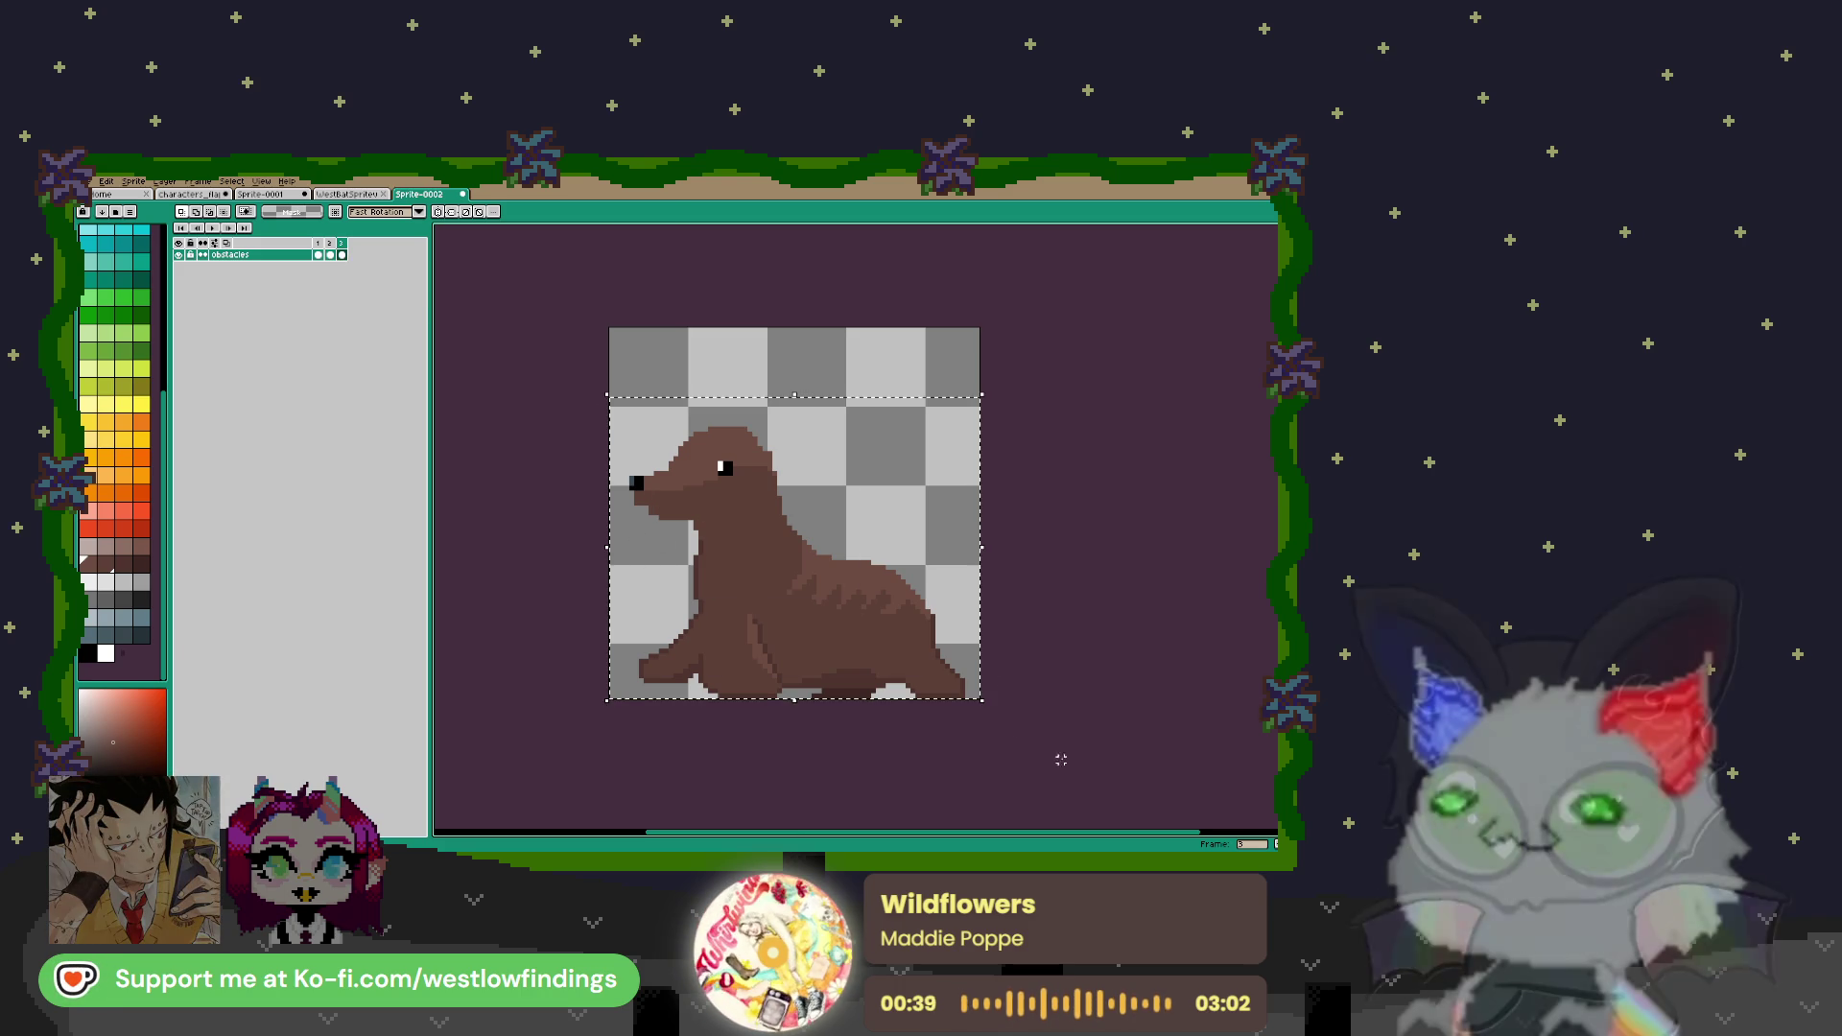
left_click_drag(842, 649, 838, 604)
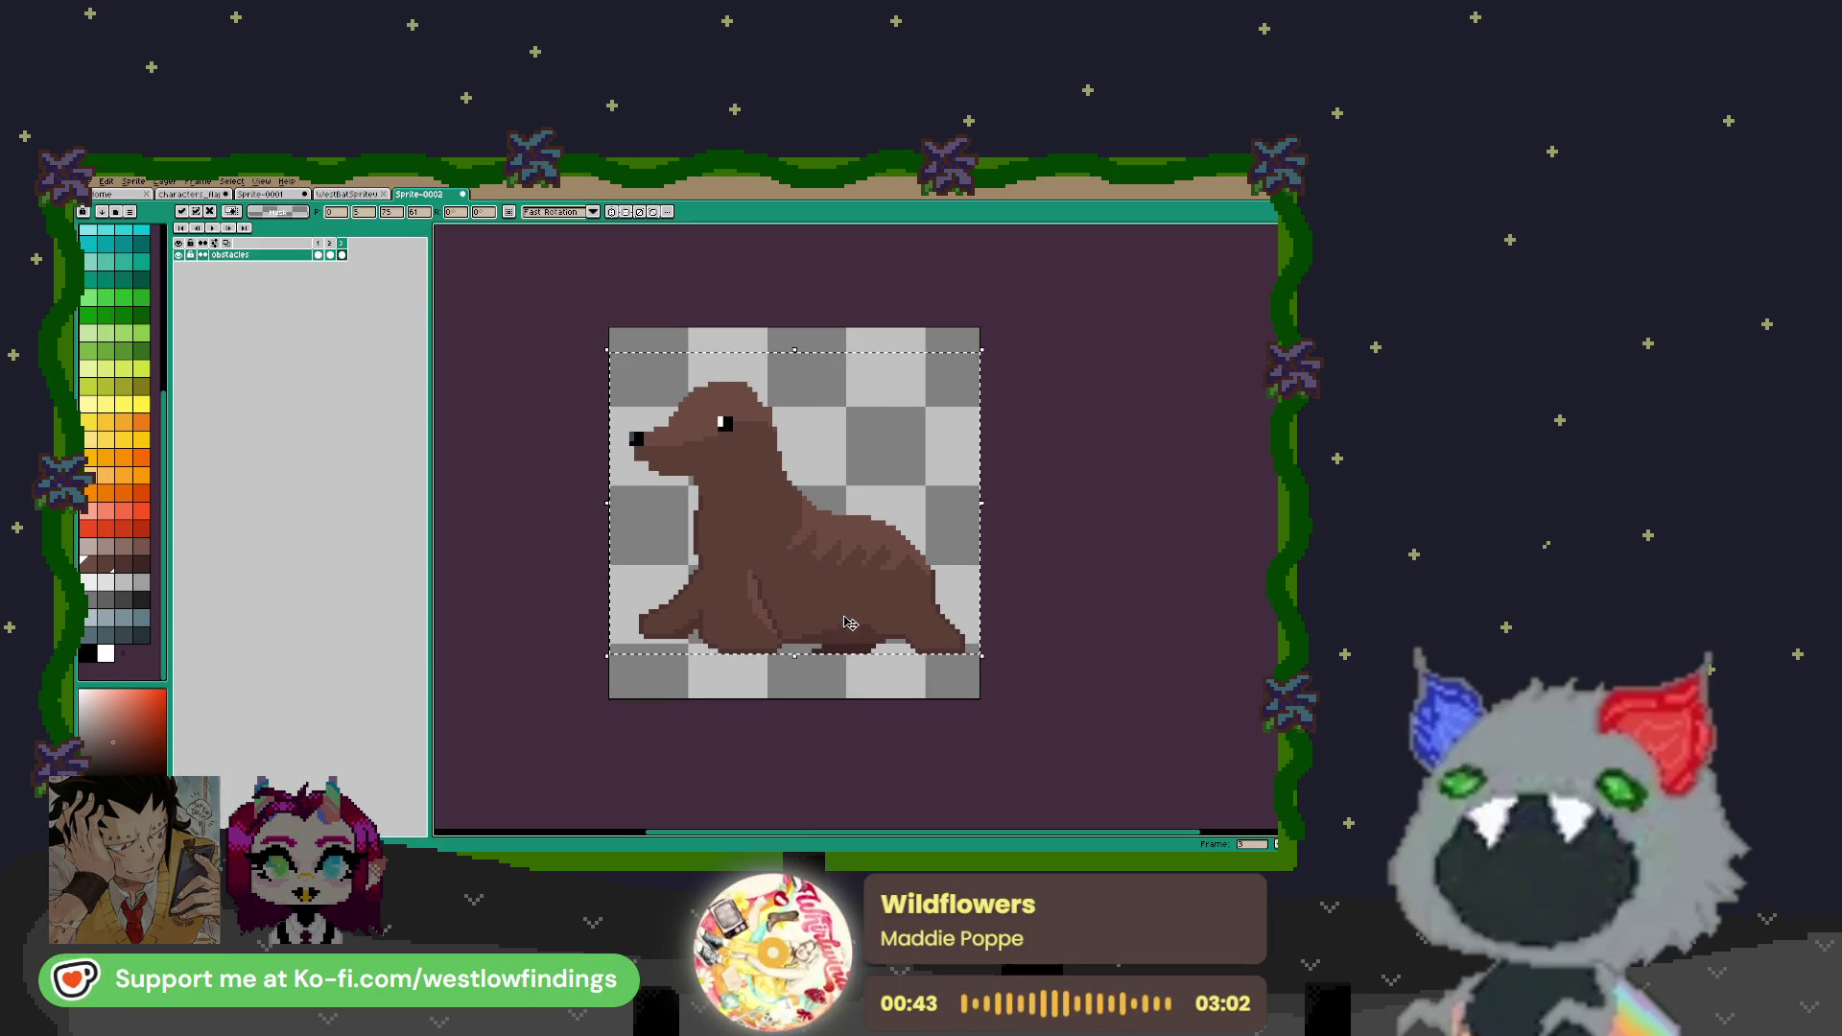
key("ctrl+d")
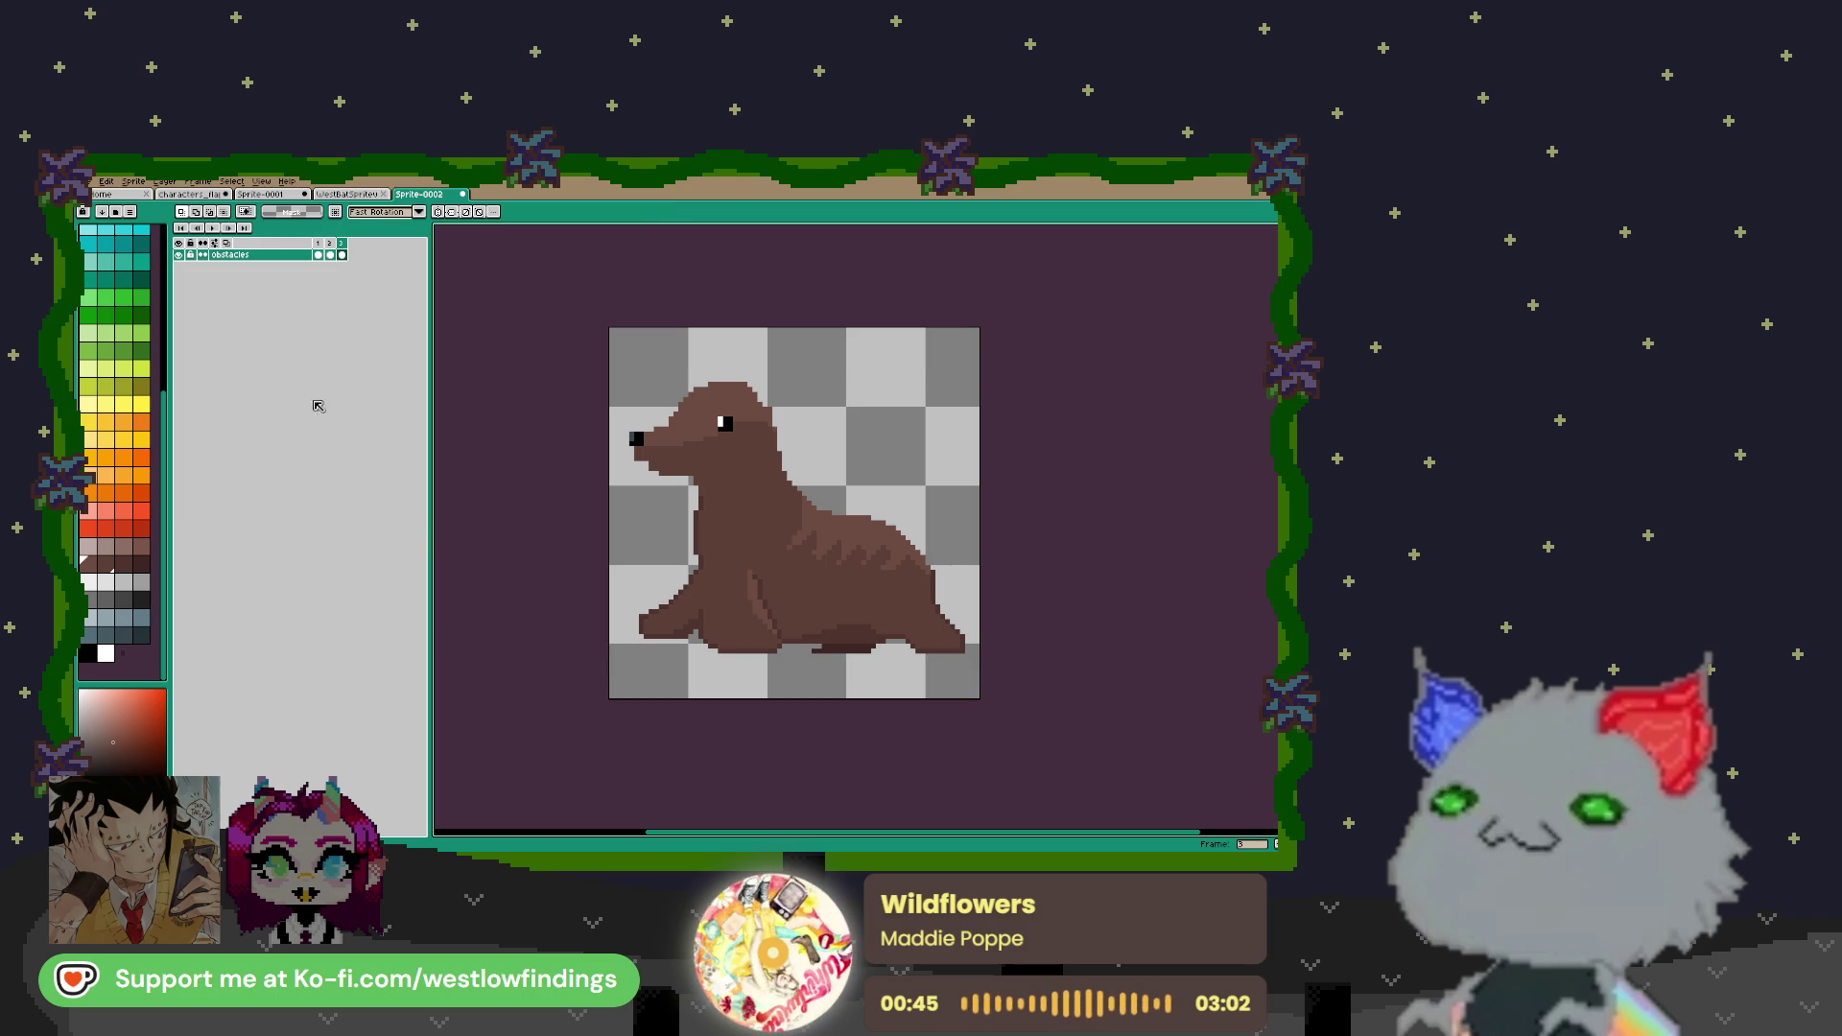
key("Return")
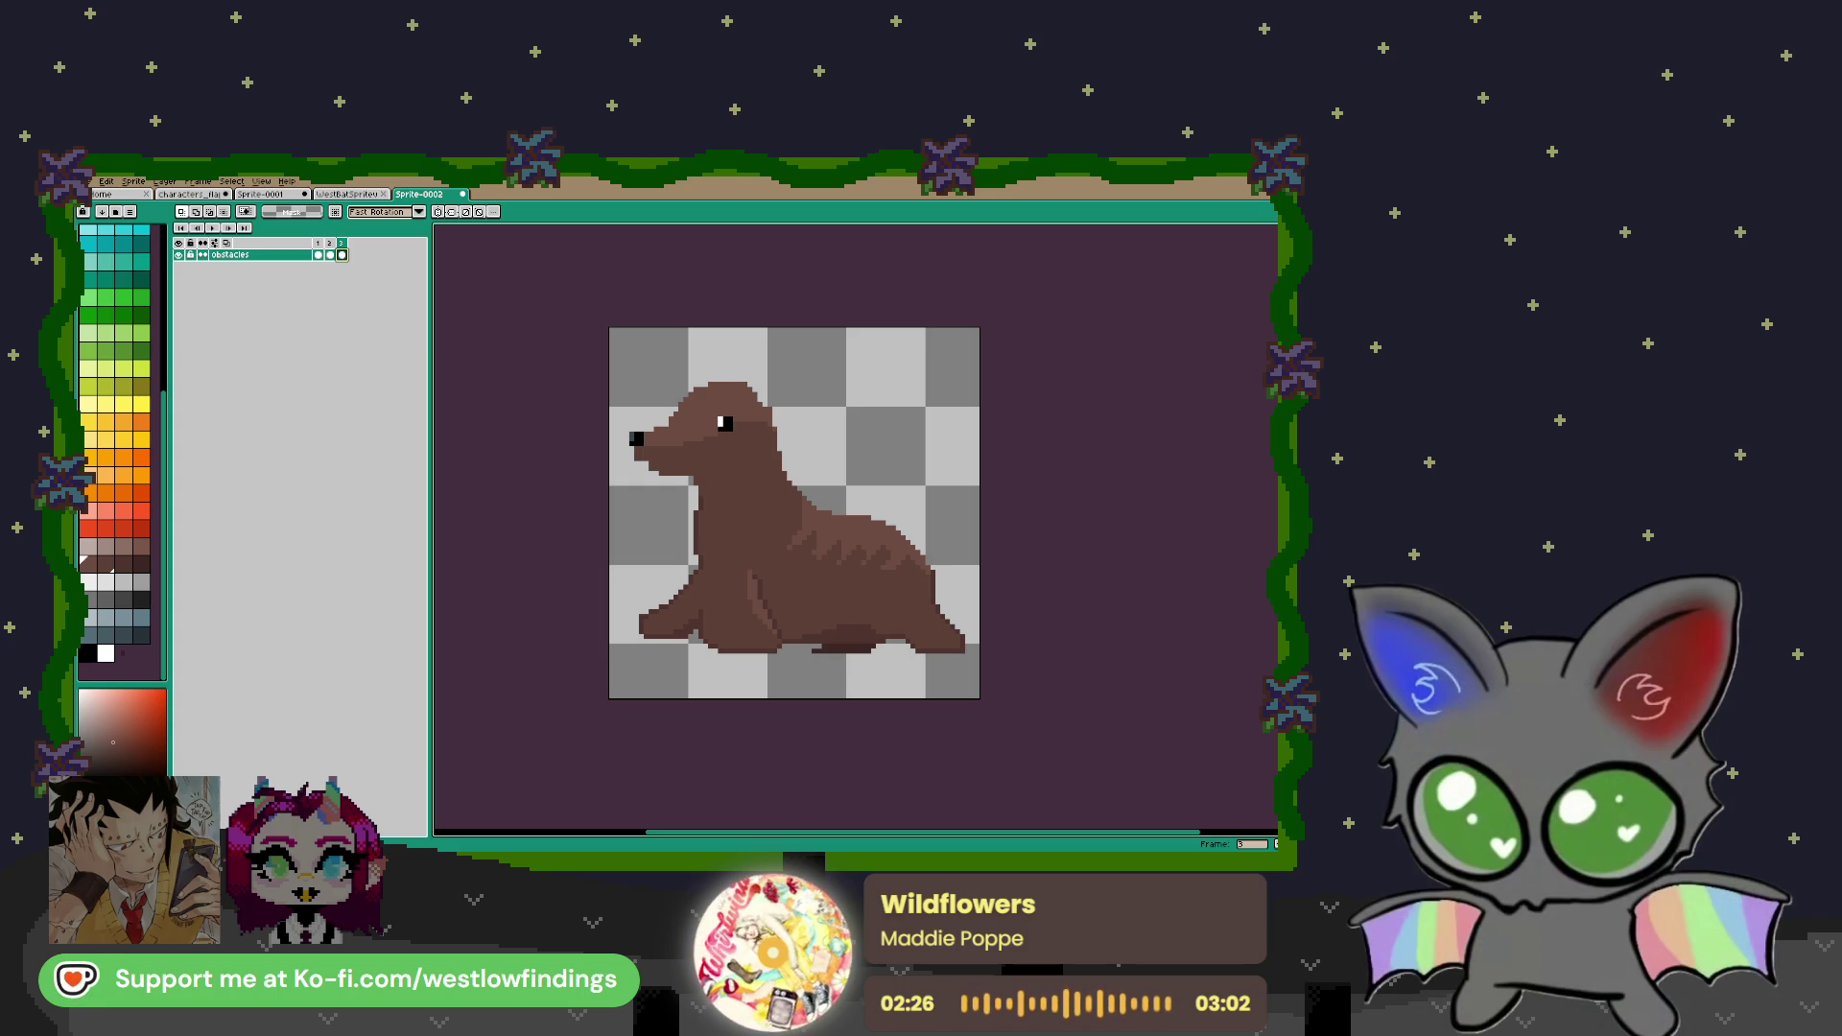
Compare the fishbowl and seal frames, then ready the Pencil with dark grey on the seal frame
left_click(330, 254)
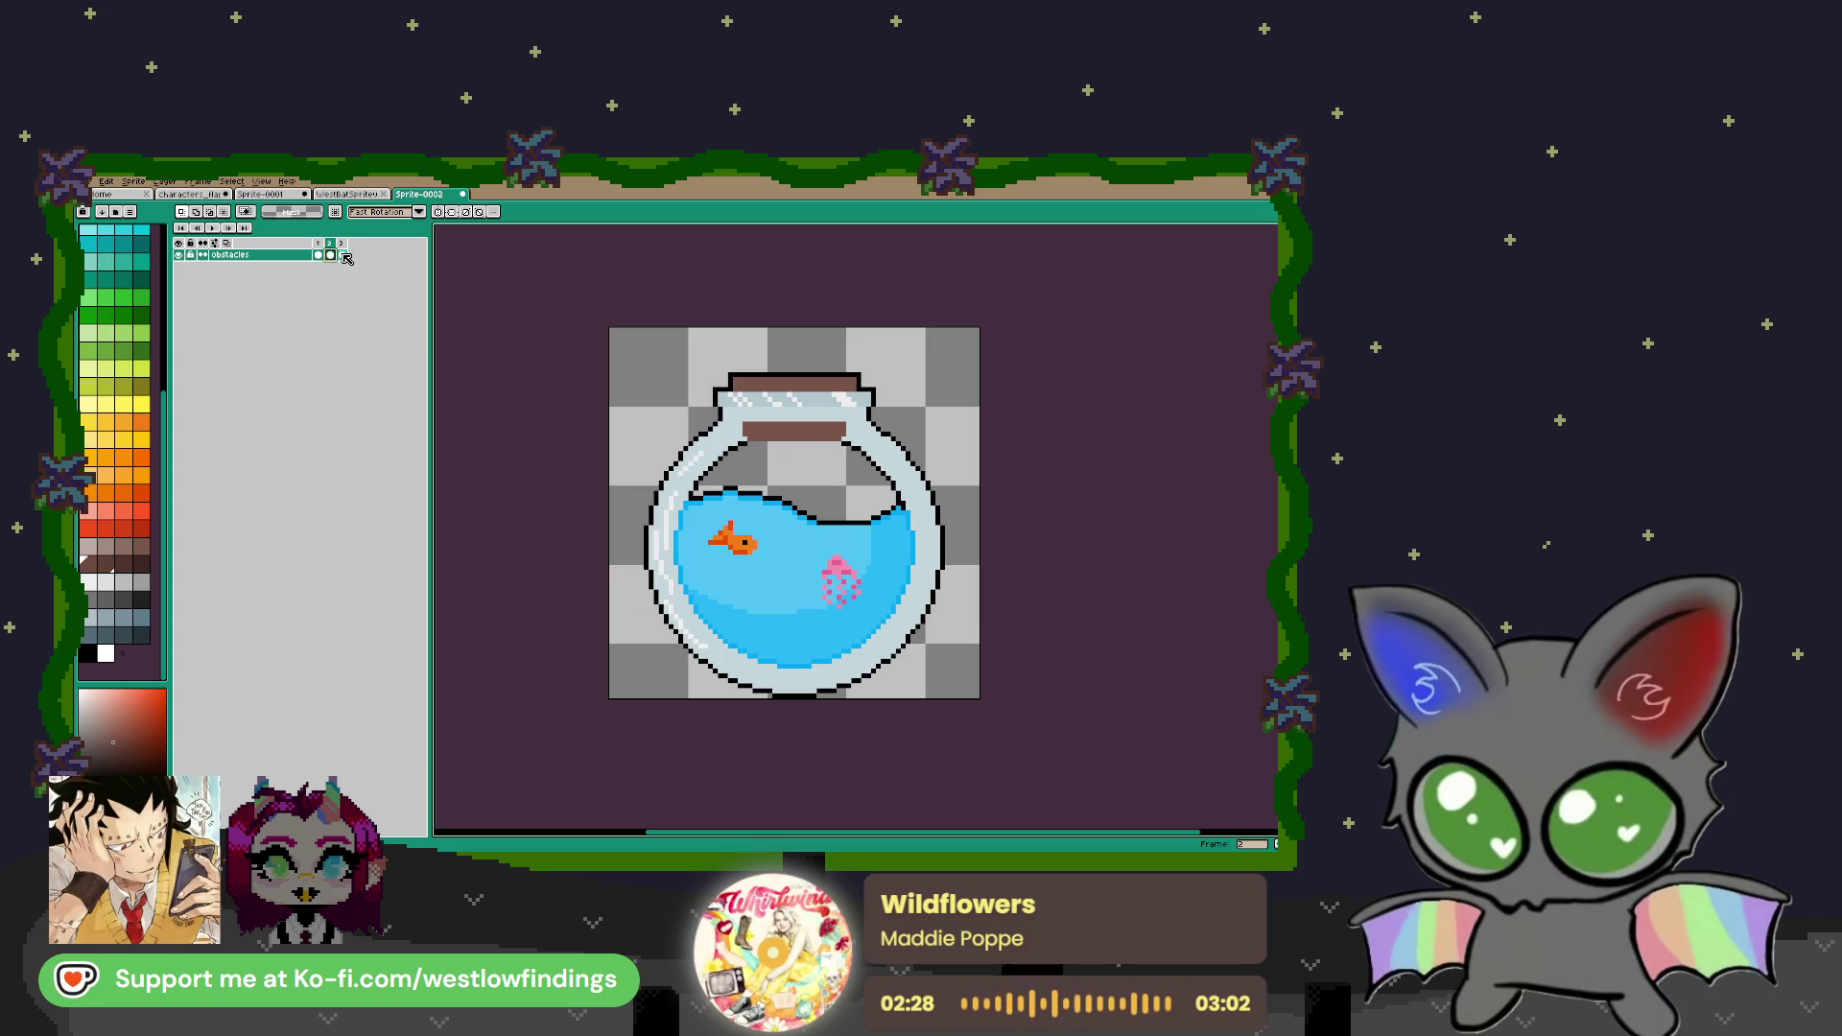
left_click(338, 255)
left_click(330, 255)
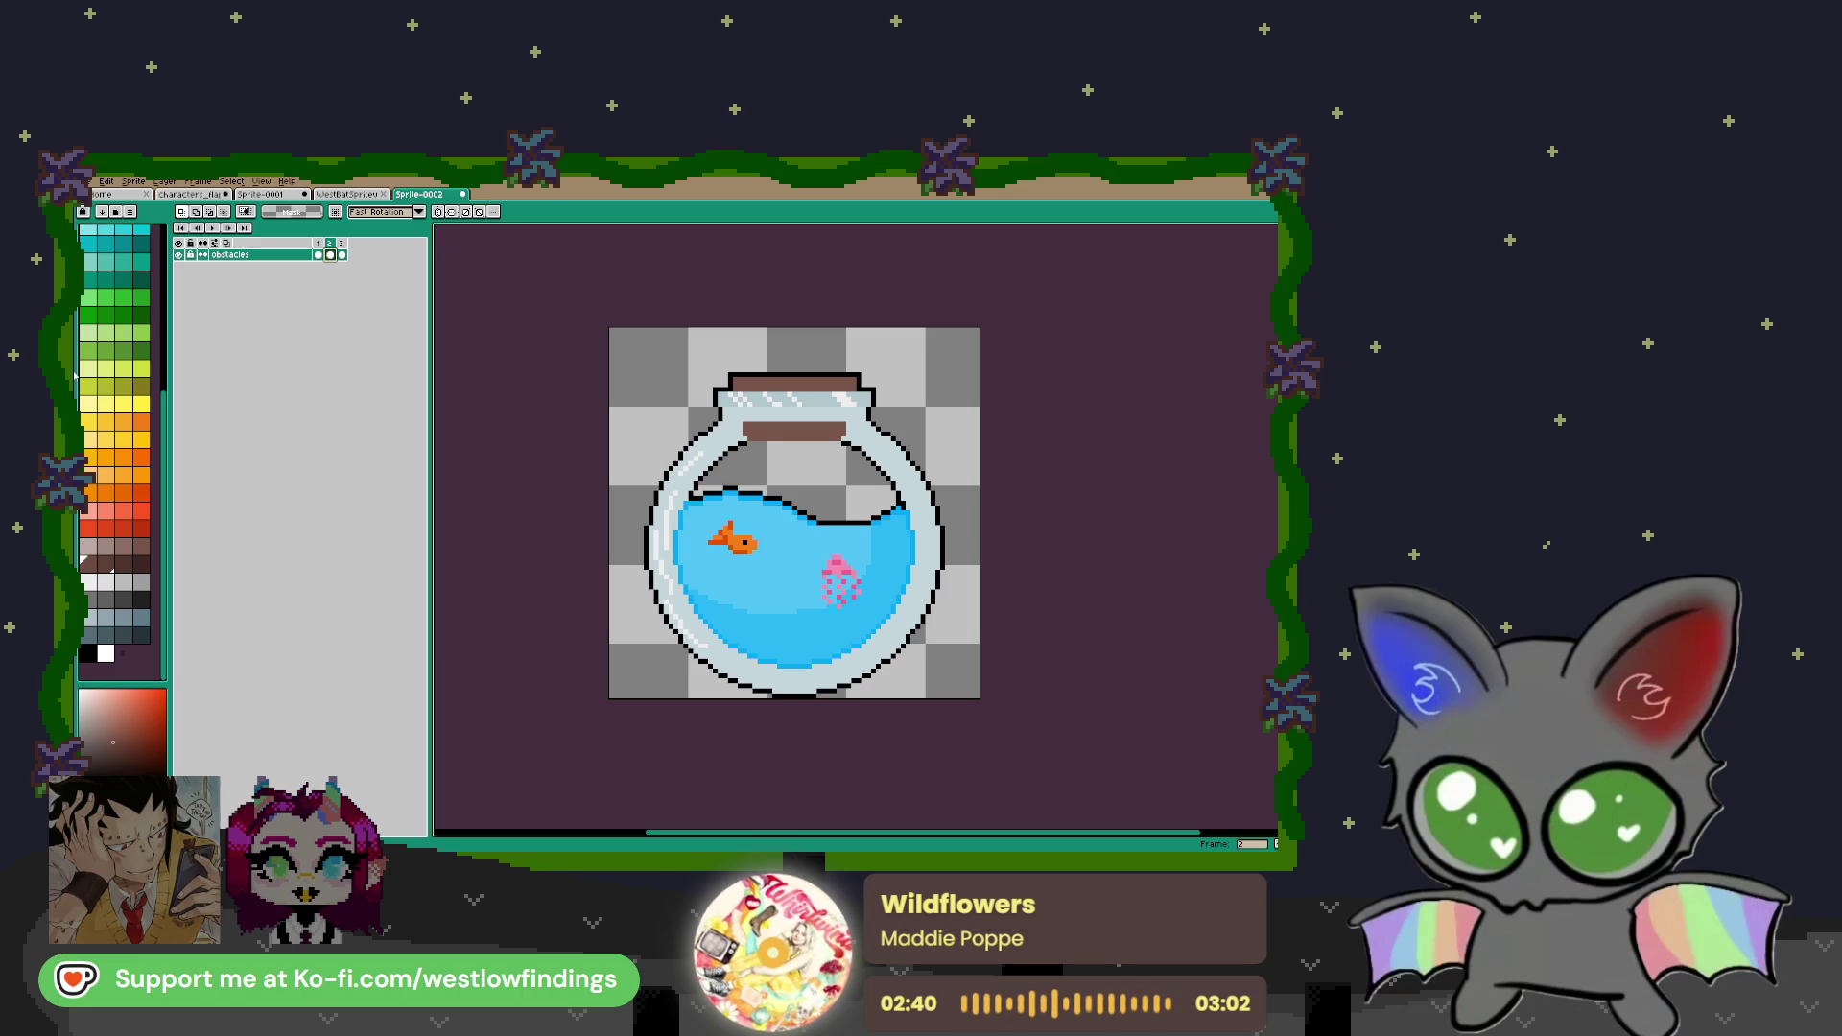
left_click(342, 255)
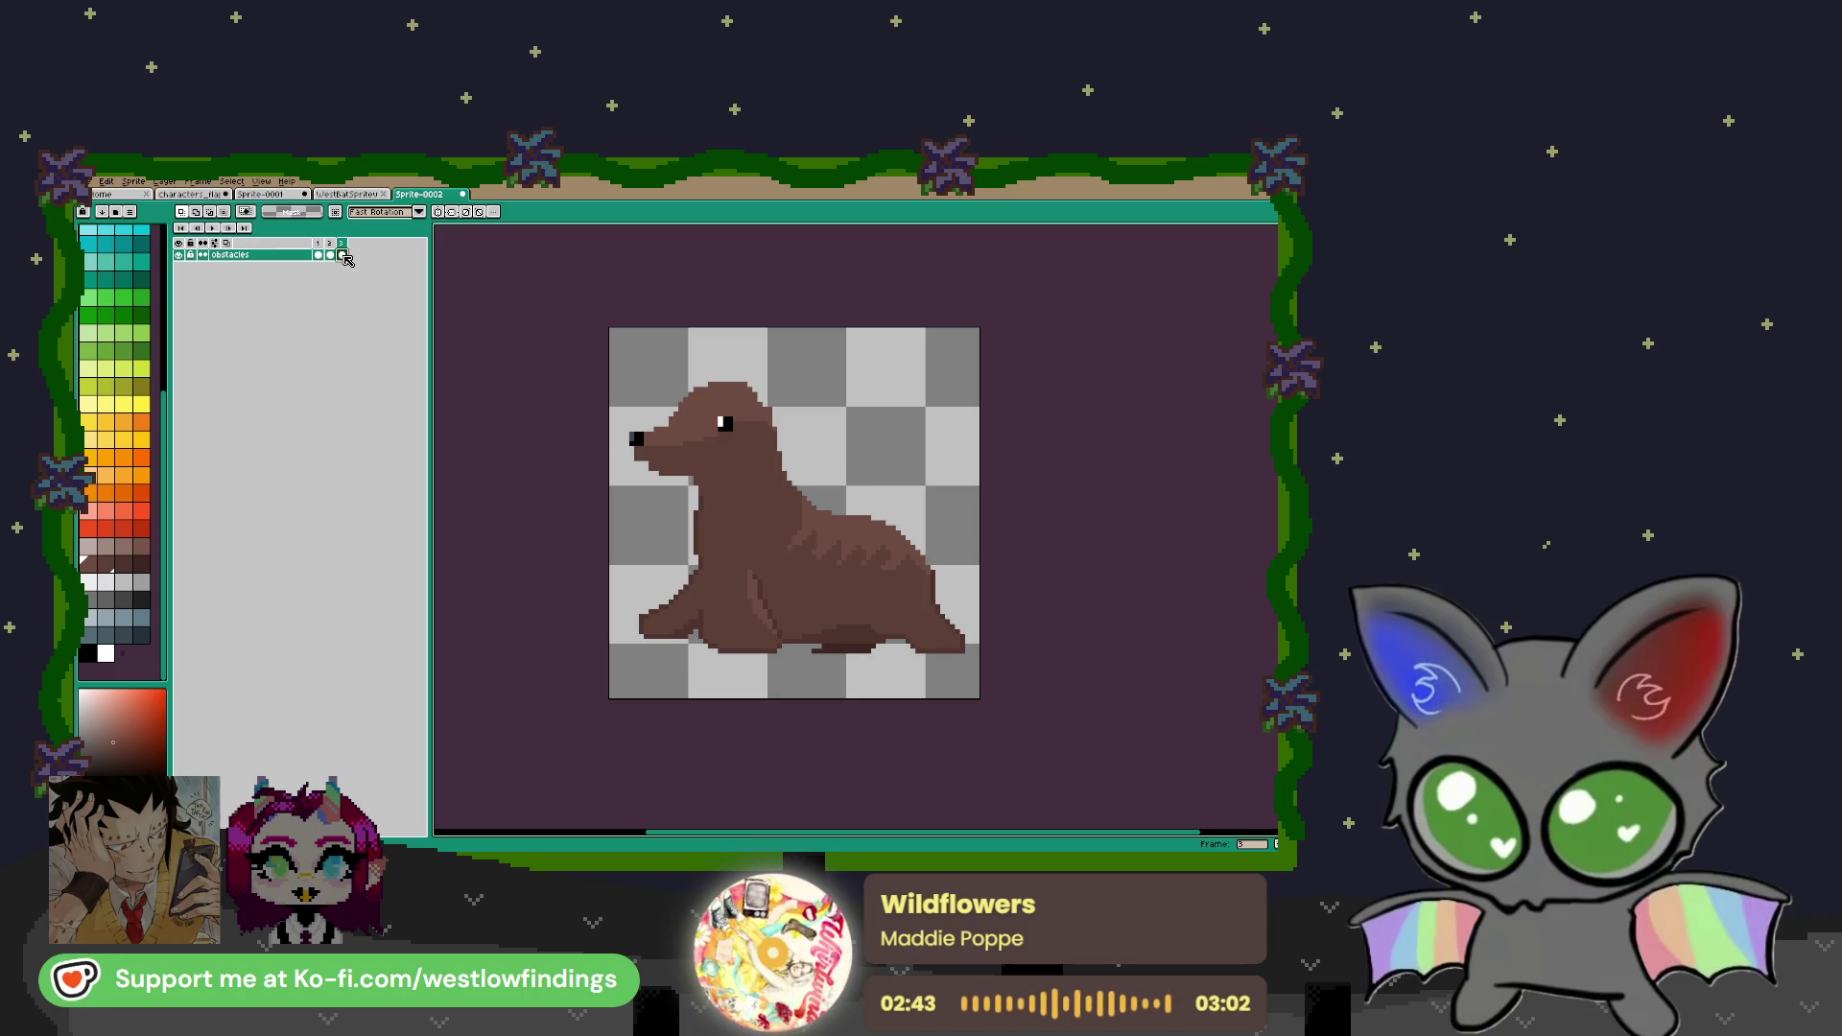
left_click(105, 599)
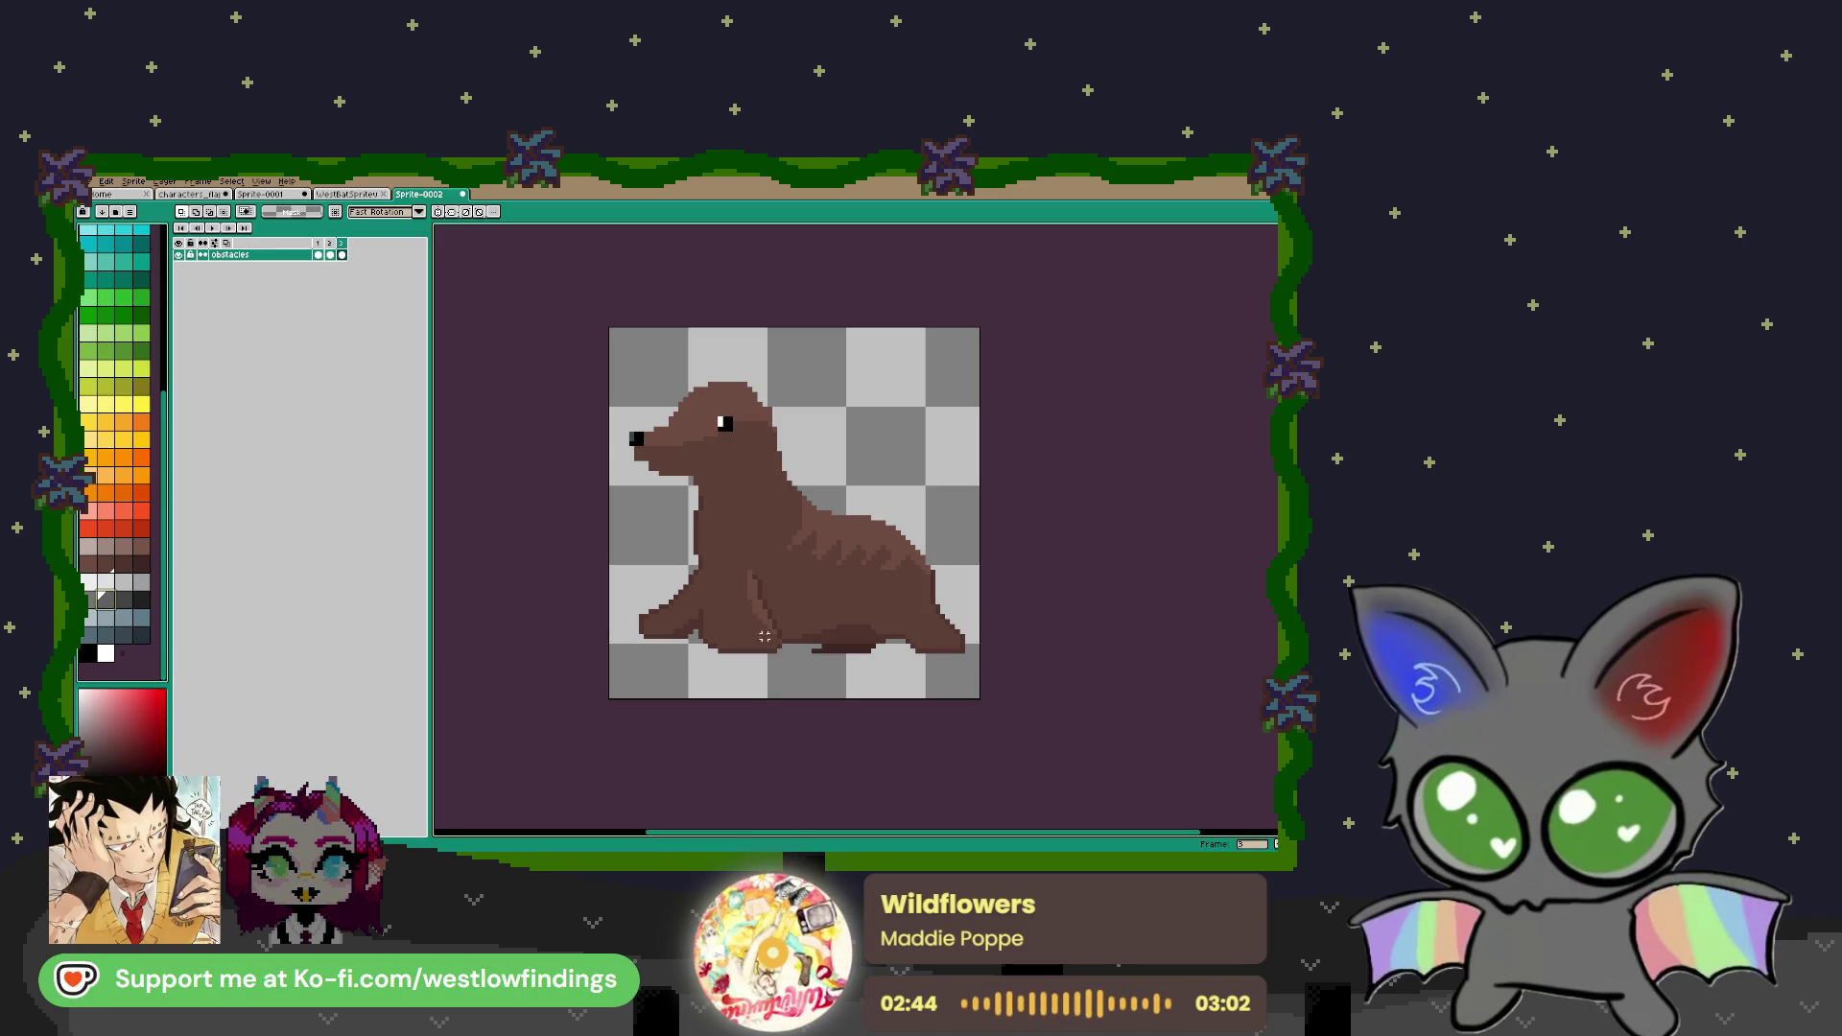
key("b")
scroll(691, 701, "up", 2)
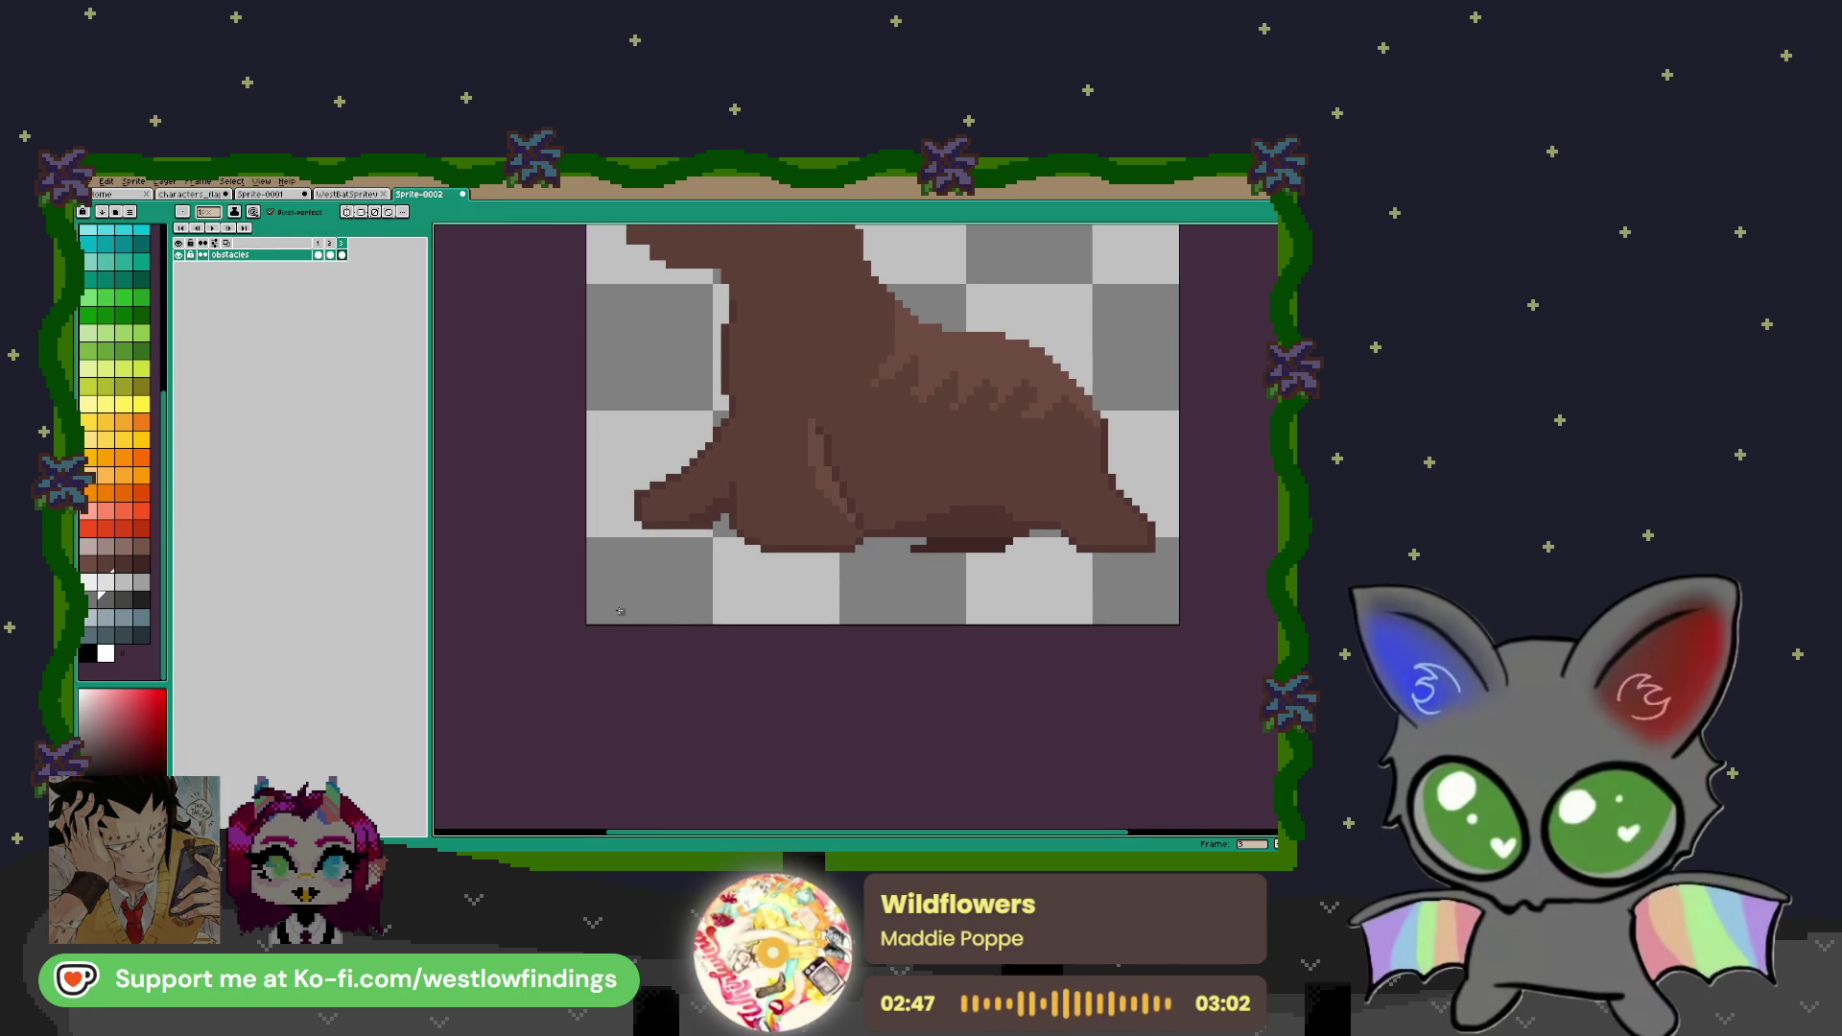
left_click_drag(595, 609, 645, 534)
left_click_drag(1156, 546, 1174, 573)
key("g")
left_click(889, 618)
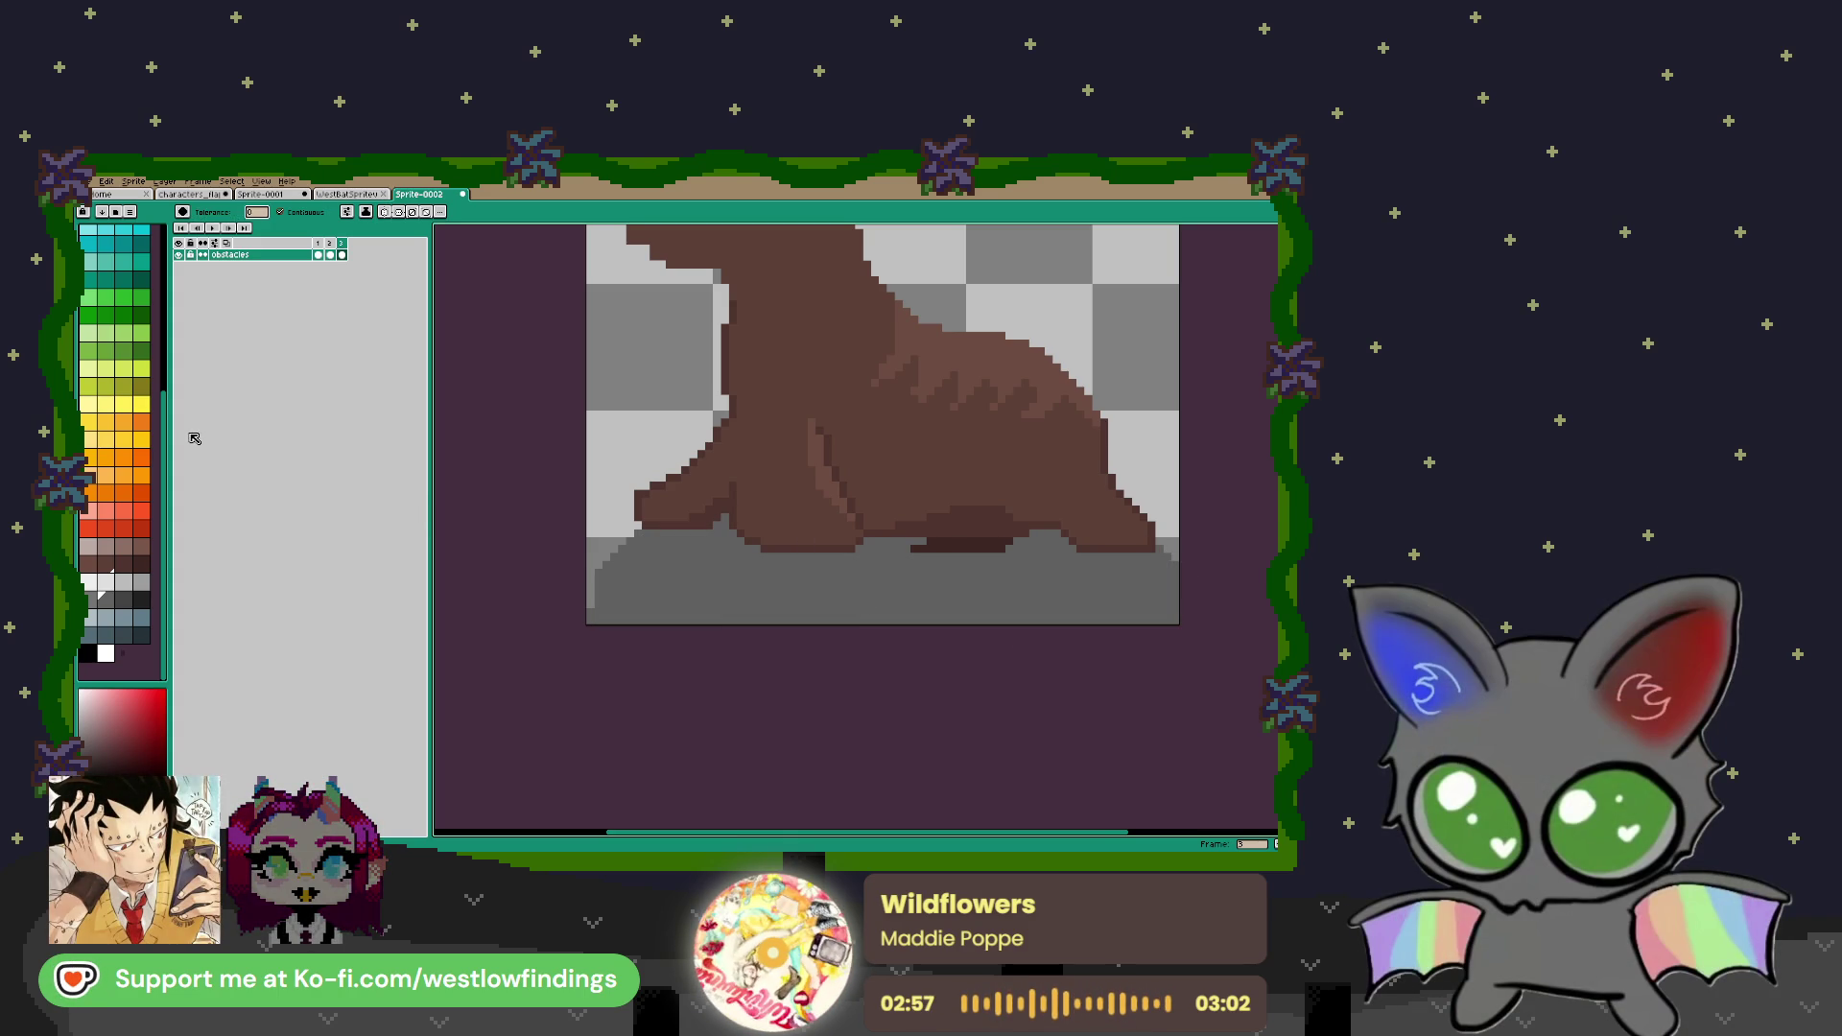
left_click(124, 600)
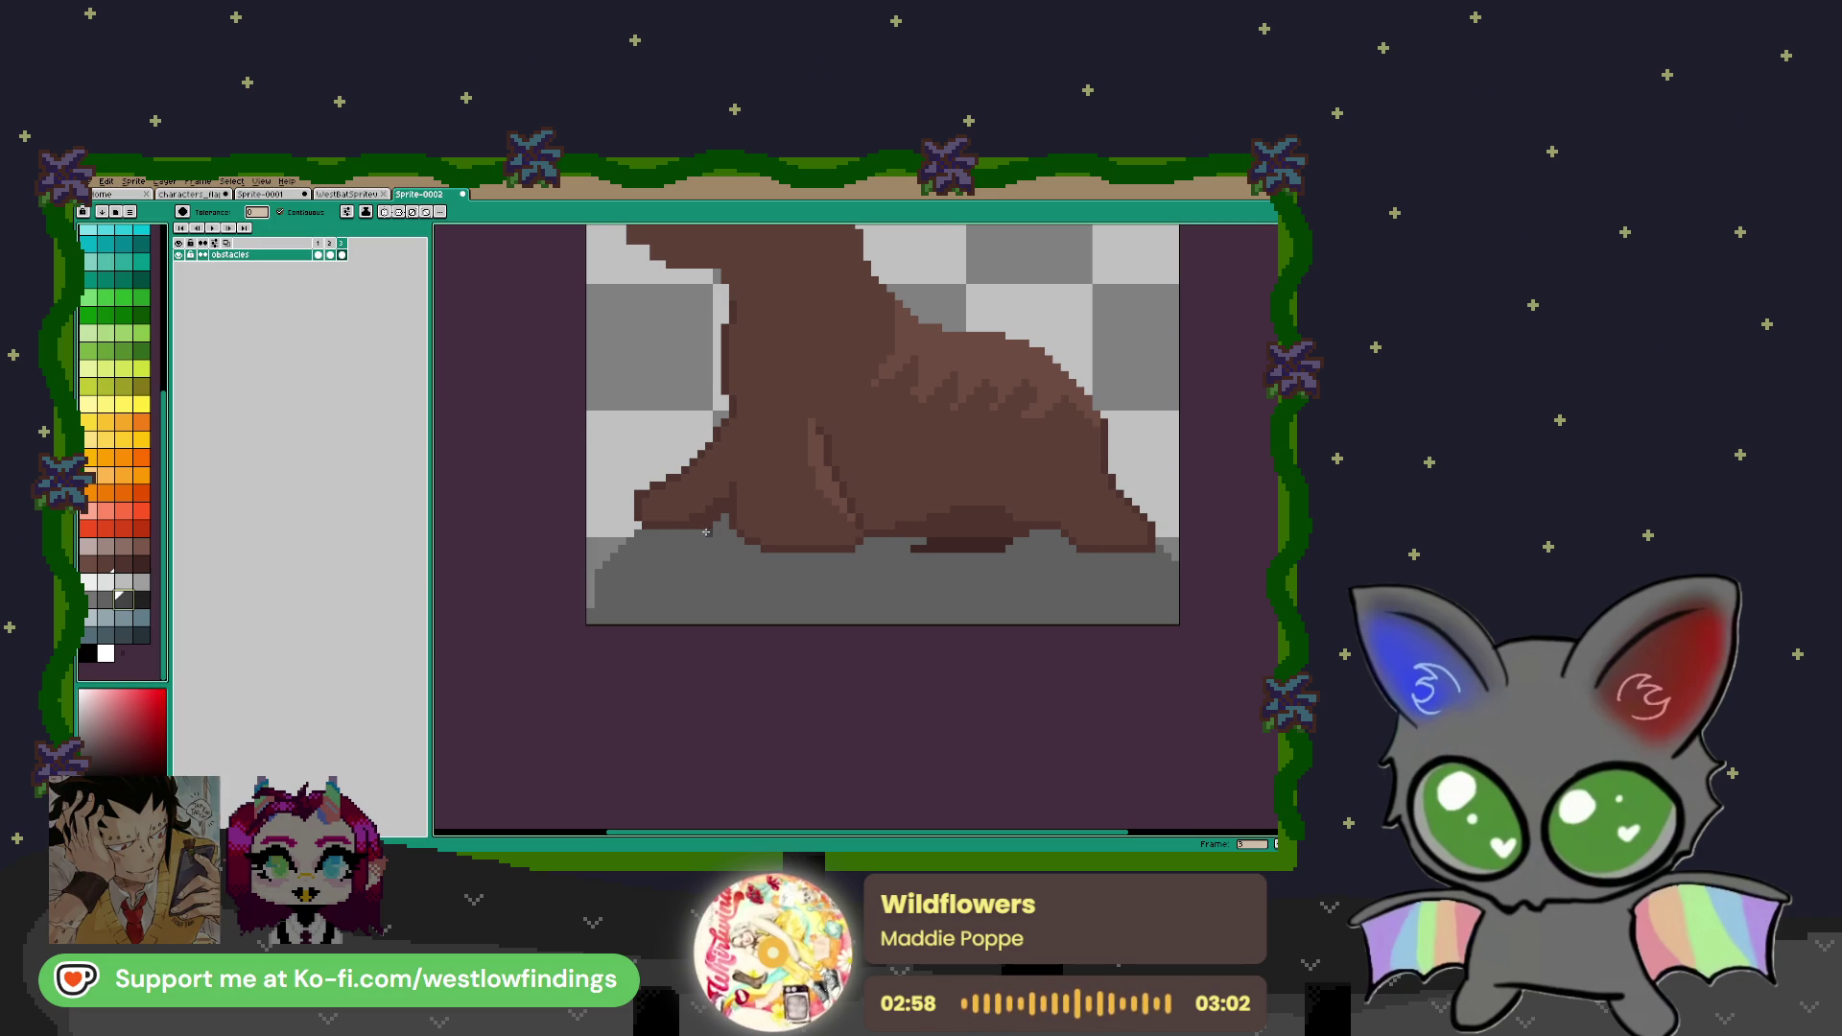
key("b")
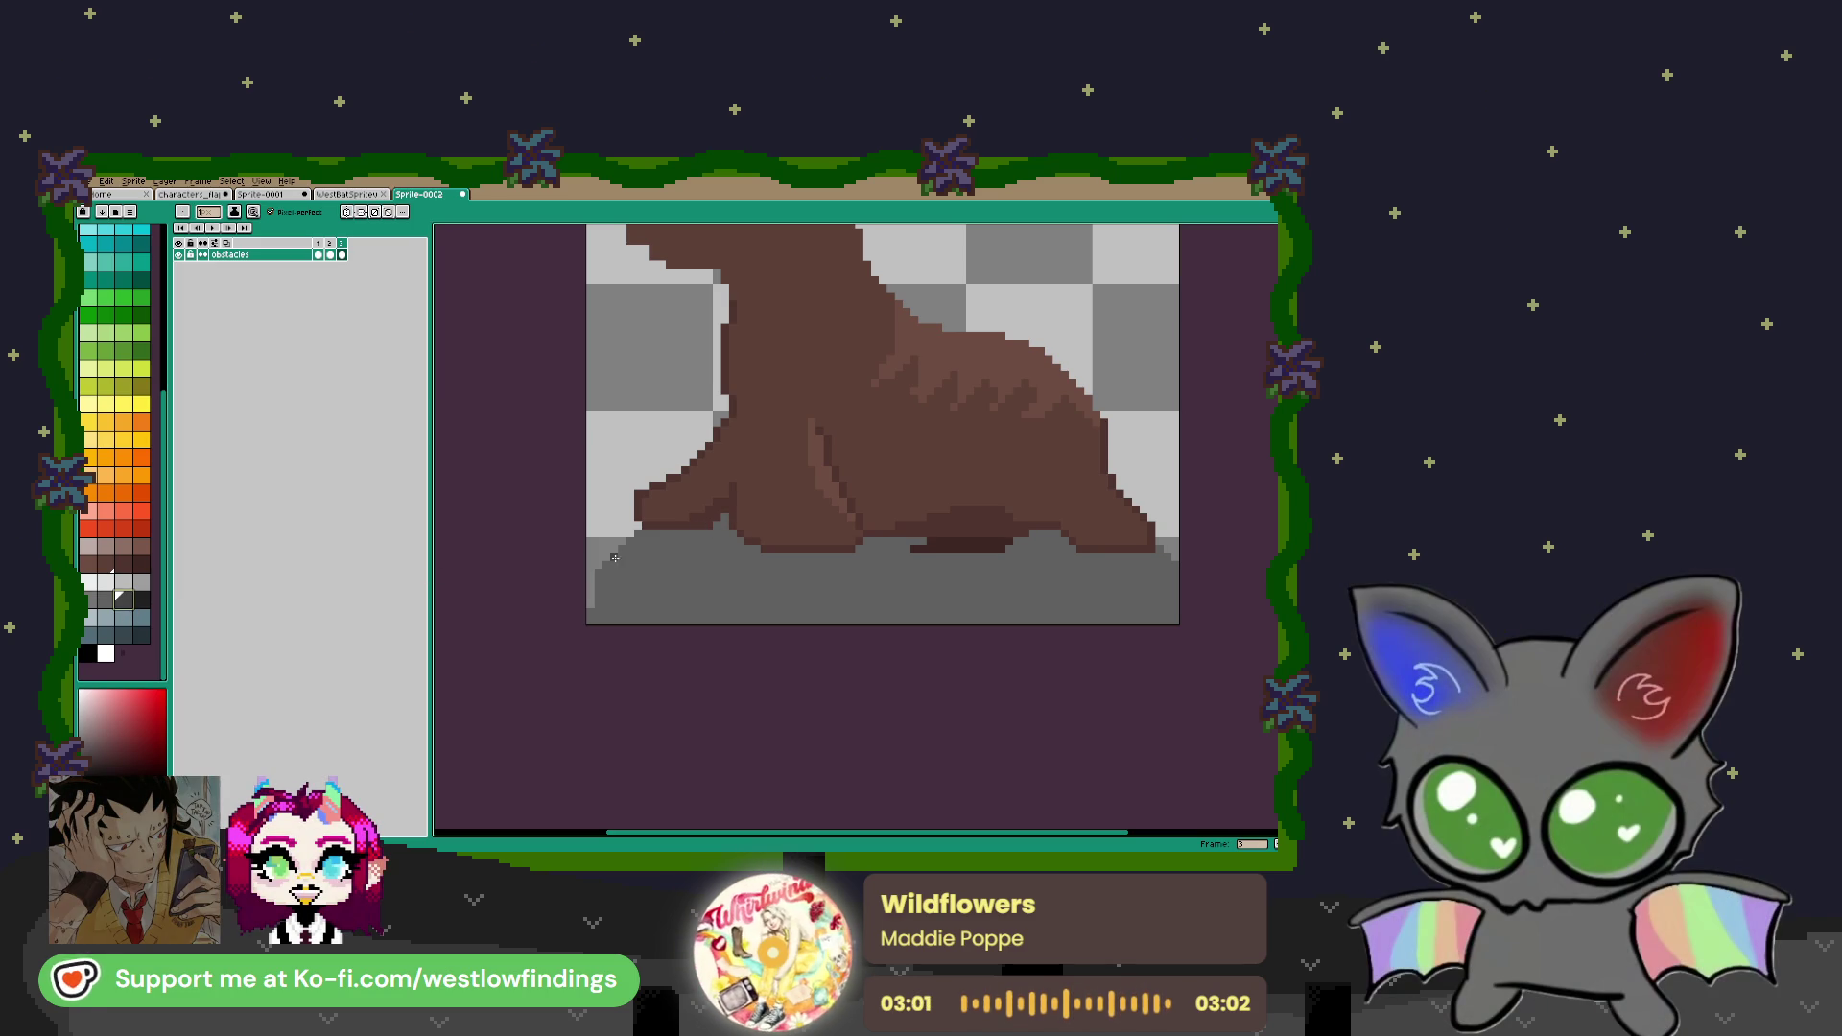
mouse_move(866, 627)
left_mouse_down()
mouse_move(993, 591)
mouse_move(1180, 618)
left_mouse_up()
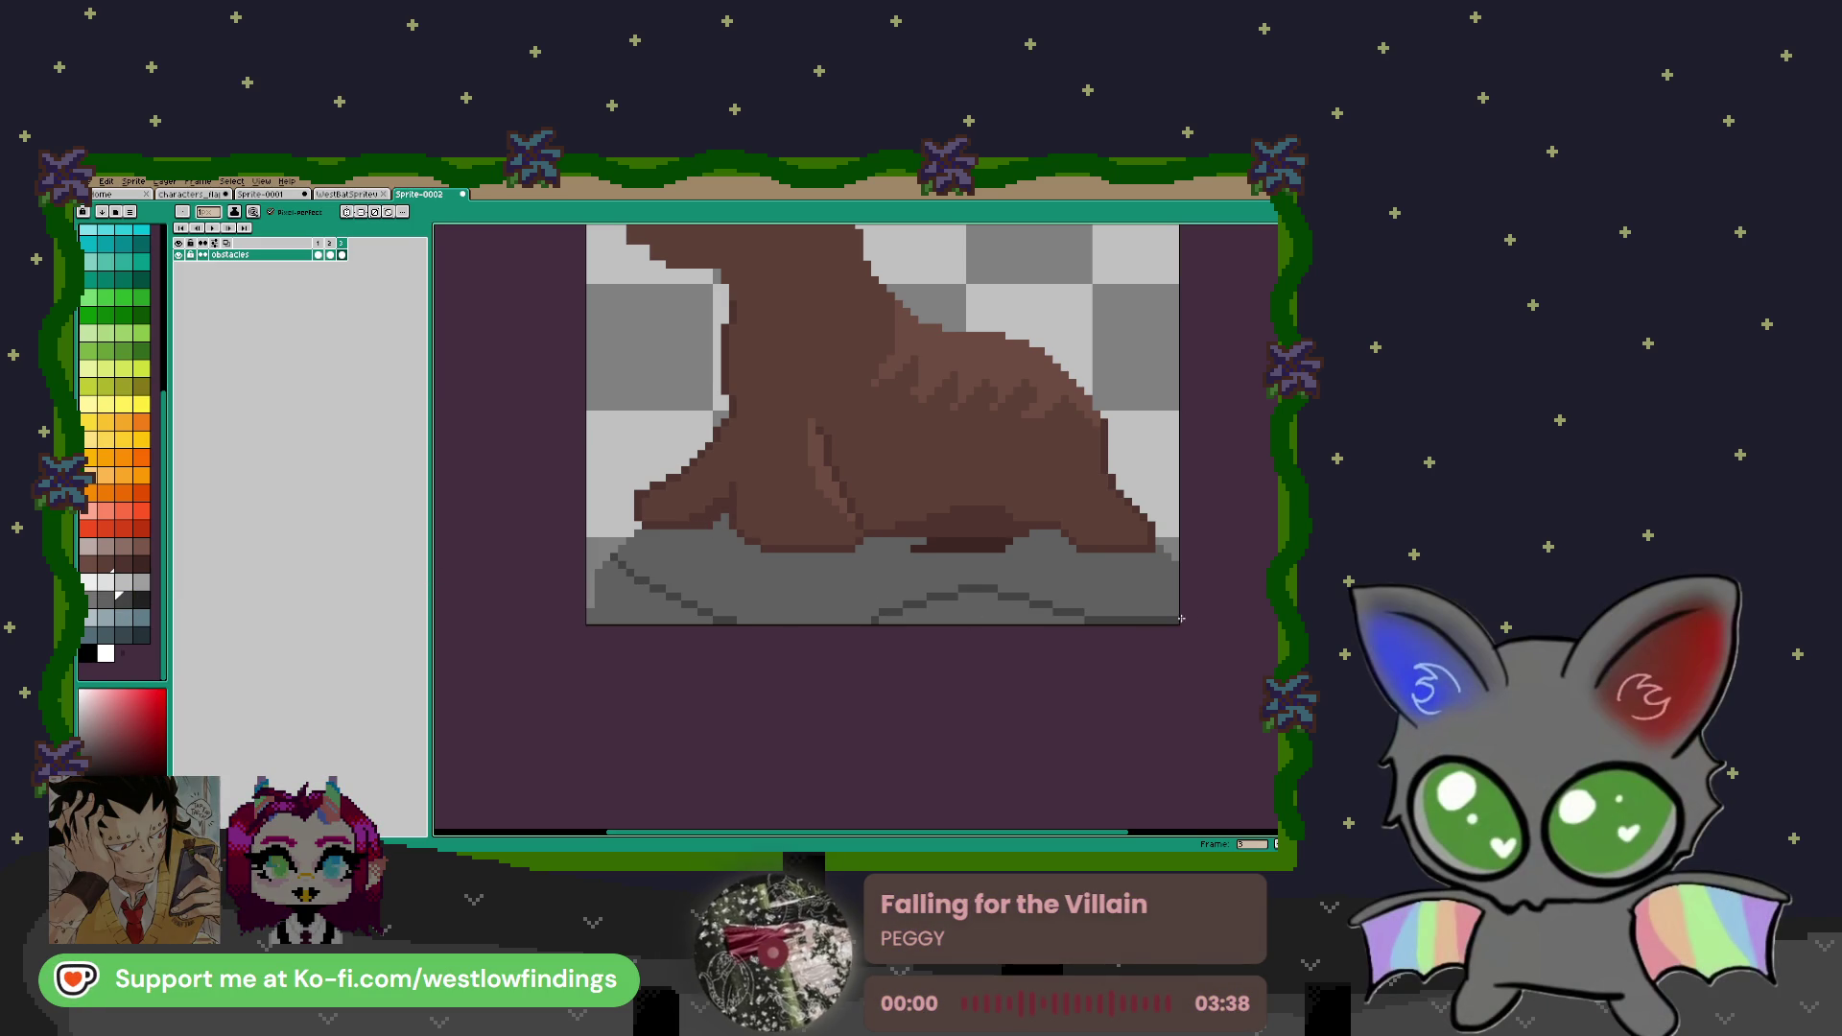
key("g")
left_click(978, 614)
left_click(628, 599)
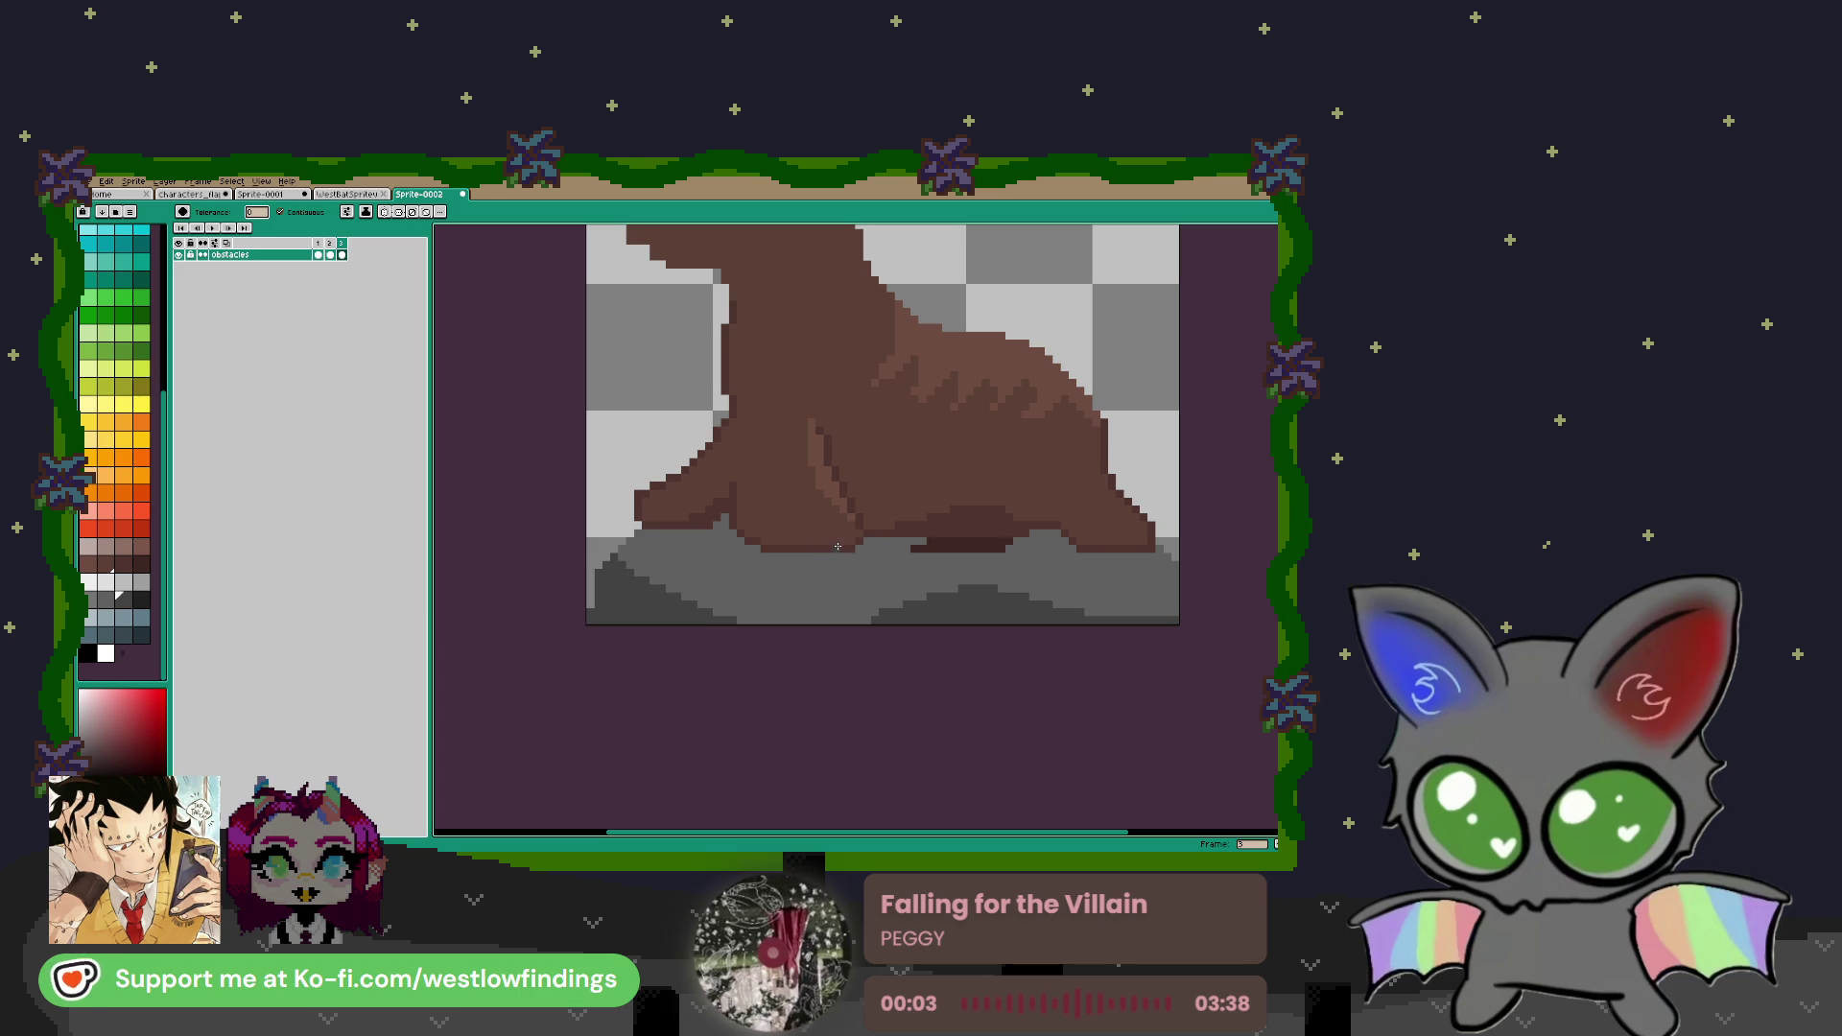
key("b")
left_click_drag(708, 529, 744, 546)
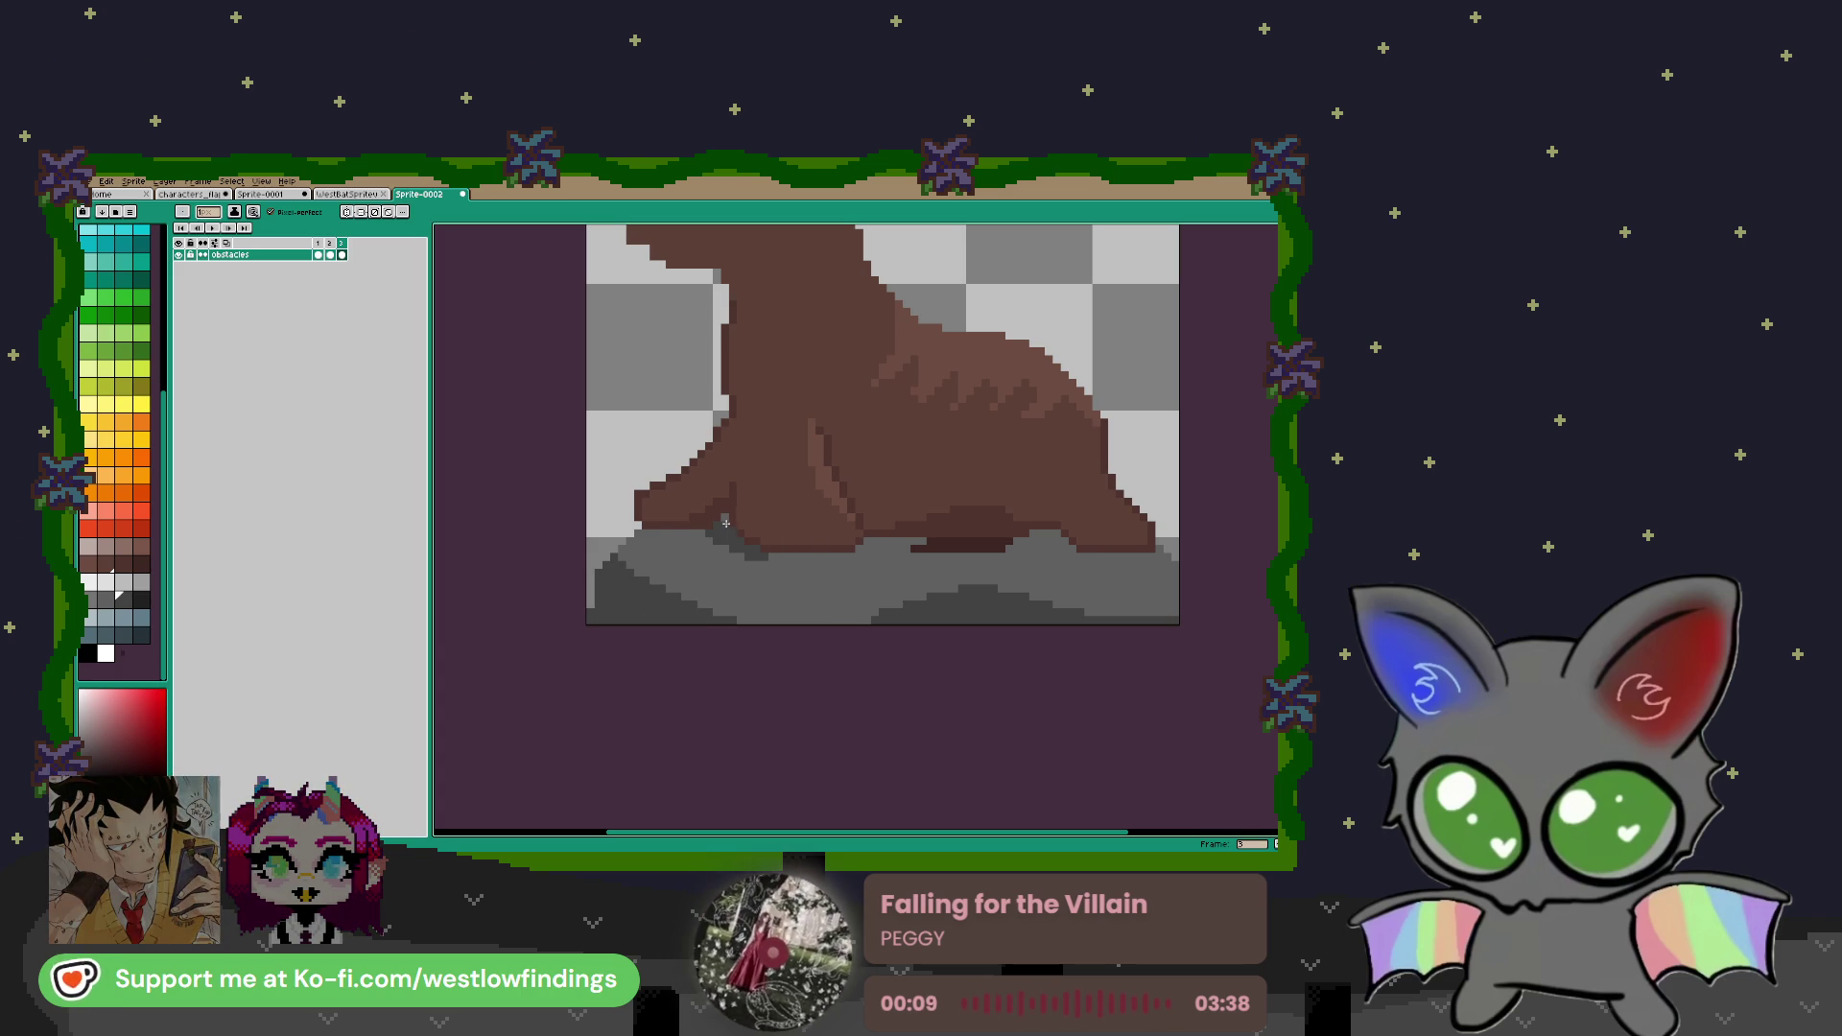
left_click_drag(703, 532, 662, 534)
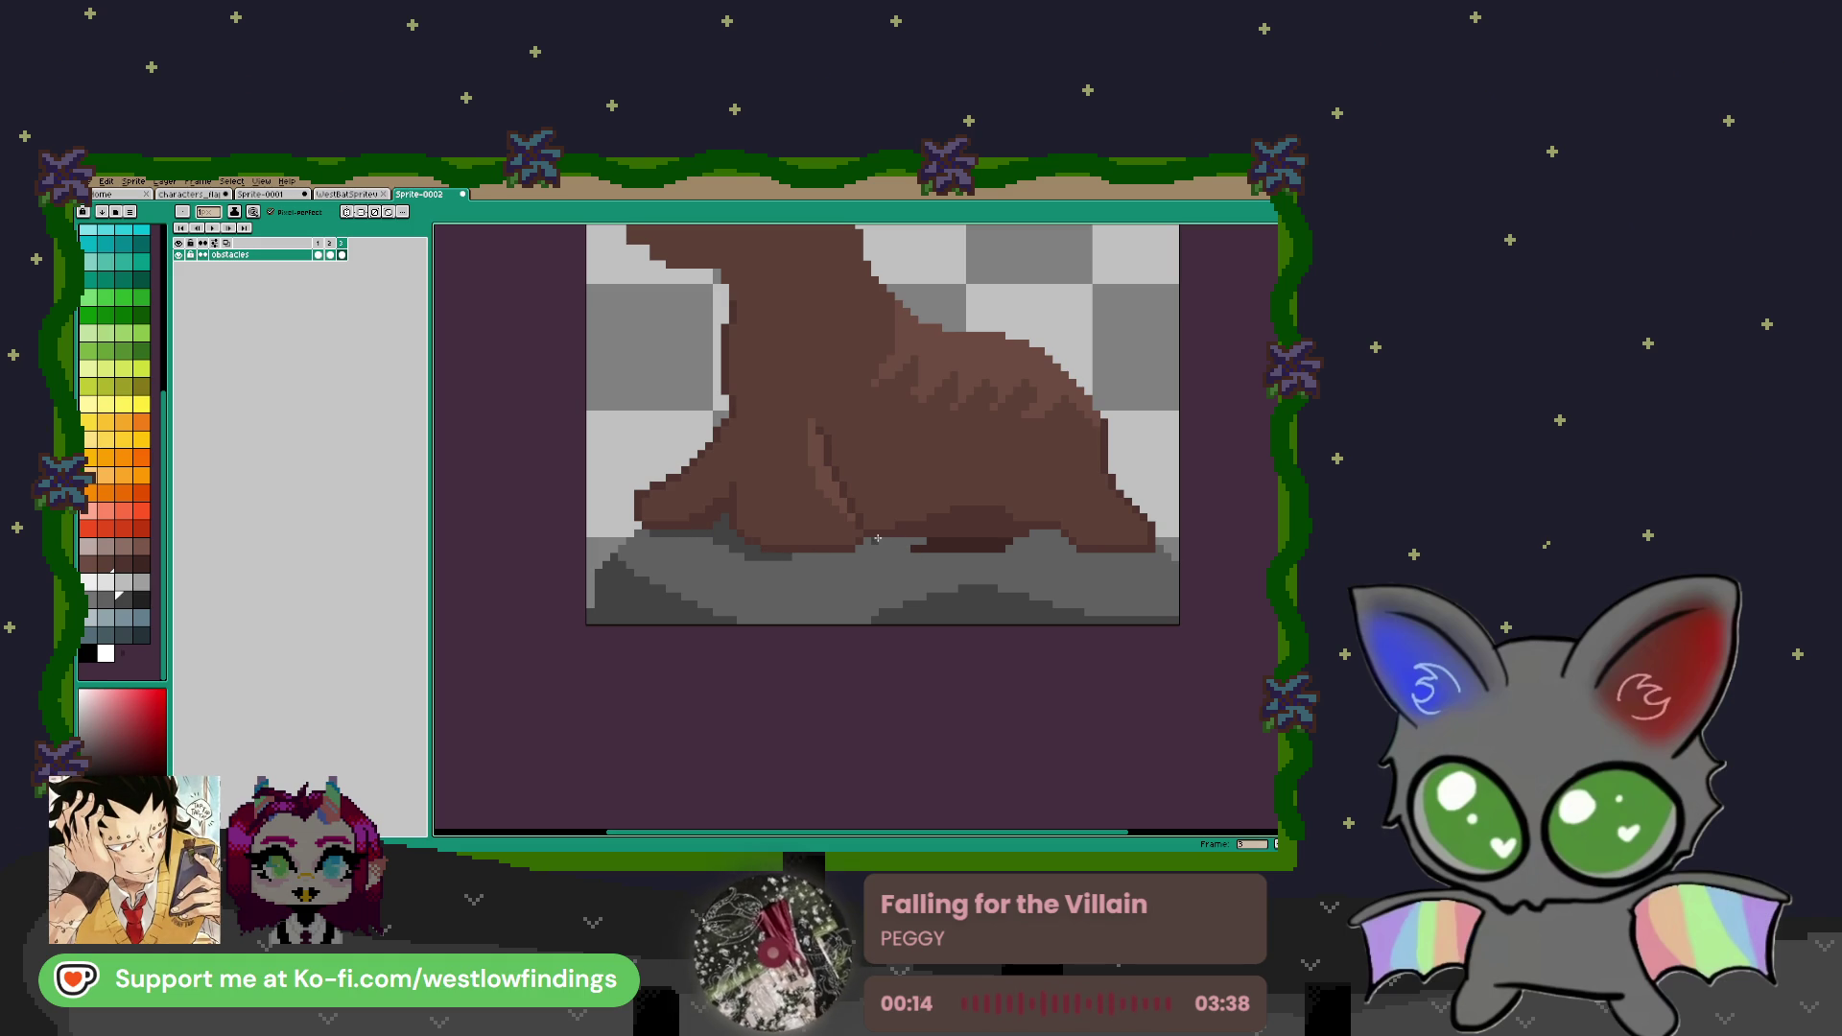
left_click(911, 541)
left_click(873, 548)
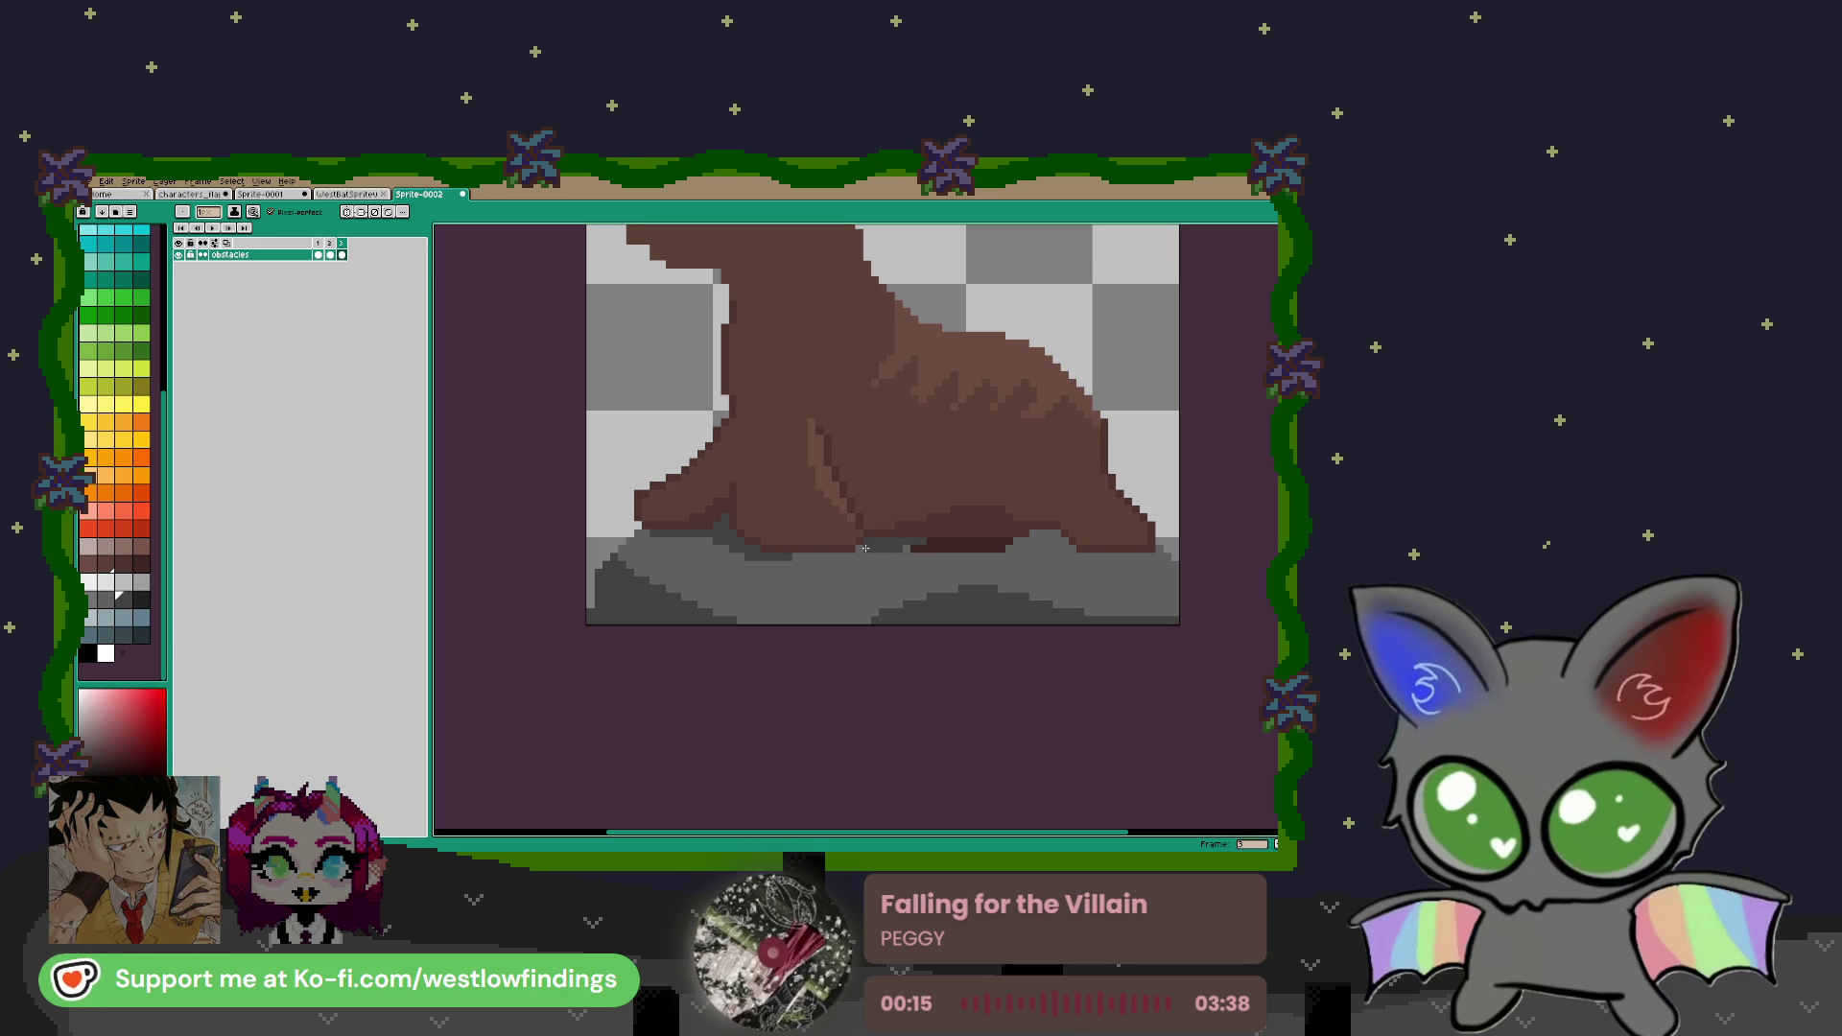
left_click_drag(912, 556, 1013, 555)
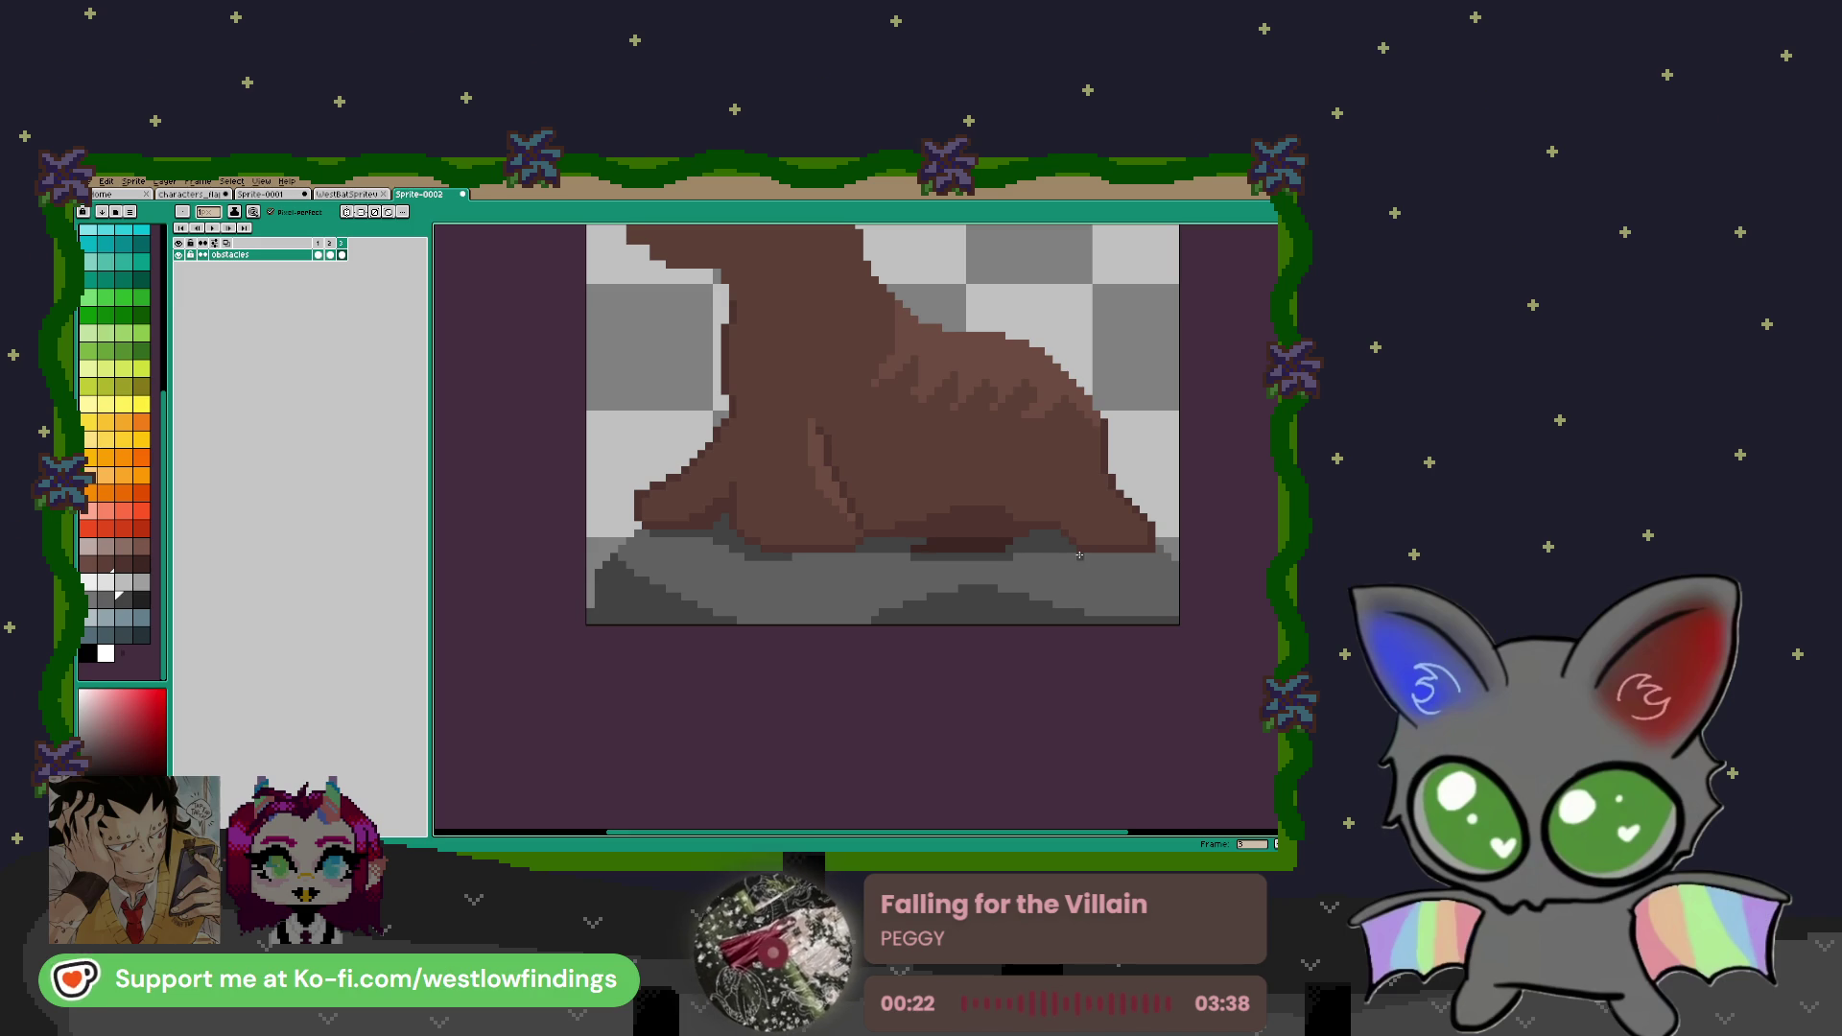
left_click_drag(1099, 555, 1154, 555)
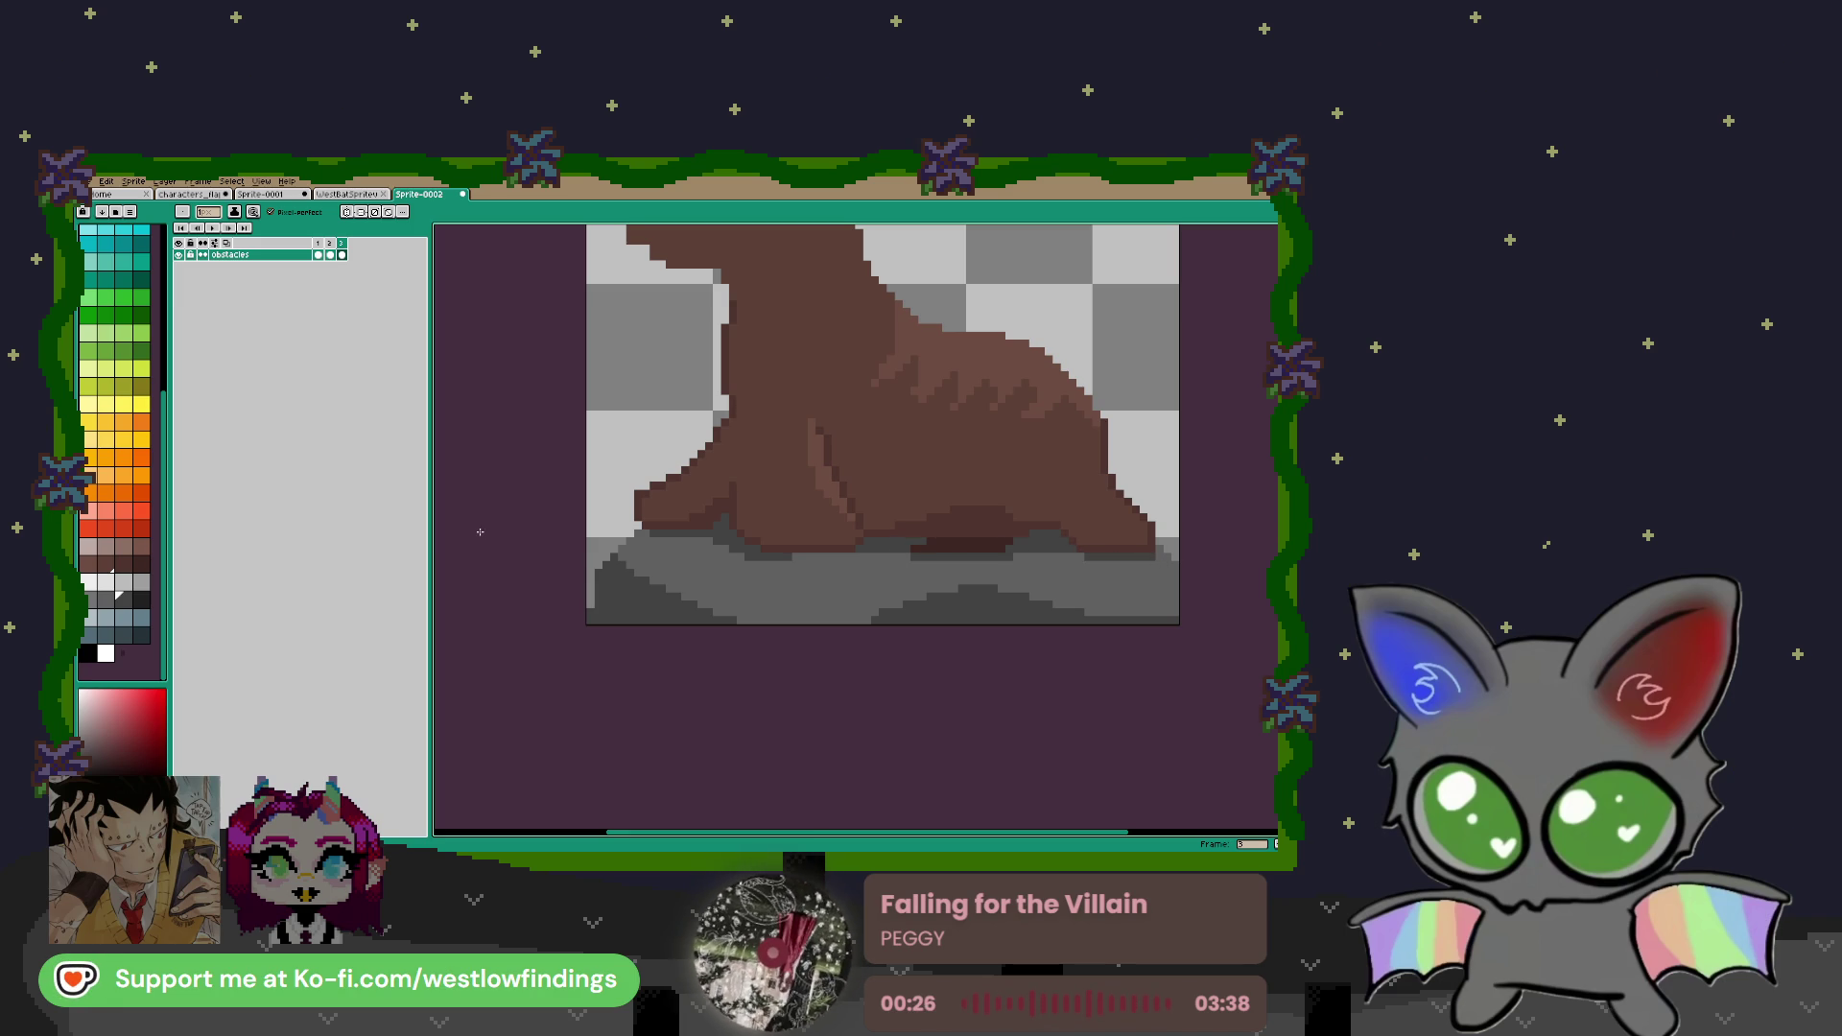
left_click(96, 600)
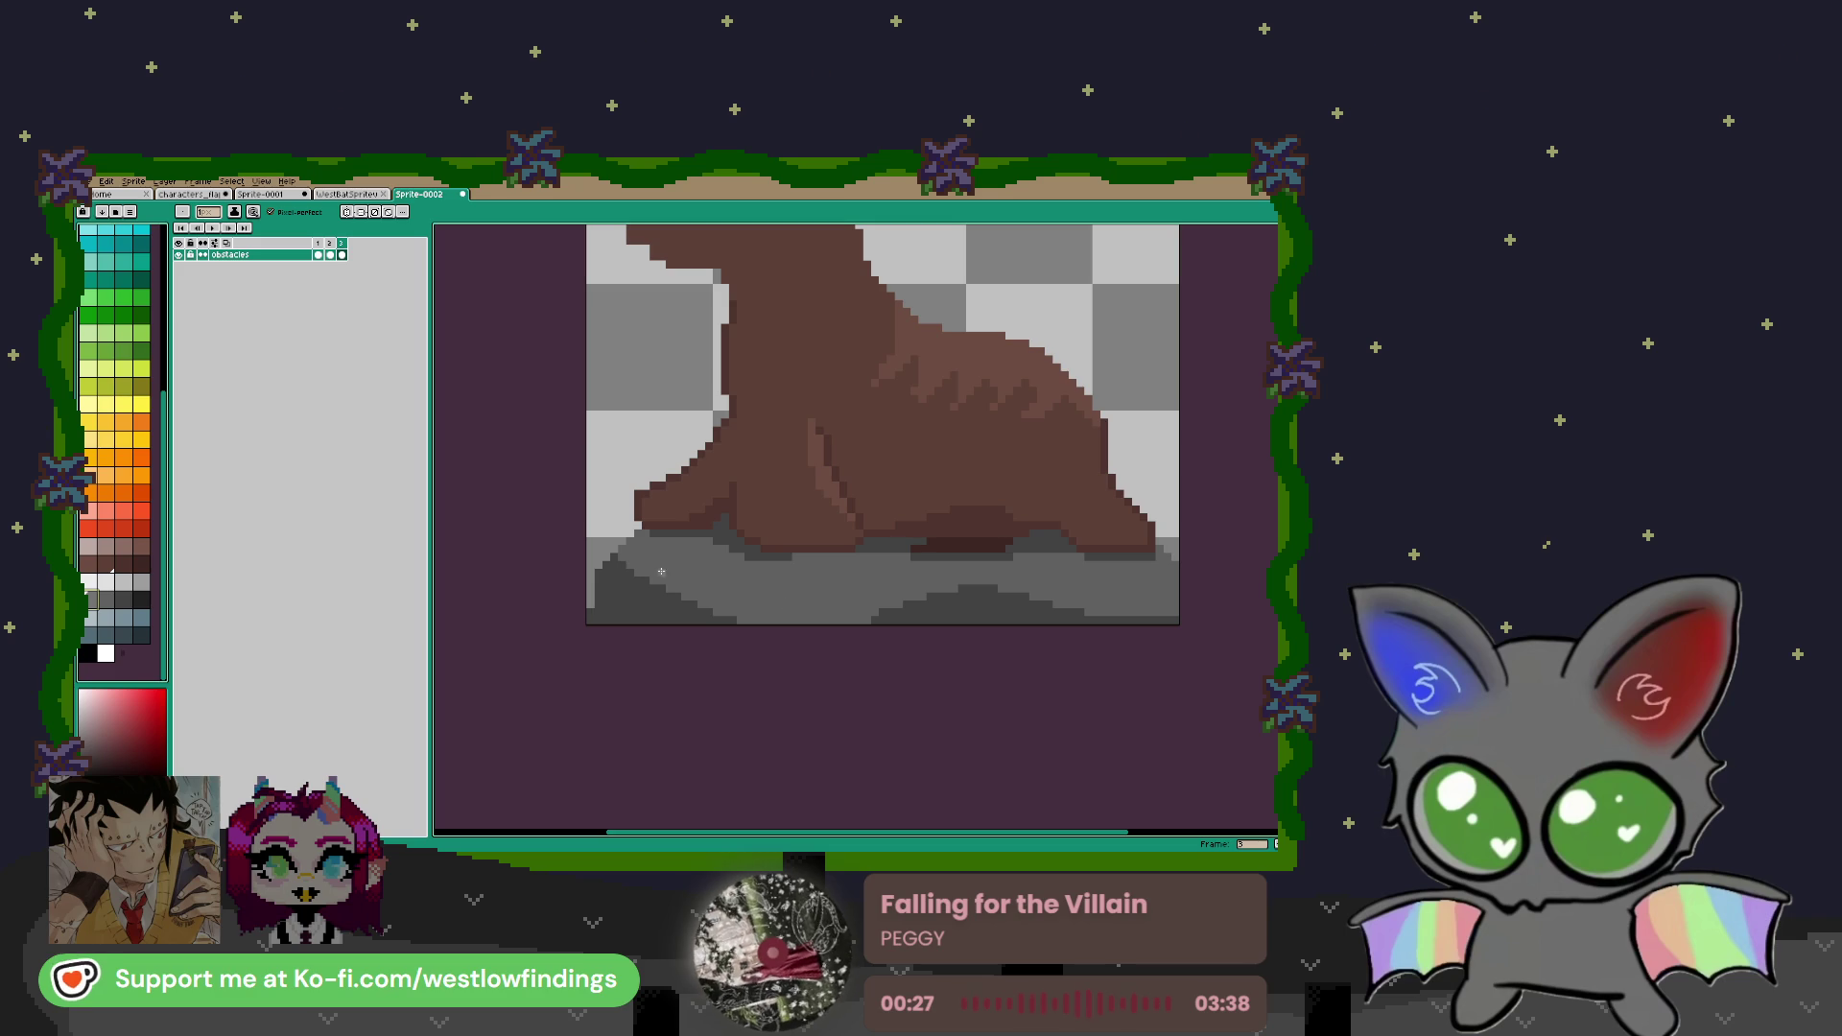
left_click_drag(614, 554, 725, 602)
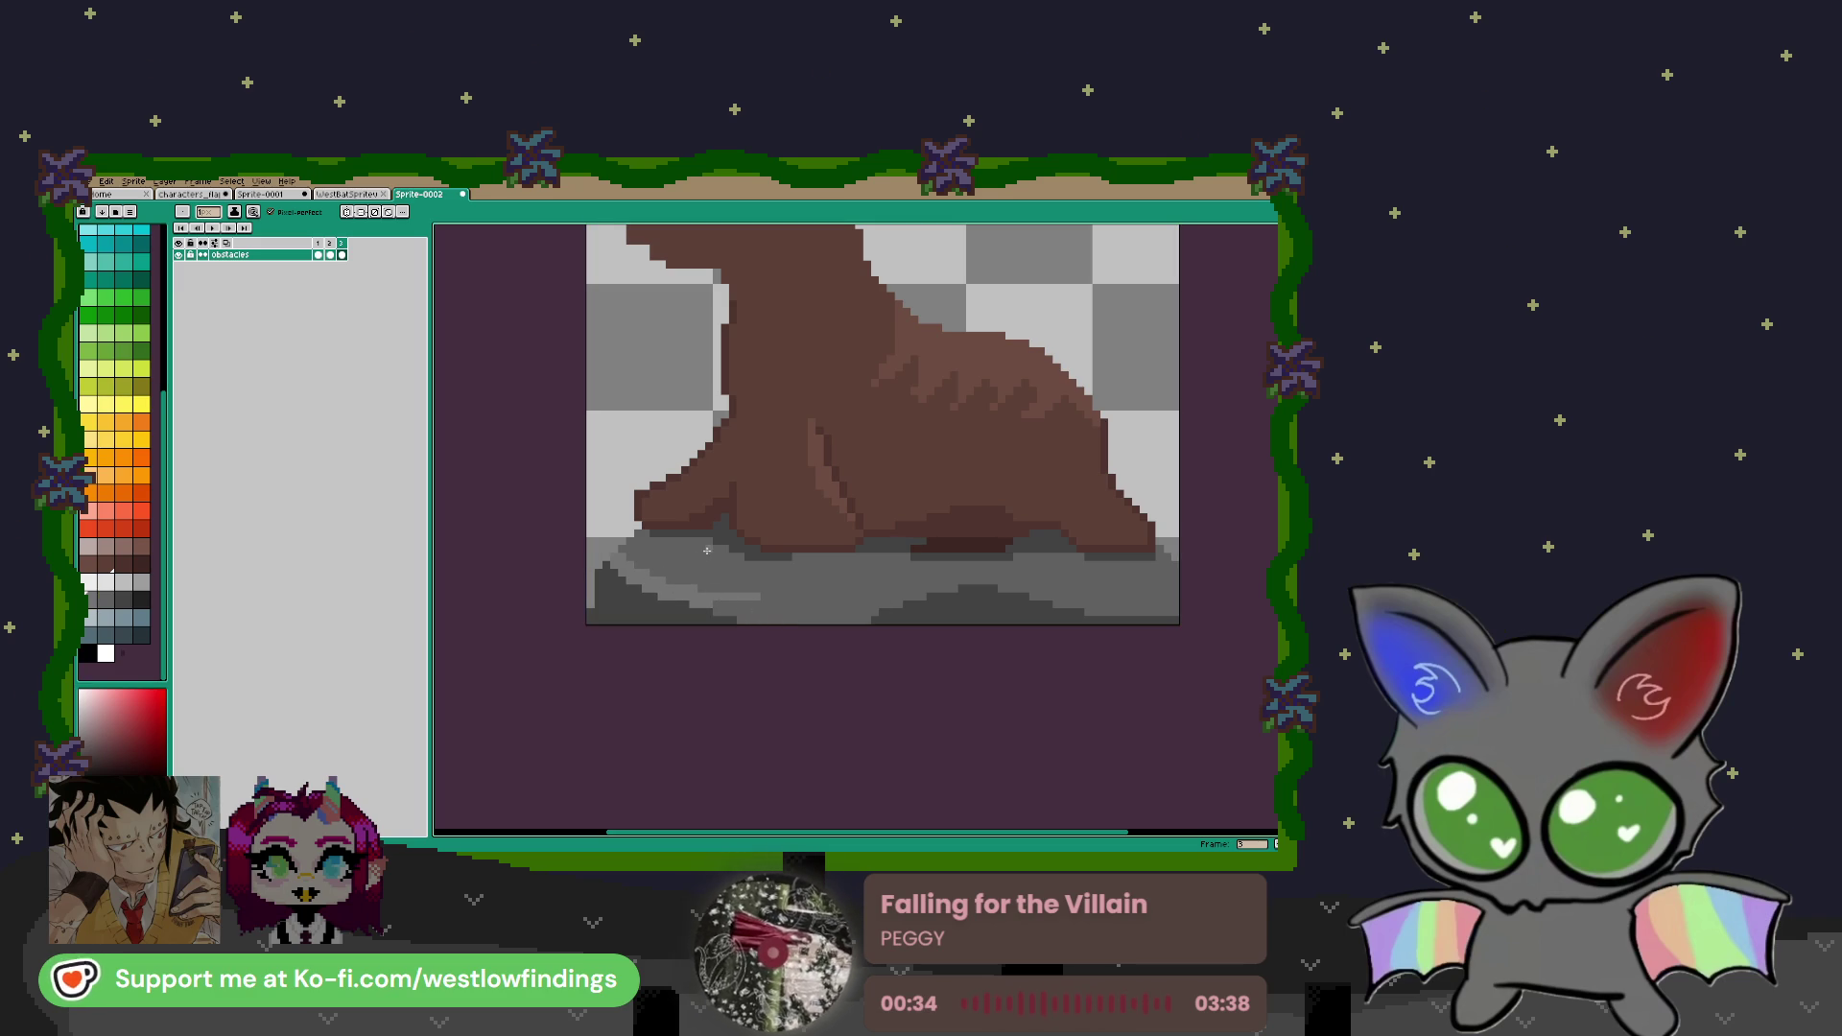
mouse_move(700, 558)
left_mouse_down()
mouse_move(815, 597)
mouse_move(971, 577)
mouse_move(1161, 602)
left_mouse_up()
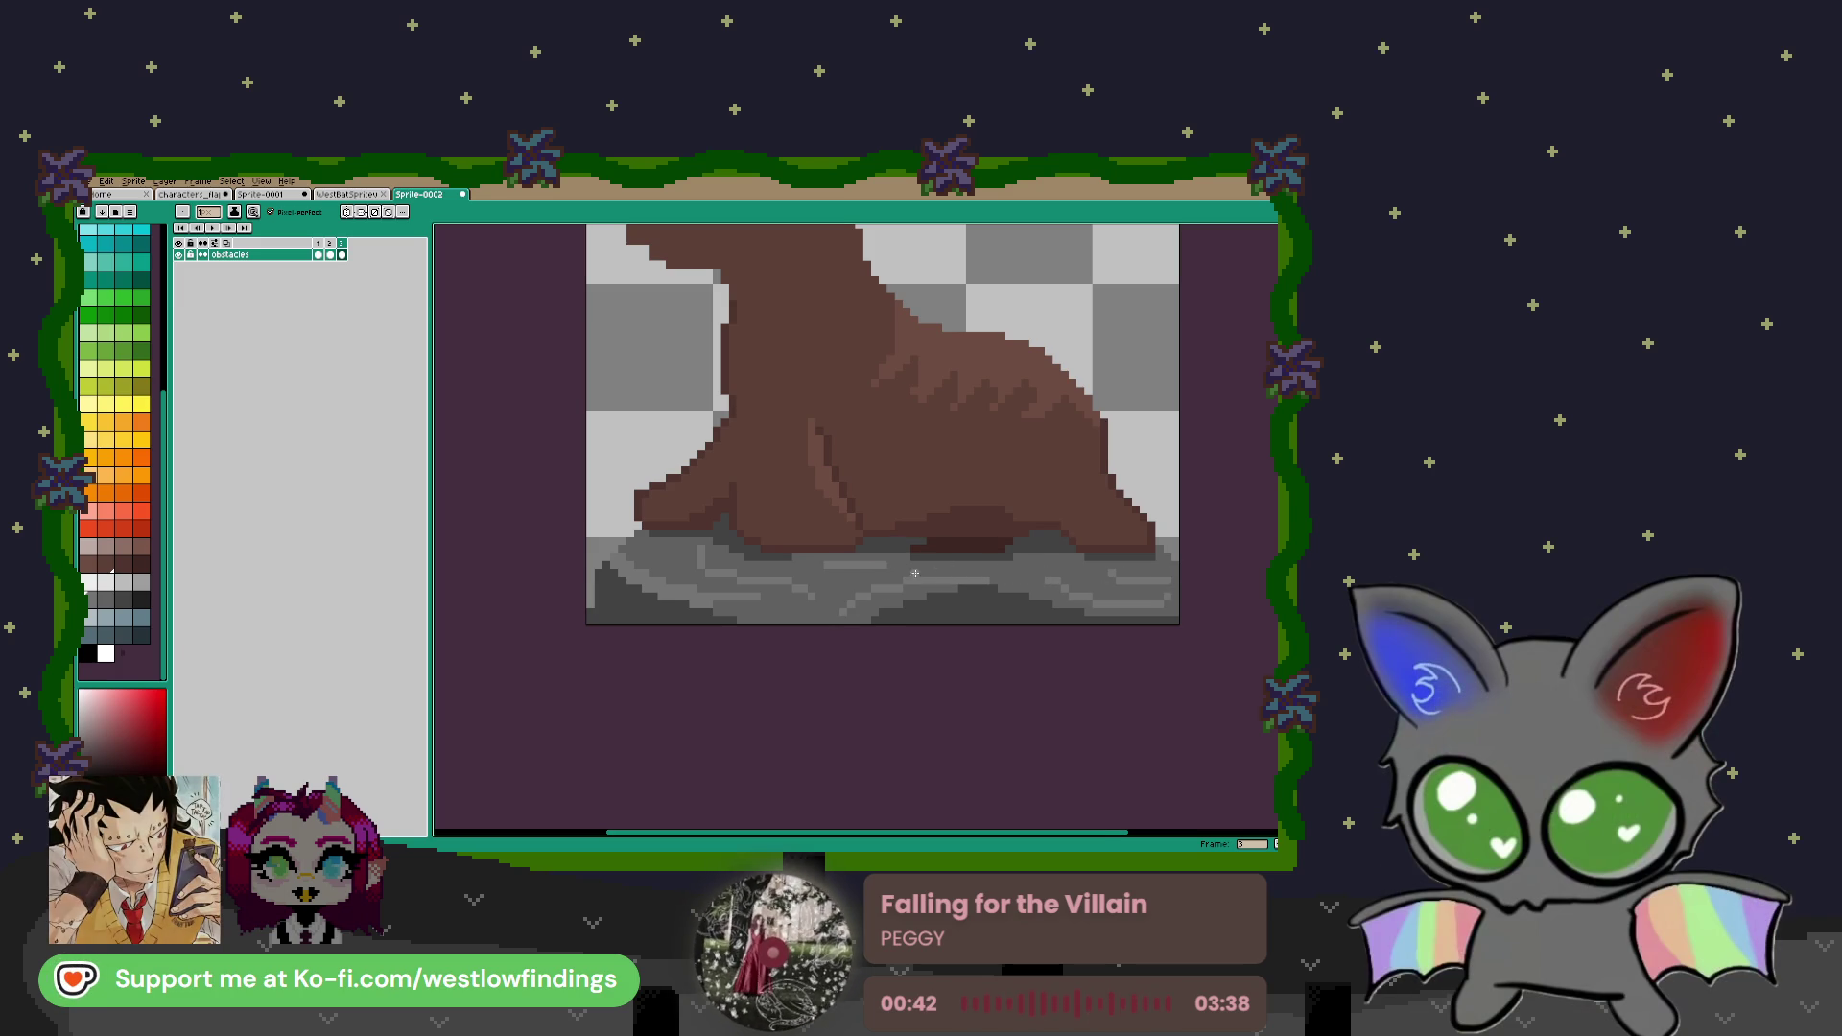
scroll(828, 566, "down", 4)
scroll(831, 652, "up", 3)
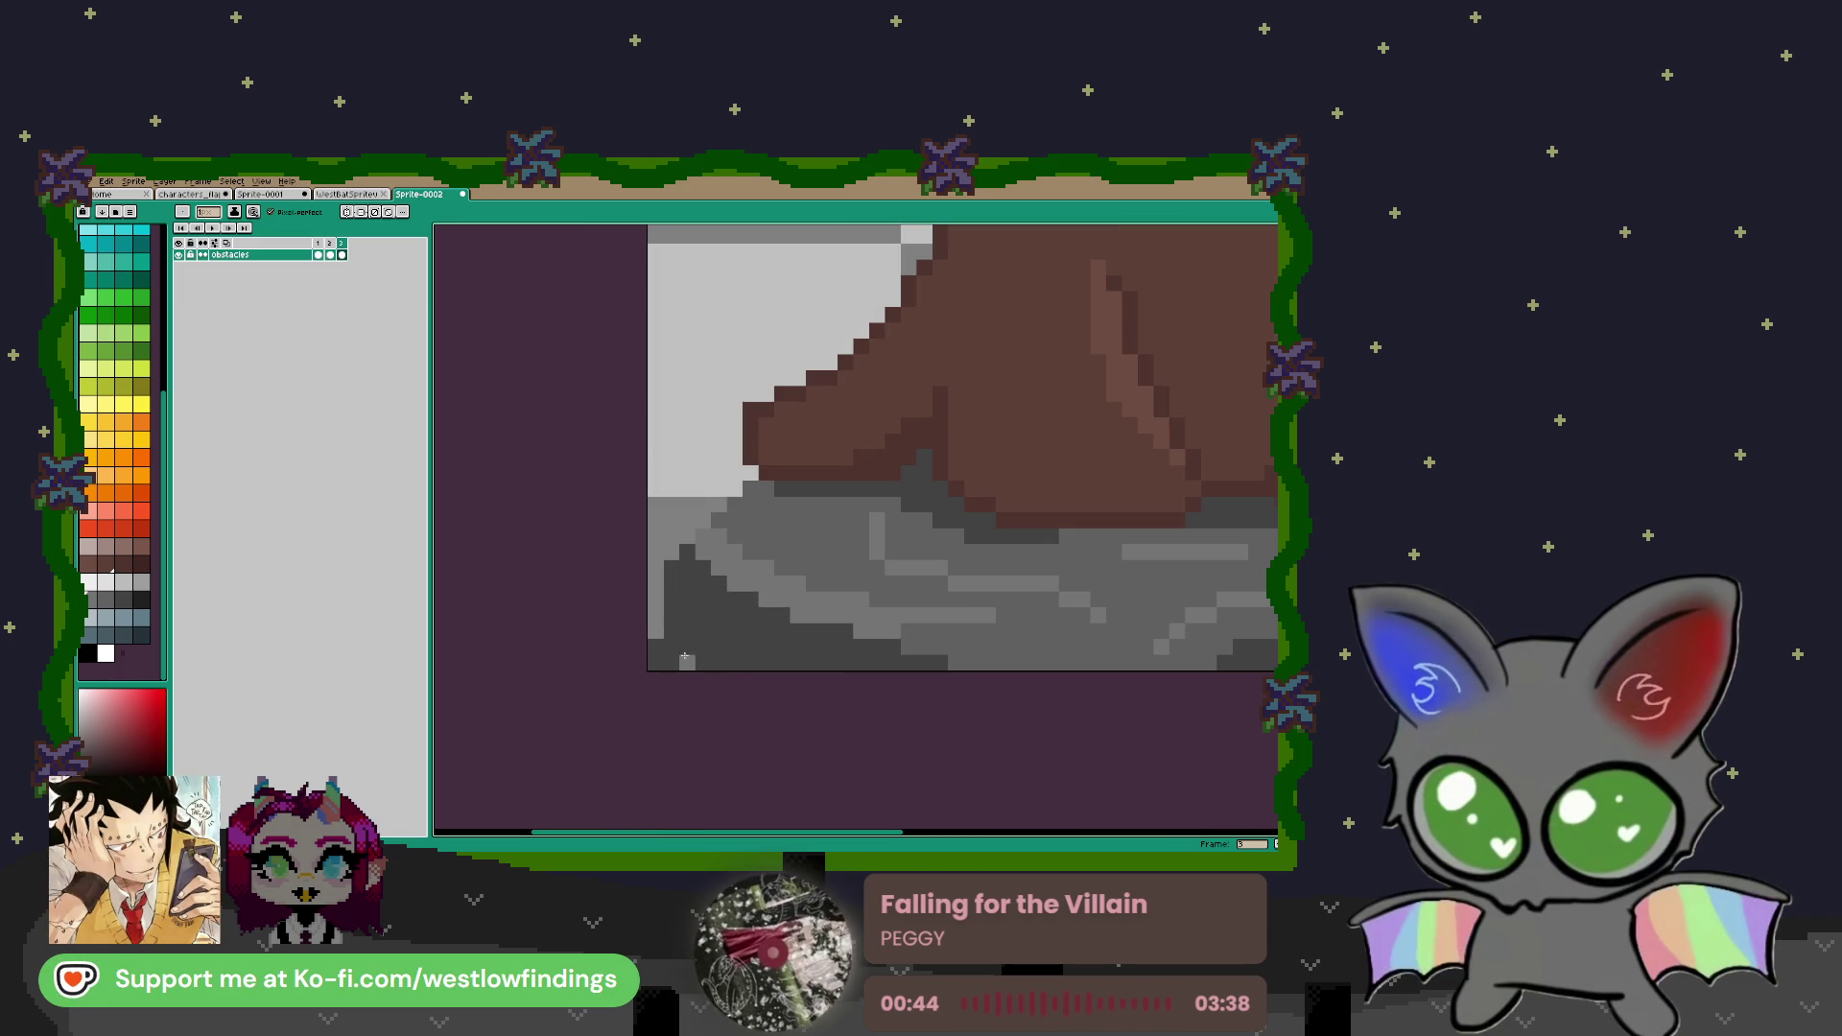
left_click_drag(809, 614, 742, 585)
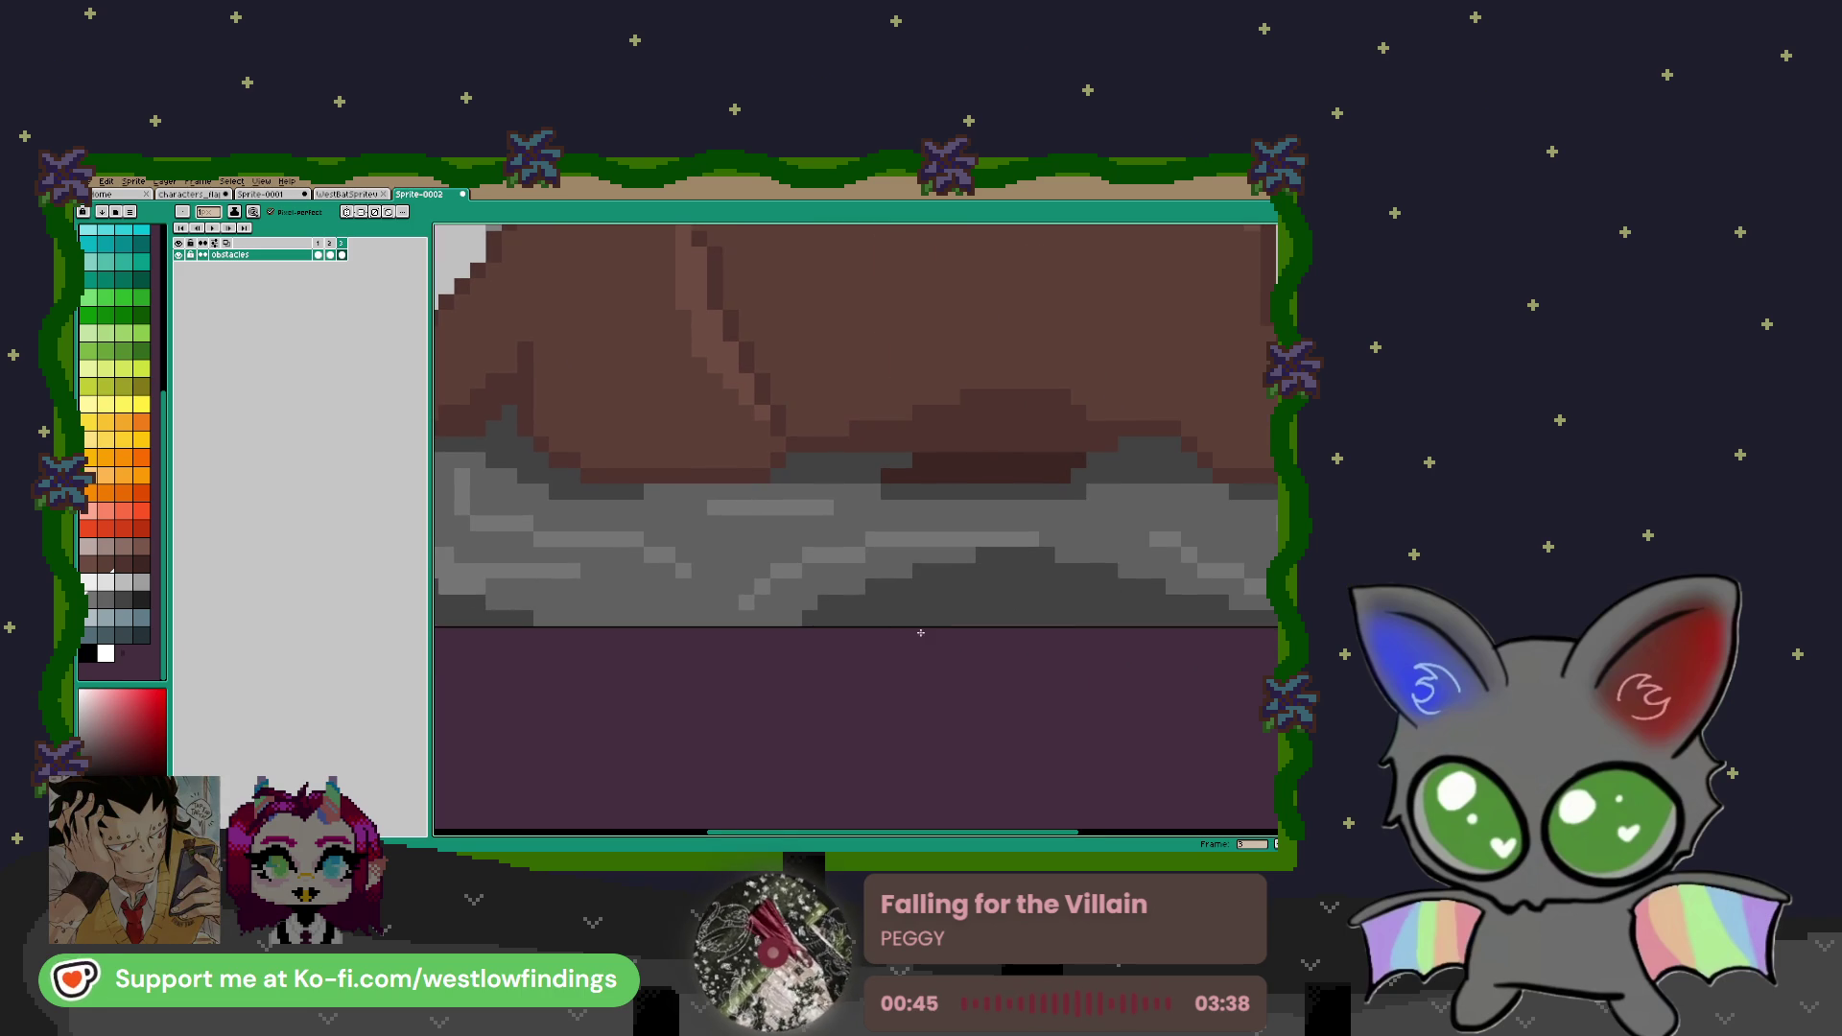
scroll(657, 635, "down", 3)
left_click_drag(657, 636, 721, 643)
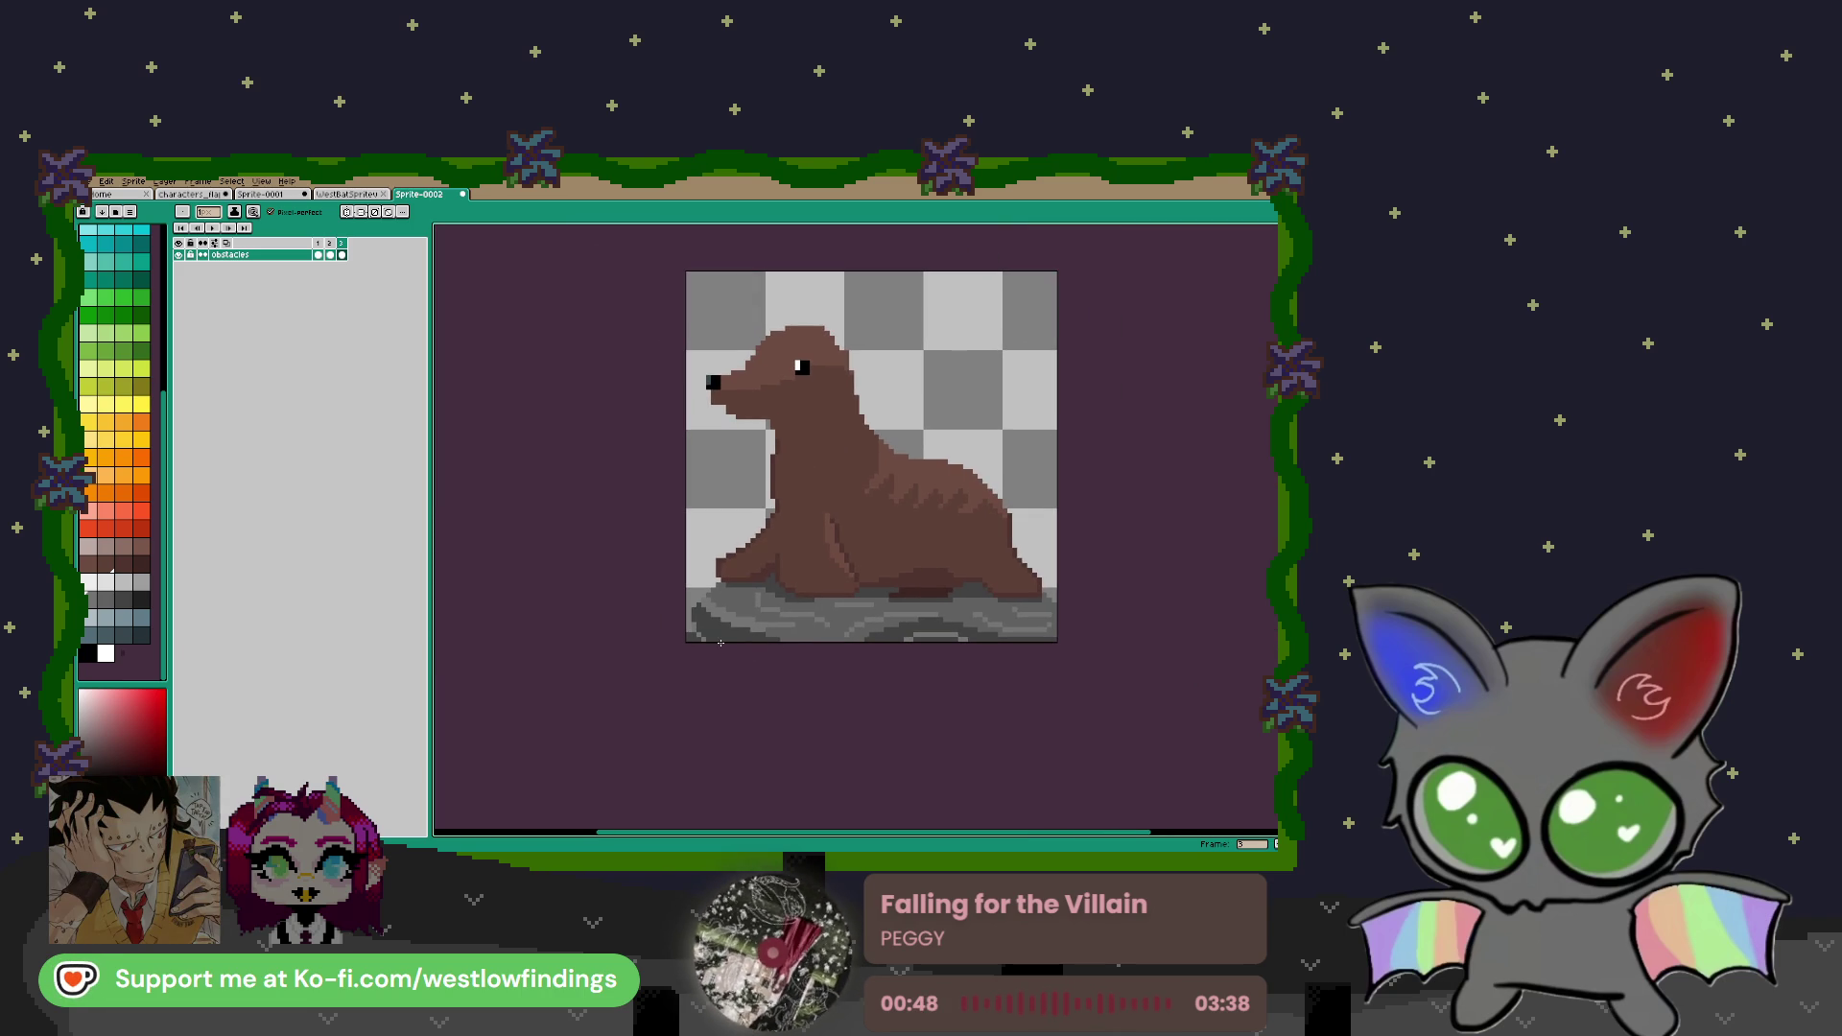
scroll(853, 671, "down", 3)
scroll(870, 641, "up", 2)
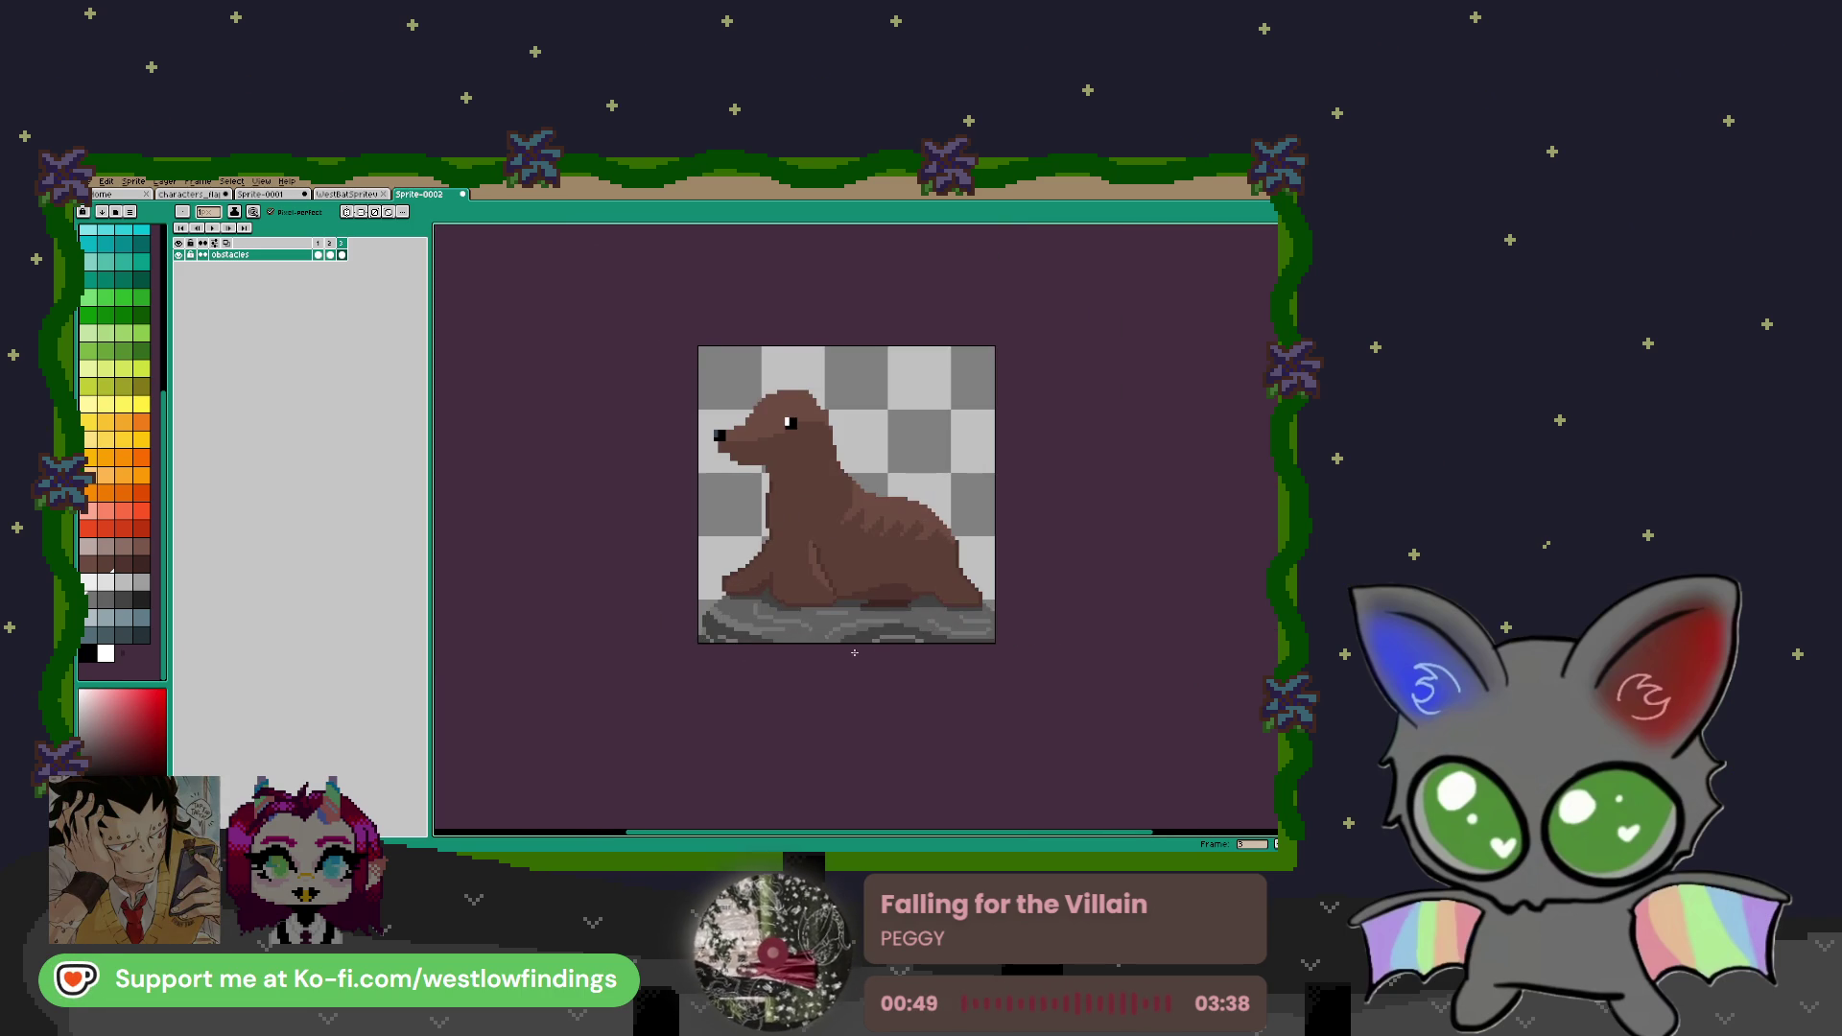
left_click_drag(1001, 523, 991, 564)
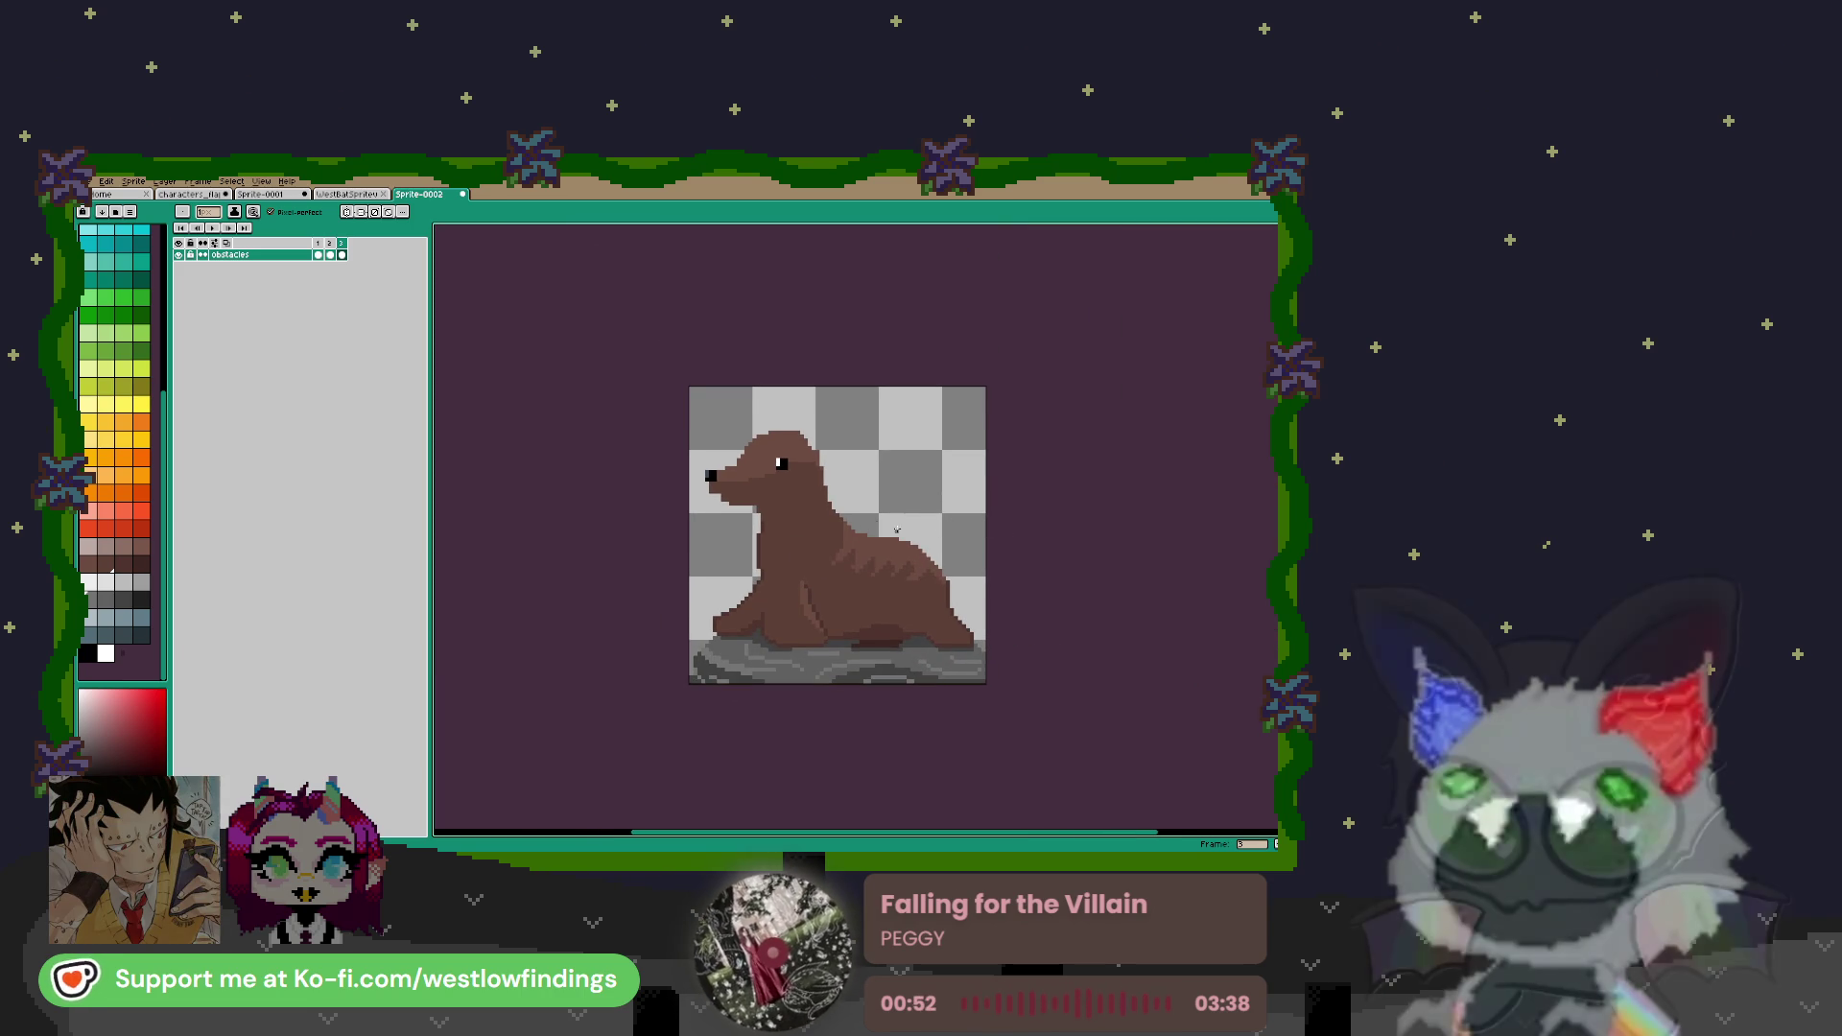
left_click(330, 255)
left_click(342, 254)
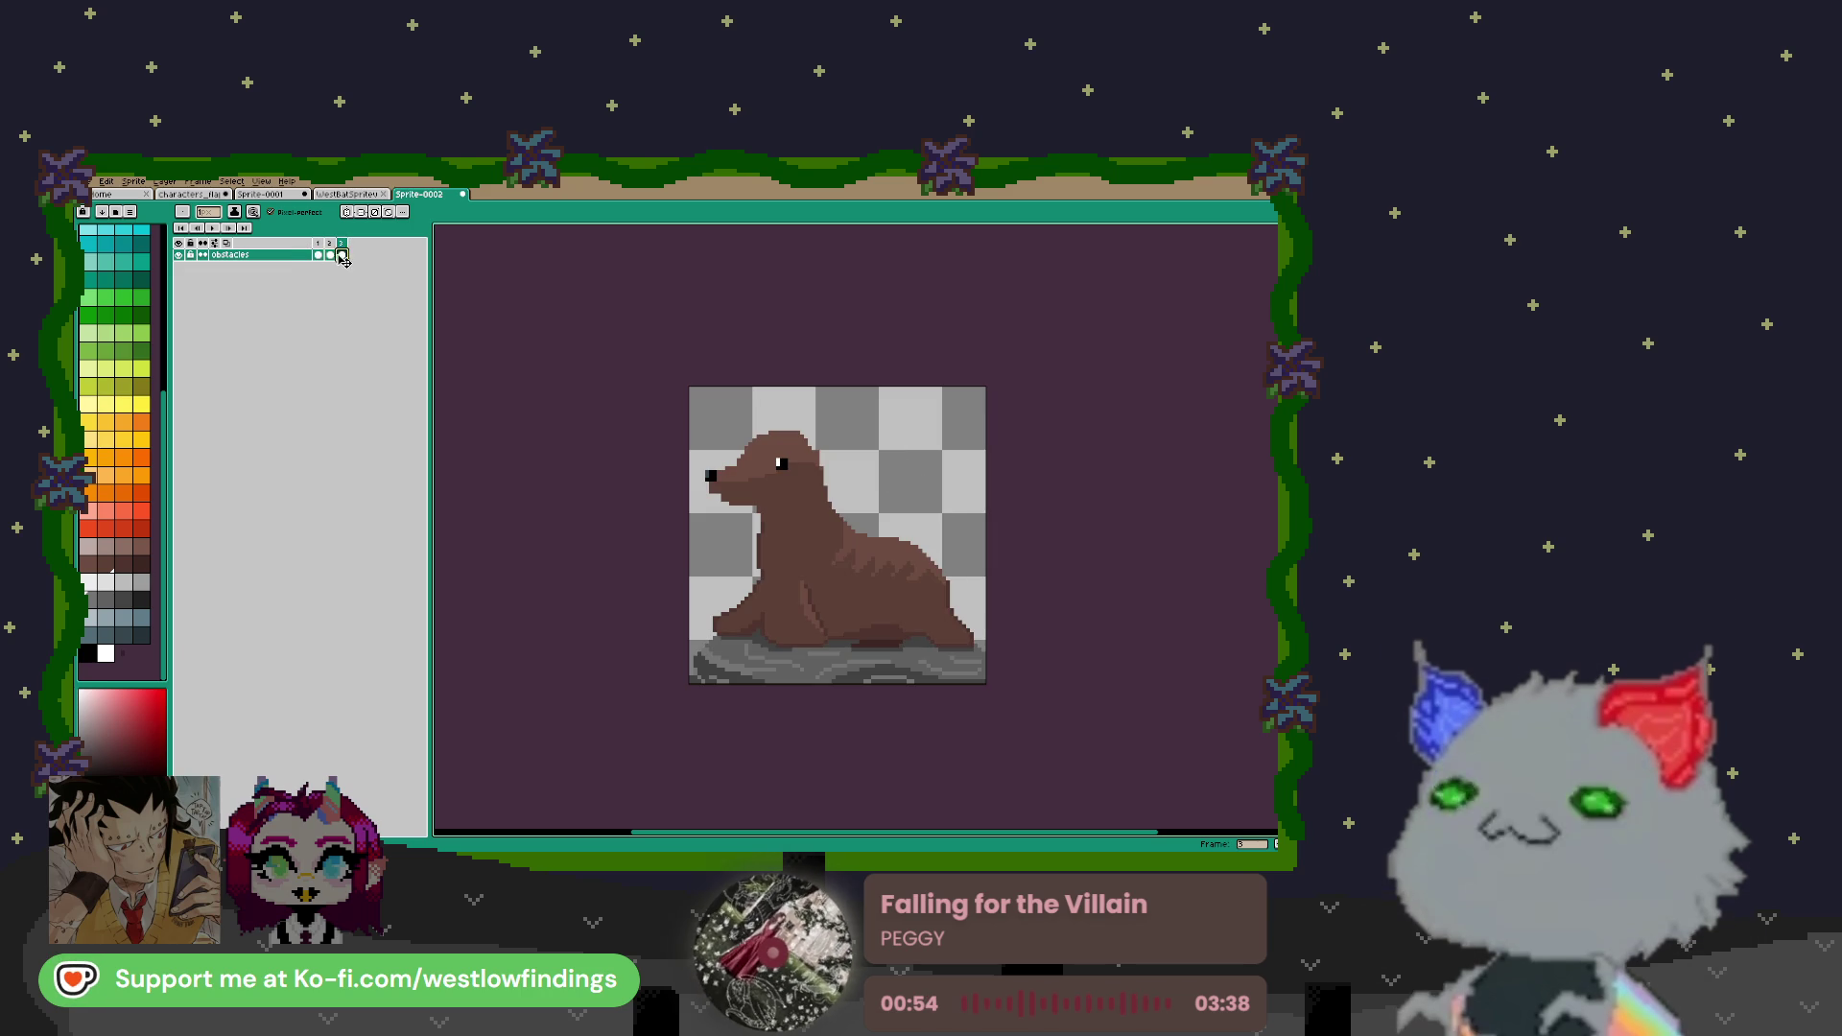
left_click(330, 255)
left_click(317, 254)
left_click(330, 254)
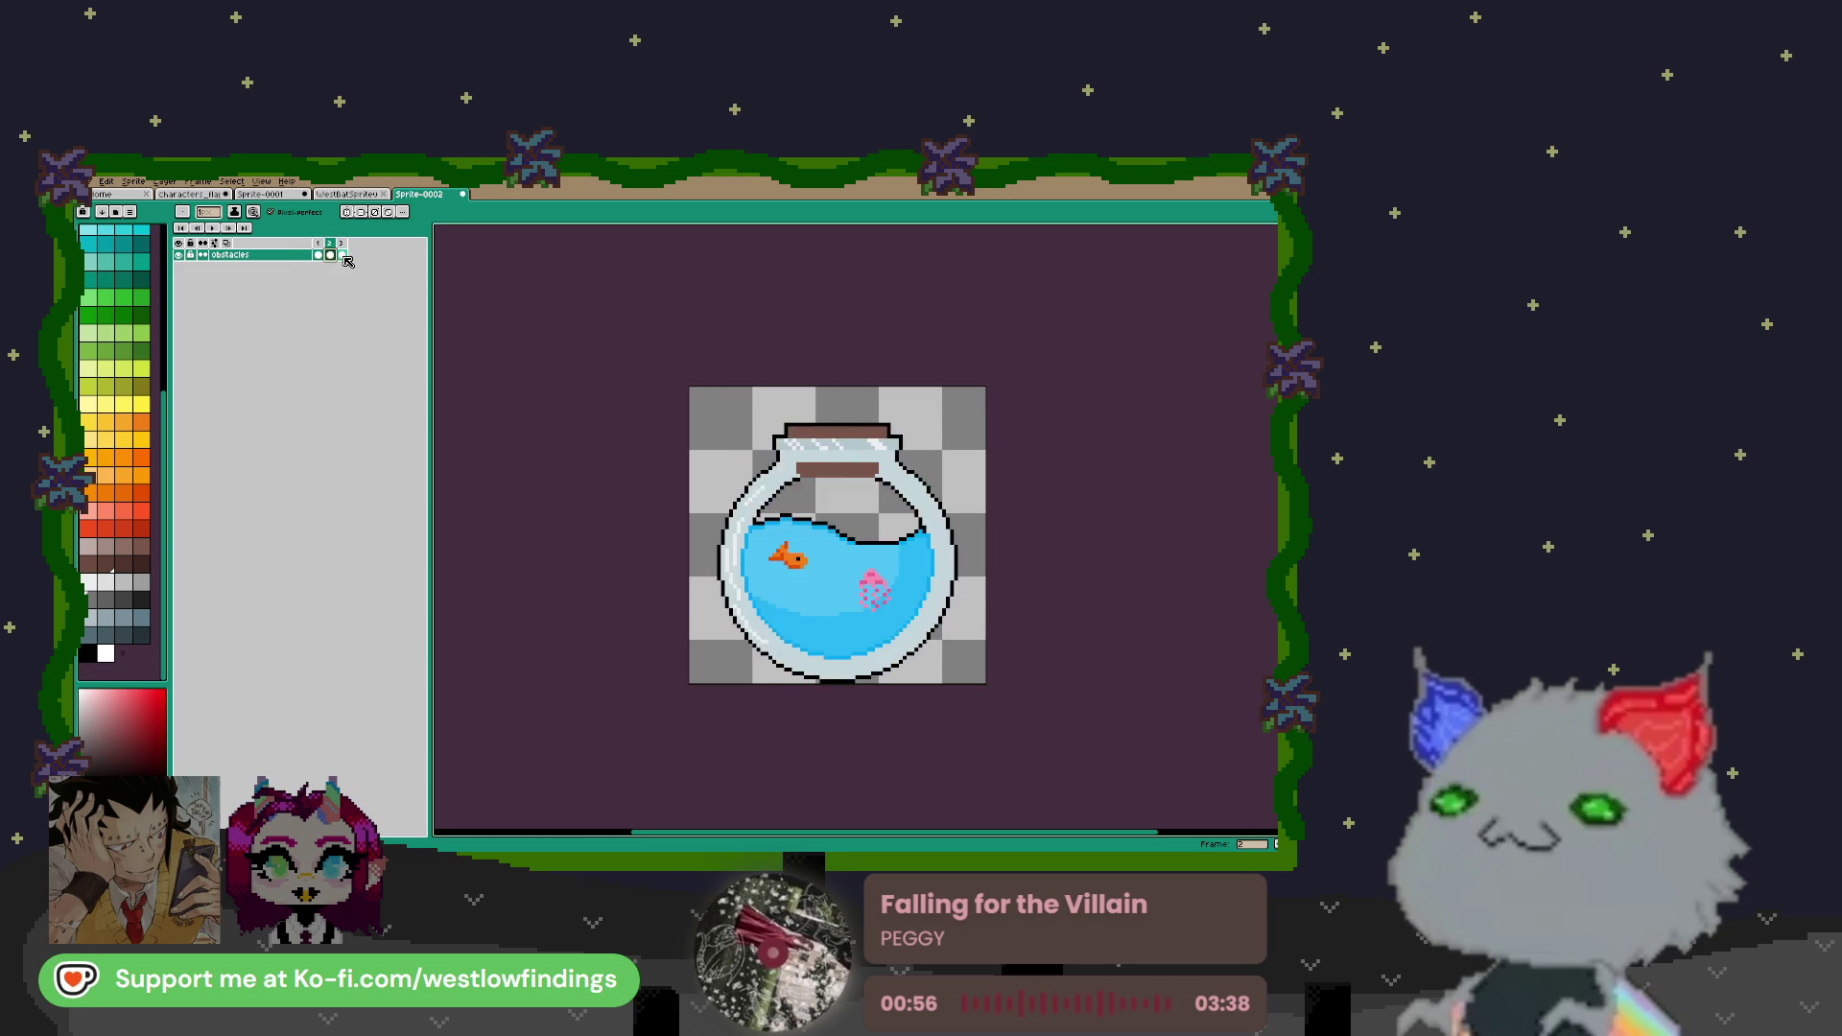
left_click(341, 254)
left_click(330, 254)
left_click(317, 254)
left_click(330, 254)
left_click(341, 254)
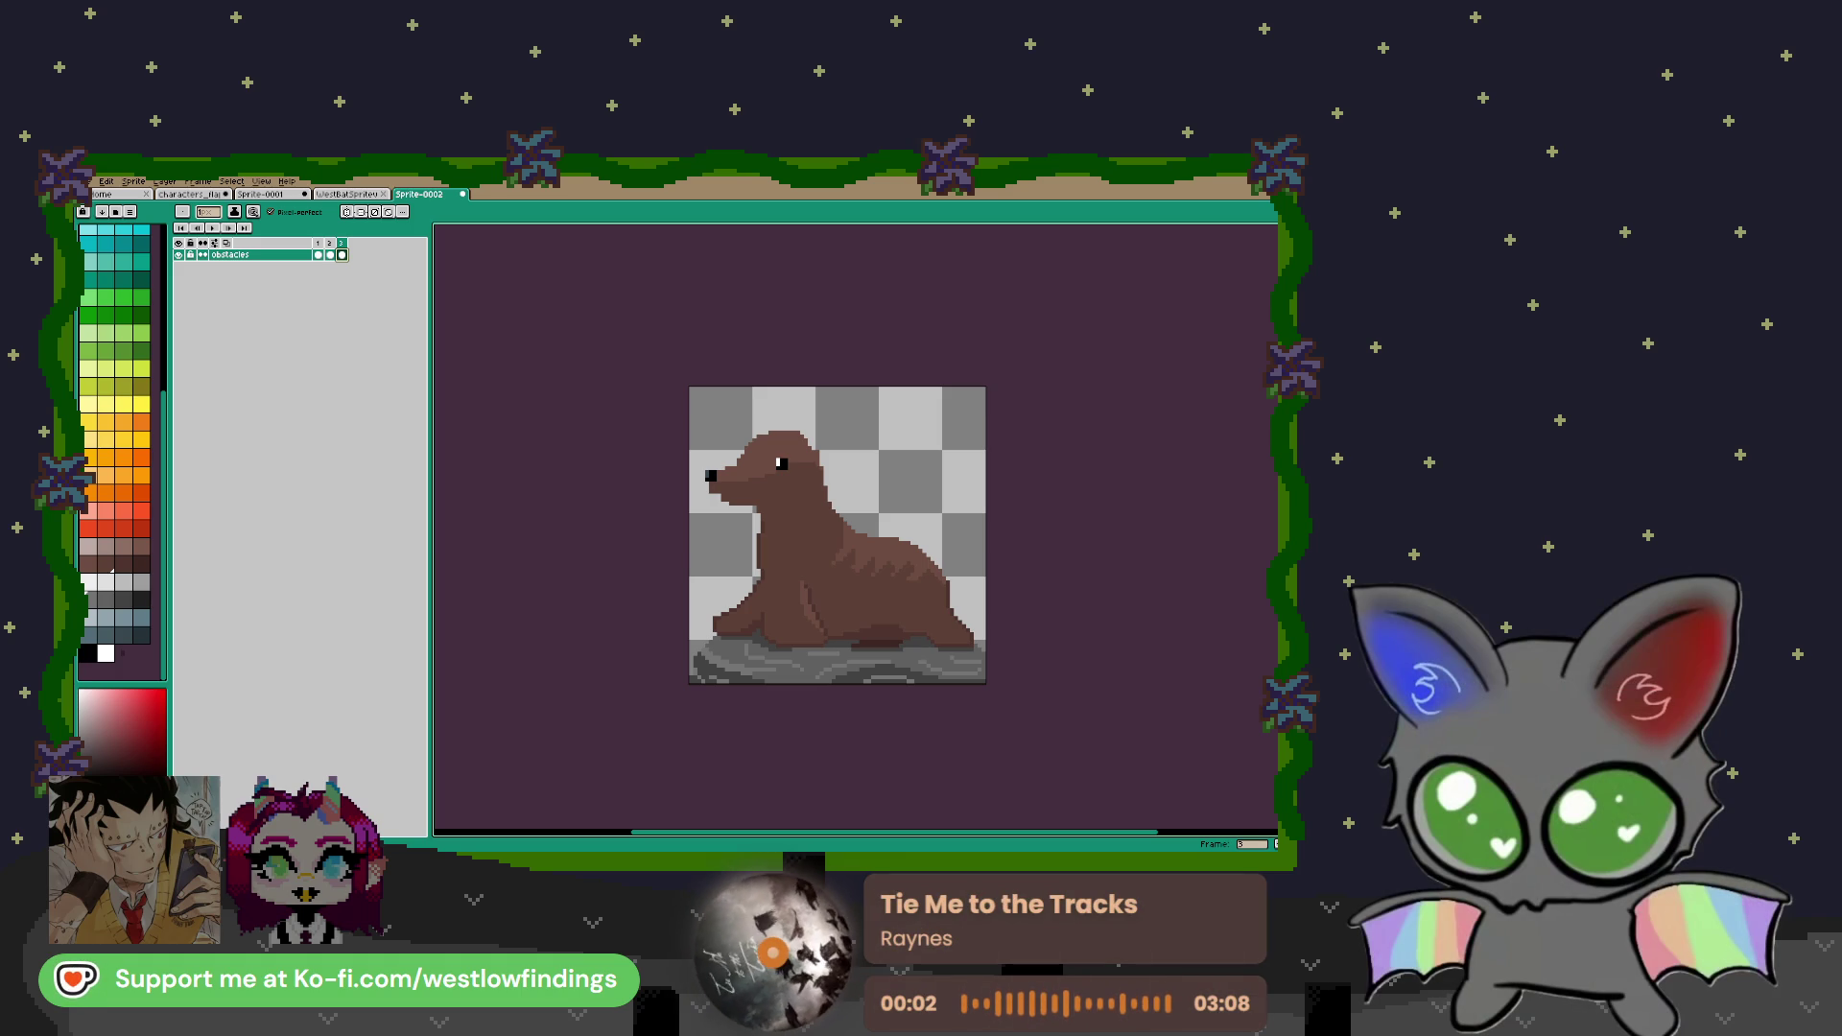
Add a fourth frame and wipe the seal from it with an enlarged eraser
key("alt+n")
key("e")
scroll(831, 486, "up", 10, "alt")
mouse_move(970, 452)
left_mouse_down()
mouse_move(549, 500)
mouse_move(937, 668)
left_mouse_up()
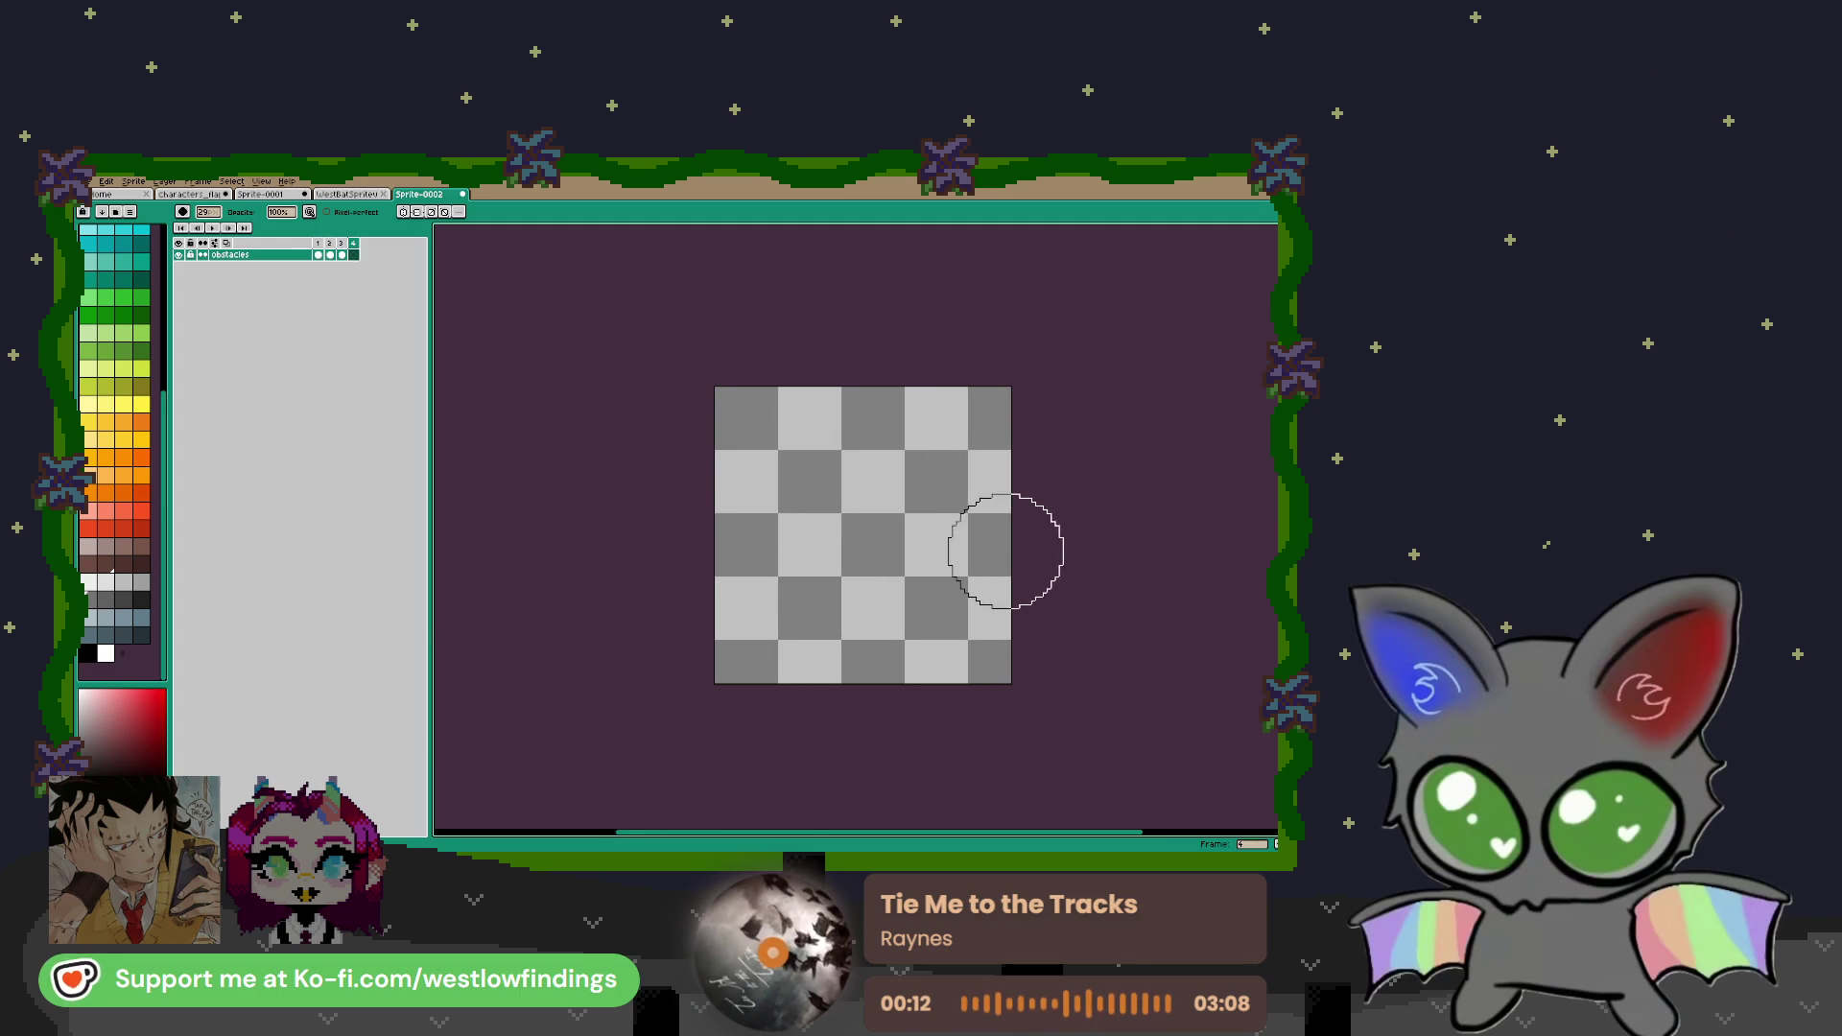
scroll(1001, 555, "up", 1)
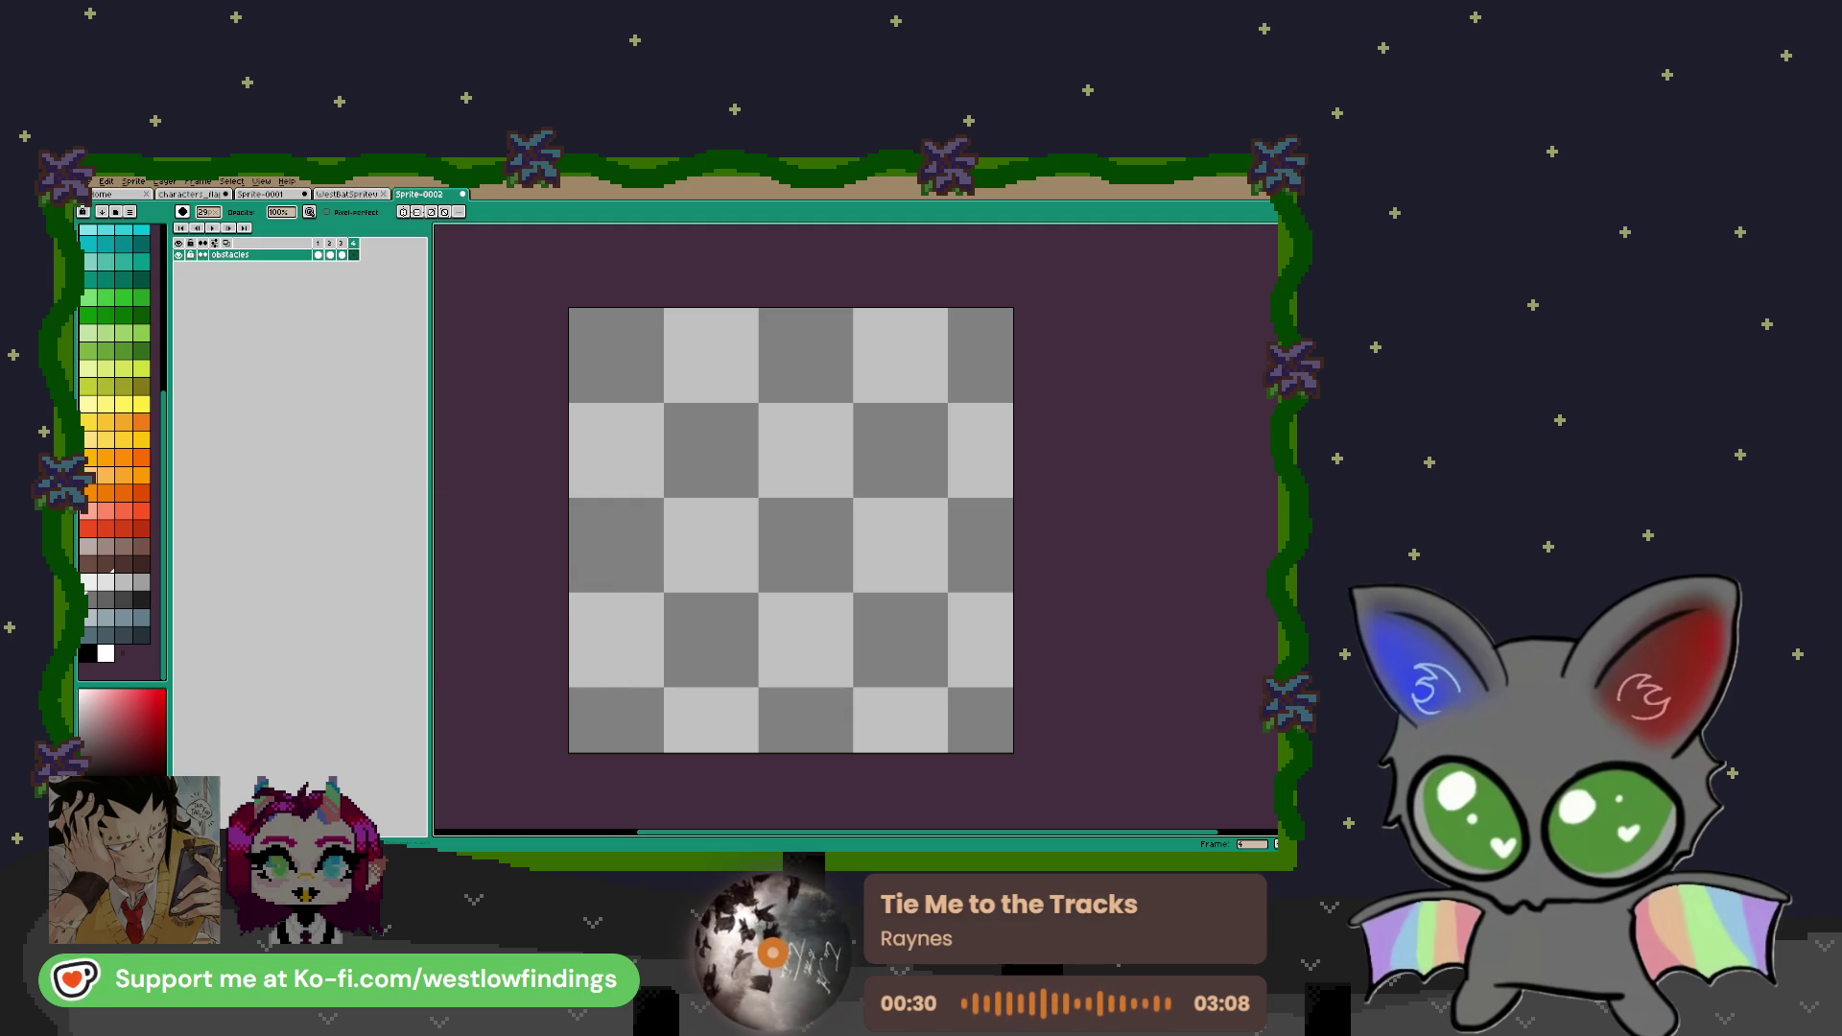
left_click(133, 181)
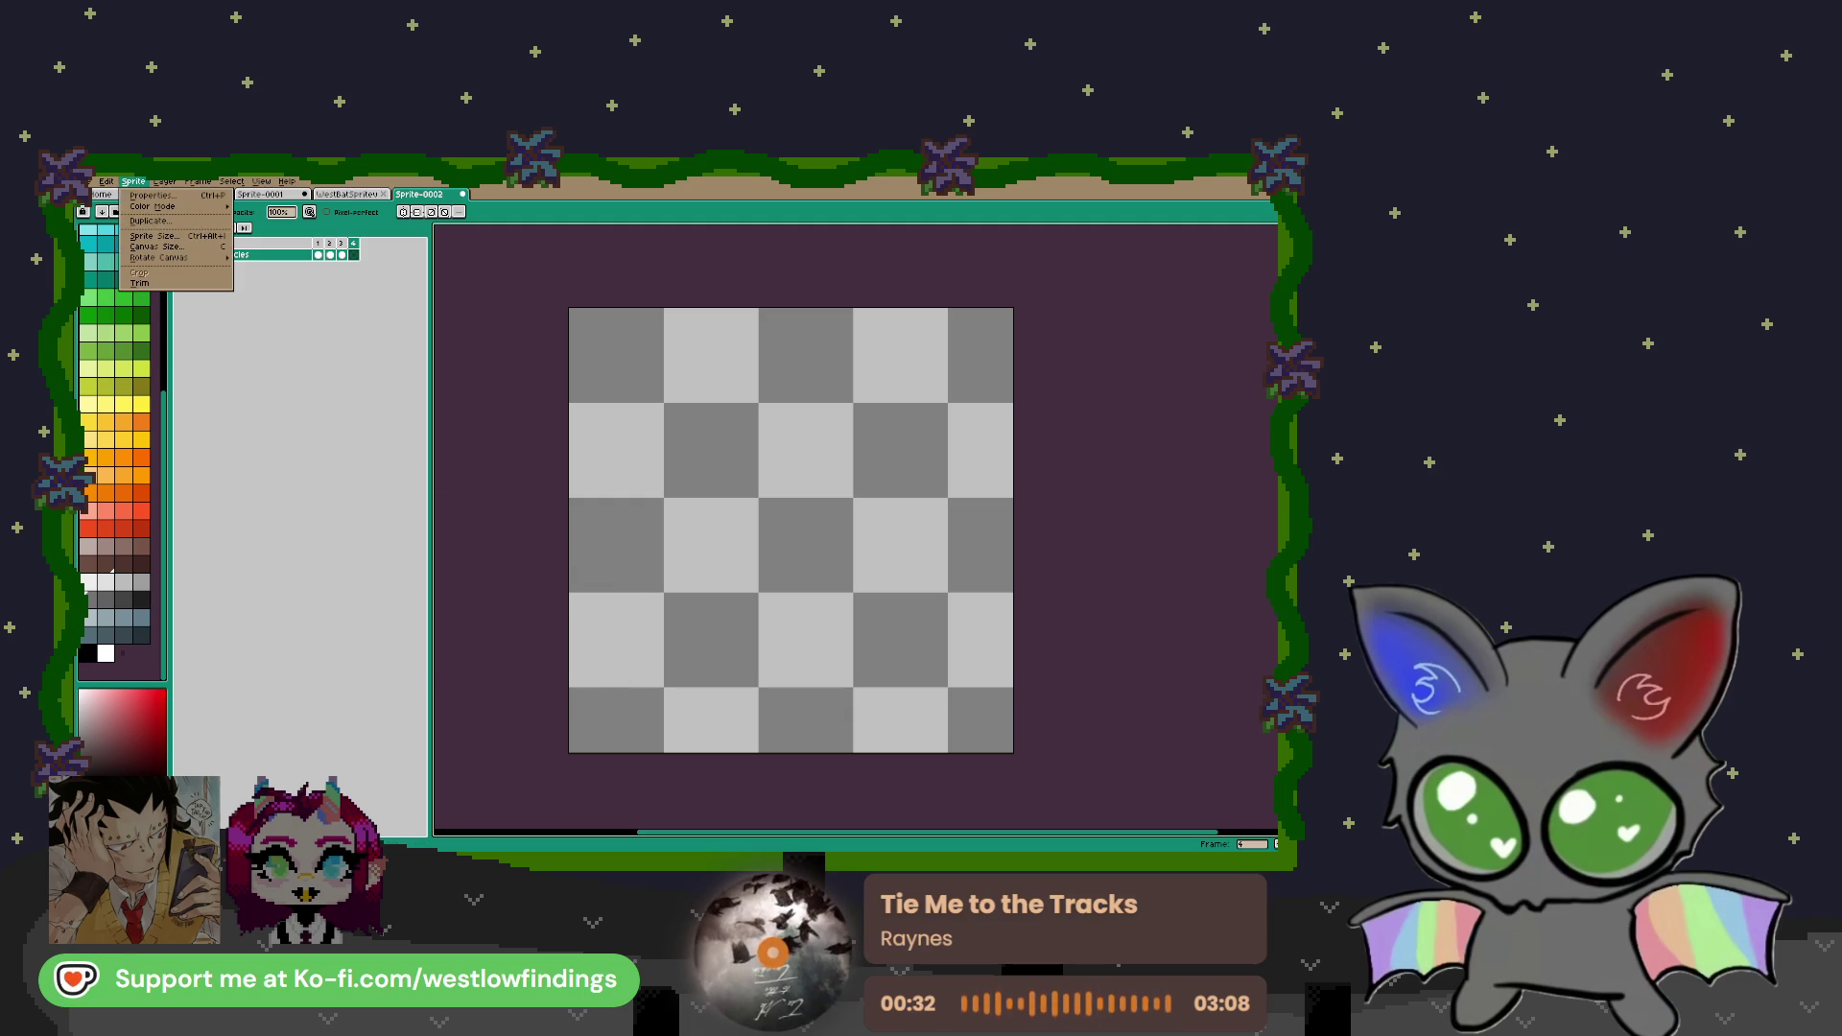
Add a reference layer of the creature sketch at 52% opacity and zoom in
mouse_move(165, 181)
mouse_move(225, 247)
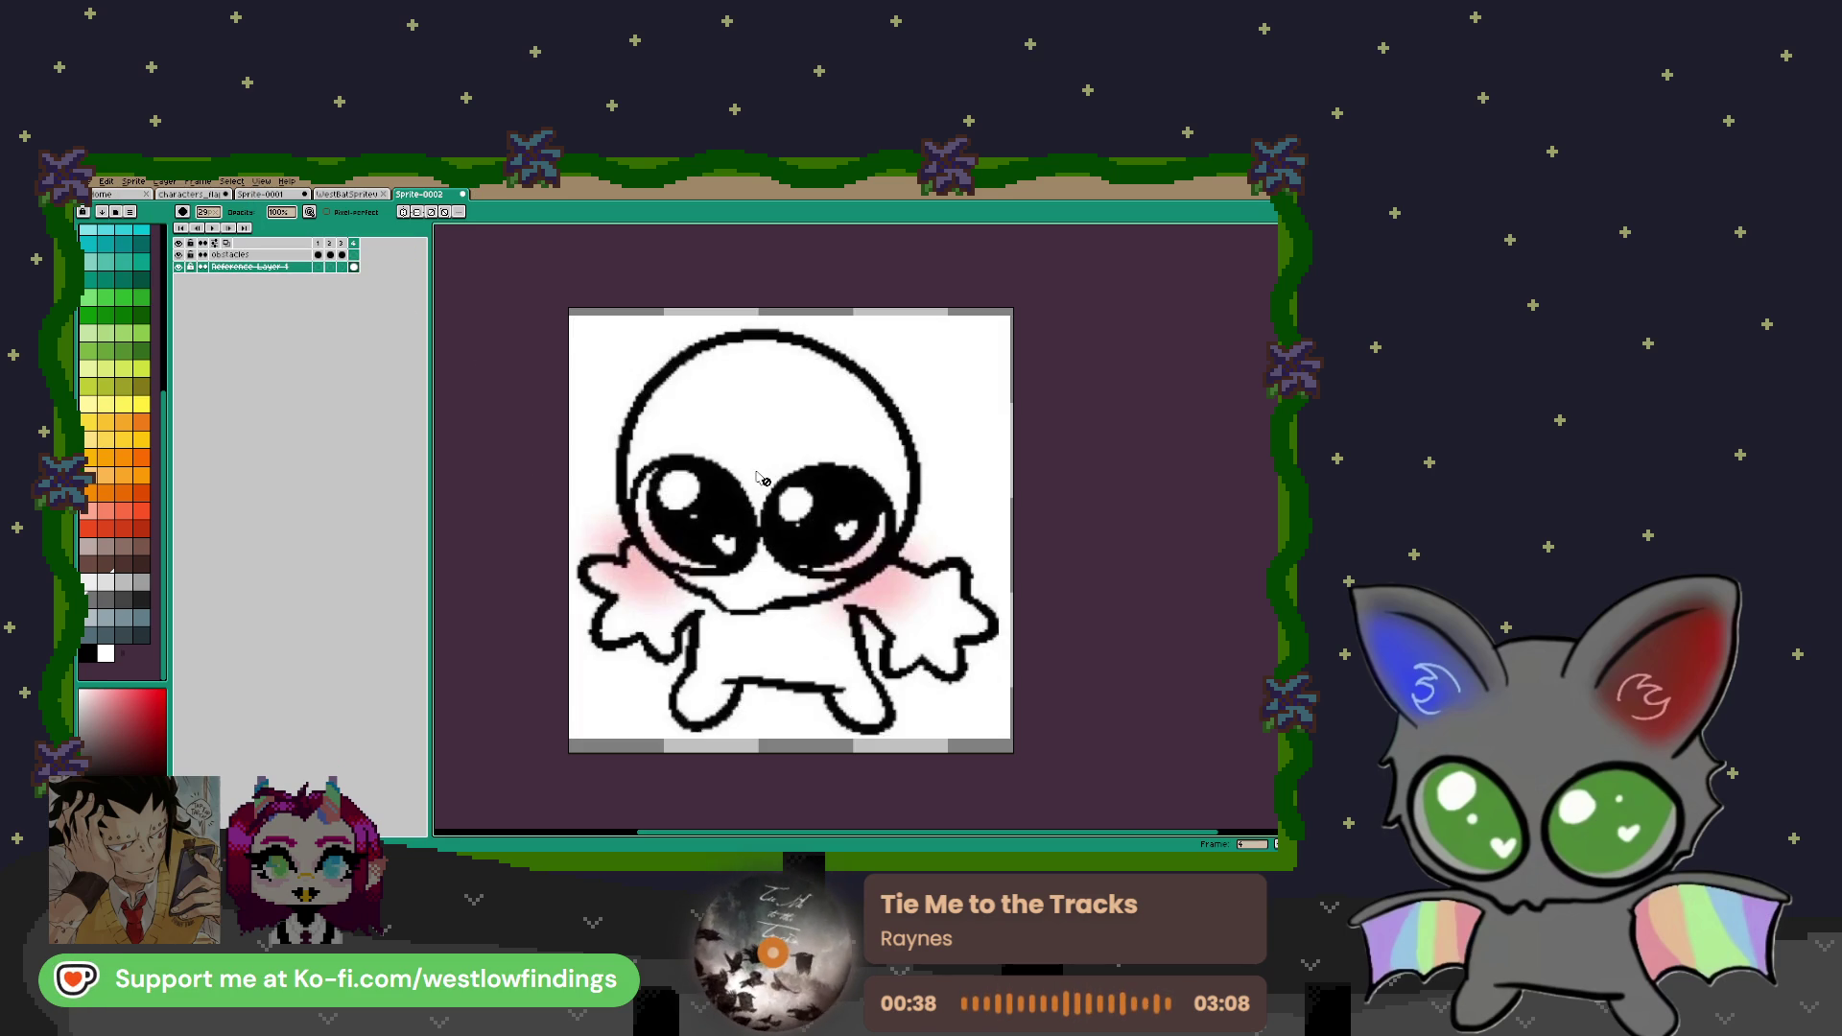
double_click(288, 269)
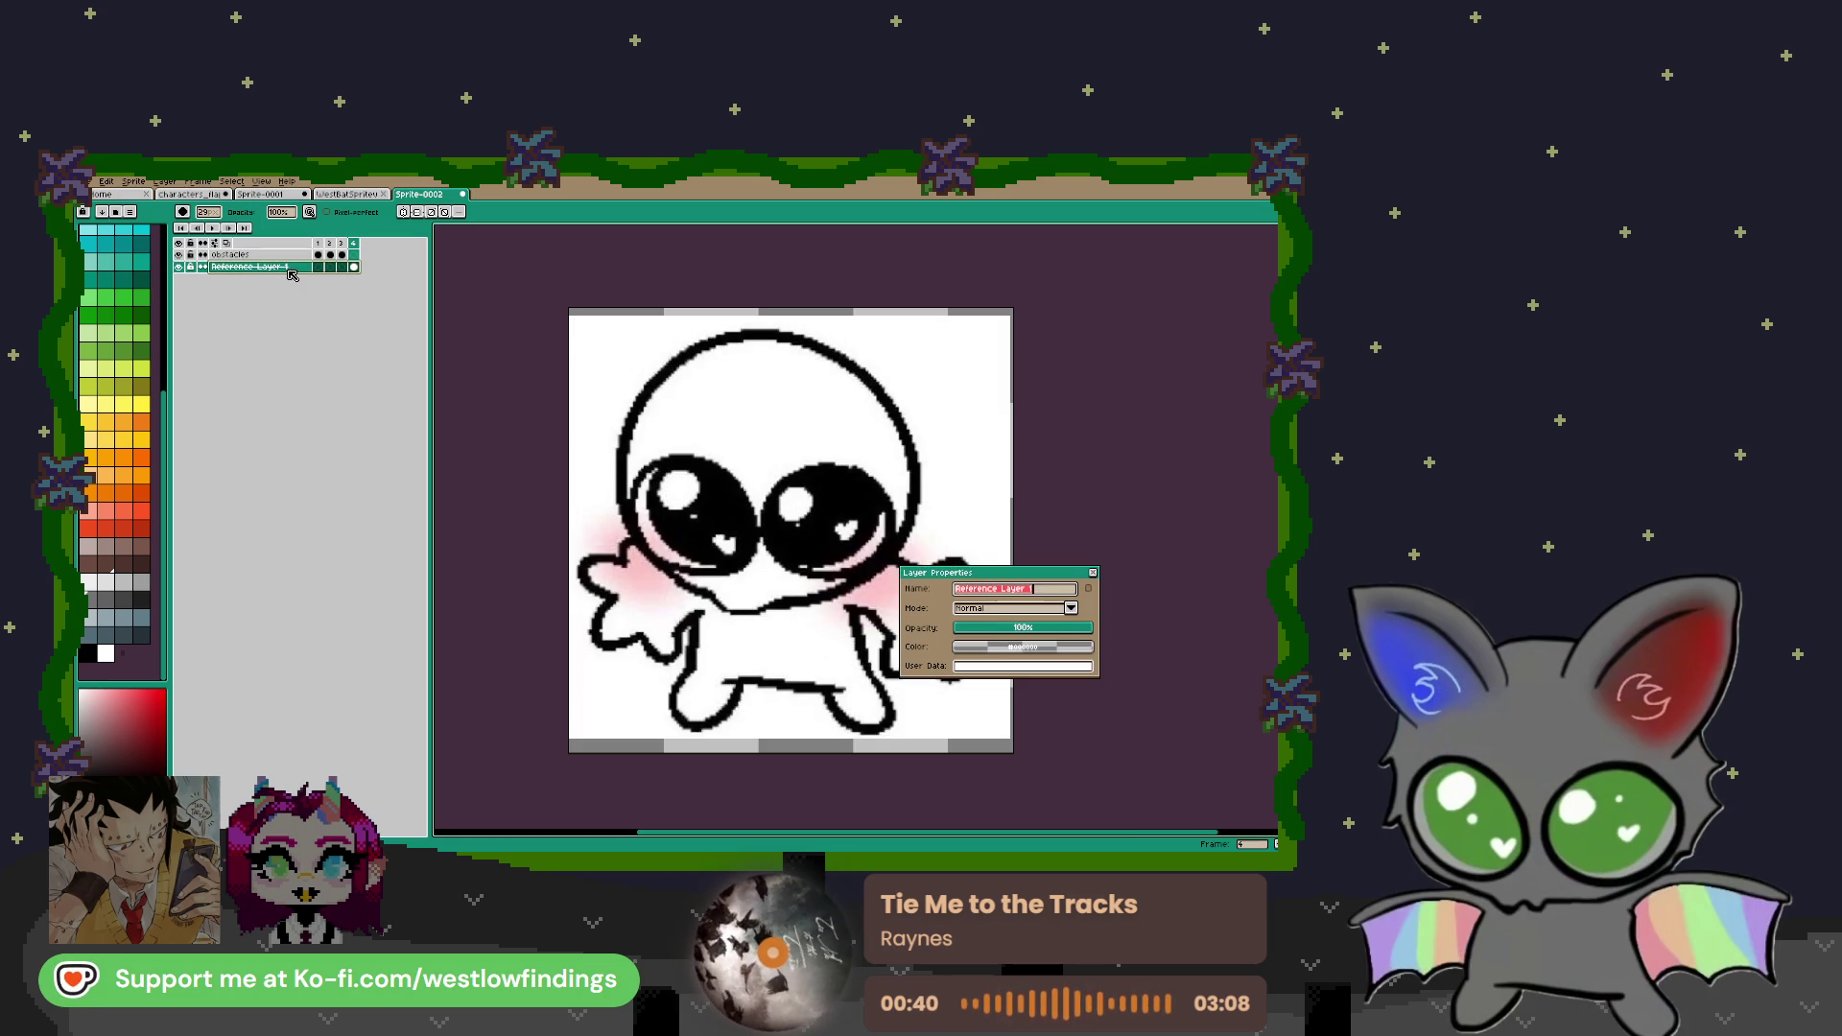
left_click(1027, 628)
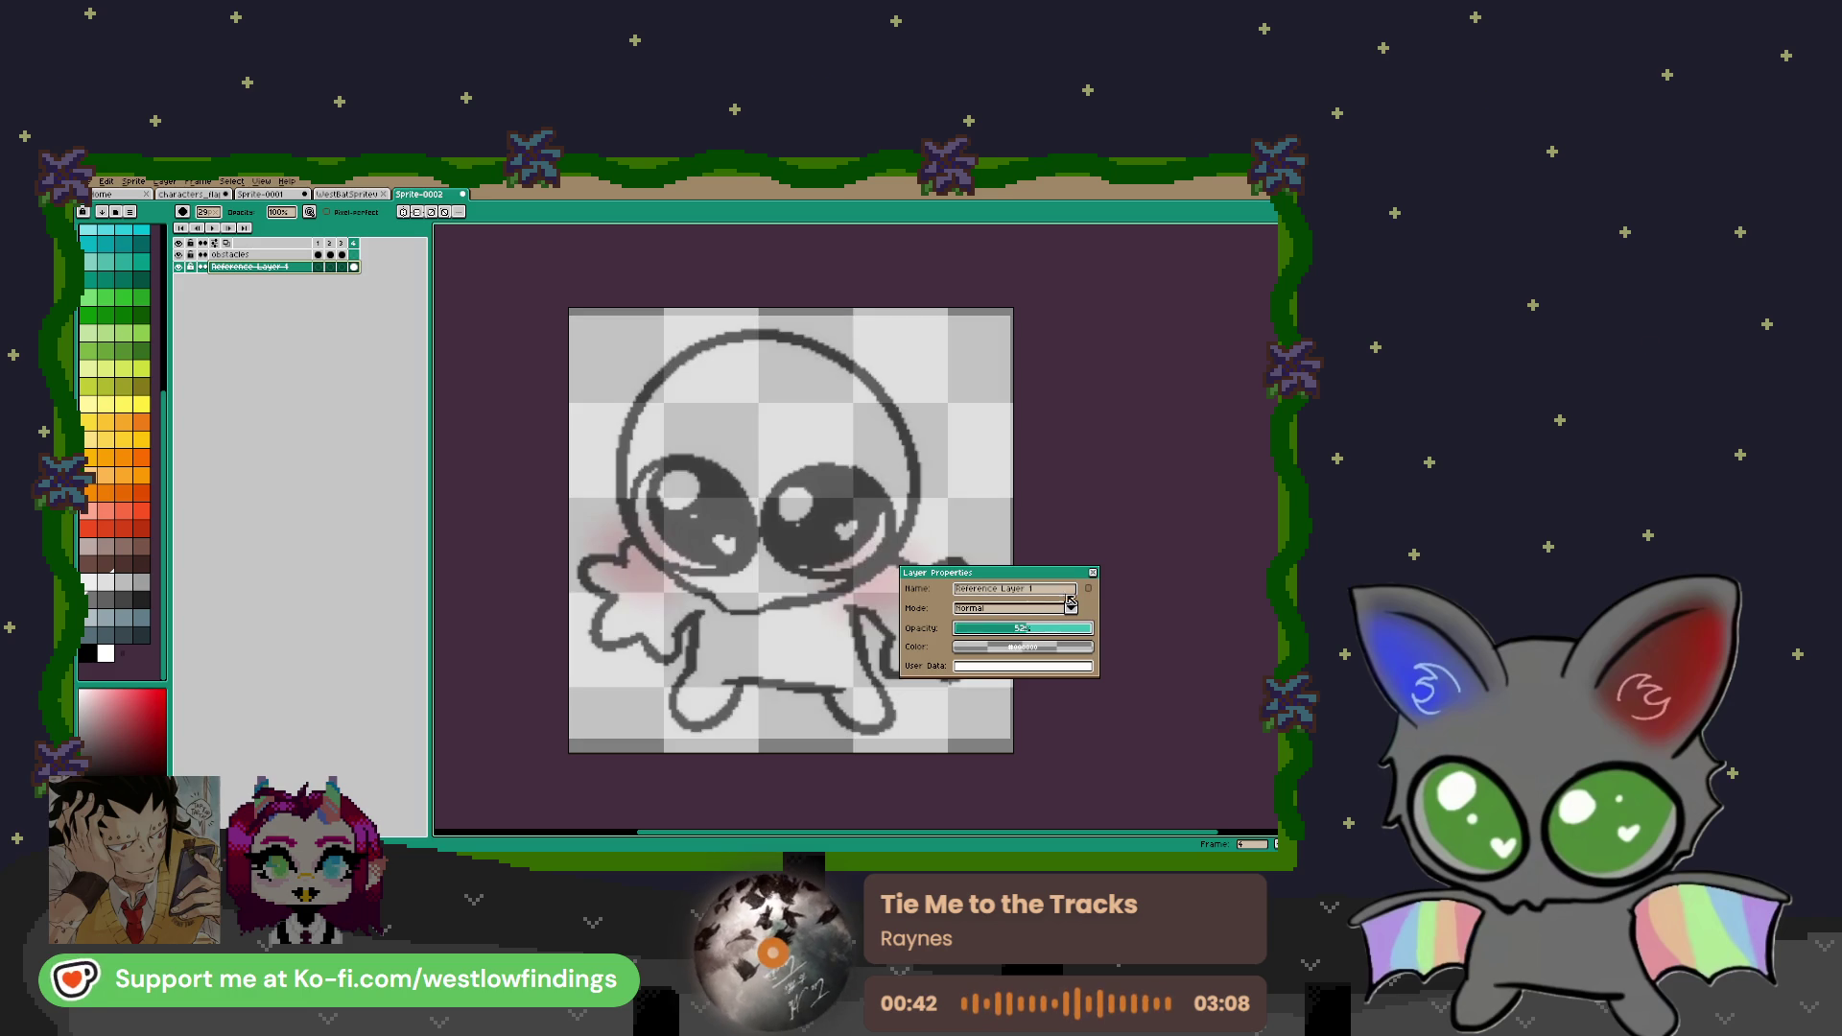
left_click(1094, 573)
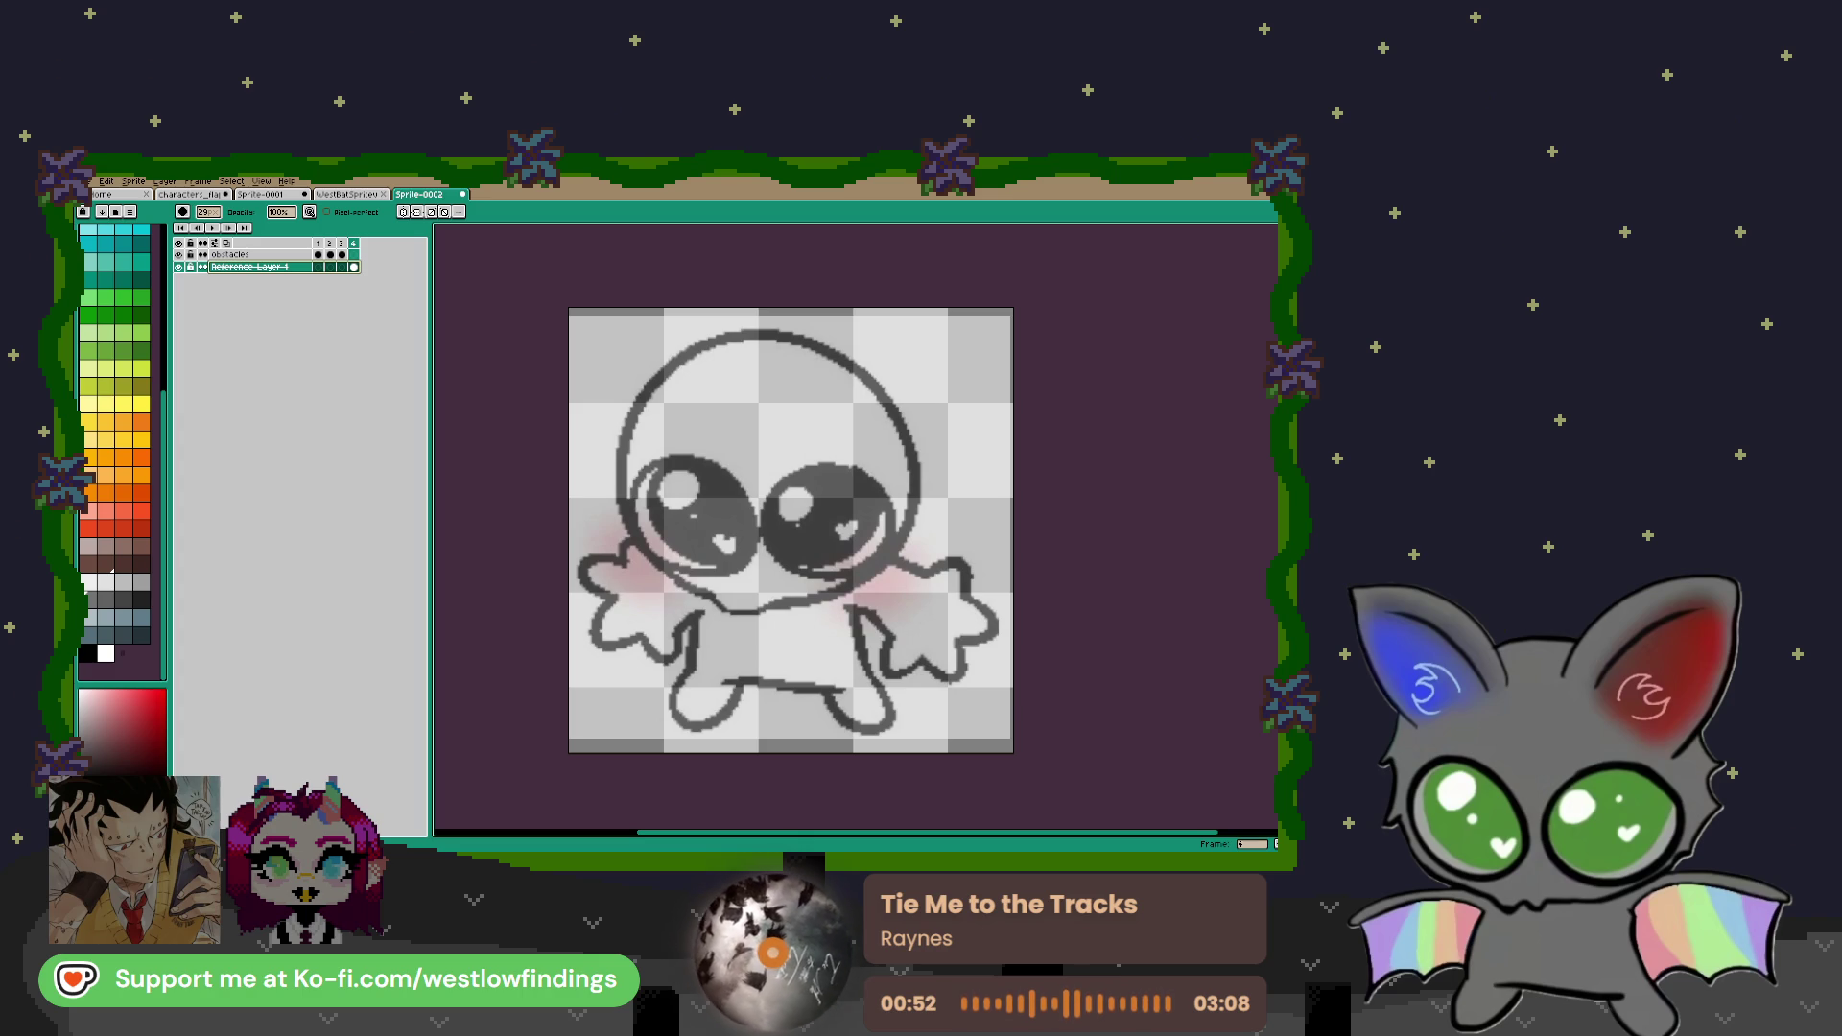
key("plus")
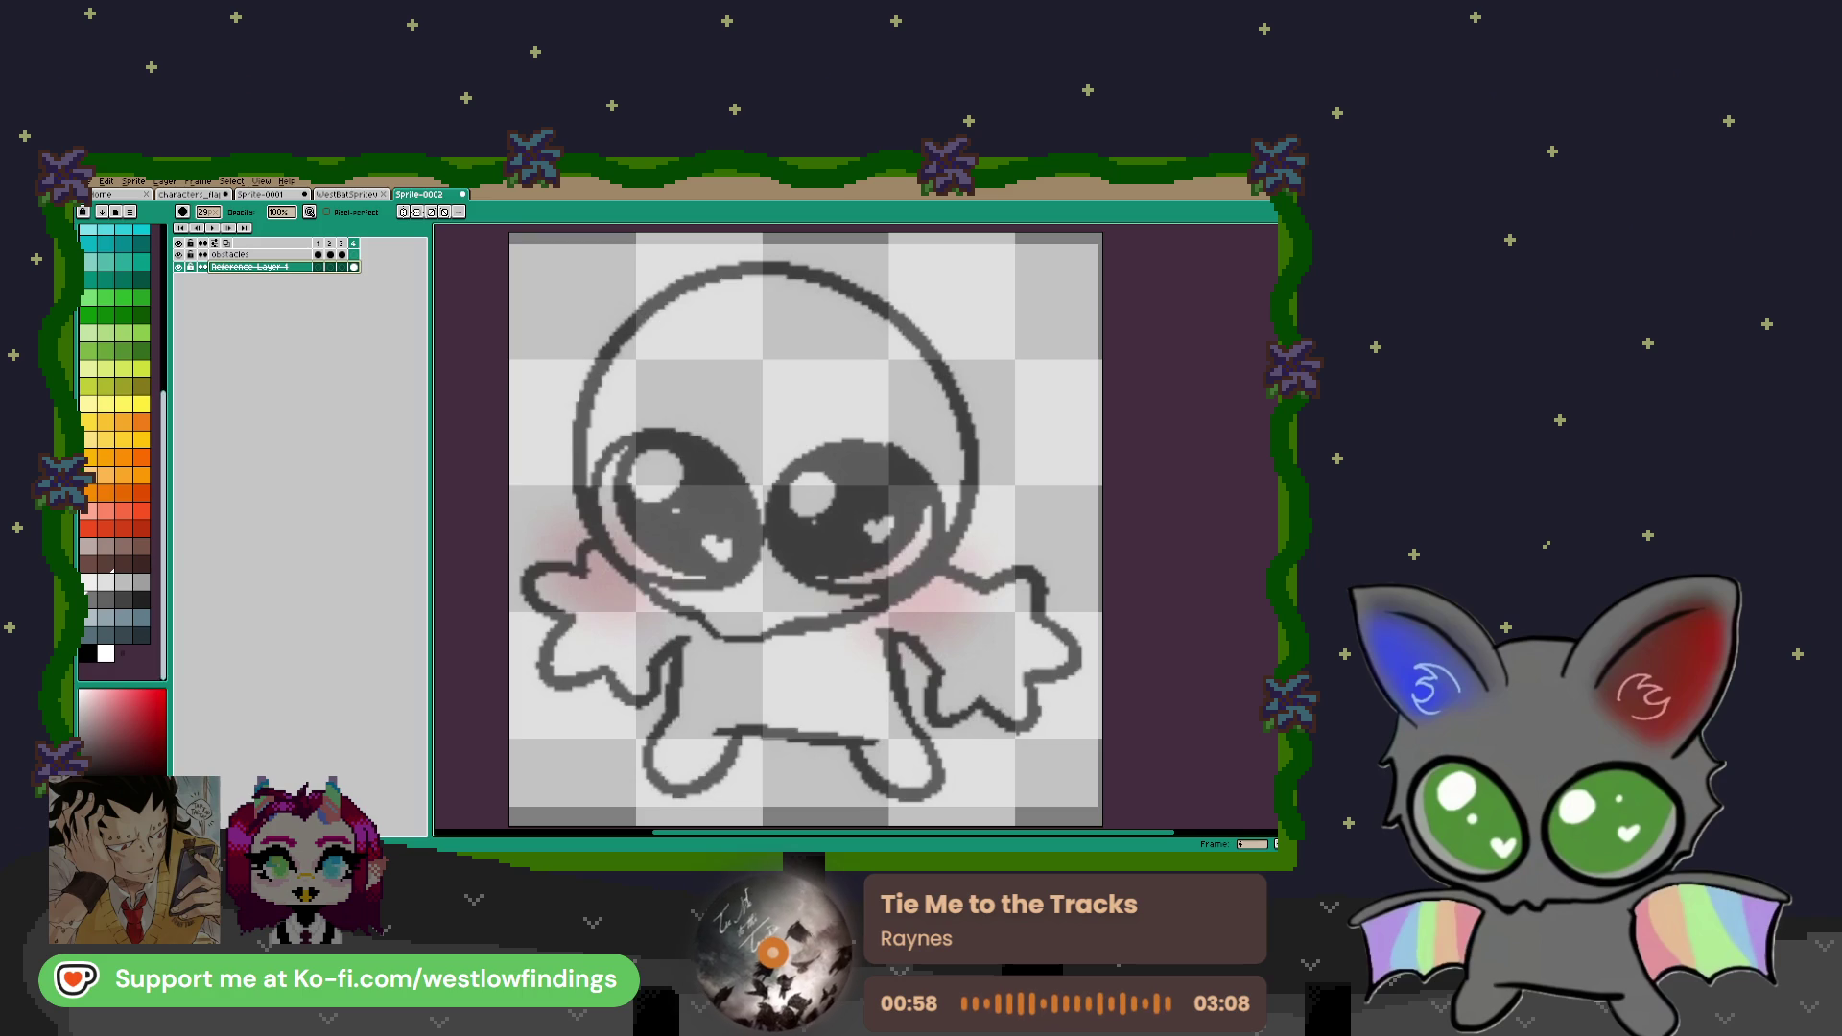
Select dark green and the Pencil on the obstacles layer
left_click(141, 350)
key("b")
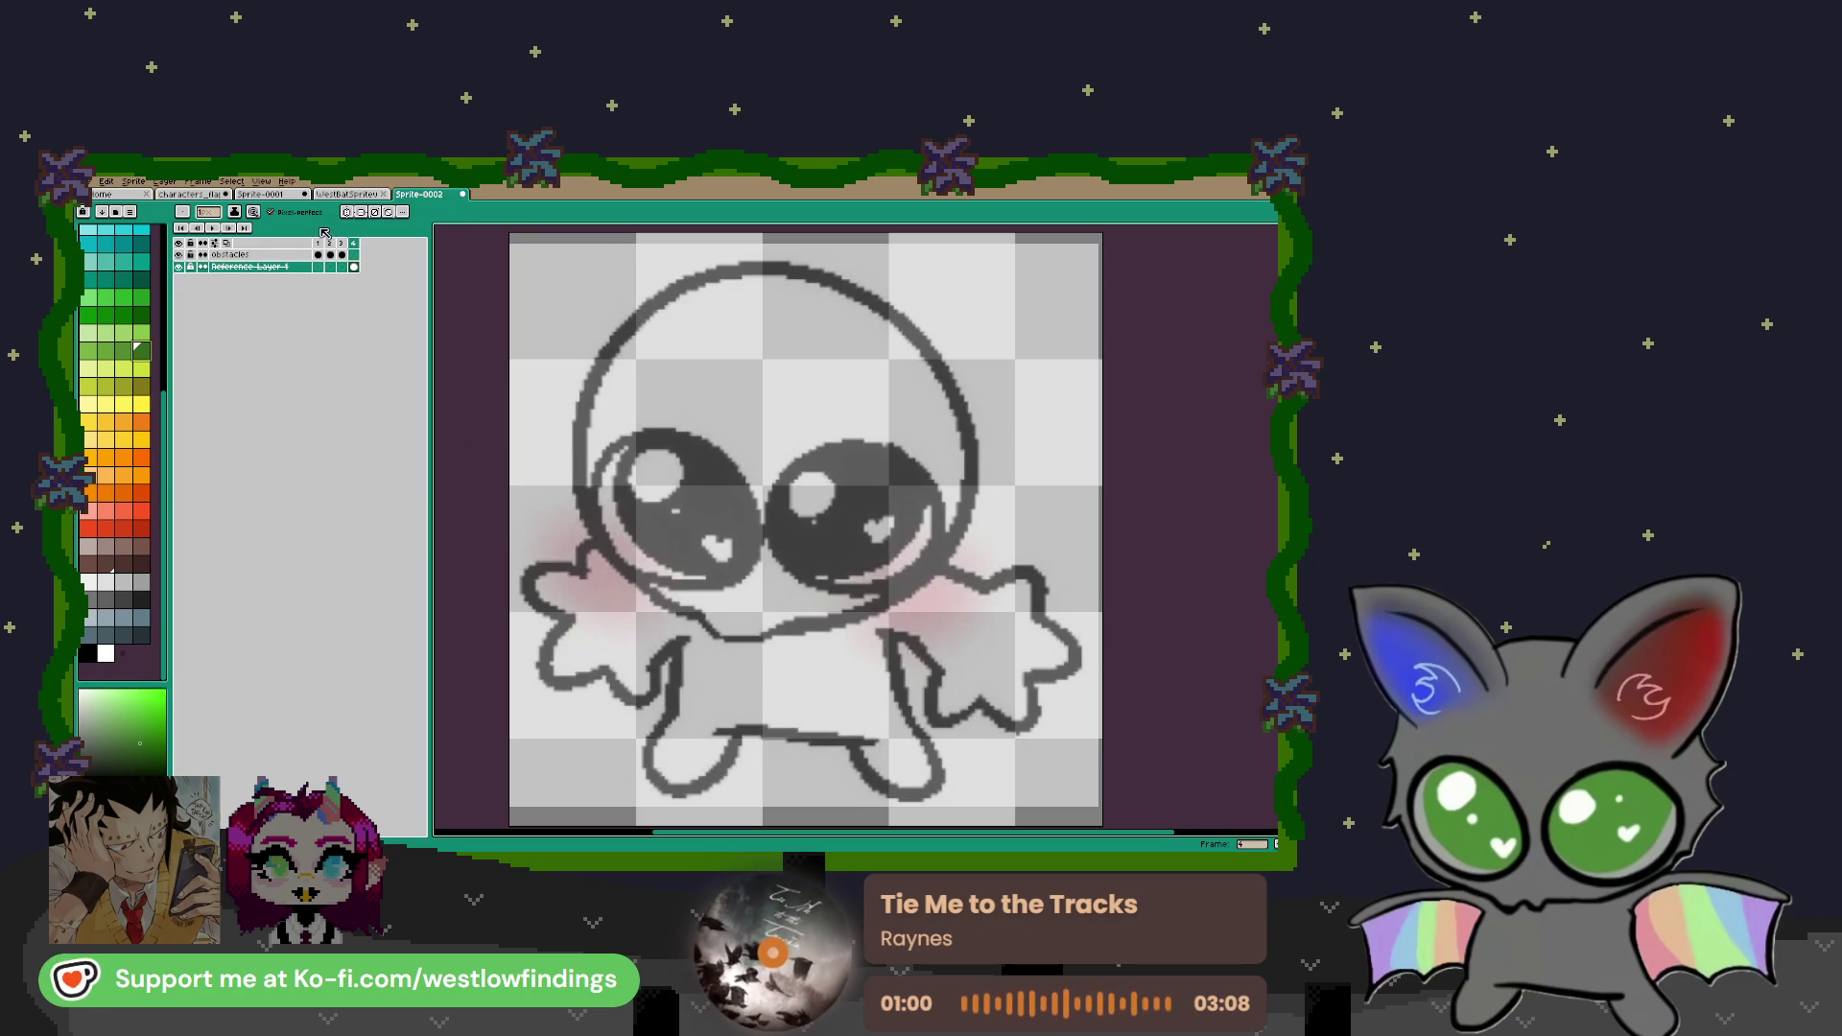
left_click(354, 254)
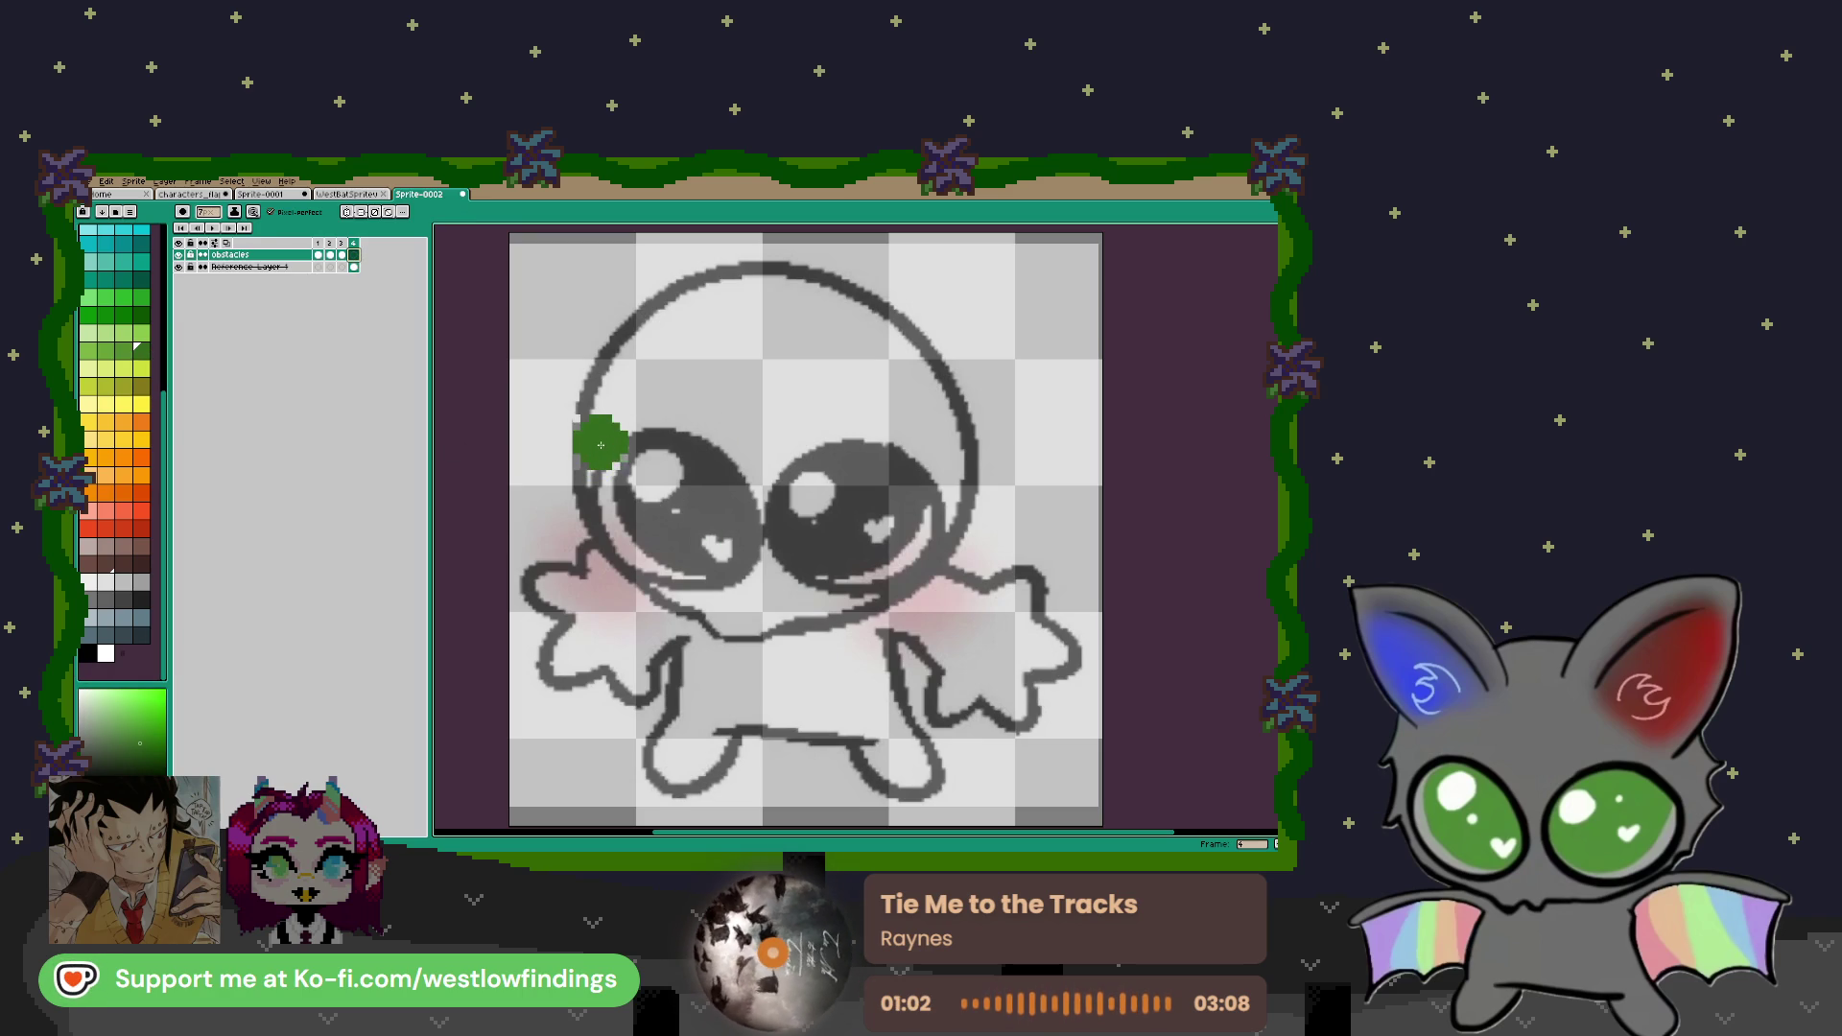
Trace the sketch's head top, left side and left leg in dark green
left_click_drag(789, 393, 791, 439)
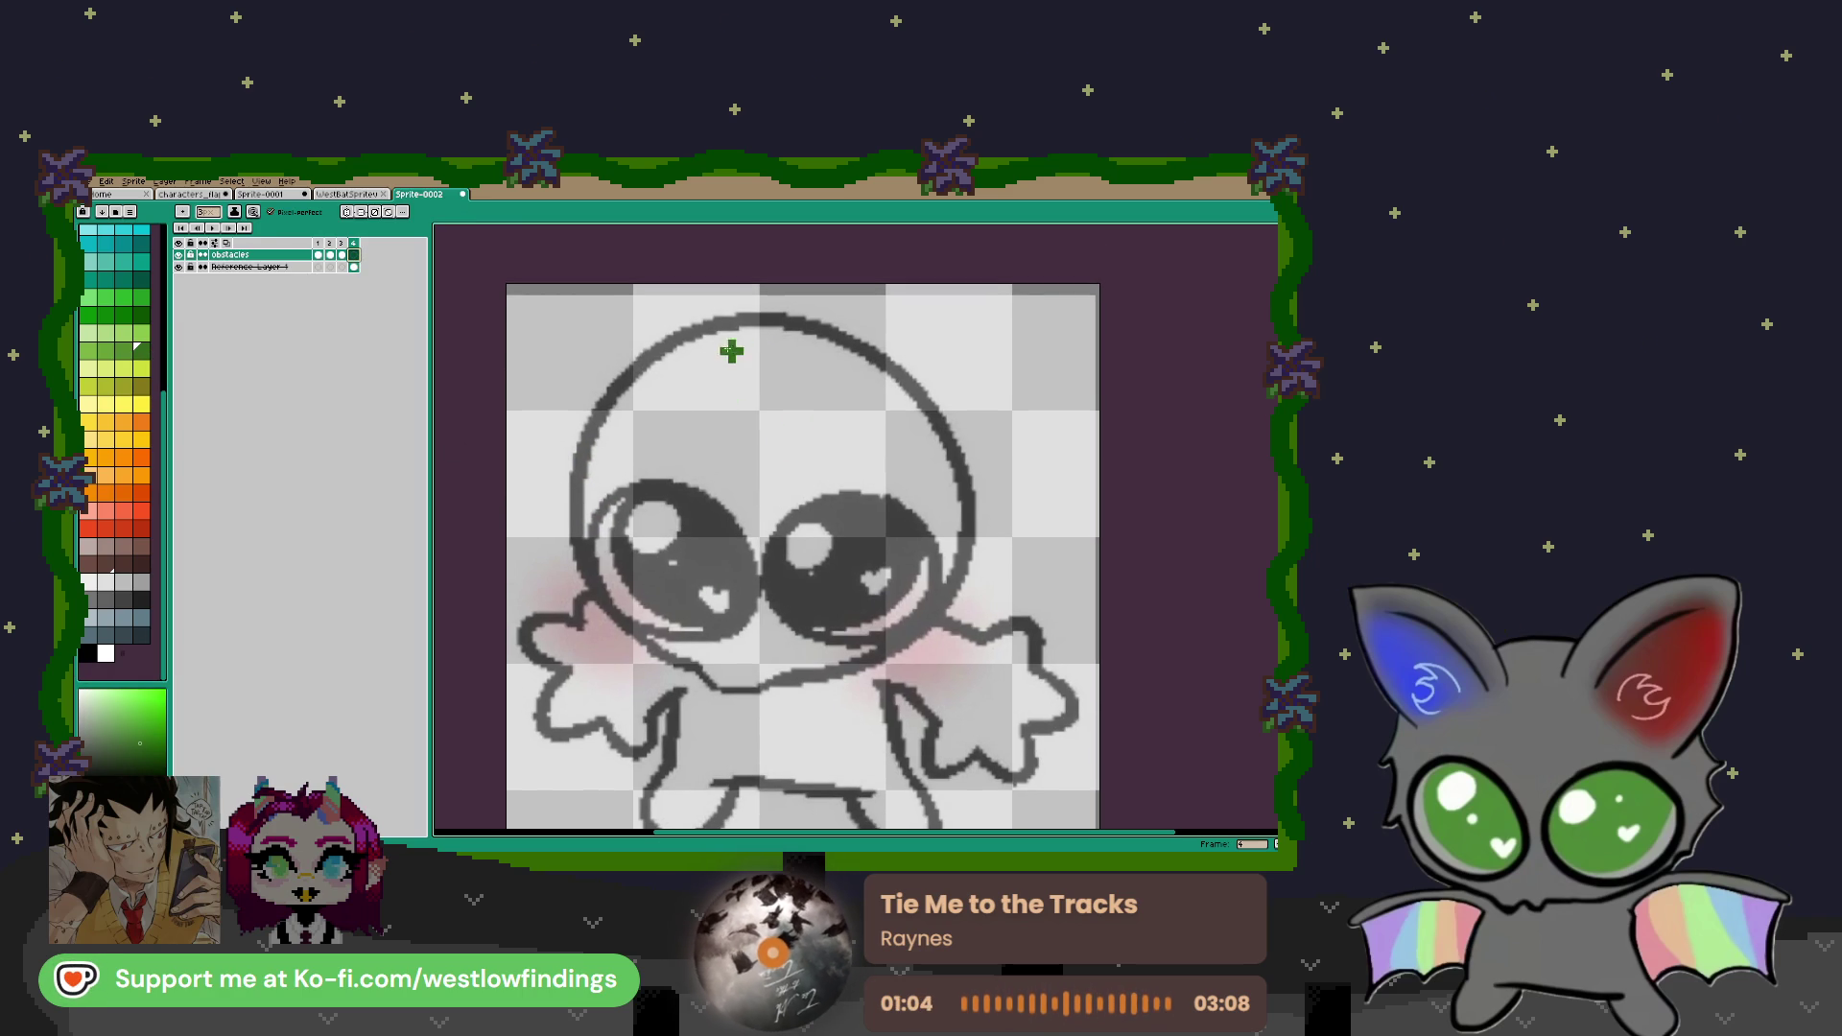
mouse_move(777, 314)
left_mouse_down()
mouse_move(705, 317)
mouse_move(644, 353)
mouse_move(587, 457)
mouse_move(598, 587)
mouse_move(714, 686)
mouse_move(901, 649)
left_mouse_up()
mouse_move(766, 318)
left_mouse_down()
mouse_move(860, 342)
mouse_move(950, 439)
mouse_move(975, 557)
mouse_move(942, 605)
left_mouse_up()
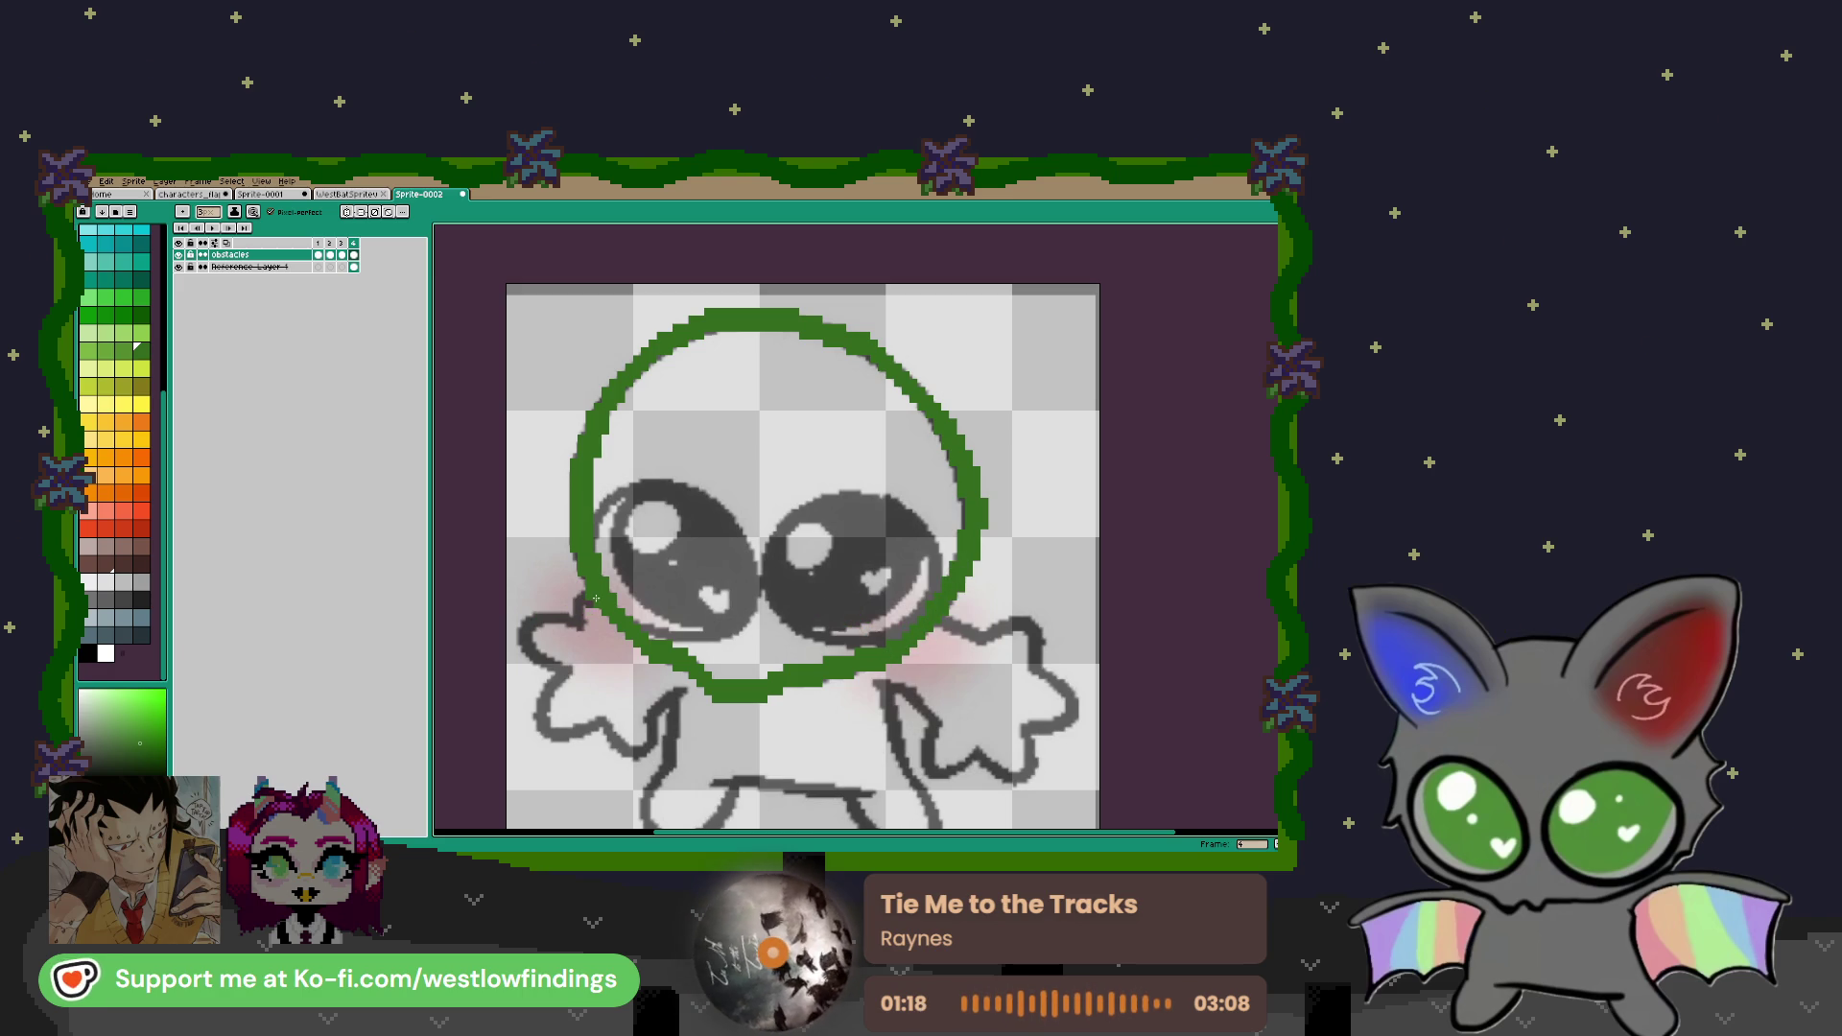
mouse_move(579, 589)
left_mouse_down()
mouse_move(549, 667)
mouse_move(628, 753)
mouse_move(684, 699)
mouse_move(677, 493)
left_mouse_up()
mouse_move(654, 555)
left_mouse_down()
mouse_move(685, 606)
mouse_move(727, 553)
mouse_move(766, 546)
mouse_move(897, 606)
mouse_move(923, 549)
mouse_move(885, 501)
mouse_move(884, 453)
mouse_move(935, 535)
mouse_move(1074, 474)
mouse_move(1017, 379)
mouse_move(959, 388)
mouse_move(932, 420)
left_mouse_up()
scroll(932, 419, "down", 2)
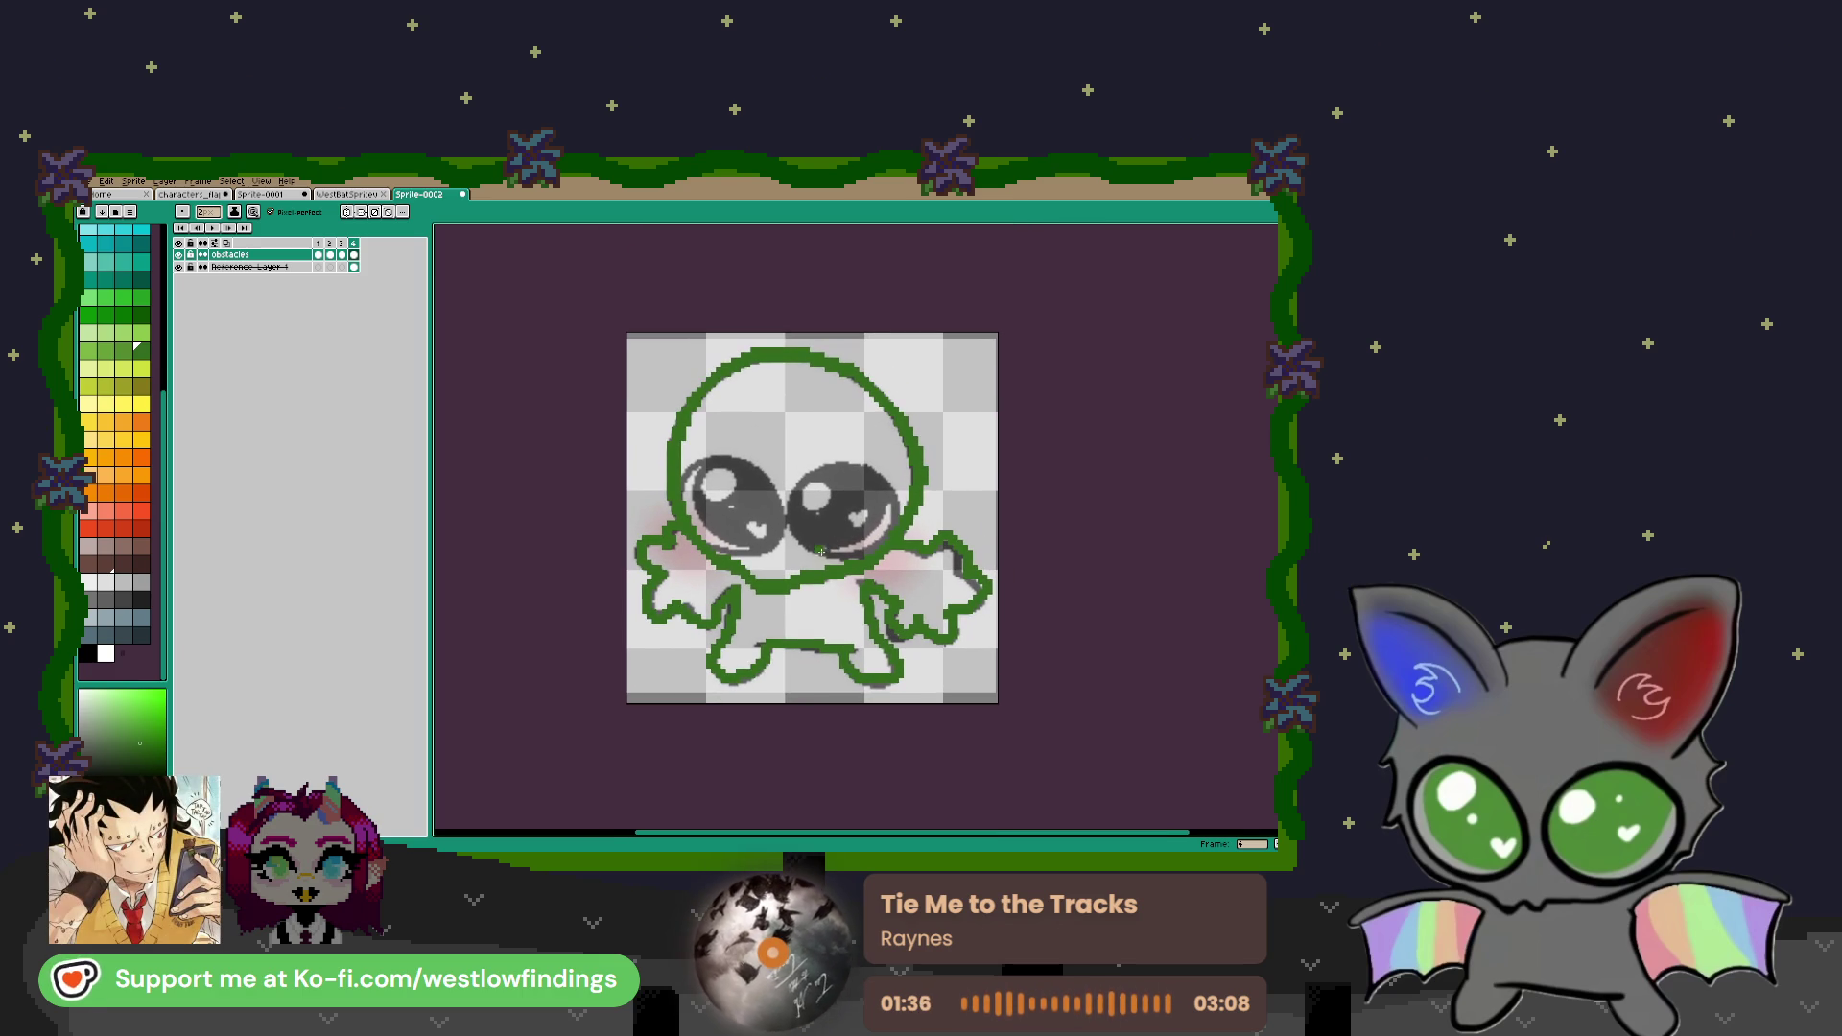
Hide the reference sketch and move the green outline about 20 pixels down
left_click(354, 267)
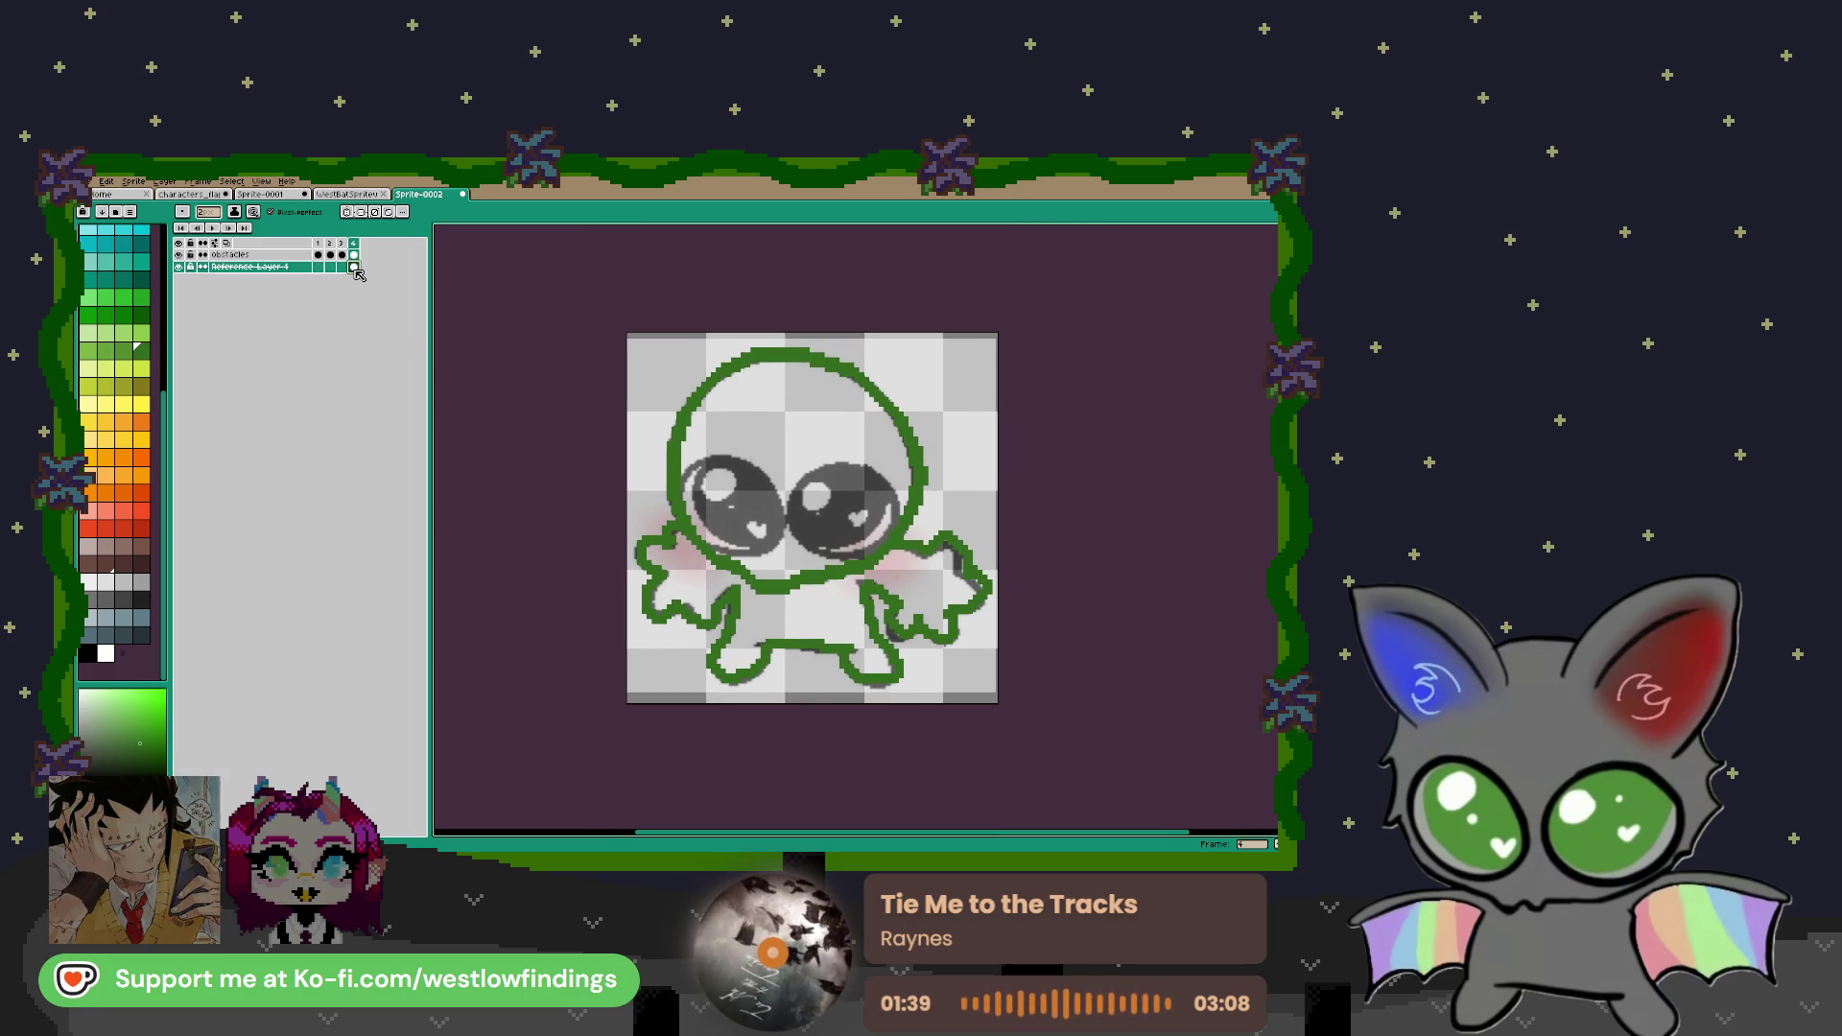
left_click(179, 267)
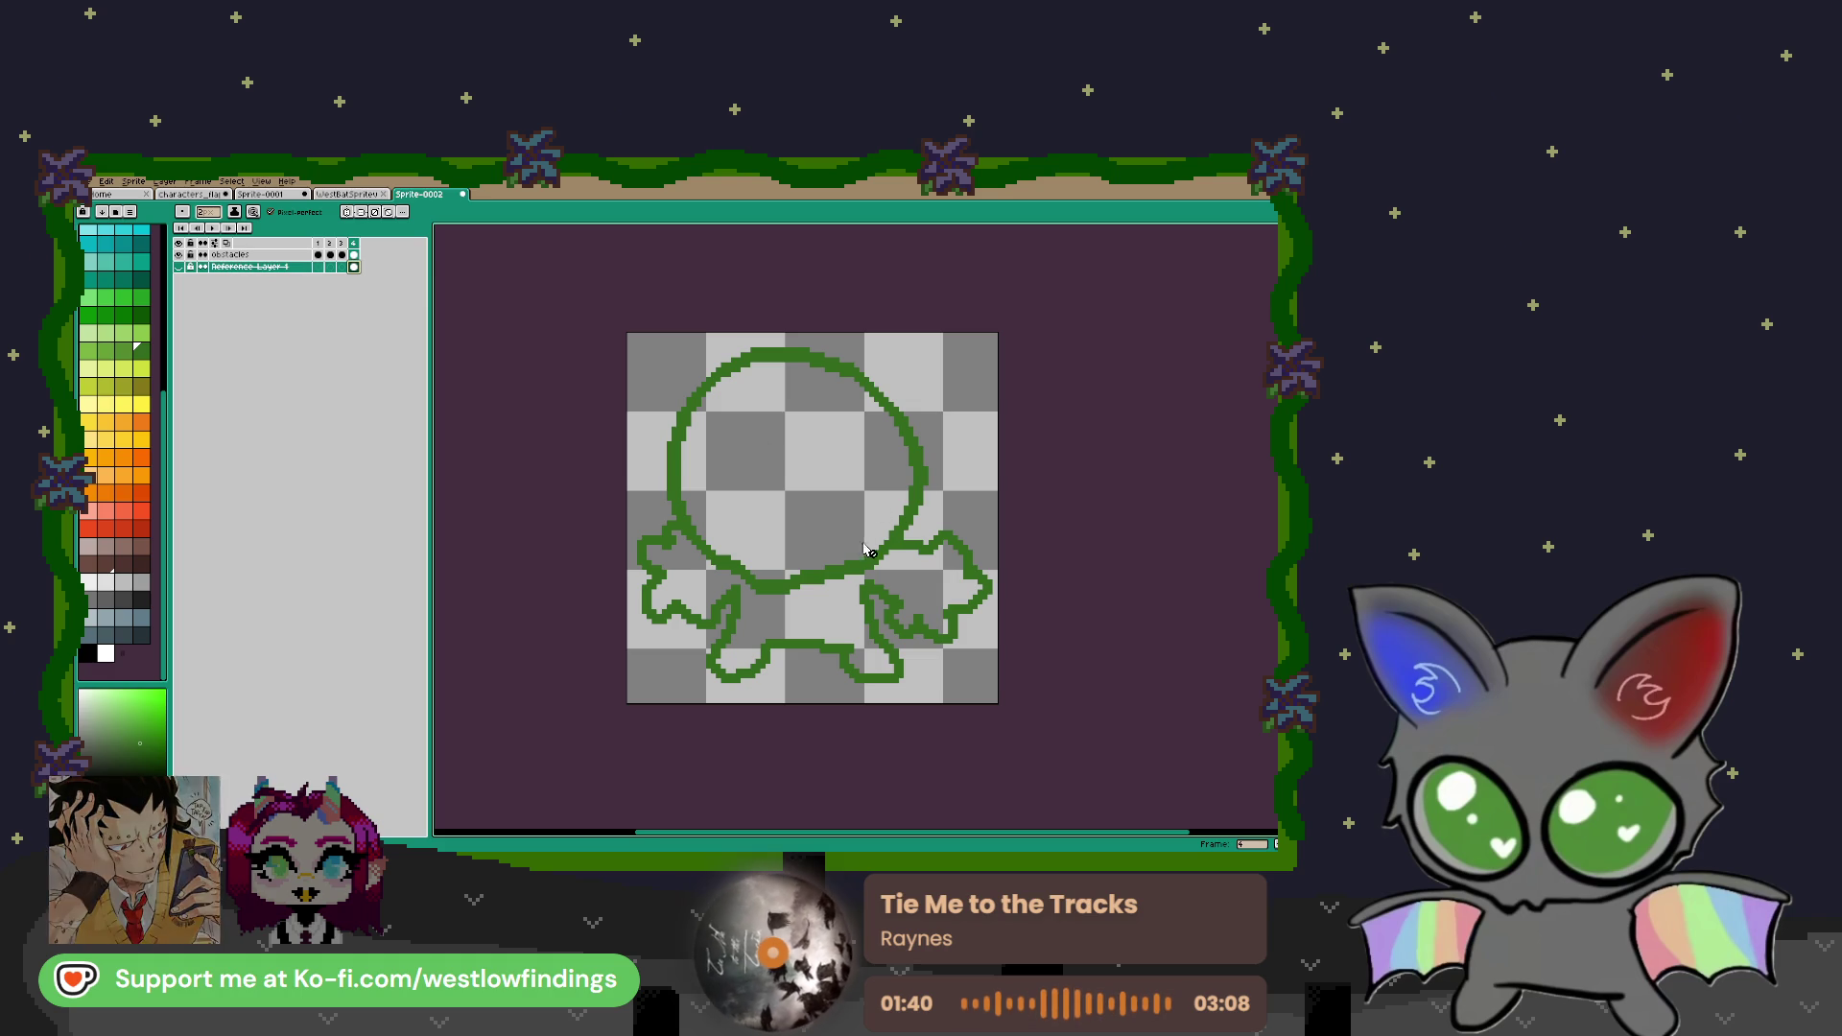
key("m")
mouse_move(614, 339)
left_mouse_down()
mouse_move(969, 612)
mouse_move(1021, 714)
left_mouse_up()
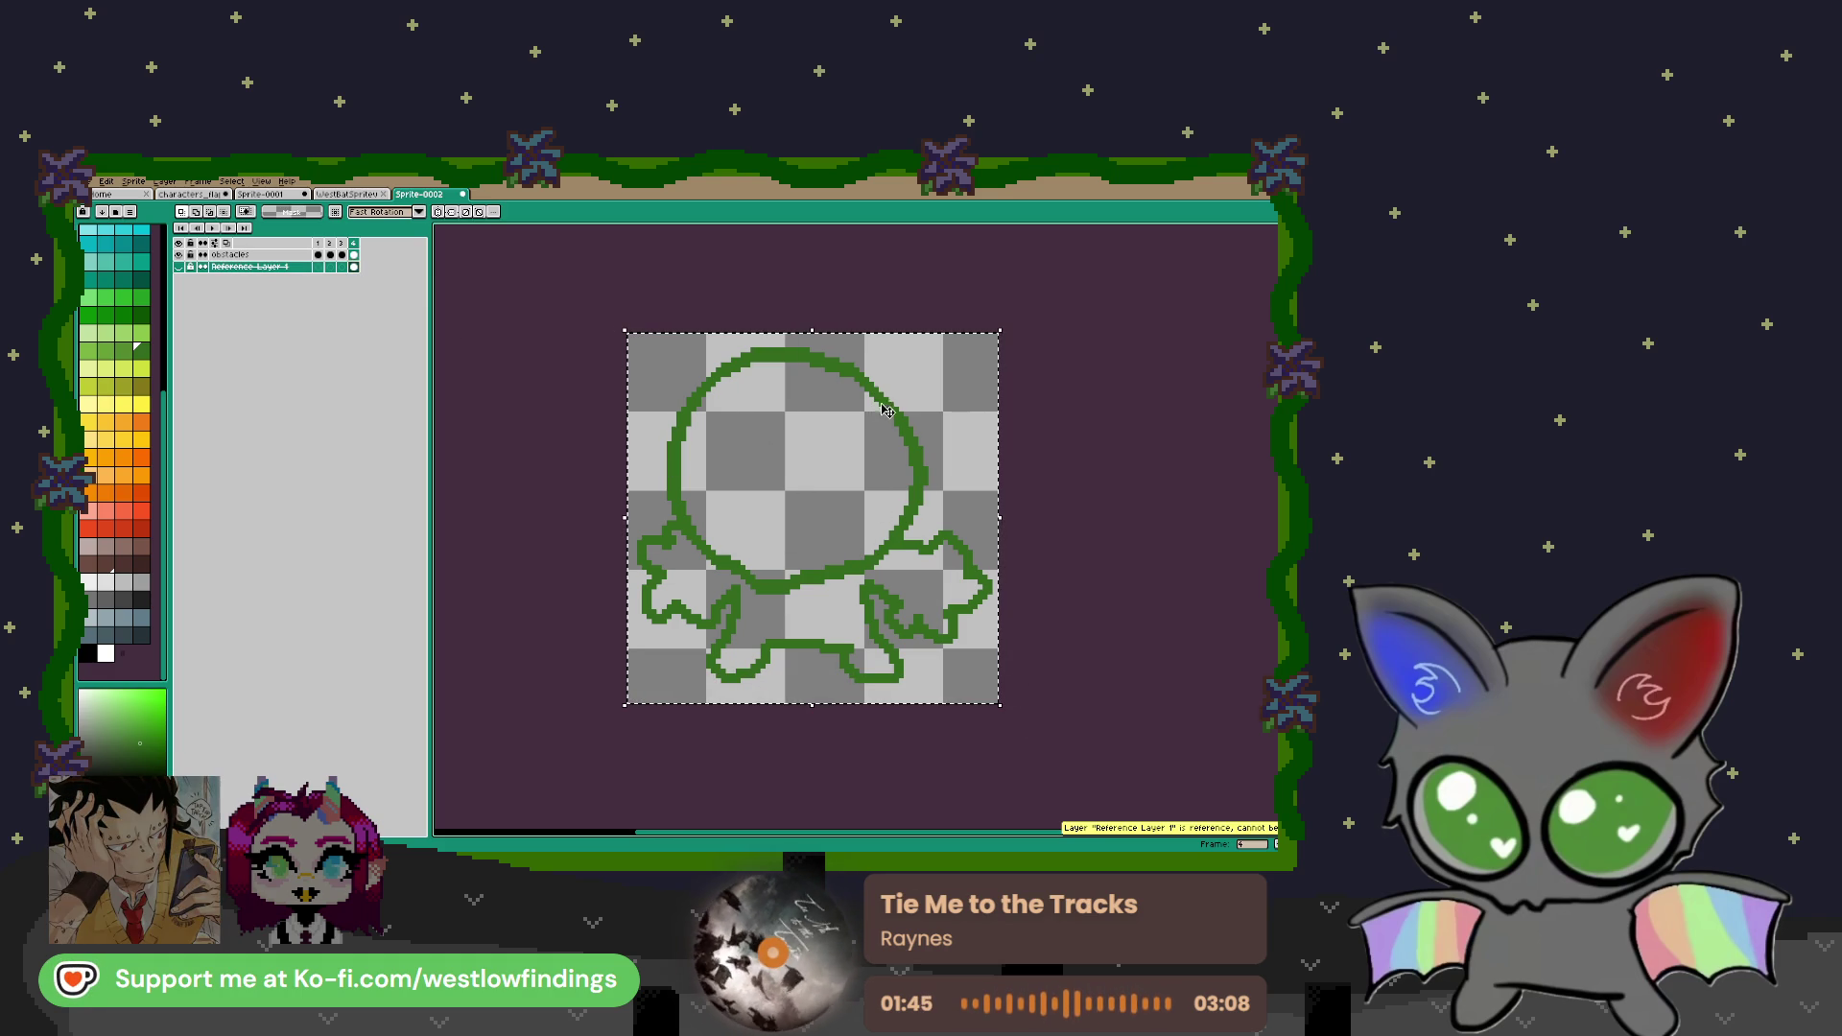
left_click(354, 255)
left_click_drag(887, 403, 889, 422)
left_click(1081, 432)
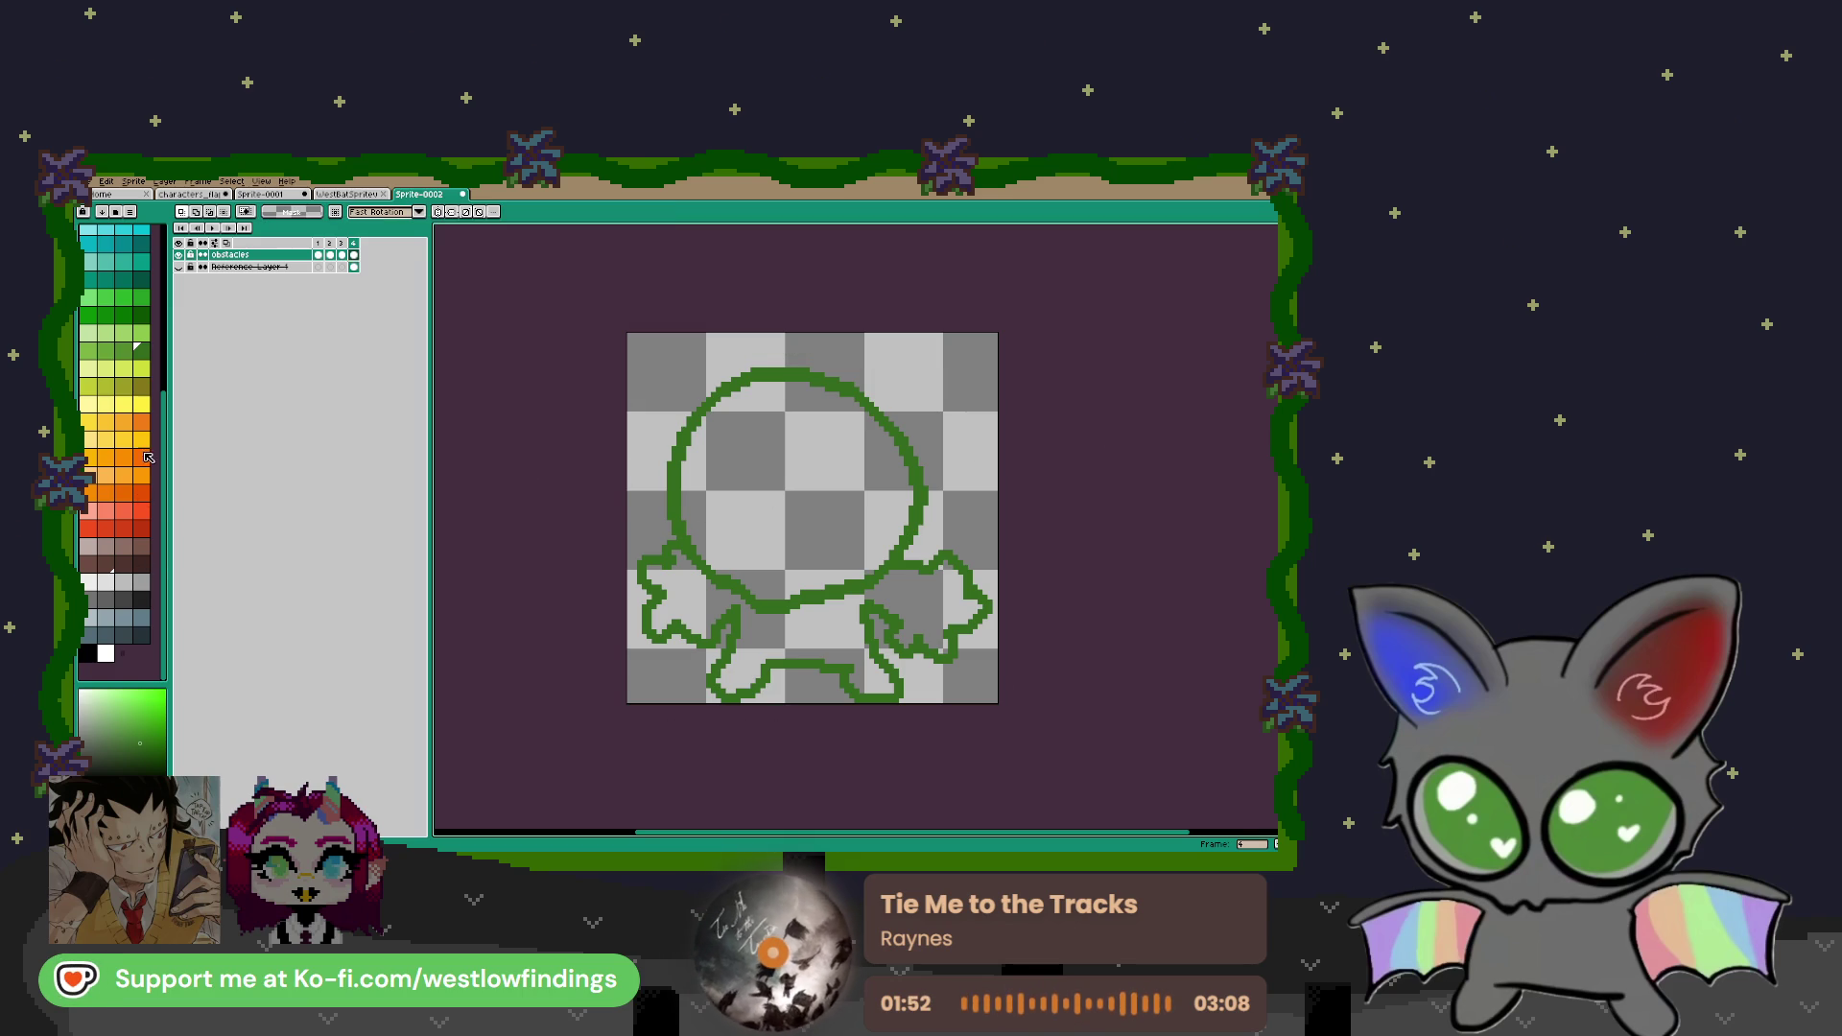
left_click(97, 327)
Fill the creature's head and body light green with the Paint Bucket
key("g")
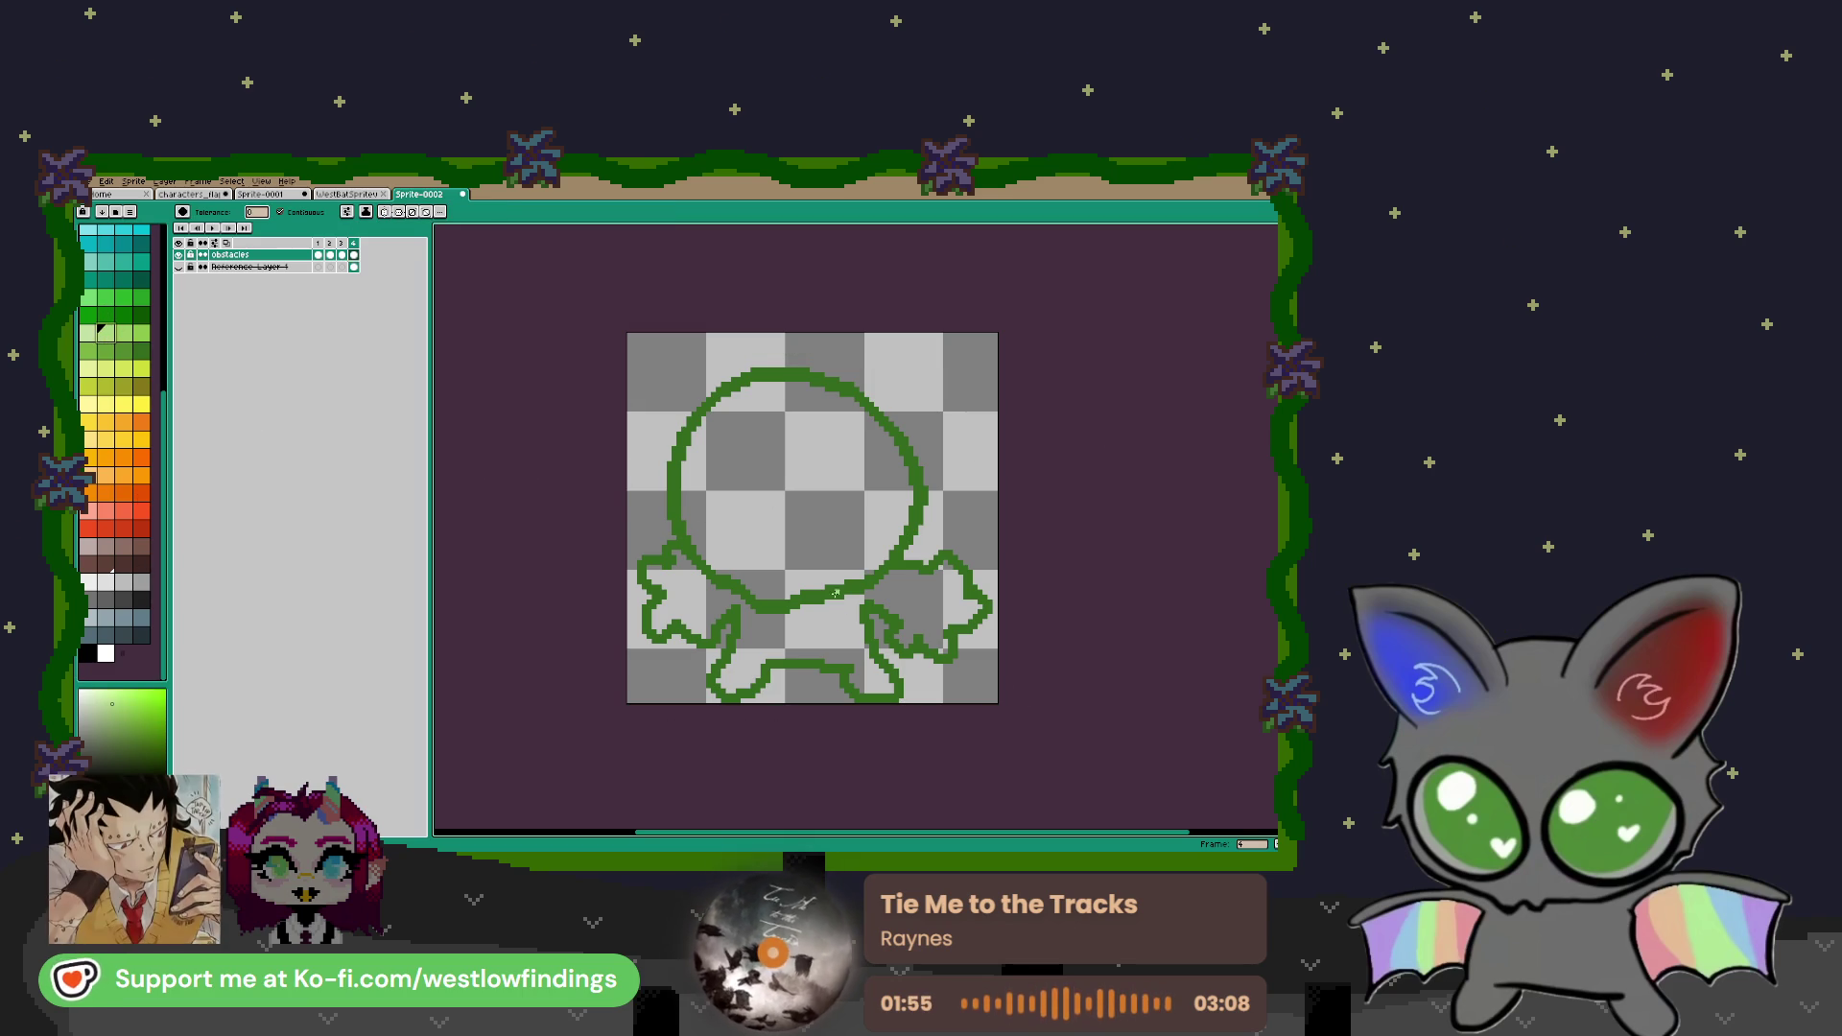
left_click(796, 479)
left_click(833, 613)
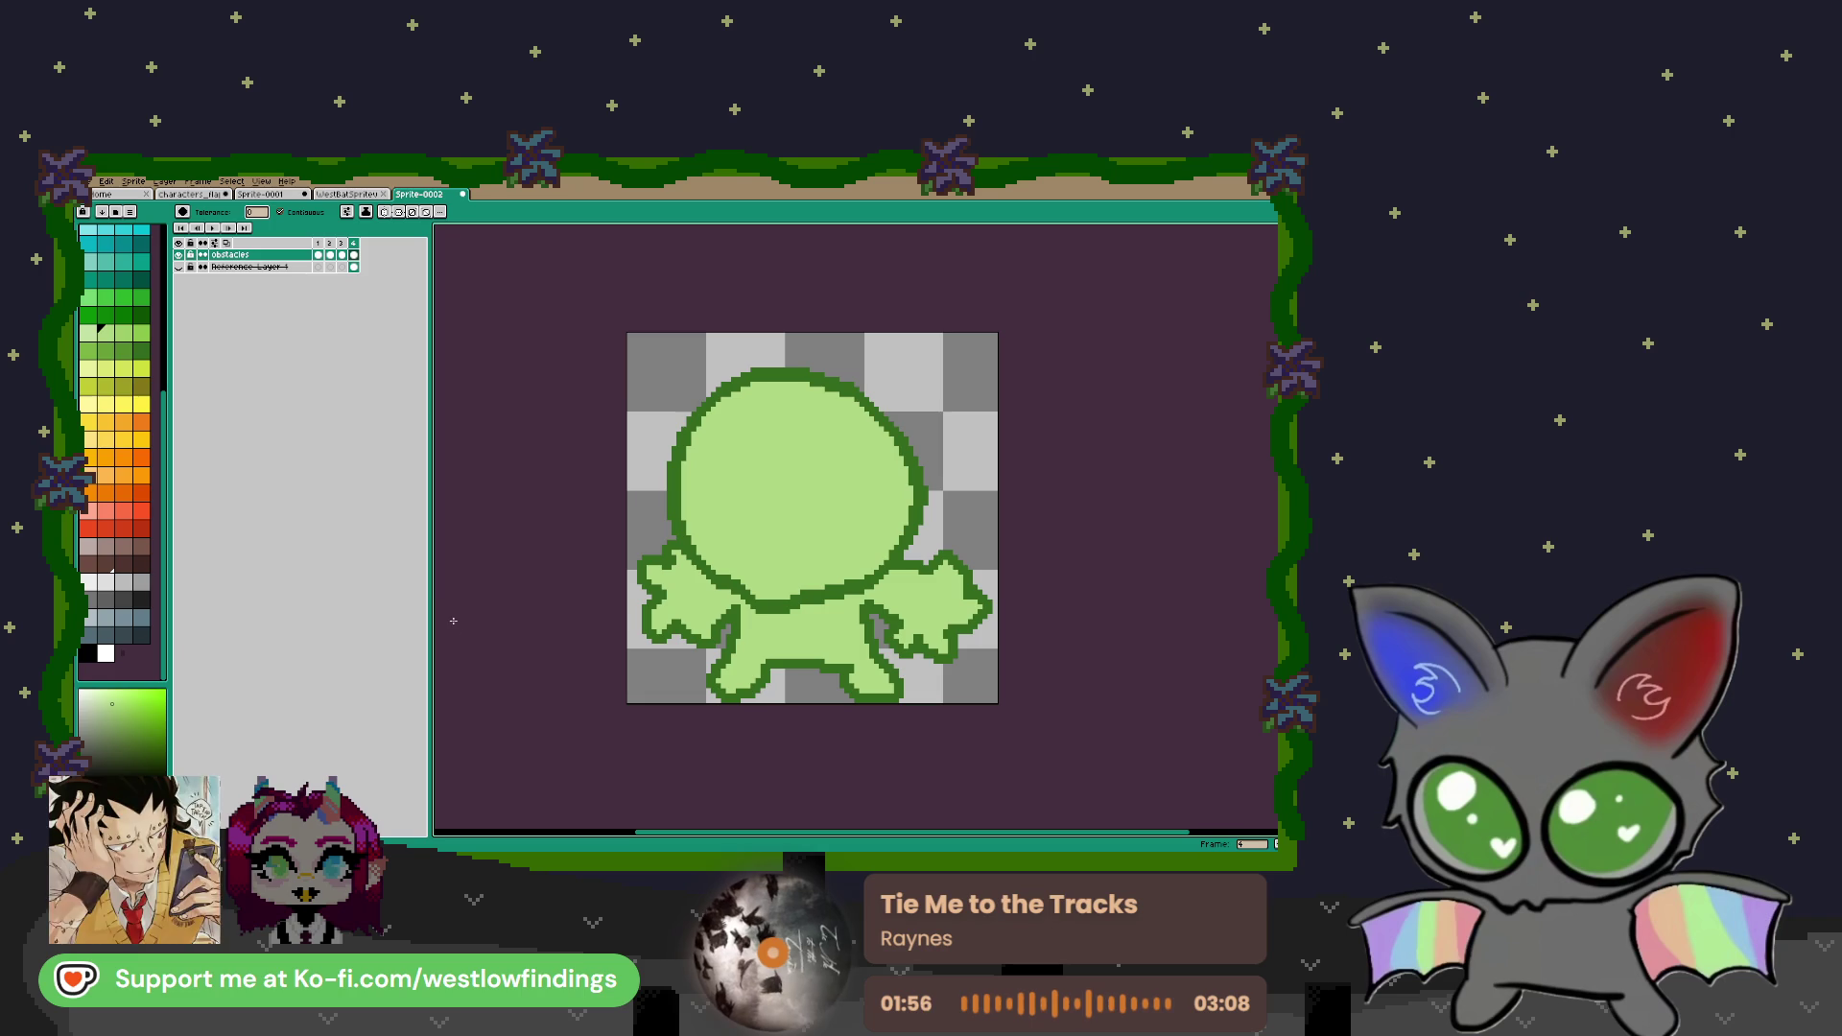
Recolour the outline to a darker green via a colour selection and fill
left_click(105, 350)
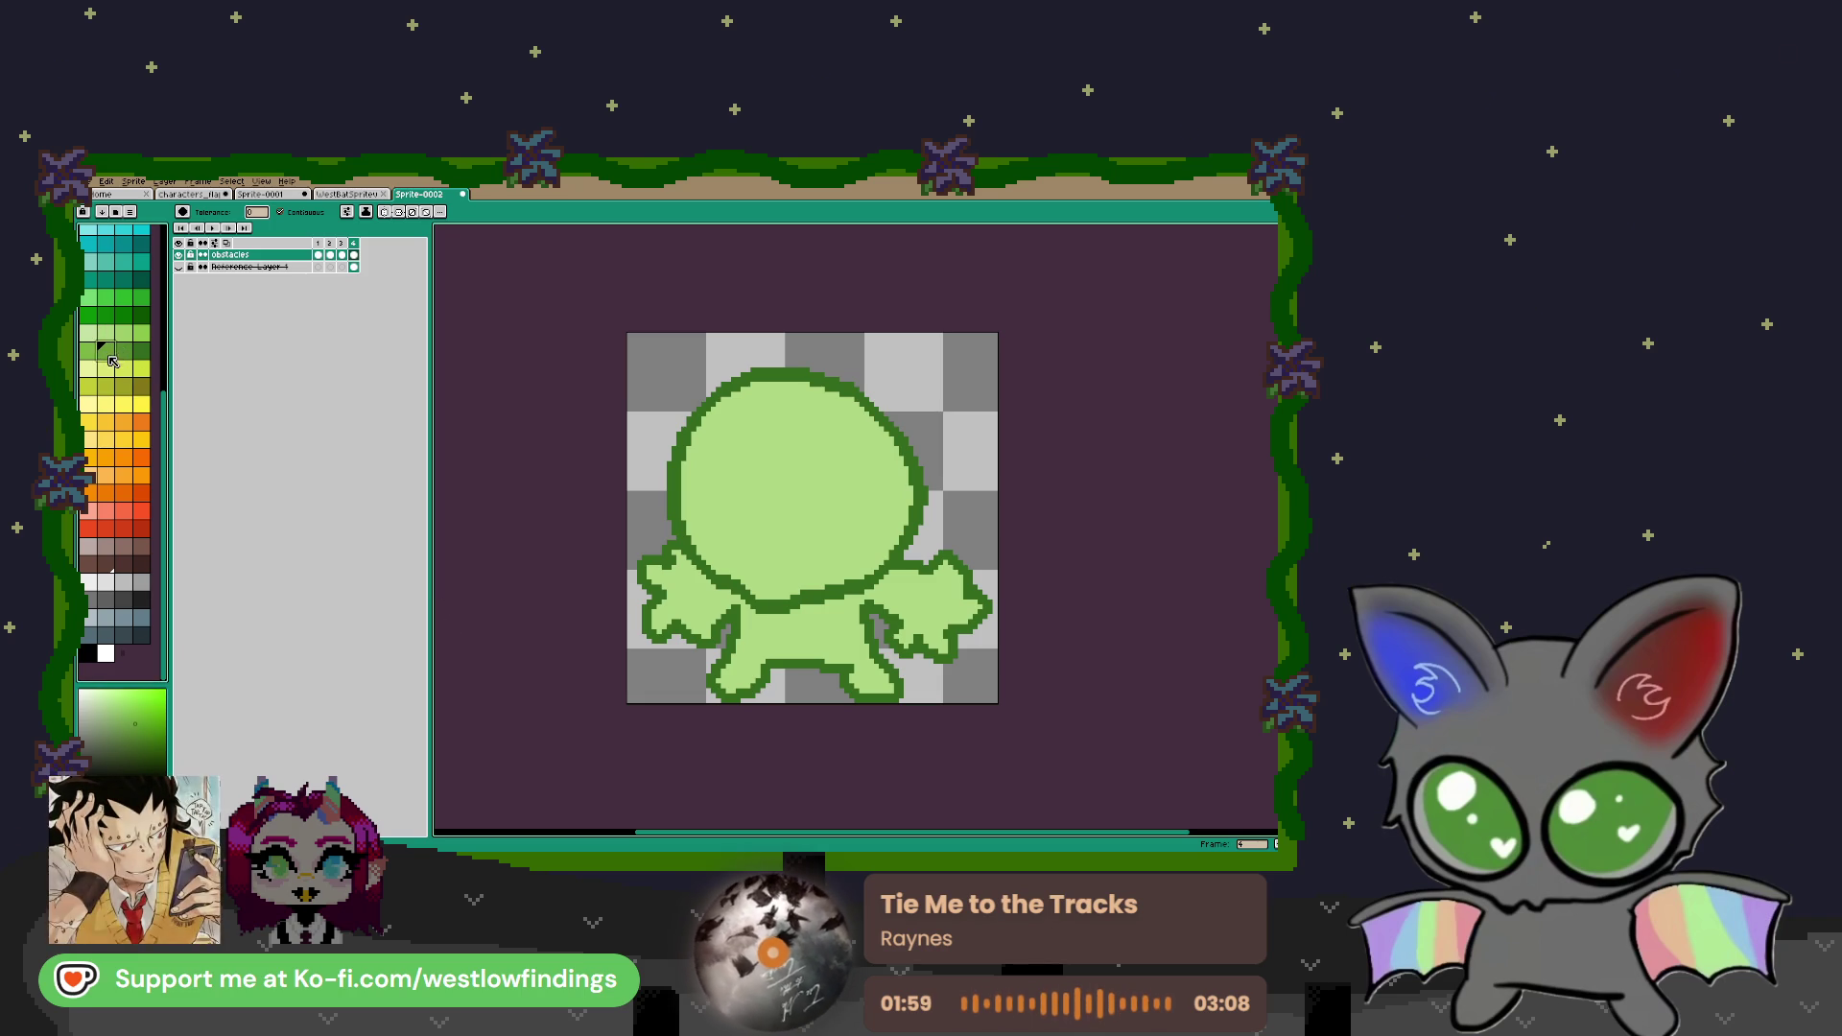
key("w")
left_click(741, 595)
key("f")
key("ctrl+d")
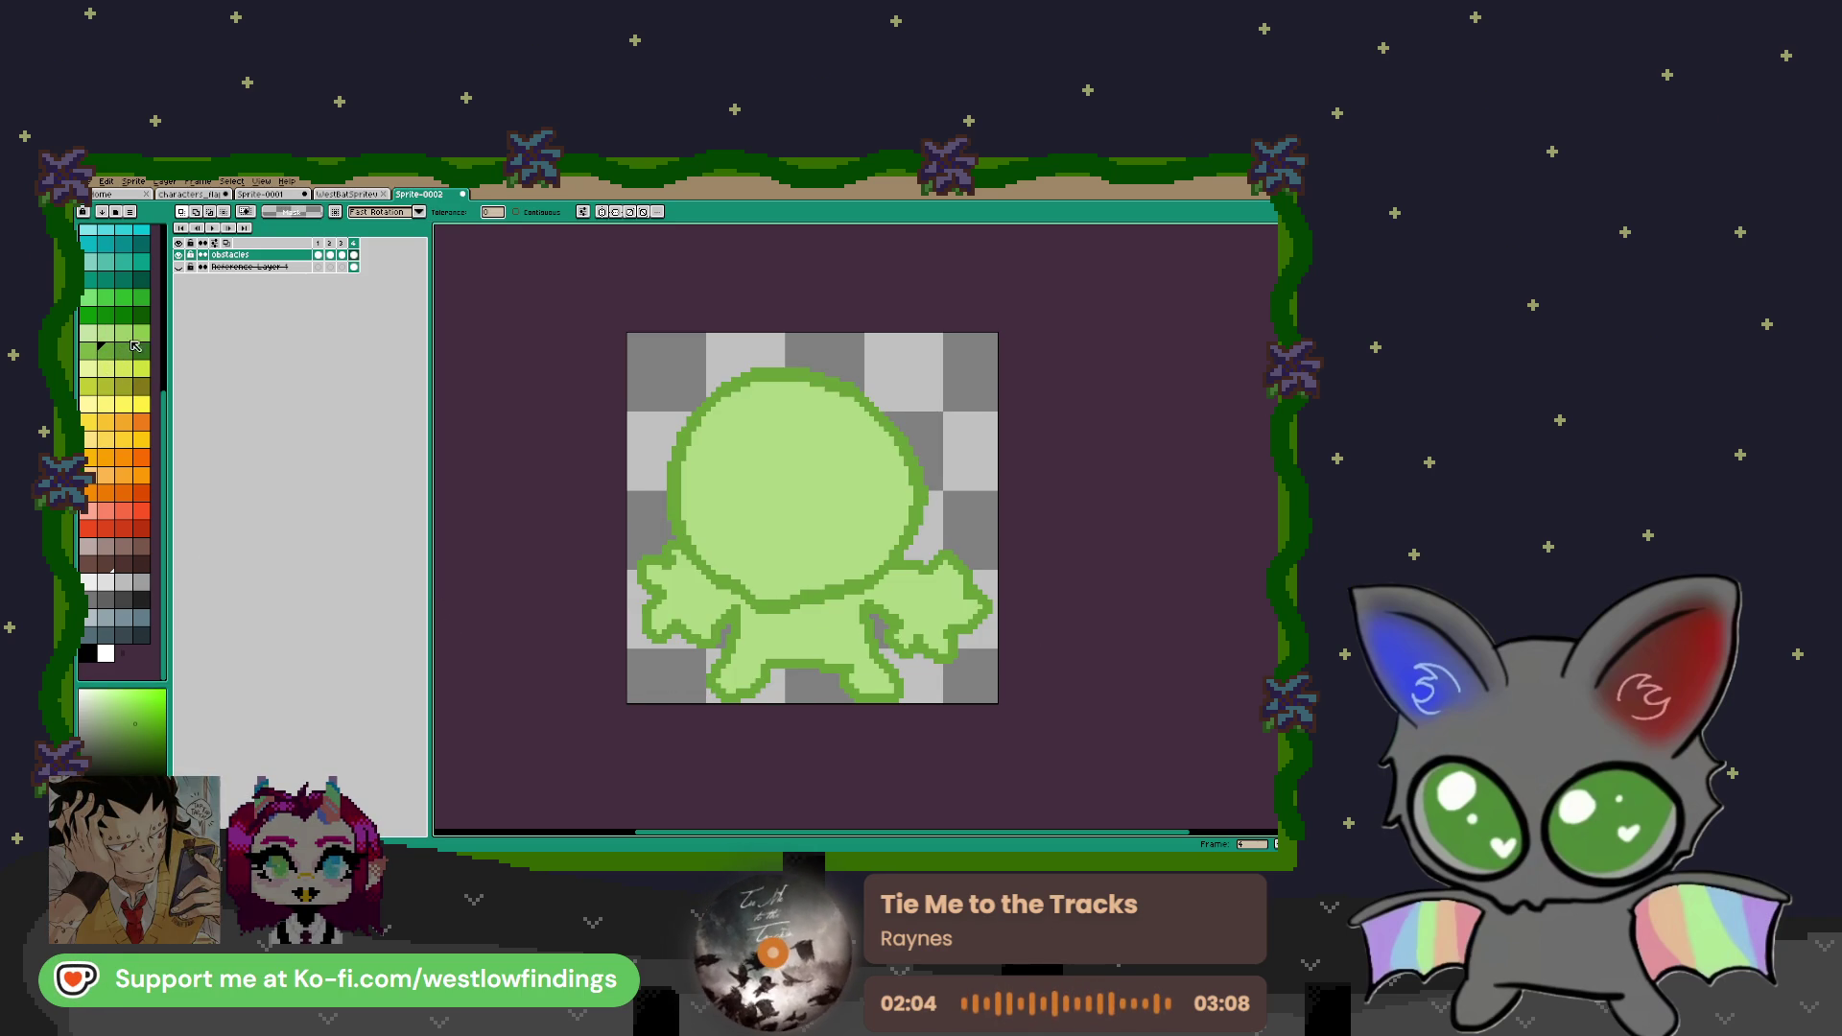
left_click(137, 359)
left_click(676, 537)
key("f")
key("ctrl+d")
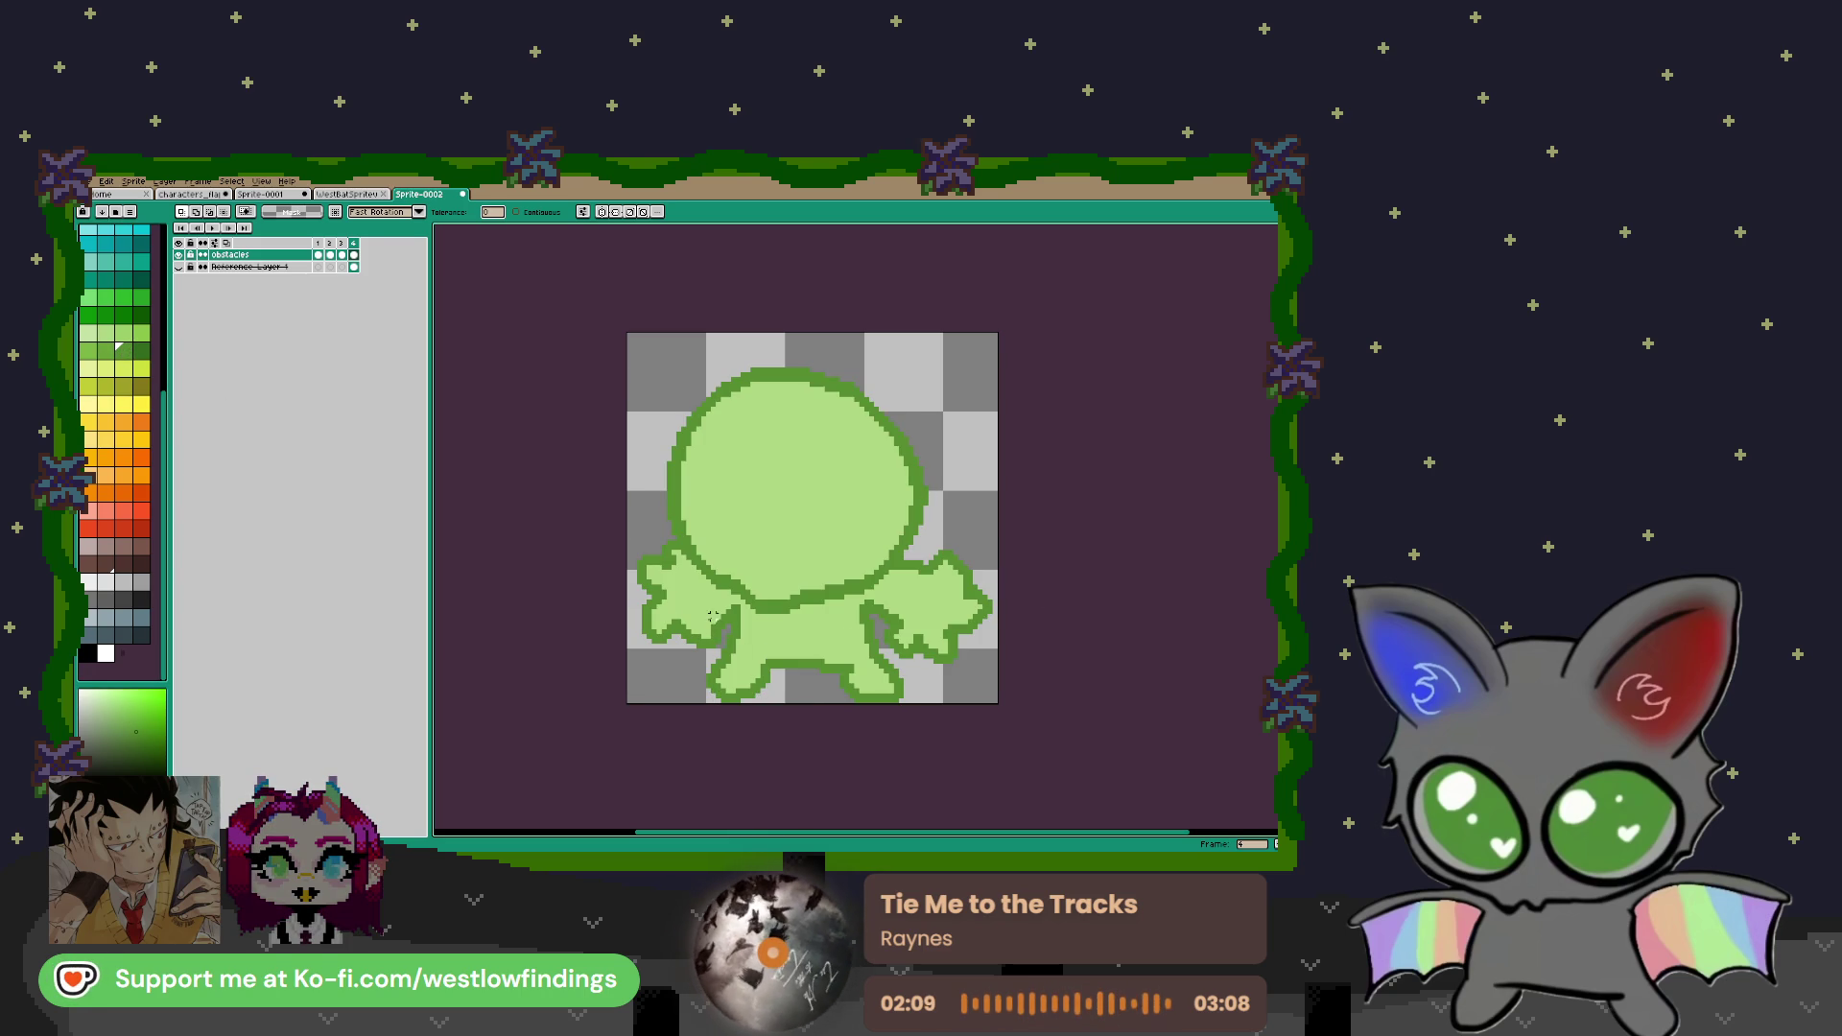
Add a dark-green outline pixel where the left arm meets the body
scroll(663, 601, "up", 4)
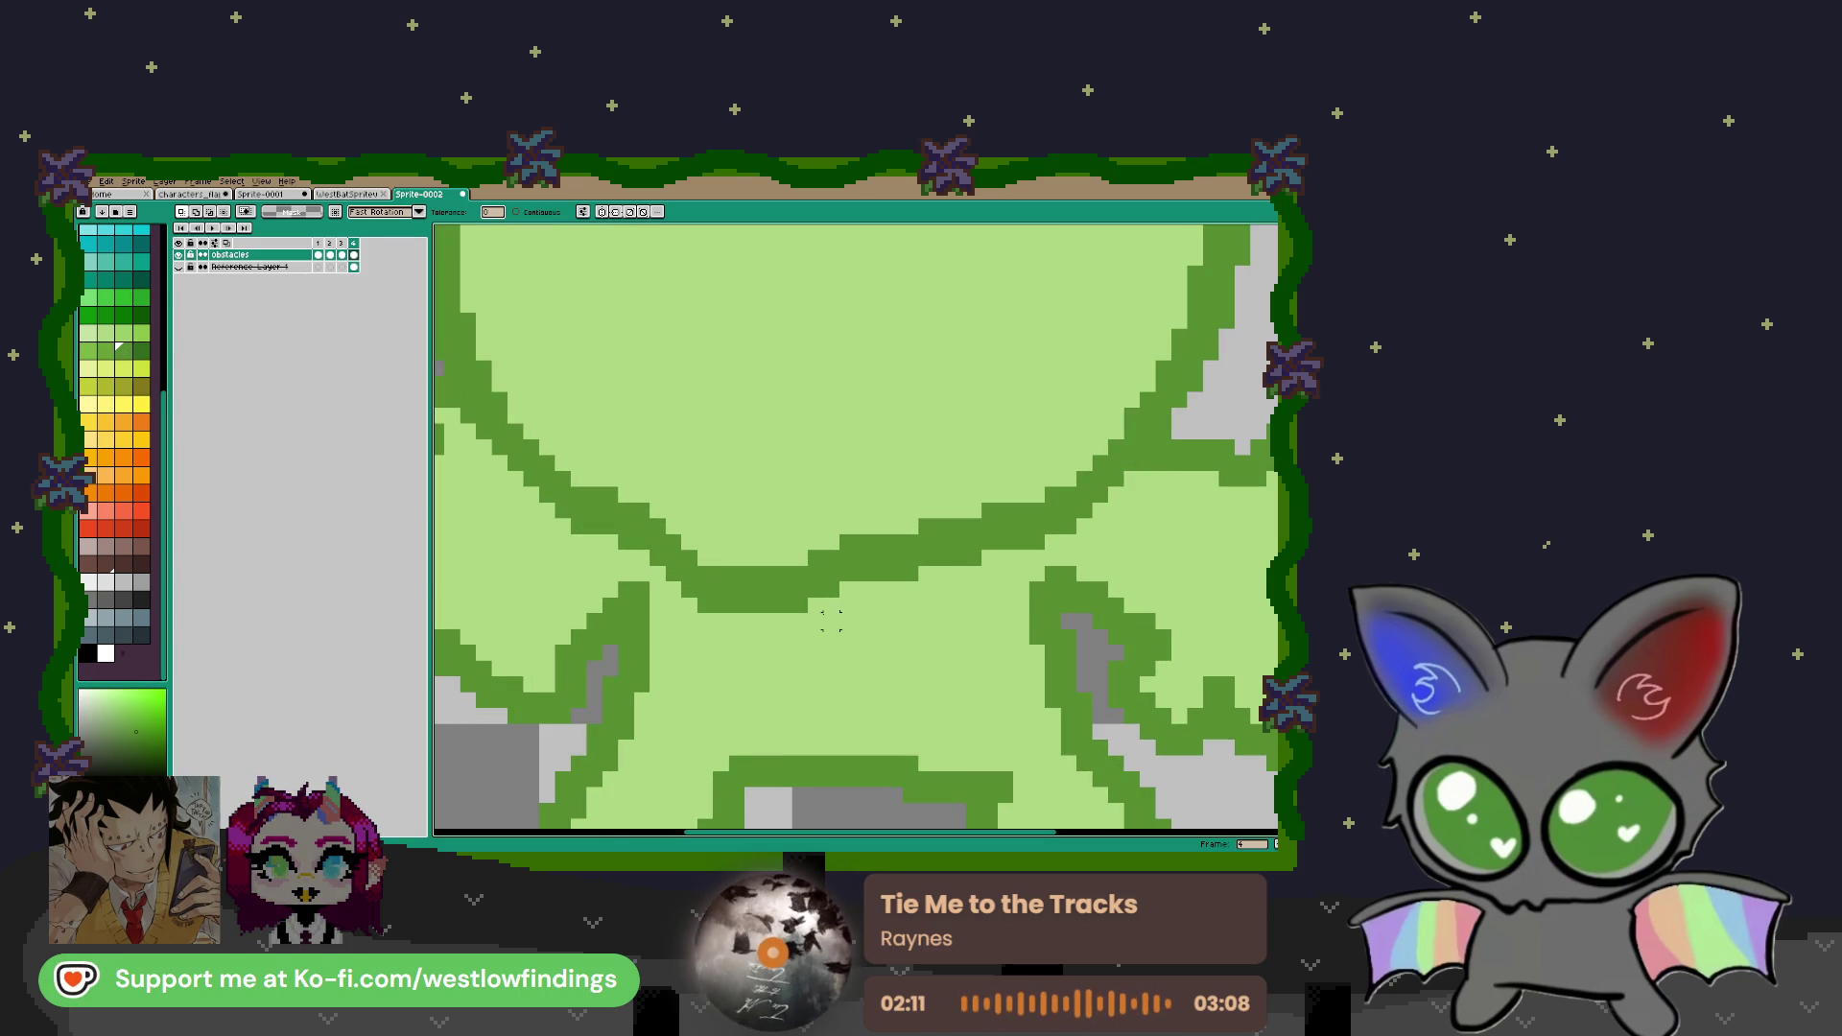
scroll(796, 604, "down", 4)
key("ctrl+shift+d")
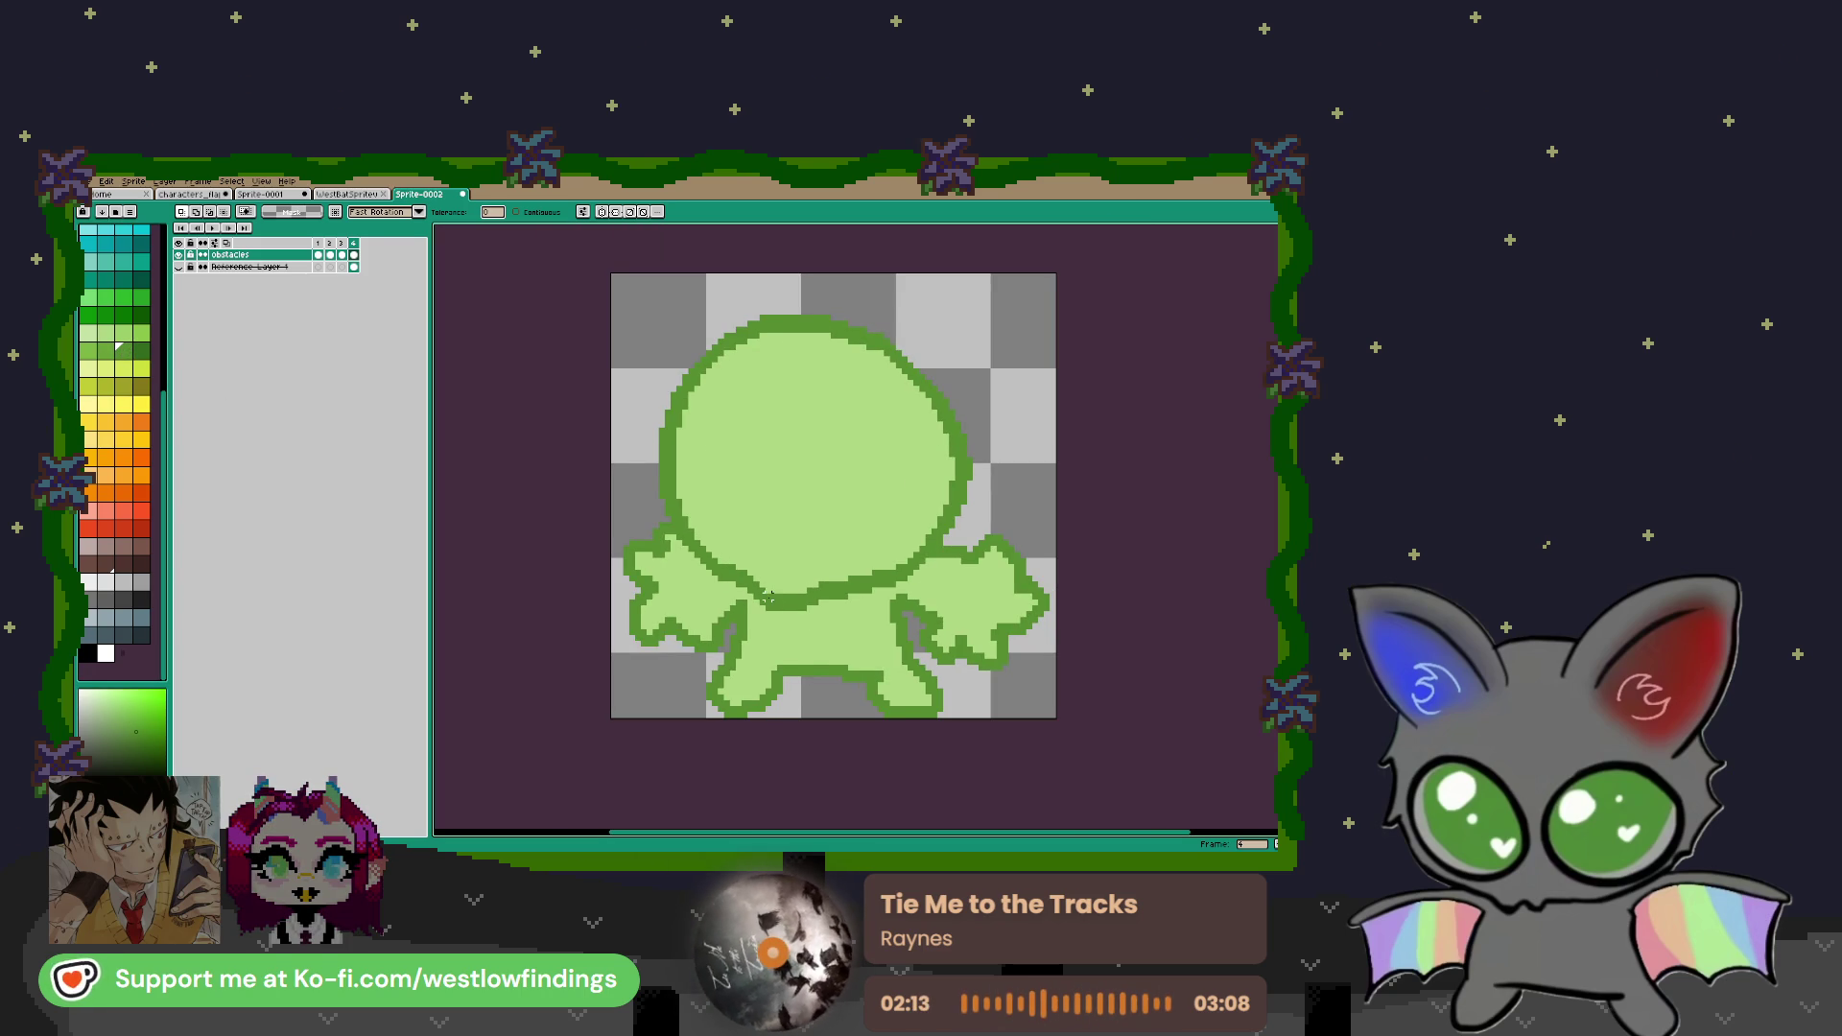
left_click(97, 355)
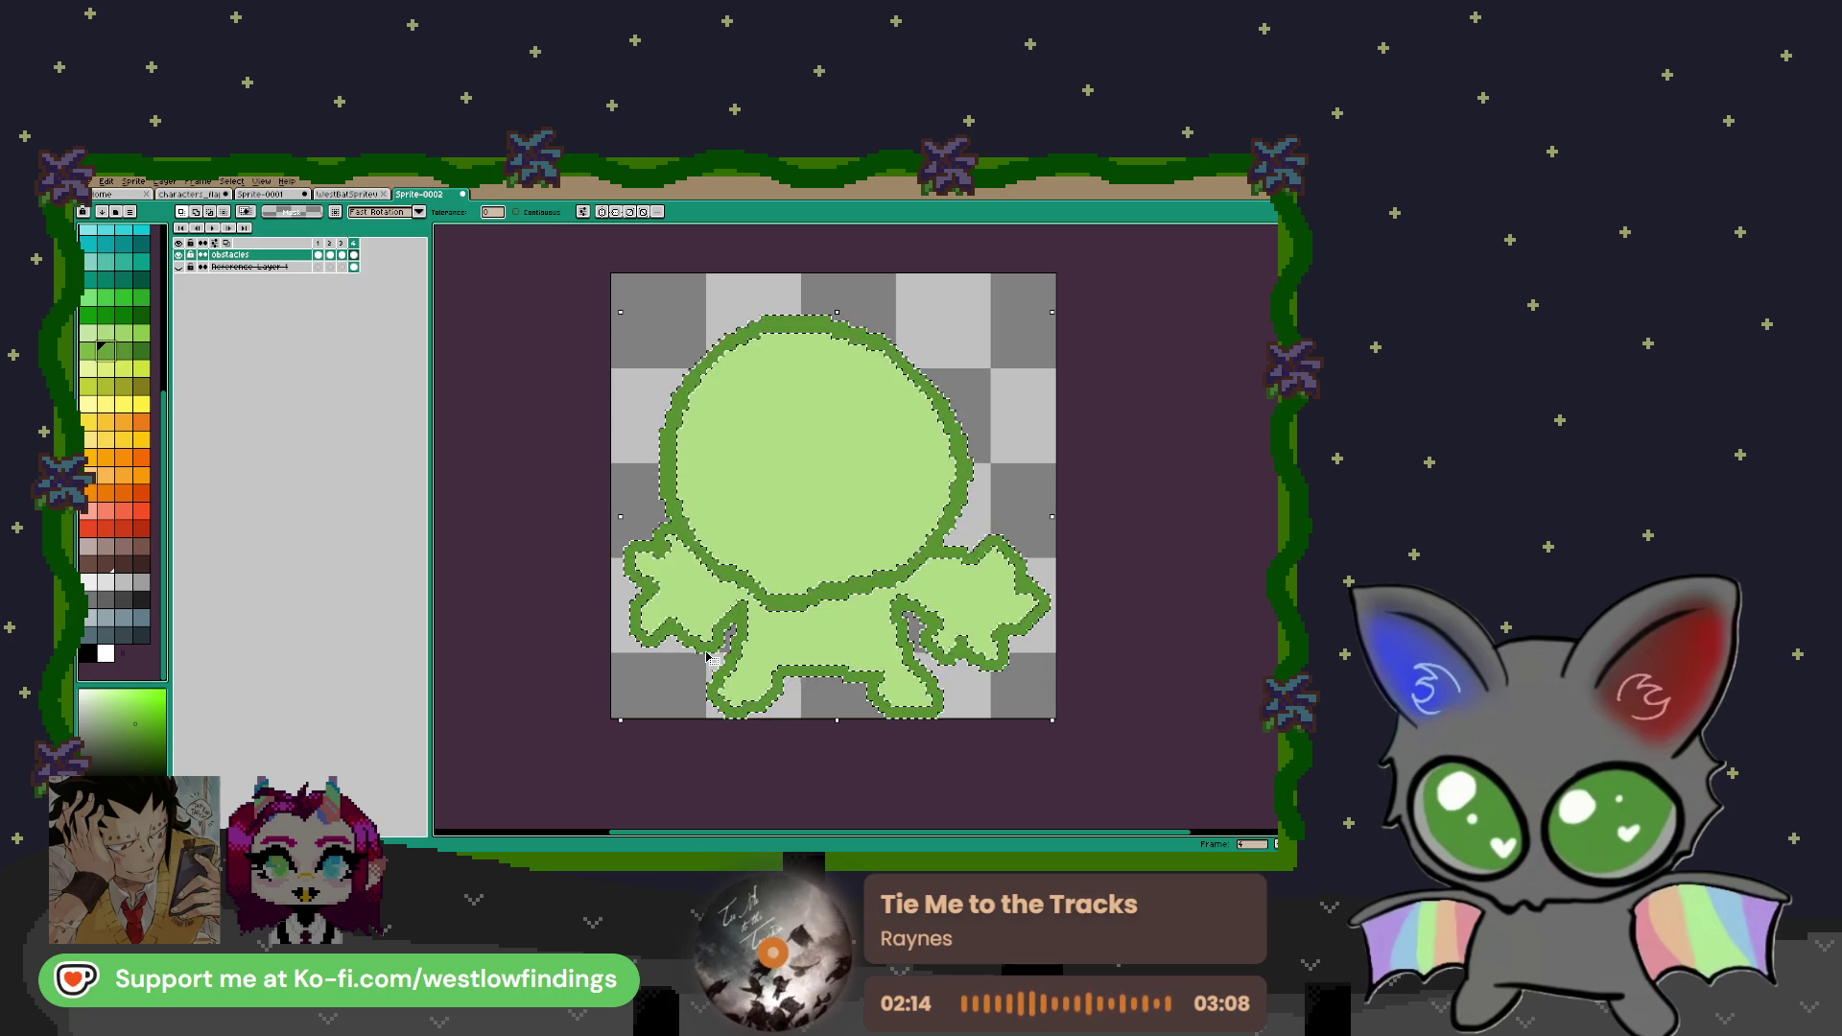
key("b")
left_click(811, 614)
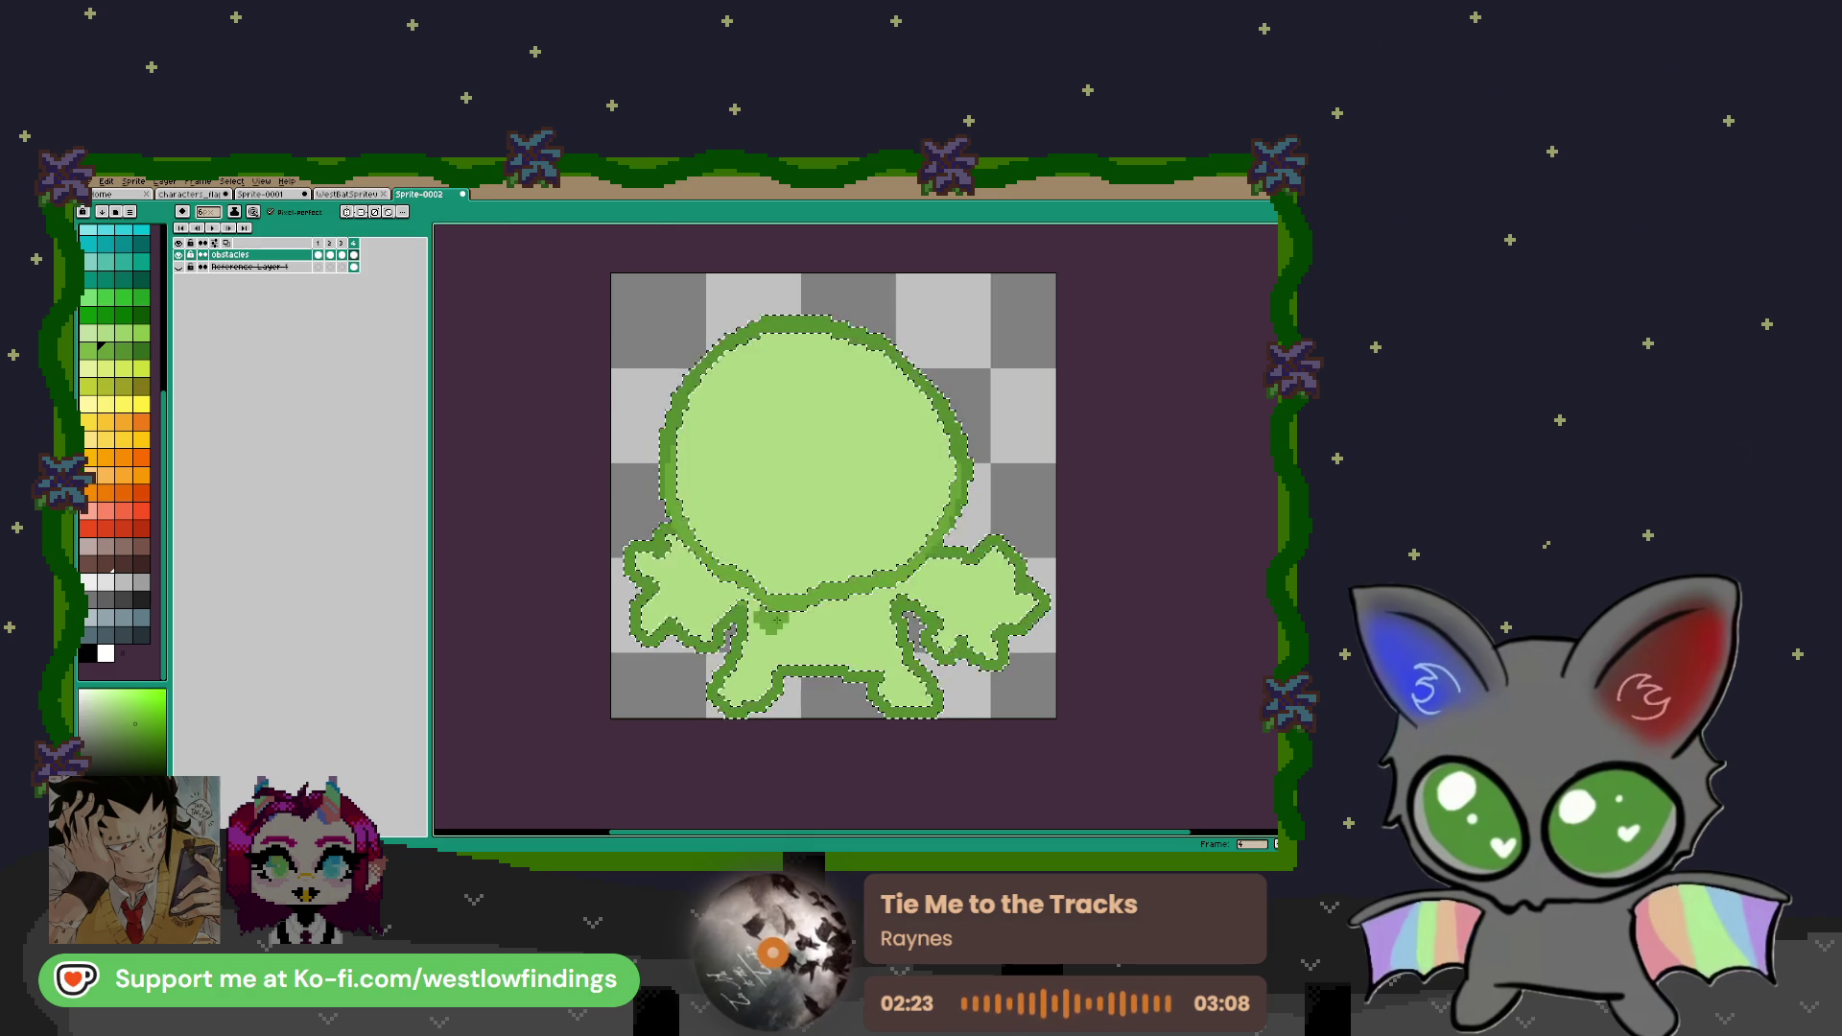
Deselect the sprite and patch a remaining outline gap in dark green
key("w")
key("ctrl+d")
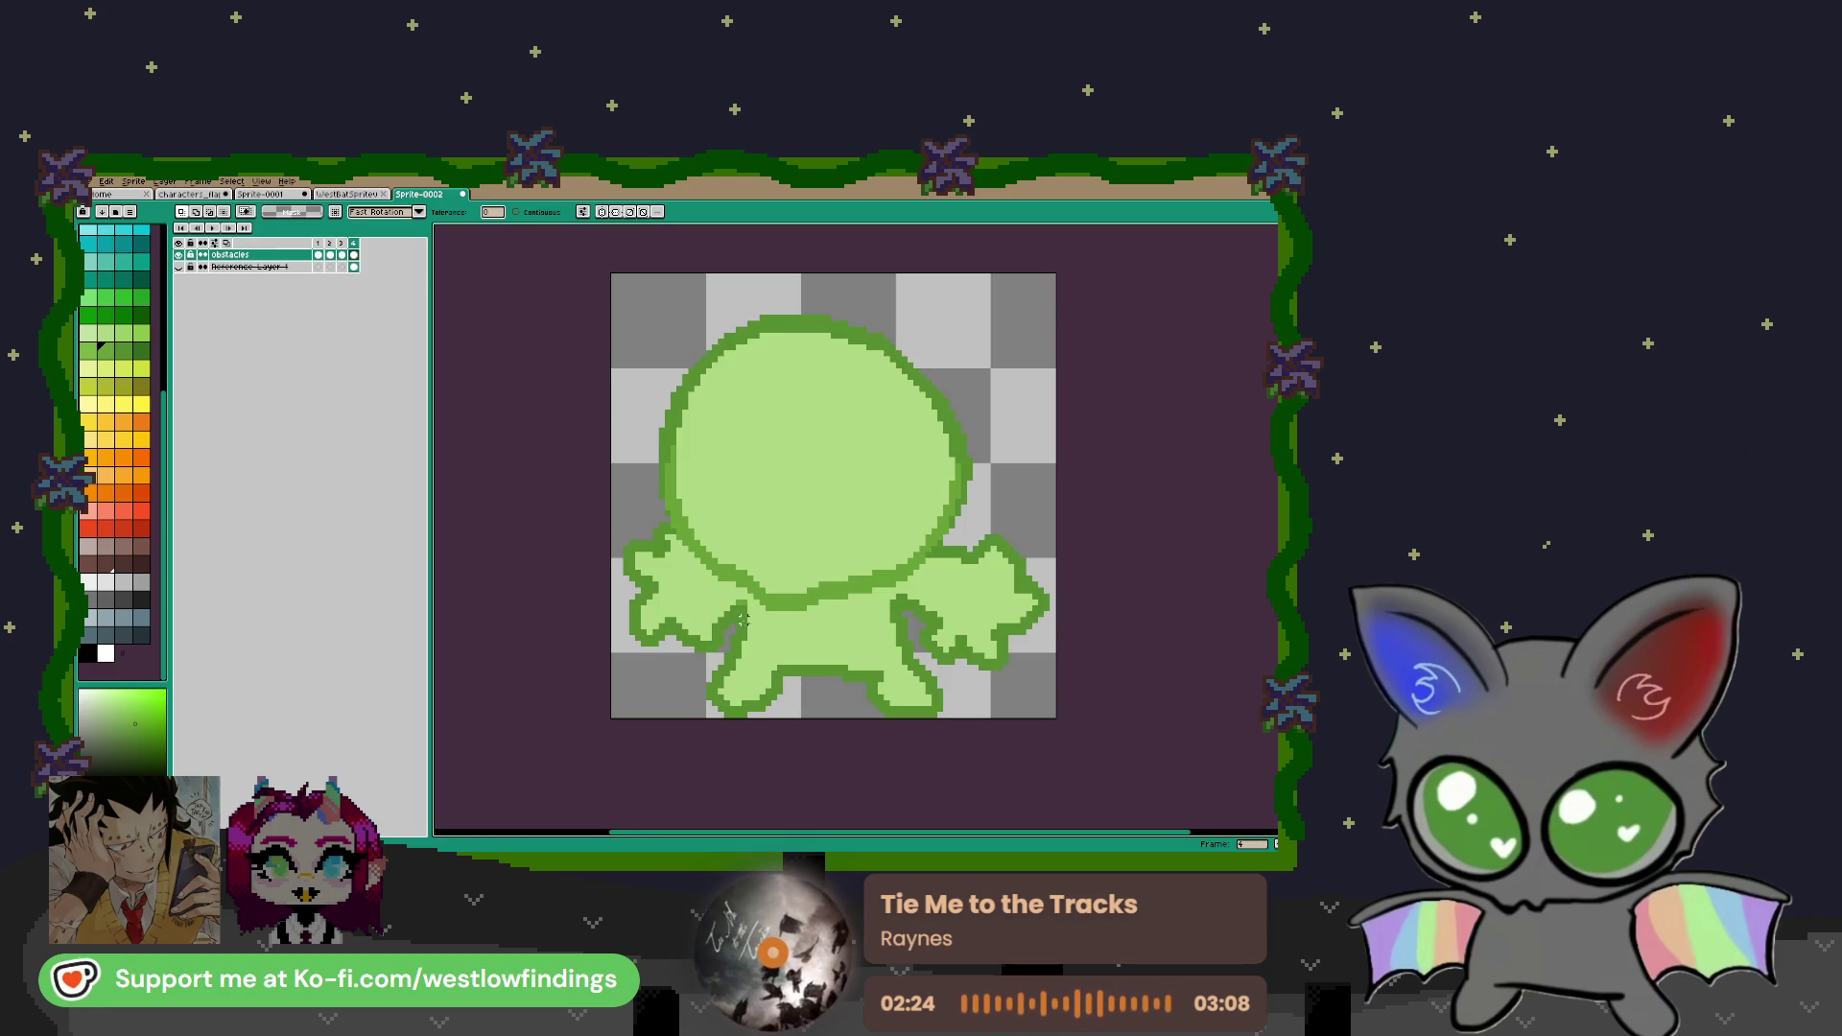
scroll(784, 614, "up", 4)
key("i")
key("b")
left_click(749, 552)
scroll(757, 576, "down", 5)
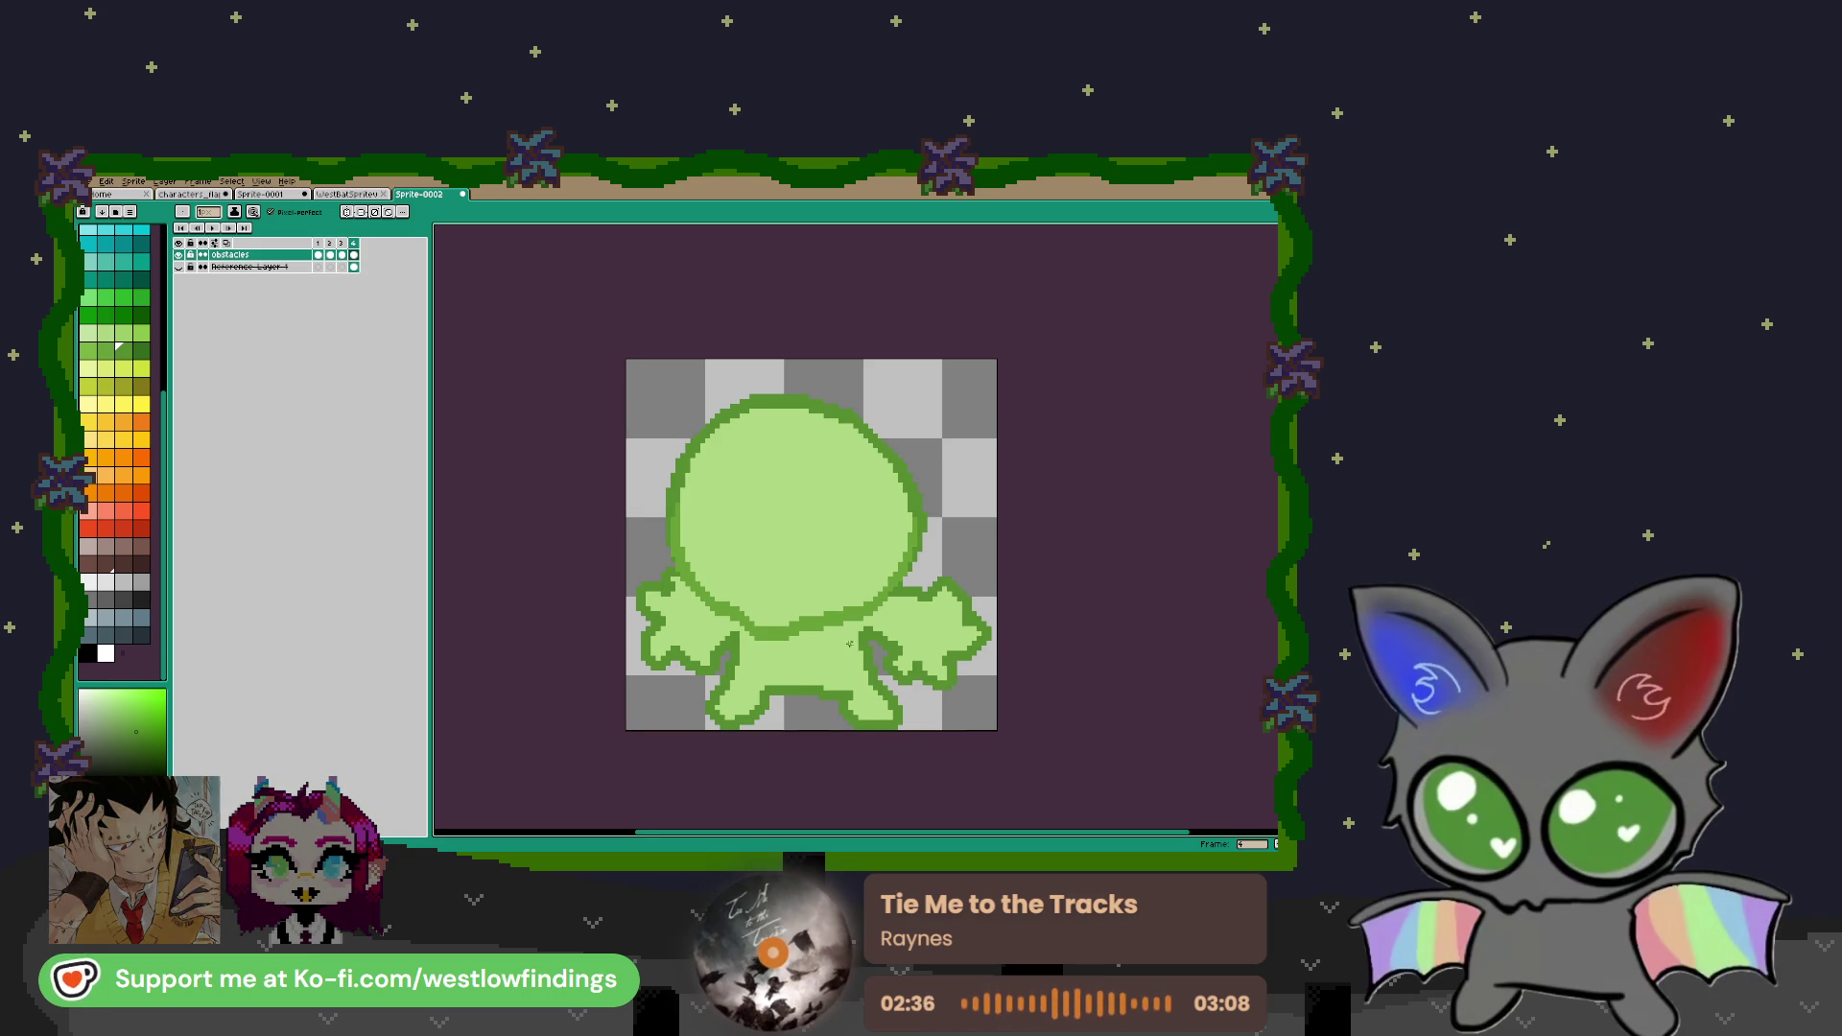
scroll(885, 618, "down", 1)
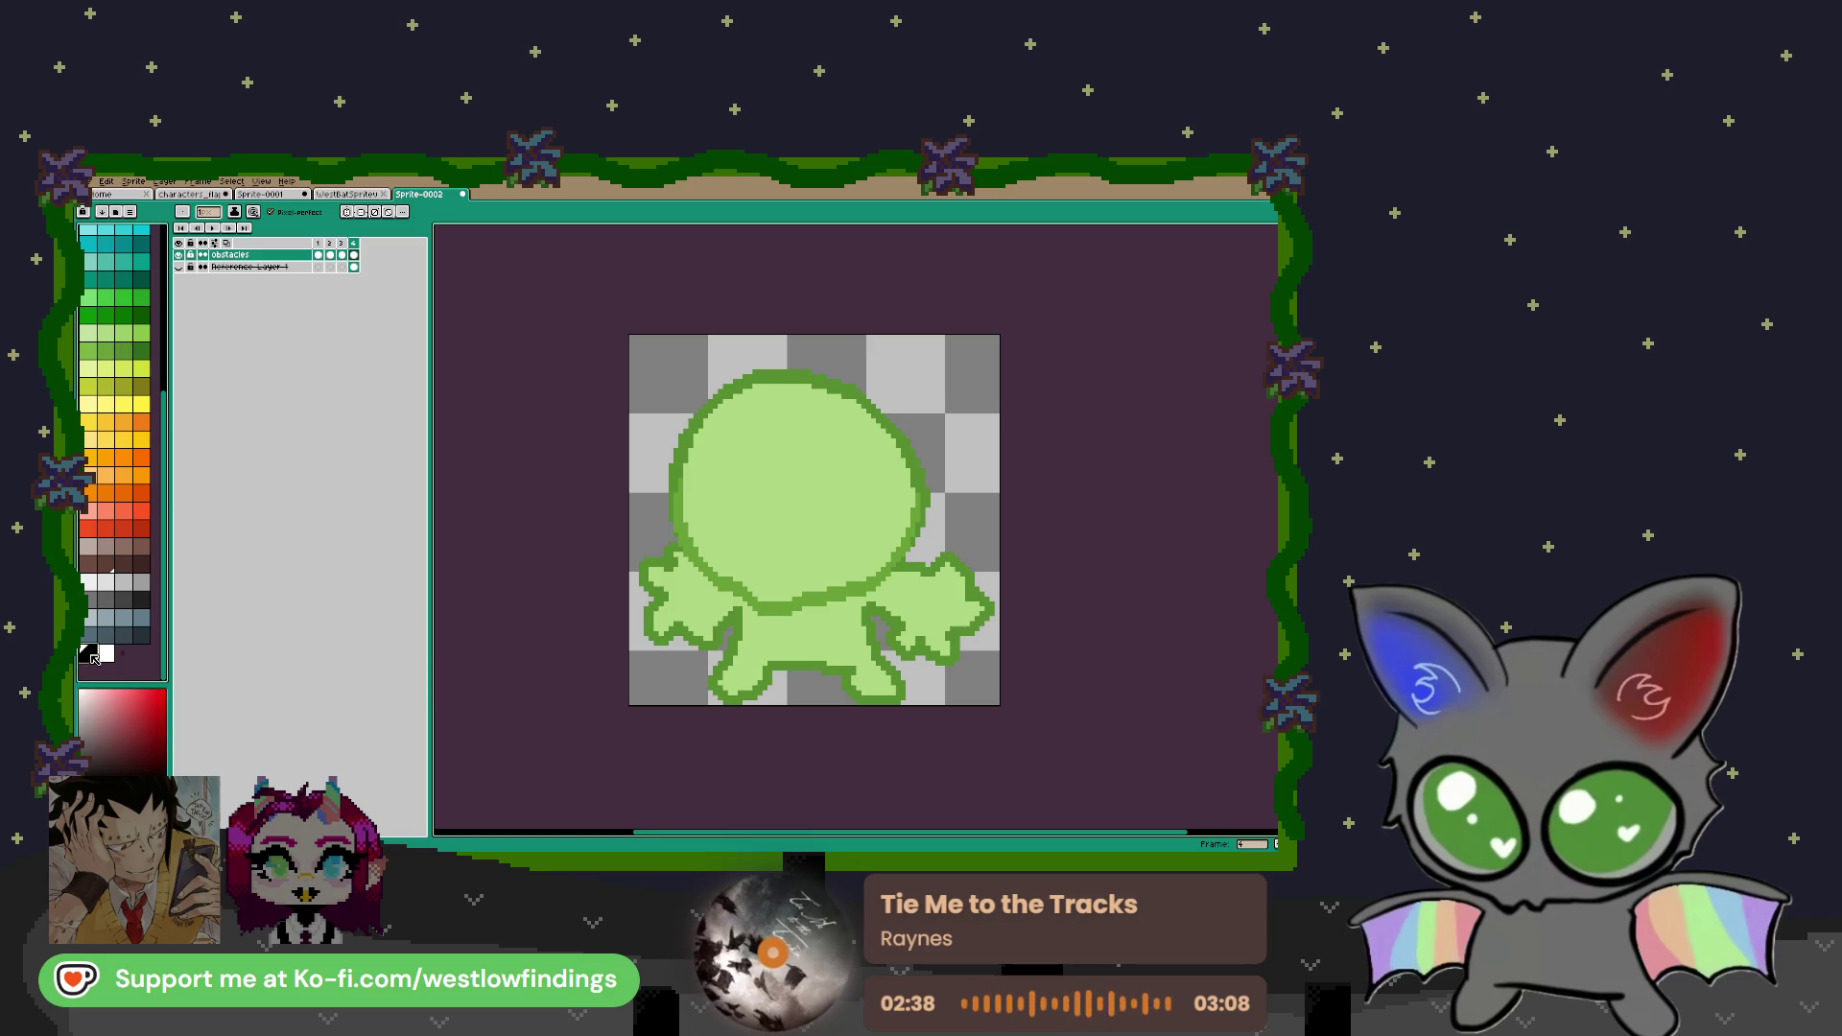
scroll(825, 662, "up", 1)
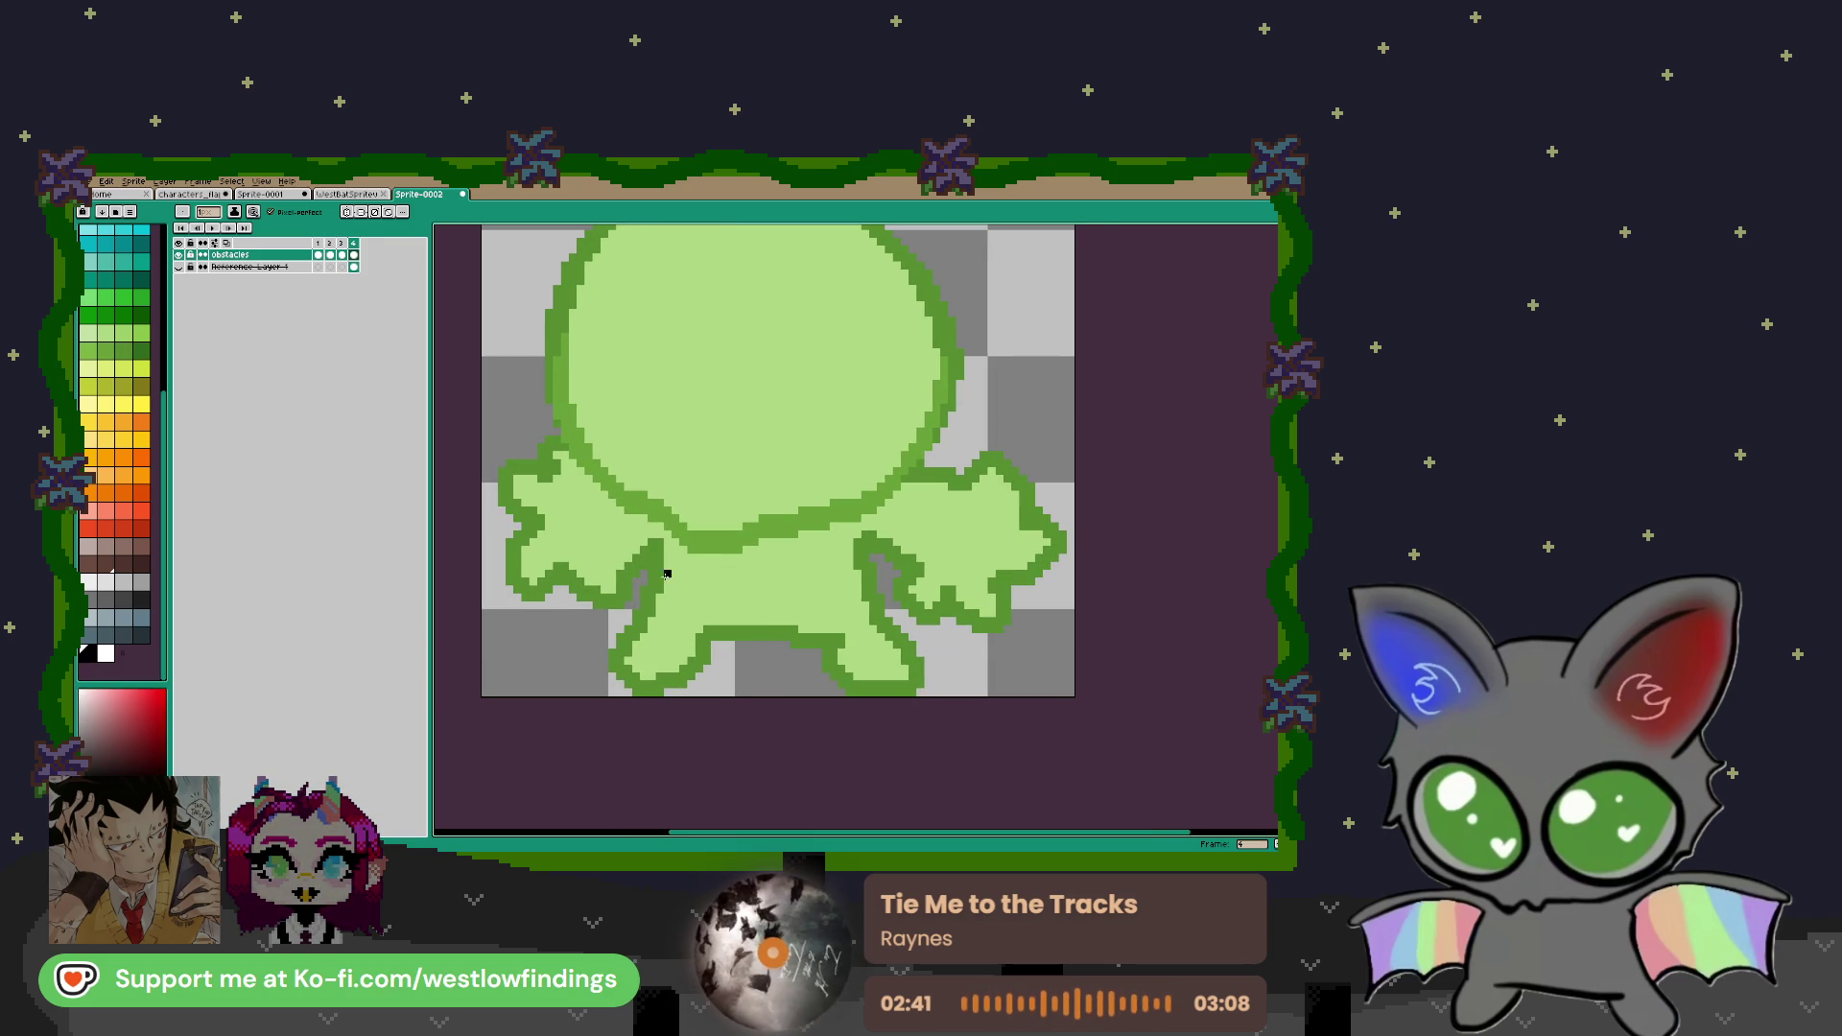
Outline the shorts in black between the body and both legs
mouse_move(651, 588)
left_mouse_down()
mouse_move(779, 637)
mouse_move(804, 608)
mouse_move(873, 593)
left_mouse_up()
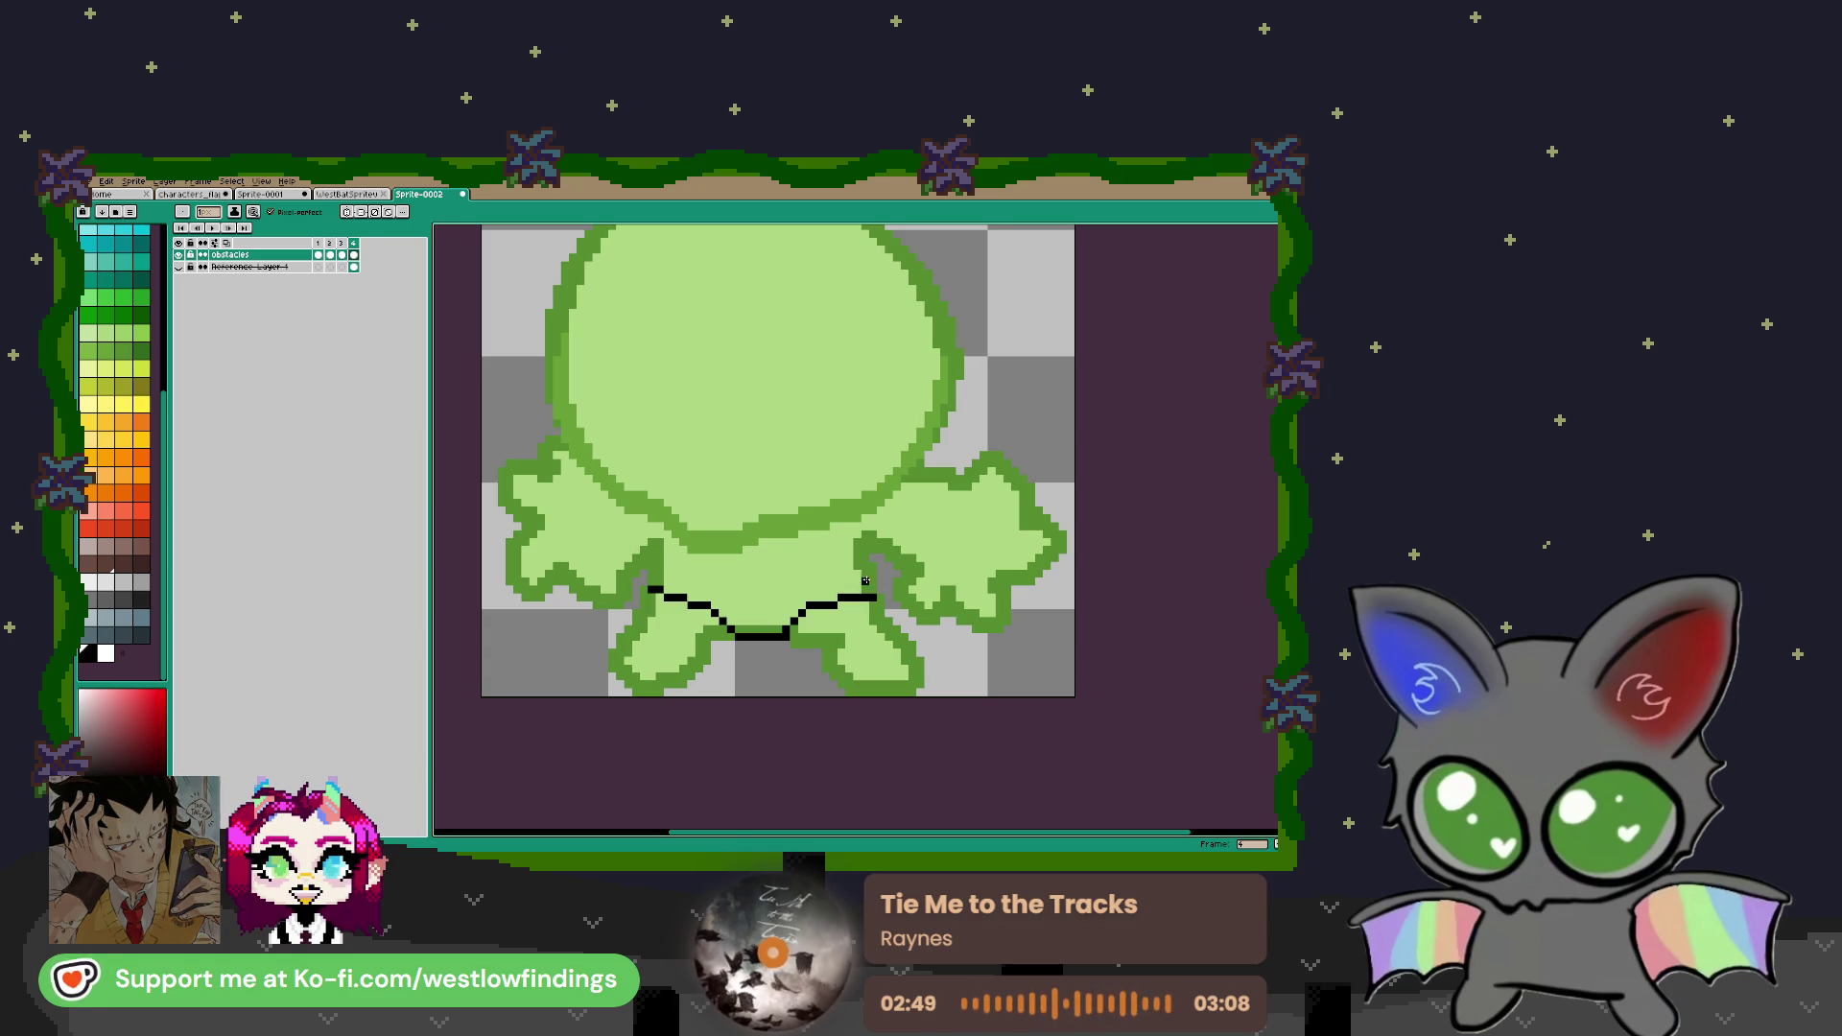
left_click_drag(652, 542, 657, 573)
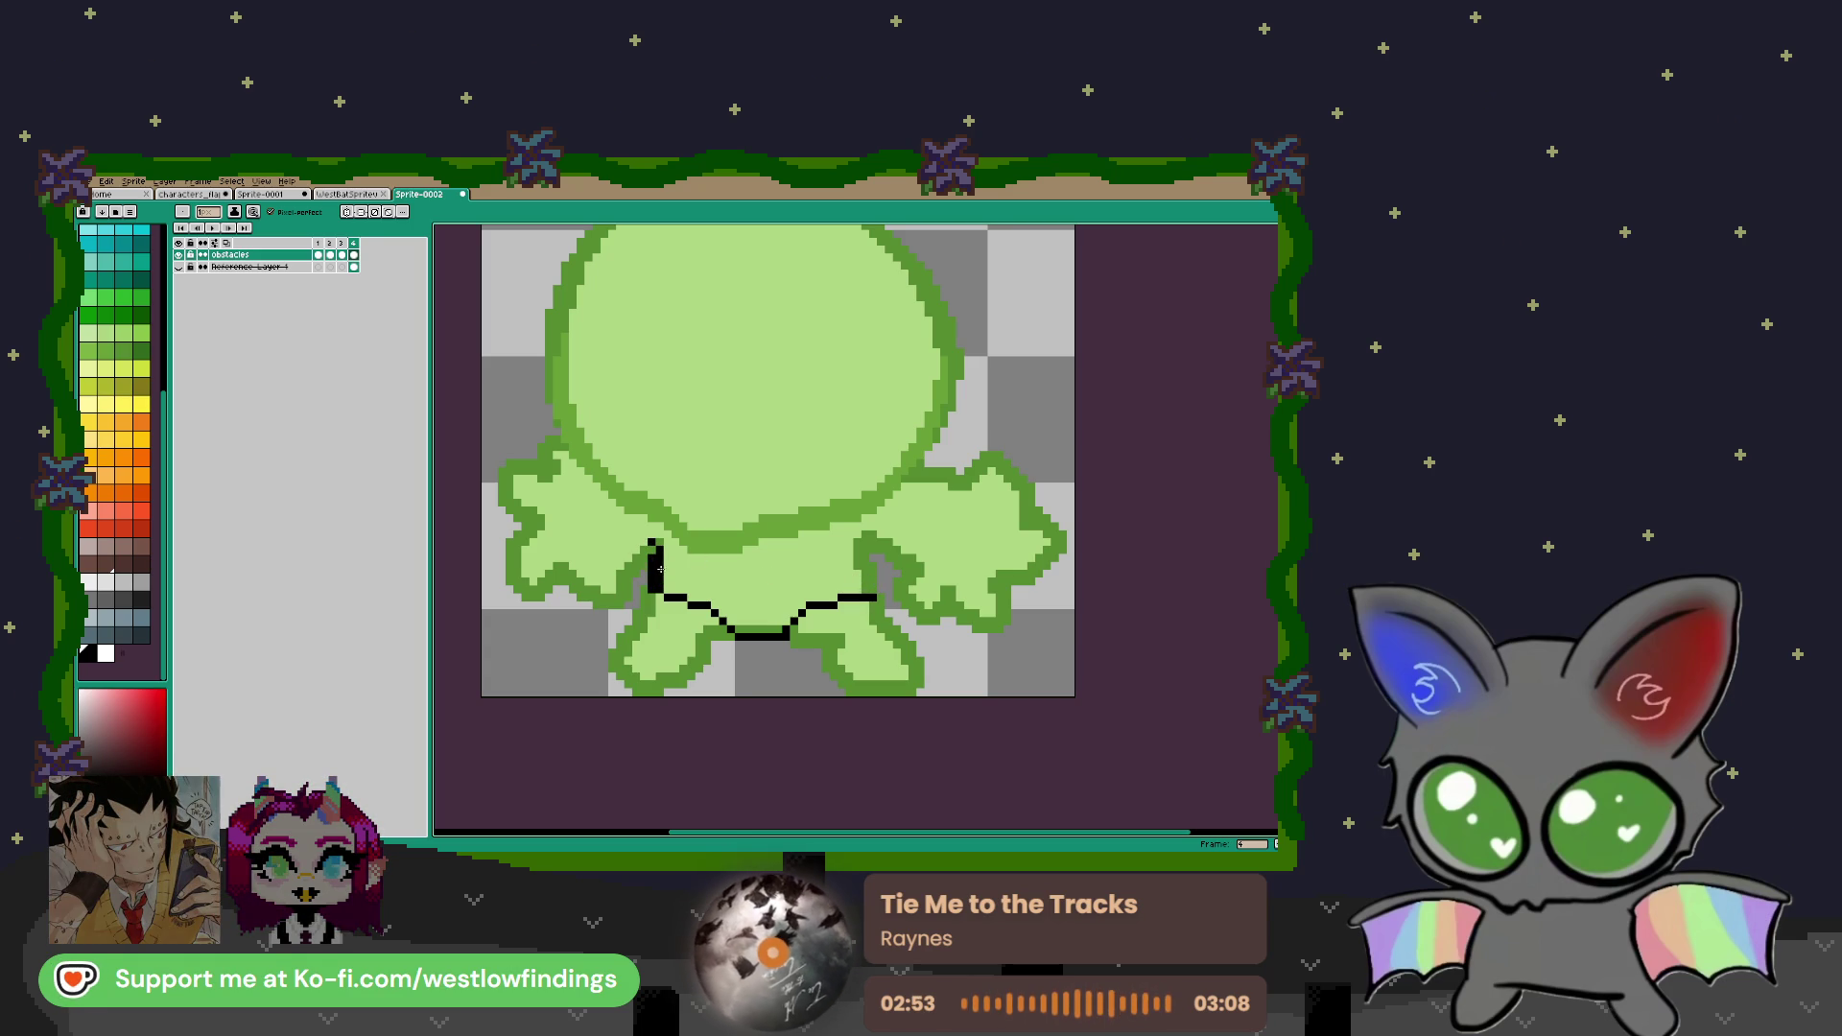
left_click_drag(658, 554, 660, 544)
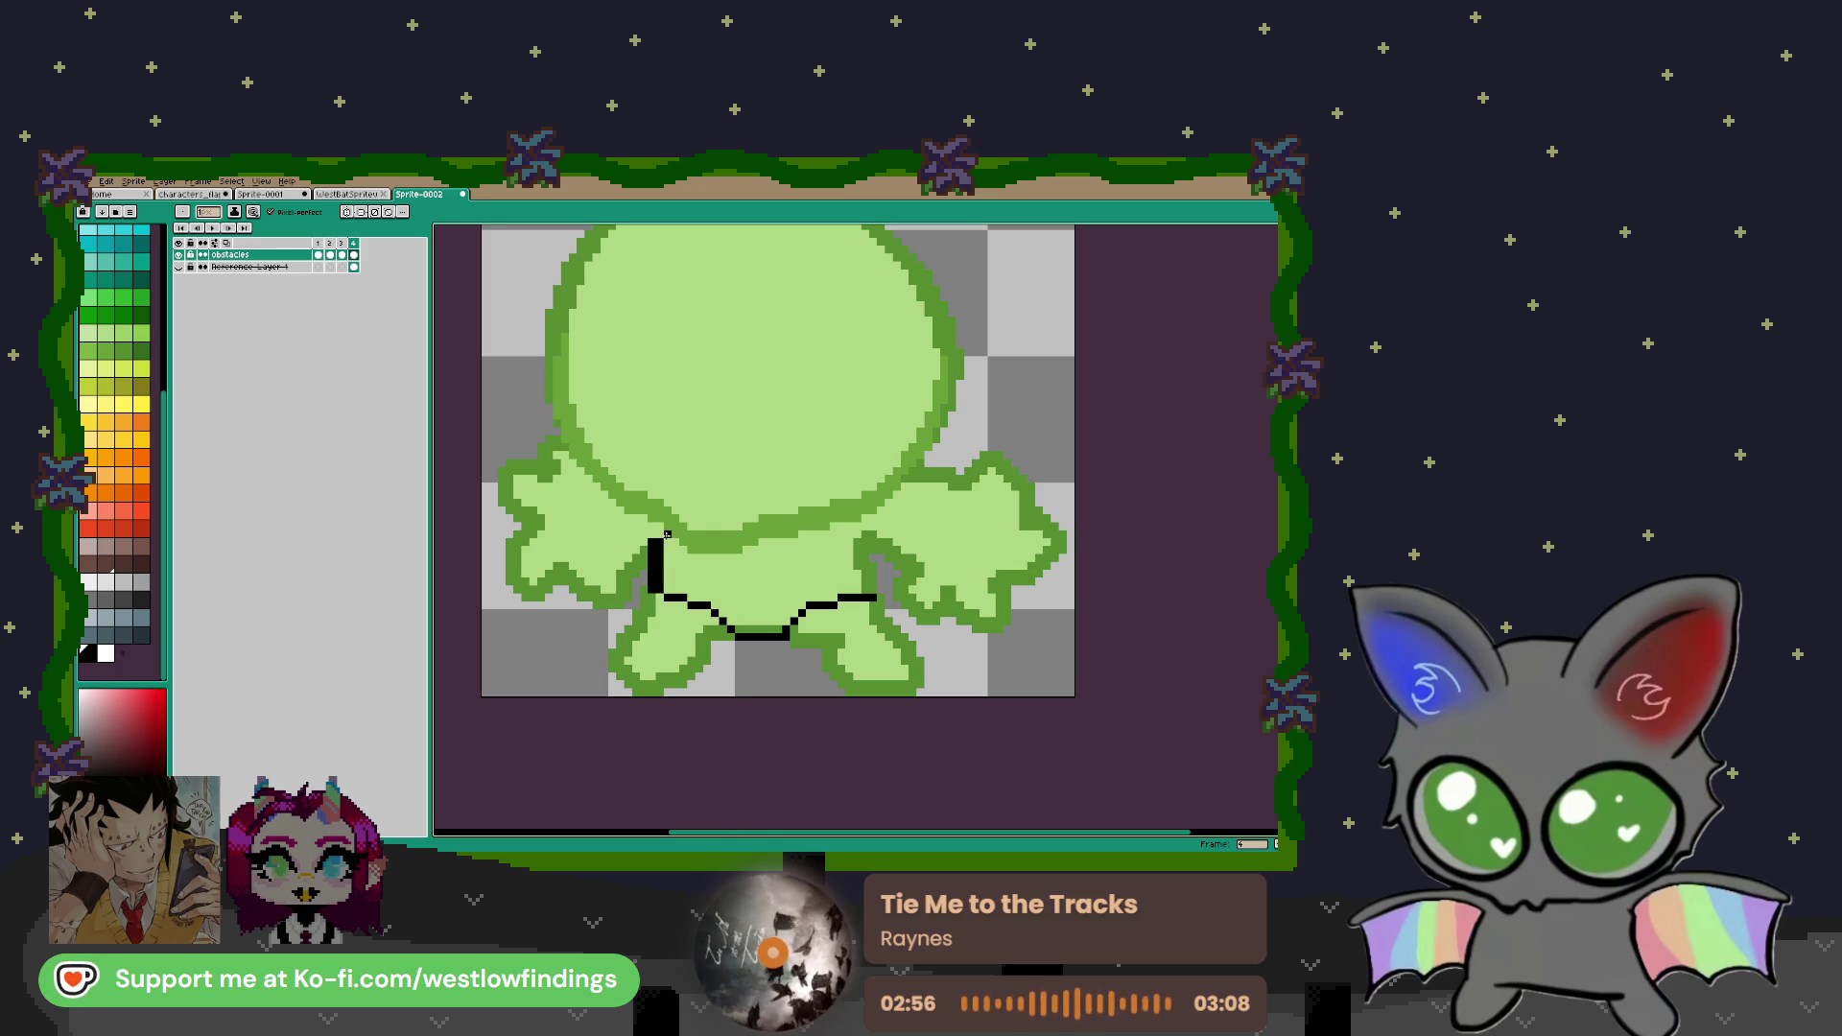
left_click_drag(847, 523, 872, 594)
Fill the shorts area solid black, covering the leftover green gaps
key("g")
left_click(835, 571)
left_click(866, 581)
left_click(782, 631)
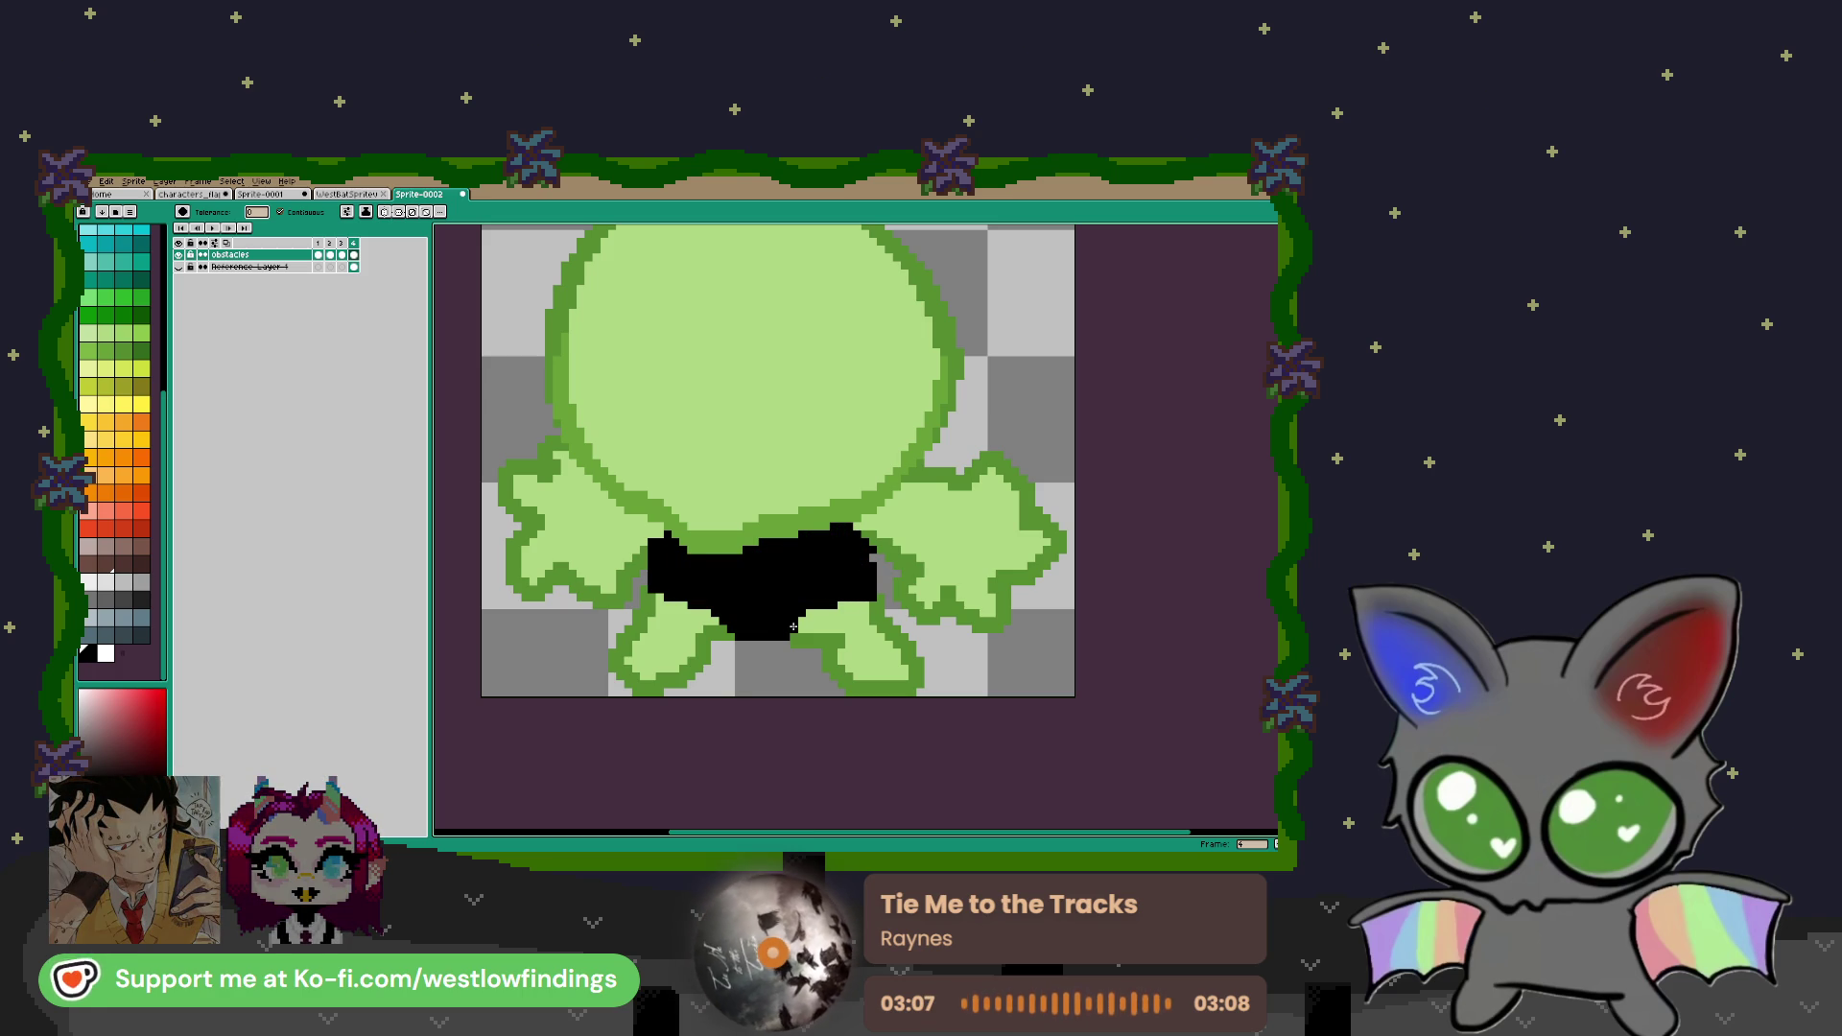
key("b")
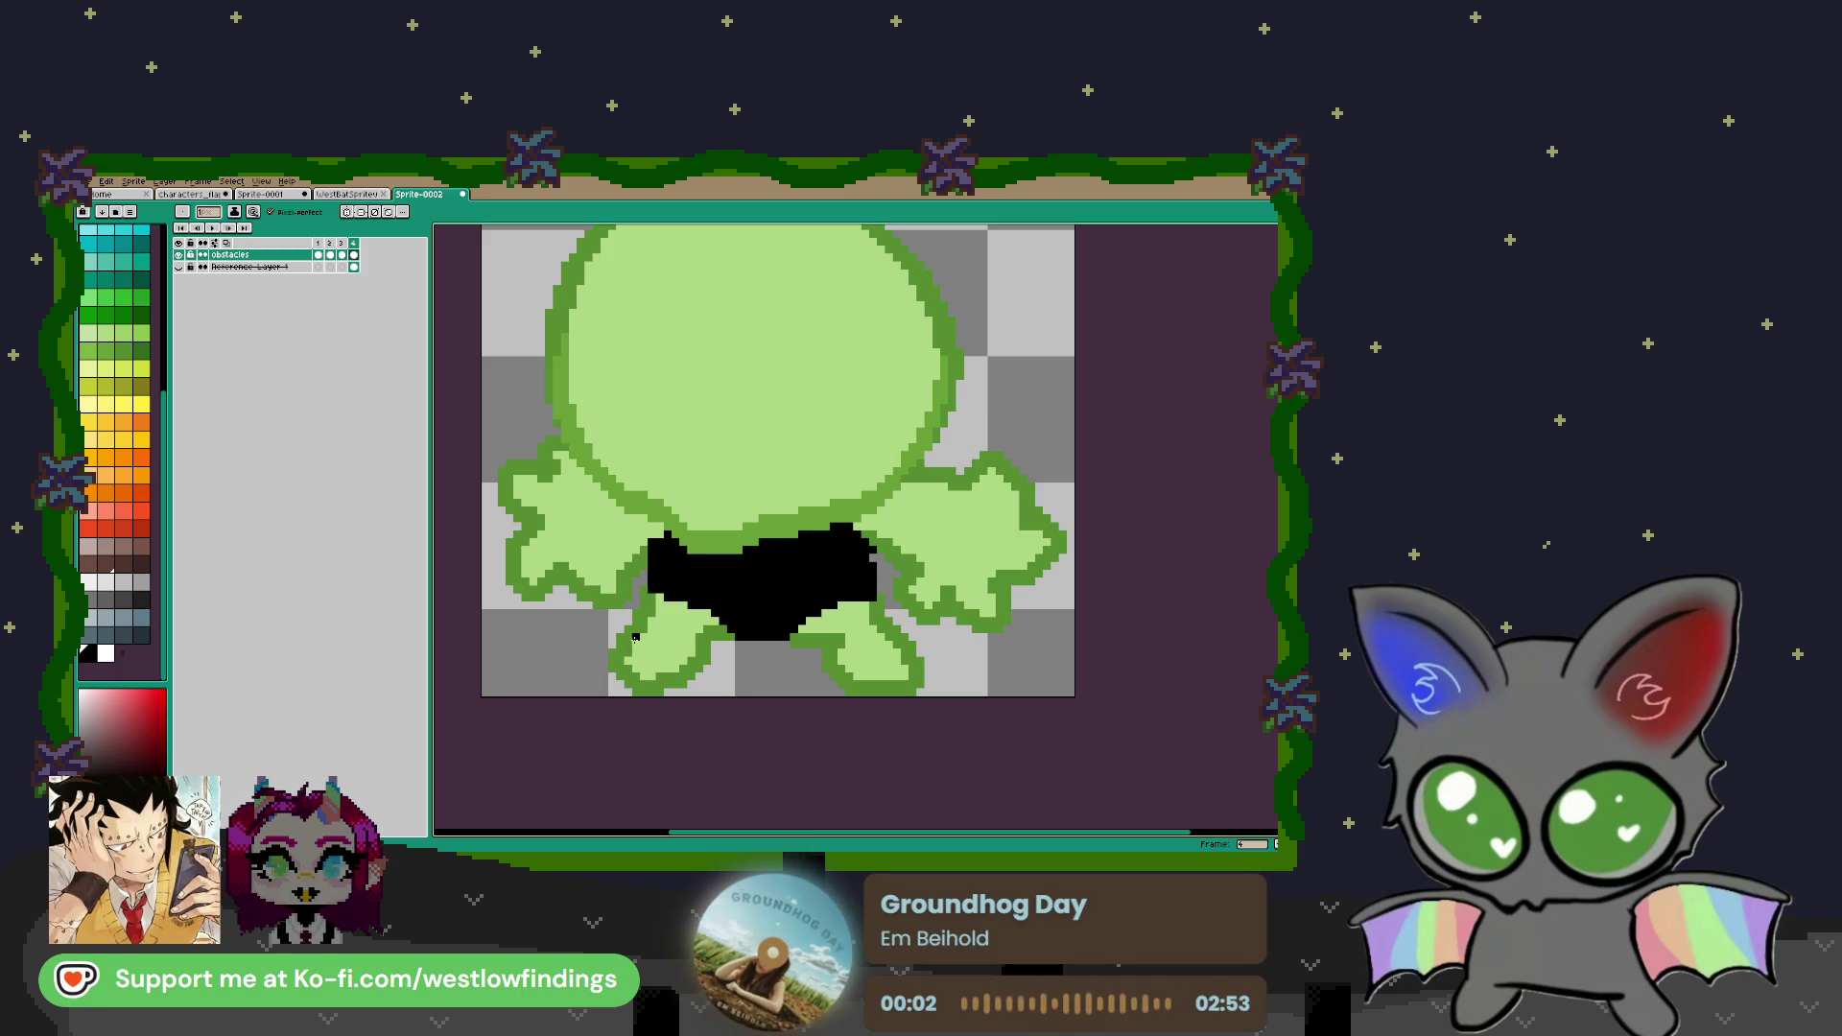
Draw black strap lines across the left foot, redoing one stroke
left_click_drag(634, 637, 673, 591)
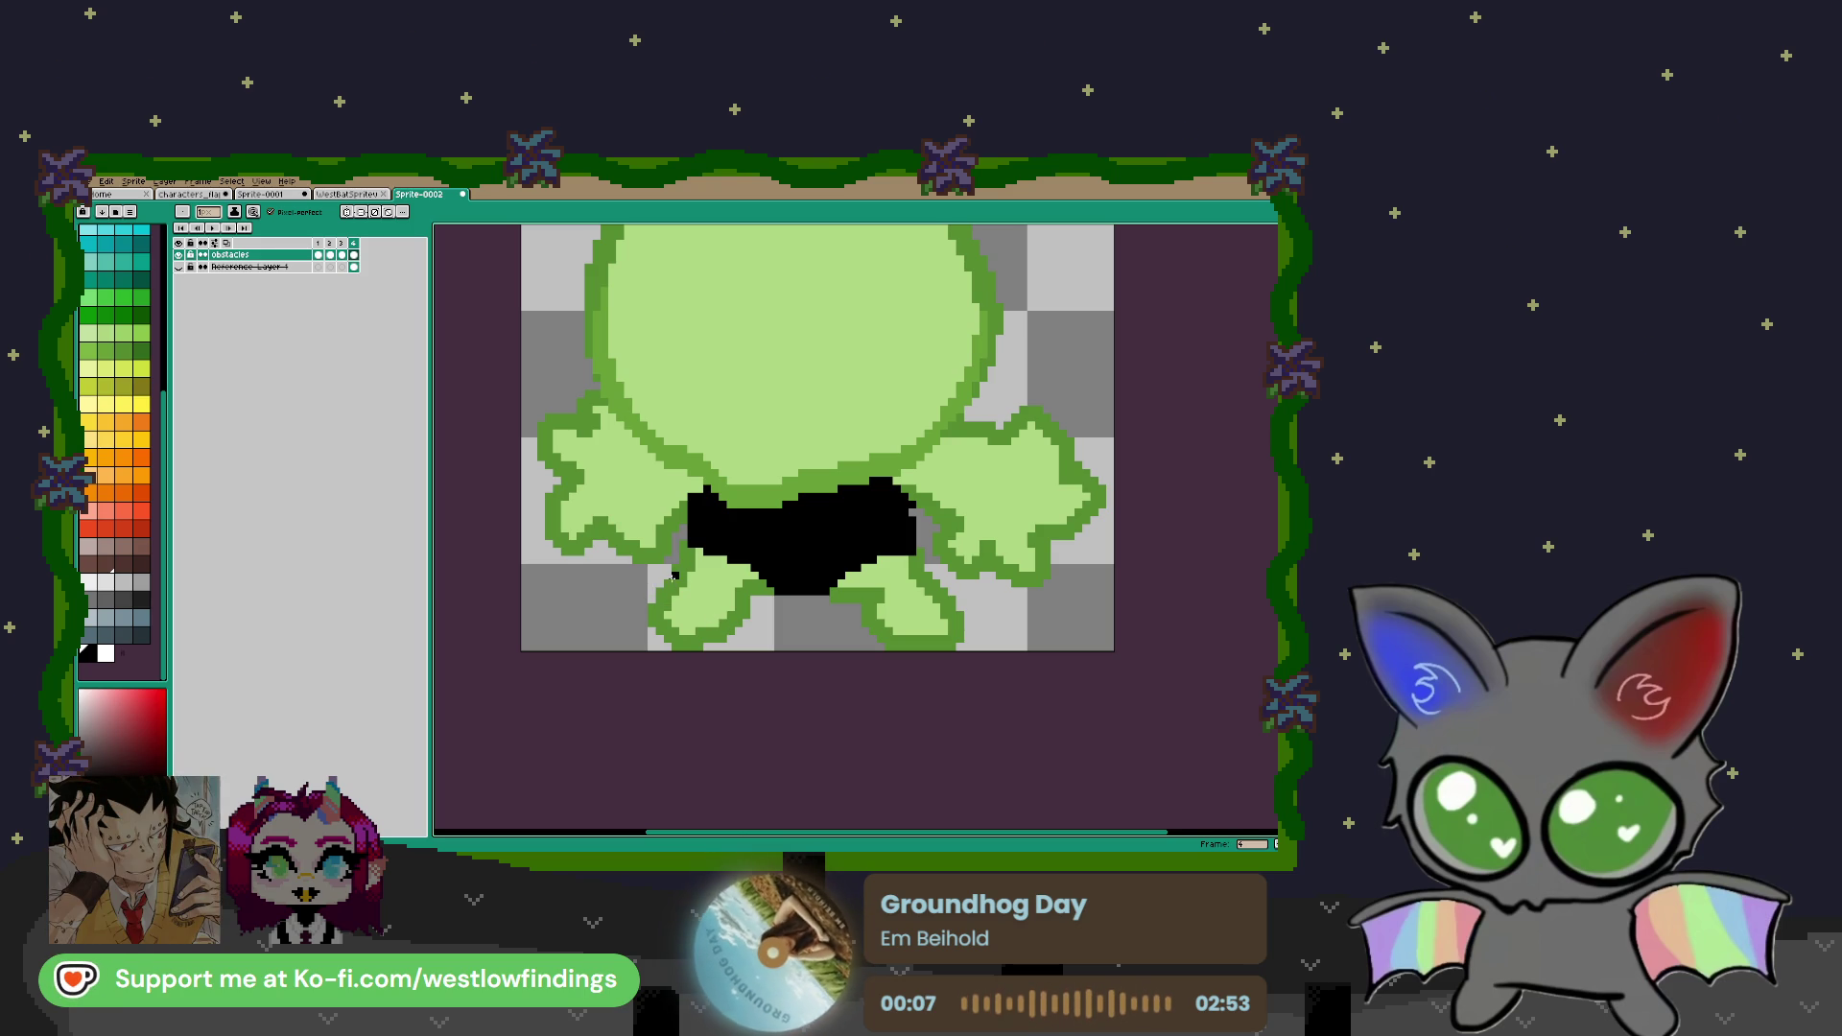
mouse_move(674, 568)
left_mouse_down()
mouse_move(740, 626)
mouse_move(730, 640)
mouse_move(749, 601)
left_mouse_up()
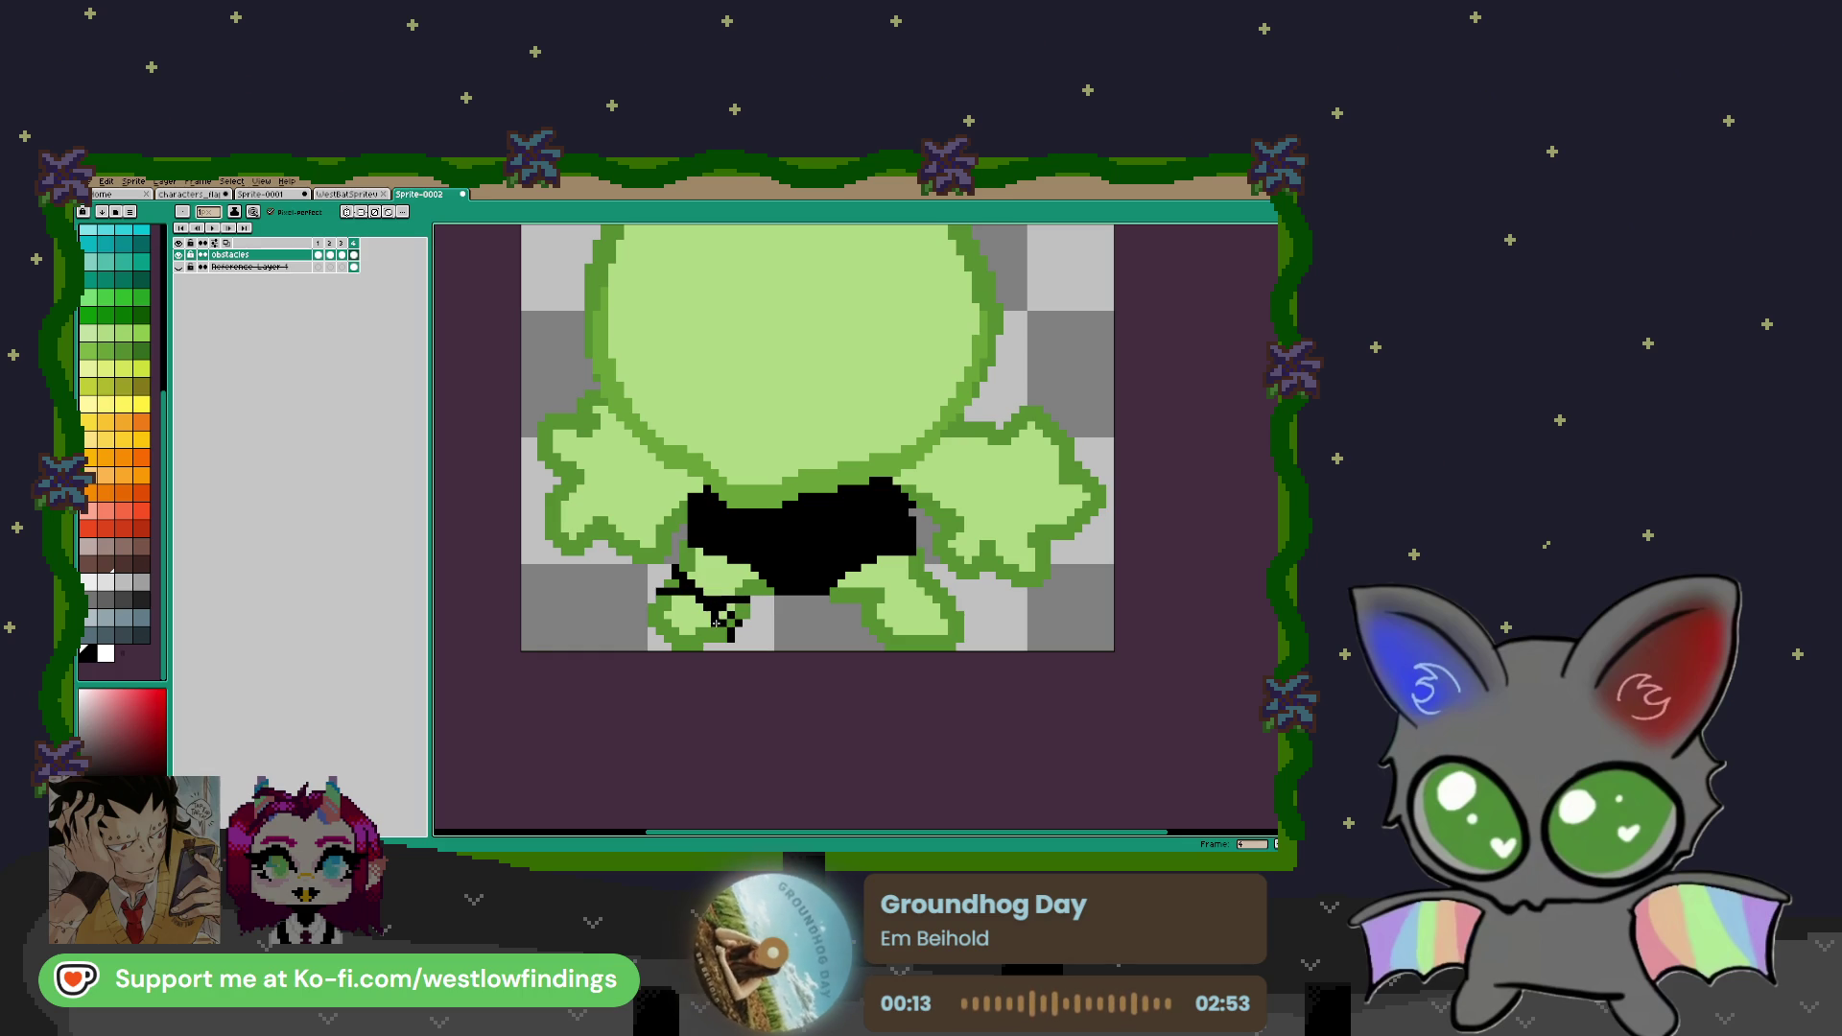
key("ctrl+z")
key("ctrl+z")
key("ctrl+z")
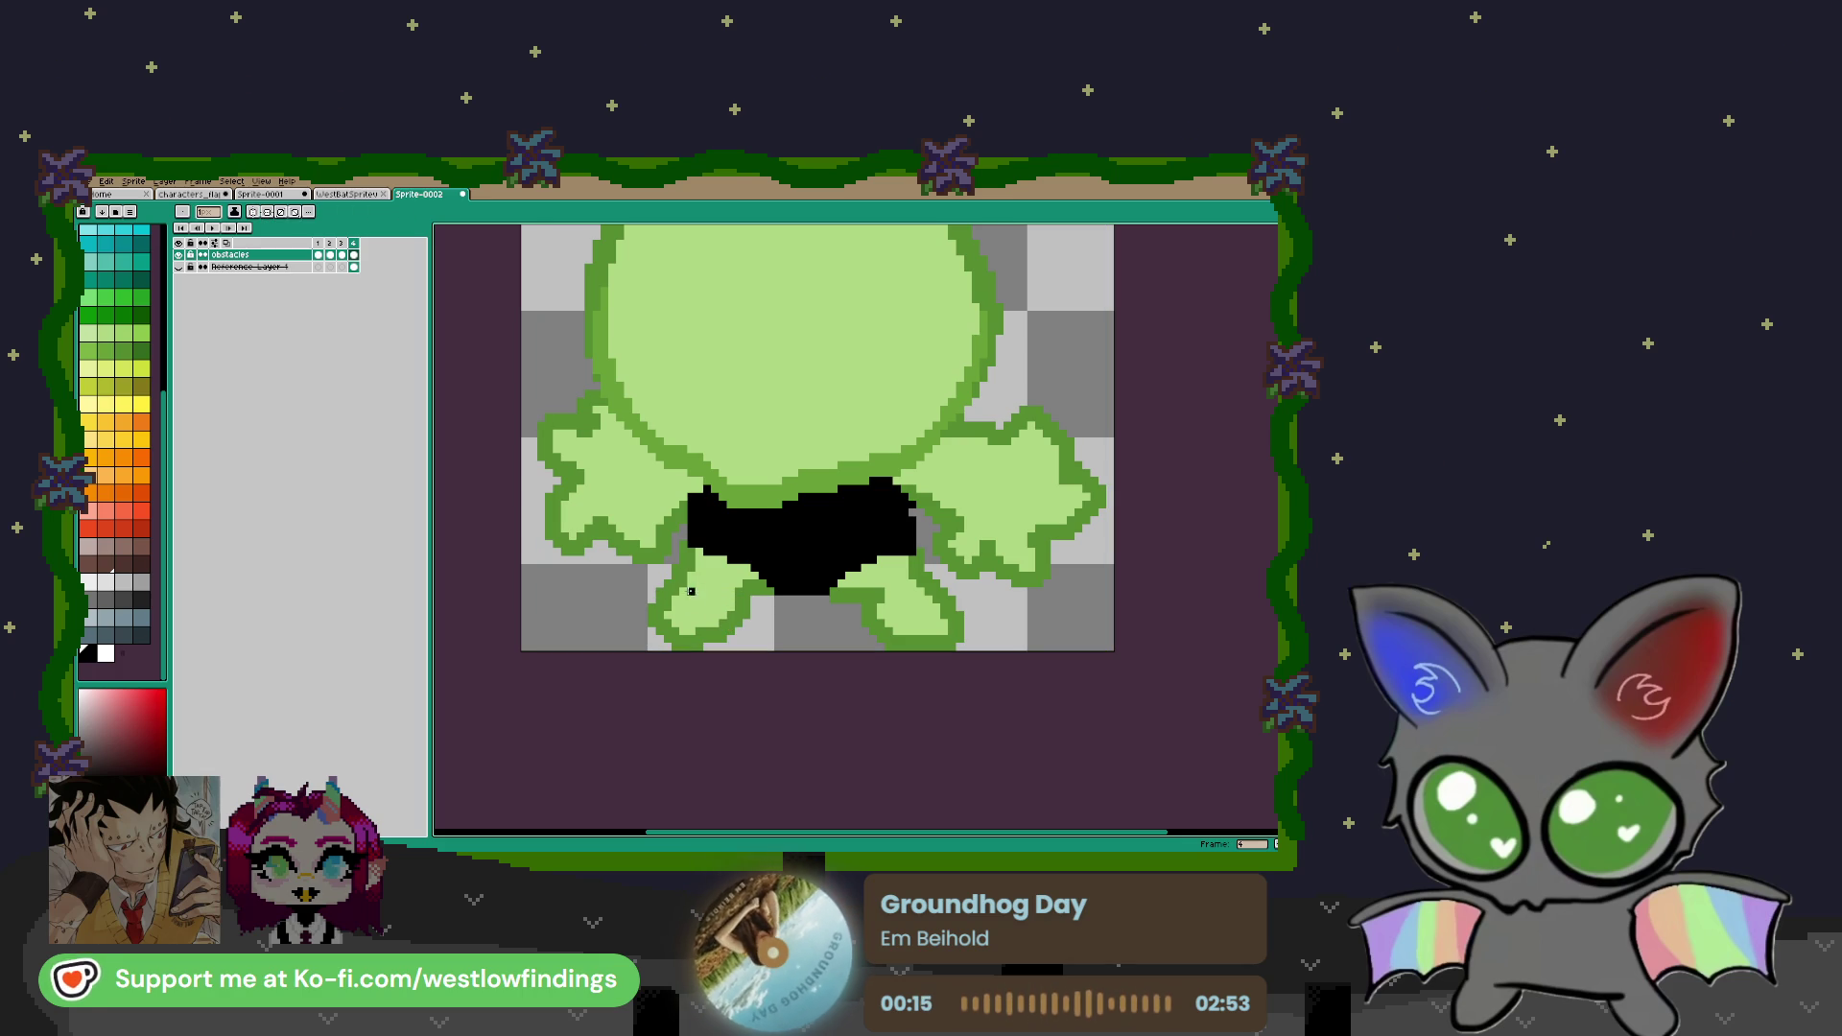
left_click_drag(746, 621, 738, 621)
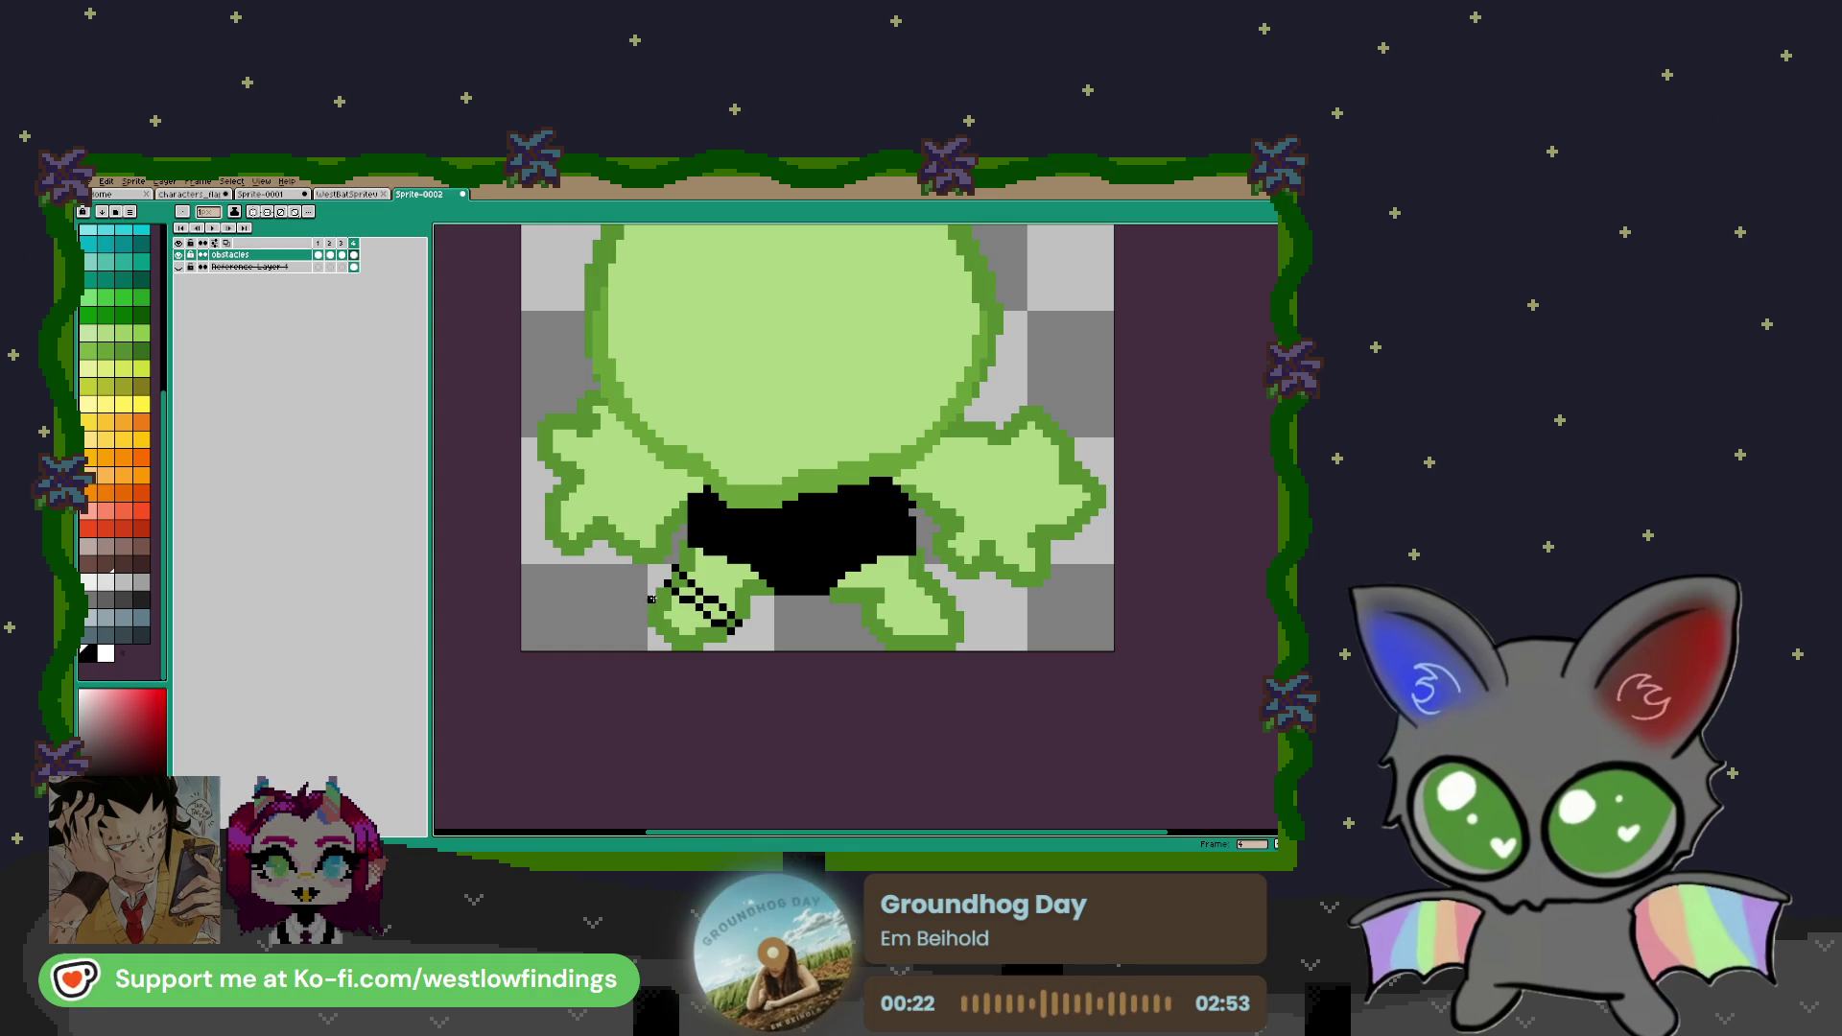
mouse_move(665, 595)
left_mouse_down()
mouse_move(756, 589)
mouse_move(720, 594)
mouse_move(745, 630)
mouse_move(753, 594)
mouse_move(660, 609)
left_mouse_up()
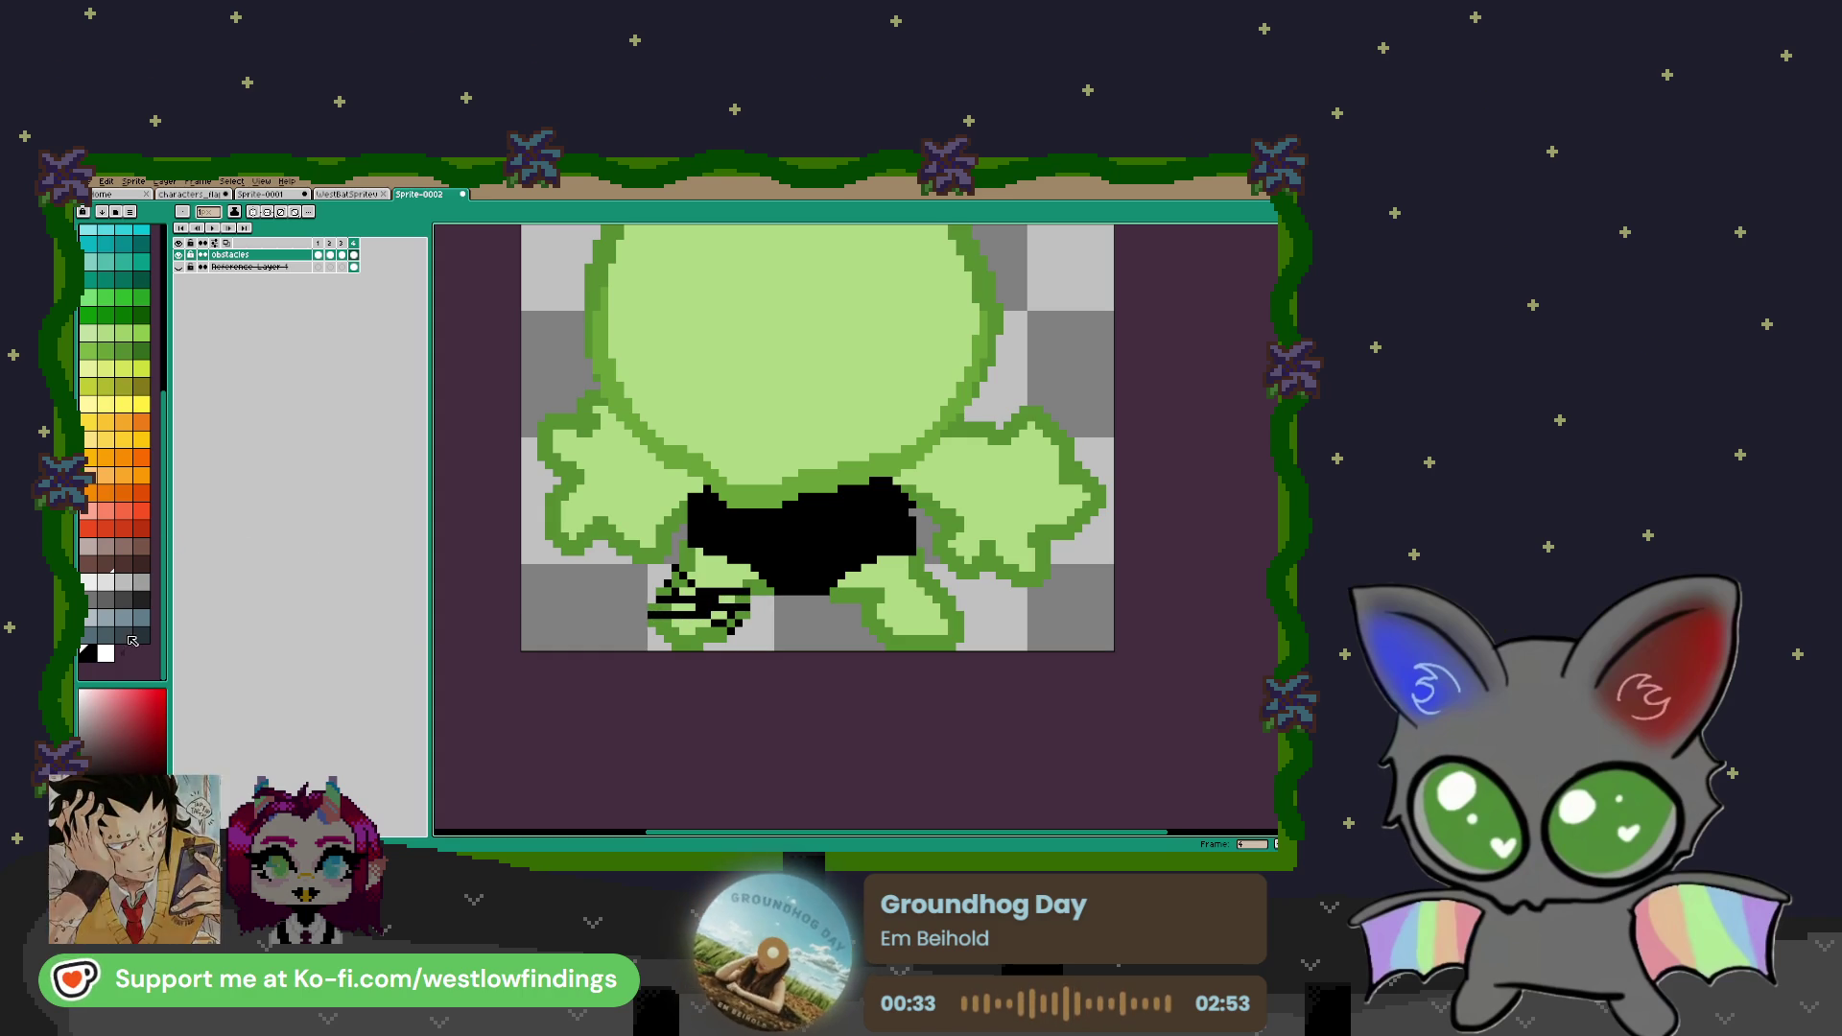
Fill both shoes dark blue-grey
left_click(125, 632)
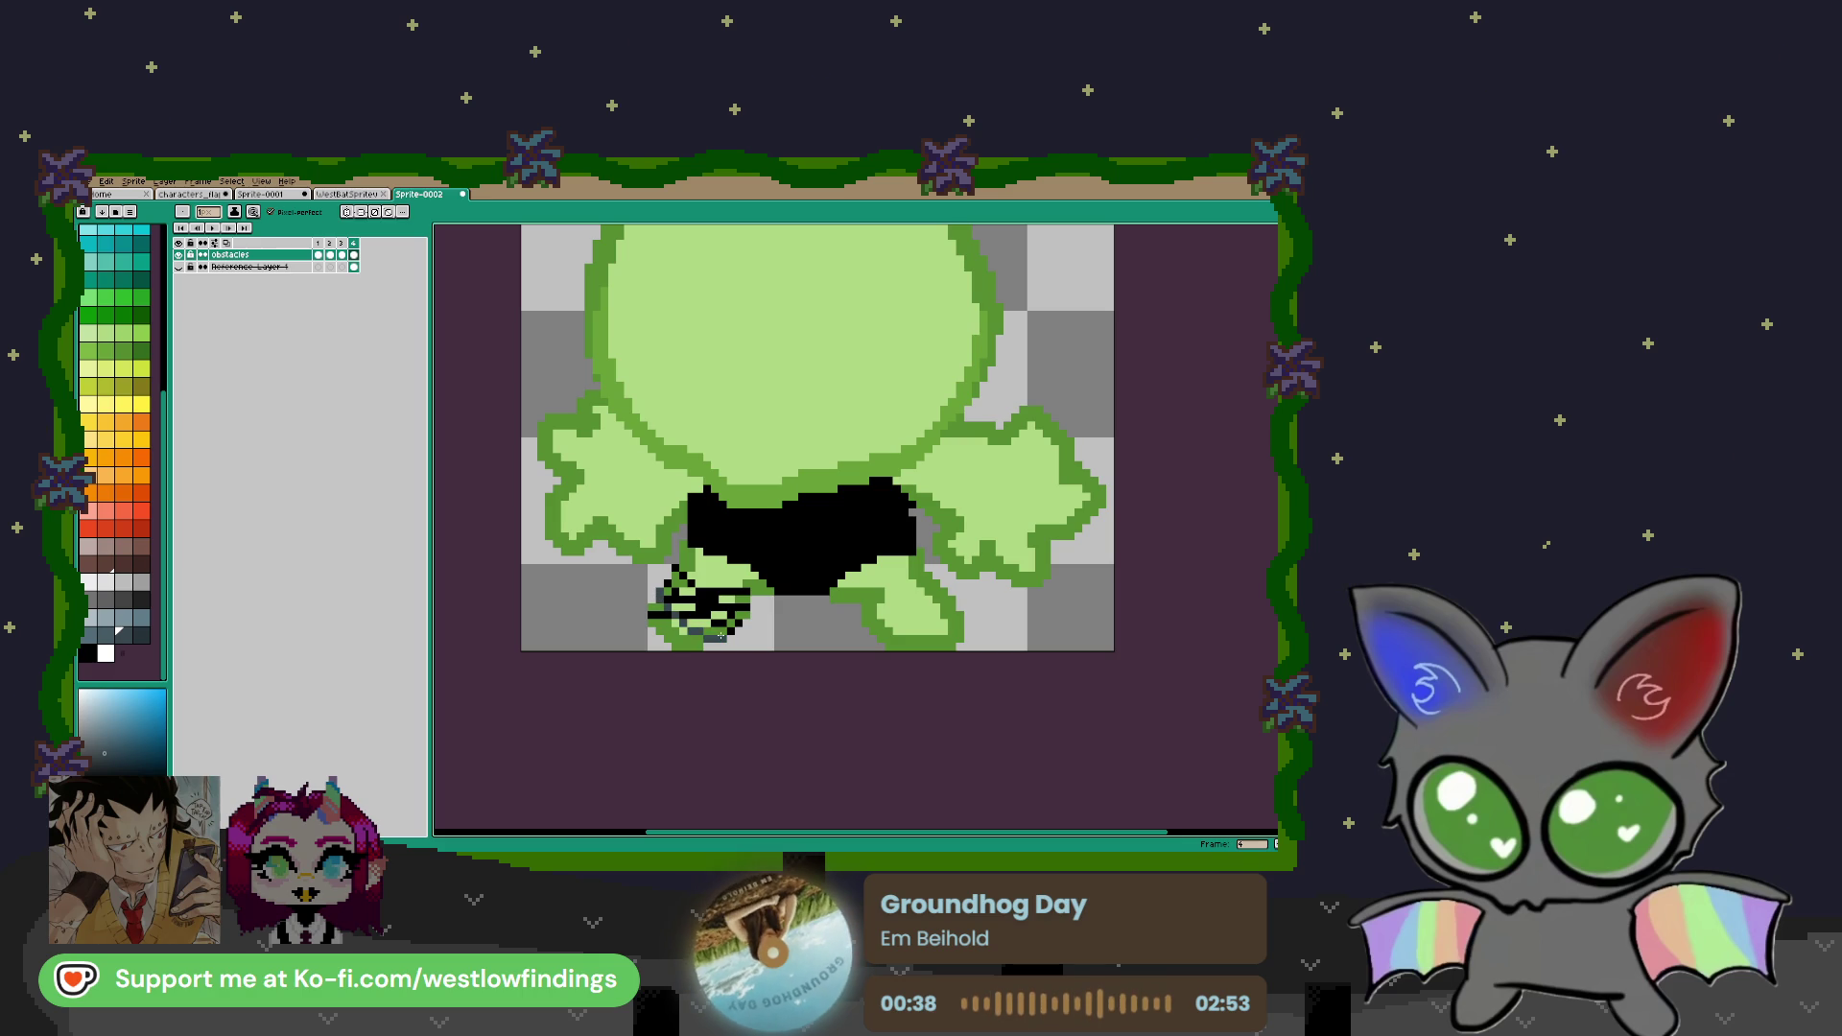
key("g")
left_click(681, 638)
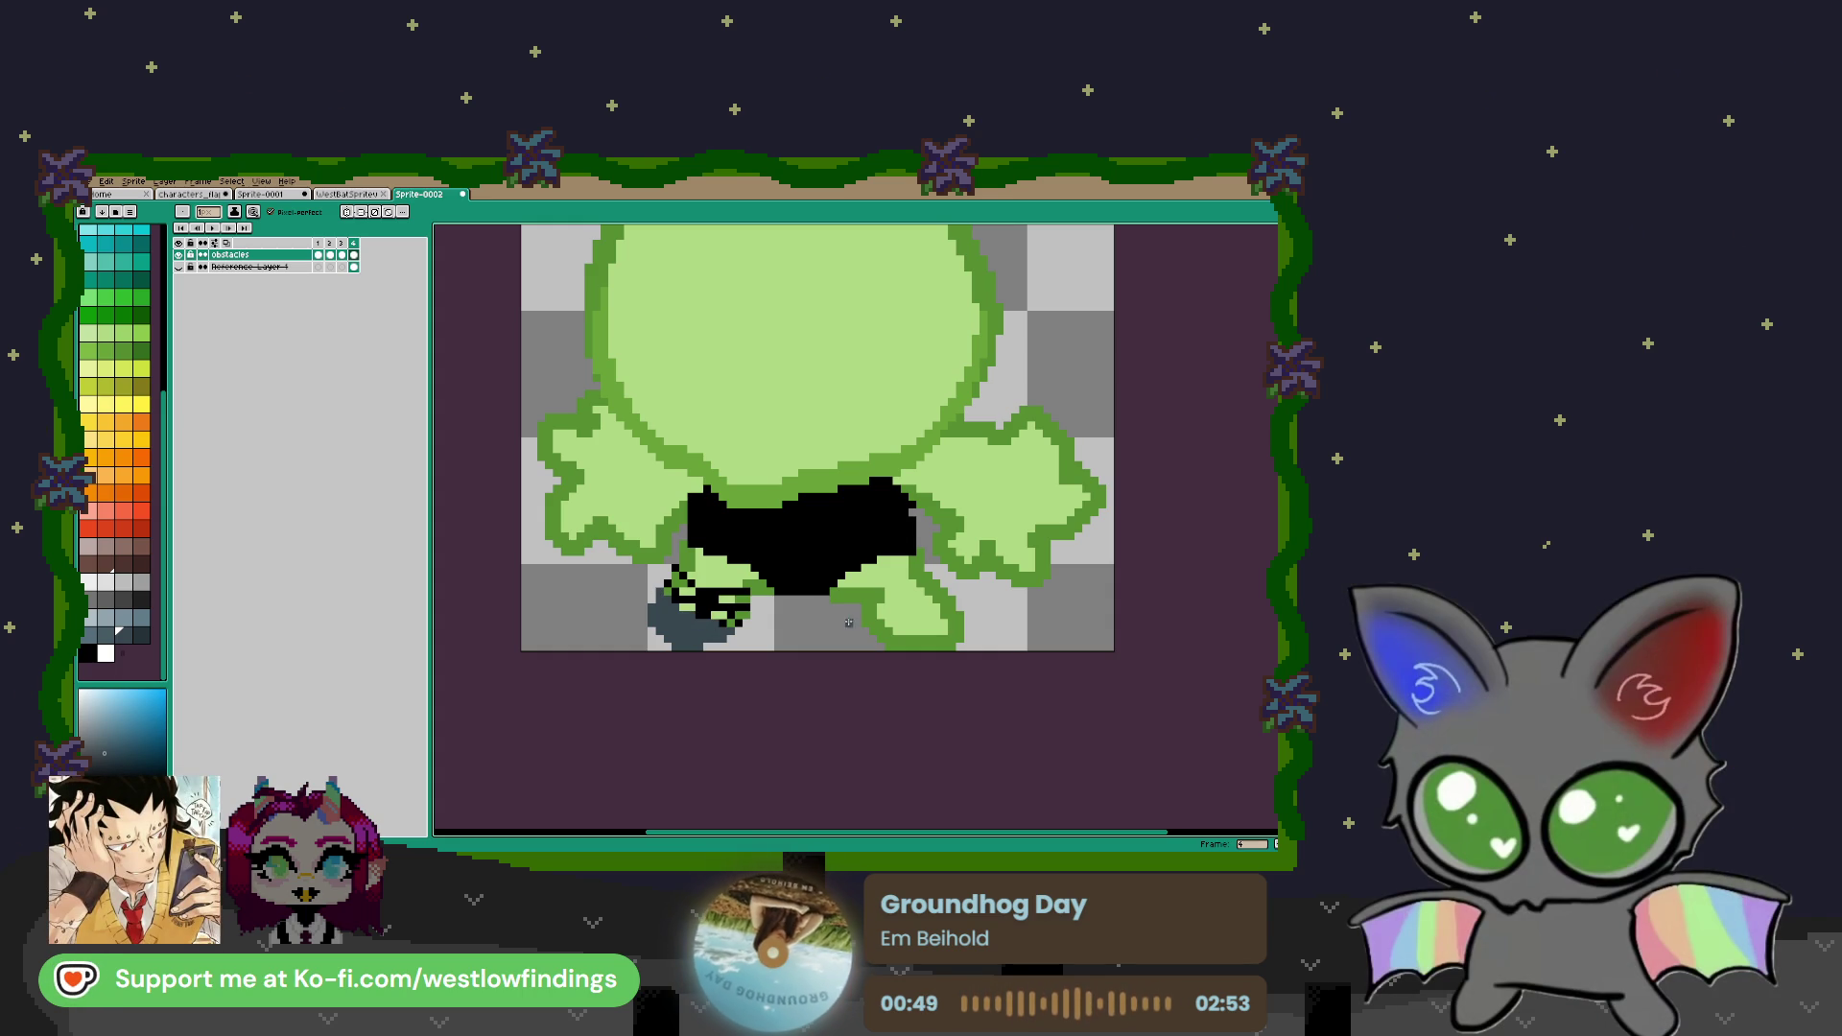
left_click(946, 601)
key("g")
left_click(918, 638)
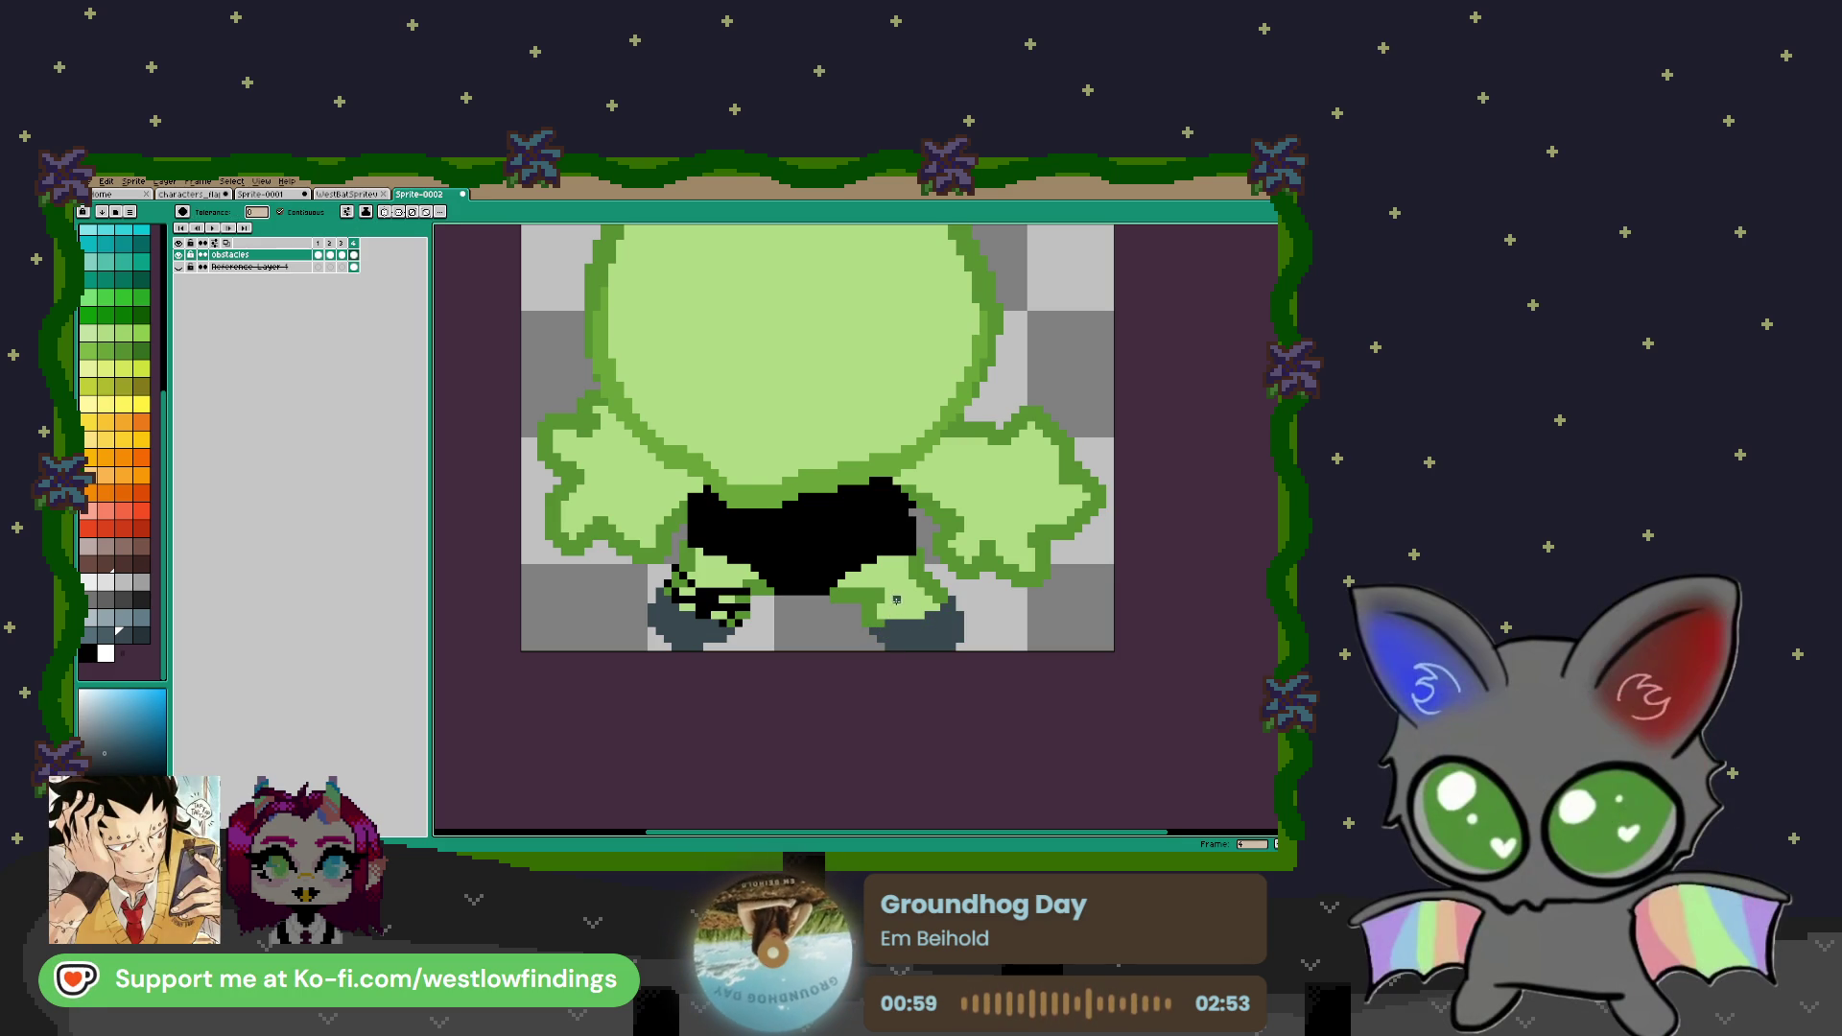
Add a black checkered fishnet pattern on the right leg
key("i")
left_click(712, 594)
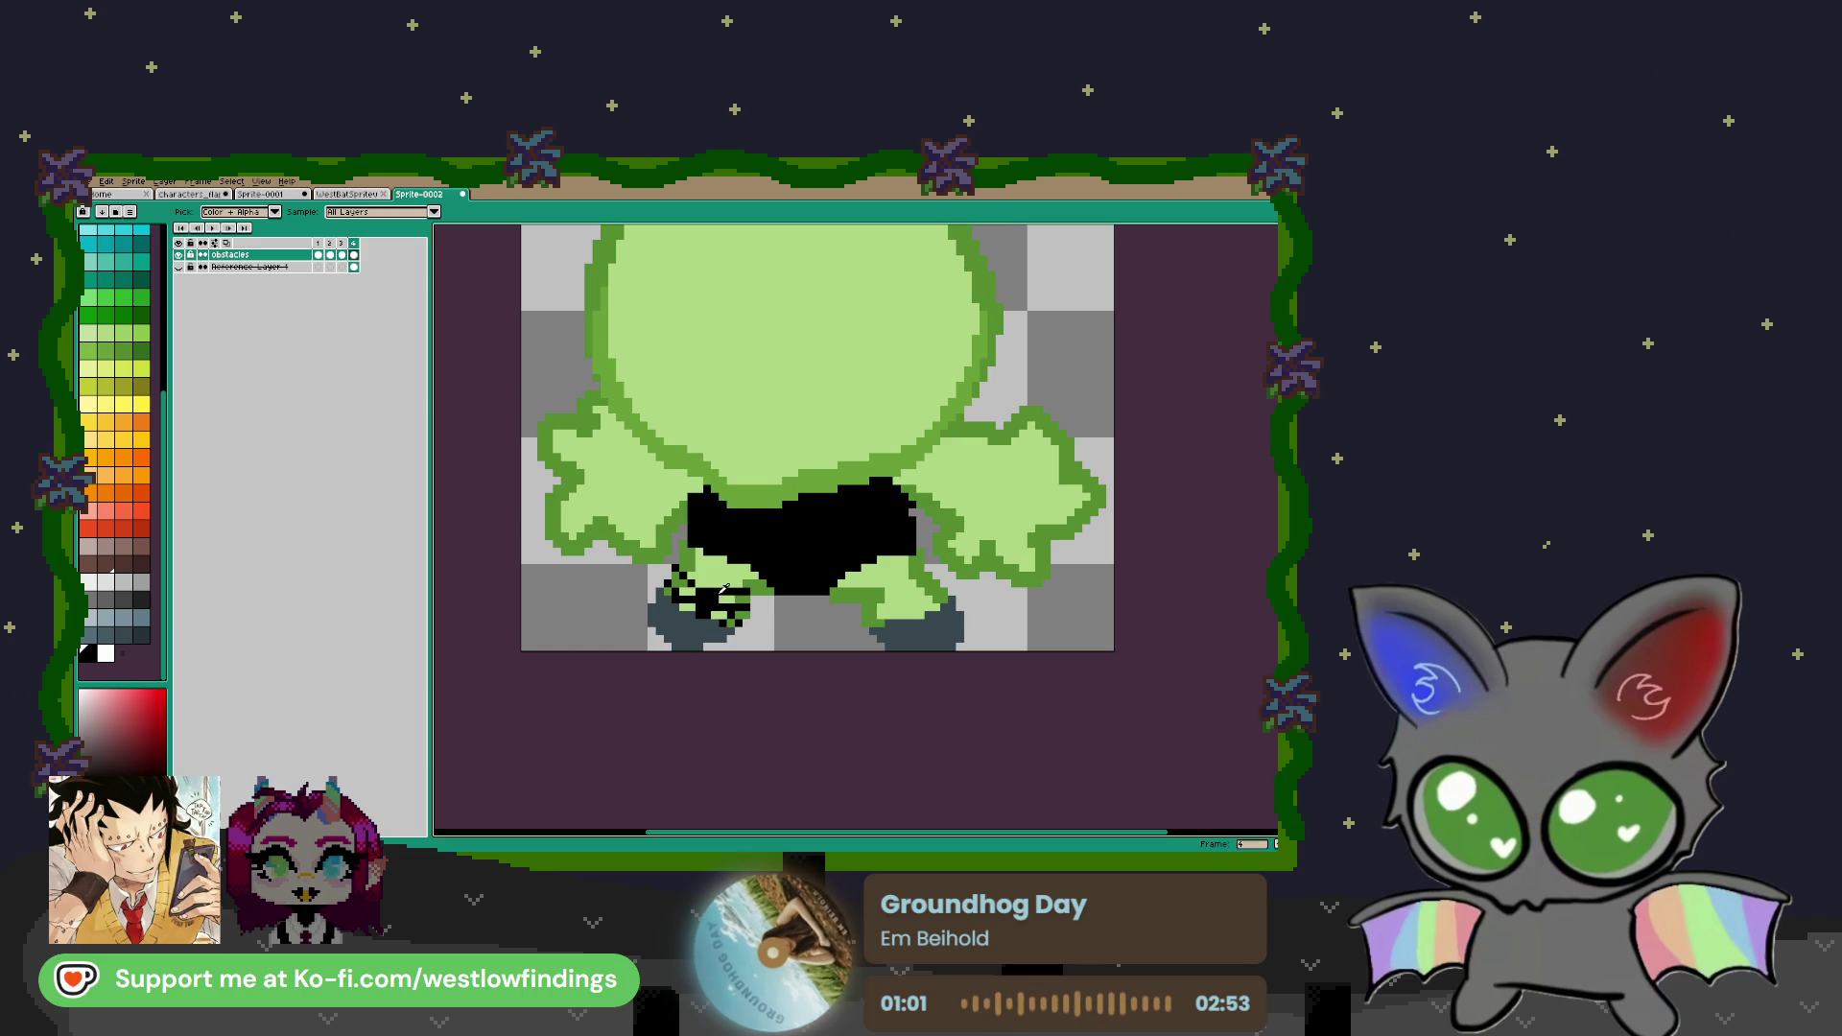
key("b")
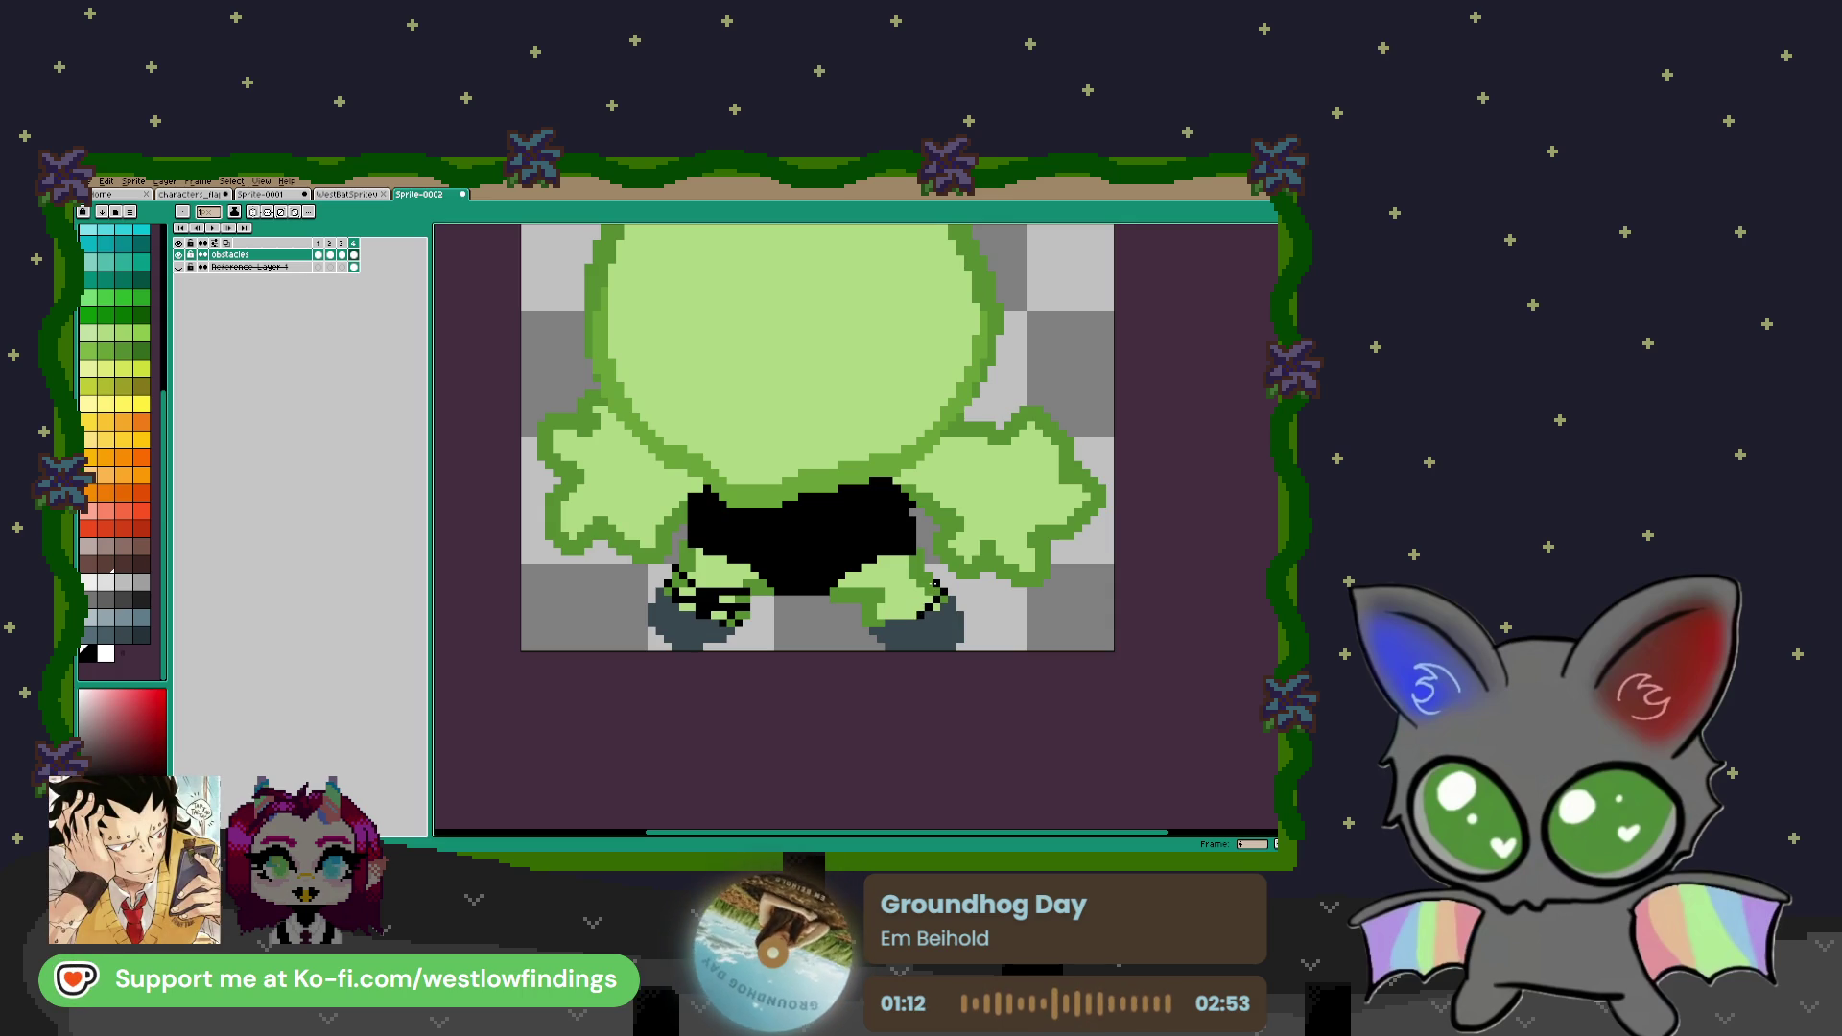
mouse_move(911, 589)
left_mouse_down()
mouse_move(892, 606)
mouse_move(919, 574)
mouse_move(879, 614)
mouse_move(864, 600)
left_mouse_up()
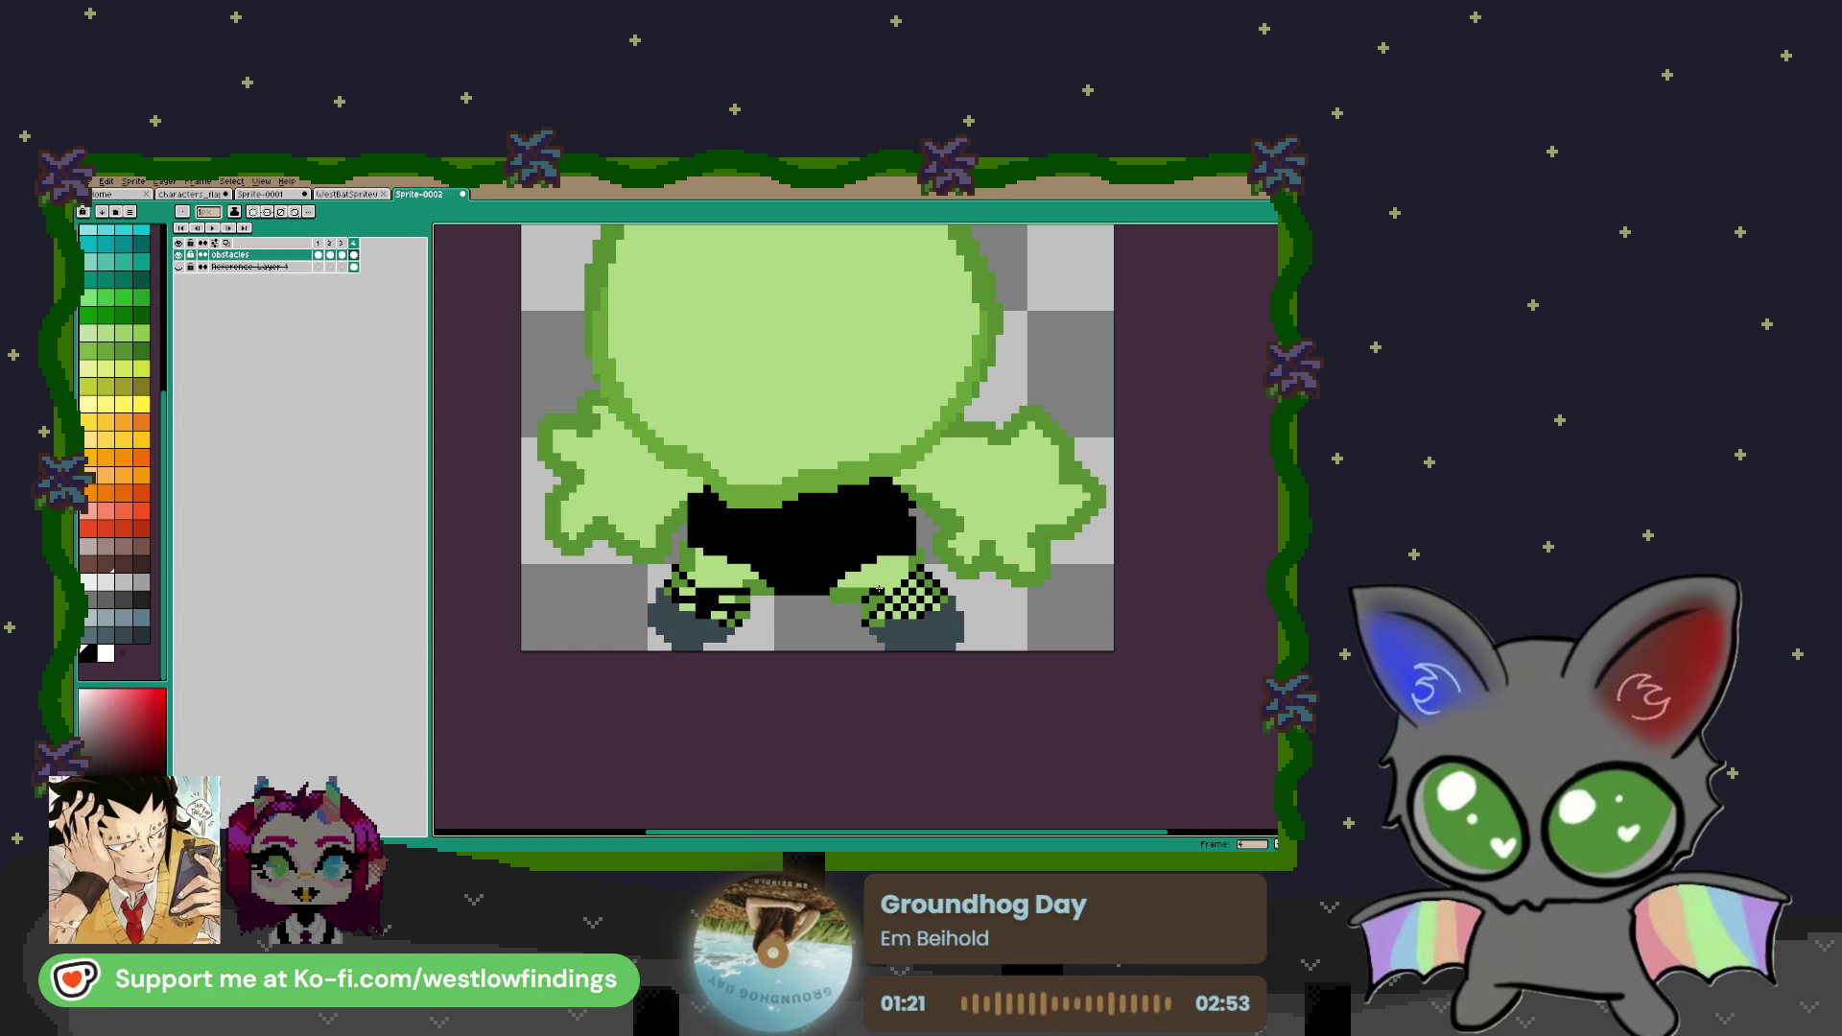
left_click_drag(880, 582, 912, 560)
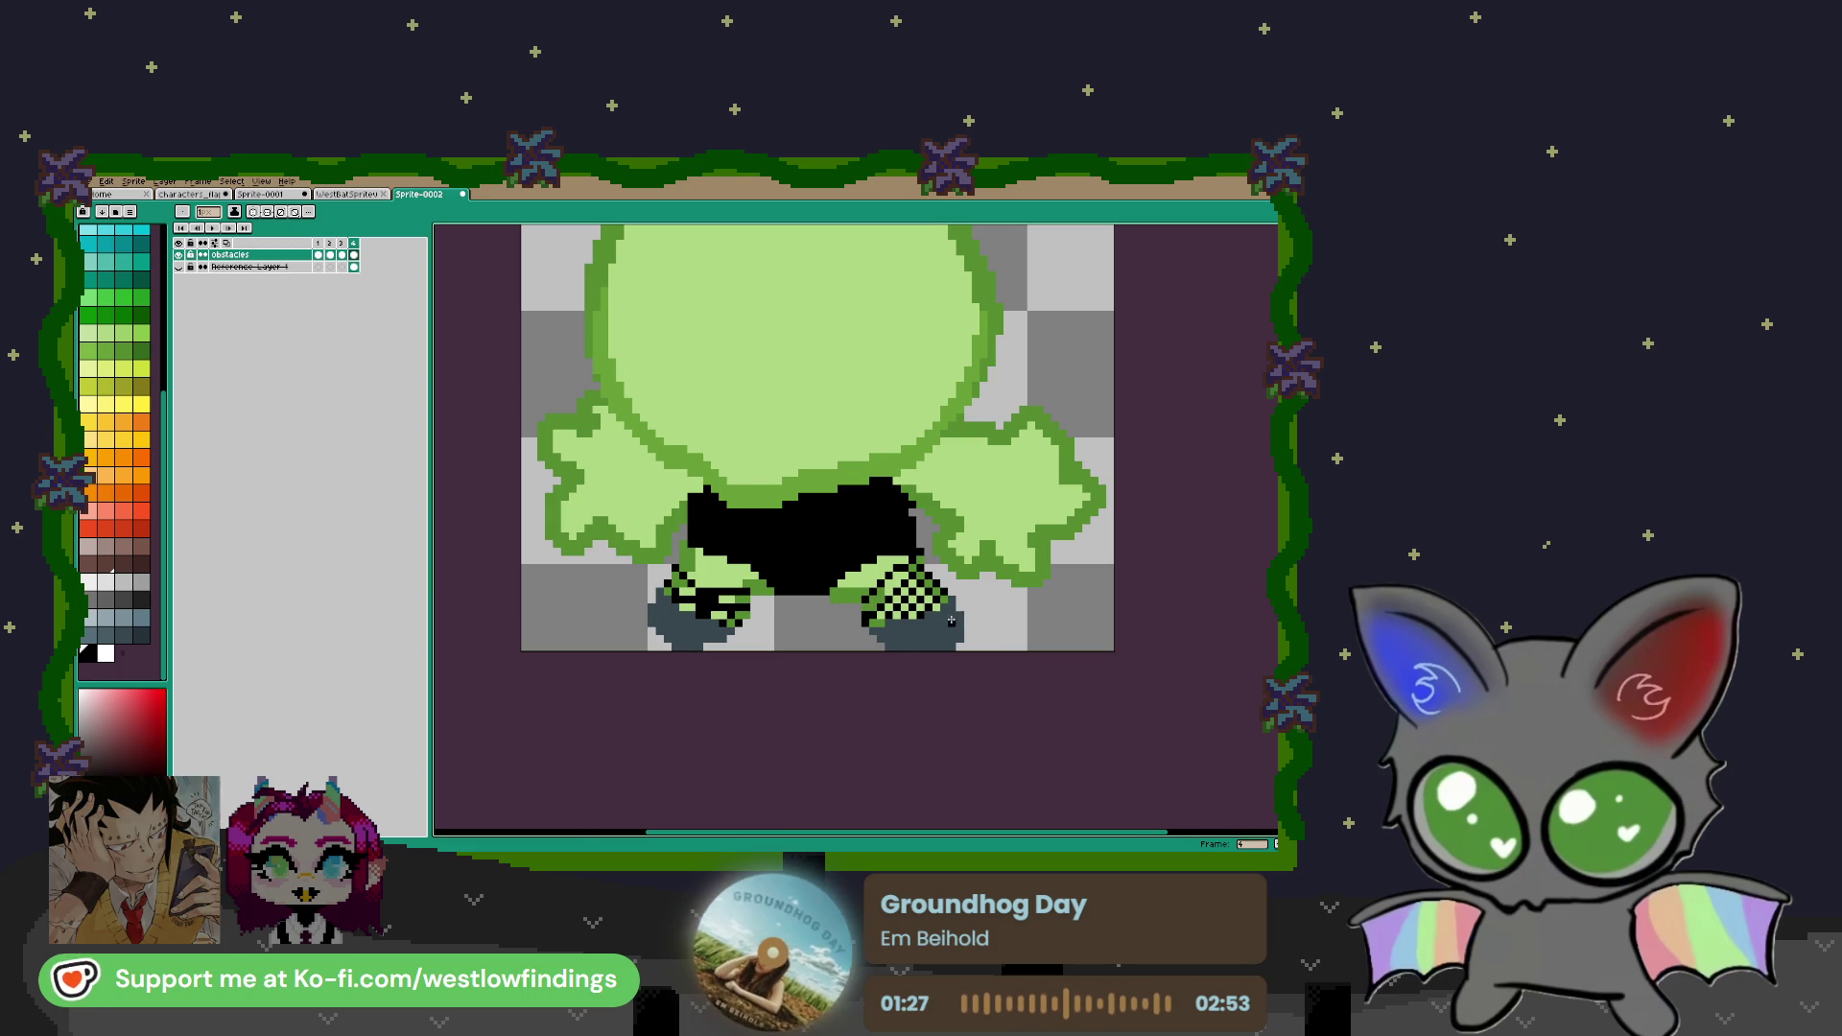
scroll(950, 620, "down", 3)
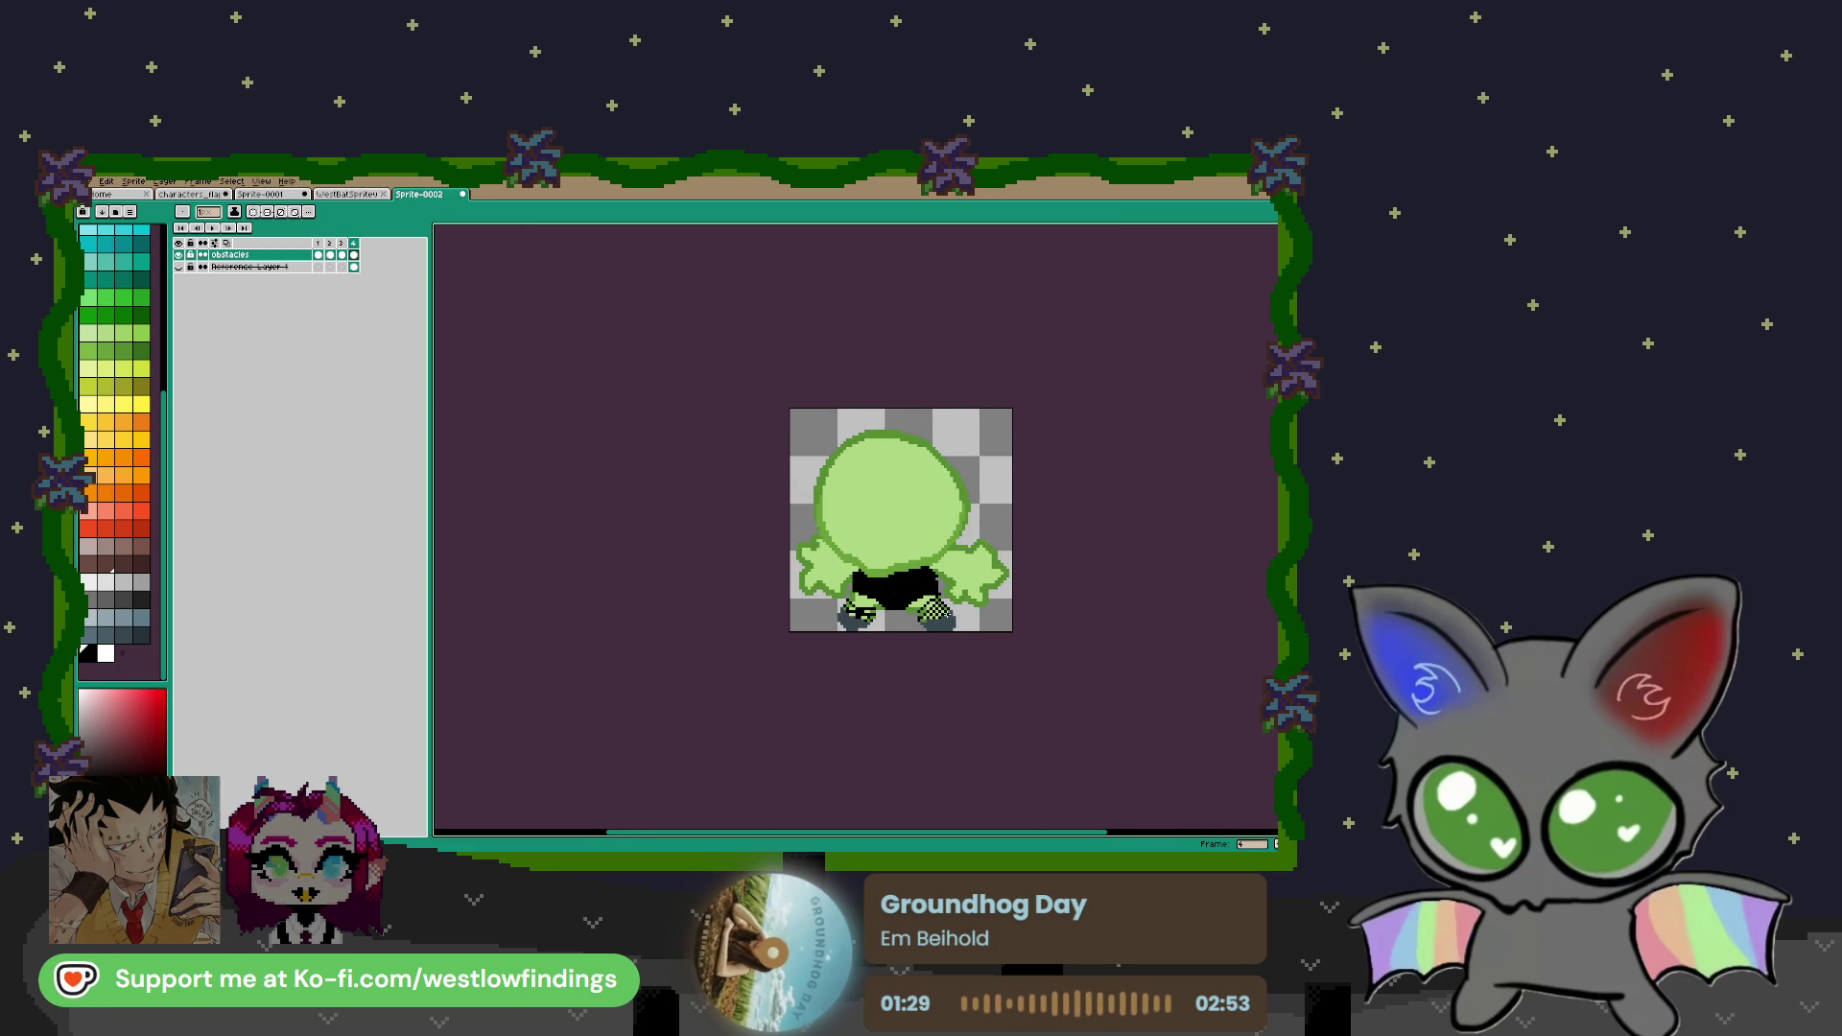
scroll(938, 618, "up", 3)
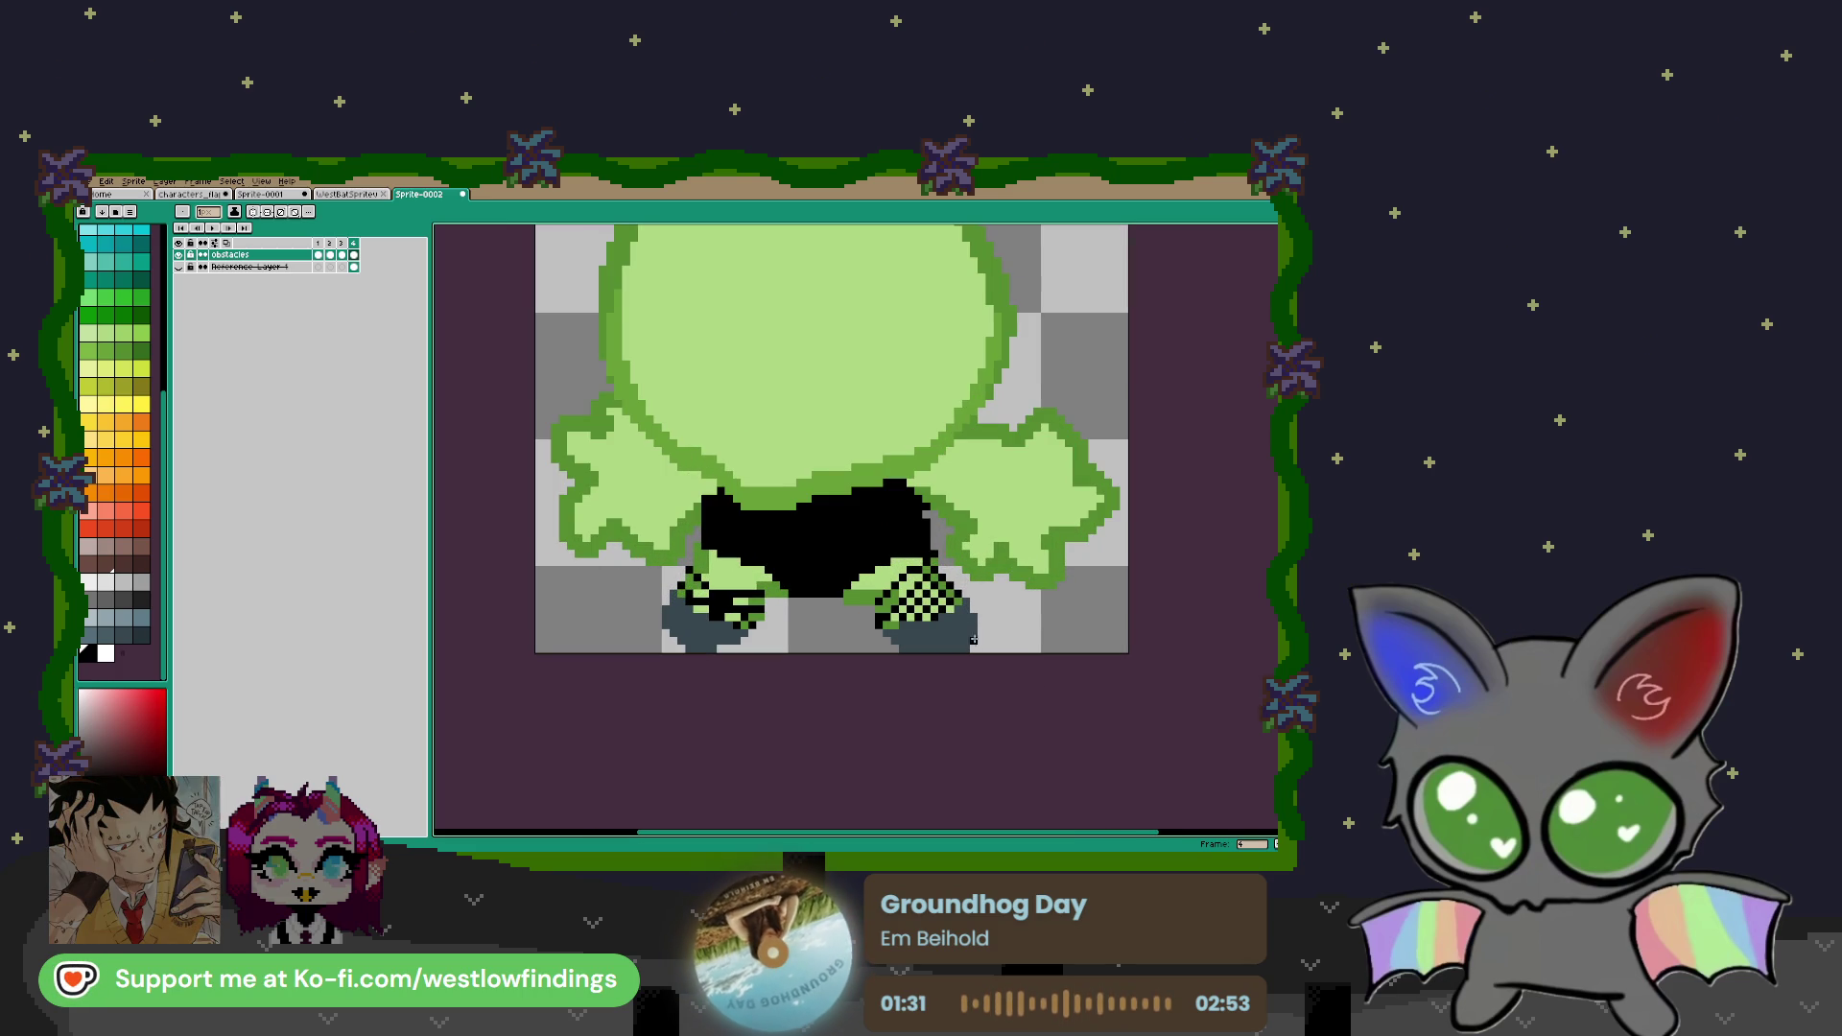
Paint teal soles along both shoes, then pick pink for the Pencil
left_click(88, 231)
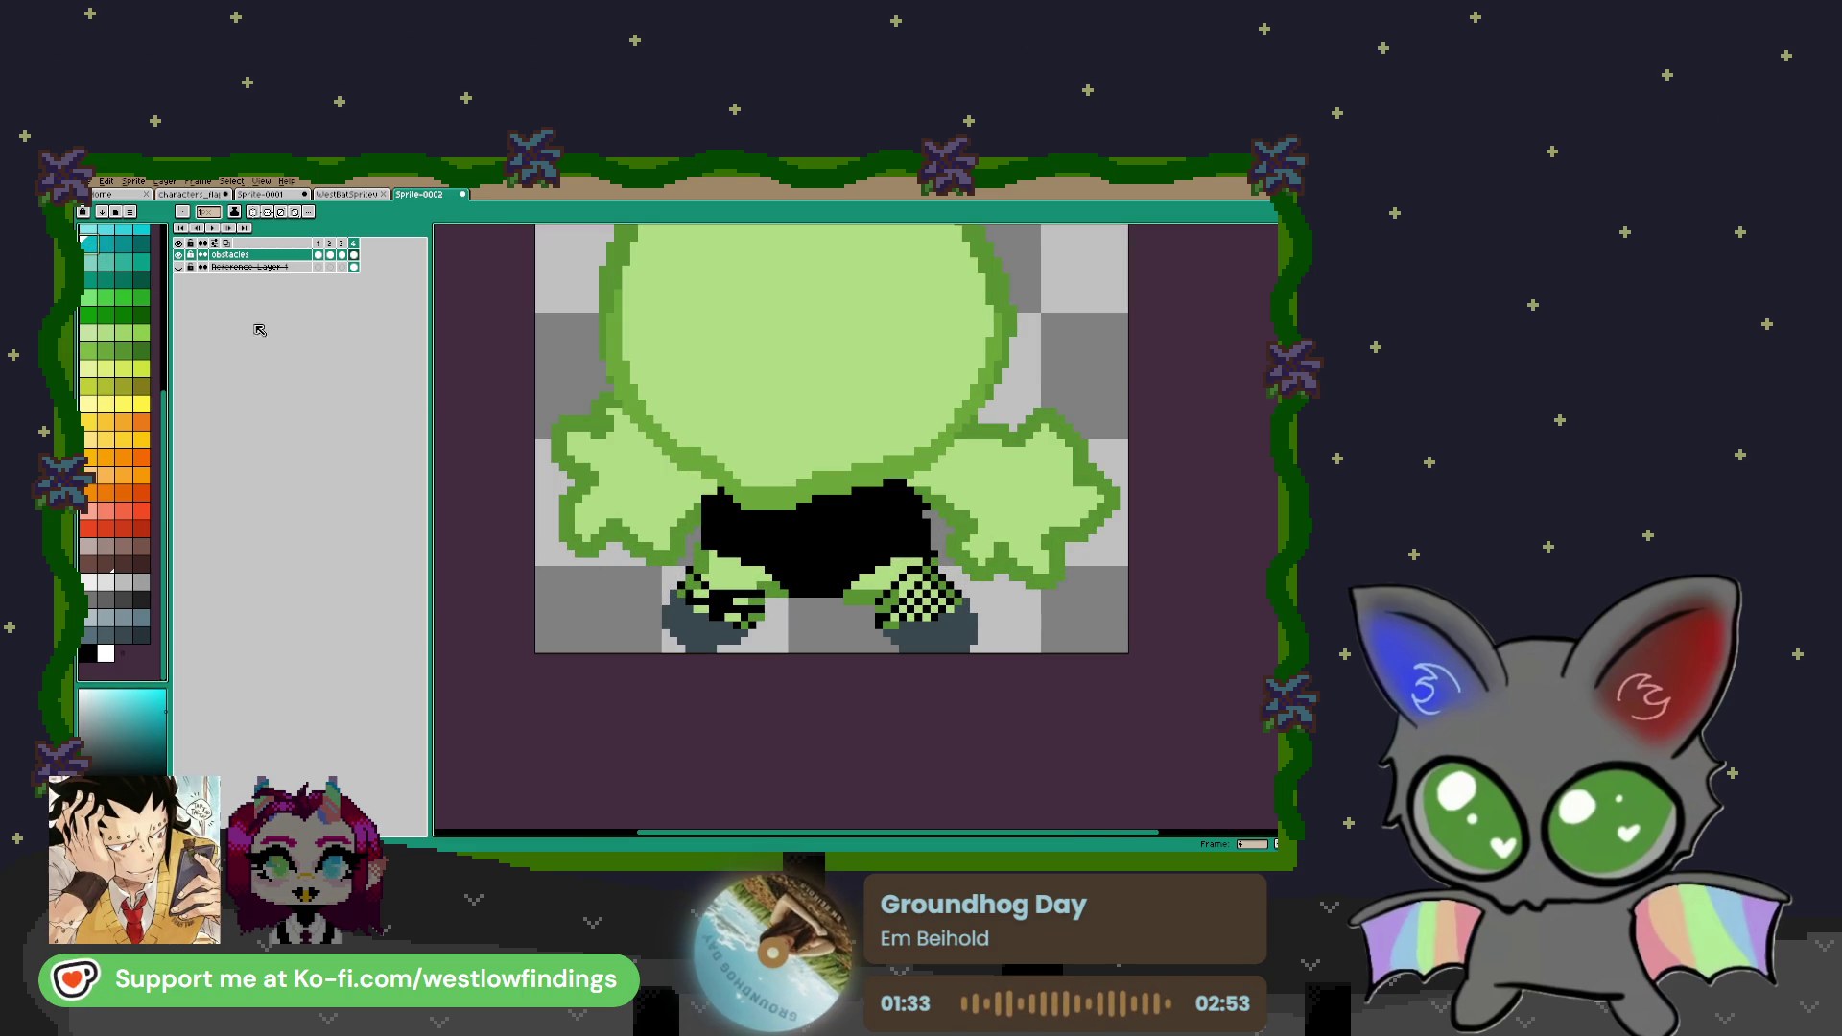
left_click_drag(665, 609, 713, 641)
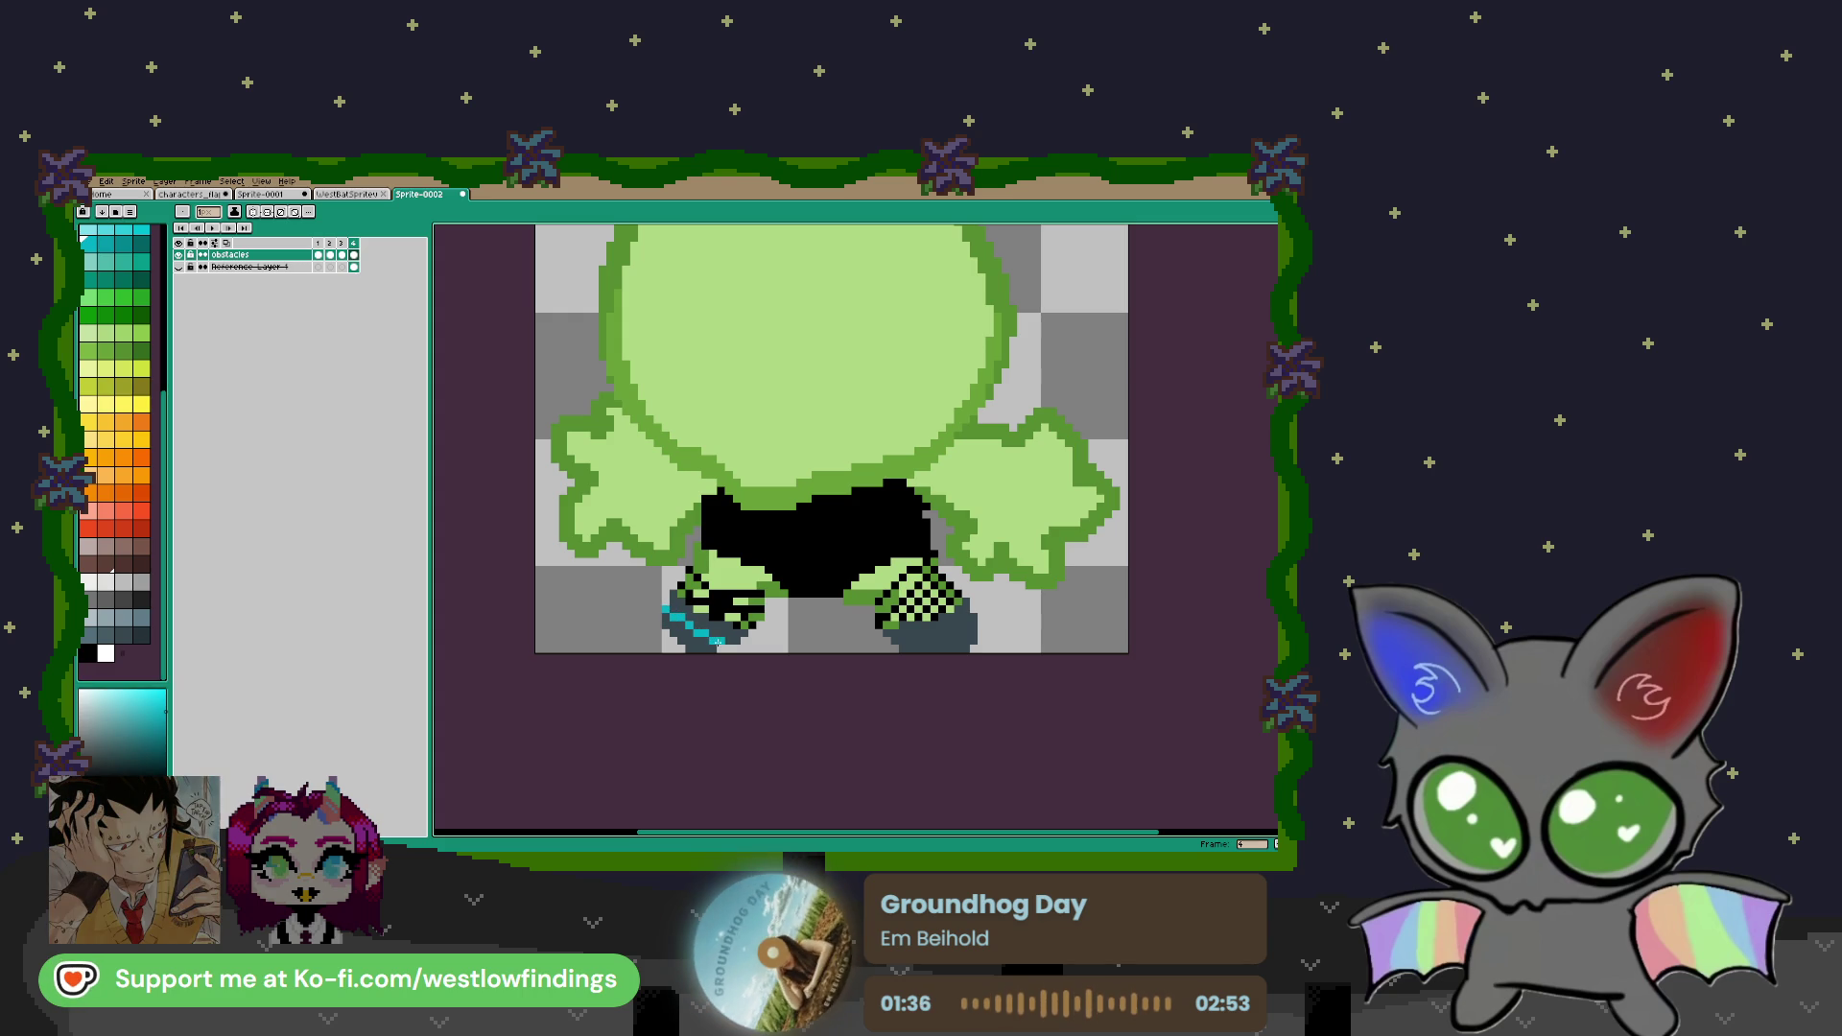
left_click_drag(973, 617, 921, 641)
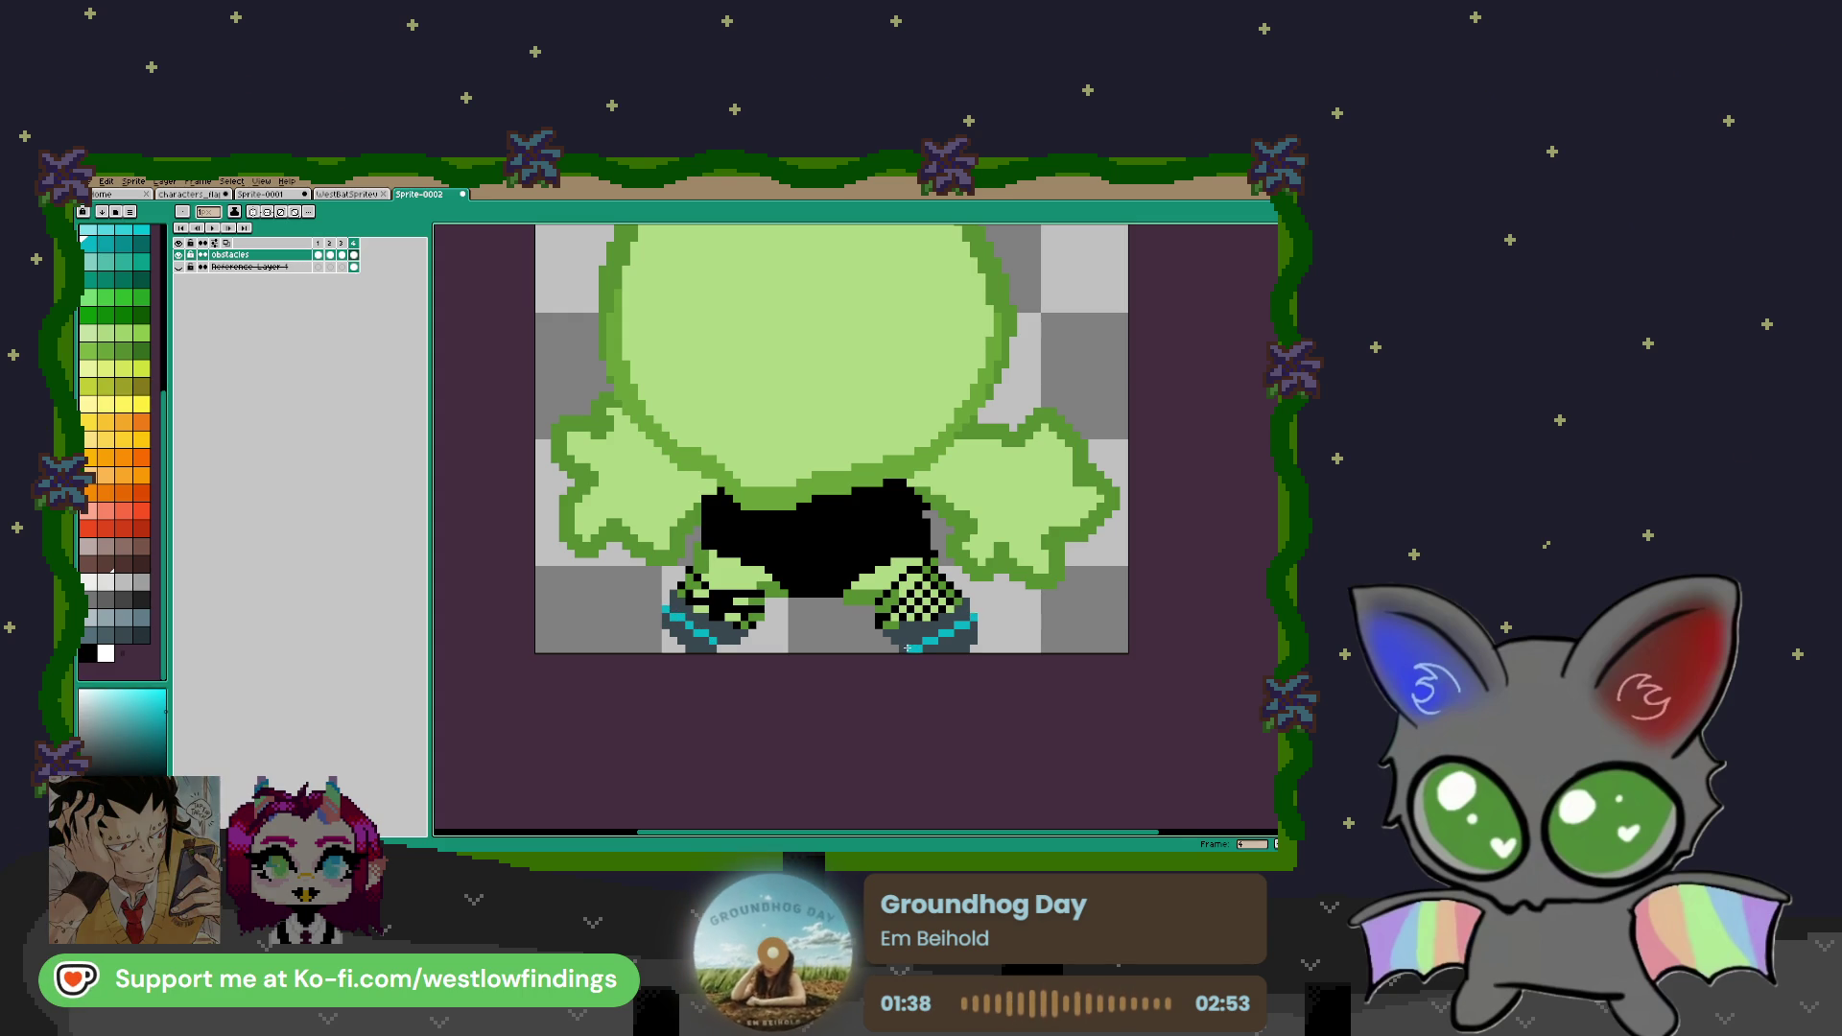
scroll(907, 648, "down", 4)
scroll(841, 624, "up", 1)
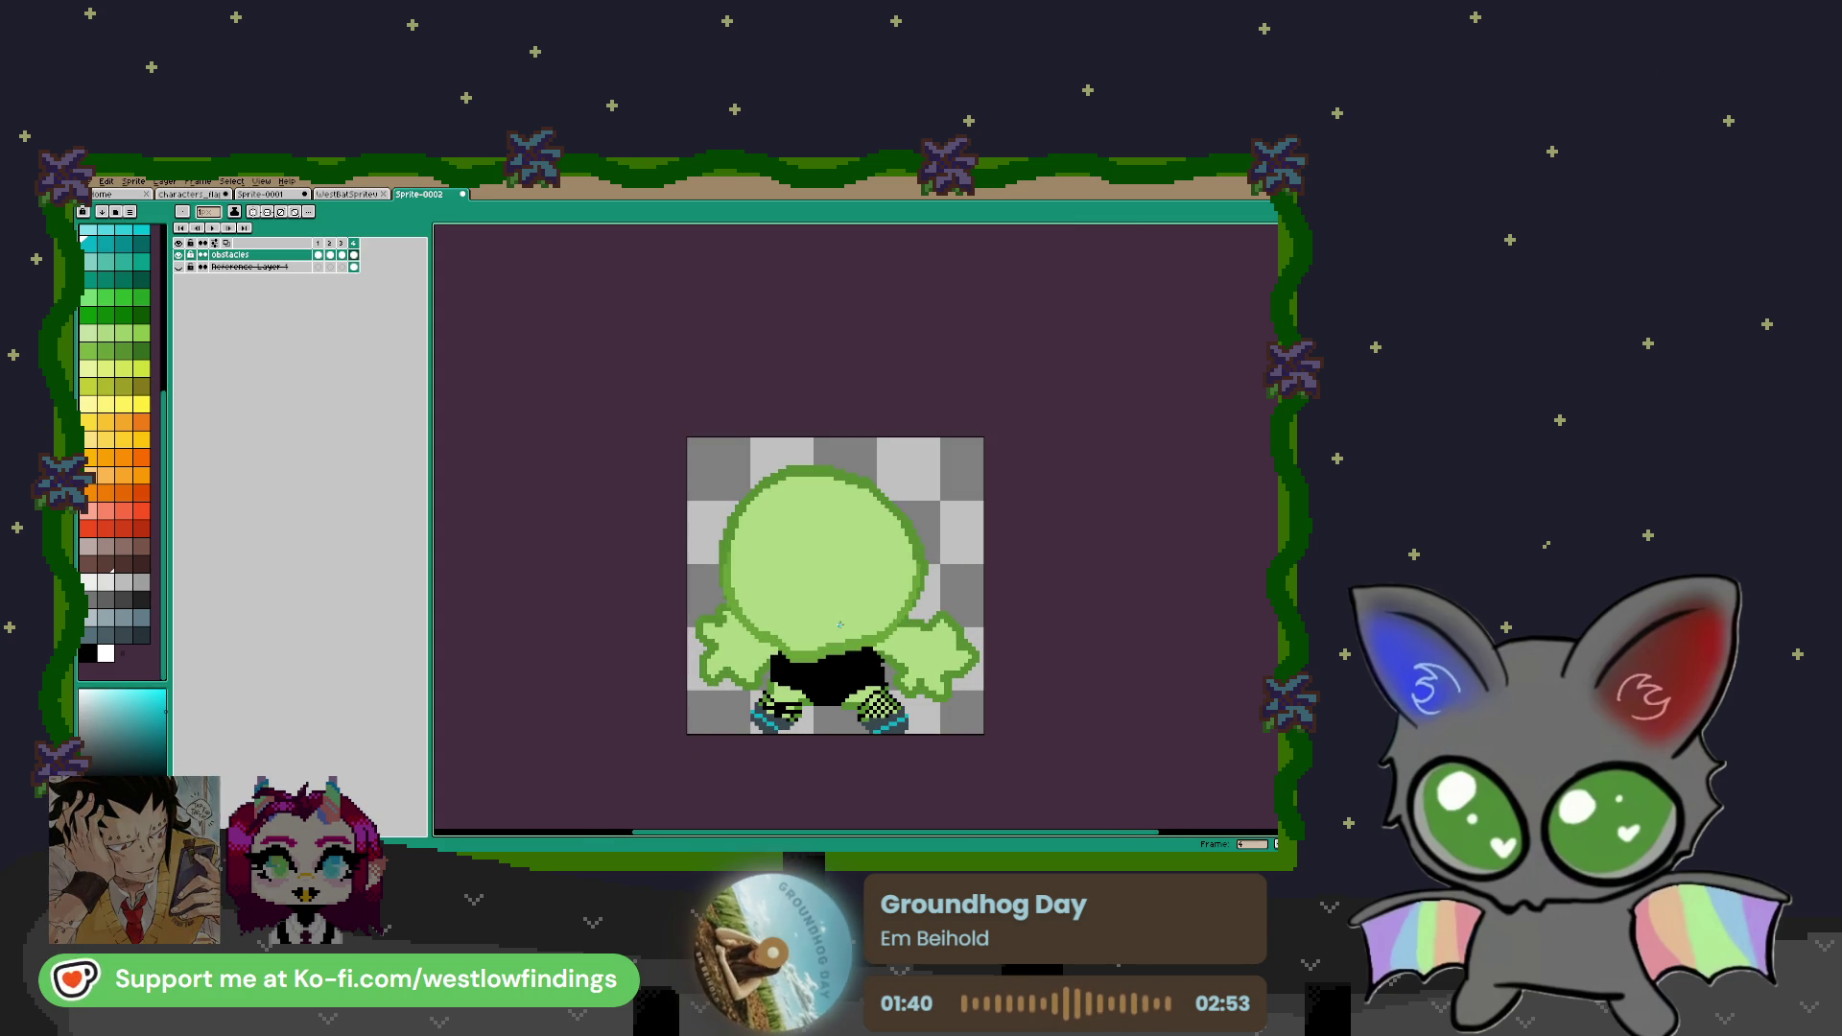
scroll(838, 622, "up", 1)
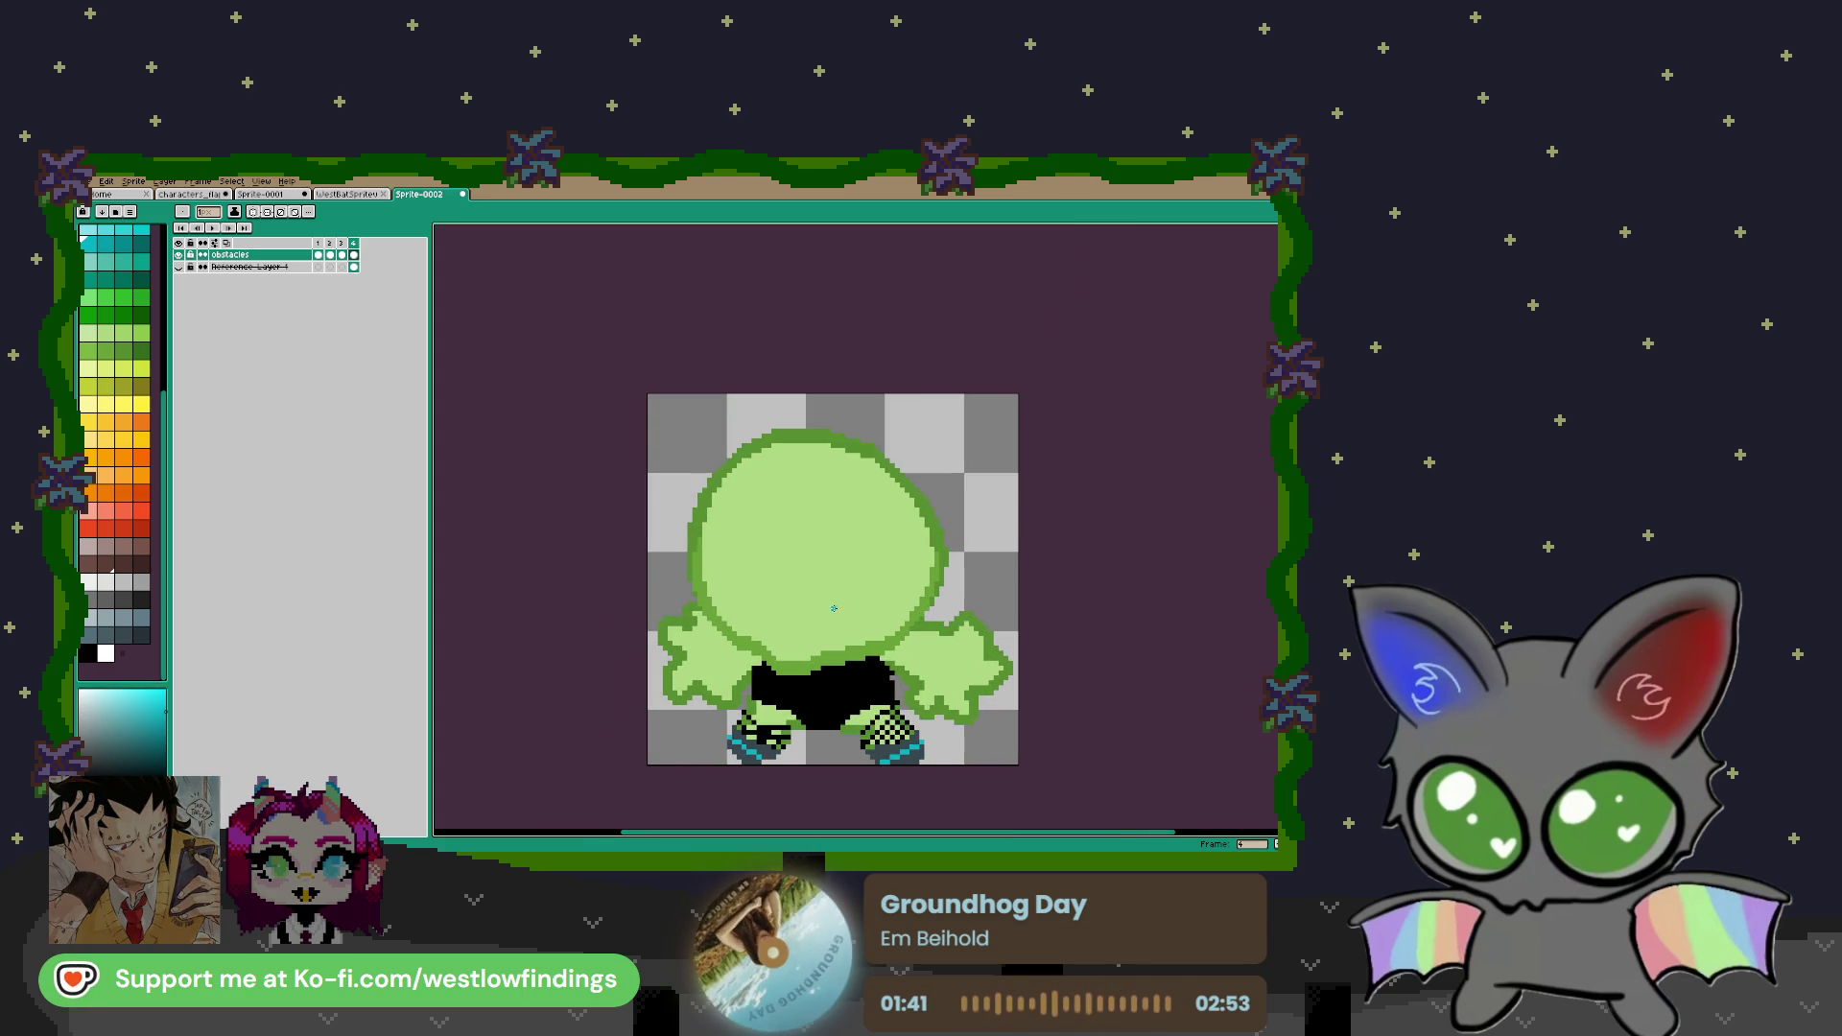
scroll(104, 386, "up", 5)
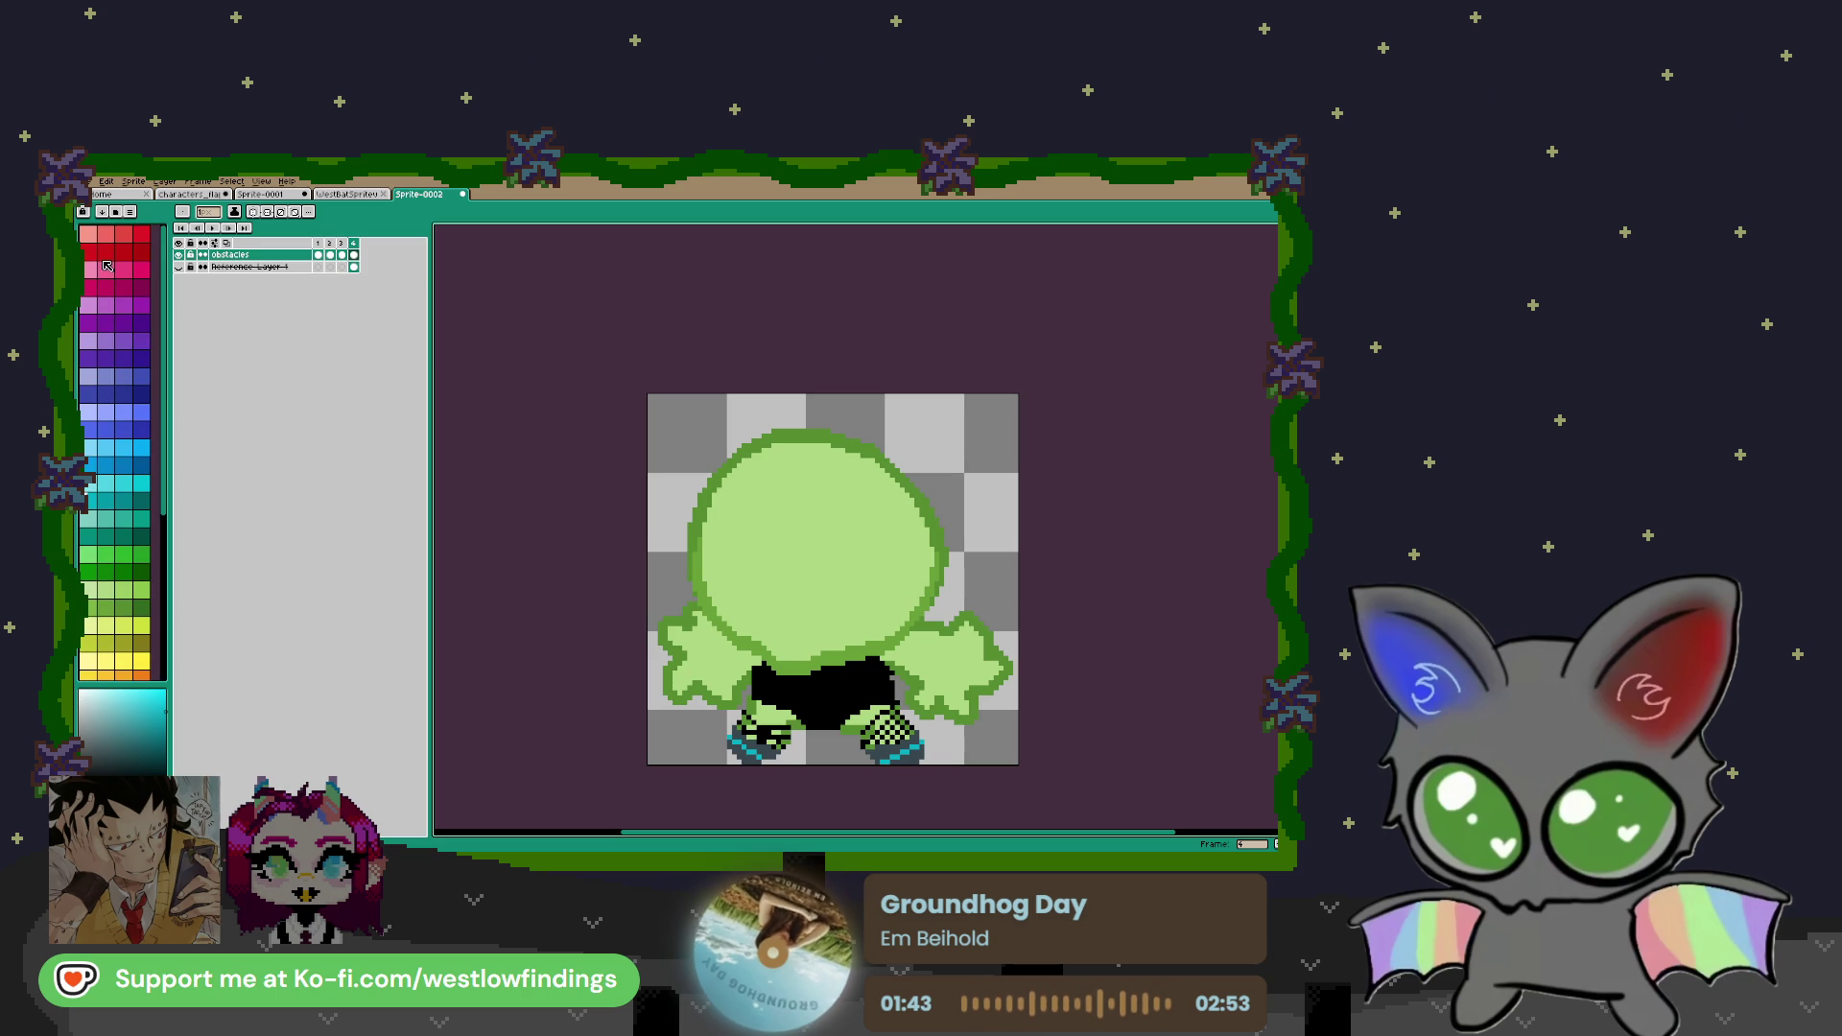
left_click(92, 268)
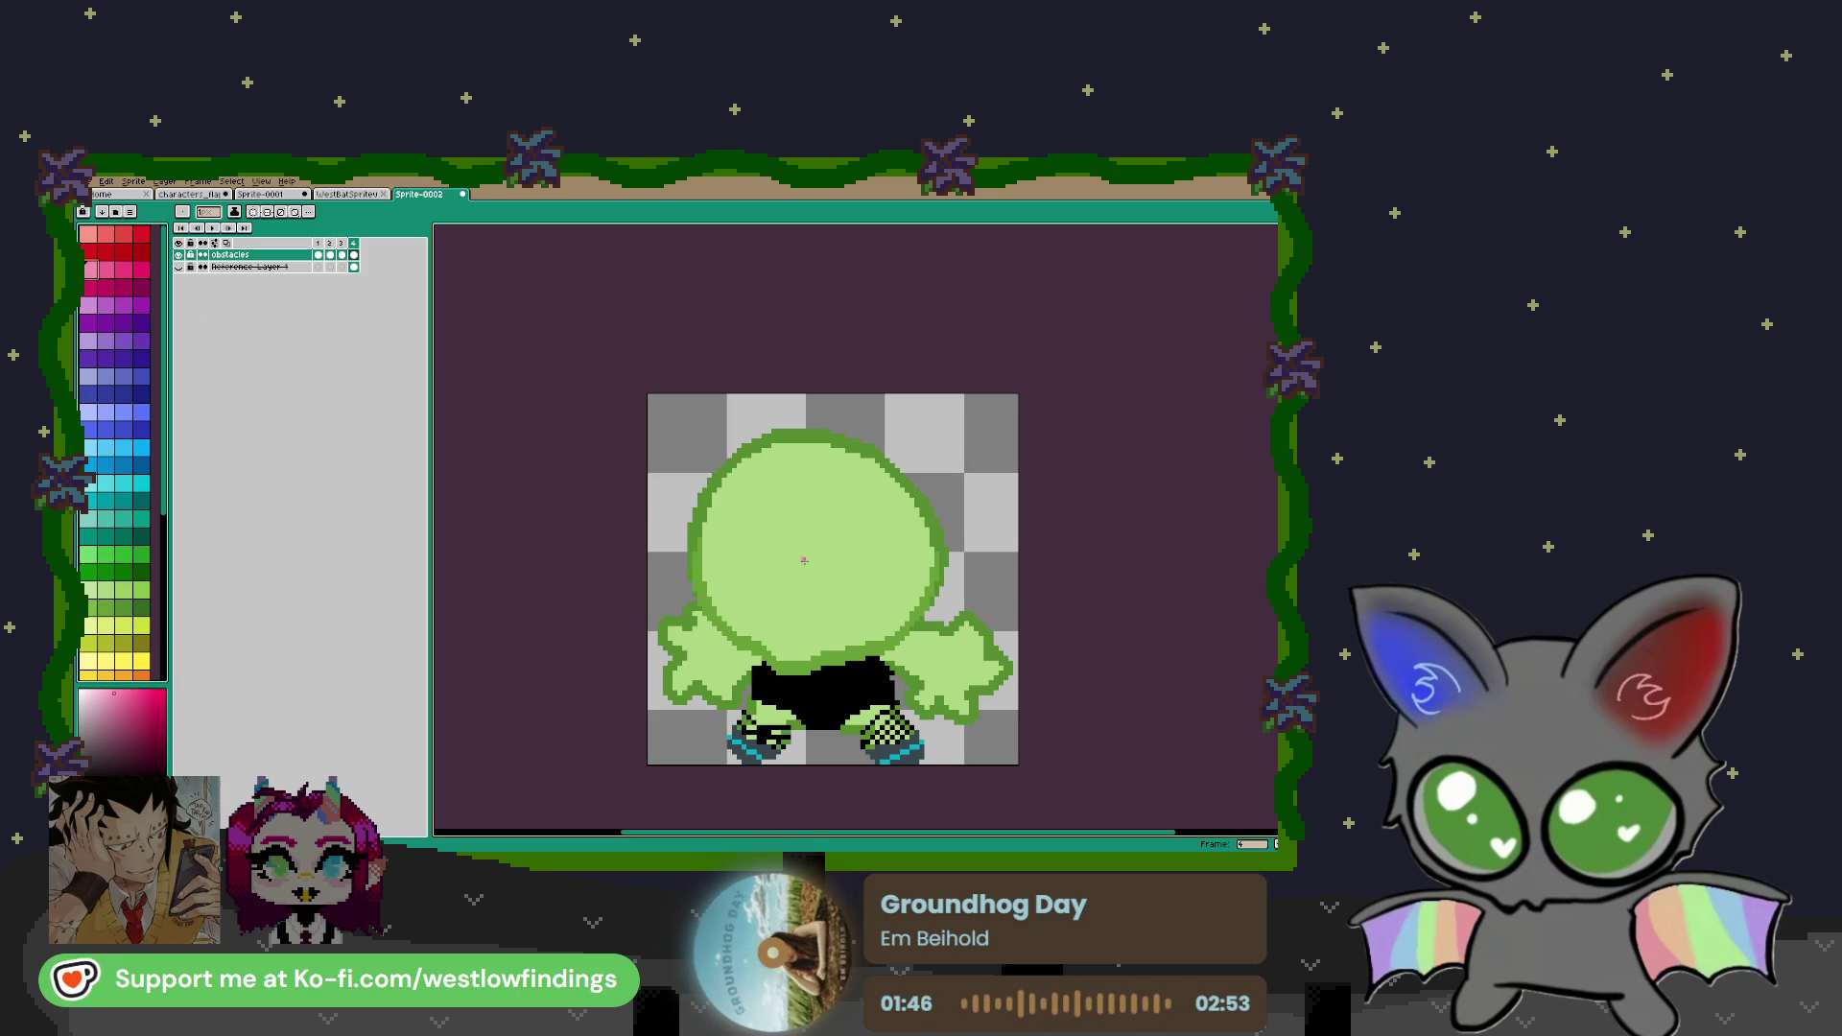
key("b")
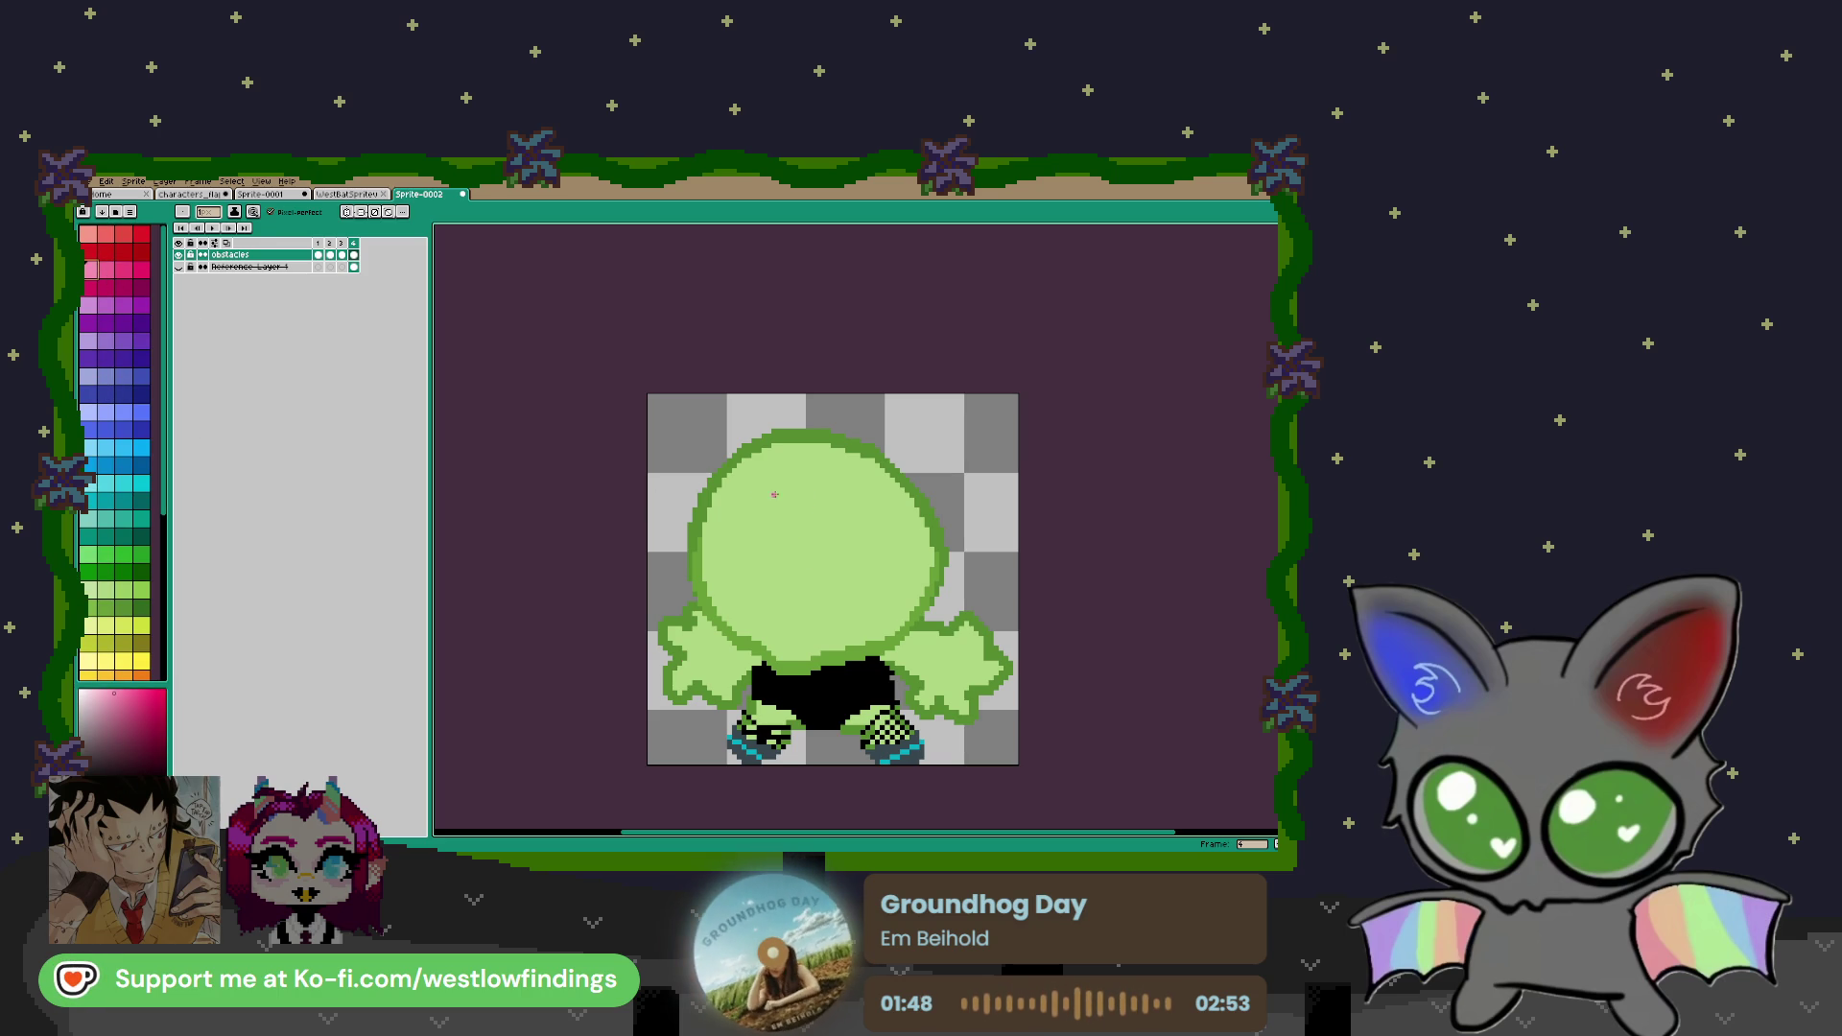
Sketch pink hair strands across the forehead and a curly tuft on top
mouse_move(800, 538)
left_mouse_down()
mouse_move(825, 547)
mouse_move(839, 479)
left_mouse_up()
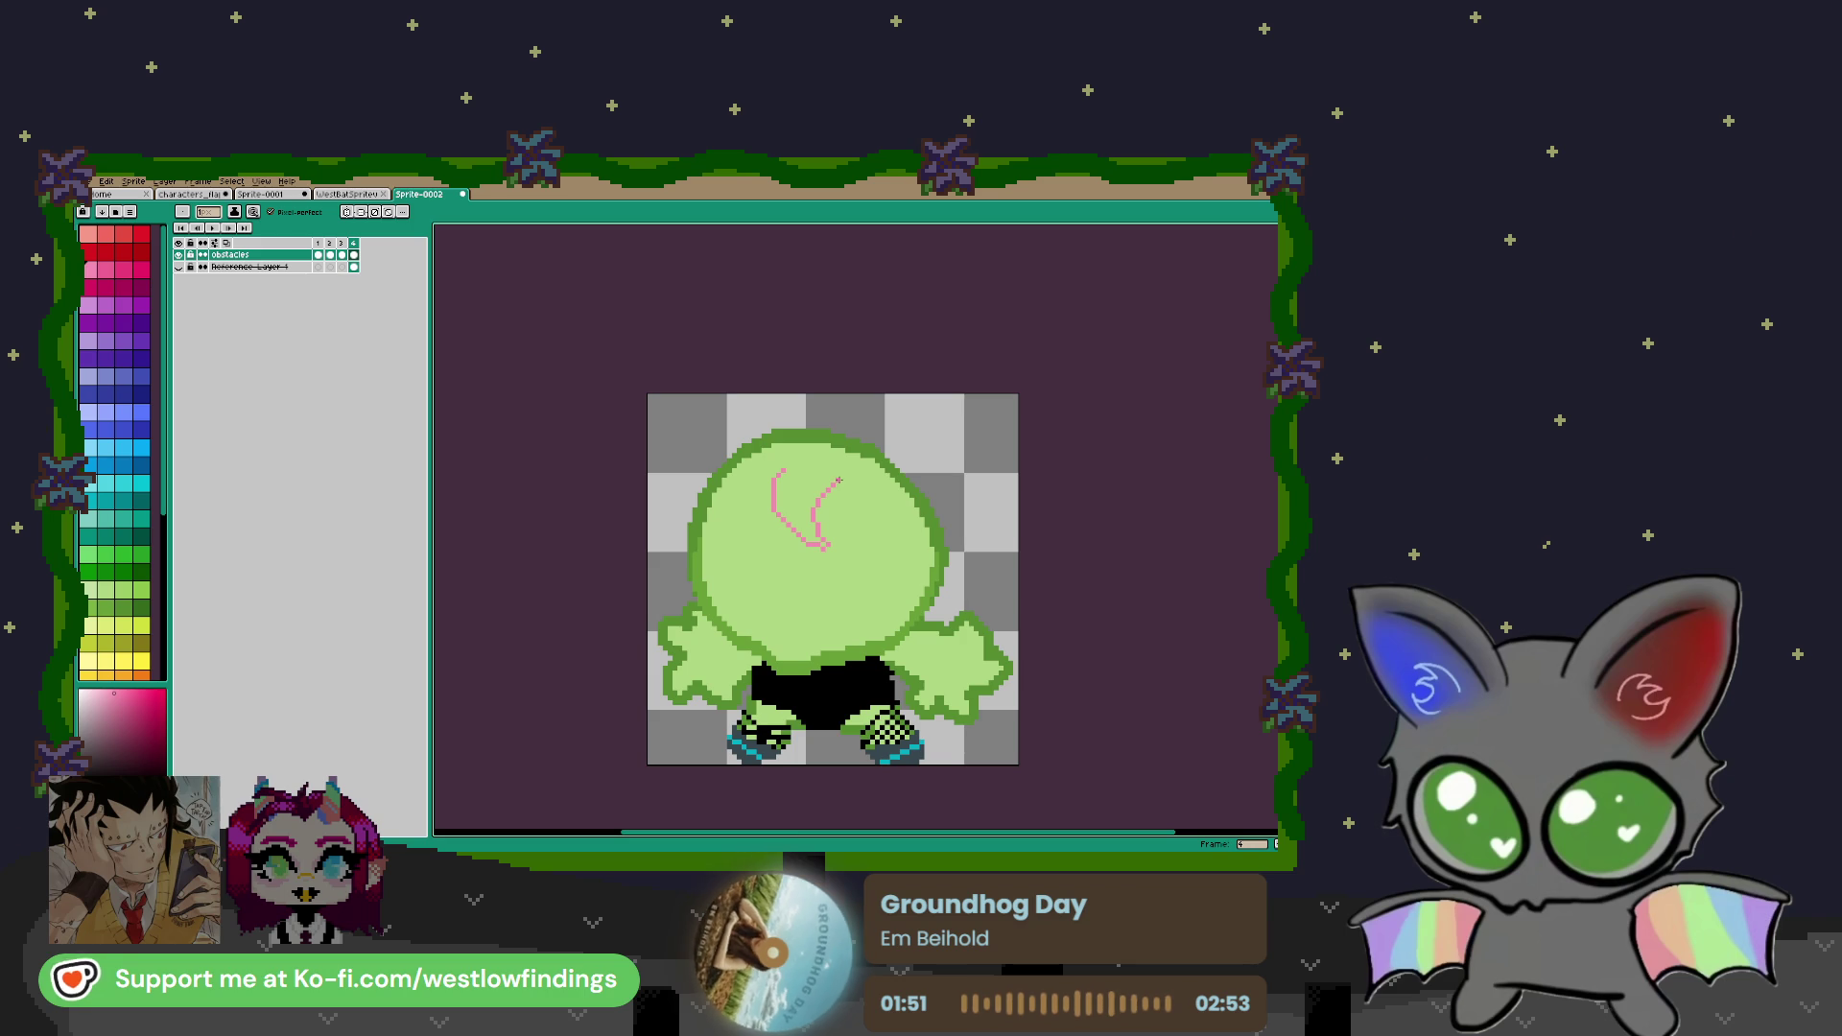
mouse_move(838, 486)
left_mouse_down()
mouse_move(843, 509)
mouse_move(875, 489)
mouse_move(930, 570)
left_mouse_up()
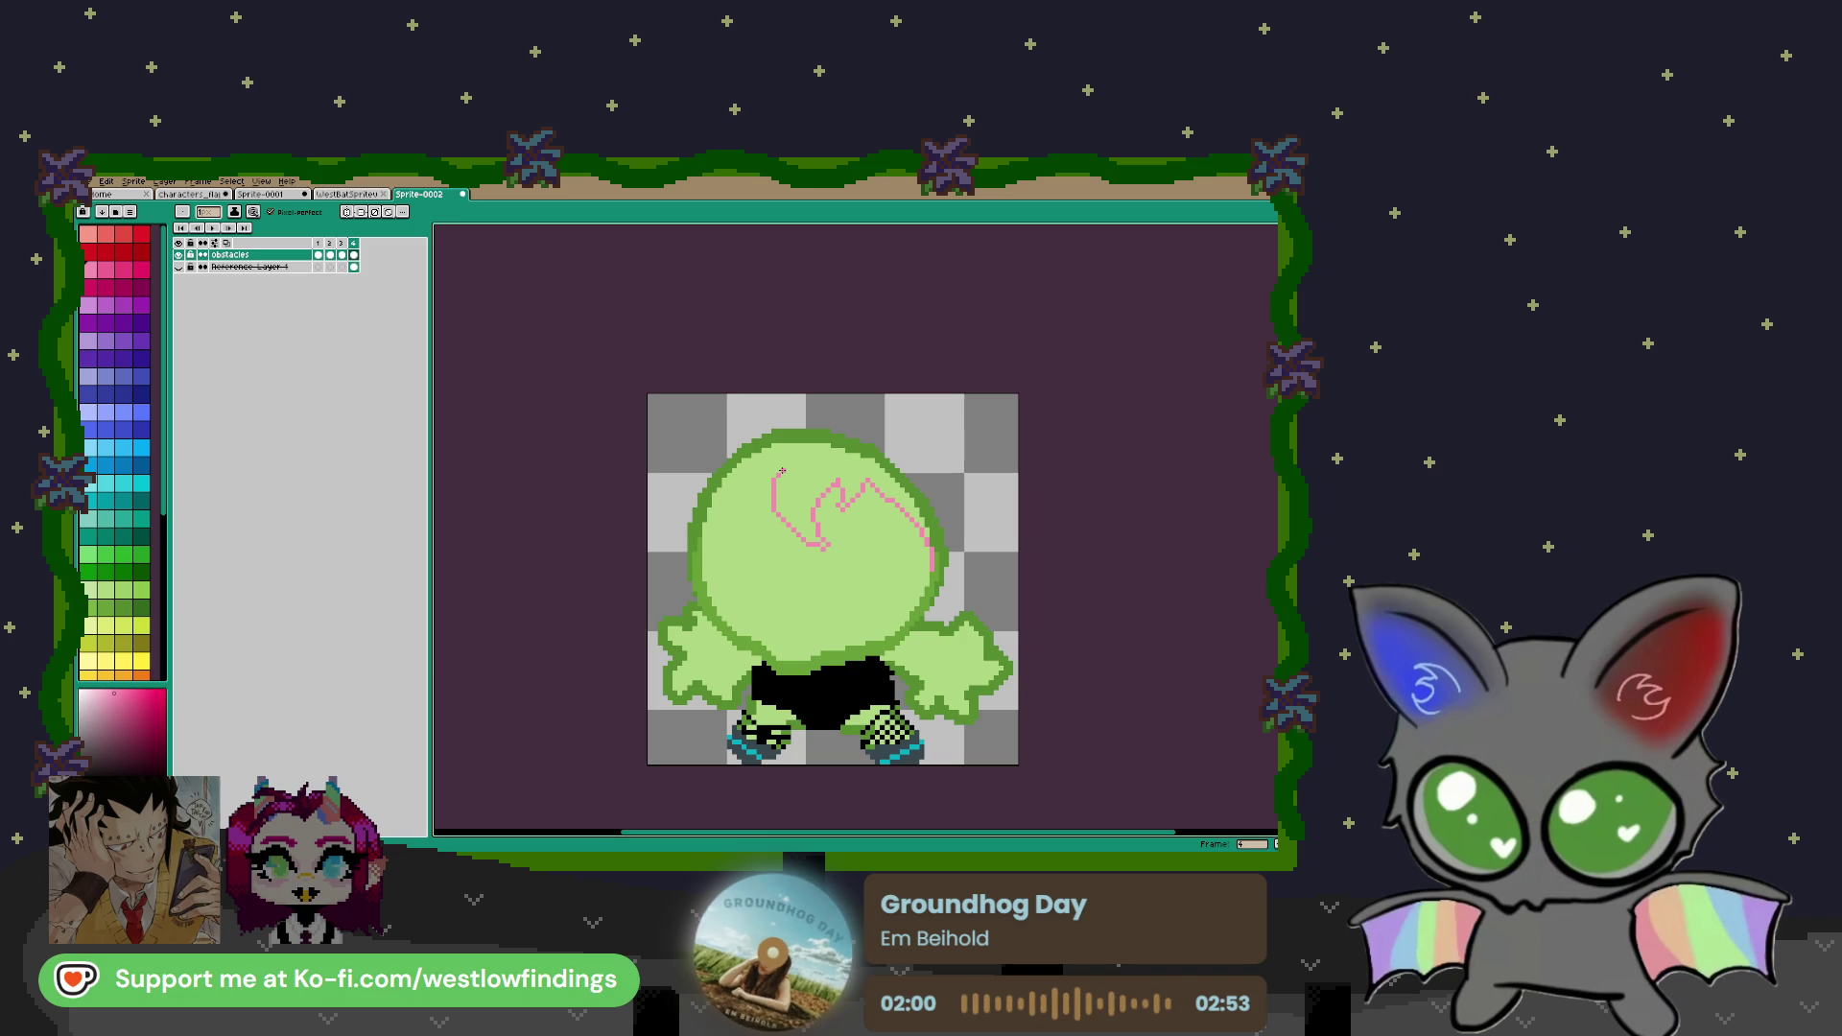
mouse_move(772, 496)
left_mouse_down()
mouse_move(752, 519)
mouse_move(754, 480)
mouse_move(738, 485)
mouse_move(726, 531)
mouse_move(708, 506)
mouse_move(695, 593)
left_mouse_up()
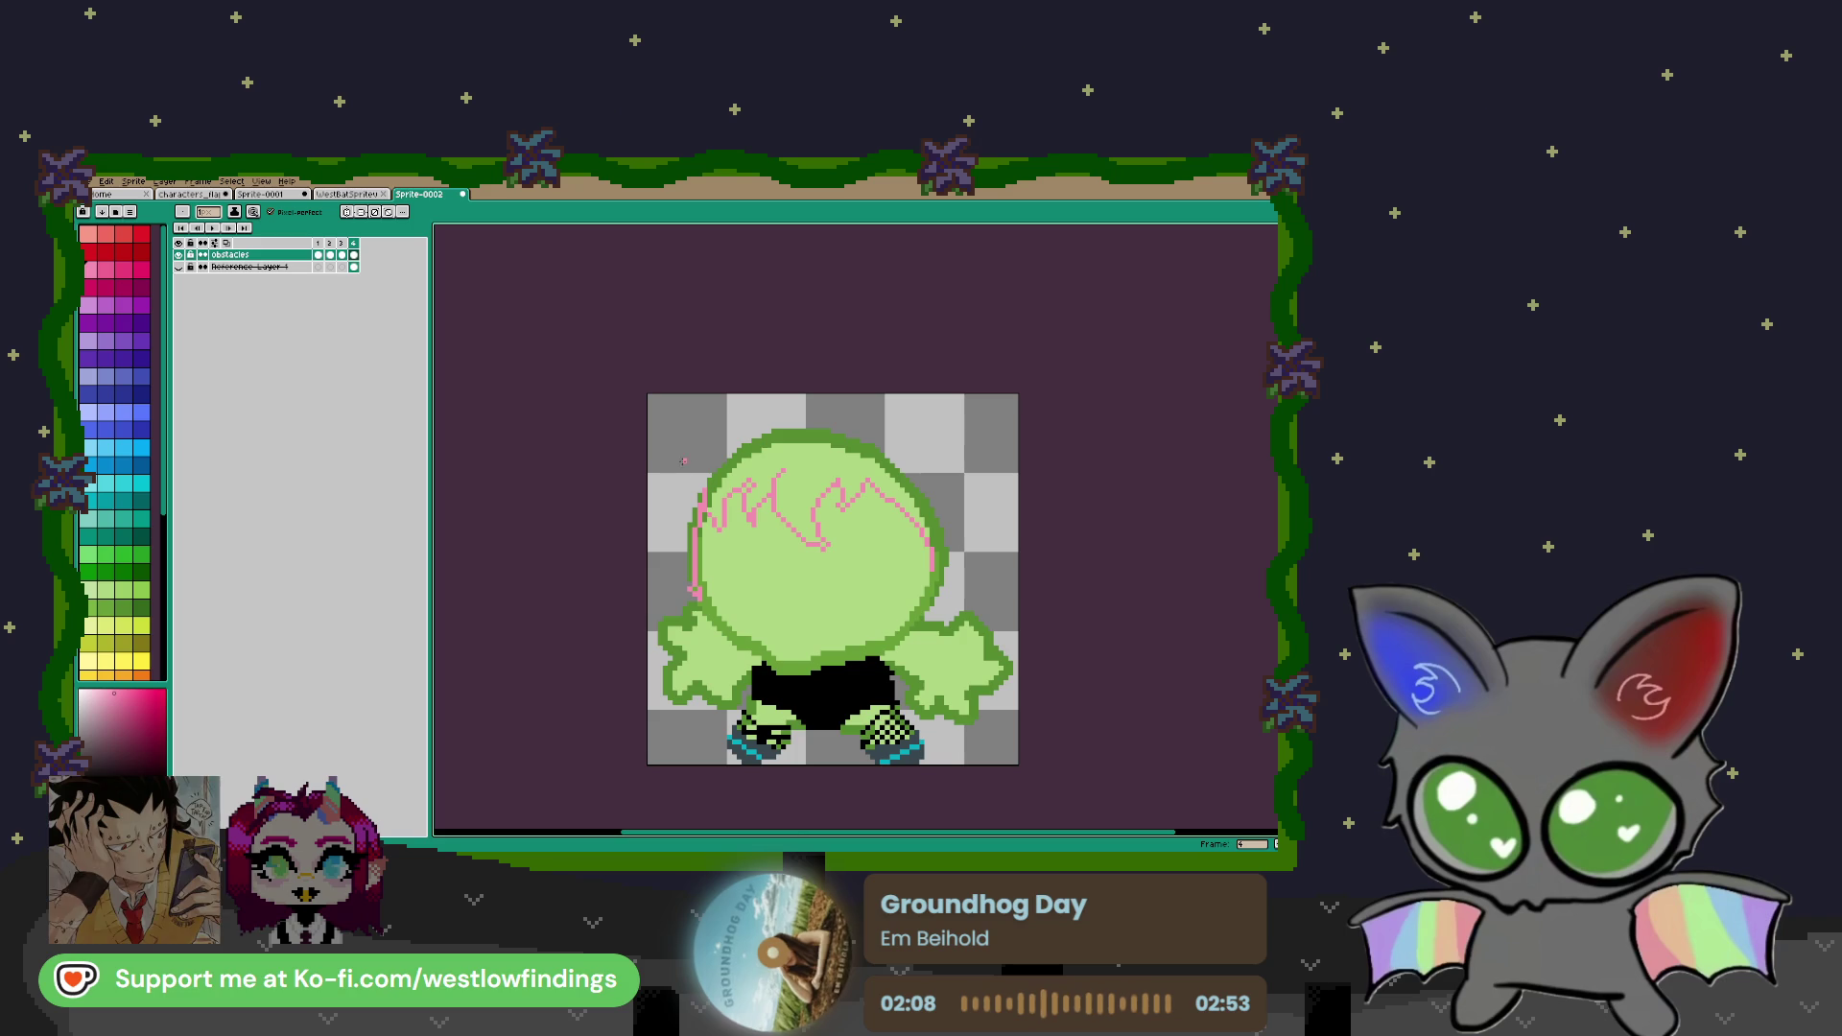
mouse_move(770, 420)
left_mouse_down()
mouse_move(688, 449)
mouse_move(688, 580)
left_mouse_up()
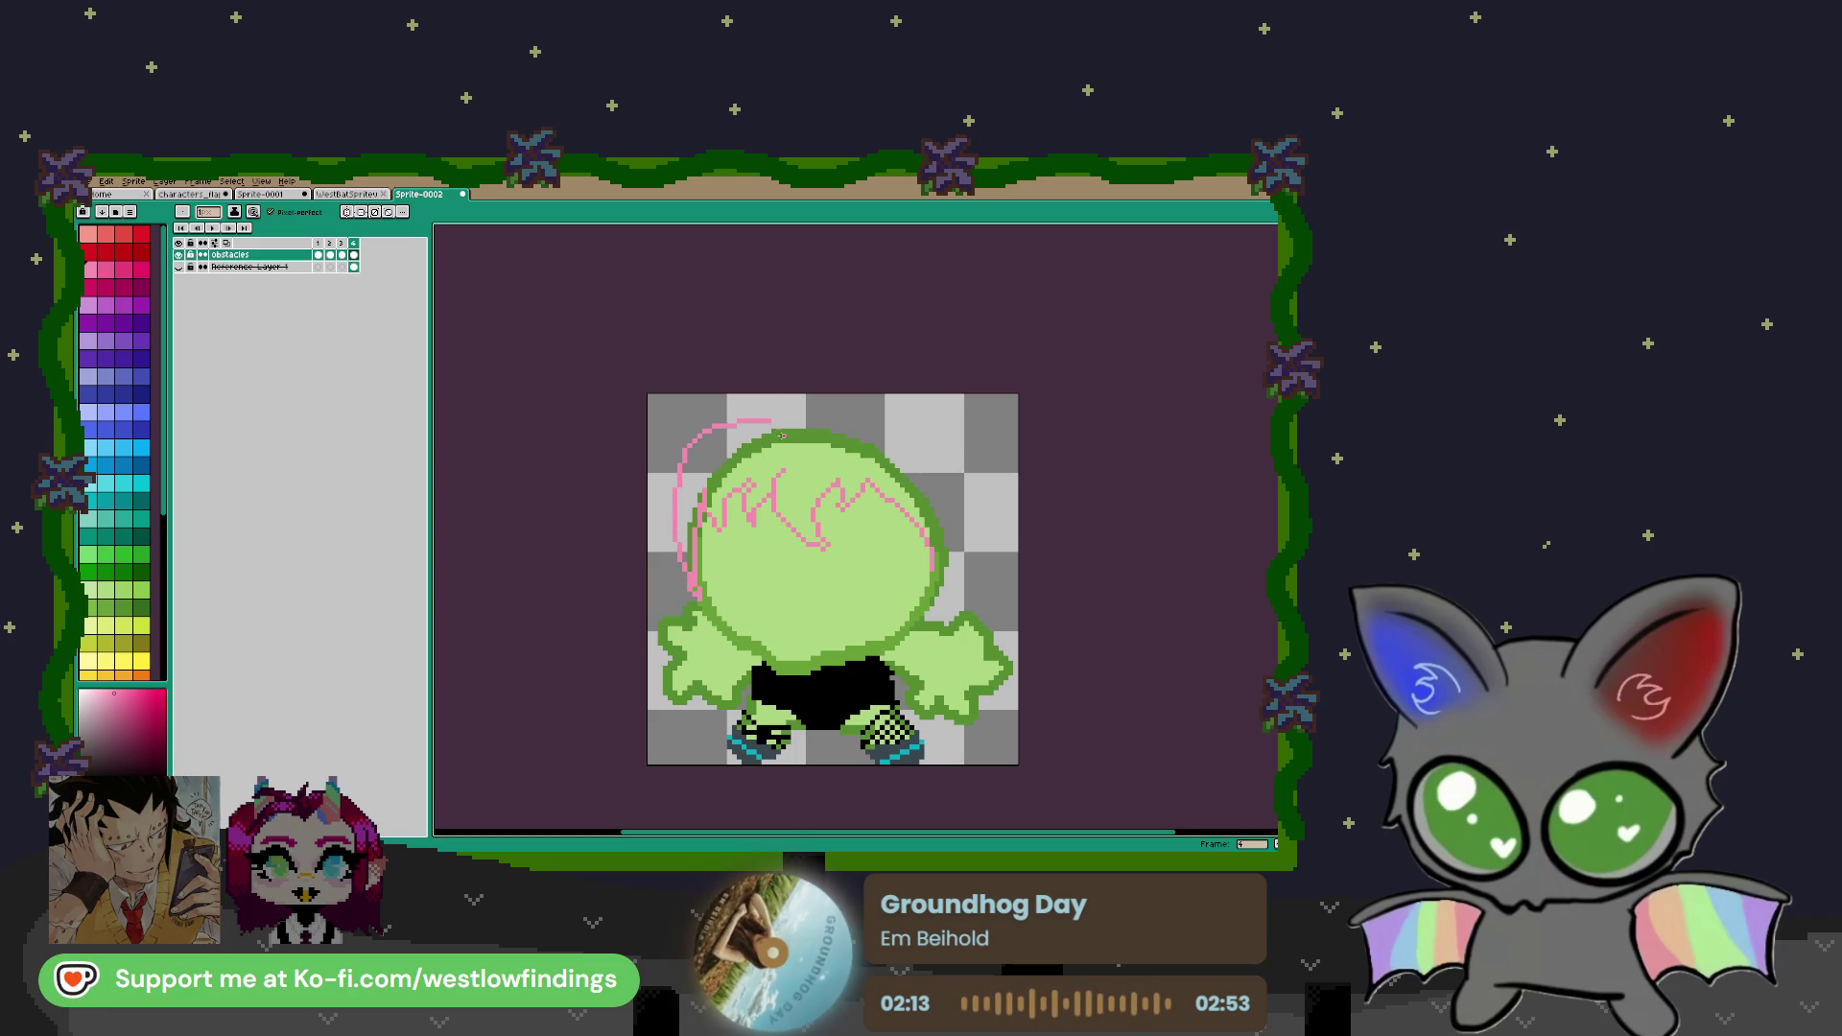
mouse_move(775, 429)
left_mouse_down()
mouse_move(813, 413)
mouse_move(811, 434)
mouse_move(867, 428)
mouse_move(899, 457)
left_mouse_up()
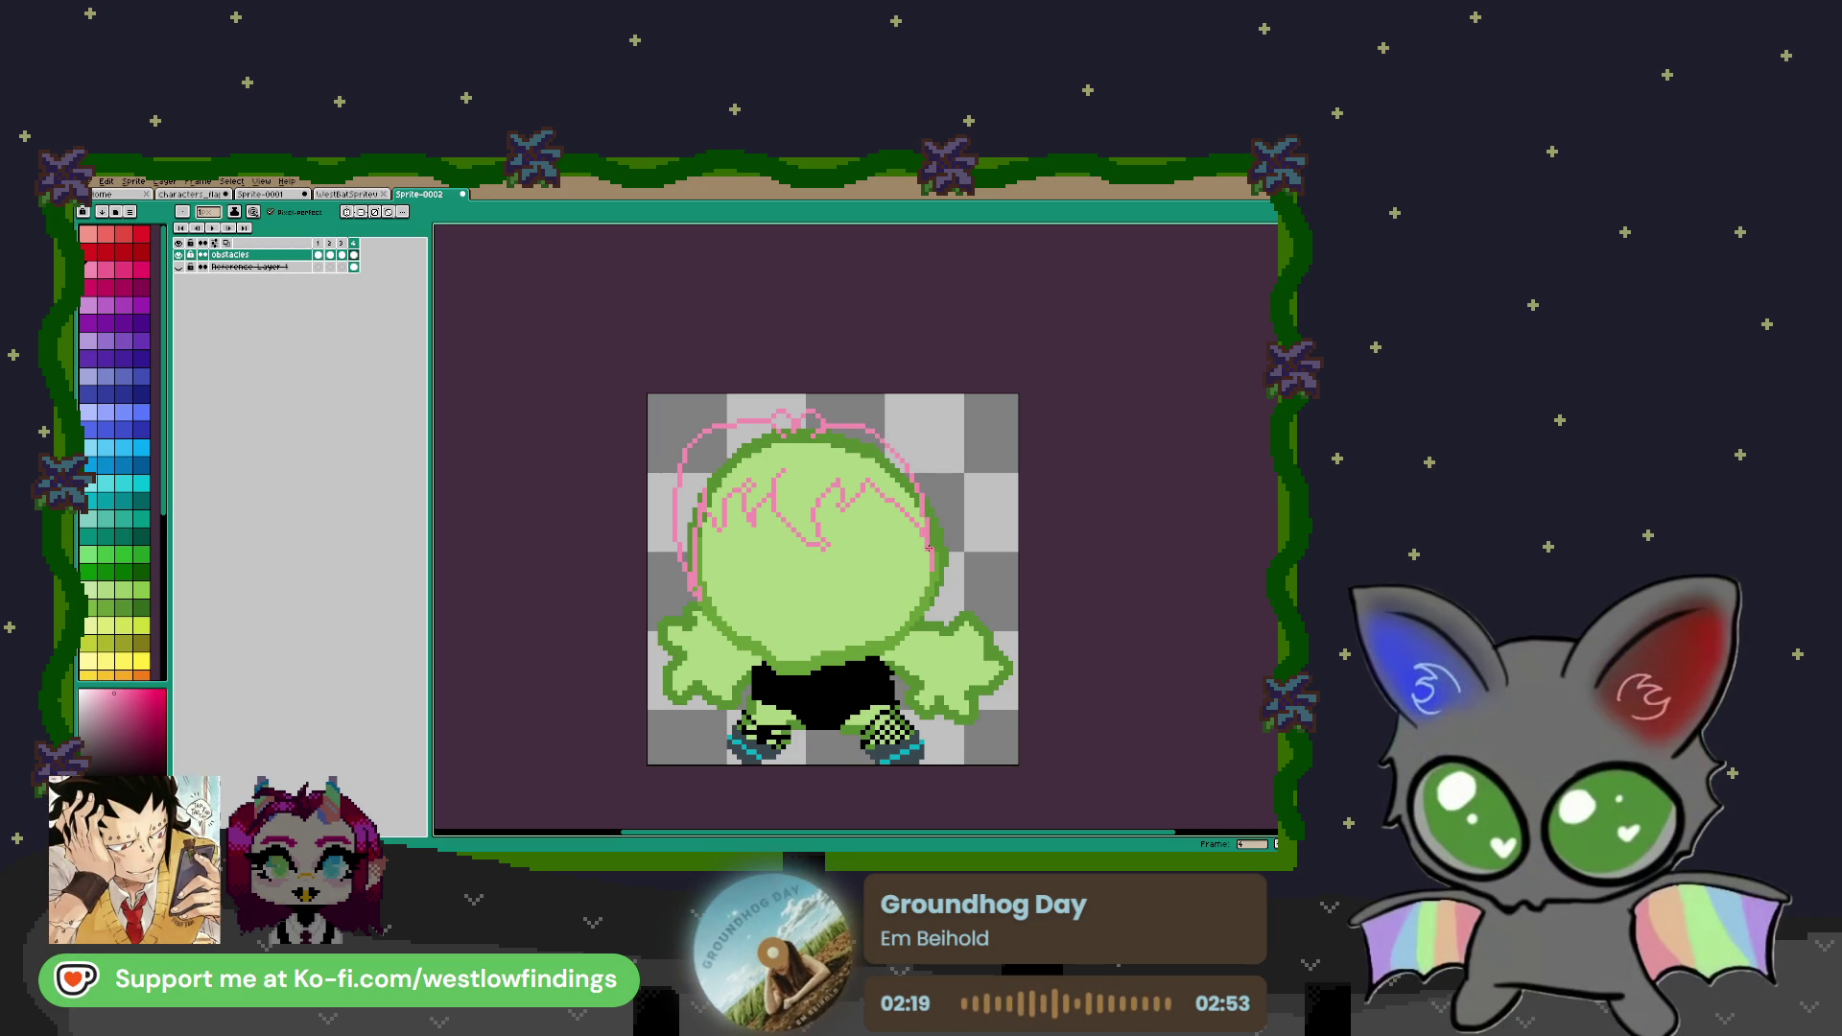
Redraw the hair outline down the head's right side and select the pink line art
key("ctrl+z")
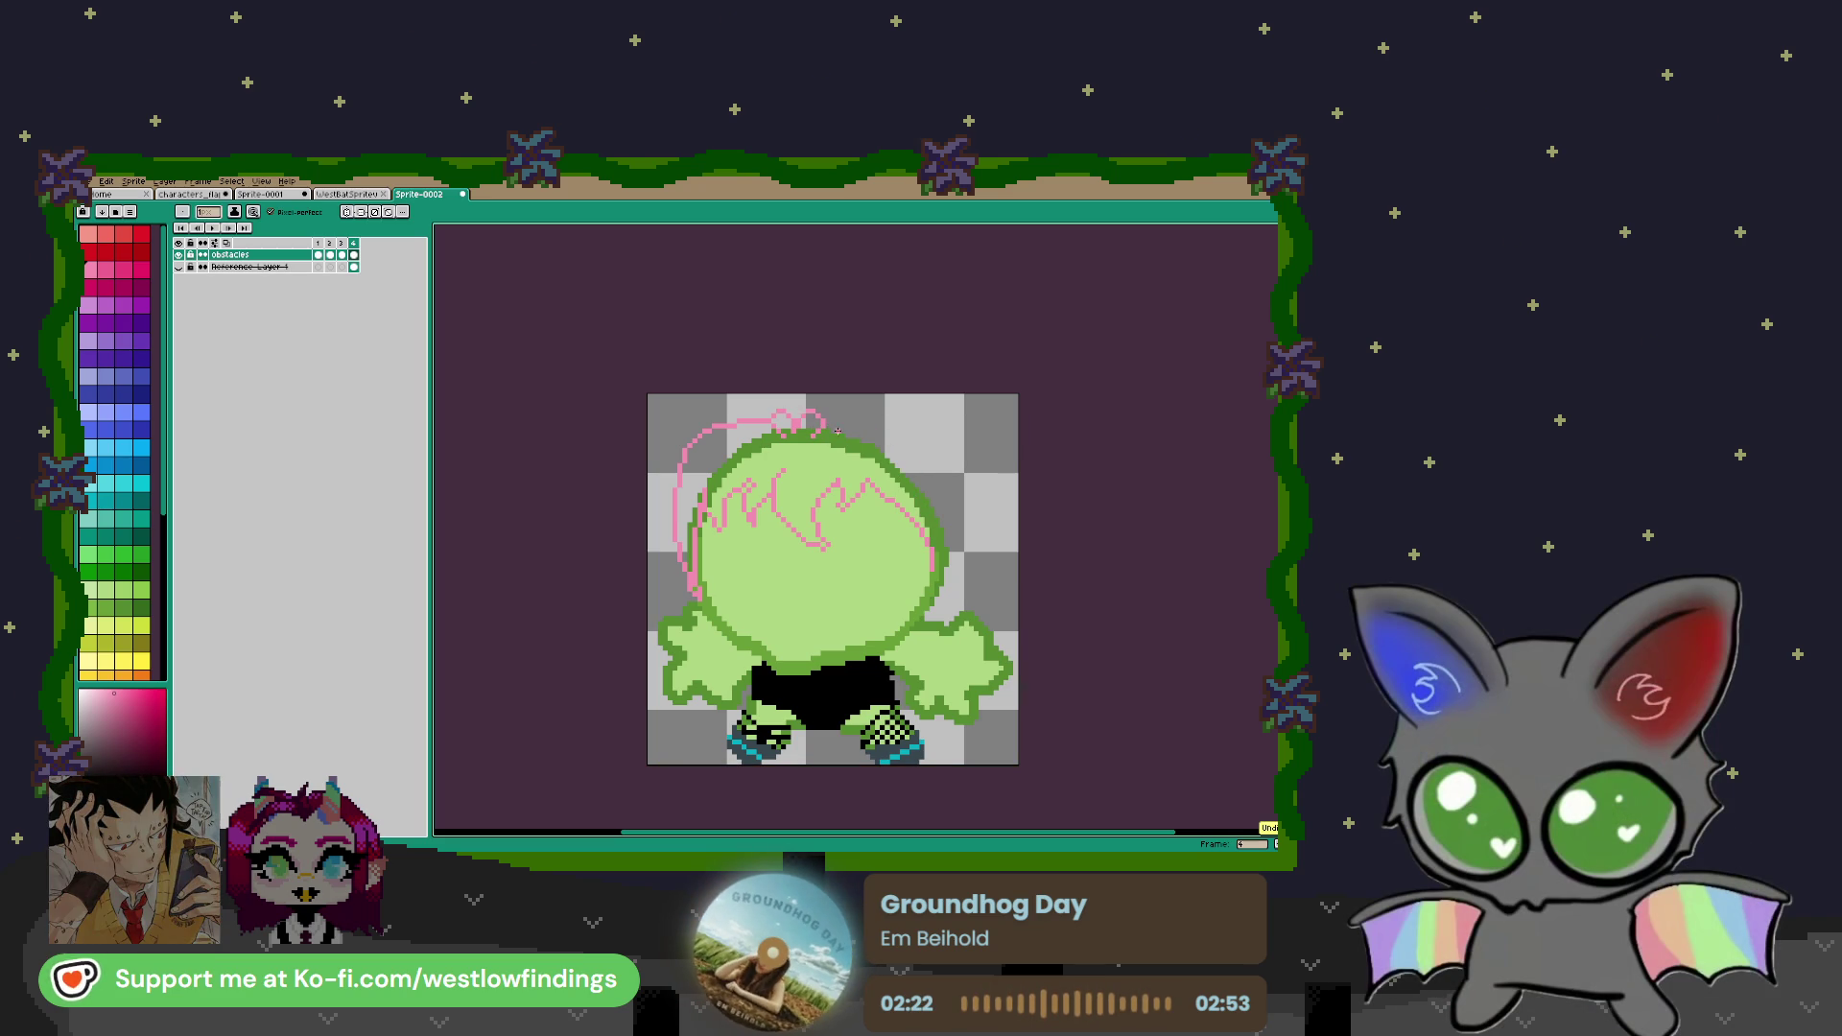
mouse_move(907, 439)
left_mouse_down()
mouse_move(944, 498)
mouse_move(951, 612)
left_mouse_up()
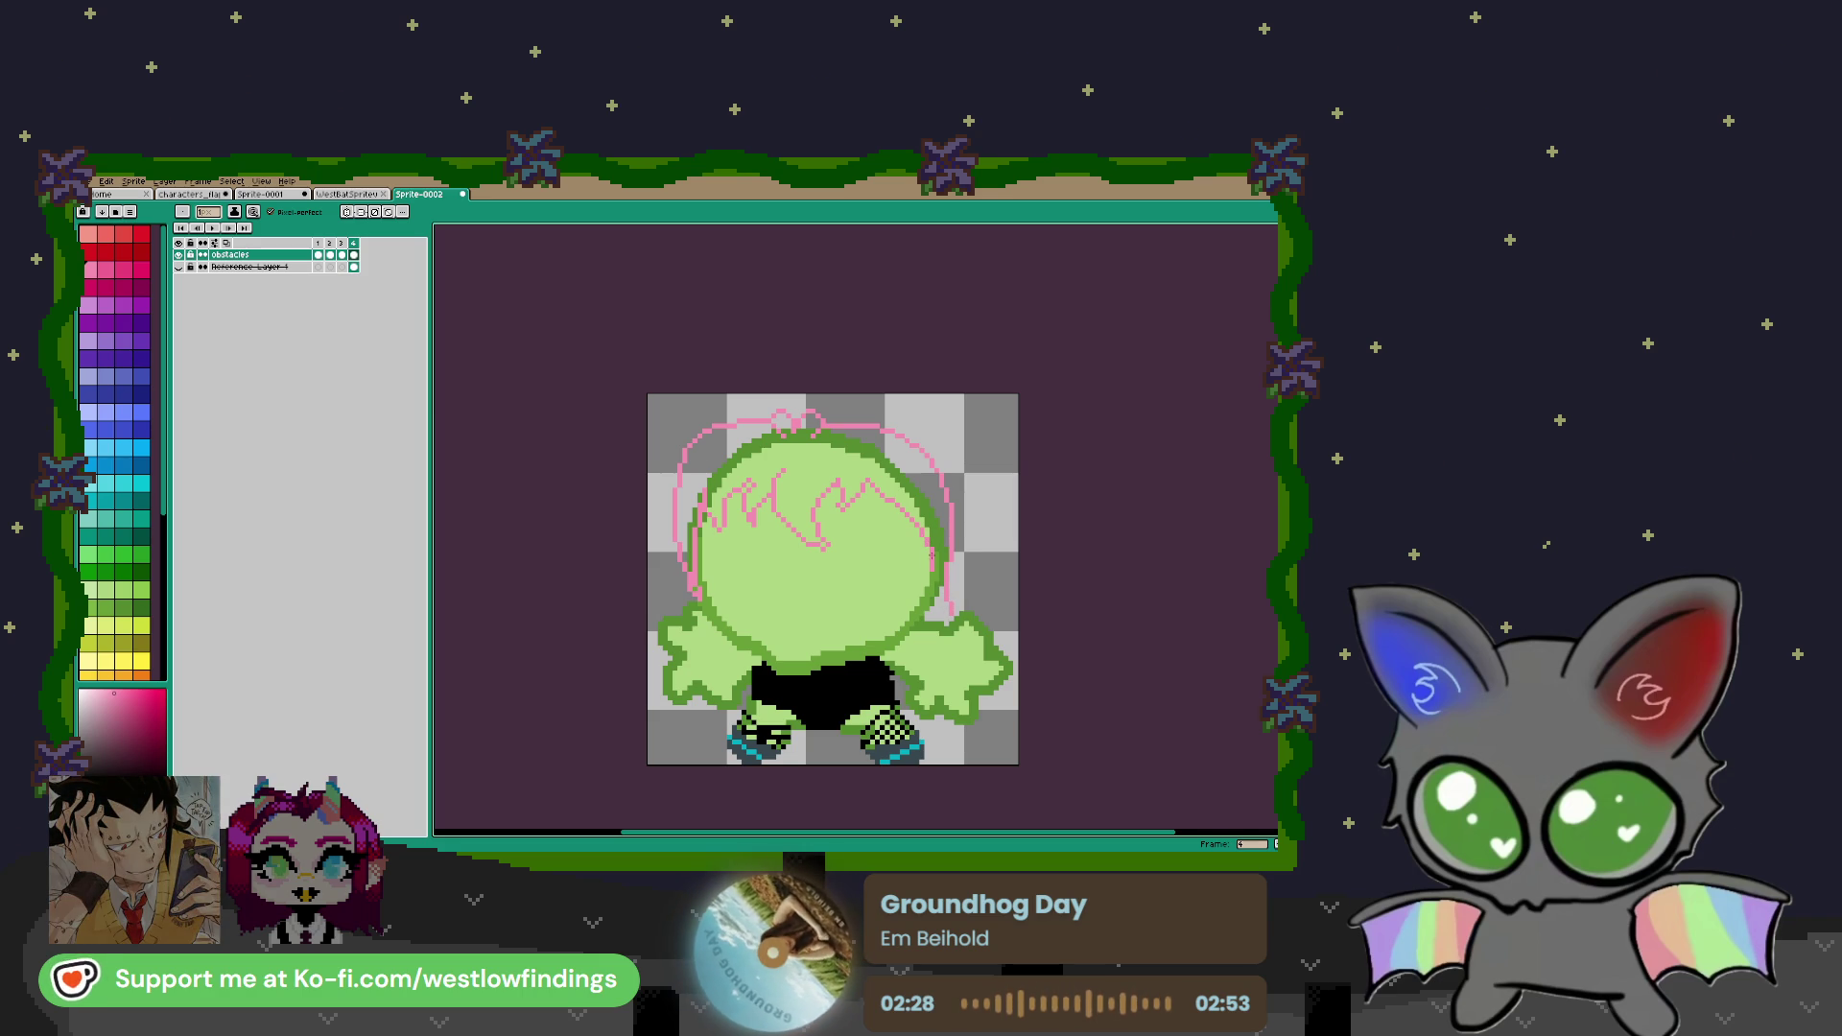
key("w")
left_click(836, 495)
Recolour the selected hair lines a deeper pink, then deselect them
left_click(106, 268)
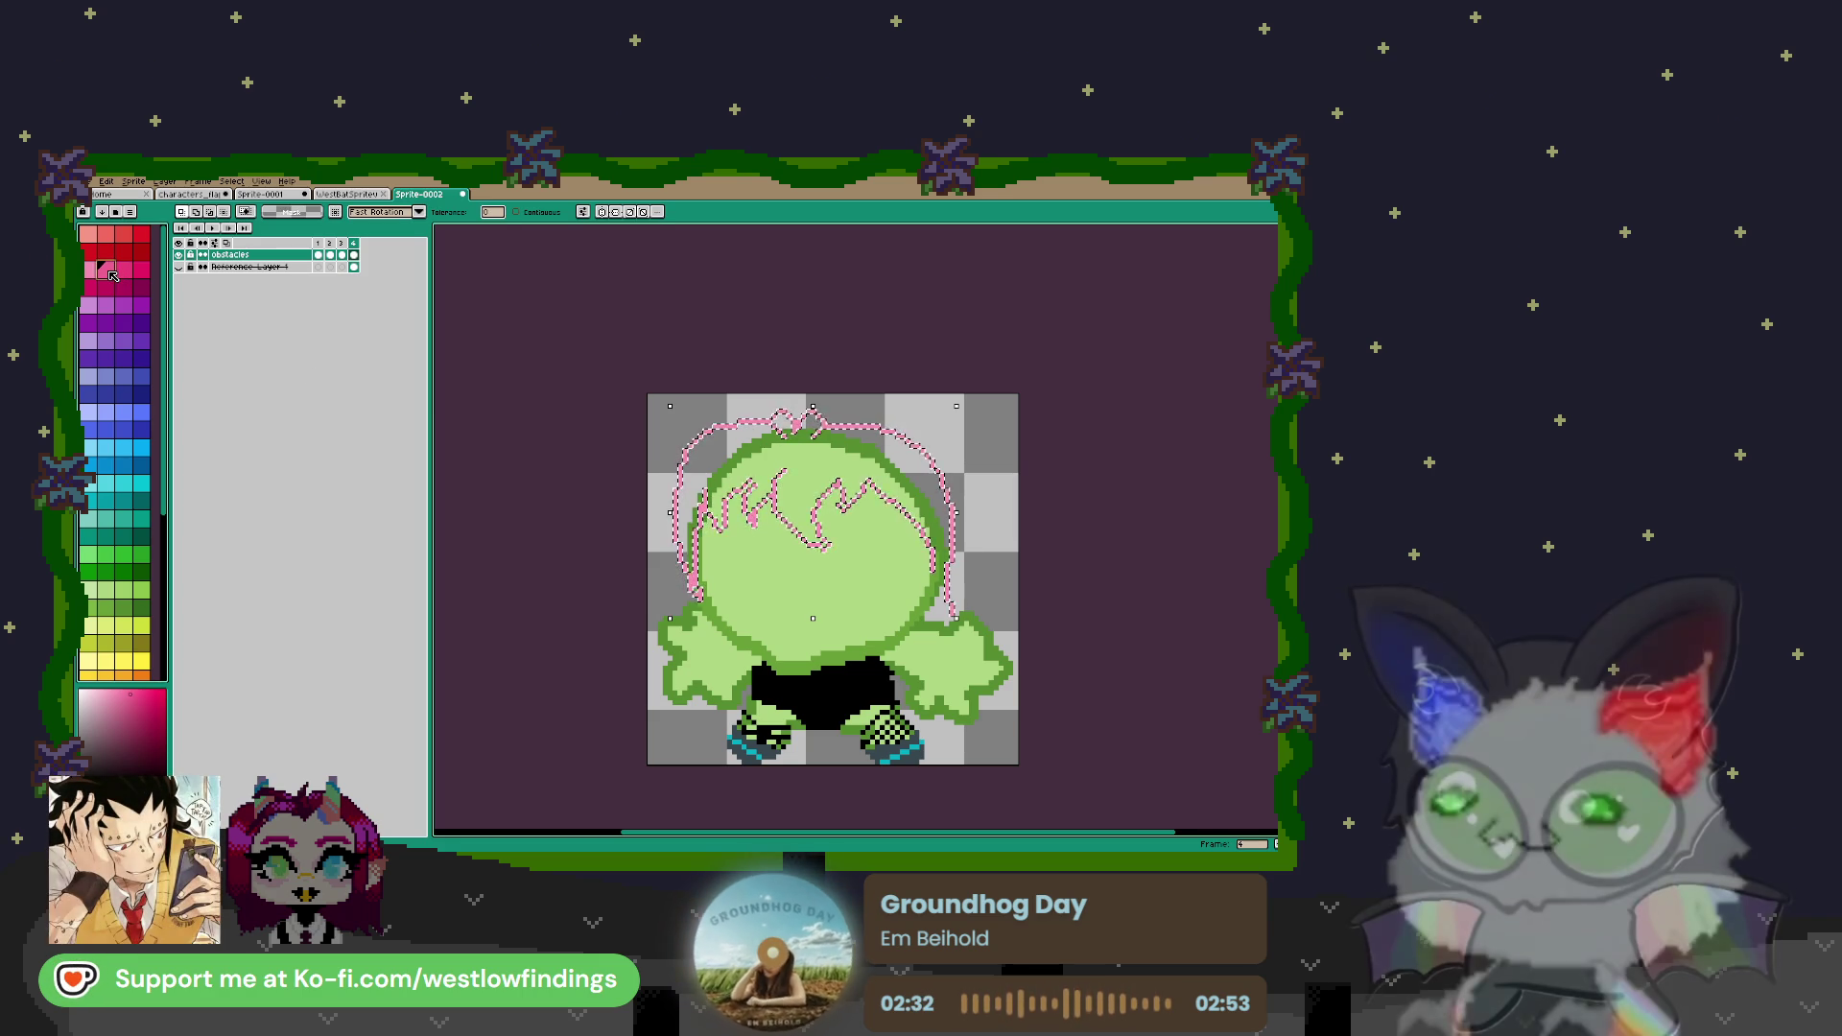
key("f")
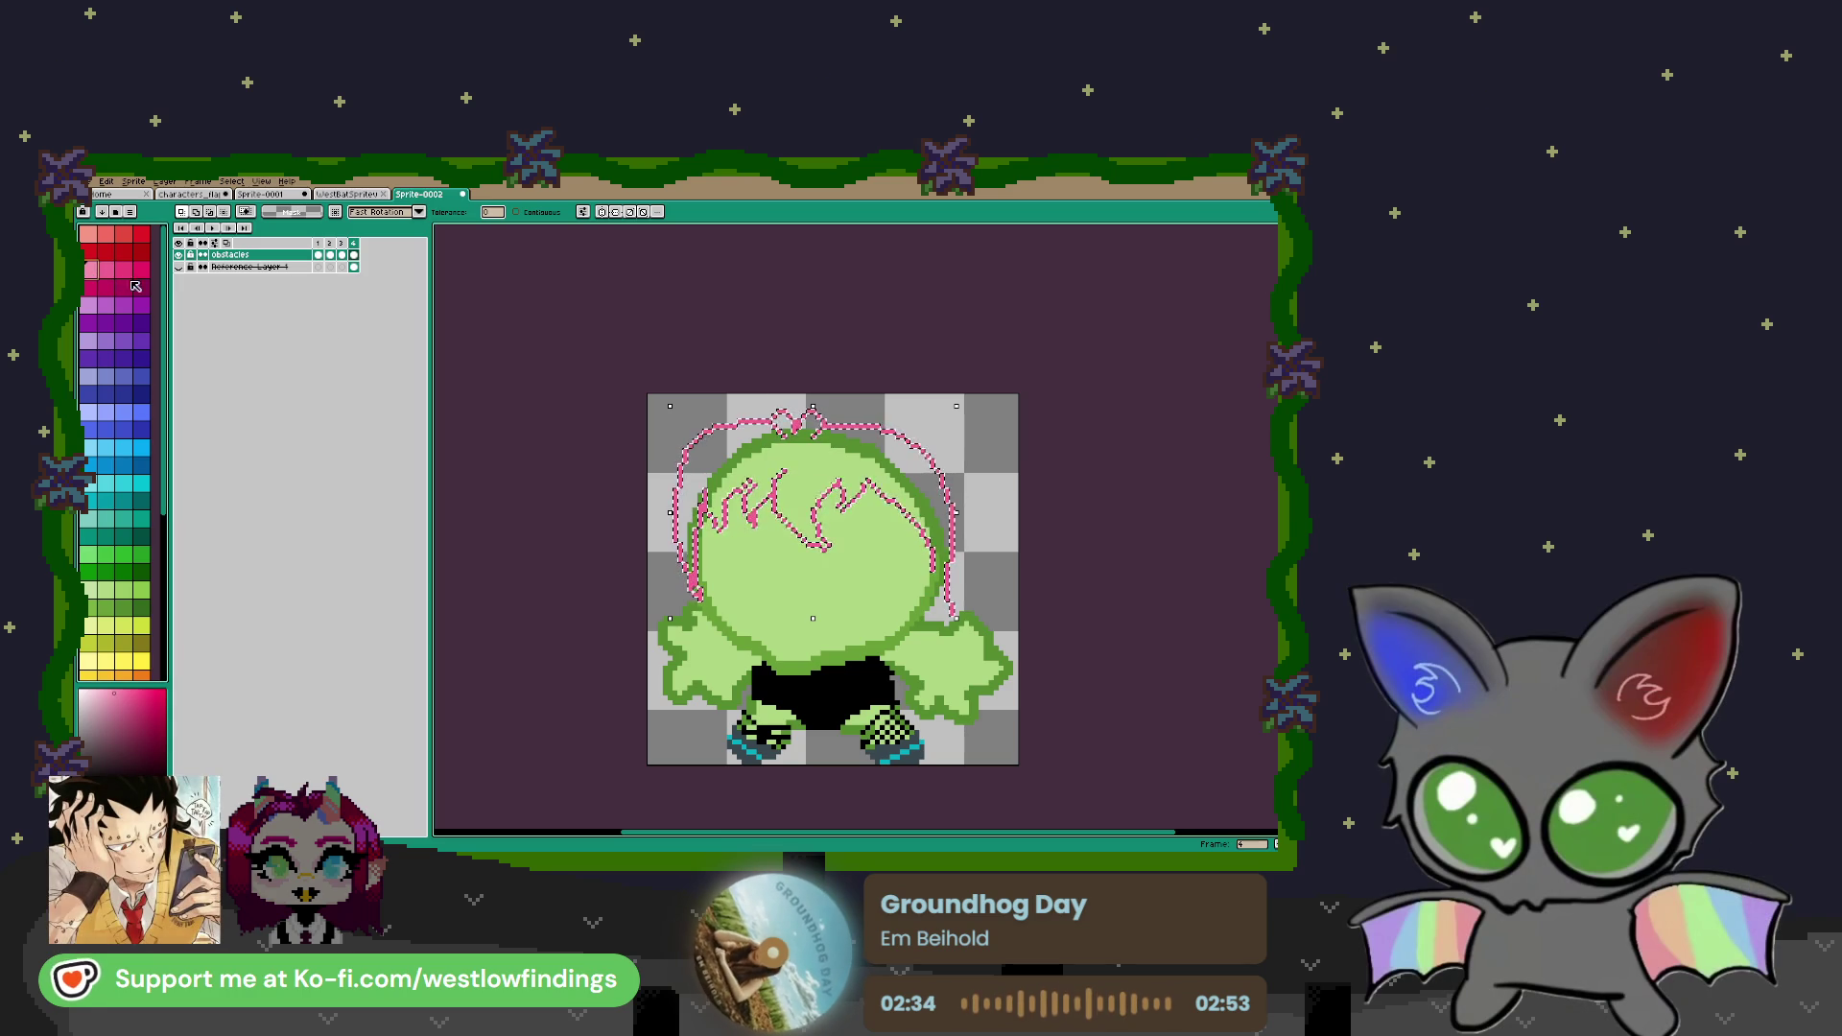
key("ctrl+d")
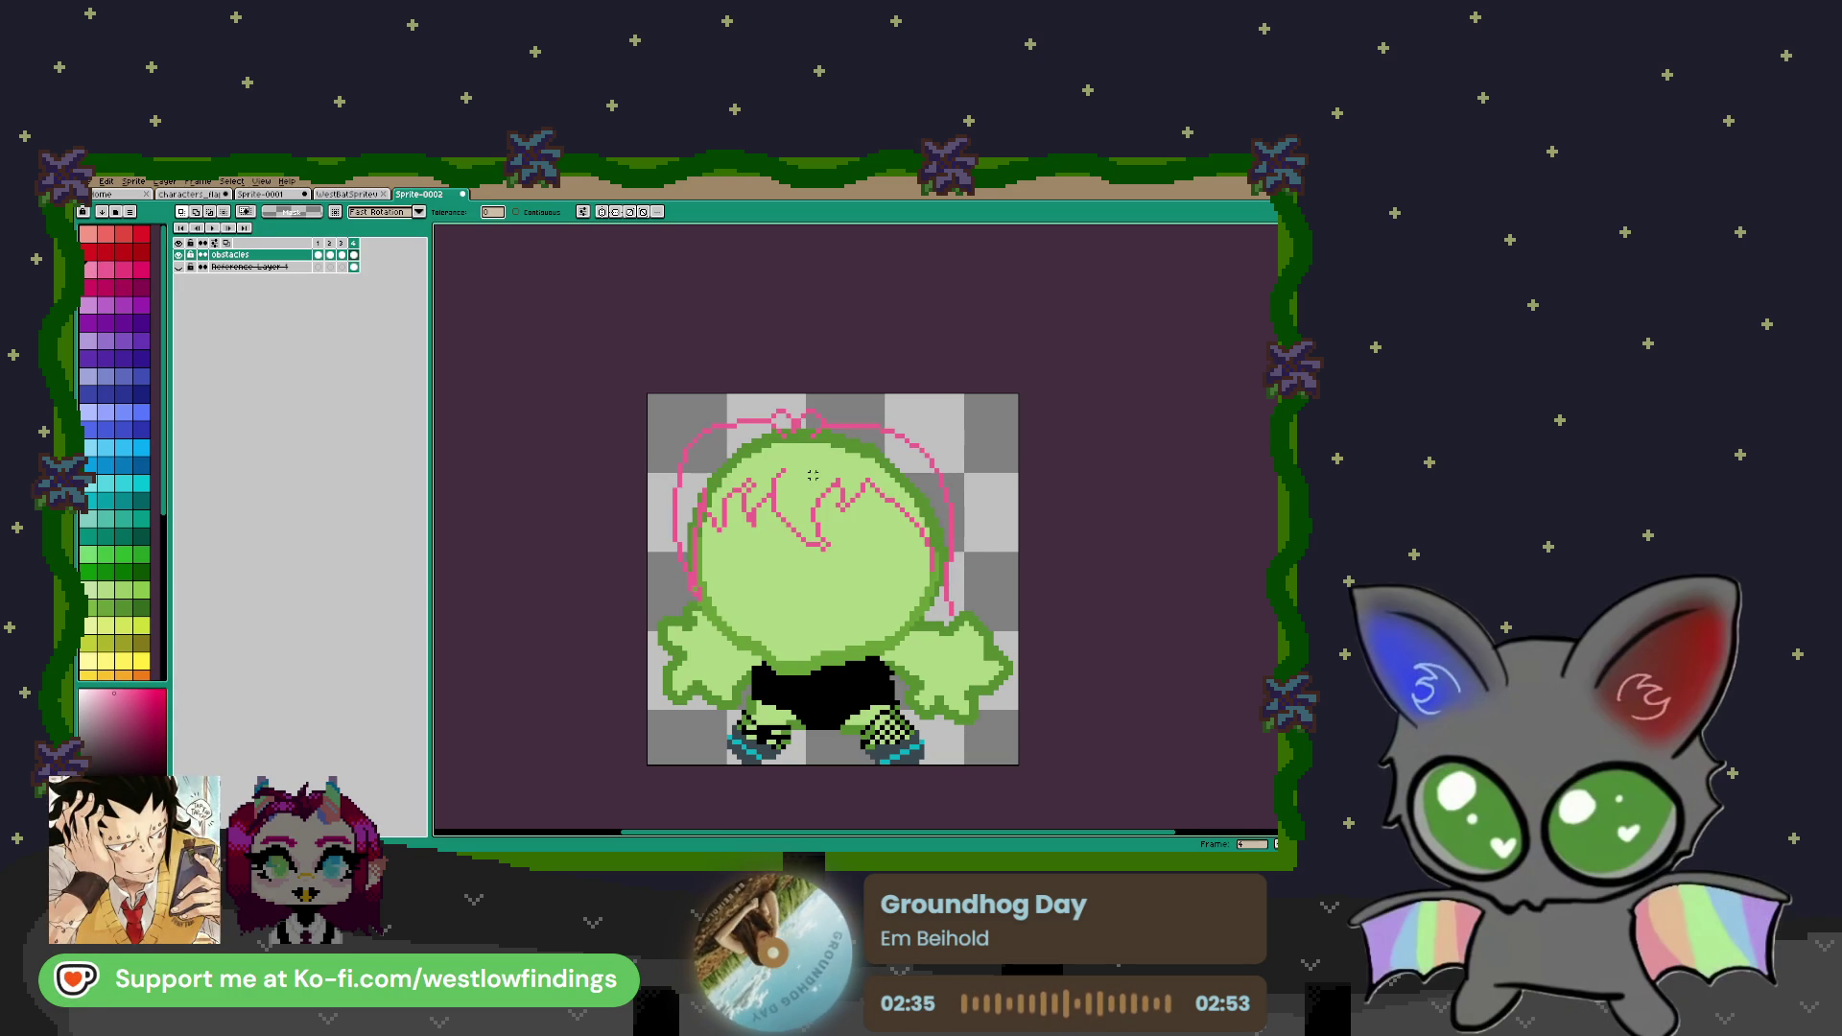
Close the gap in the right hair outline and bucket-fill the hair pink
key("b")
scroll(910, 557, "up", 2)
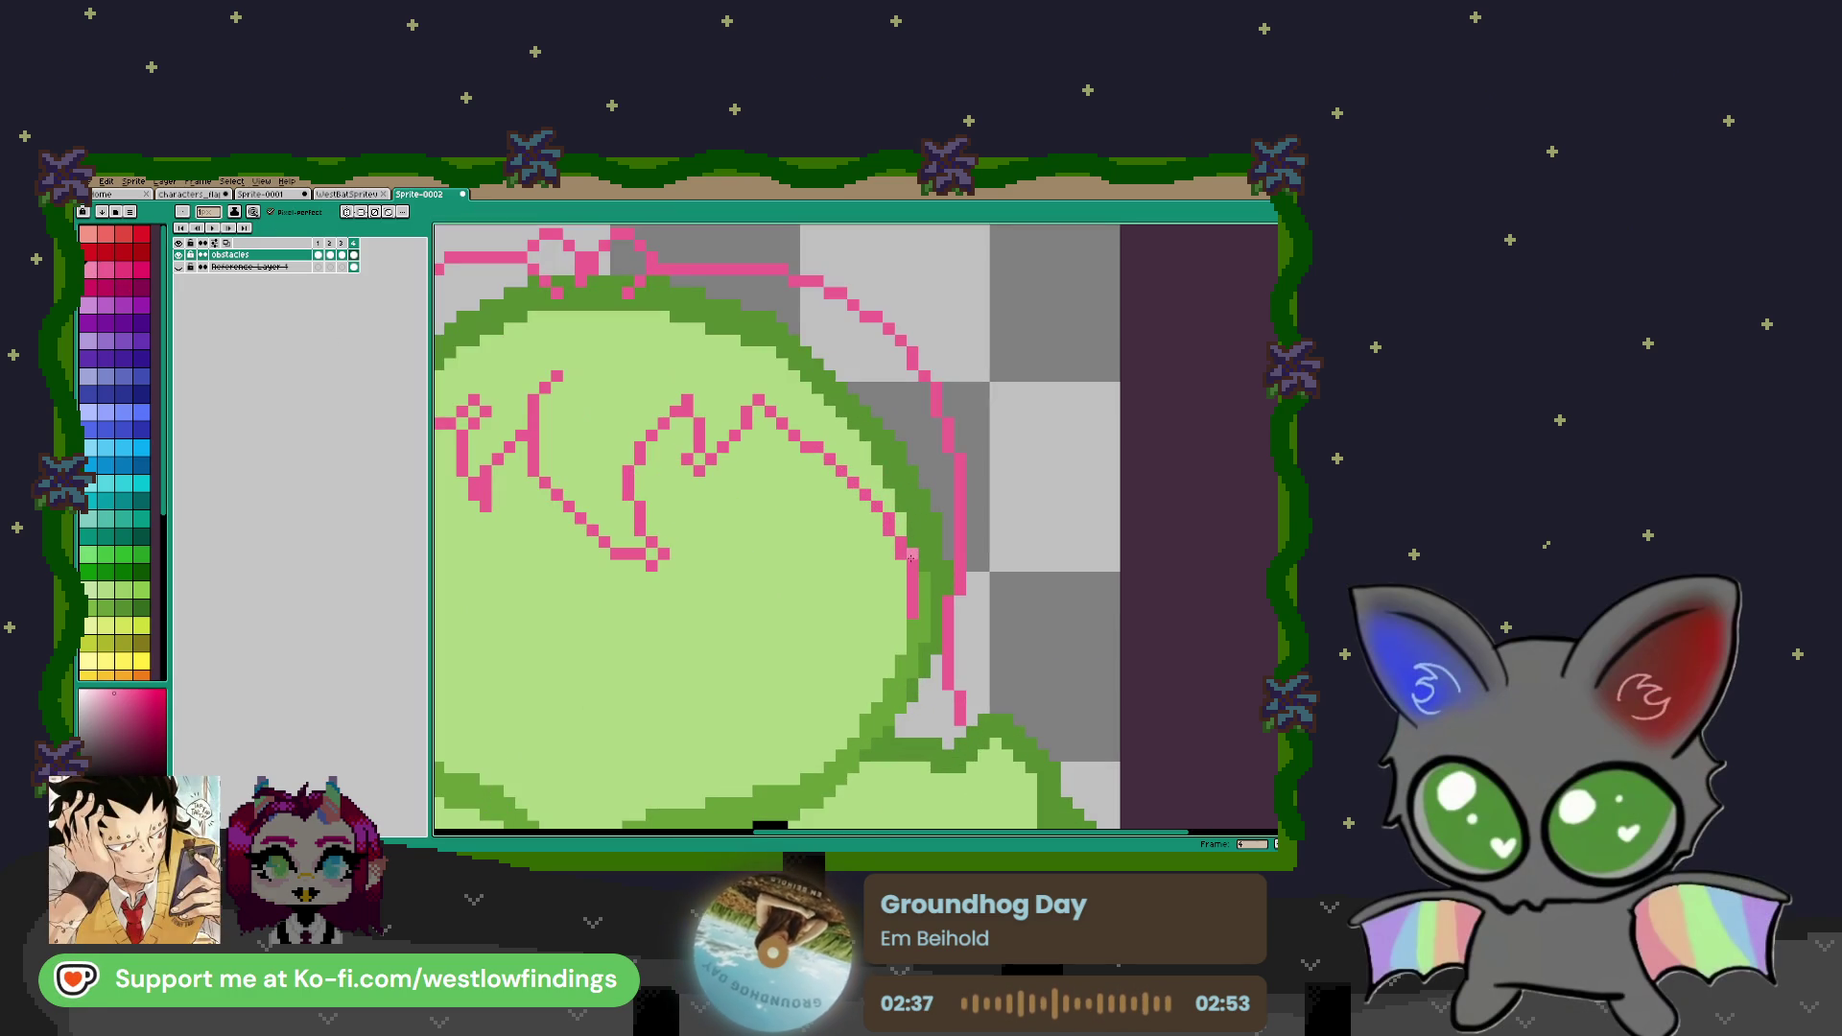
left_click_drag(913, 555, 953, 554)
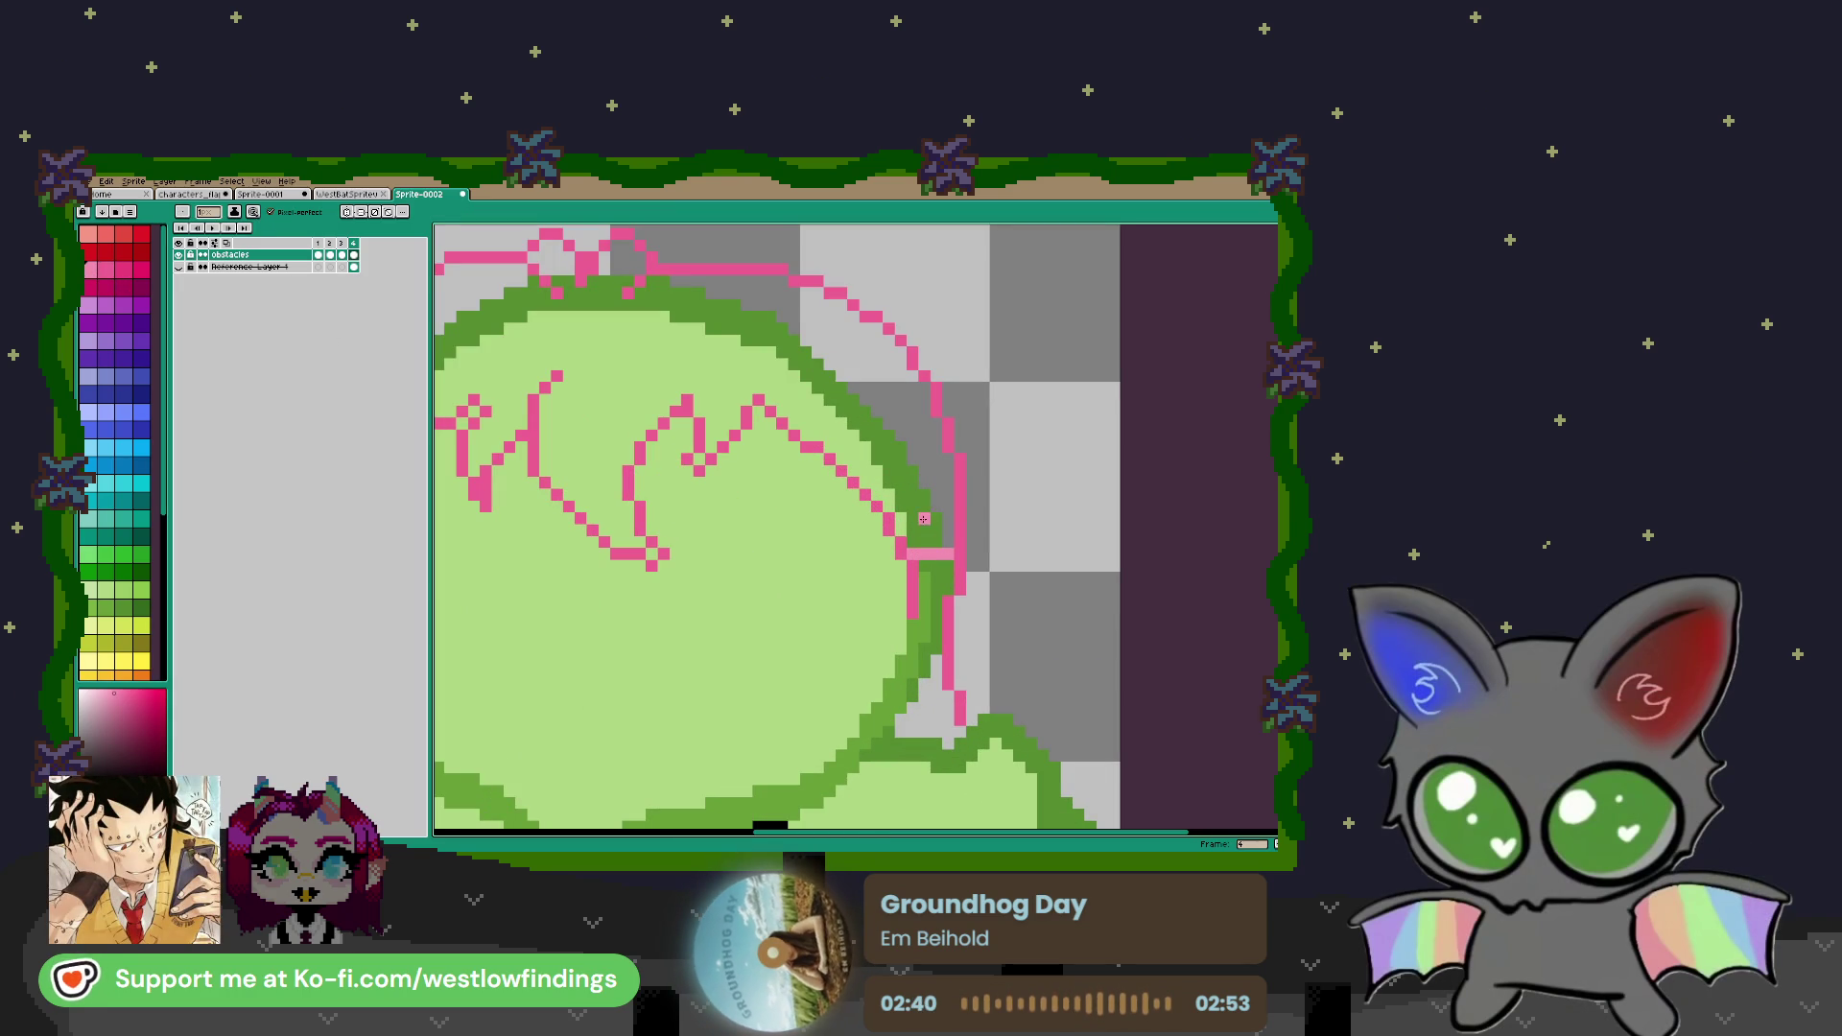
key("g")
left_click(913, 482)
left_click(861, 476)
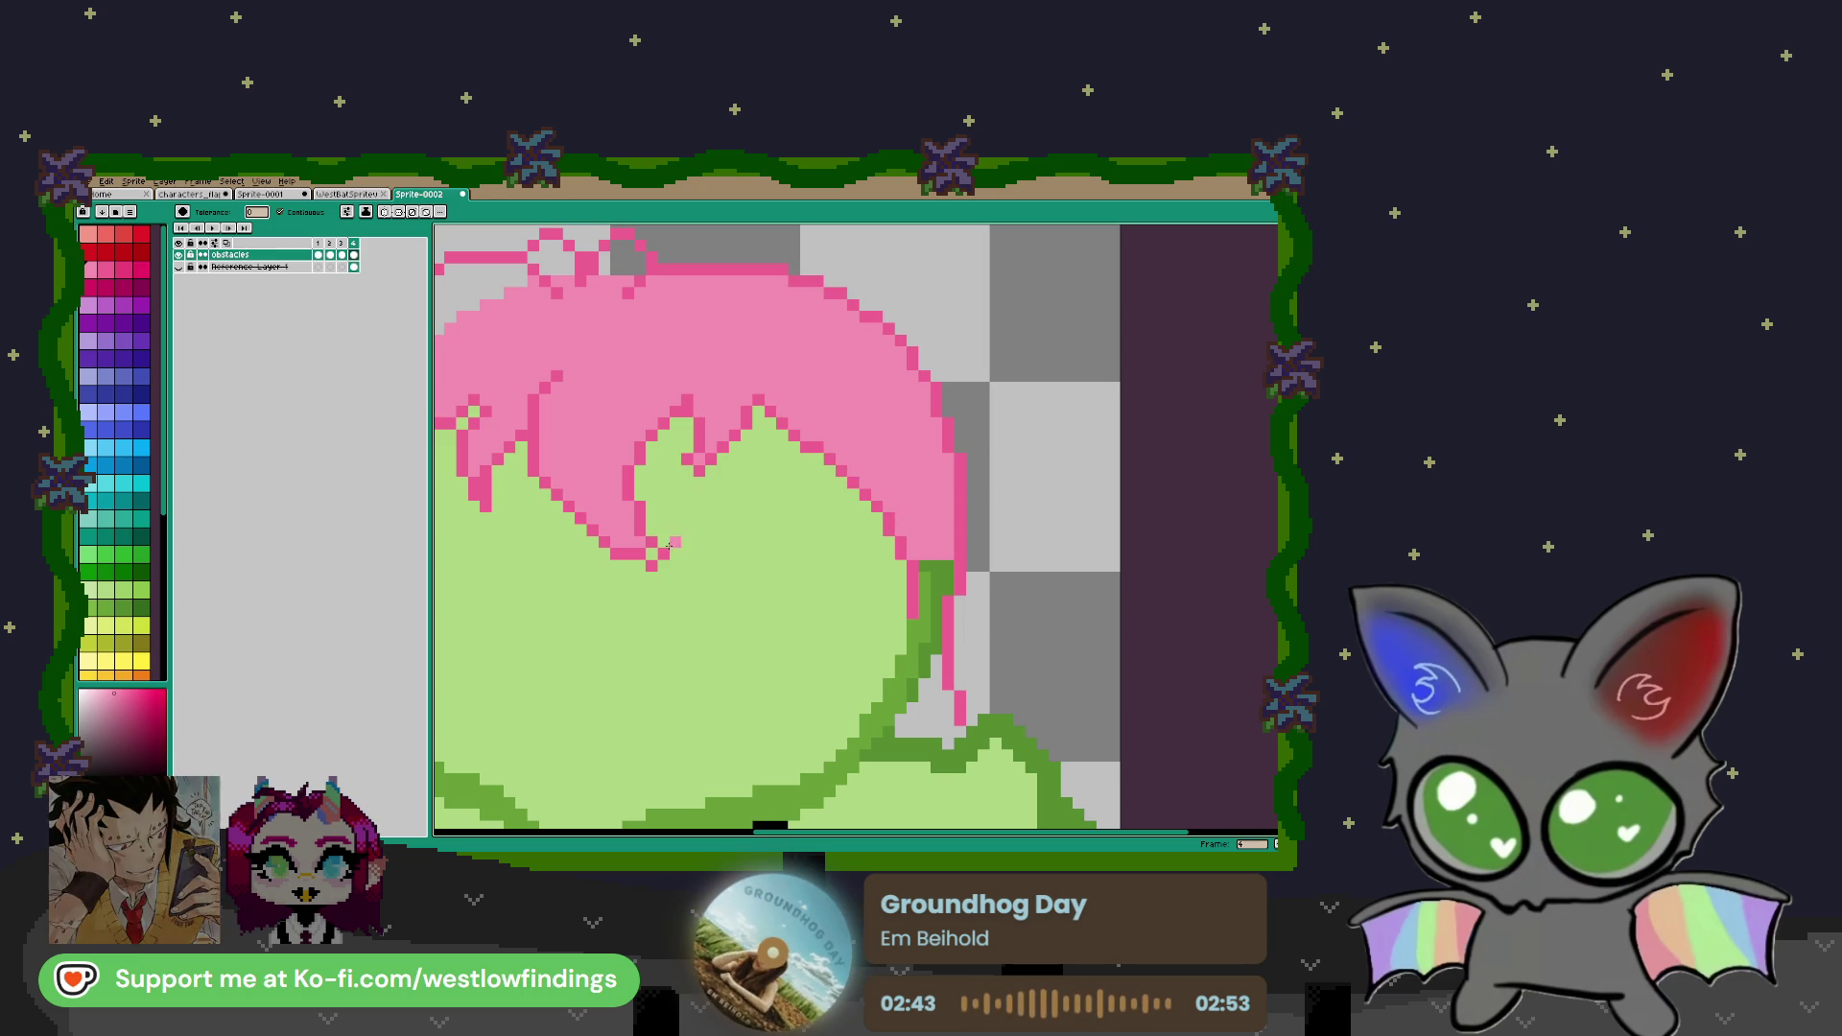
scroll(651, 556, "down", 2)
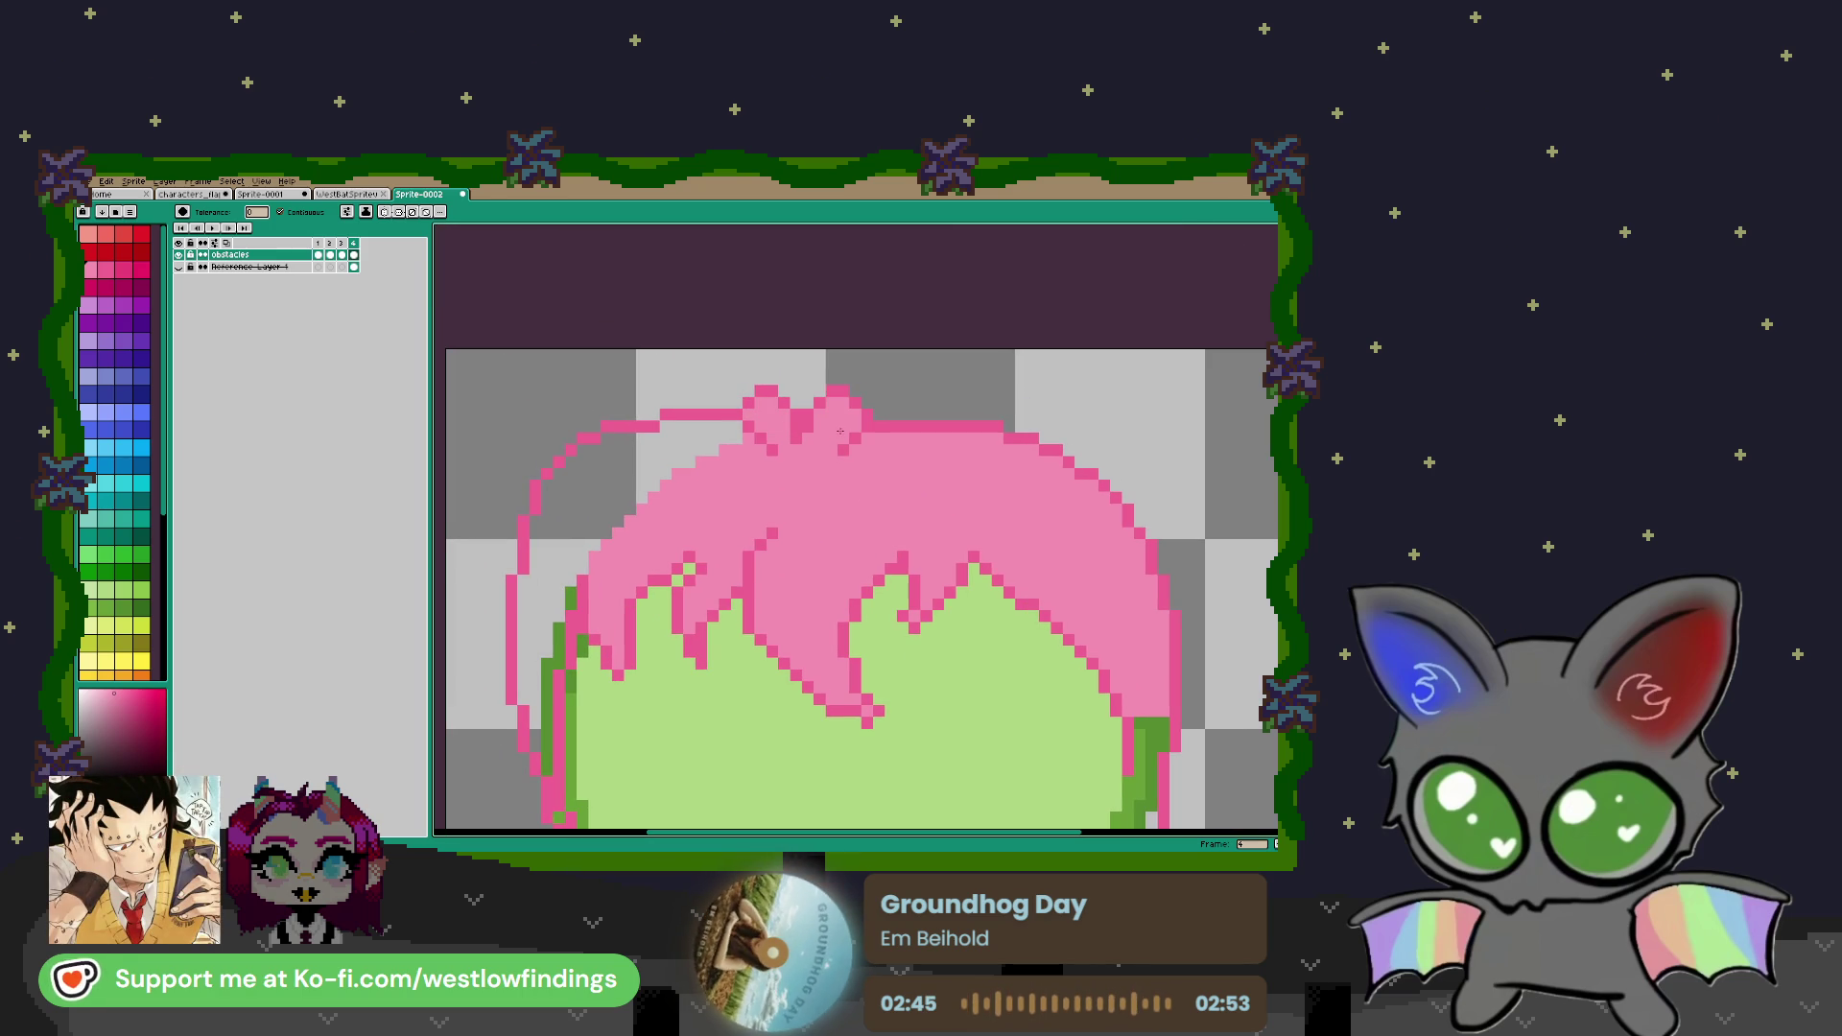
Turn the green outline pixels along the hair's left edge pink
left_click(571, 619)
left_click(549, 669)
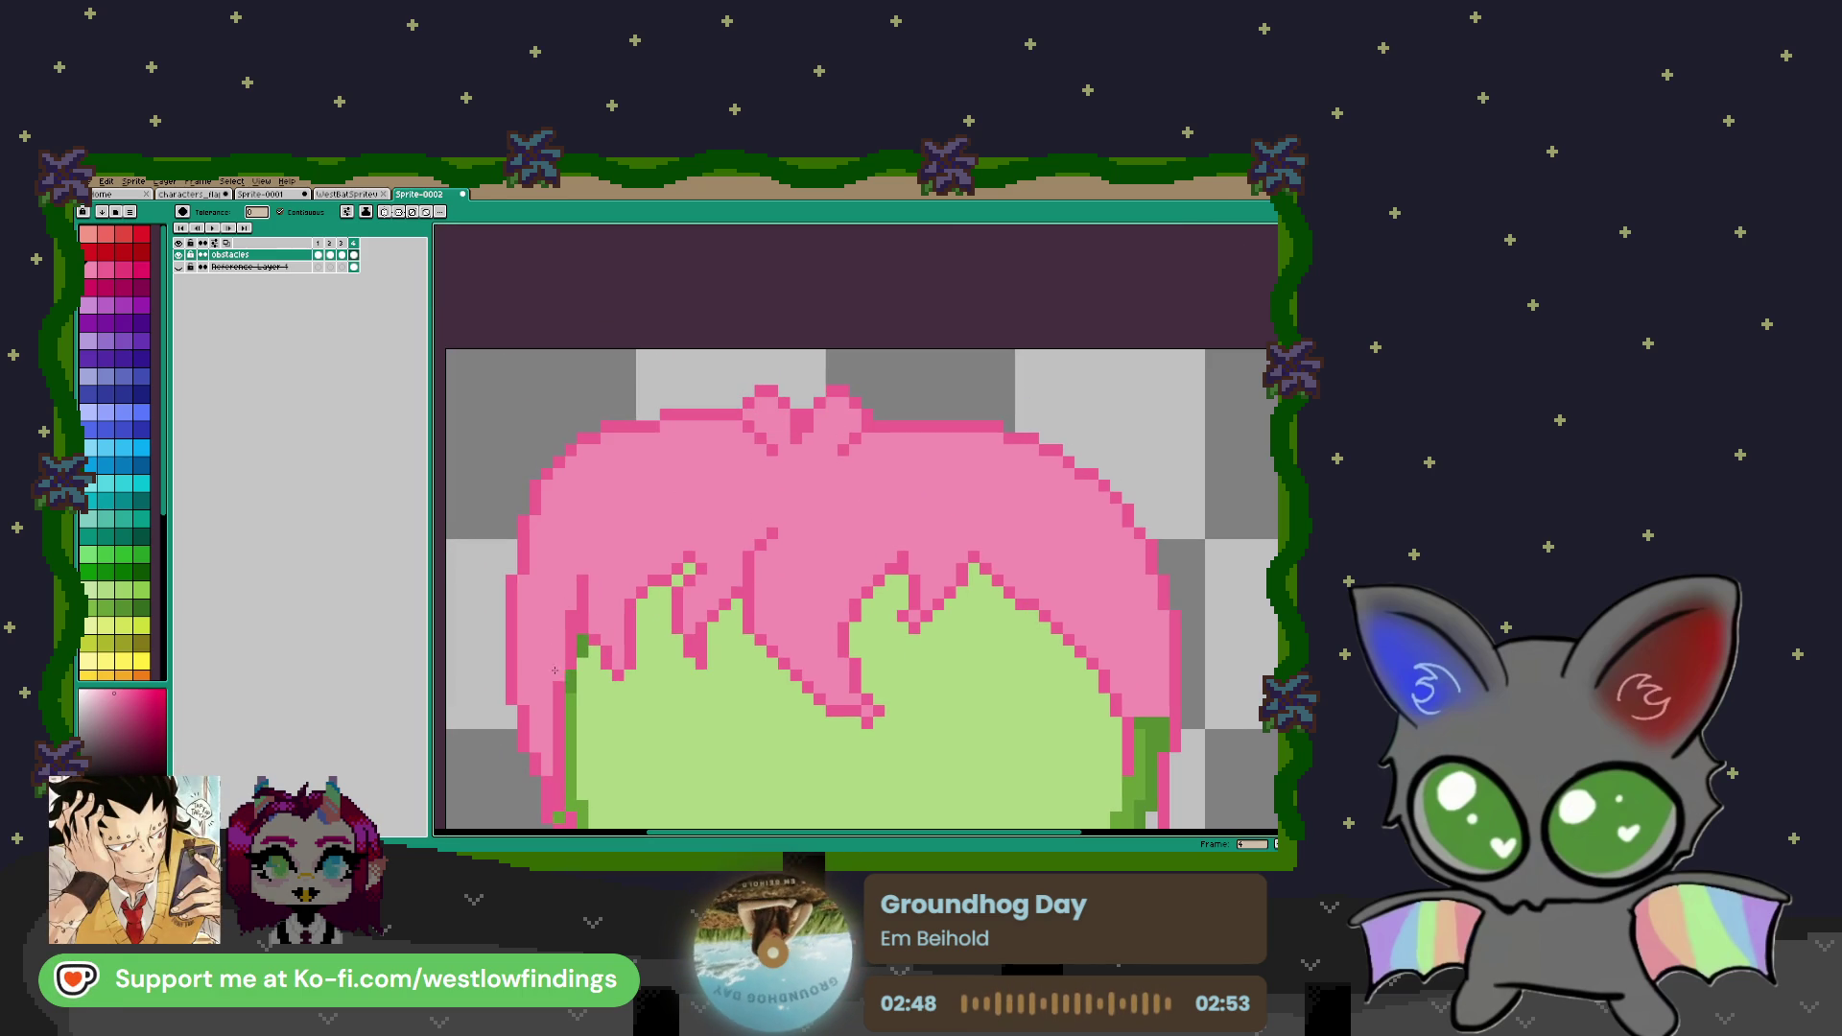
scroll(592, 649, "down", 3)
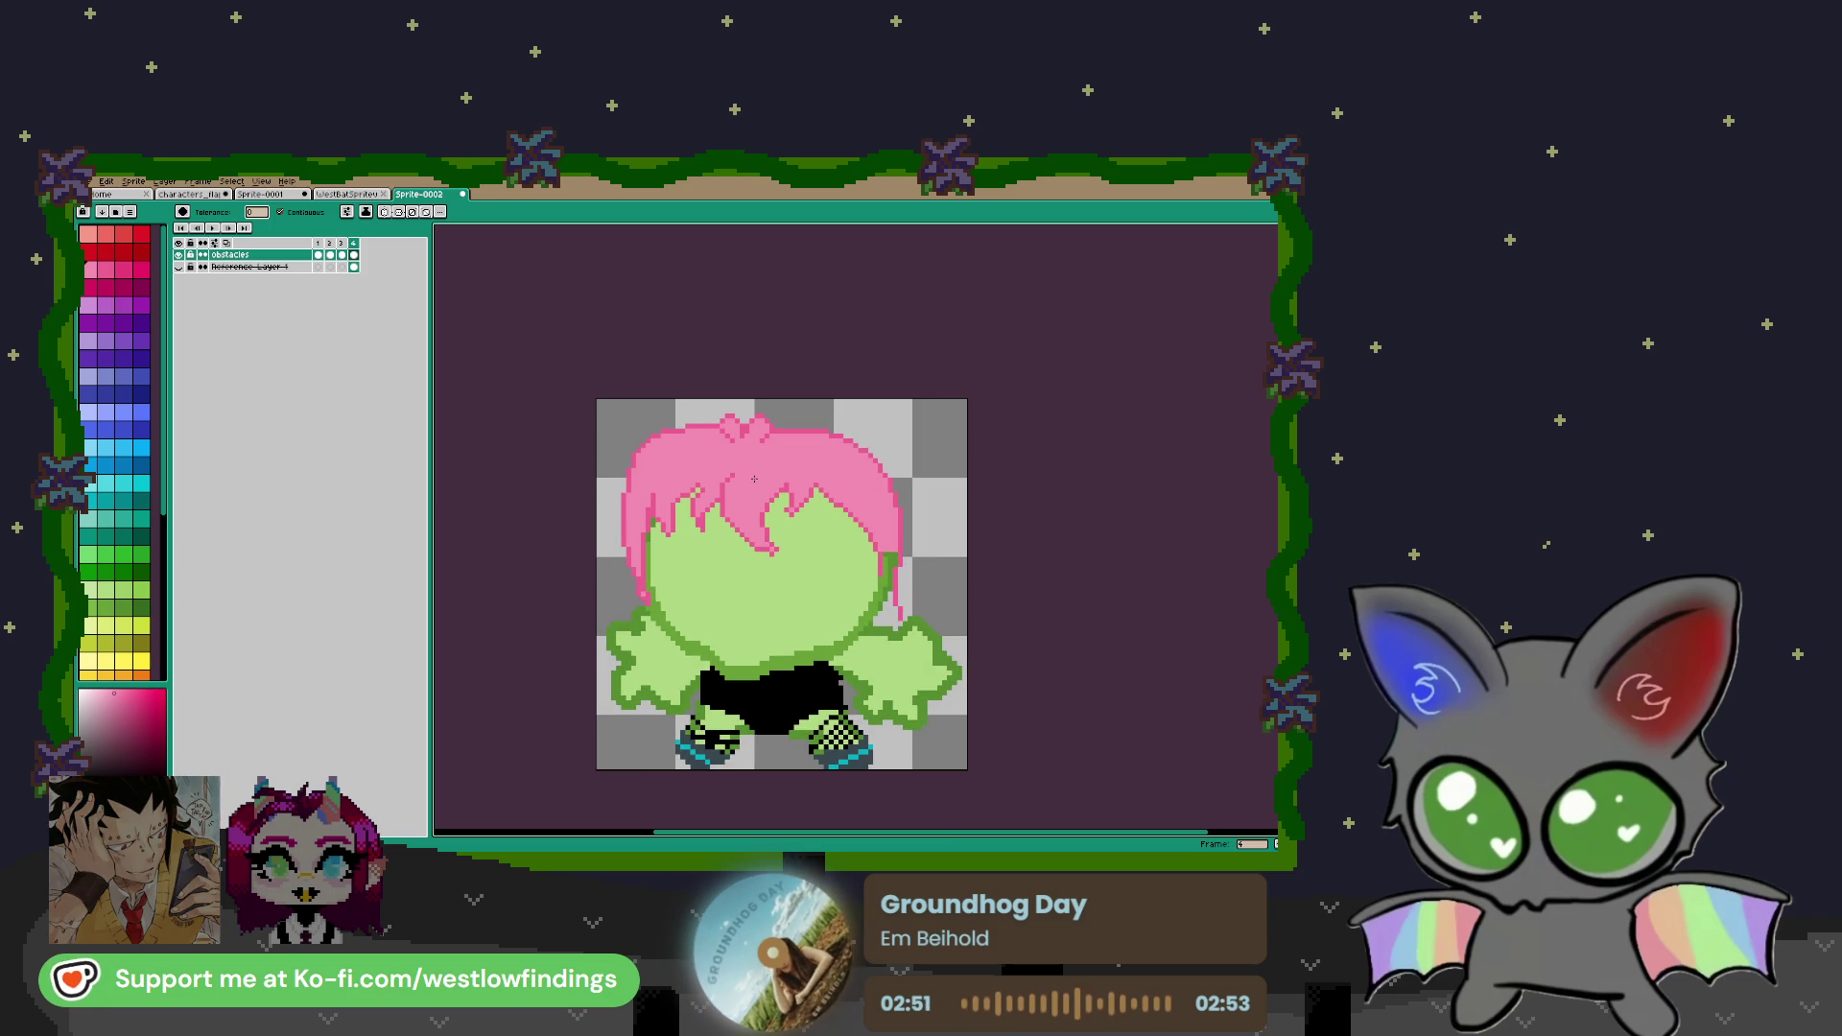
scroll(766, 477, "up", 3)
Erase stray pink pixels at the hair's upper-left with a smaller brush
key("b")
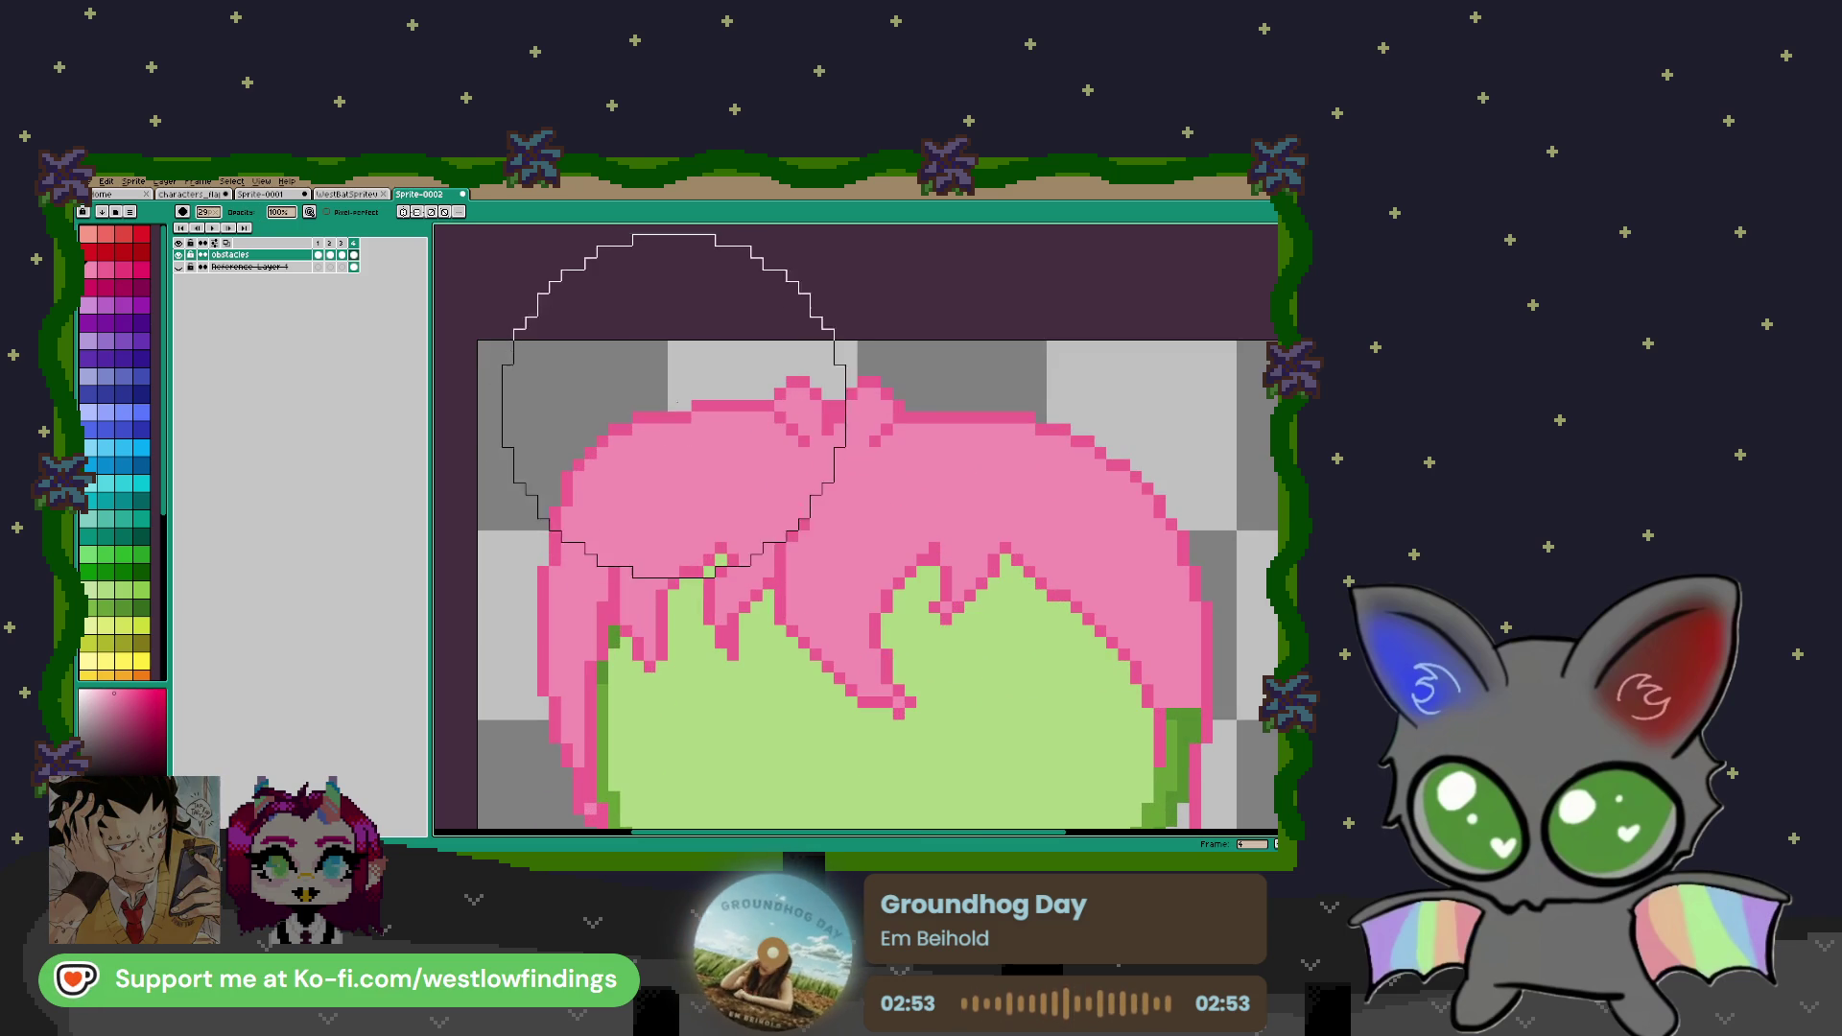
key("minus")
key("minus")
key("minus")
left_click_drag(674, 390, 678, 358)
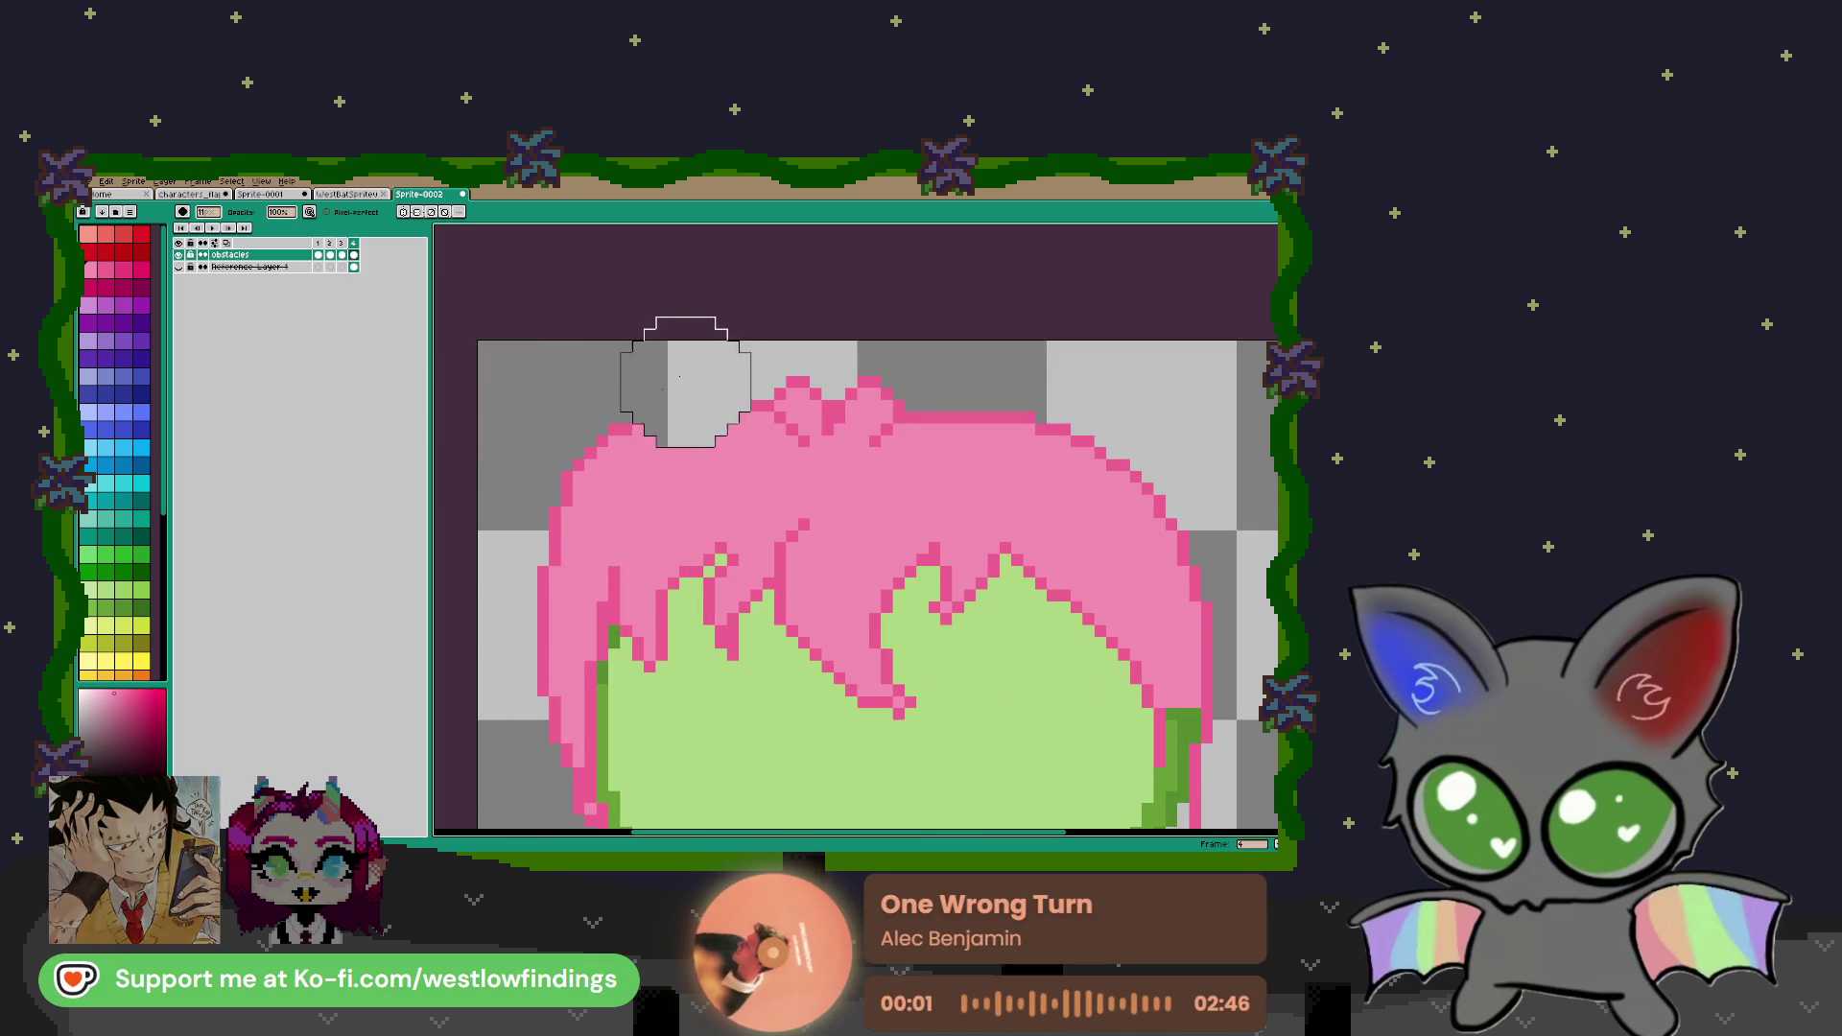
left_click_drag(804, 559, 967, 502)
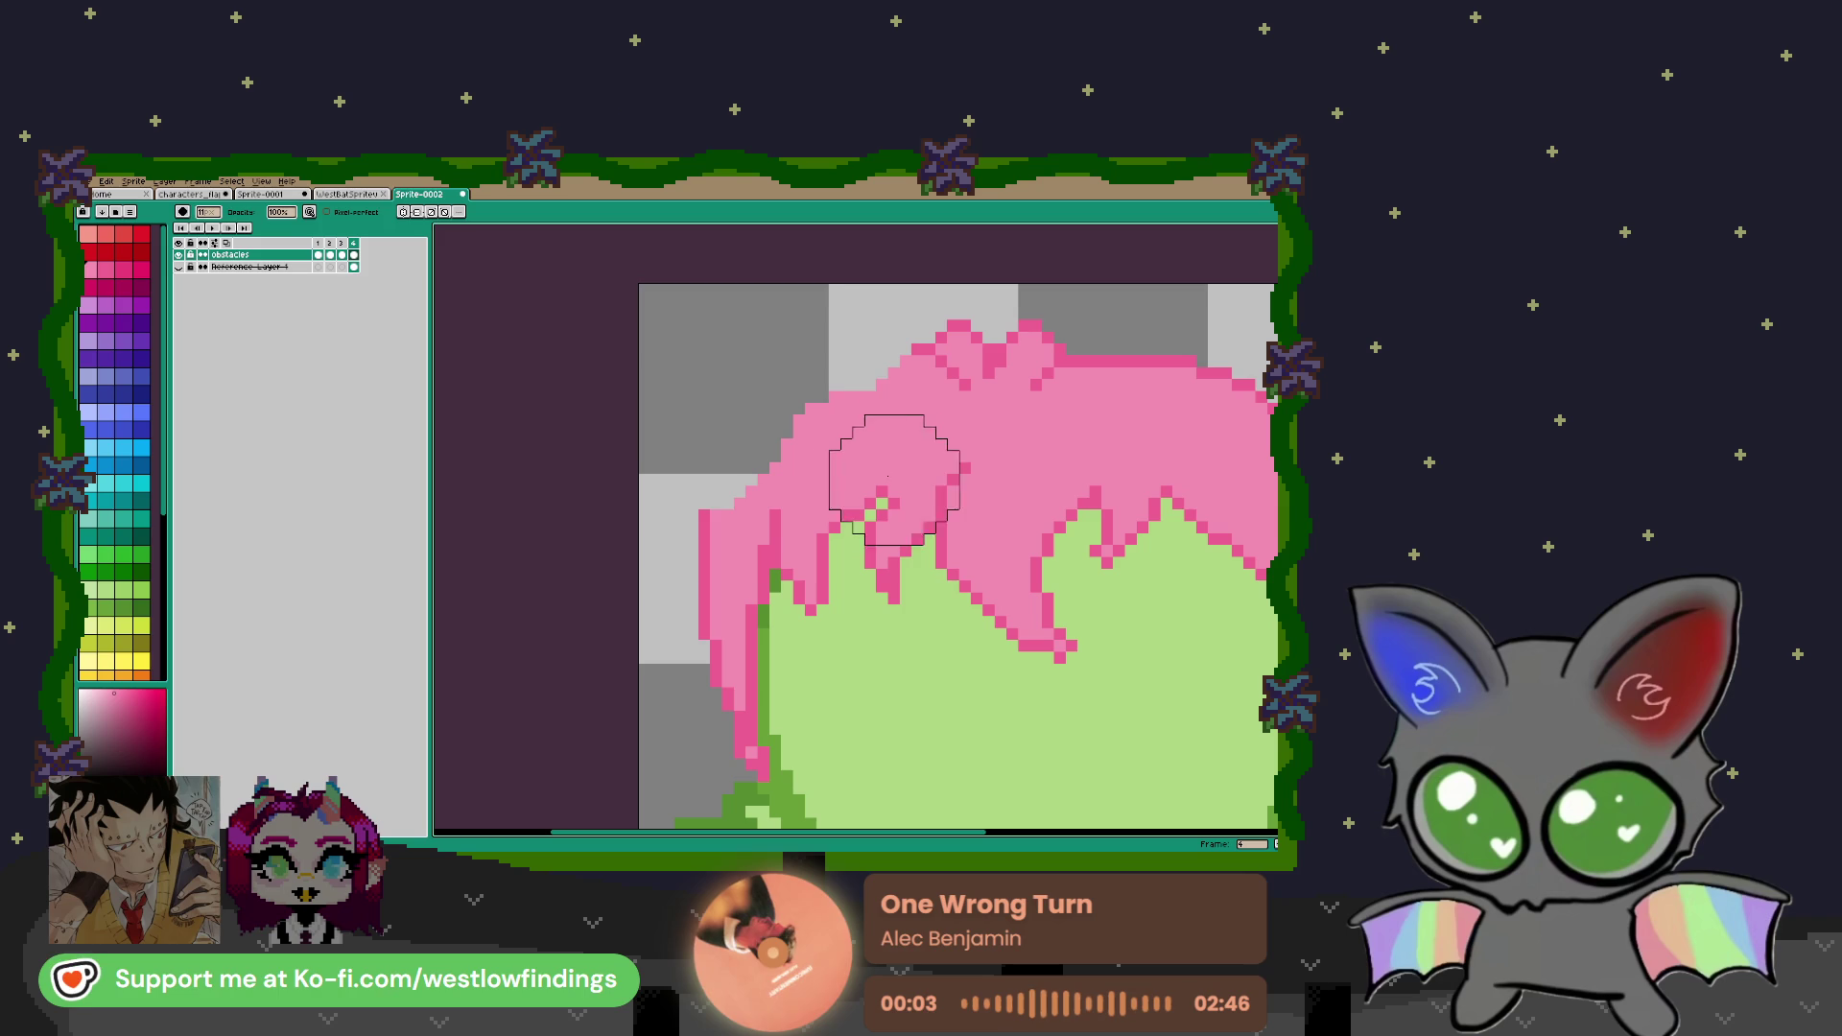
Pick the hair pink from the artwork and fill the gap beside the hair edge
key("i")
left_click(715, 517)
key("b")
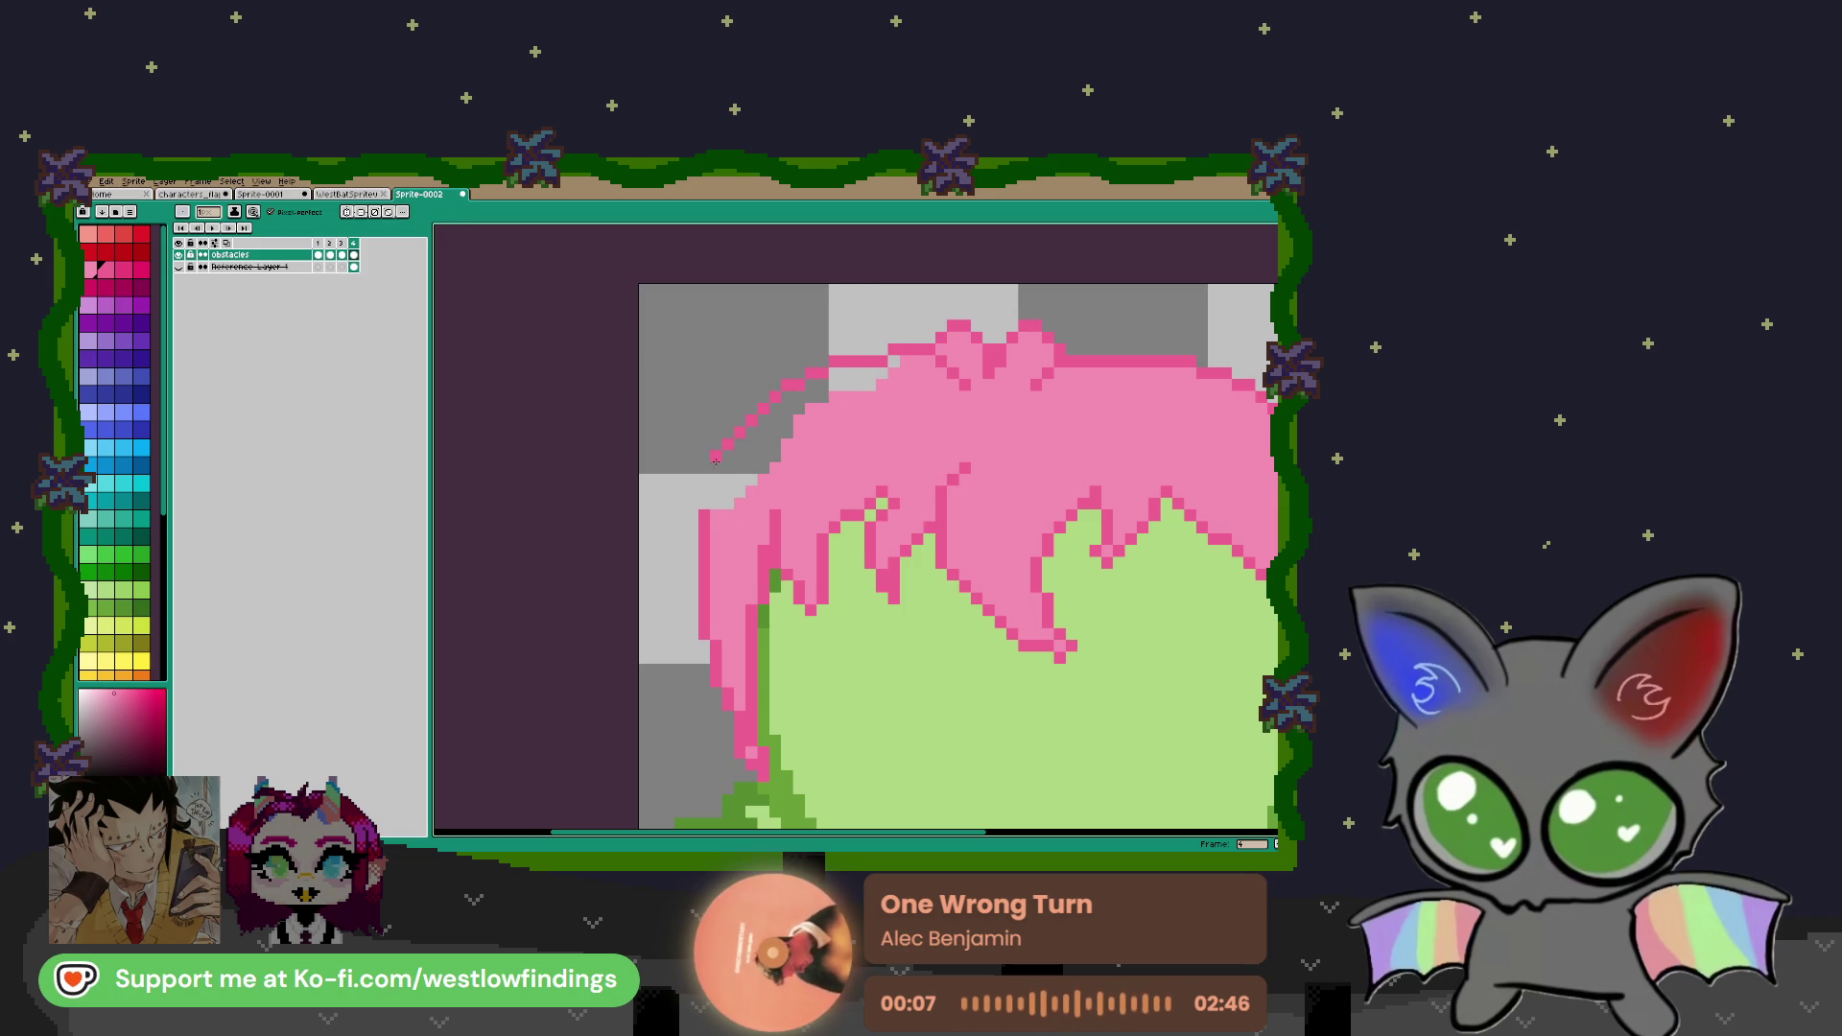
key("g")
scroll(870, 483, "down", 2)
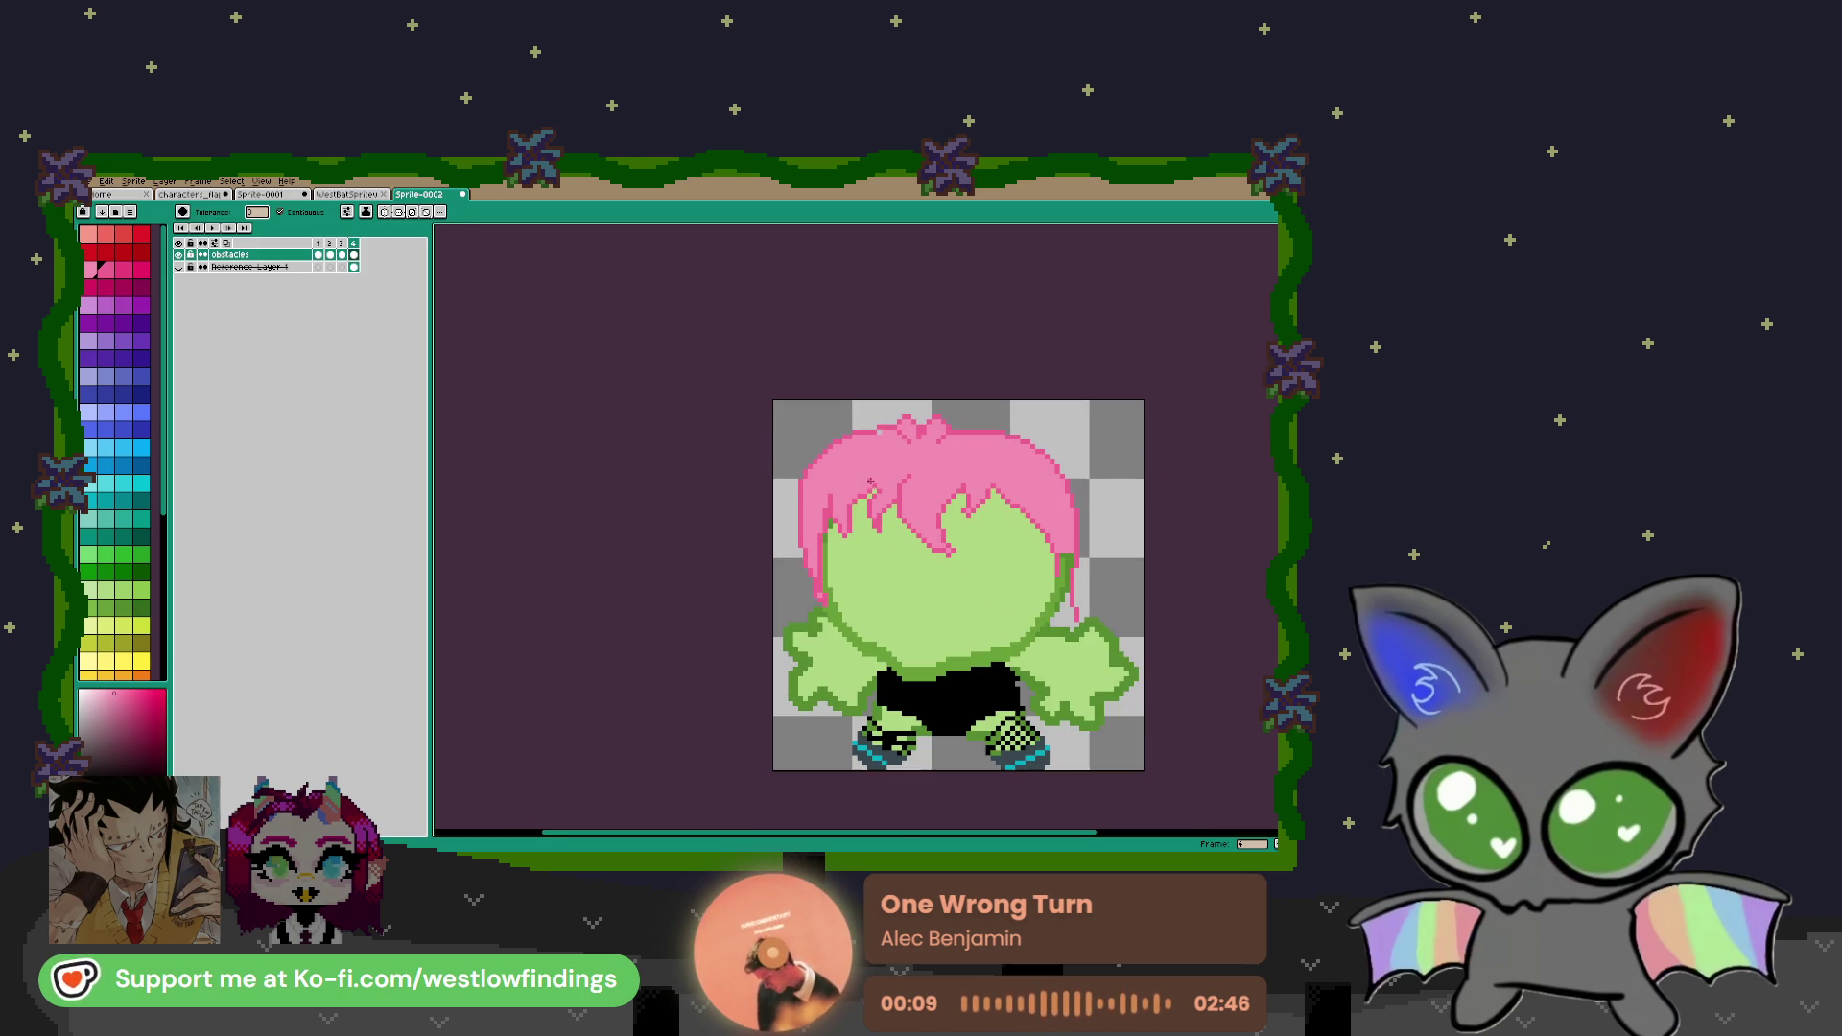
scroll(880, 432, "down", 1)
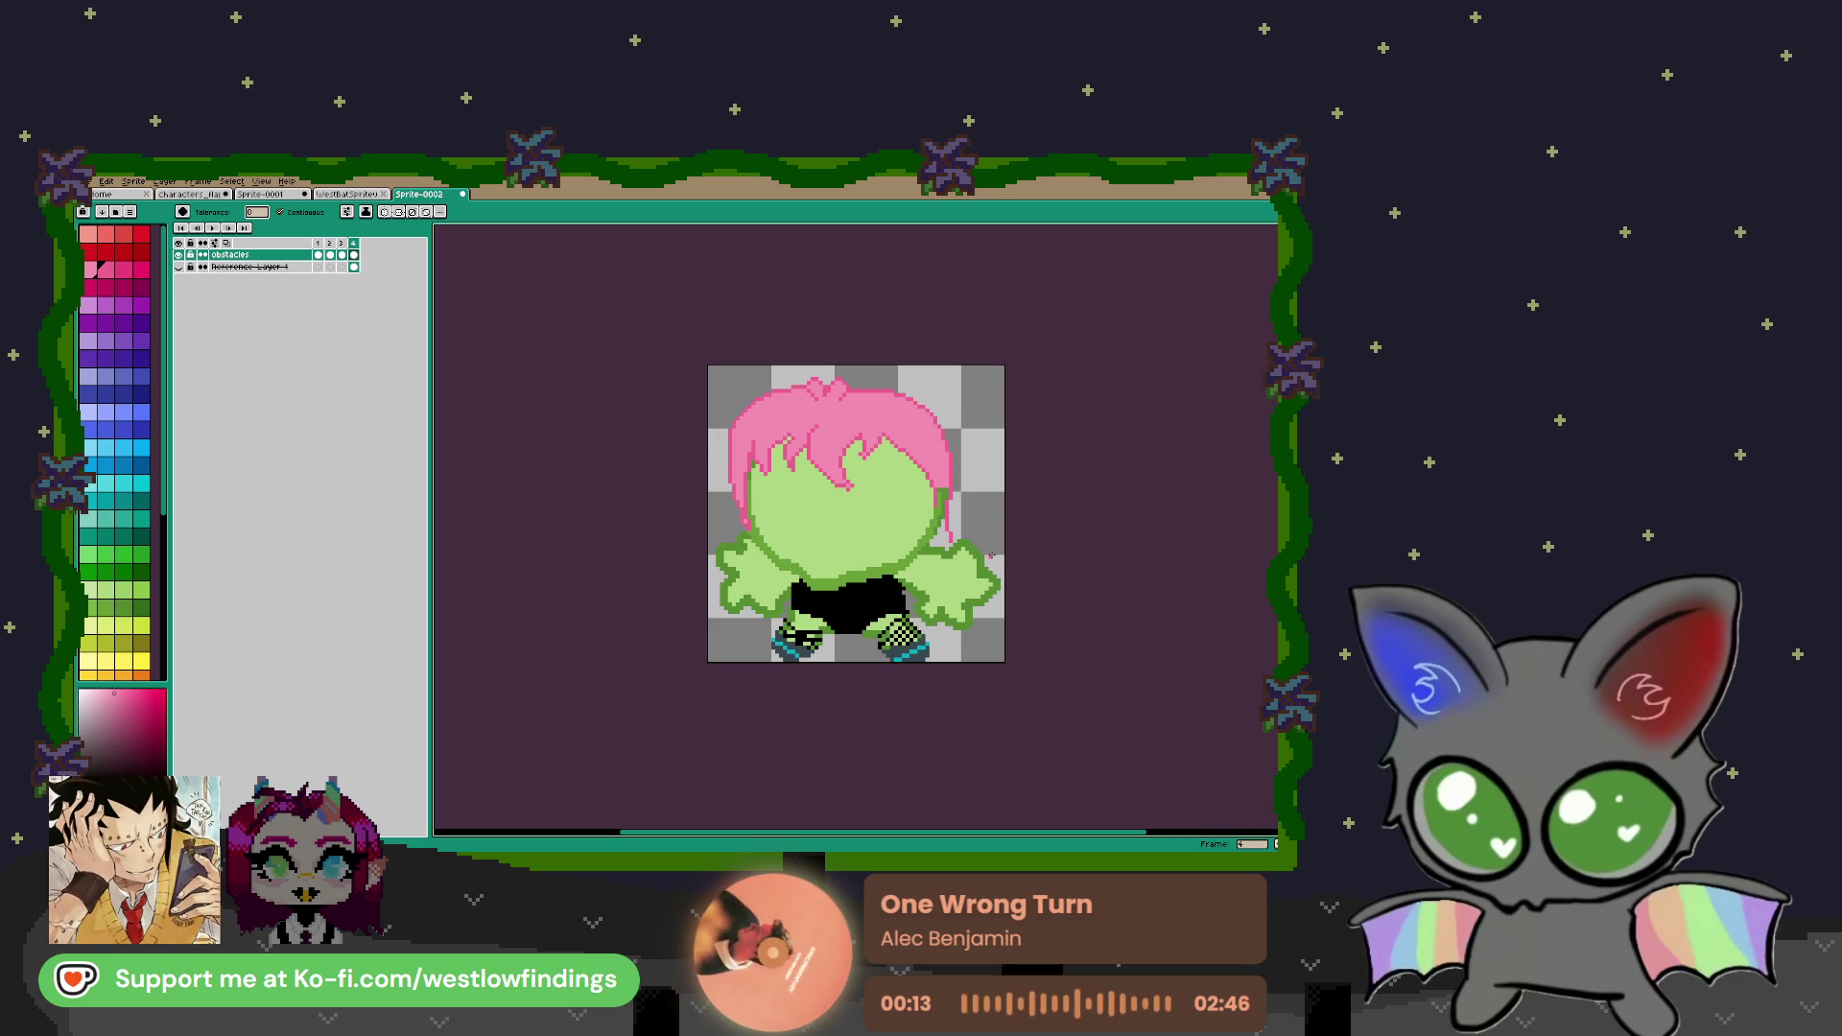
scroll(990, 555, "up", 5)
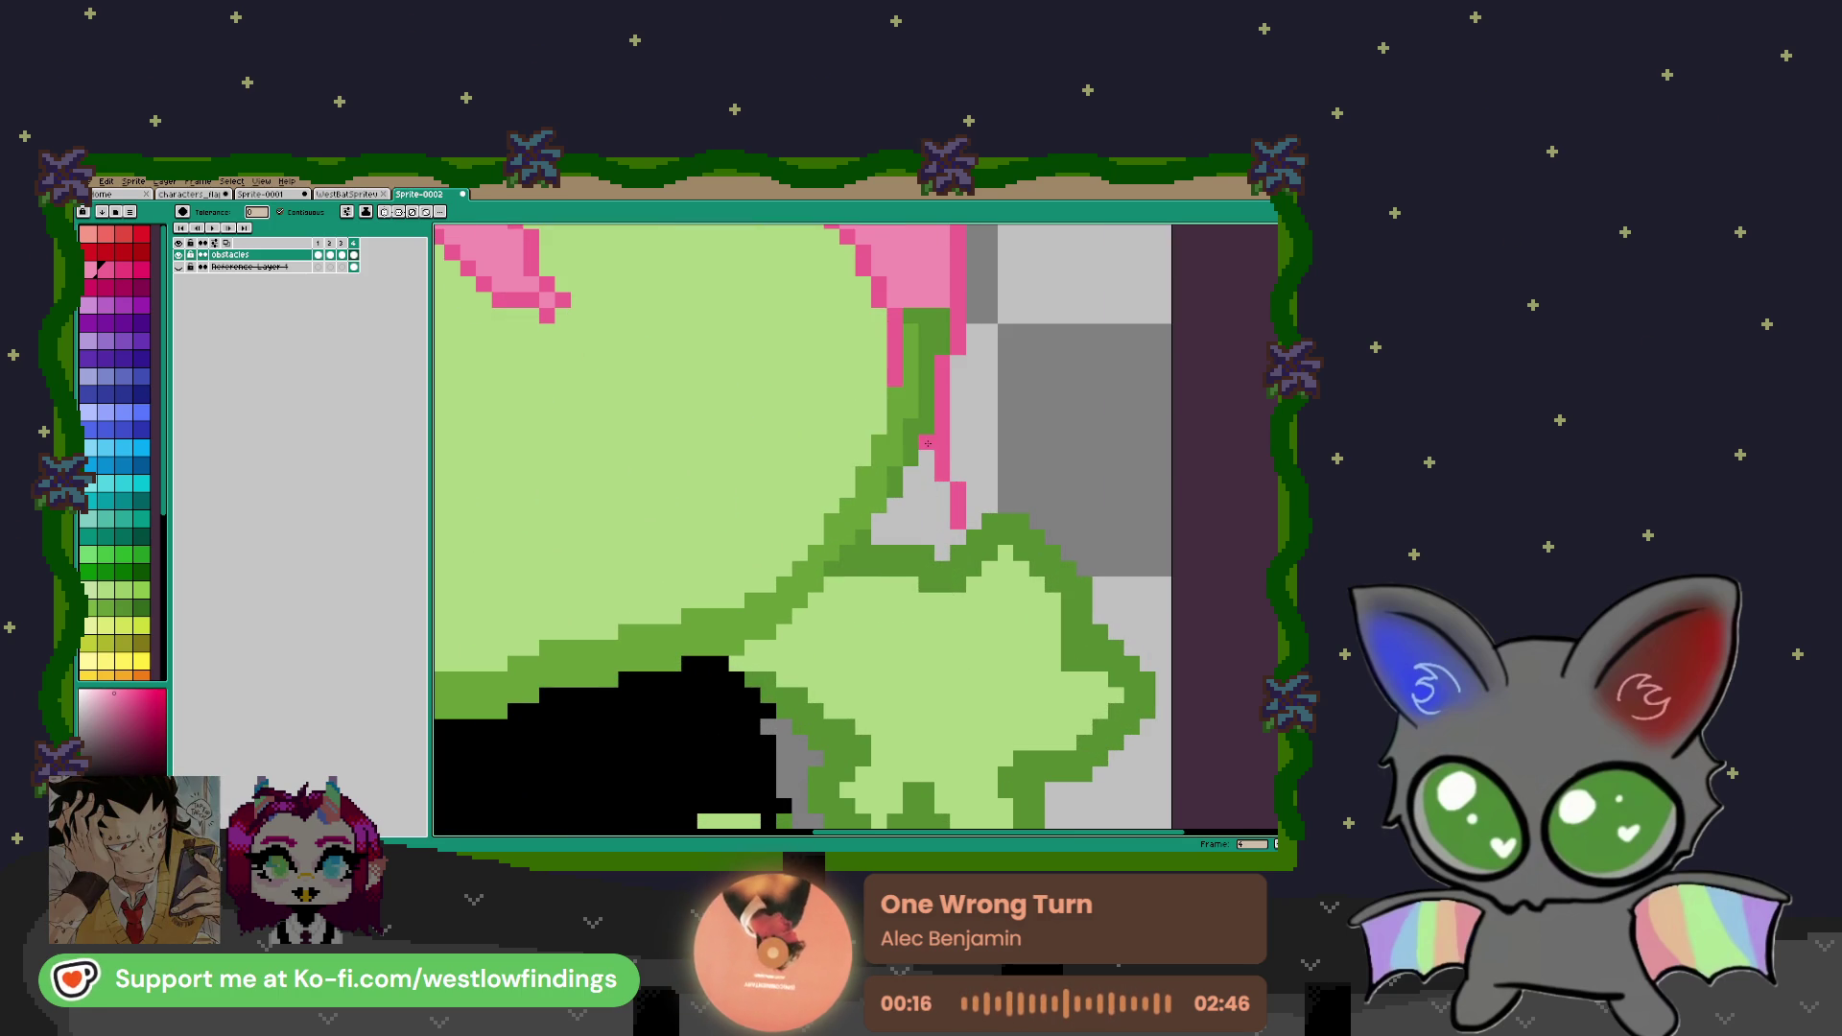
left_click(927, 446)
scroll(988, 550, "down", 5)
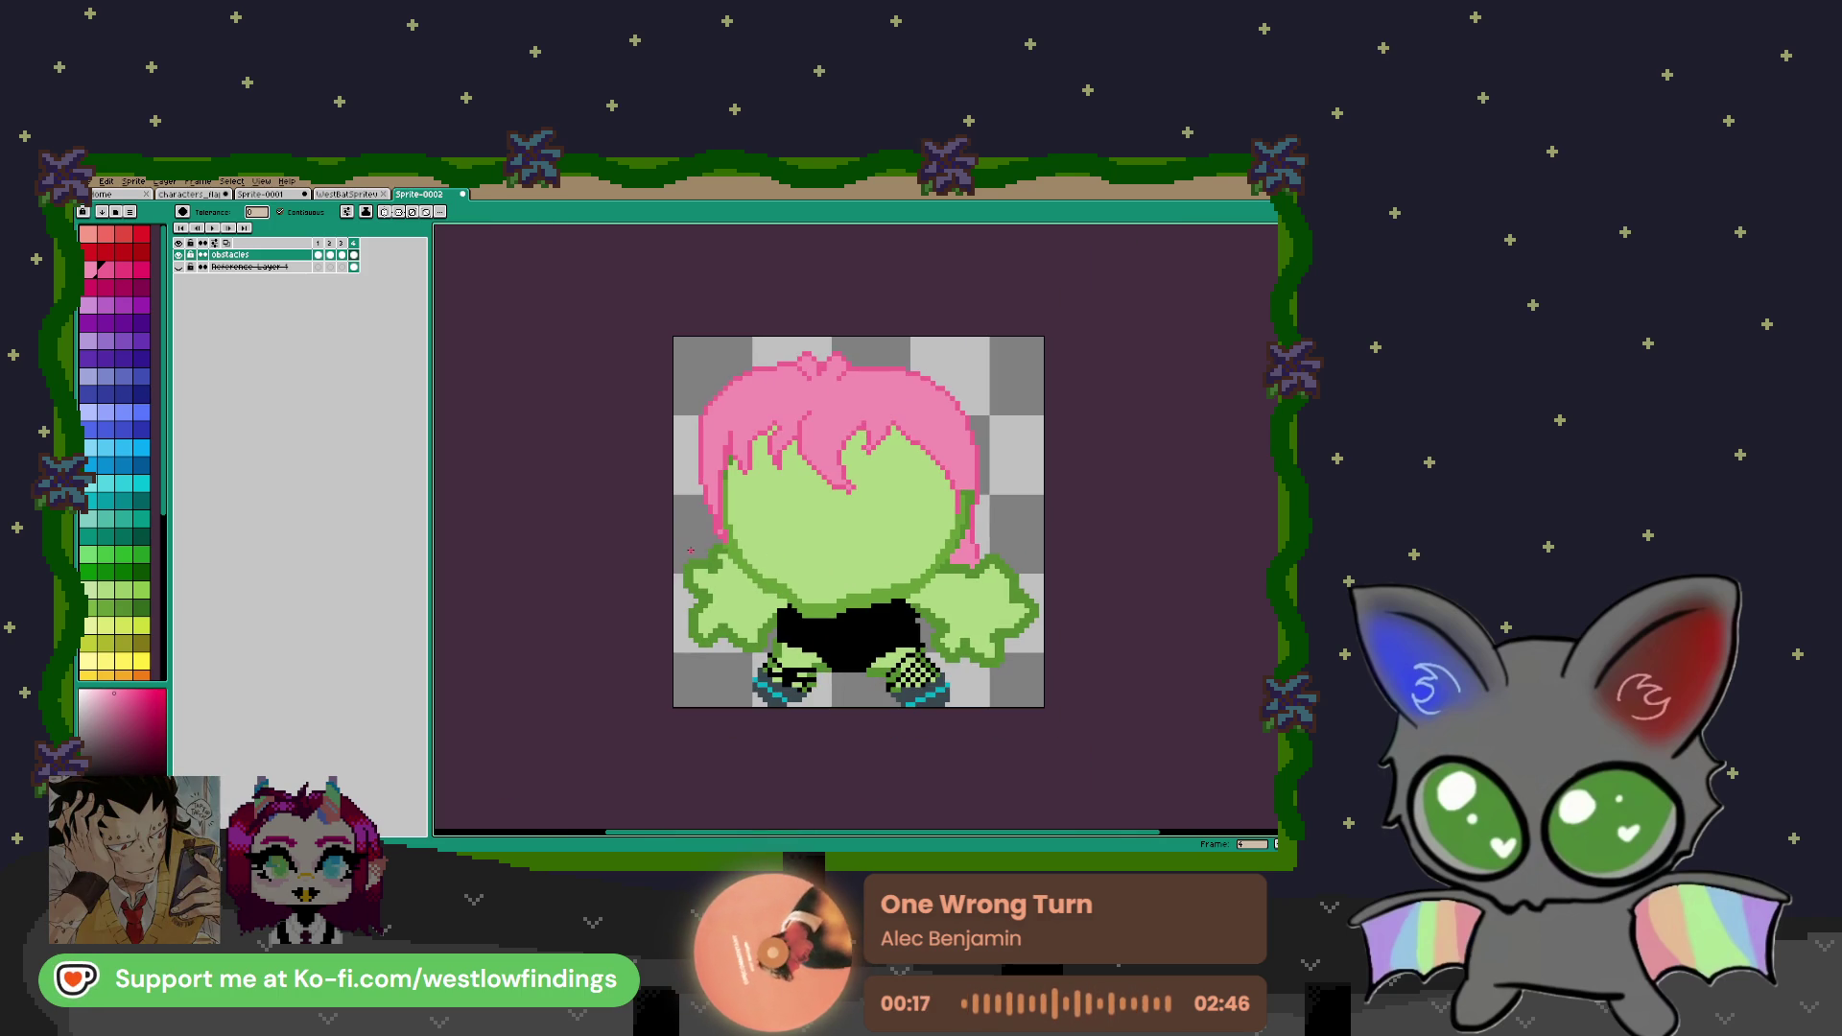
Fill the outlined left hair strand pink
key("b")
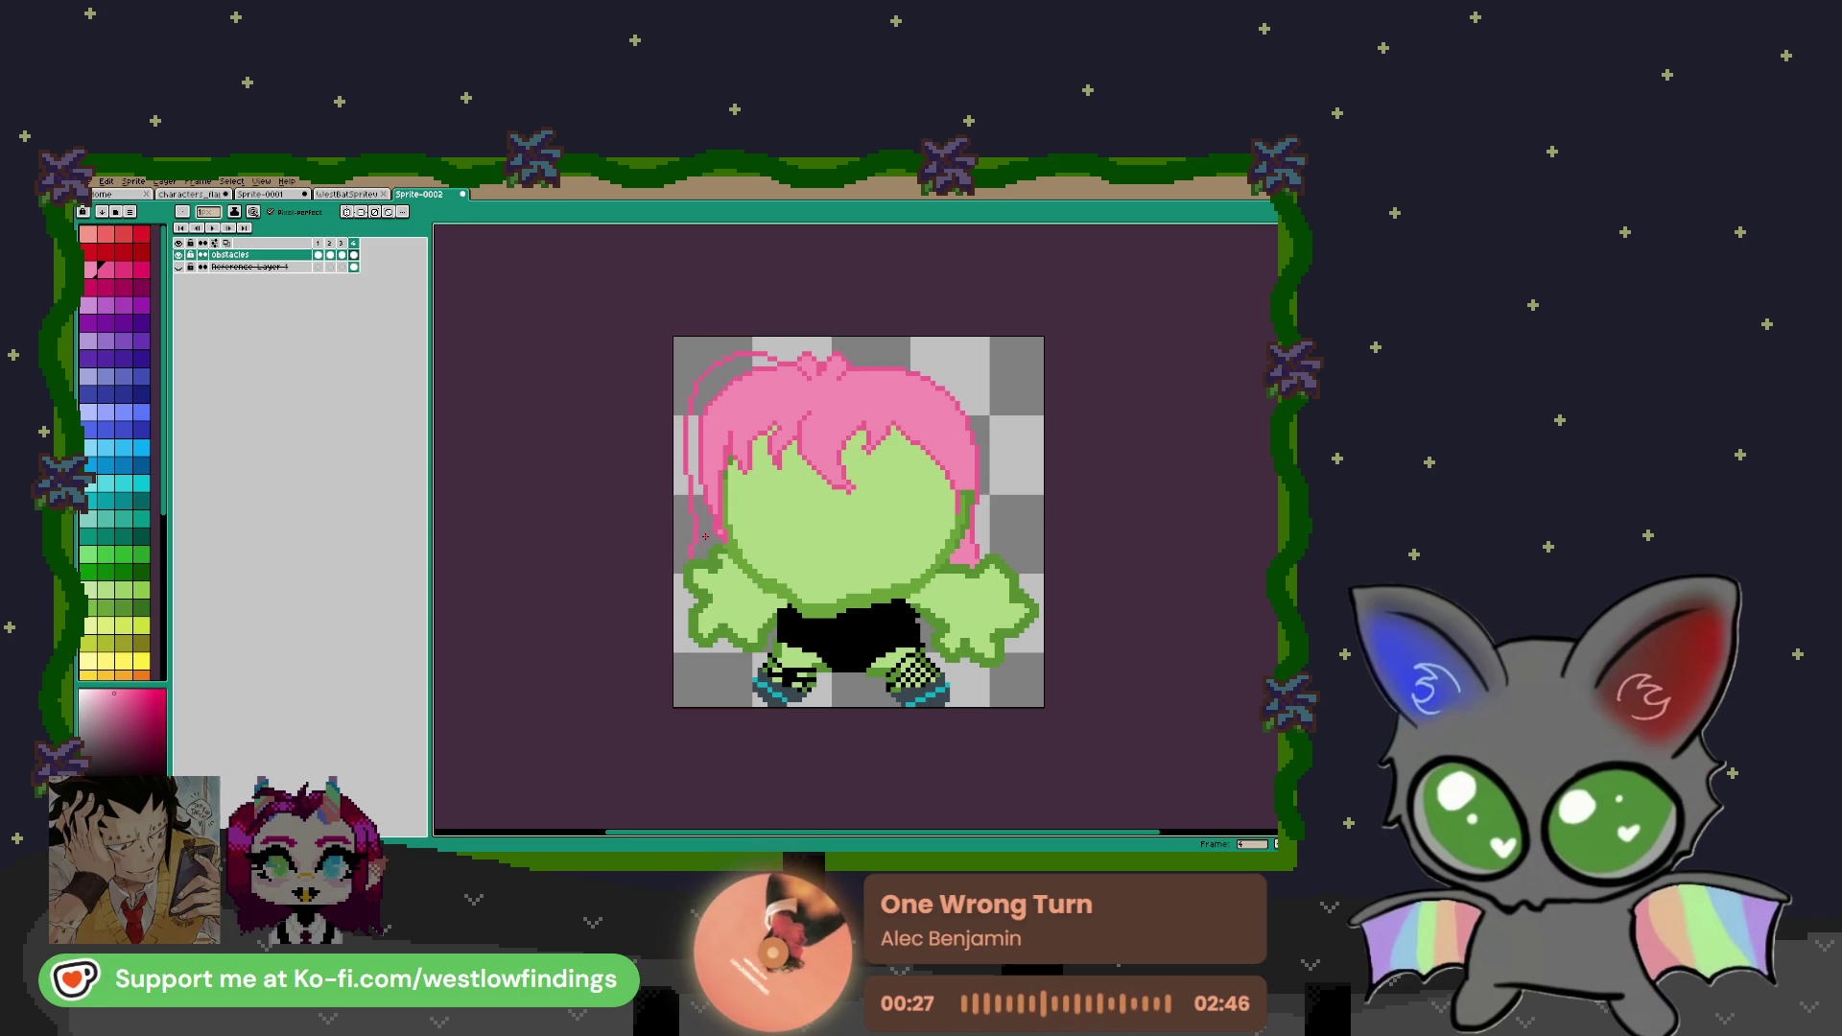
key("g")
left_click(709, 535)
Draw a wider upper-right hair outline and fill that area pink
key("b")
mouse_move(902, 361)
left_mouse_down()
mouse_move(973, 393)
mouse_move(983, 486)
left_mouse_up()
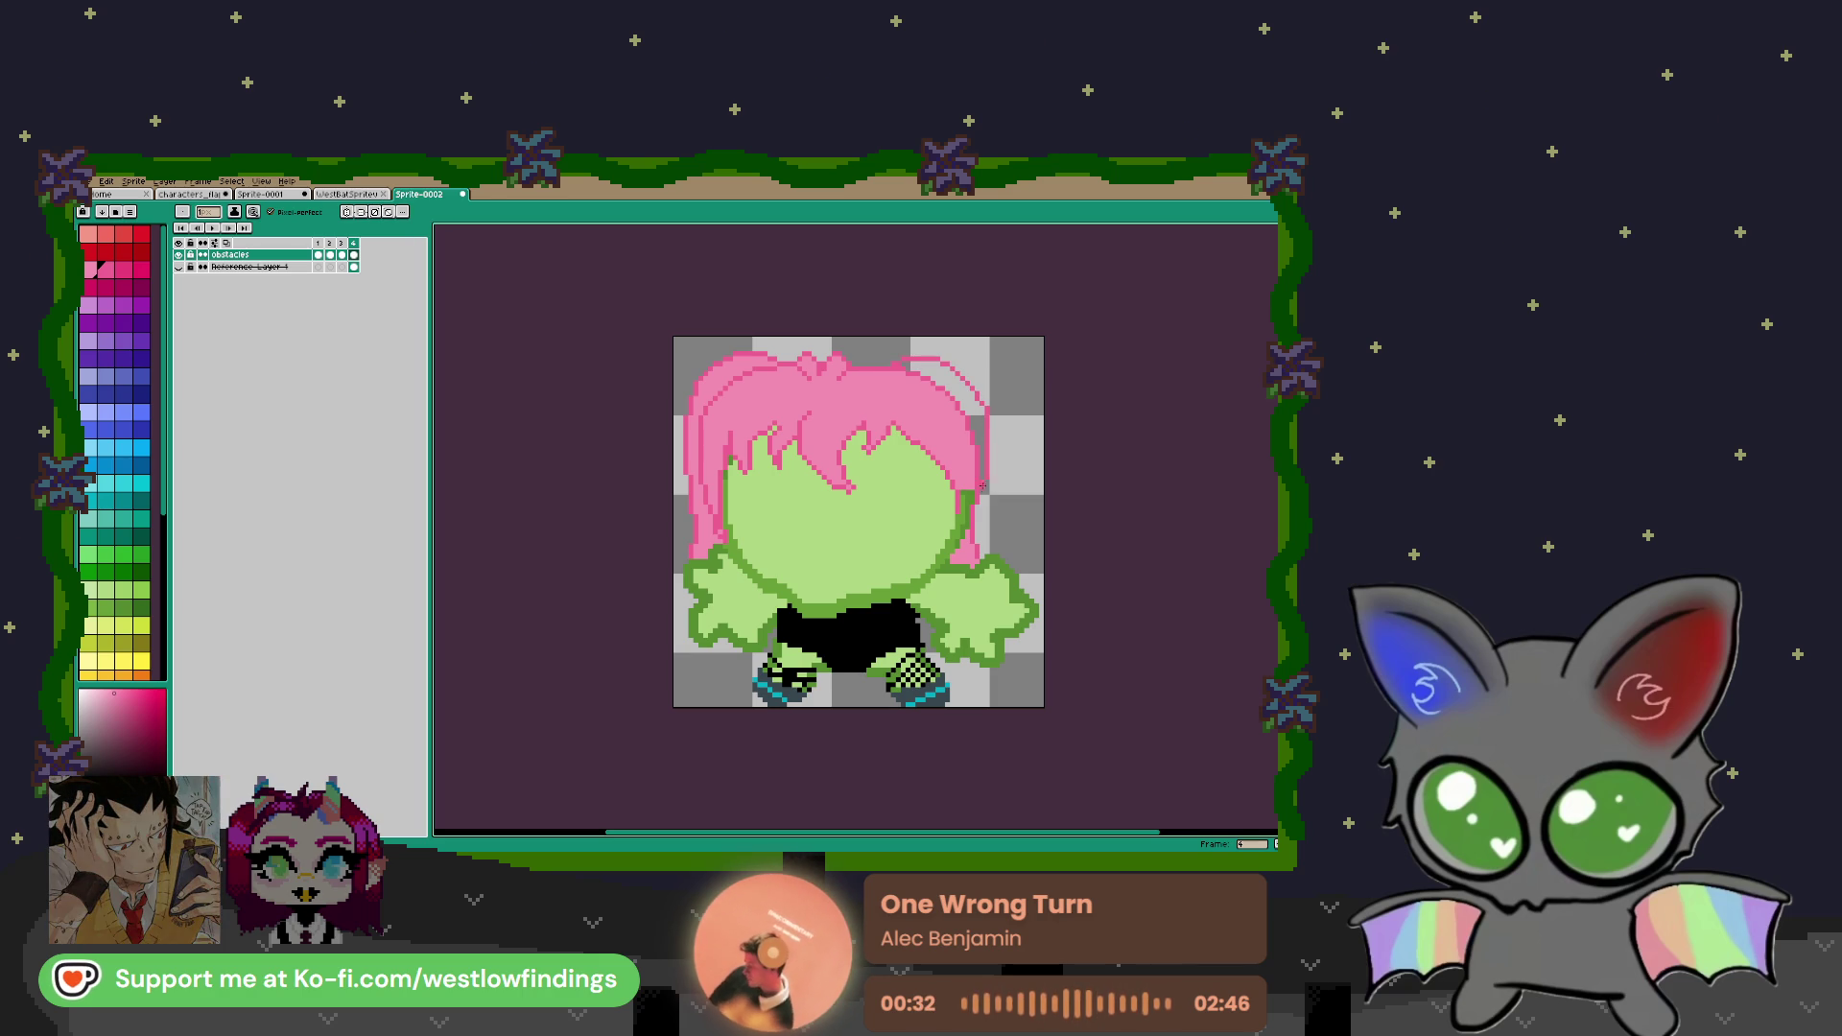
key("g")
left_click(975, 420)
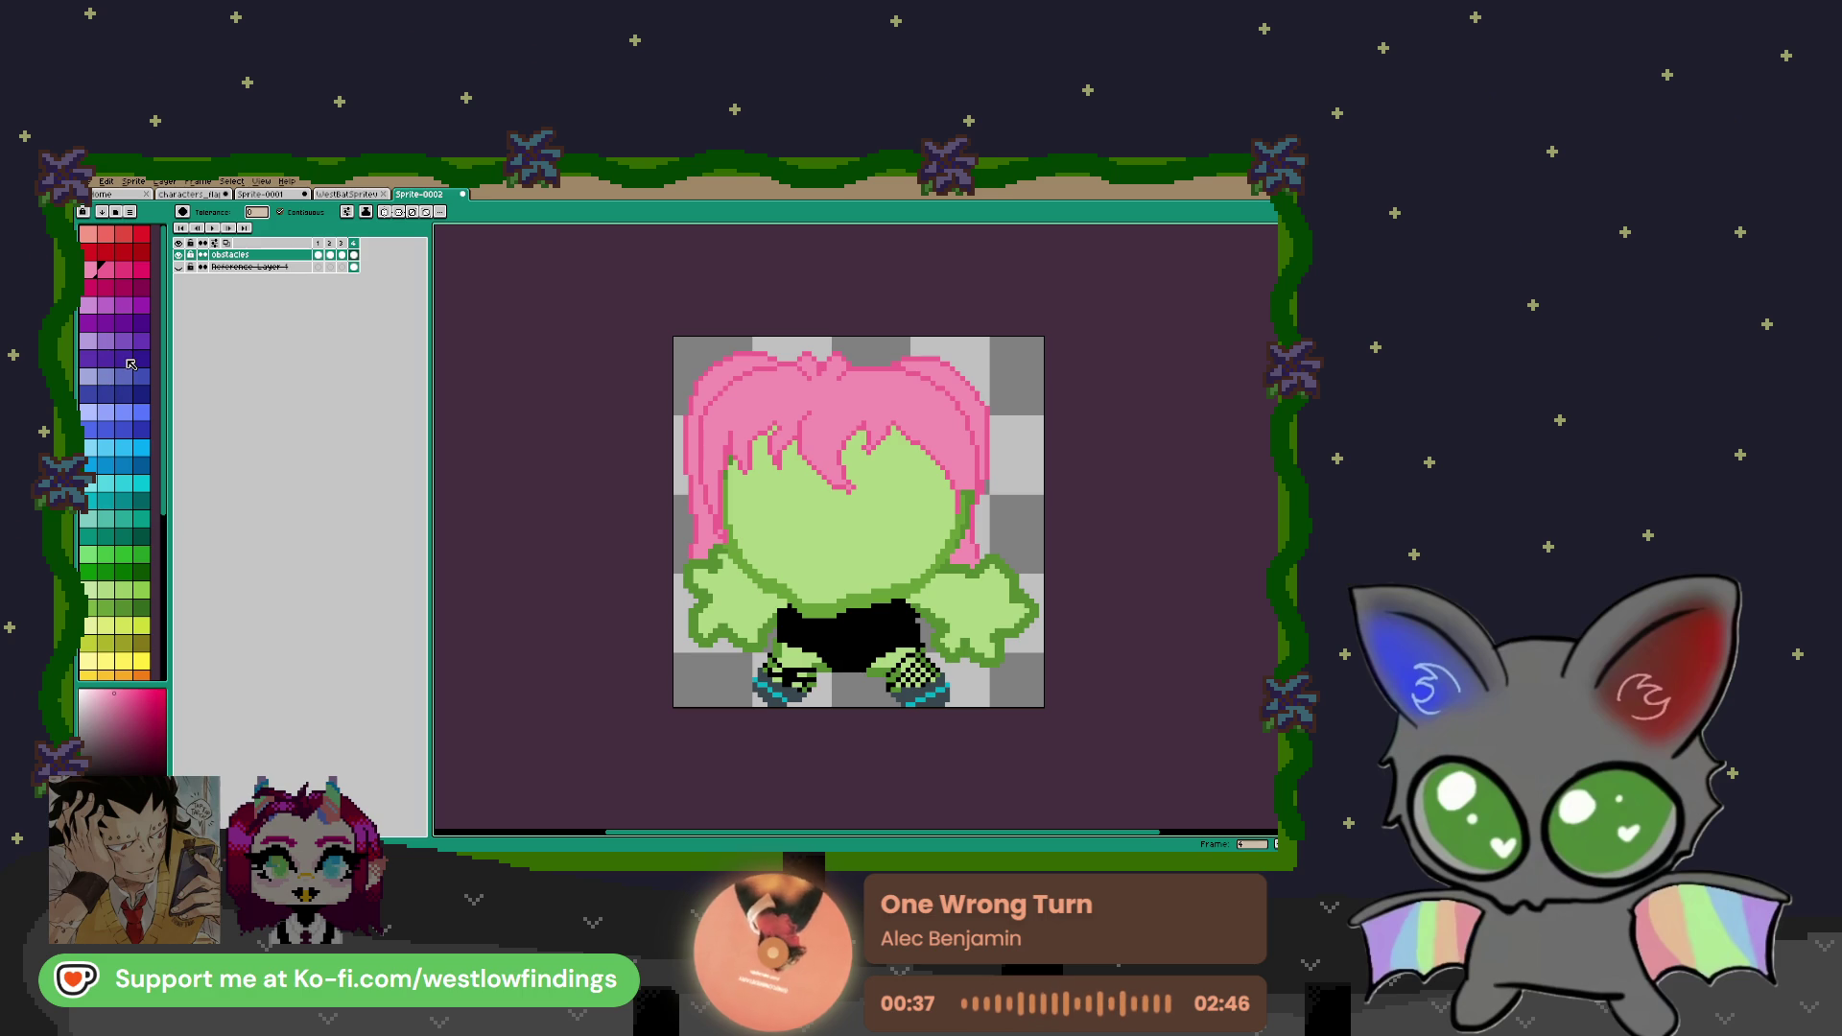
scroll(131, 364, "down", 5)
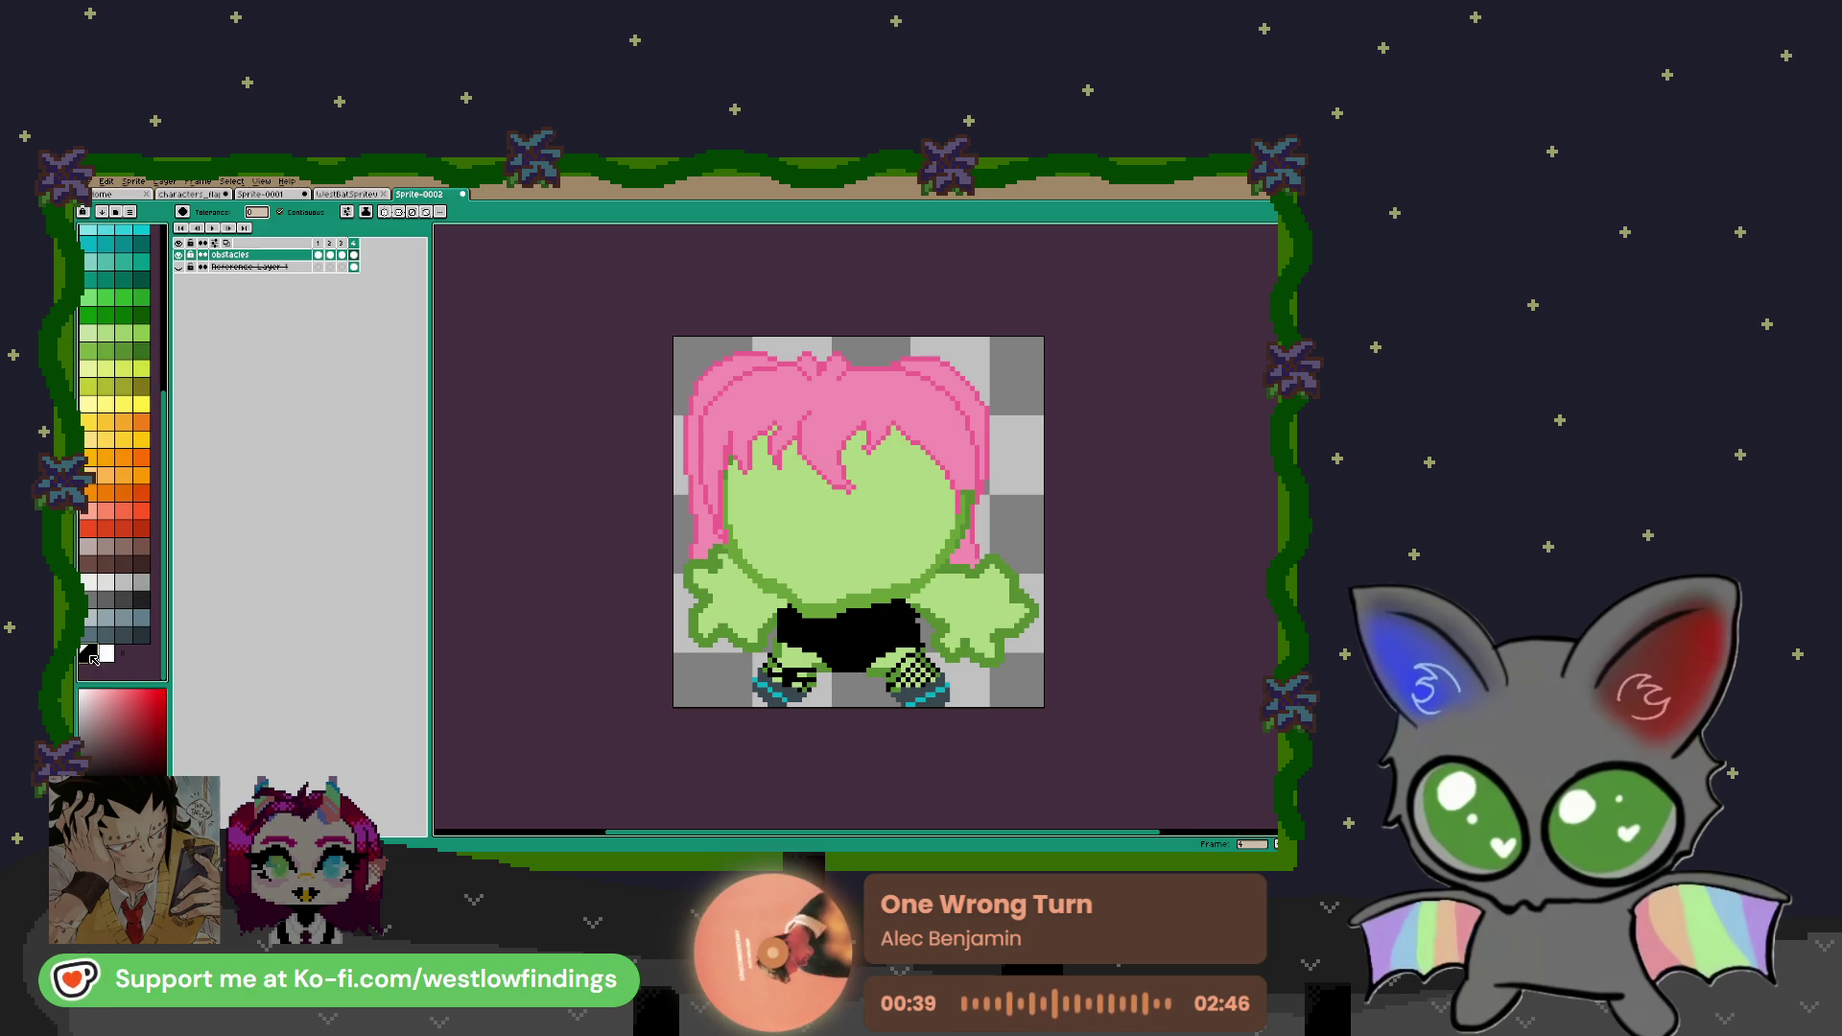
Lower the obstacles layer's opacity in Layer Properties
key("shift+p")
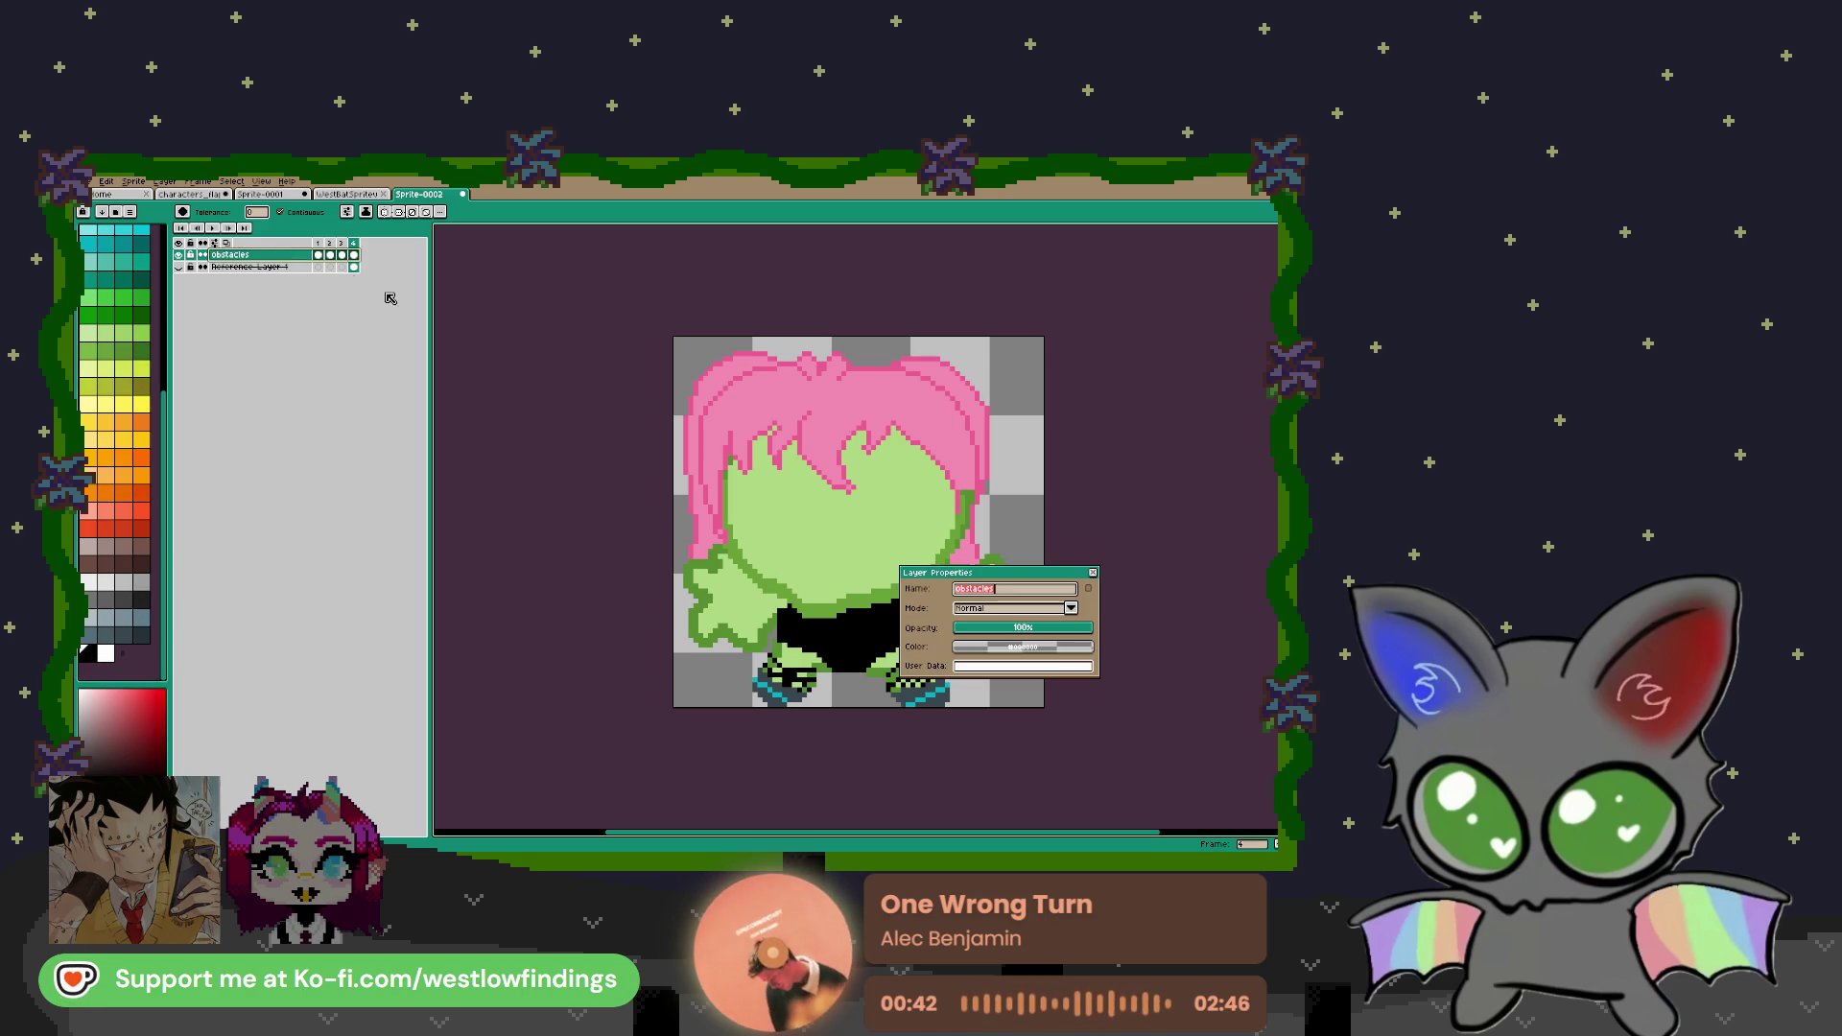
left_click_drag(1034, 622, 1018, 625)
left_click(1093, 572)
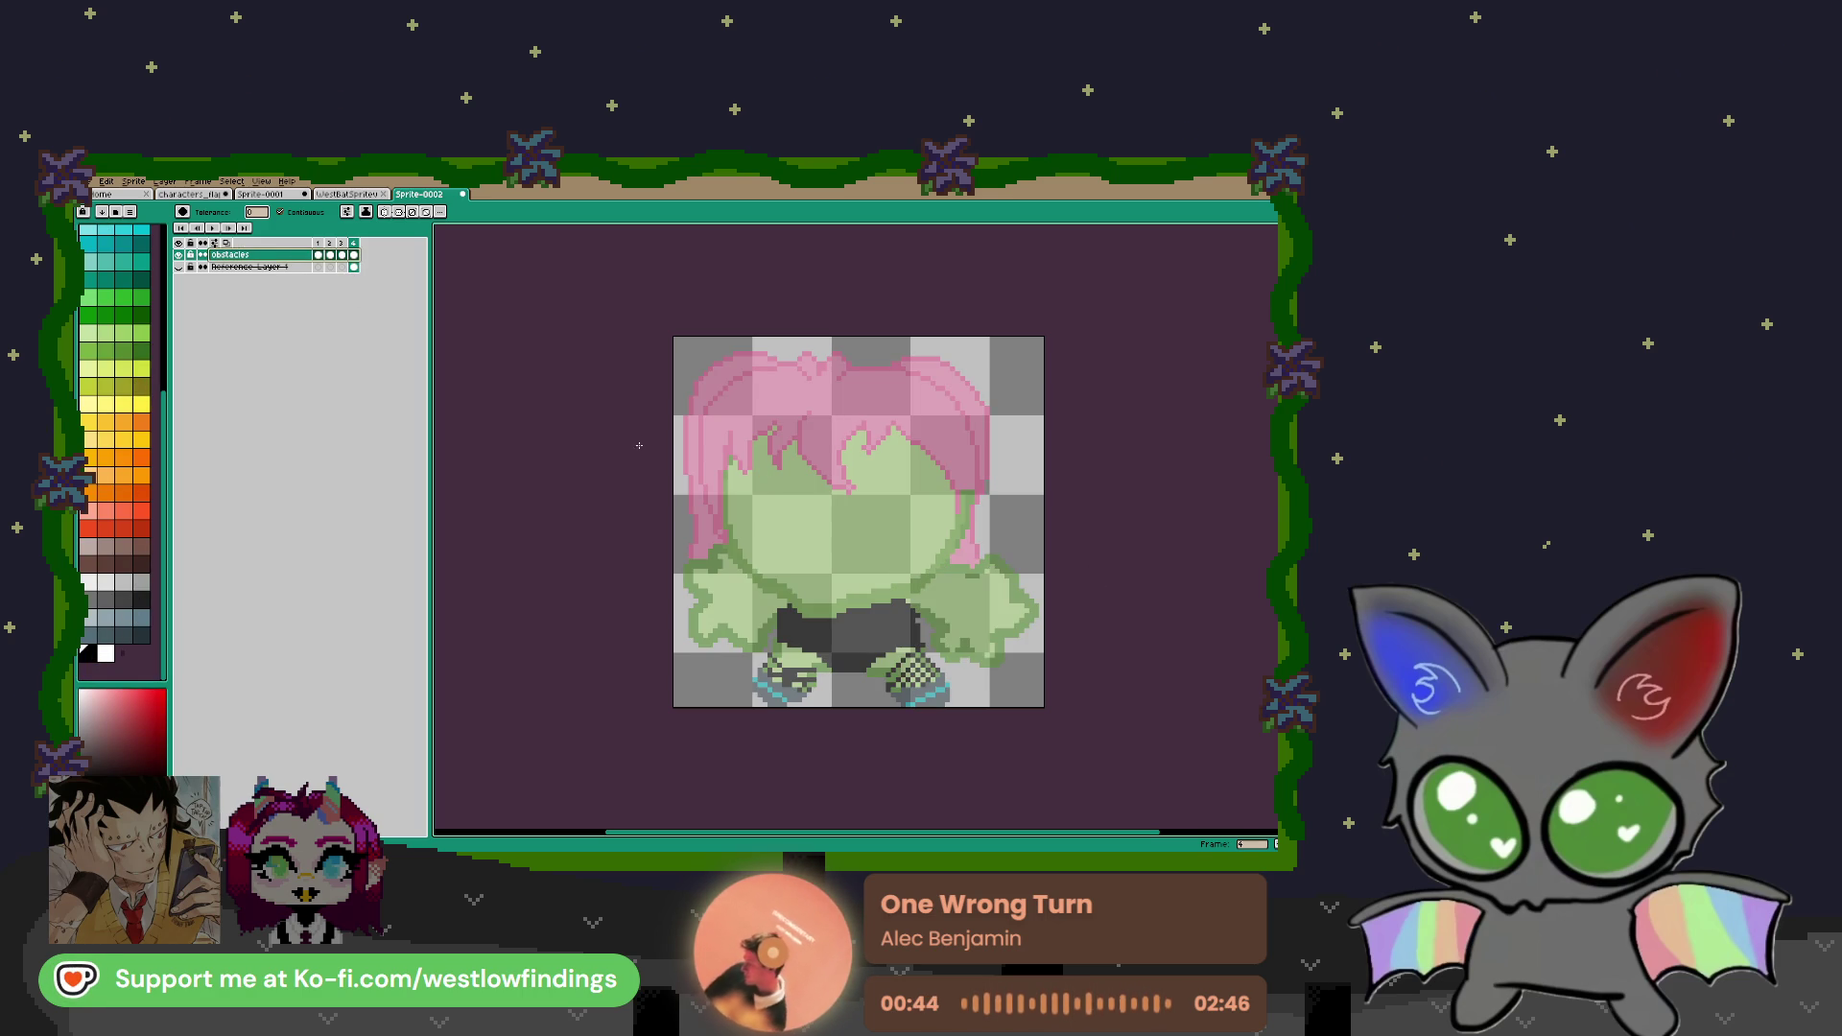
Add a new empty Layer 1 and show the big-eyed face sketch over the sprite
key("shift+n")
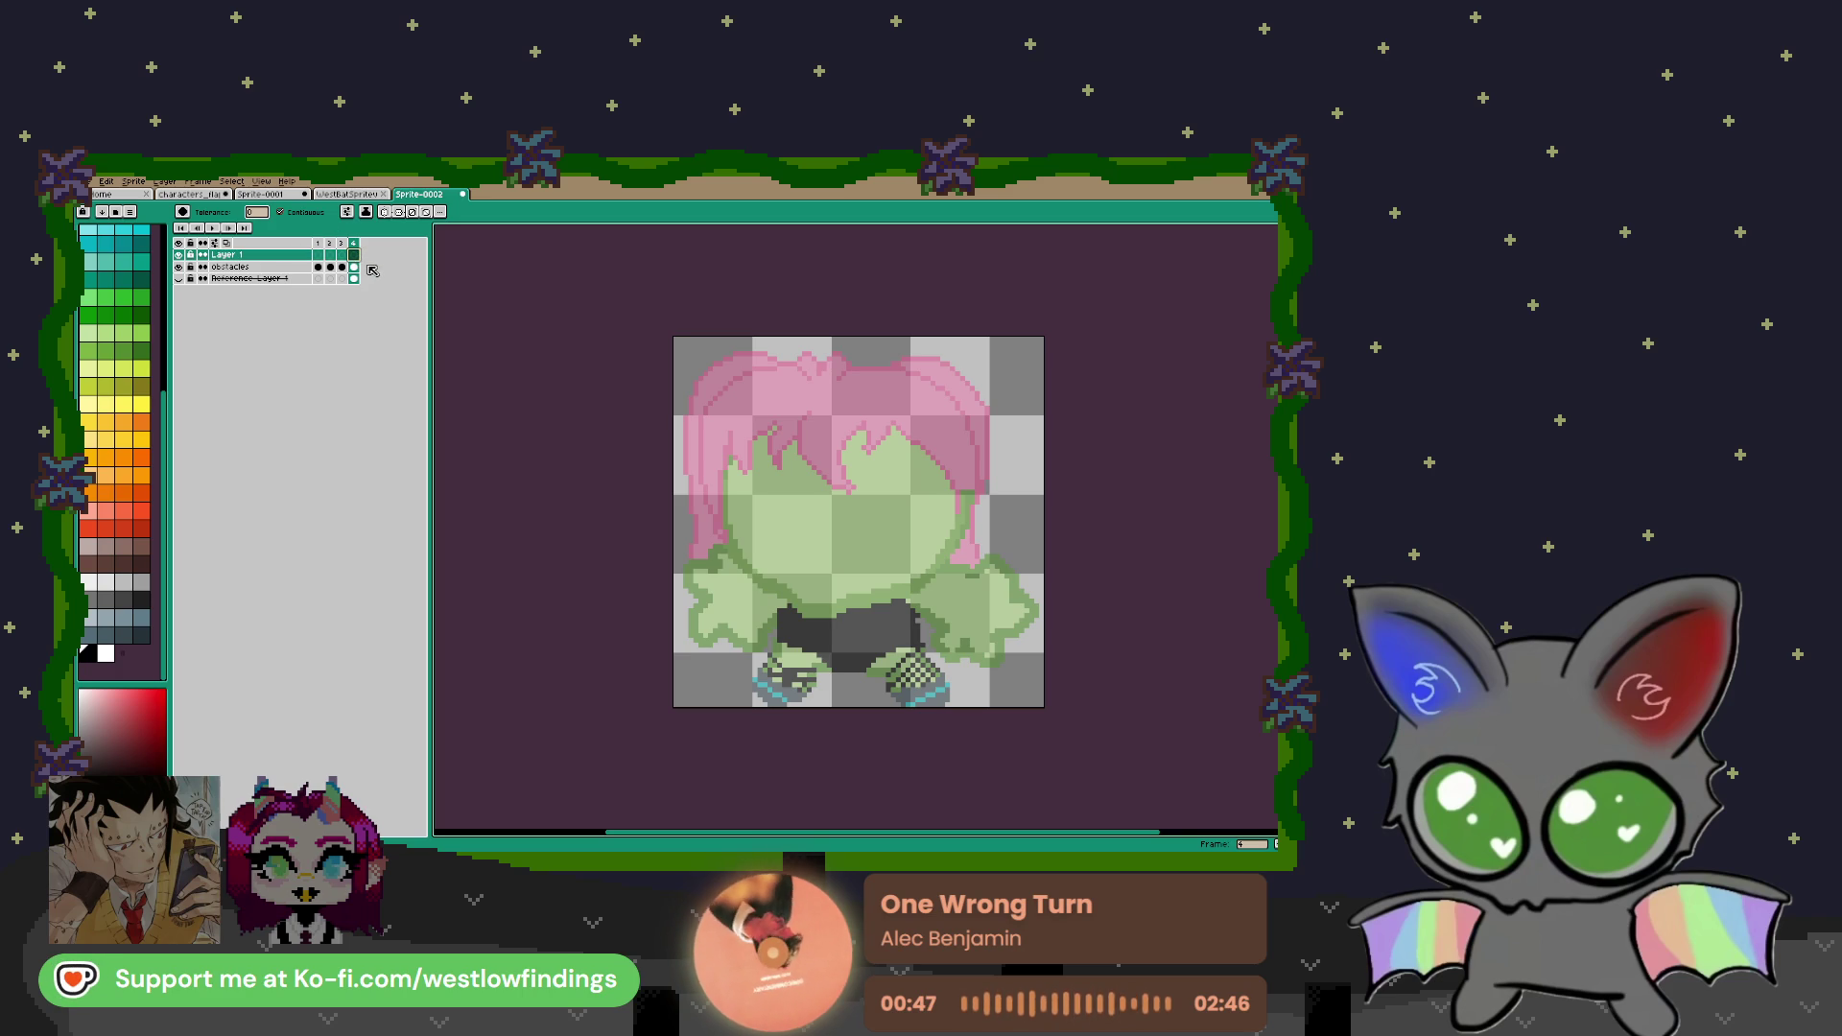
key("ctrl+v")
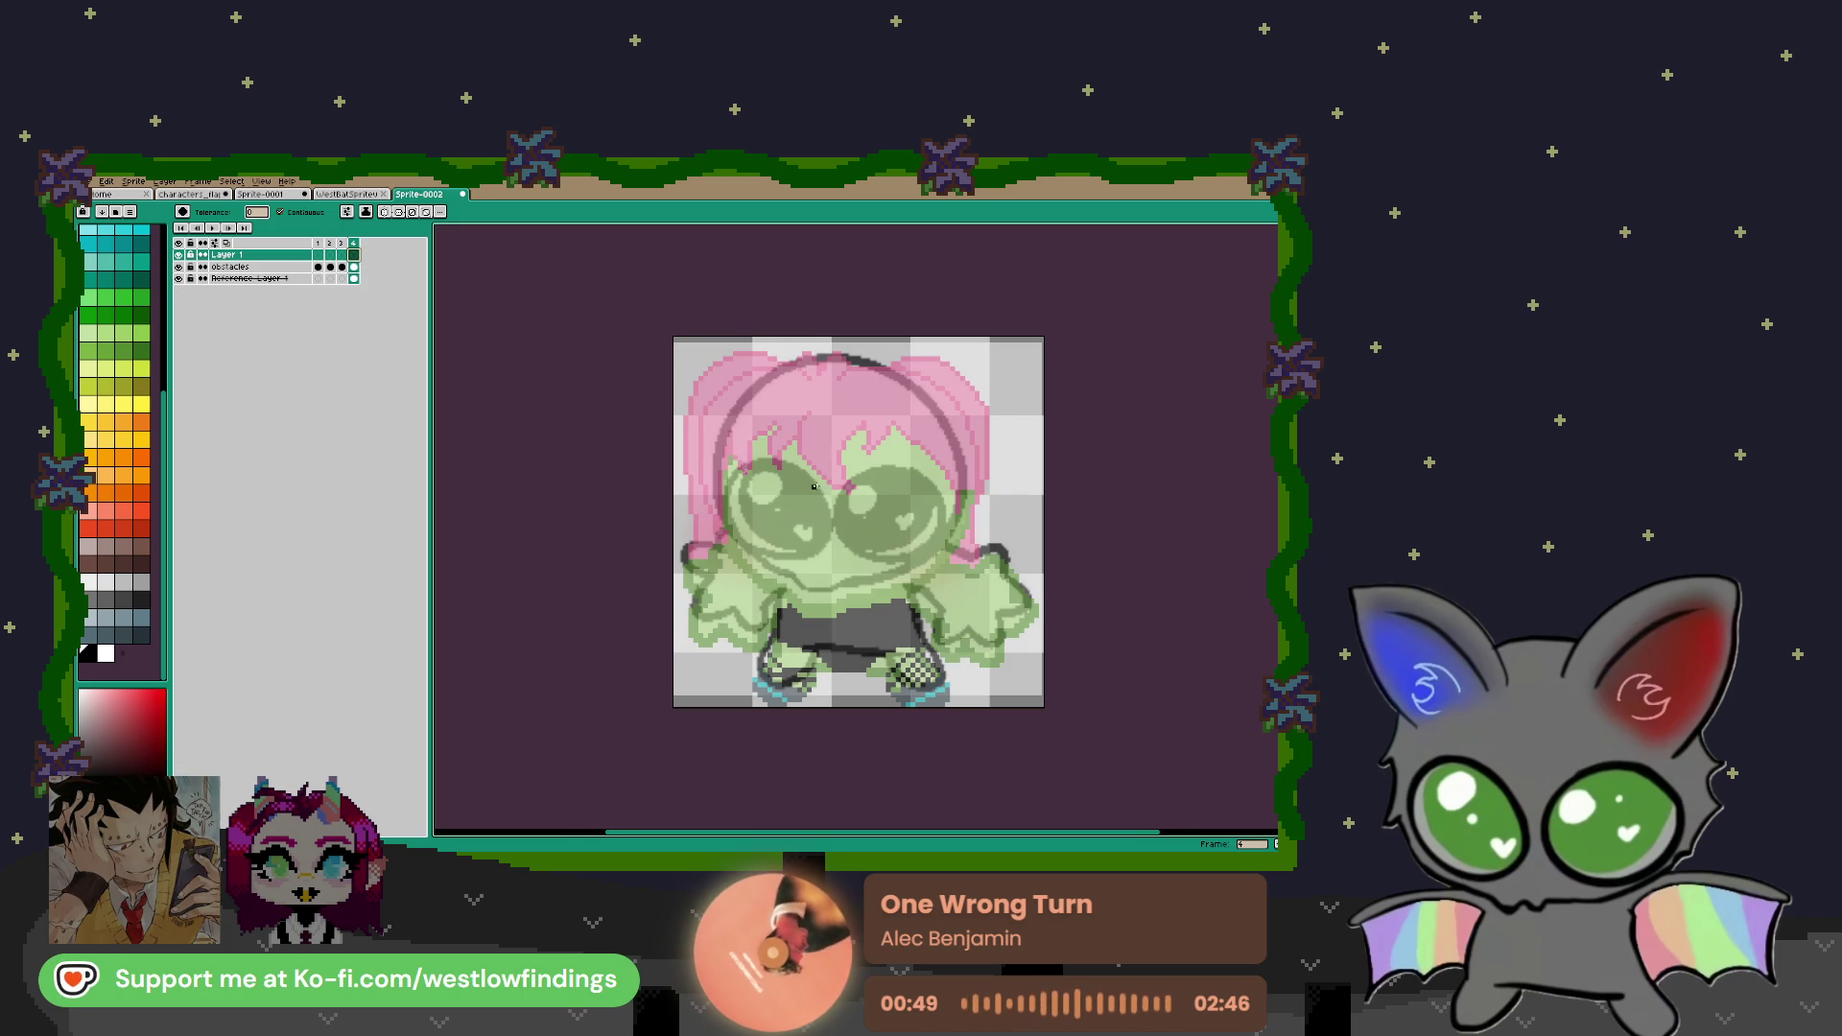
scroll(817, 488, "up", 3)
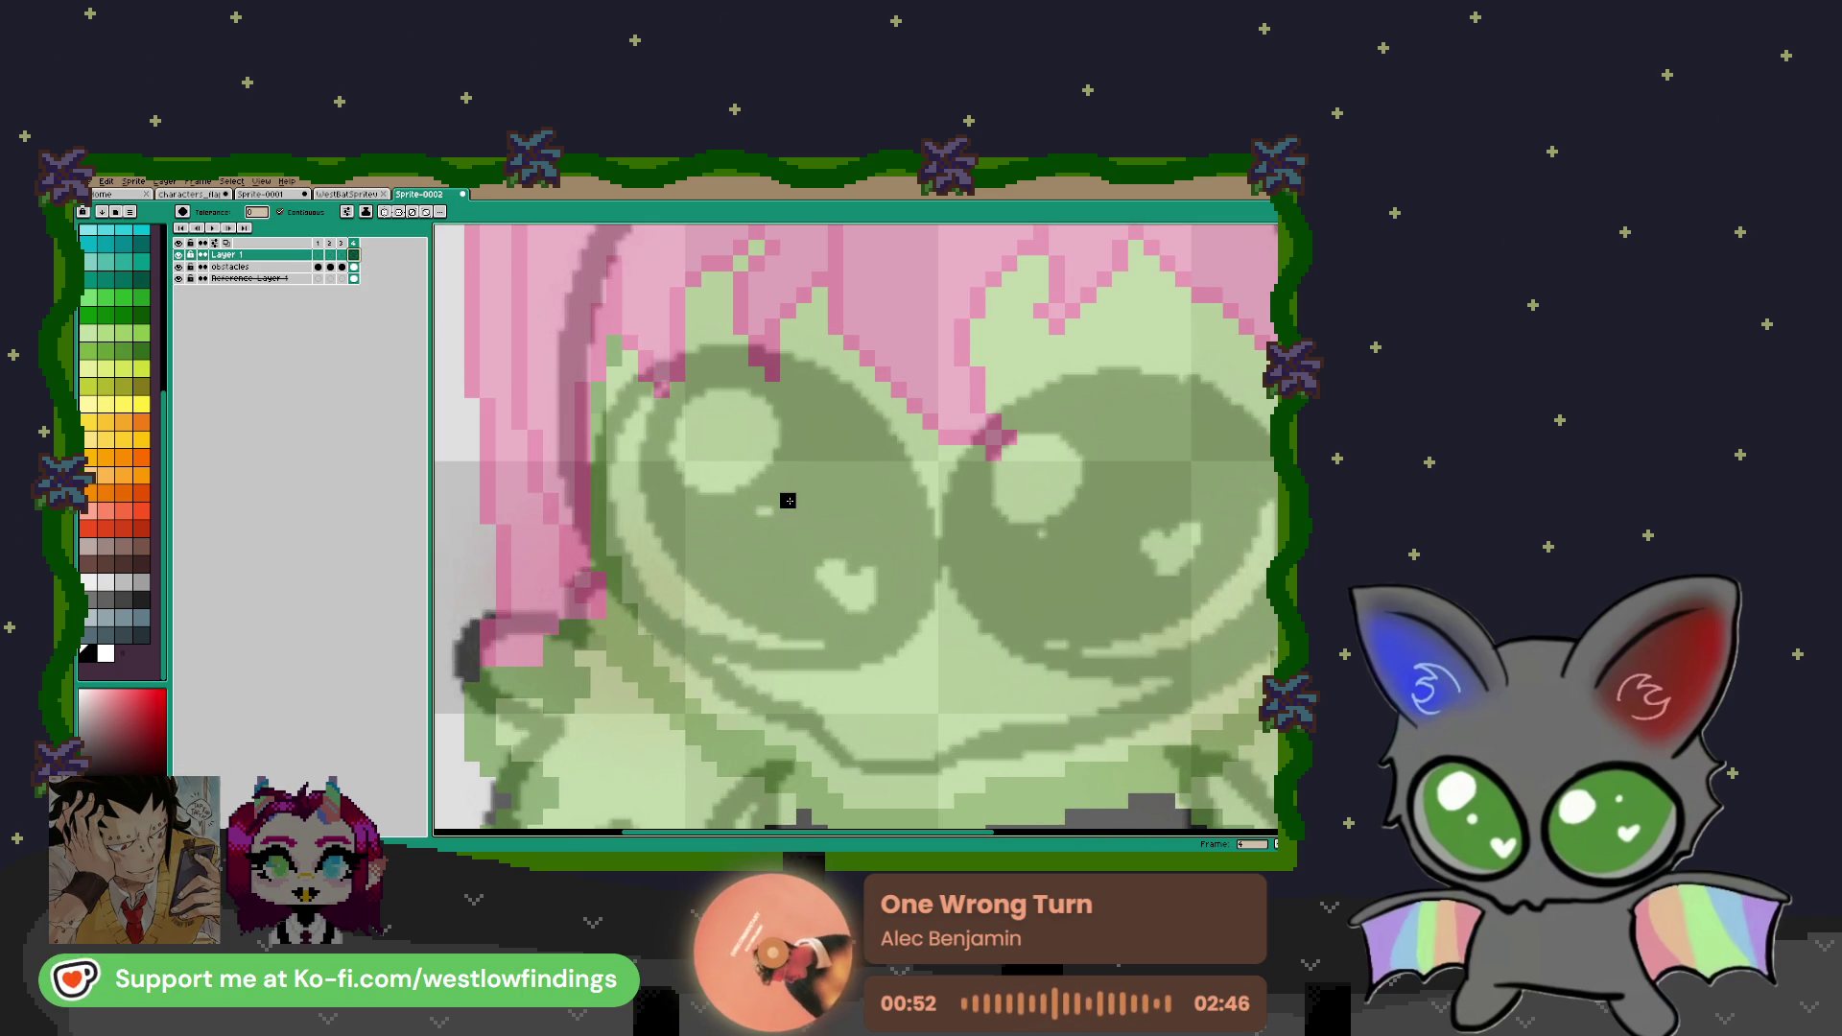
Paint large black circles over both eyes on Layer 1 with a big brush
key("b")
scroll(787, 517, "up", 13)
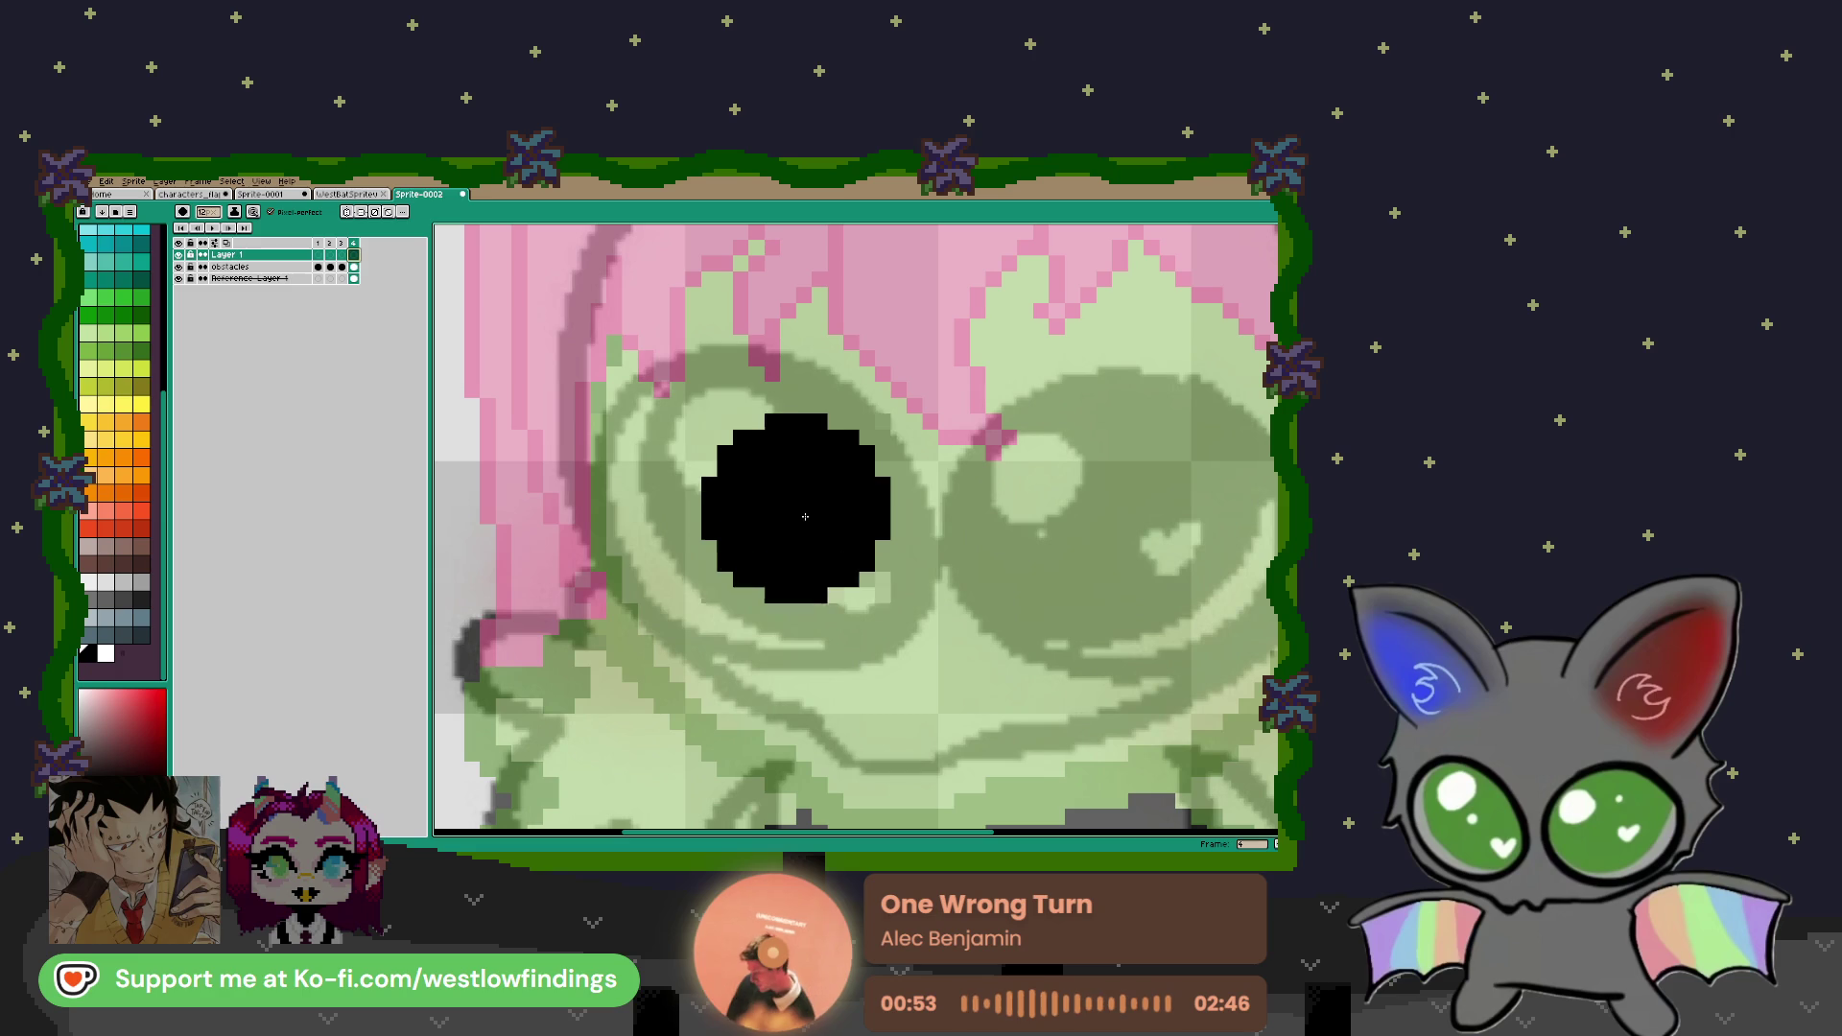
mouse_move(809, 516)
left_mouse_down()
mouse_move(777, 466)
mouse_move(745, 497)
mouse_move(809, 551)
mouse_move(830, 529)
left_mouse_up()
mouse_move(1136, 556)
left_mouse_down()
mouse_move(848, 412)
mouse_move(752, 414)
mouse_move(662, 480)
mouse_move(758, 537)
mouse_move(791, 467)
left_mouse_up()
scroll(795, 460, "down", 3)
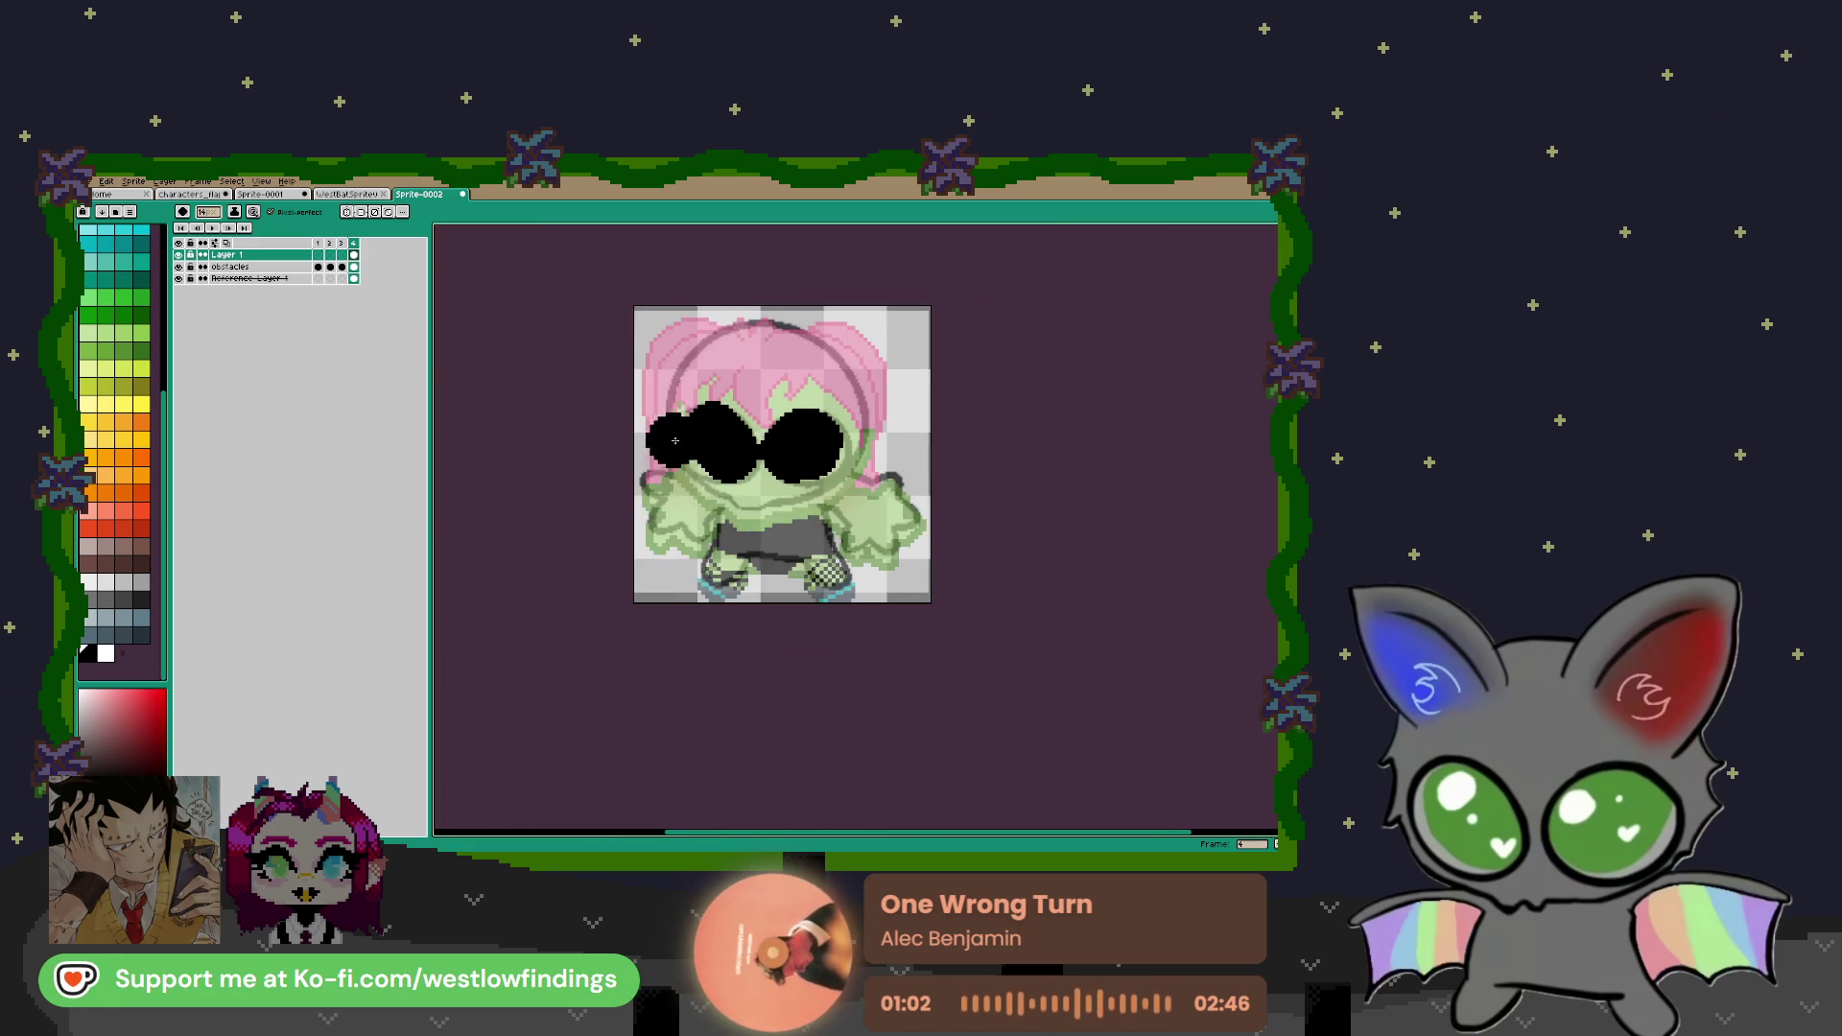
left_click_drag(846, 501, 850, 495)
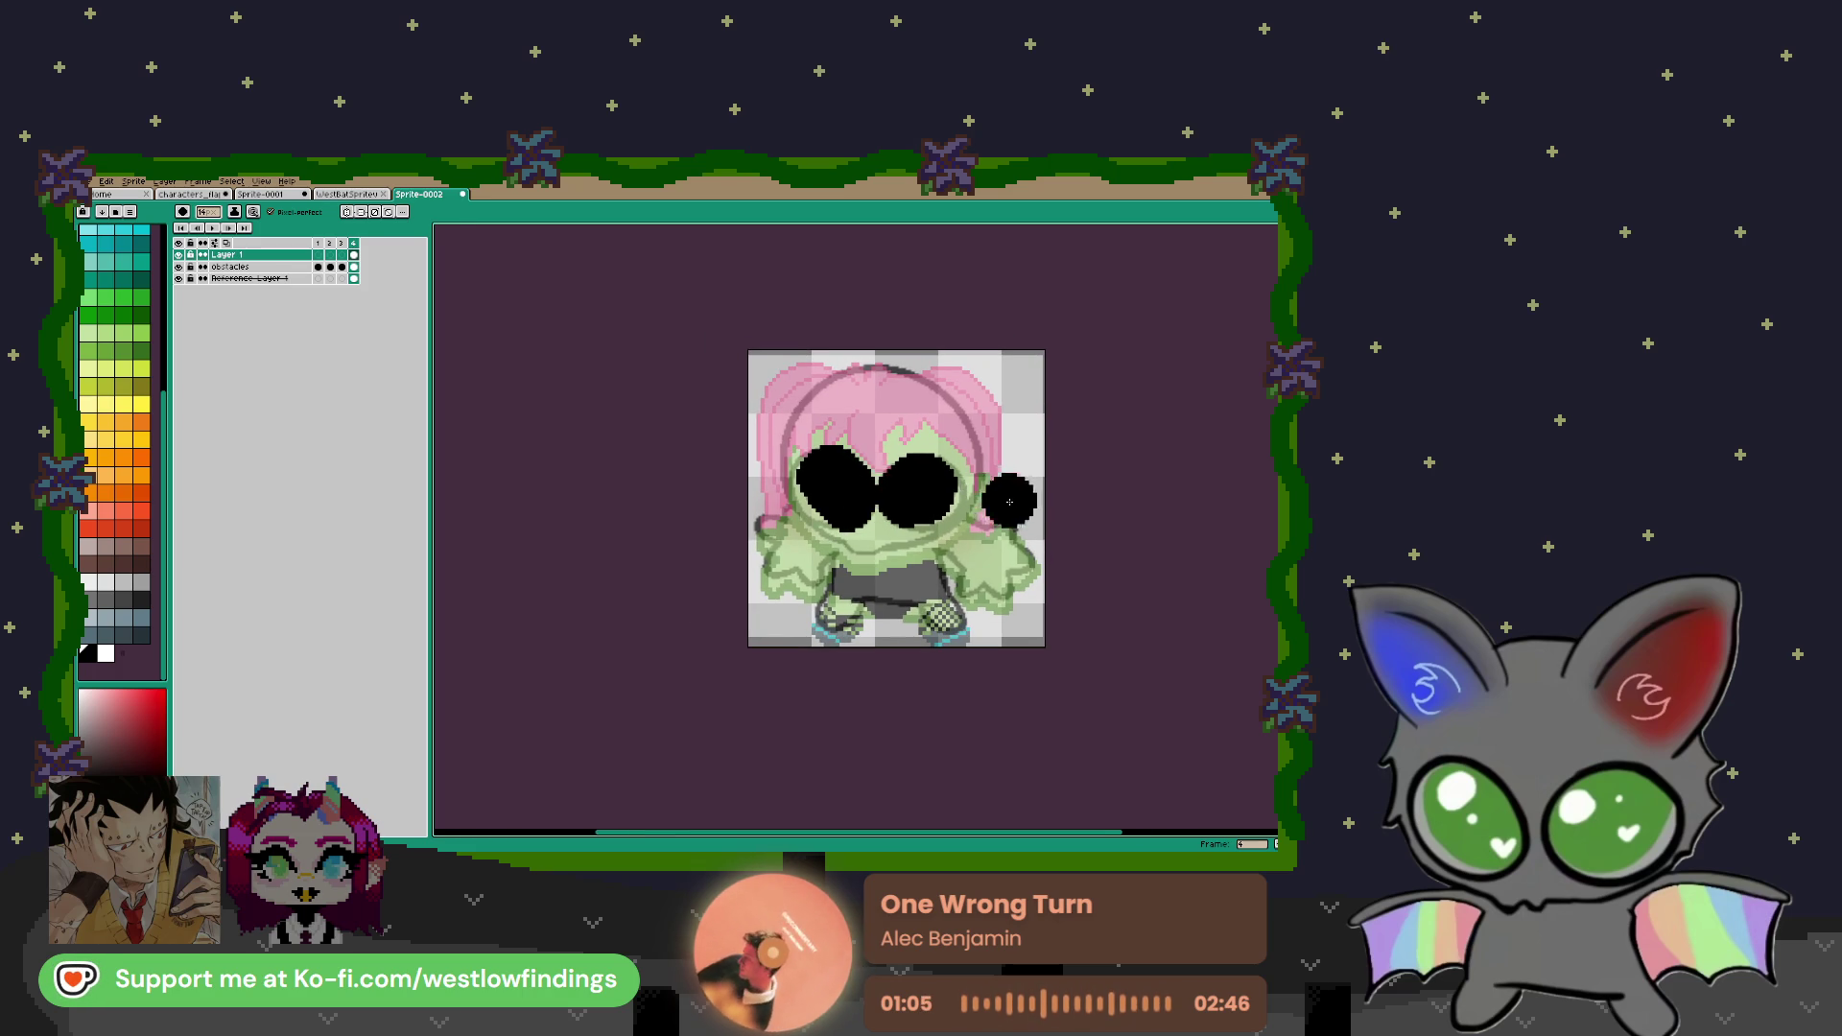
scroll(959, 504, "up", 1)
scroll(938, 519, "up", 1)
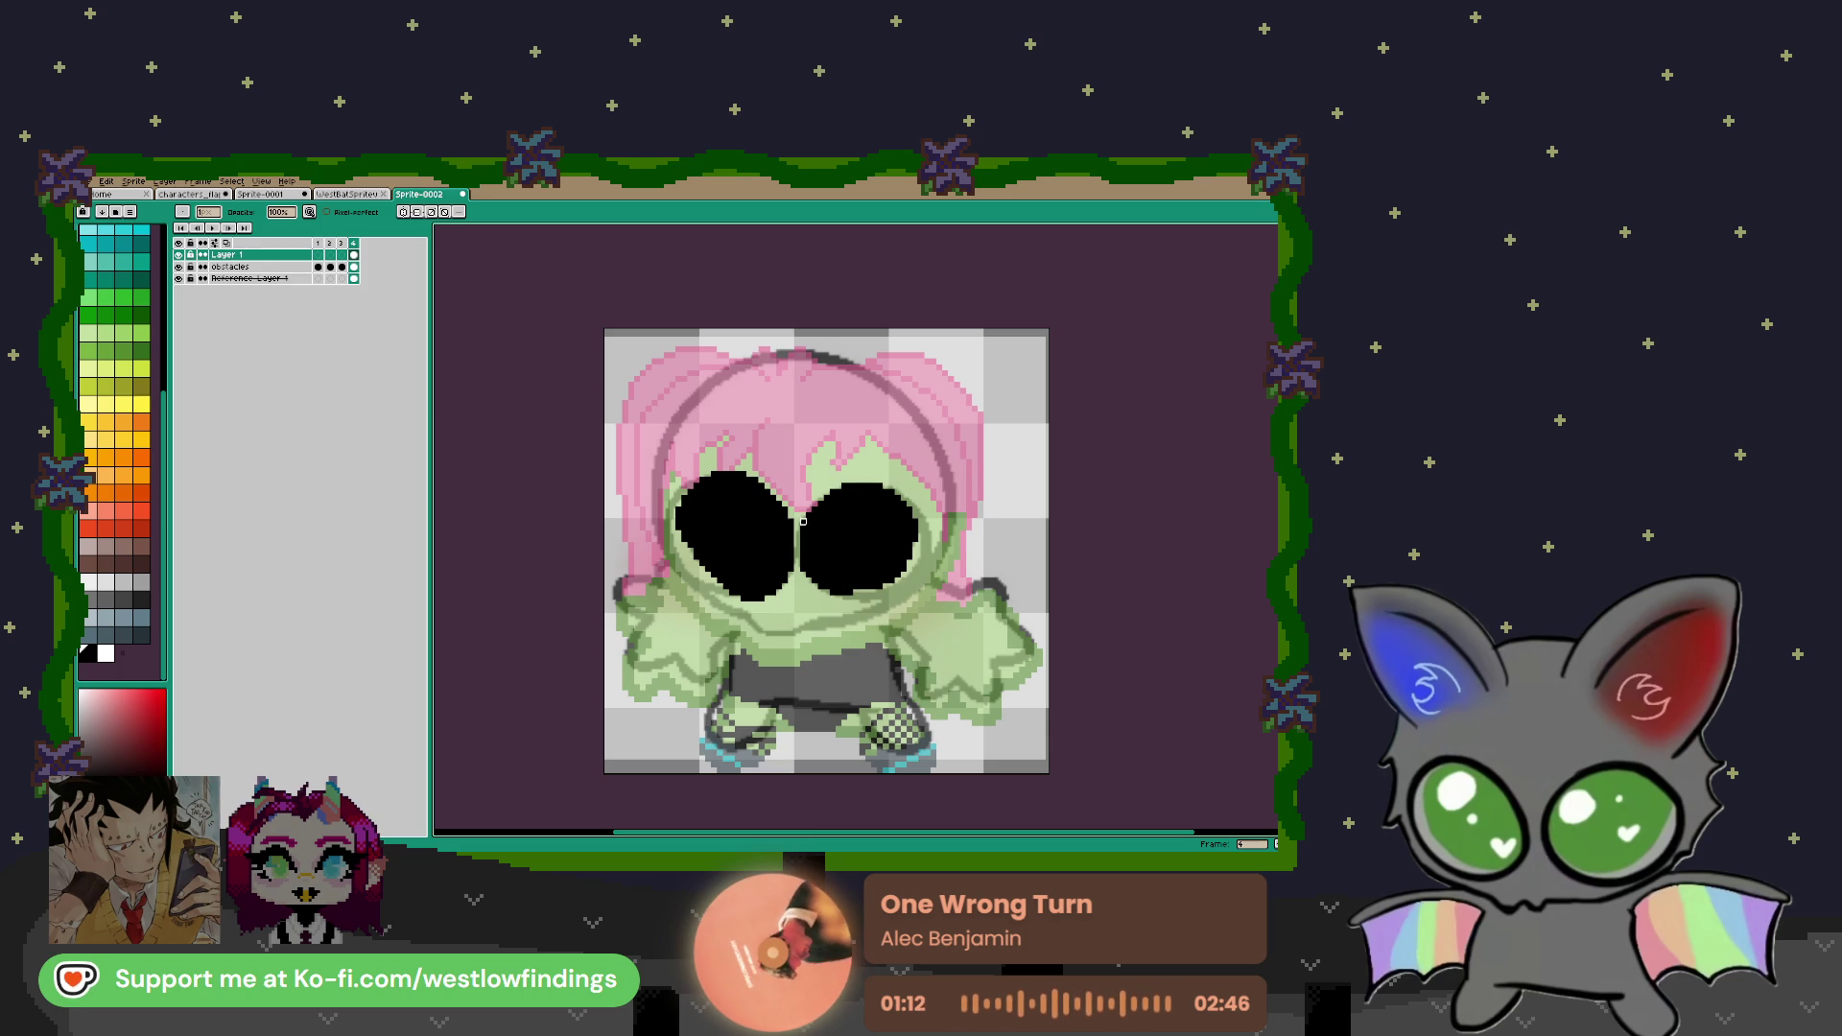
scroll(767, 527, "down", 1)
scroll(725, 544, "up", 2)
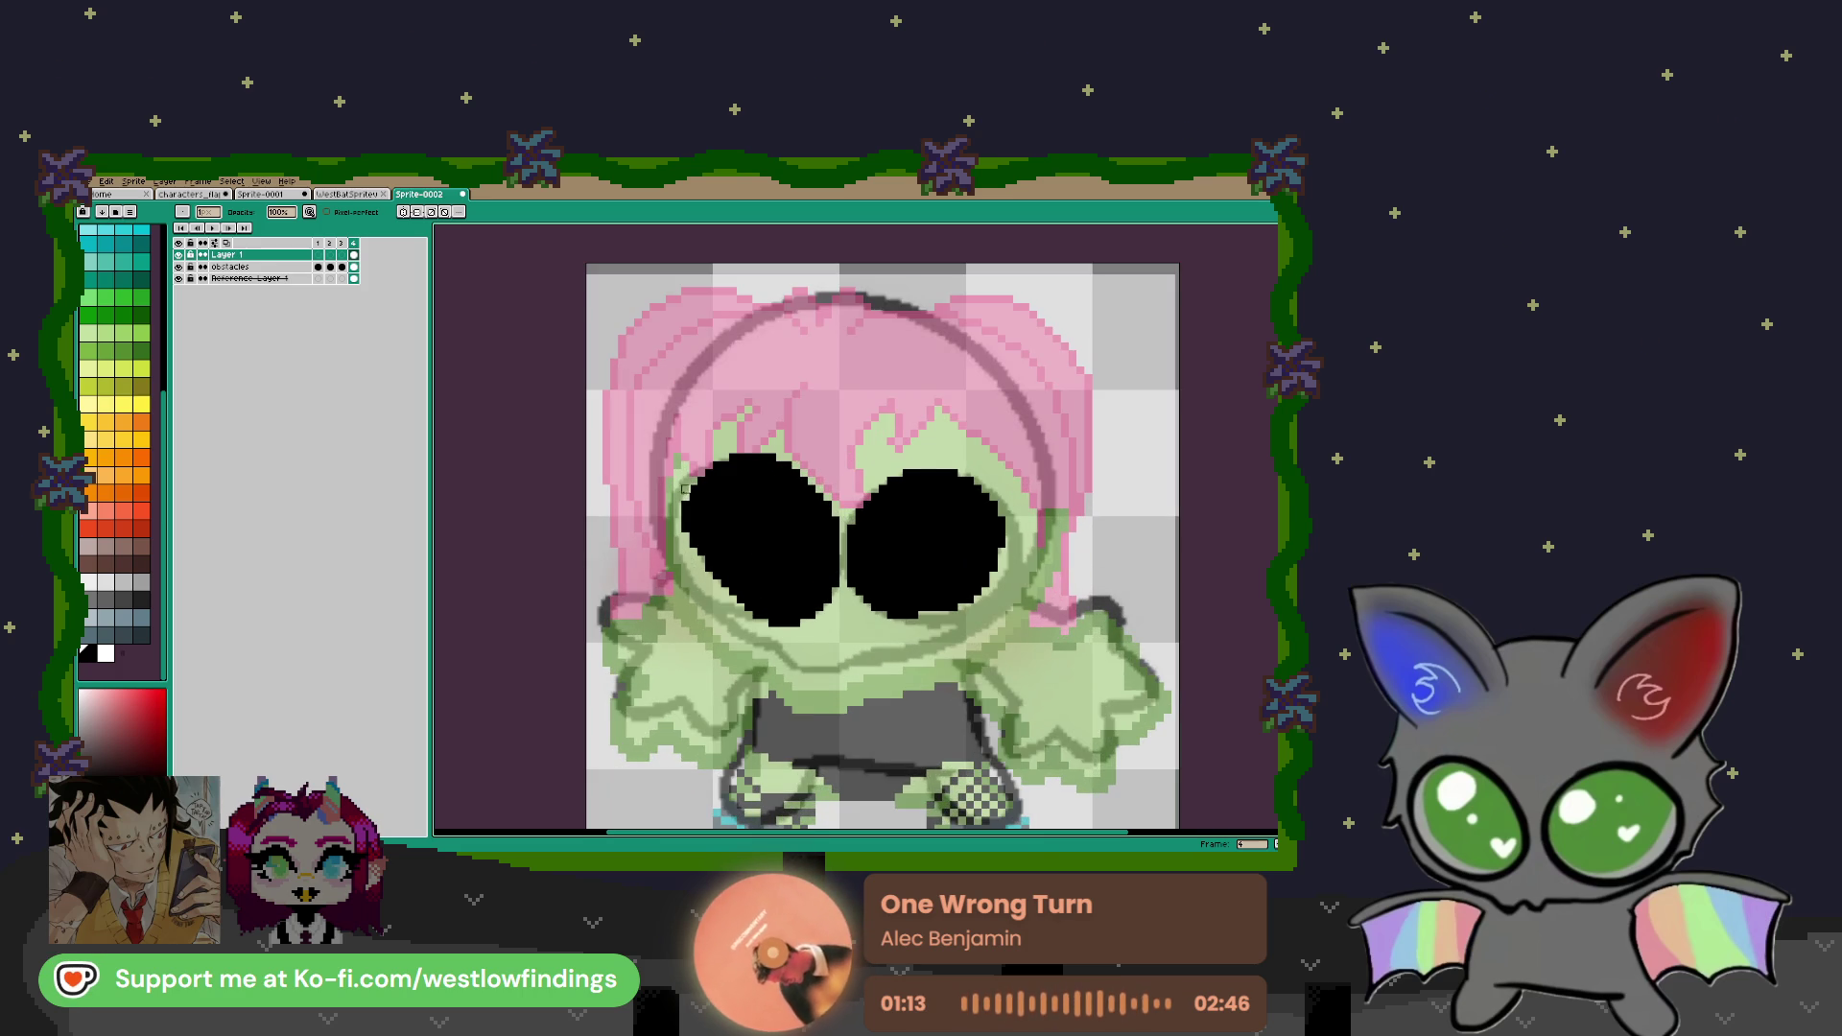
Outline the outer edges of both eyes in black with a 1px pixel-perfect pencil
left_click(714, 472)
key("ctrl+z")
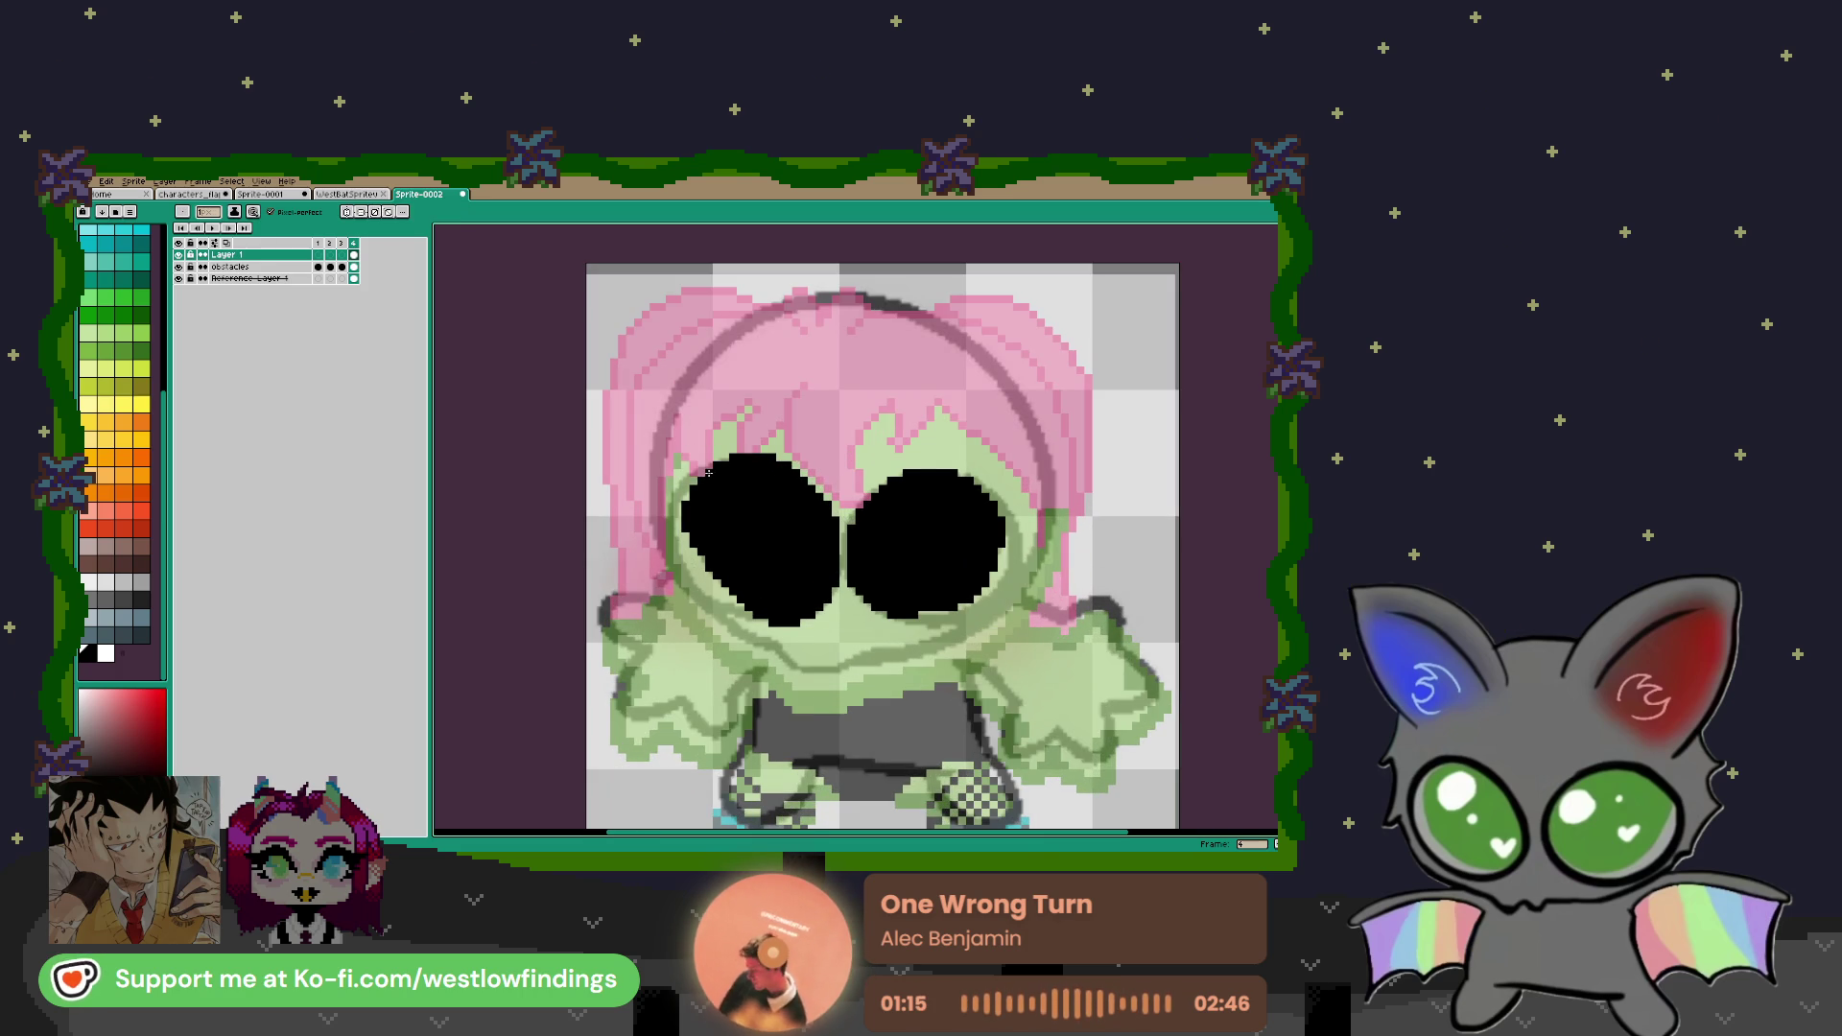
mouse_move(693, 472)
left_mouse_down()
mouse_move(671, 517)
mouse_move(685, 587)
mouse_move(740, 615)
left_mouse_up()
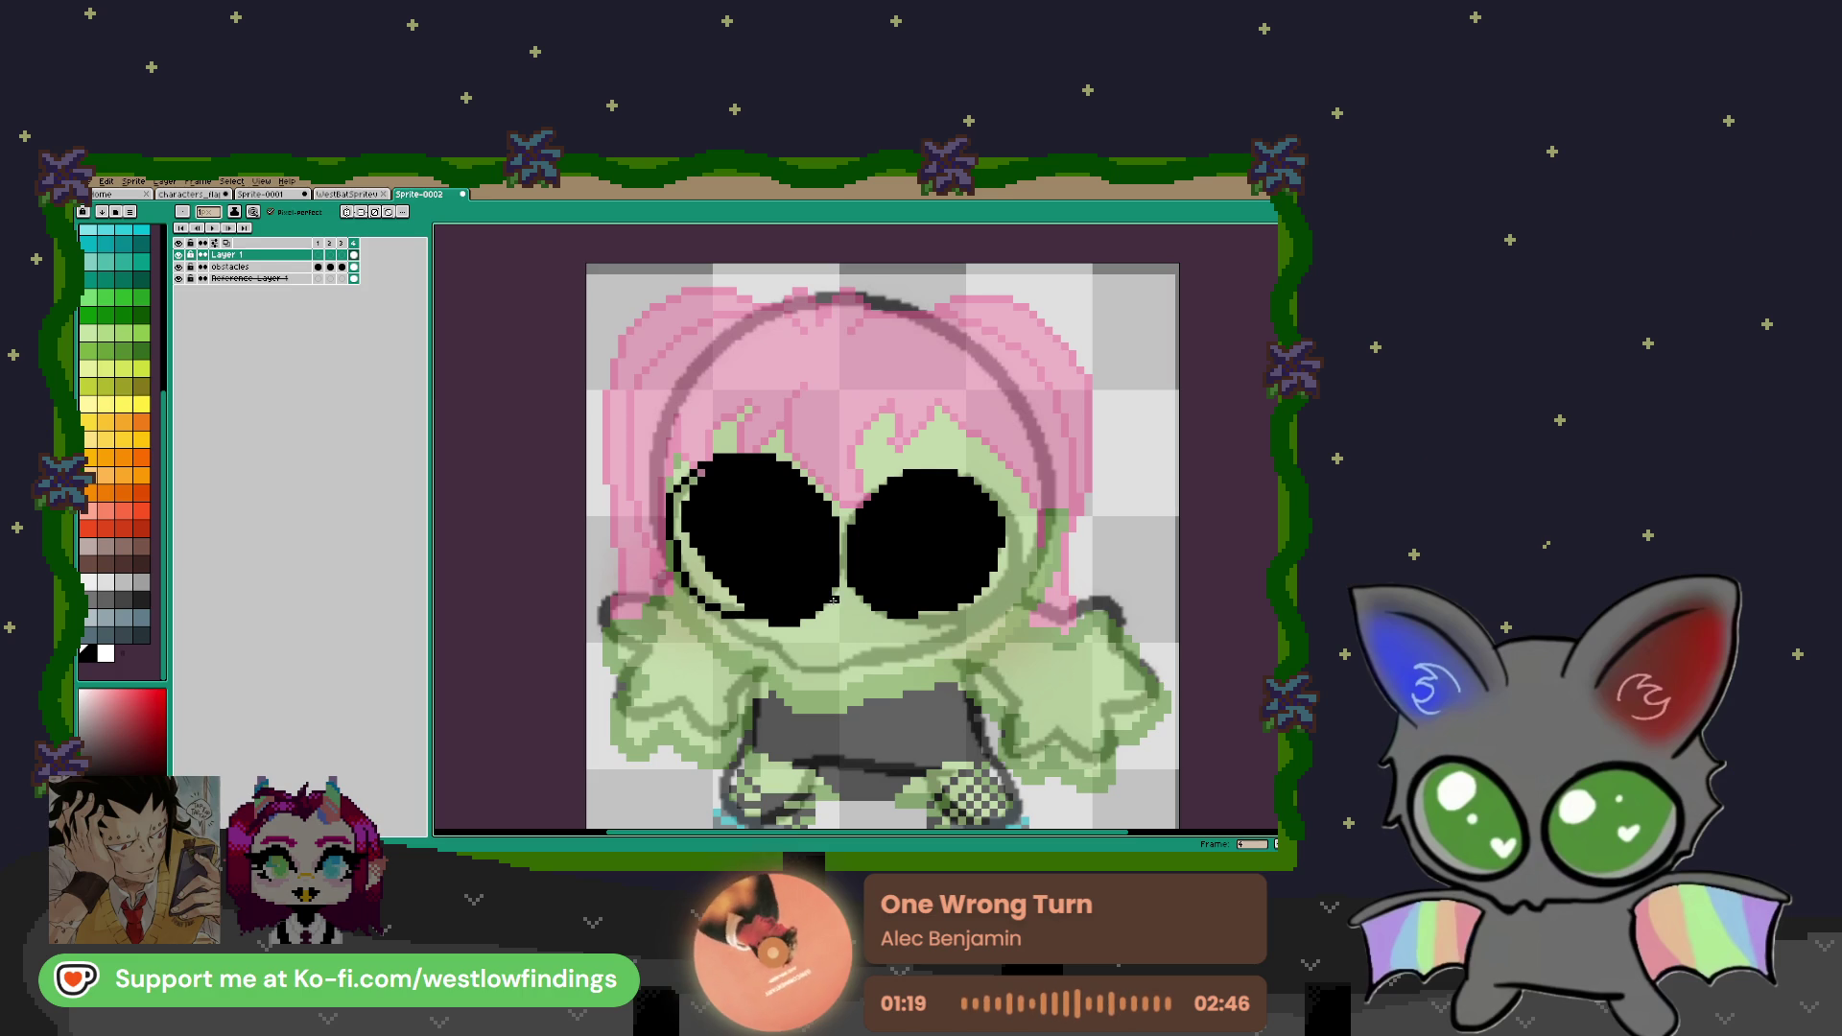
mouse_move(1013, 514)
left_mouse_down()
mouse_move(1018, 568)
mouse_move(922, 621)
left_mouse_up()
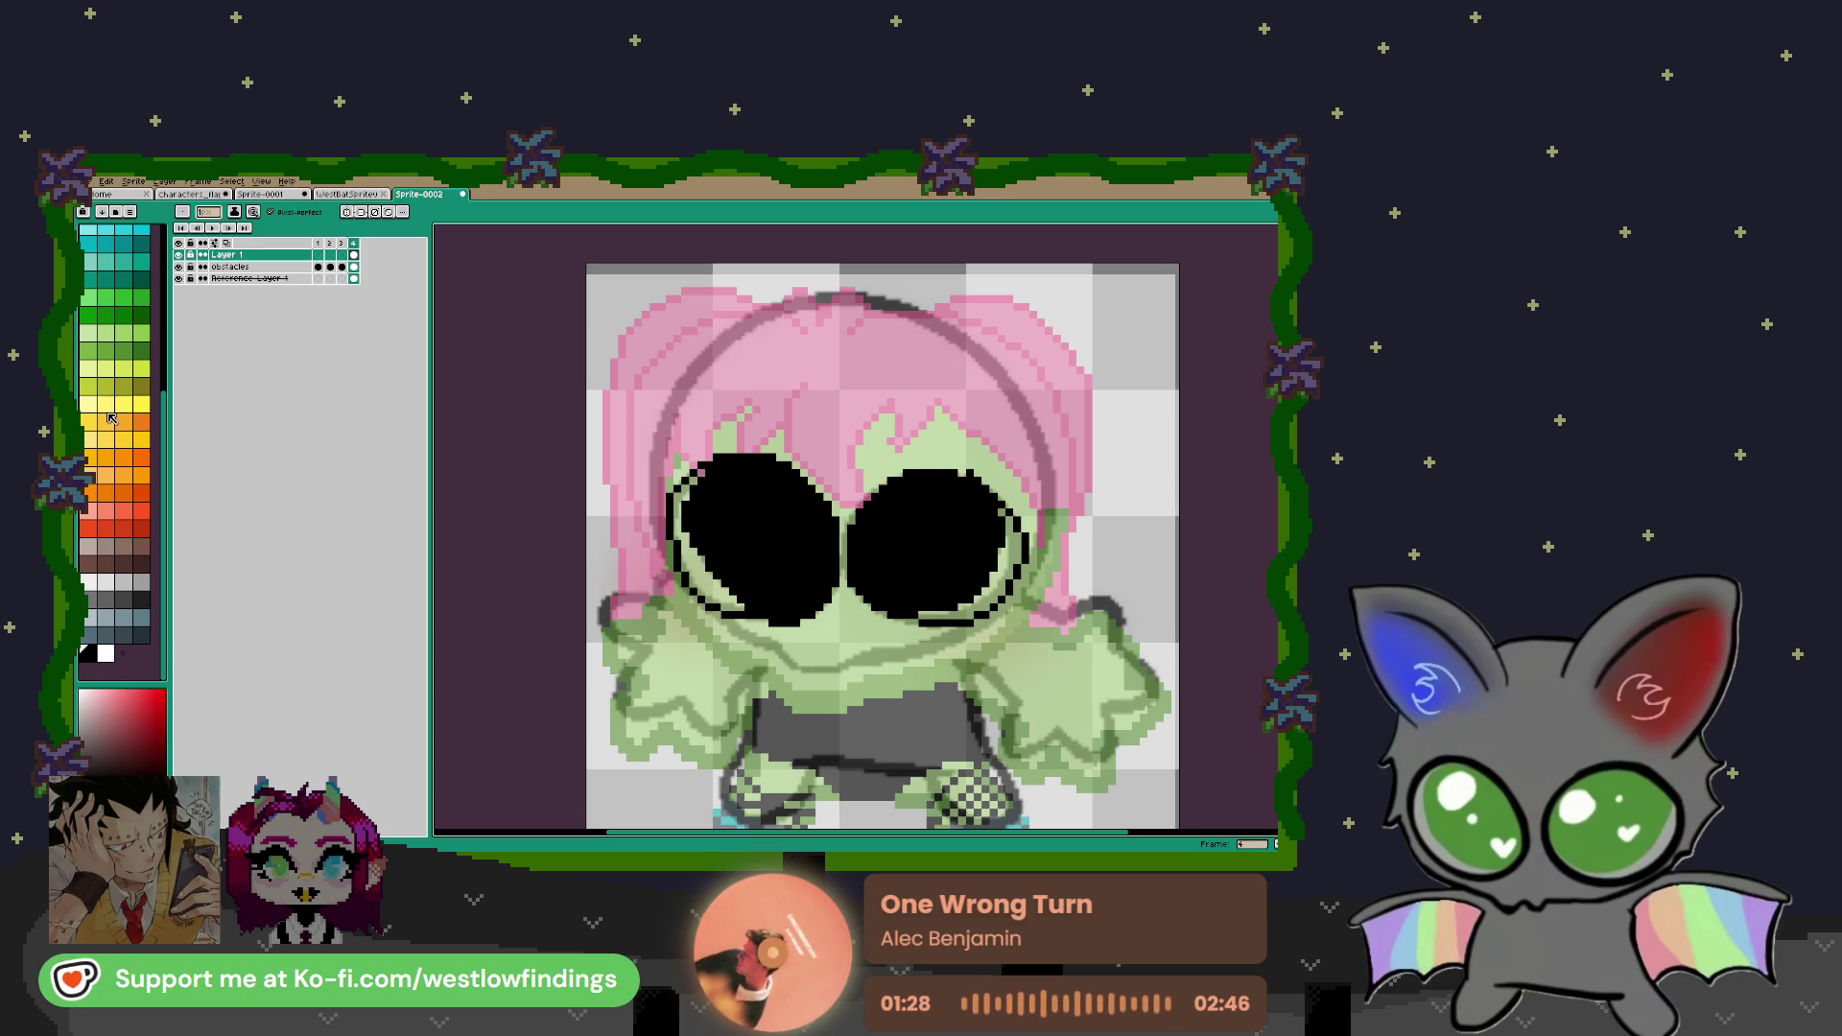
left_click(90, 422)
Bucket-fill the rims of both eyes yellow
key("g")
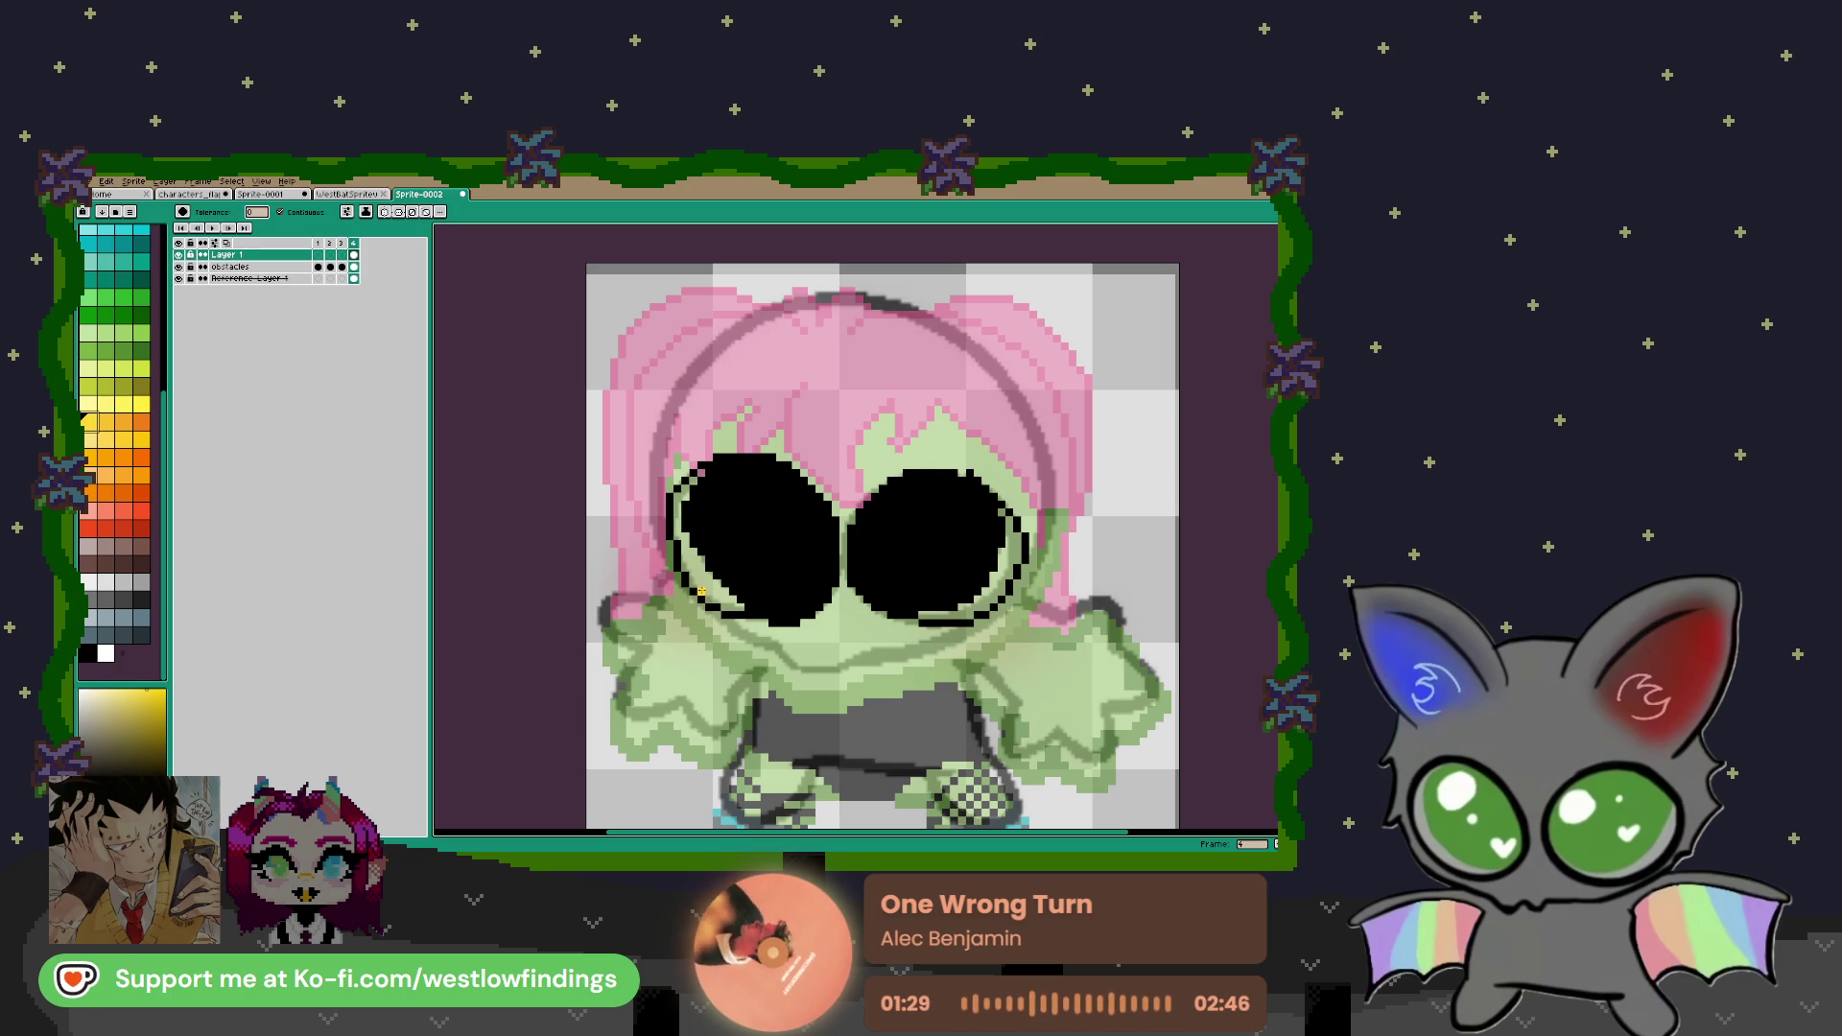
left_click(701, 592)
left_click(969, 614)
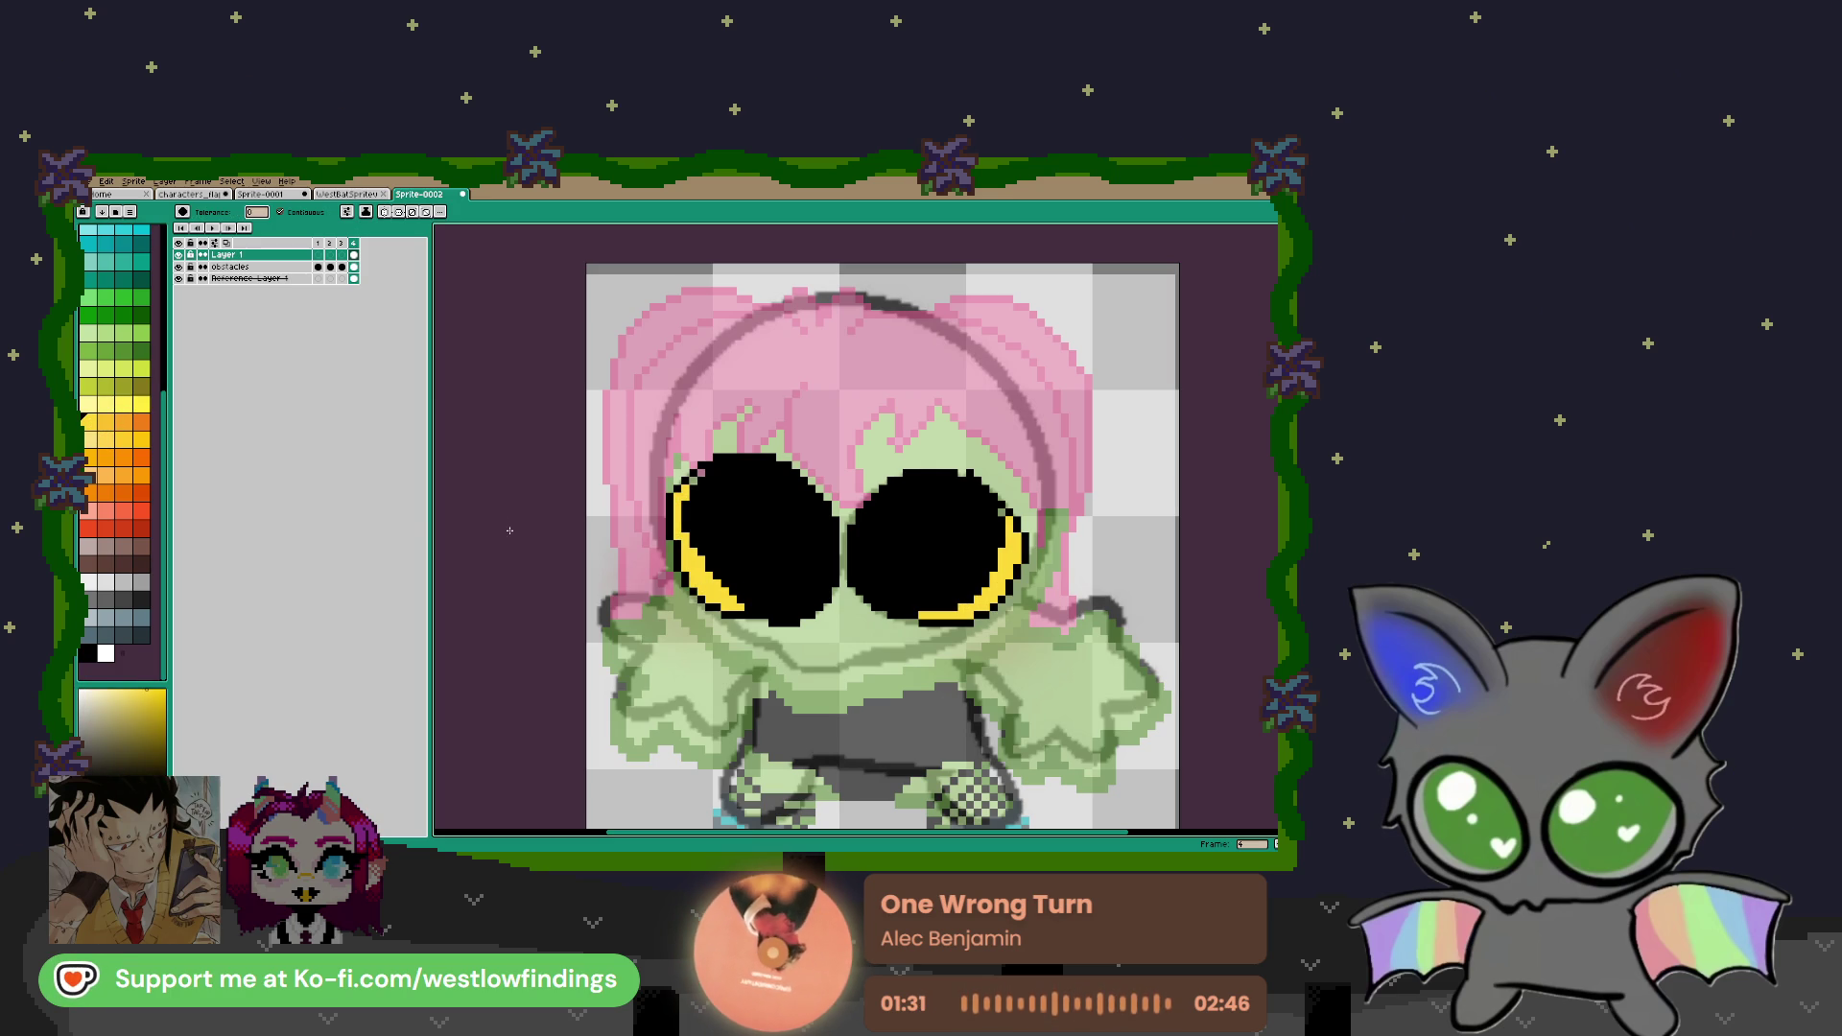
Add white highlights in the eyes, shrinking the pencil for small sparkles
left_click(106, 653)
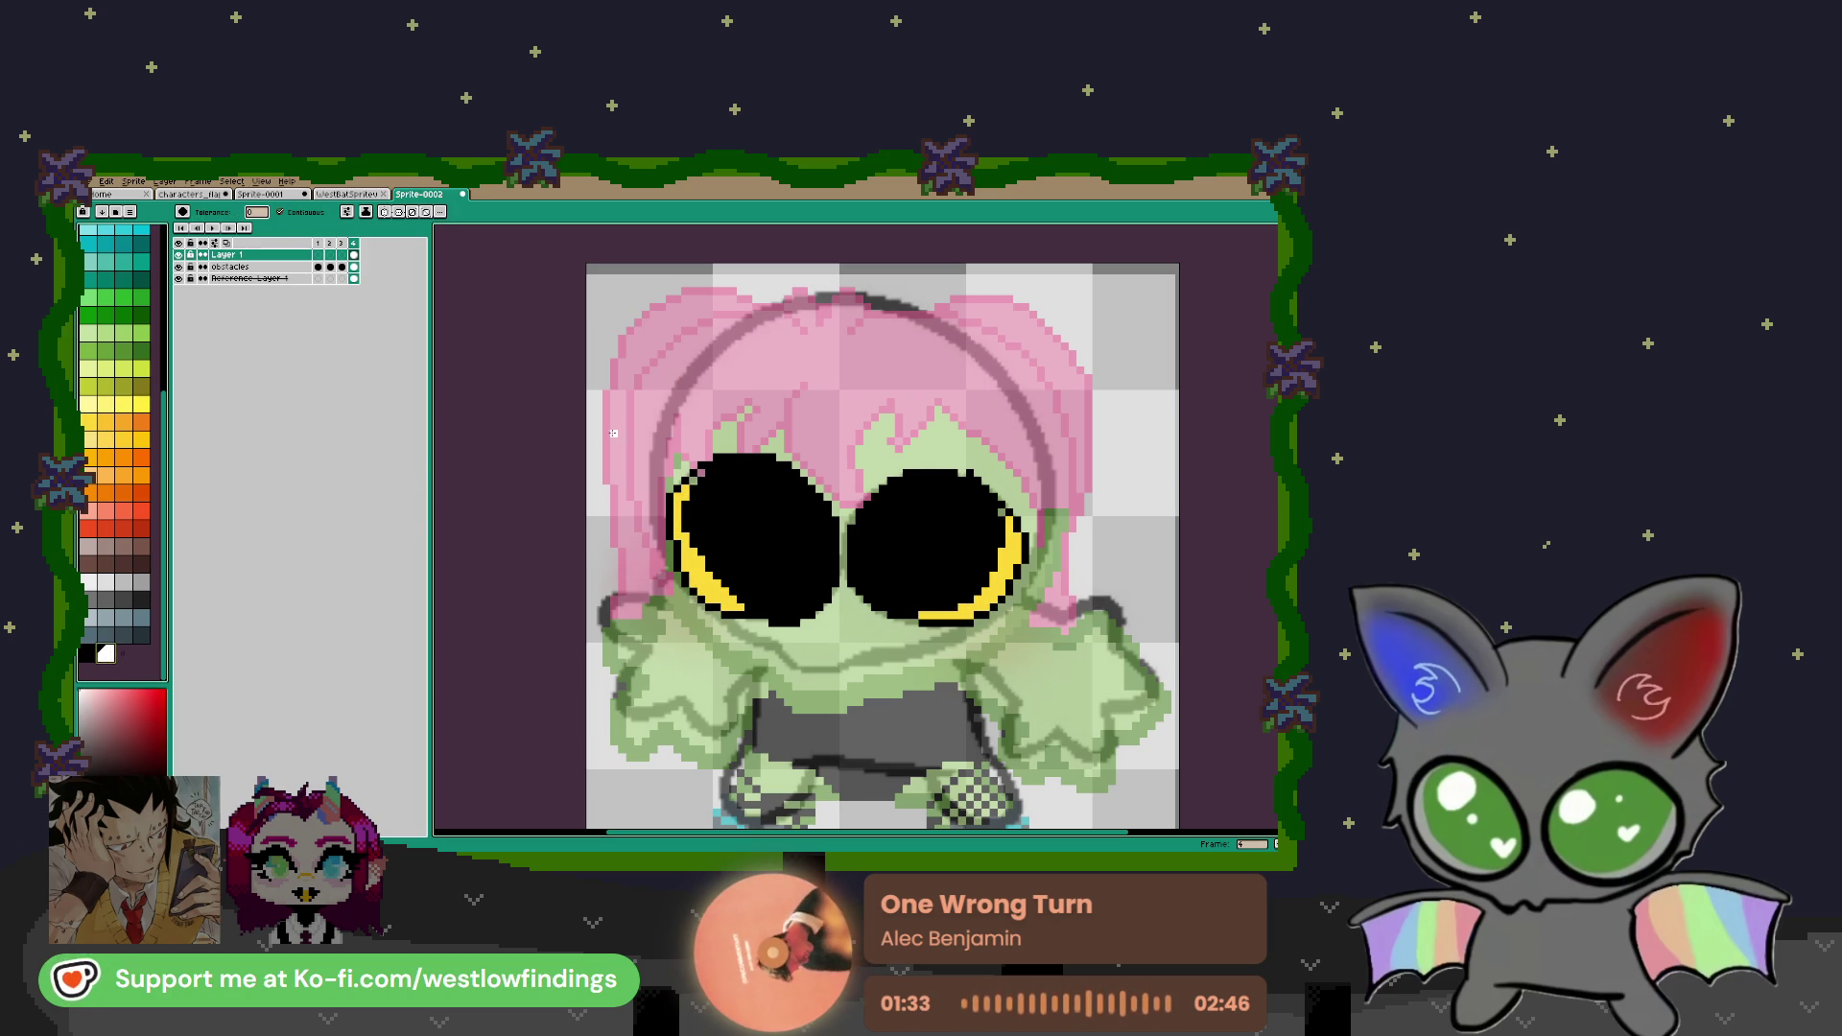
left_click(732, 490)
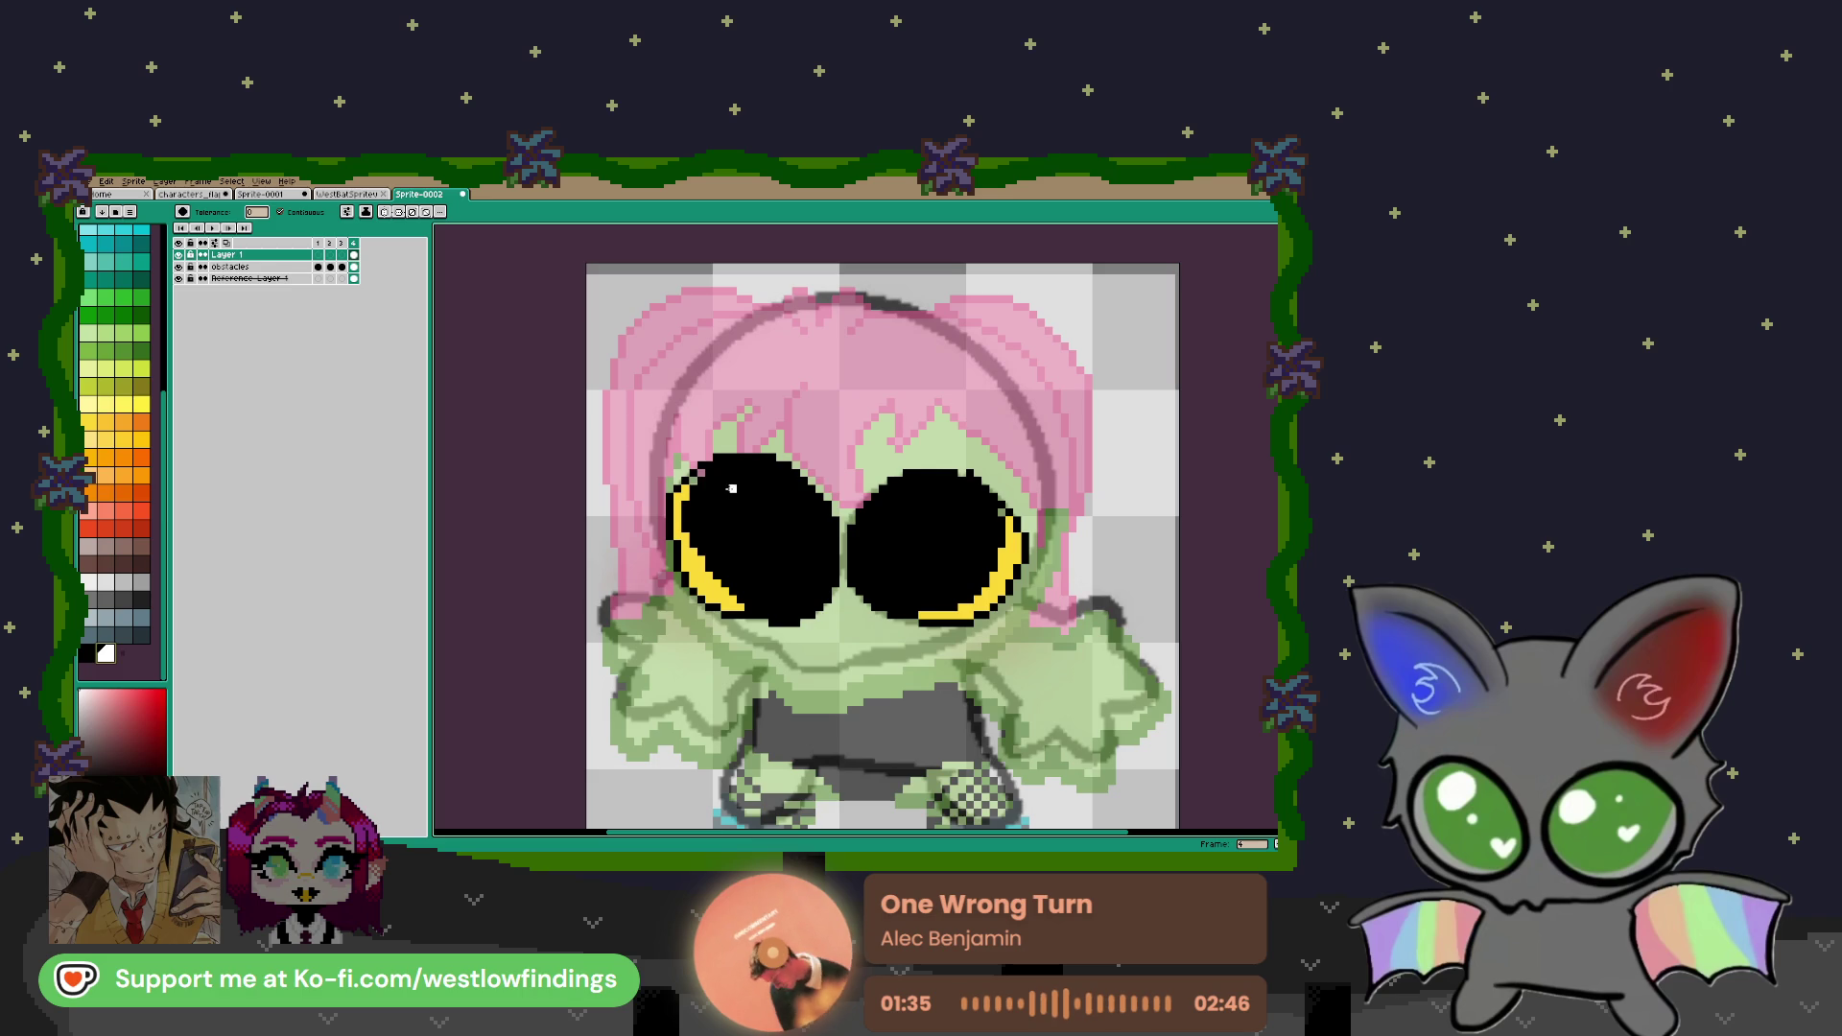
key("b")
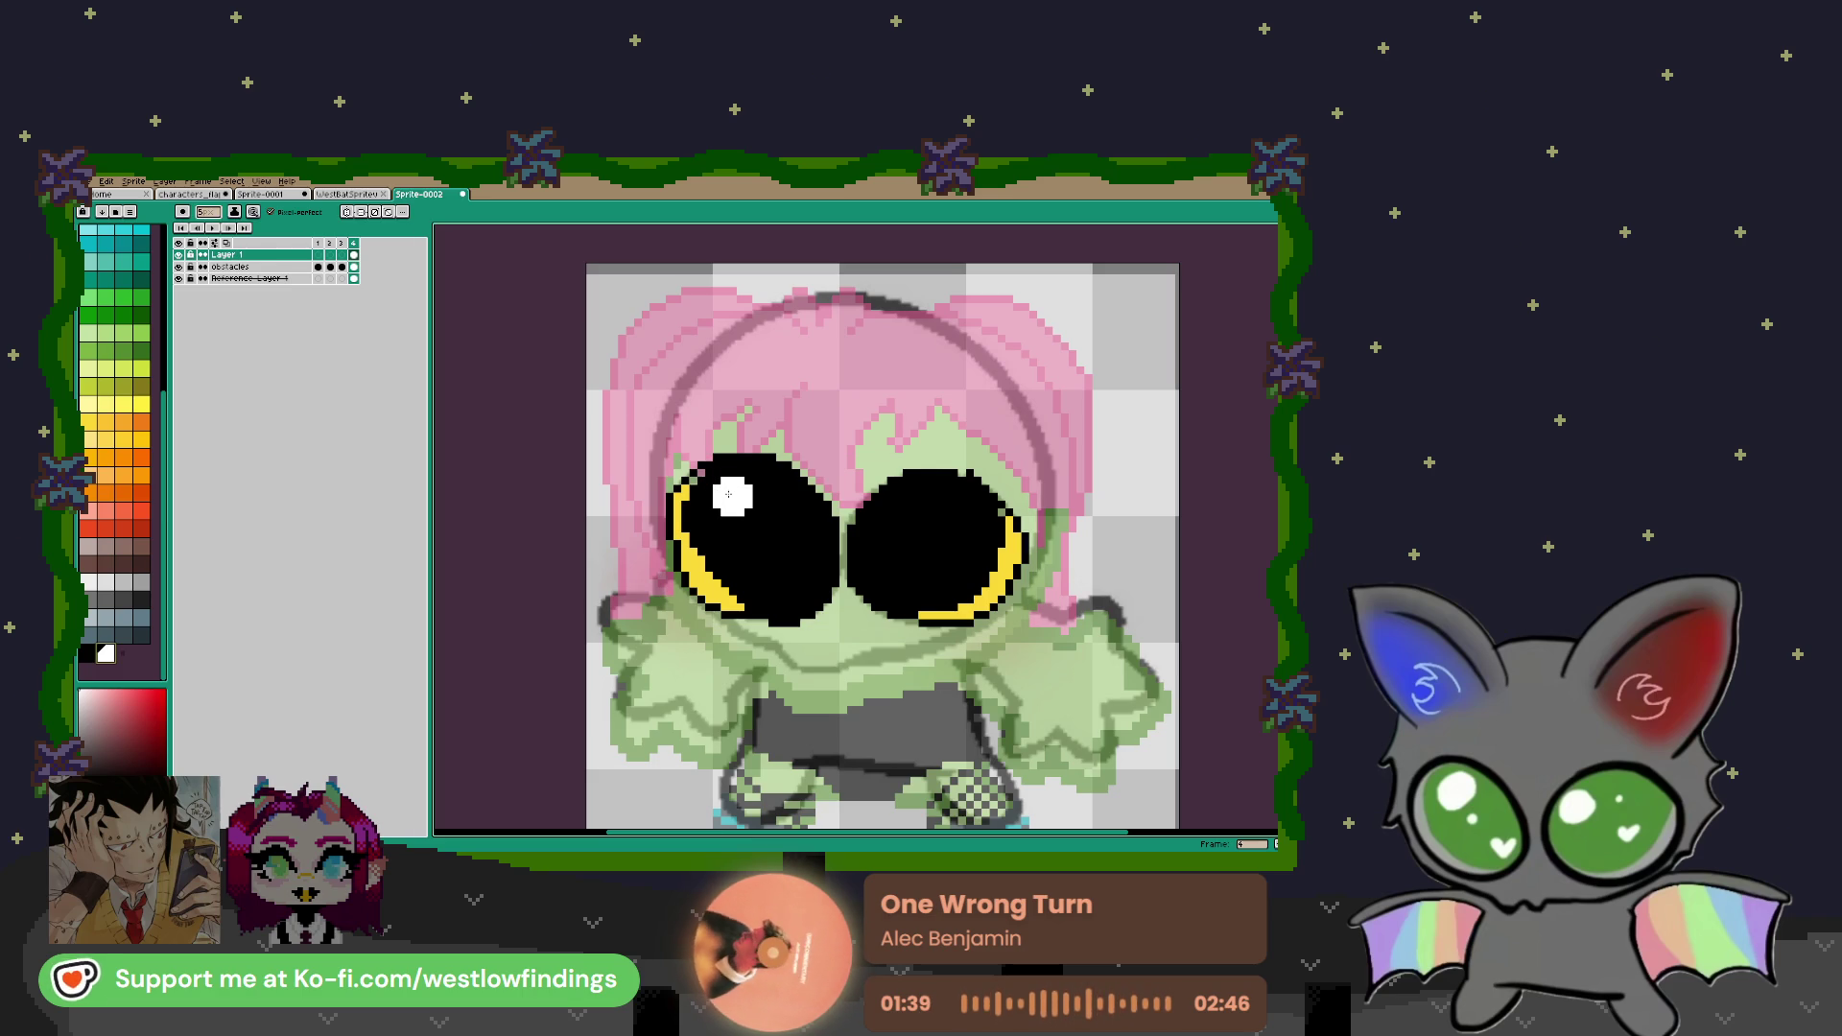
key("minus")
key("minus")
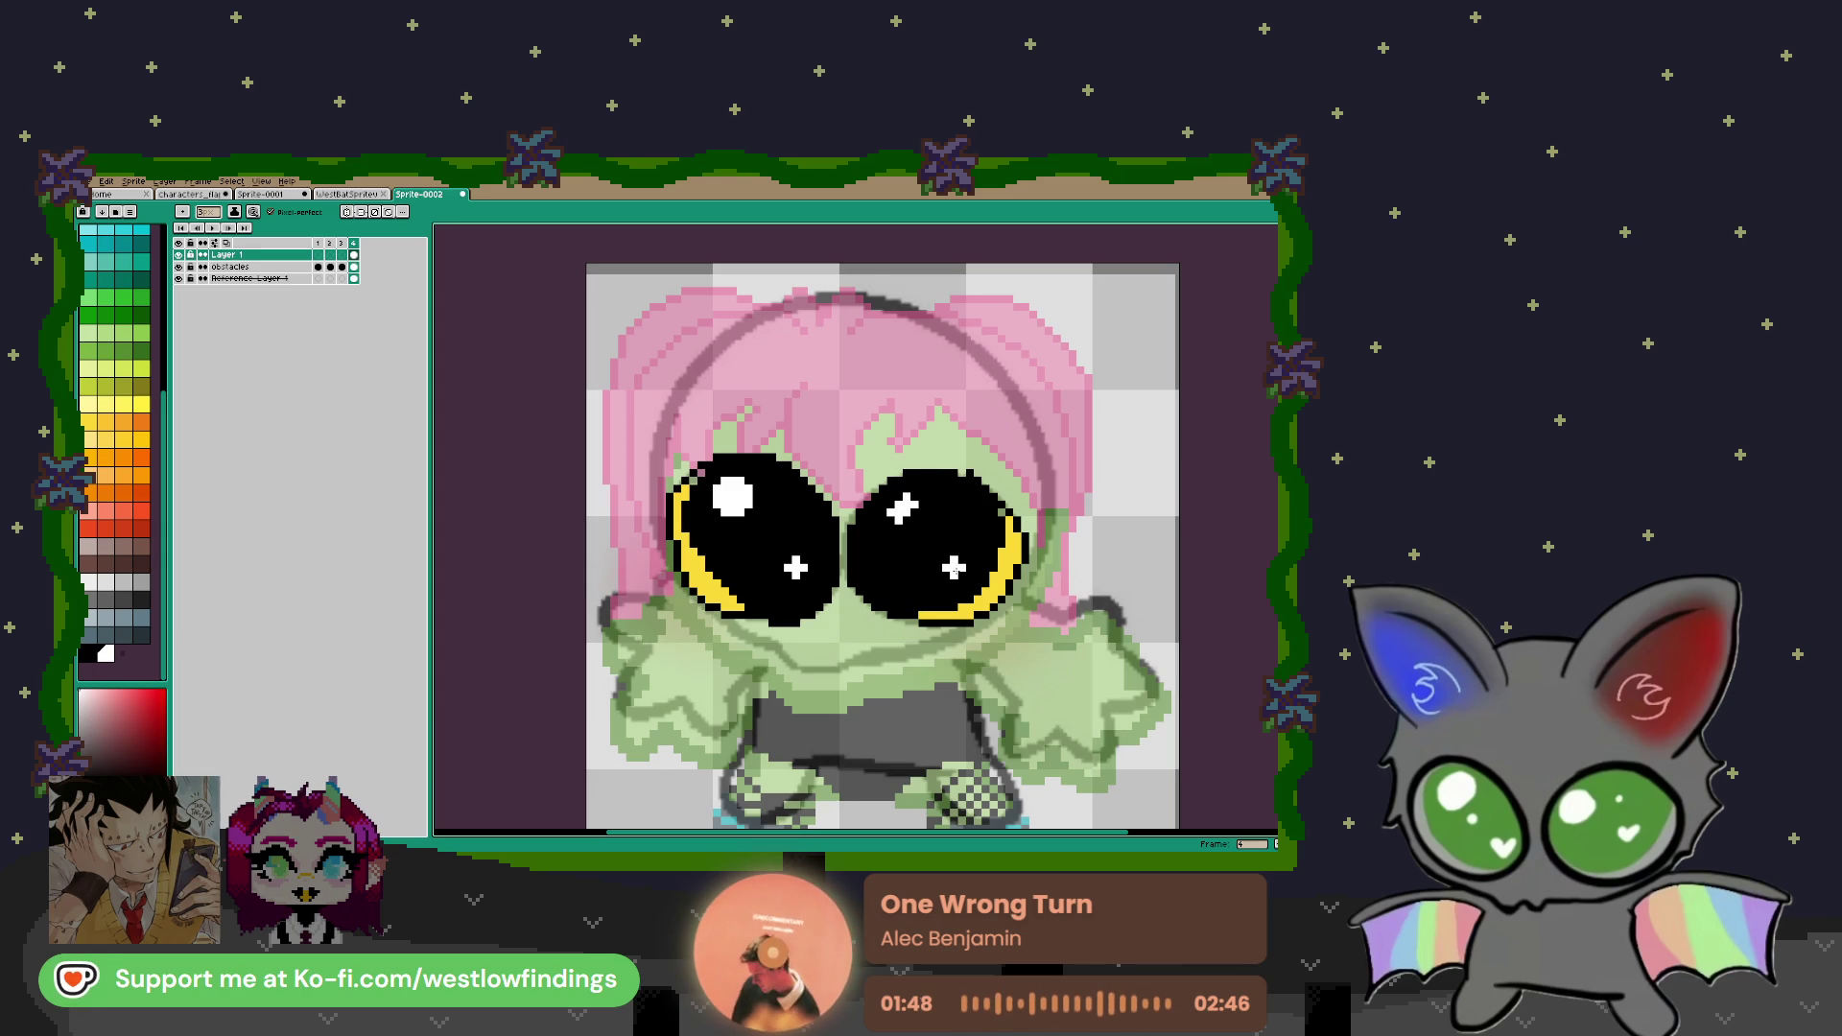
scroll(801, 614, "down", 1)
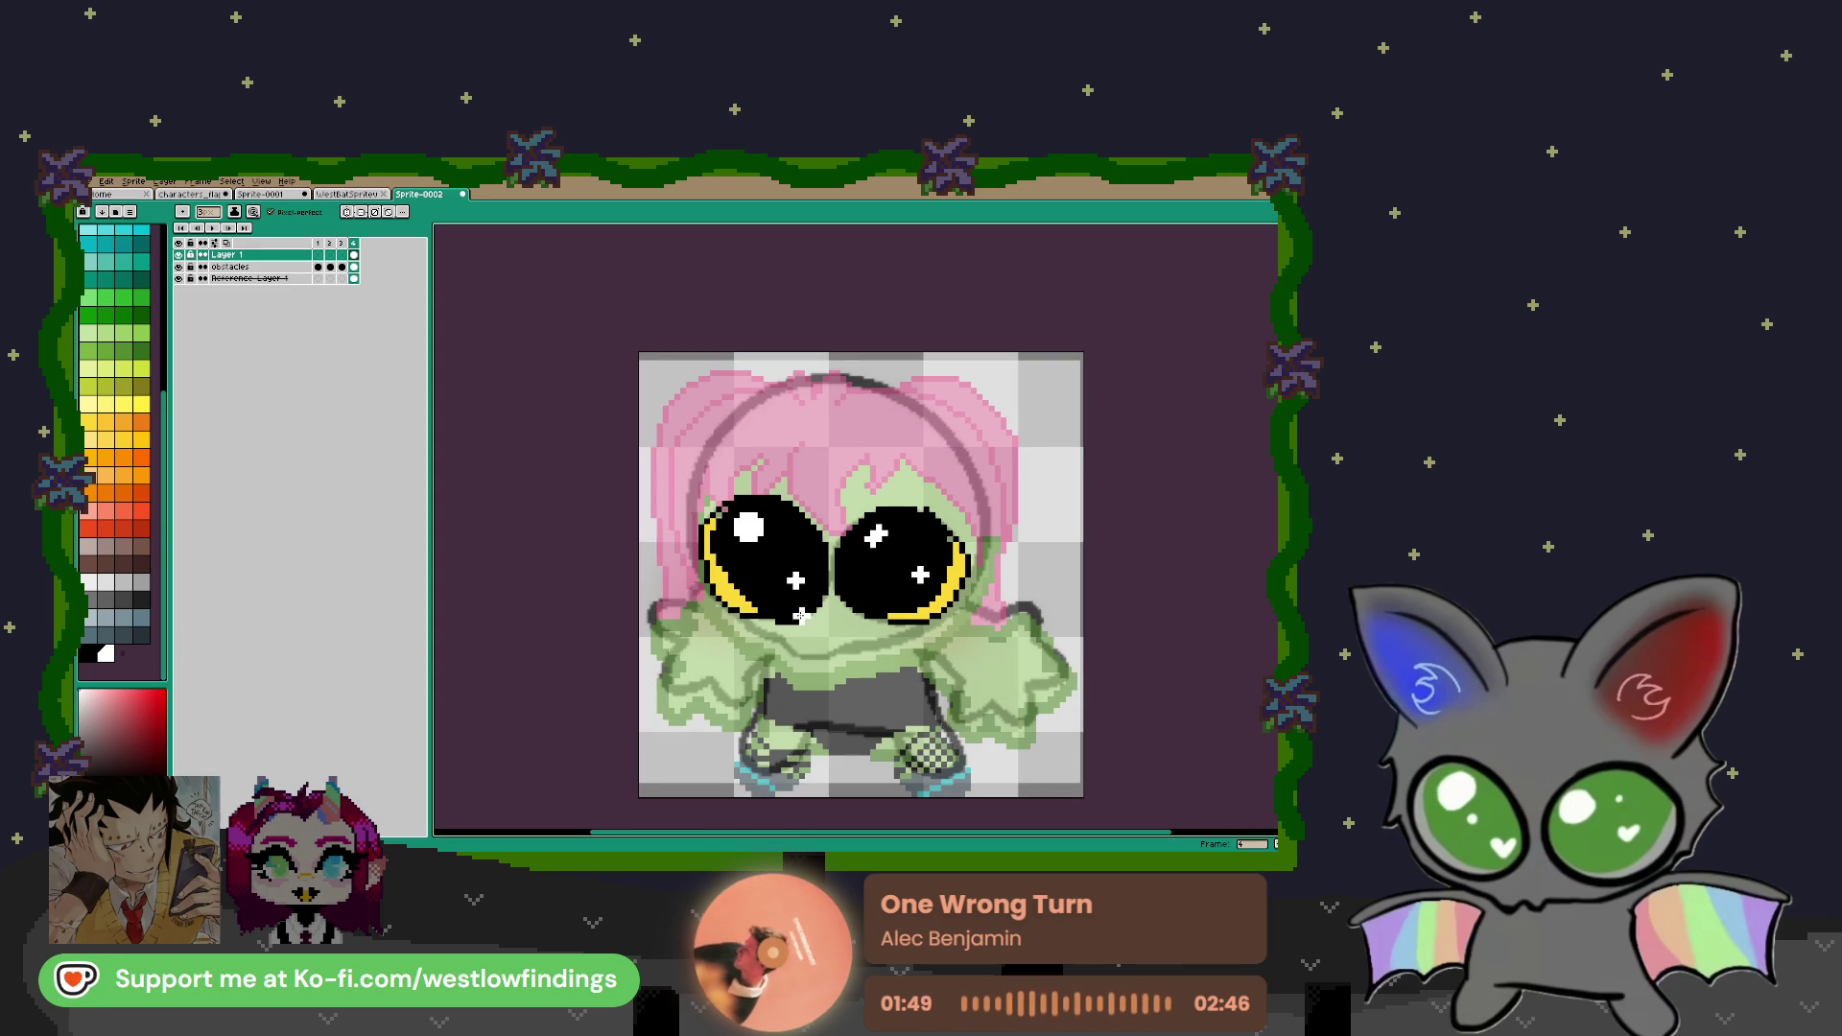
Restore the obstacles layer to full opacity in its properties
right_click(257, 265)
double_click(237, 273)
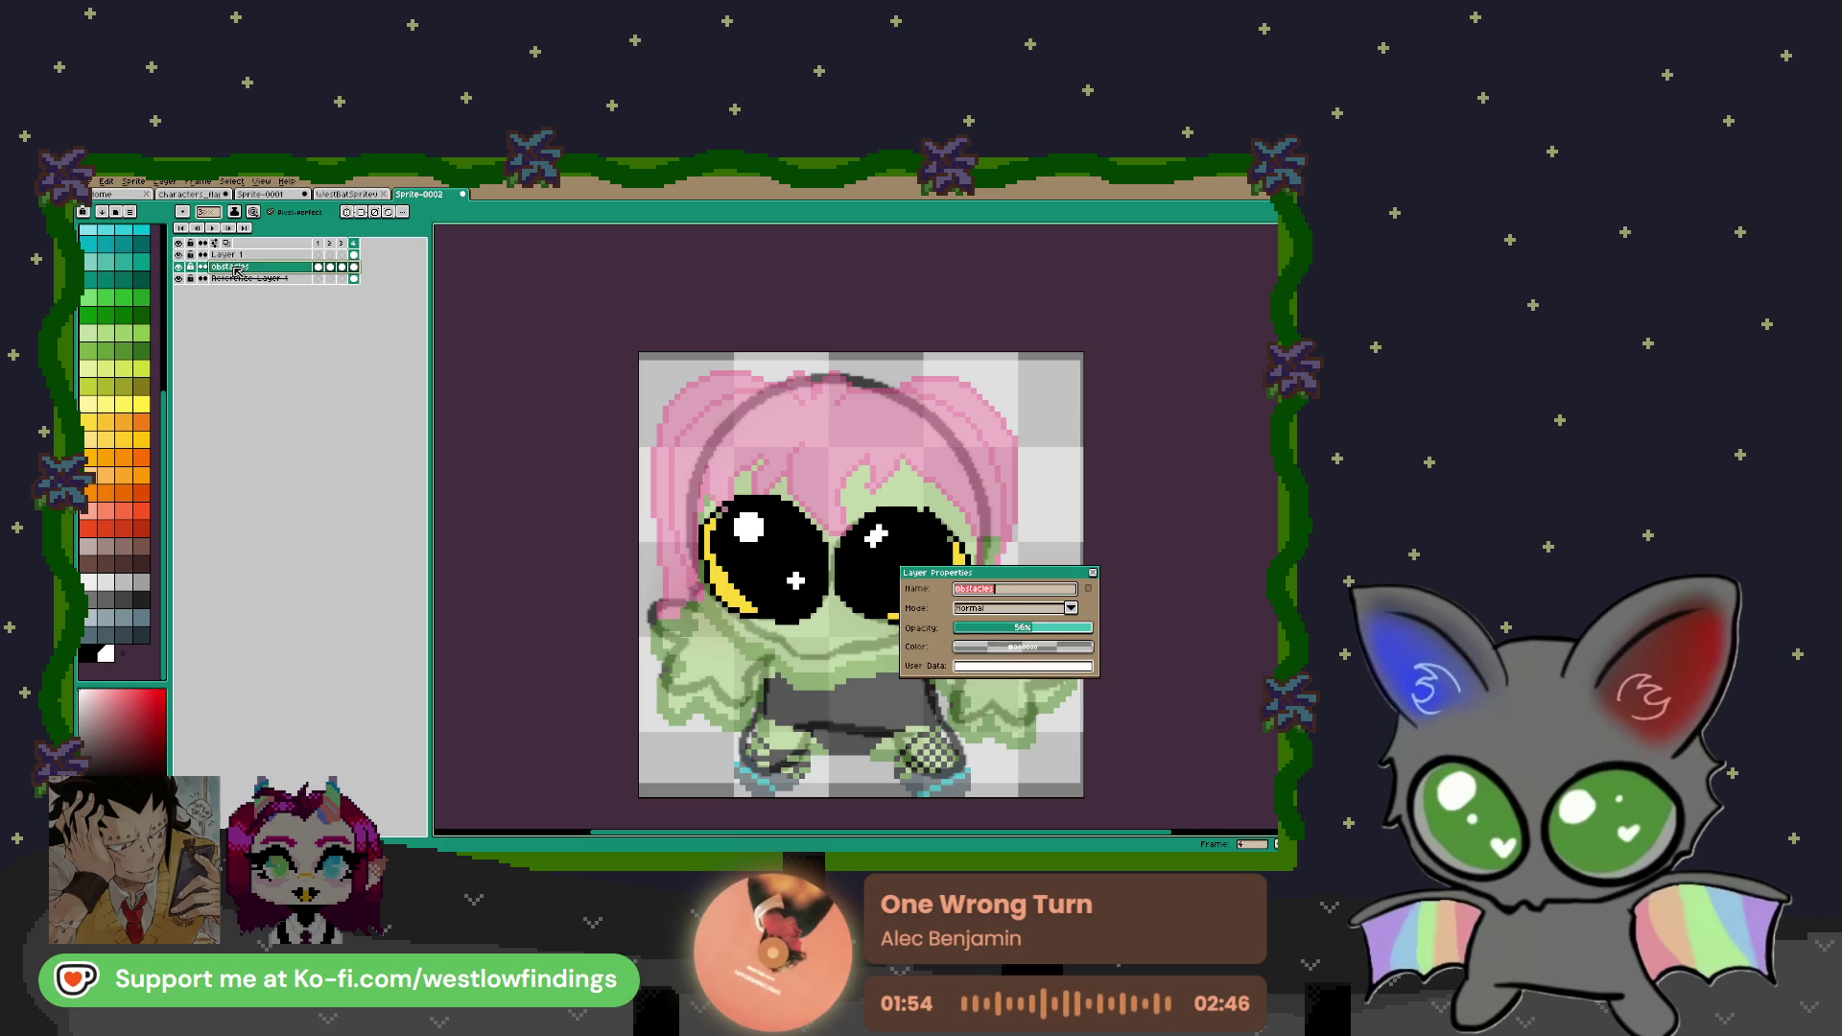
left_click_drag(1022, 627, 1092, 628)
left_click(1091, 571)
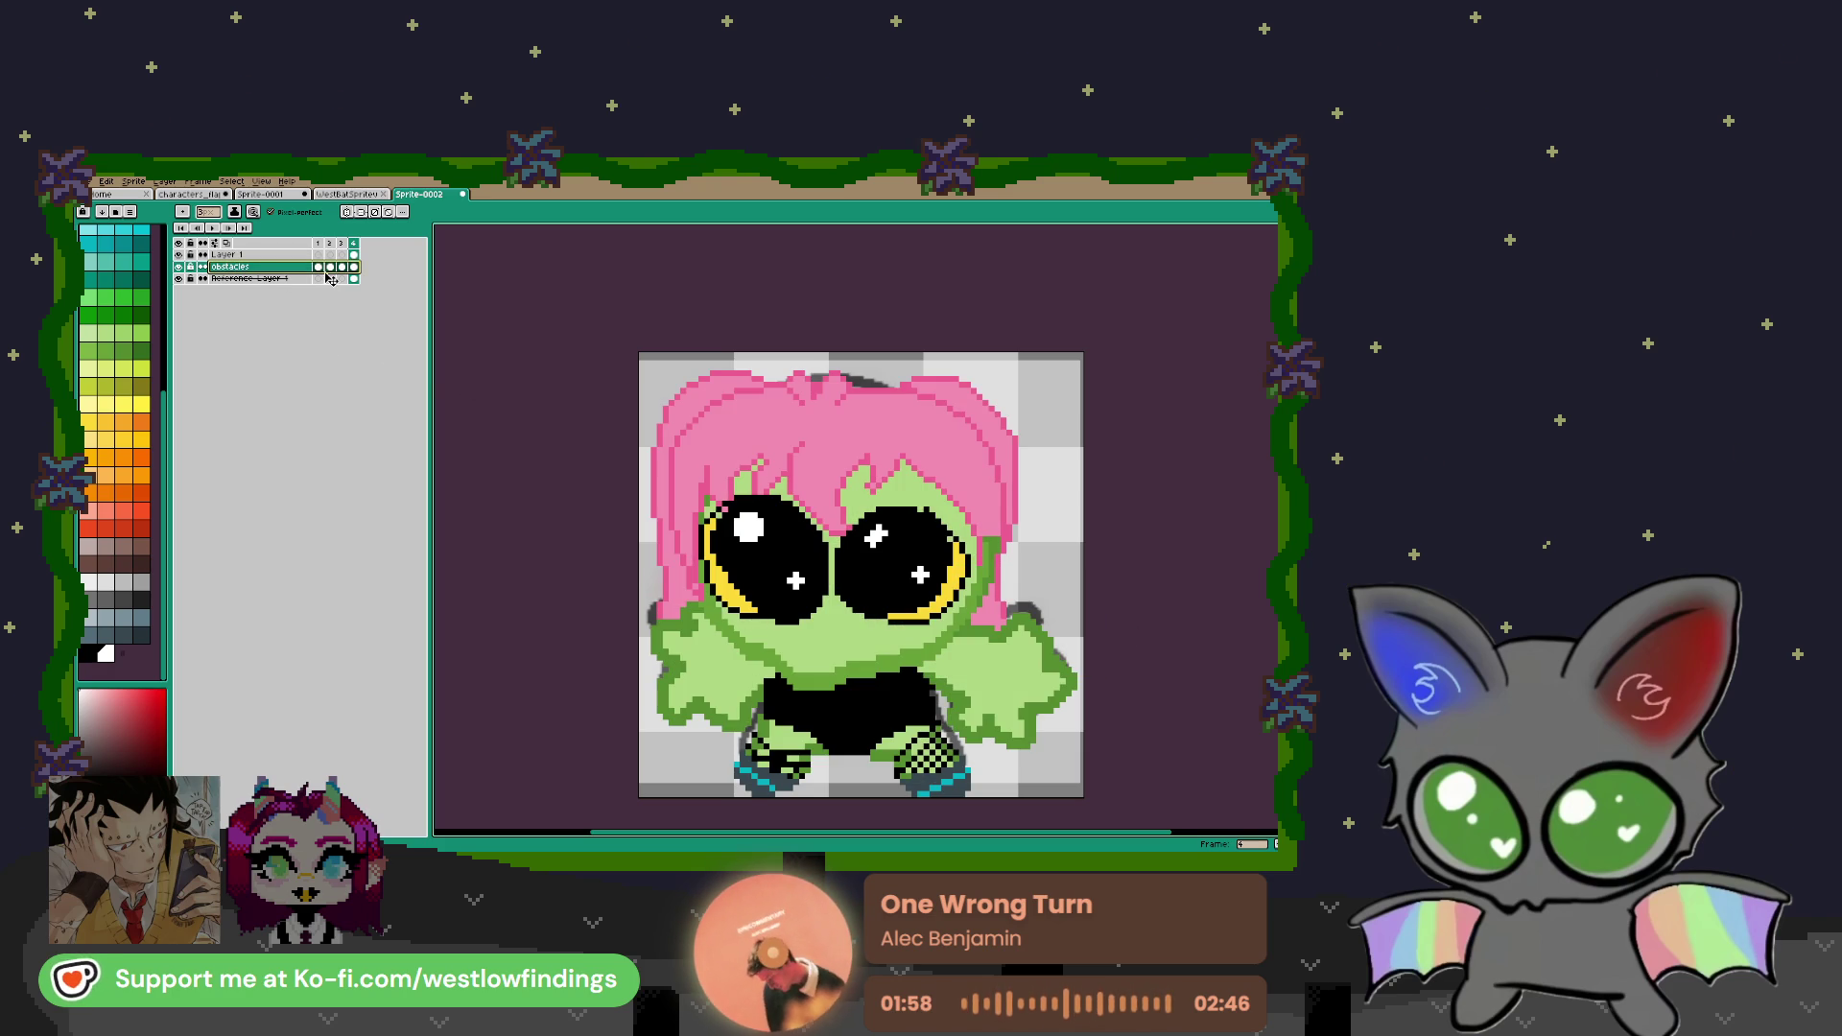
Duplicate Layer 1, then delete both the copy and Layer 1
right_click(285, 256)
left_click(370, 314)
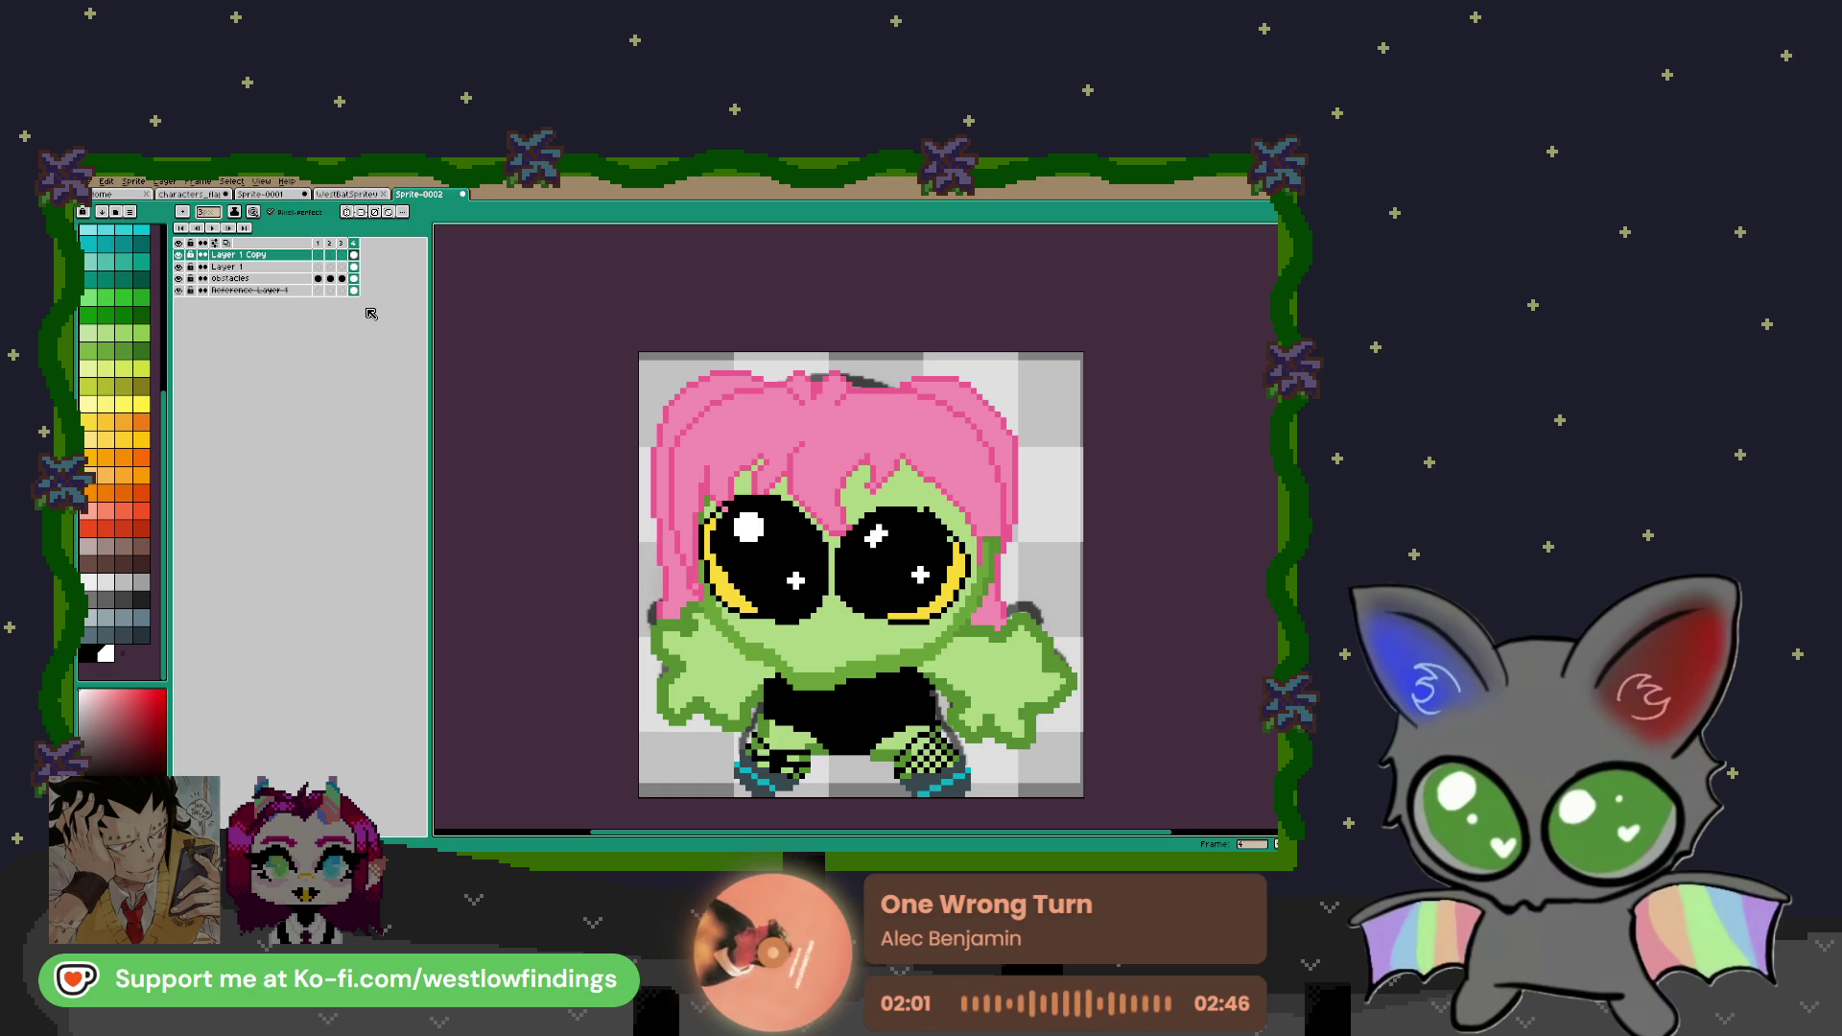
right_click(282, 255)
left_click(321, 328)
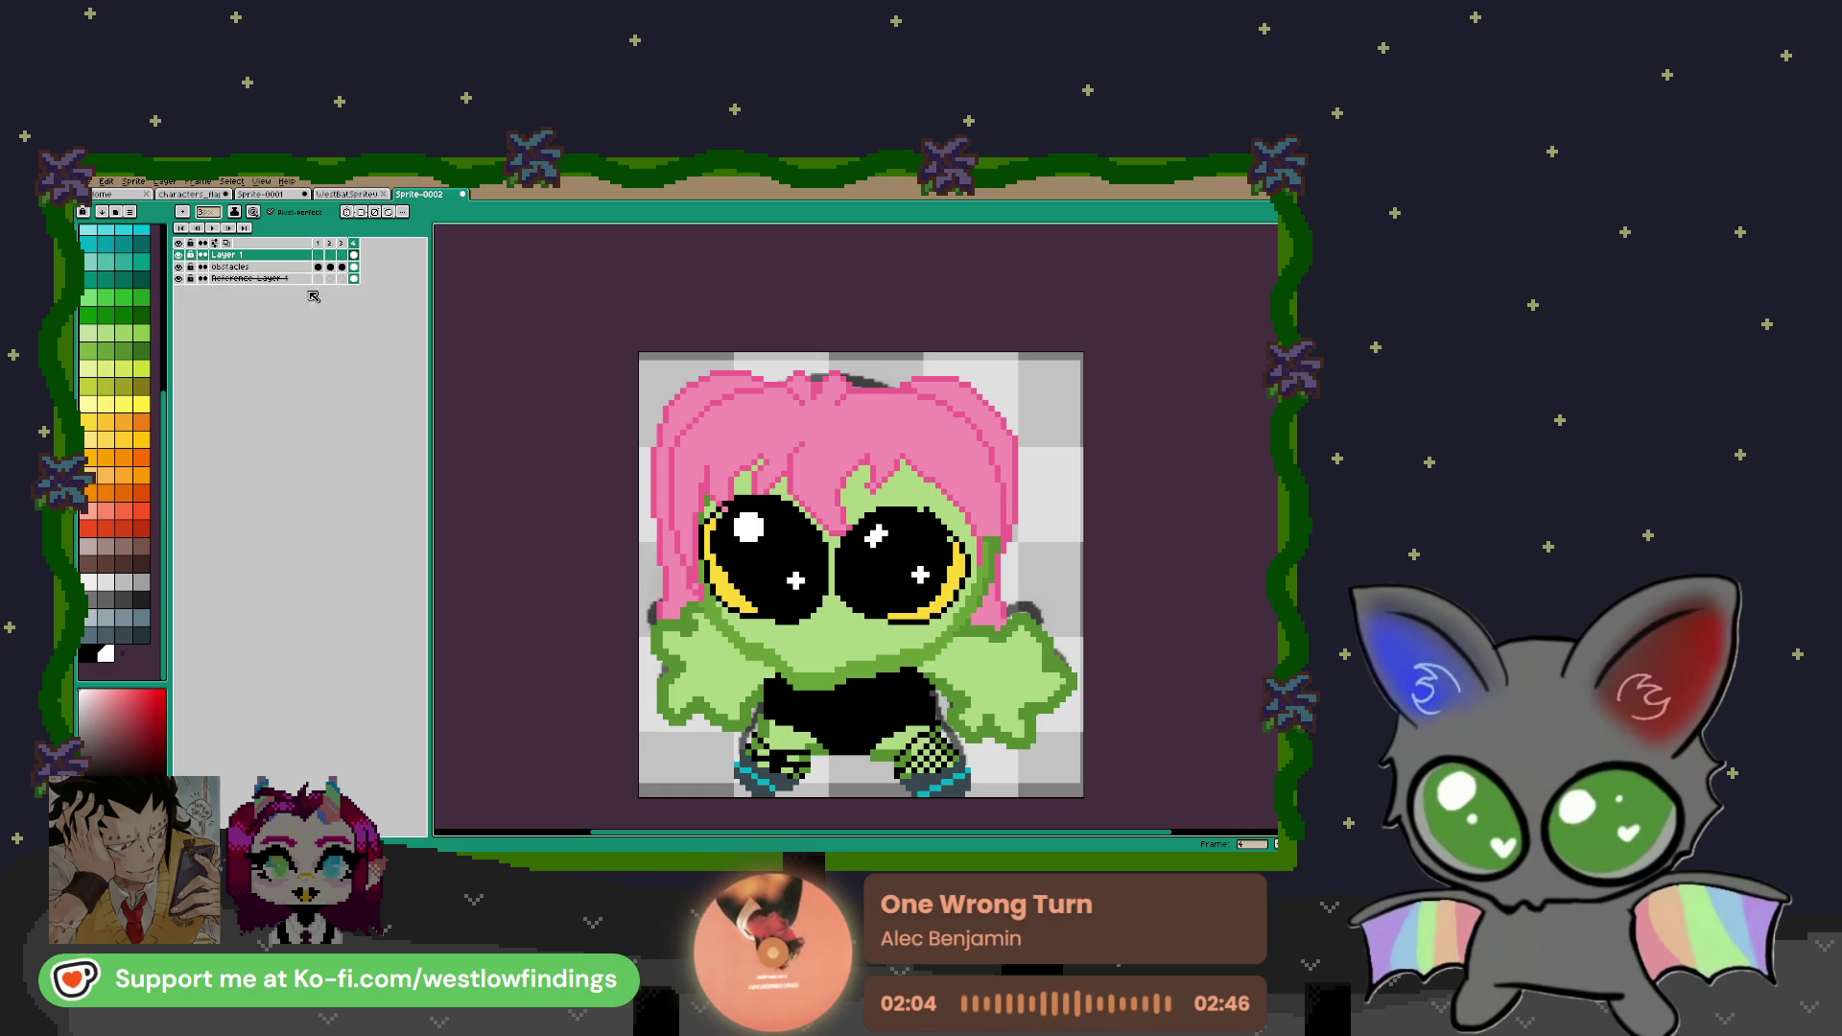
right_click(289, 257)
left_click(321, 328)
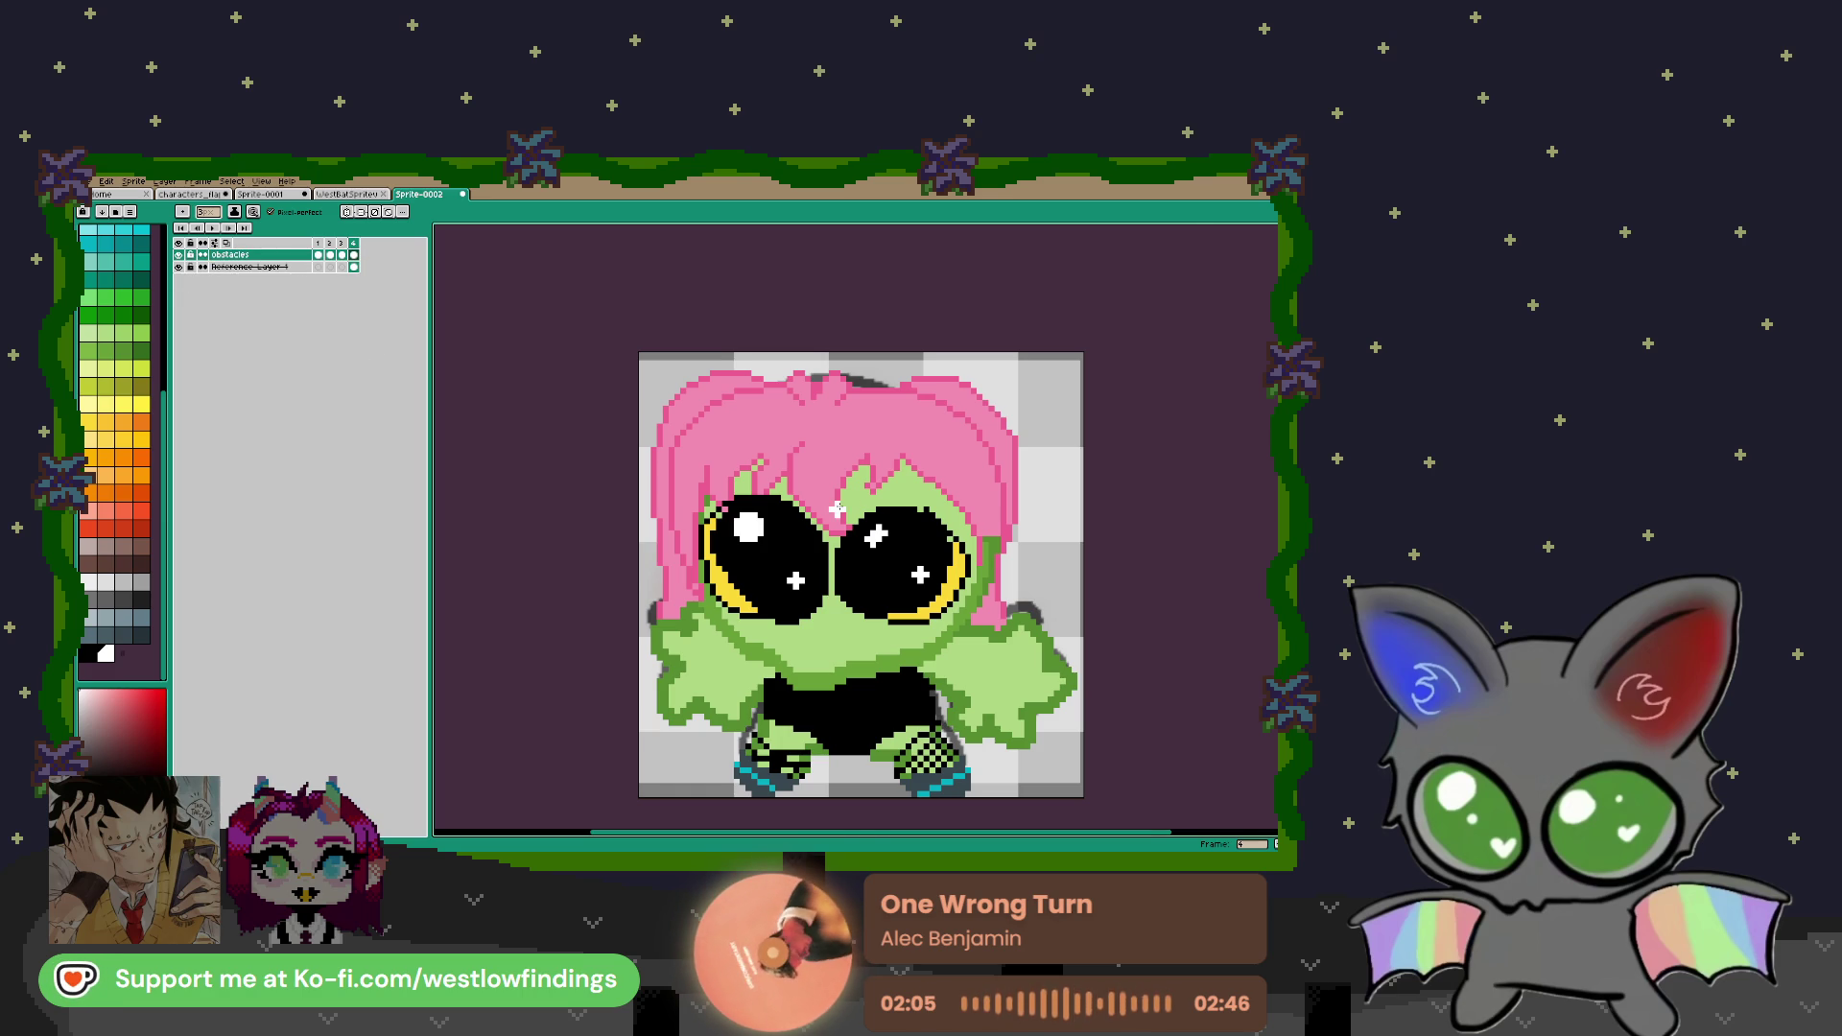
scroll(966, 545, "up", 2)
scroll(966, 545, "up", 2)
left_click(919, 558, "alt")
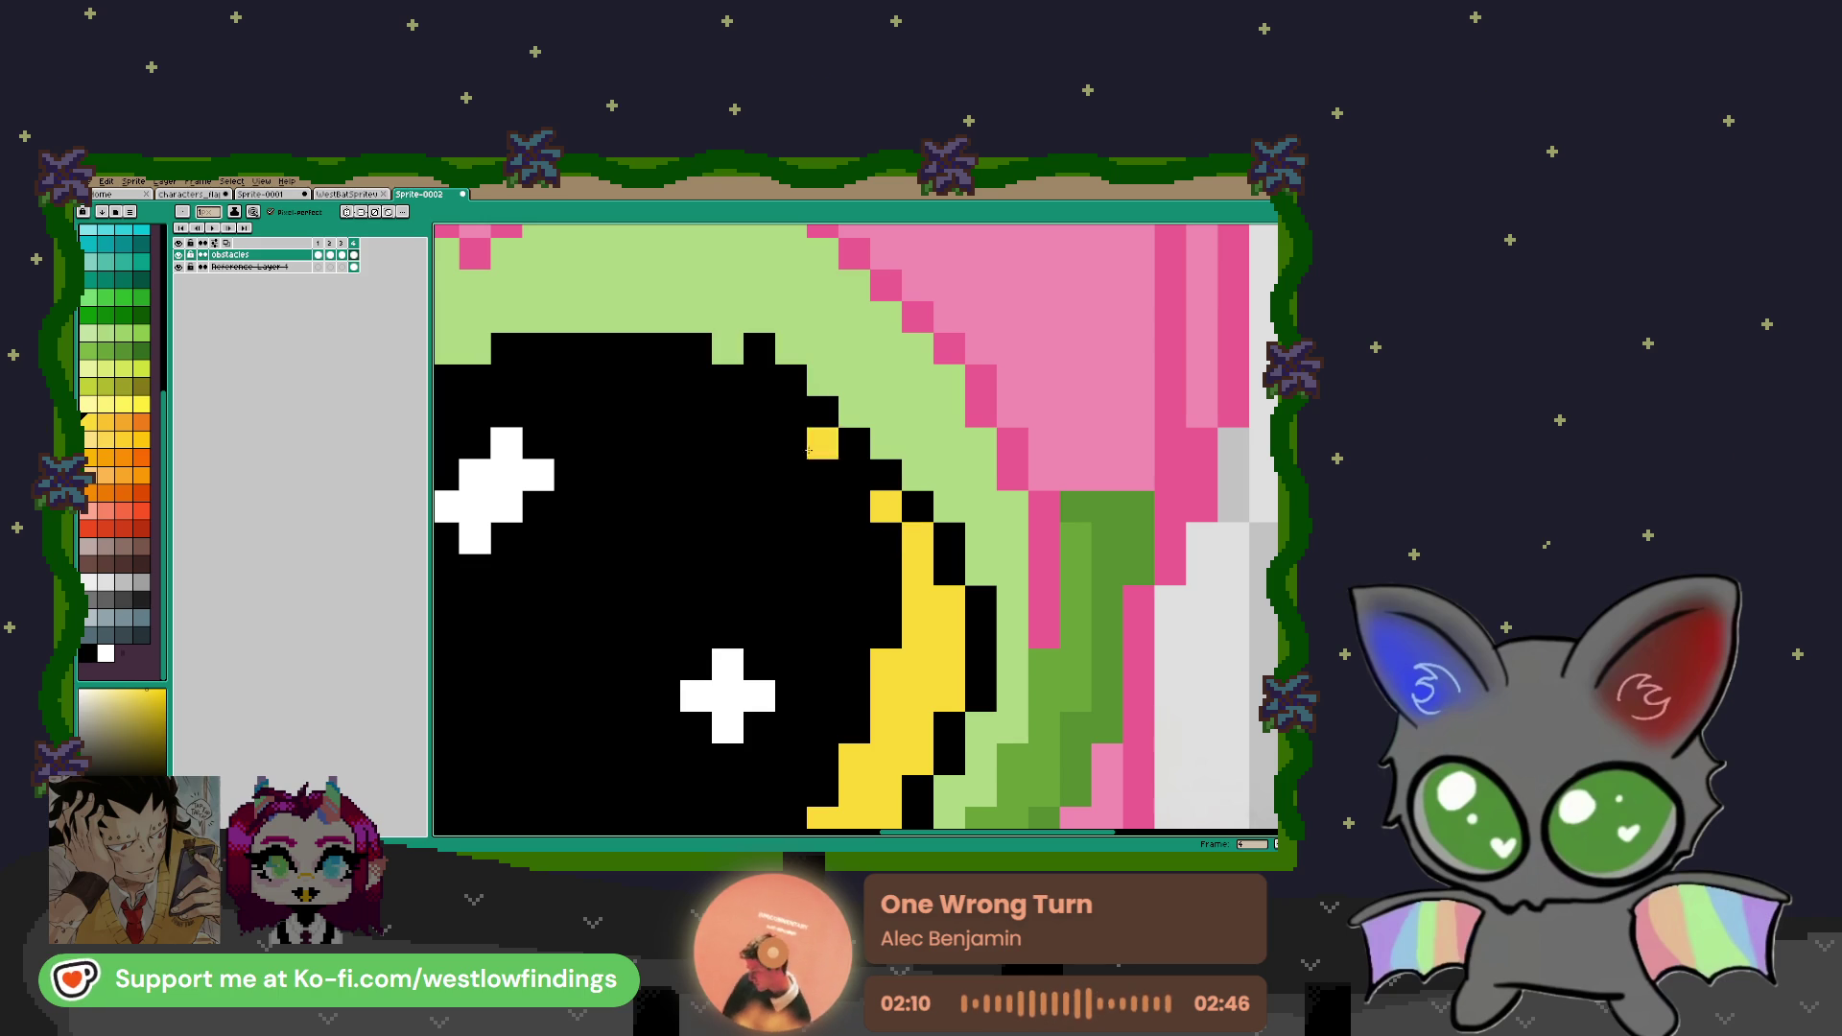
Sample the hair's pink from the canvas as the drawing colour
scroll(764, 426, "down", 4)
scroll(765, 426, "up", 3)
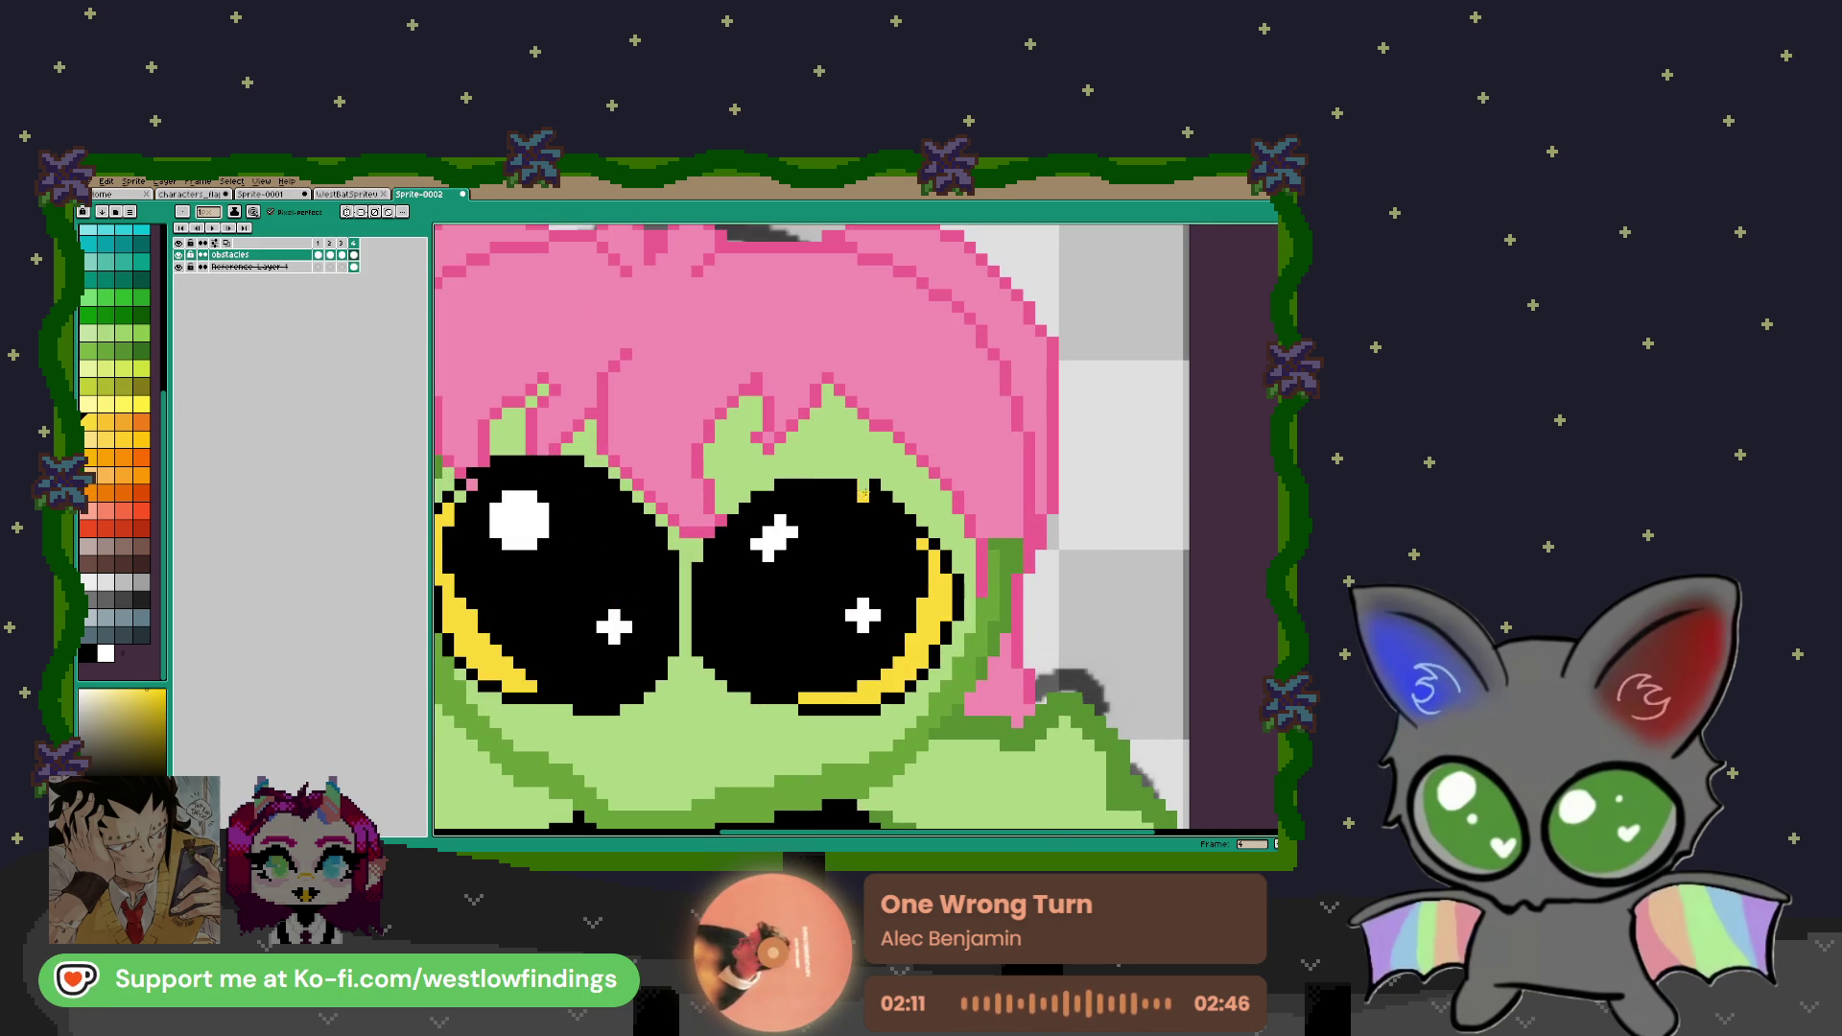
left_click(872, 511, "alt")
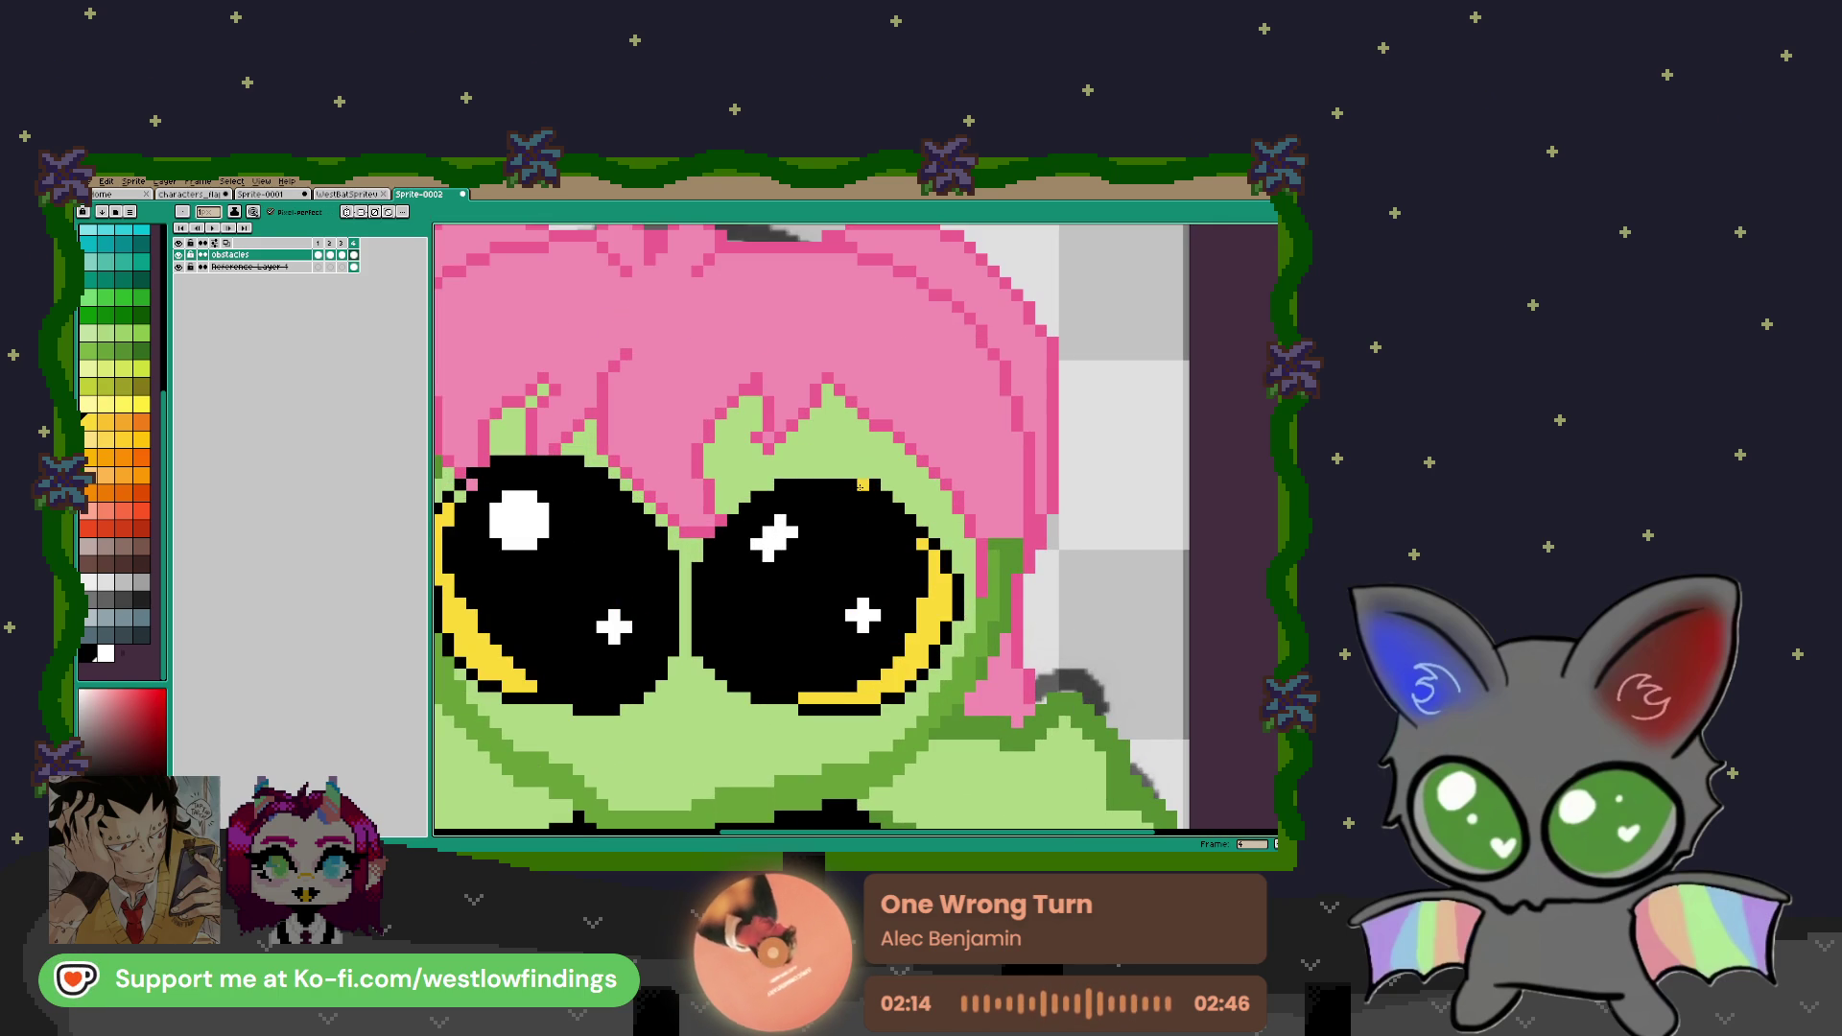
left_click_drag(506, 484, 847, 527)
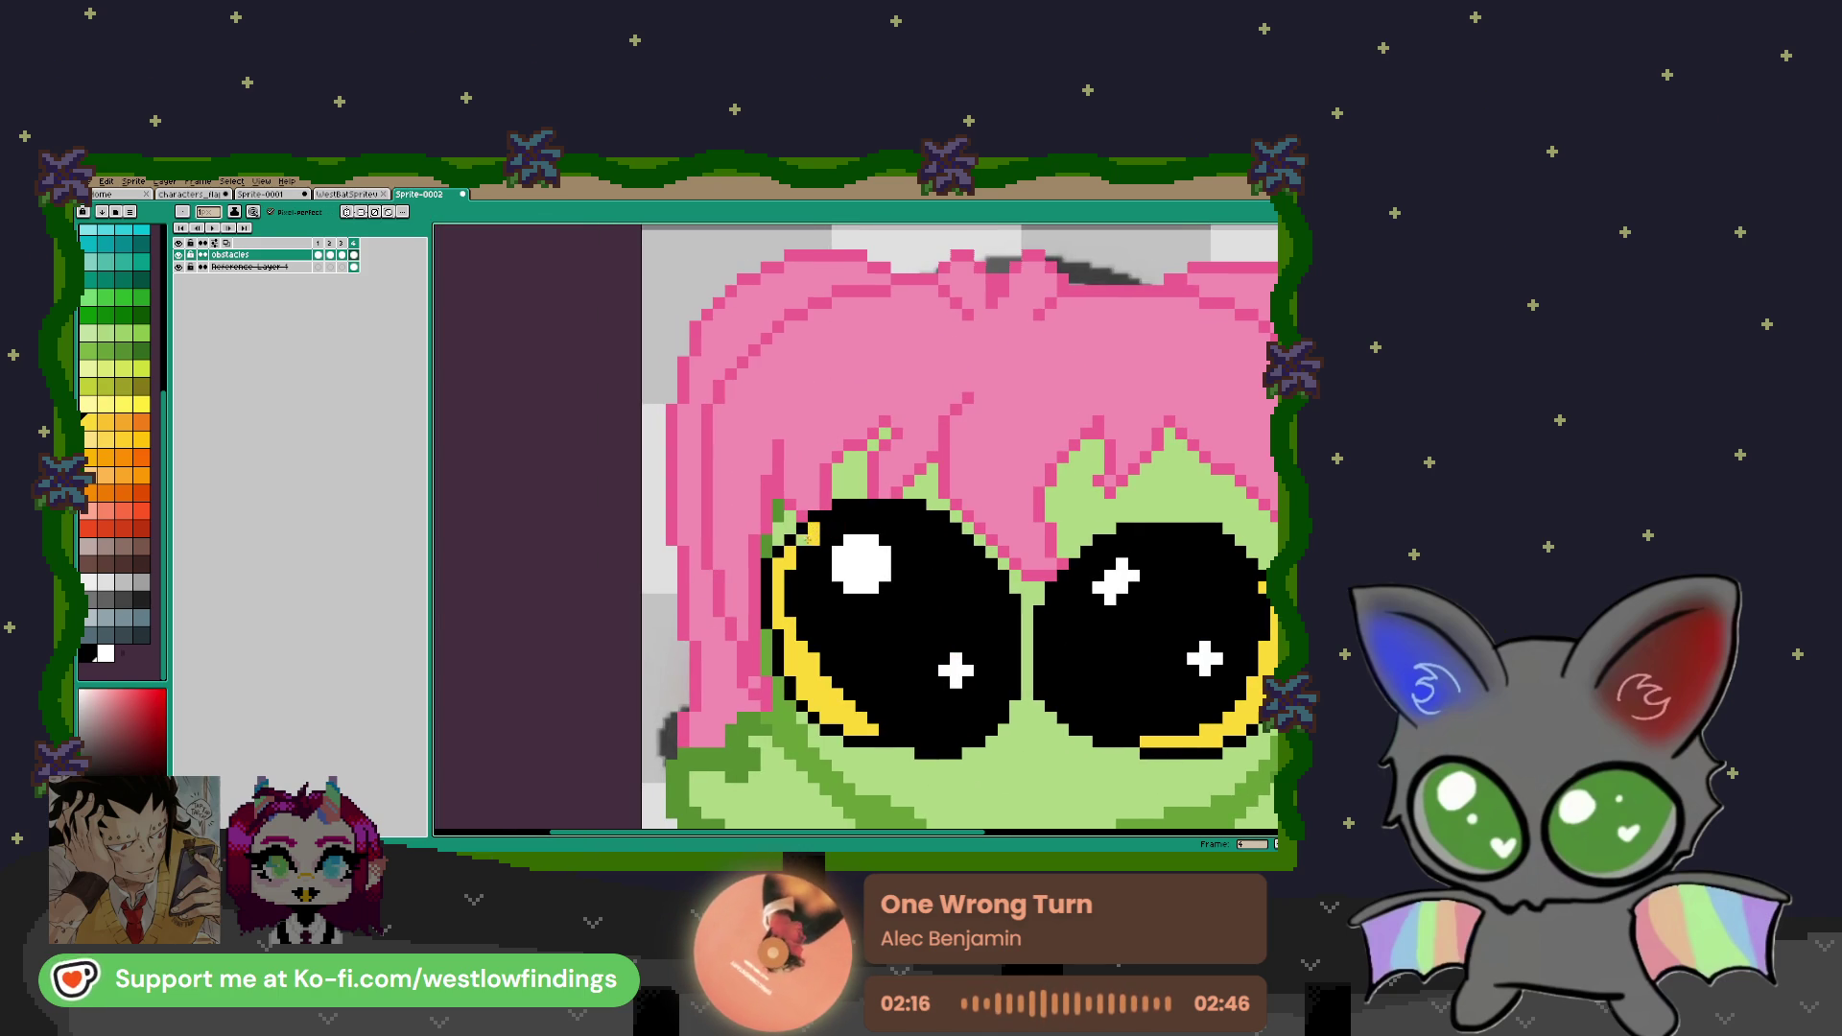
scroll(954, 590, "down", 2)
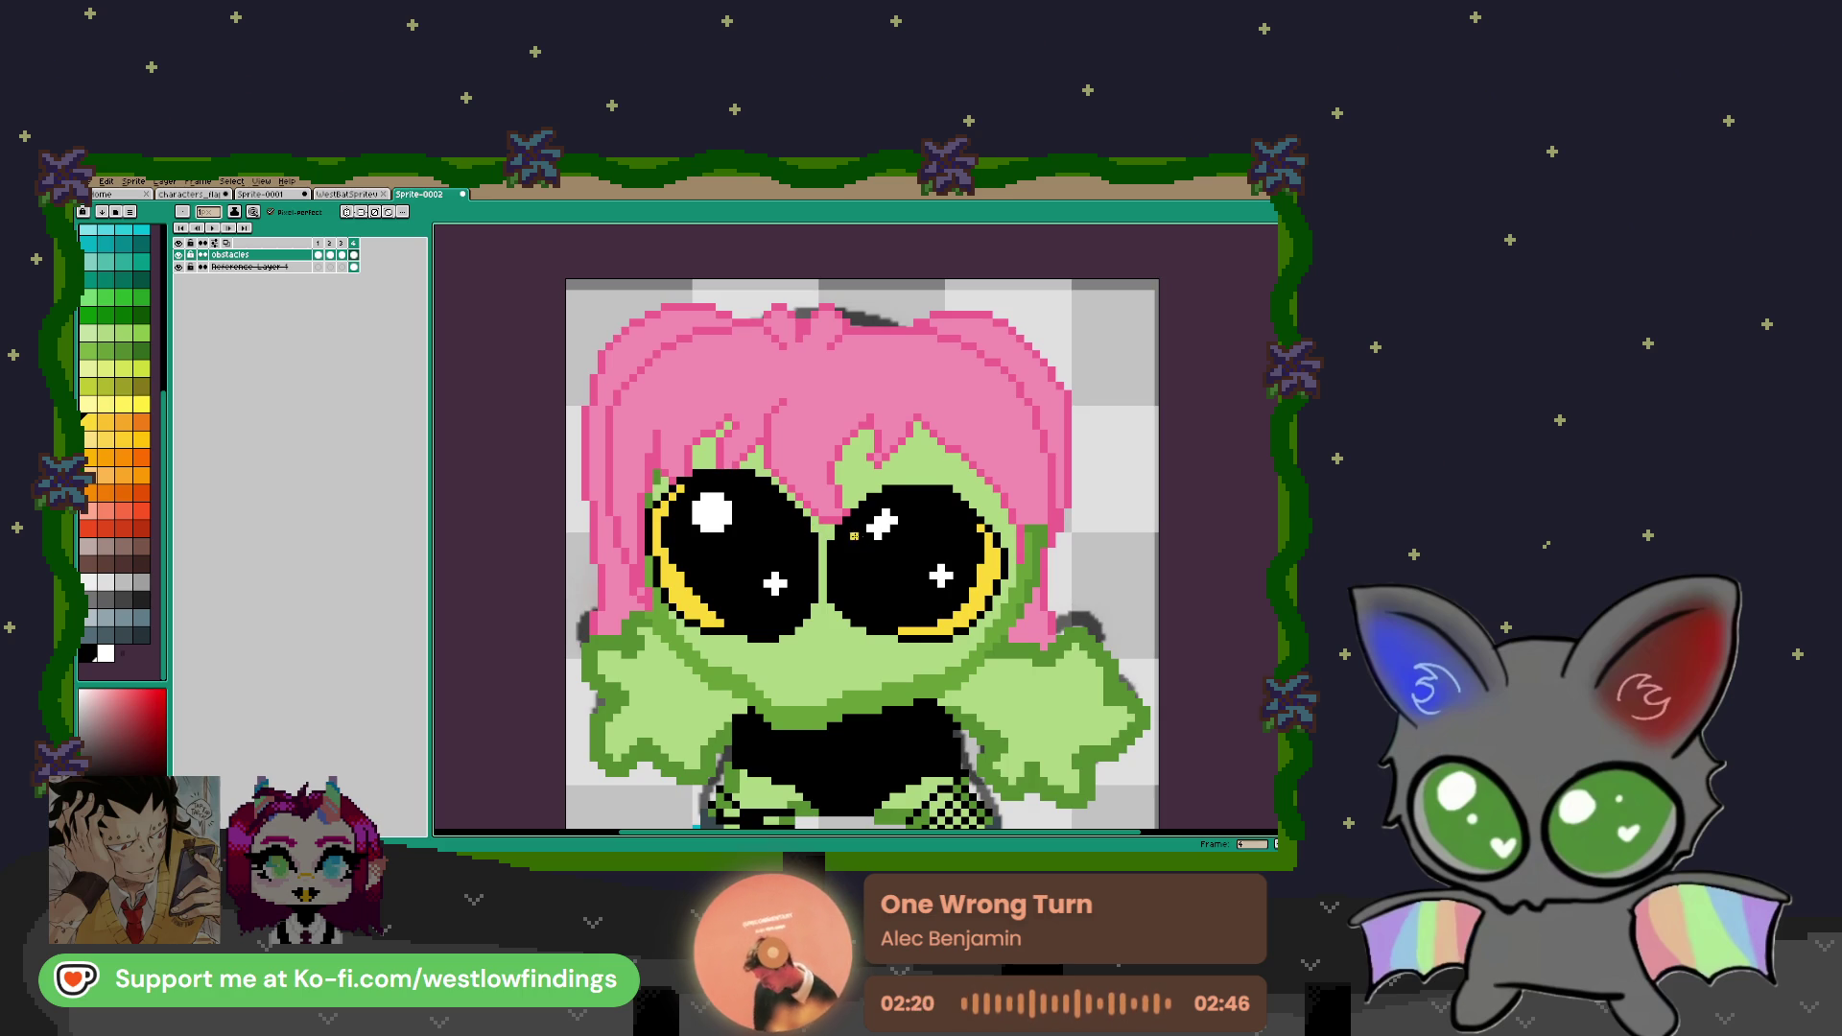
scroll(853, 536, "down", 3)
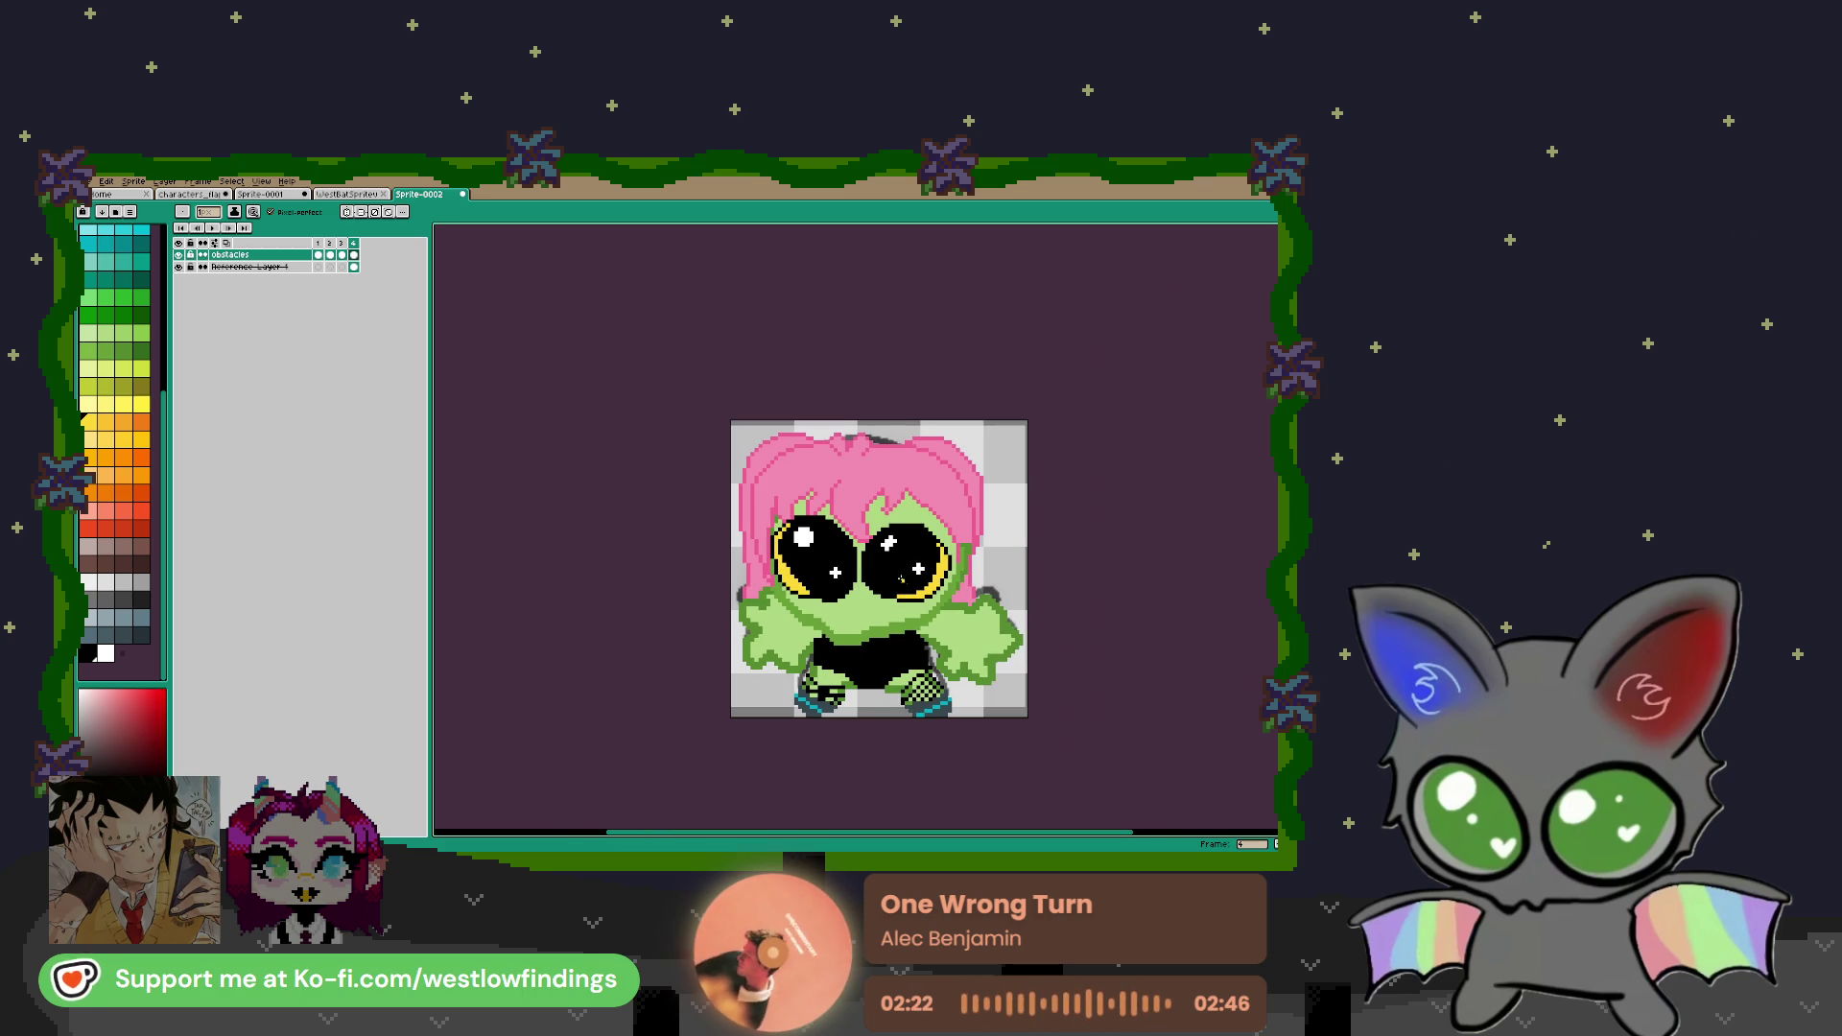
scroll(836, 611, "up", 2)
key("i")
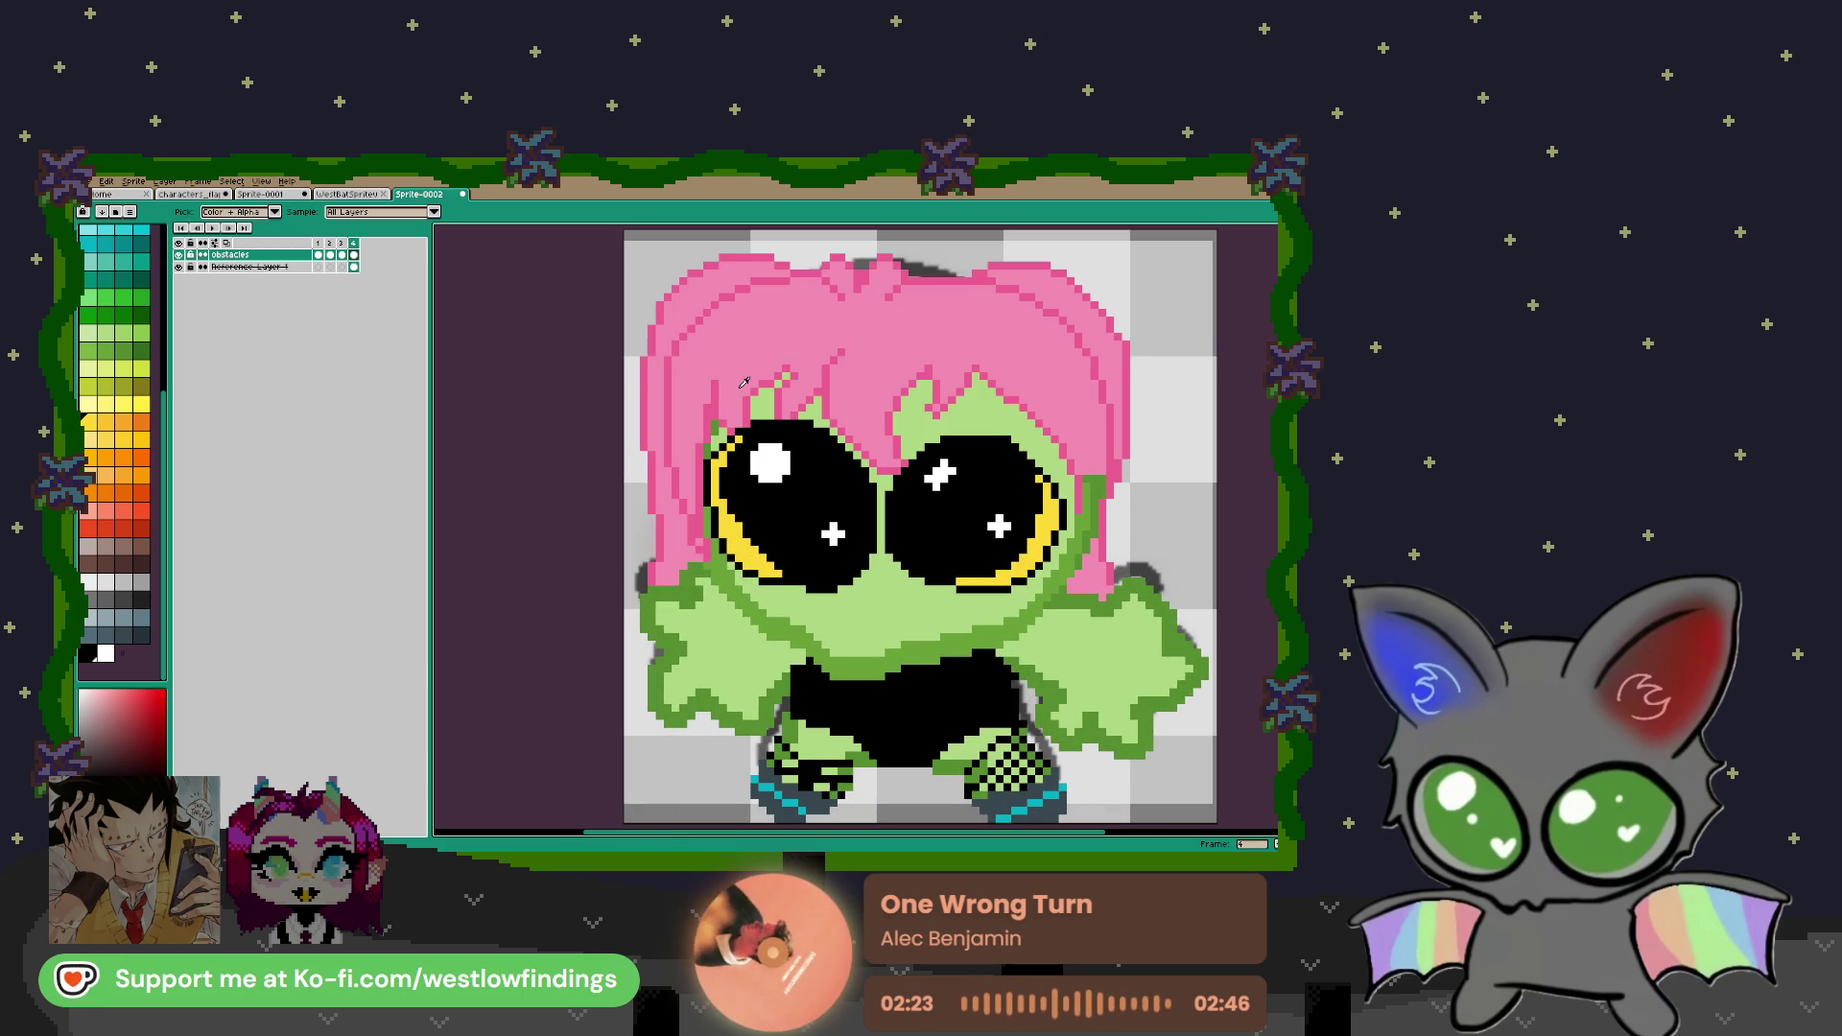
left_click(744, 384)
key("b")
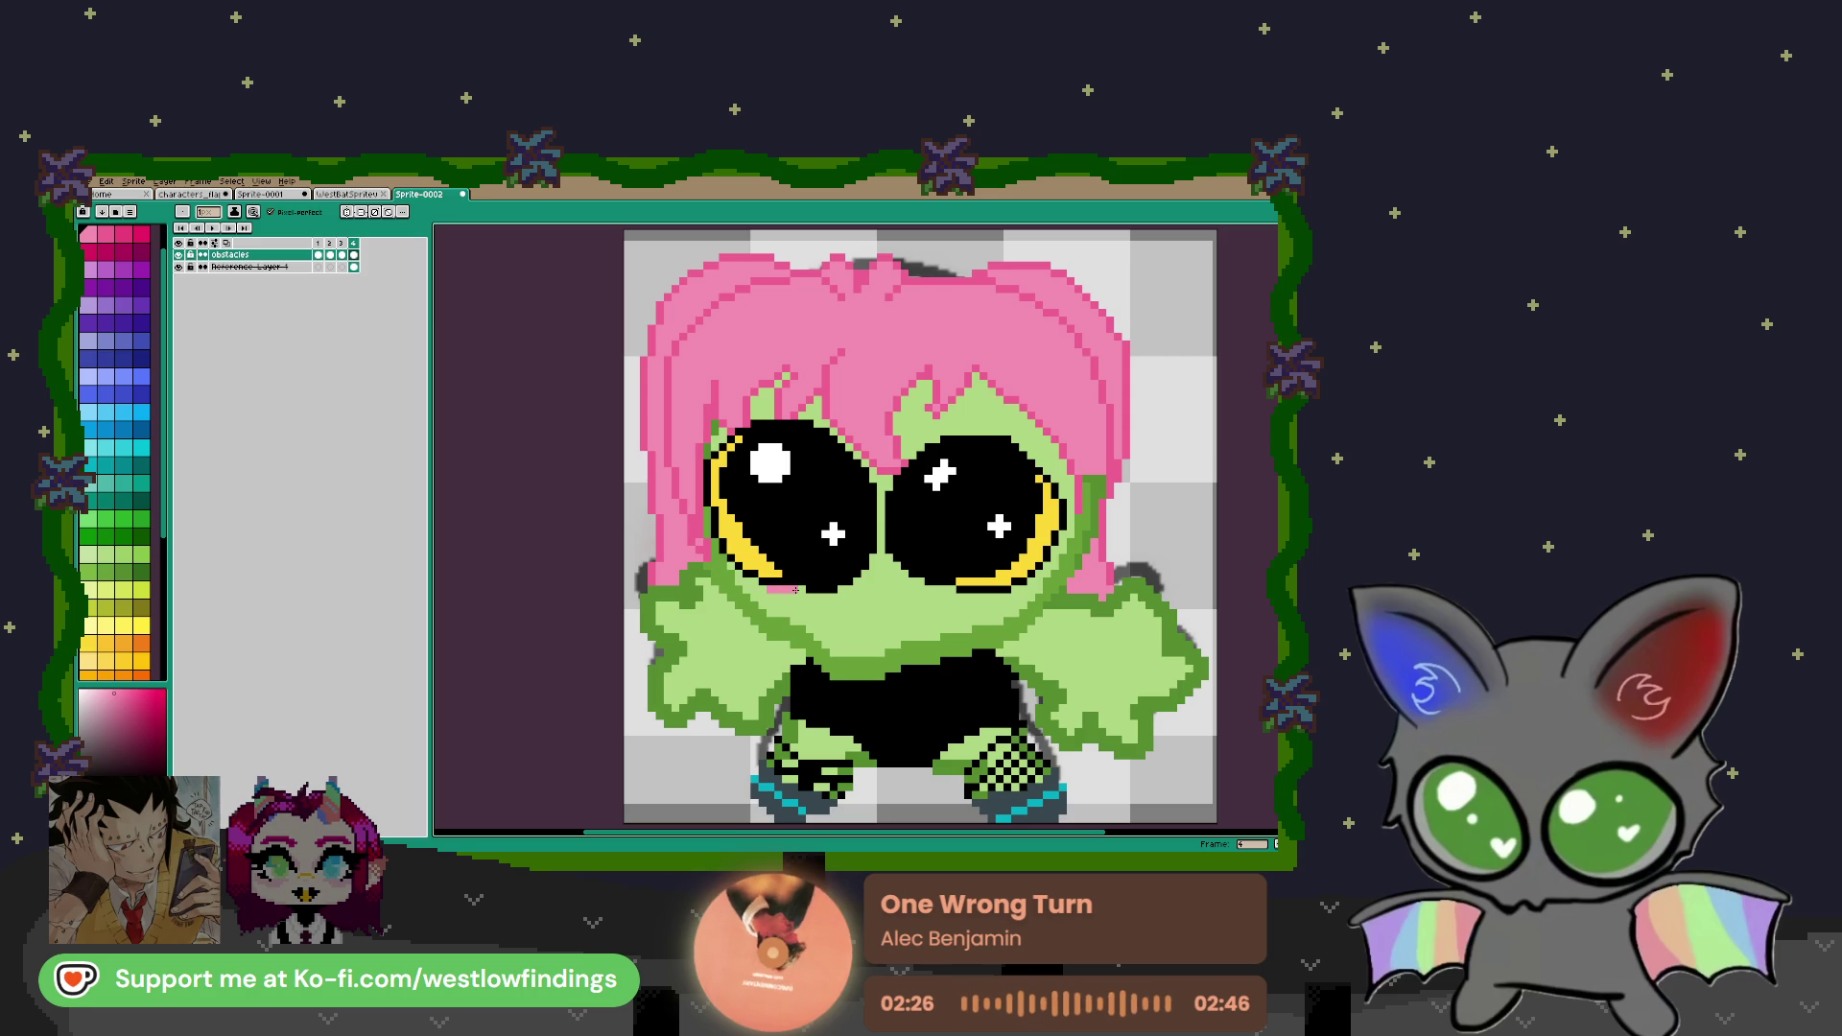
Paint pink blush under the left eye and across the right cheek
left_click_drag(781, 594, 823, 604)
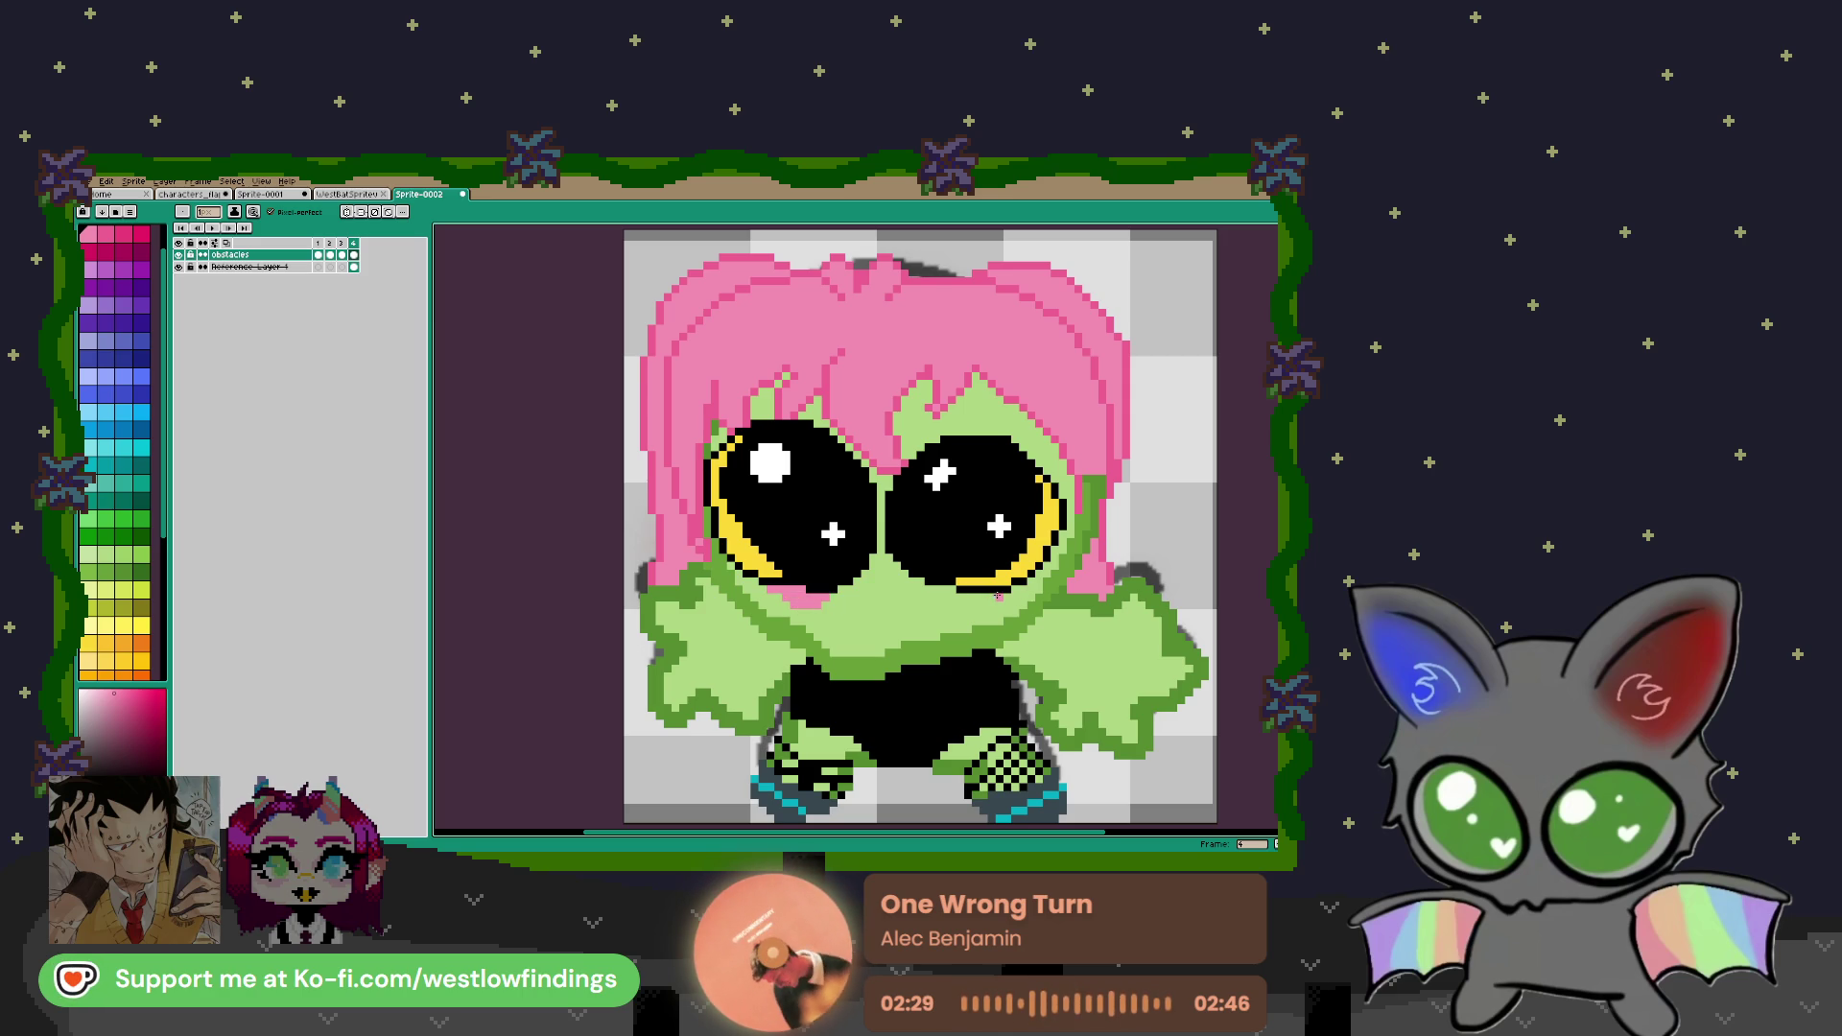
left_click_drag(889, 582, 961, 599)
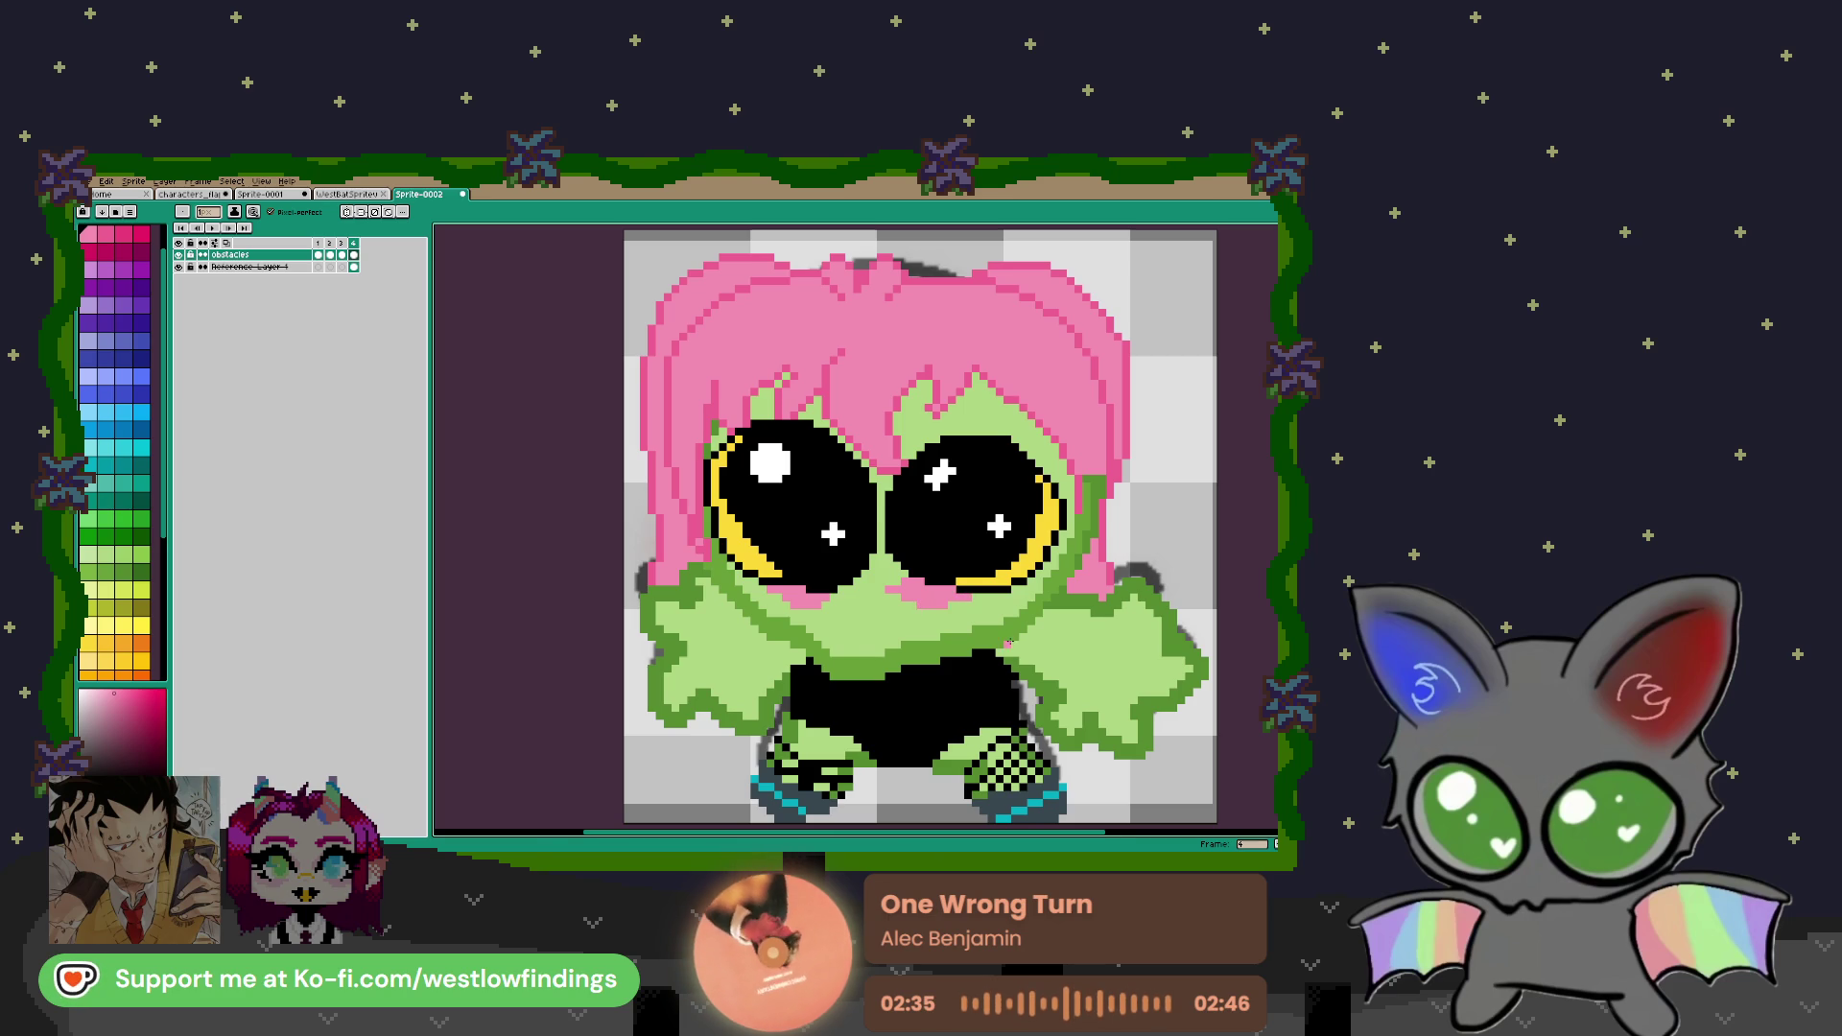
scroll(925, 604, "down", 1)
scroll(844, 614, "up", 3)
Fill out the left-cheek blush with extra pink pixels
left_click(793, 627)
left_click_drag(802, 622, 757, 610)
scroll(809, 576, "down", 3)
scroll(809, 565, "down", 1)
scroll(810, 567, "down", 1)
scroll(814, 569, "up", 1)
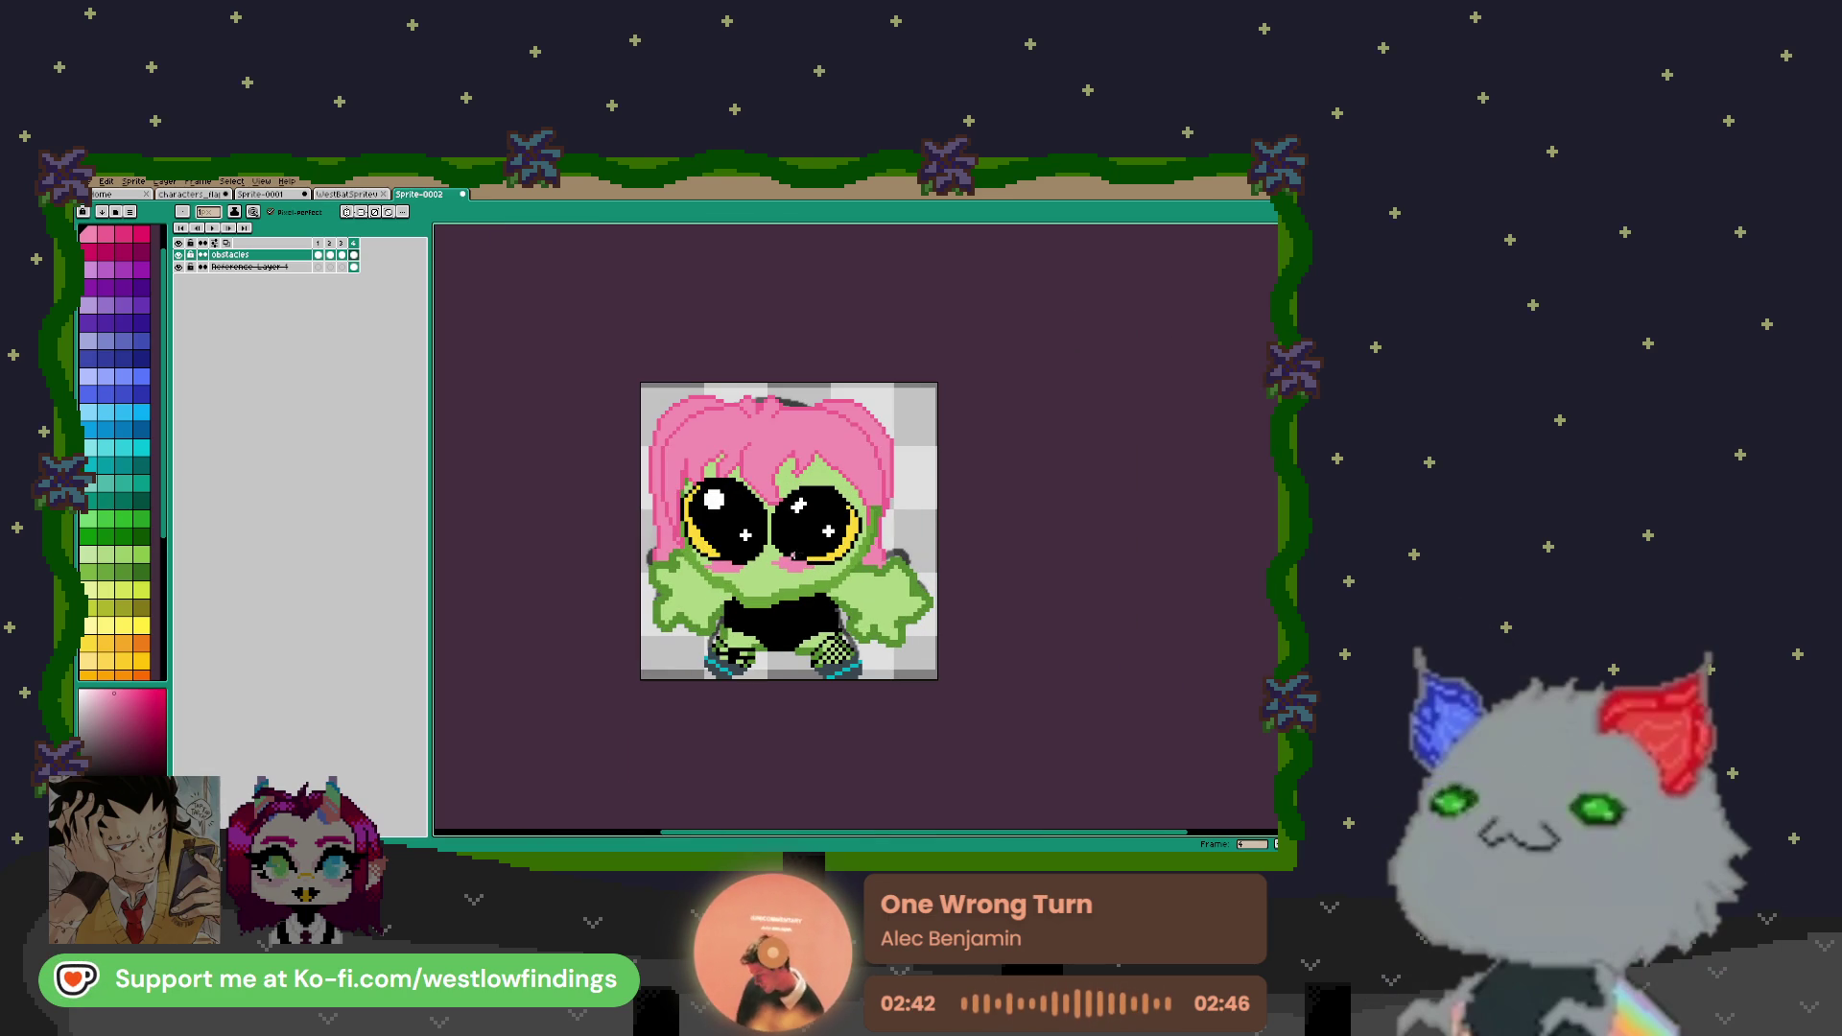
Delete the reference layer and step through frames 2 to 4 of the animation
left_click(236, 268)
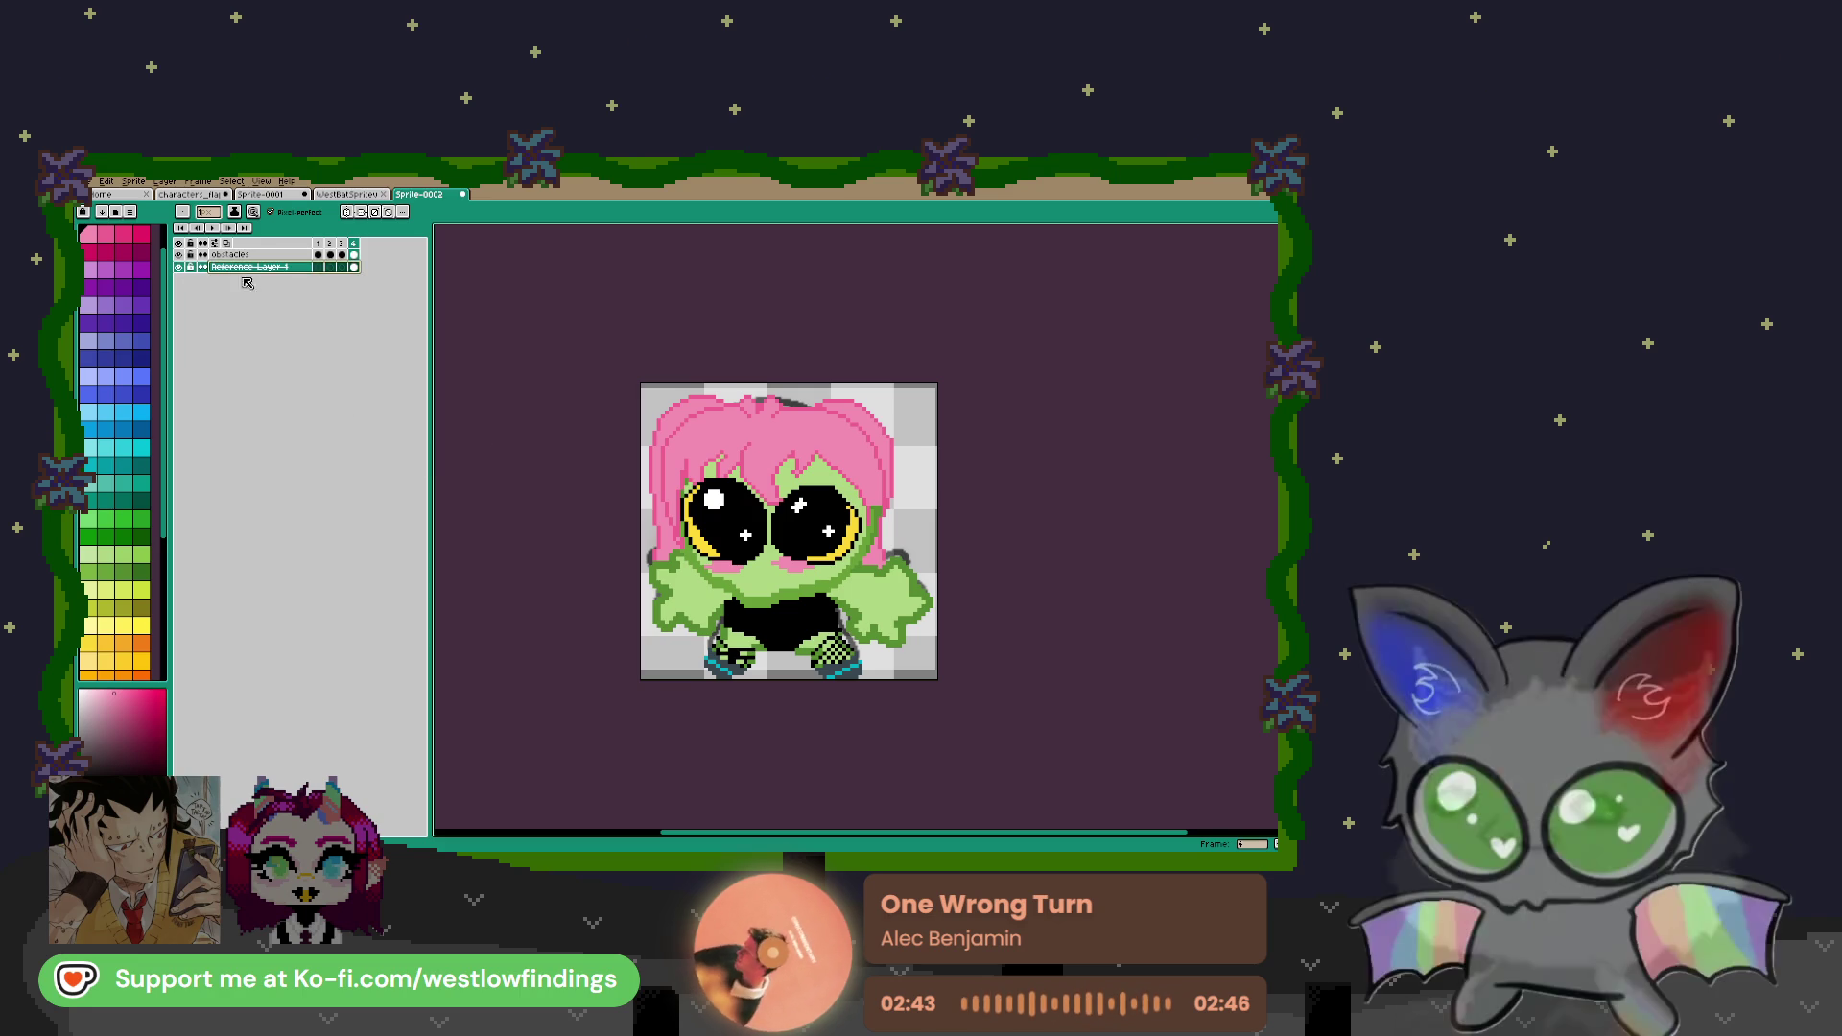
key("Delete")
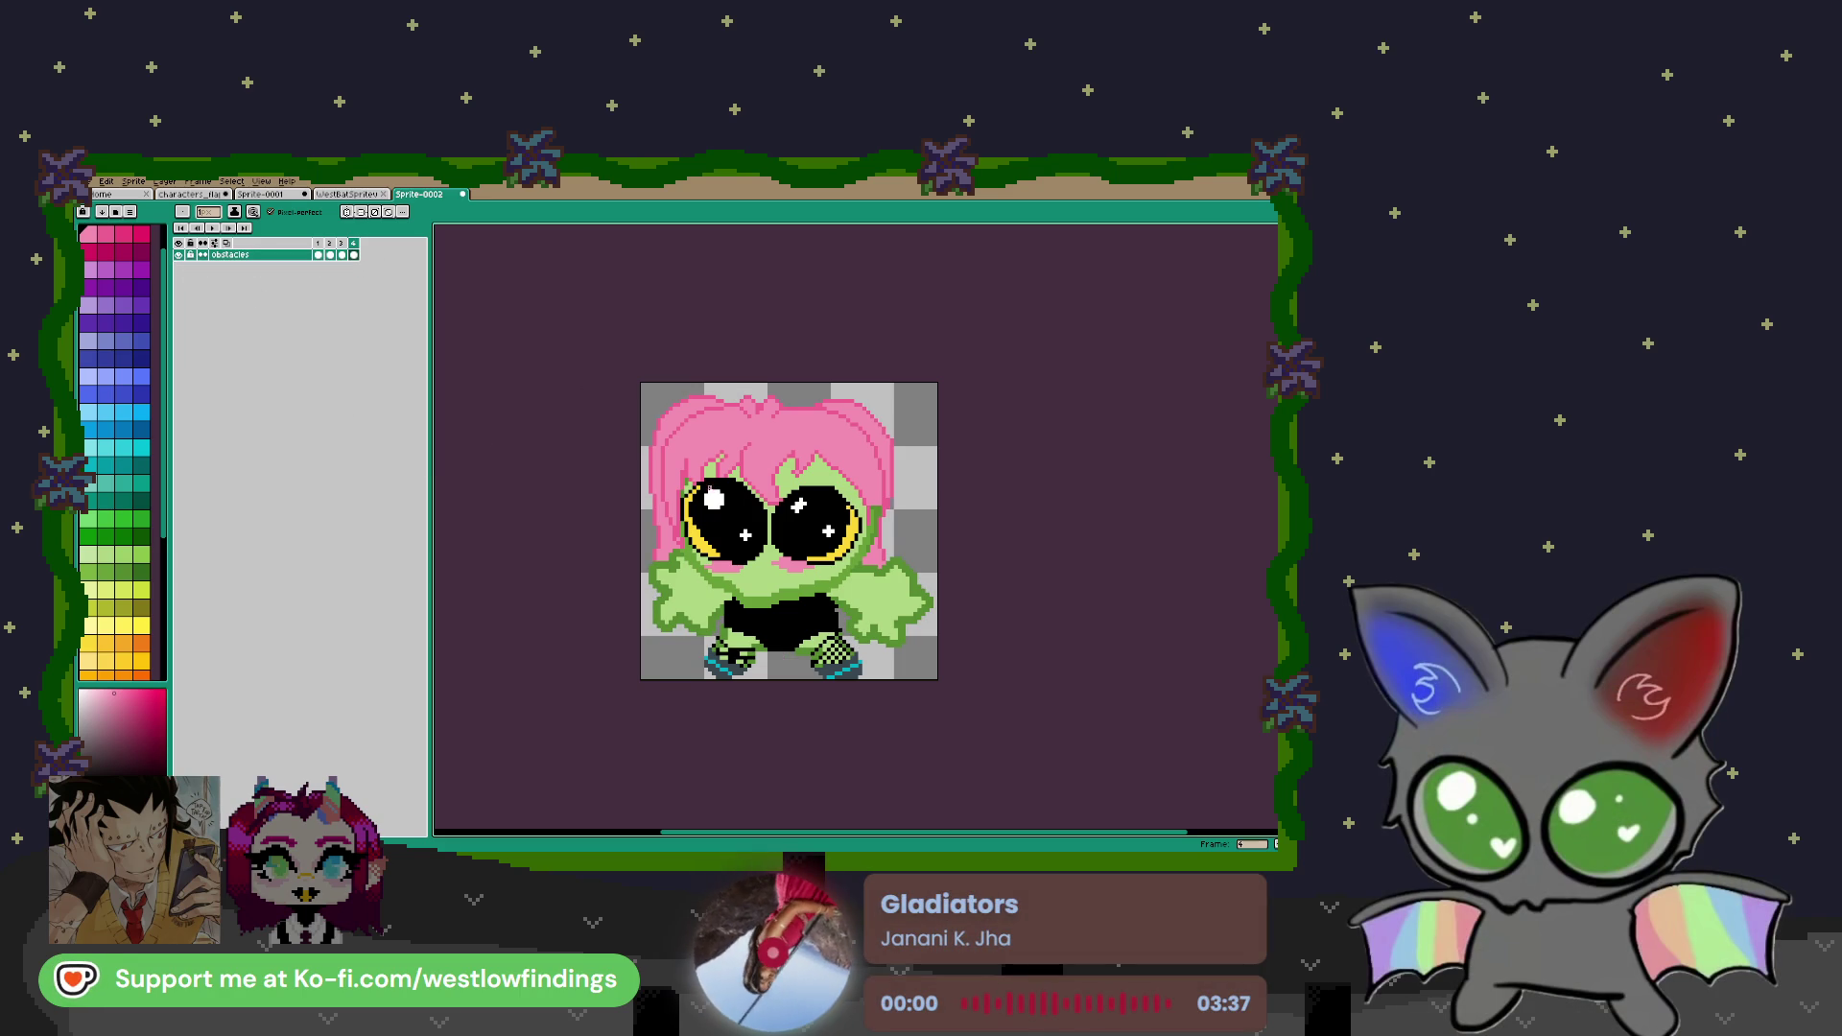
left_click(342, 255)
left_click(330, 255)
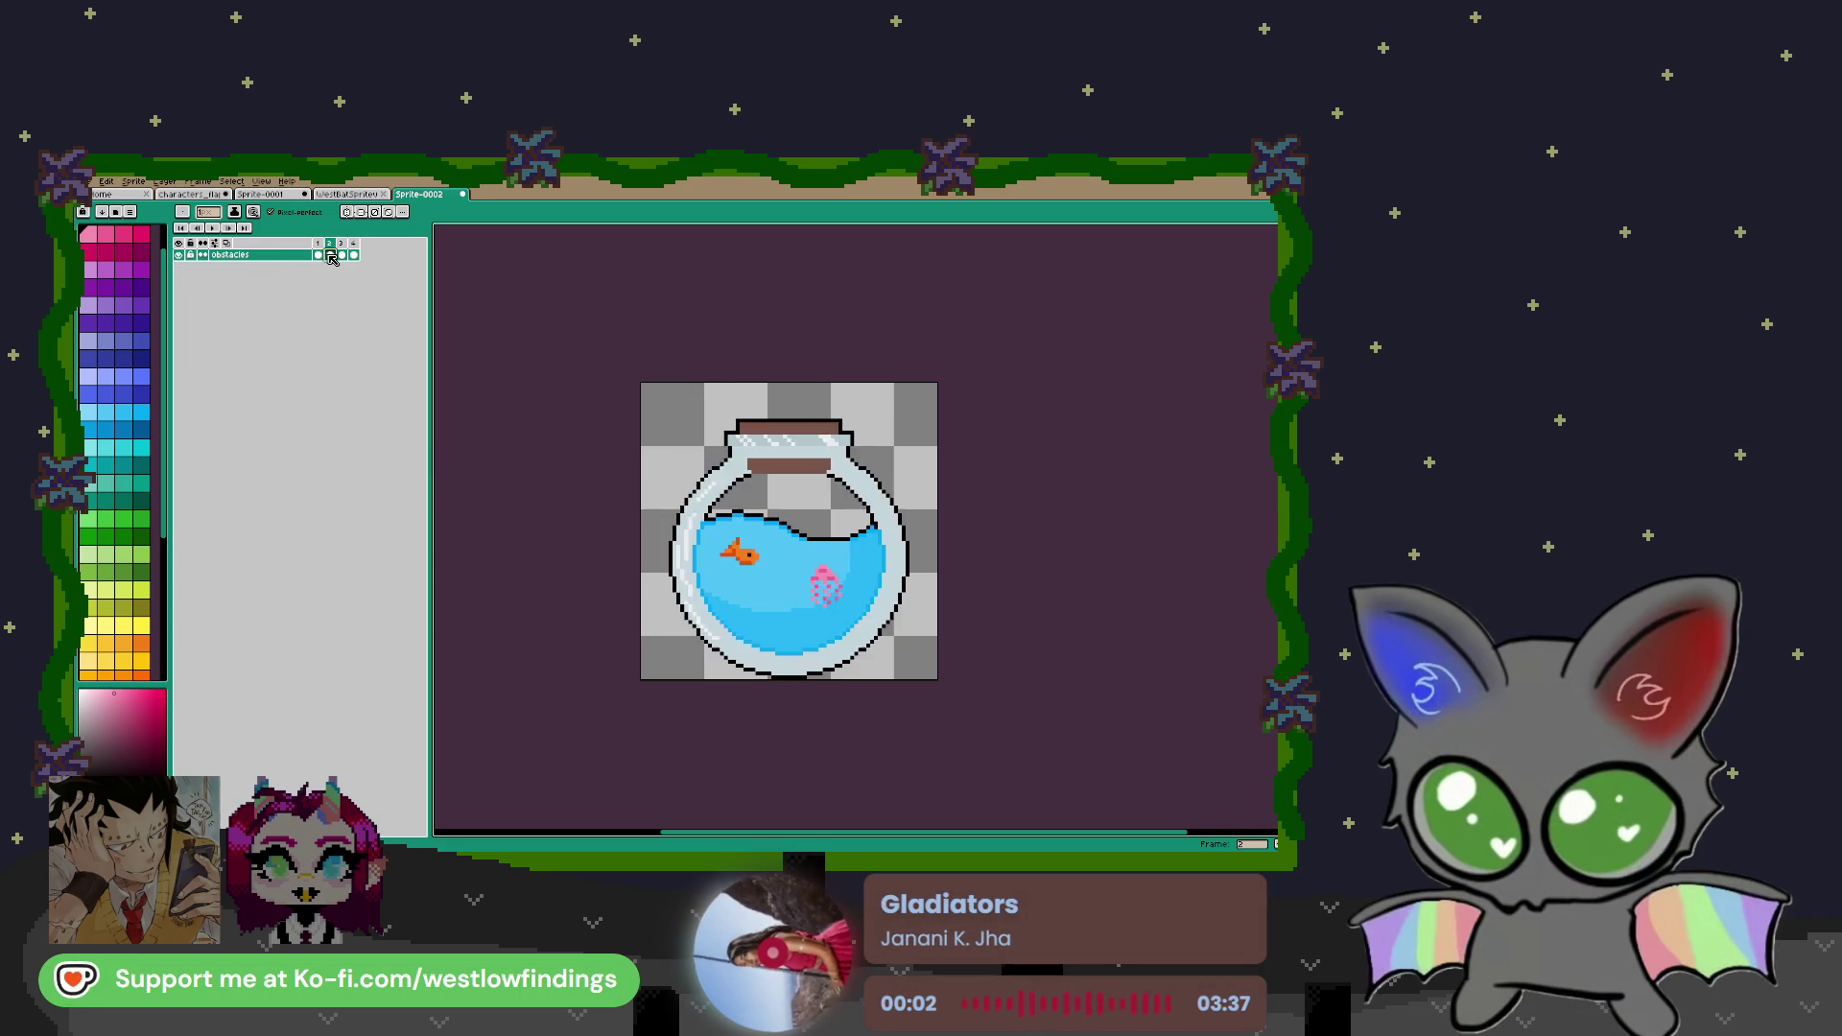
left_click(342, 255)
left_click(354, 255)
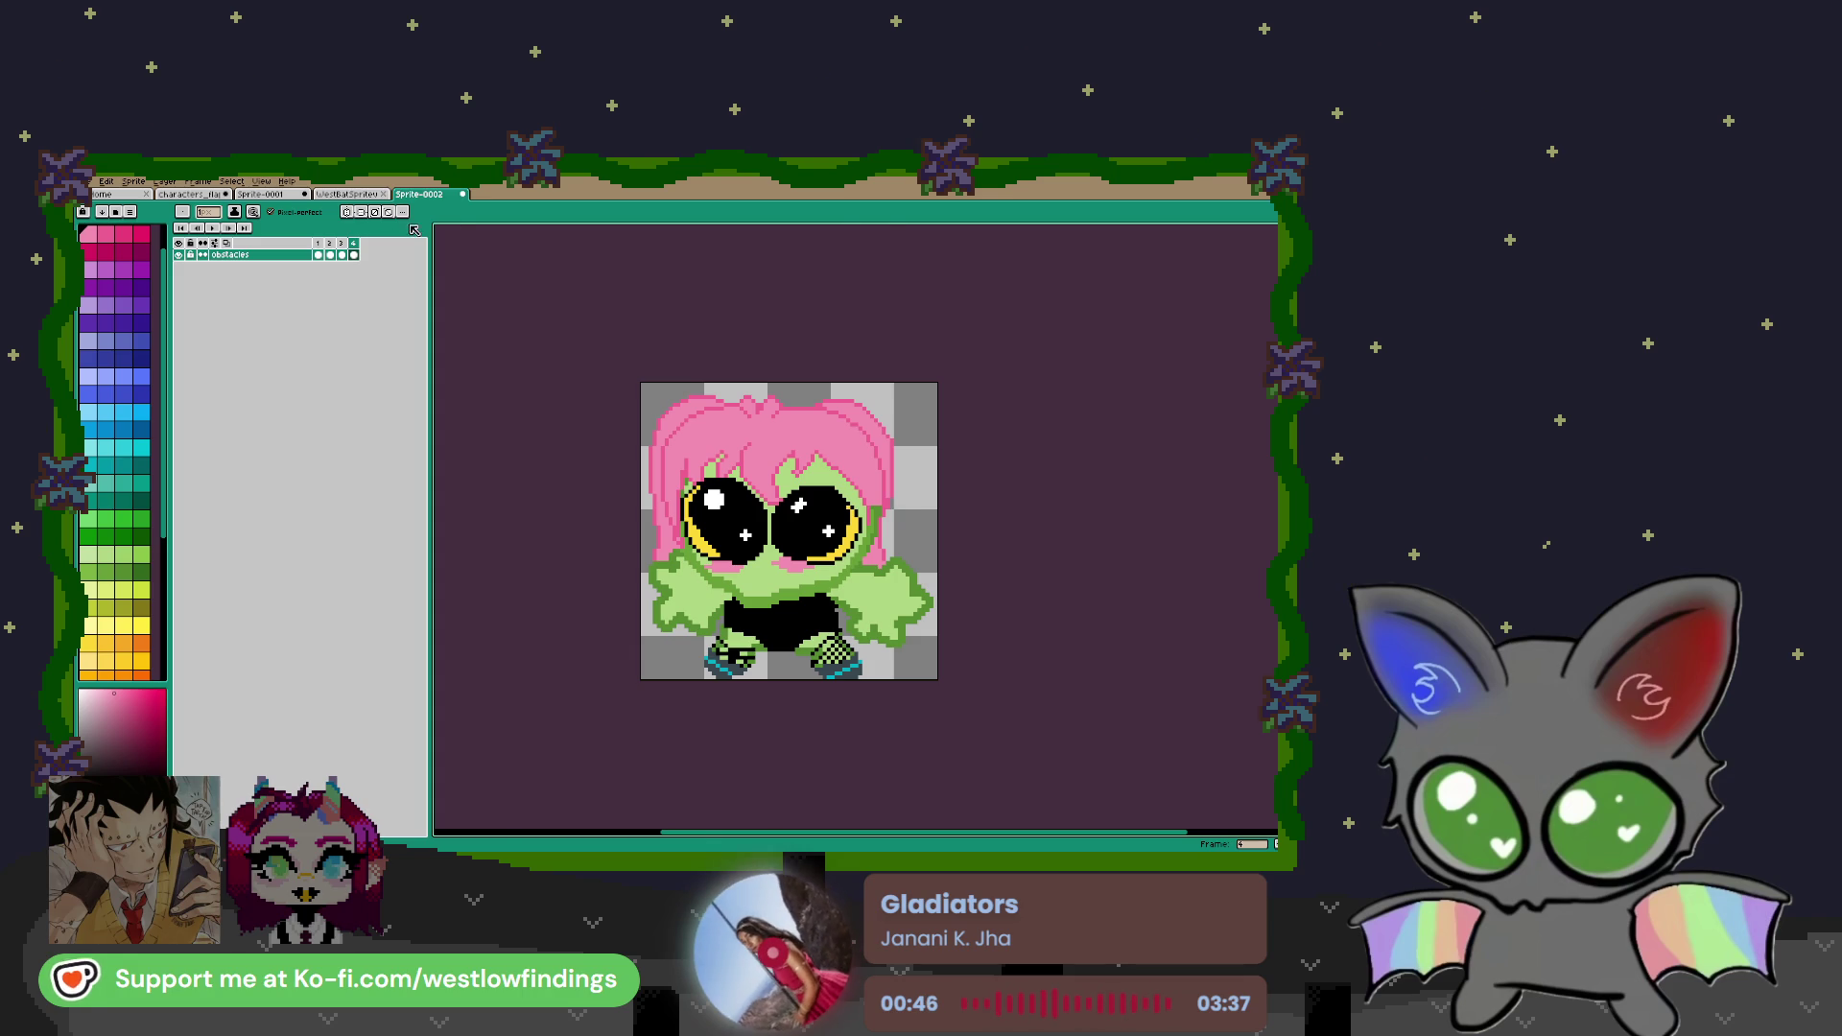
Browse the WestBat, Sprite-0001 and Characters documents, then return to Sprite-0002's frame 2
left_click(350, 194)
left_click(269, 193)
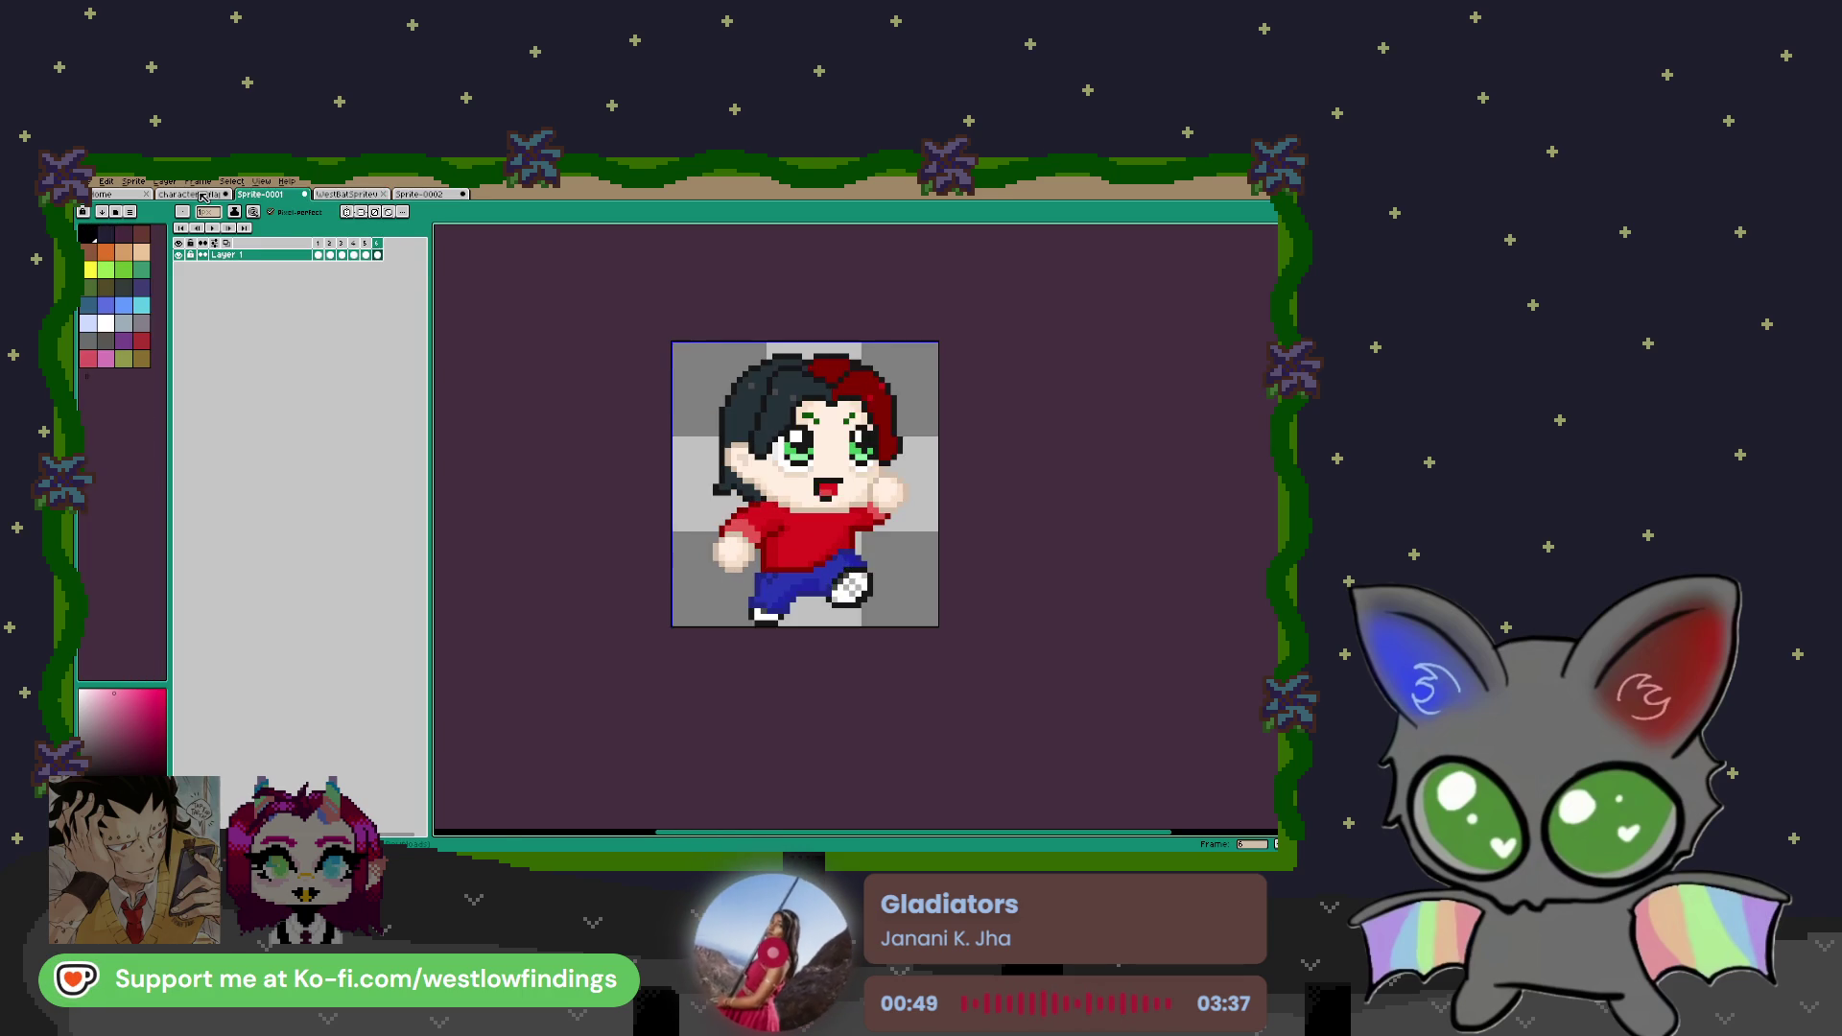
left_click(204, 194)
left_click(419, 195)
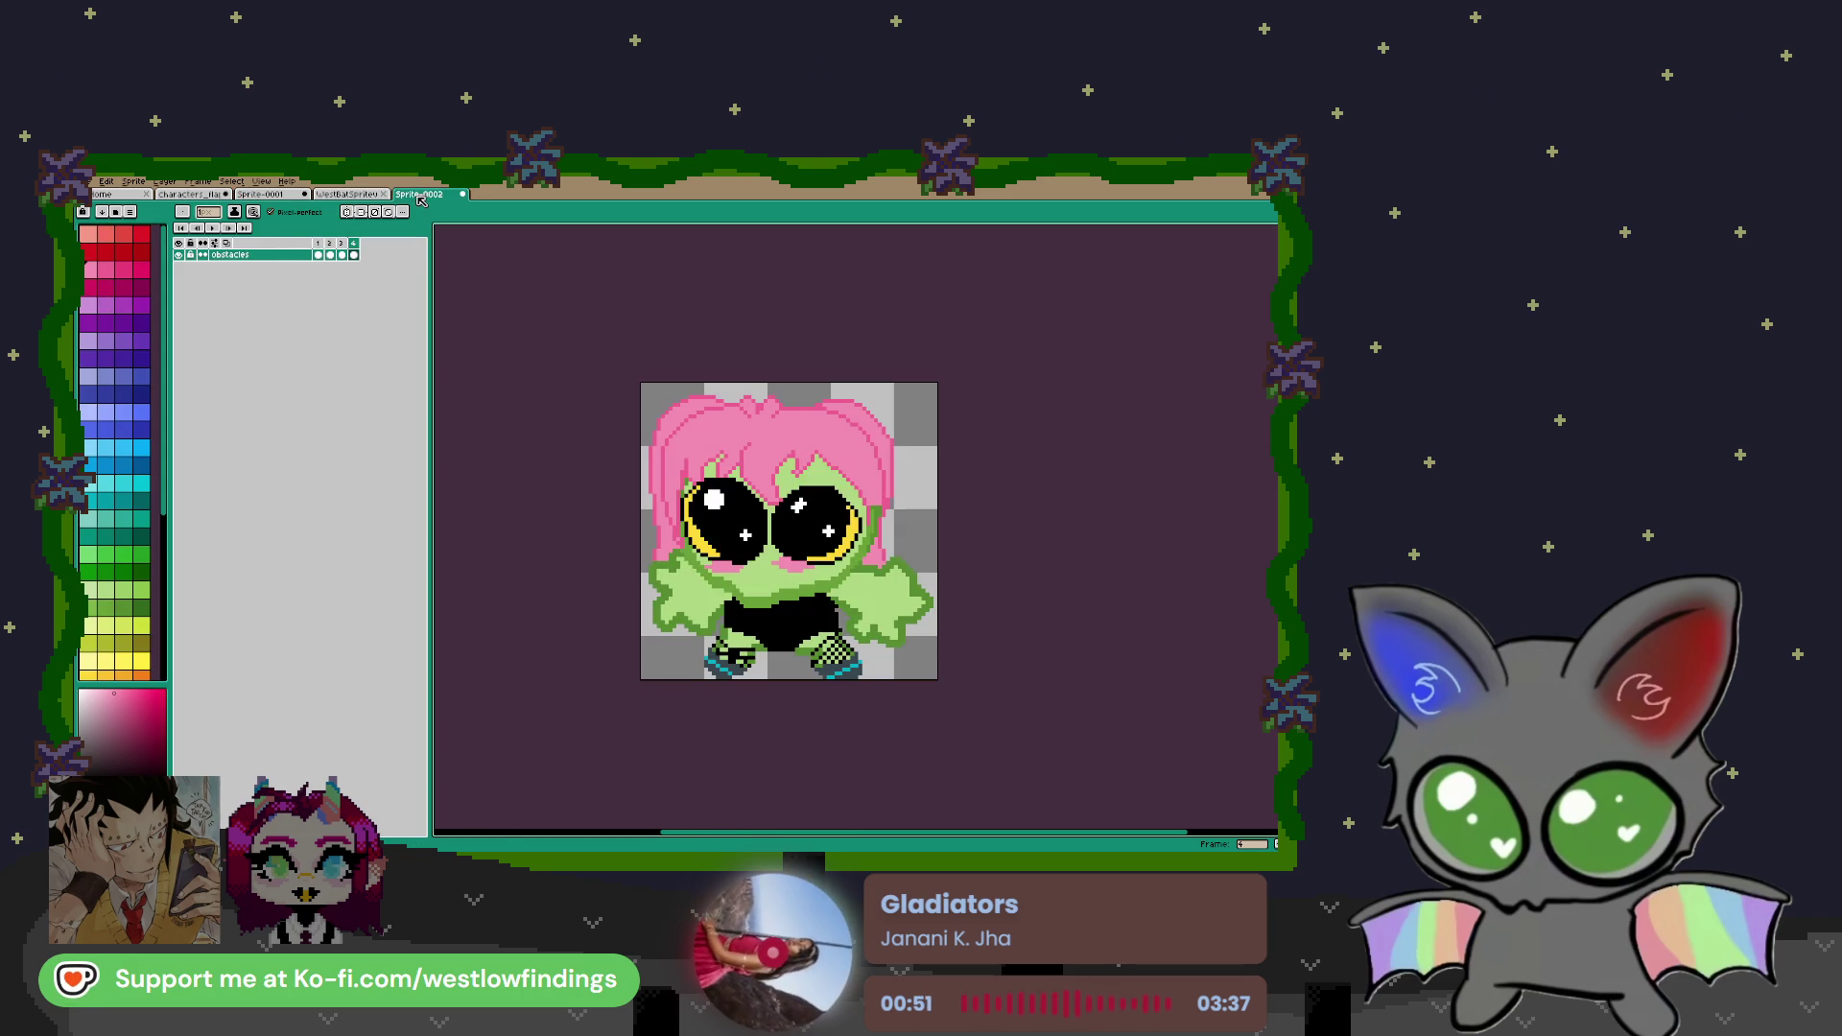
left_click(318, 255)
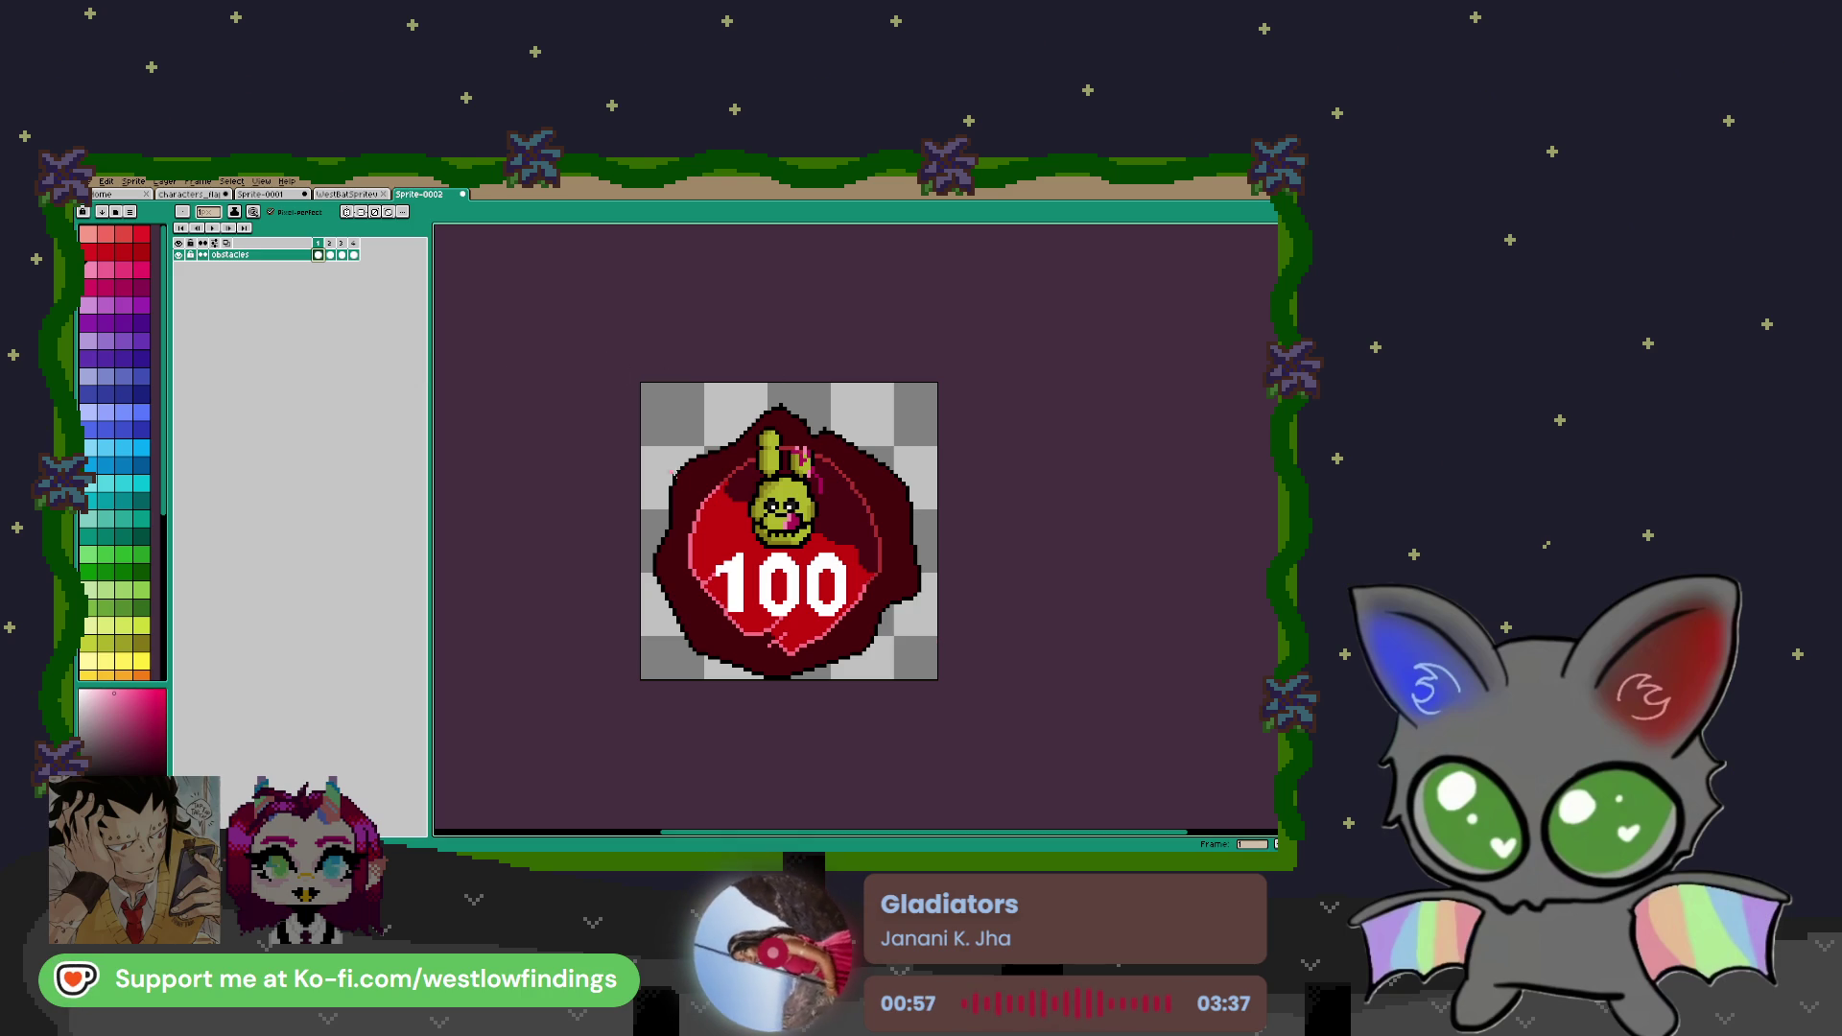
key("Right")
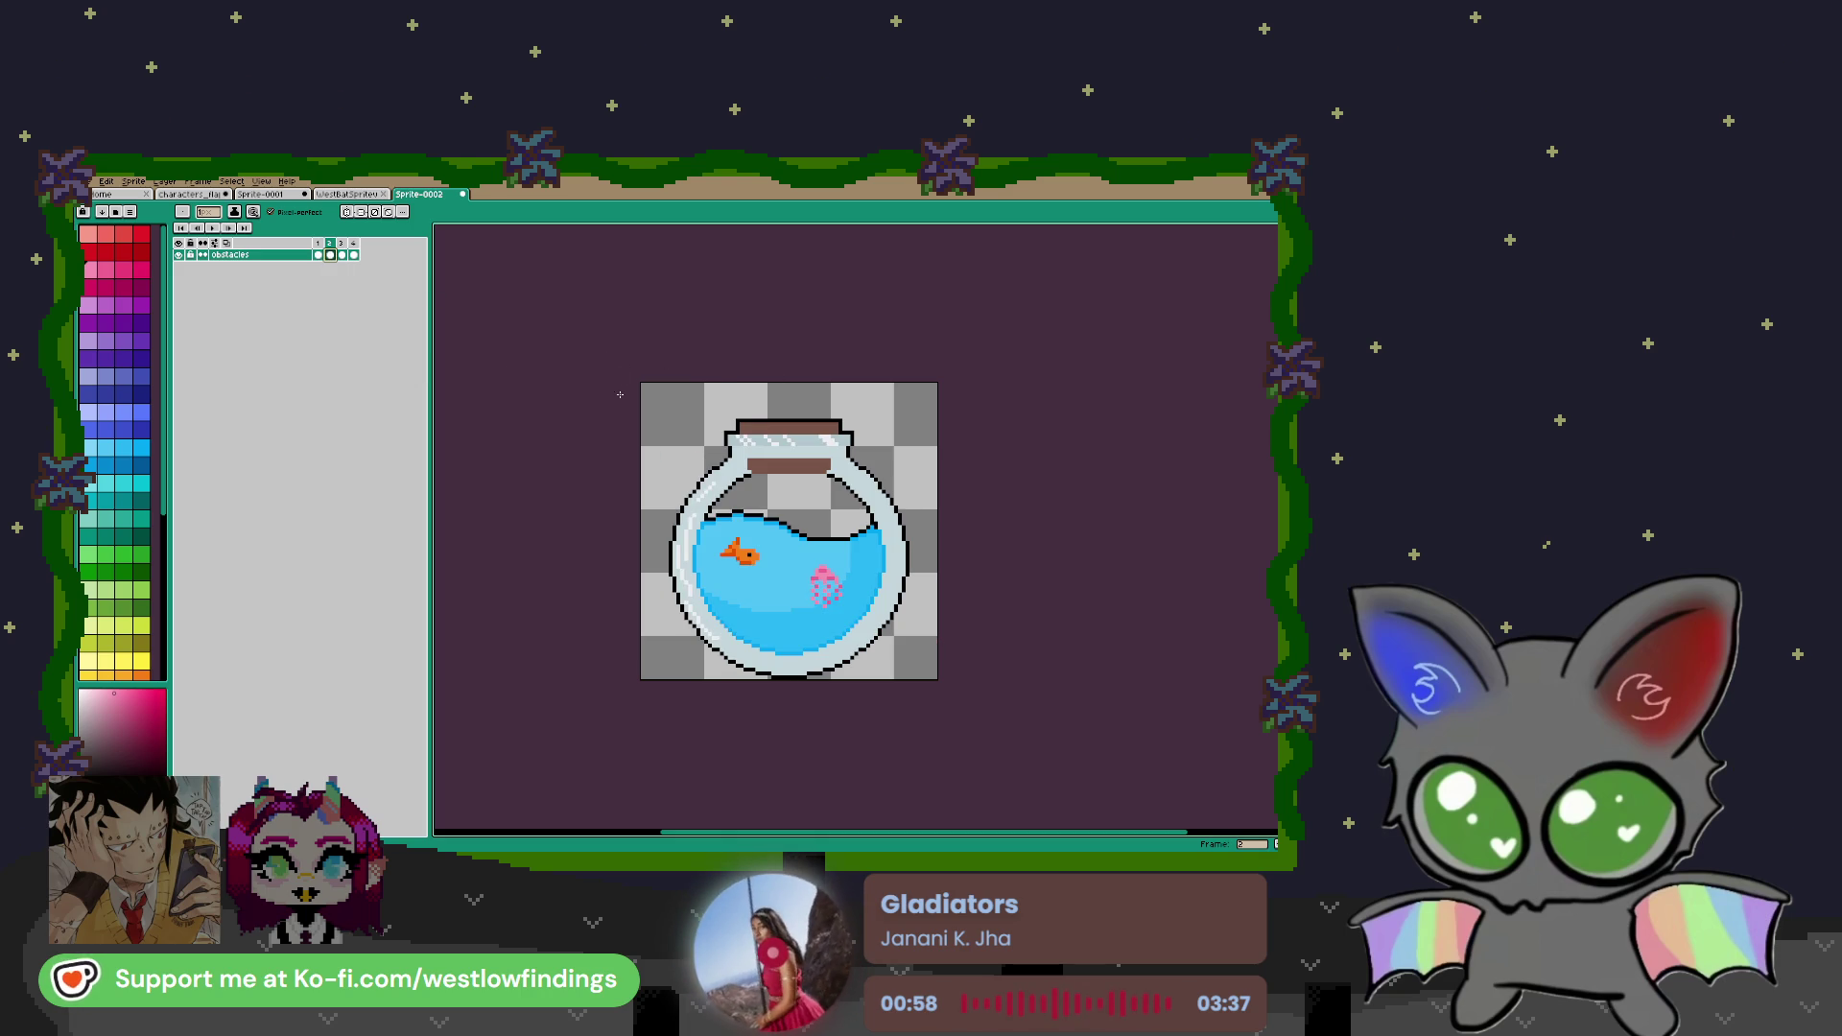